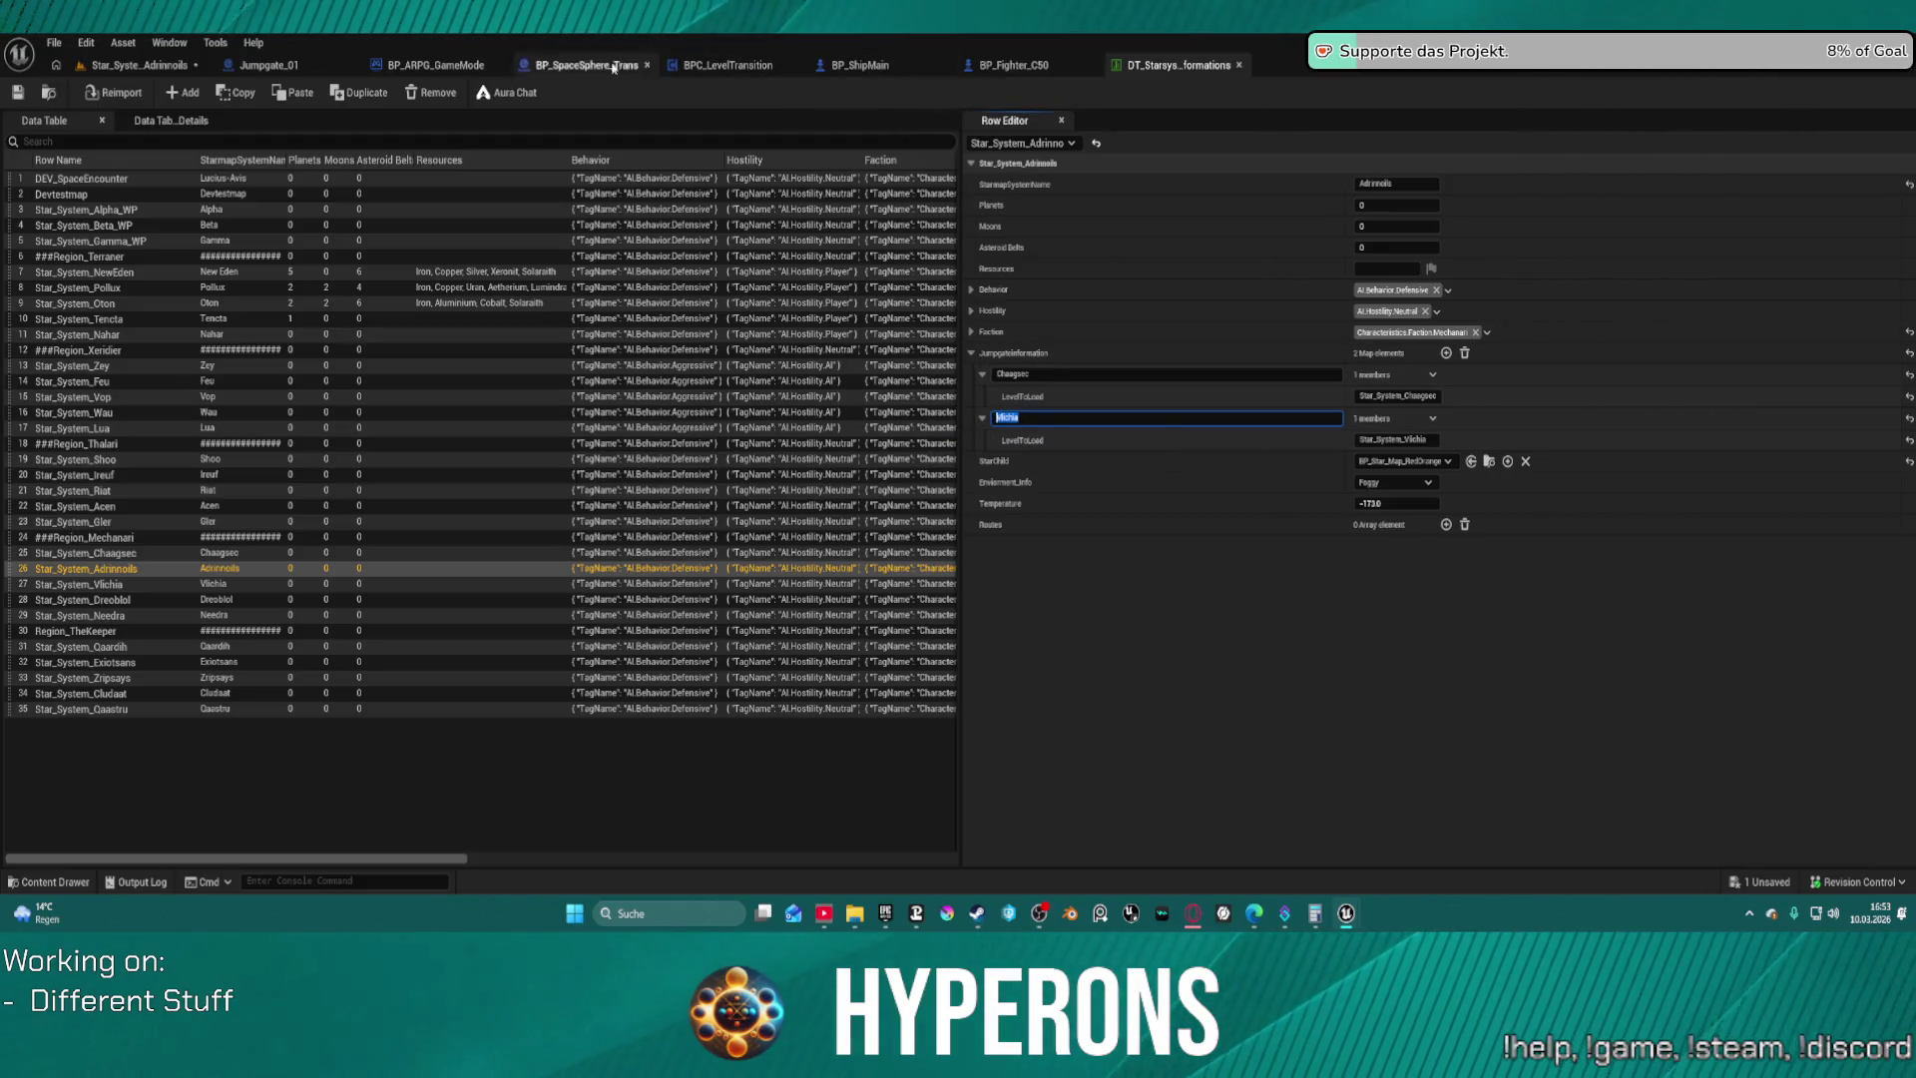
Set Jumpgate_01's Target System to Vichia and save the checked-out Star_System_Adrinnoils map
left_click(147, 74)
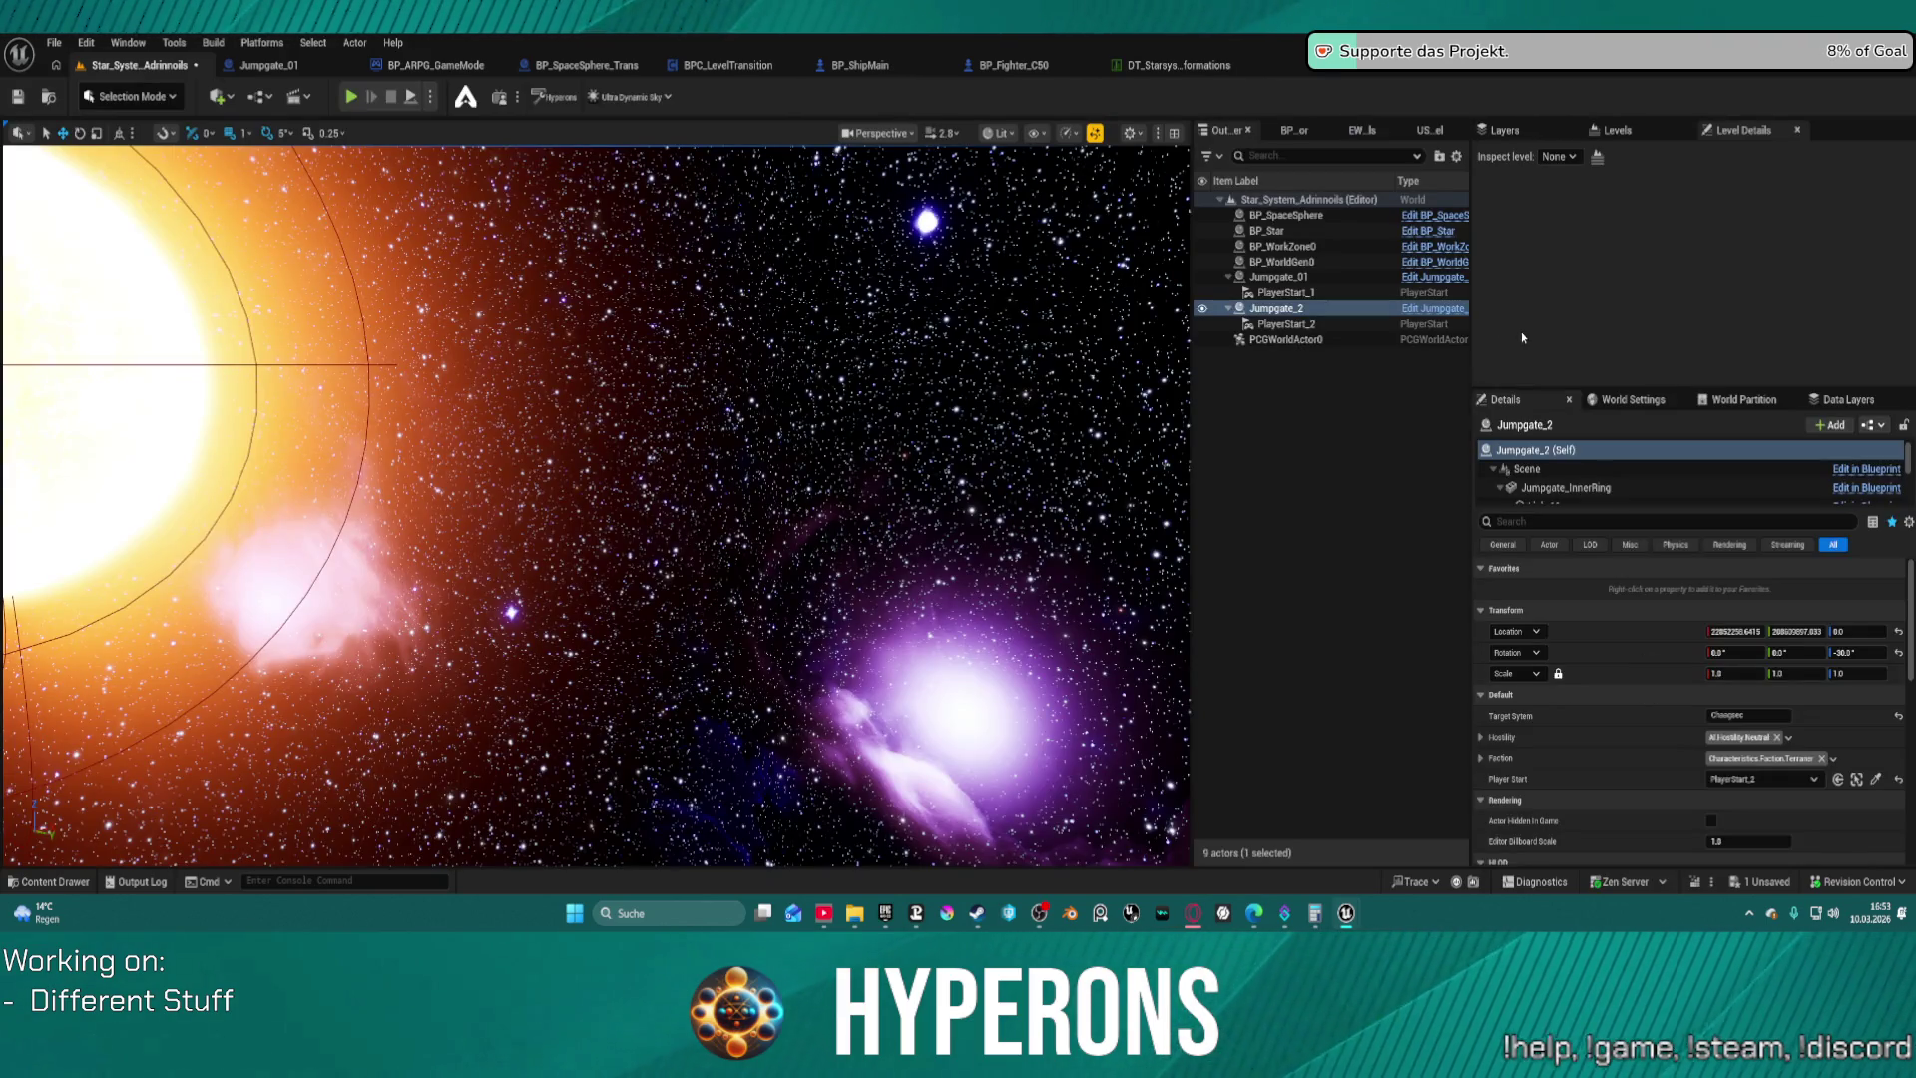
left_click(1279, 277)
left_click(1758, 715)
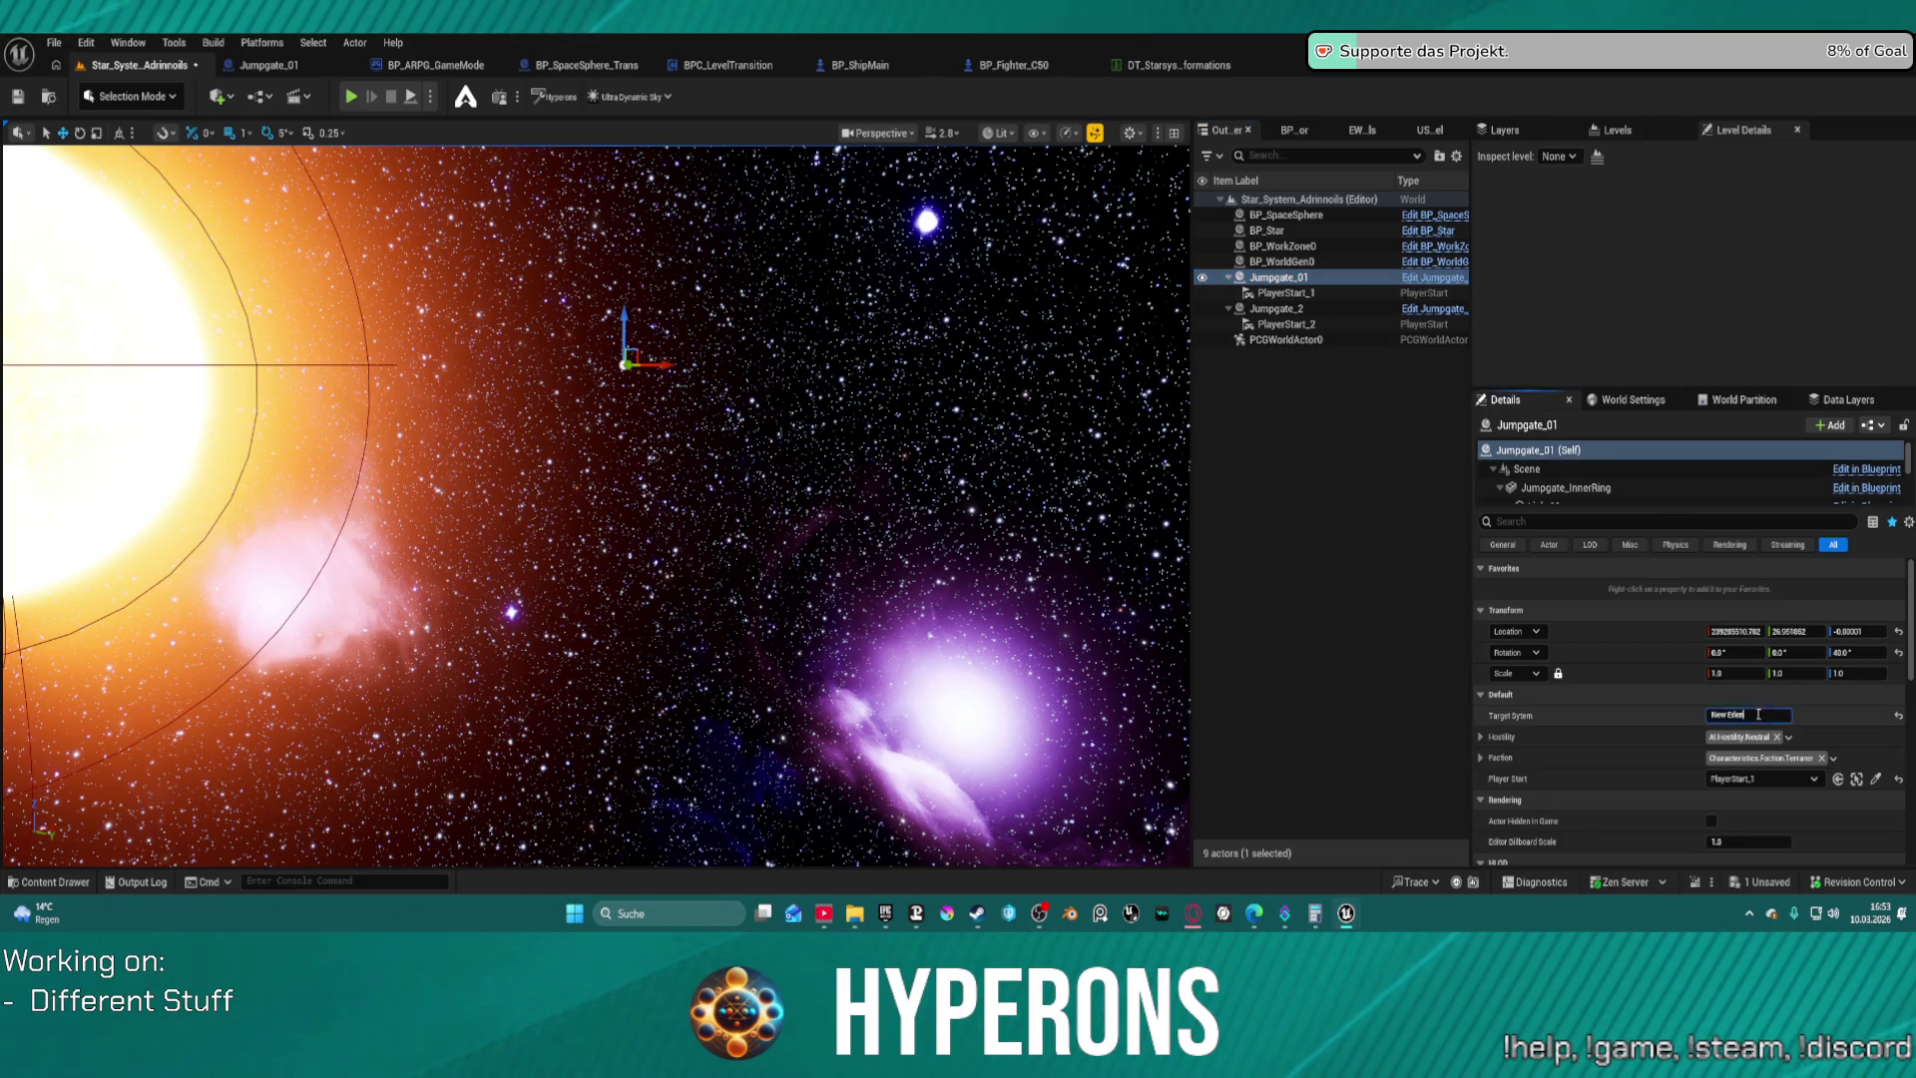
type("Vichid")
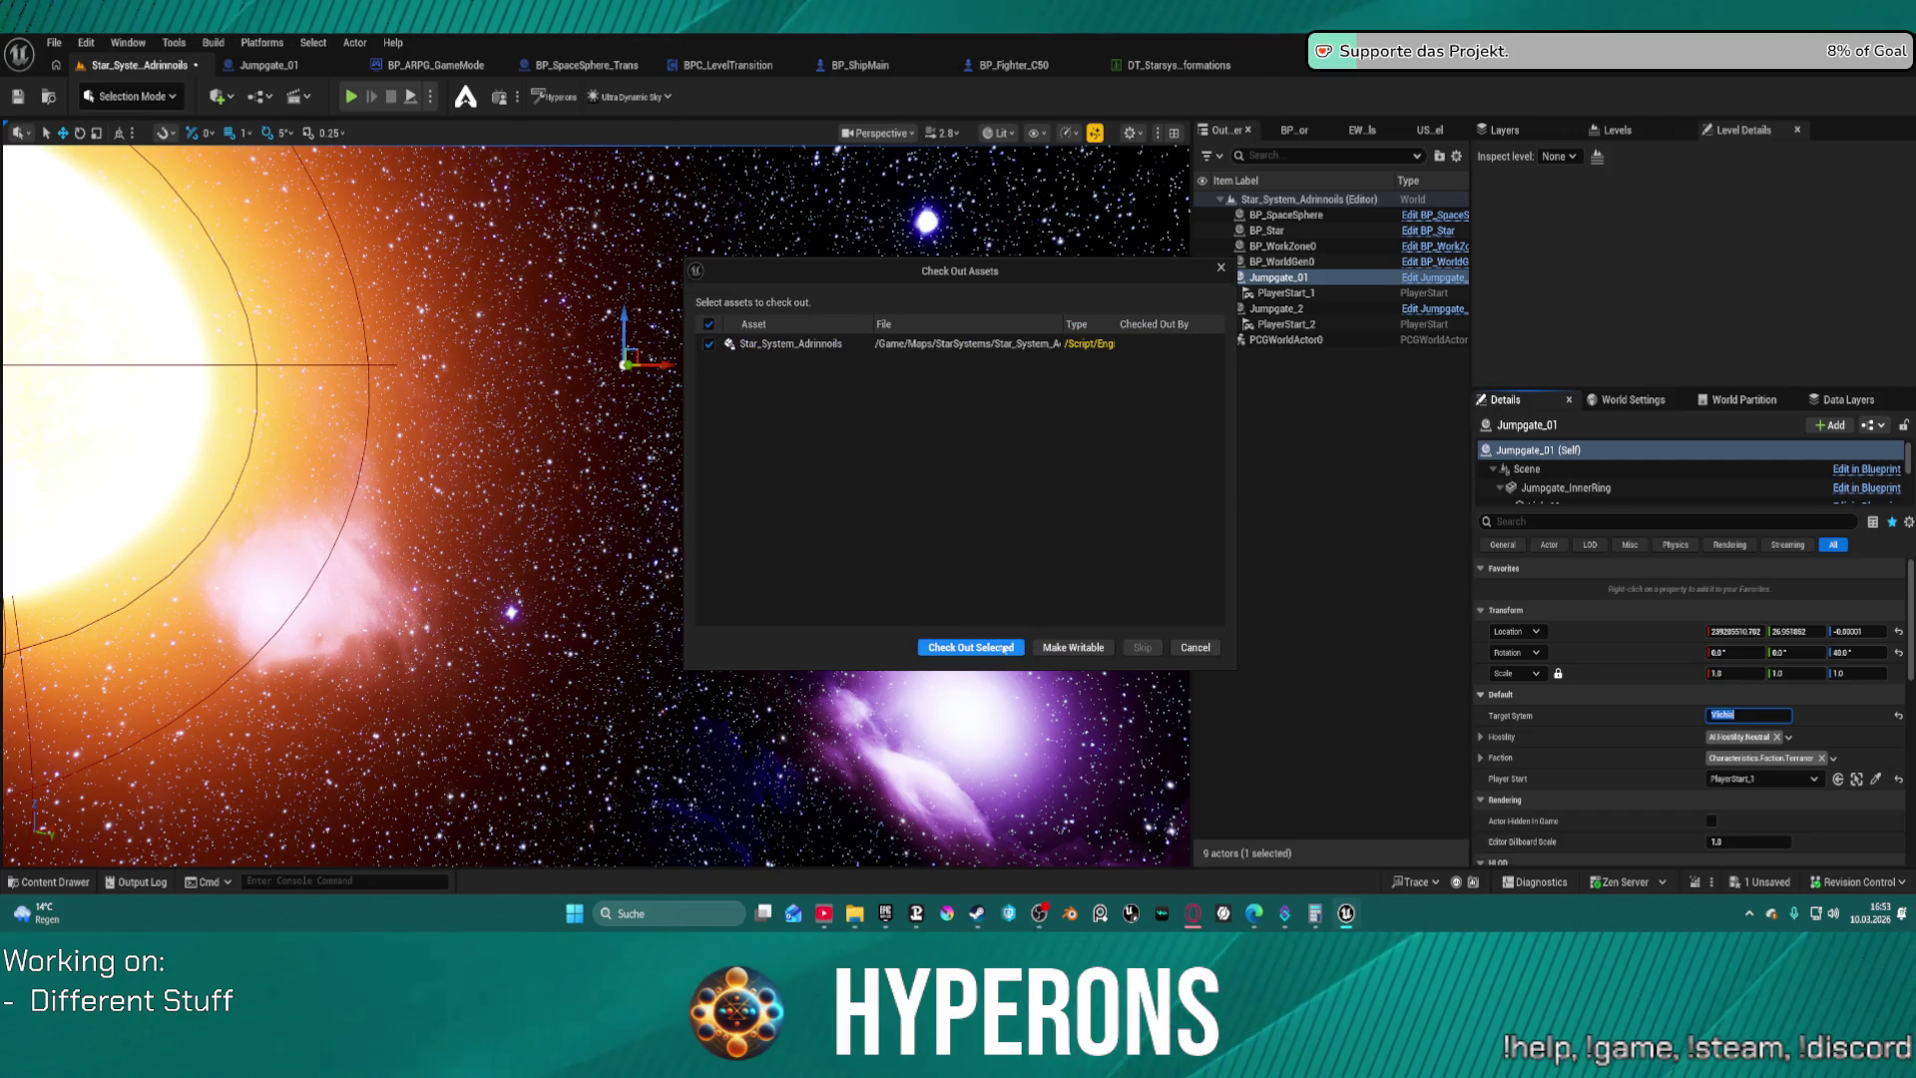
left_click(1005, 649)
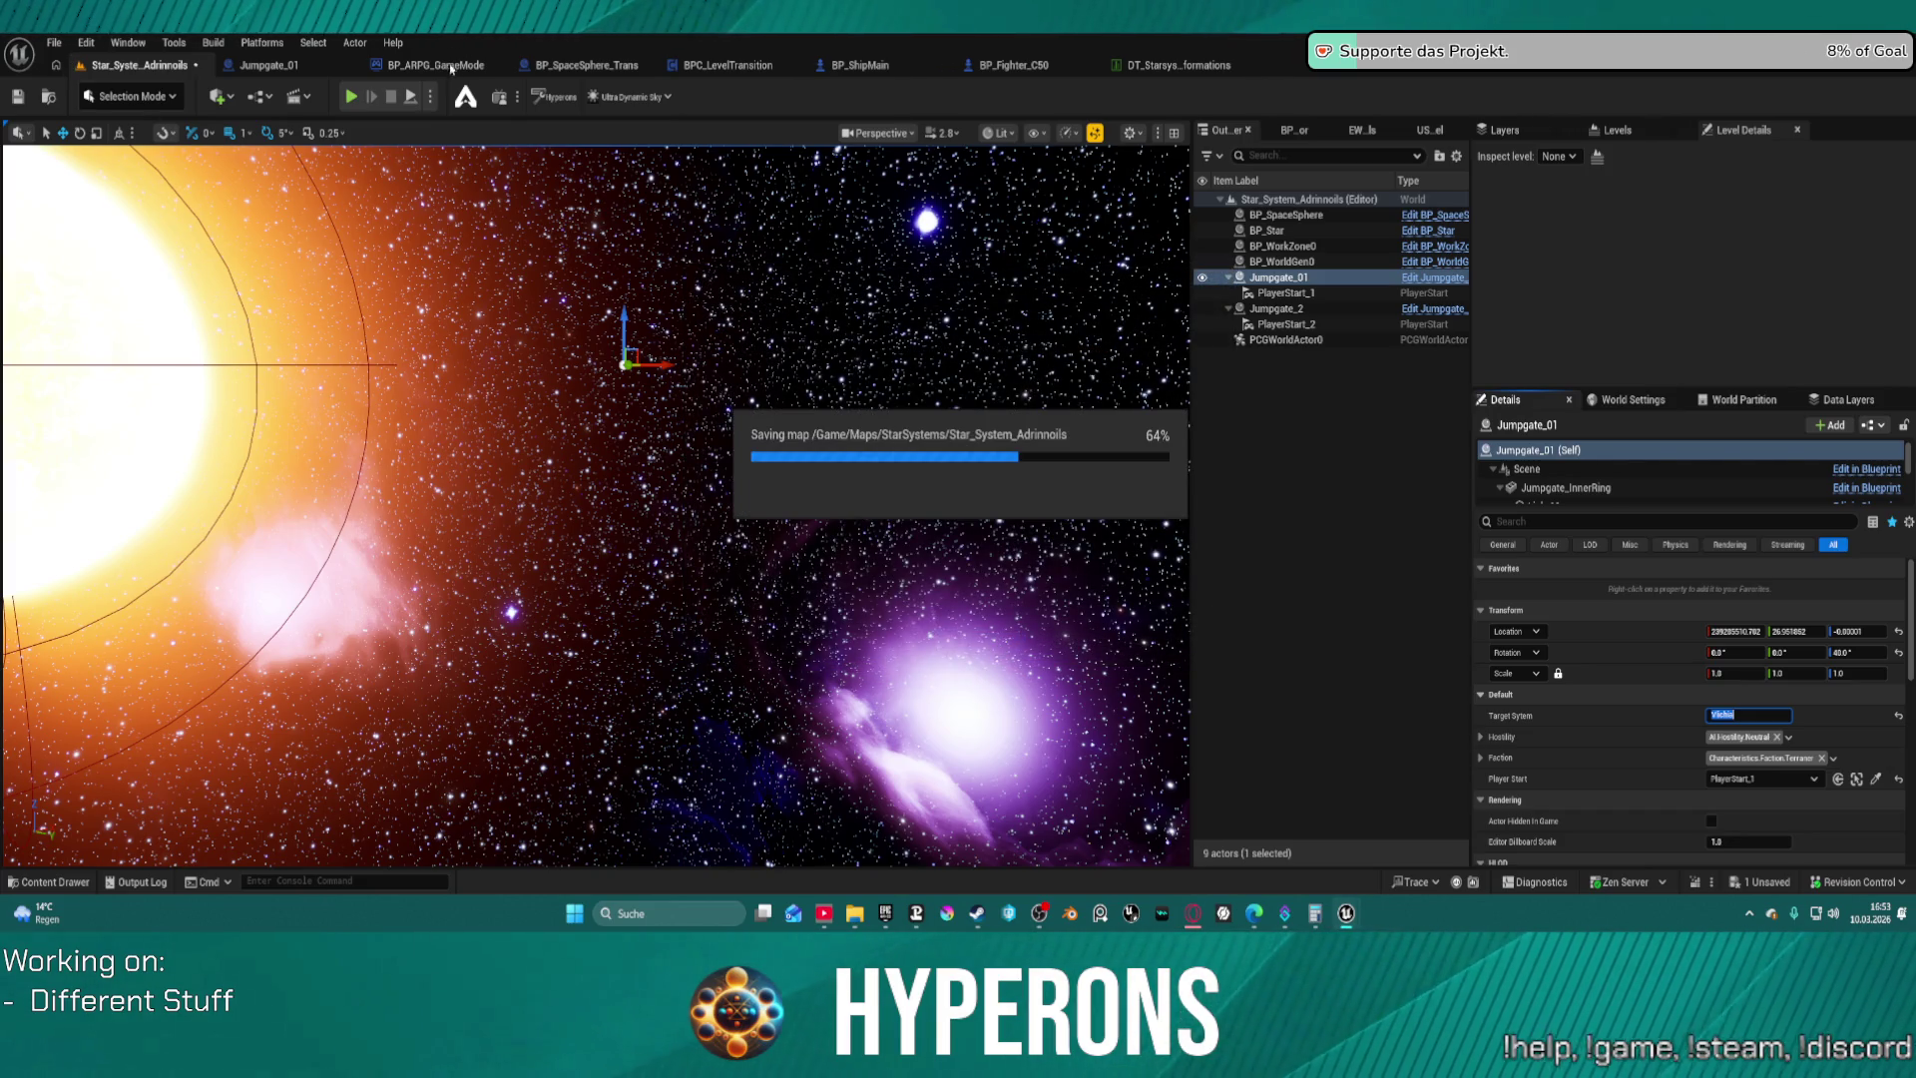
left_click(54, 42)
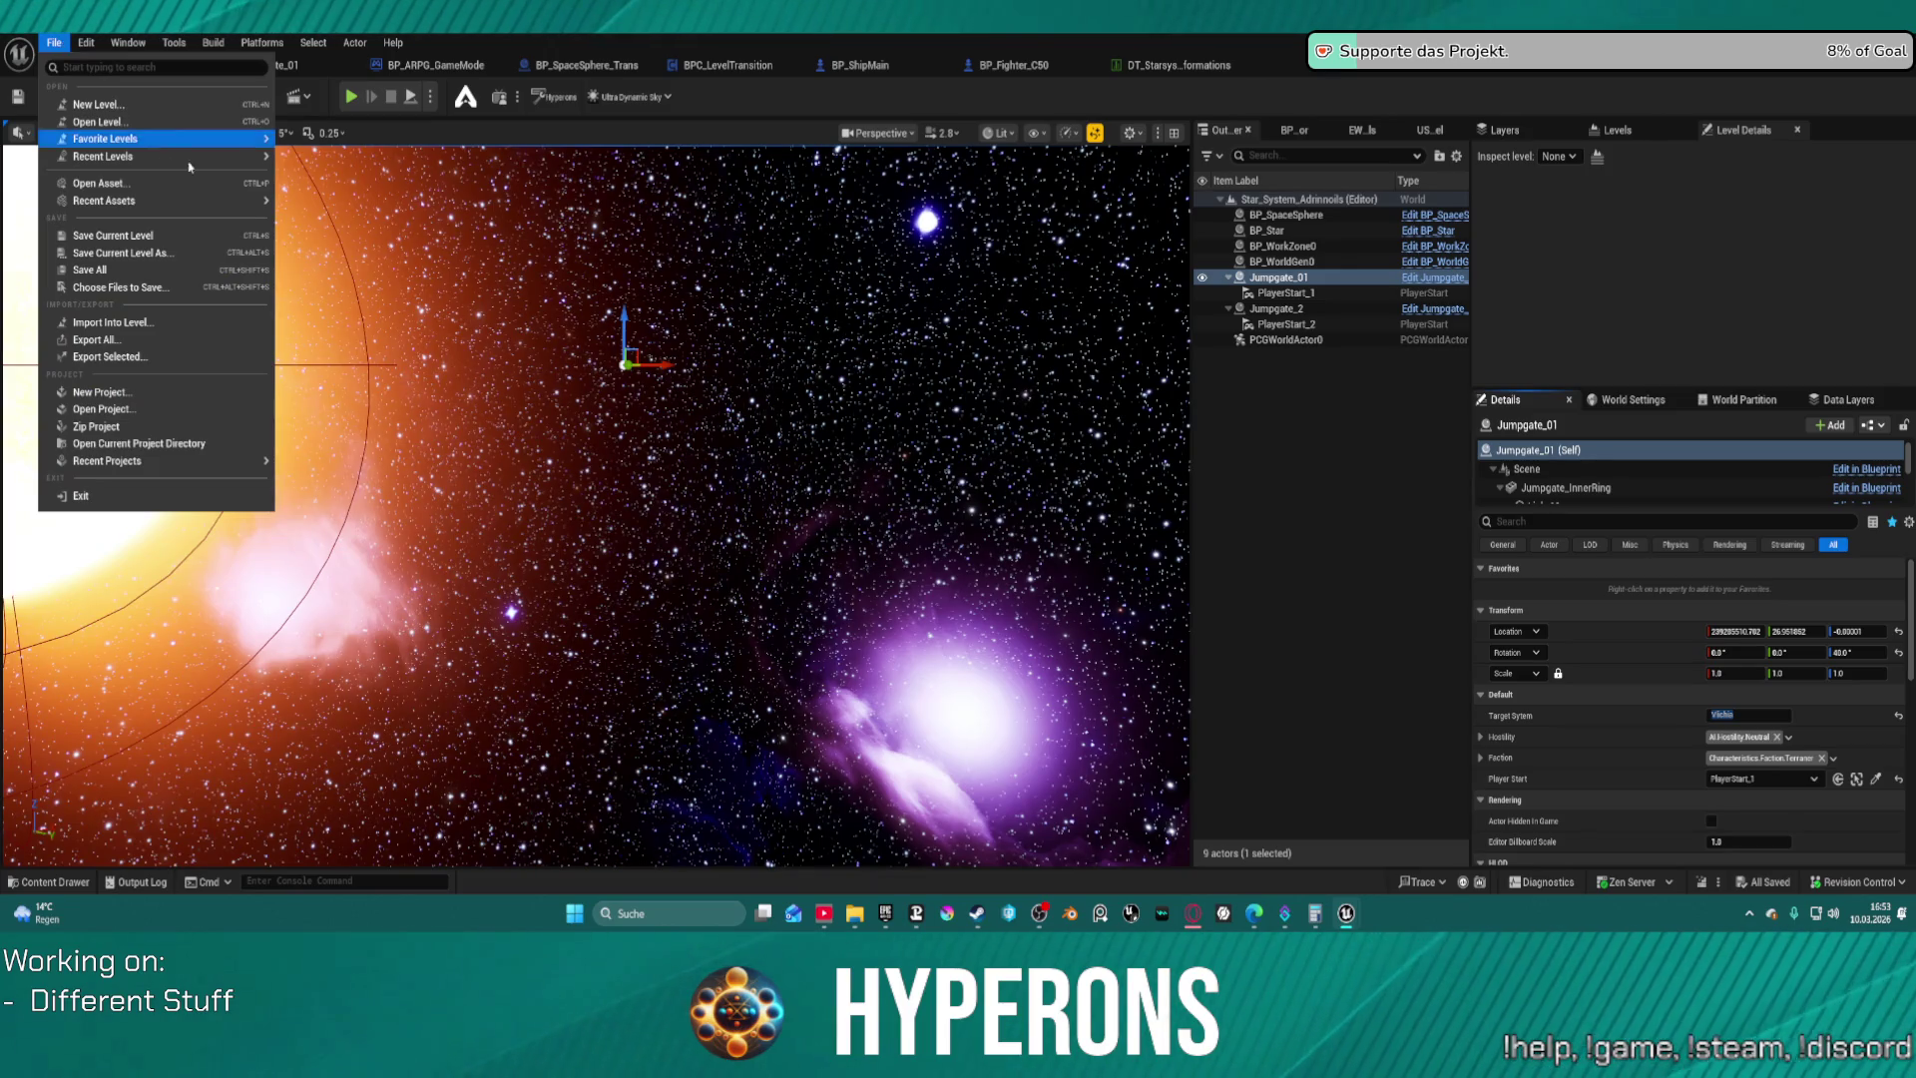
Load Map_Lobby0 from Recent Levels, play it, and enter the game's character selection
mouse_move(150, 155)
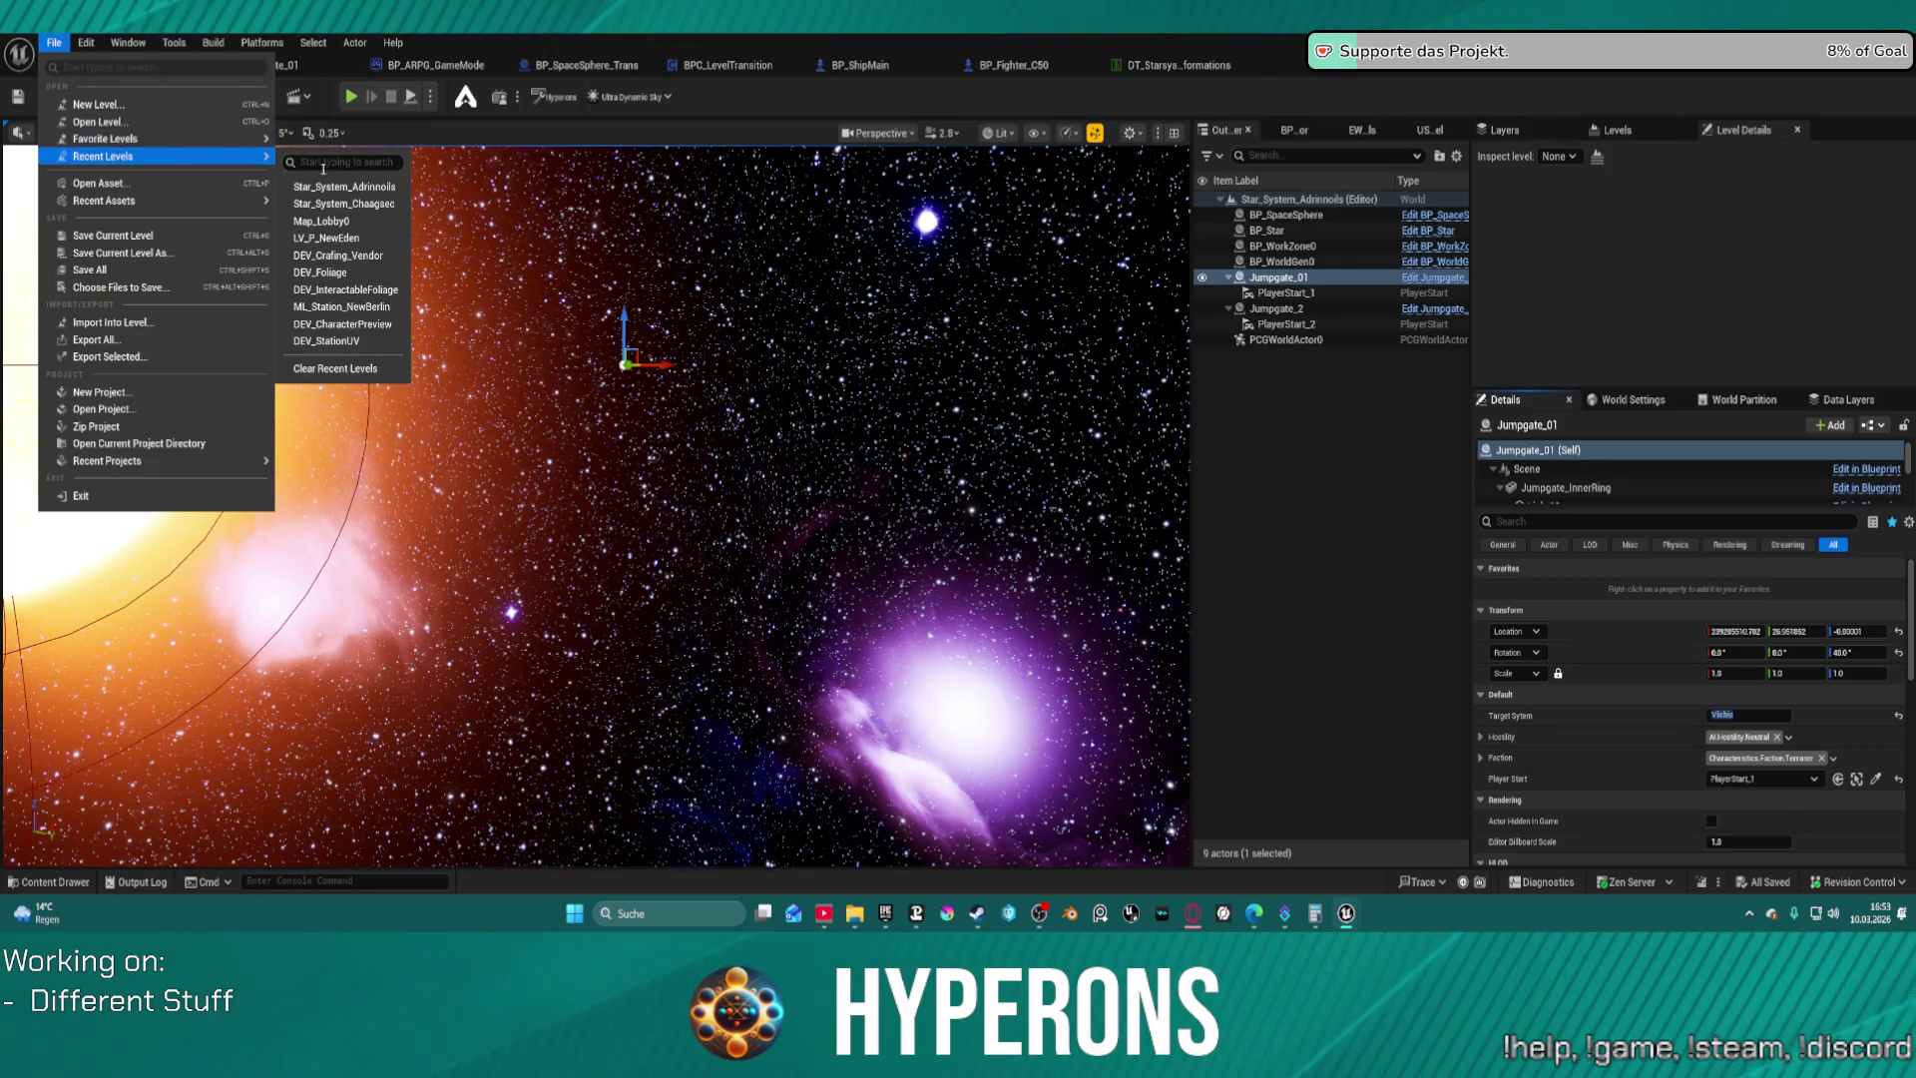
left_click(371, 223)
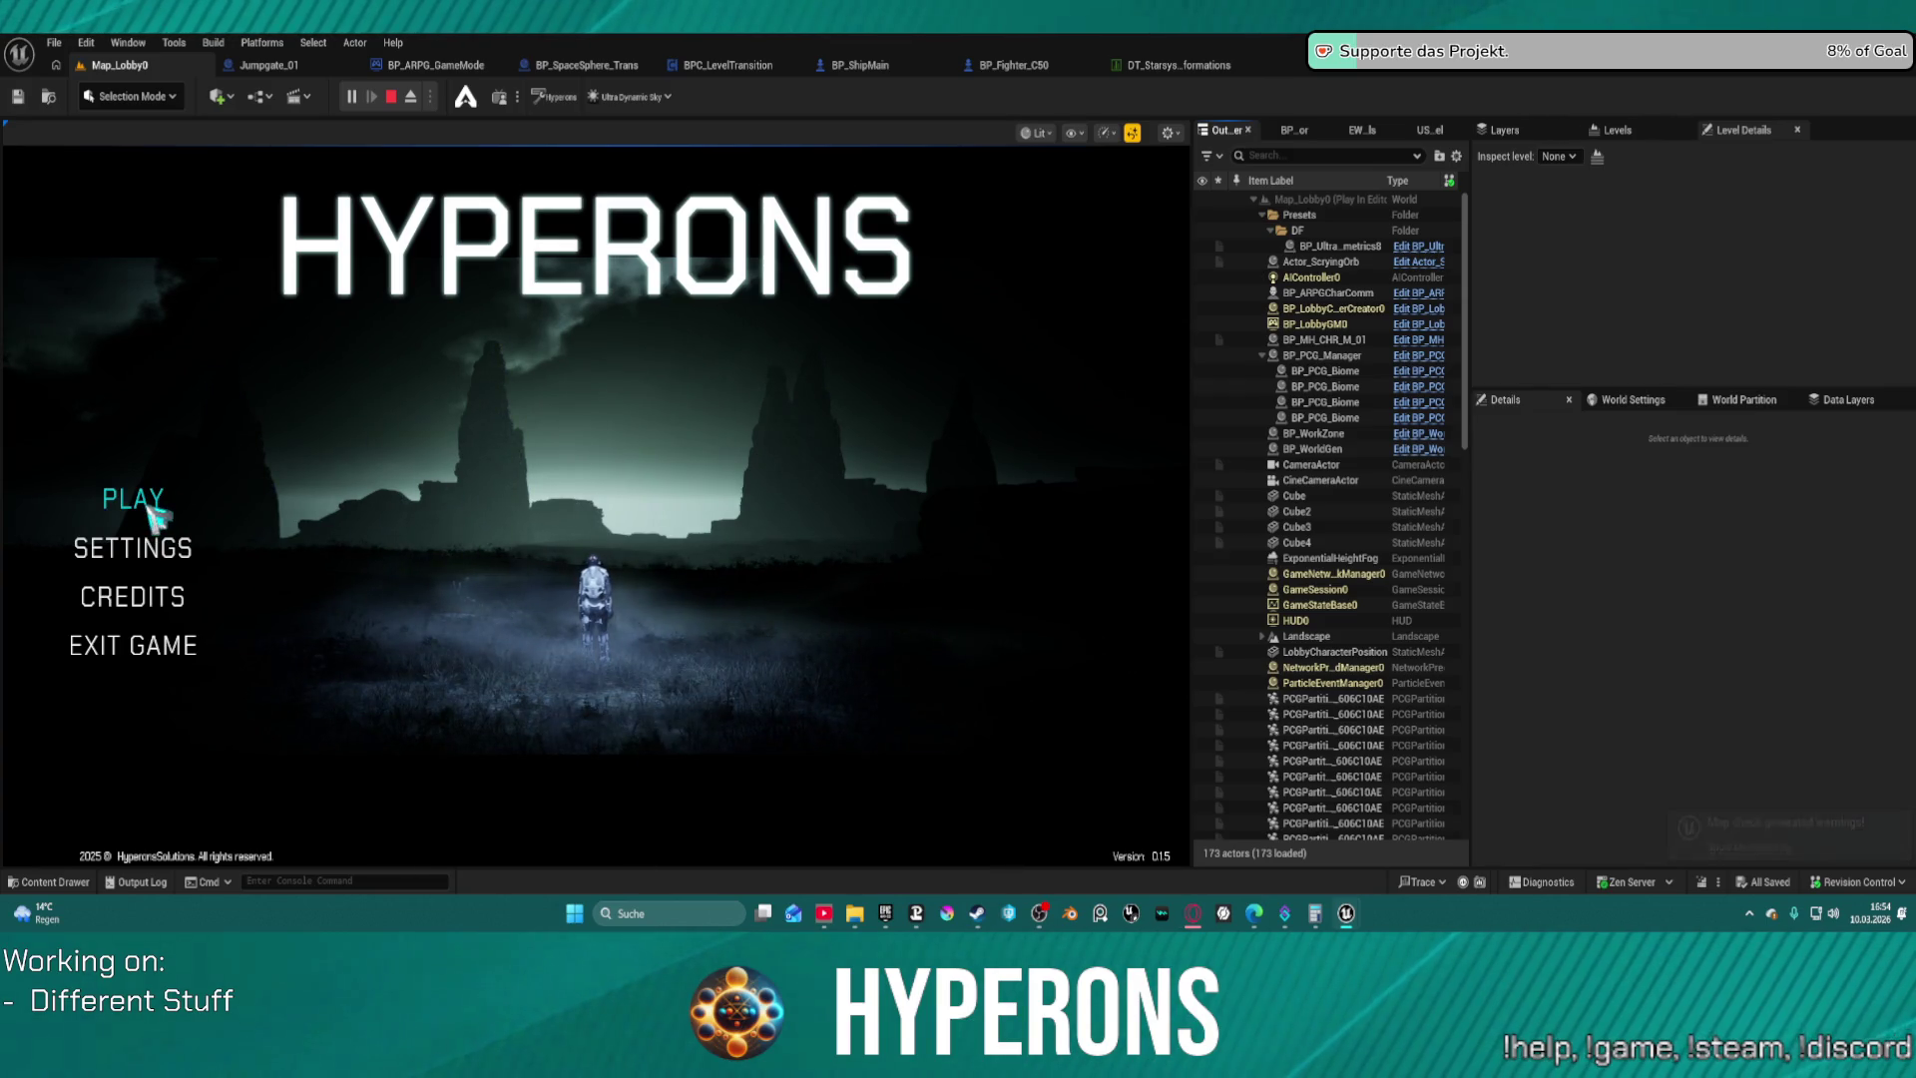
left_click(151, 511)
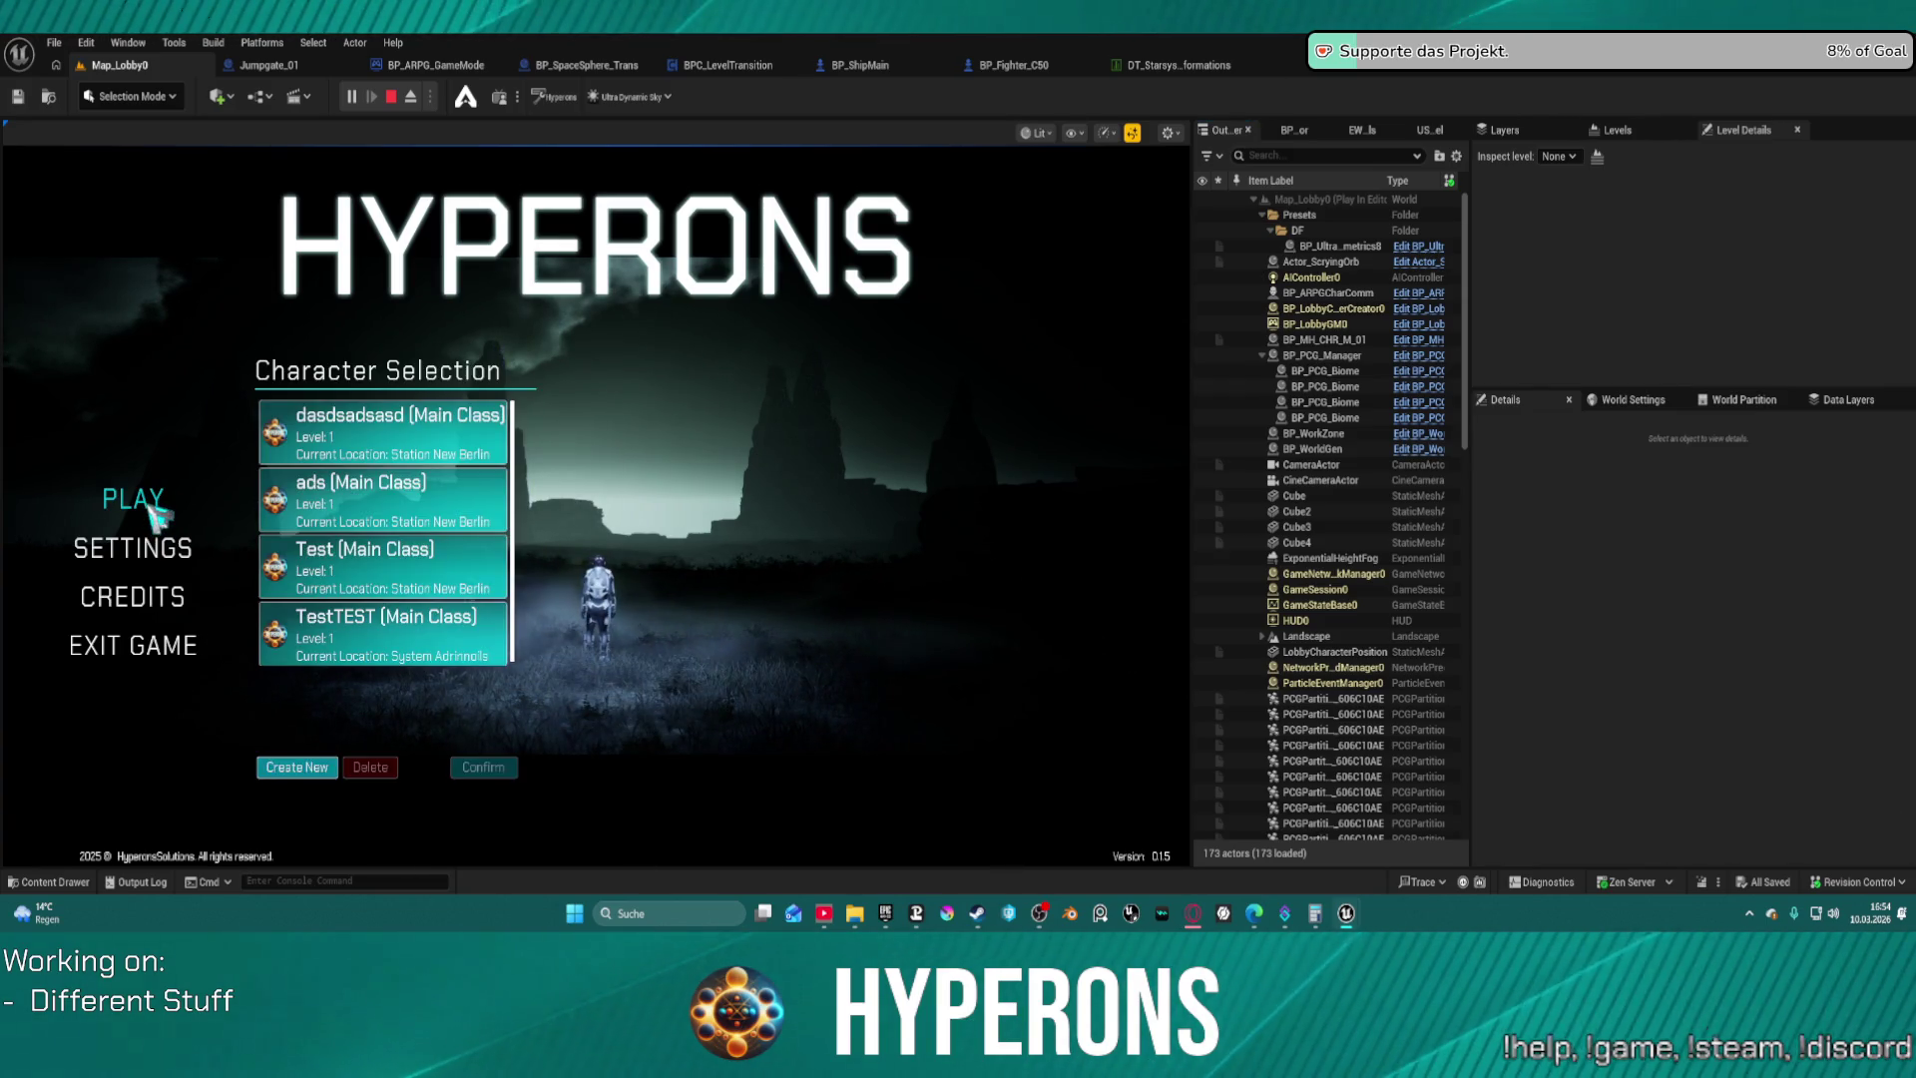
Replace the old TestTEST character with a new TestTest character and start the game with it
left_click(414, 641)
left_click(369, 767)
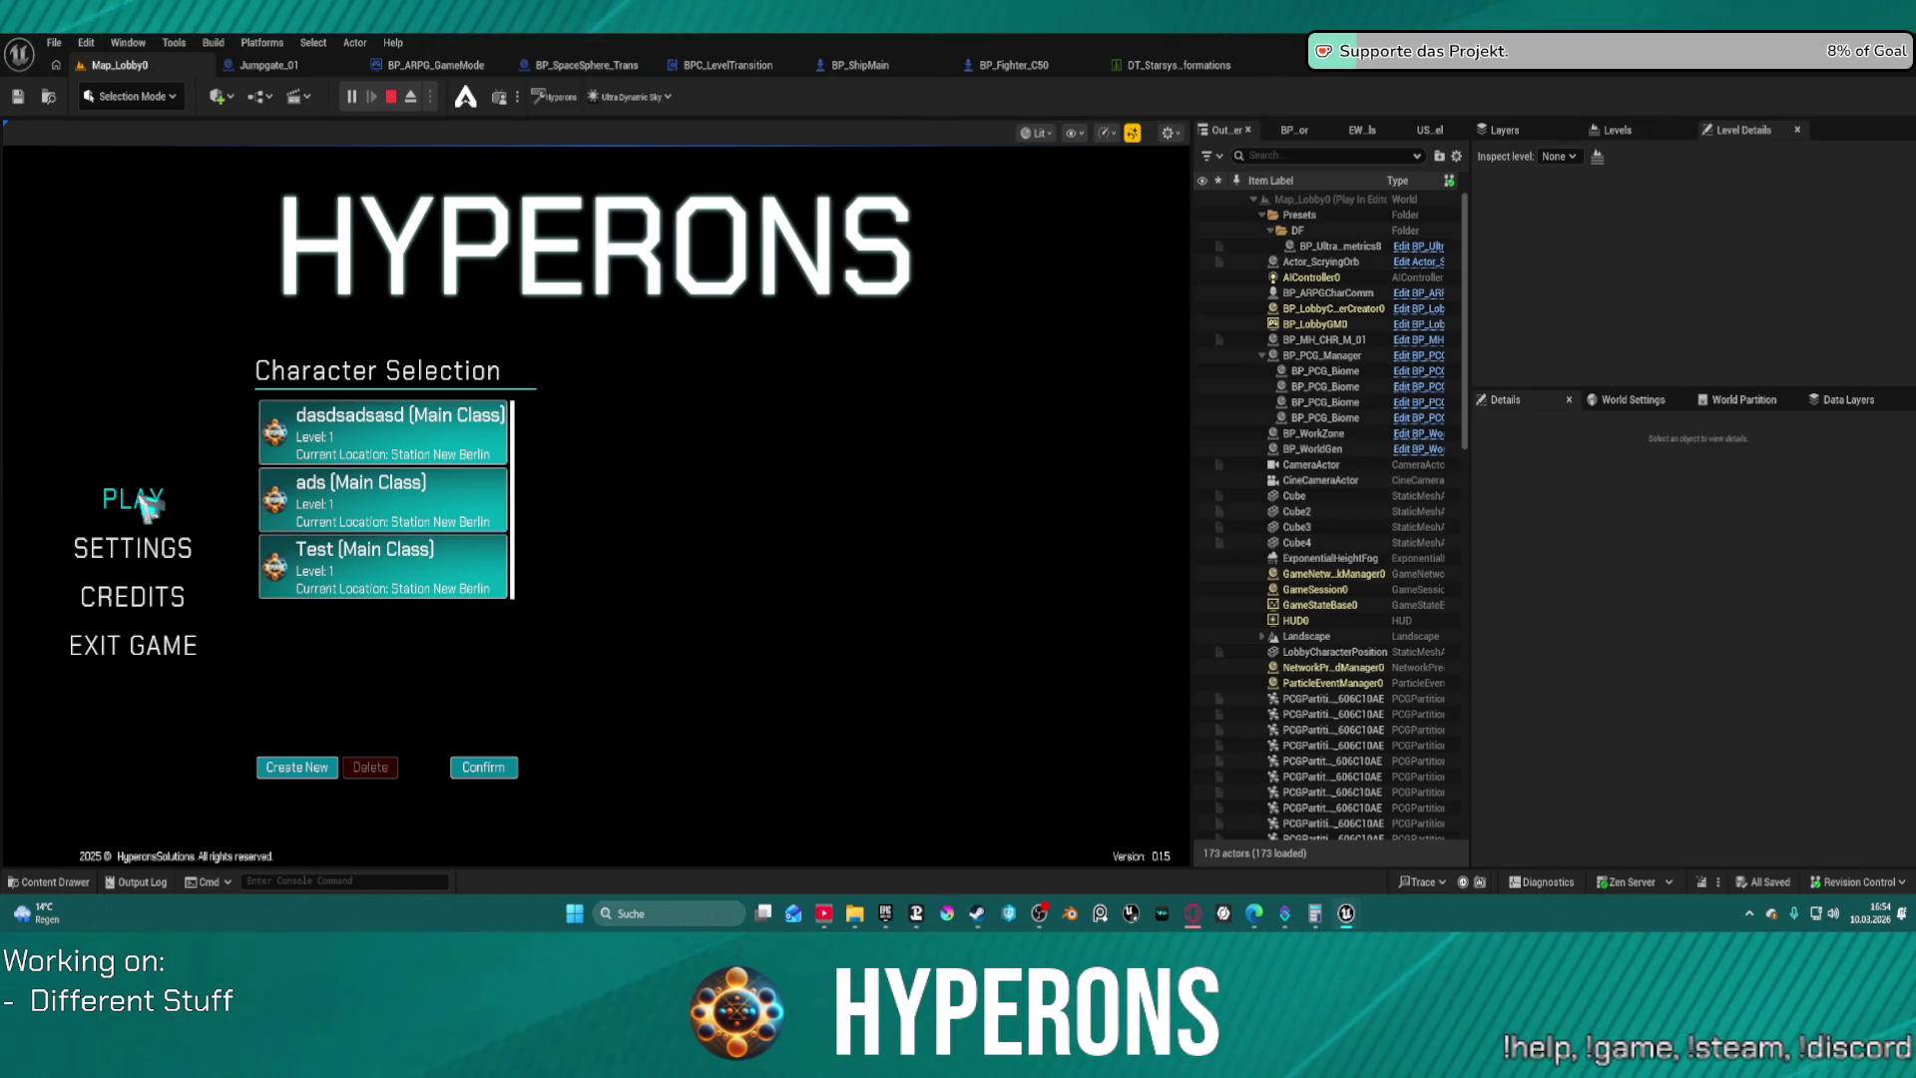
left_click(297, 768)
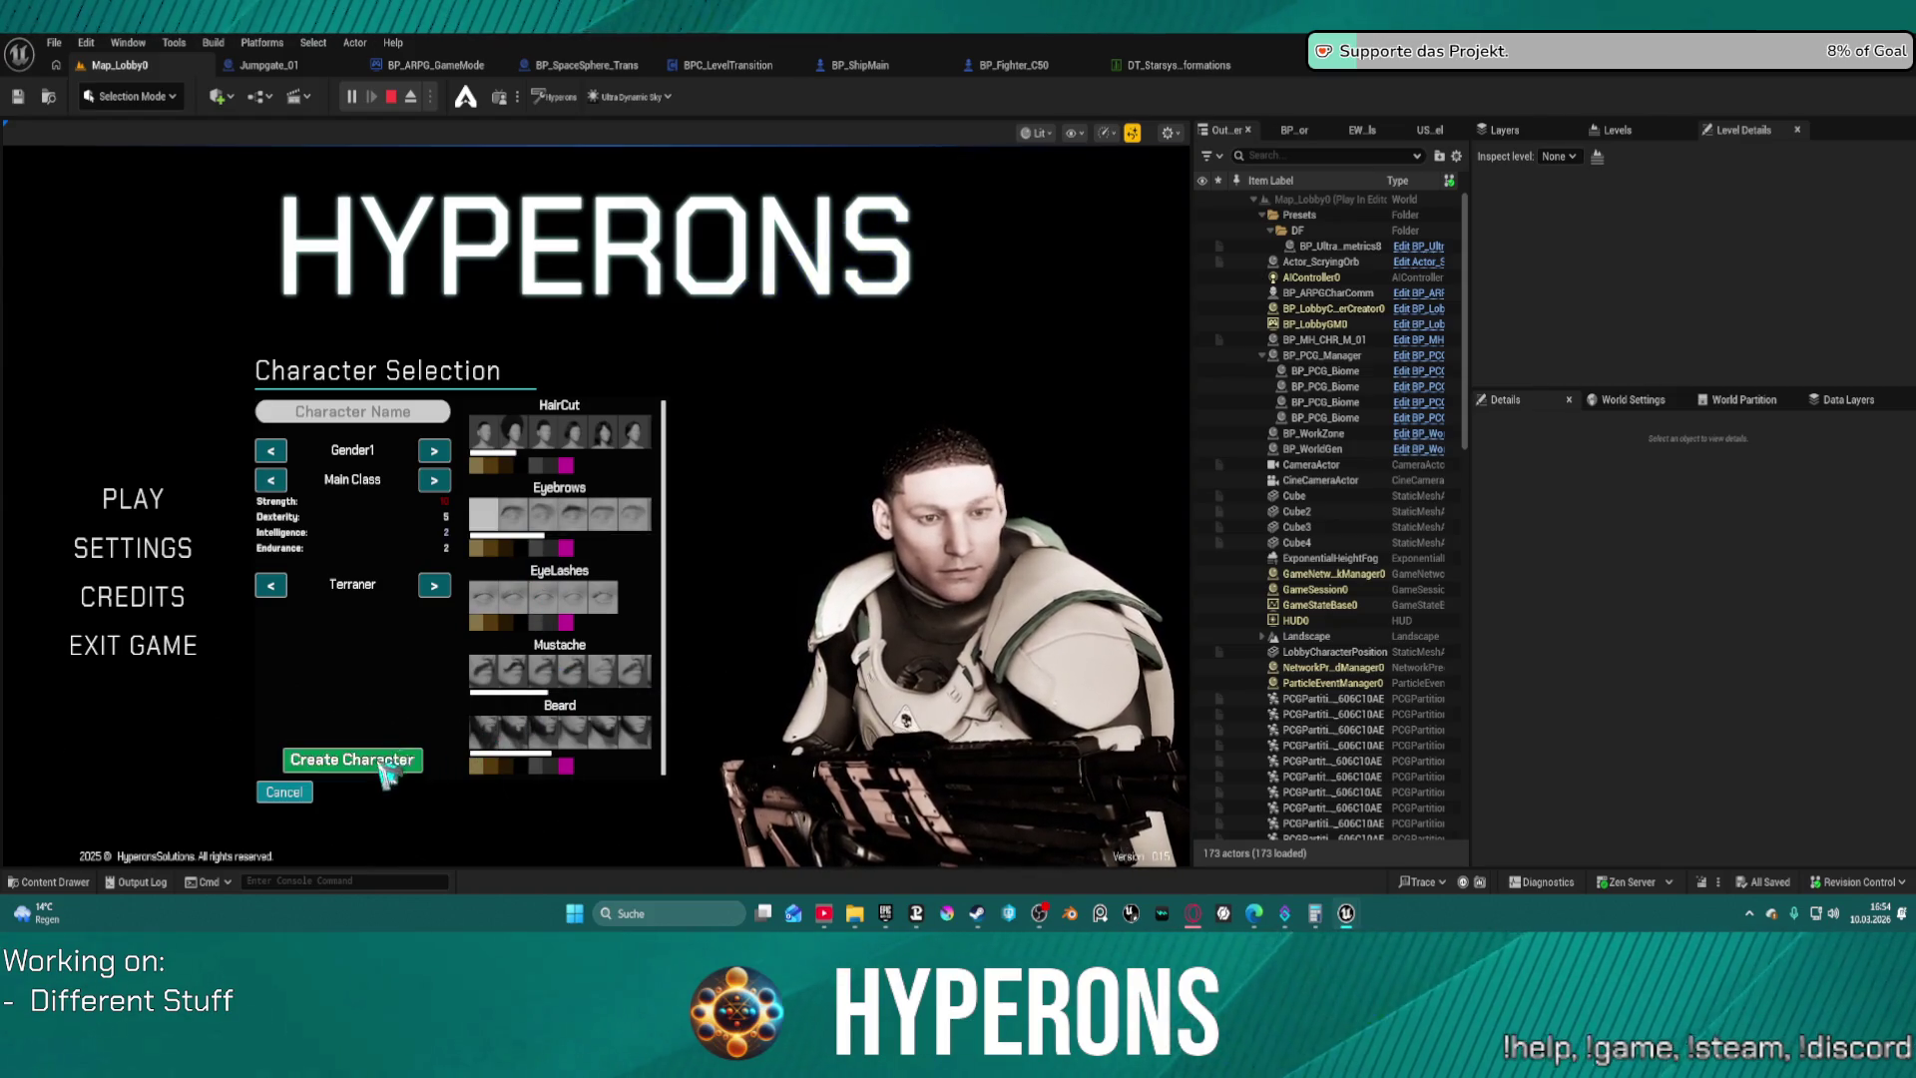
type("TestTest")
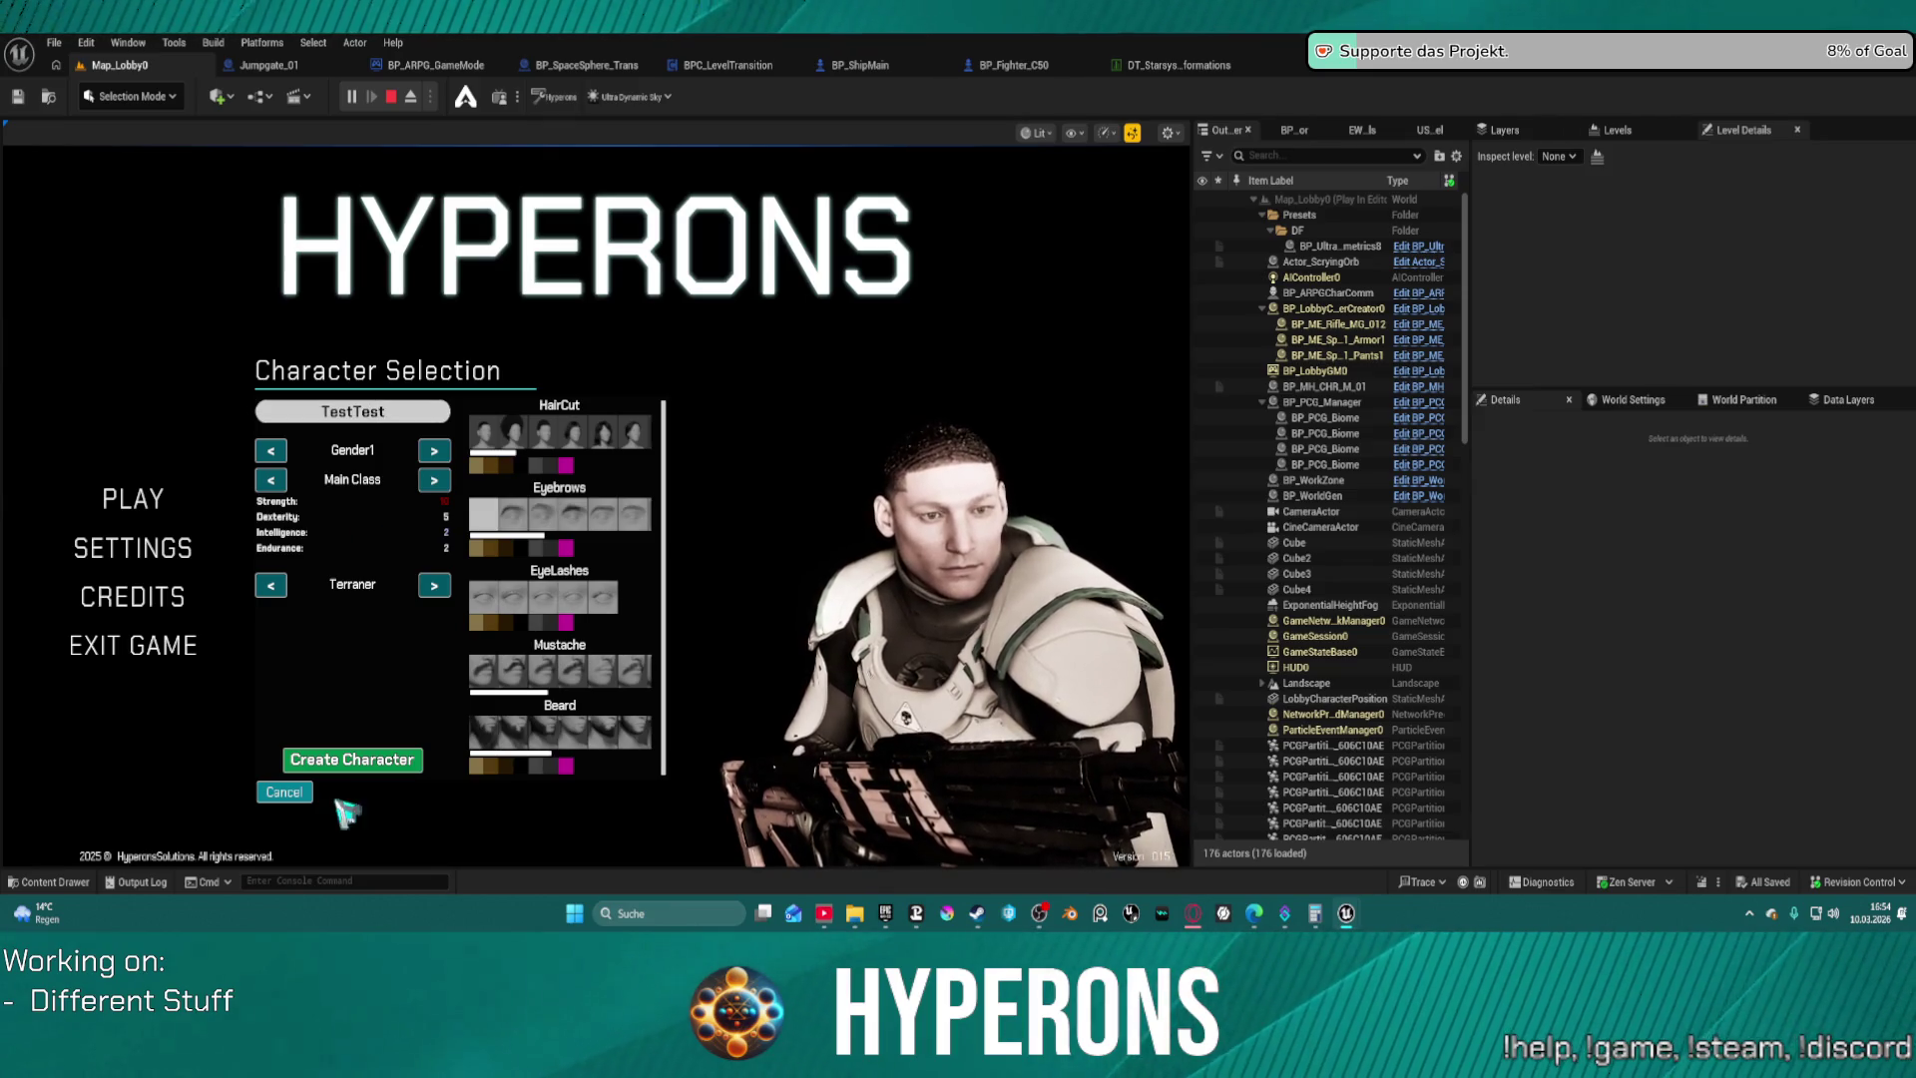
left_click(362, 765)
left_click(419, 659)
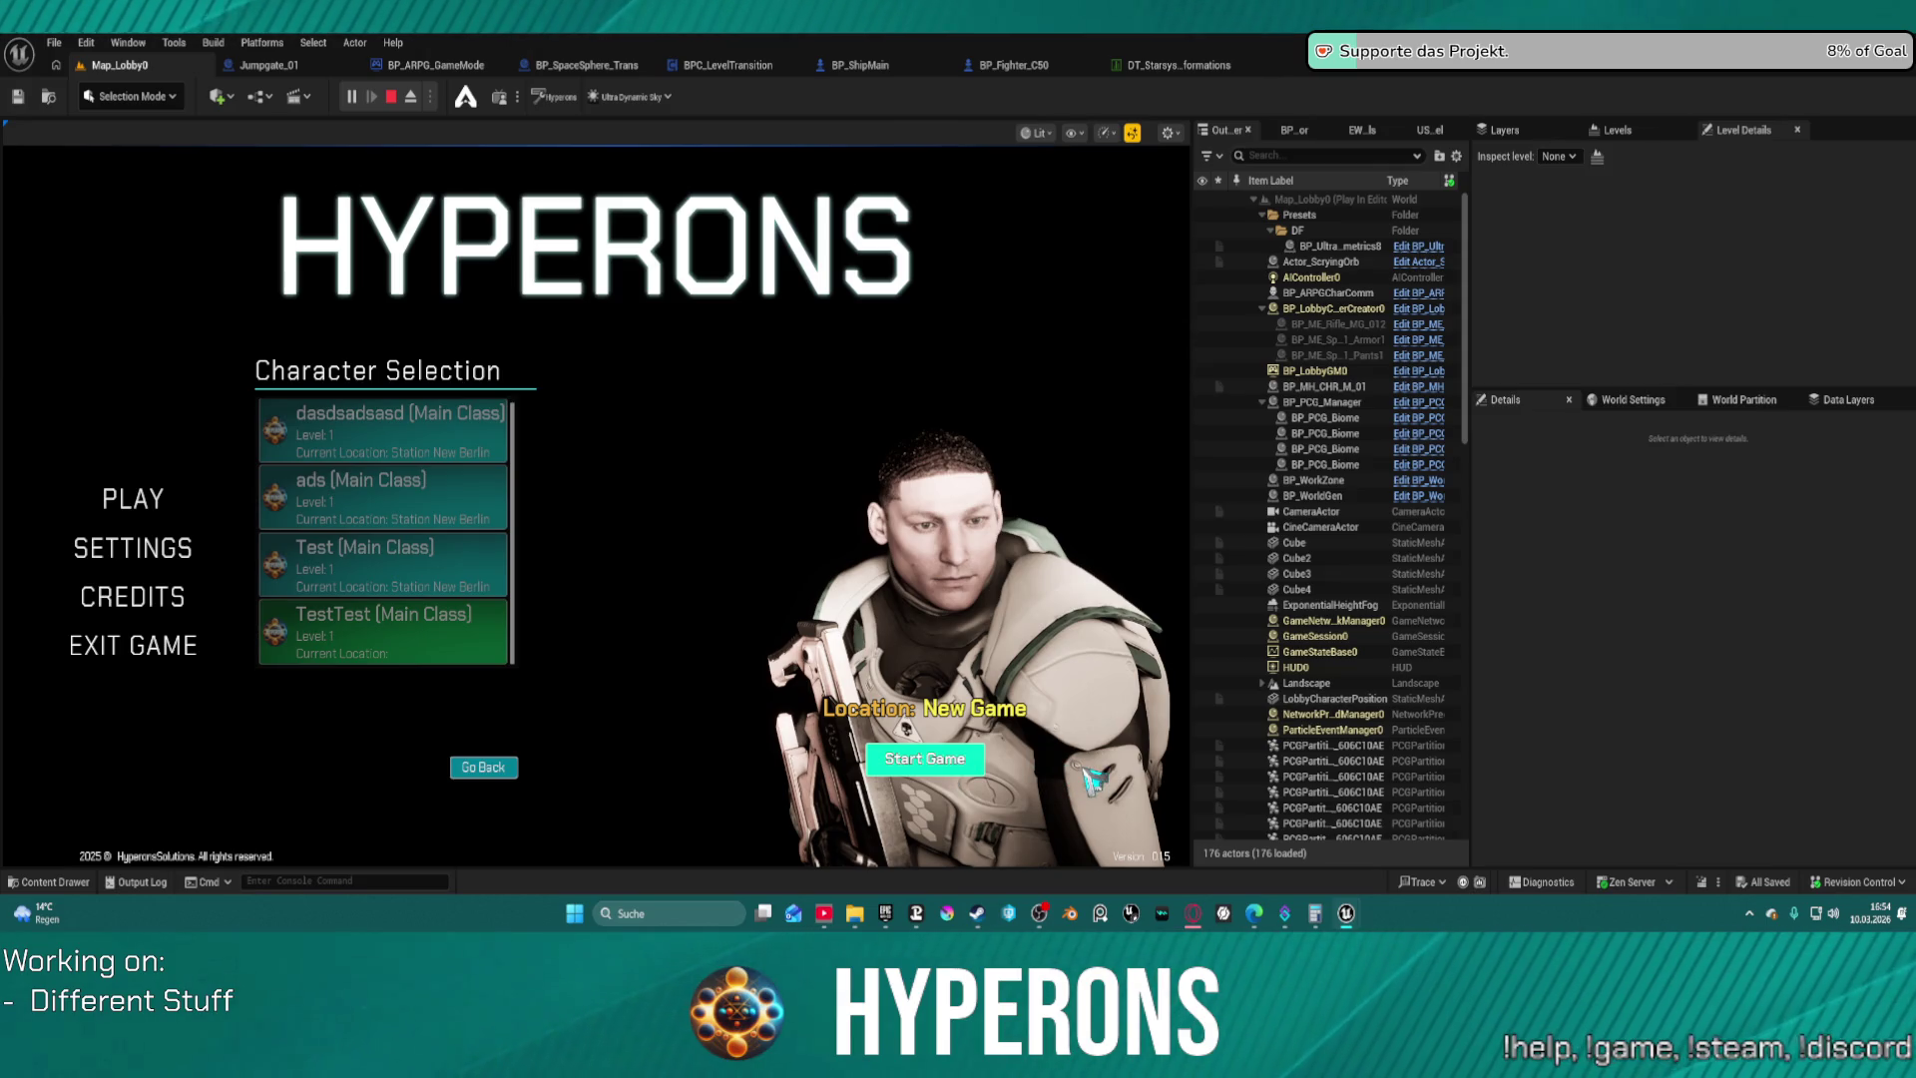
left_click(925, 758)
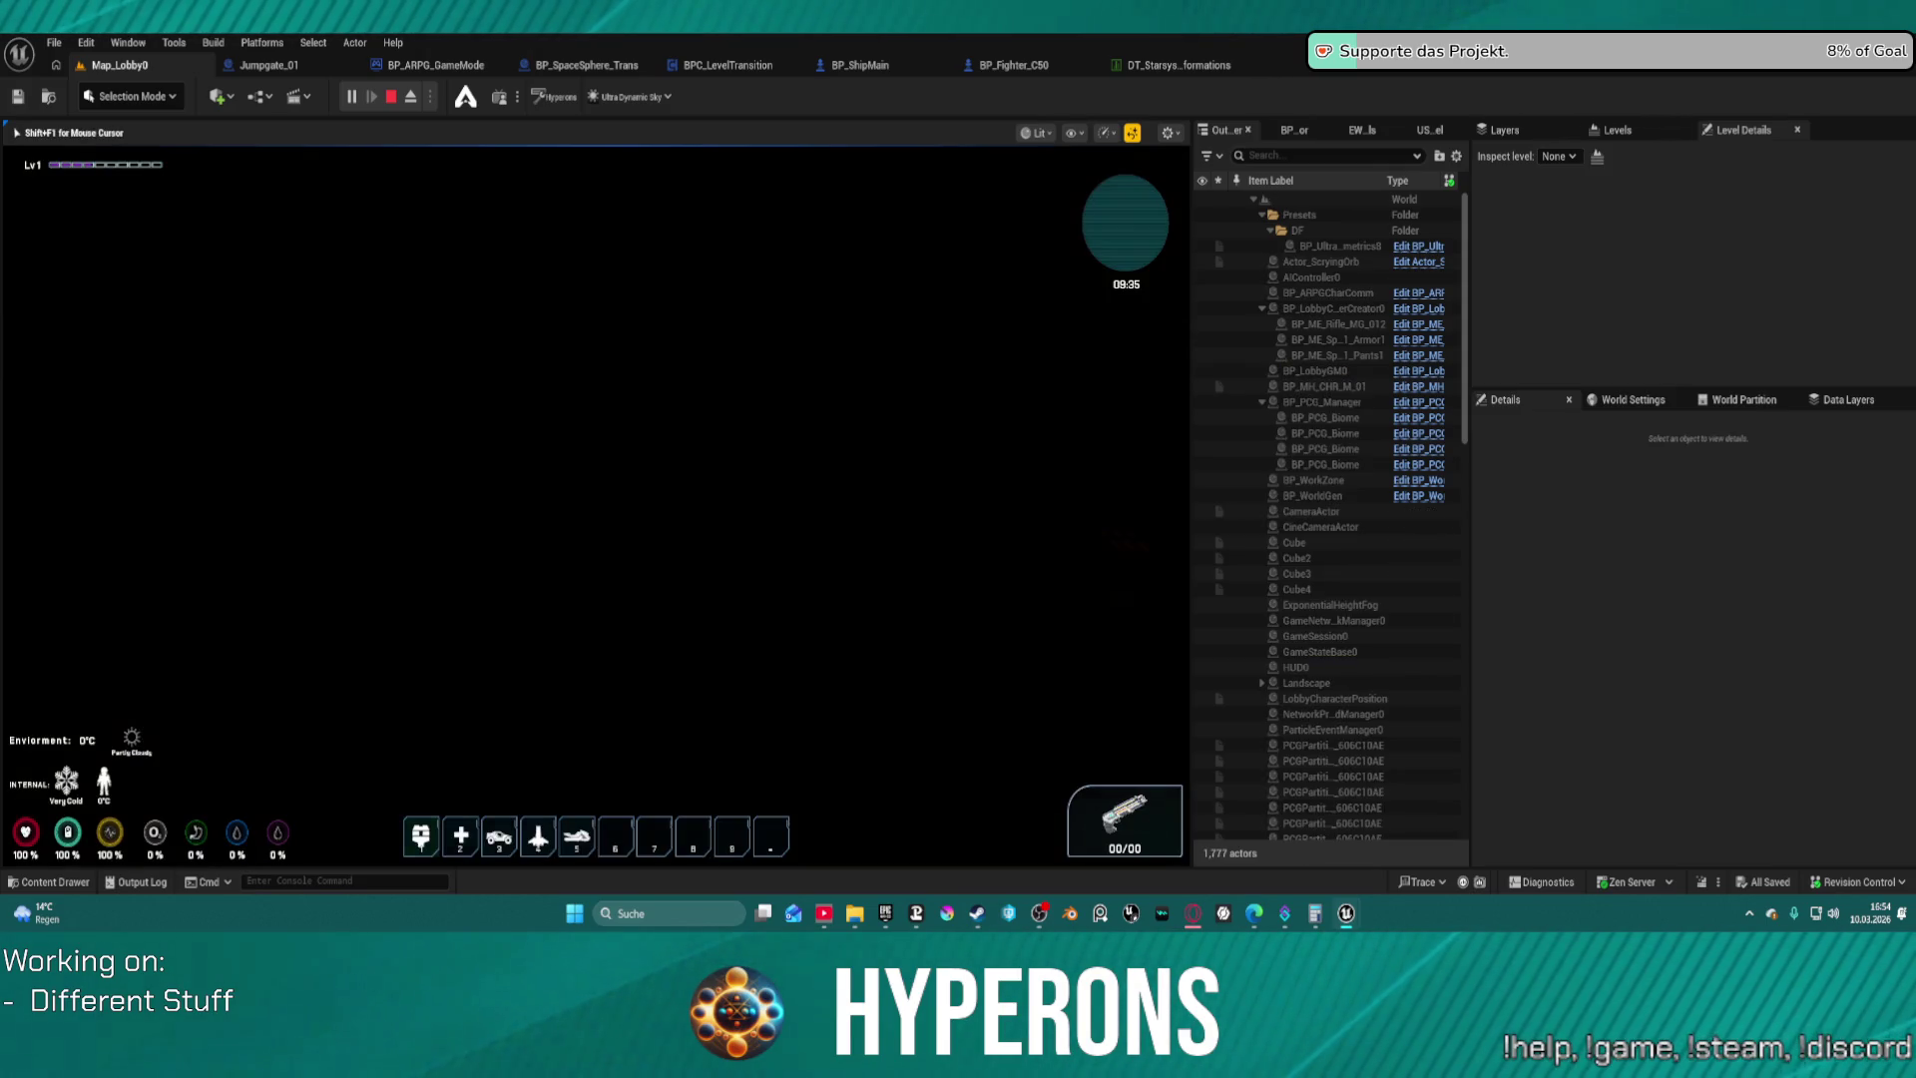
Take two orange turrets, the green canister and the grey yellow-banded item from Ship Equipment
key("w")
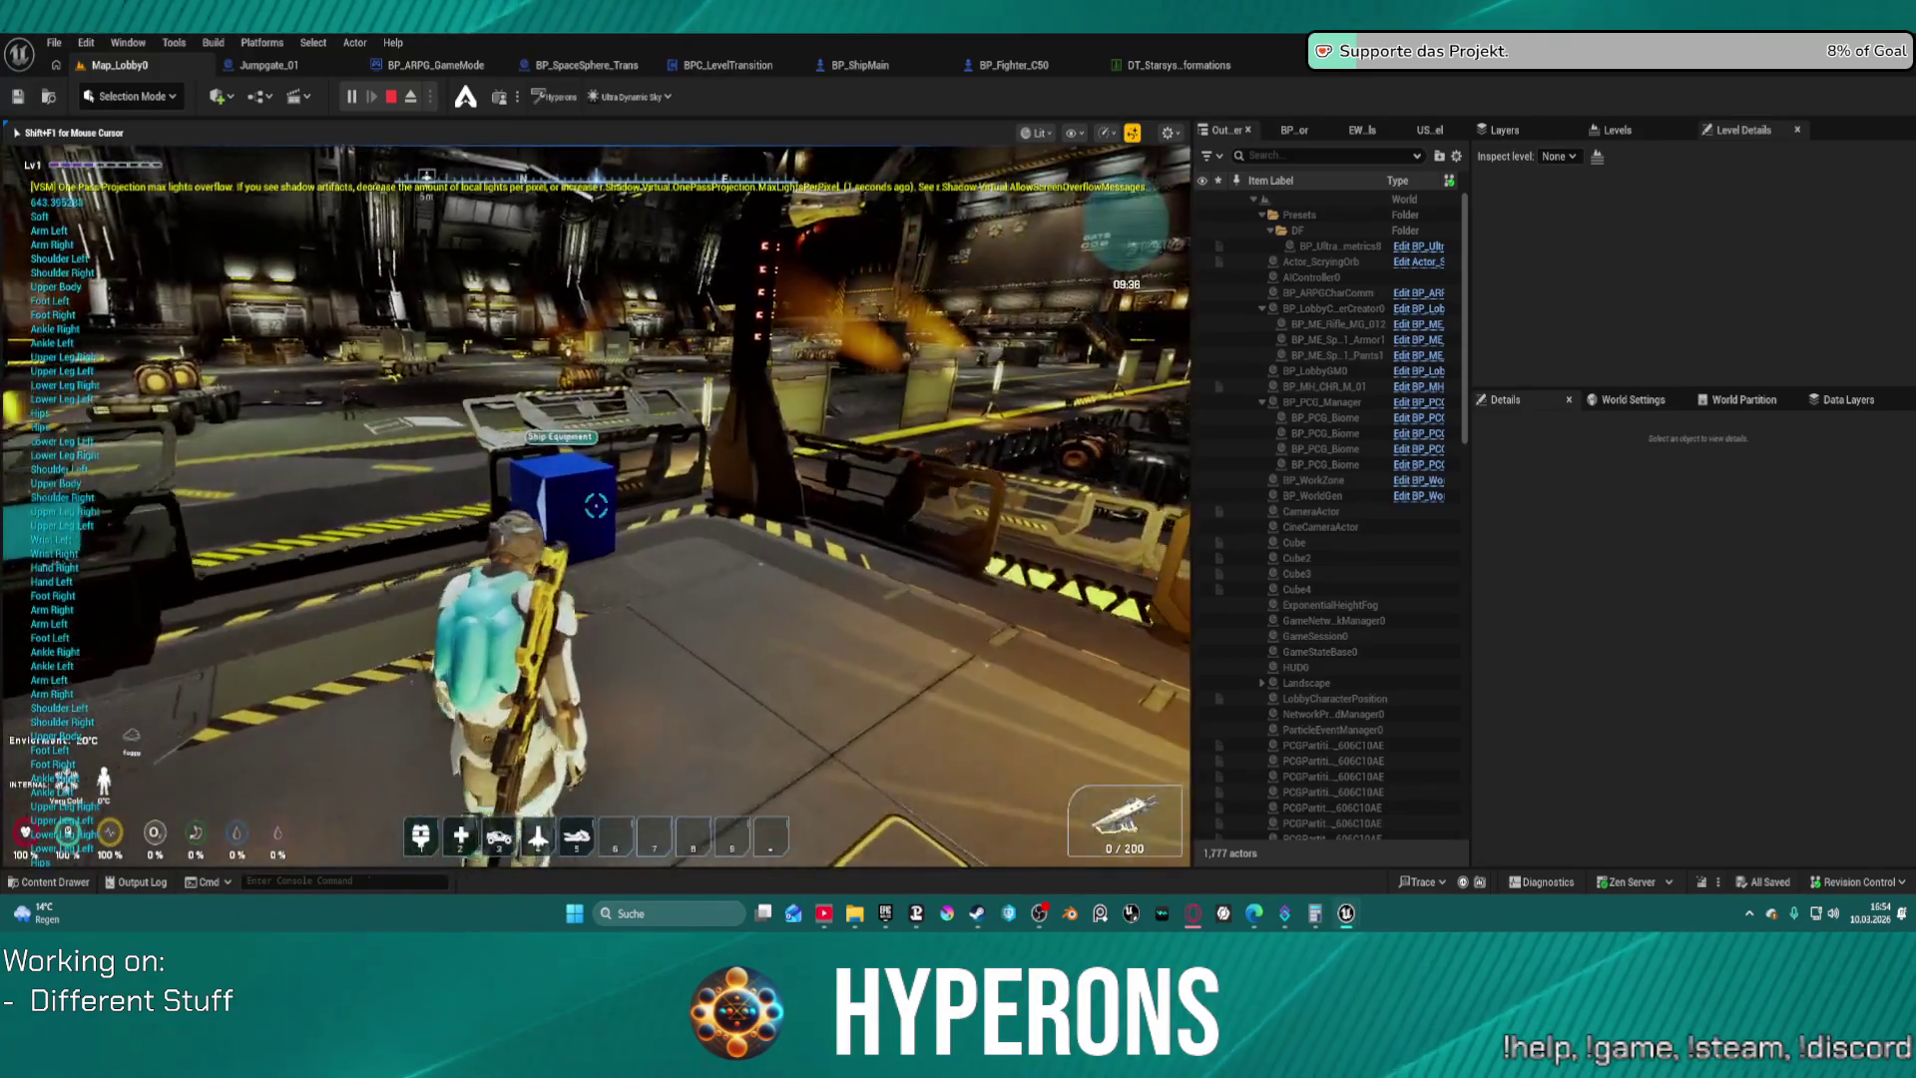
key("e")
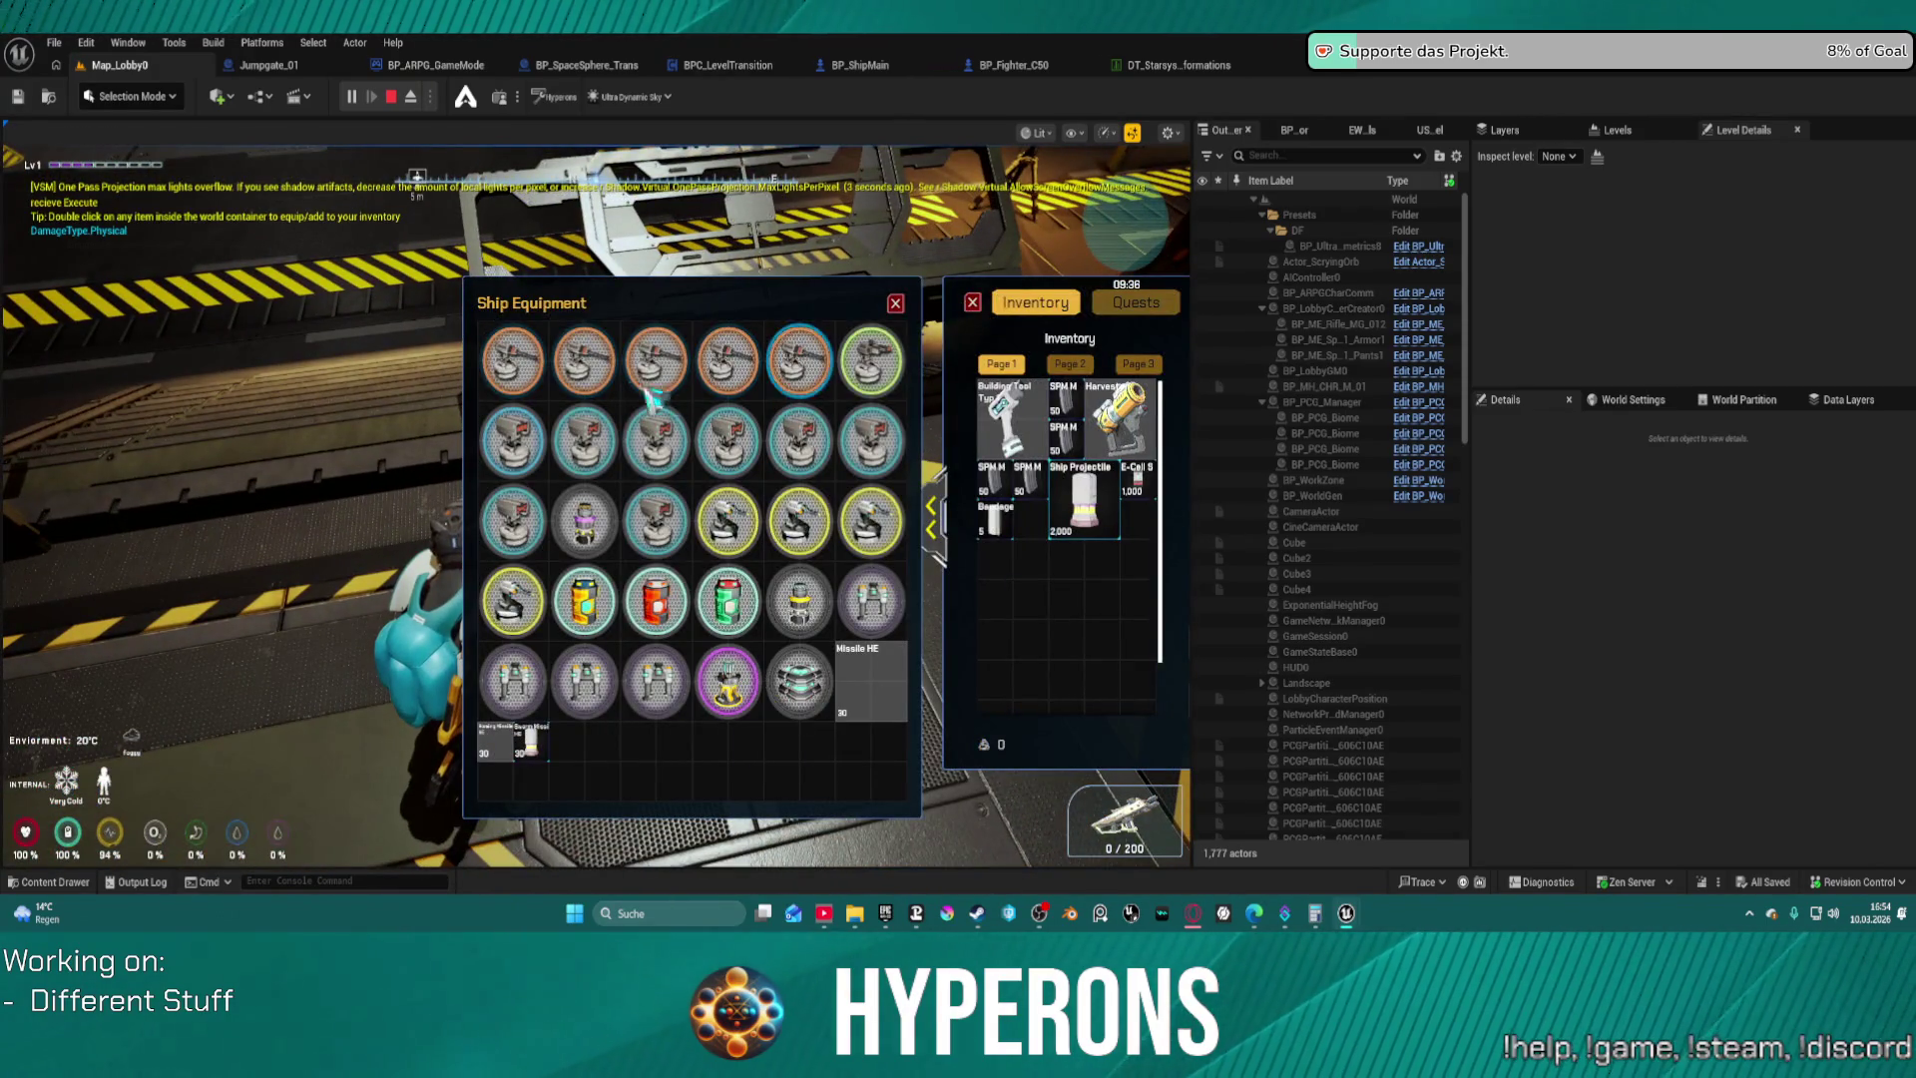
double_click(584, 359)
double_click(512, 360)
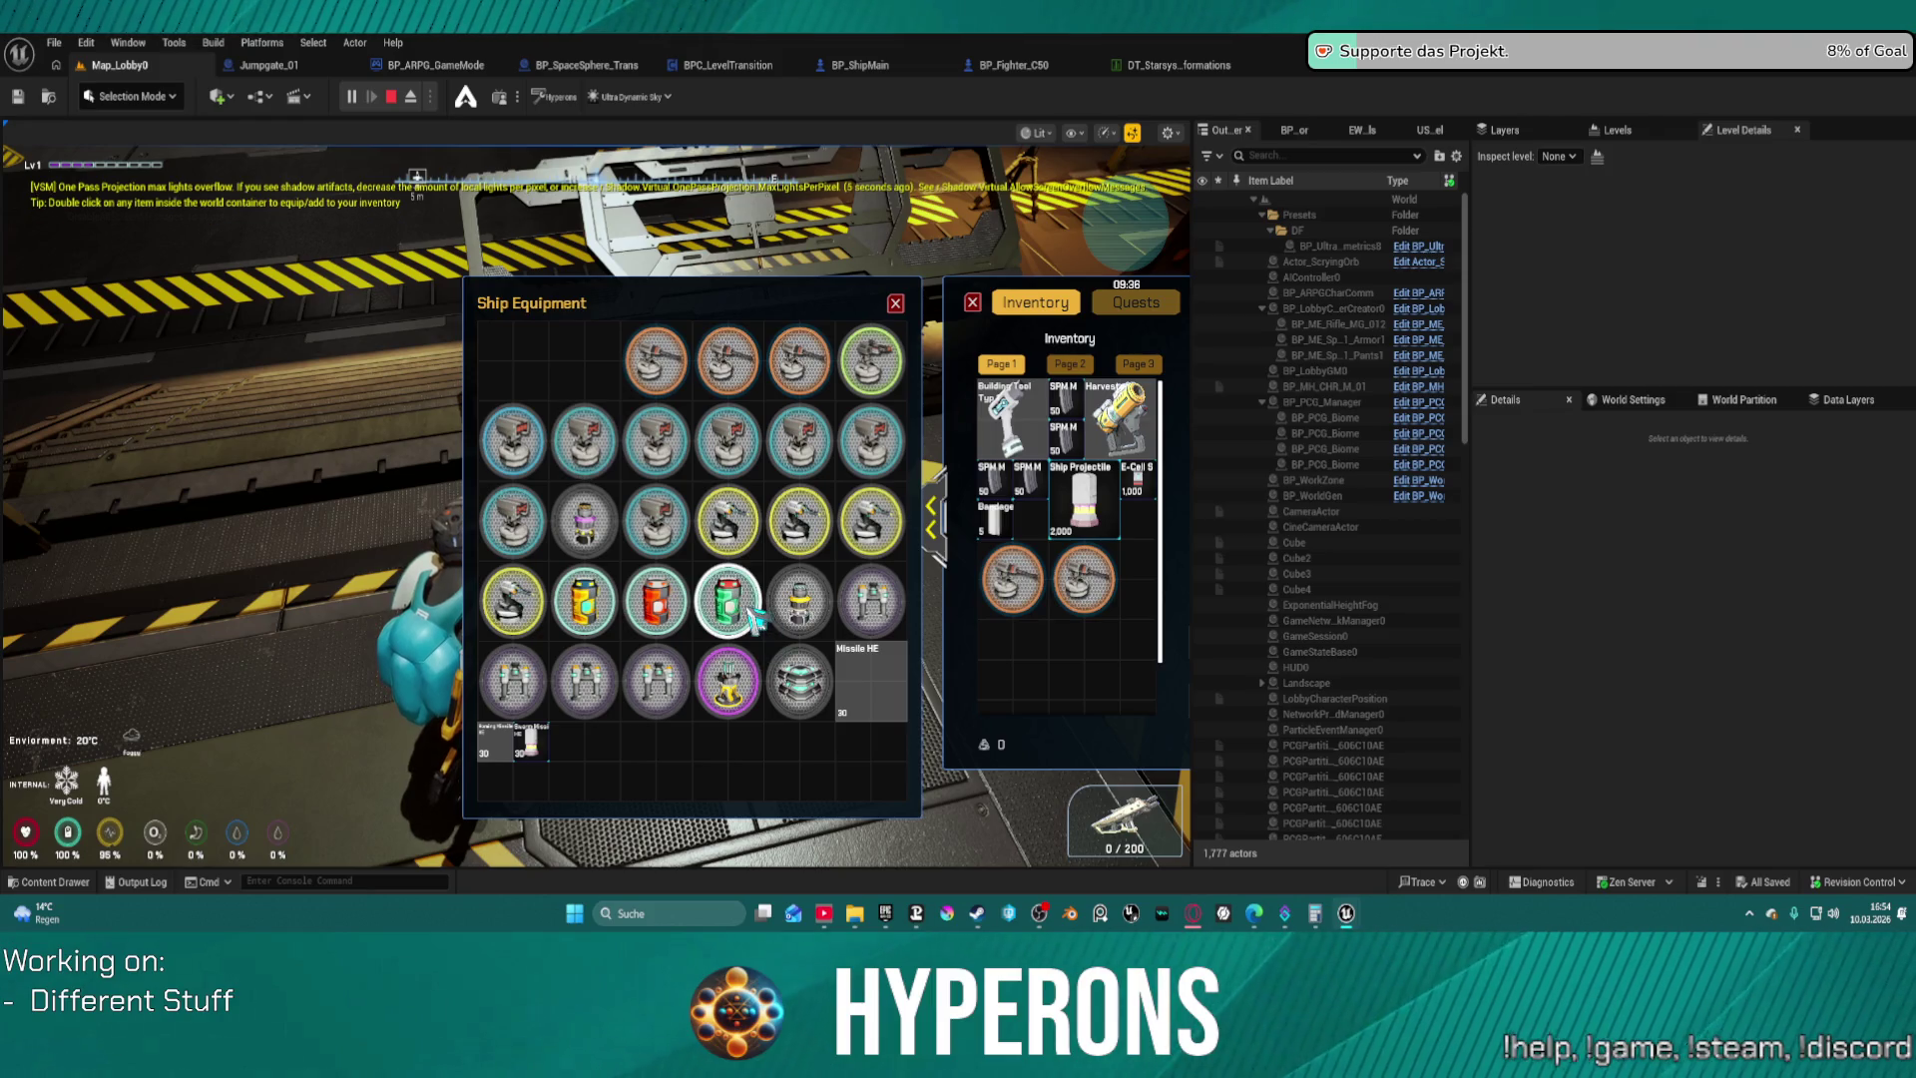
double_click(727, 599)
double_click(798, 599)
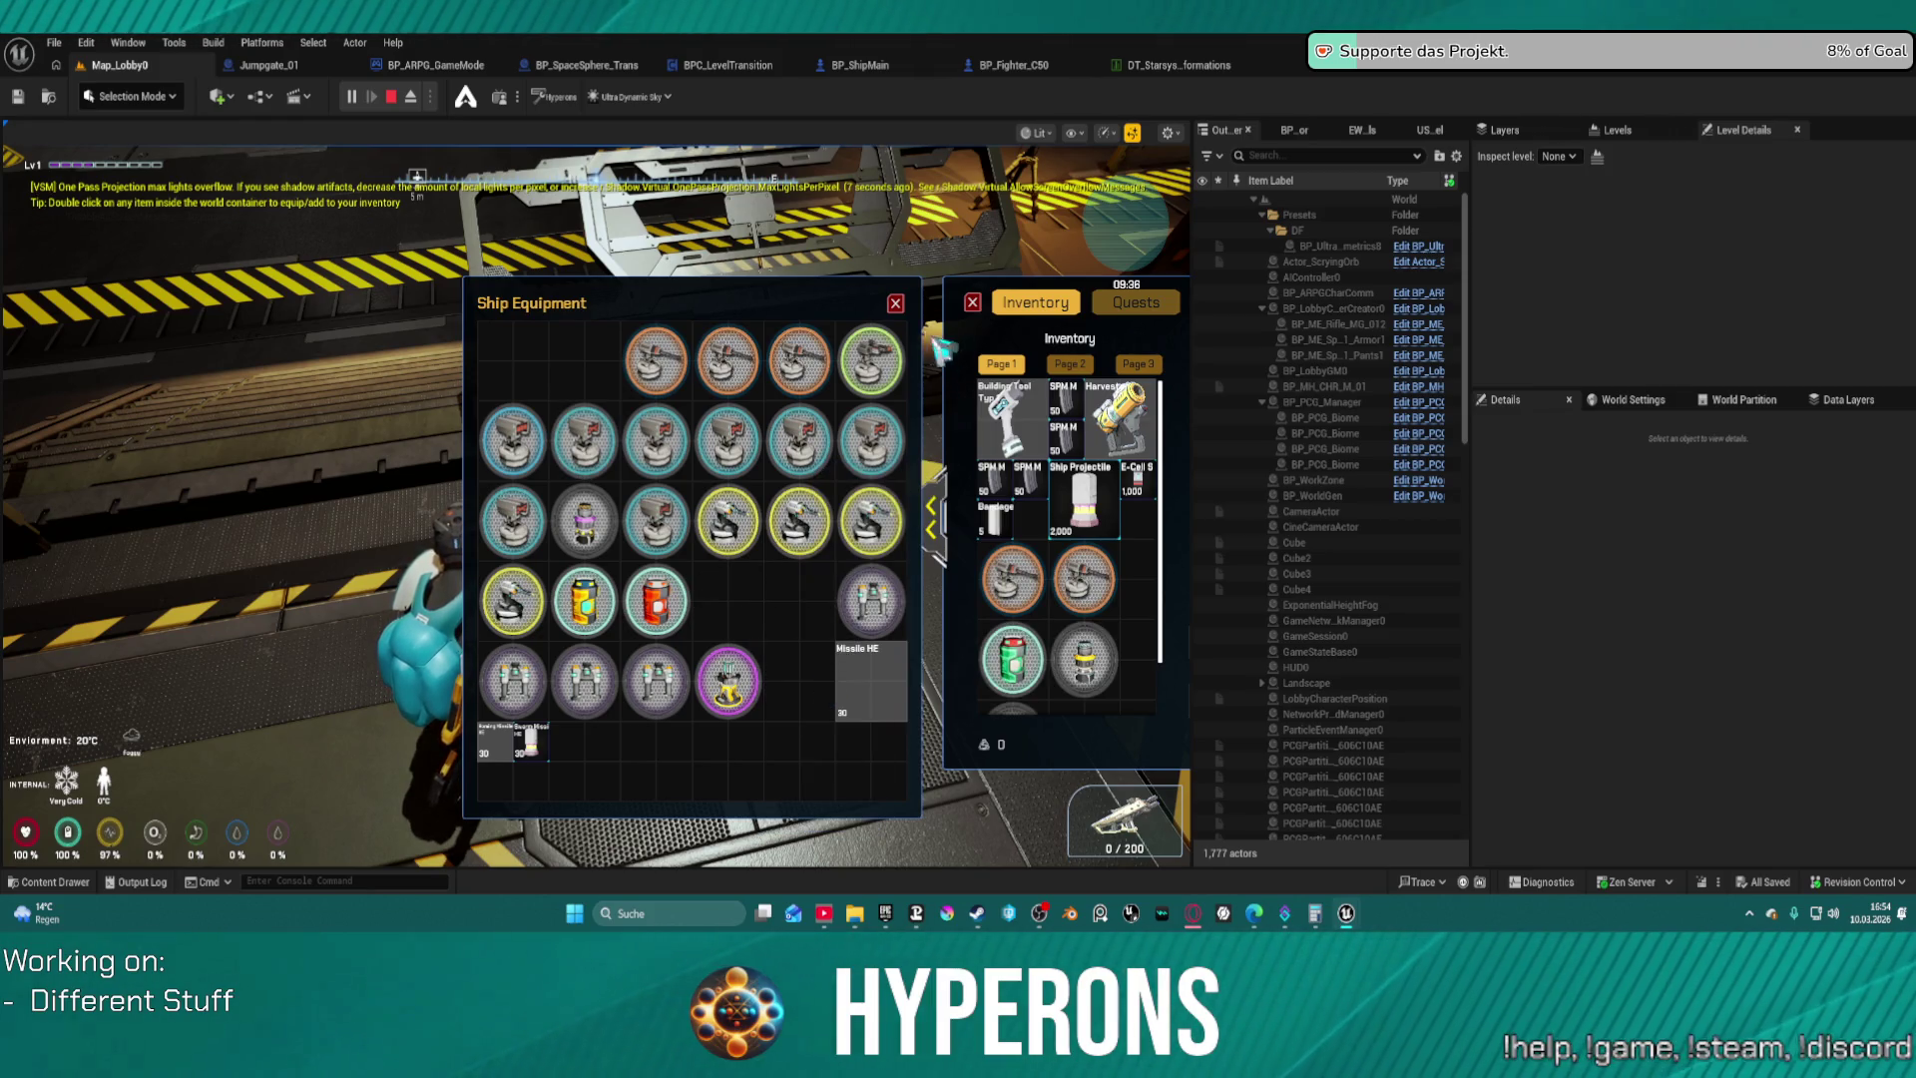
key("e")
Load the Ship Projectile into the Raider's cargo hold at the ship terminal
key("w")
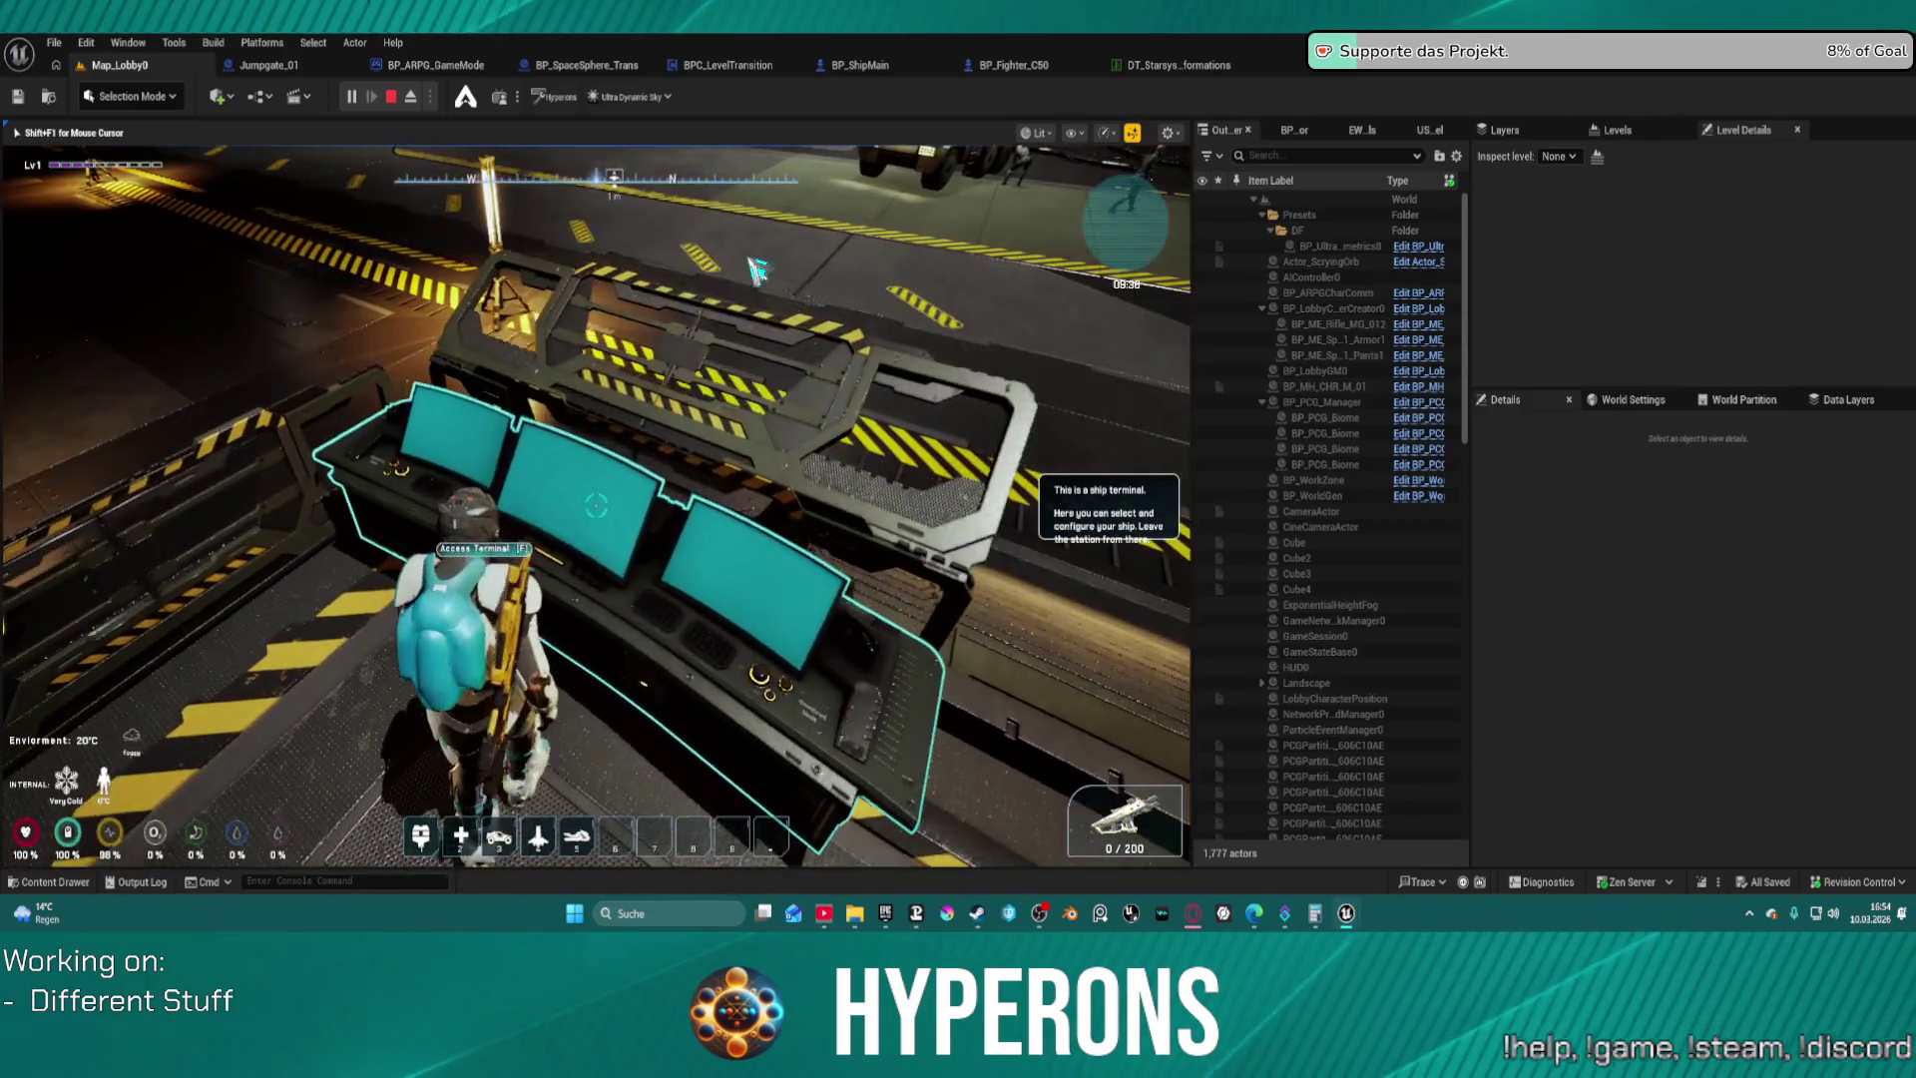
key("f")
left_click(522, 299)
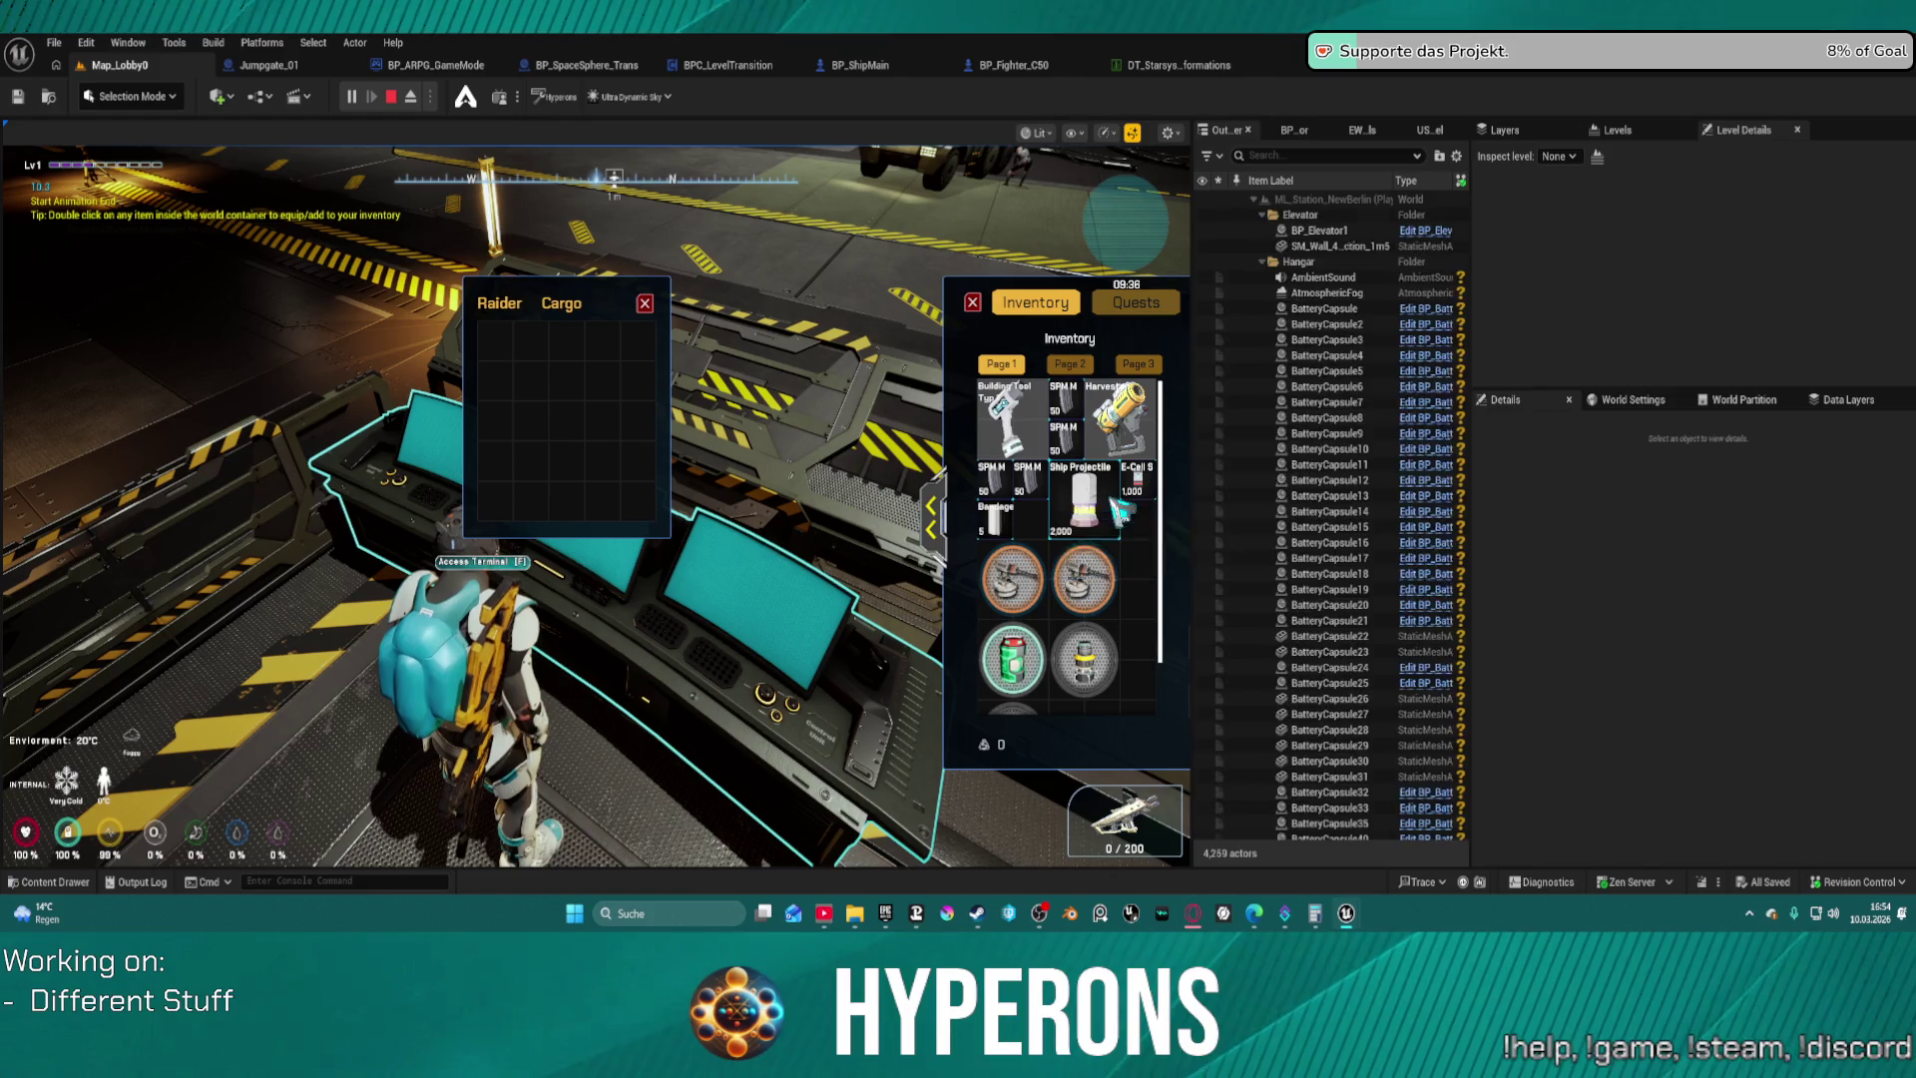
left_click_drag(1083, 499, 632, 398)
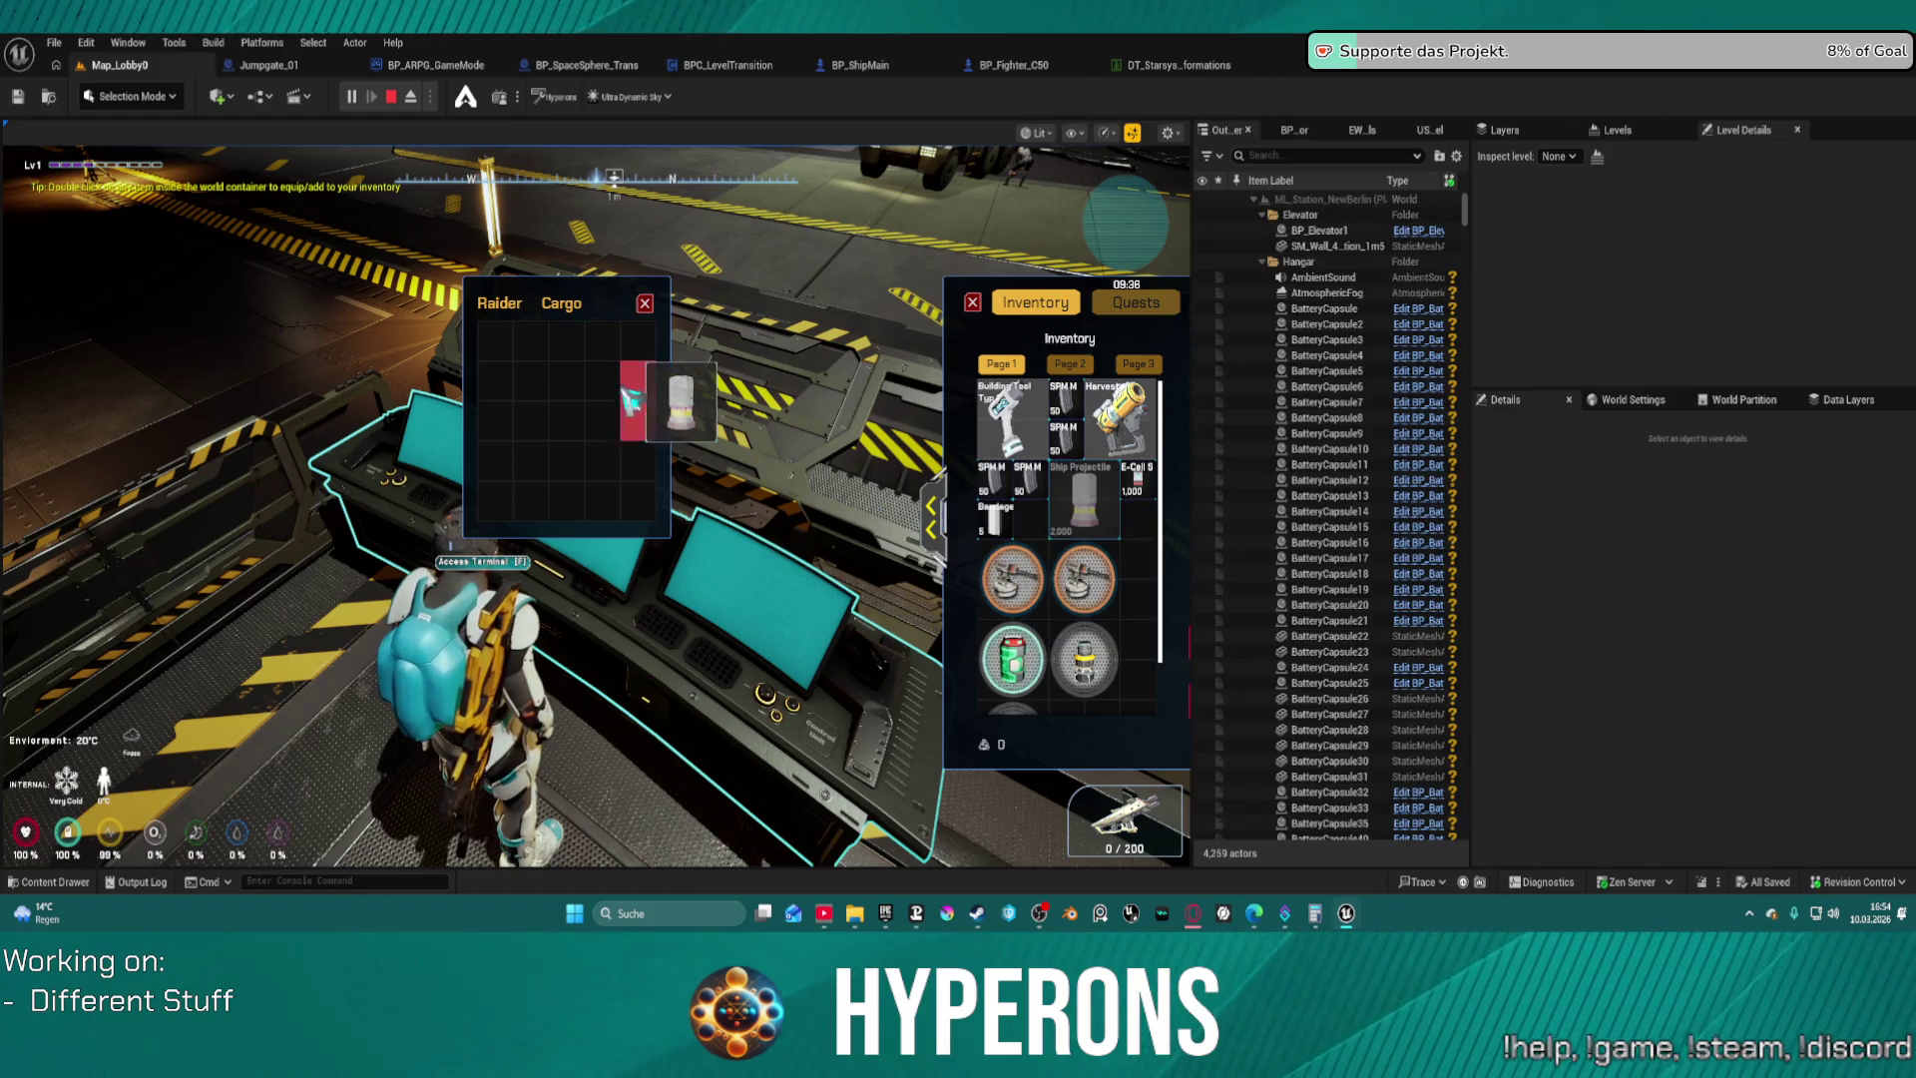
left_click(644, 302)
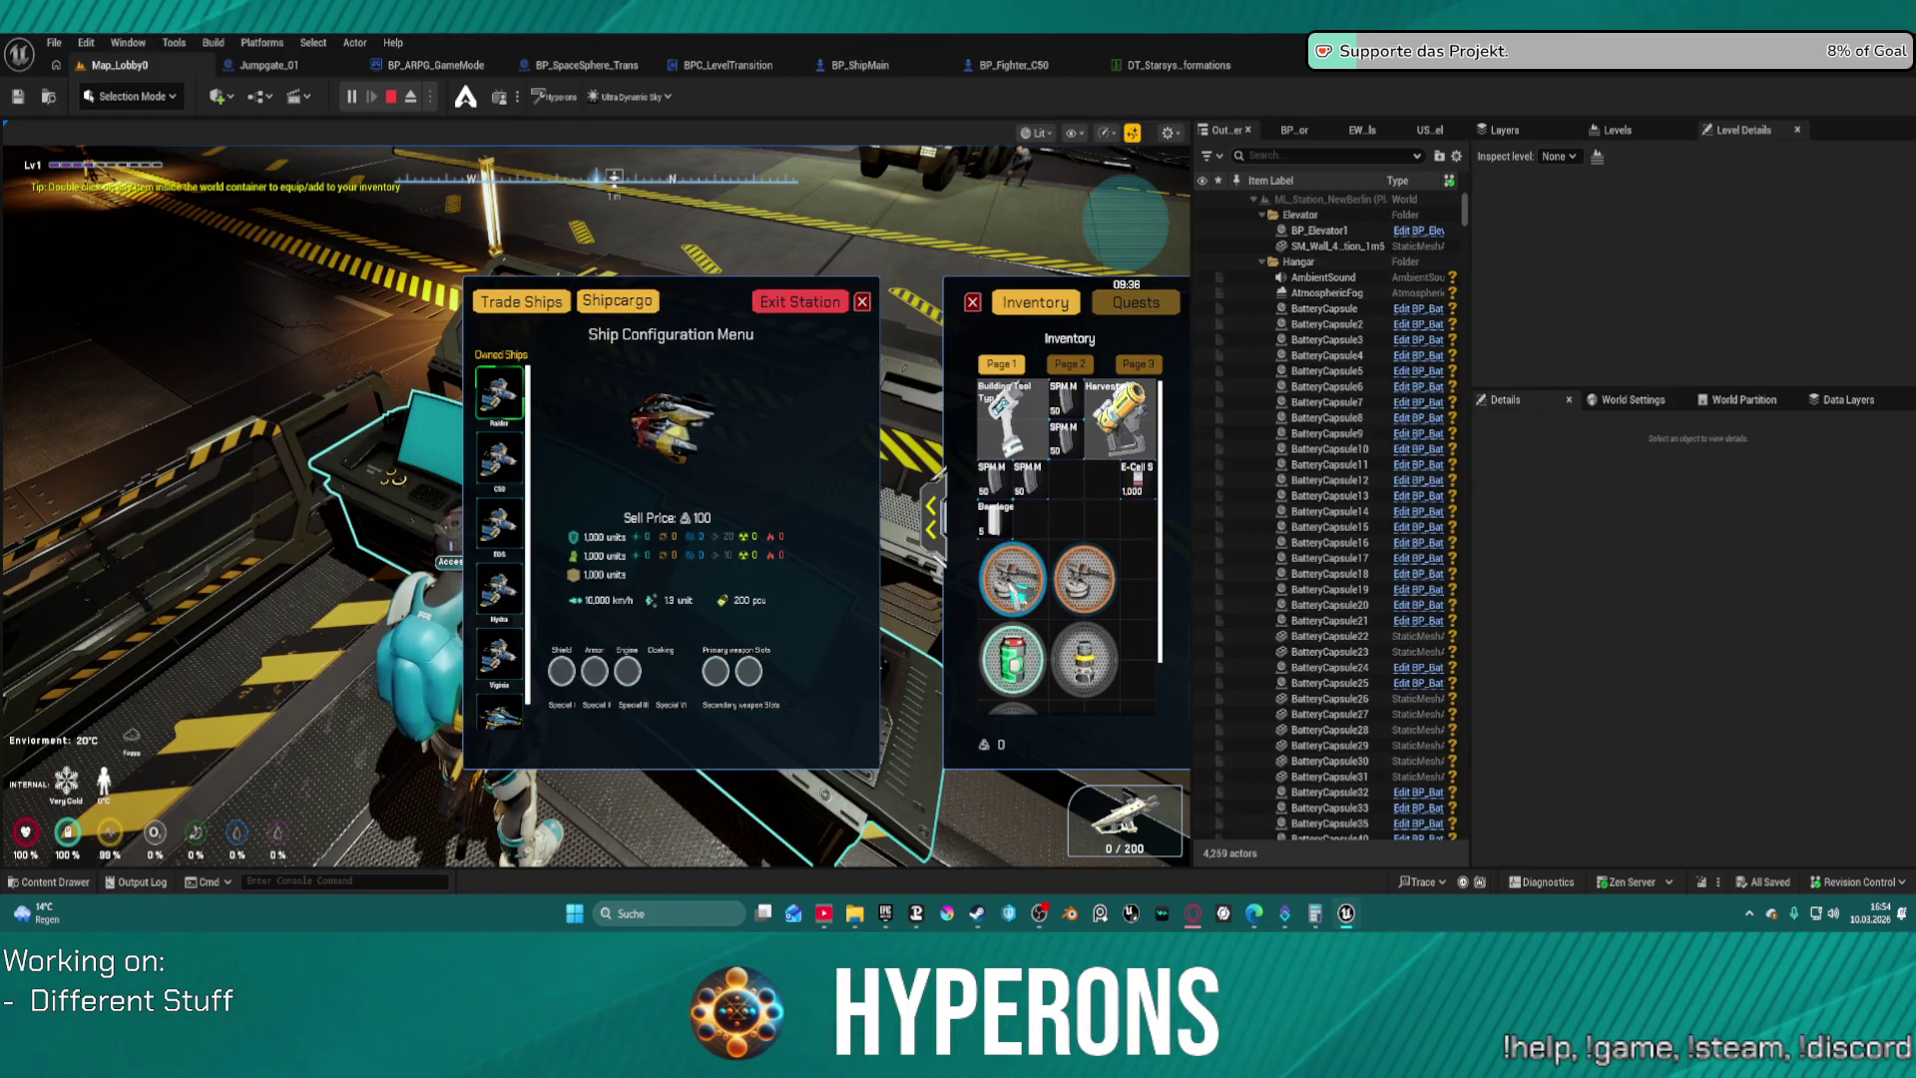
Fit both orange weapons, the grey engine and the green shield onto the ship
double_click(1012, 578)
double_click(1084, 578)
double_click(1083, 659)
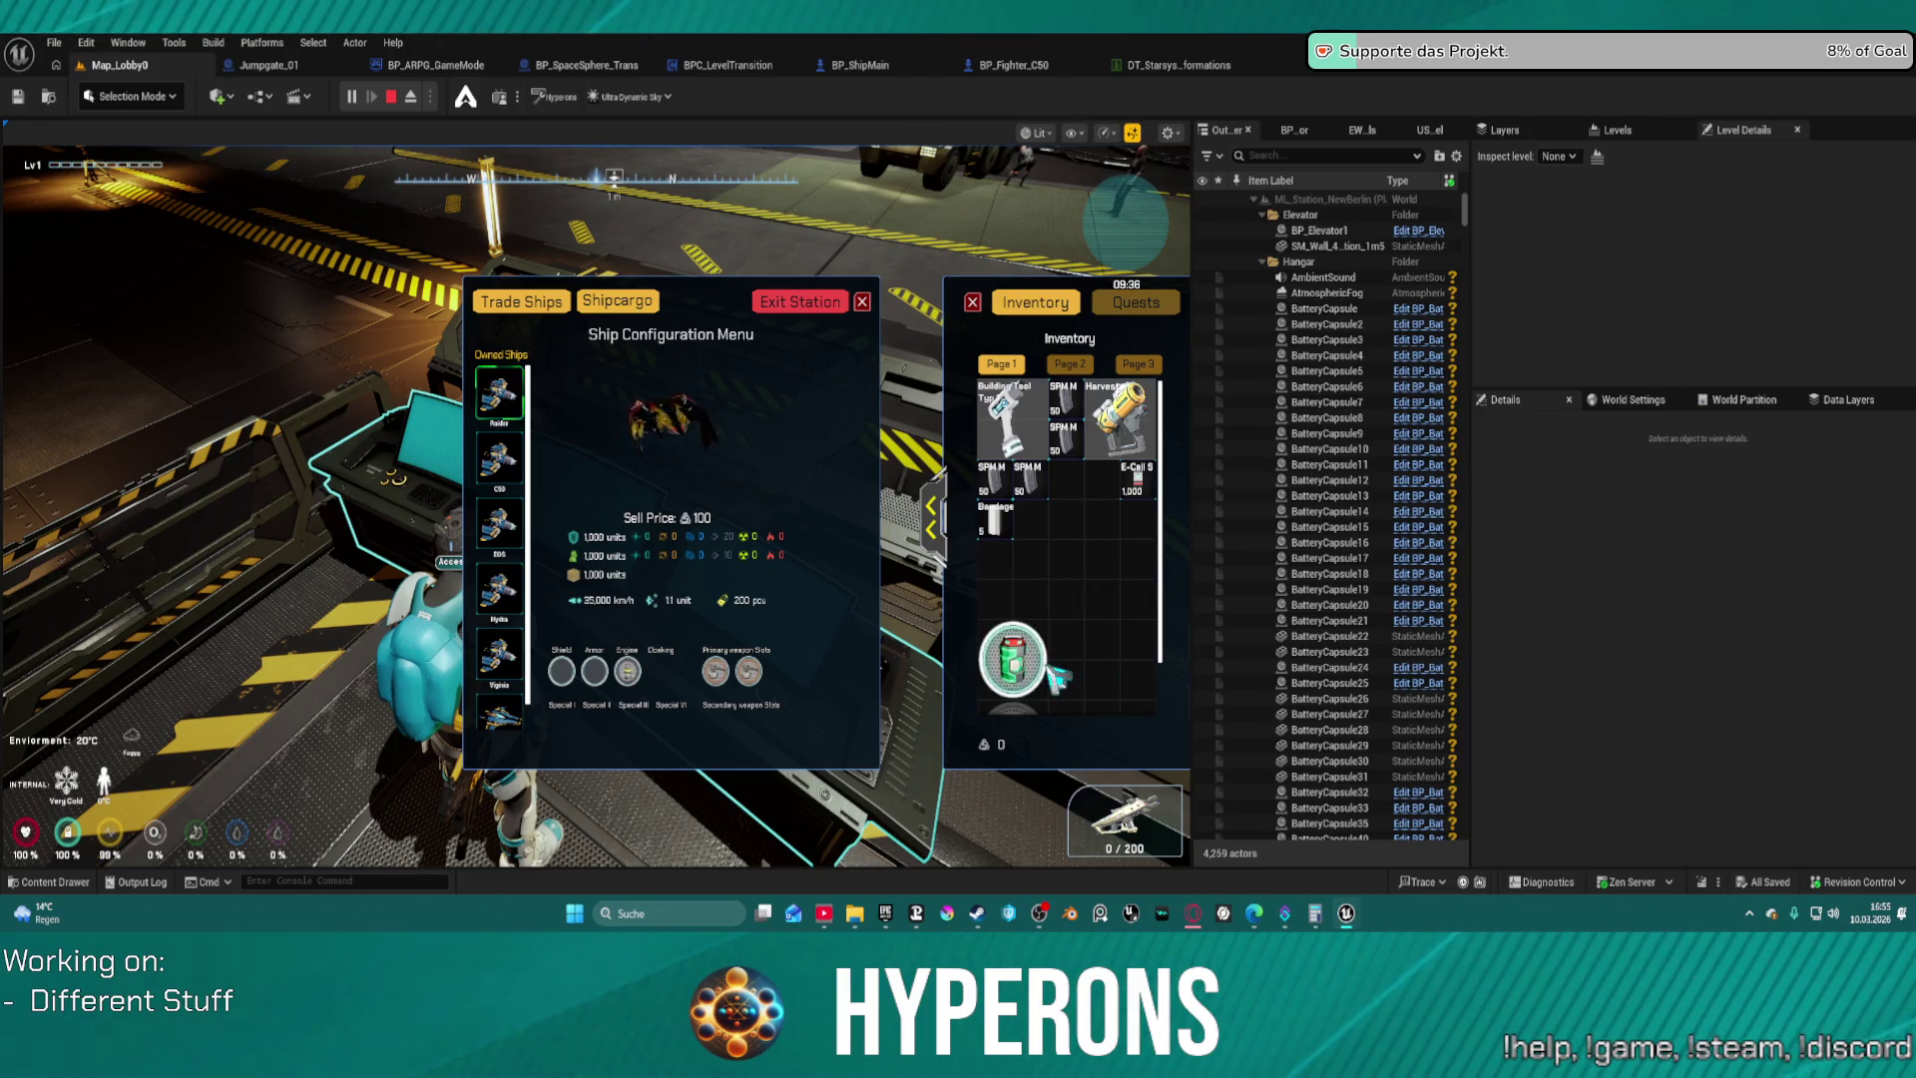
double_click(1012, 658)
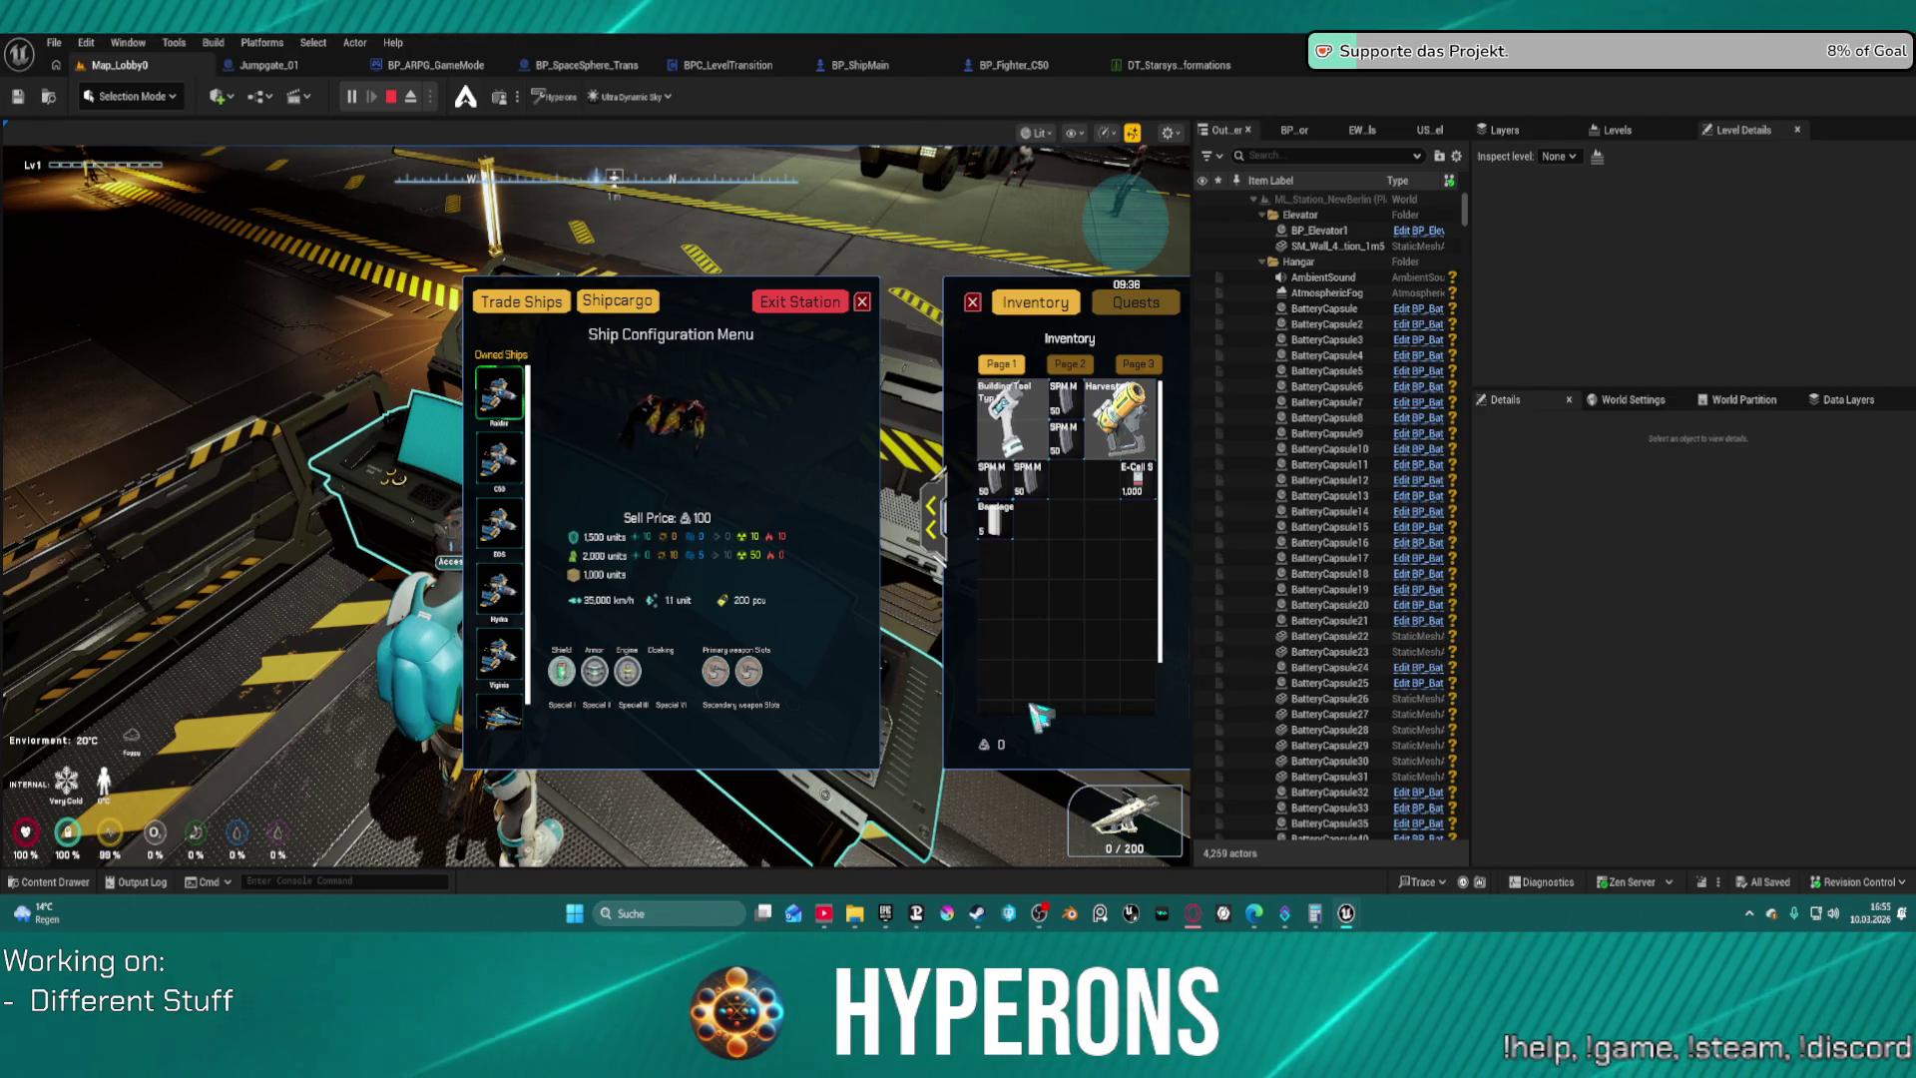
Exit the station and confirm leaving New Berlin
left_click(796, 306)
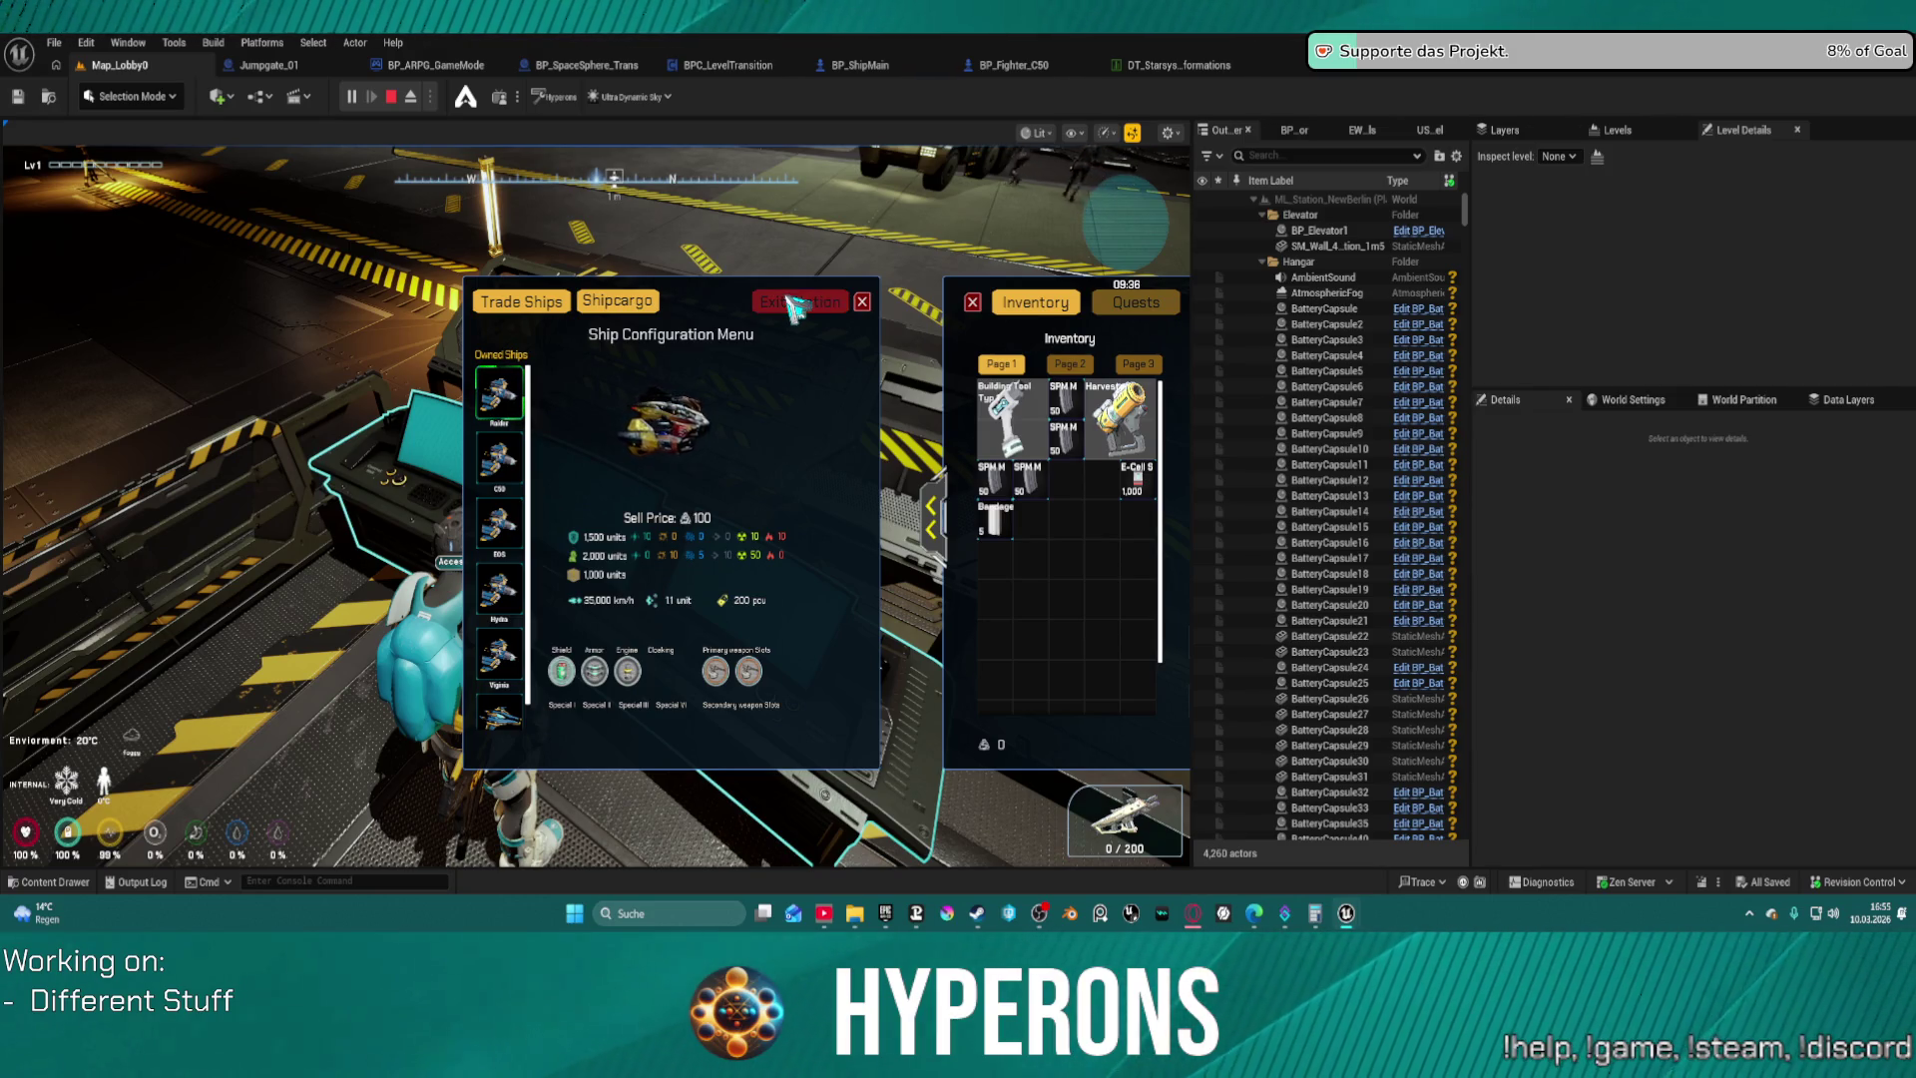
left_click(796, 305)
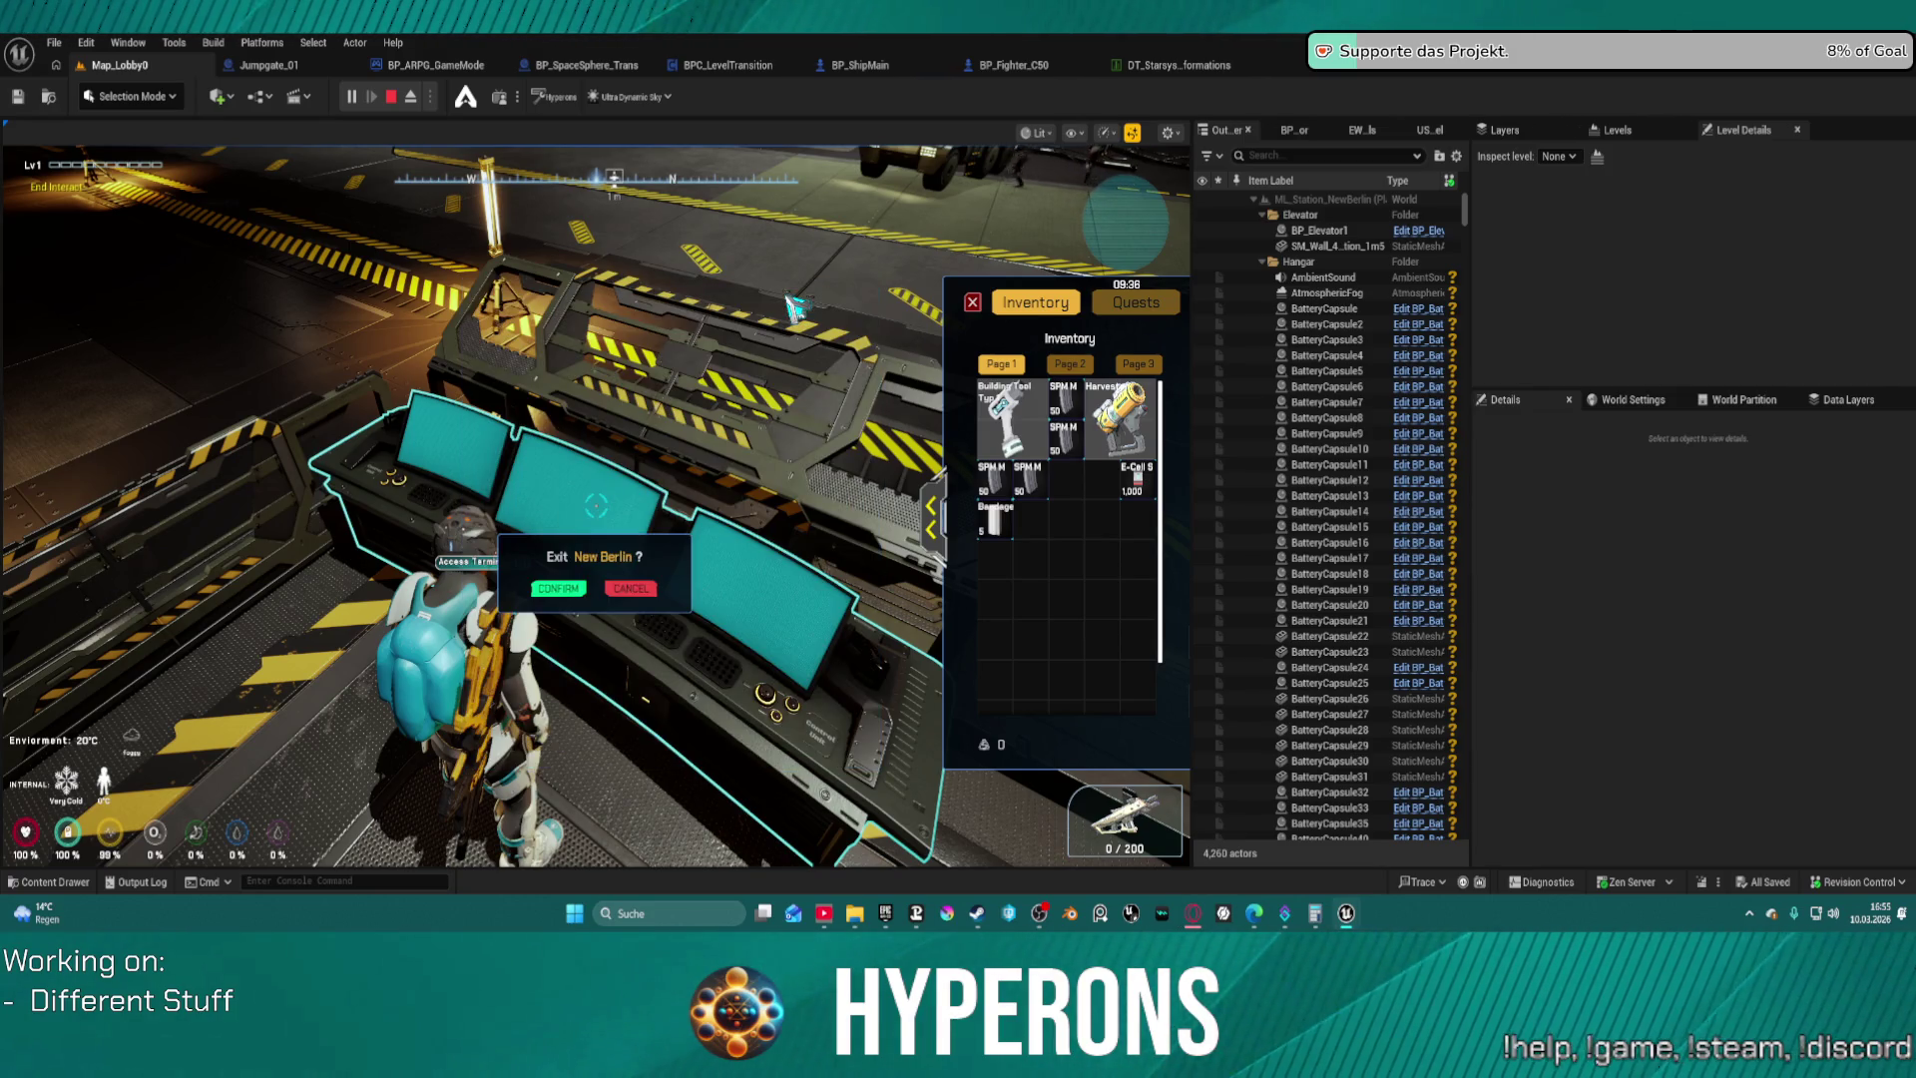
left_click(559, 589)
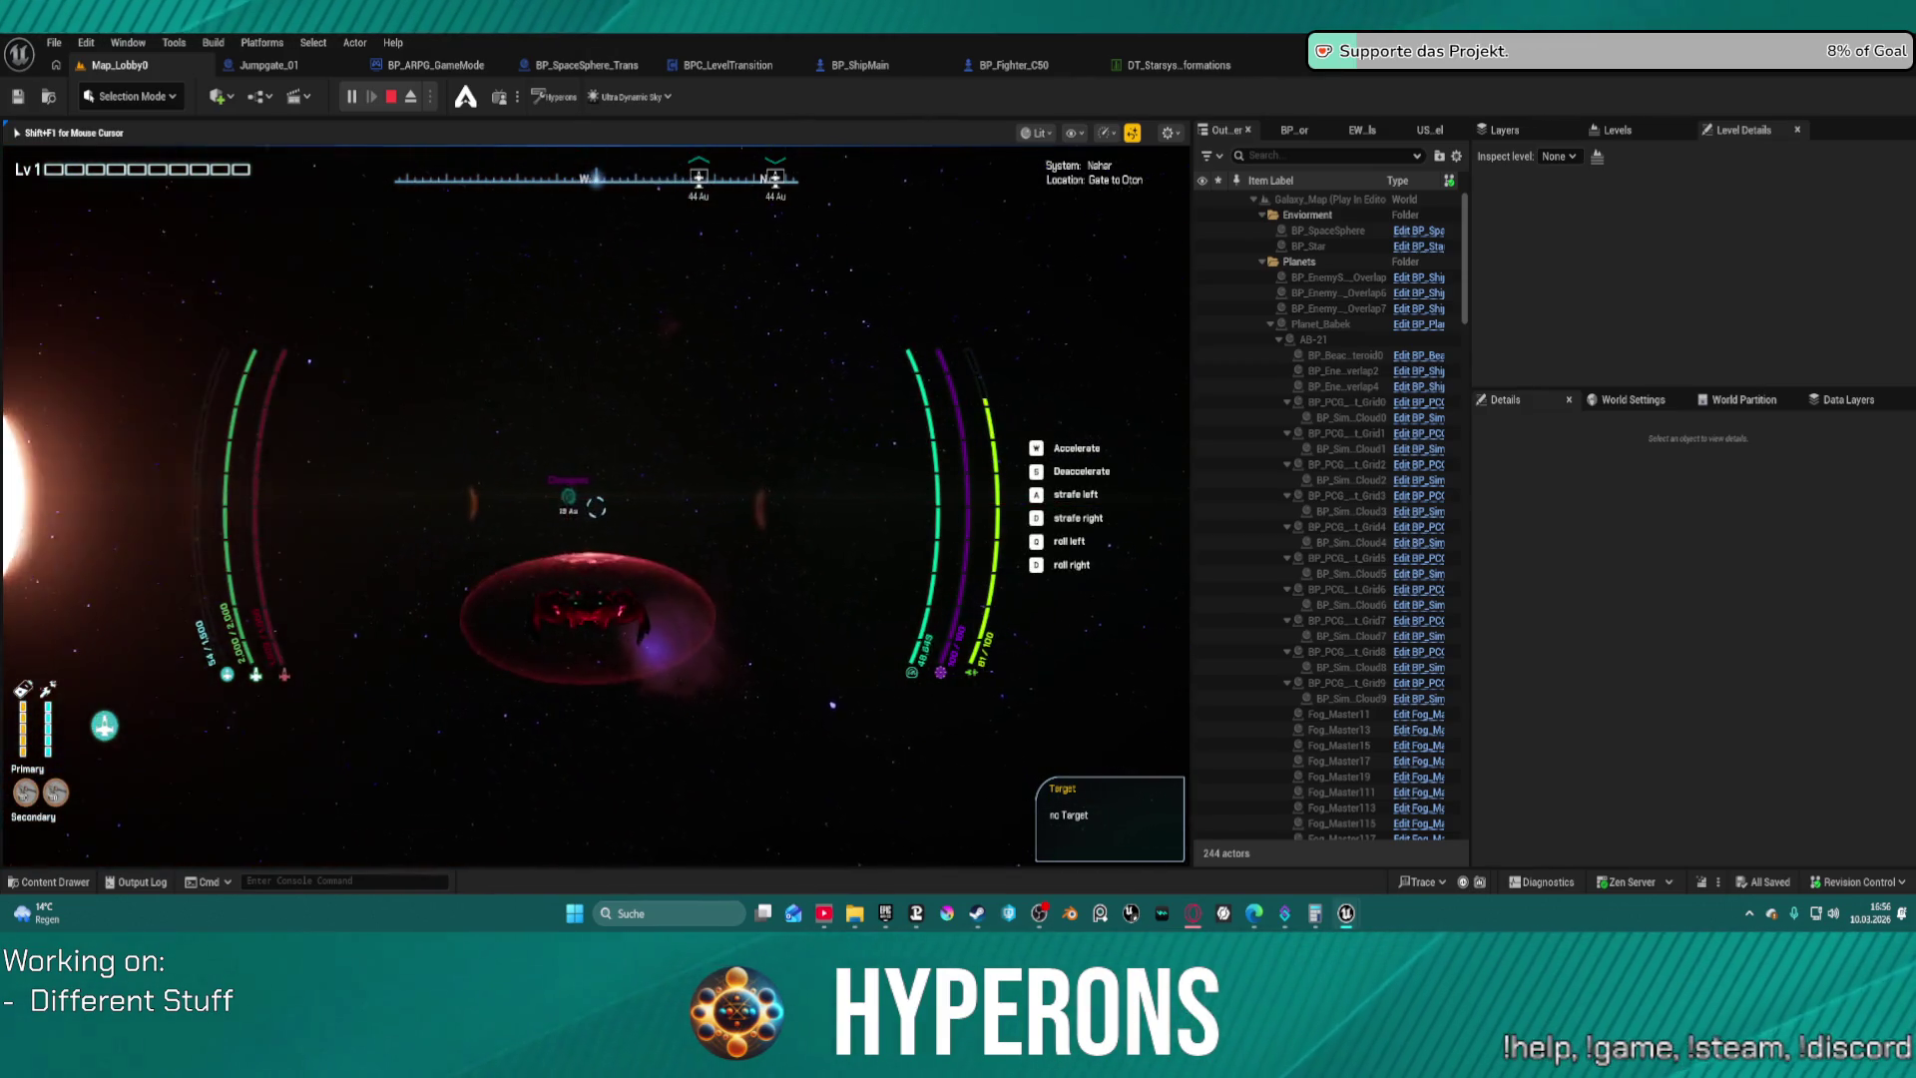
After the station exit sequence, boost the ship forward toward the gate
key("w")
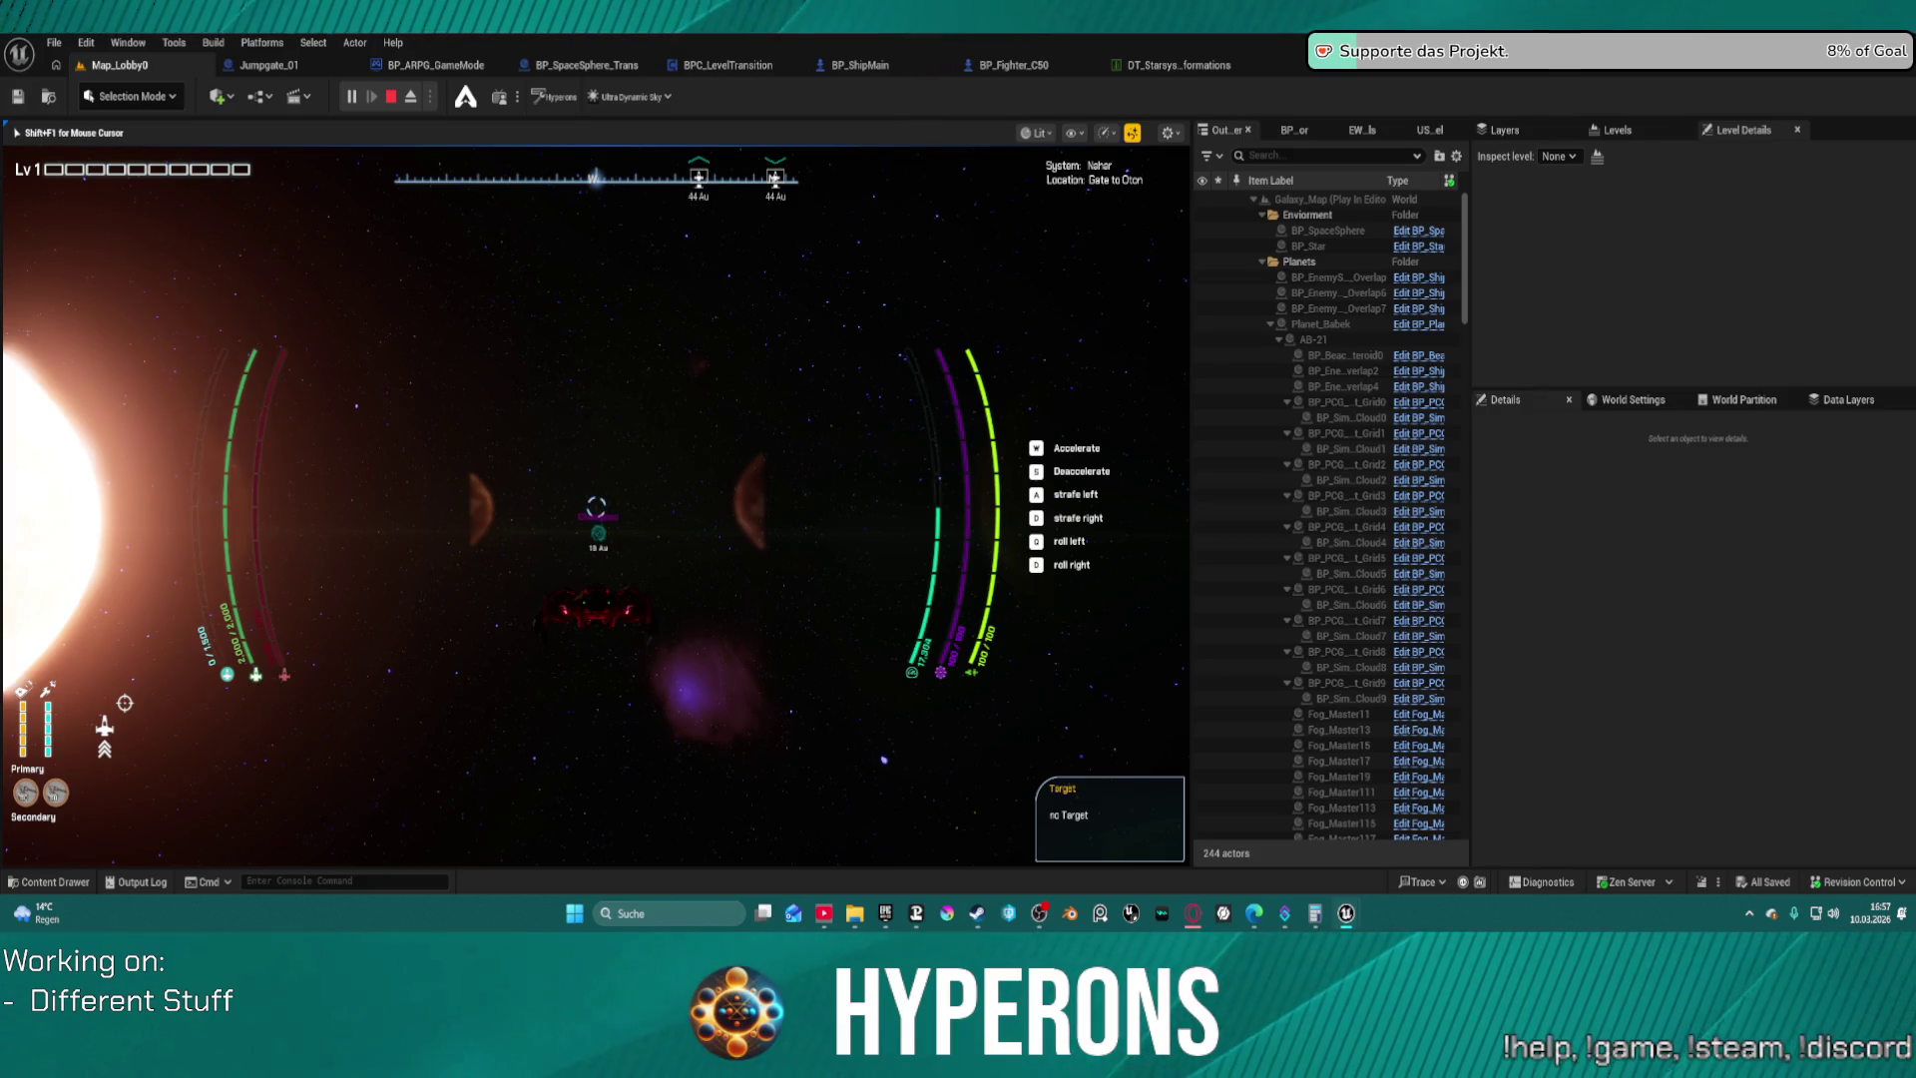
Fly the ship onward, banking toward the lower left past the red jumpgate ring
key("w")
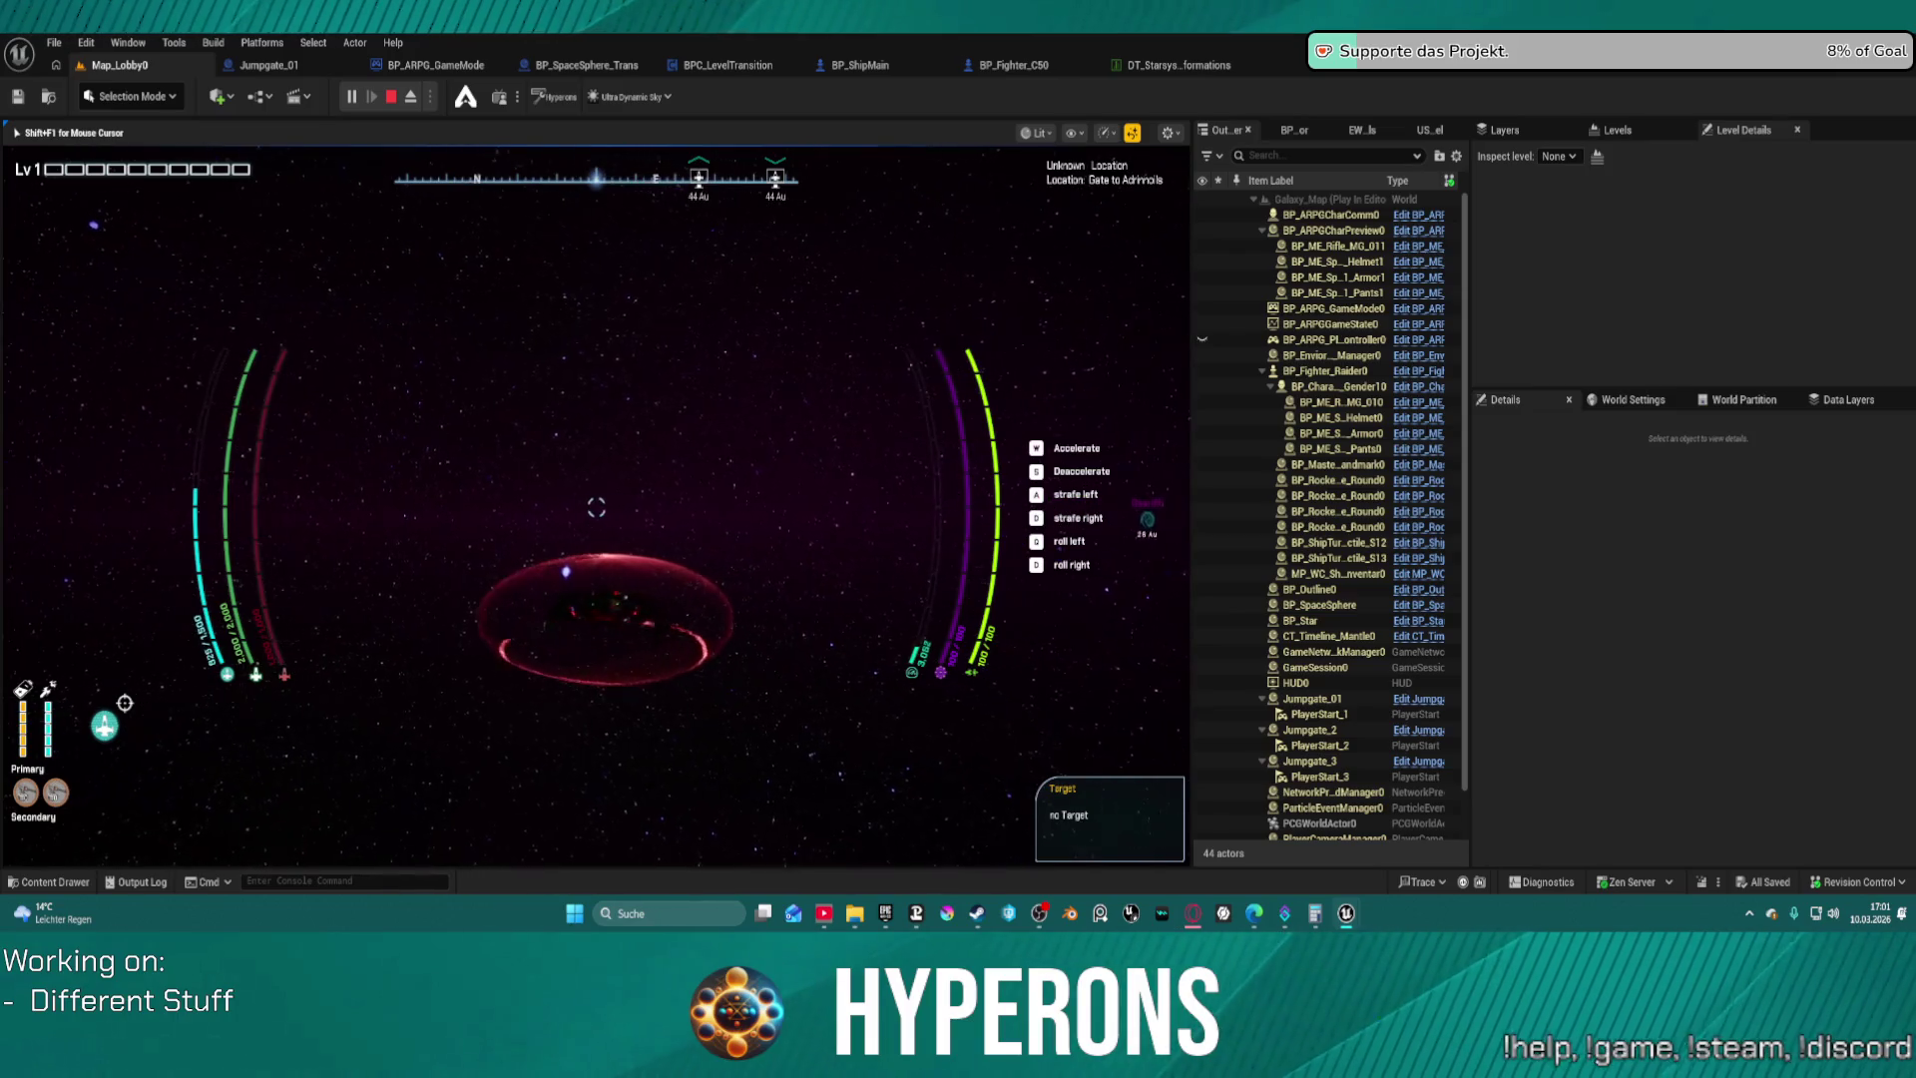
Release input from the game and switch to the Miro Hyperons star-map board
key("super")
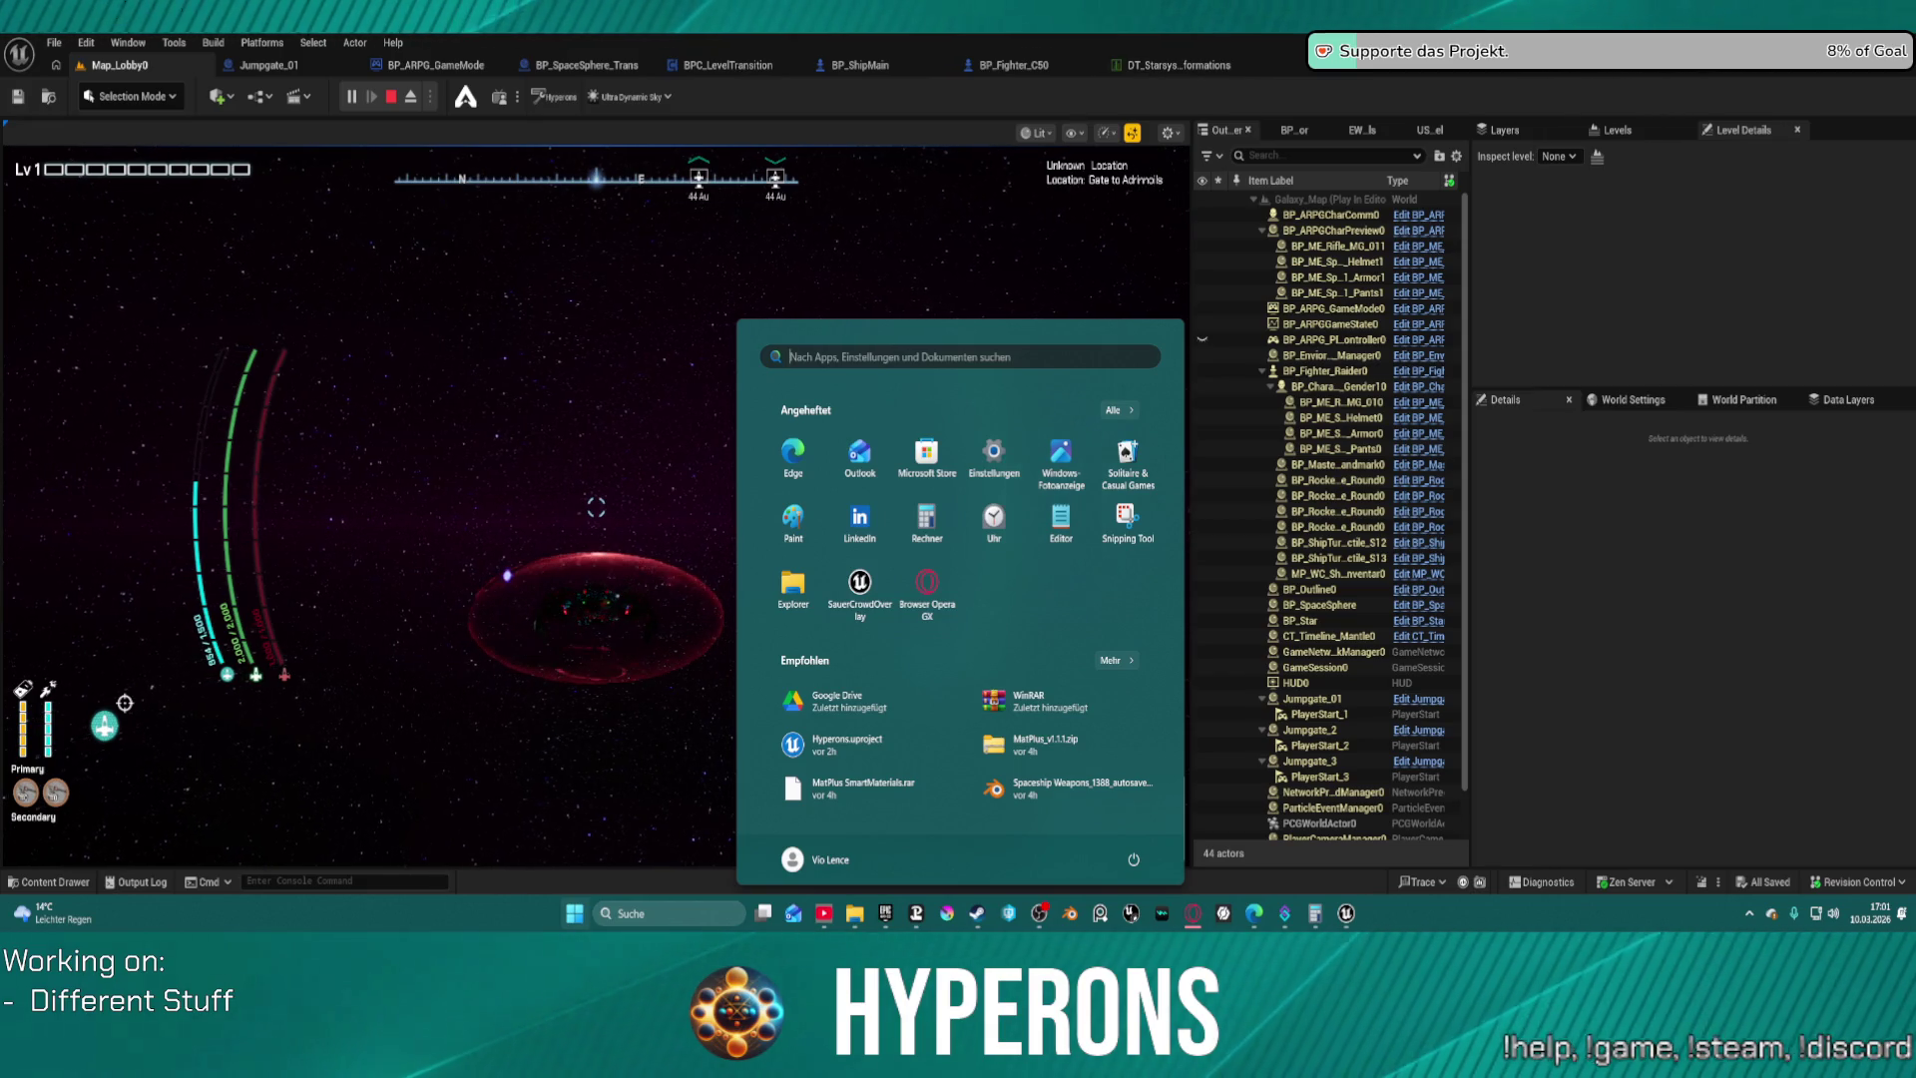
key("super+d")
key("alt+Tab")
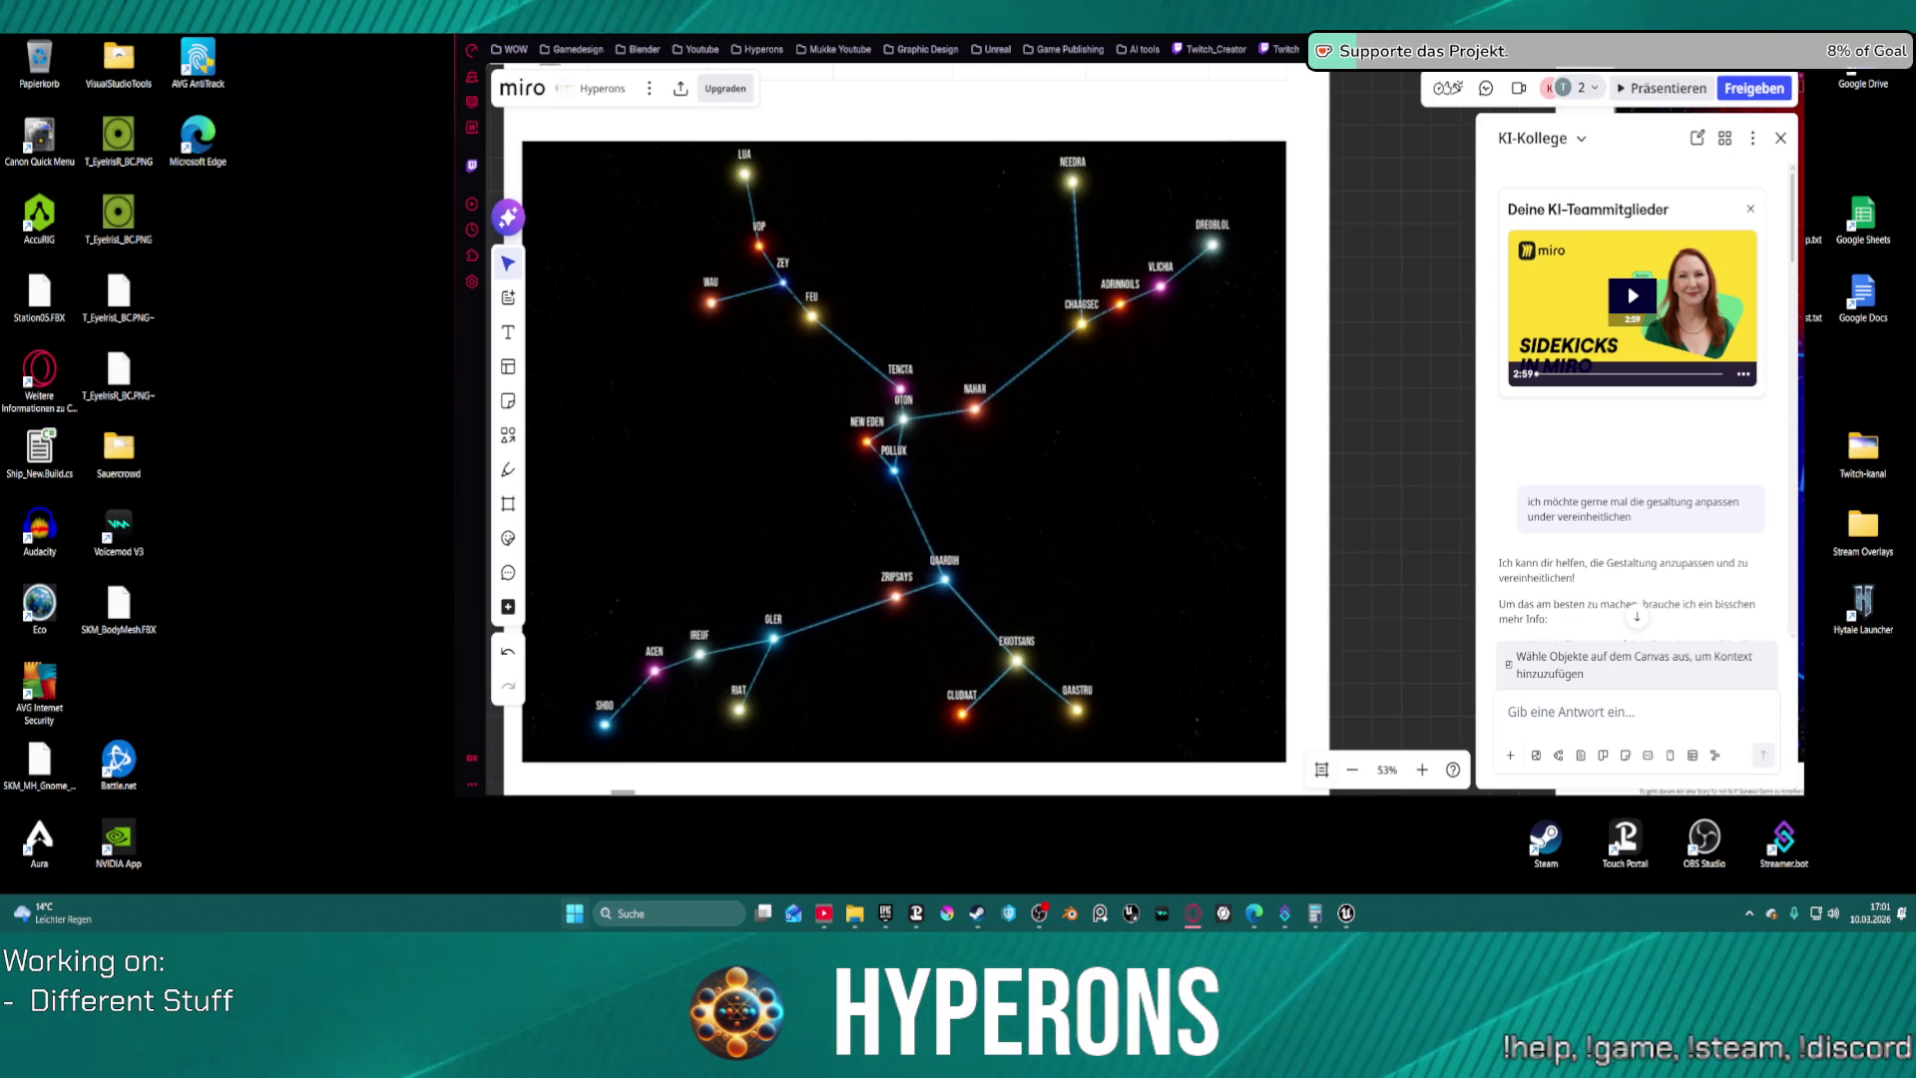
Alternate between the play session and the Miro board, ending back in the game at the jumpgate
key("super")
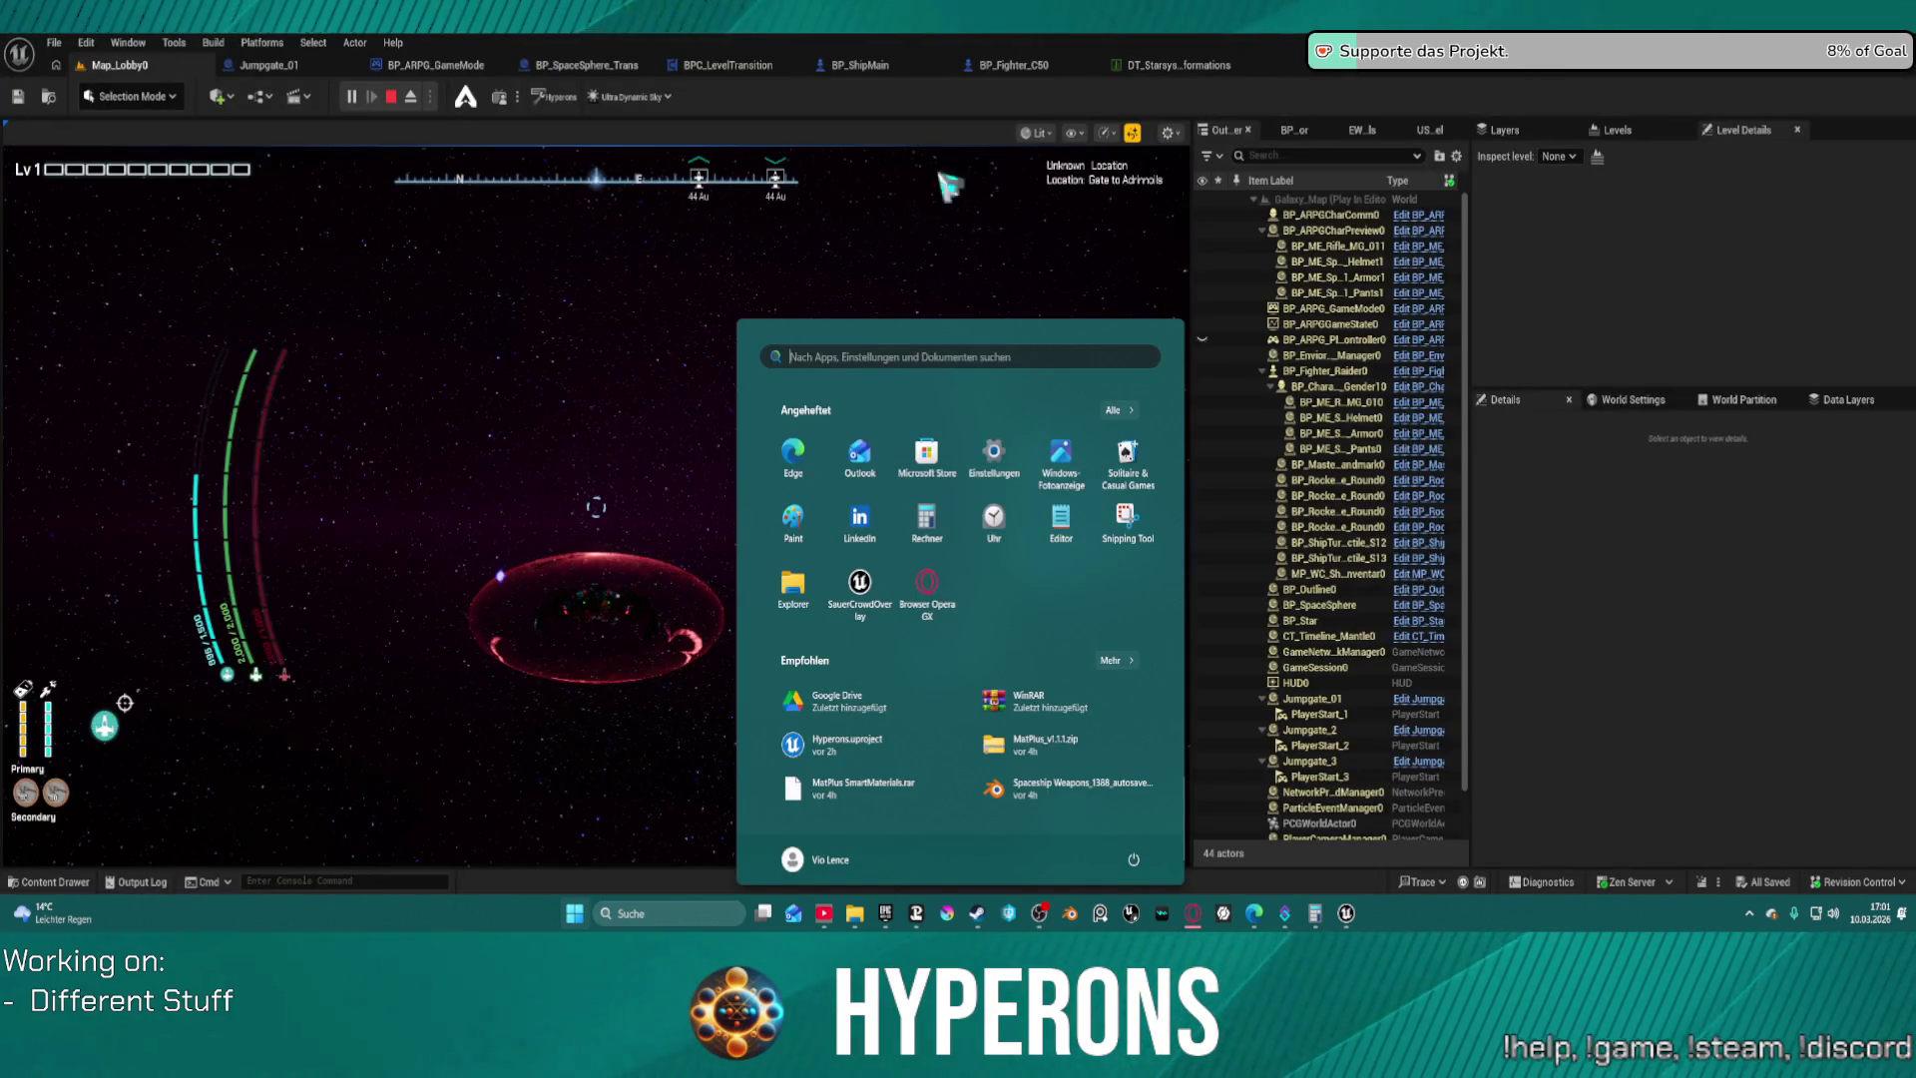
left_click(698, 329)
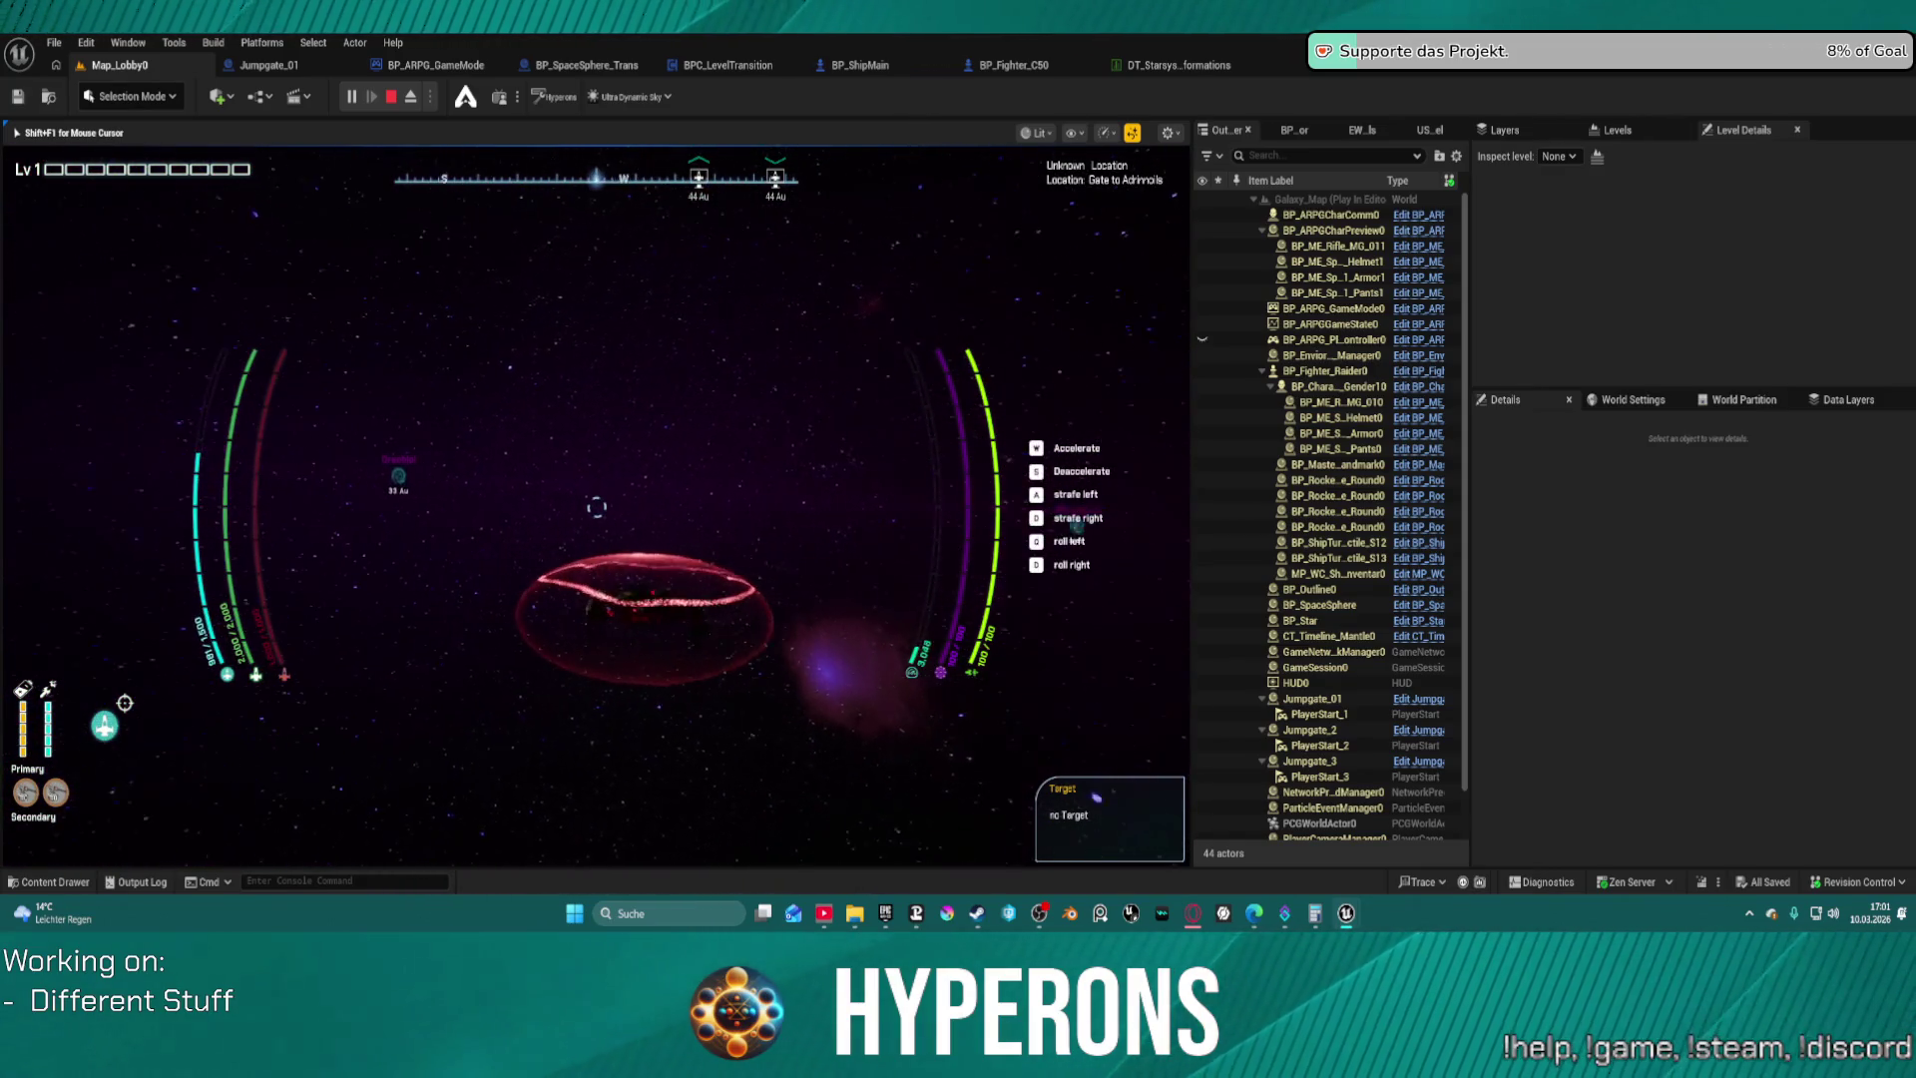
key("super")
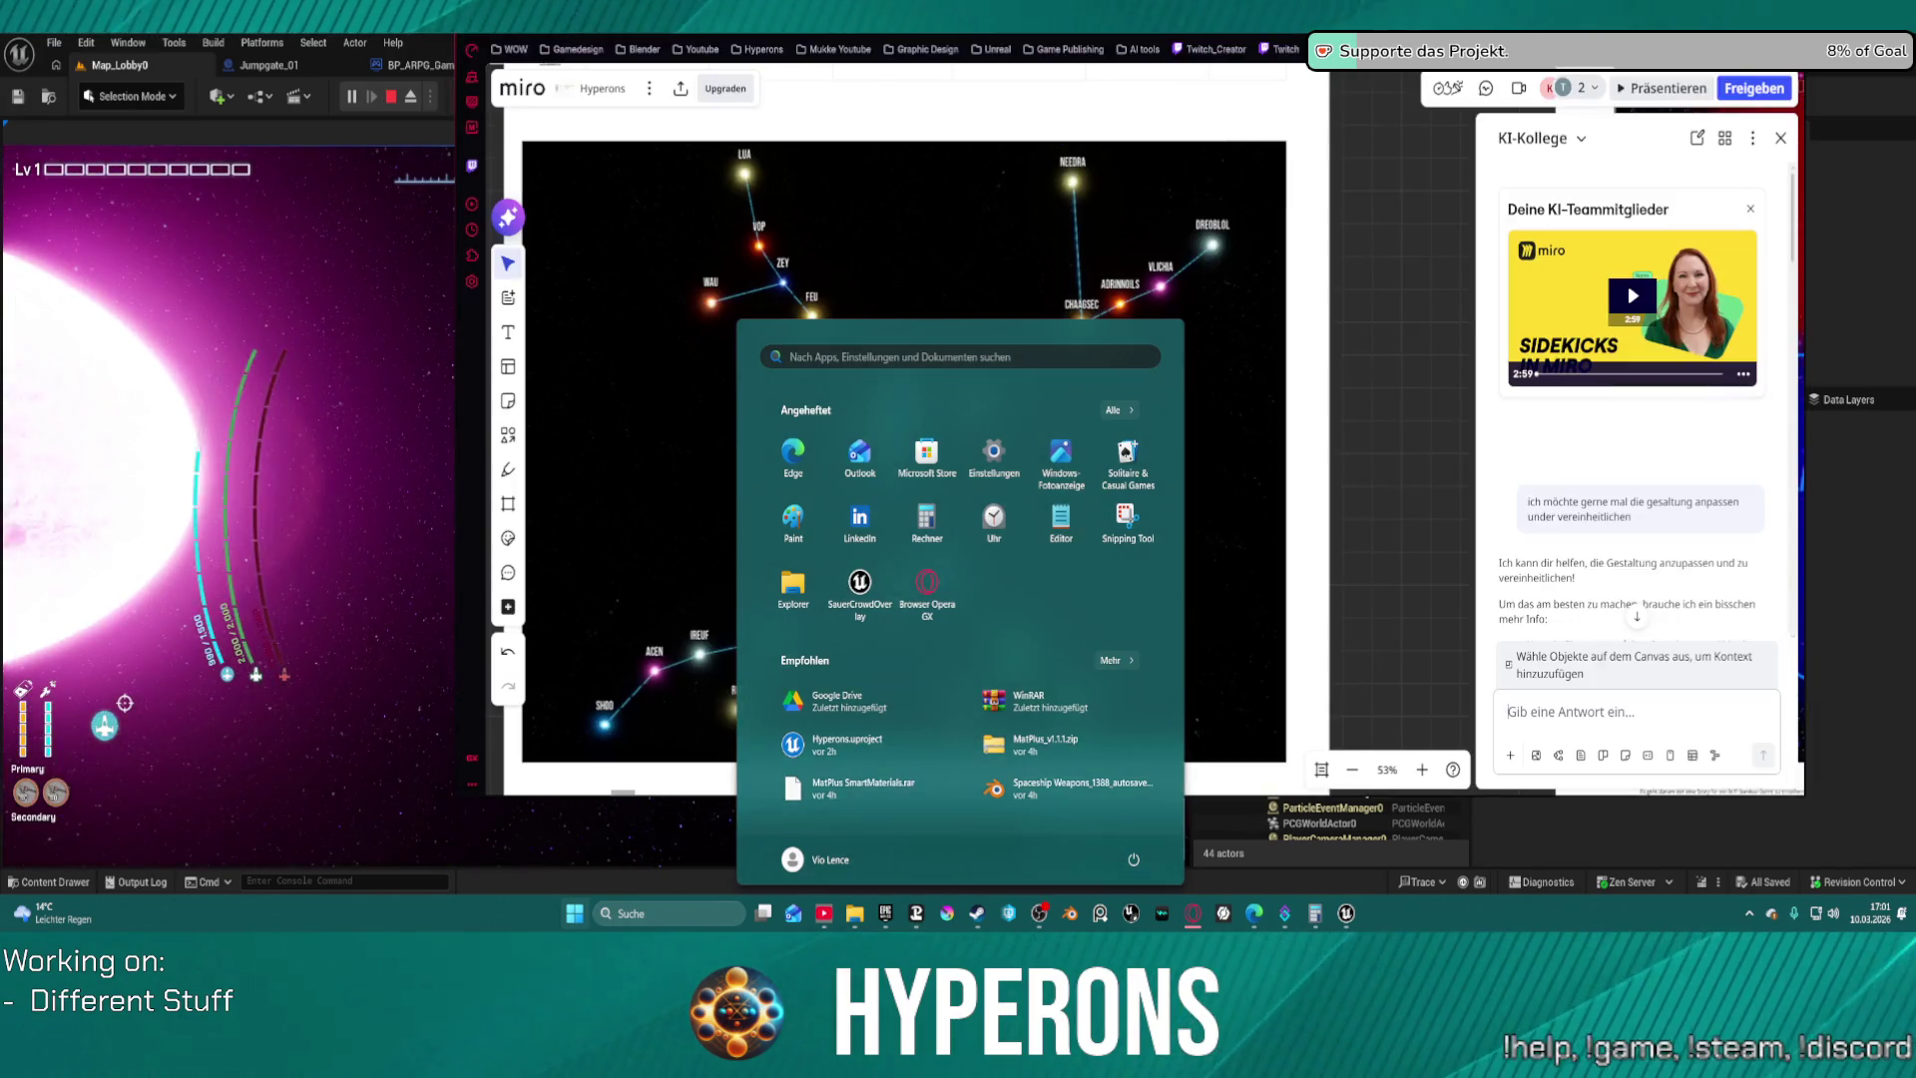
left_click(844, 152)
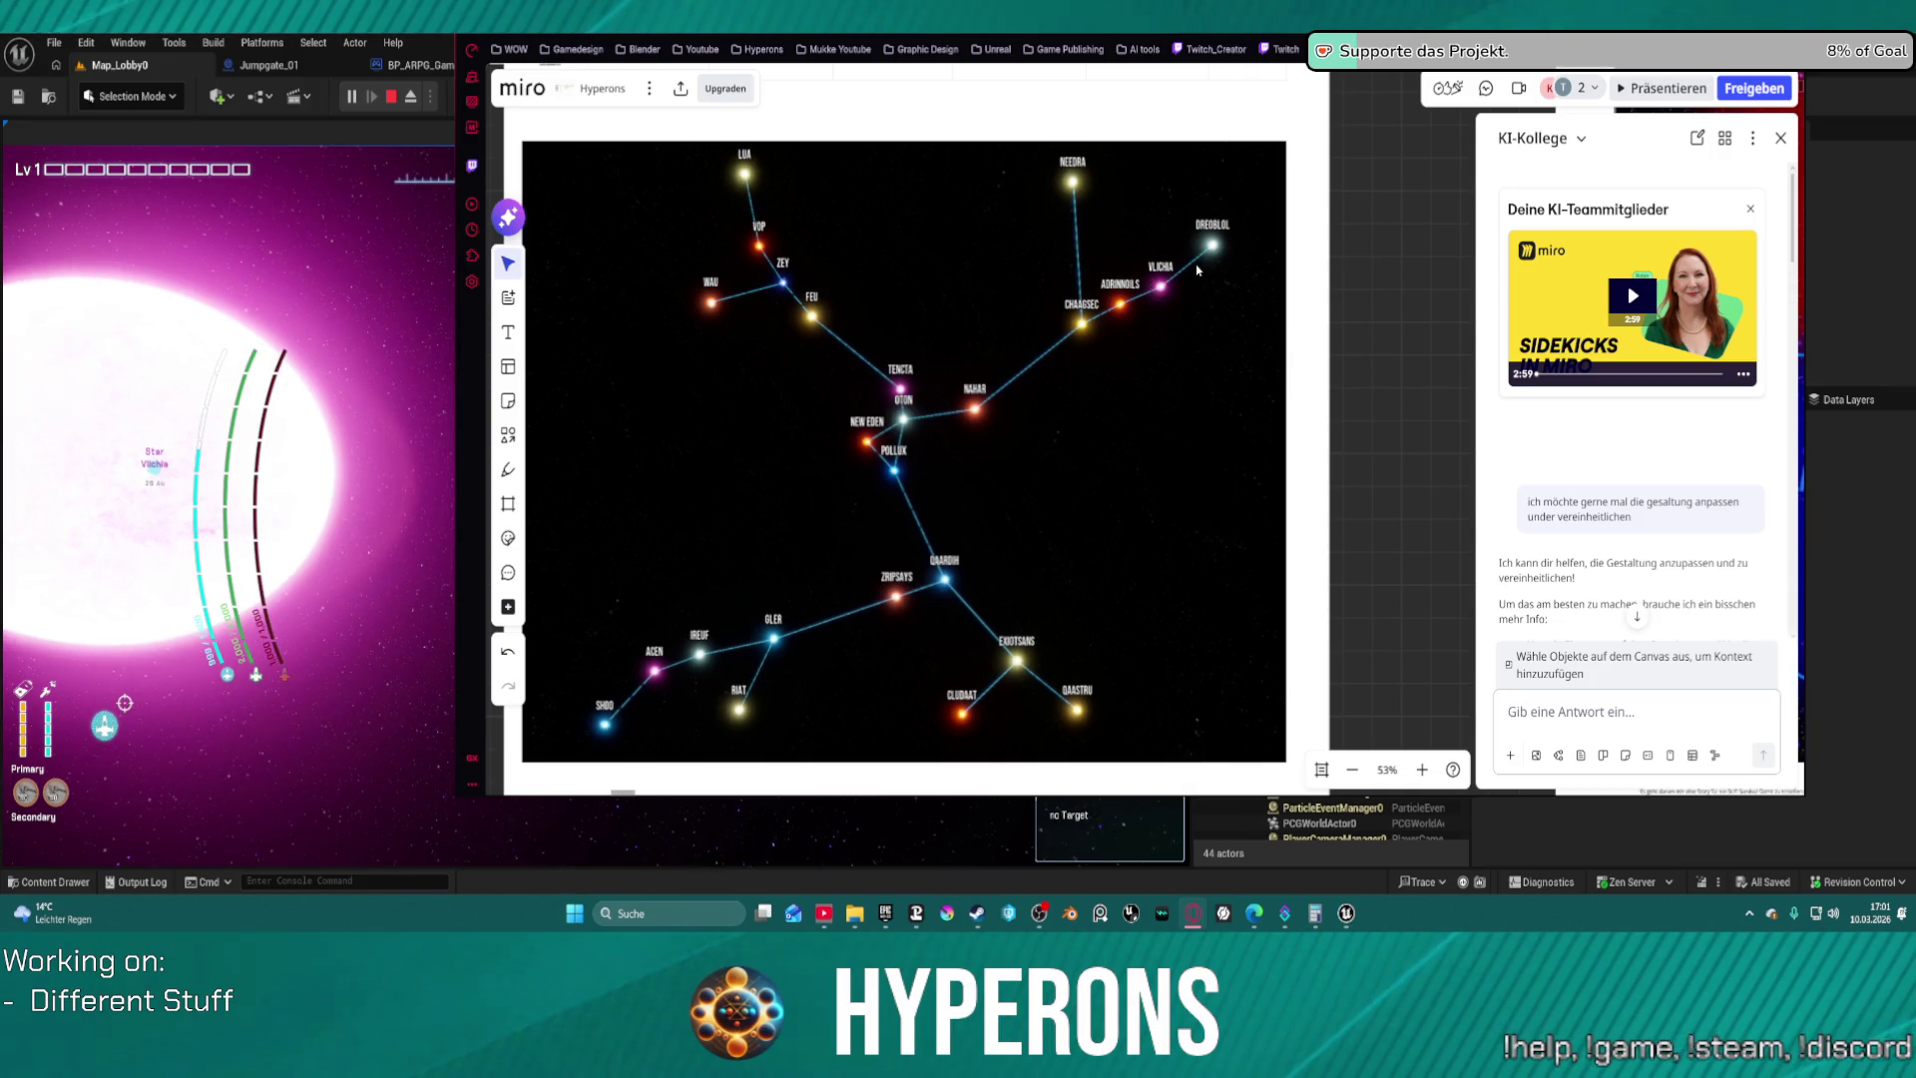
key("alt+Tab")
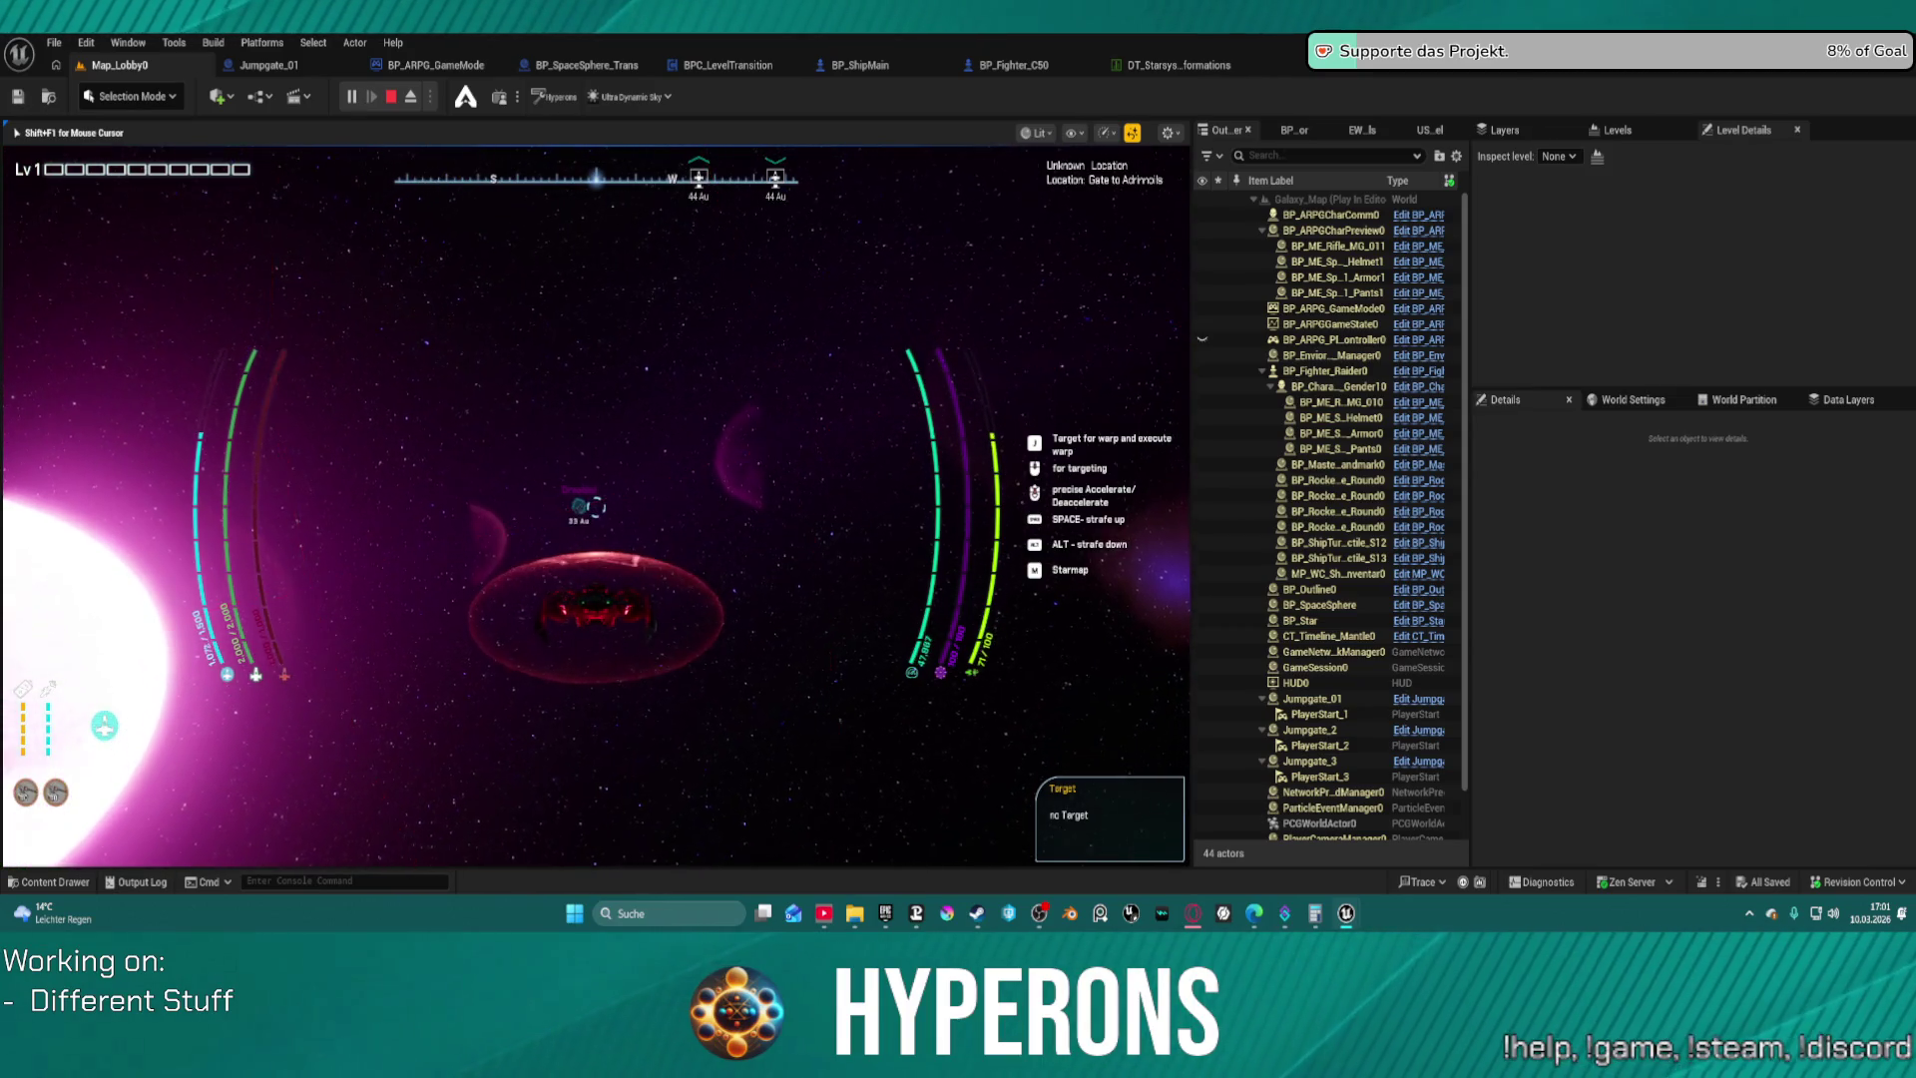
Warp through the jumpgate's green transition tunnel with J, then end the play-test
key("j")
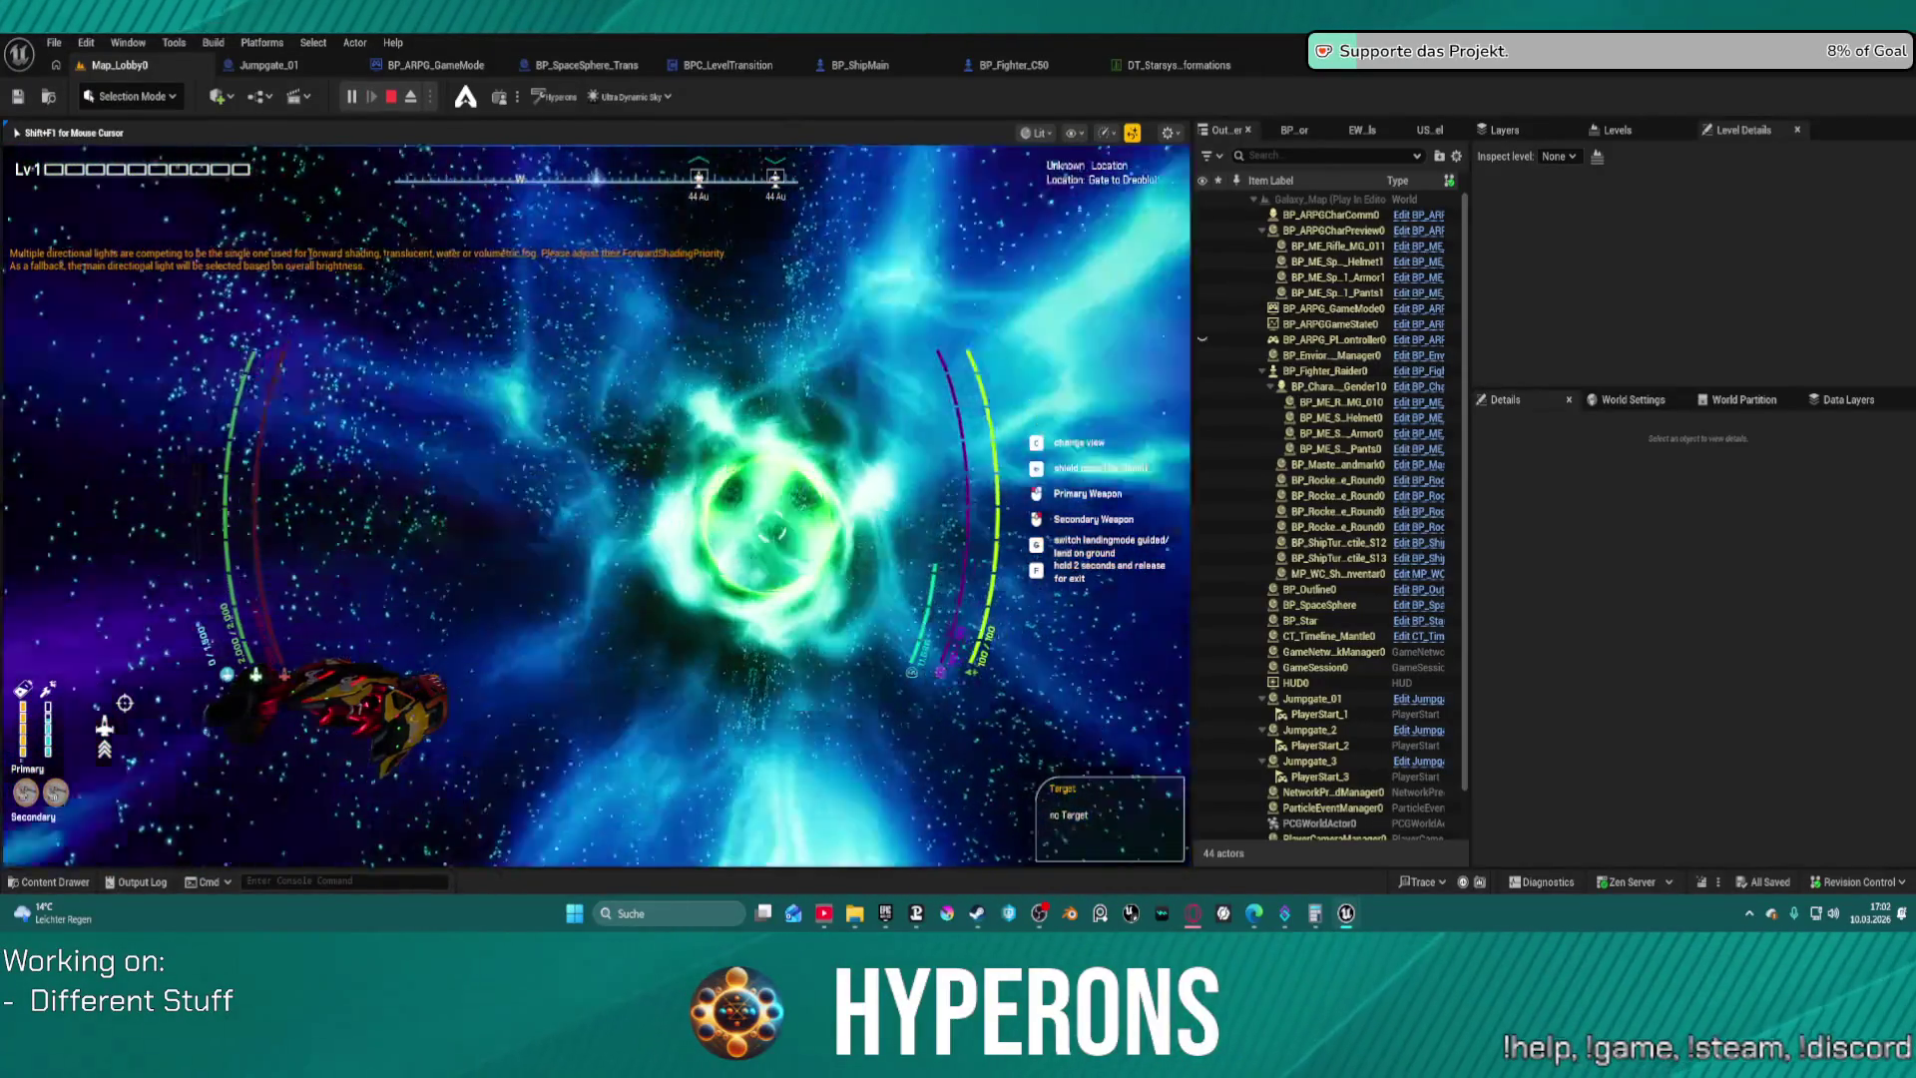
key("Escape")
key("ctrl+space")
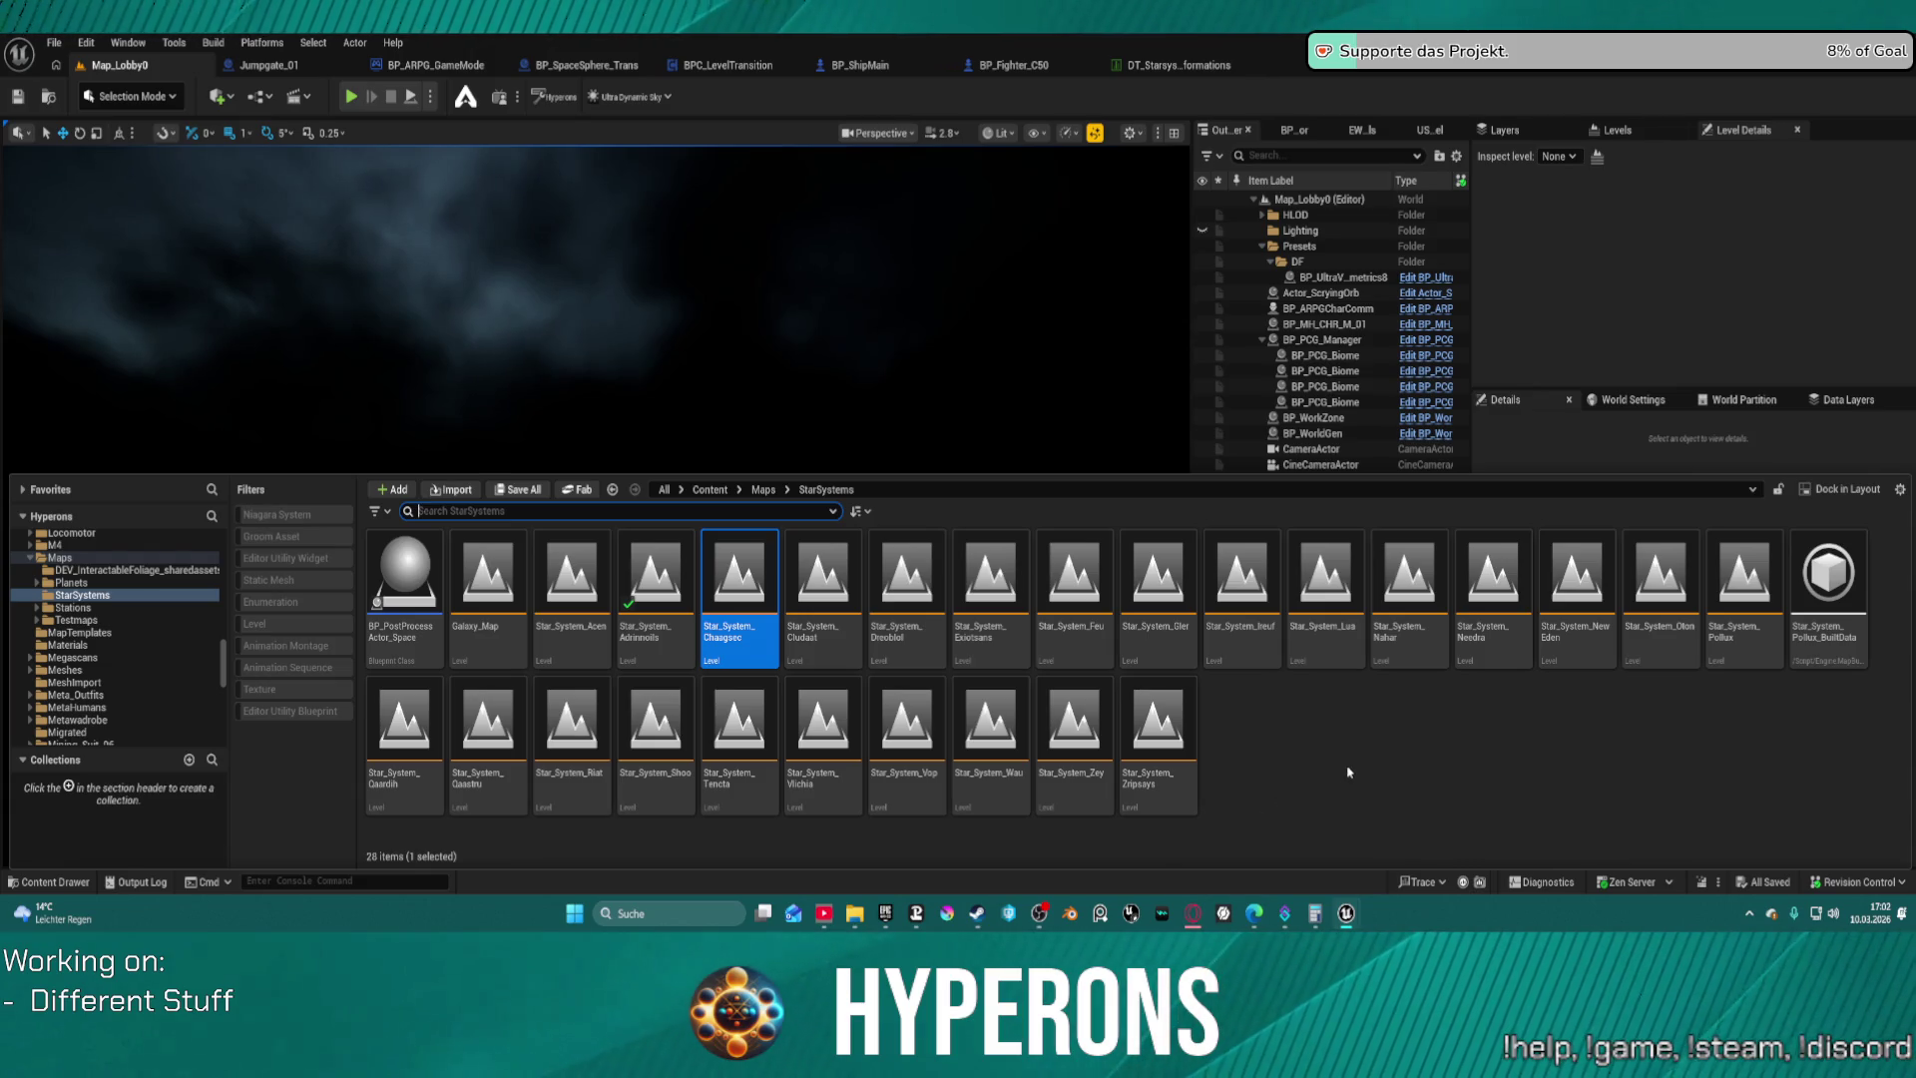
Open Star_System_Dreoblol and delete its Jumpgate_2 actor, leaving eight actors
double_click(902, 647)
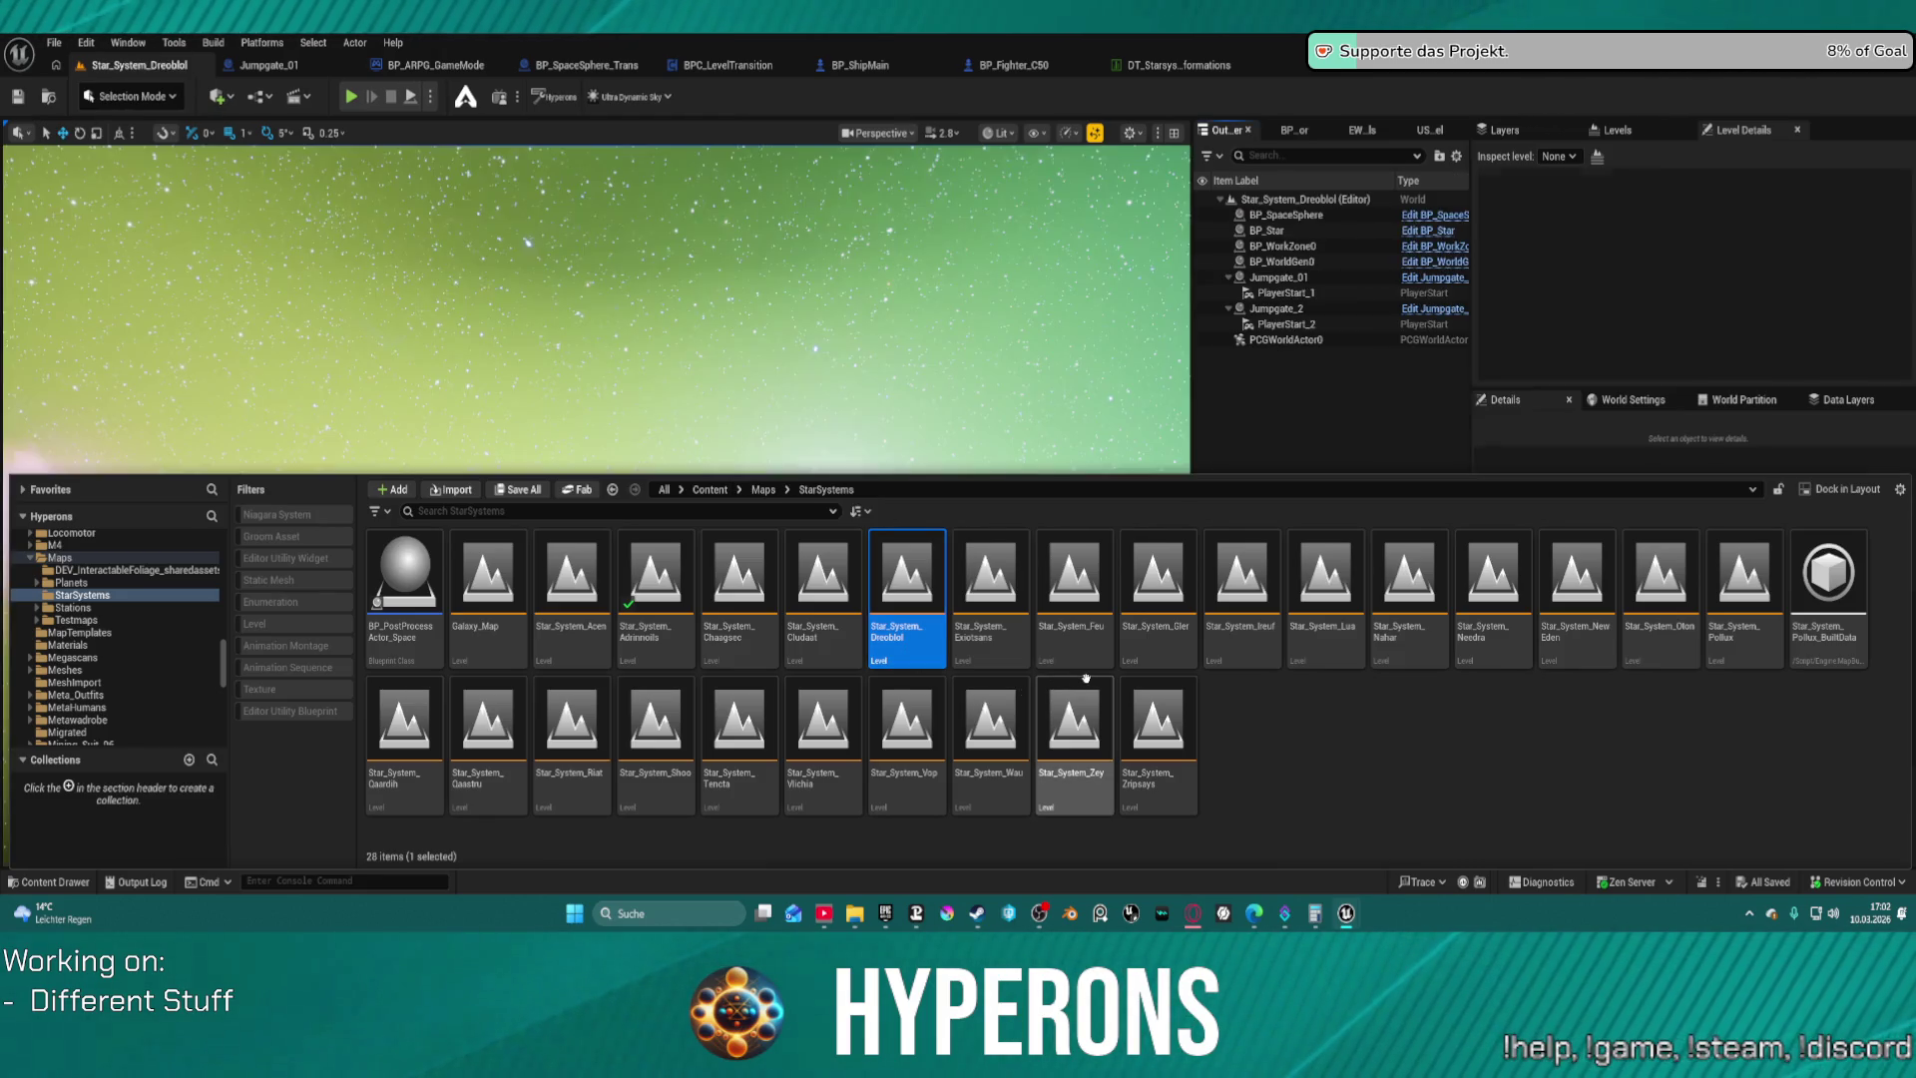
left_click(929, 399)
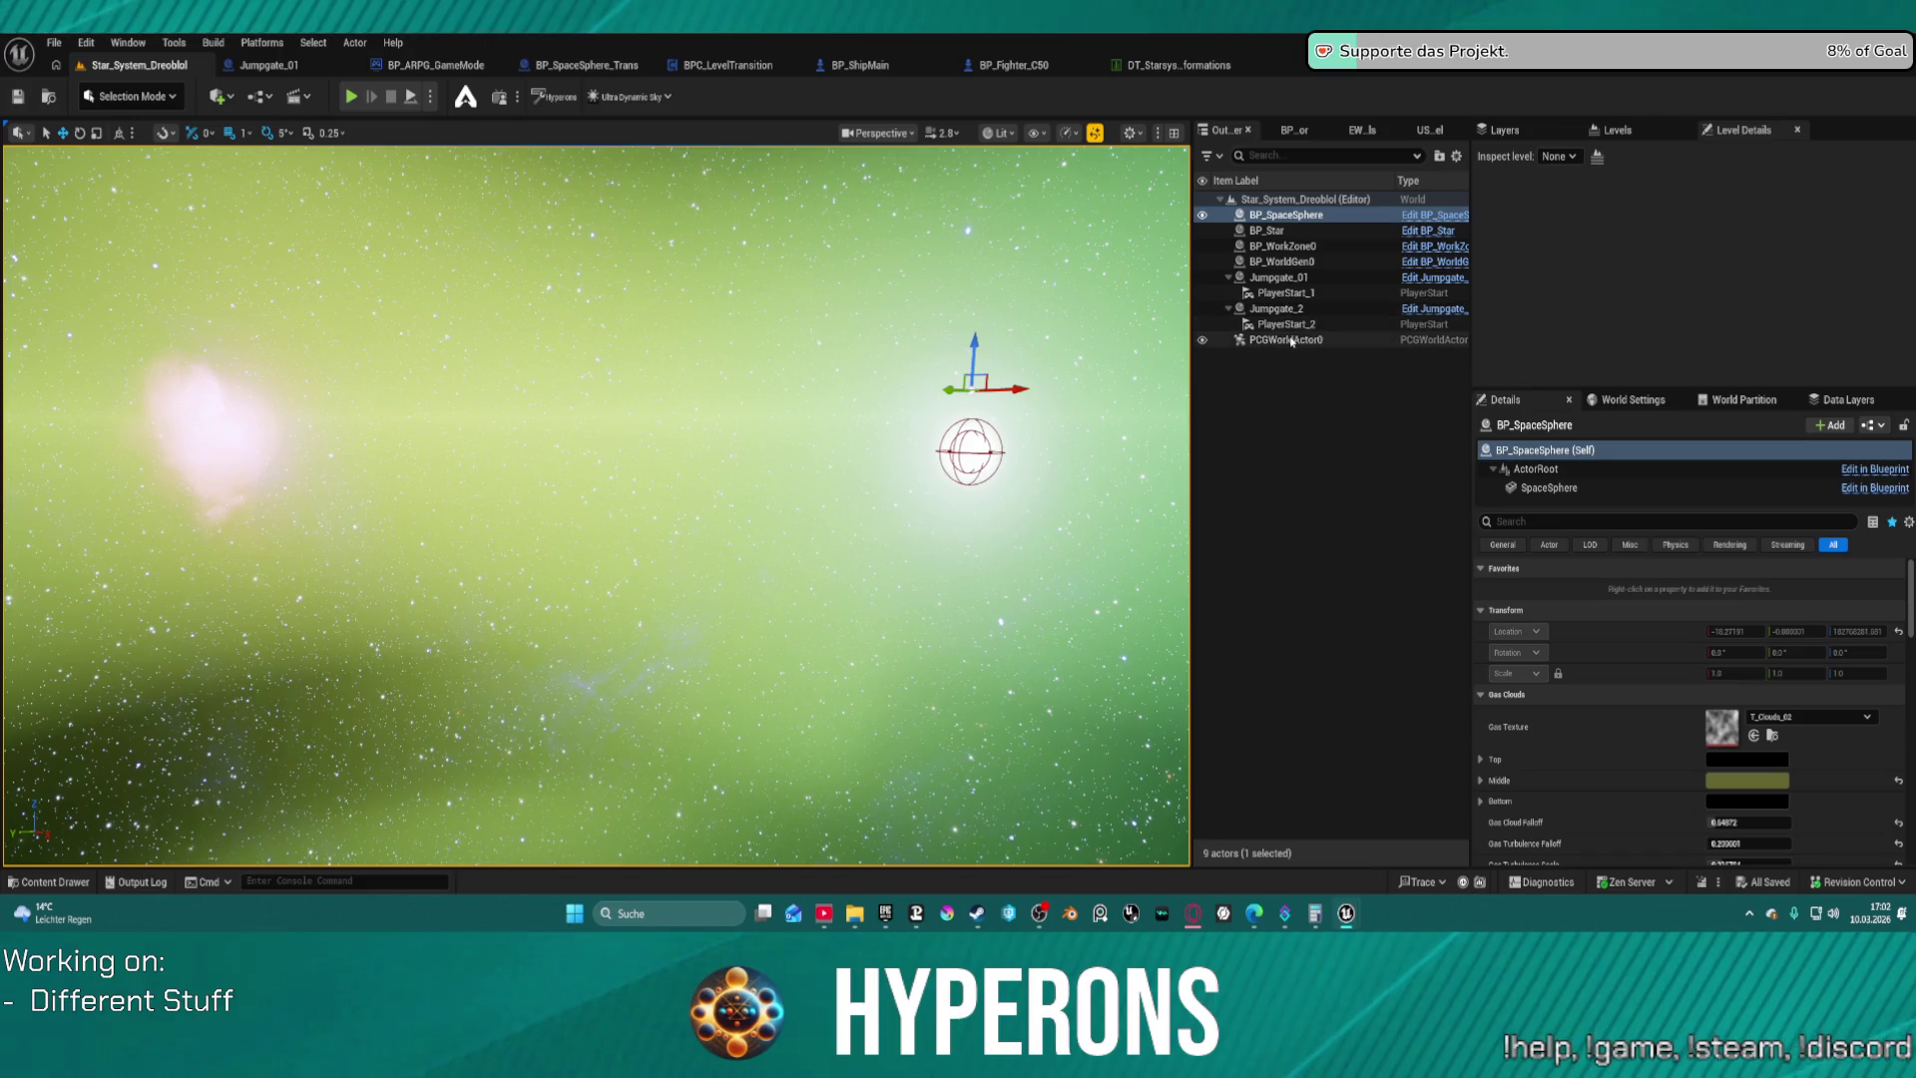
left_click(1280, 309)
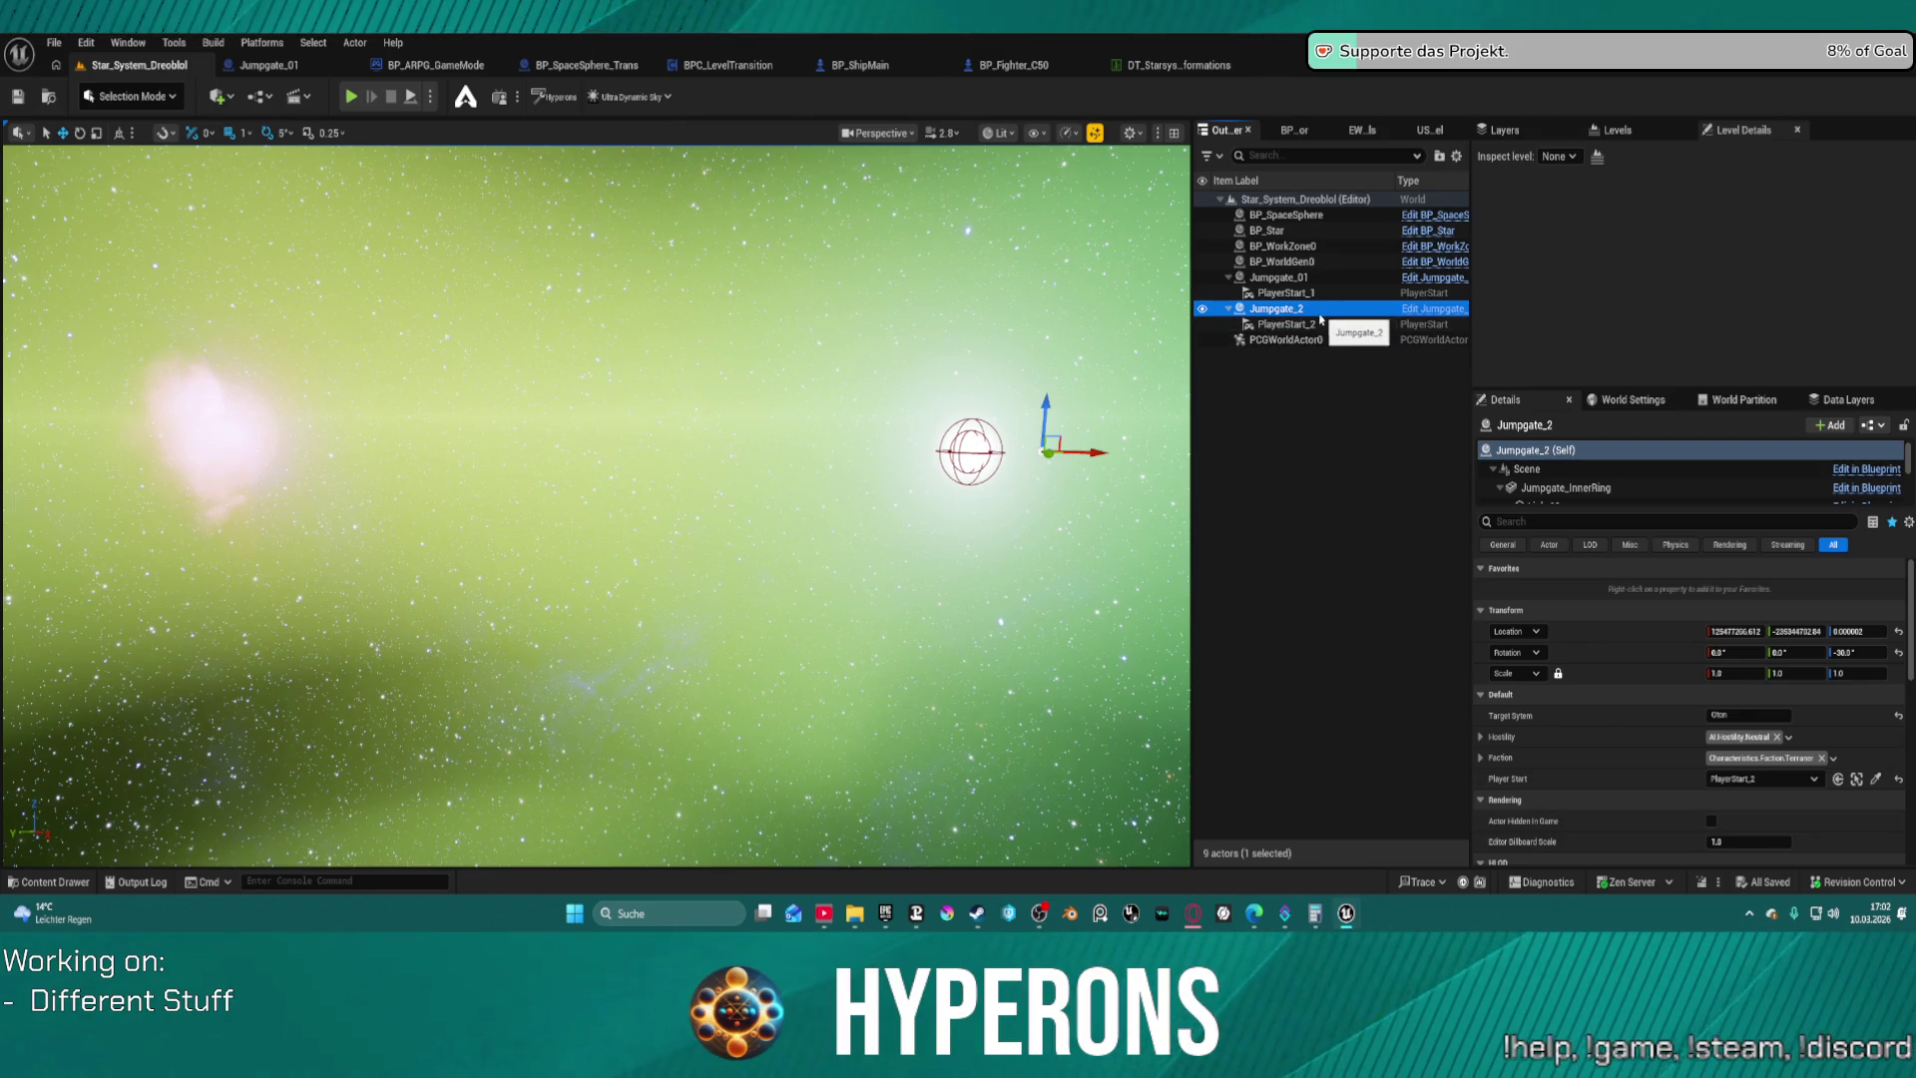
key("Delete")
left_click(1279, 277)
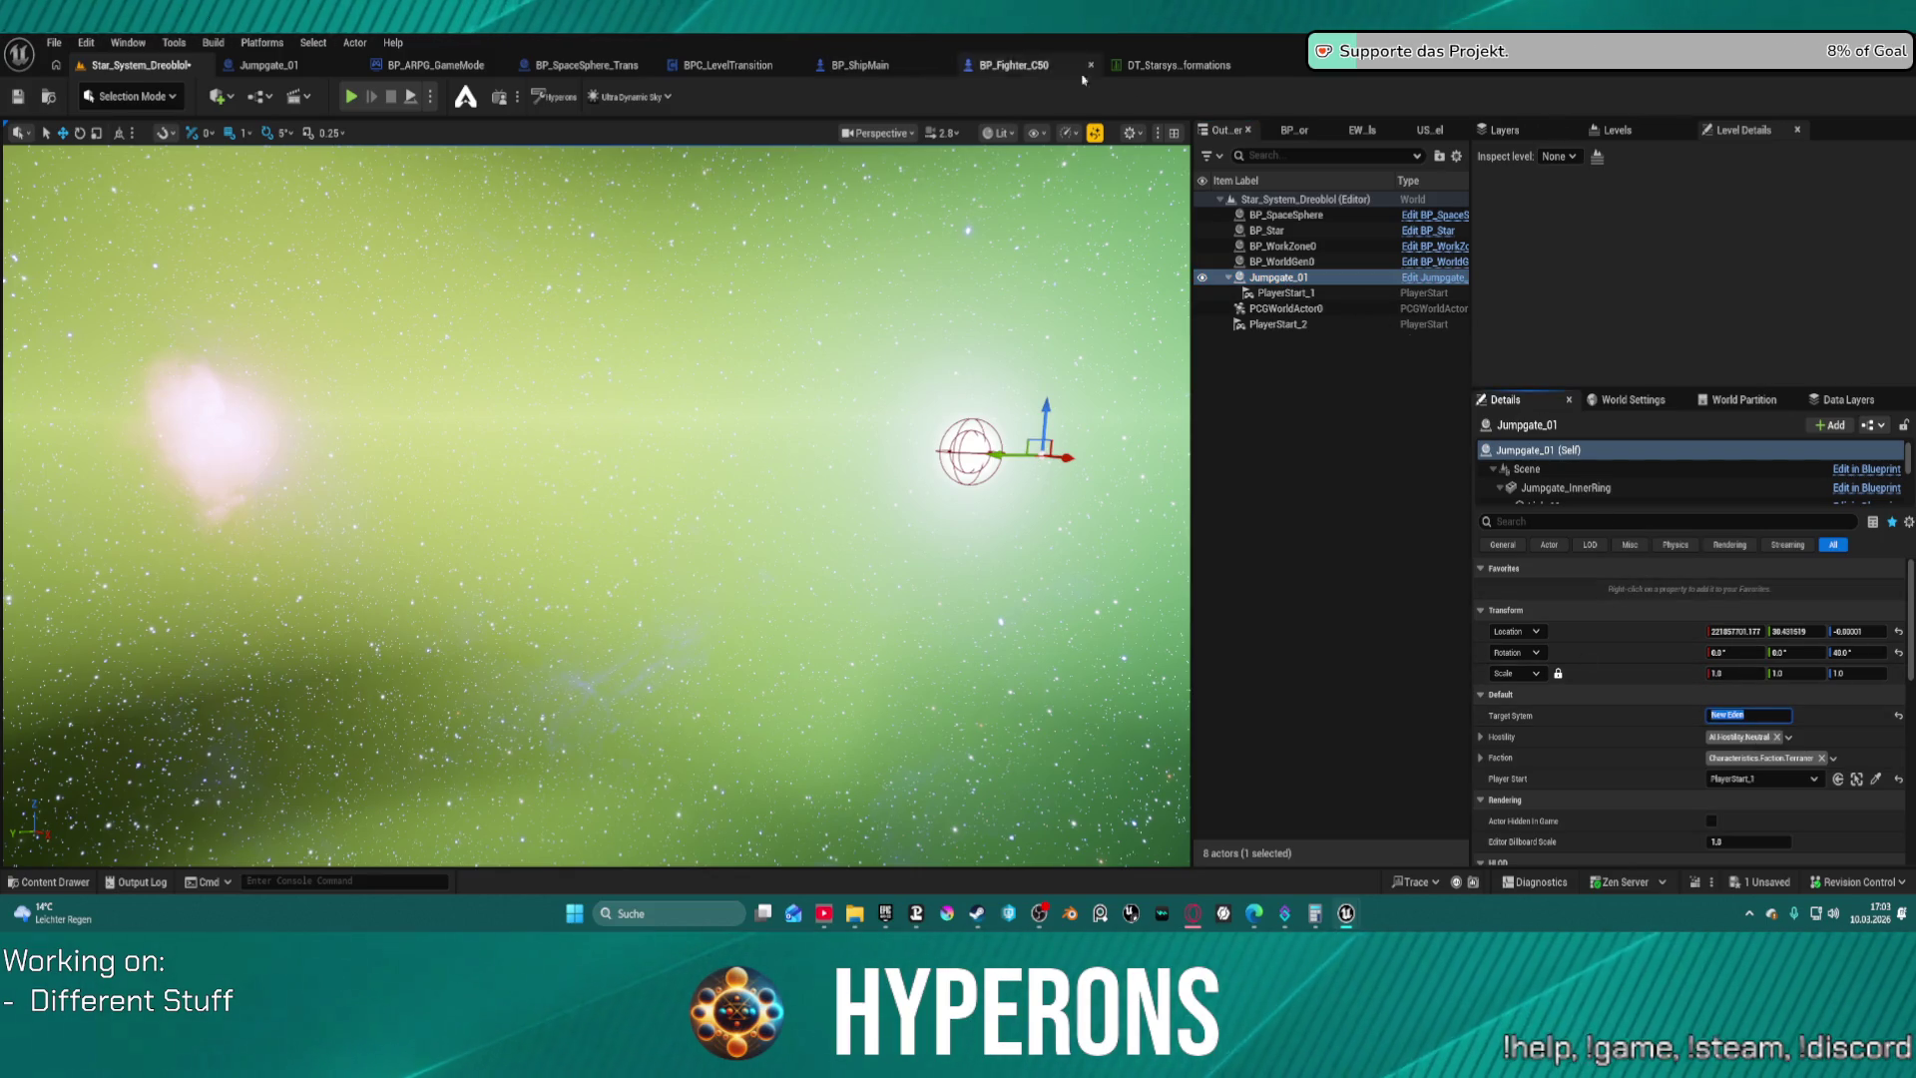
Copy Vlichia's StarmapSystemName from DT_Starsys into Jumpgate_01's Target System in Dreoblol
left_click(1175, 65)
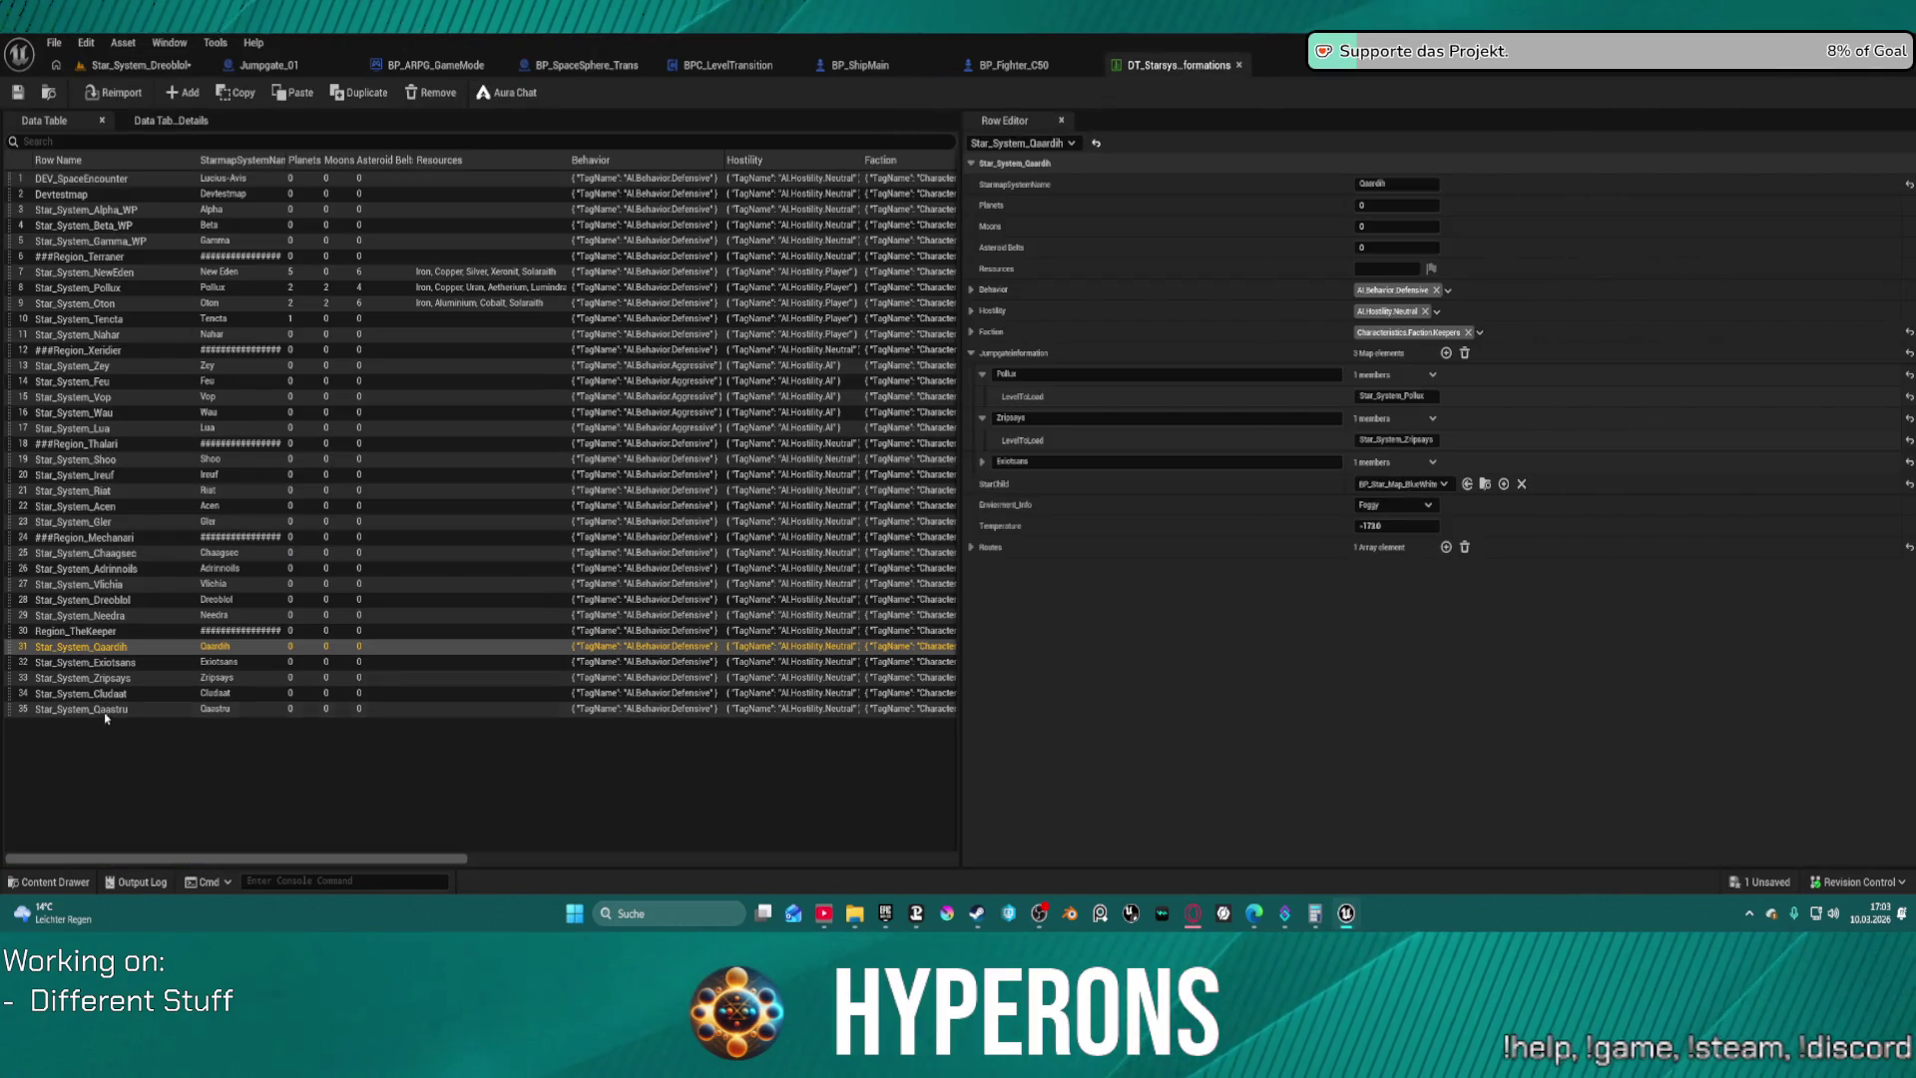
left_click(110, 584)
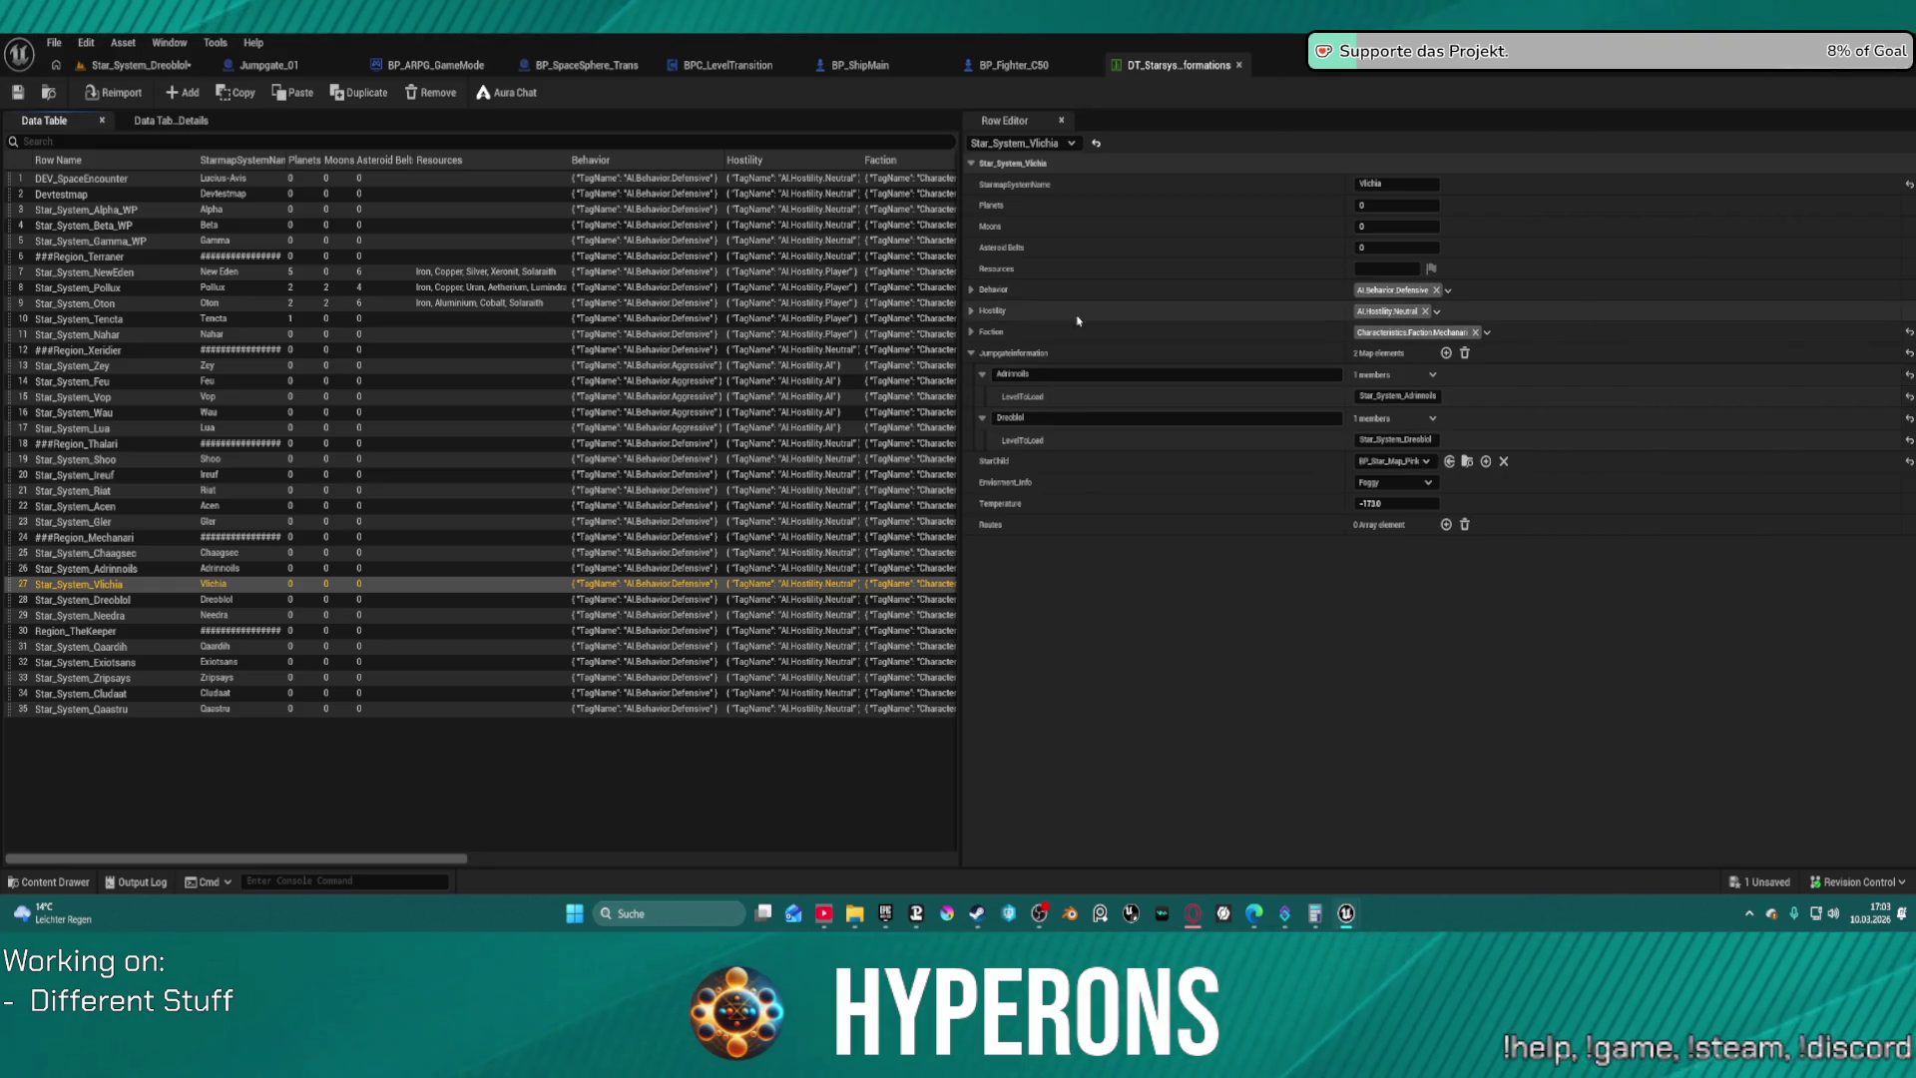
left_click(1400, 187)
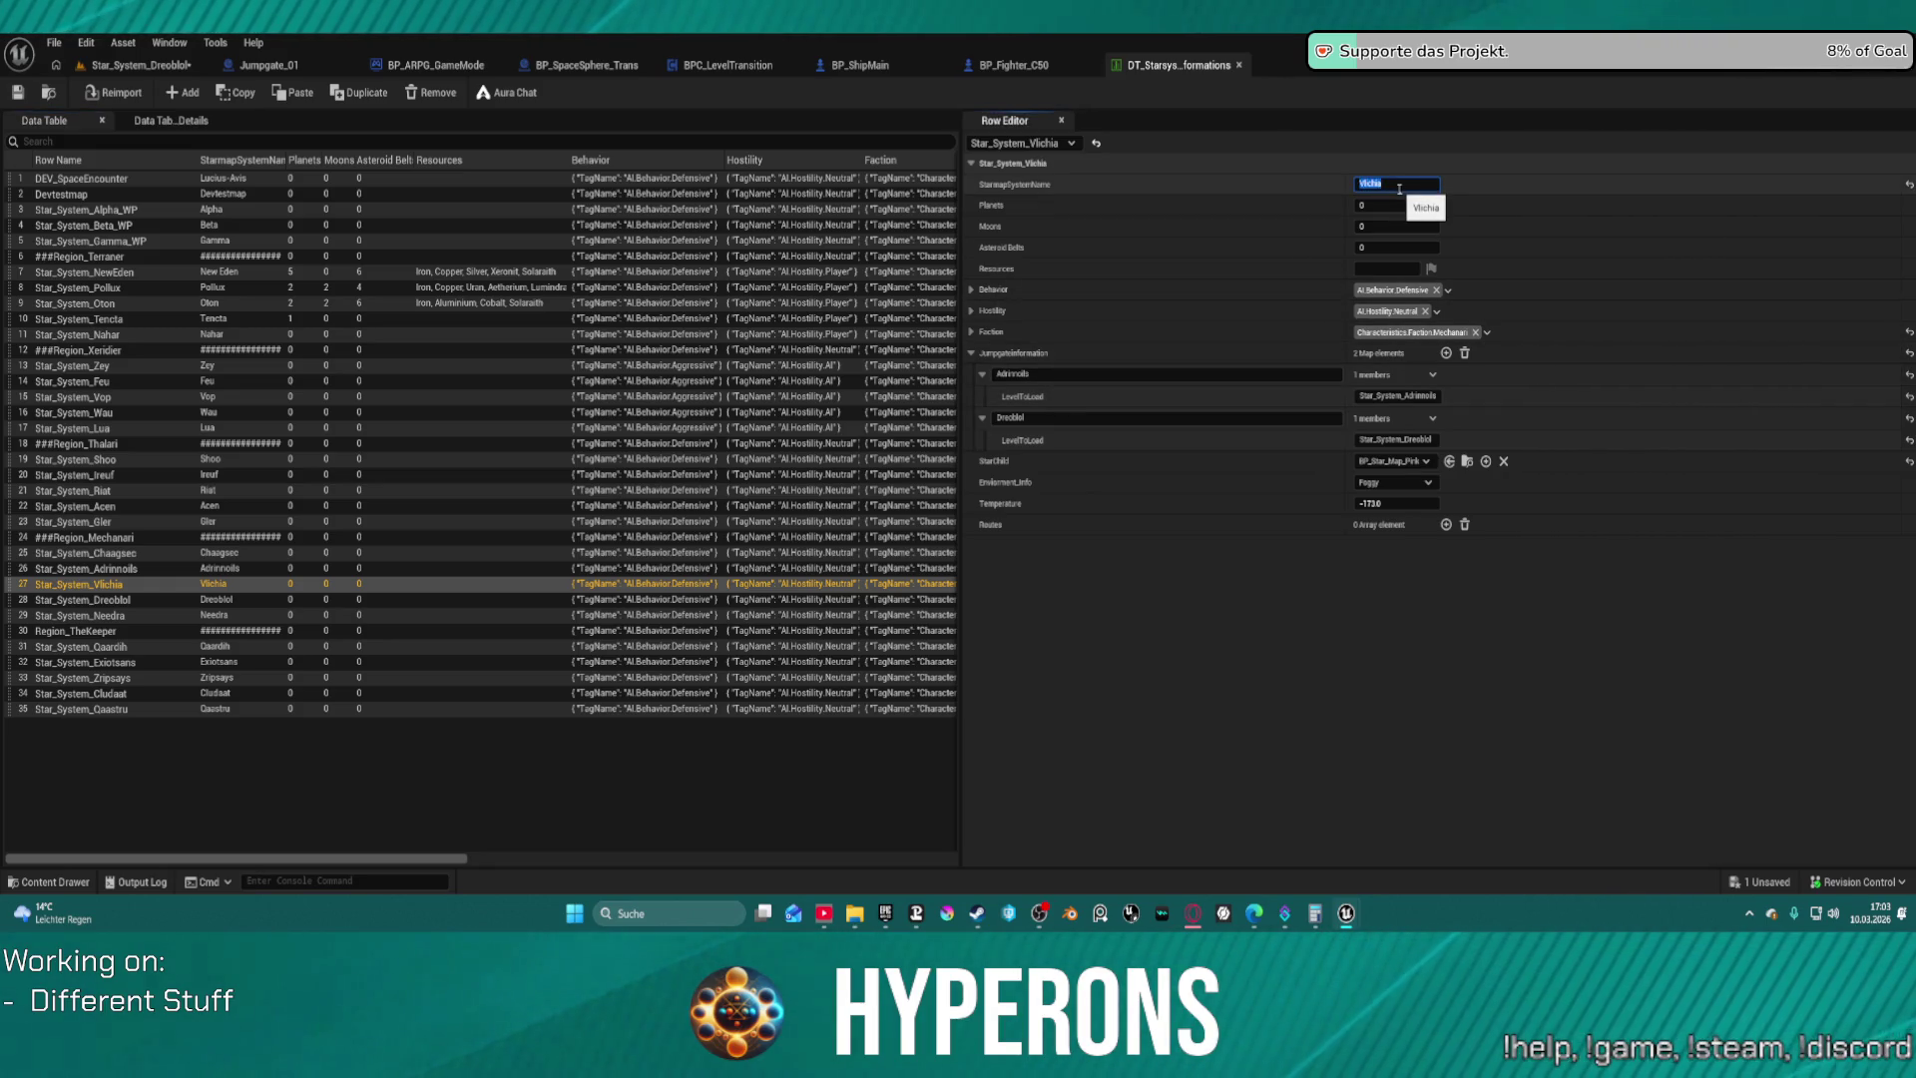
left_click(129, 64)
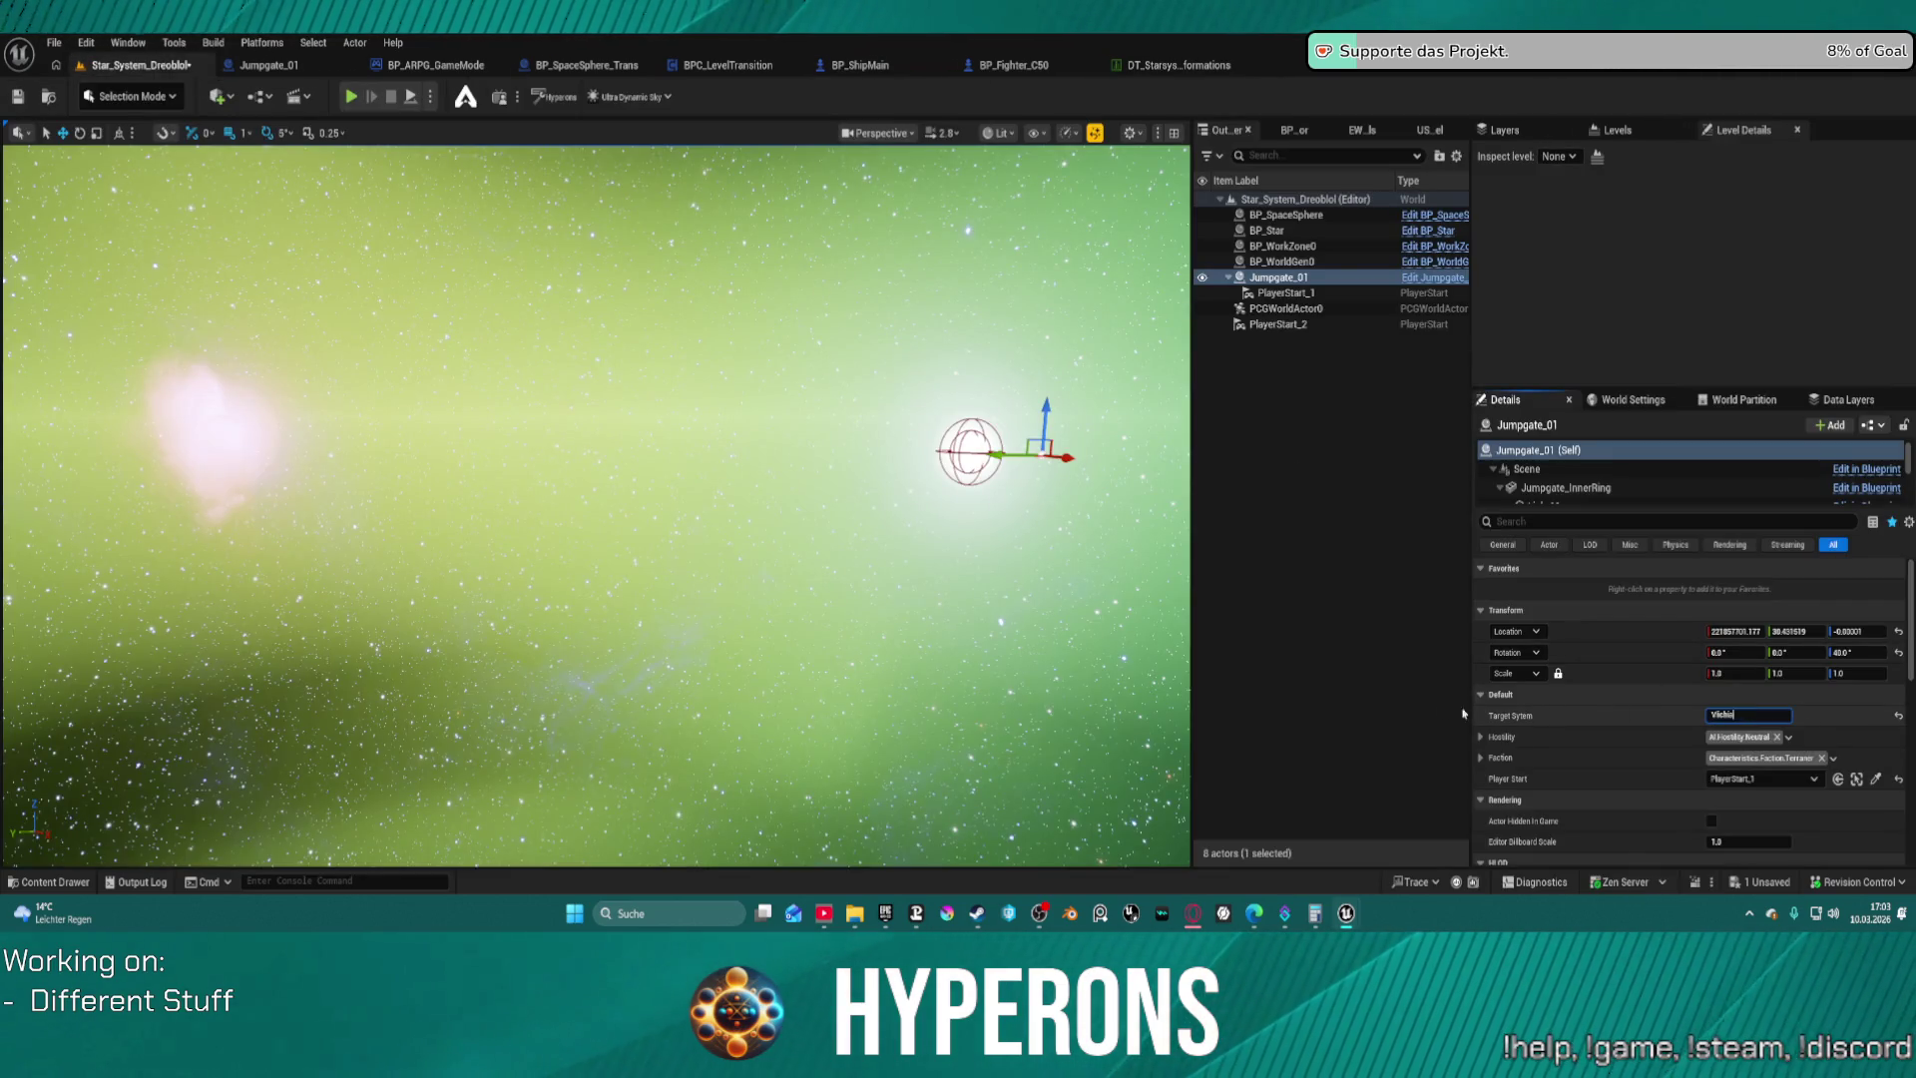
left_click(1319, 607)
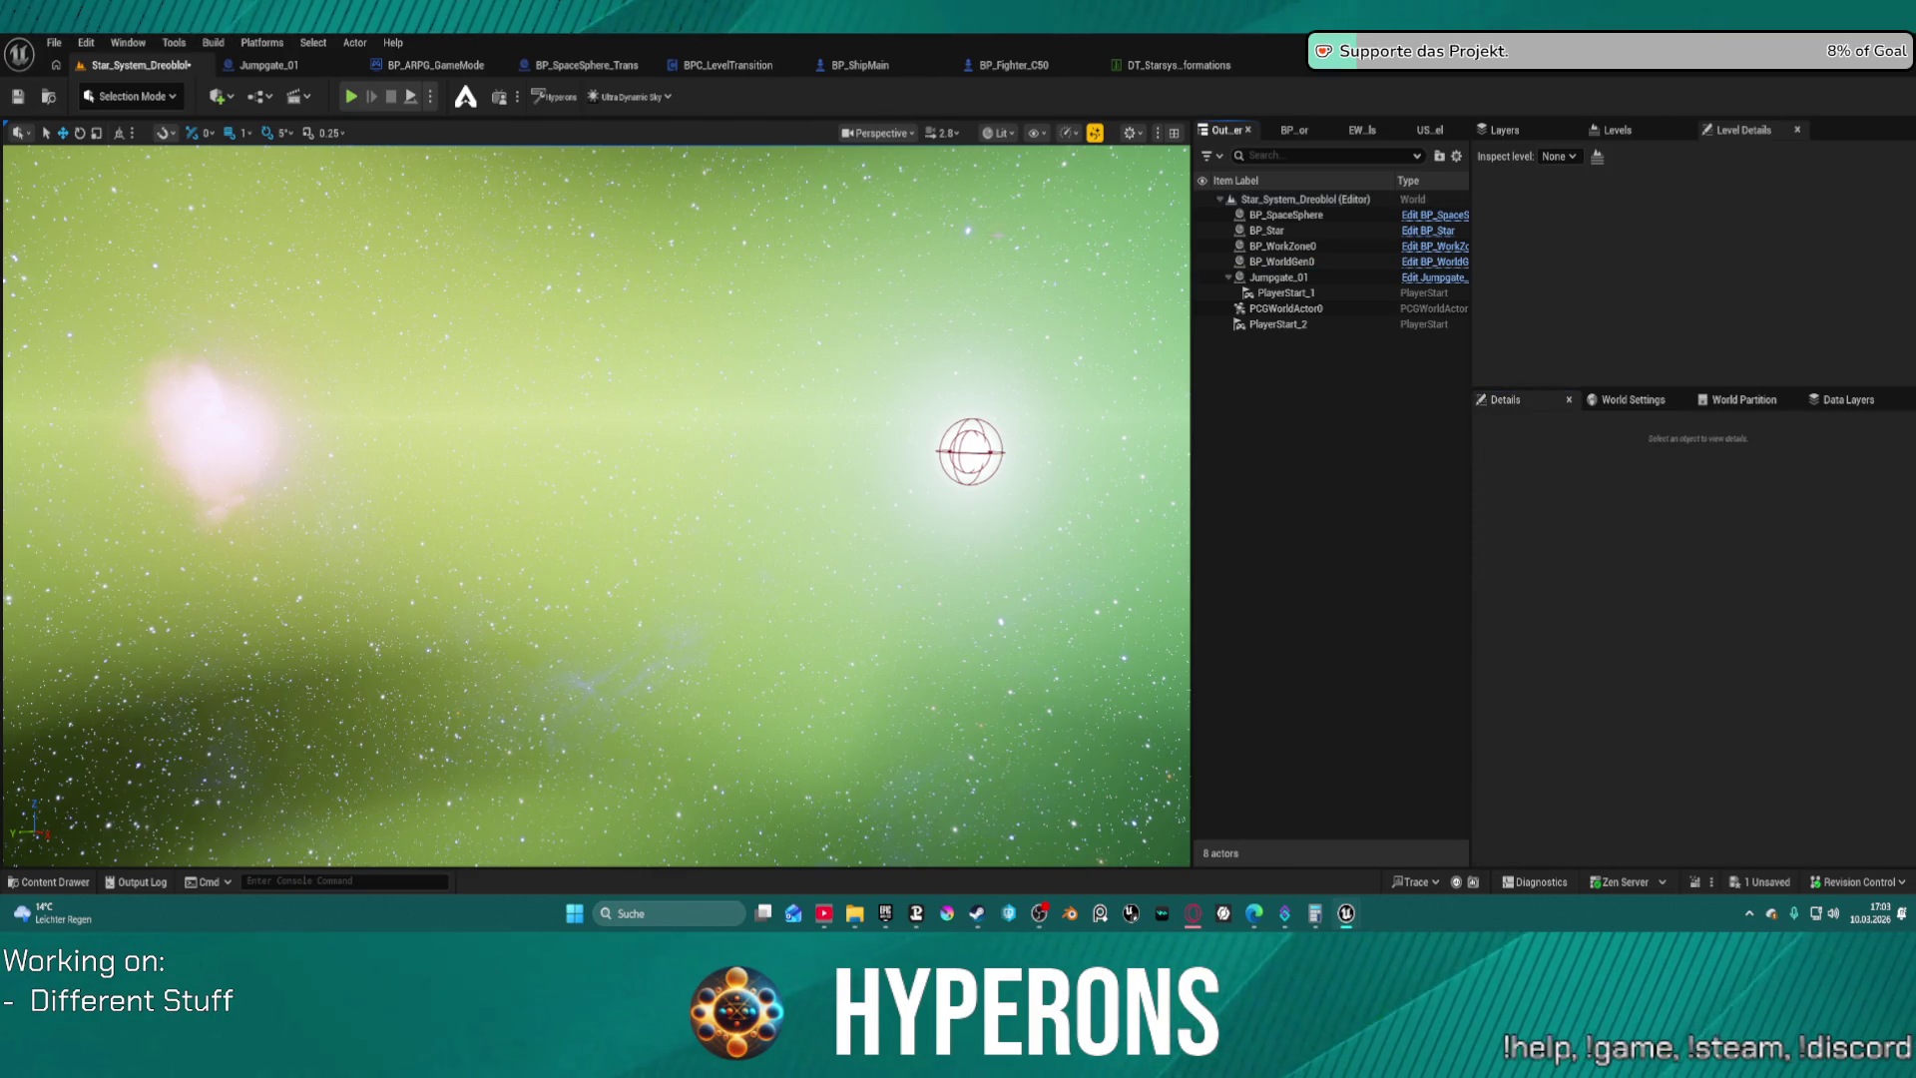
left_click(1160, 66)
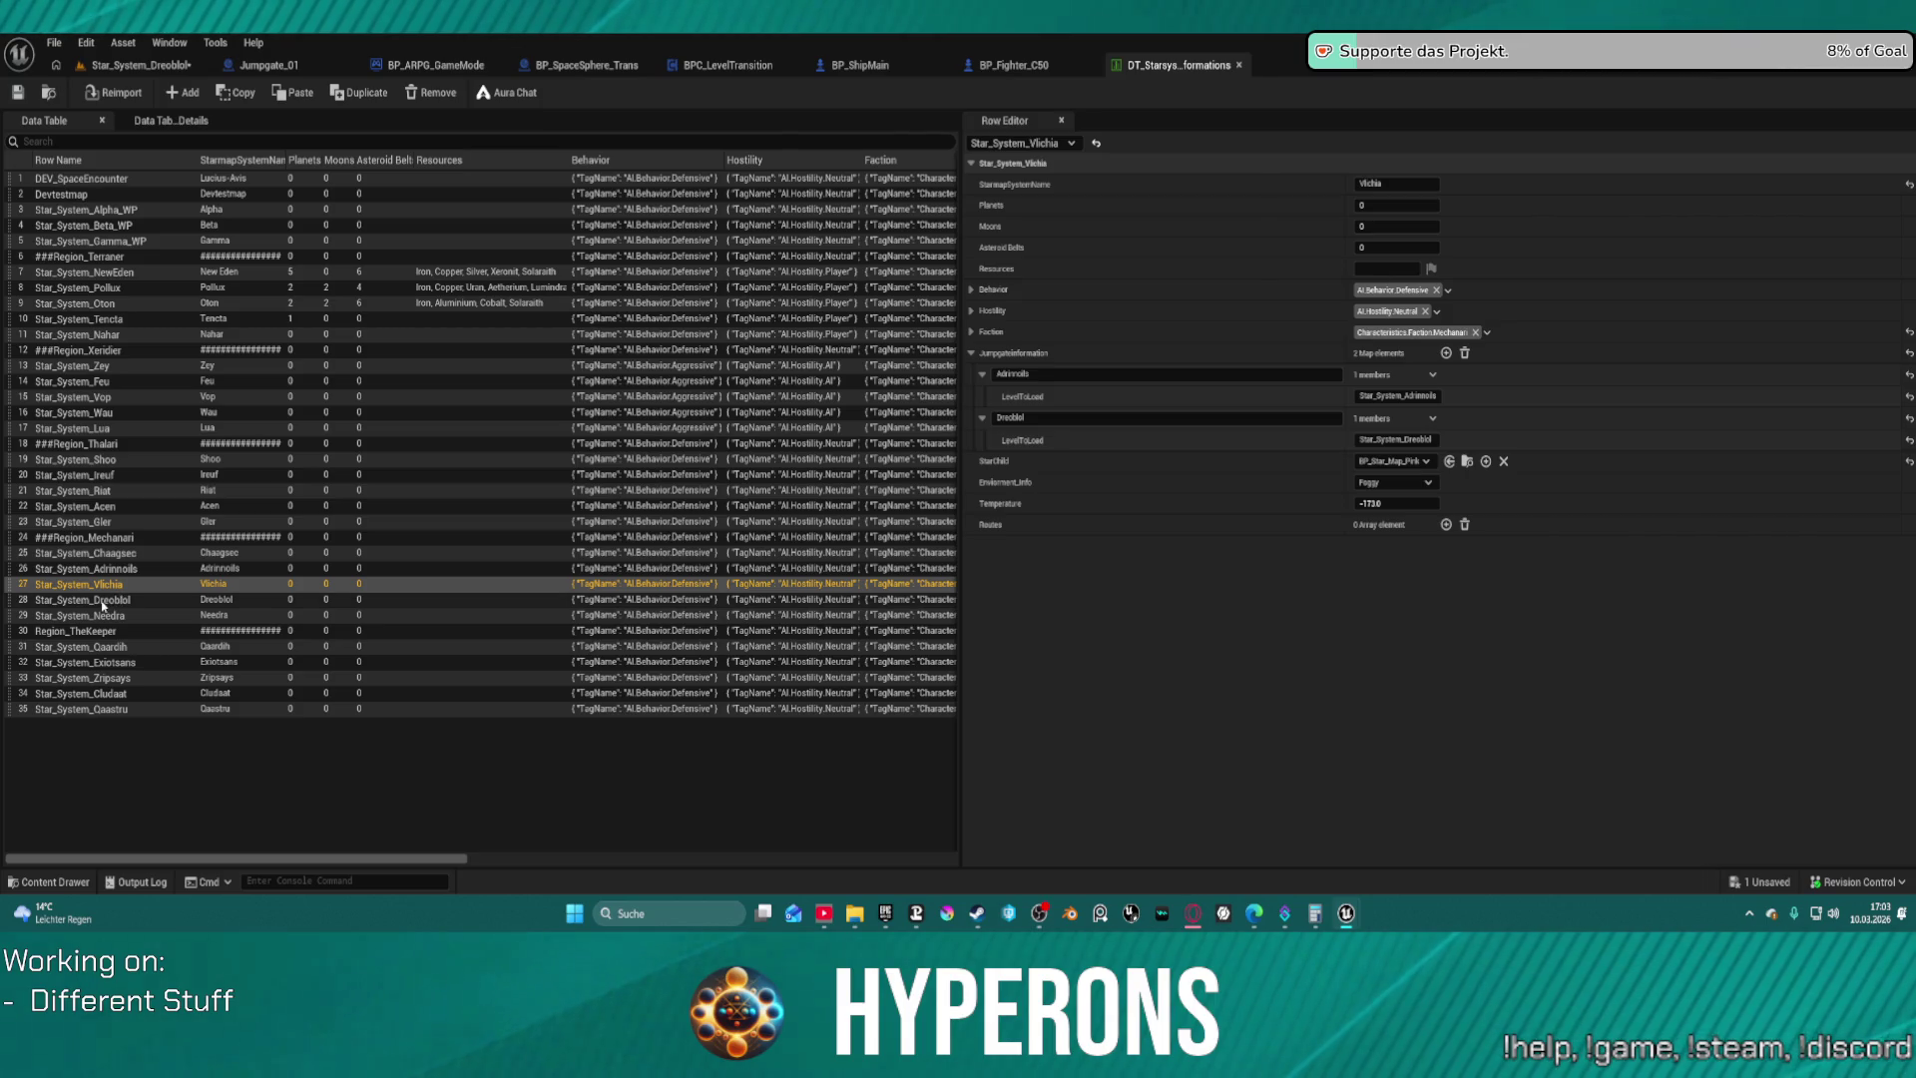
left_click(140, 64)
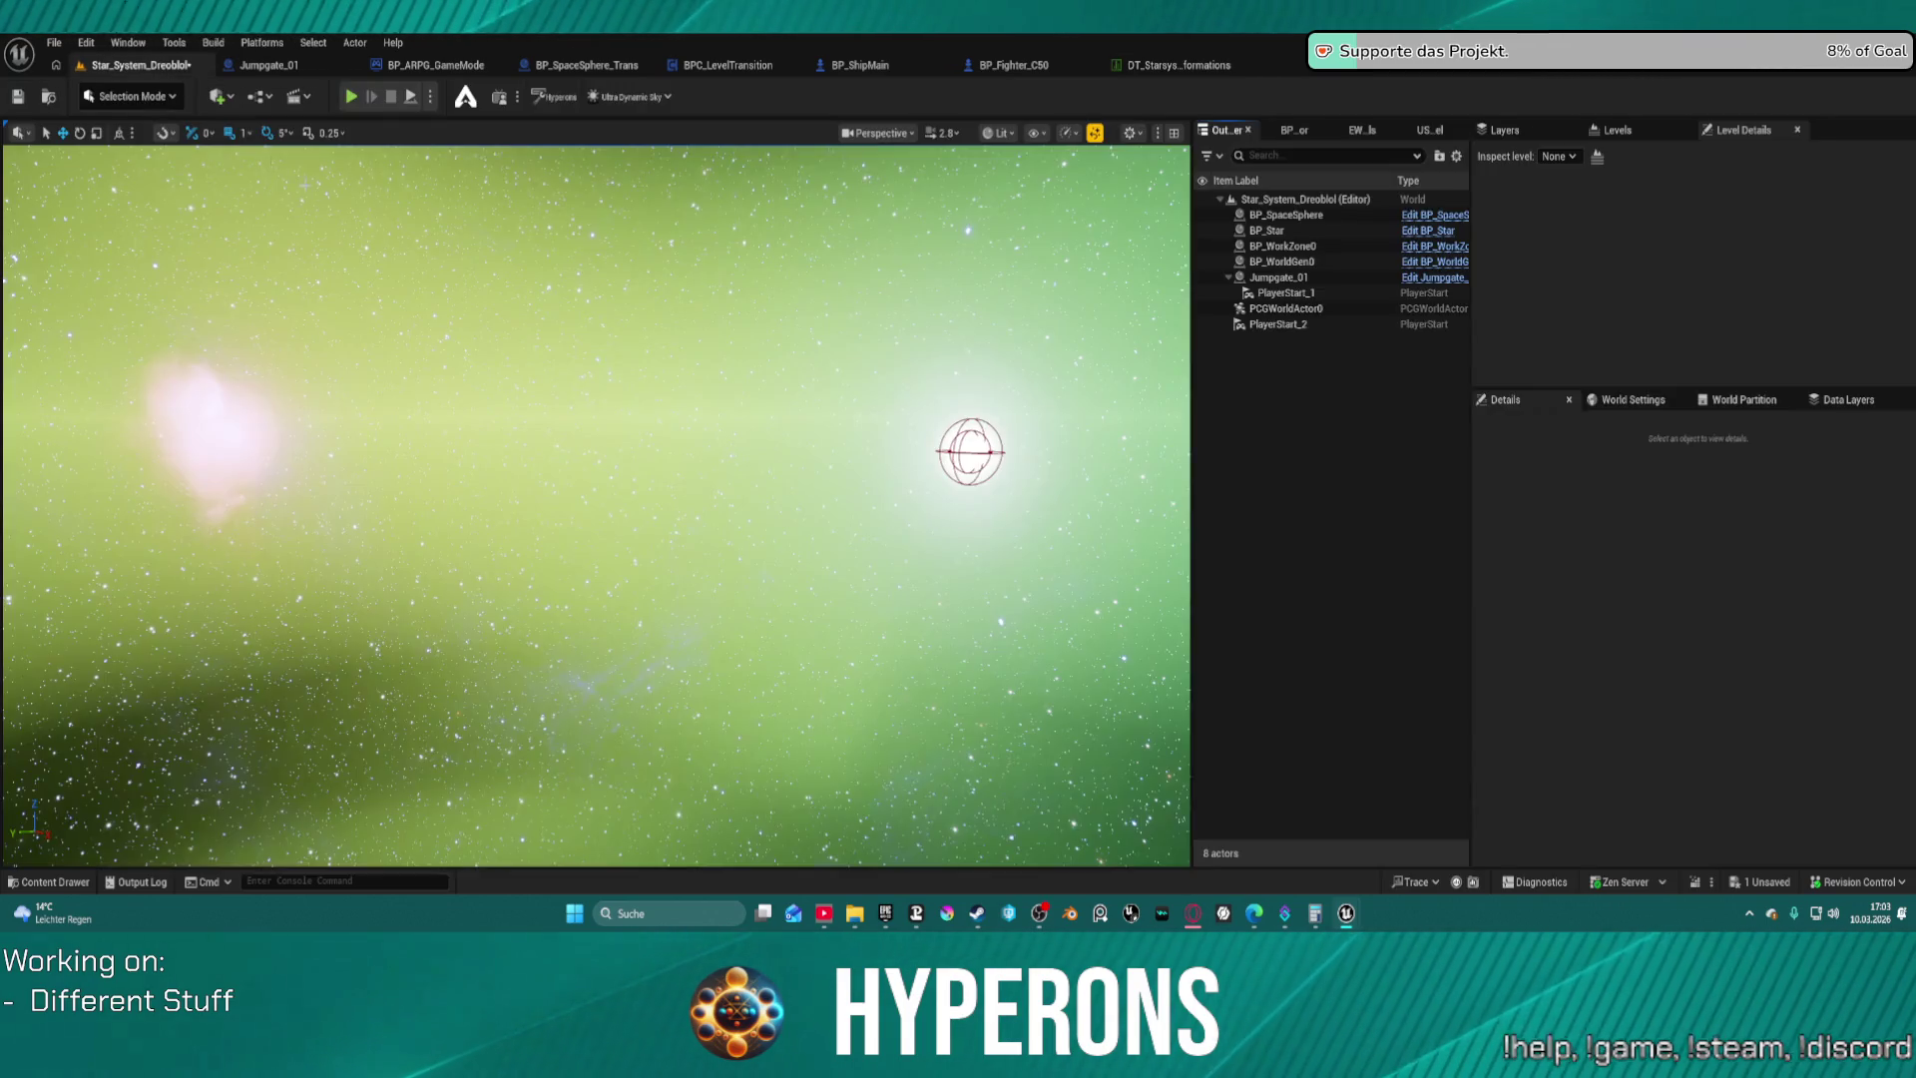
key("ctrl+space")
Open the Star_System_Vlichia level after checking out and saving Dreoblol
double_click(823, 733)
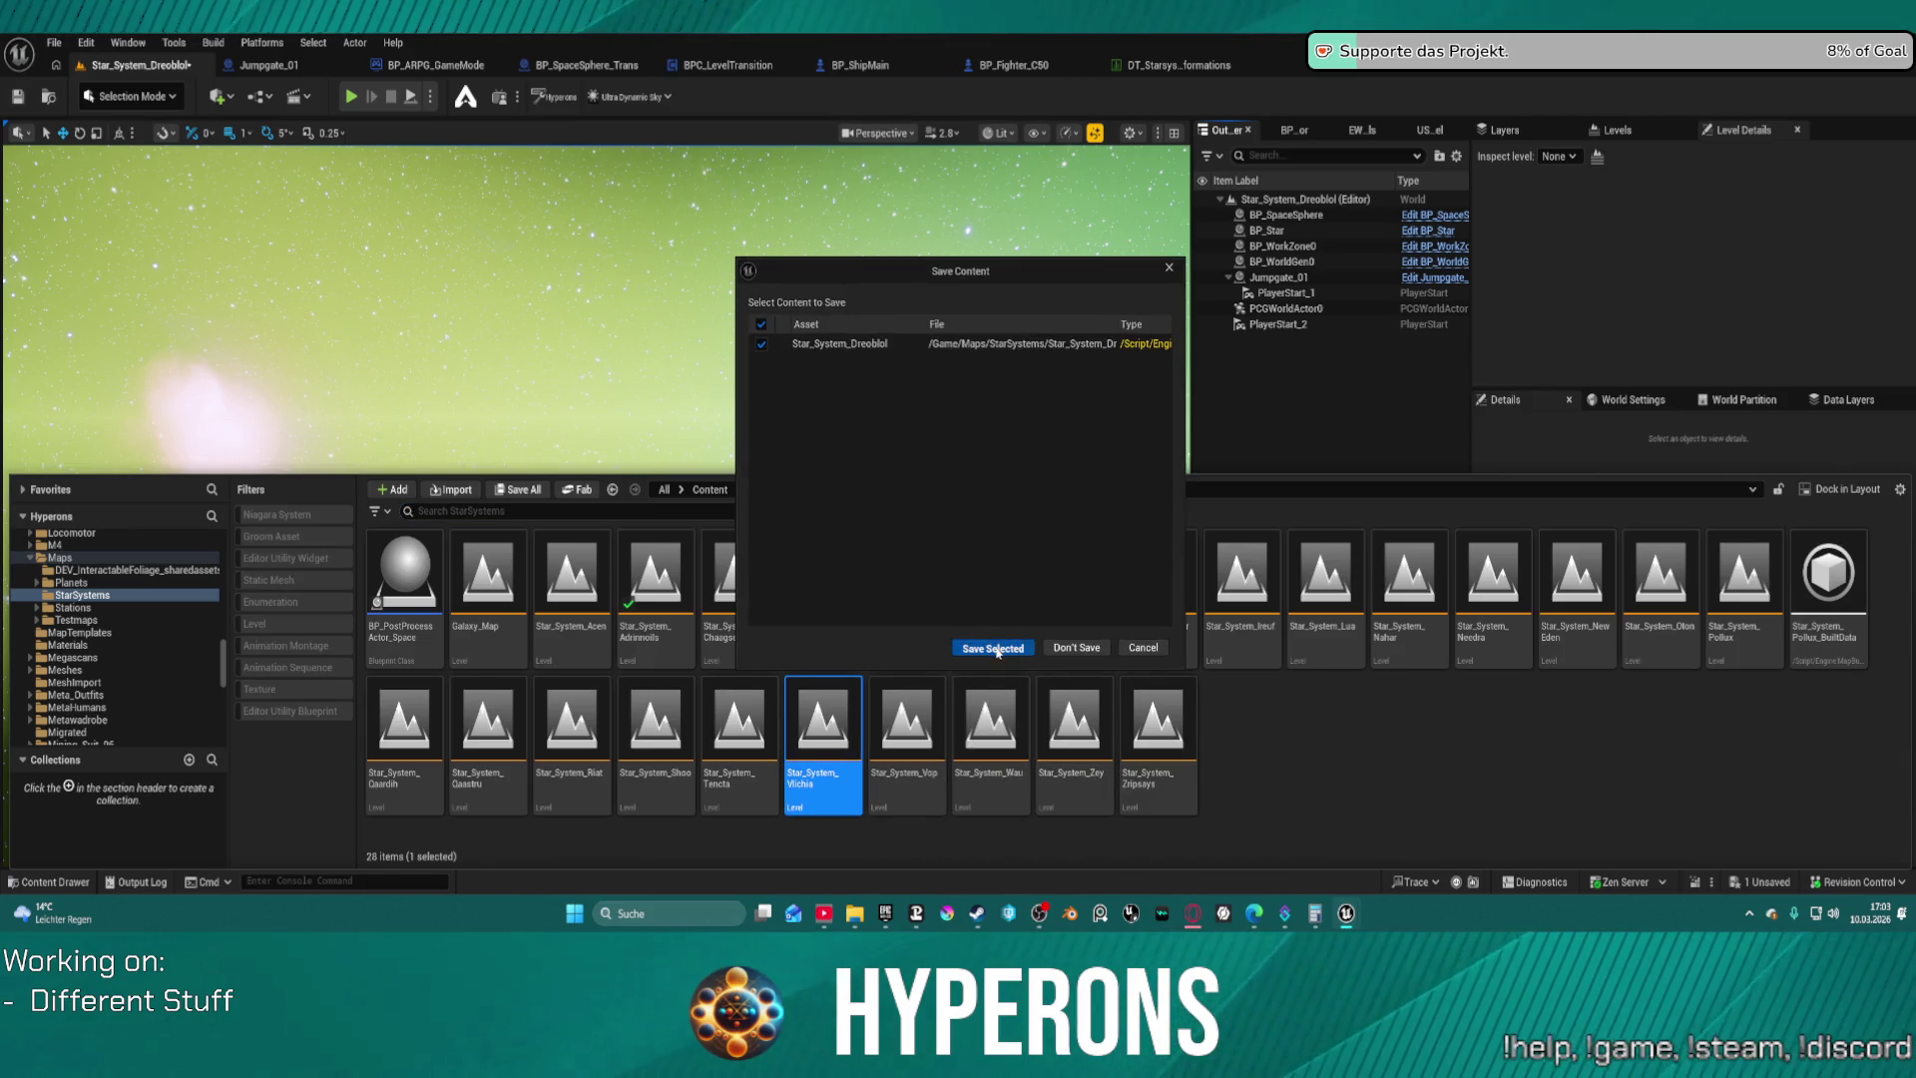
left_click(997, 650)
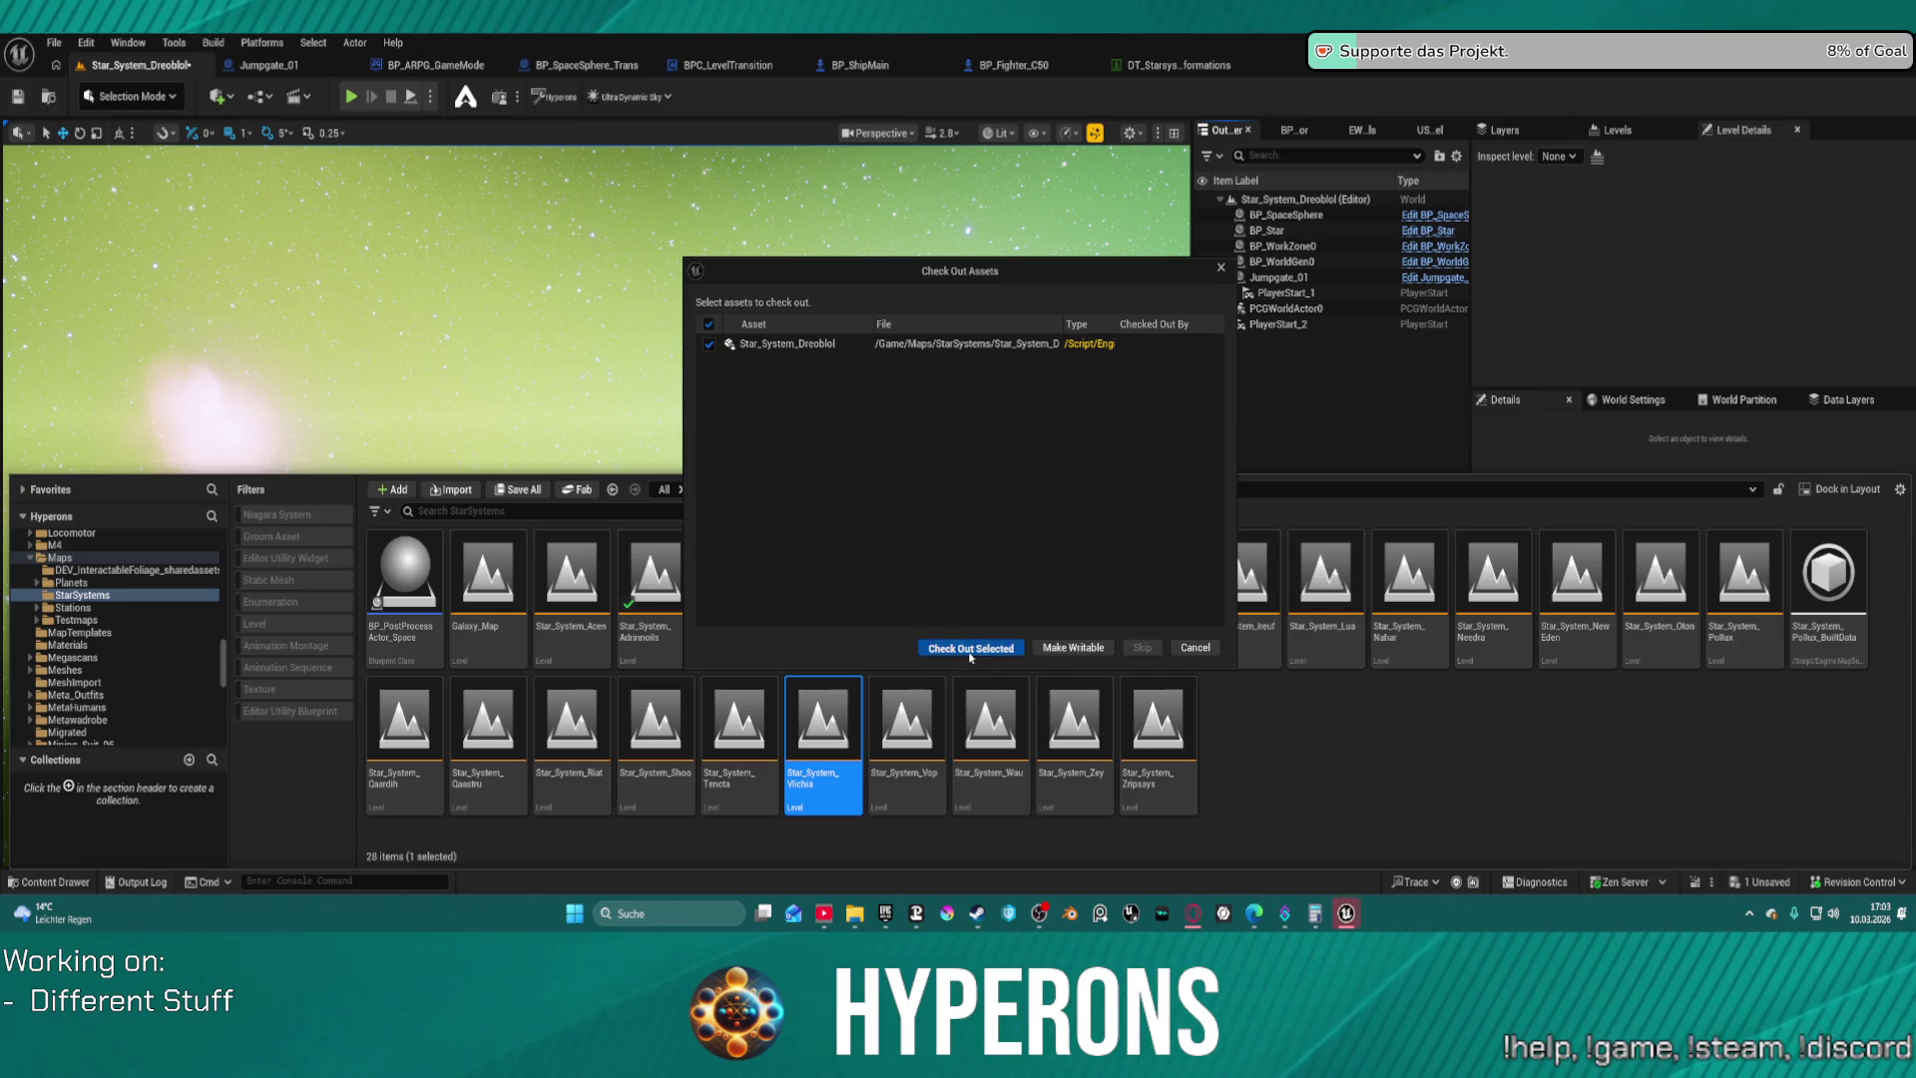
left_click(970, 648)
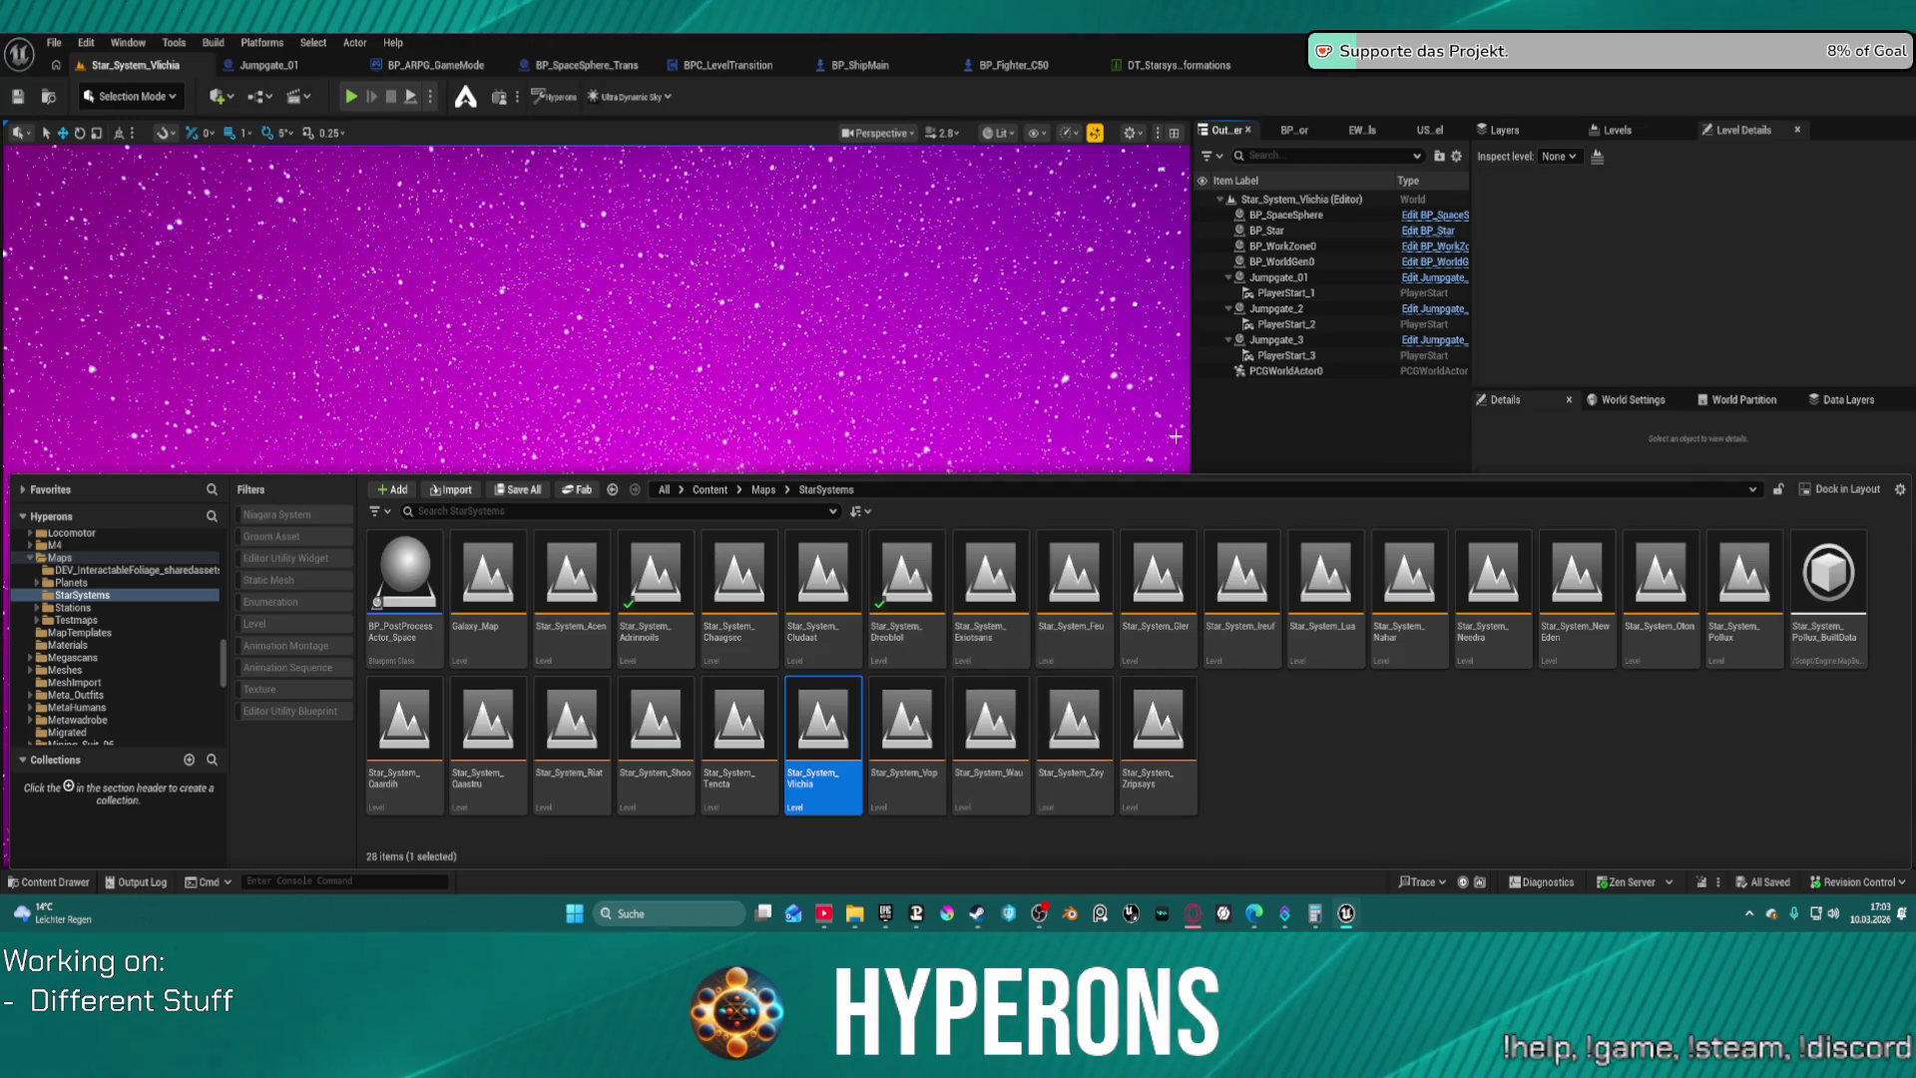
Delete Jumpgate_3 and PlayerStart_3 from the Vlichia level and save it
left_click(1274, 340)
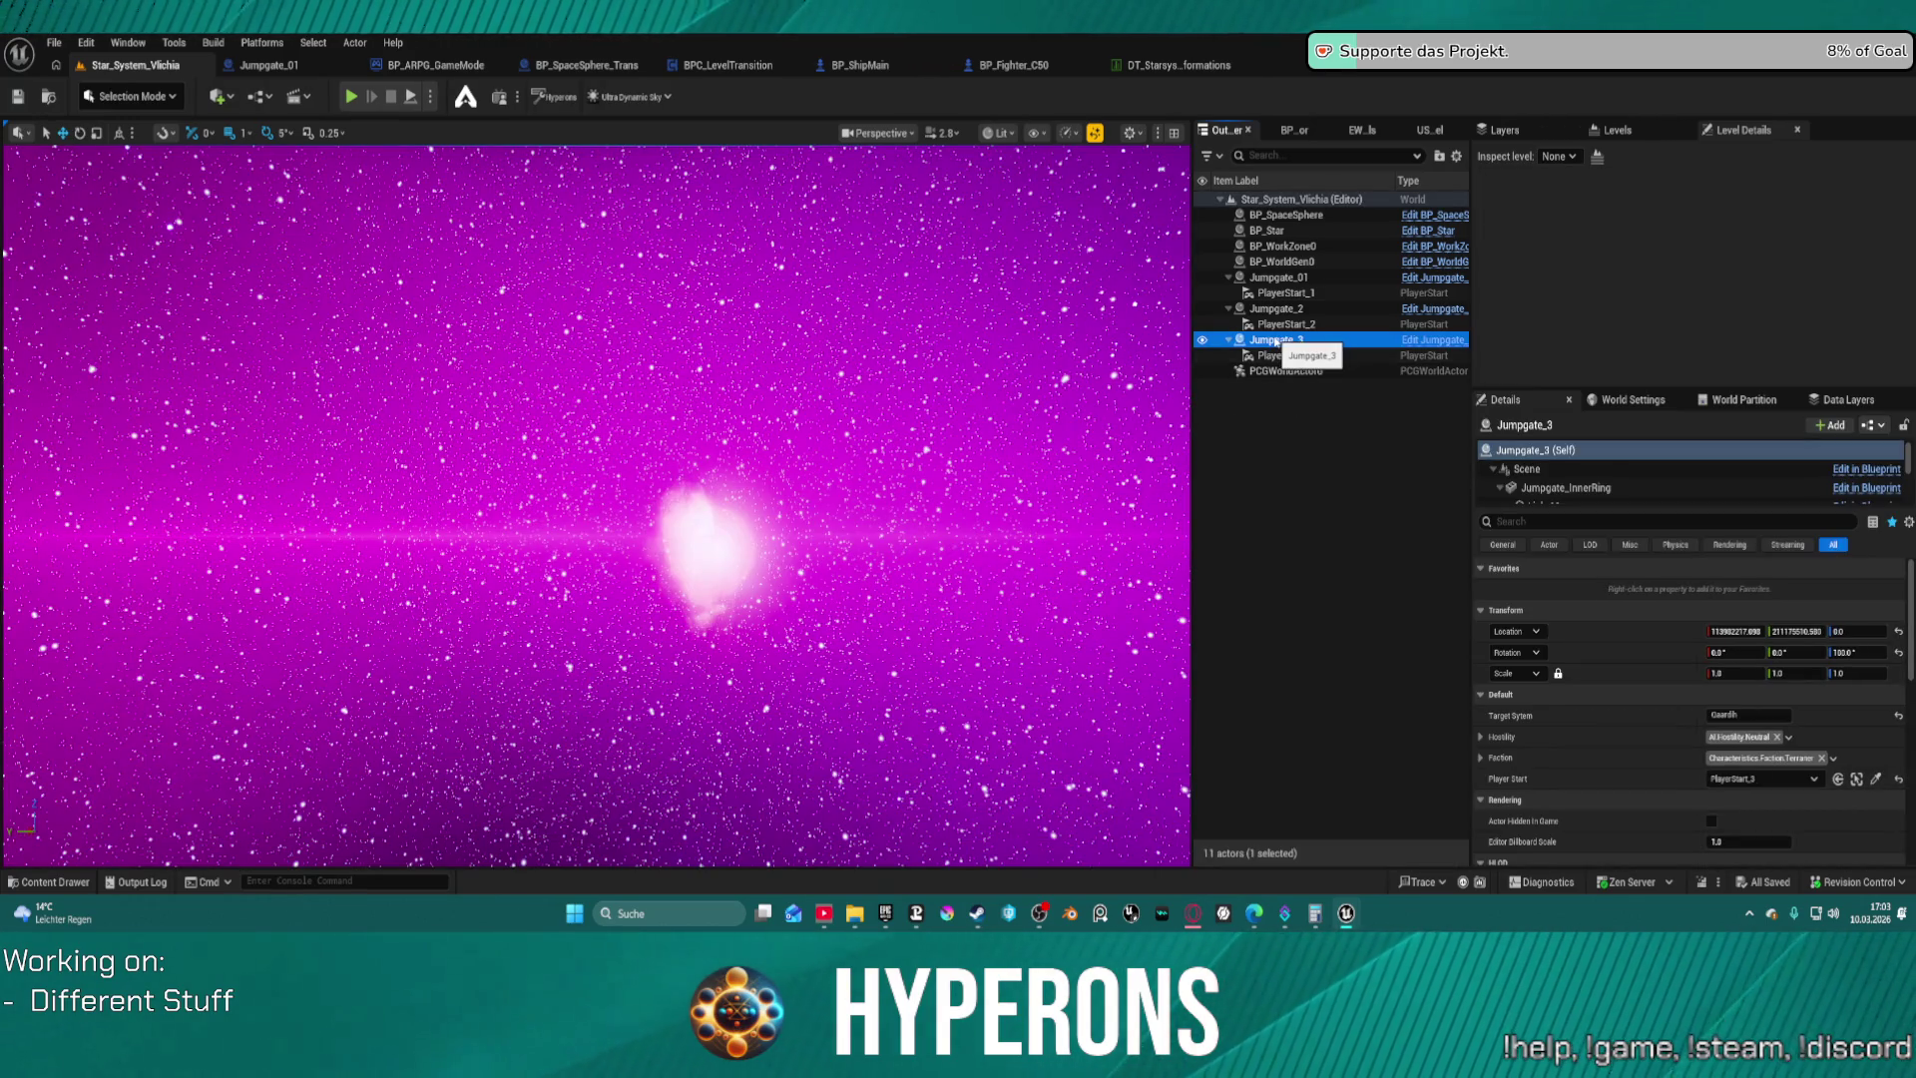
key("Delete")
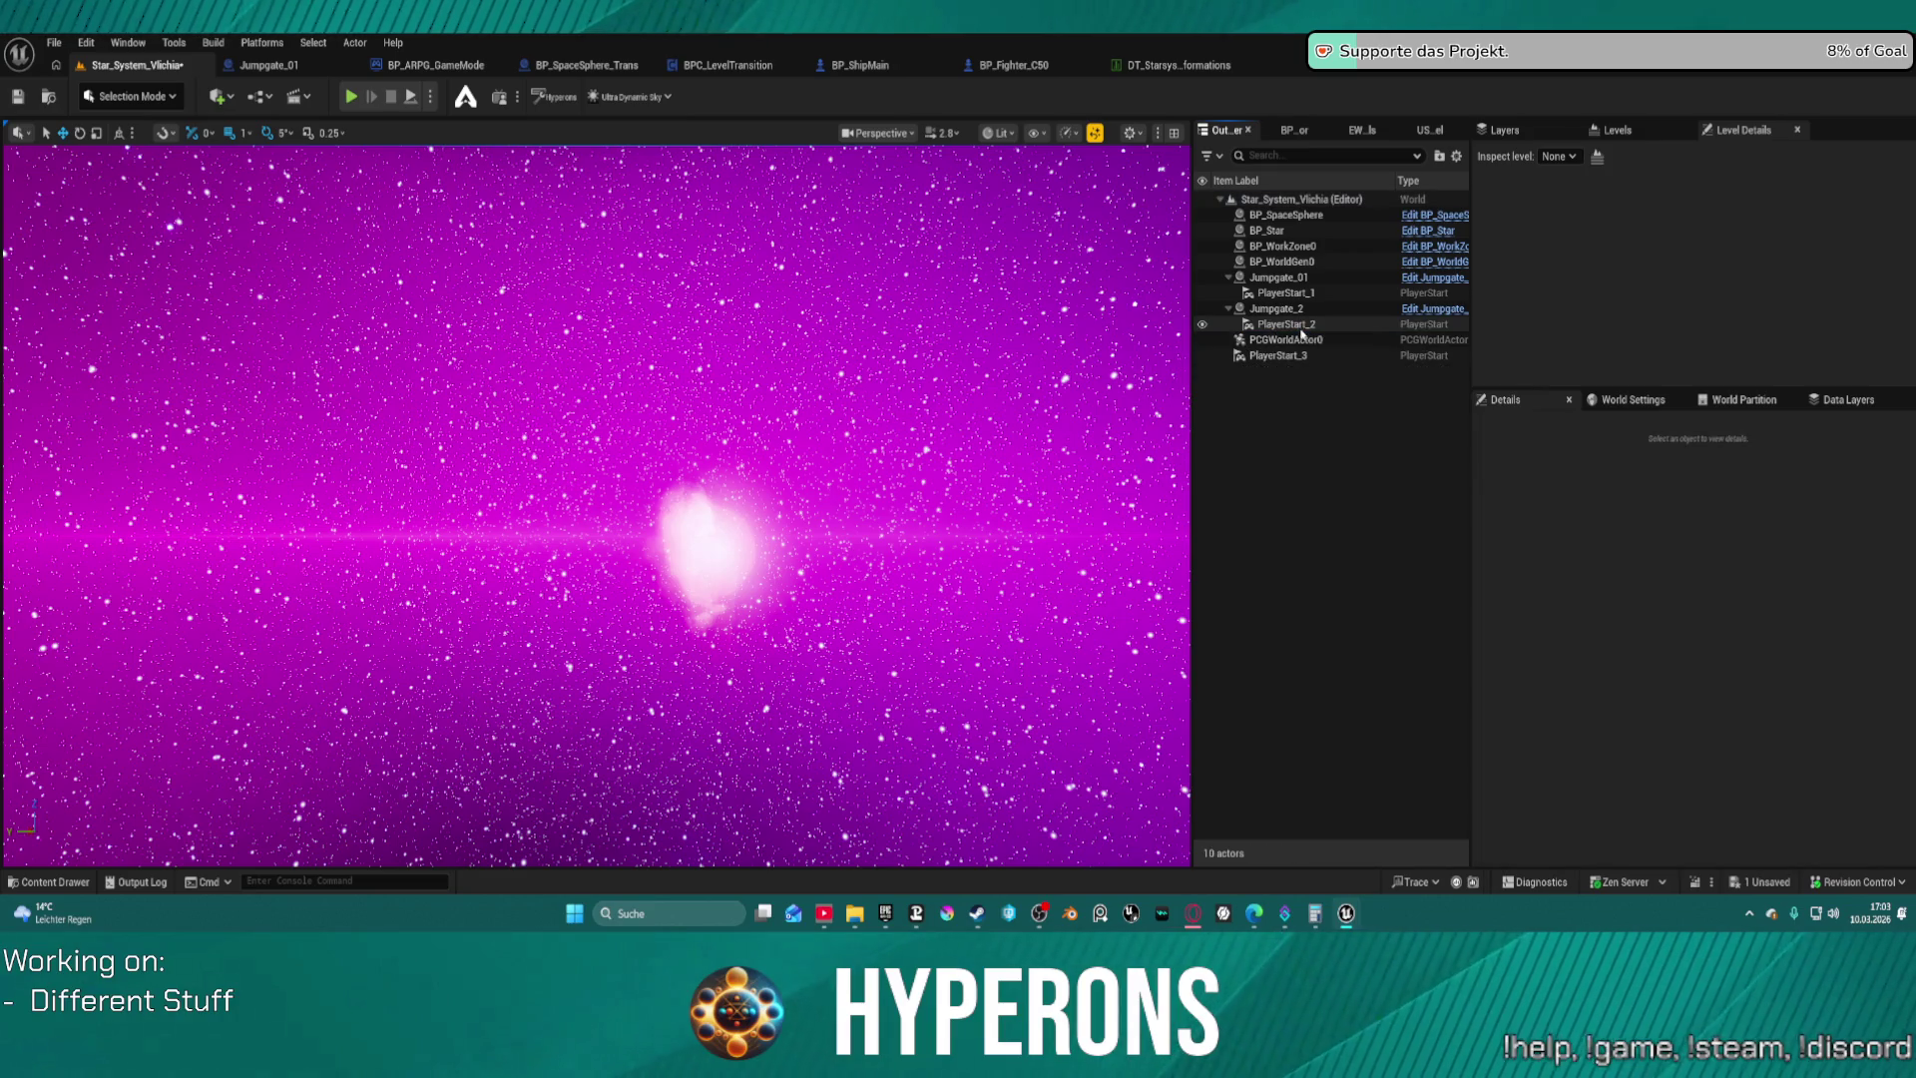
left_click(1288, 356)
key("Delete")
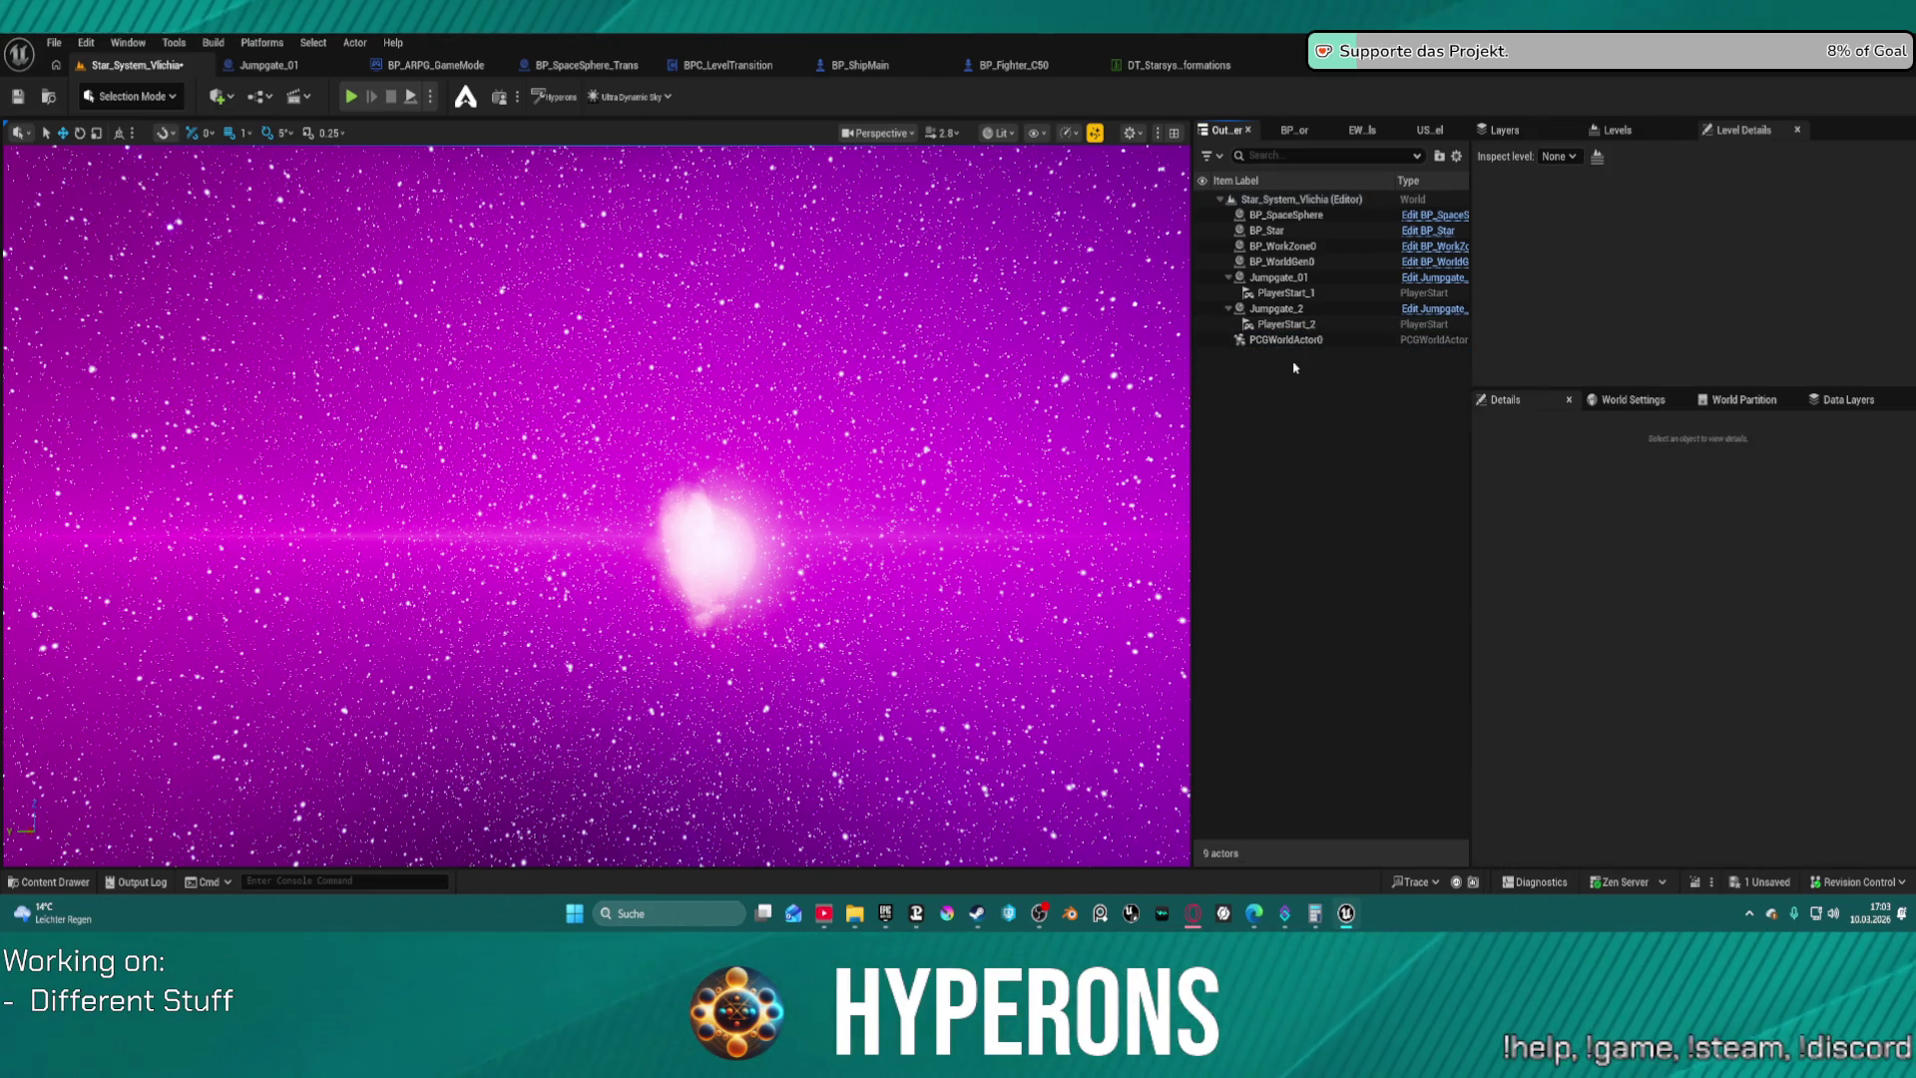
key("ctrl+s")
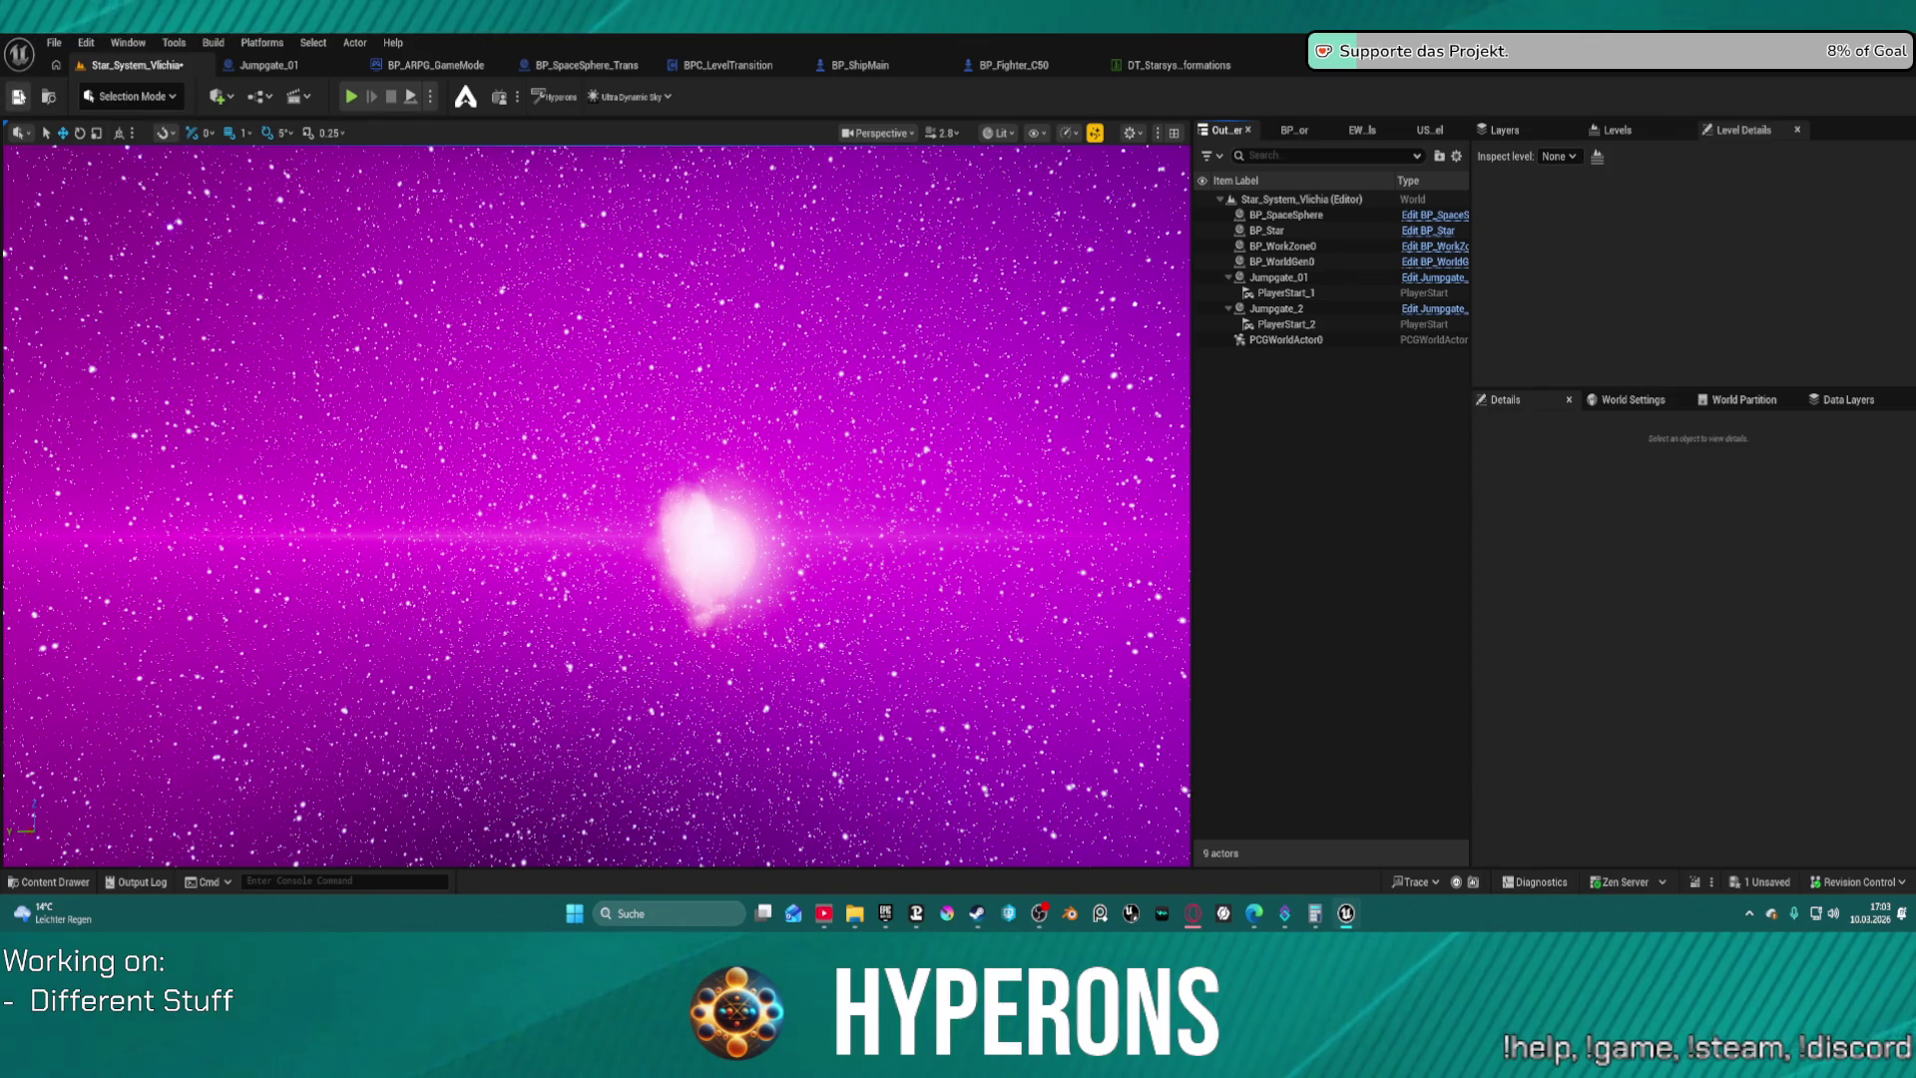
left_click(941, 644)
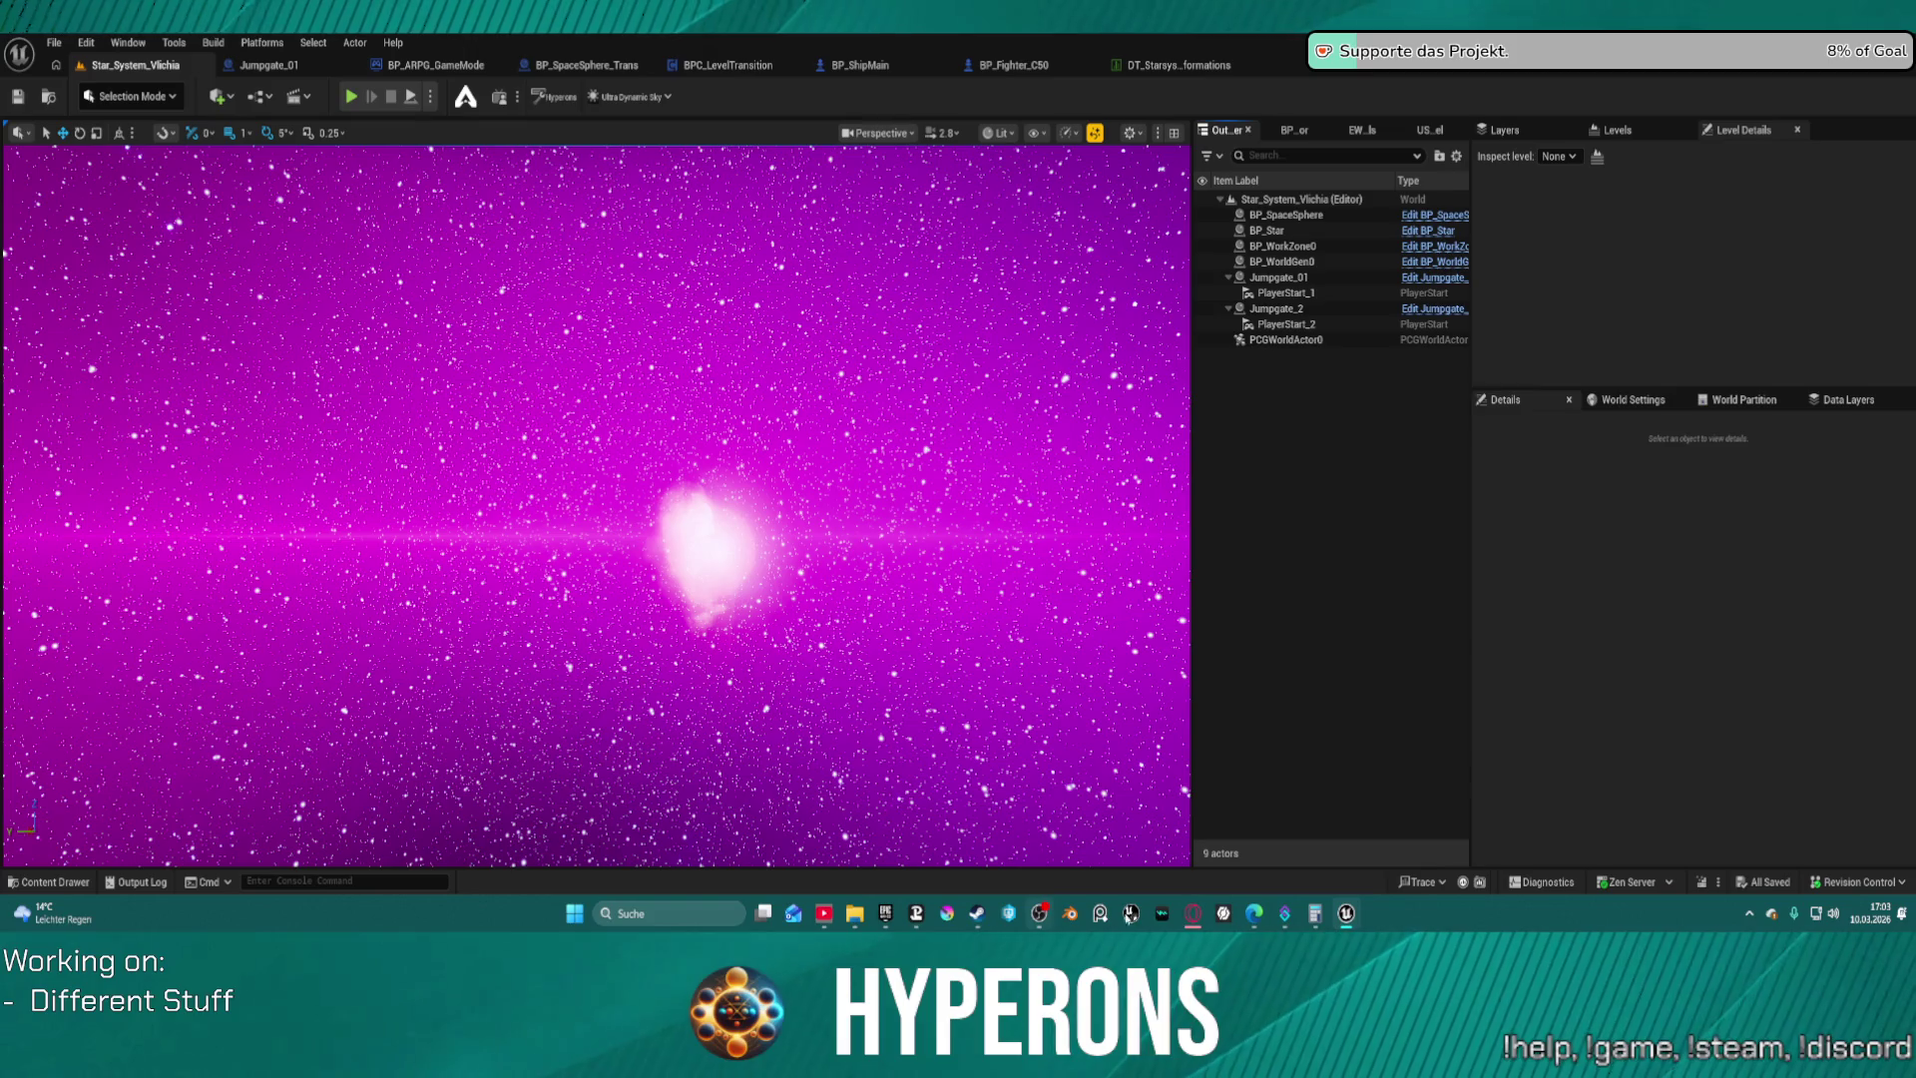
Close the Hyperons – Miro window and select BP_SpaceSphere in the level
mouse_move(1193, 913)
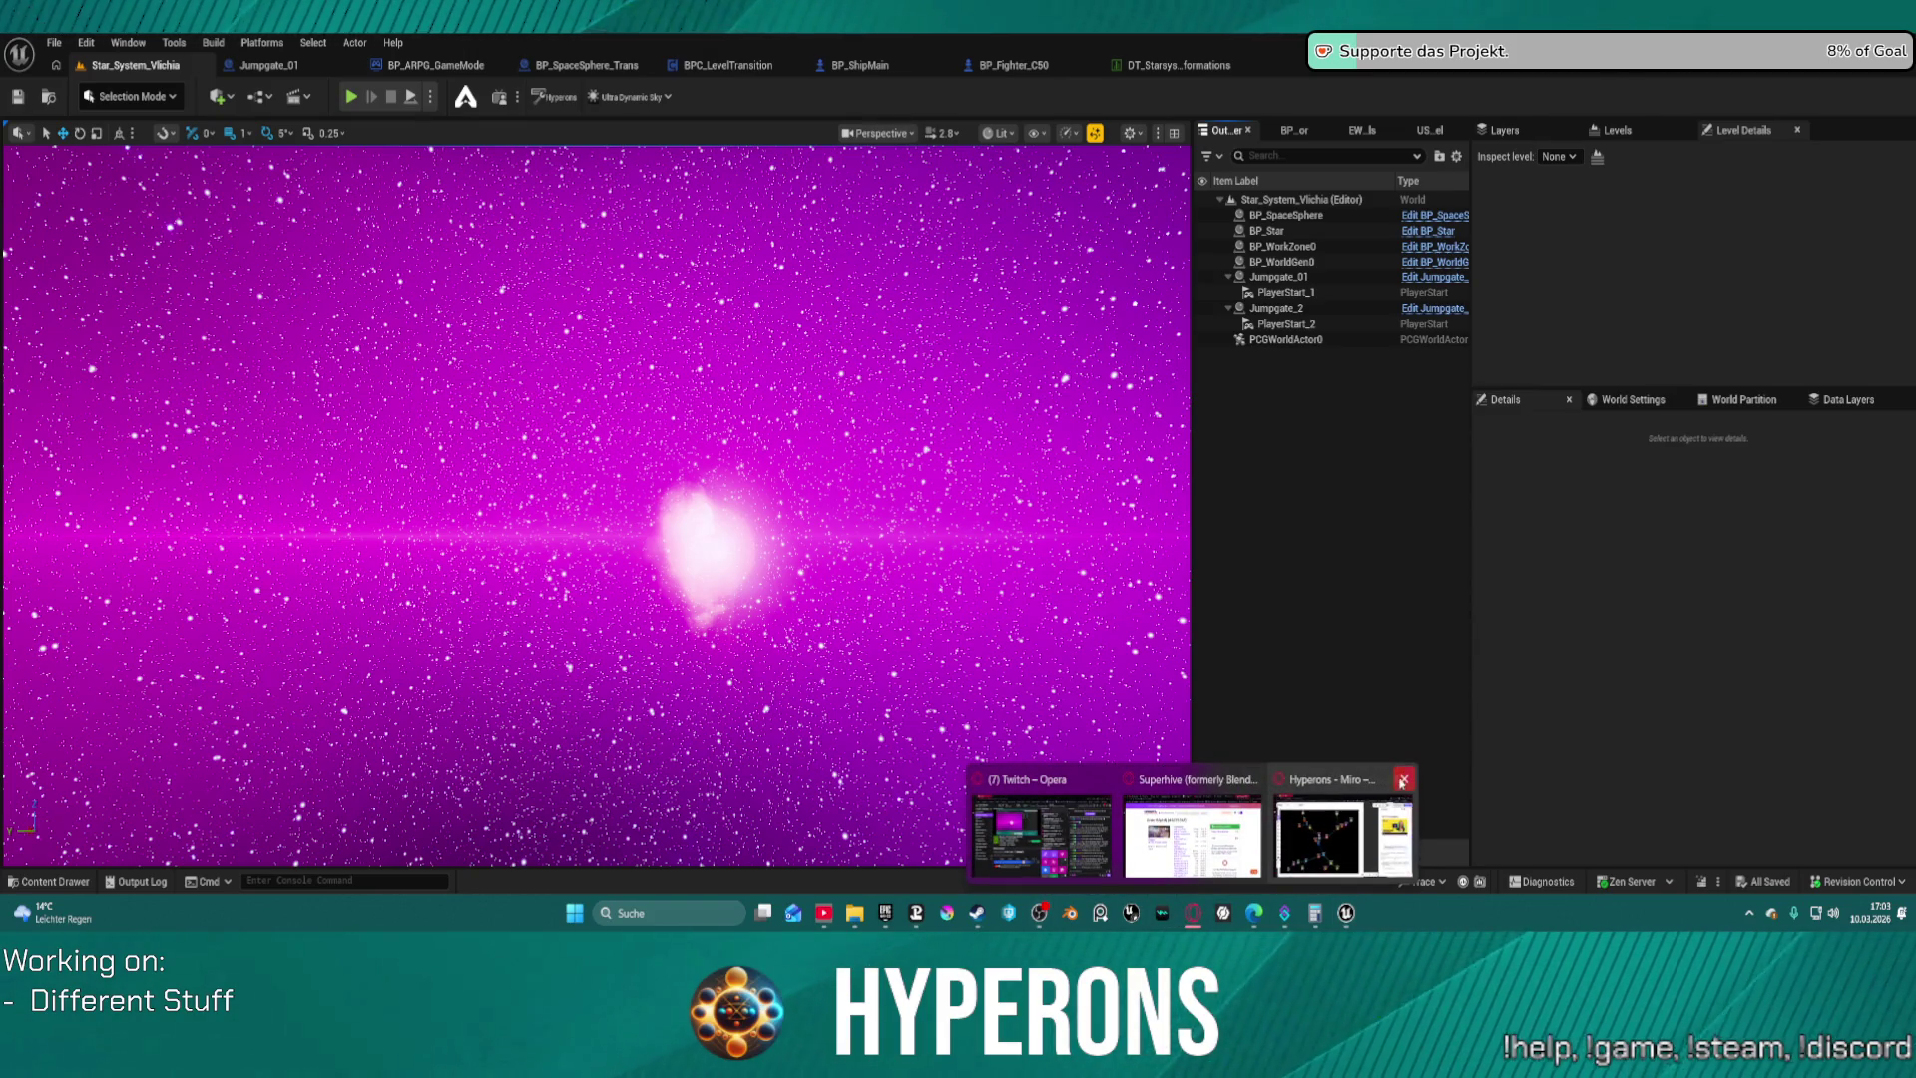
left_click(1405, 780)
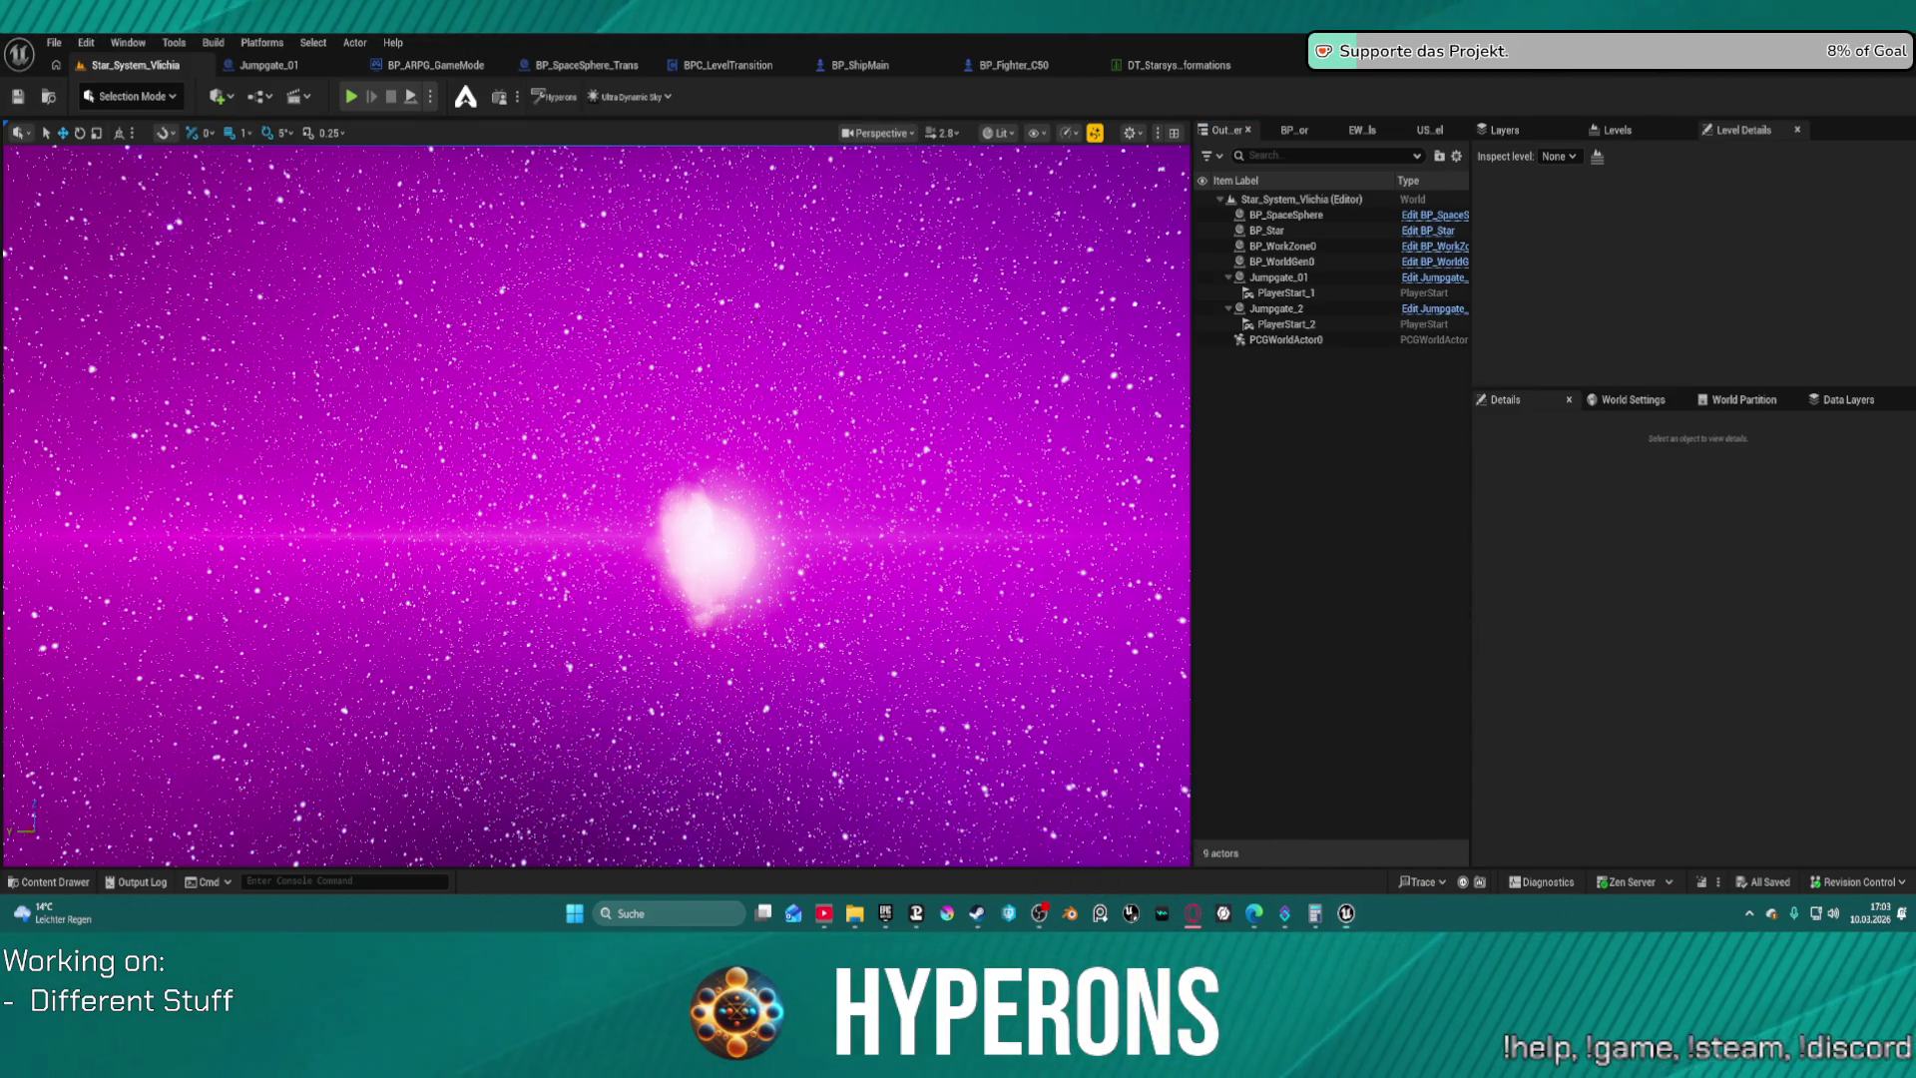
left_click(413, 270)
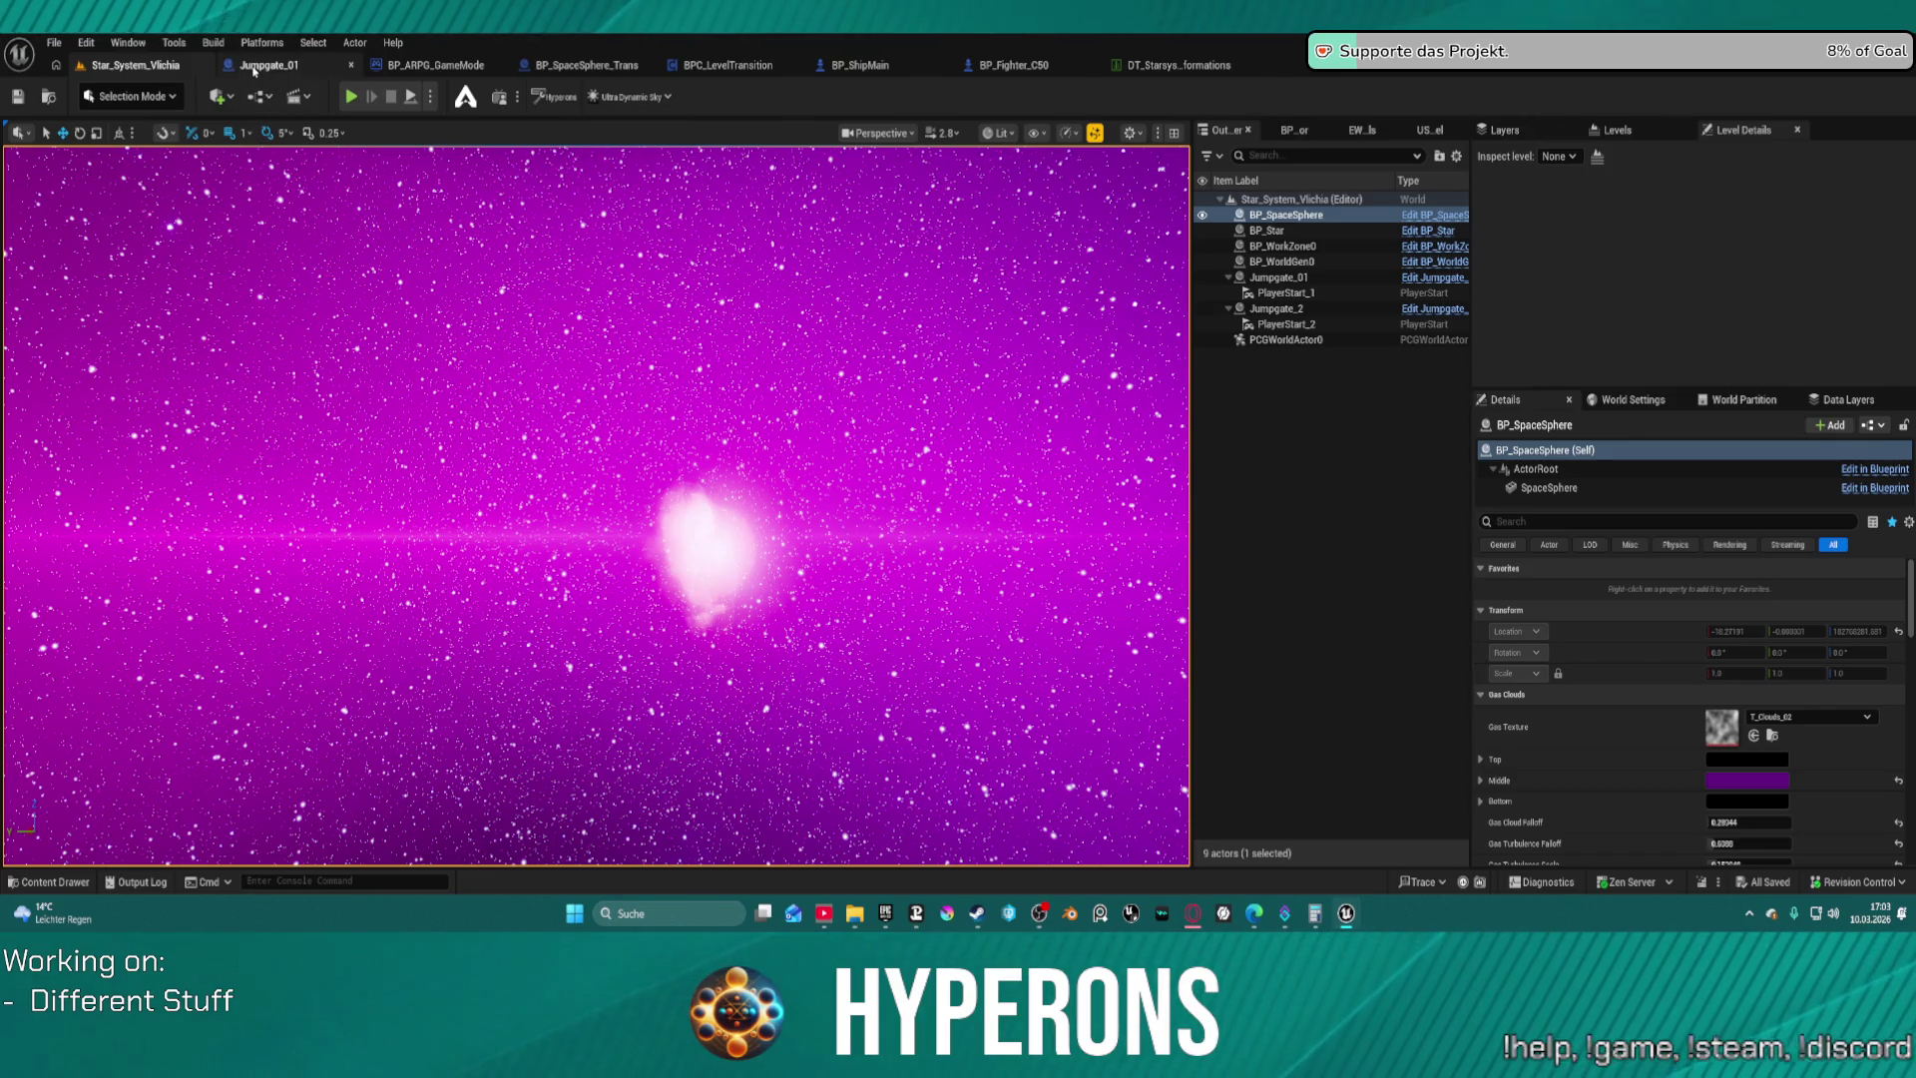
Look over the Jumpgate_01 and BP_ShipMain blueprints, returning to Star_System_Vlichia each time
left_click(255, 68)
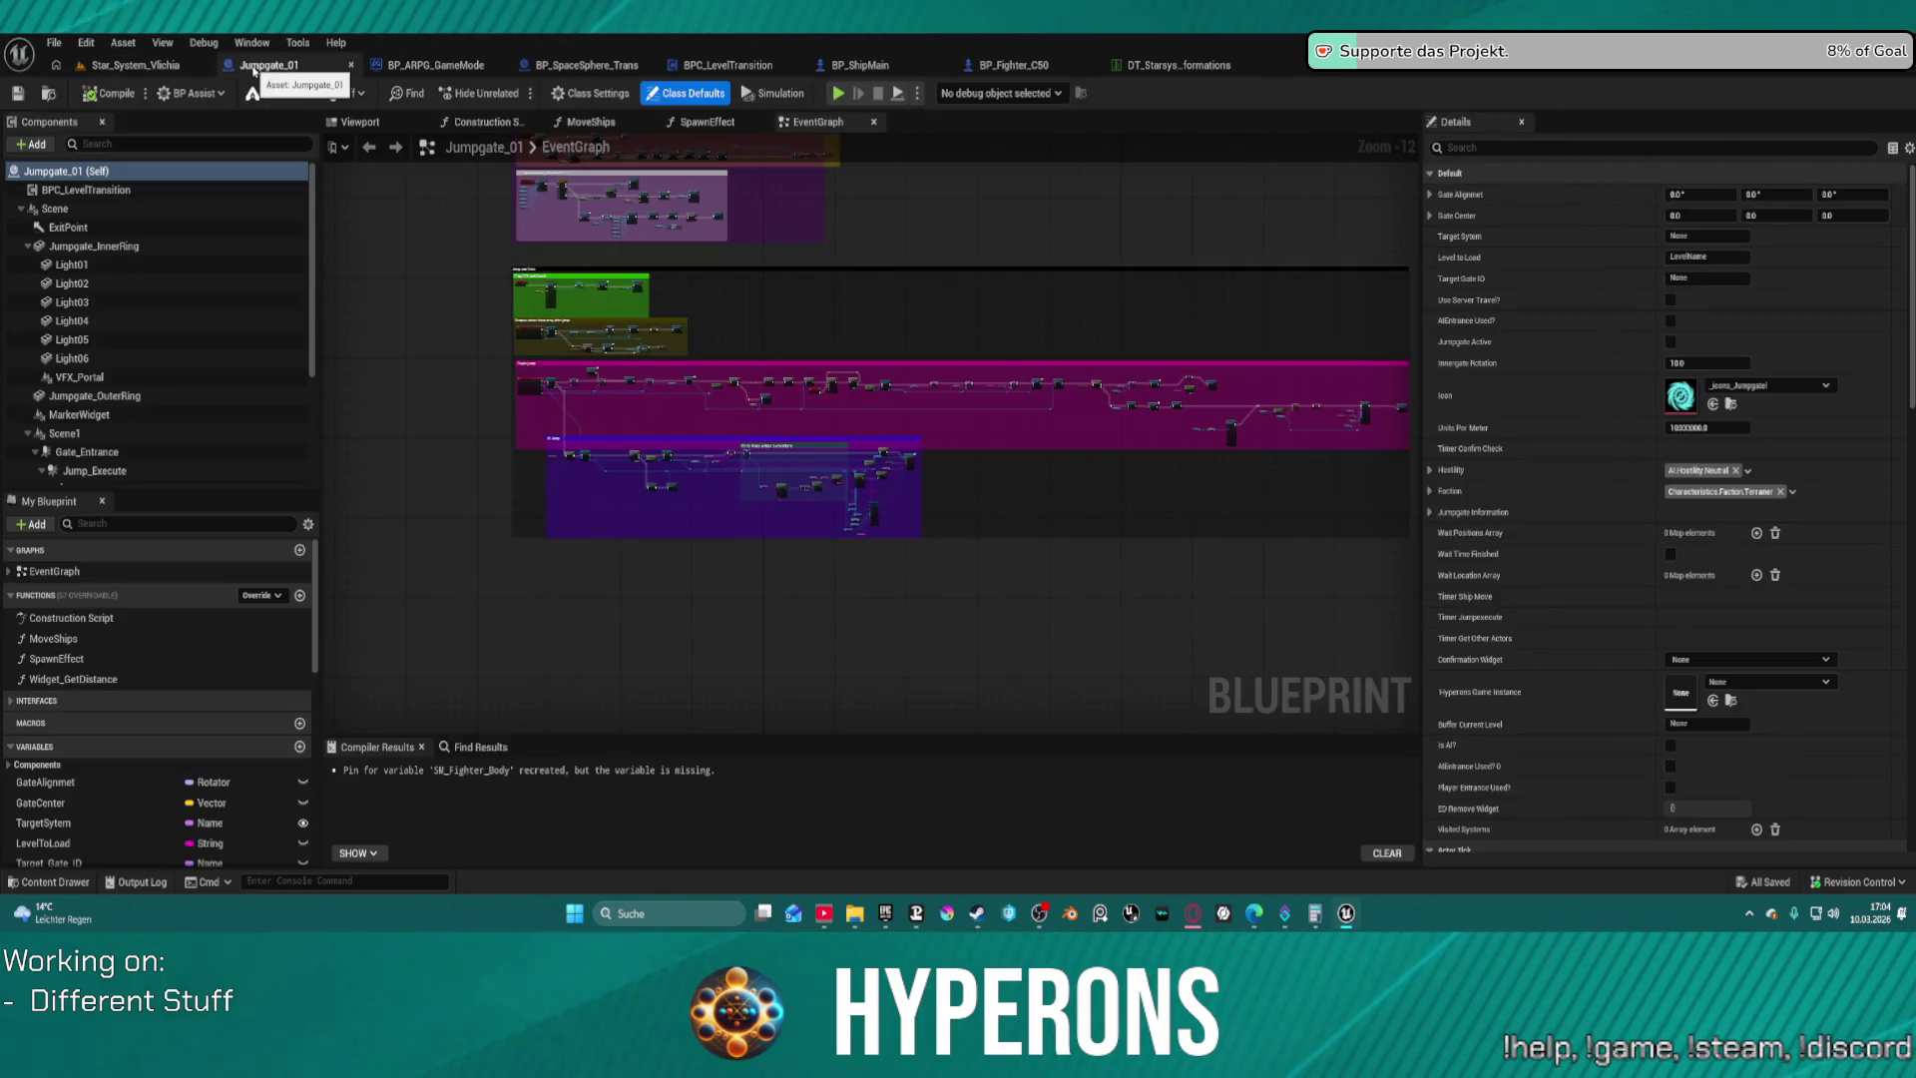
left_click(142, 67)
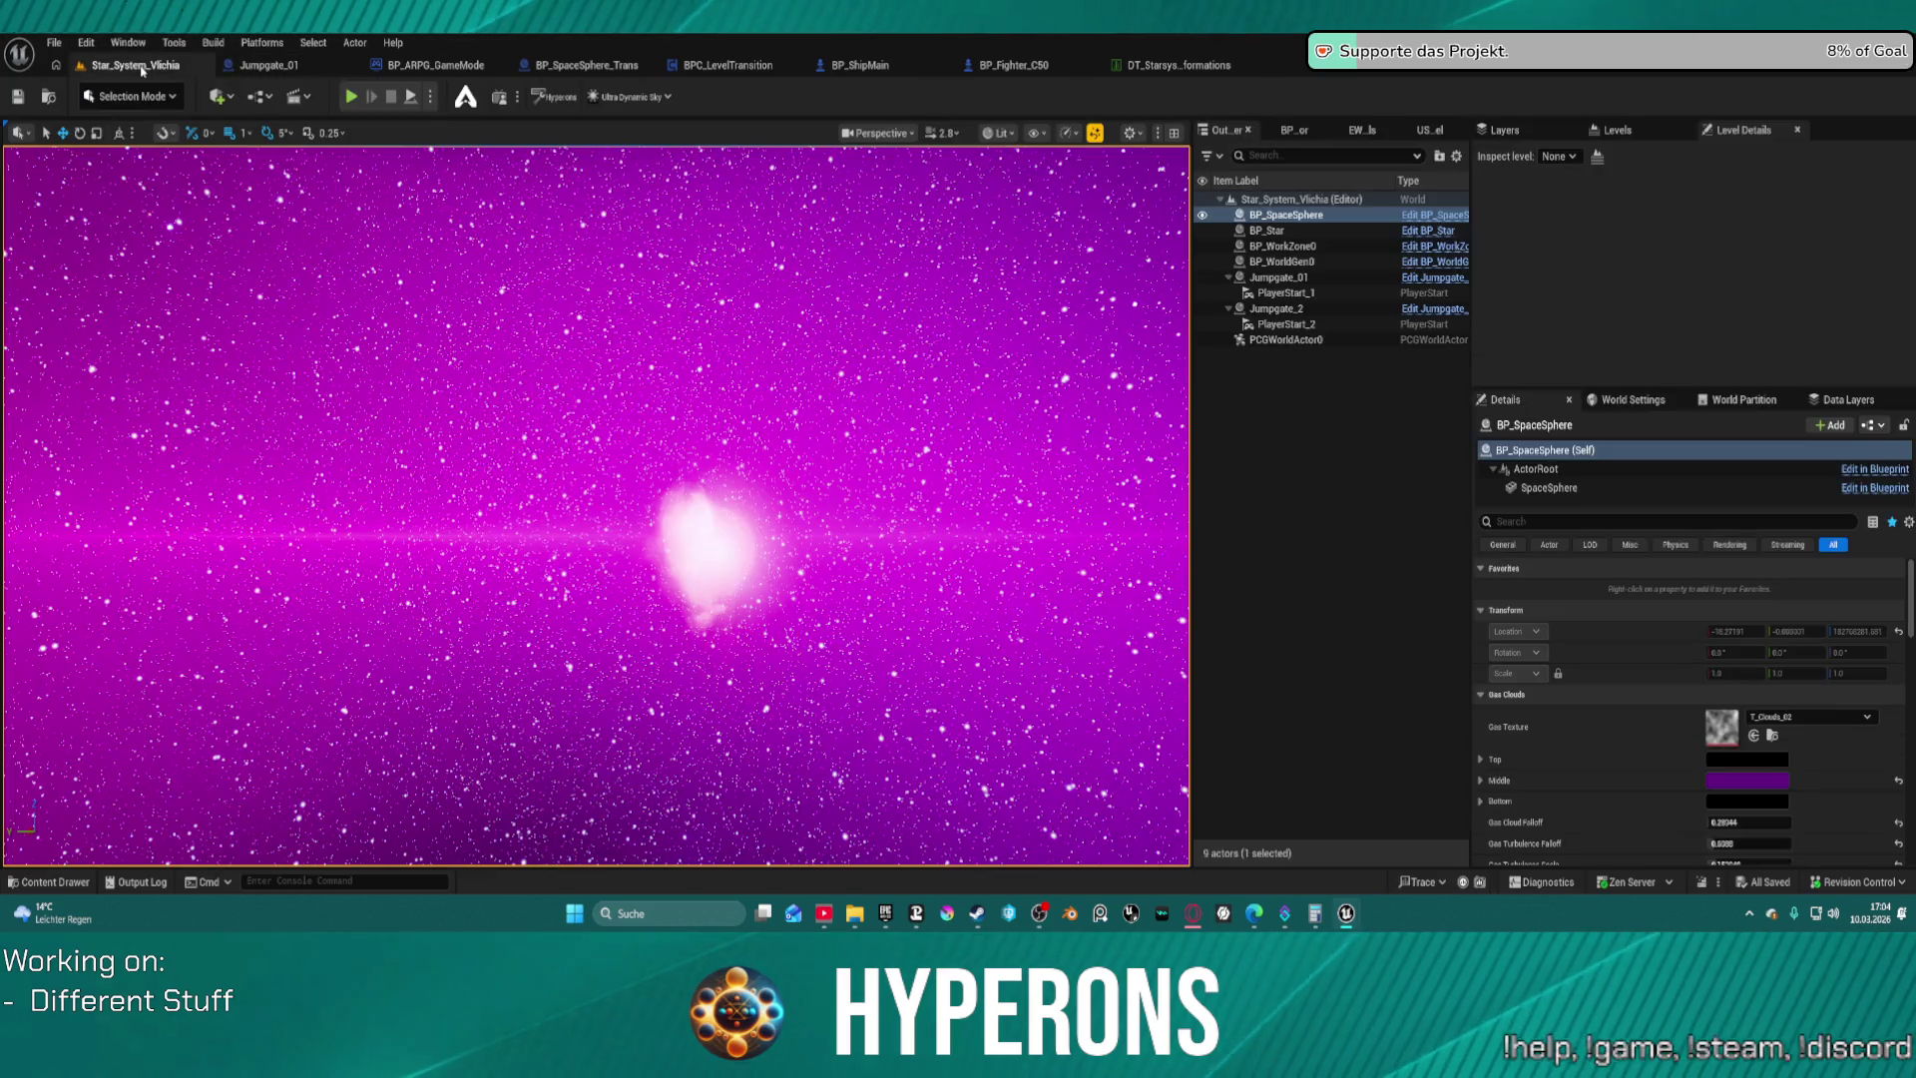
left_click(858, 68)
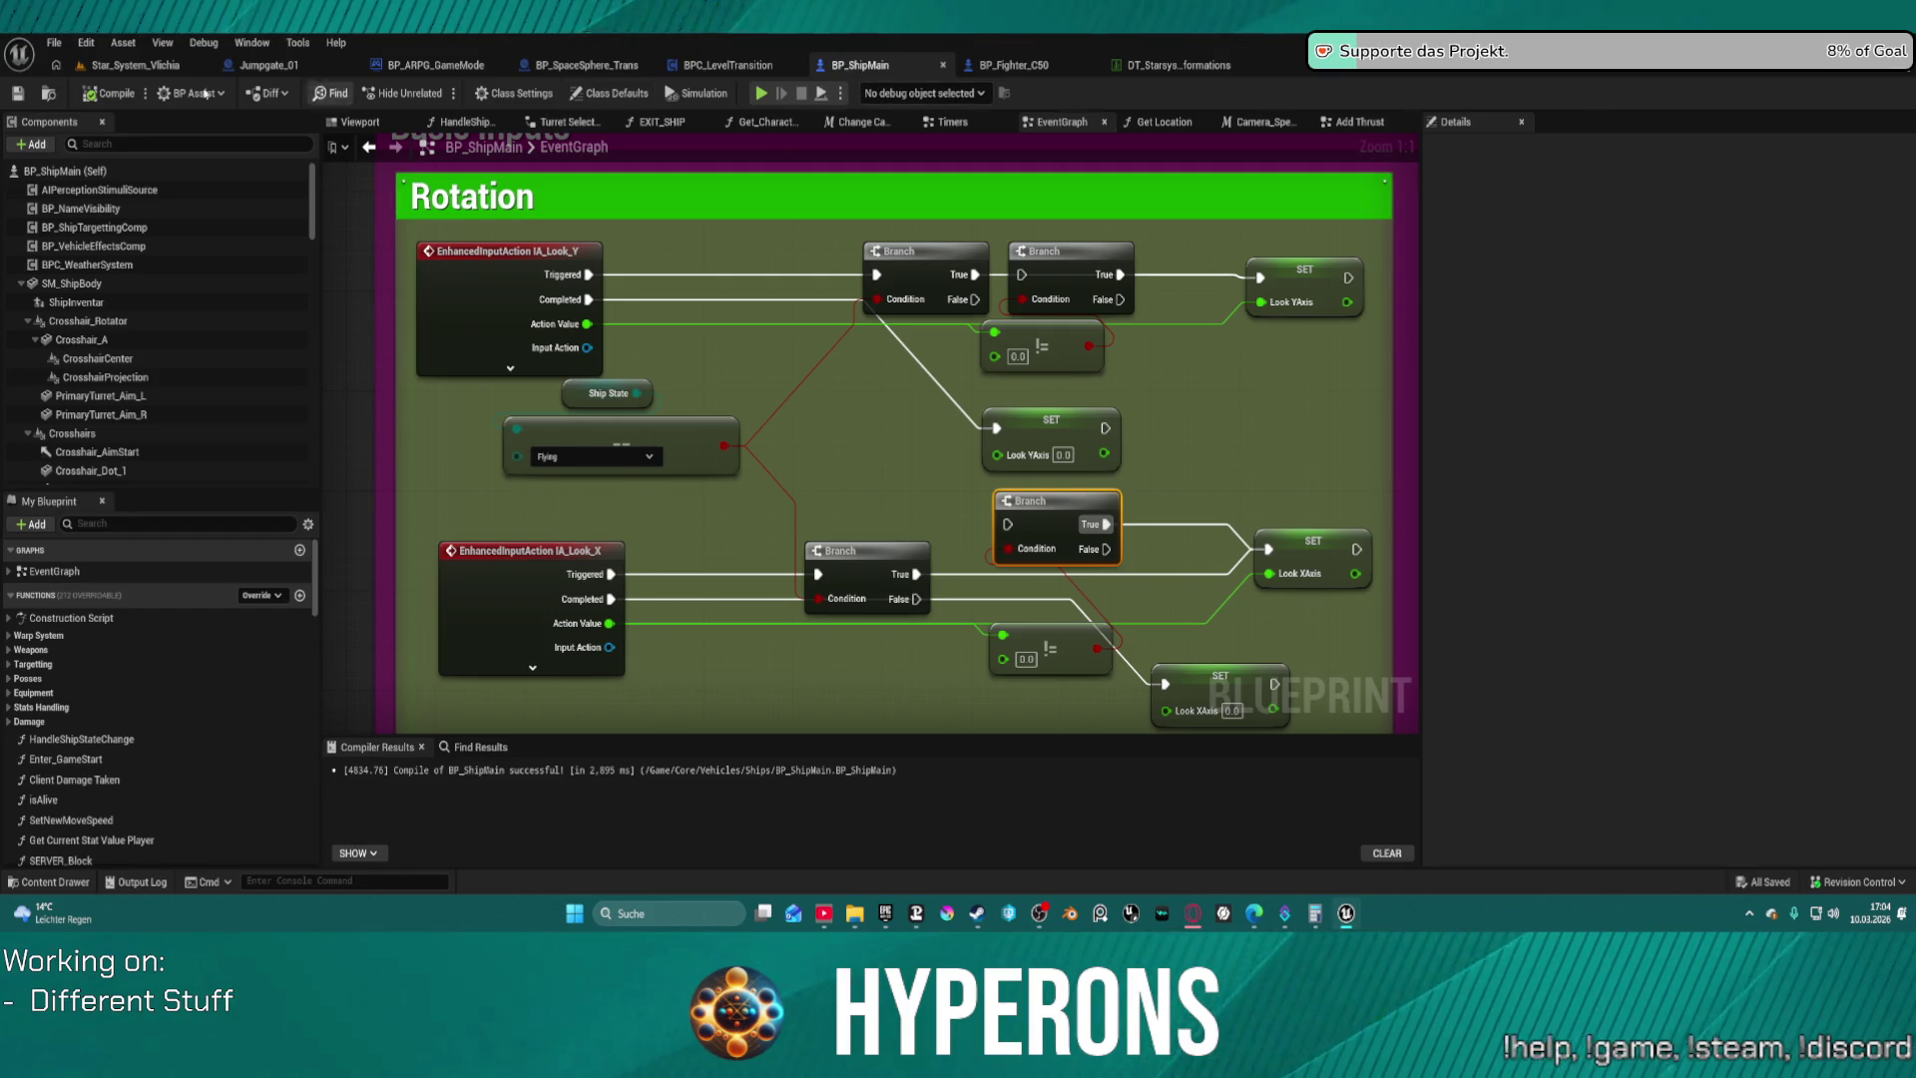
left_click(136, 66)
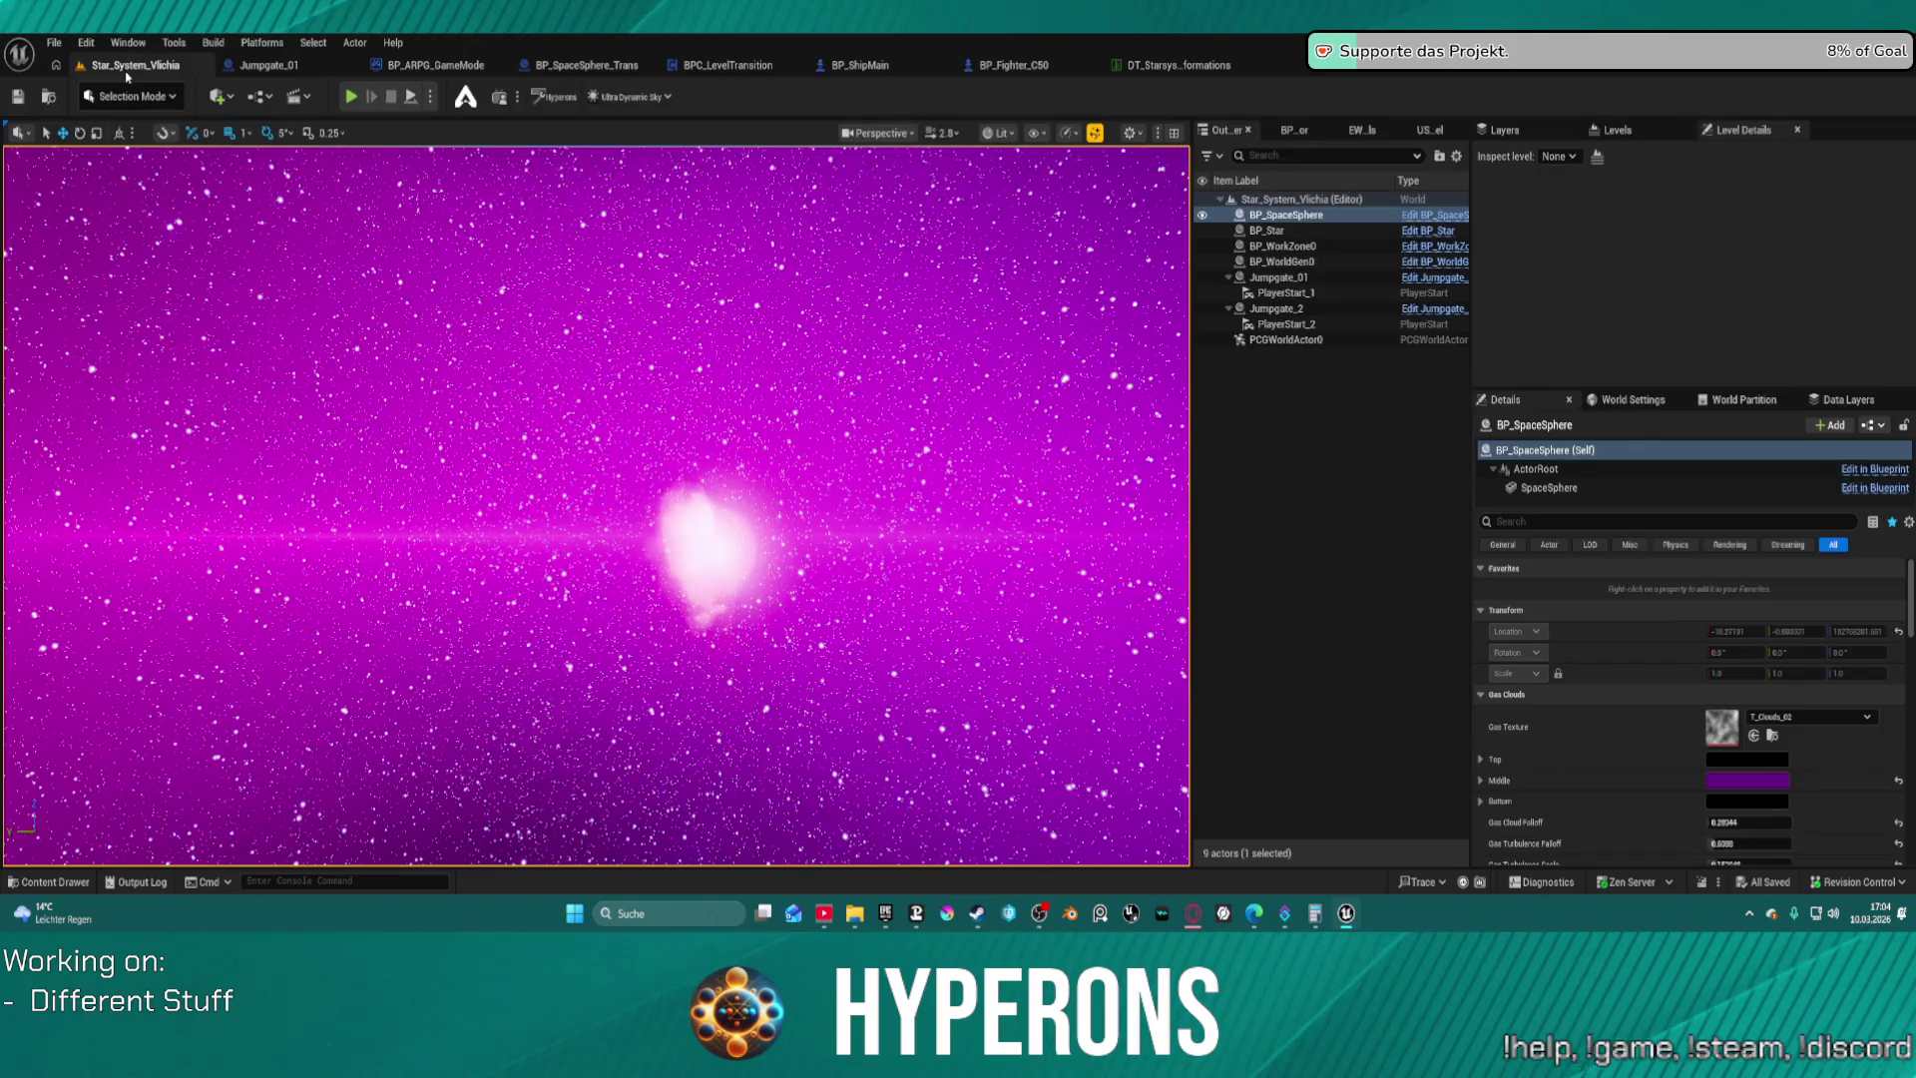
Load Map_Lobby0 from Recent Levels, then bring up BP_ShipMain's graph
left_click(56, 47)
mouse_move(192, 166)
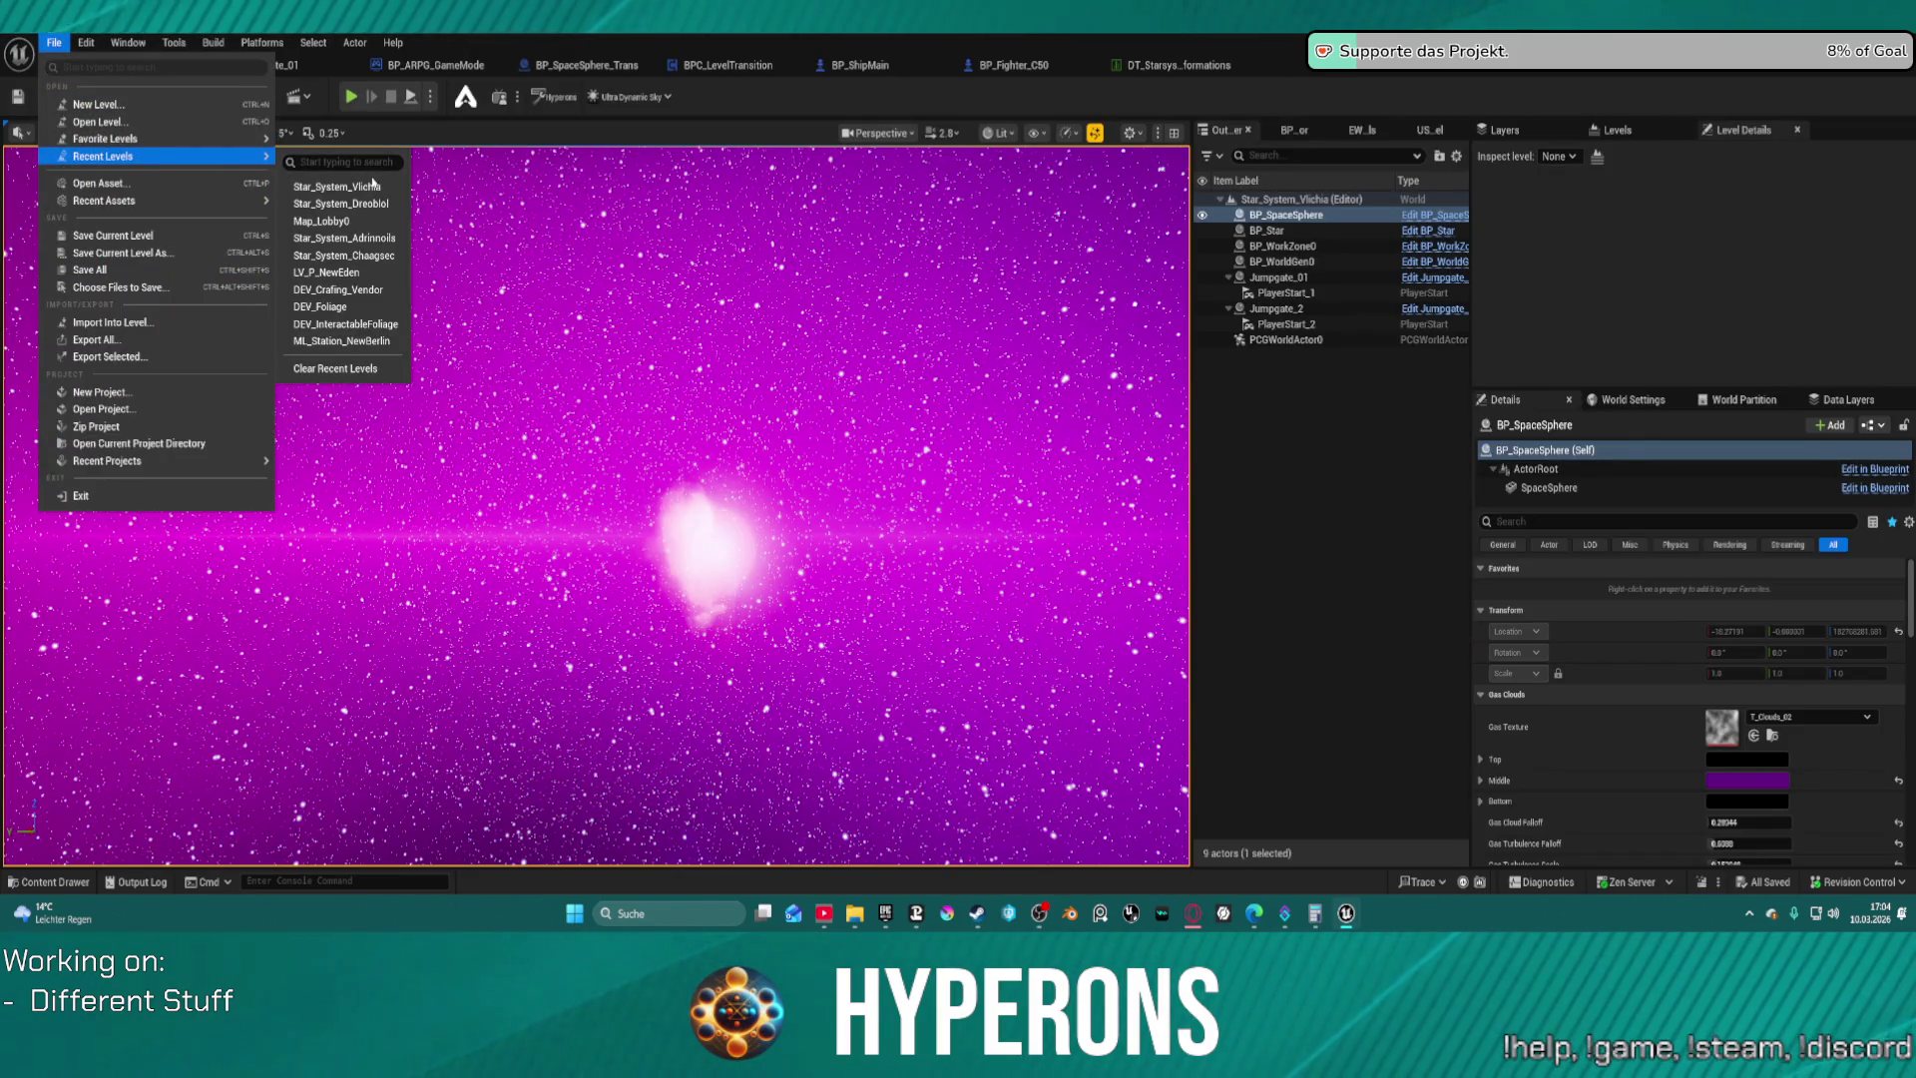
left_click(777, 571)
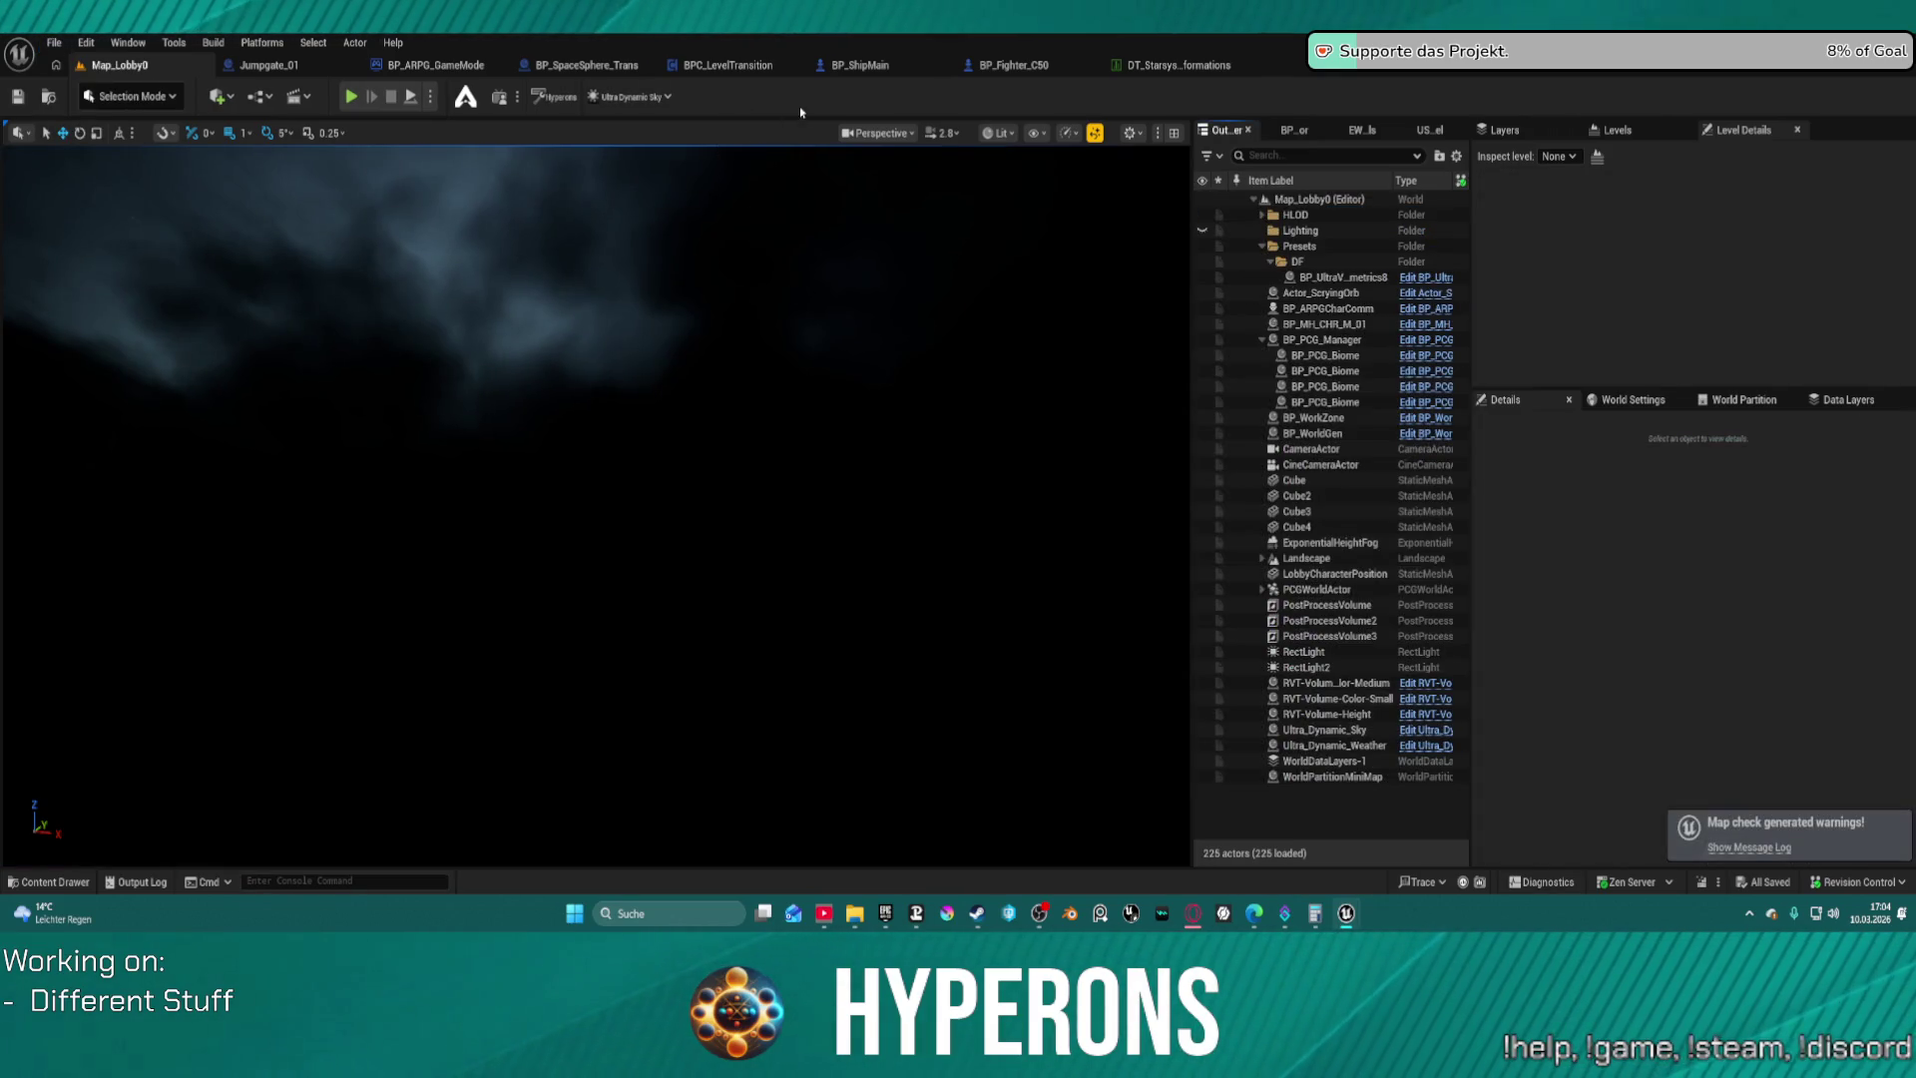
left_click(867, 66)
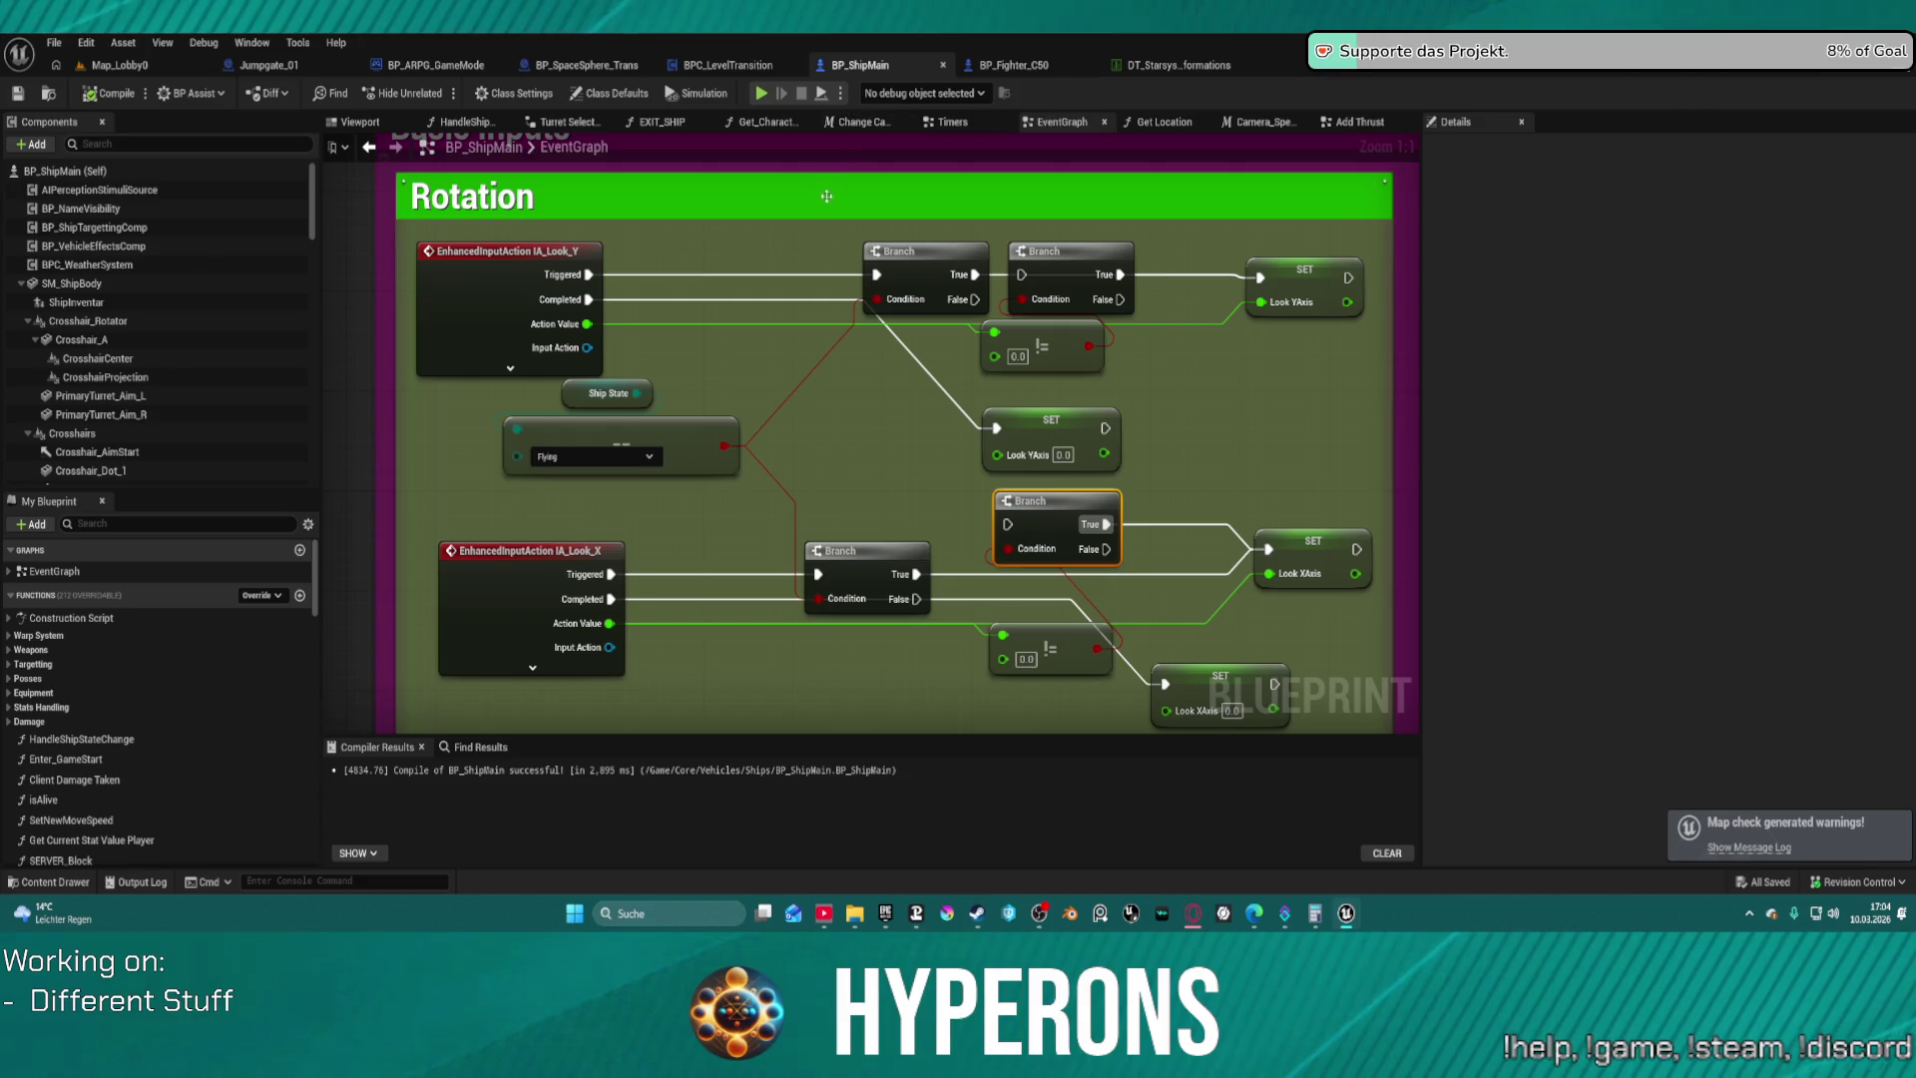
Survey BP_ShipMain's Begin Play and Event Tick sections, then enter the Add Basic Rotation collapsed graph
scroll(784, 299, "down", 3)
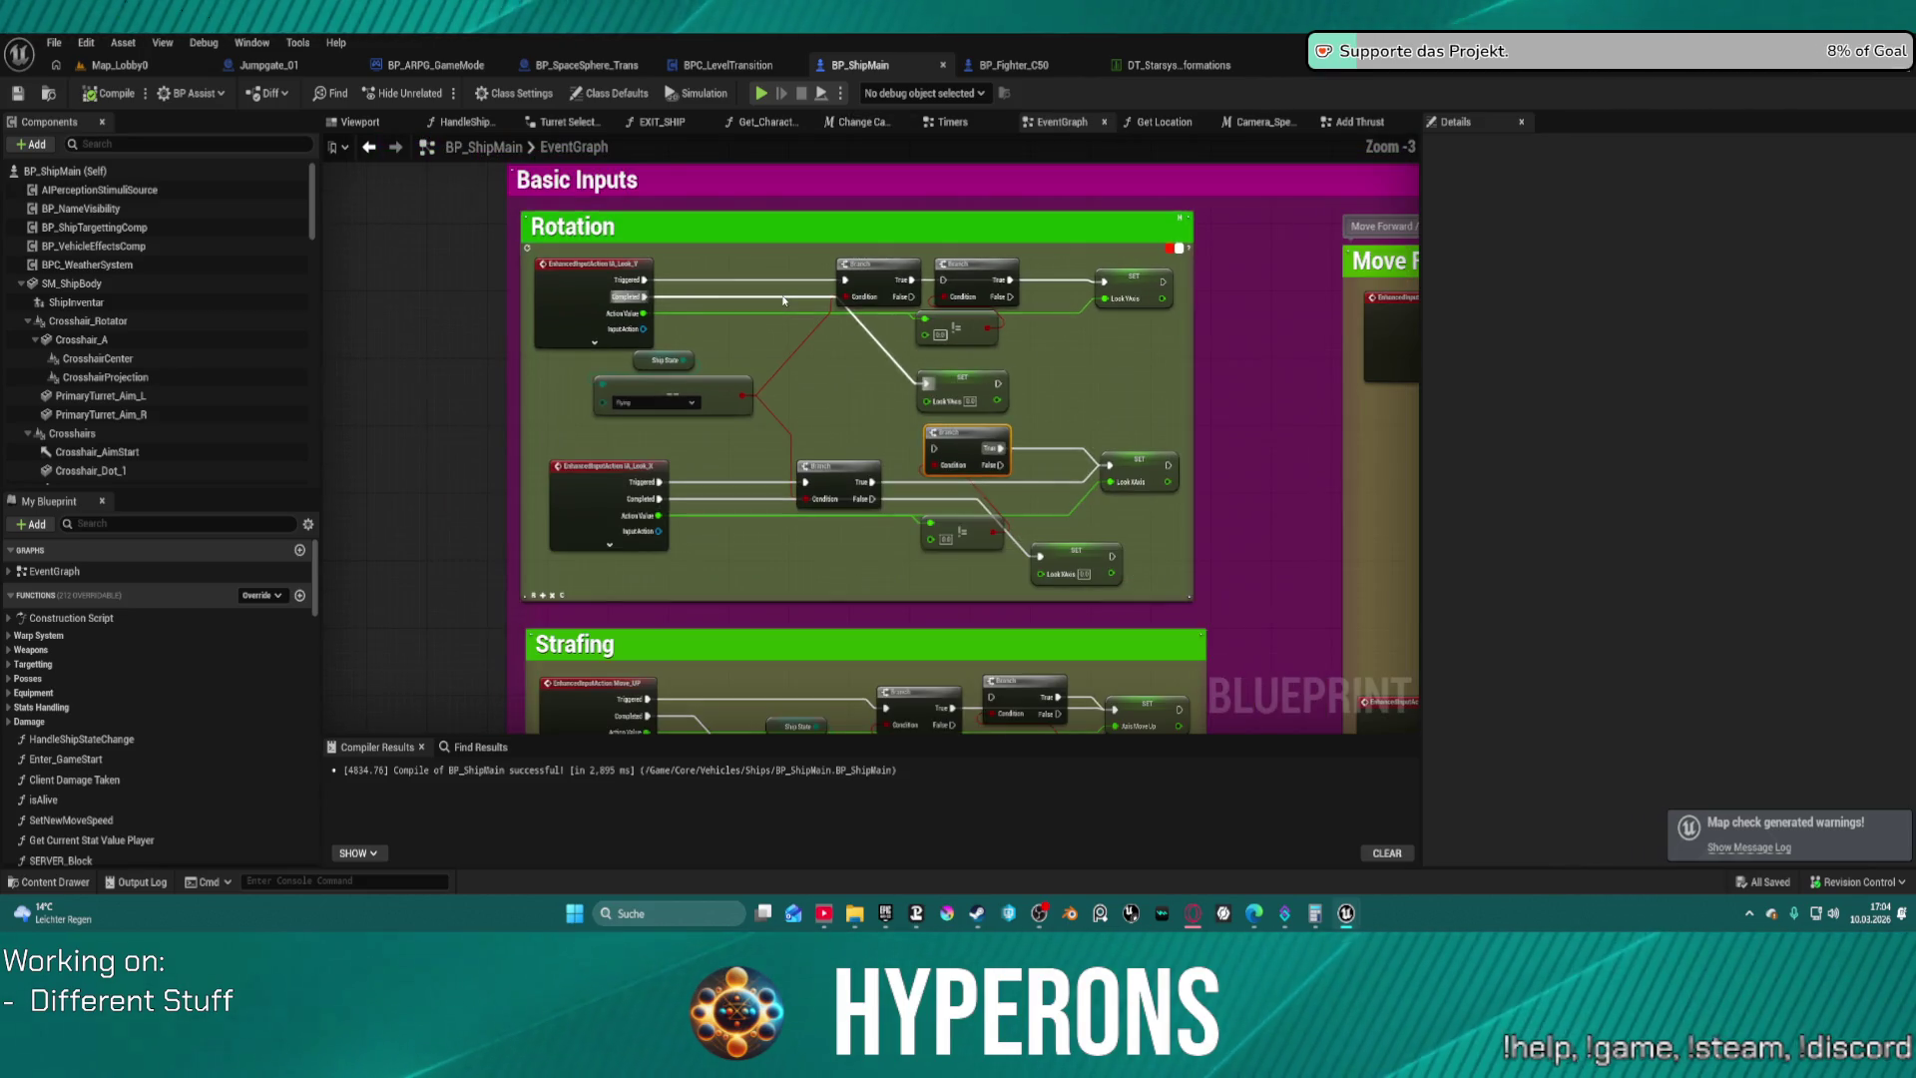
scroll(784, 299, "down", 4)
scroll(783, 299, "up", 2)
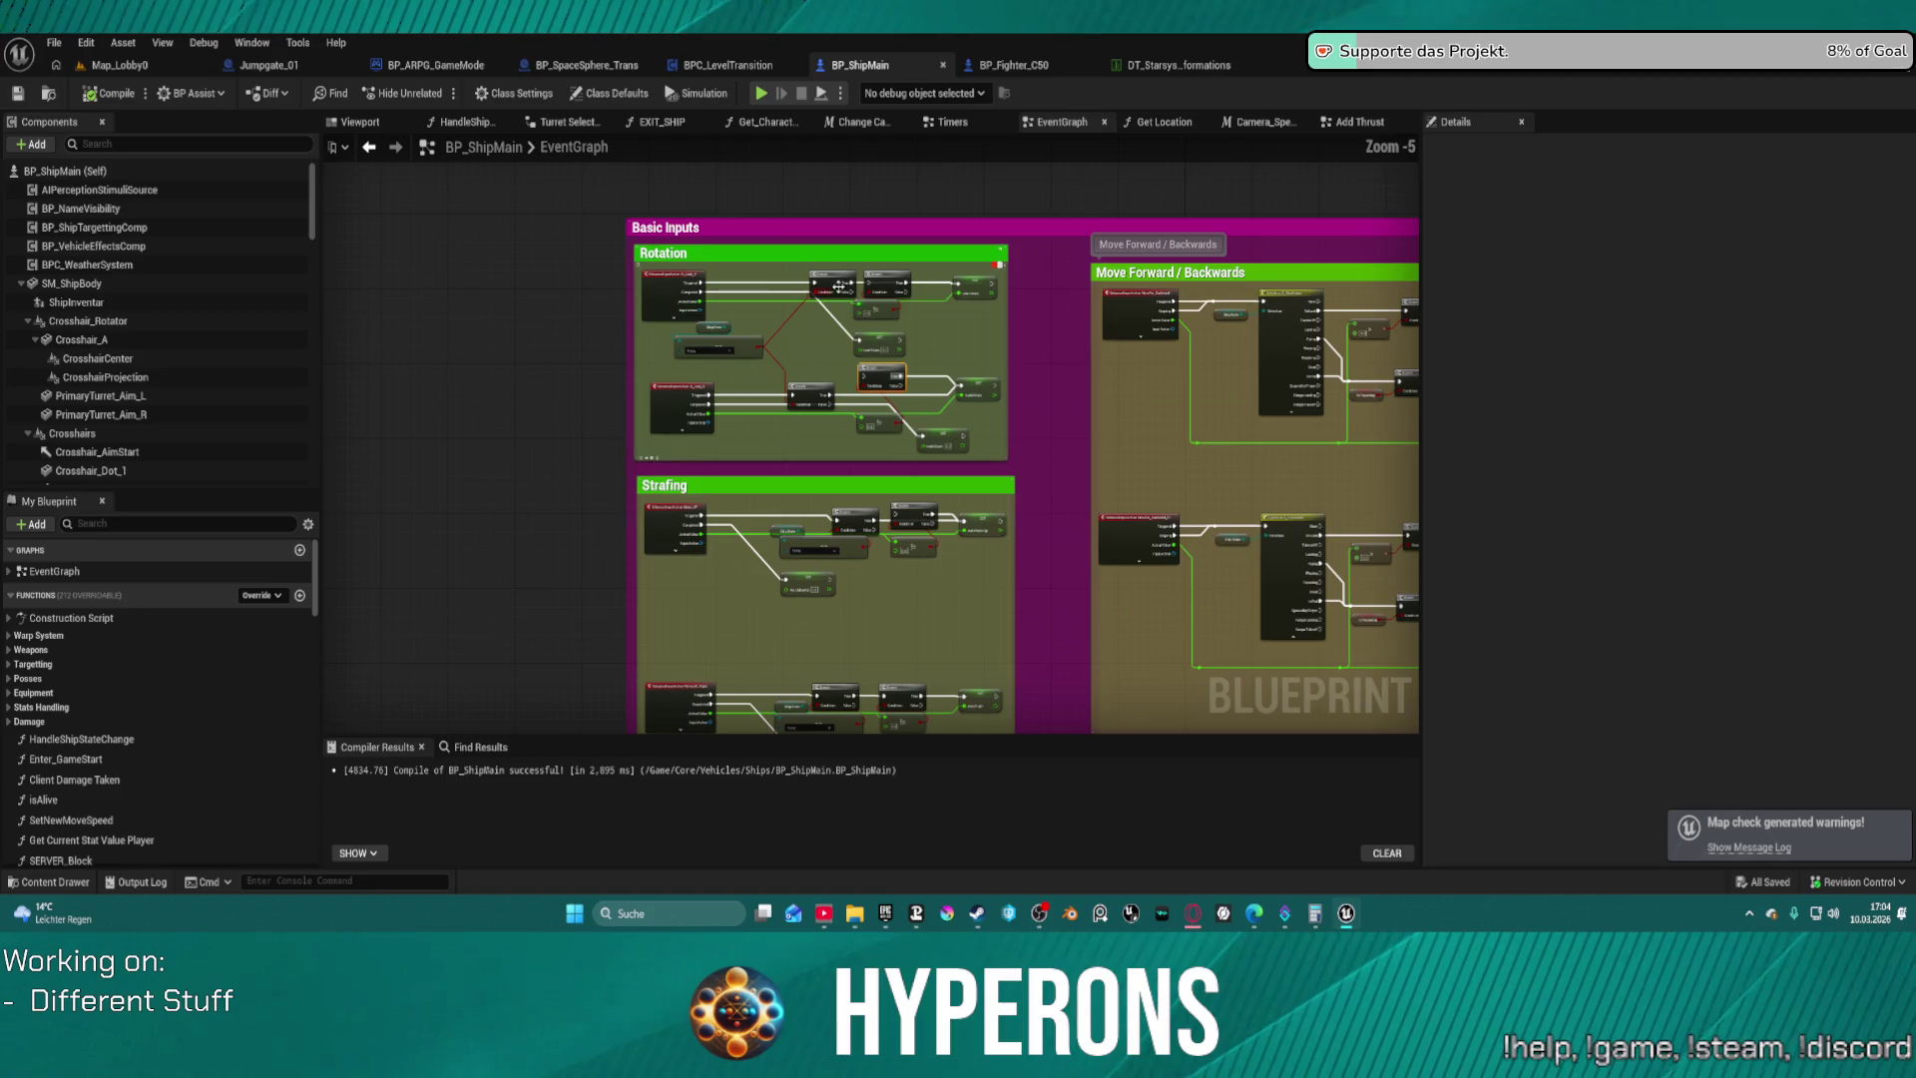
scroll(838, 286, "down", 5)
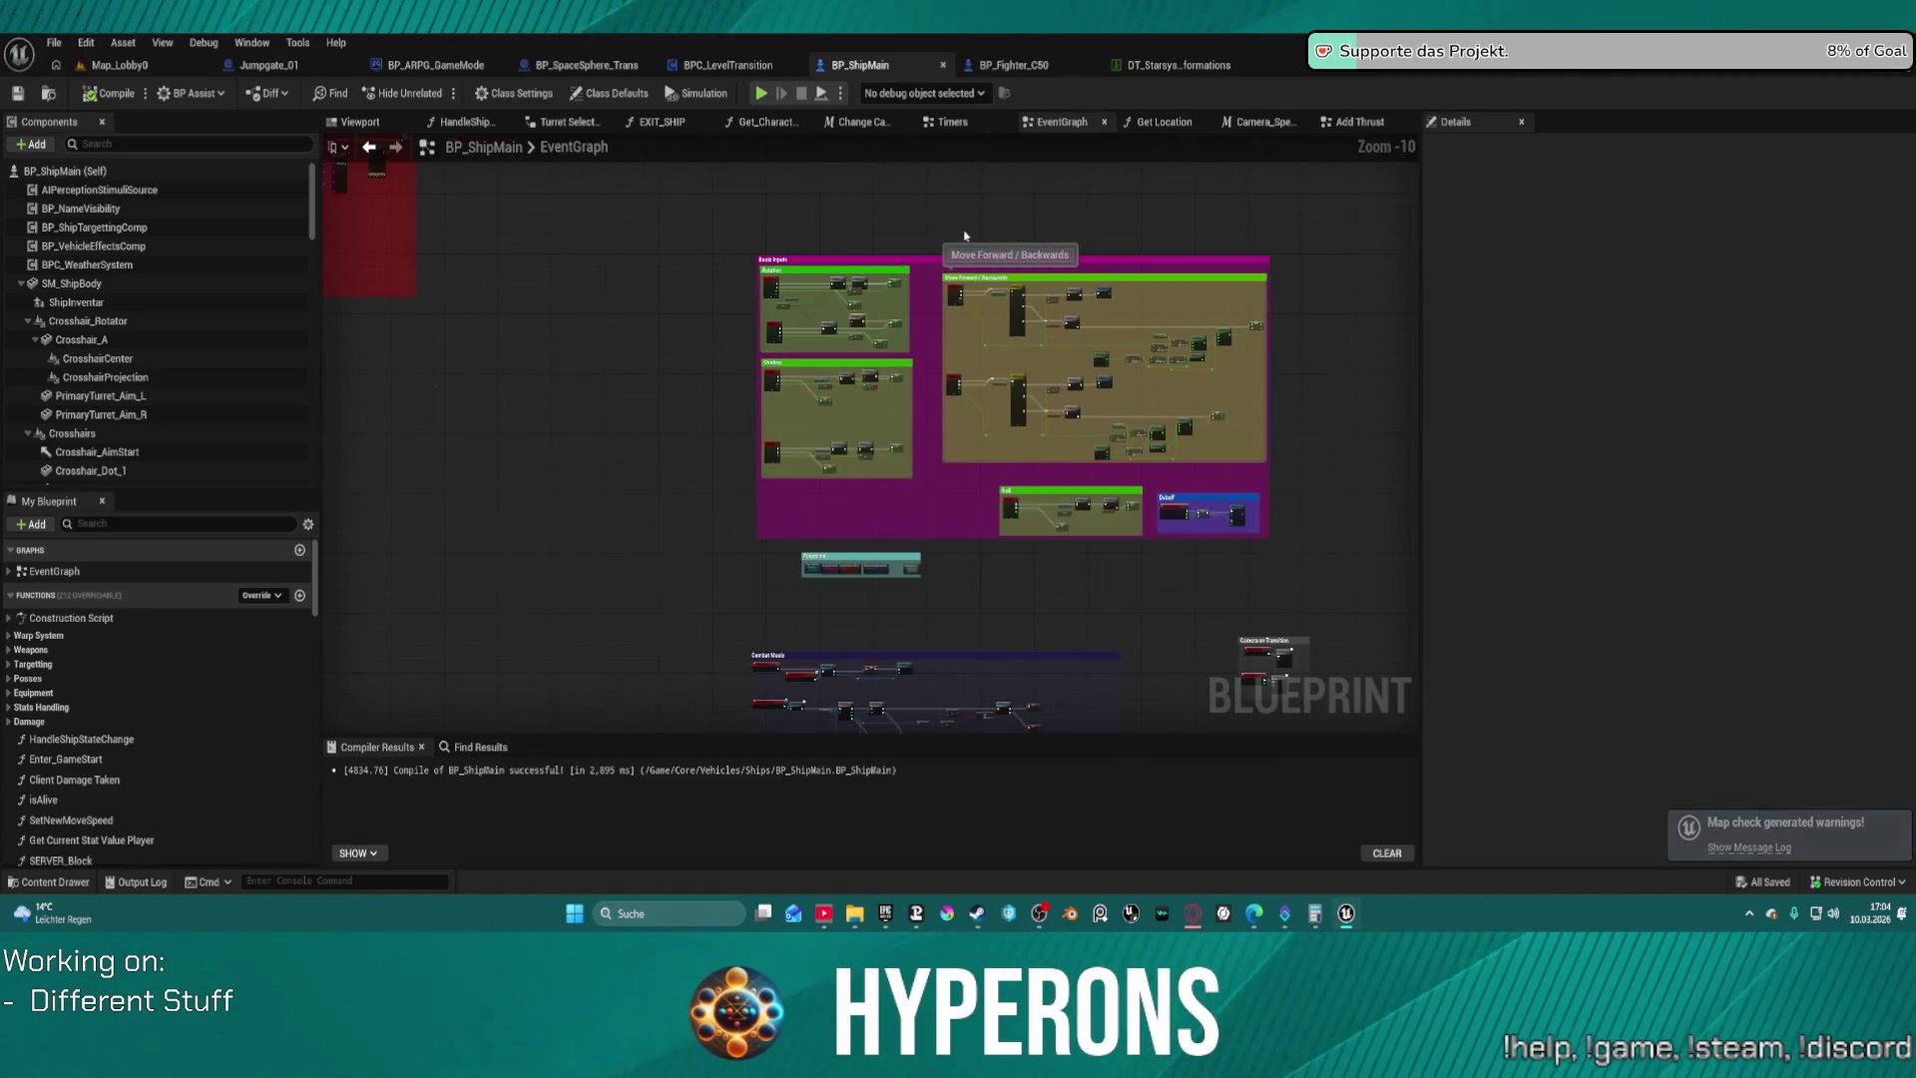
scroll(965, 235, "down", 2)
scroll(965, 235, "up", 4)
mouse_move(790, 384)
left_mouse_down()
mouse_move(769, 415)
mouse_move(886, 633)
mouse_move(932, 569)
mouse_move(613, 539)
left_mouse_up()
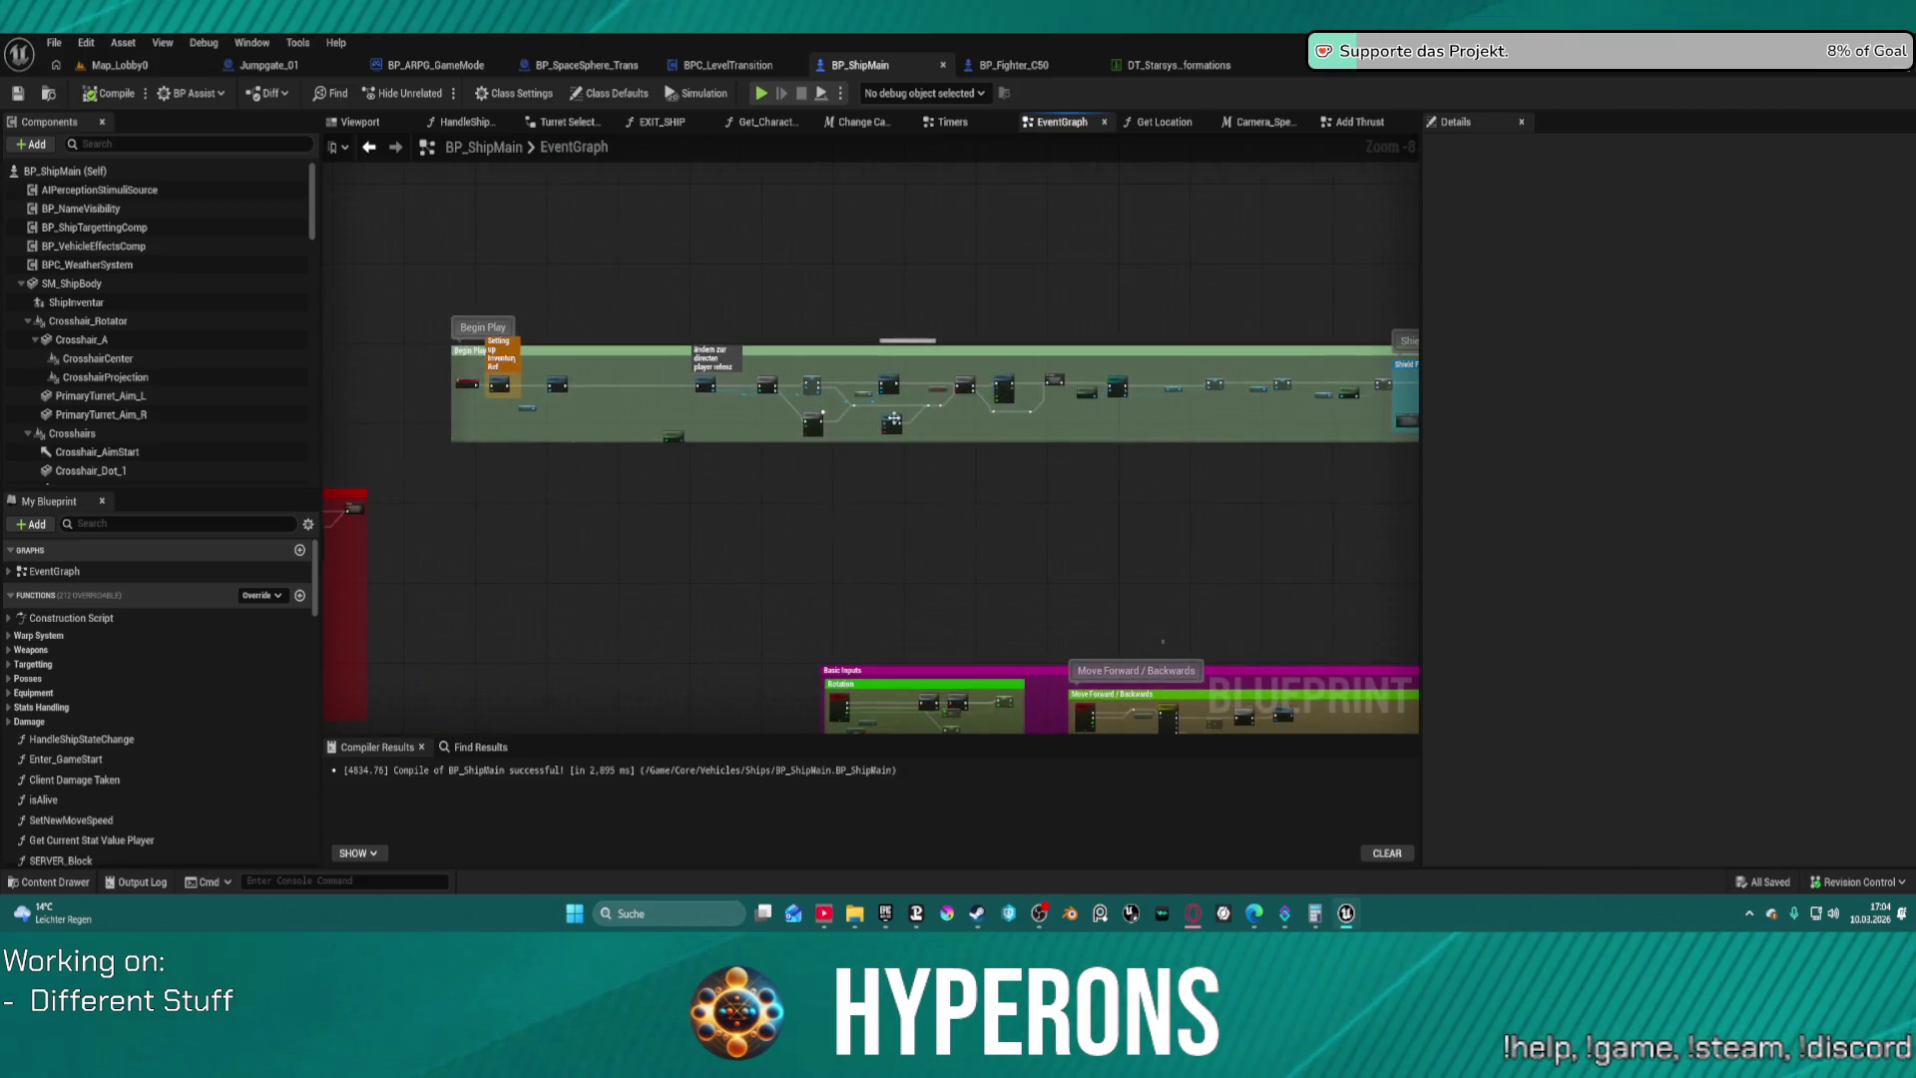
scroll(892, 420, "up", 4)
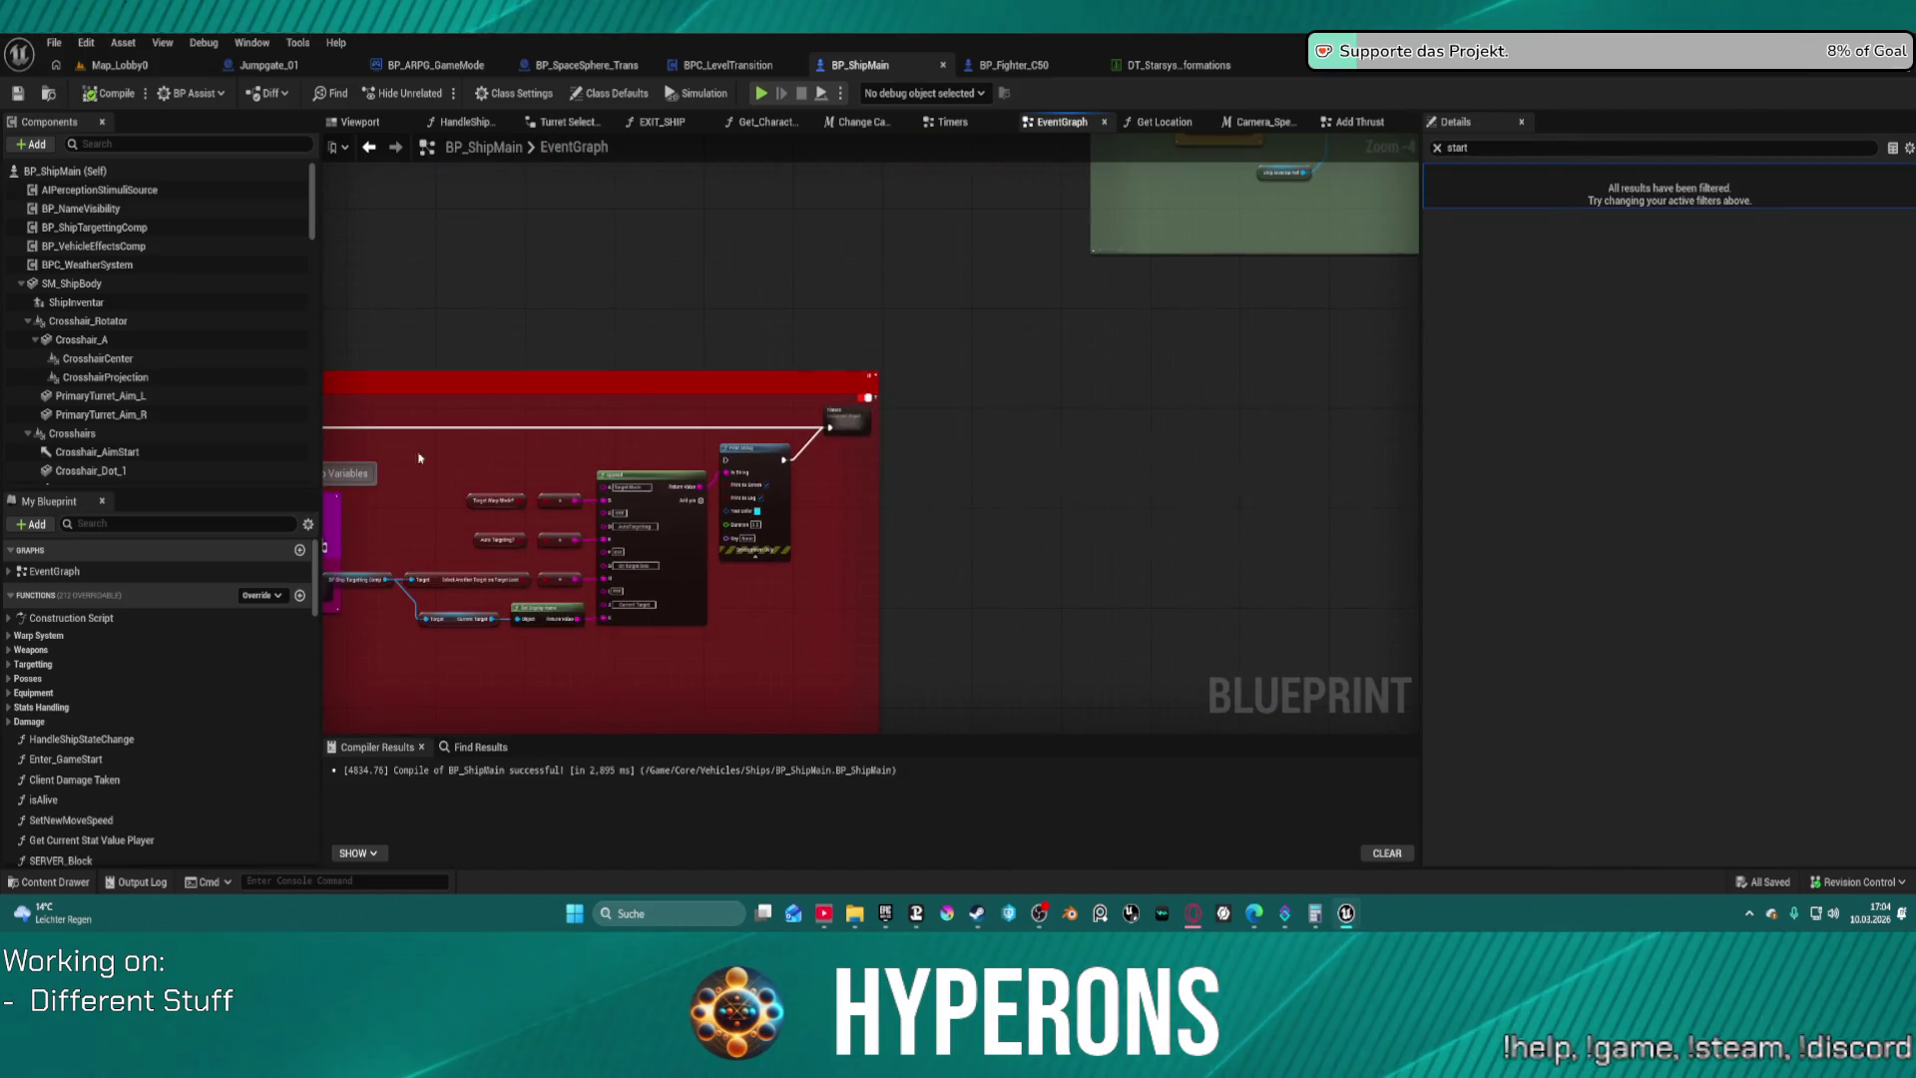
scroll(420, 458, "down", 4)
mouse_move(849, 419)
left_mouse_down()
mouse_move(1118, 364)
mouse_move(1148, 419)
mouse_move(981, 385)
left_mouse_up()
scroll(981, 385, "up", 8)
left_click(902, 363)
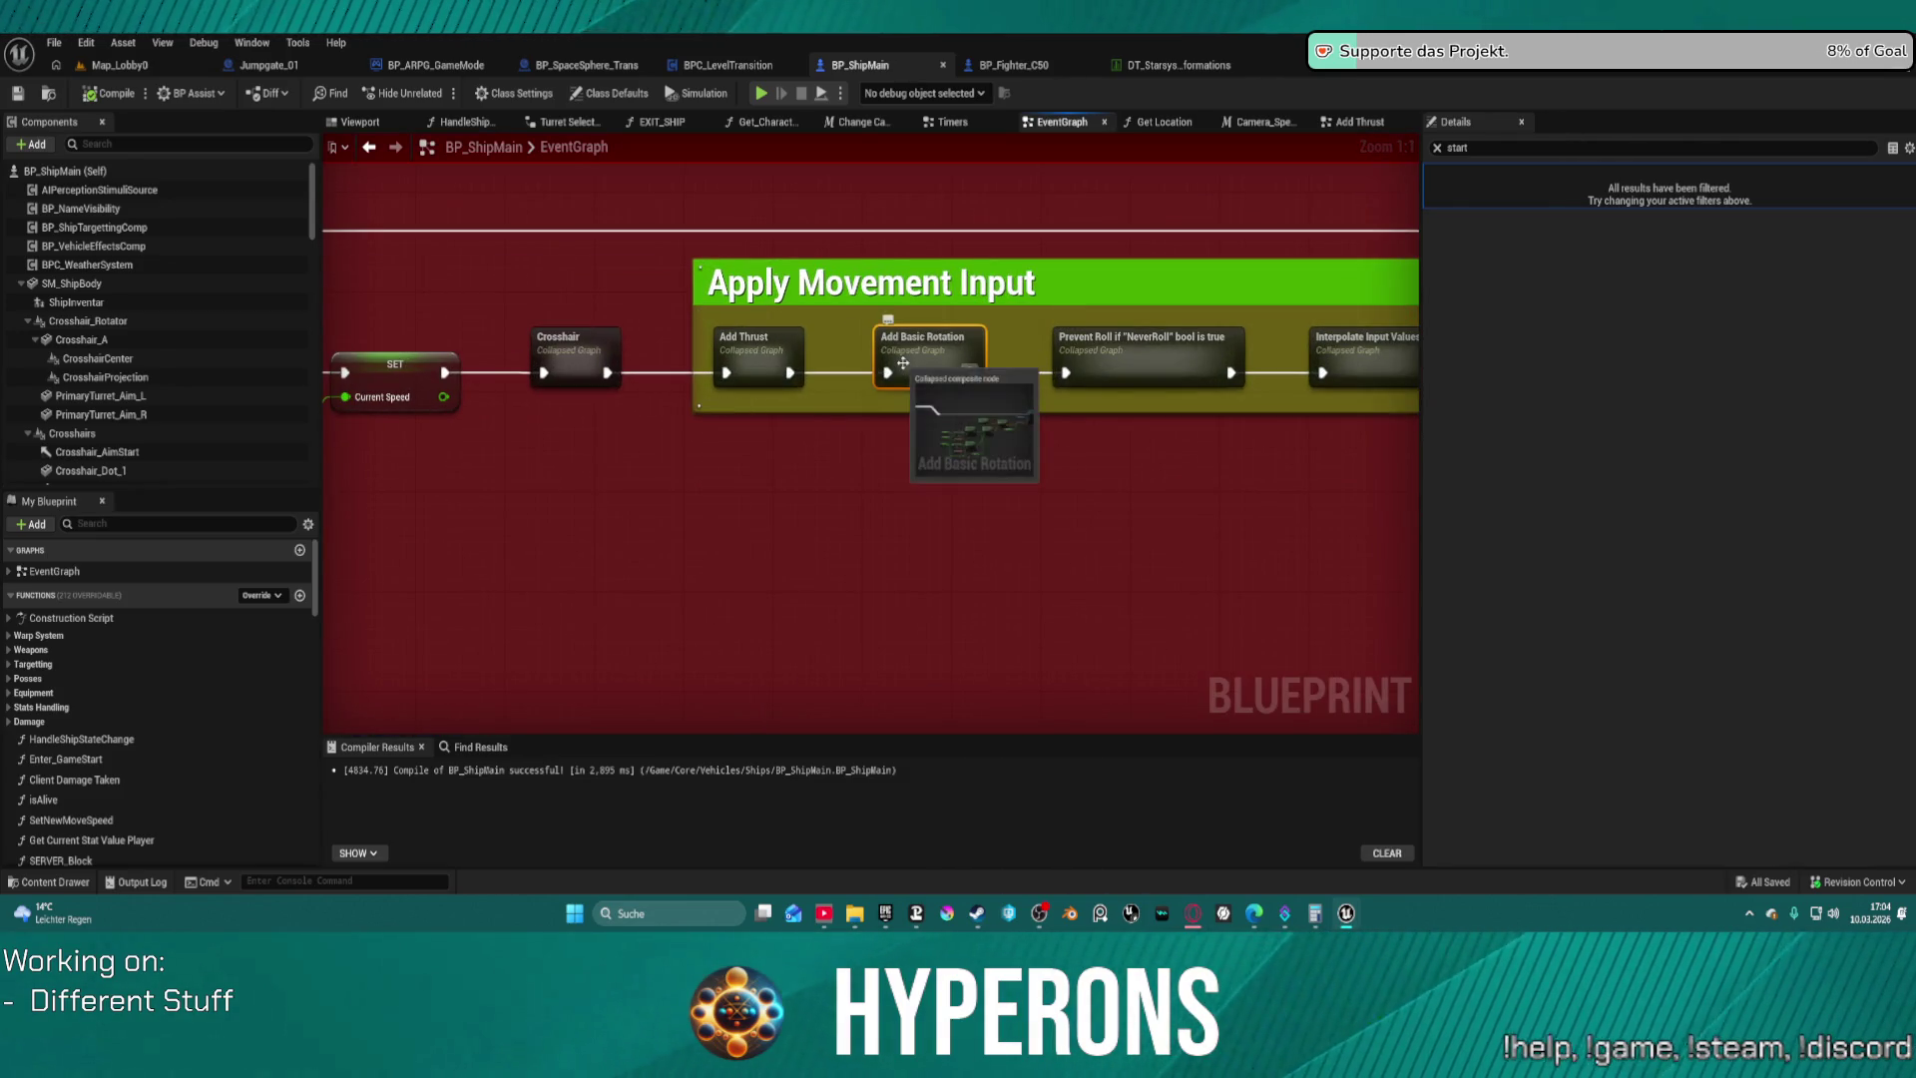
double_click(903, 363)
Straighten the exec wire going into the Add Torque in Radians node
scroll(1172, 431, "up", 1)
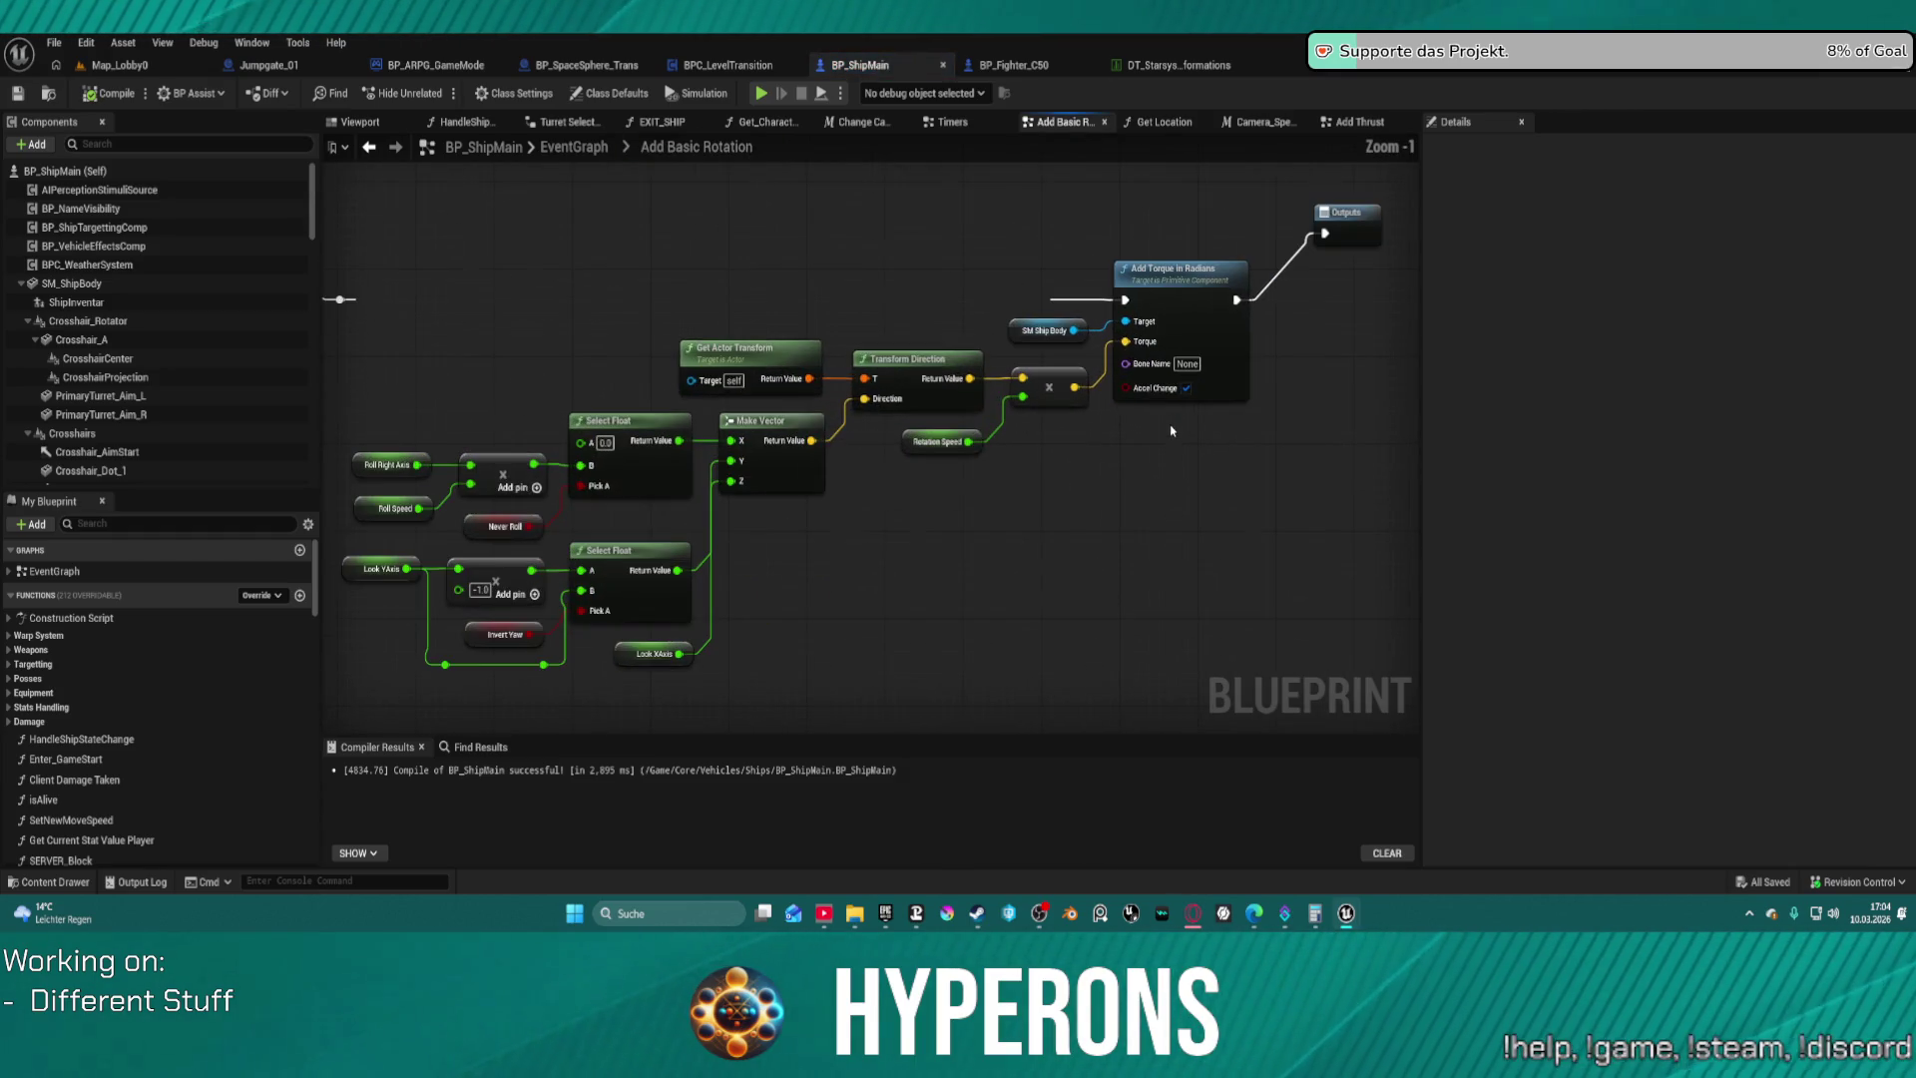
left_click_drag(1148, 464, 1135, 484)
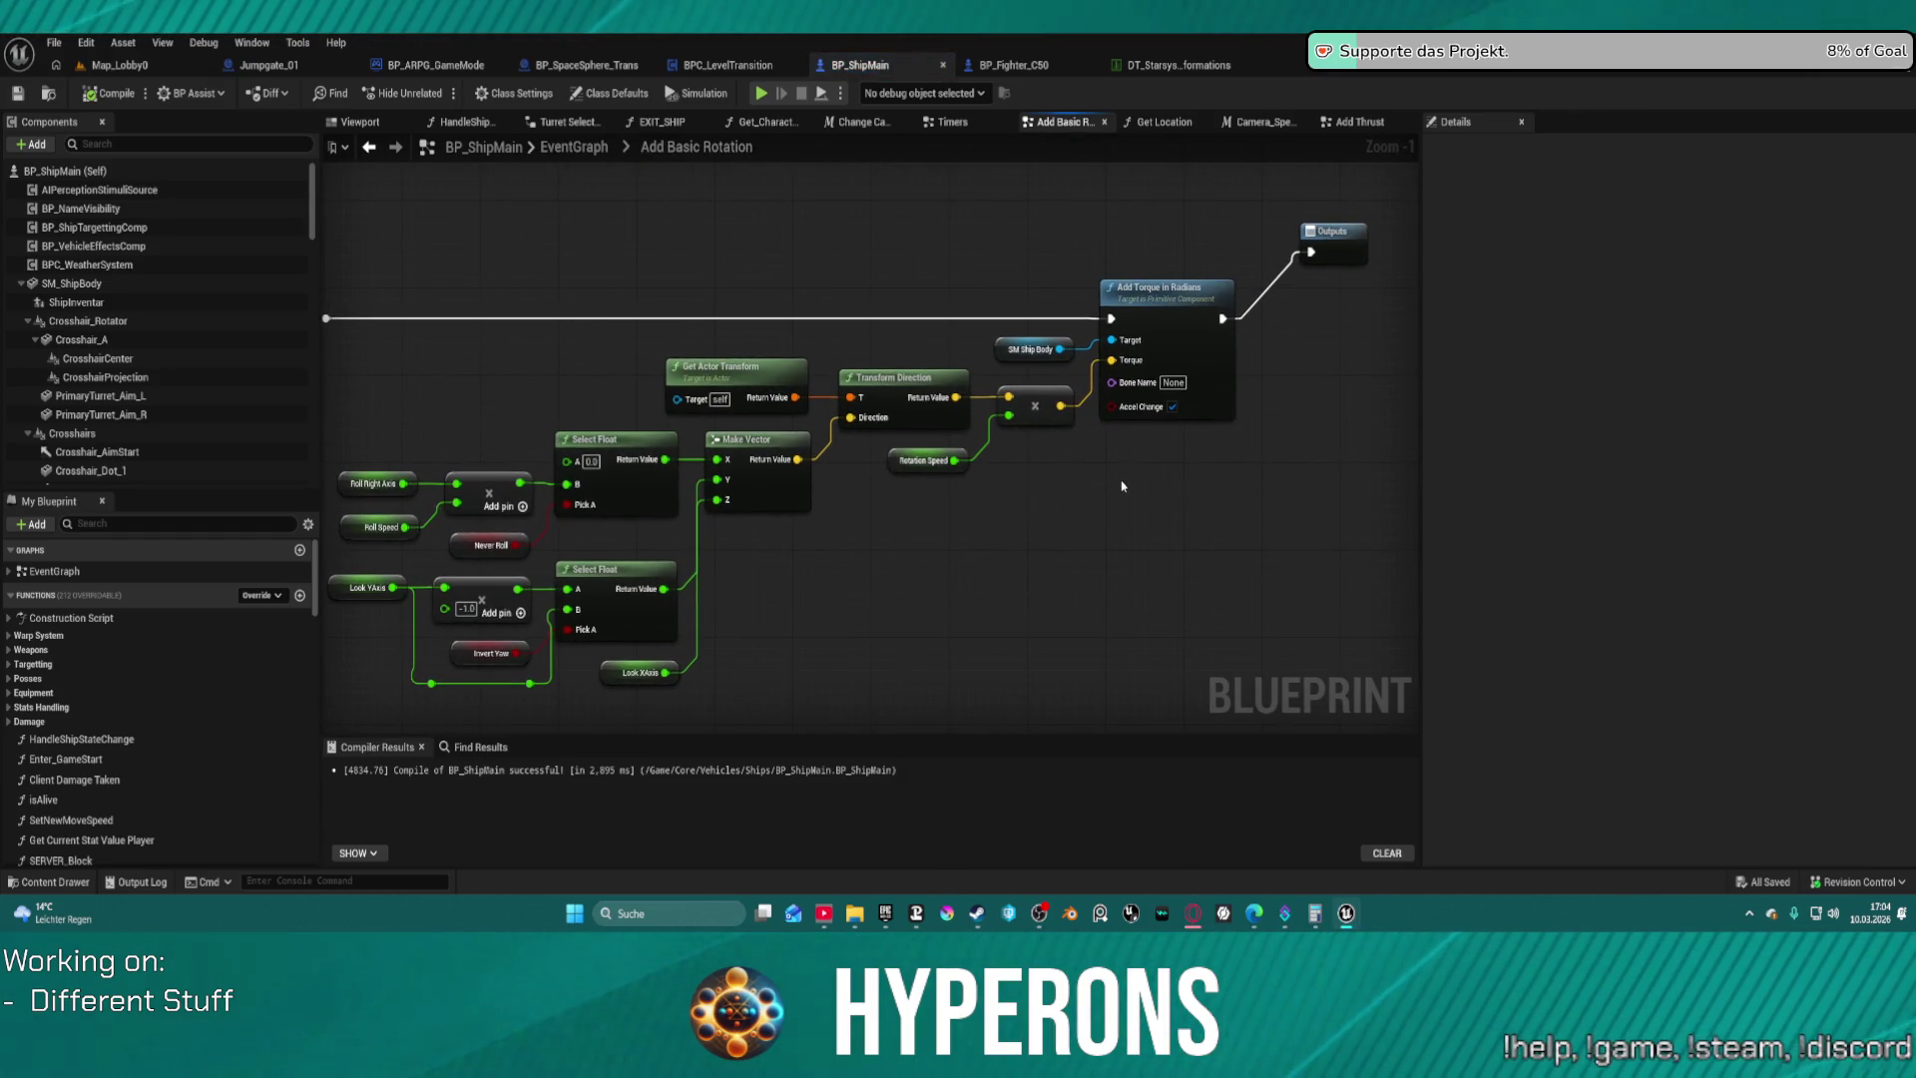
mouse_move(1122, 486)
left_mouse_down()
mouse_move(1078, 475)
mouse_move(1192, 422)
mouse_move(1162, 437)
left_mouse_up()
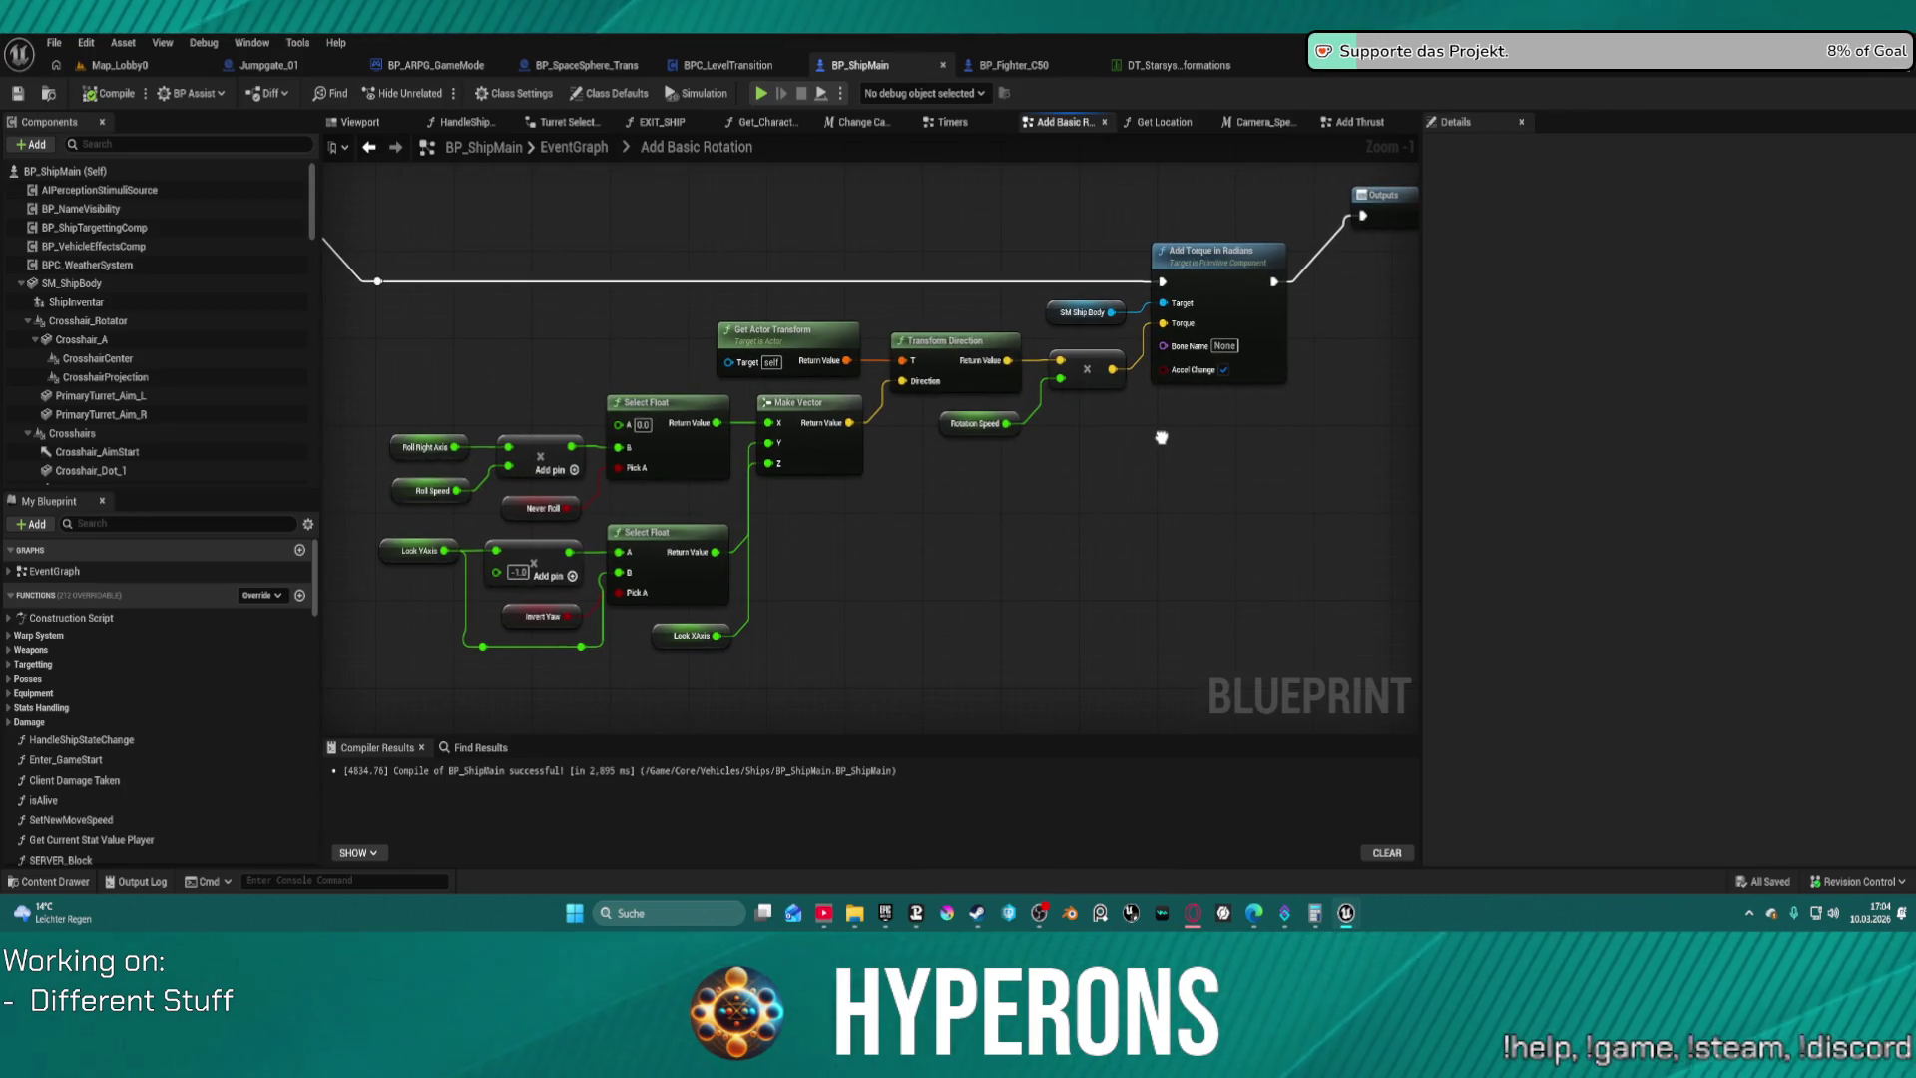
left_click_drag(1161, 437, 1146, 436)
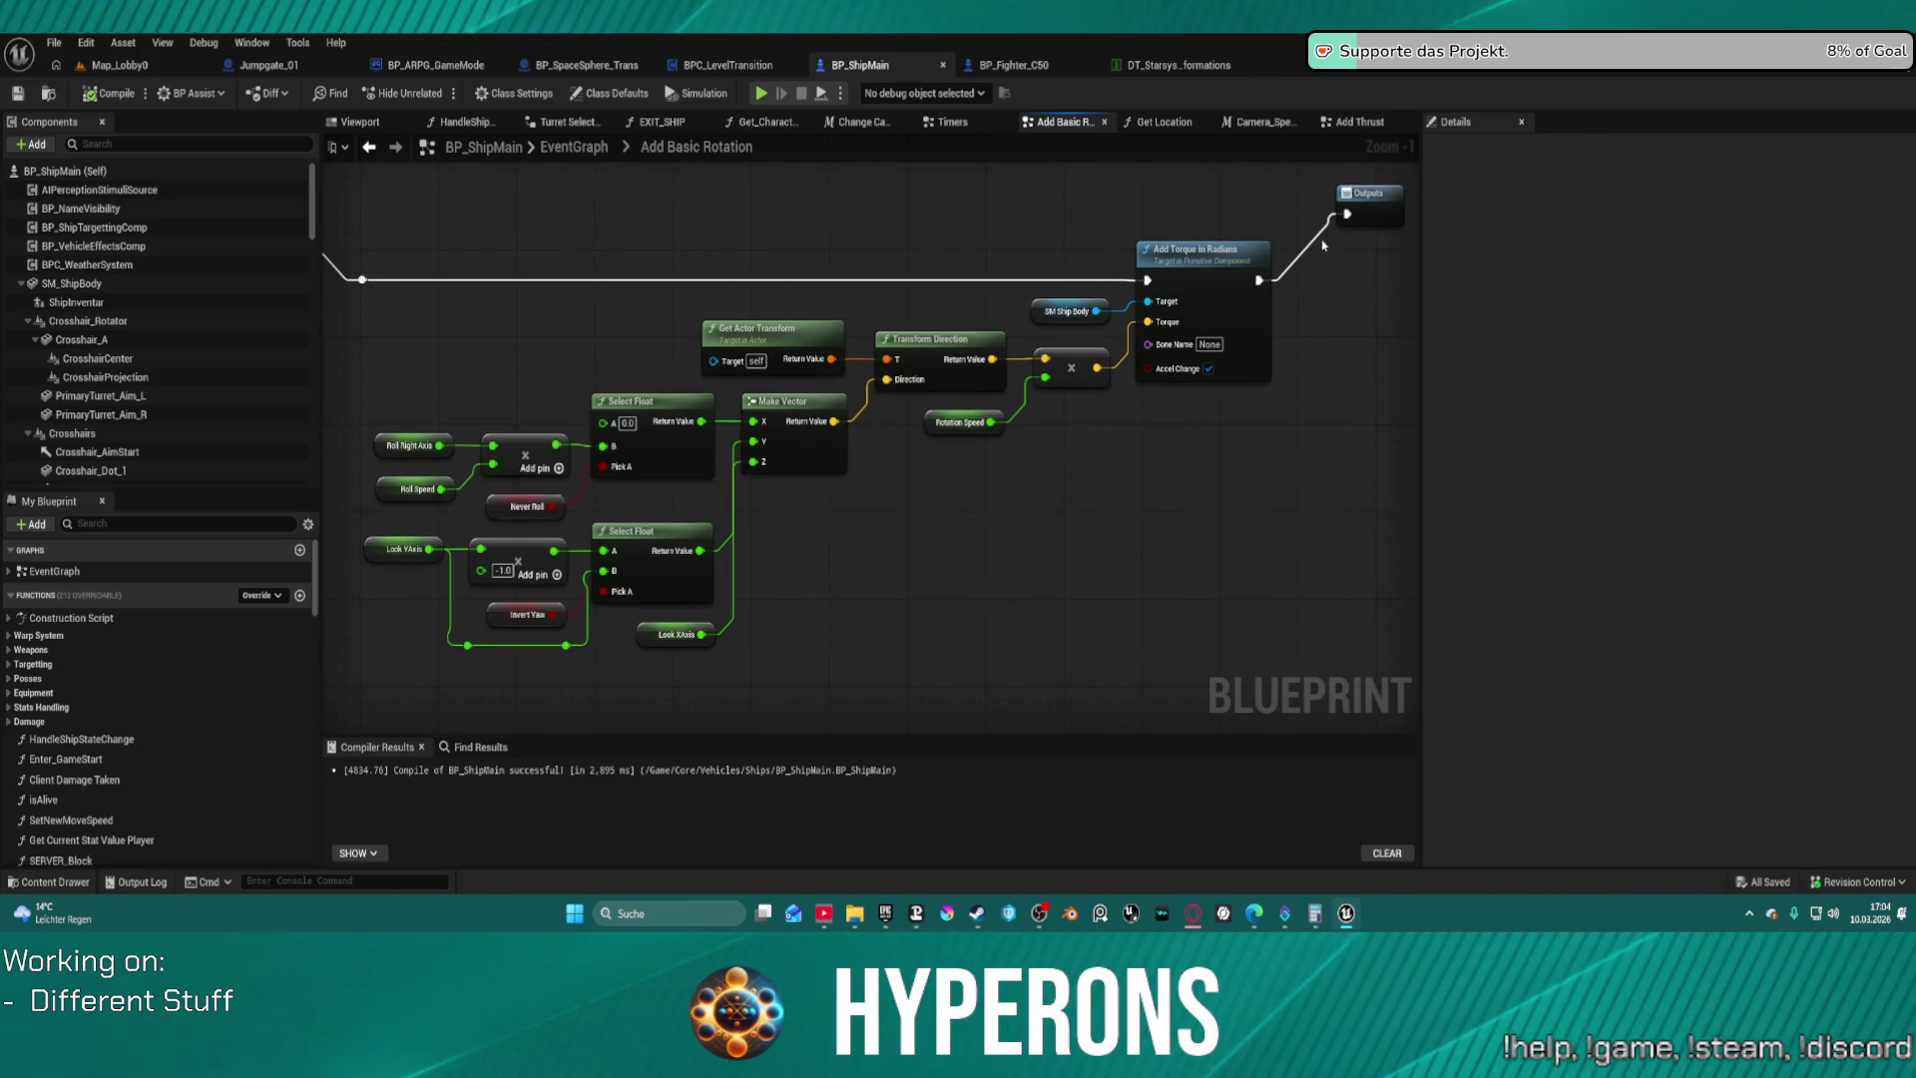
right_click(1196, 256)
left_click(1226, 277)
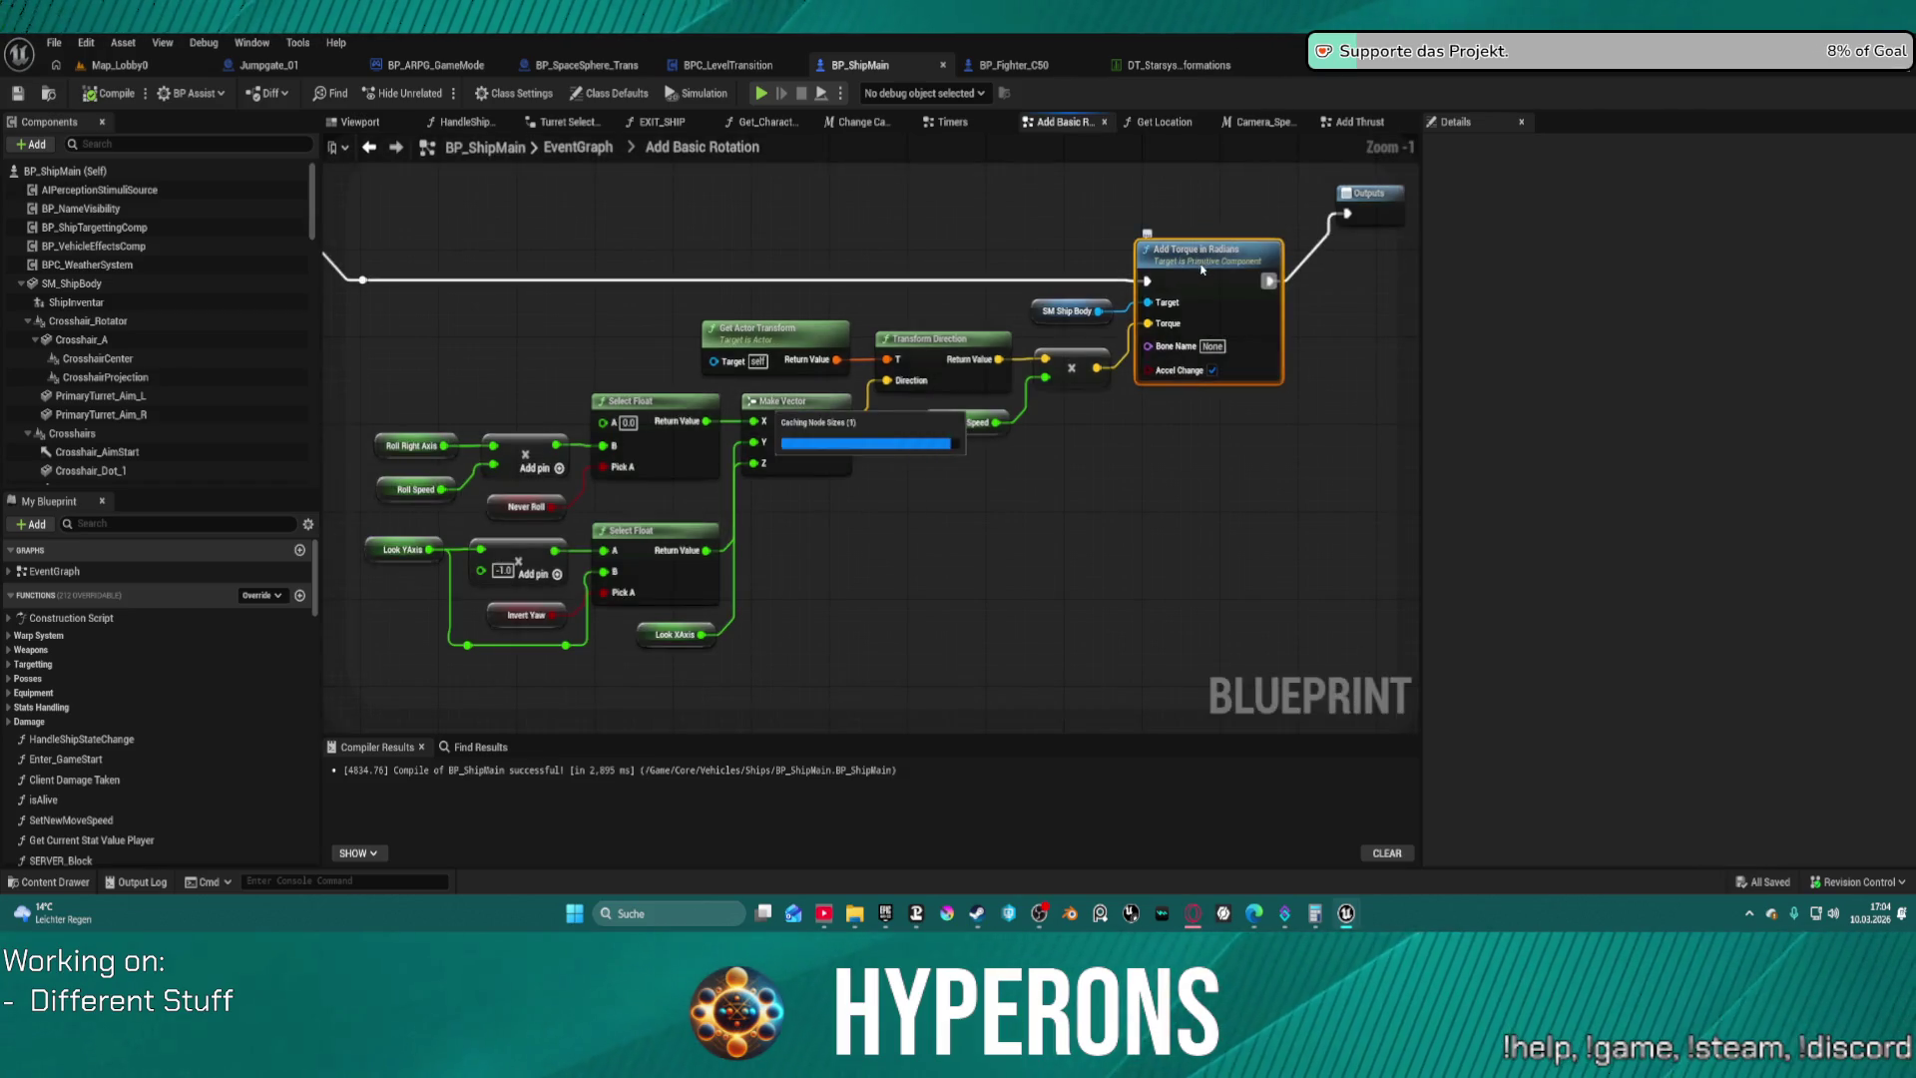
Return to the EventGraph and enter the Interpolate Input Values collapsed graph
double_click(1075, 228)
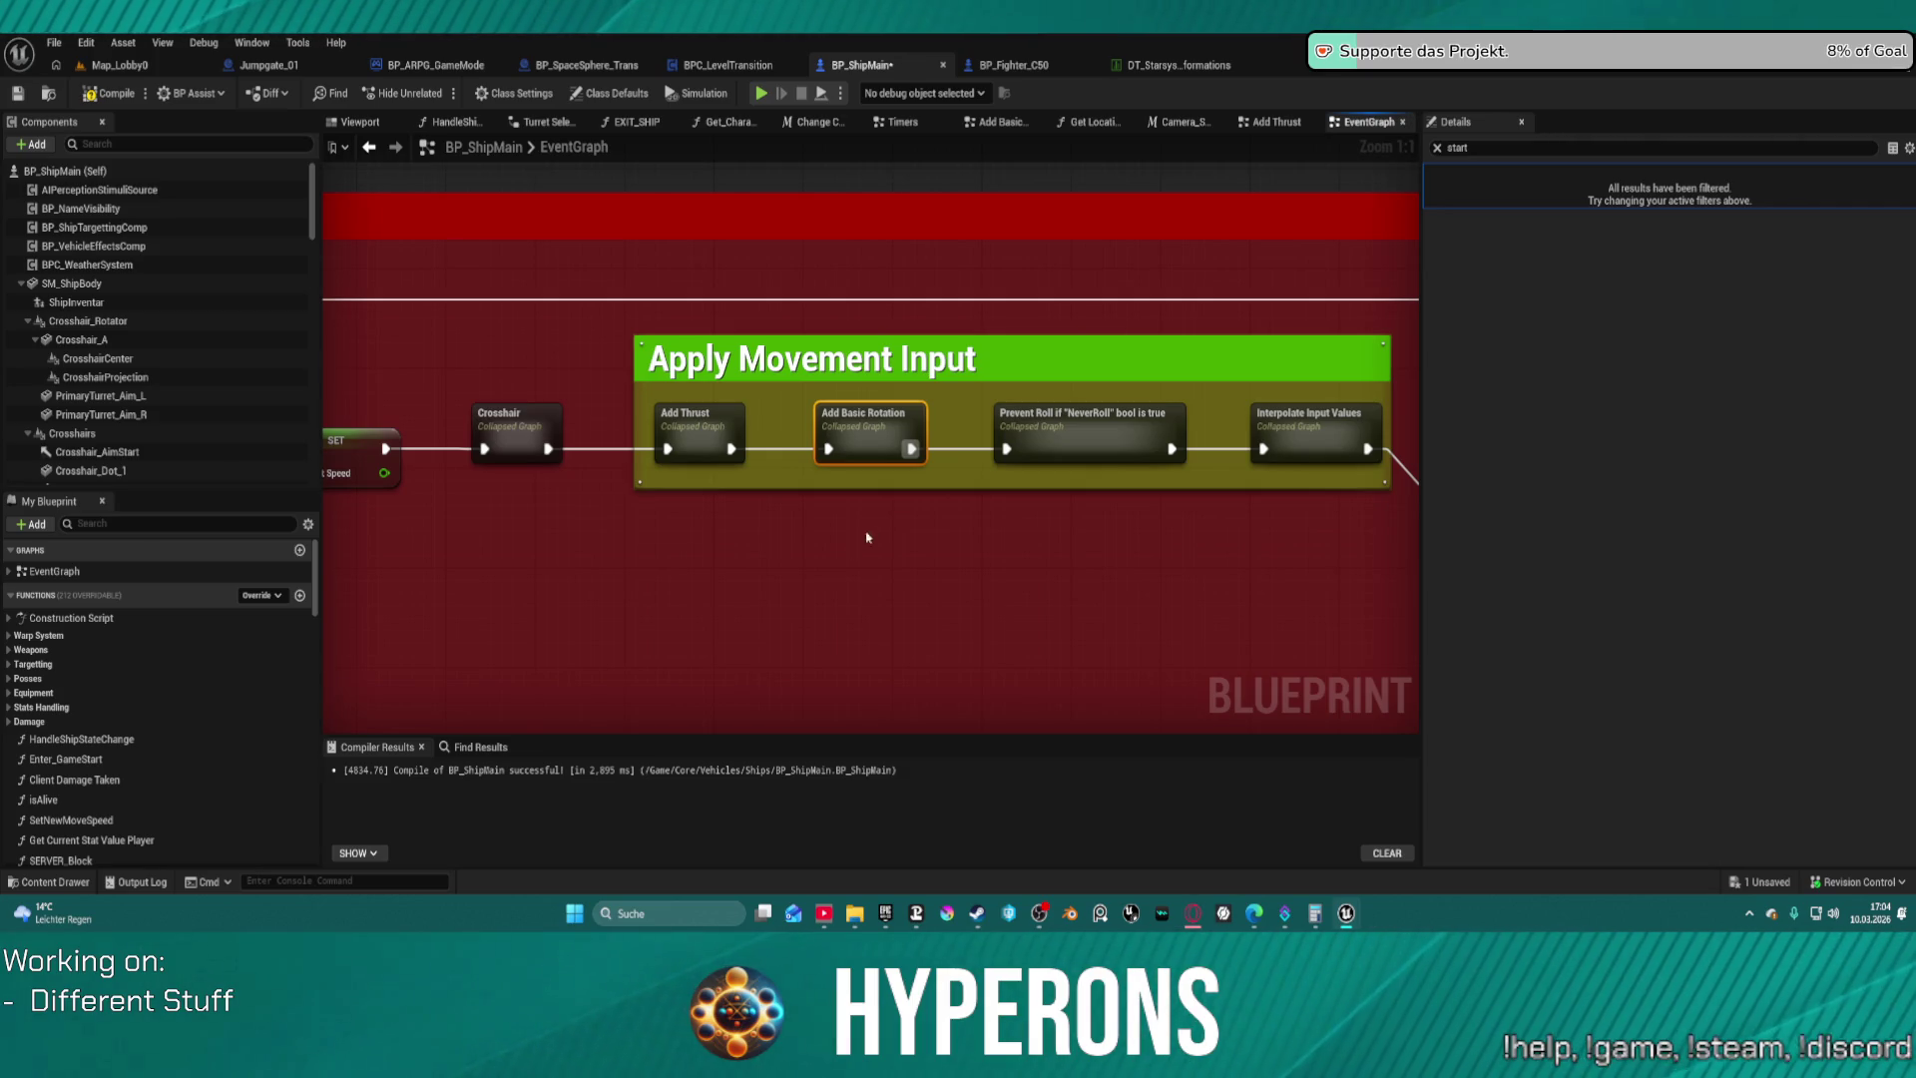
mouse_move(1065, 454)
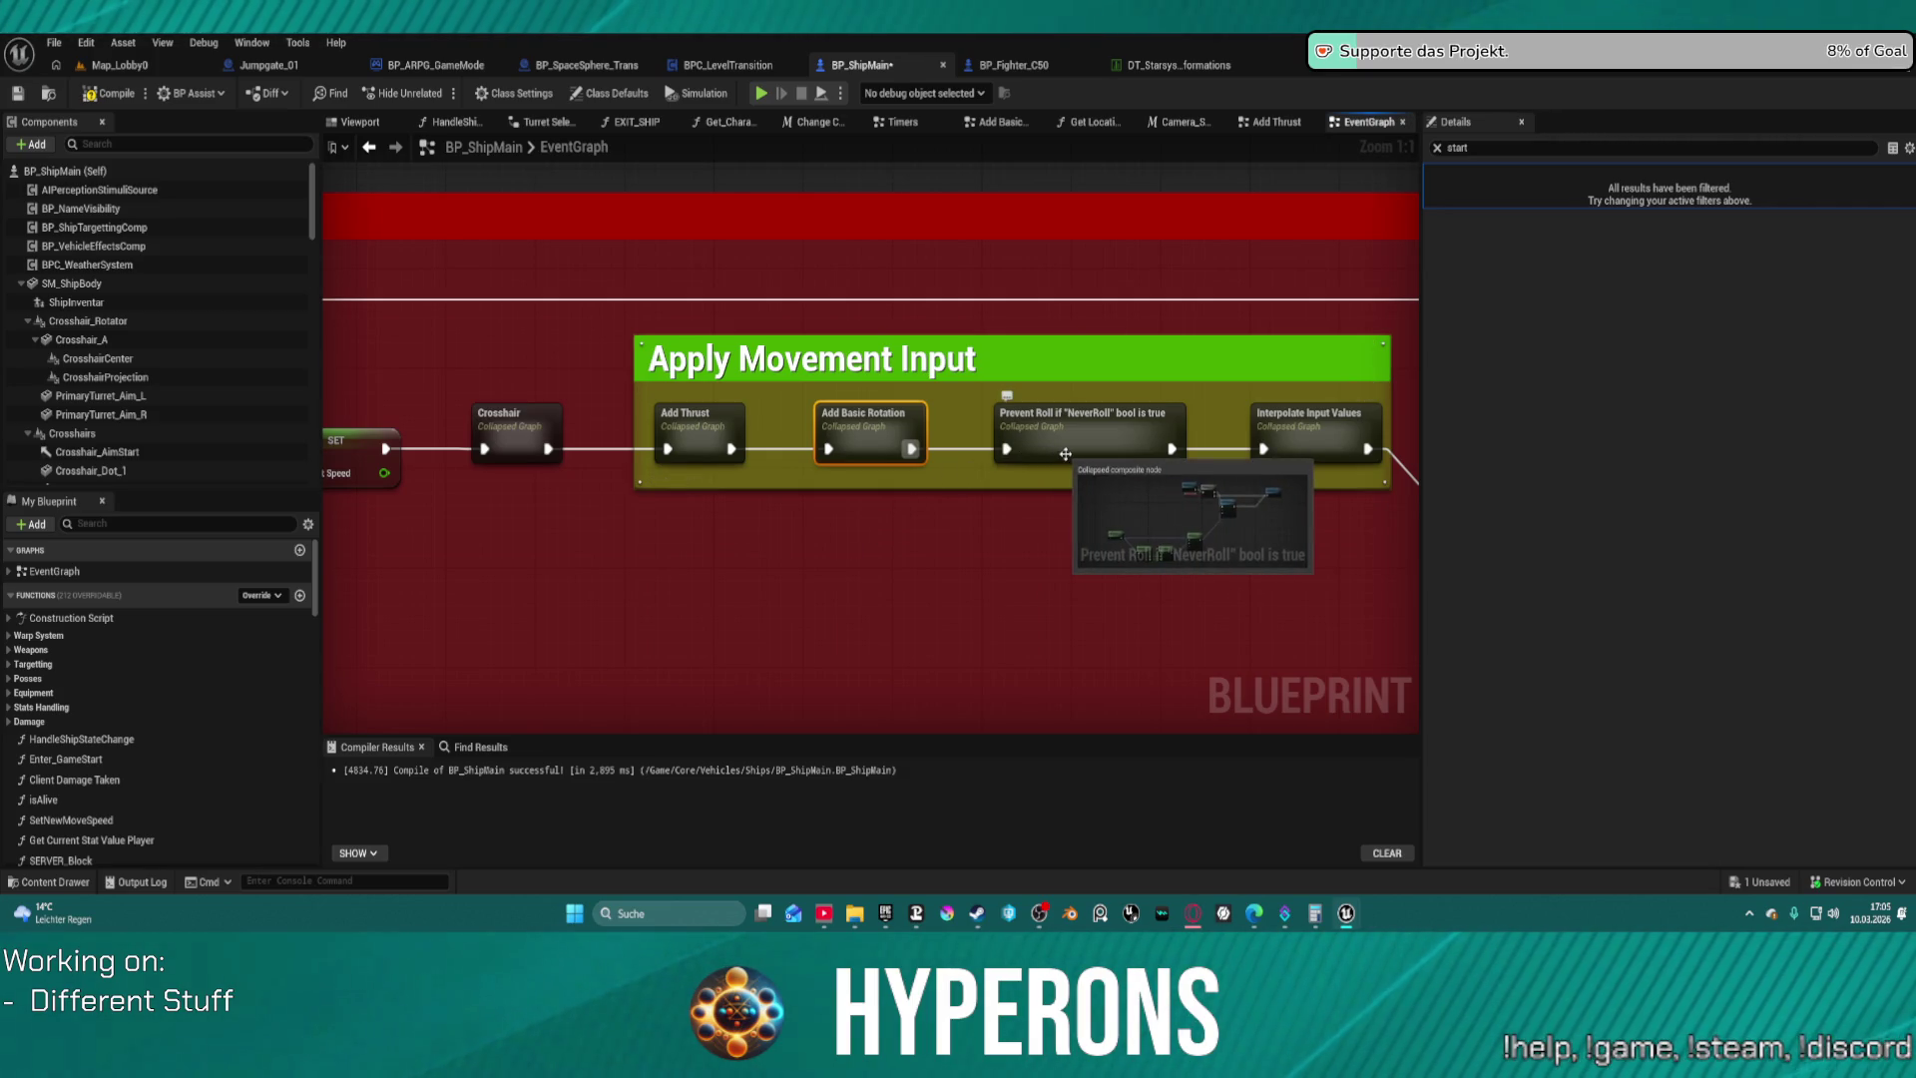
double_click(1308, 440)
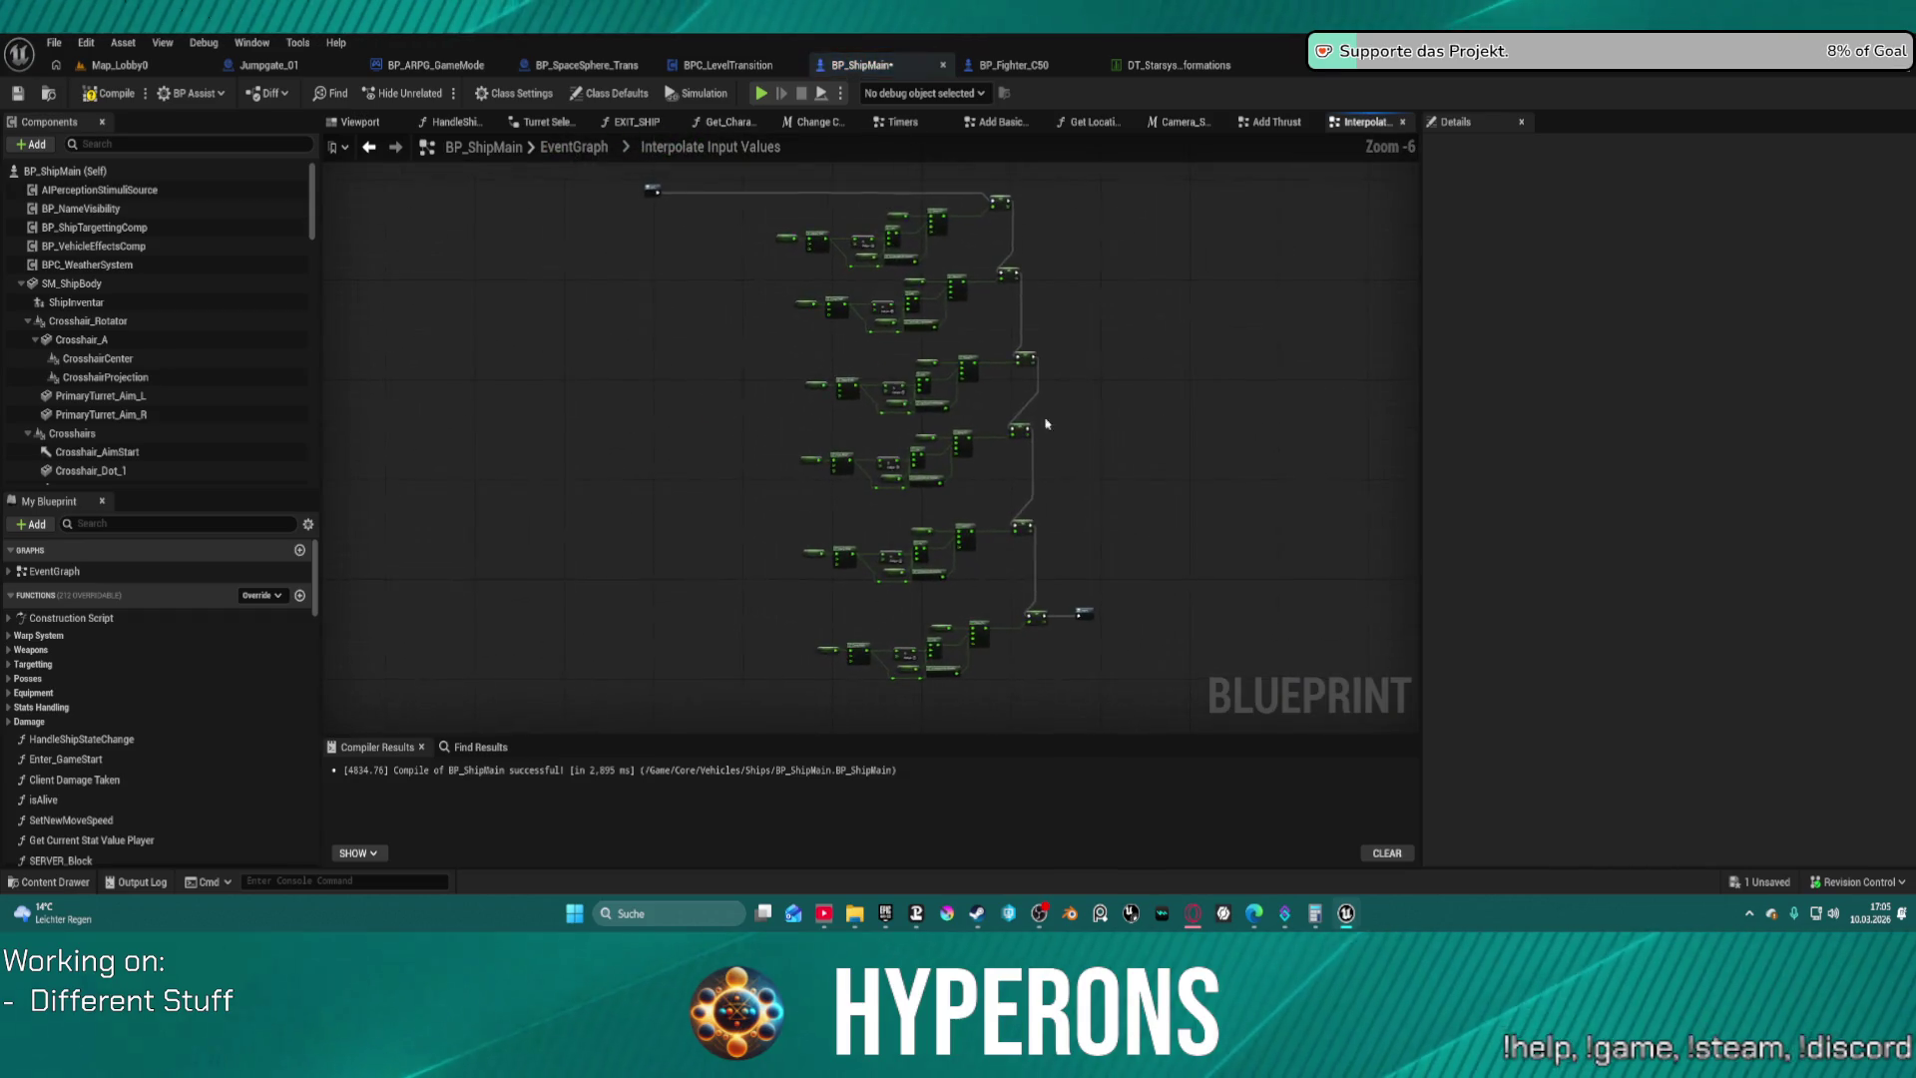
Return to the main EventGraph and pan across to Adjust Thruster Rotation and Sequence
scroll(1052, 399, "up", 4)
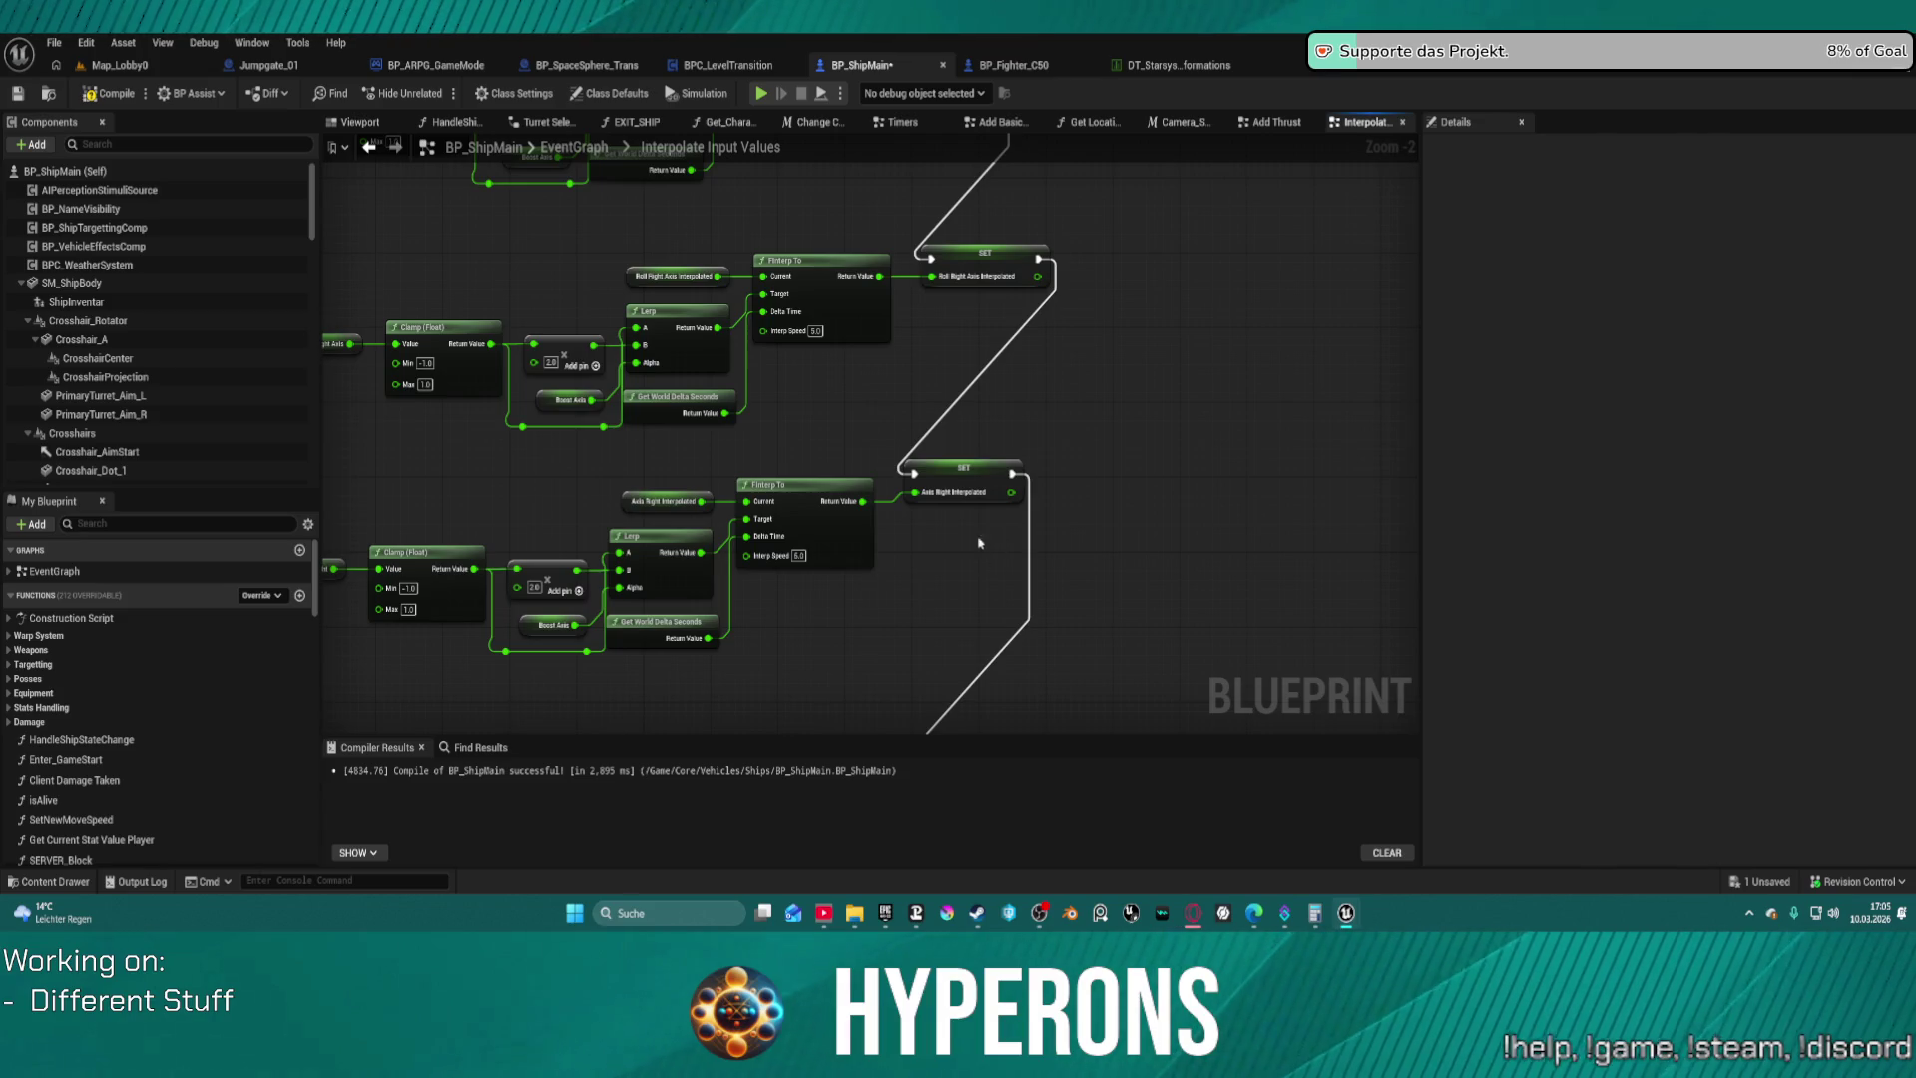
scroll(979, 543, "down", 6)
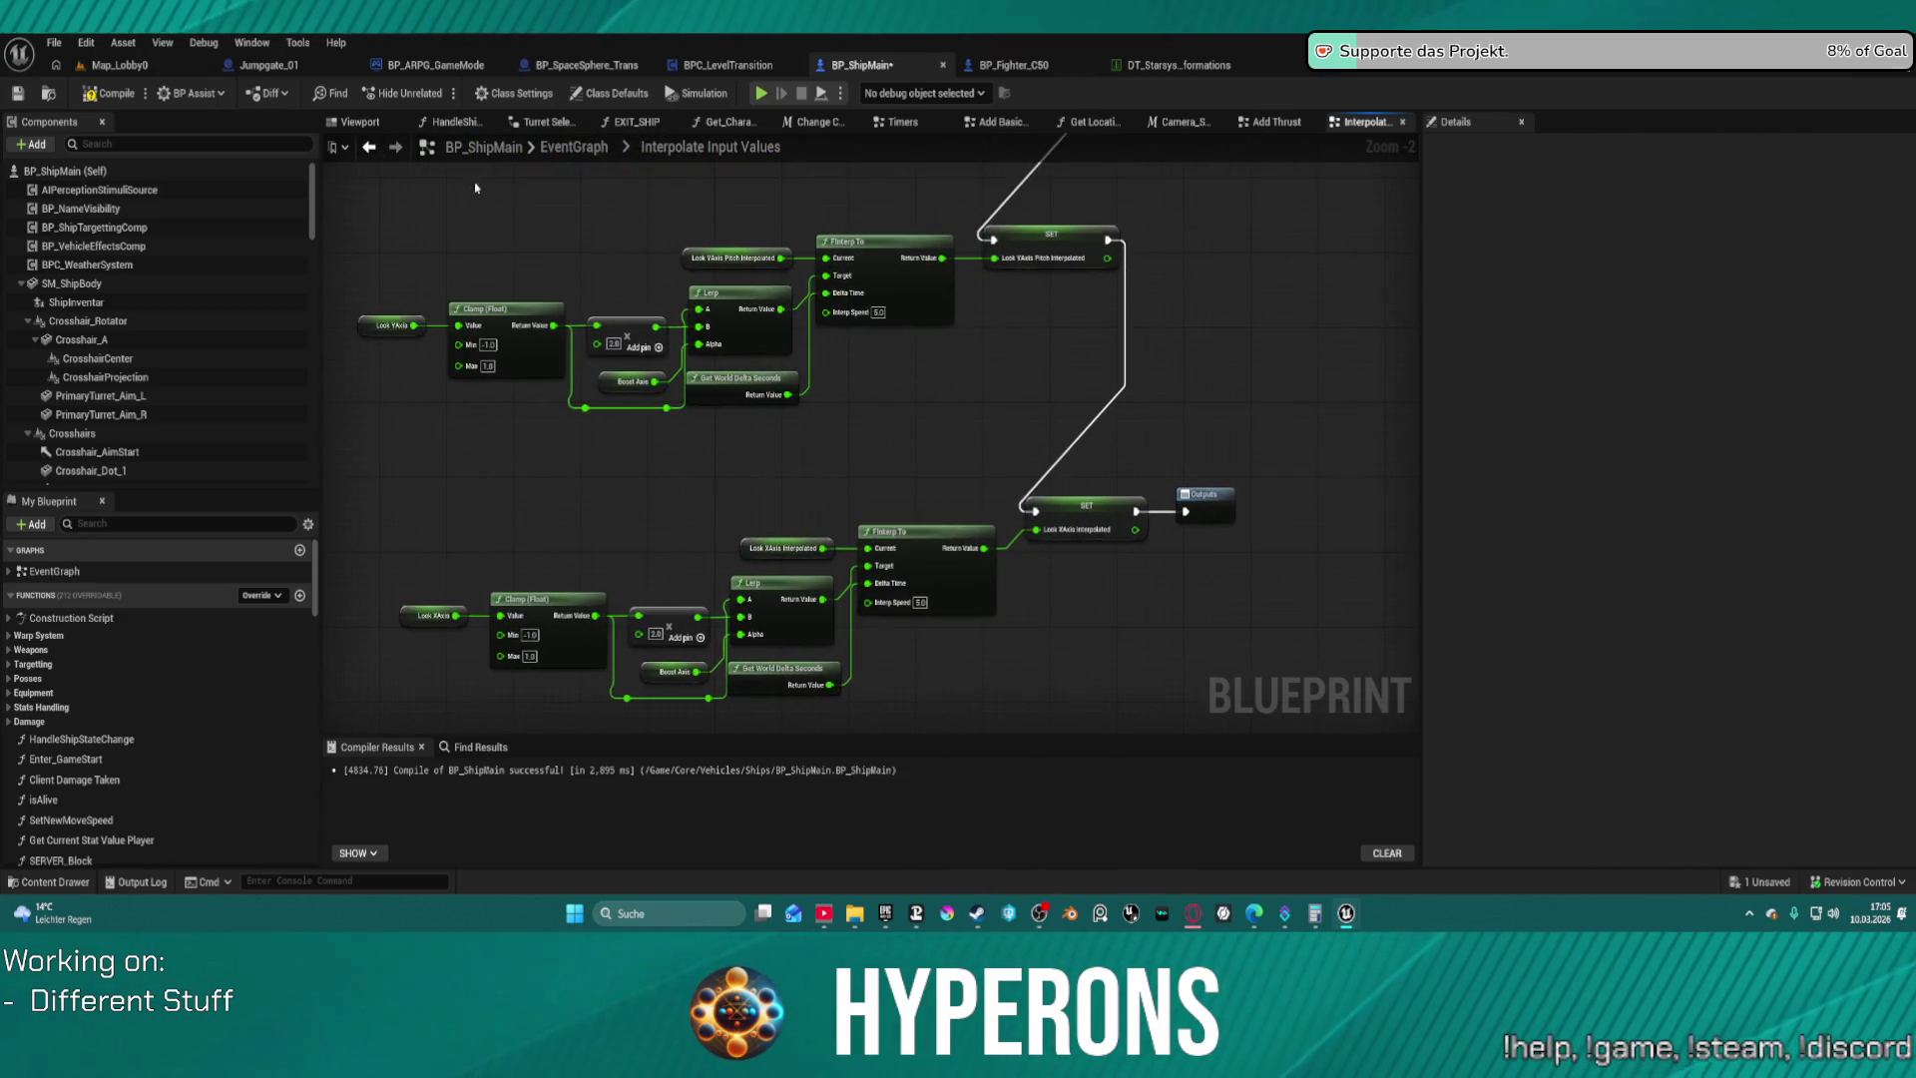
key("alt+Left")
mouse_move(1166, 387)
left_mouse_down()
mouse_move(1149, 430)
mouse_move(761, 450)
left_mouse_up()
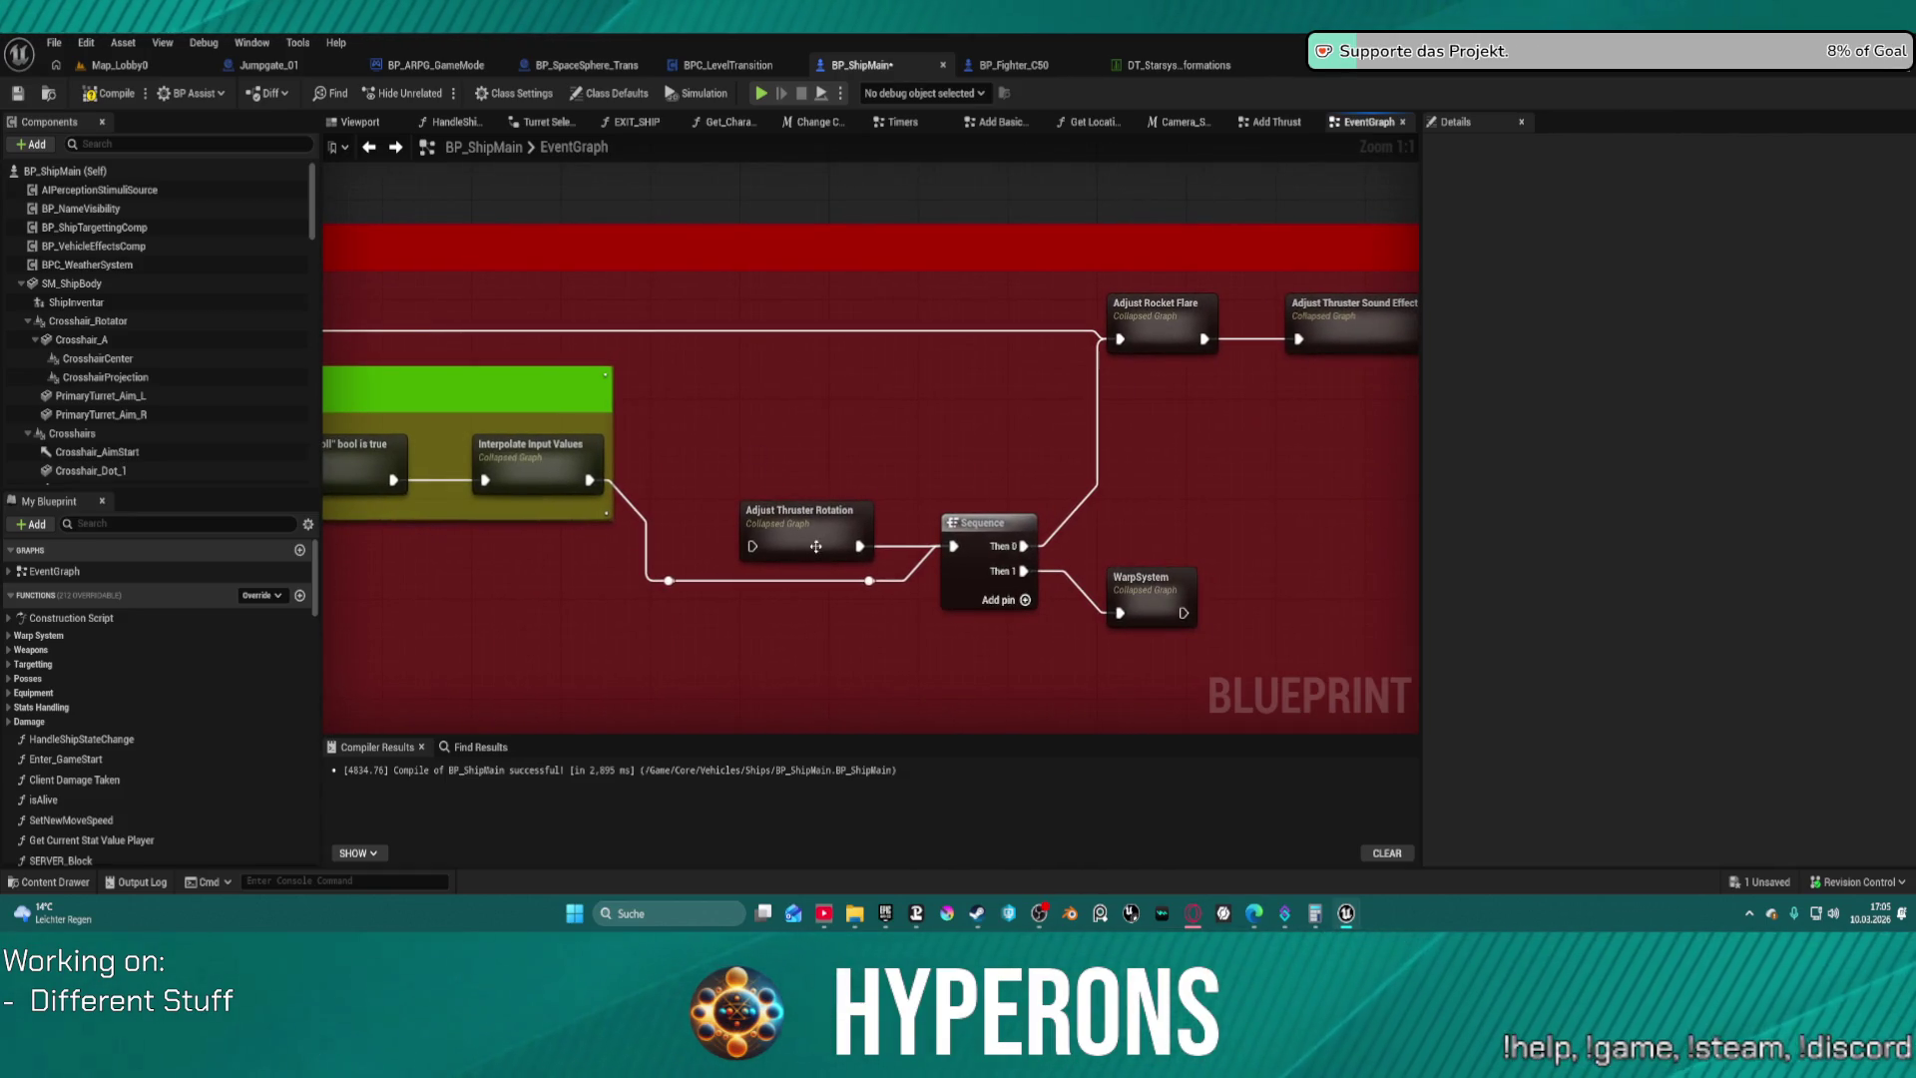
left_click_drag(815, 546, 215, 500)
mouse_move(998, 449)
left_mouse_down()
mouse_move(808, 449)
mouse_move(259, 529)
mouse_move(60, 528)
mouse_move(10, 479)
left_mouse_up()
mouse_move(1502, 404)
left_mouse_down()
mouse_move(1622, 408)
mouse_move(940, 446)
mouse_move(1158, 461)
mouse_move(1120, 465)
left_mouse_up()
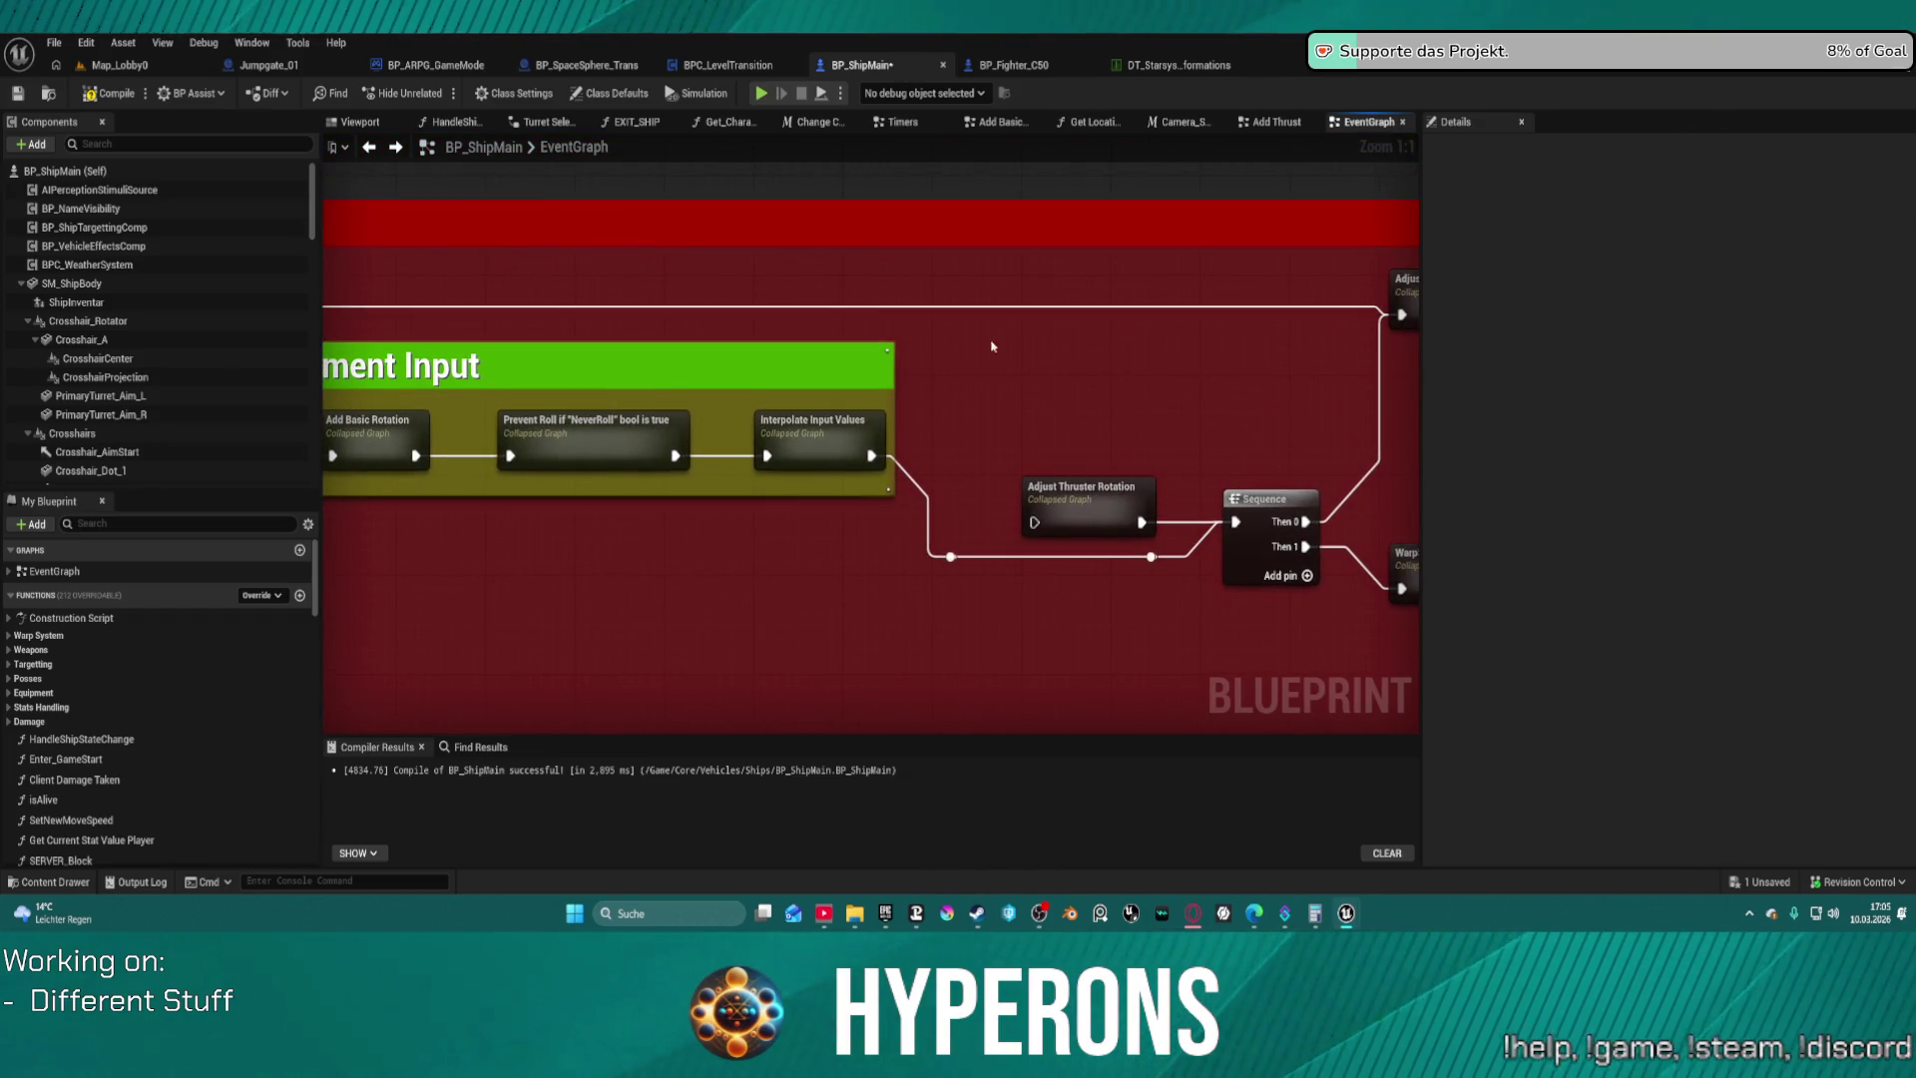
Bring up the Content Drawer showing the Vehicles/Ships folder with BP_ShipMain
key("ctrl+space")
left_click(710, 559)
scroll(711, 558, "down", 1)
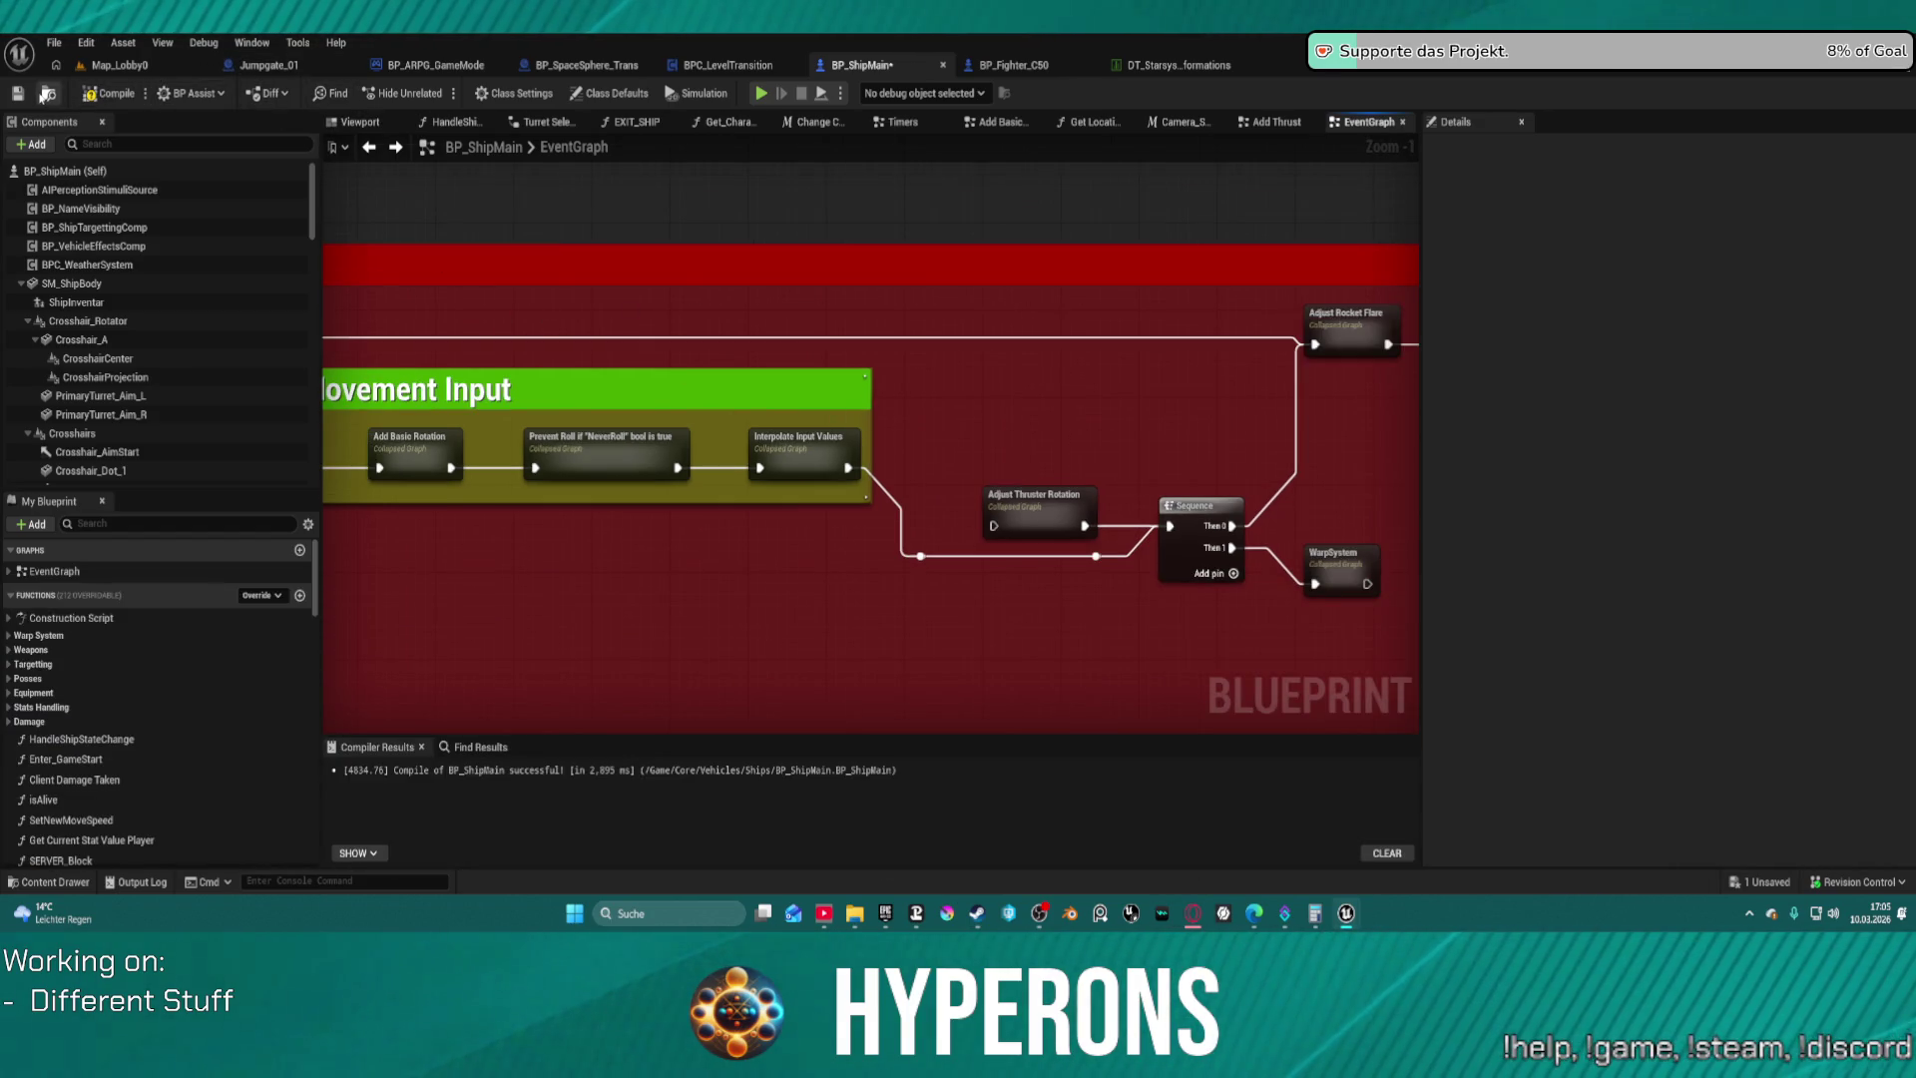
key("ctrl+space")
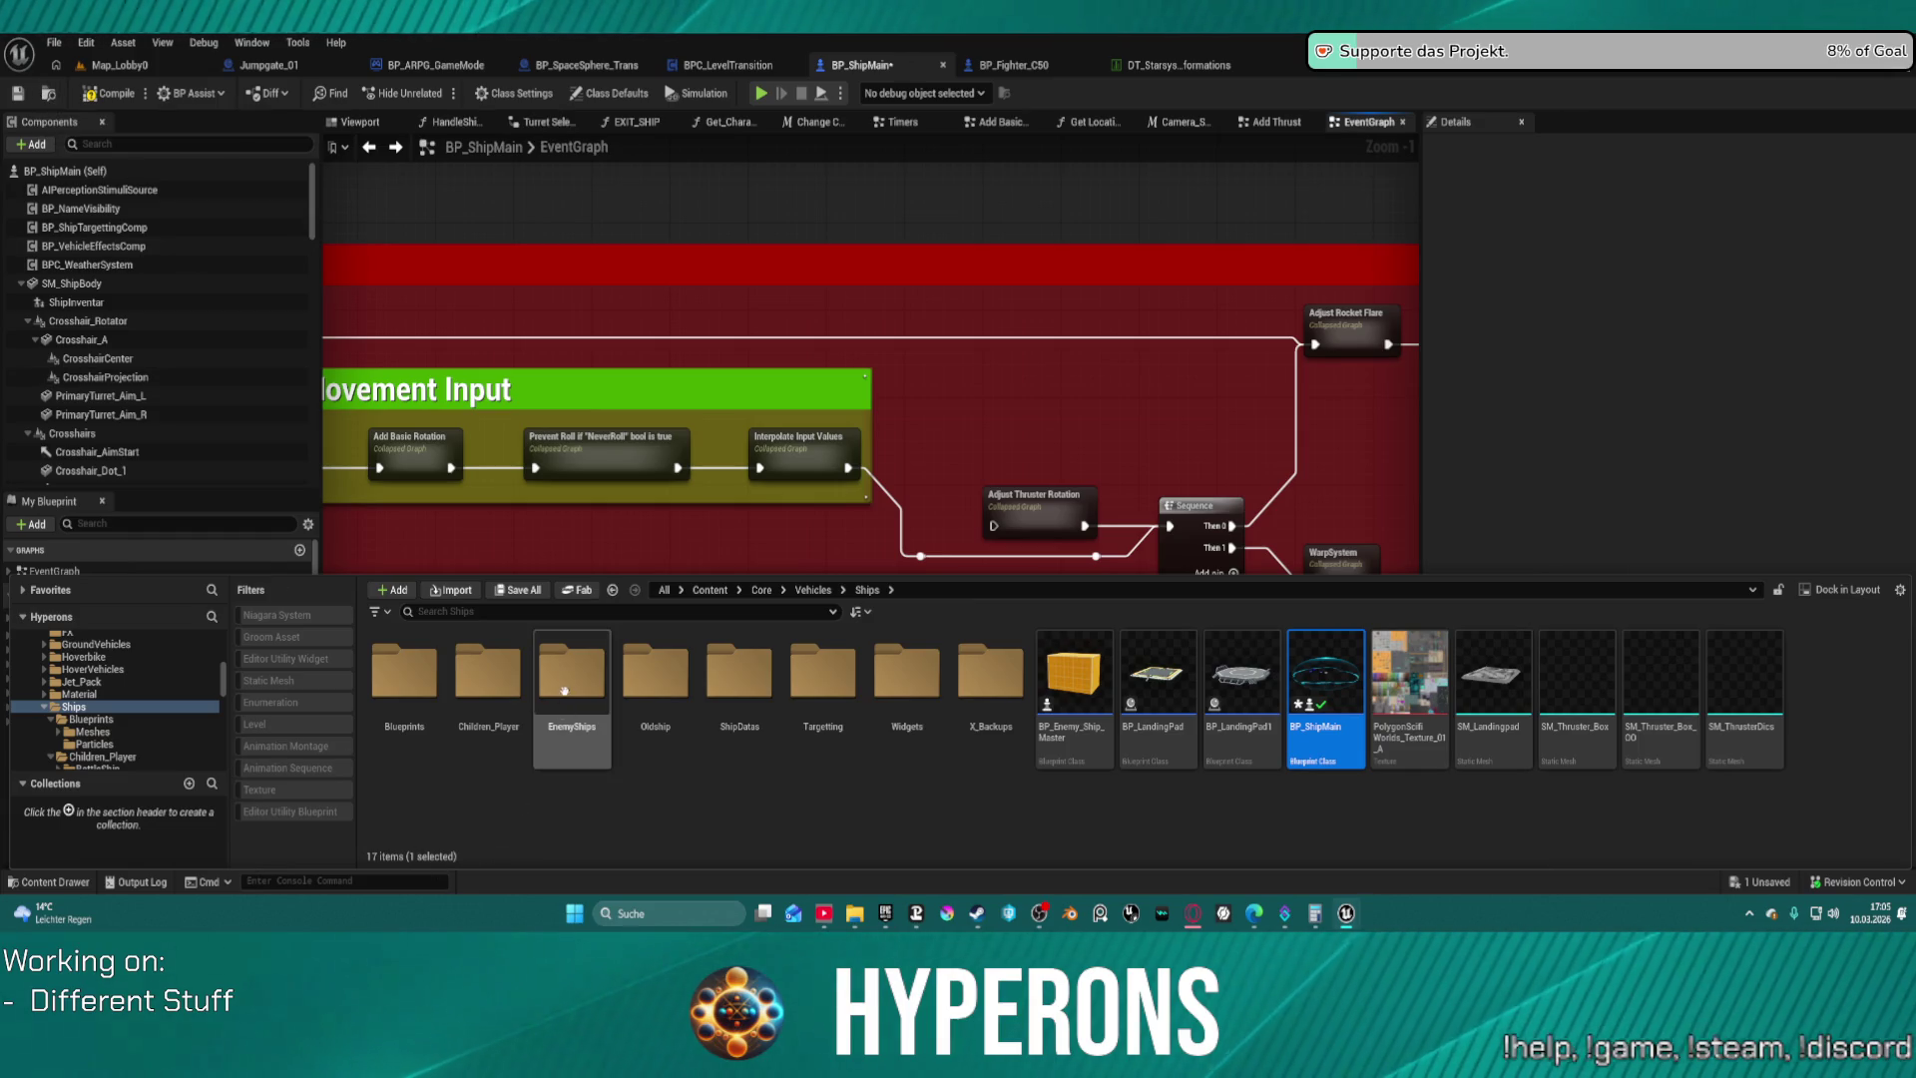
Open BP_TransportShip_Hydra from Children_Player > TransportShip > Hydra
double_click(489, 673)
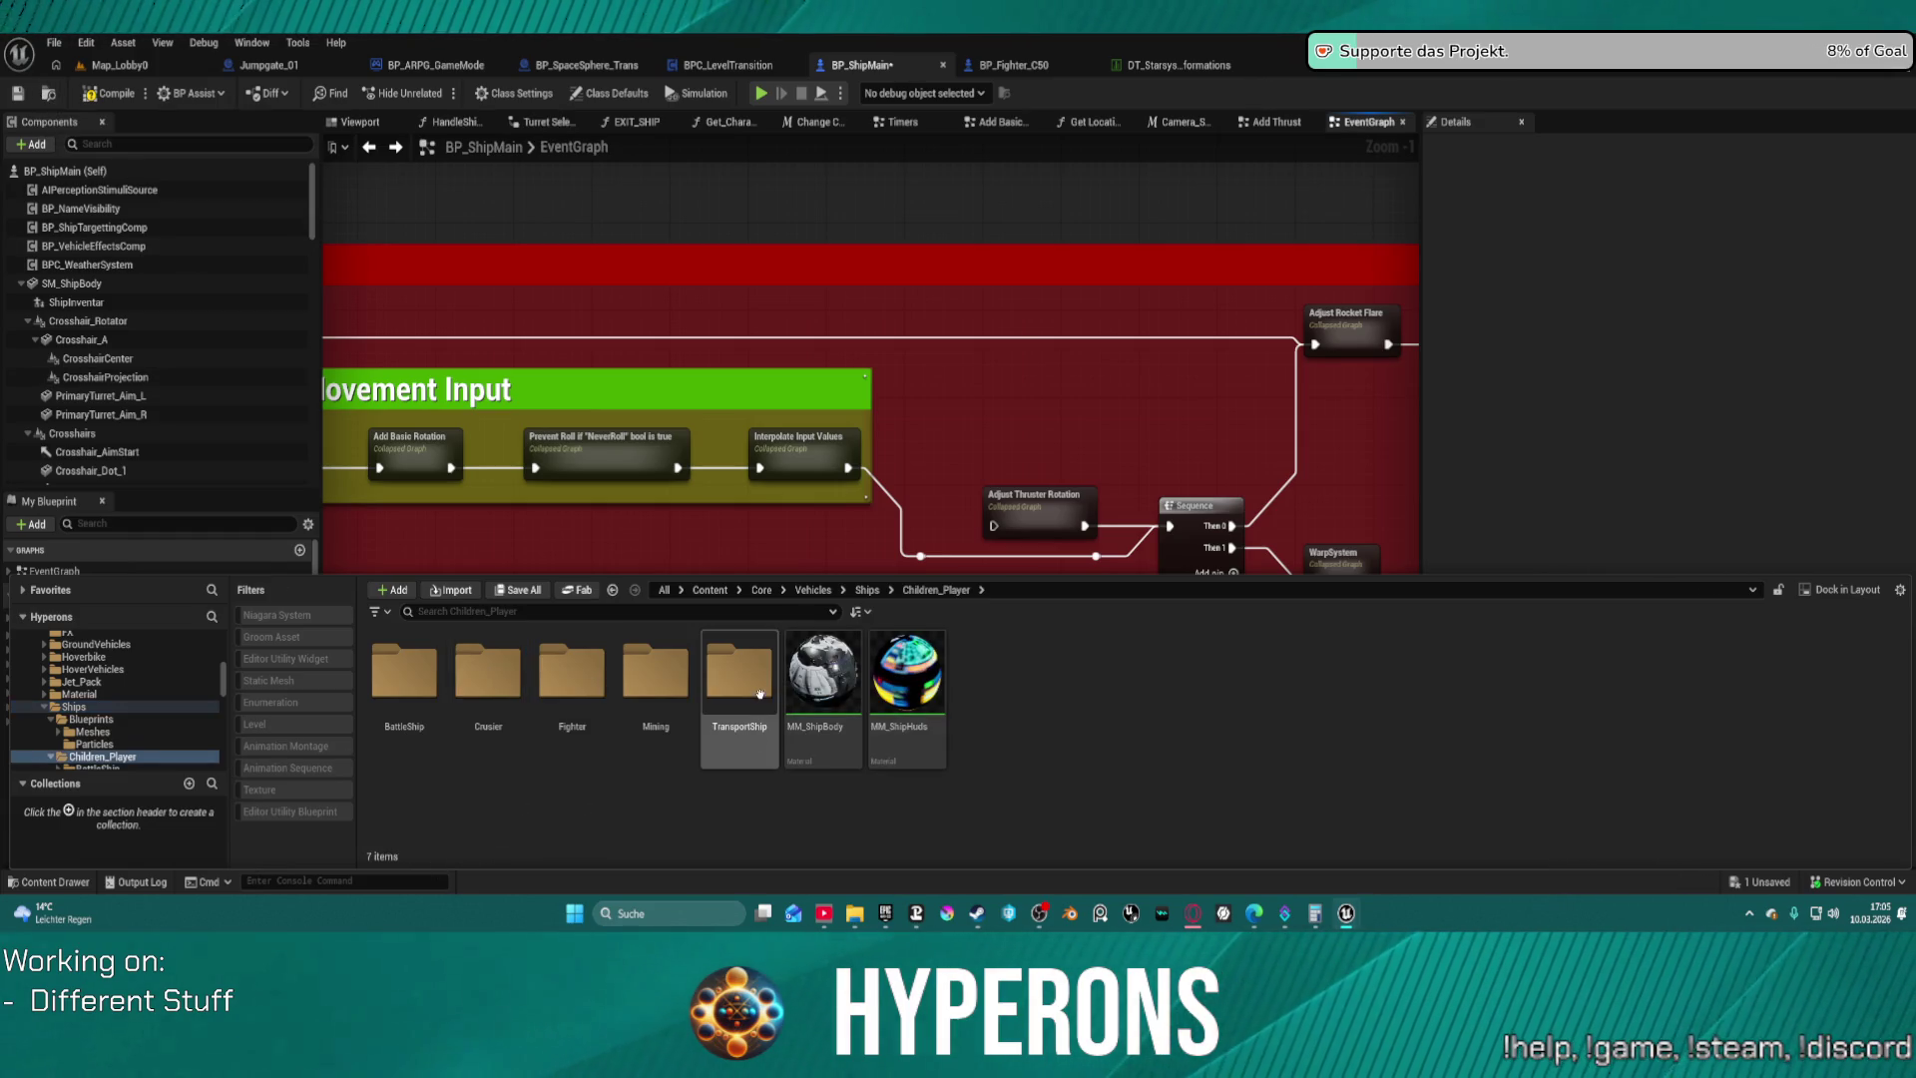
double_click(738, 674)
double_click(473, 671)
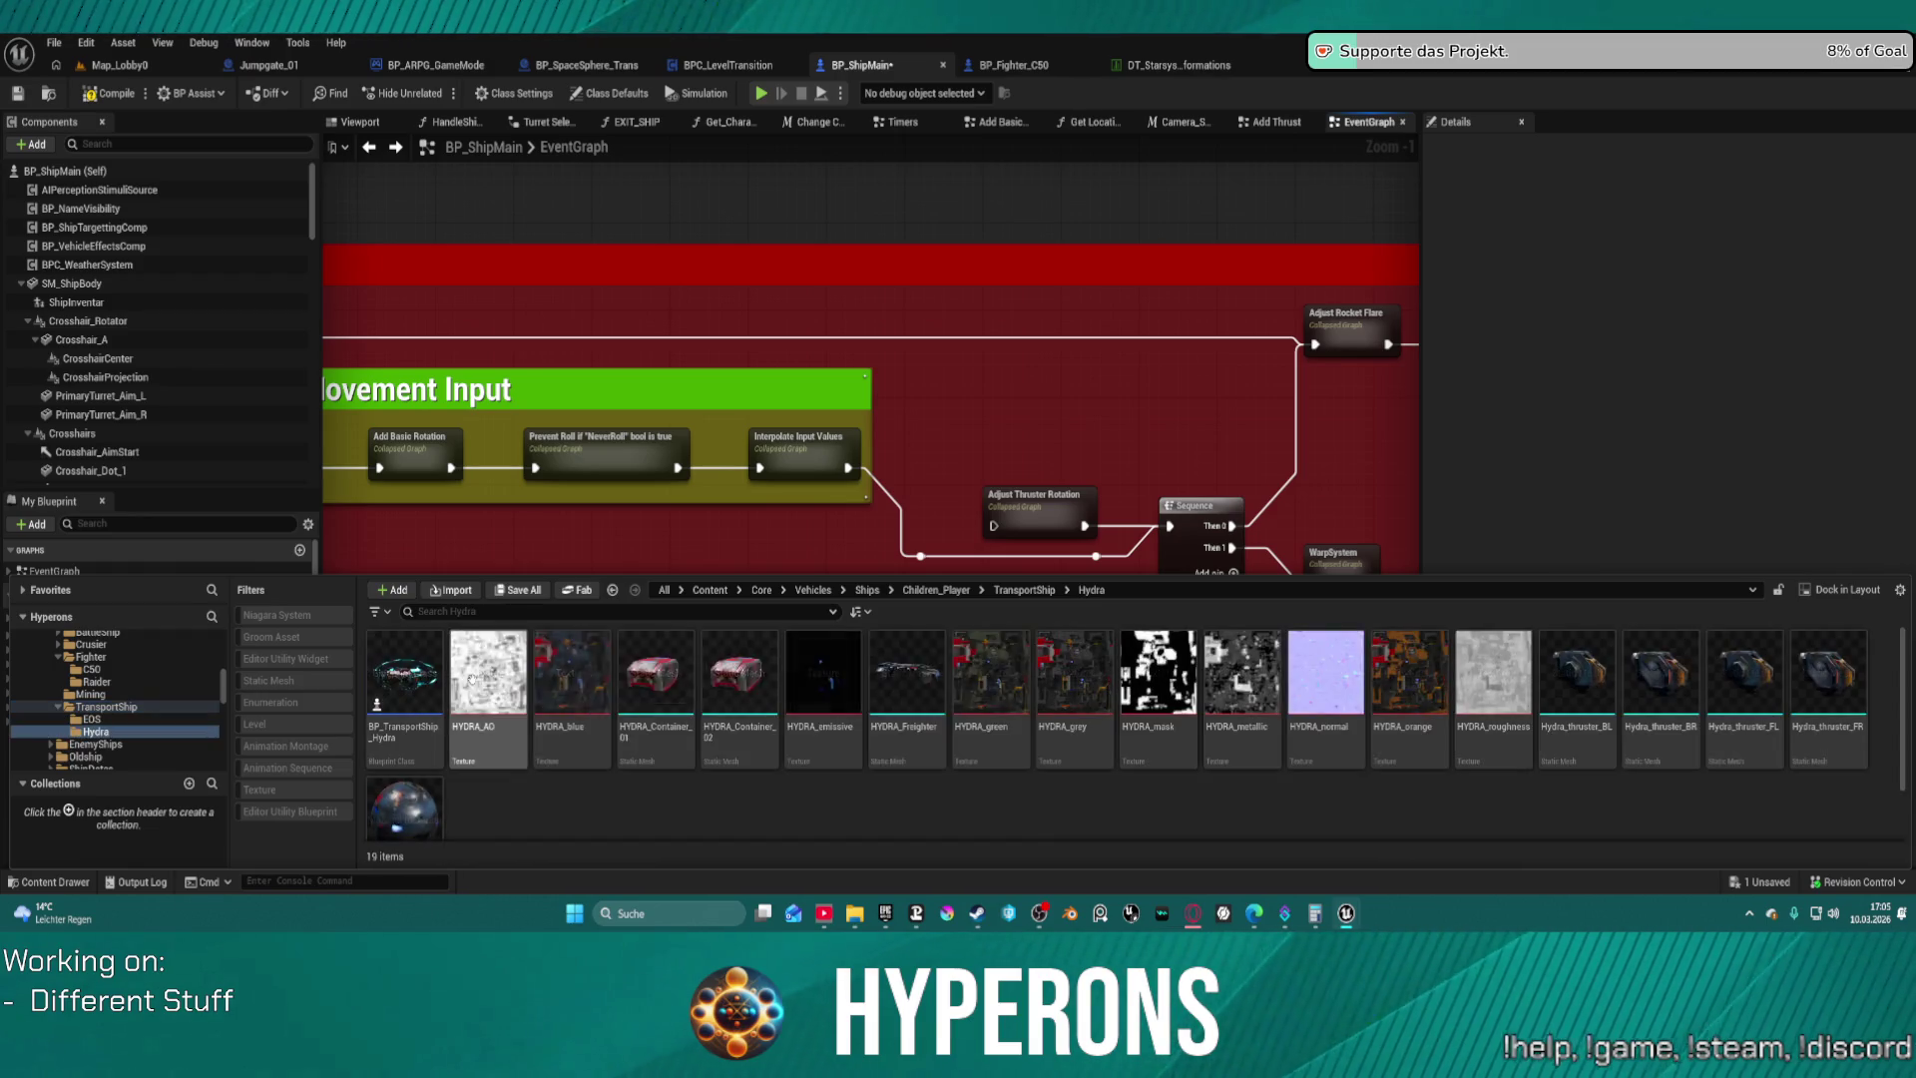
double_click(402, 674)
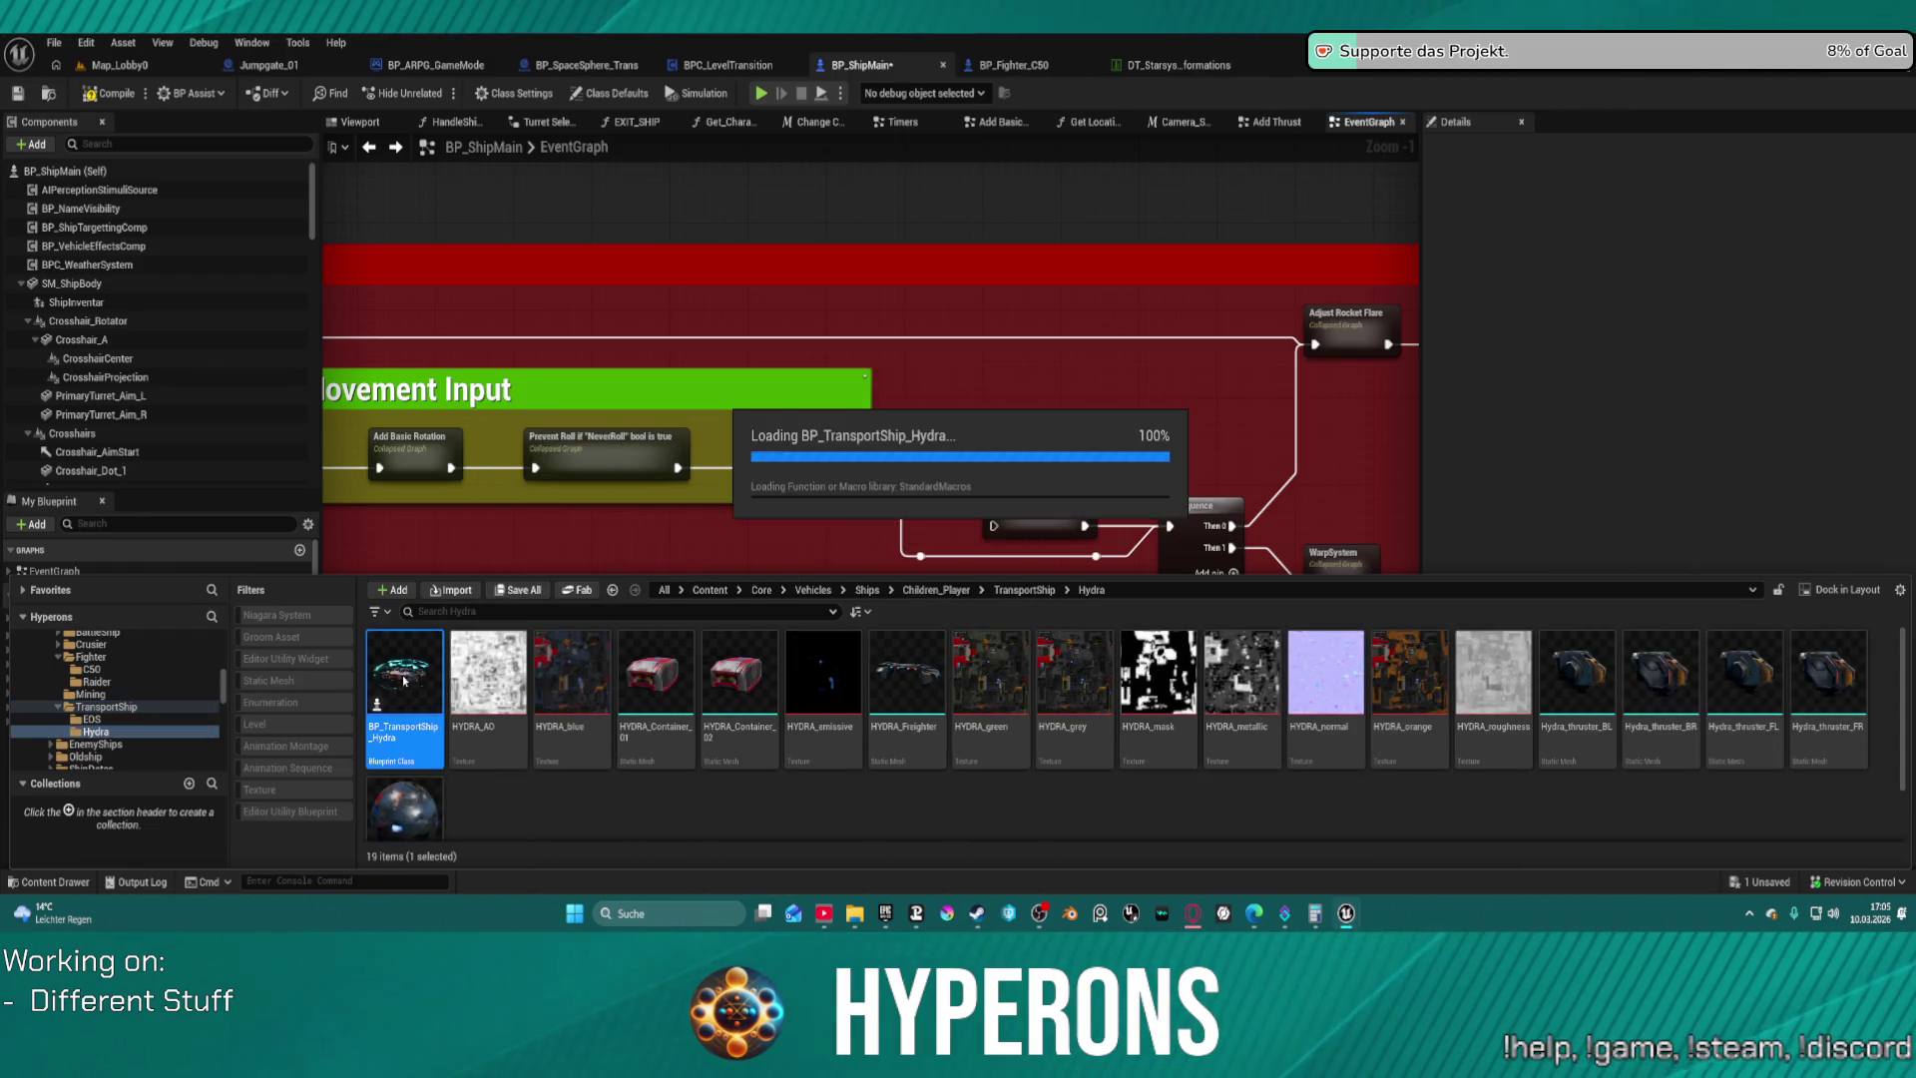
mouse_move(539, 500)
left_mouse_down()
mouse_move(984, 479)
mouse_move(1104, 428)
left_mouse_up()
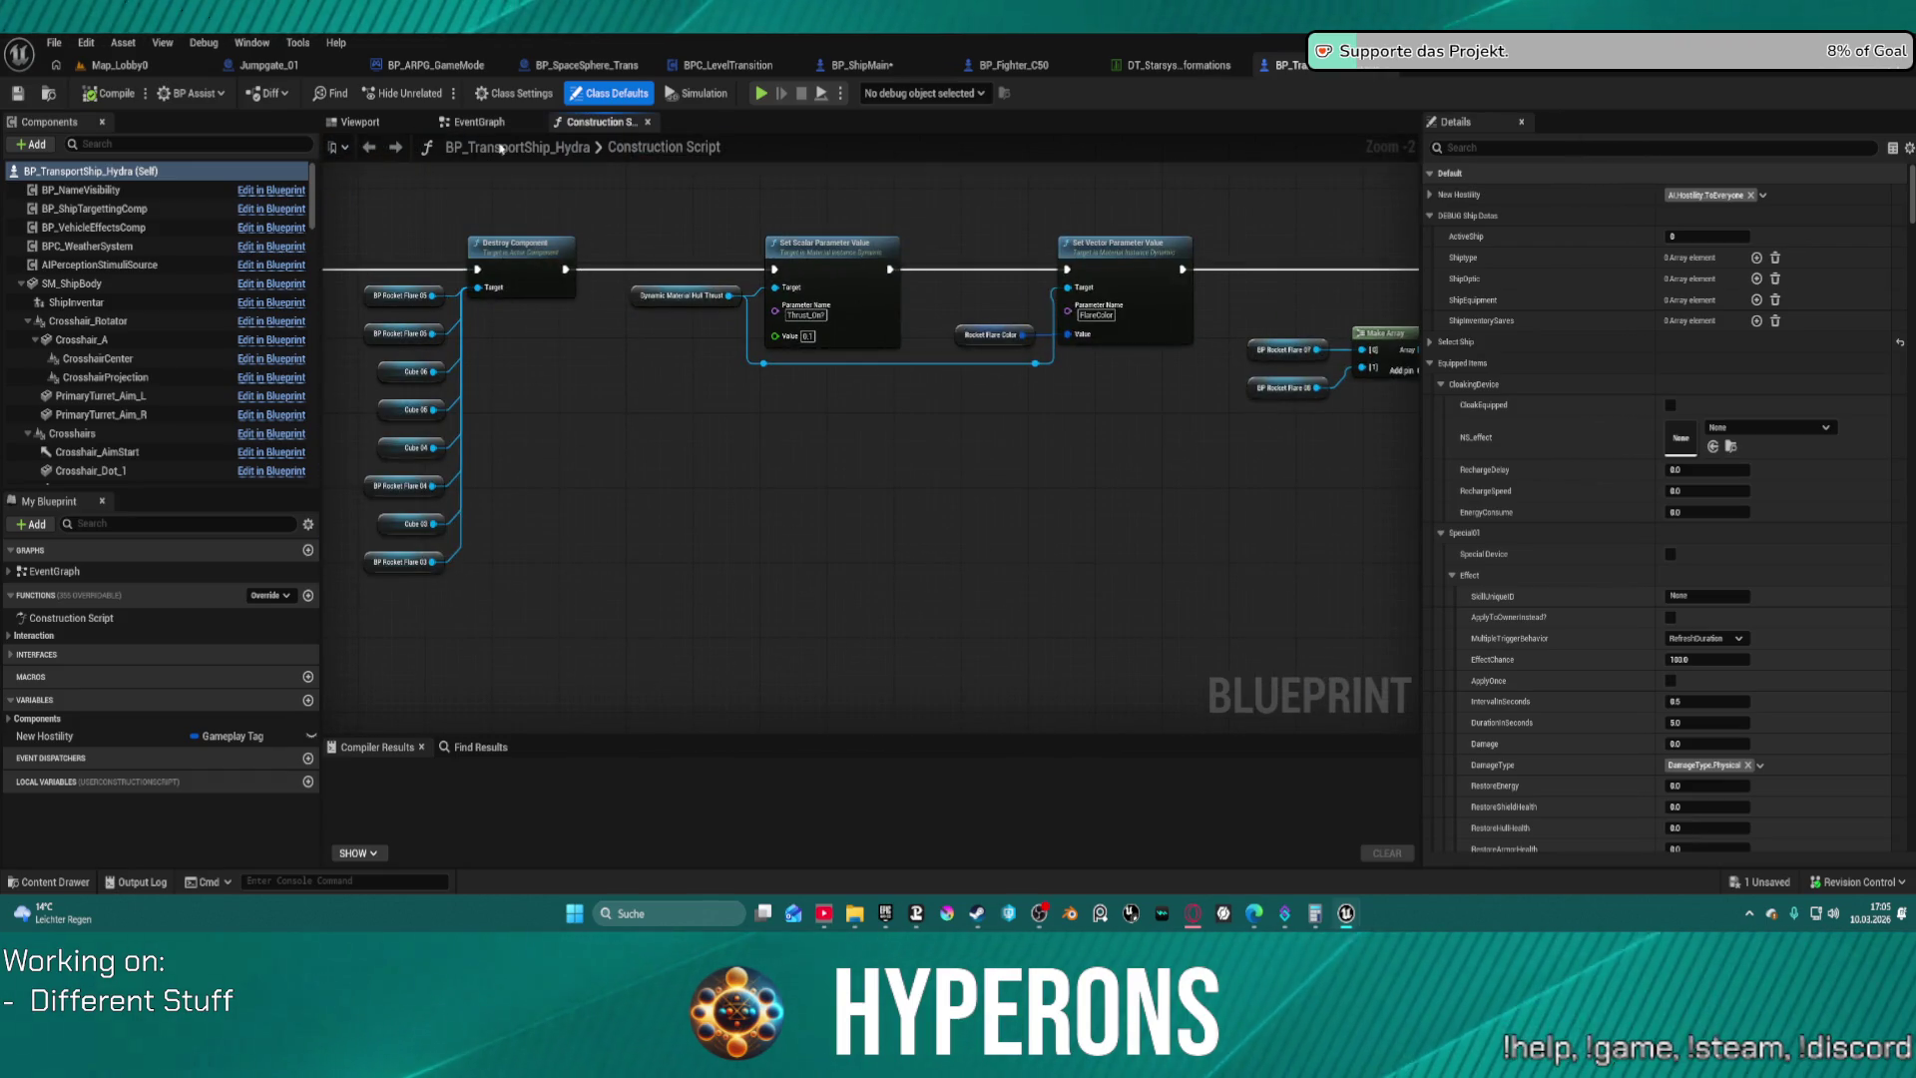
Rename the Adjust Thruster Rotation_2 node to Adjust Thruster Rotation in the event graph
left_click(479, 122)
left_click_drag(812, 483, 722, 293)
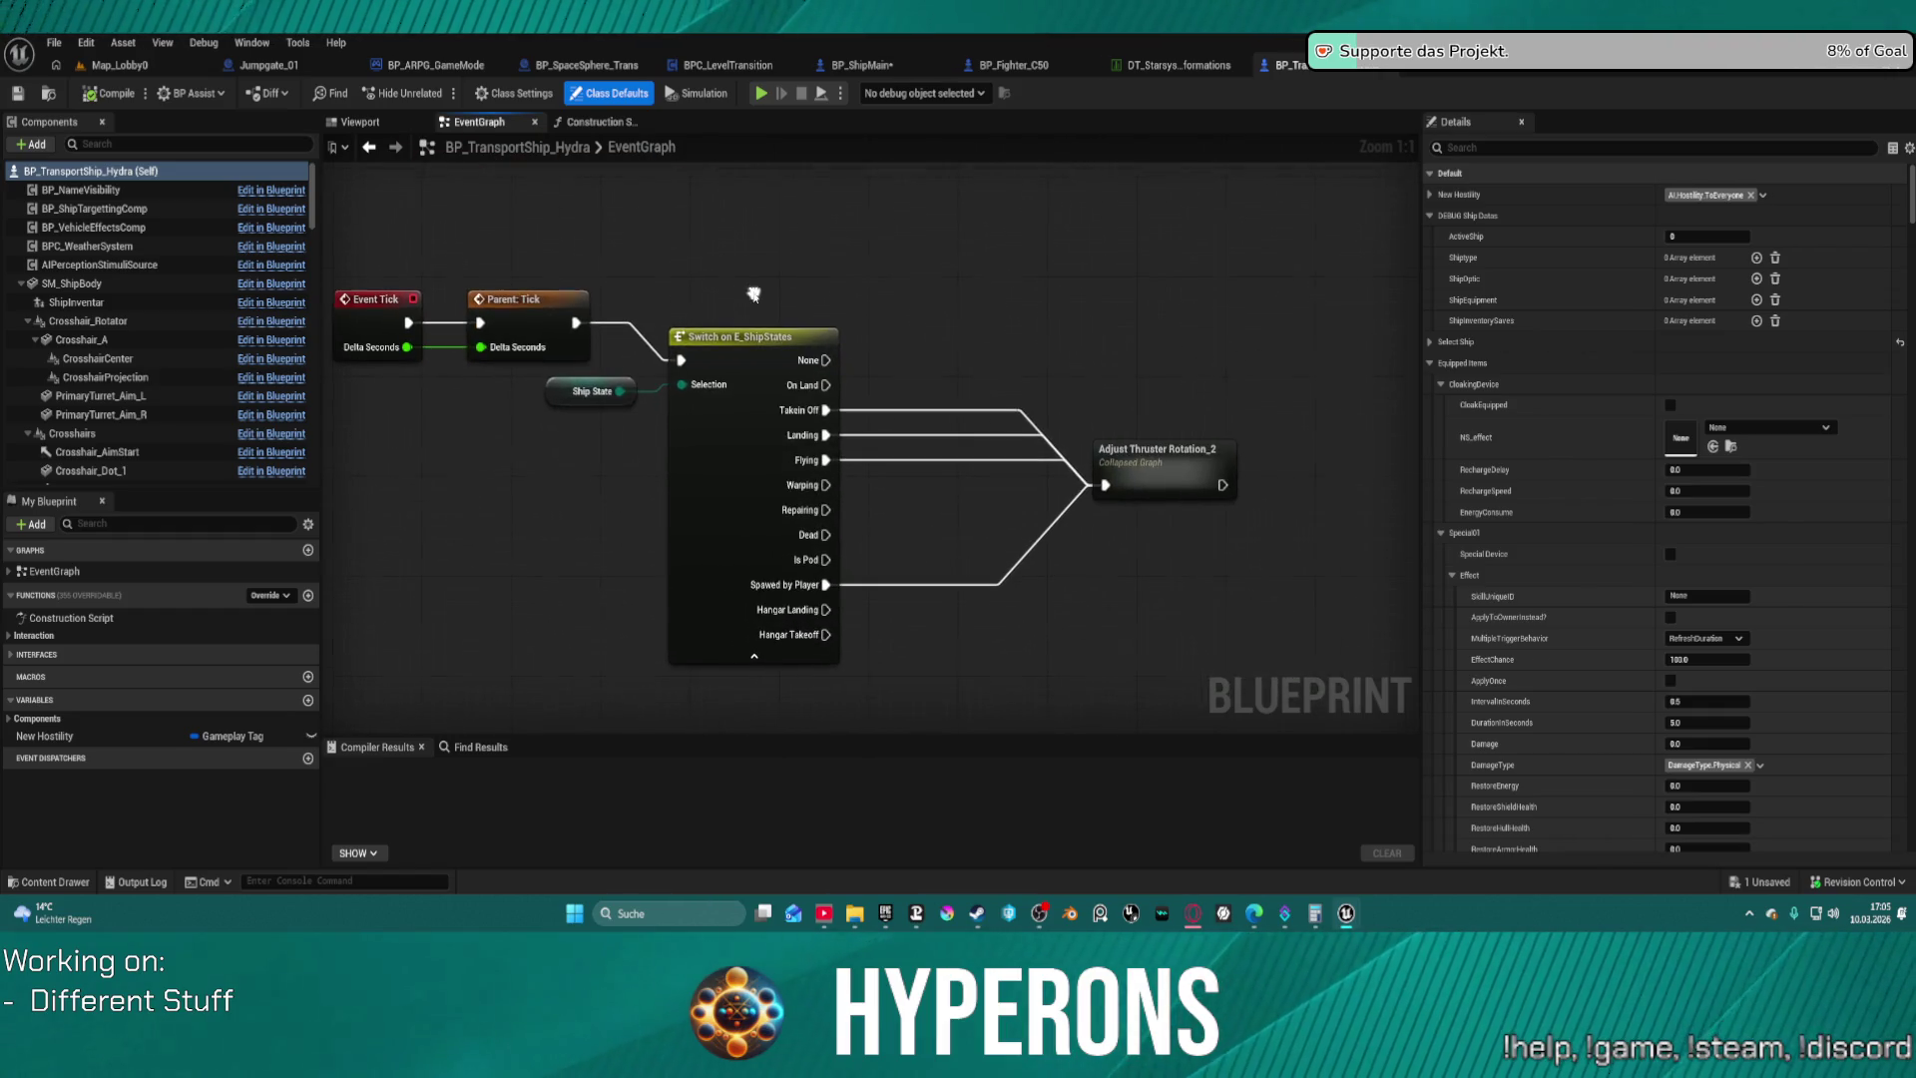
left_click(927, 450)
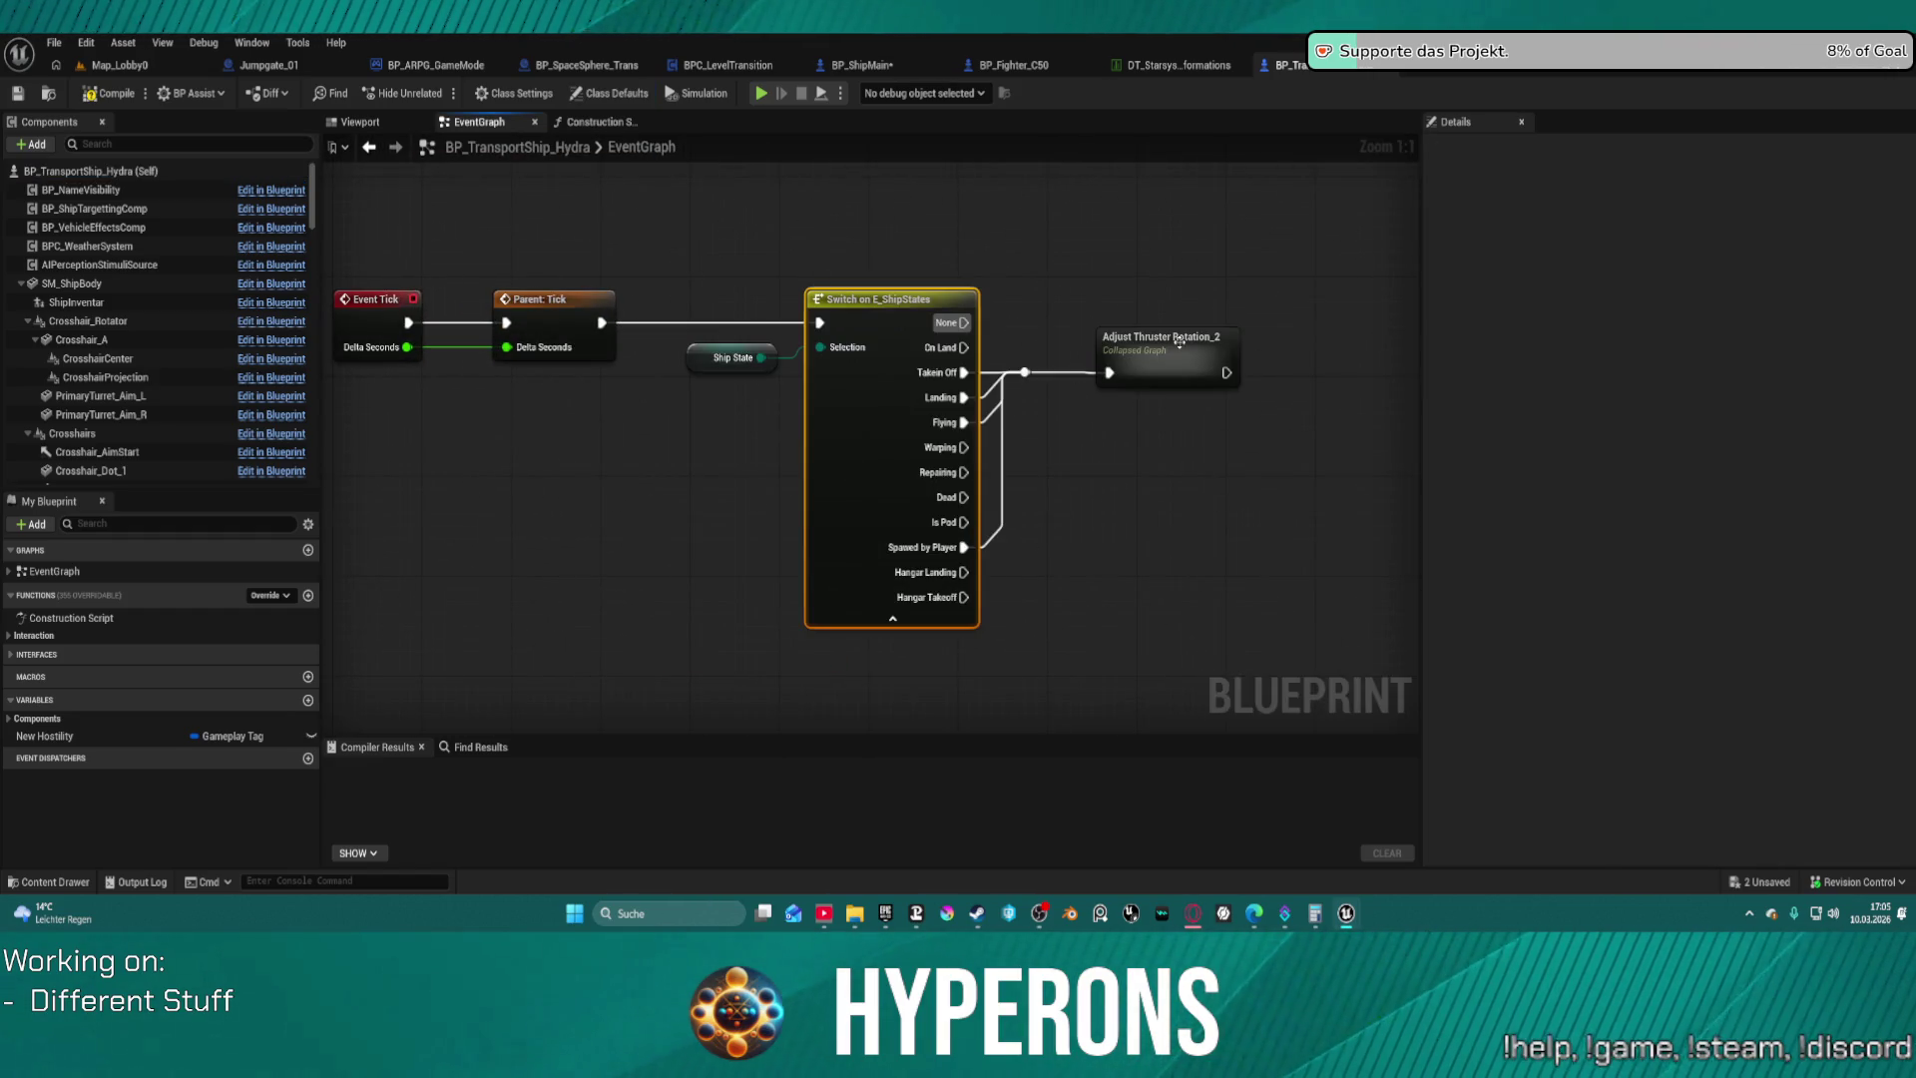
left_click(1179, 340)
left_click(1198, 340)
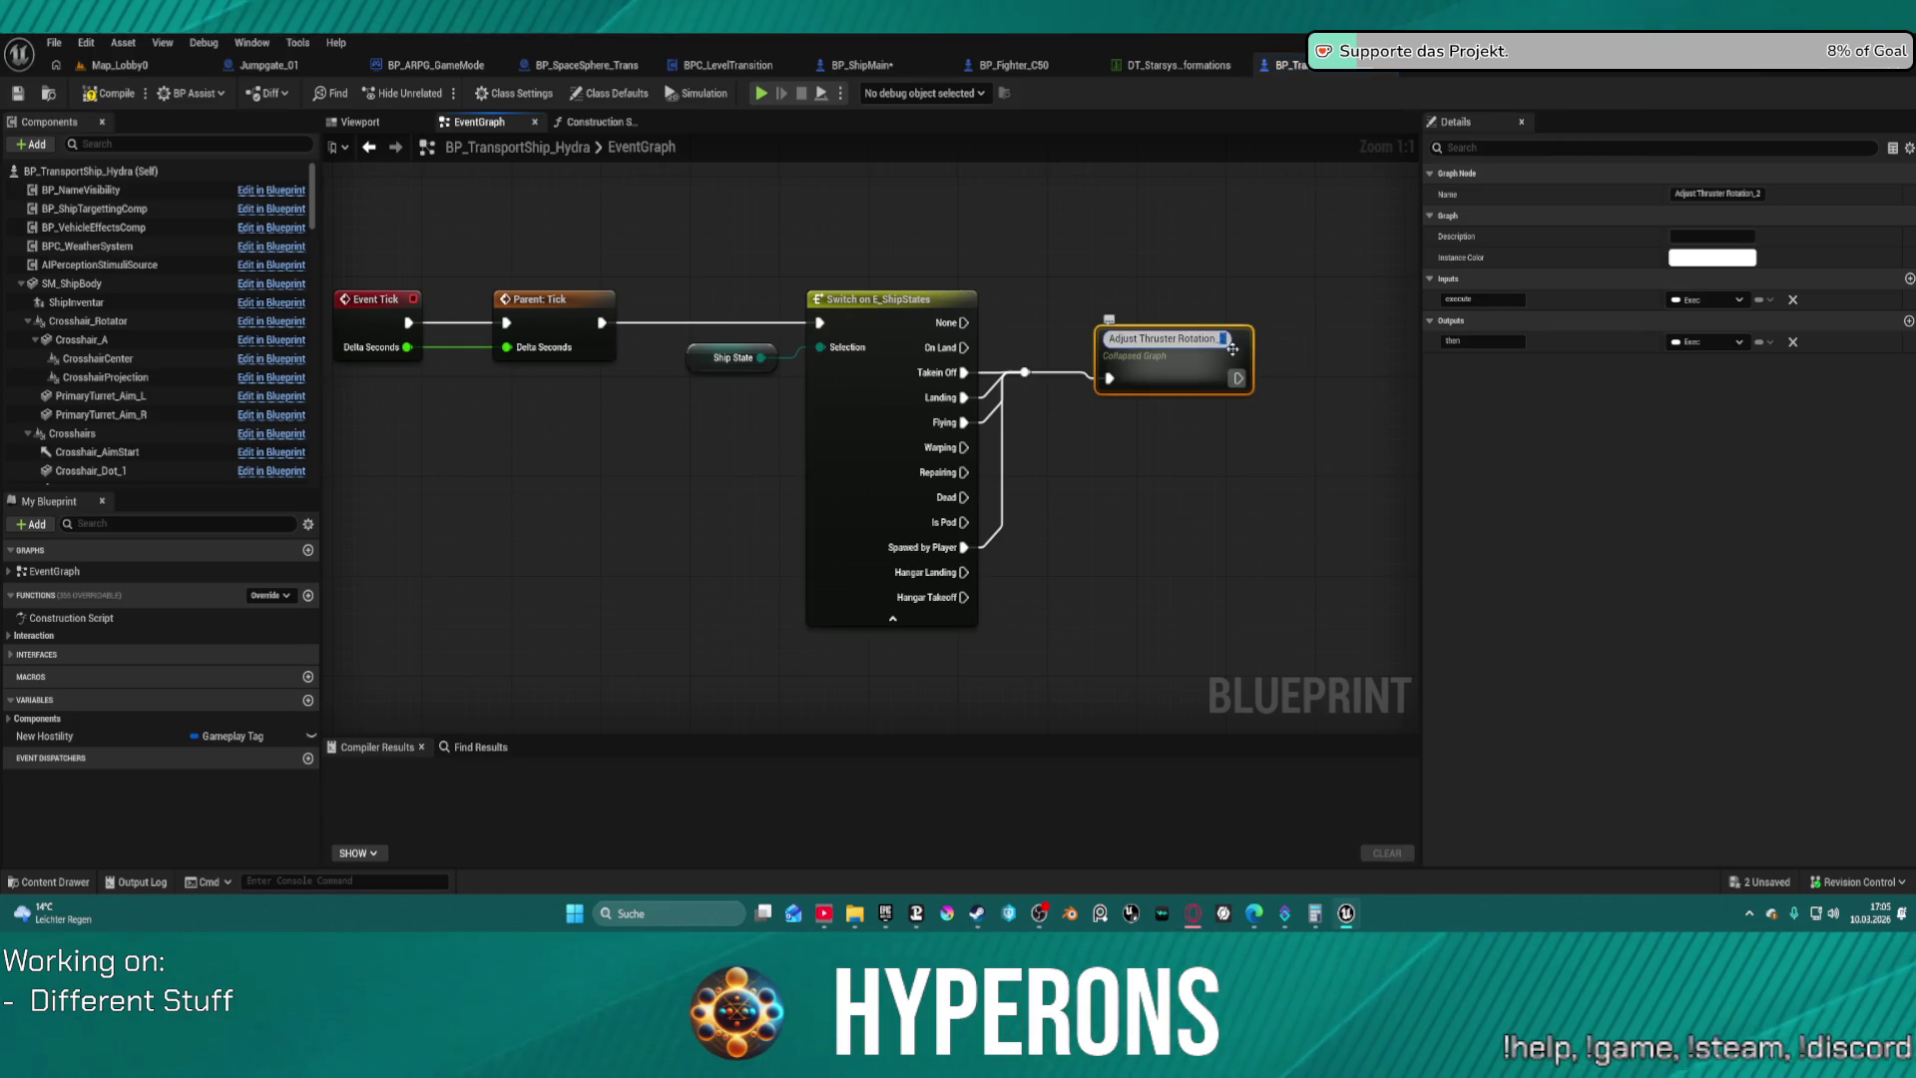
left_click(1018, 254)
left_click_drag(1018, 253, 1107, 299)
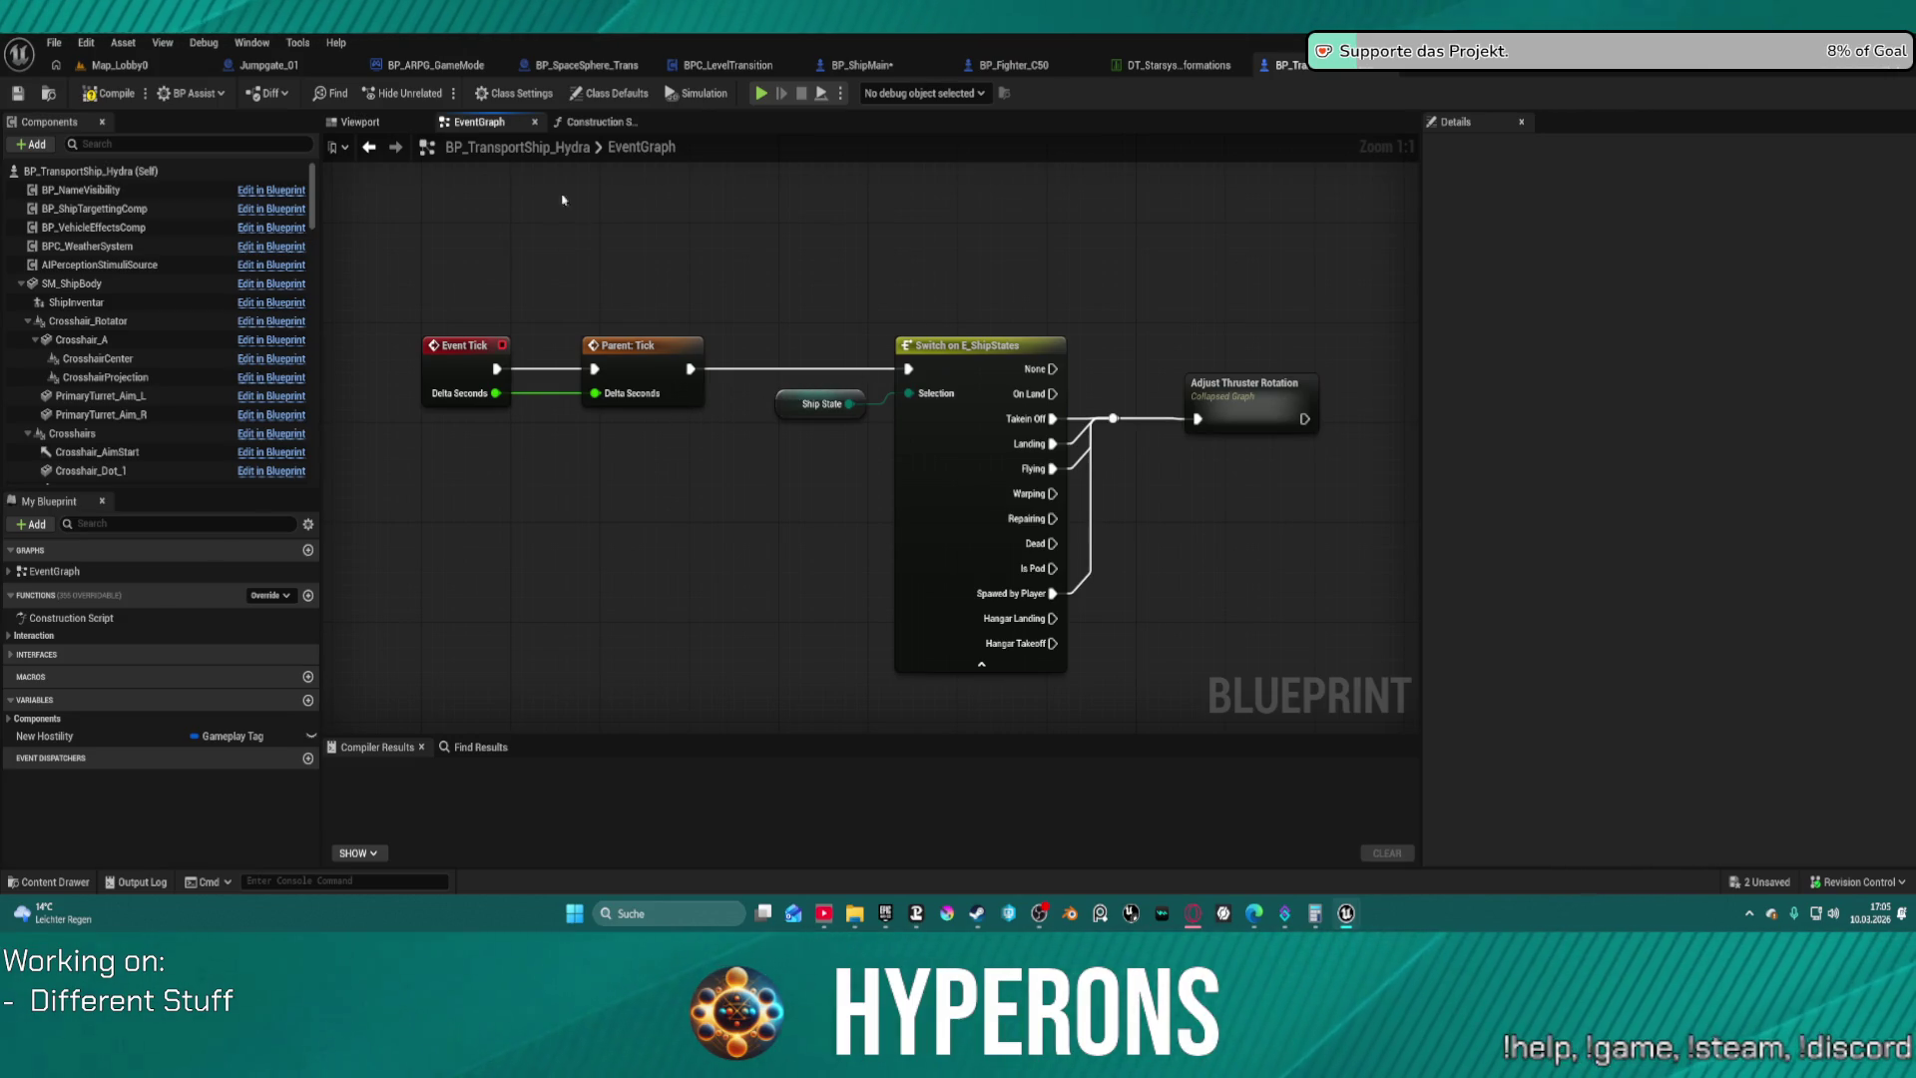
left_click(597, 122)
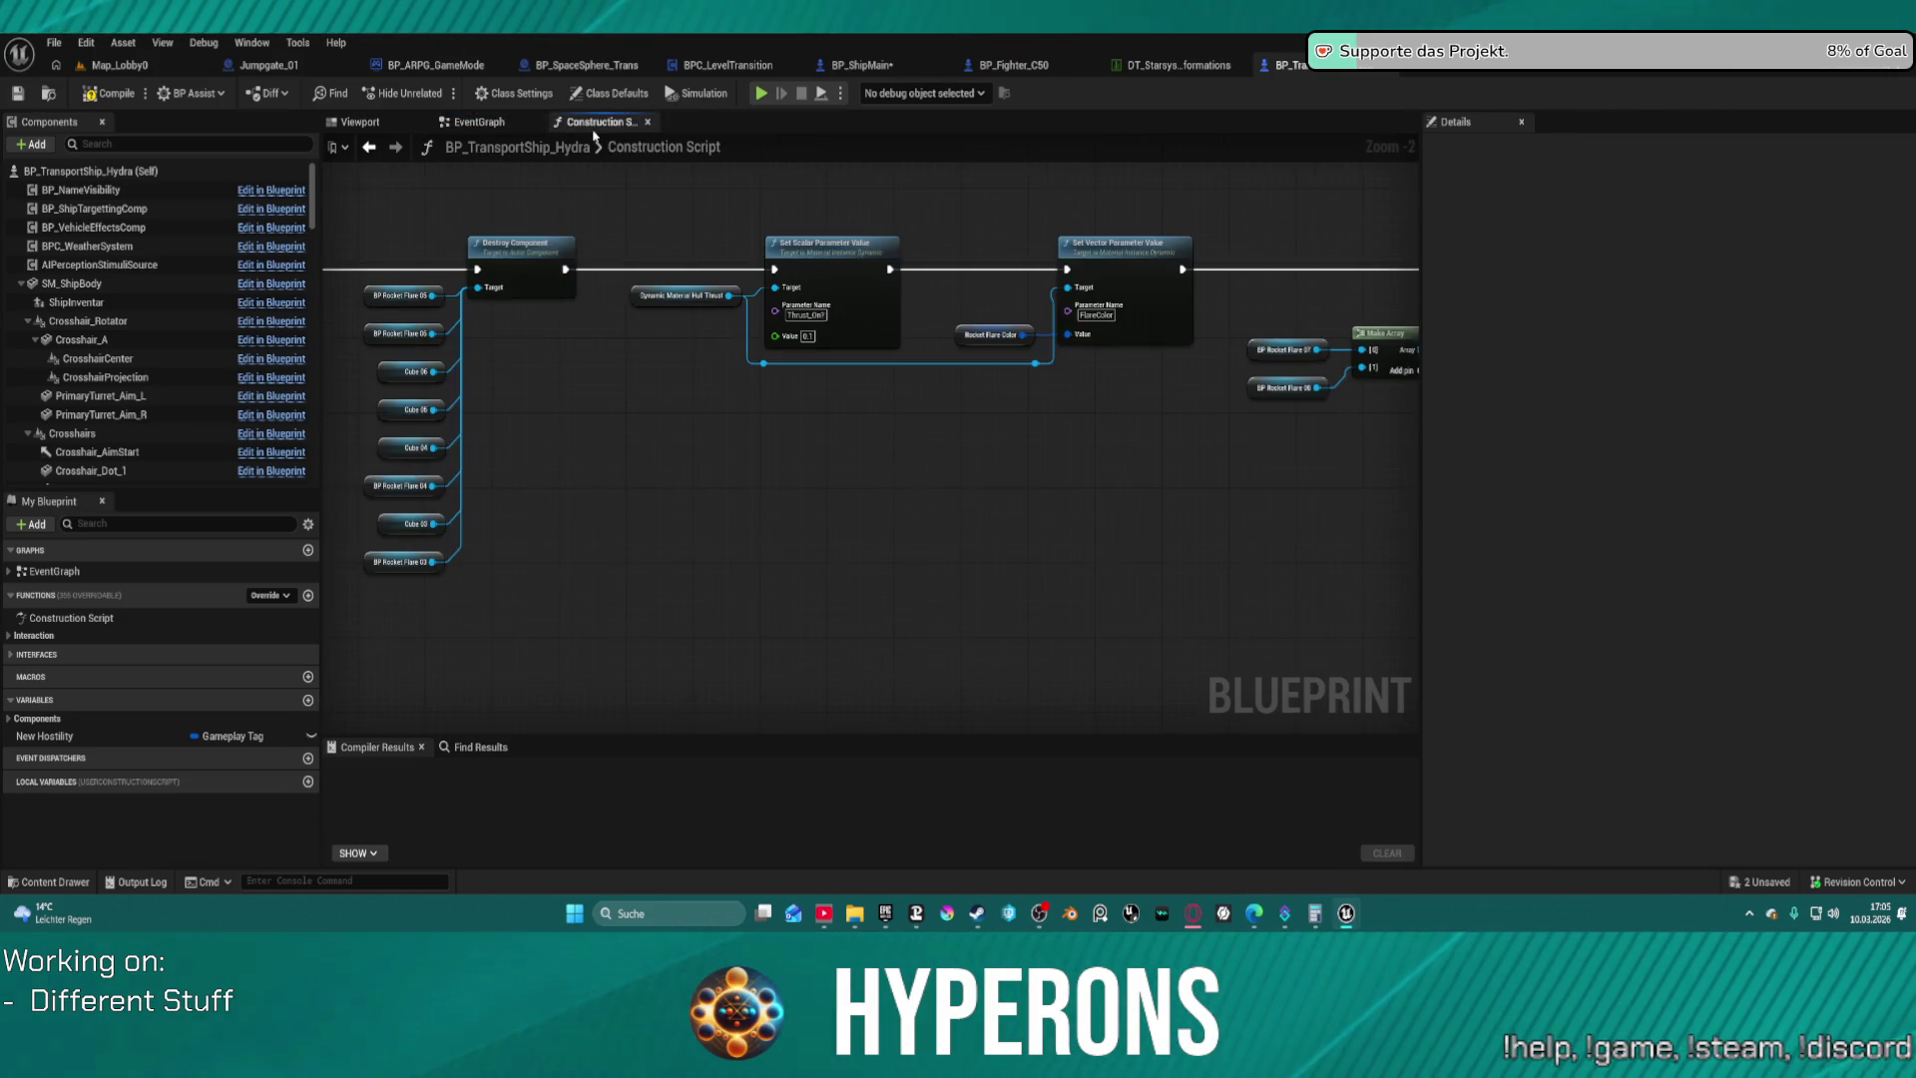
left_click(472, 126)
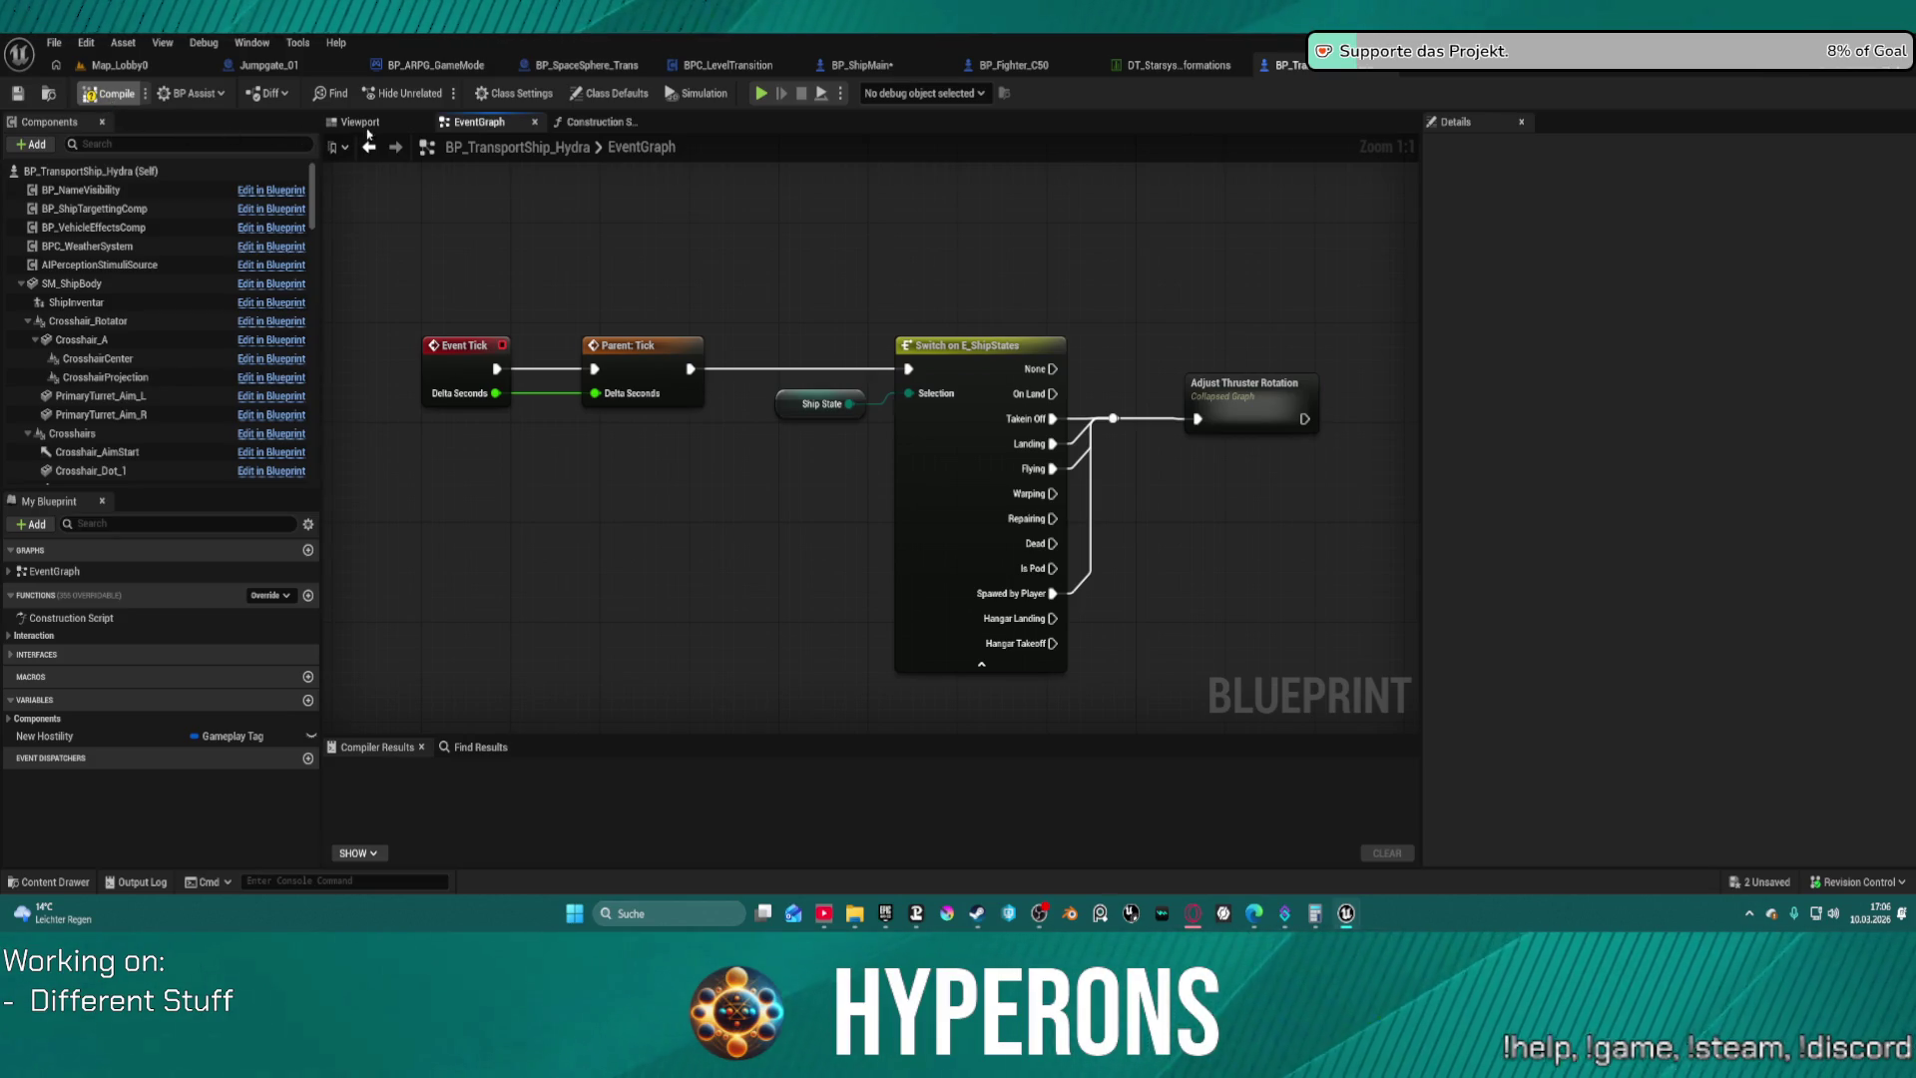
Close BP_TransportShip_Hydra and bring up BPC_LevelTransition's Load to Target Level graph
middle_click(1295, 72)
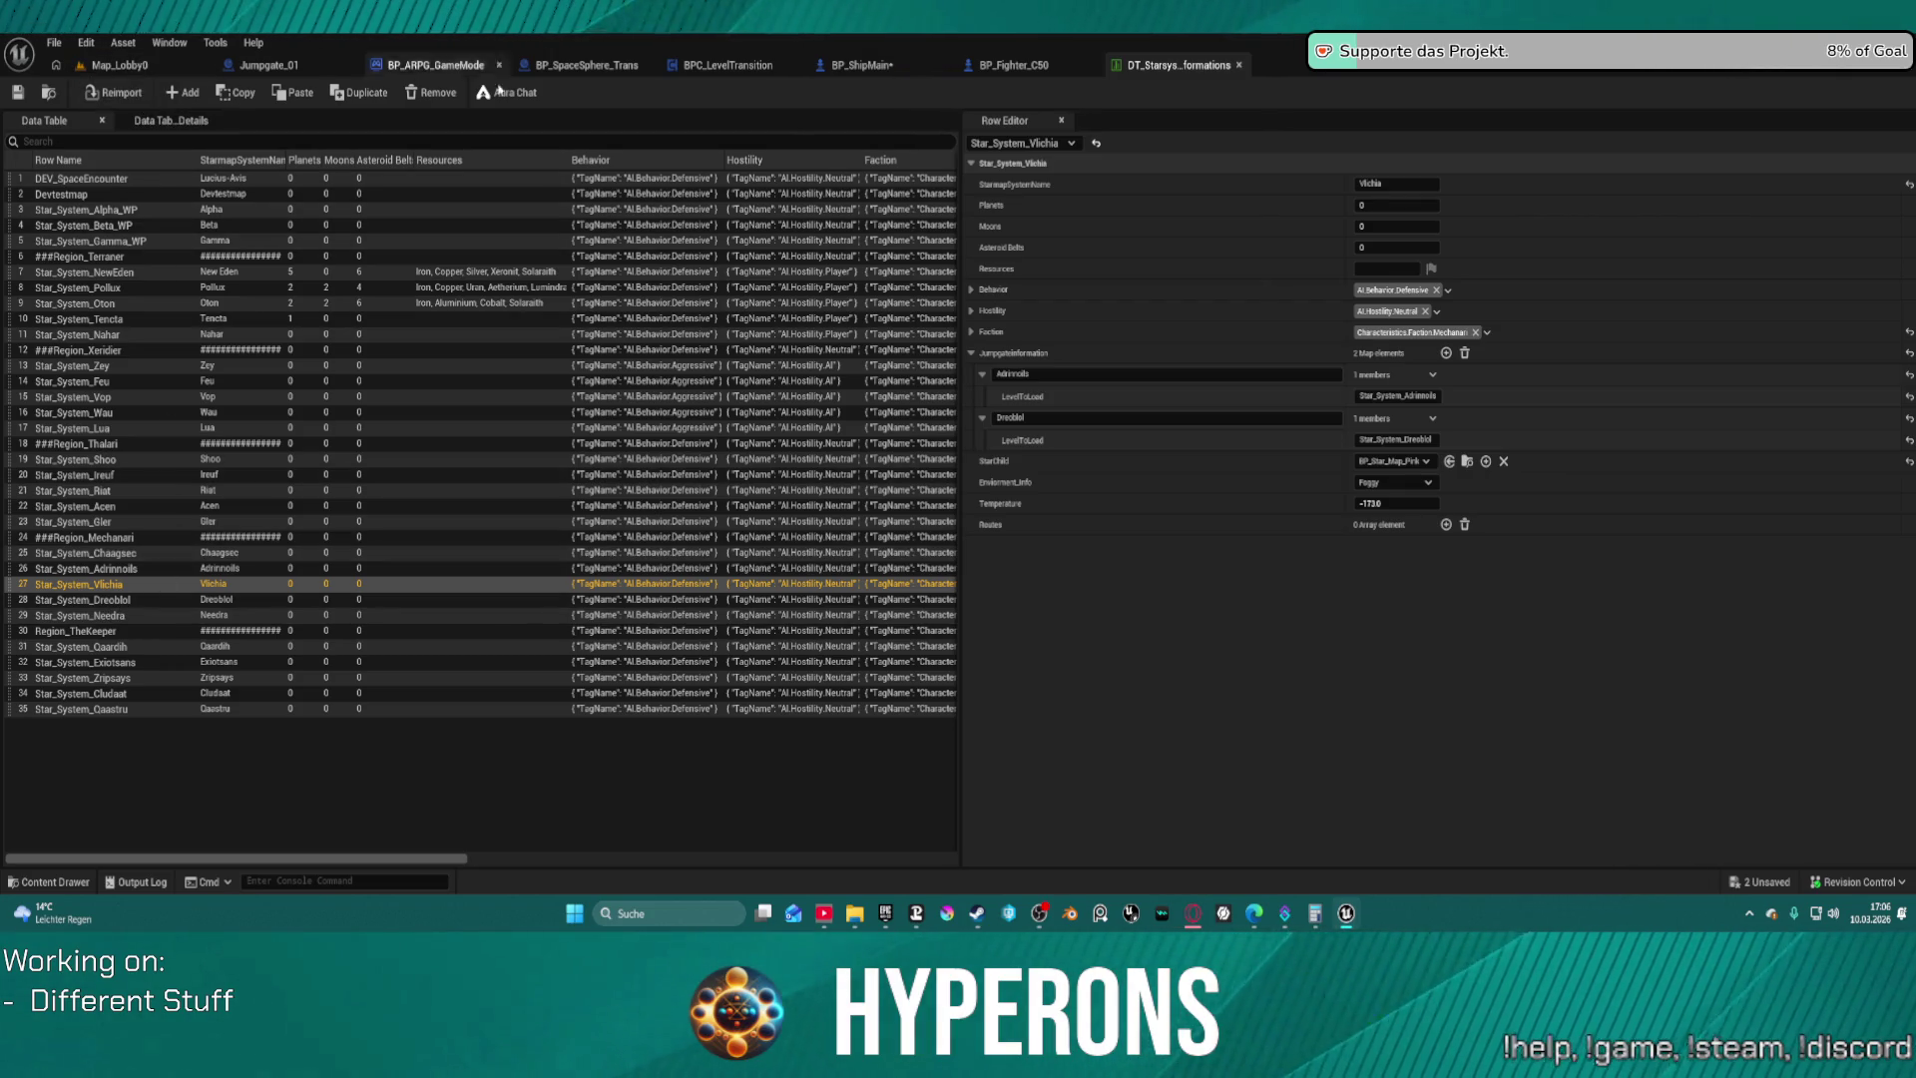
left_click(585, 67)
left_click(726, 67)
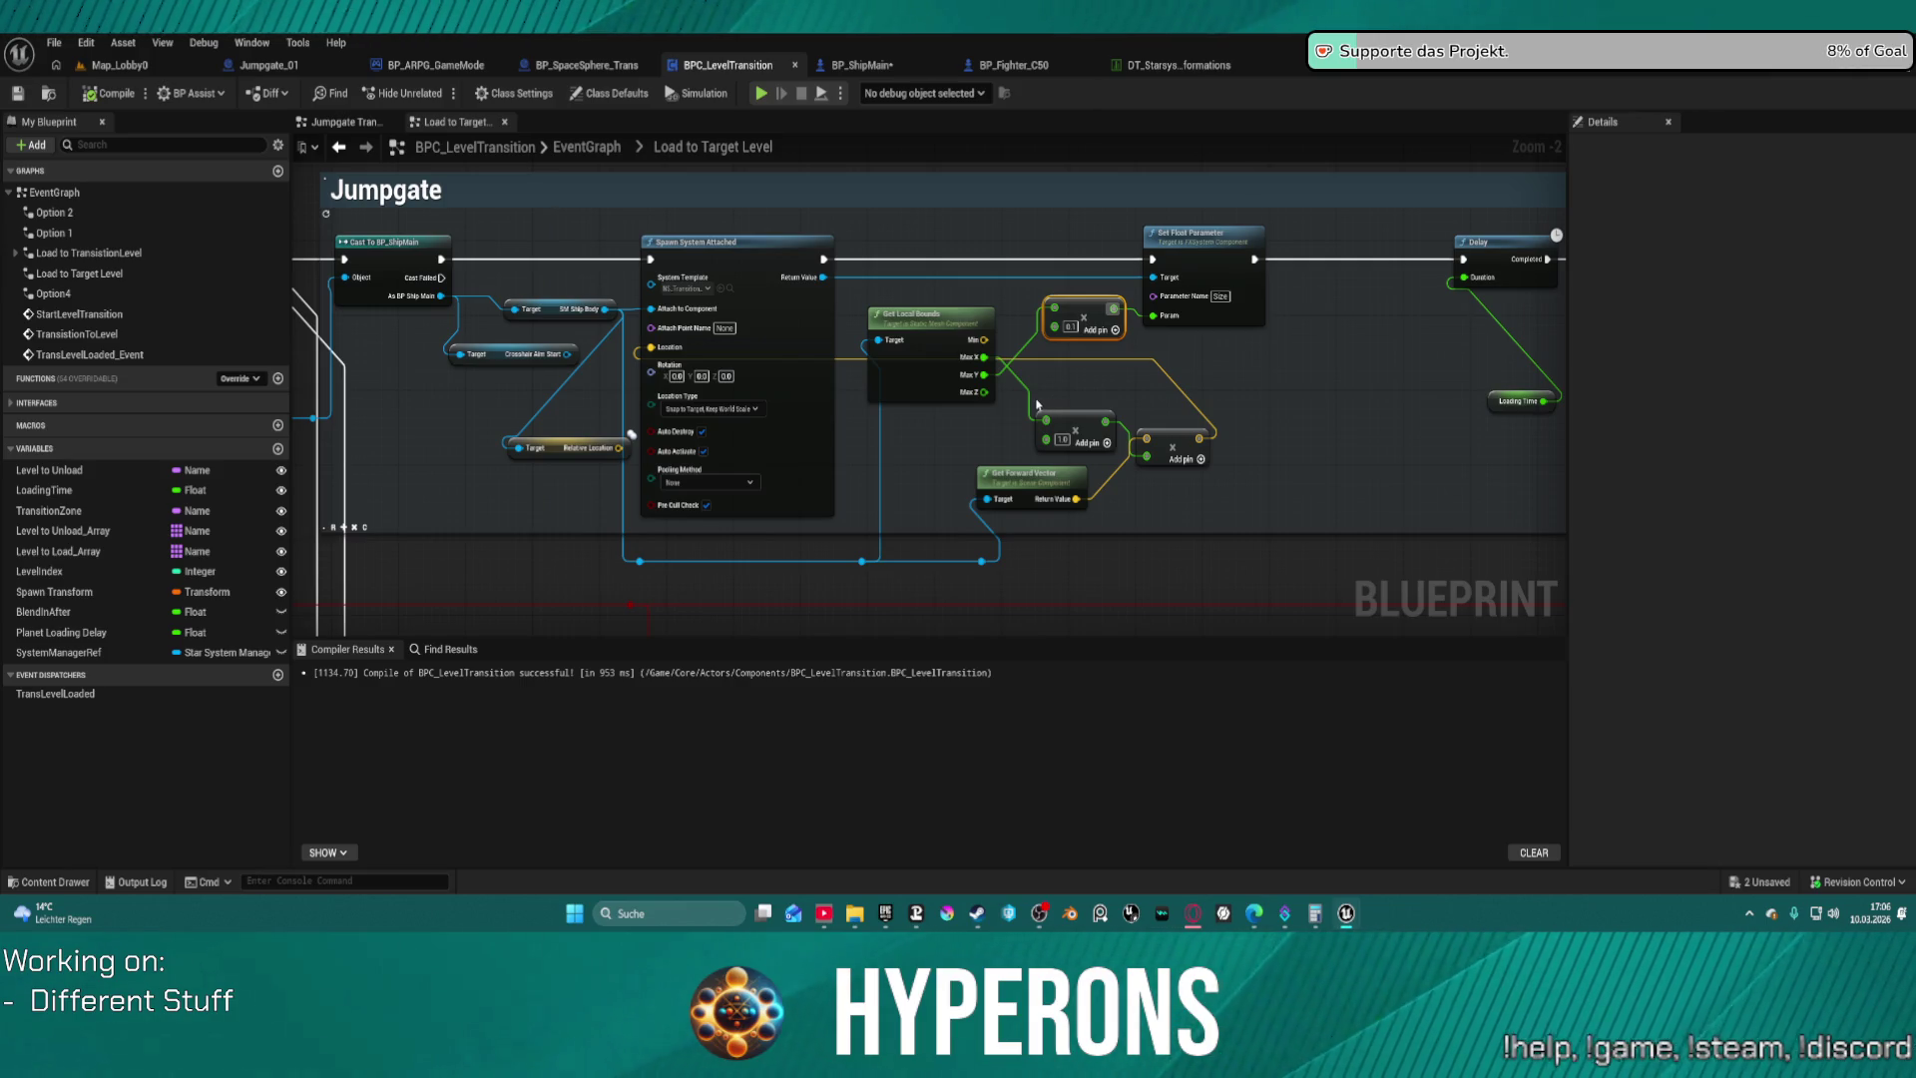
Move the Get Forward Vector node down-right beside the multiply nodes and deselect it
left_click_drag(997, 475, 1055, 506)
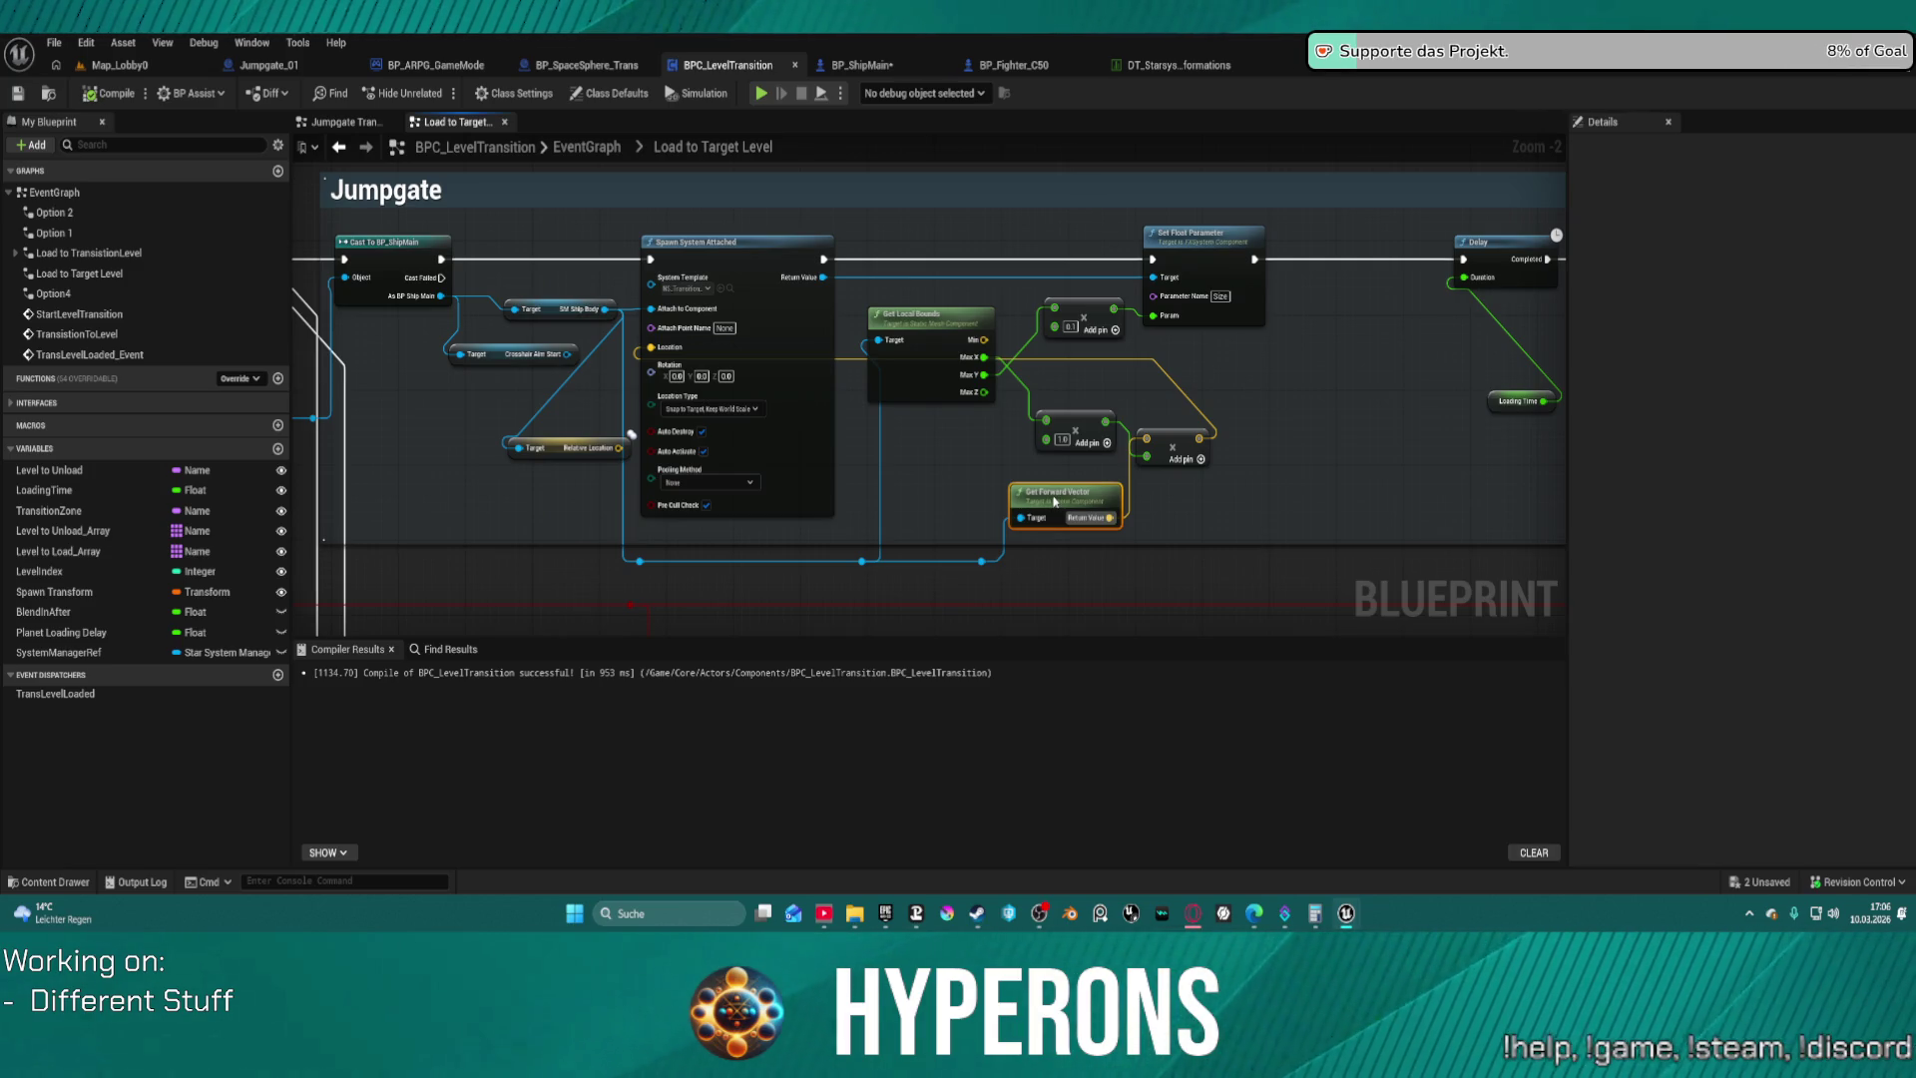
left_click_drag(1054, 501, 1054, 497)
scroll(960, 338, "up", 2)
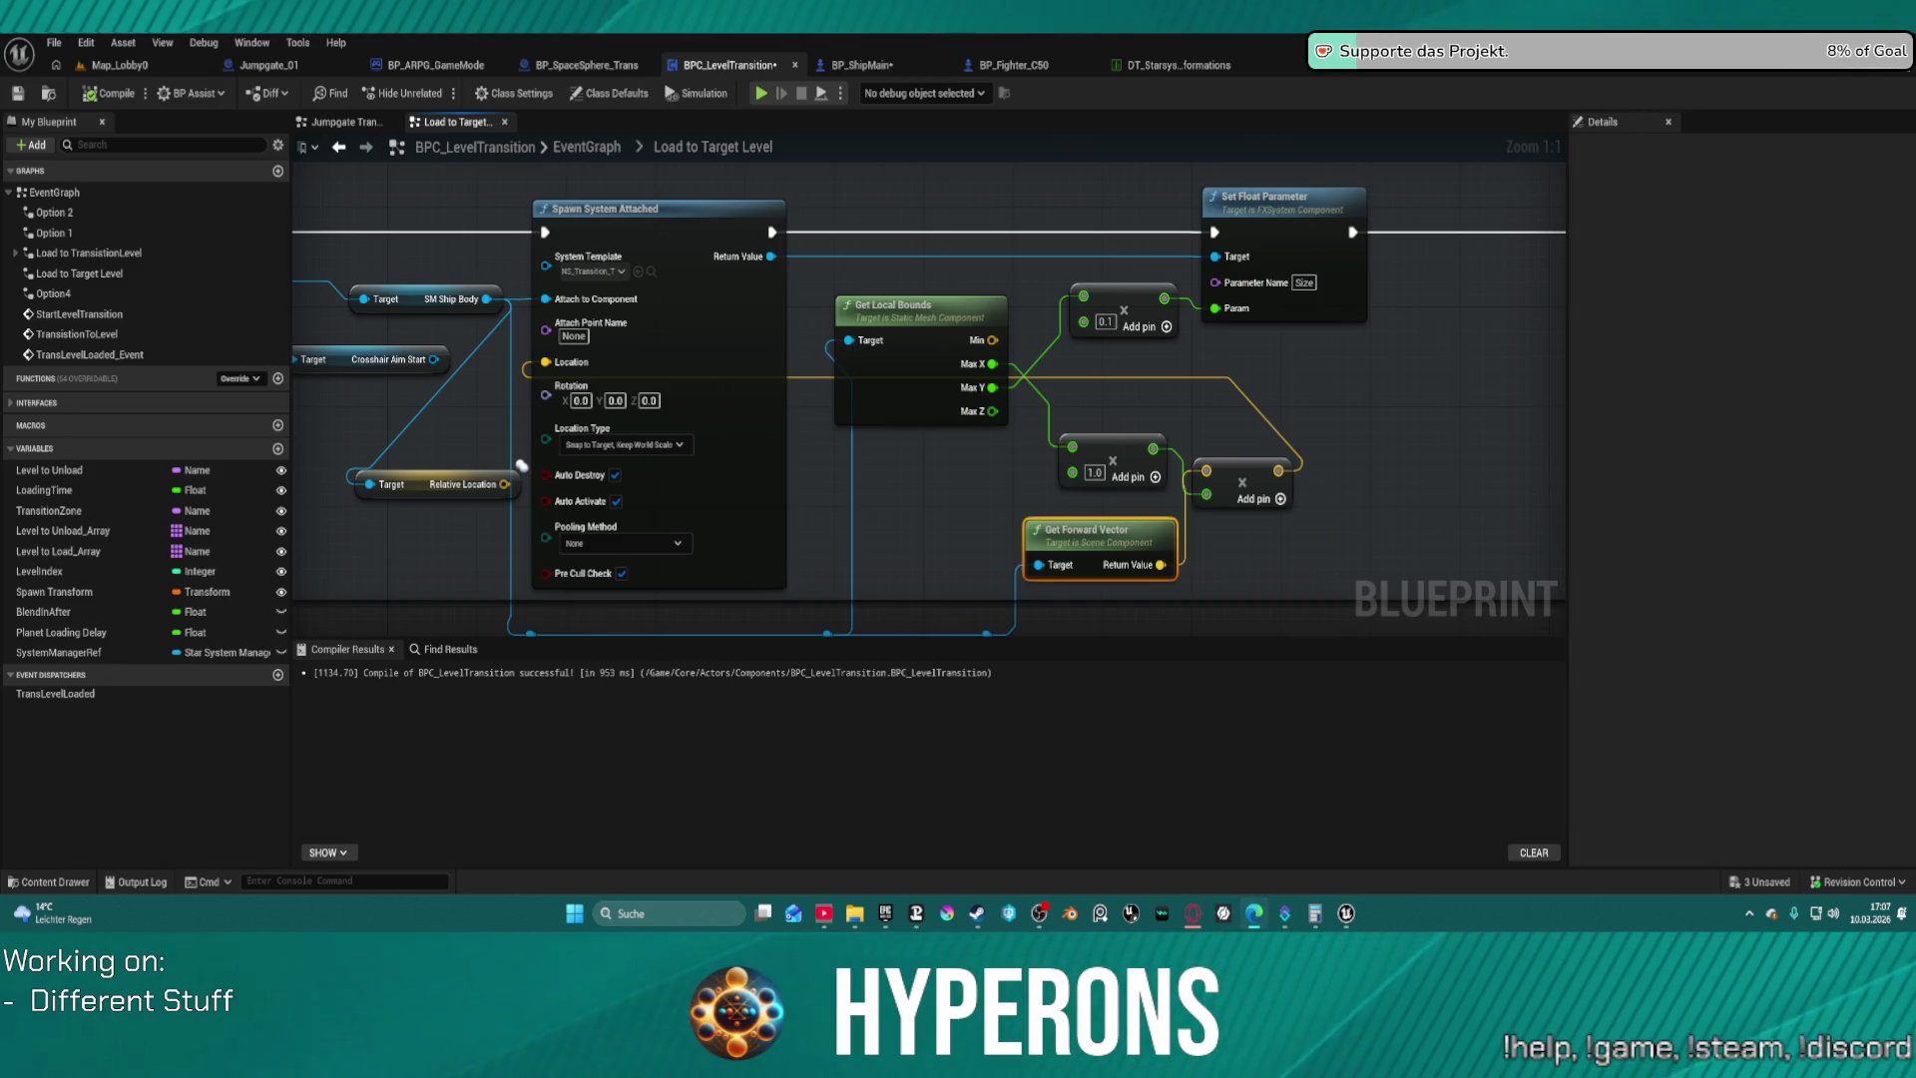
left_click(1382, 467)
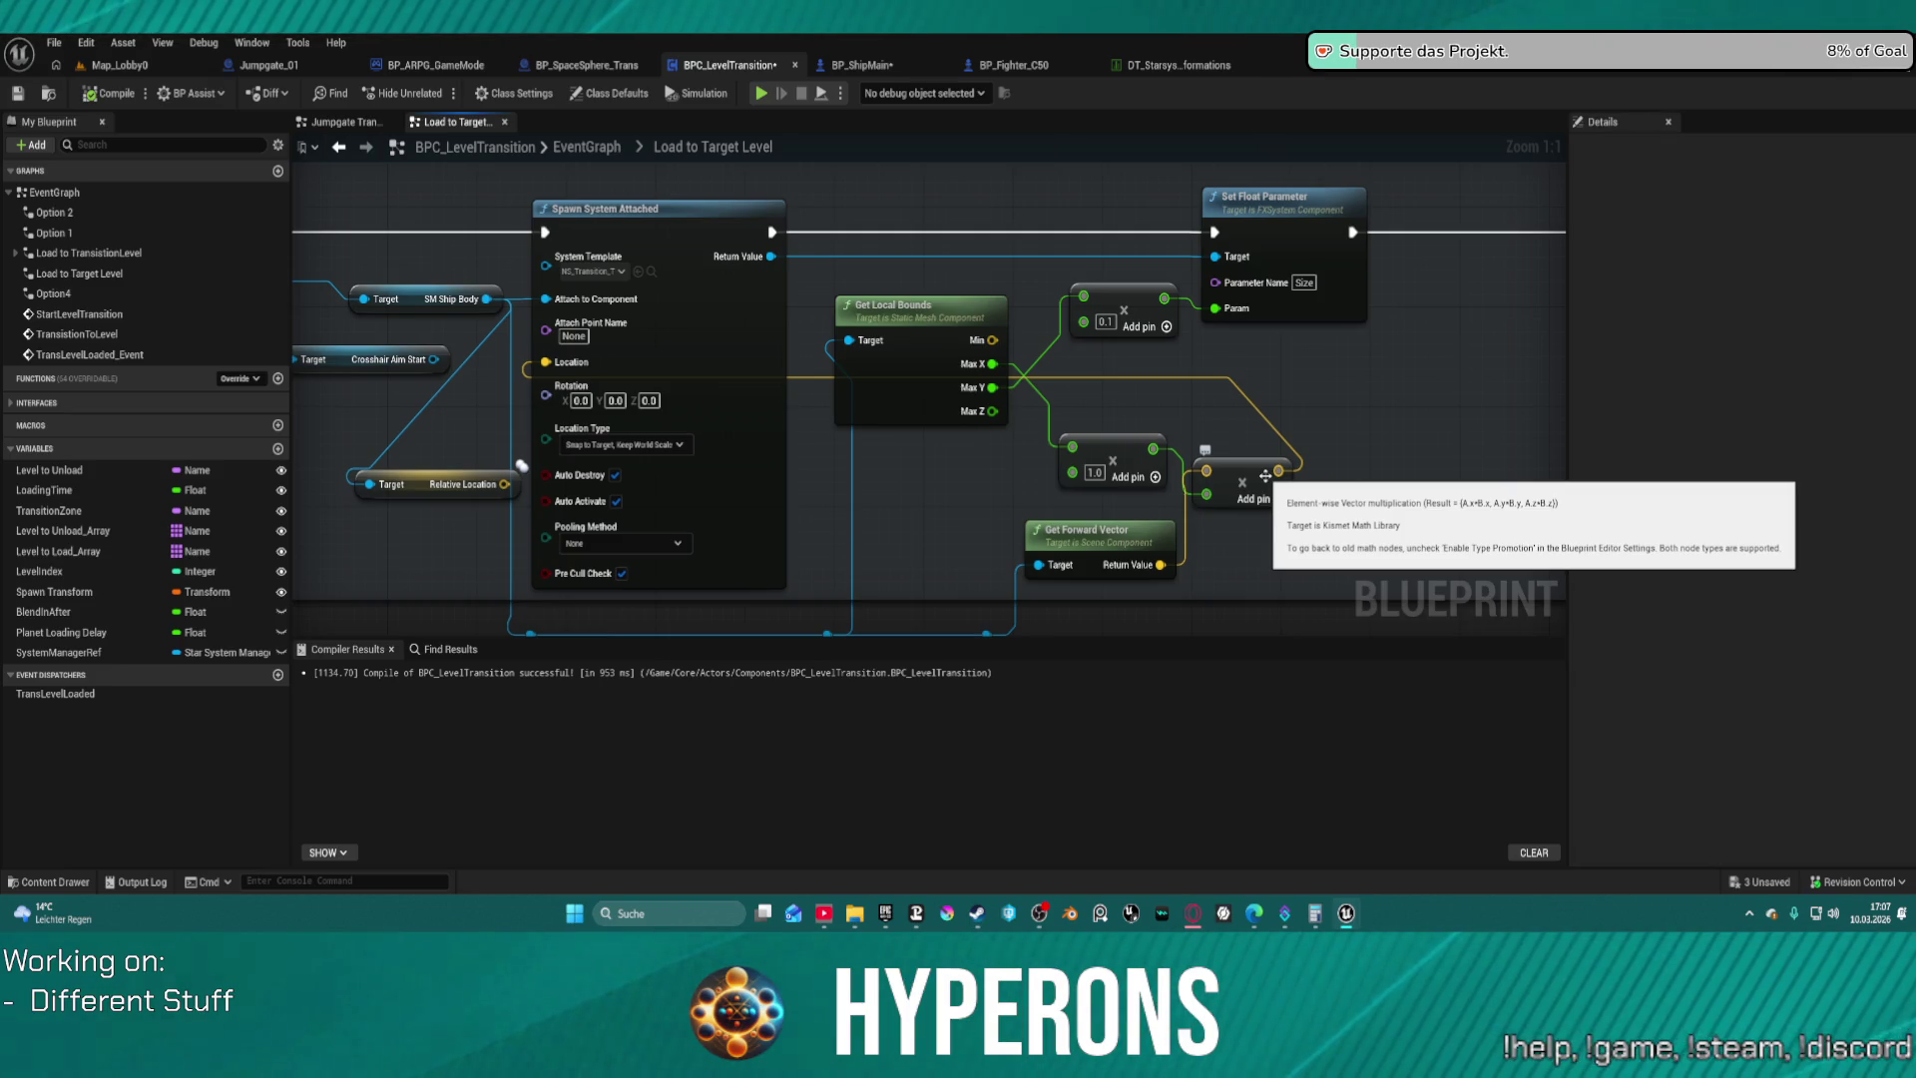
scroll(1266, 476, "down", 1)
scroll(1202, 246, "up", 1)
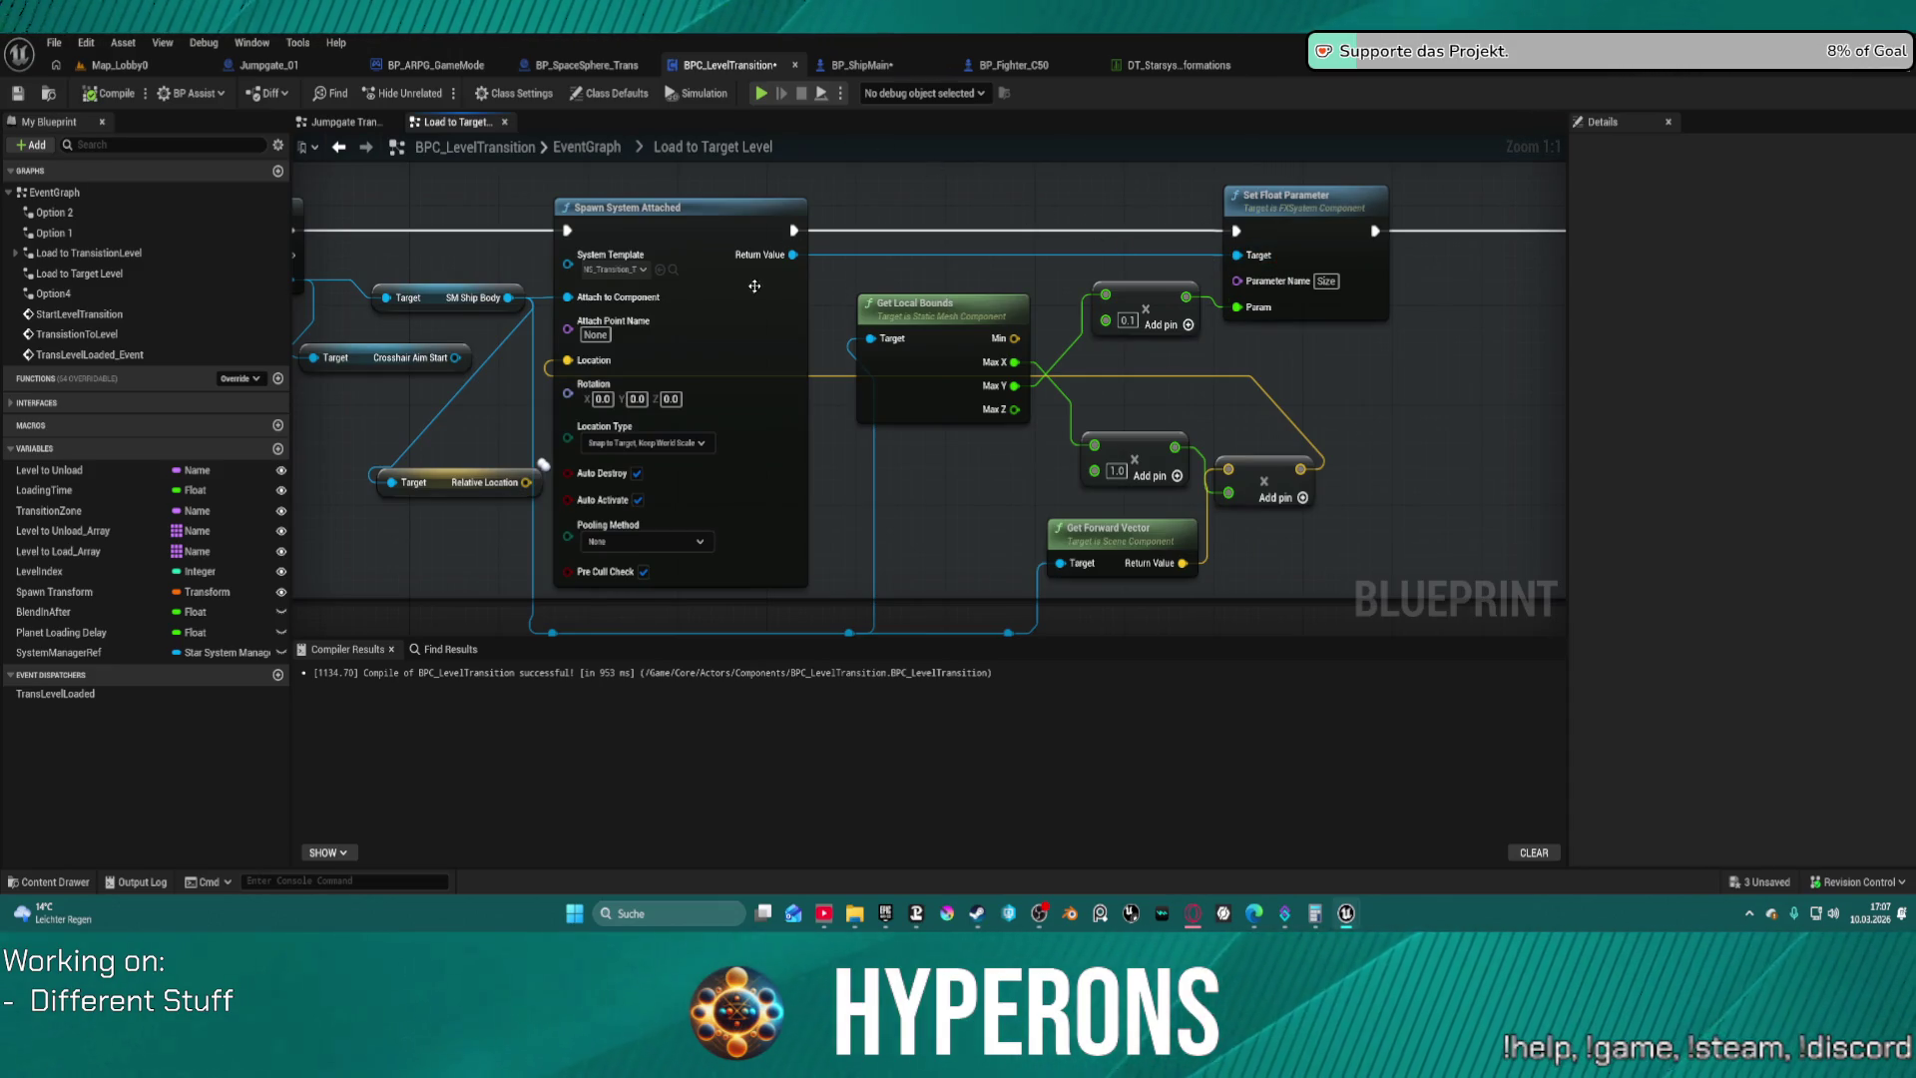
Open NS_Transition_Tunnel_End, the effect spawned by the Spawn System Attached node
left_click(673, 271)
left_click(672, 270)
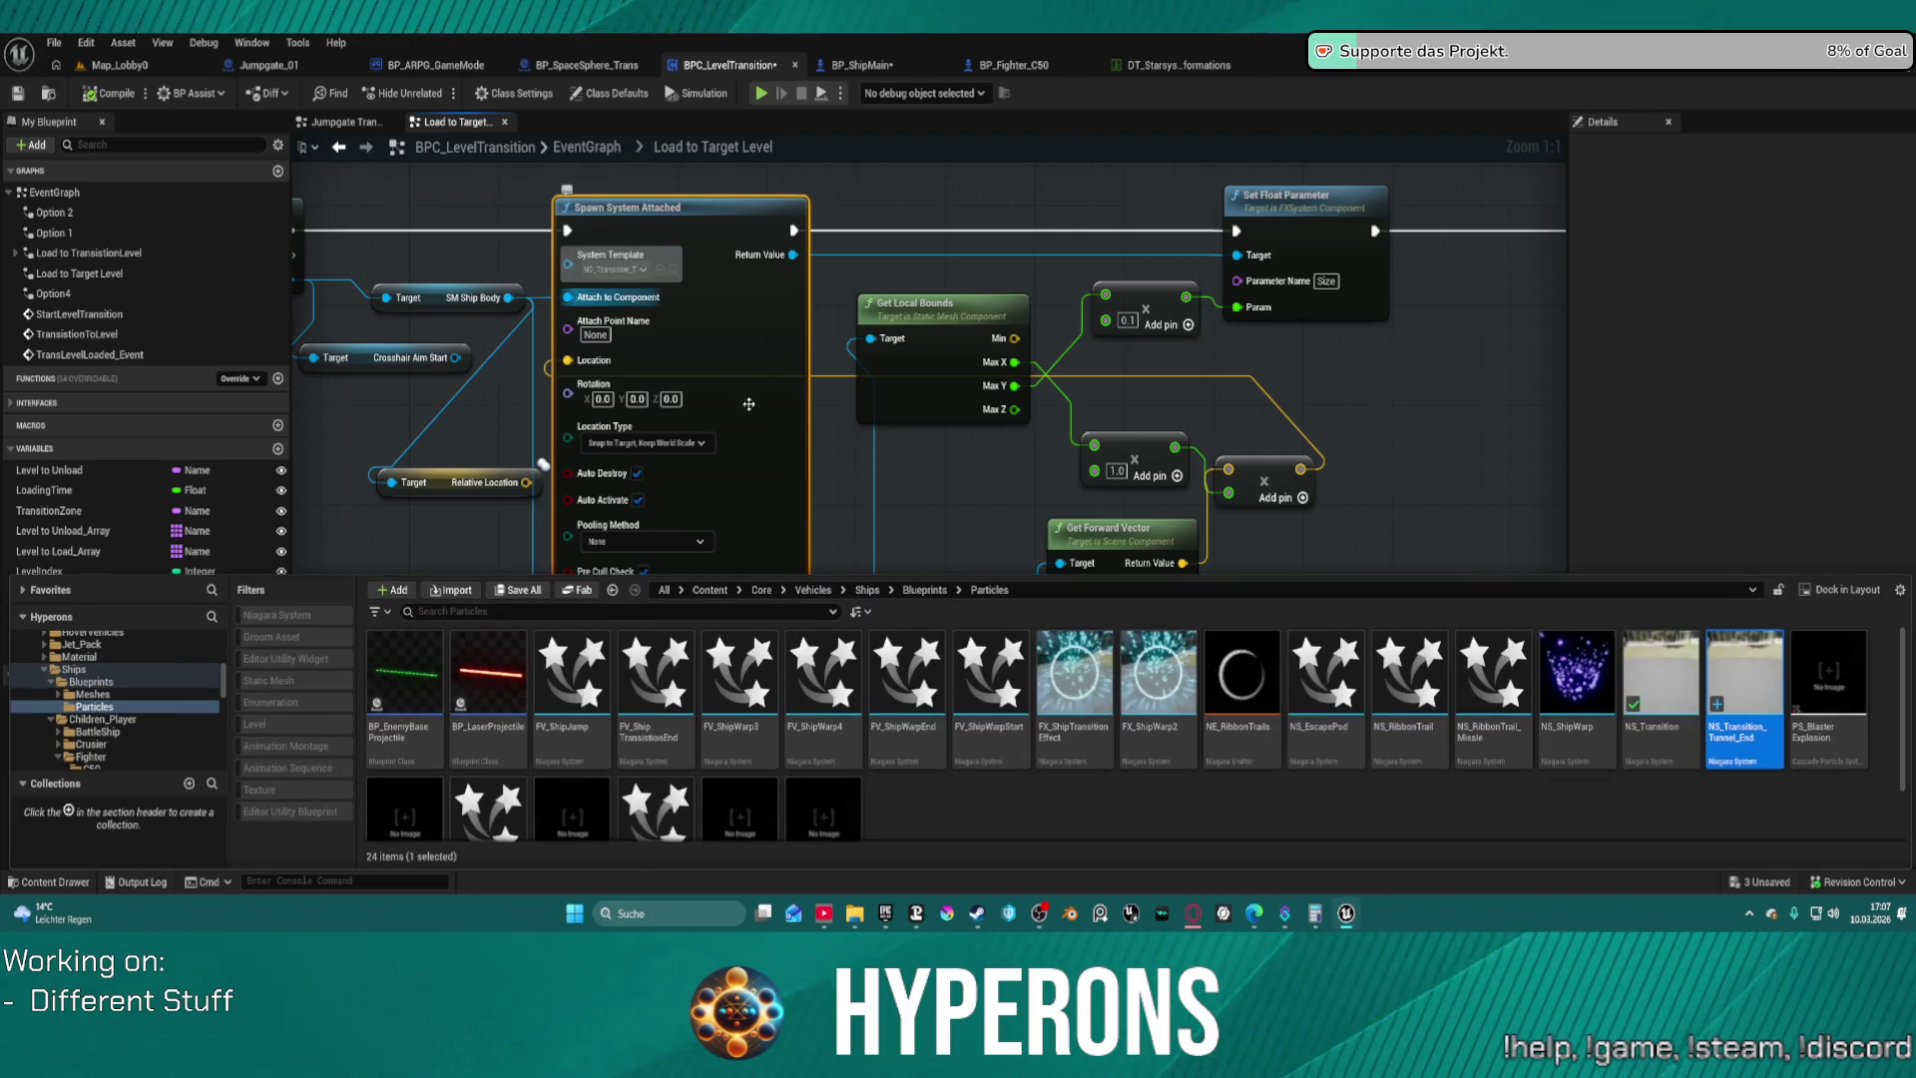
scroll(1721, 735, "down", 1)
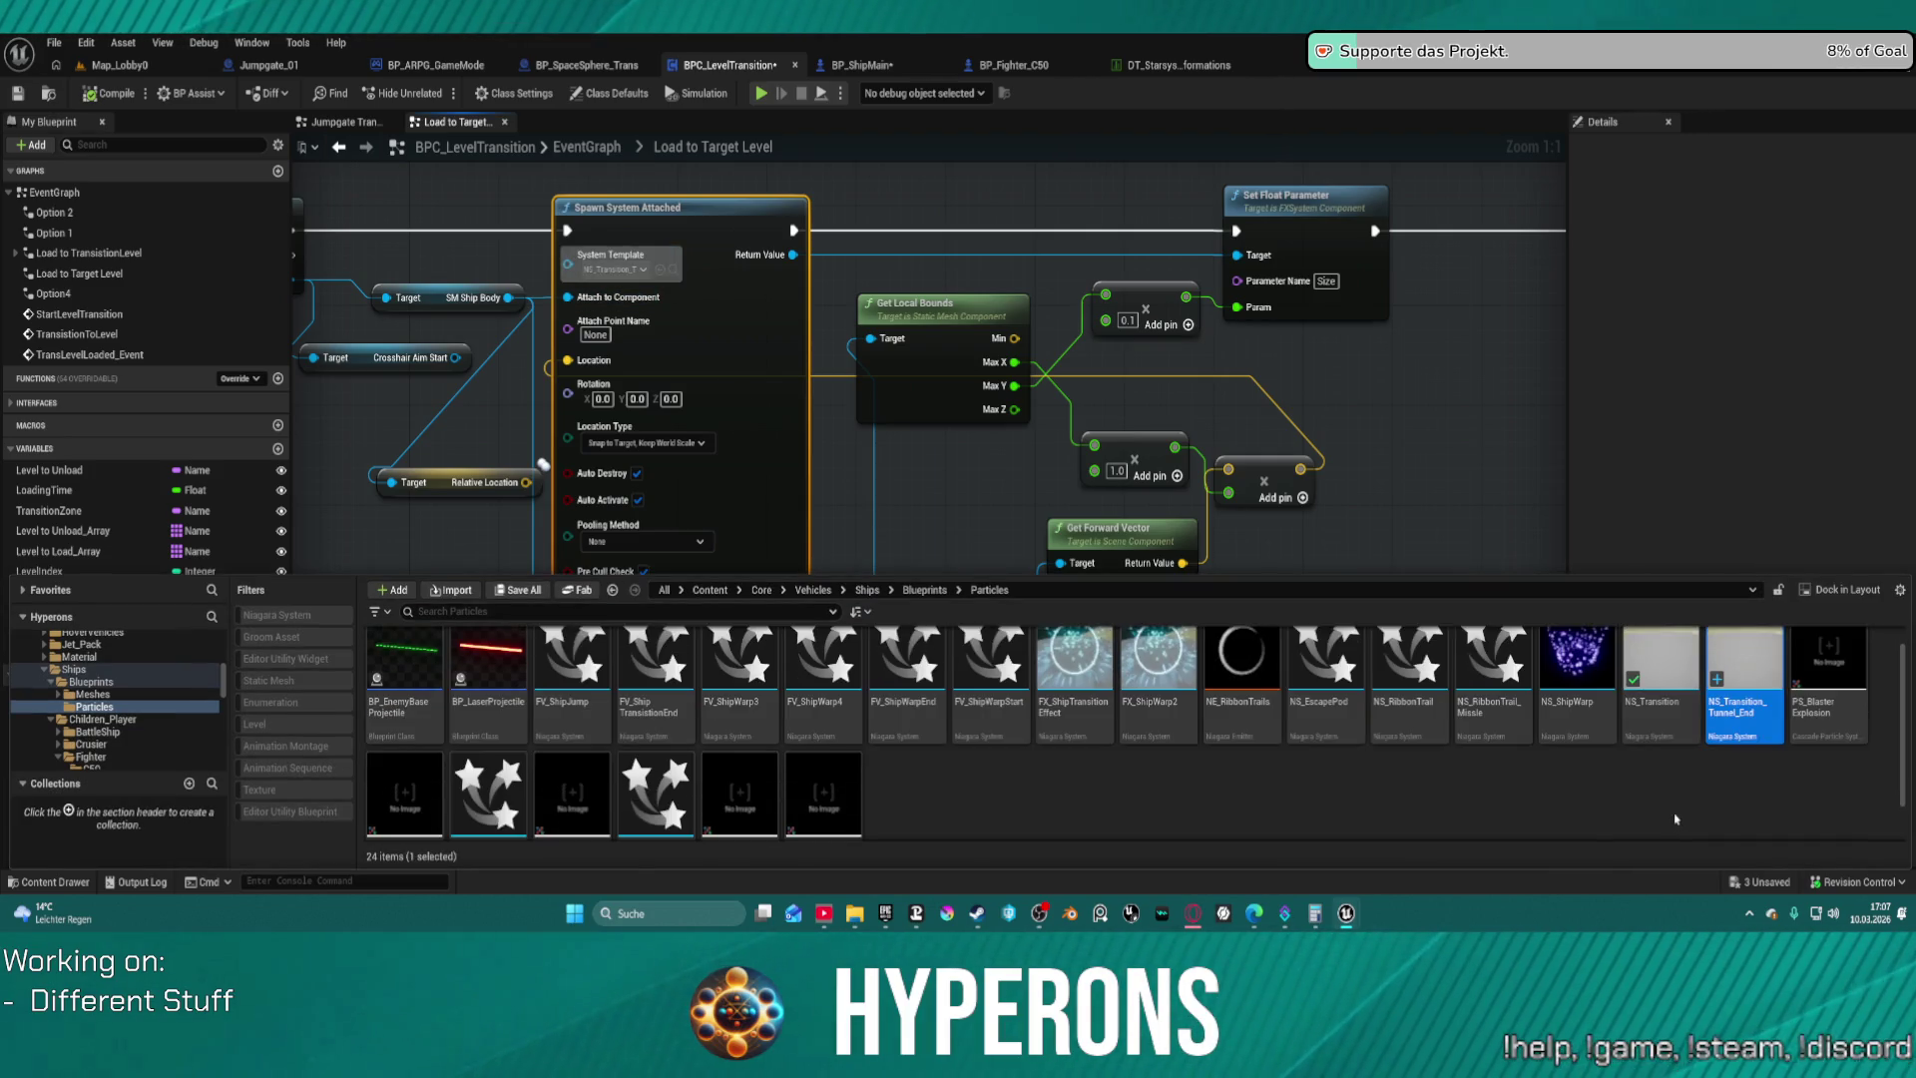
double_click(1747, 679)
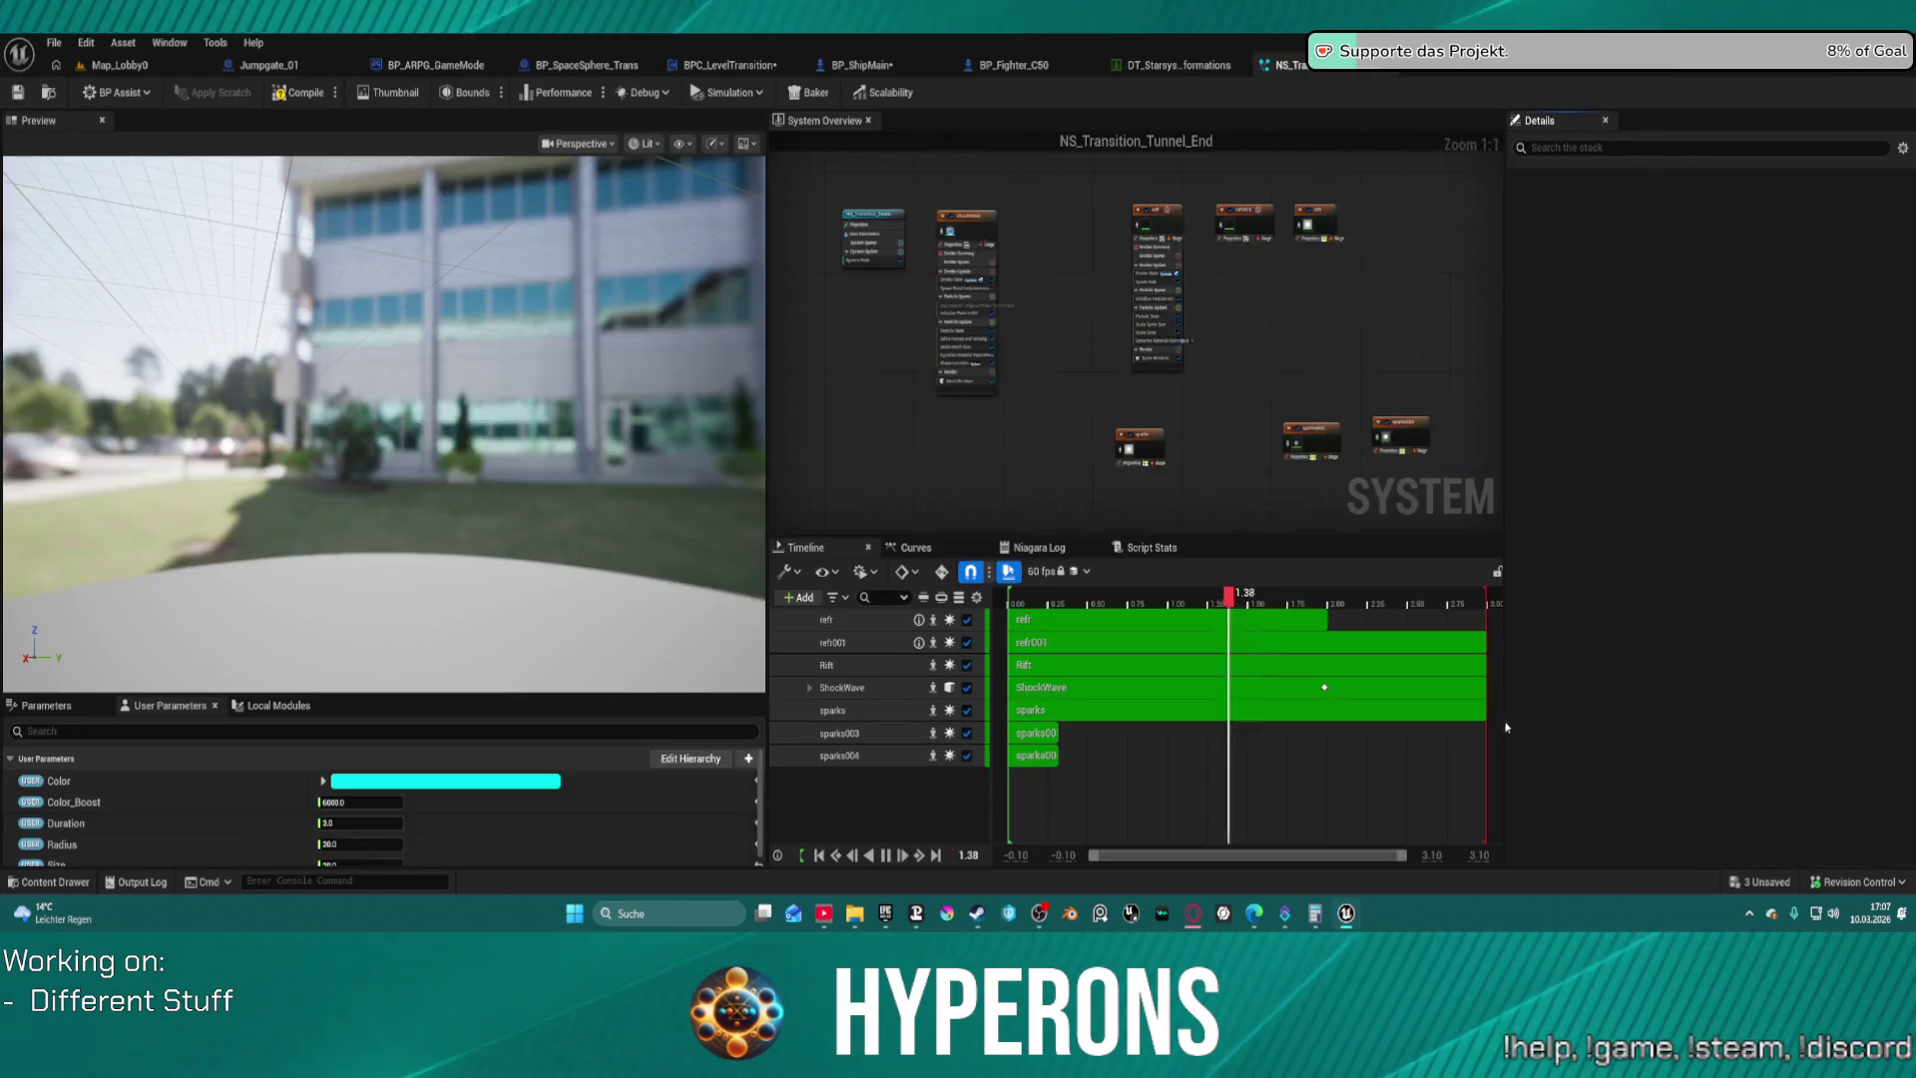
Toggle Local Space off and on for ShockWave, Rift, sparks004 and other emitters, then save
left_click(992, 383)
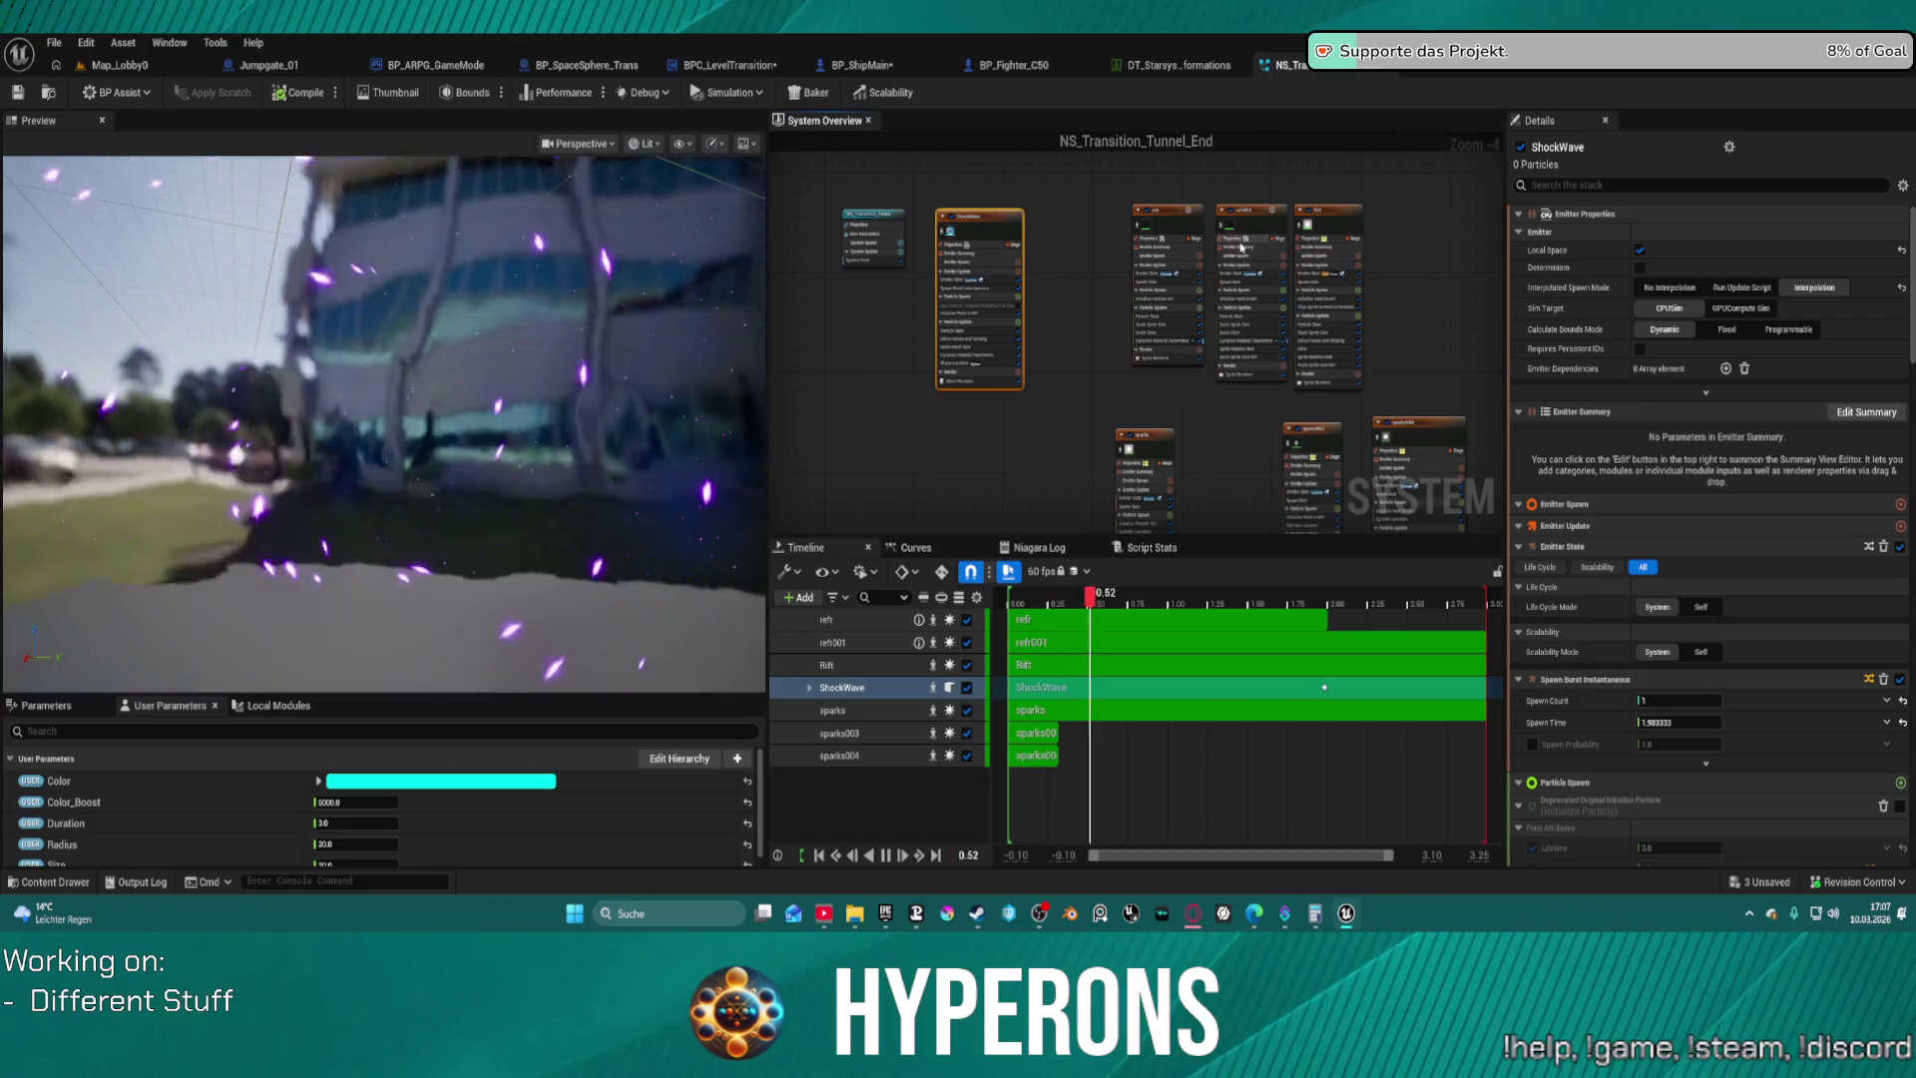
left_click(1328, 243, "shift")
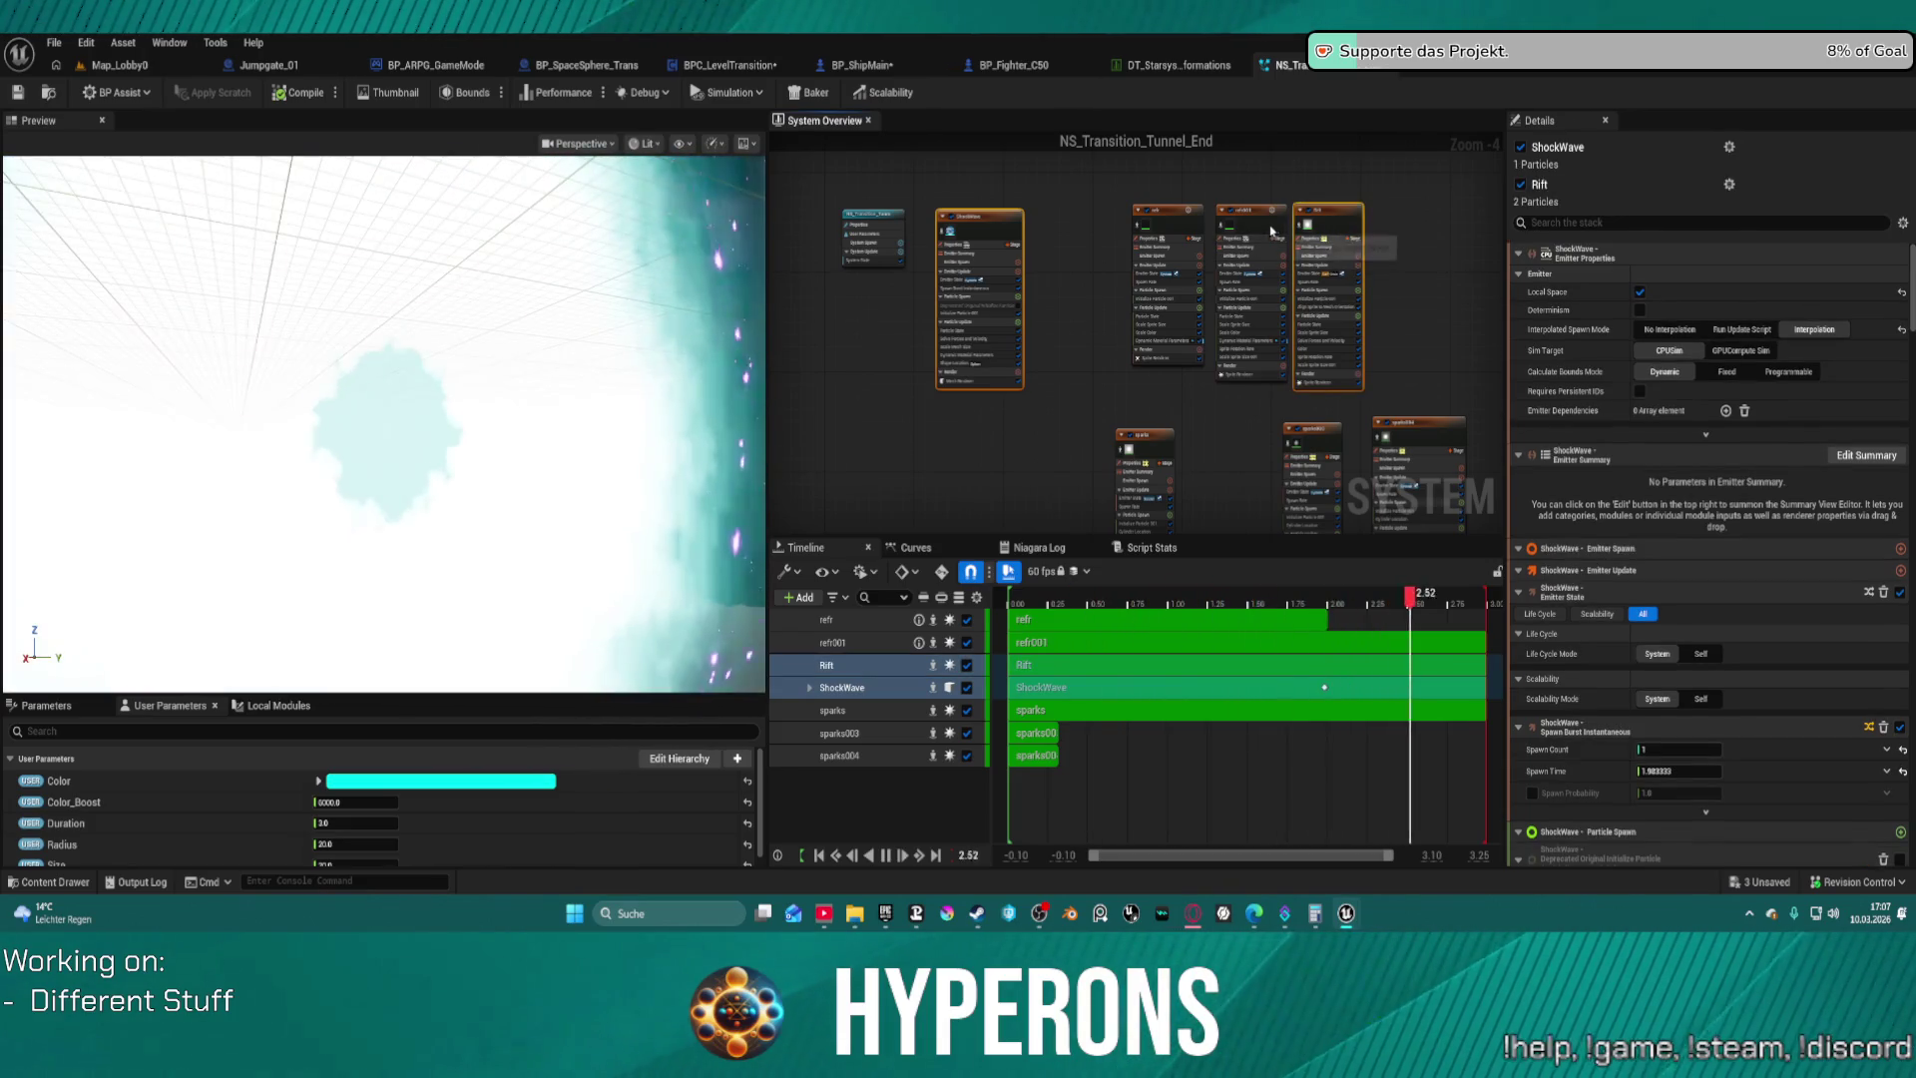
left_click(1167, 229, "shift")
left_click(1144, 444, "shift")
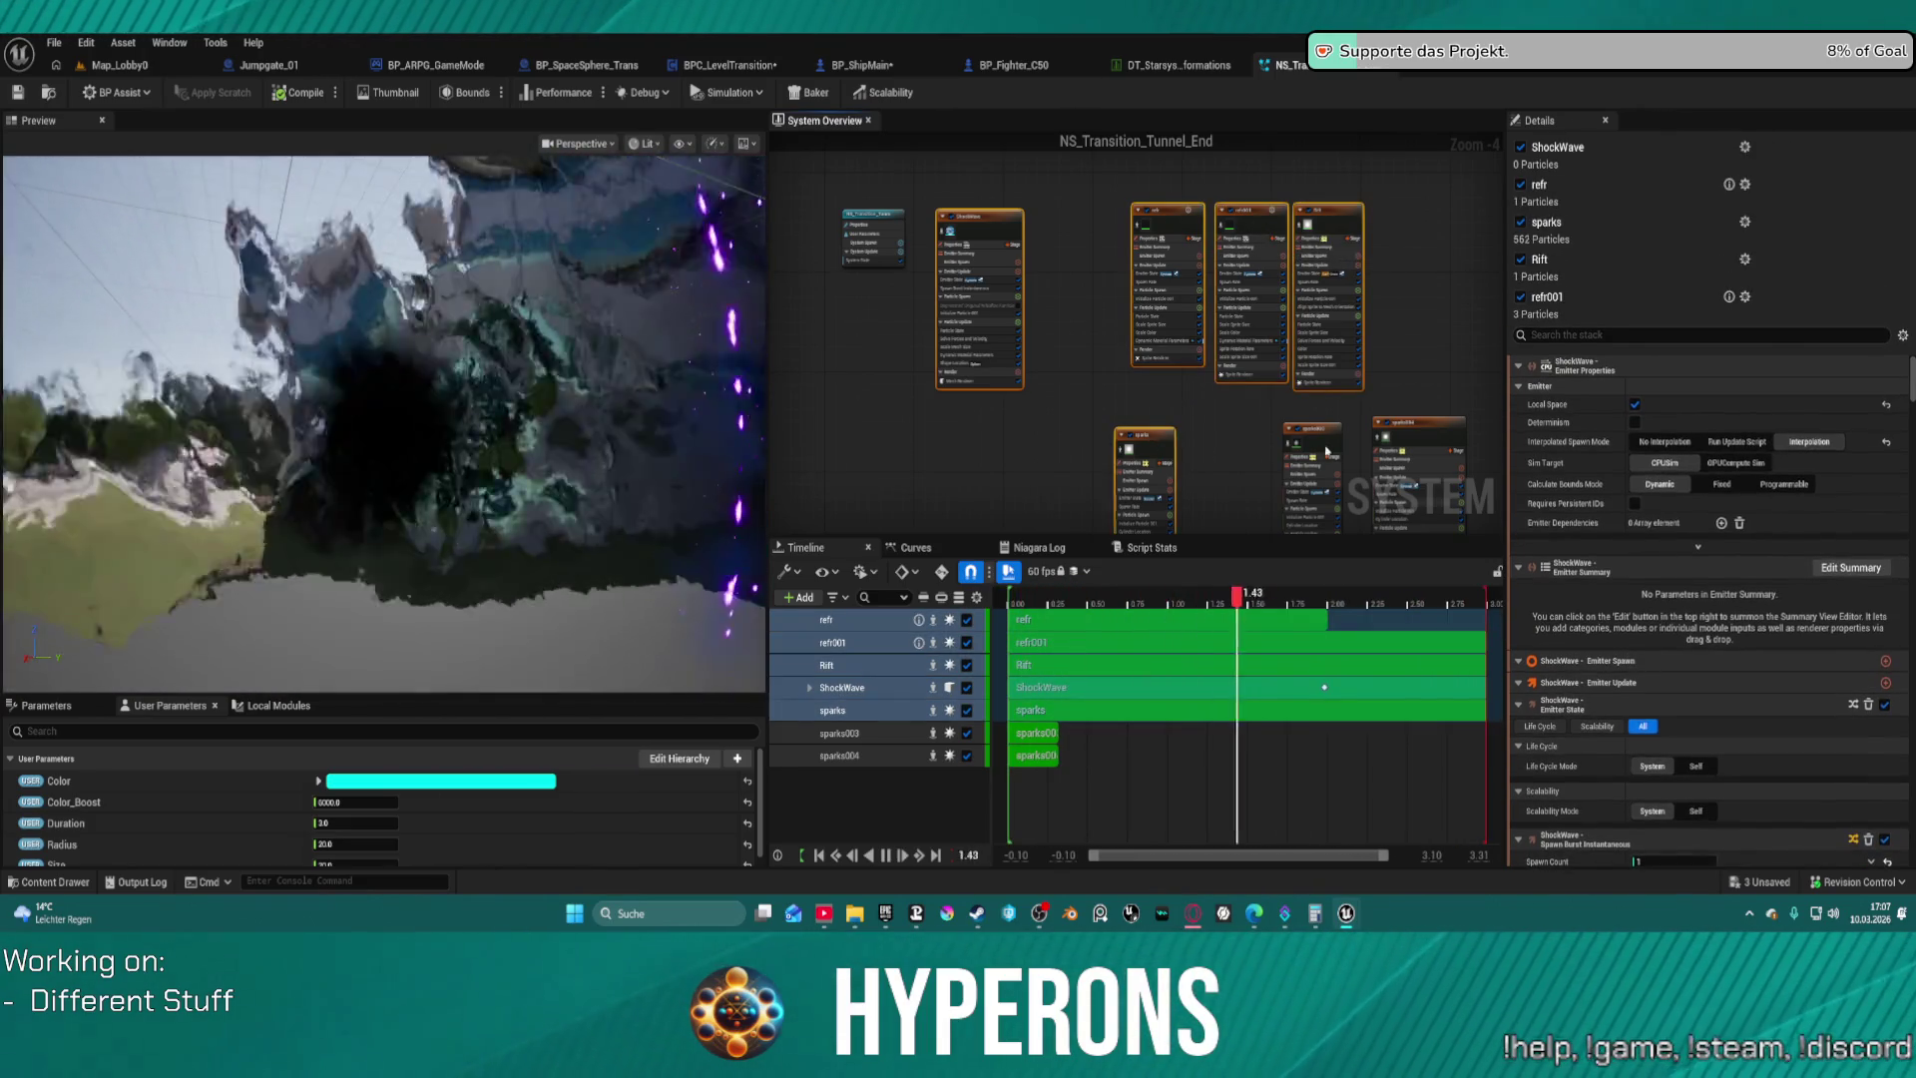
left_click(1327, 444, "shift")
left_click(1417, 435, "shift")
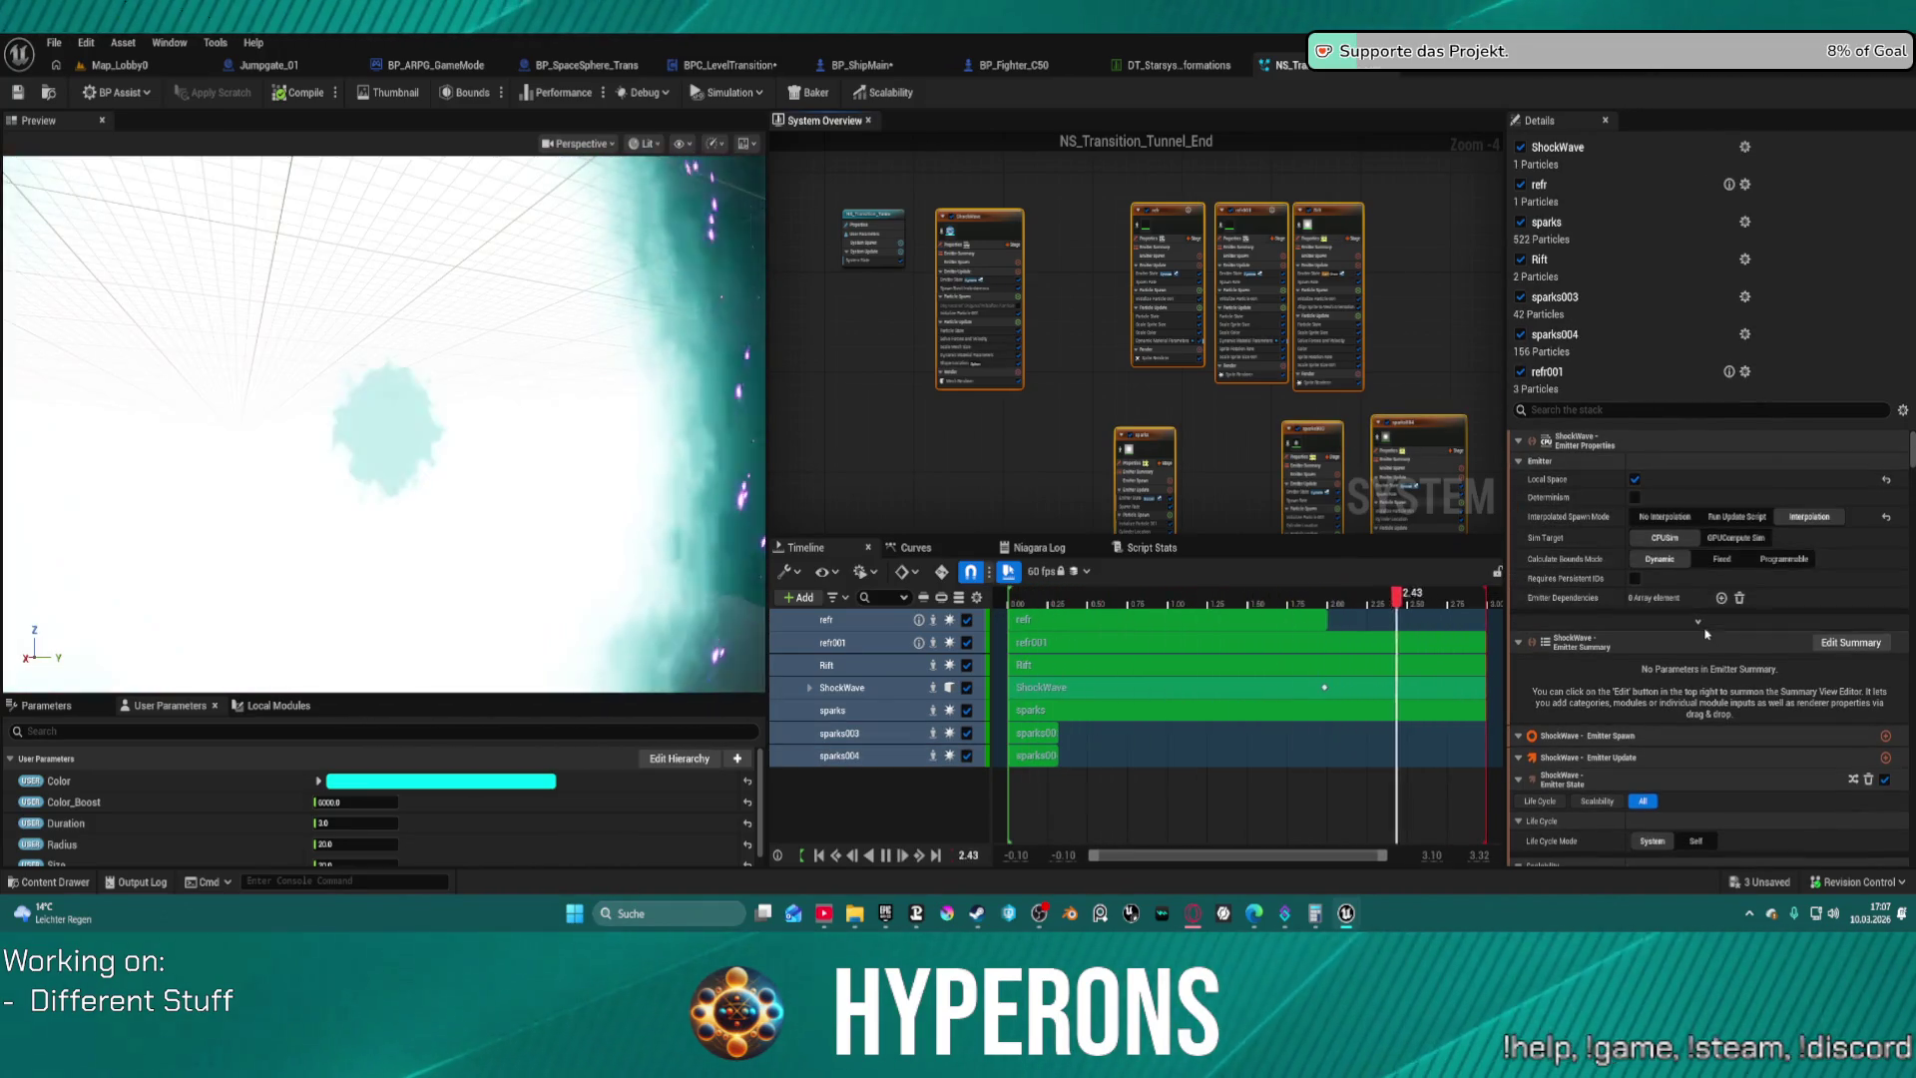
left_click(1635, 480)
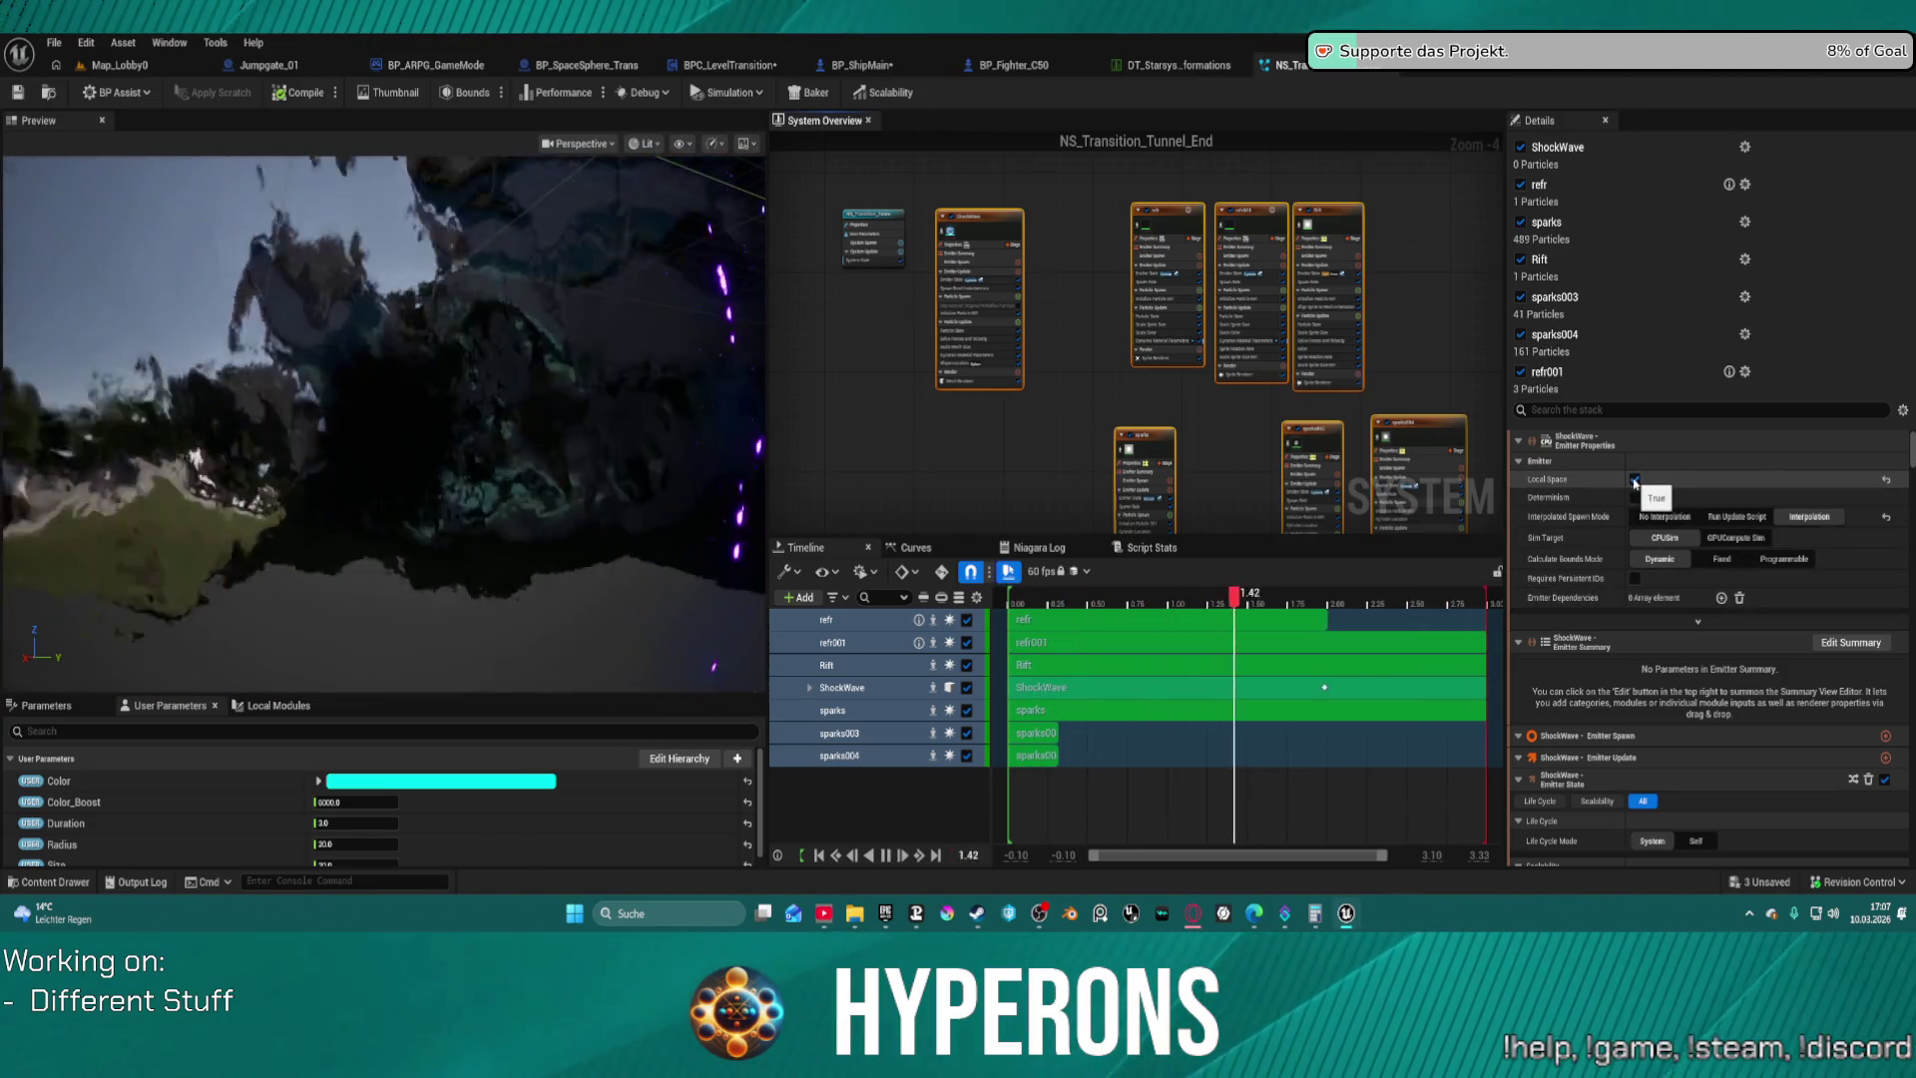
left_click(1635, 480)
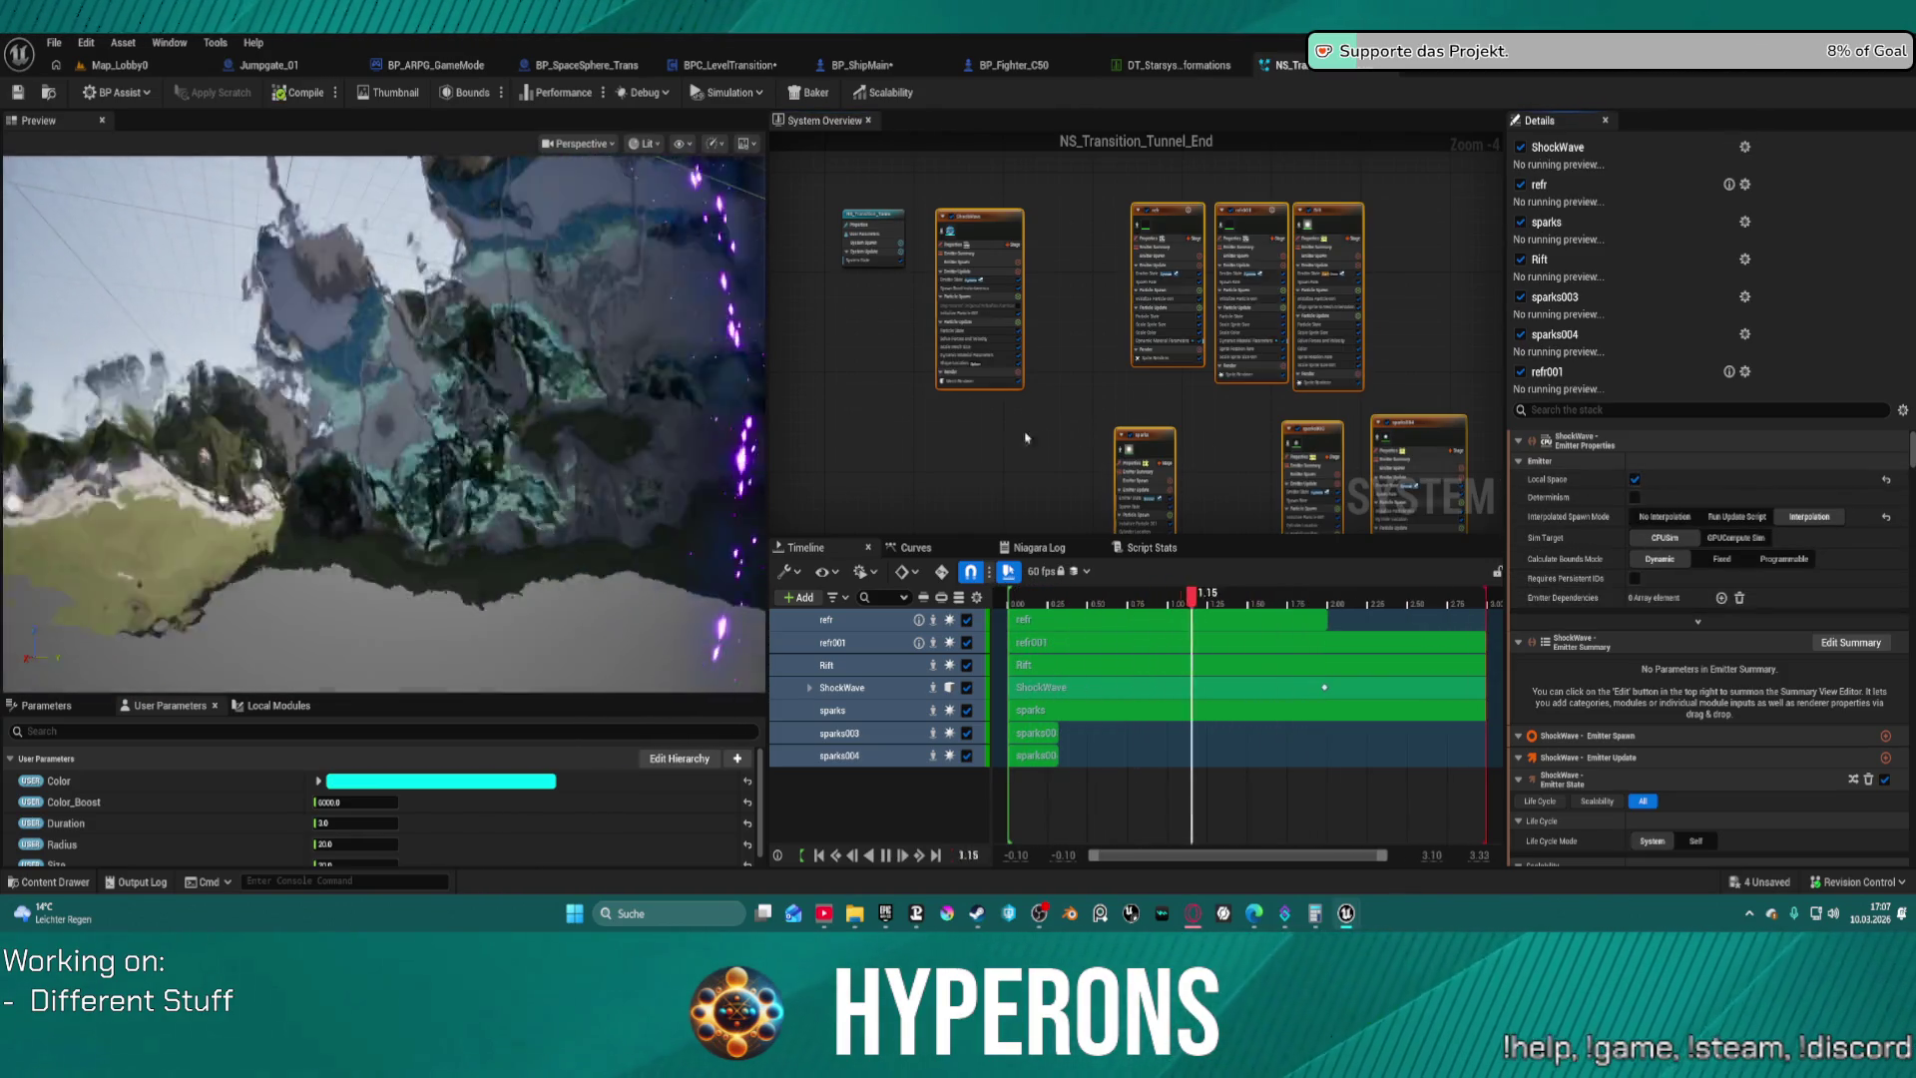
left_click(18, 93)
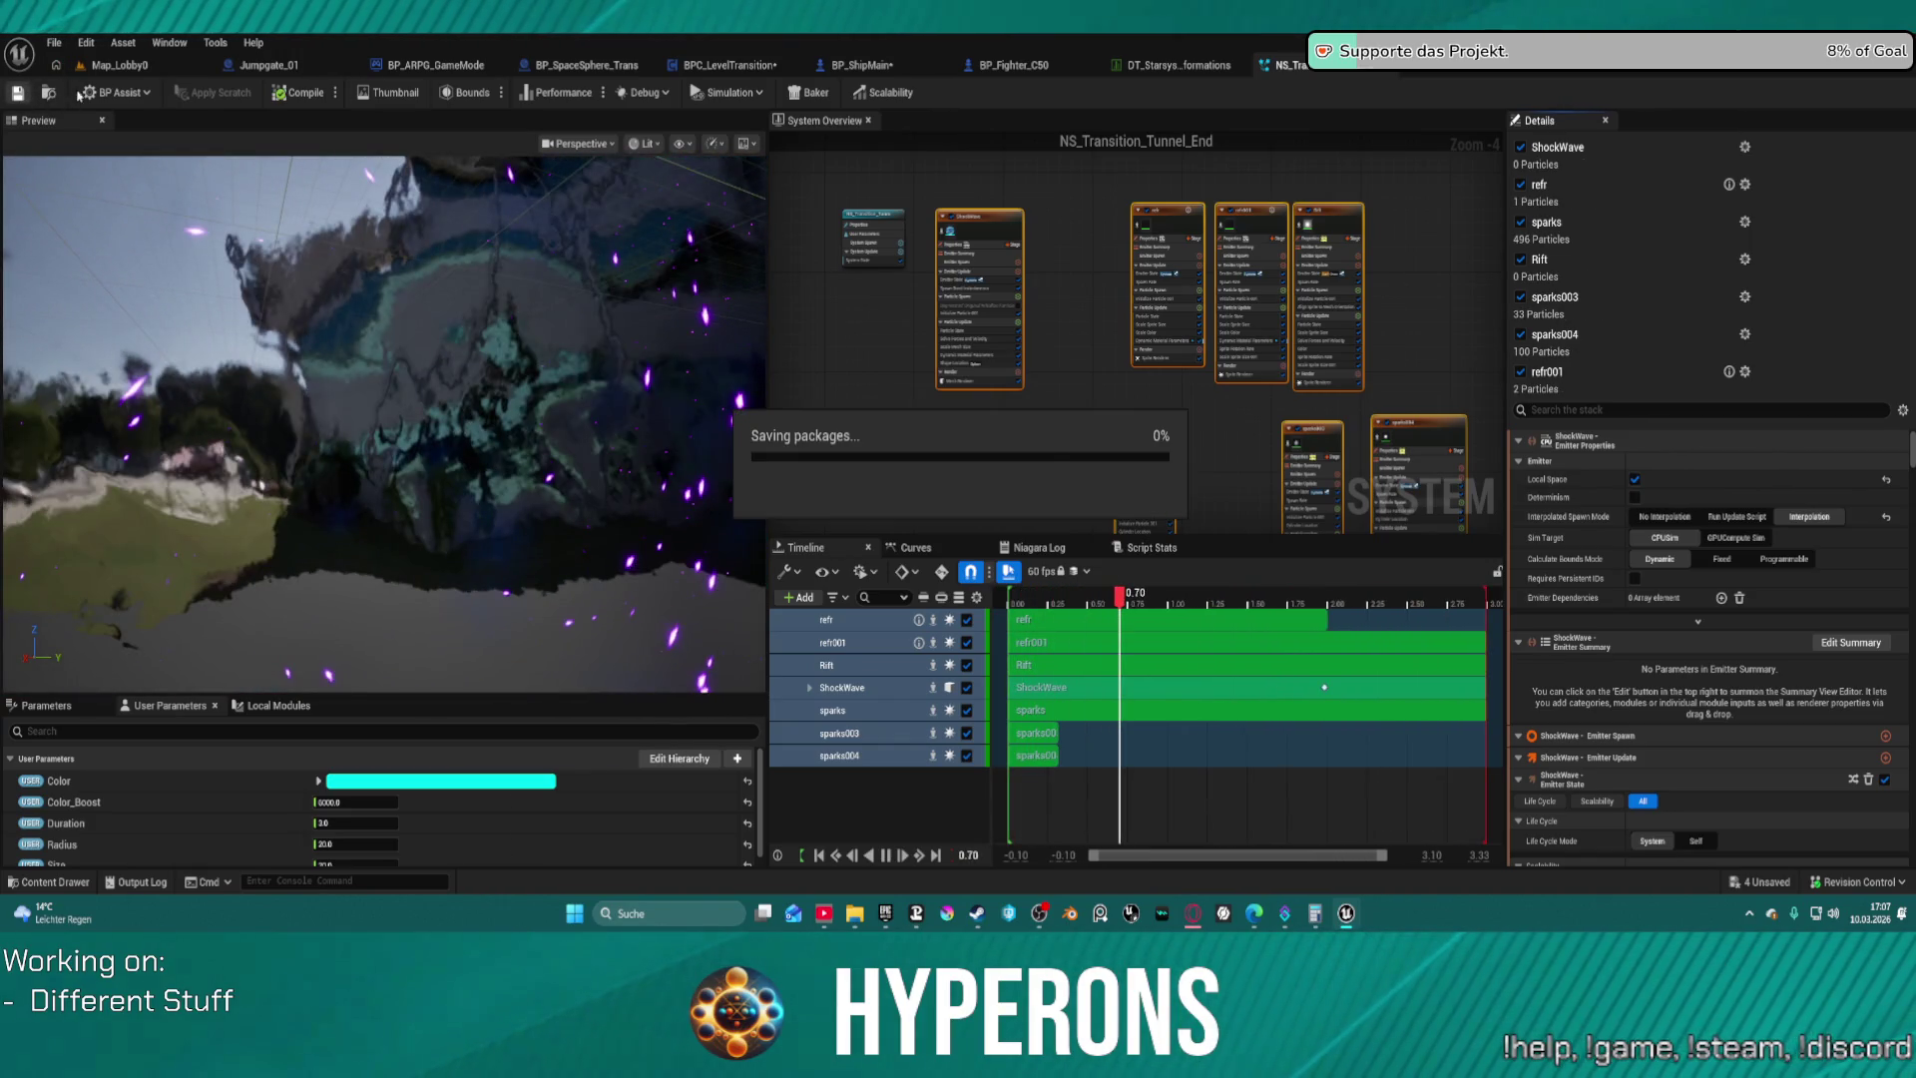
left_click(132, 70)
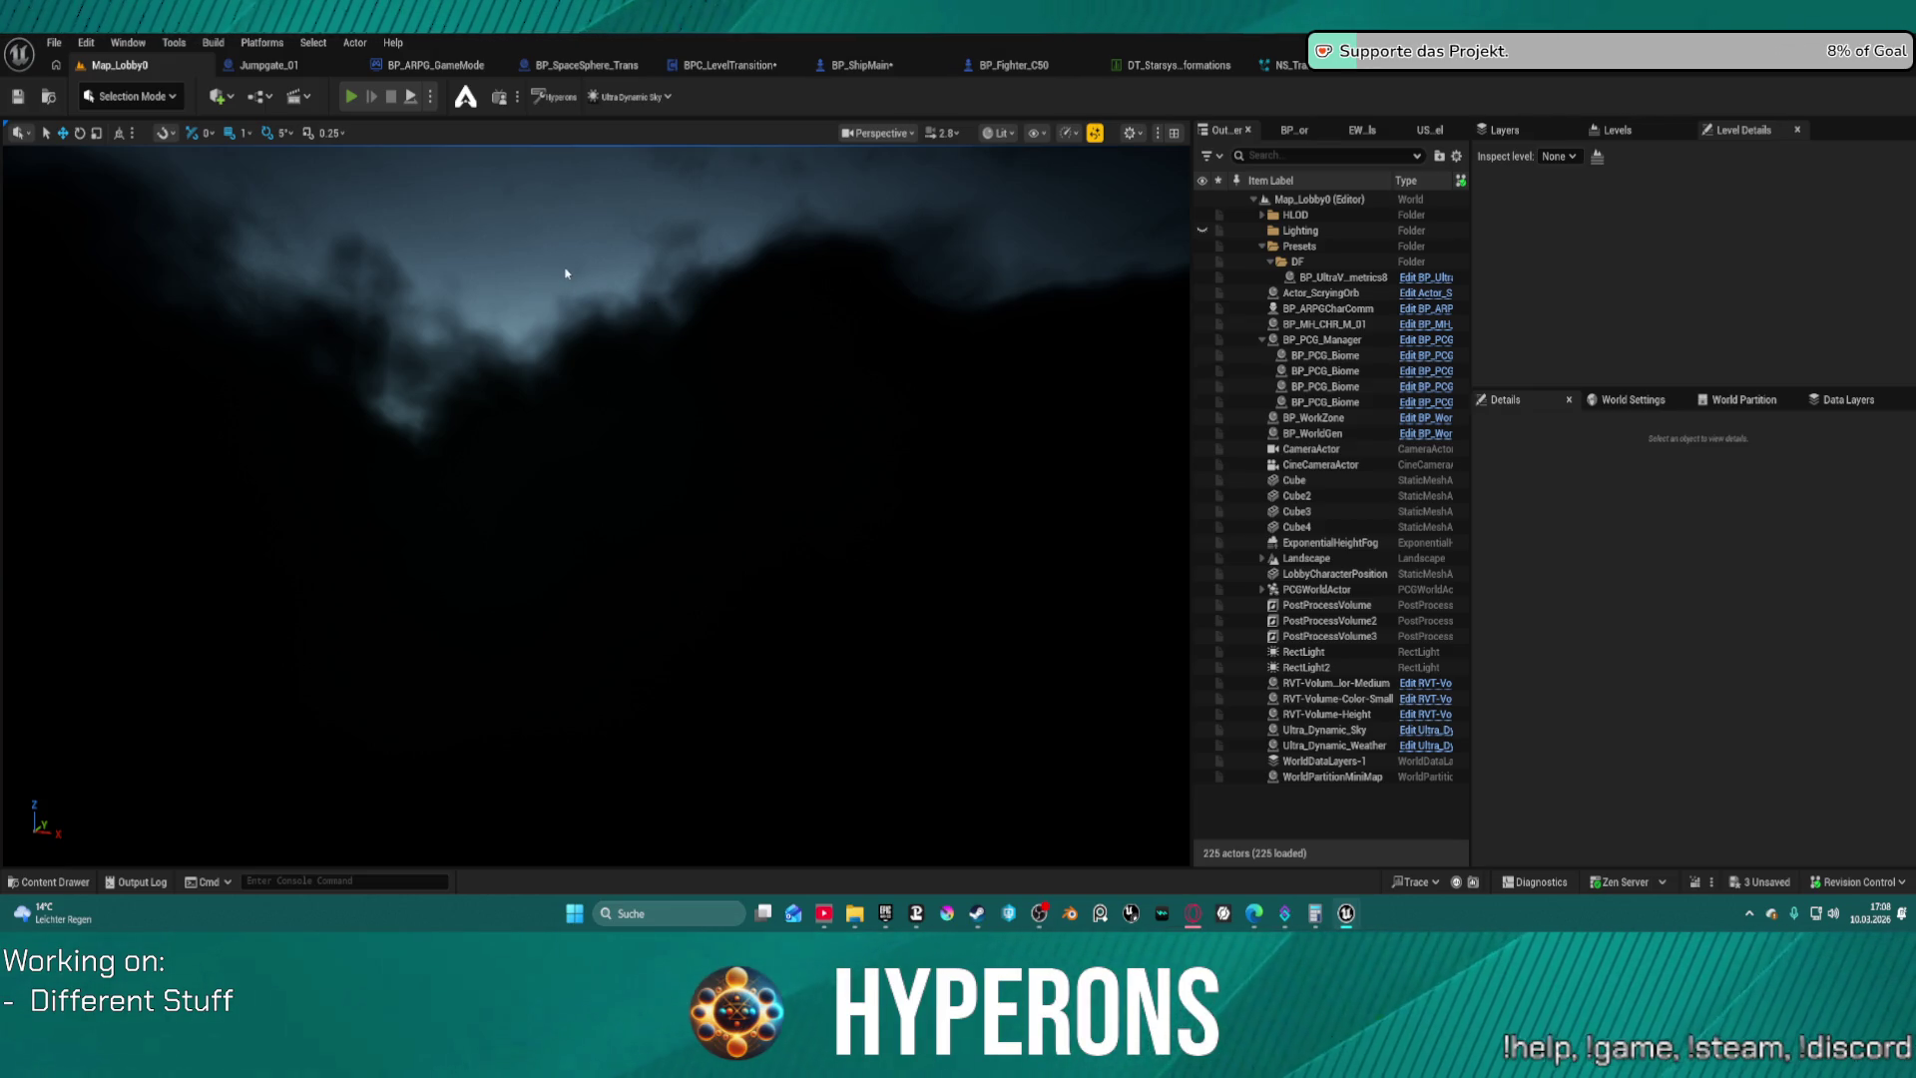
key("alt+p")
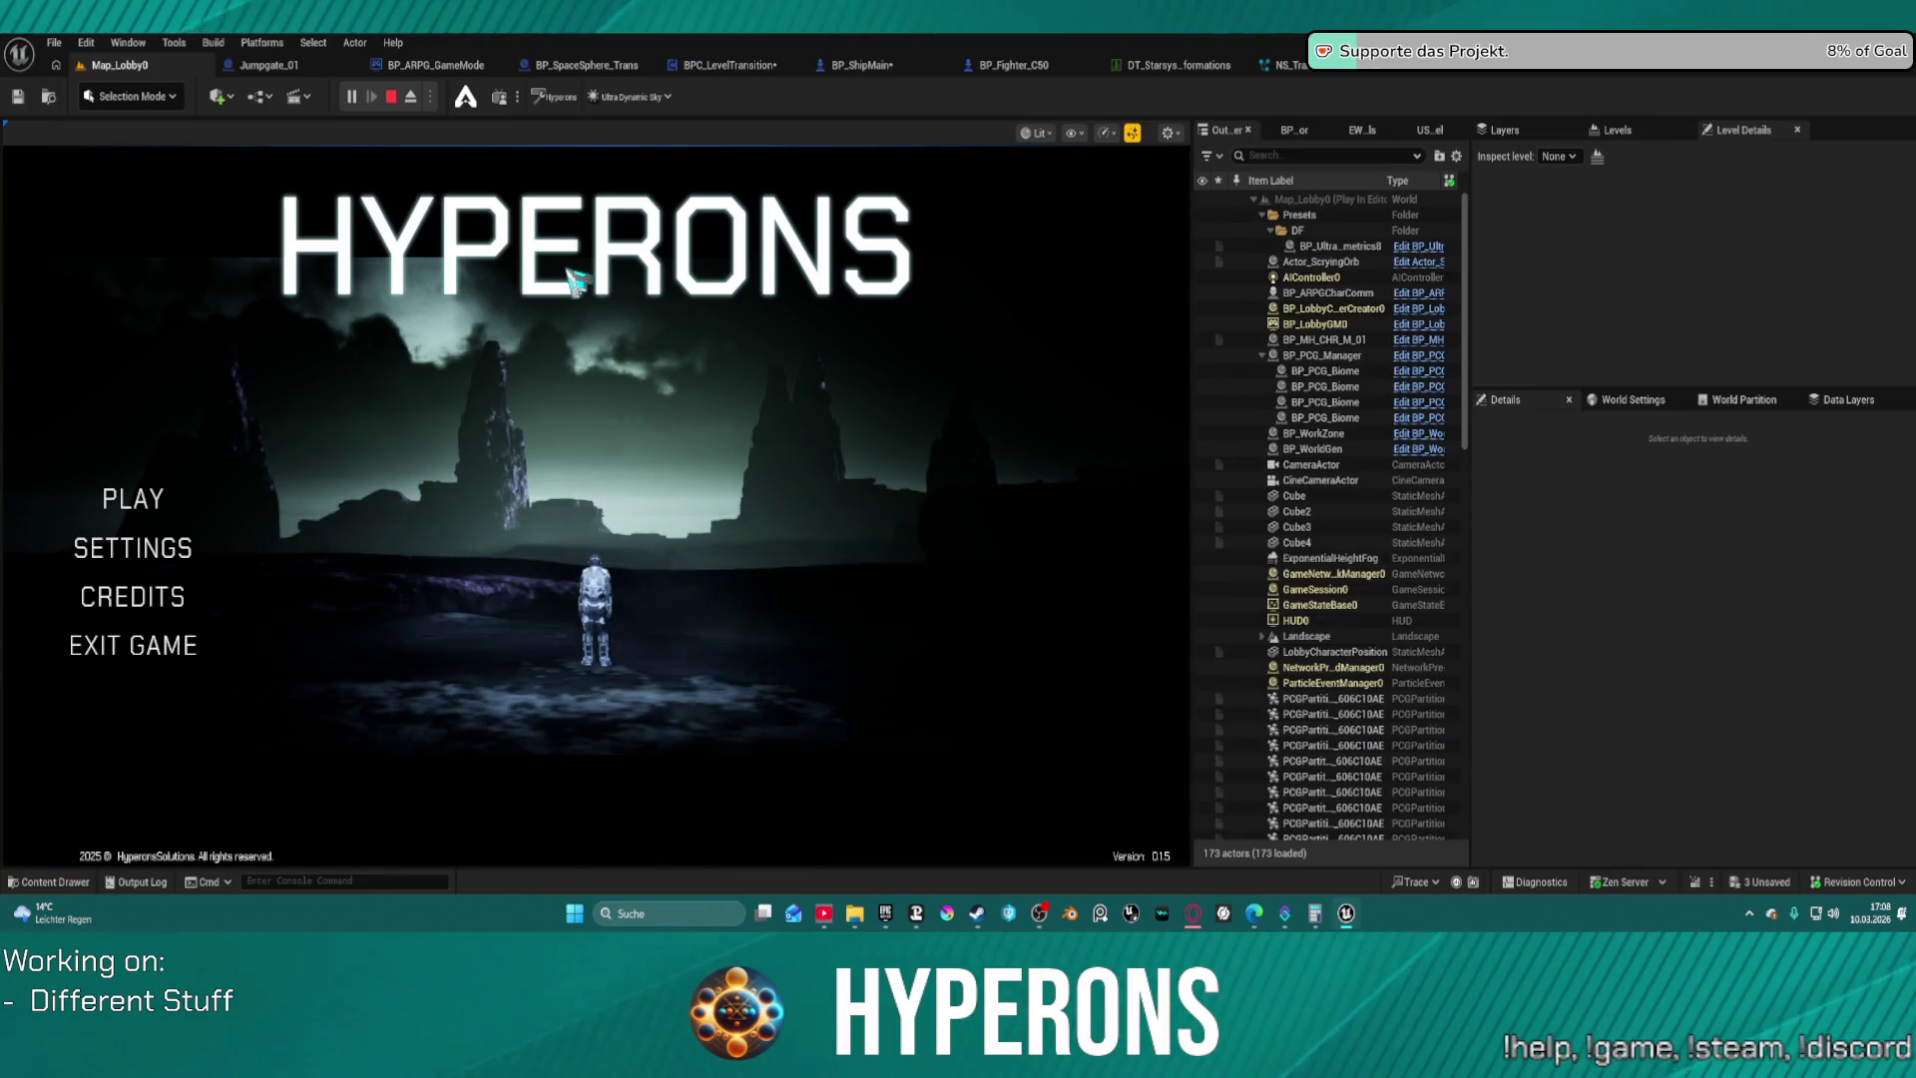
Delete the TestTest character from character selection
left_click(123, 505)
left_click(467, 658)
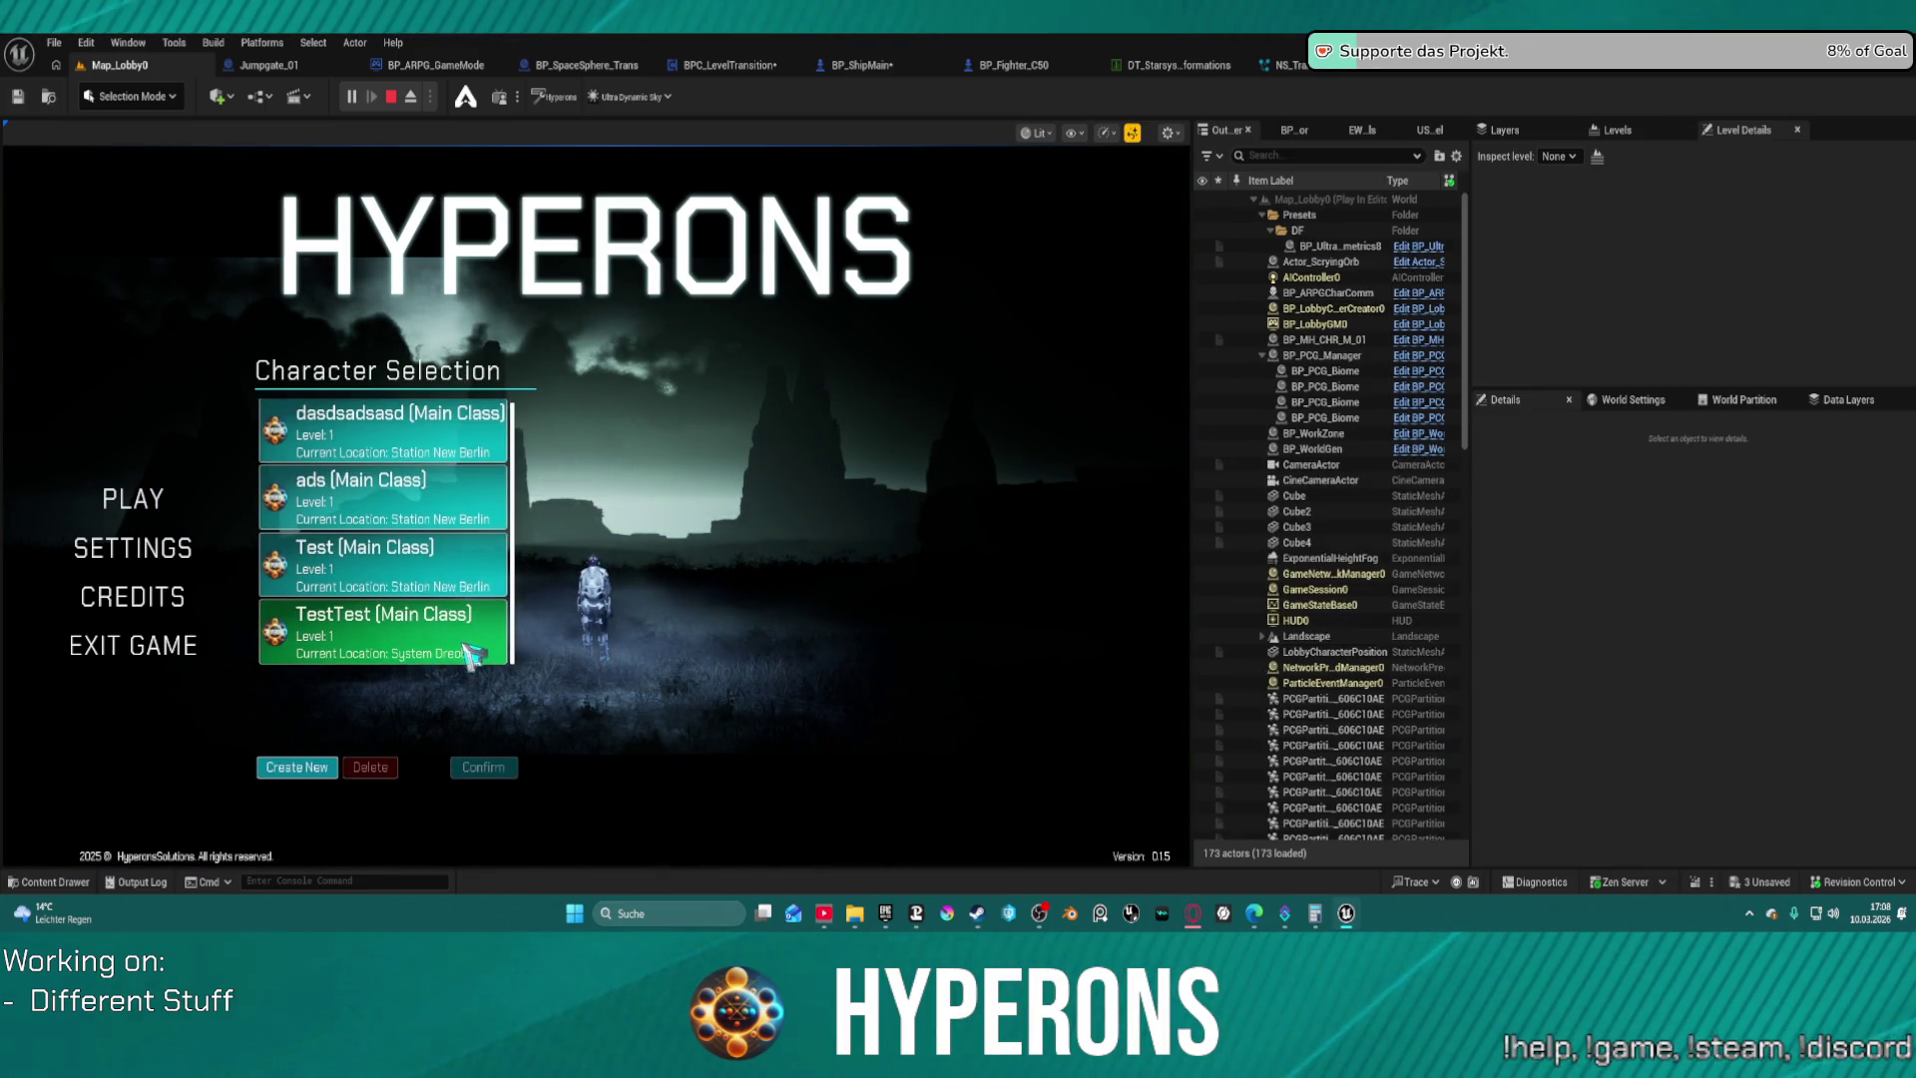
left_click(392, 766)
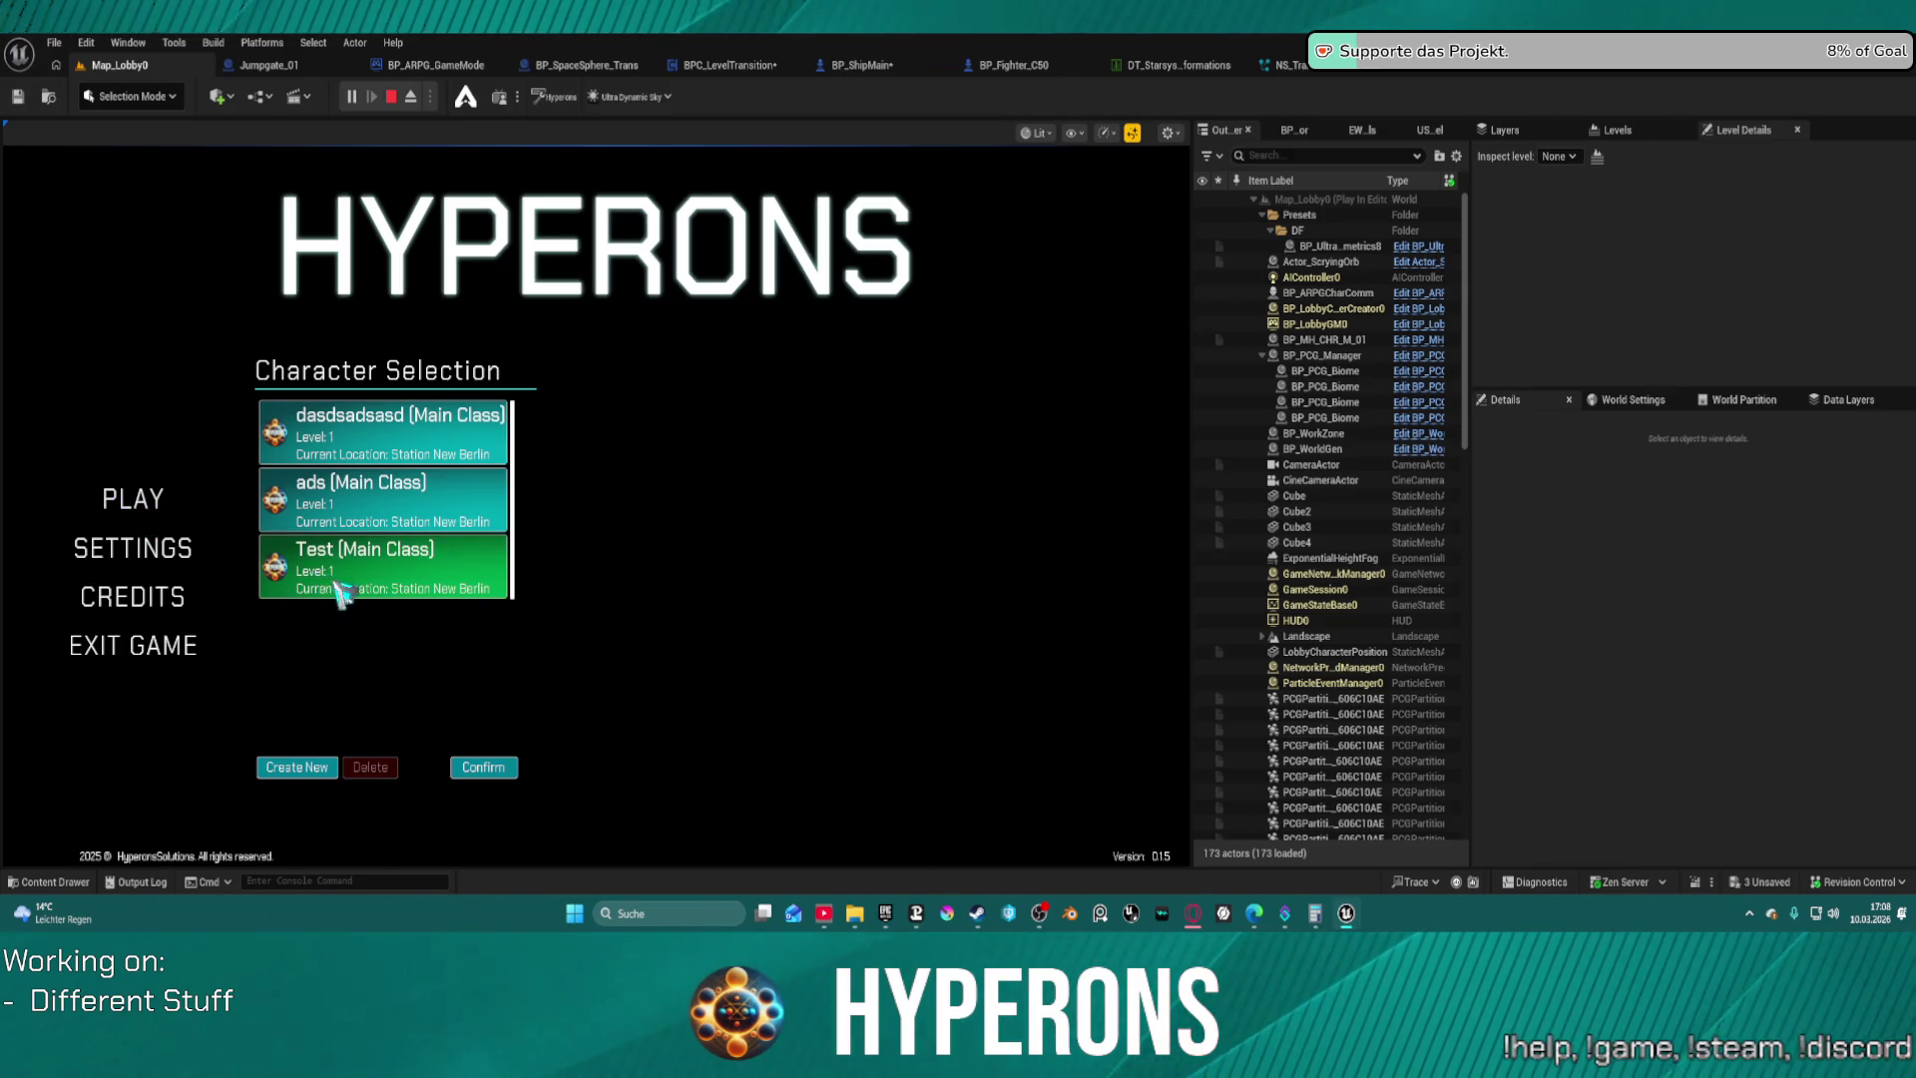
Create a new character named asfewfe and start the game with it
left_click(297, 768)
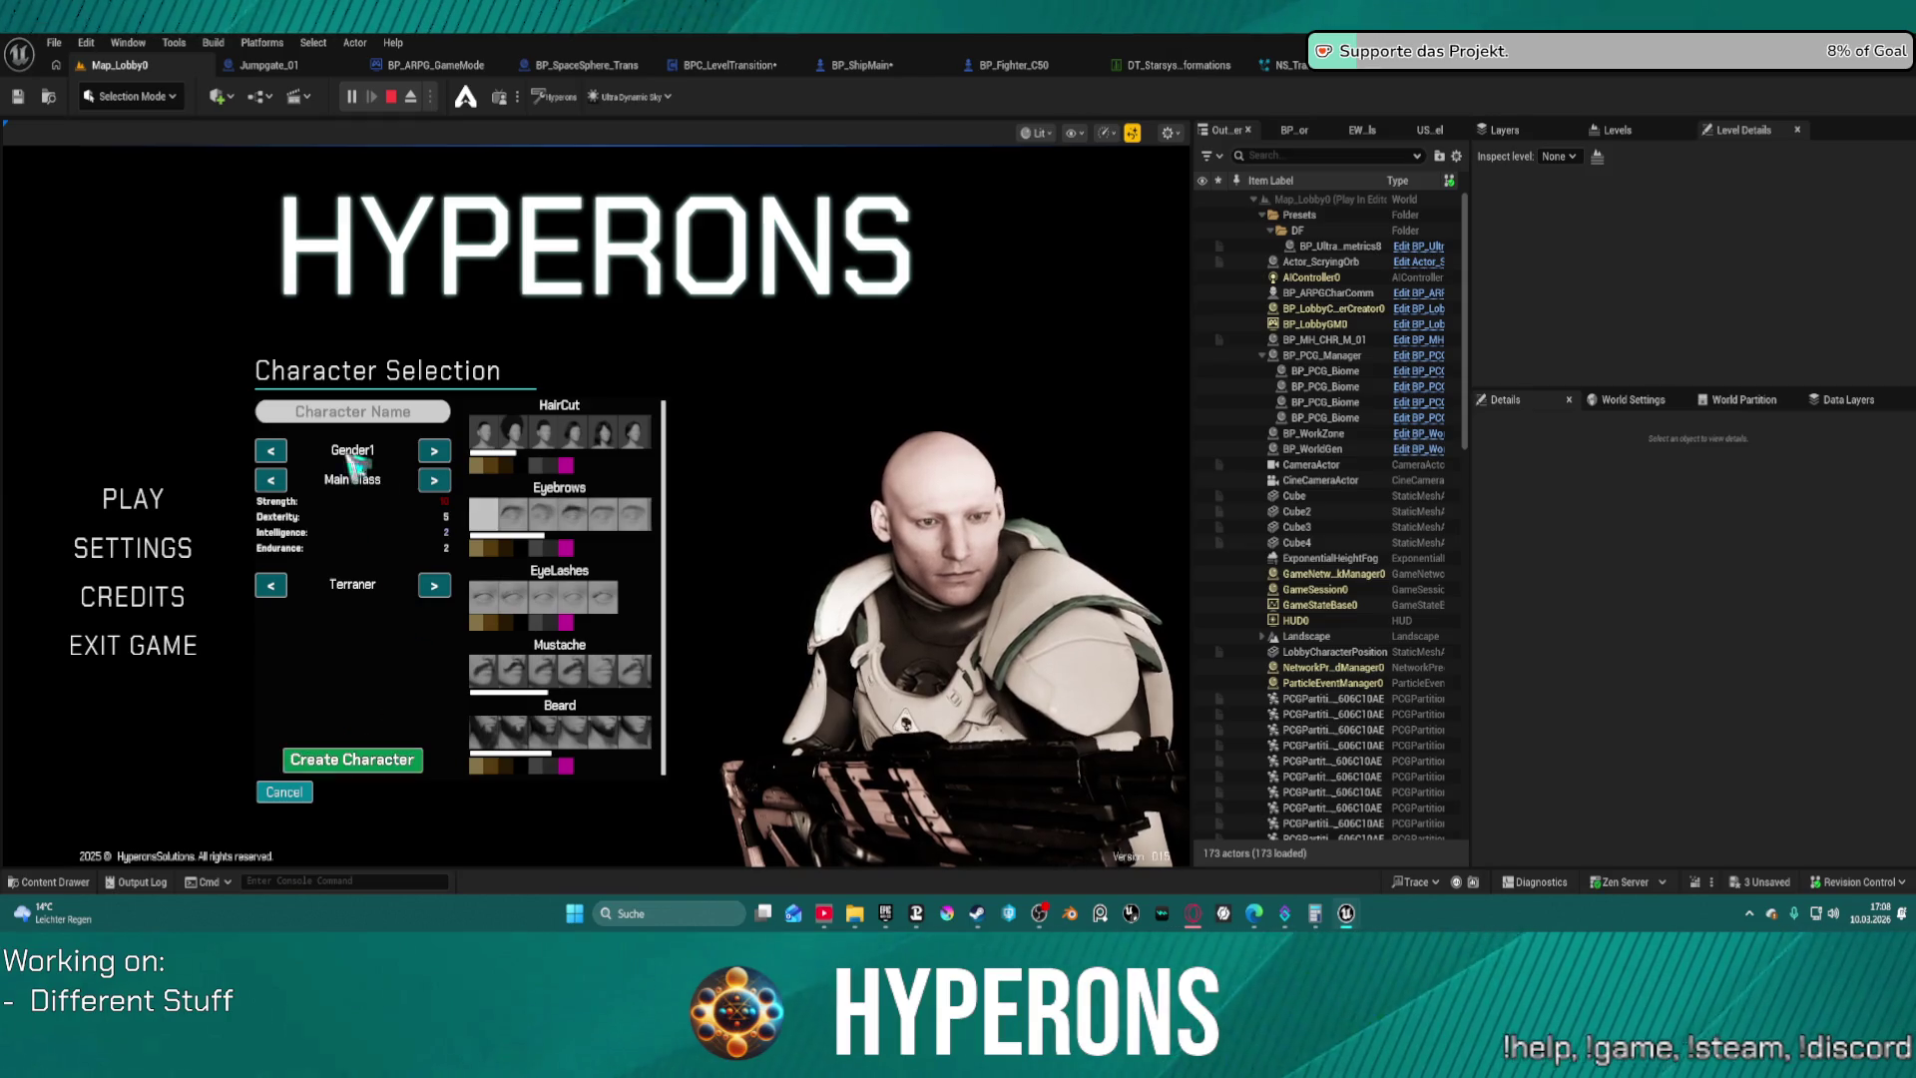
type("asfewfe")
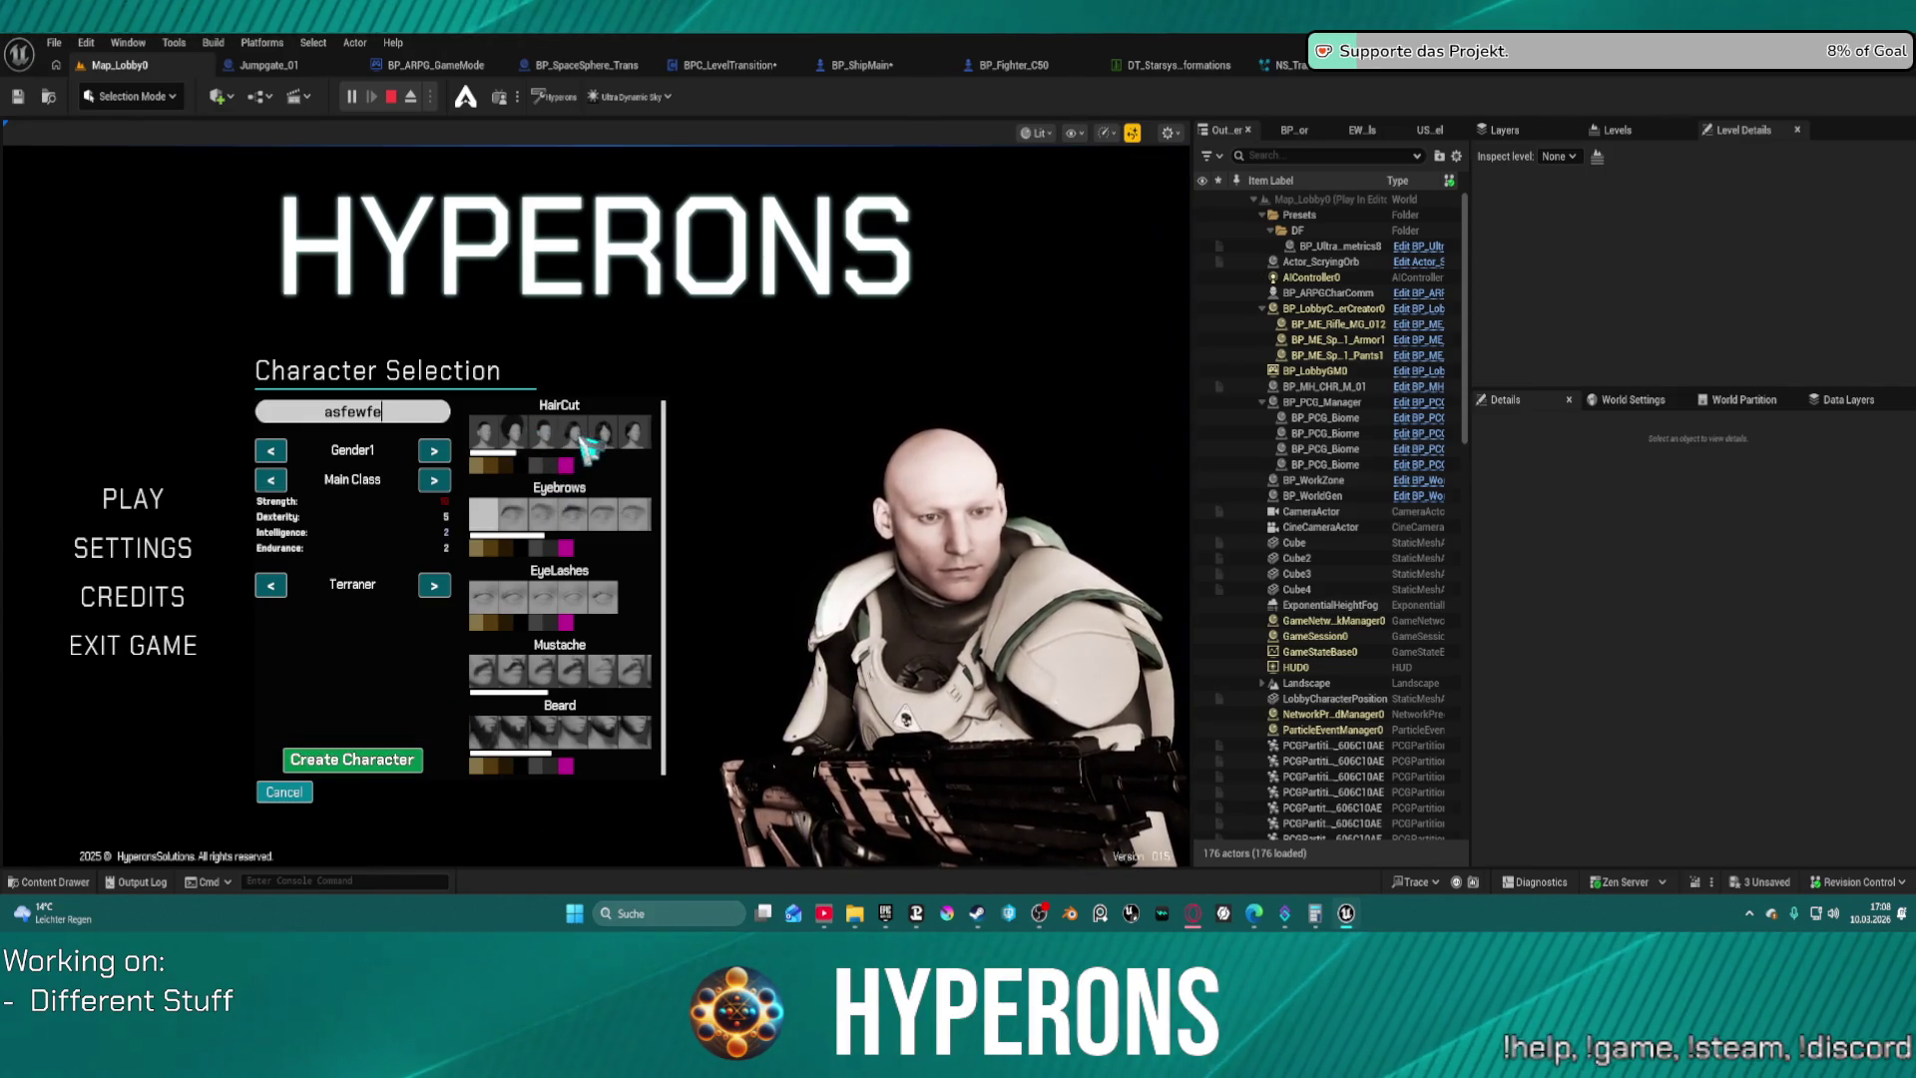
left_click(409, 760)
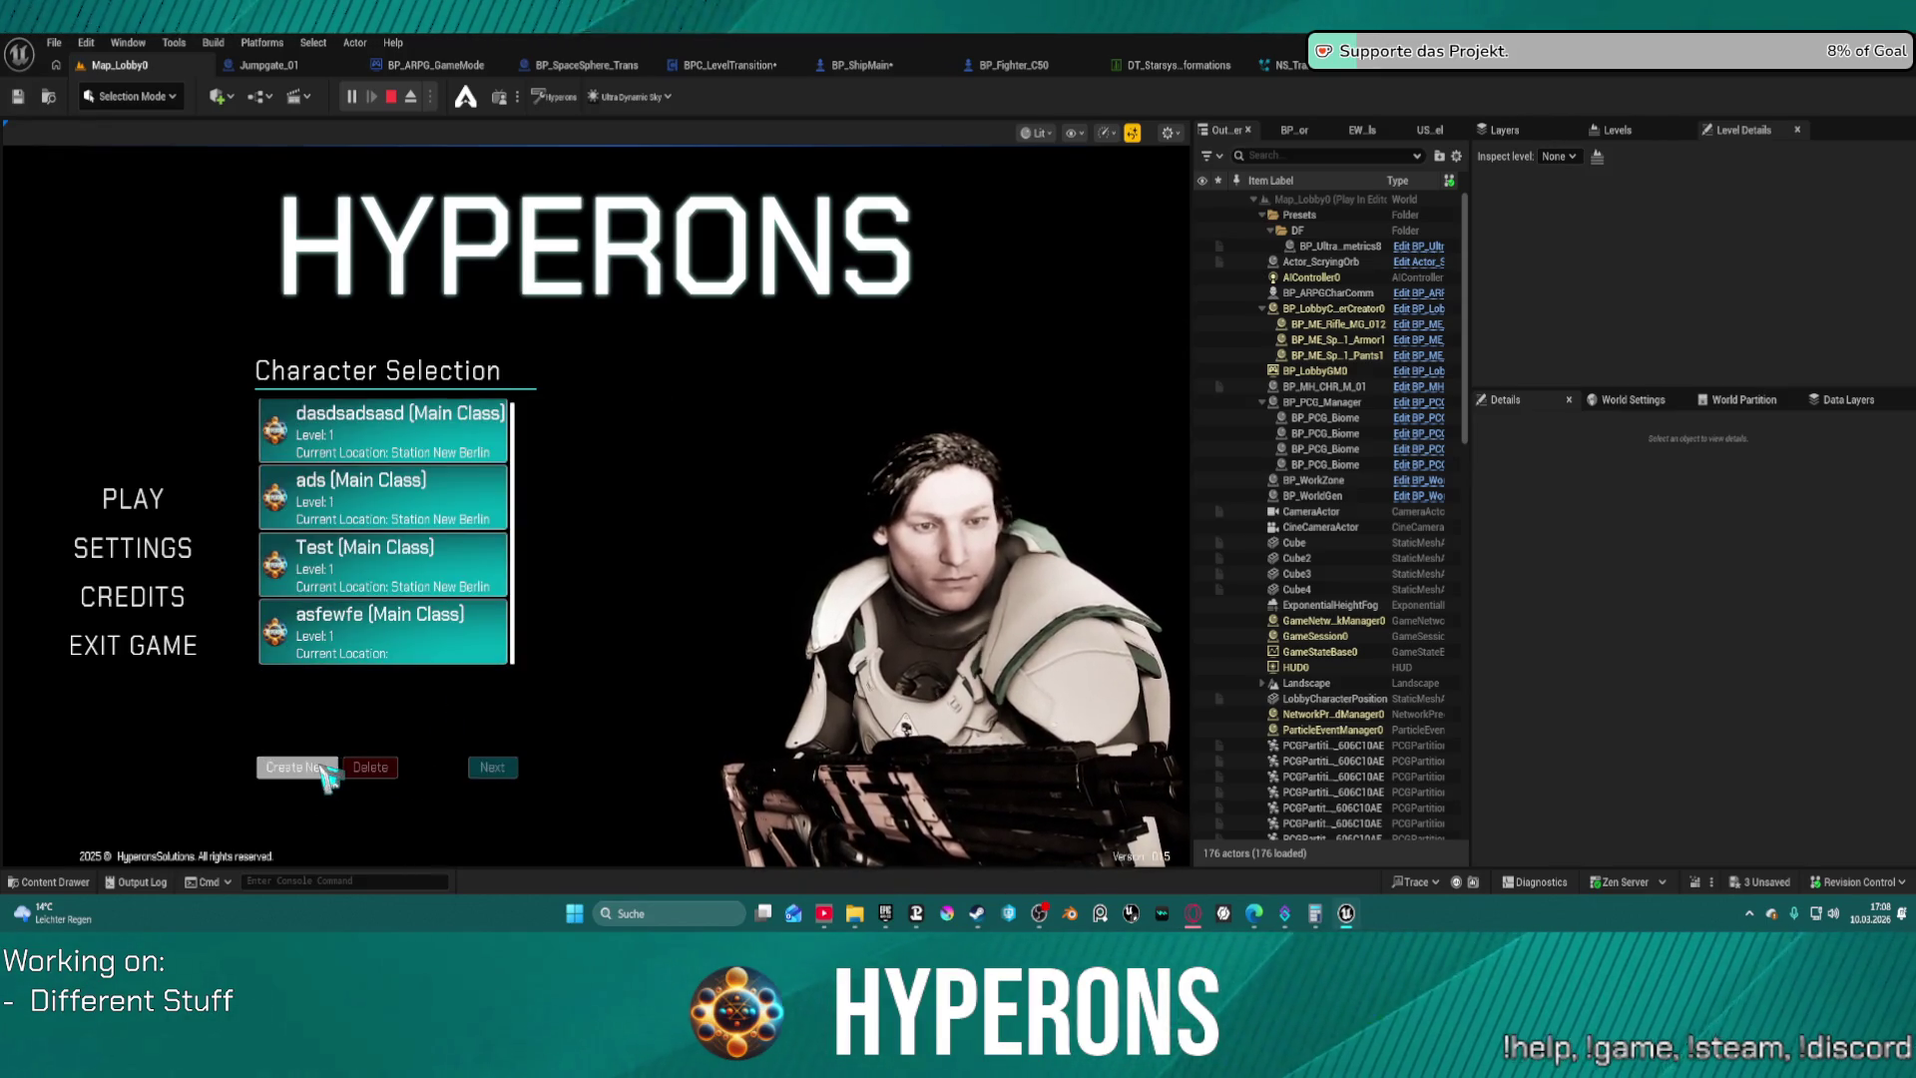
left_click(409, 654)
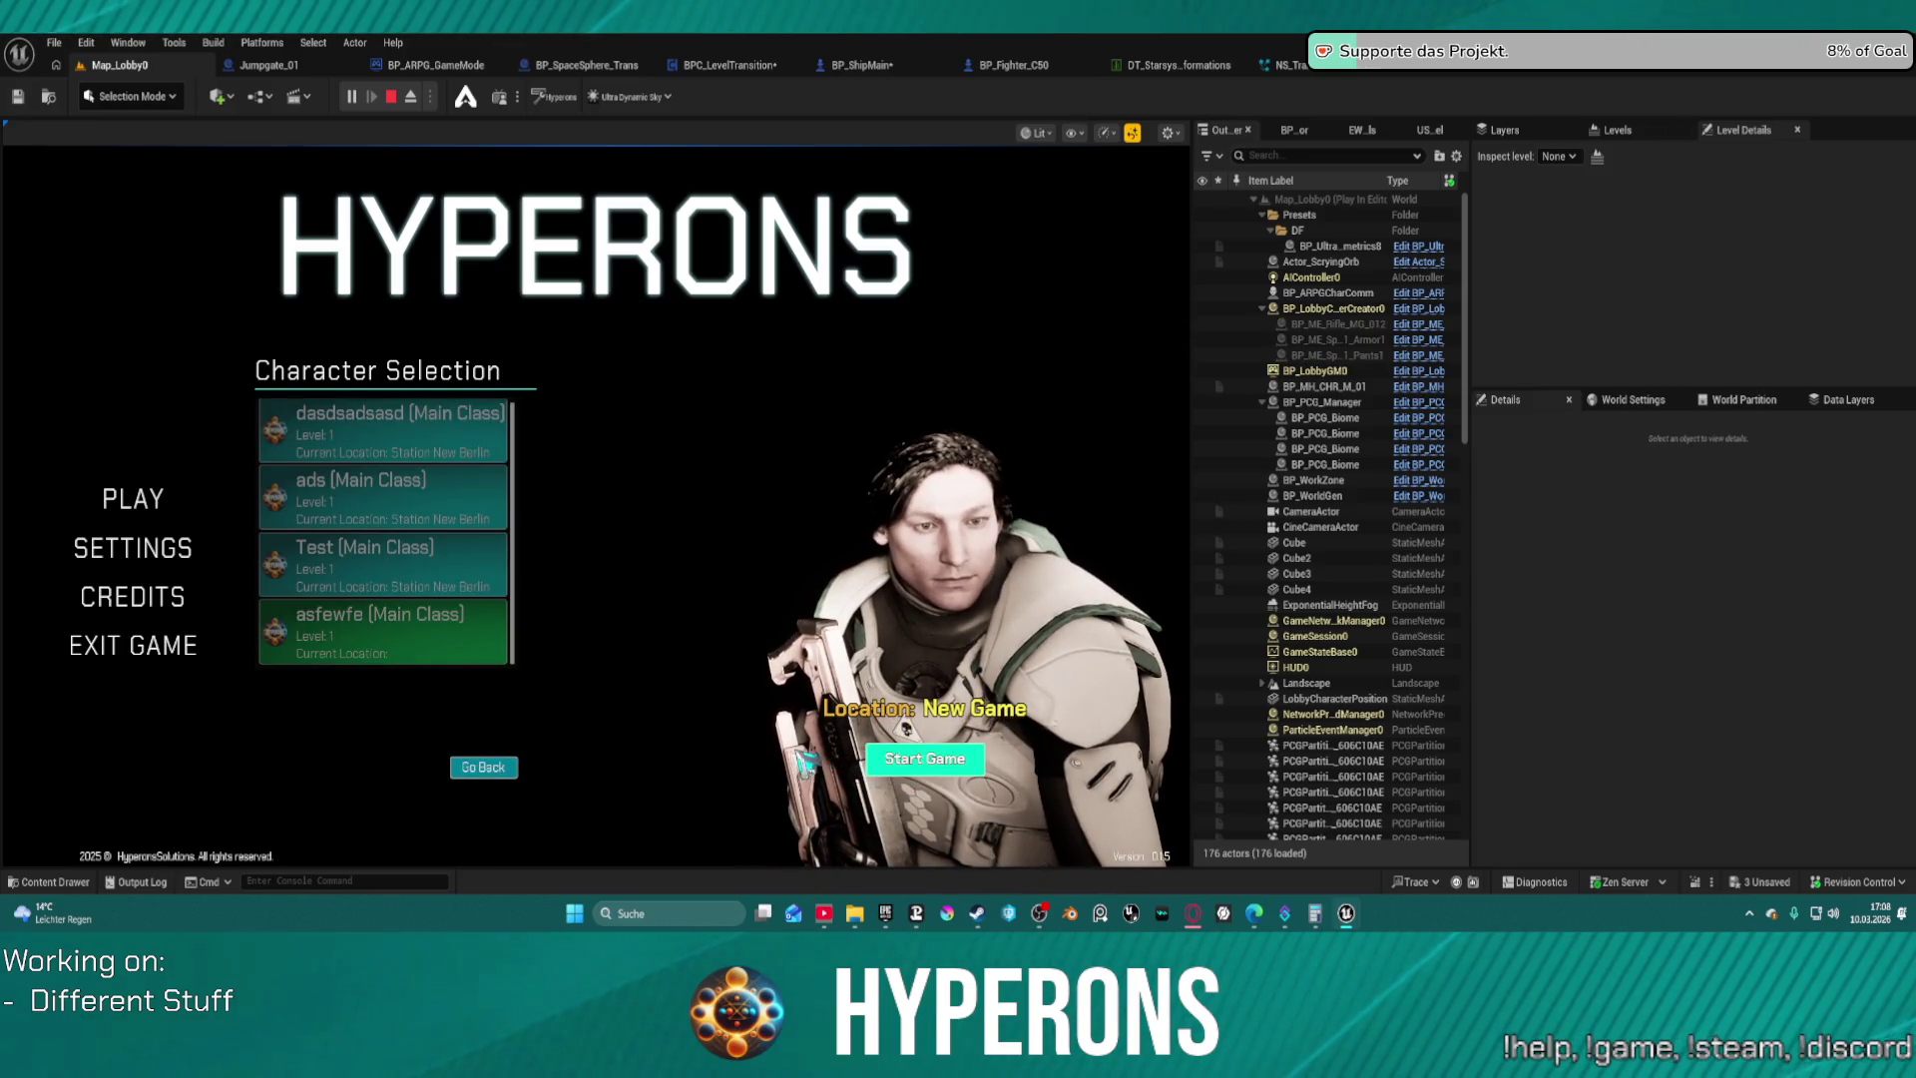
left_click(925, 758)
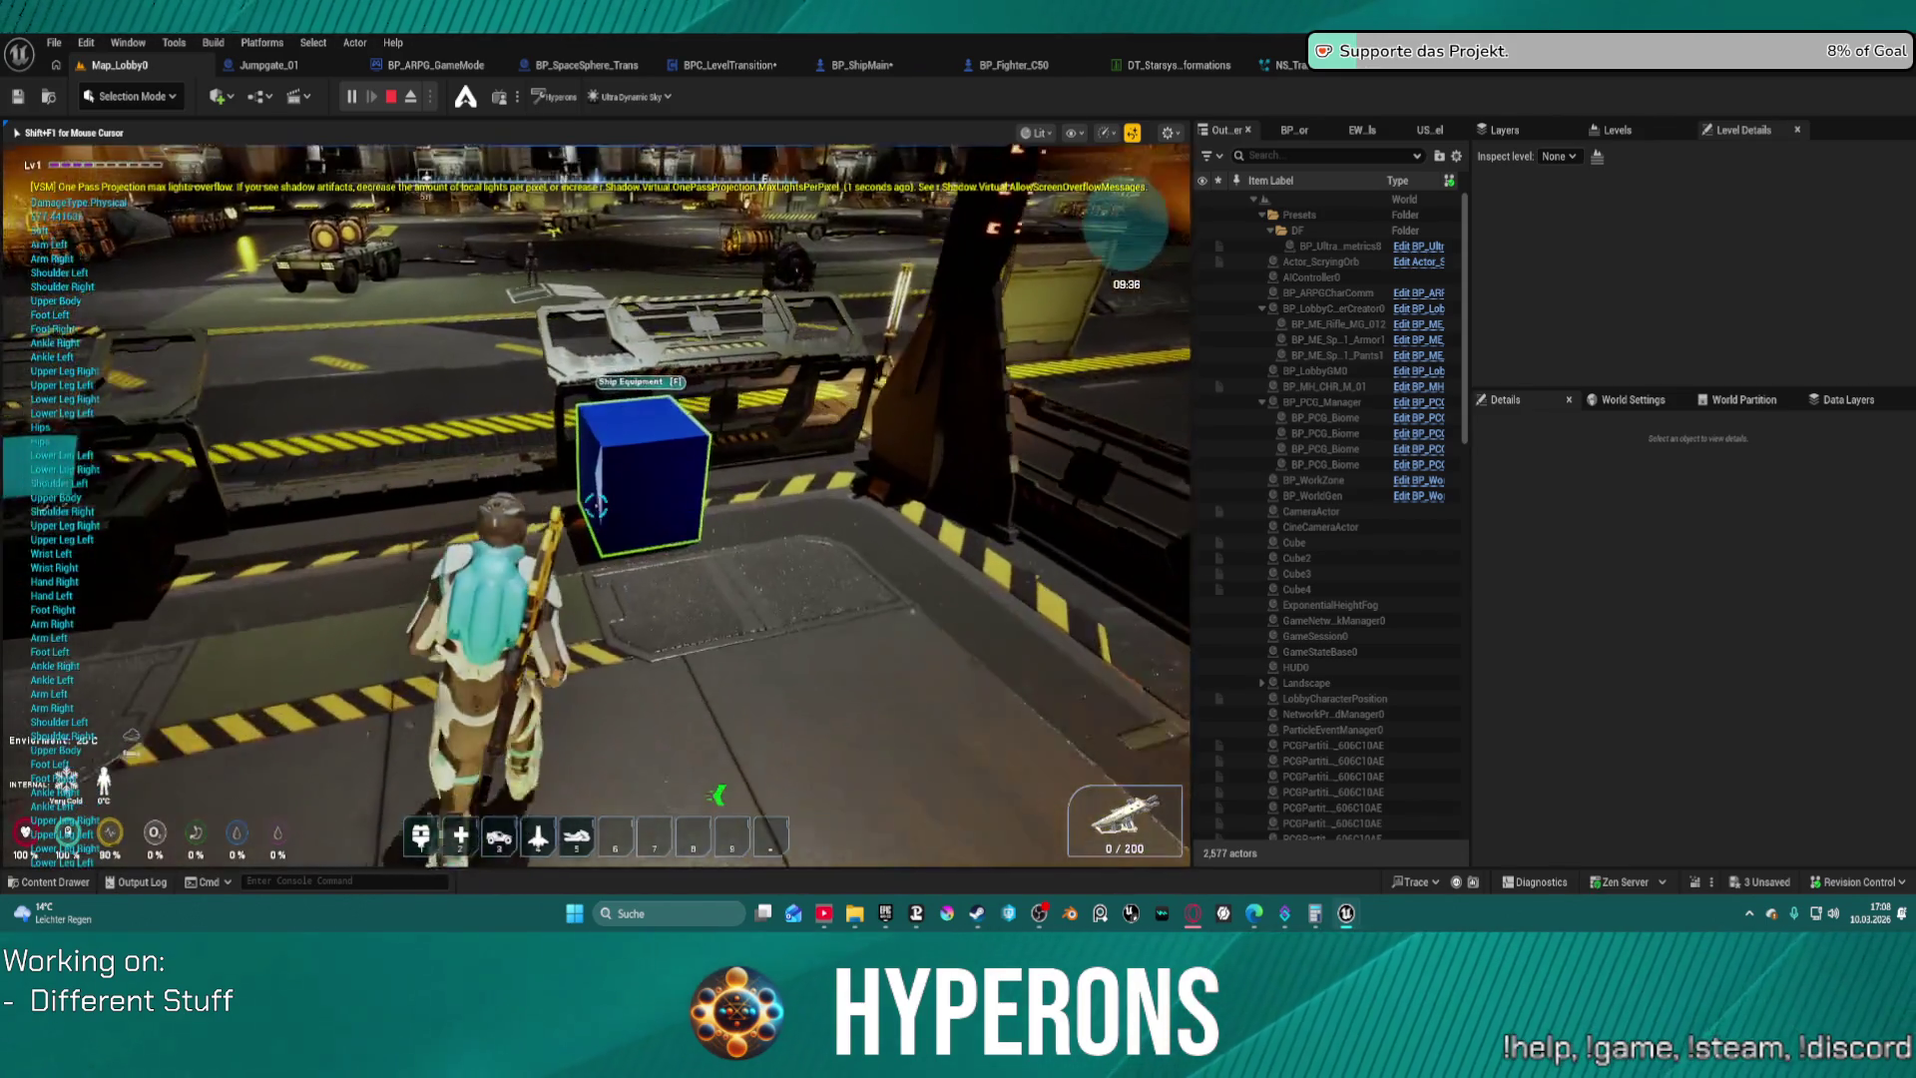
Move the ship parts, including the orange turret, green canister and teal item, from the Ship Equipment container into the inventory
key("e")
double_click(514, 361)
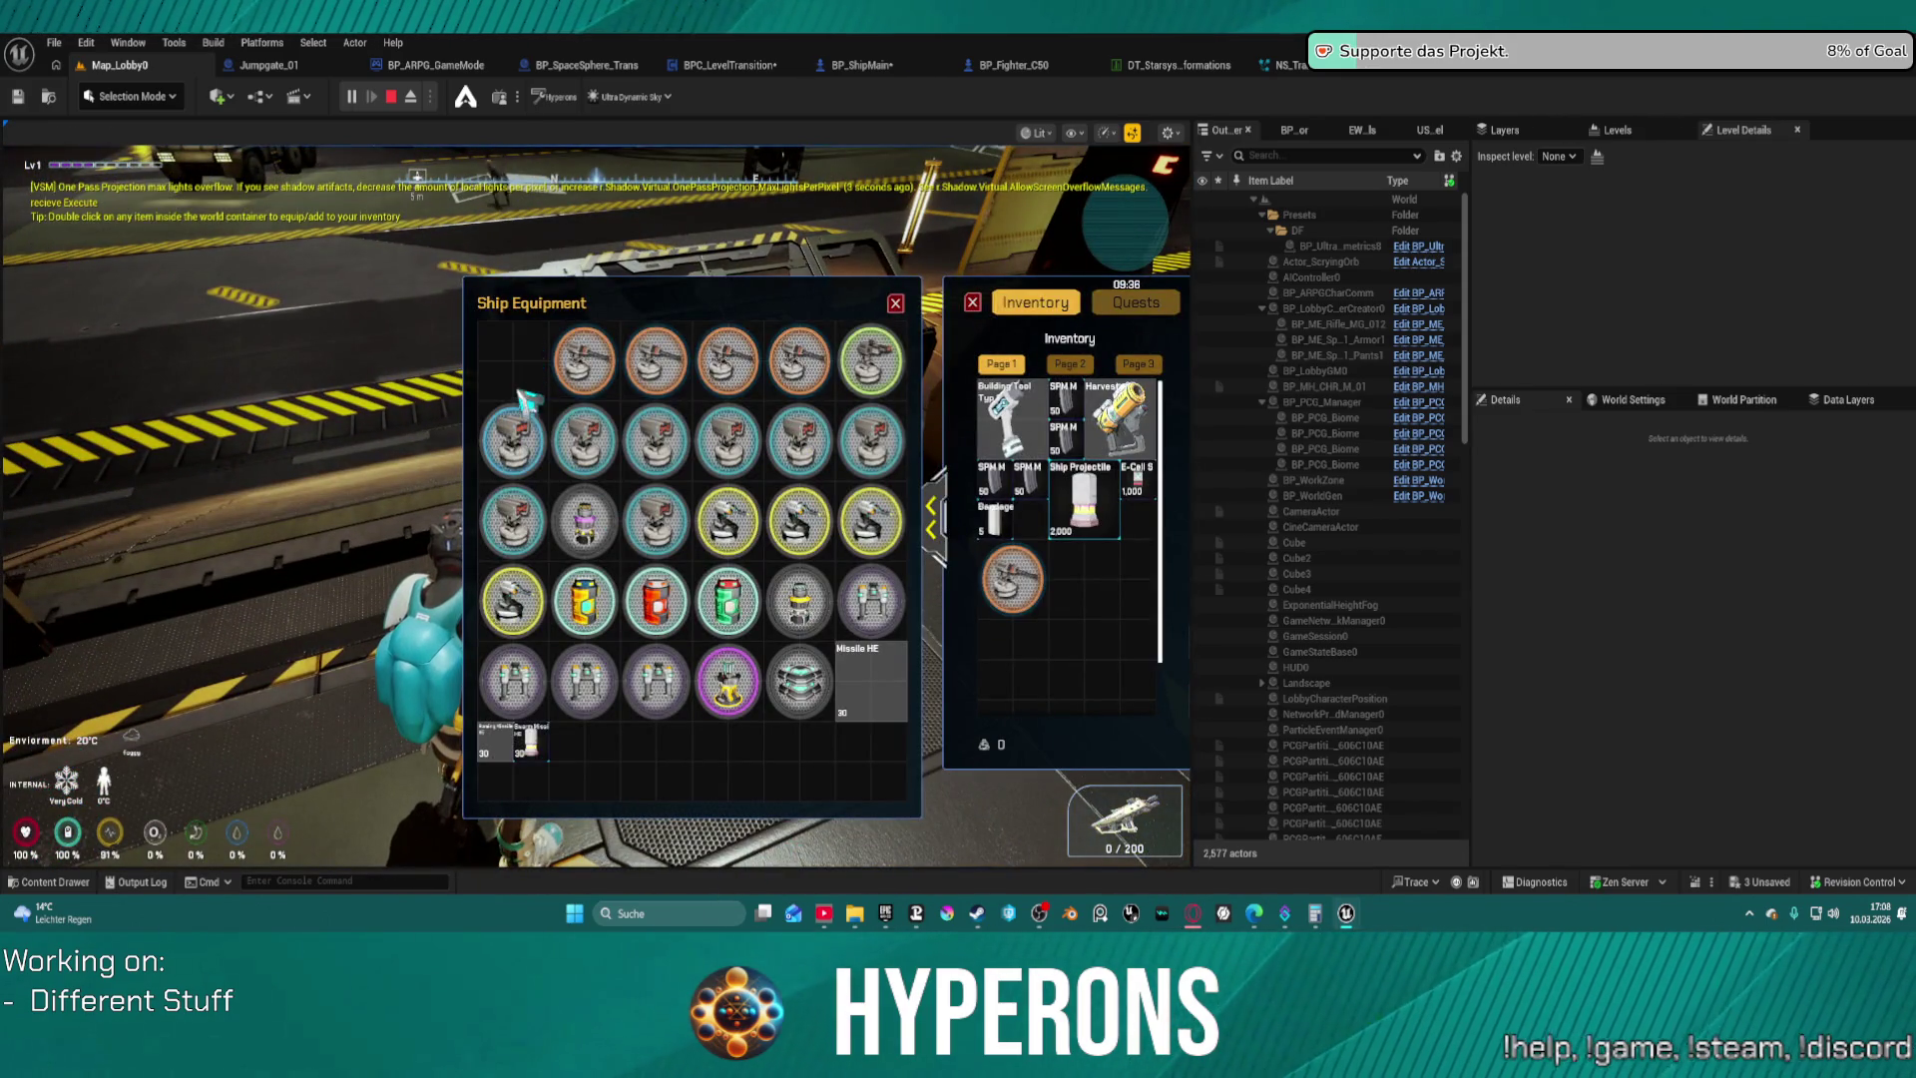
double_click(577, 377)
double_click(723, 604)
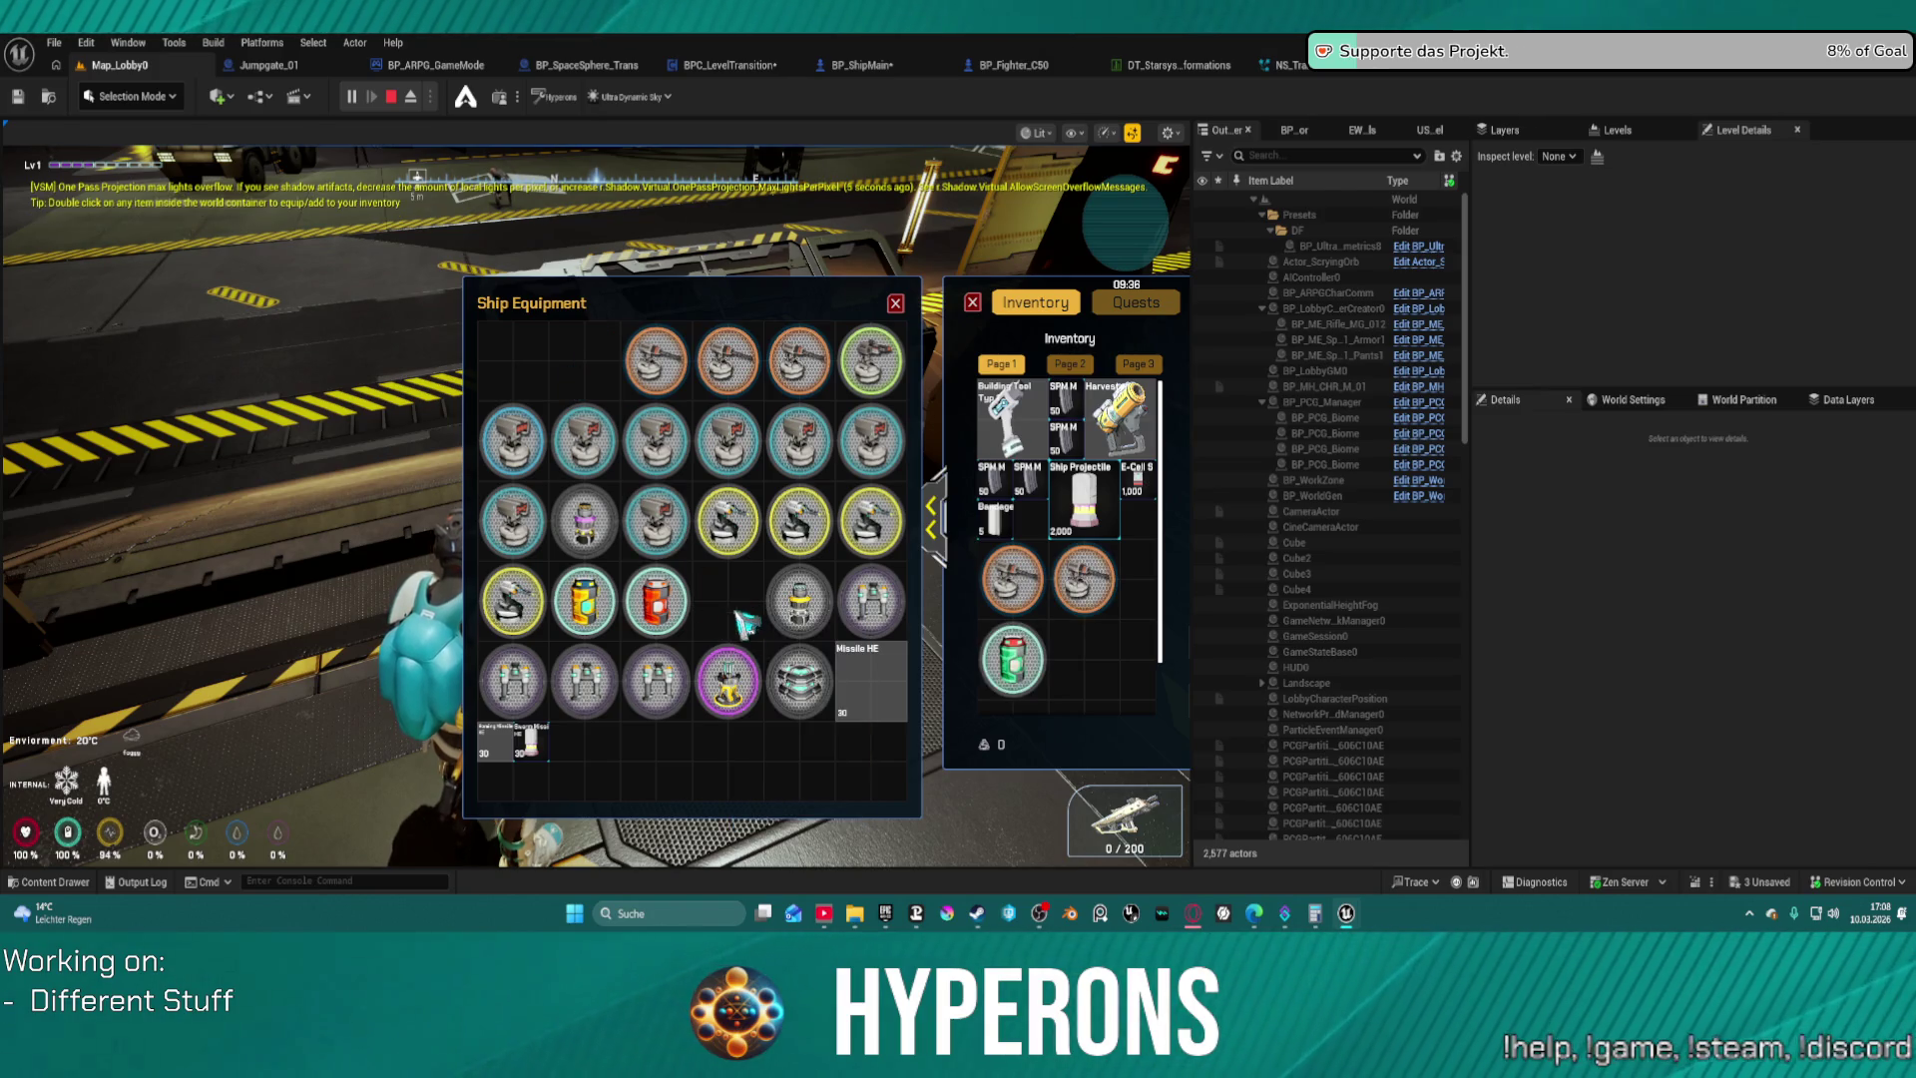
double_click(795, 611)
double_click(798, 678)
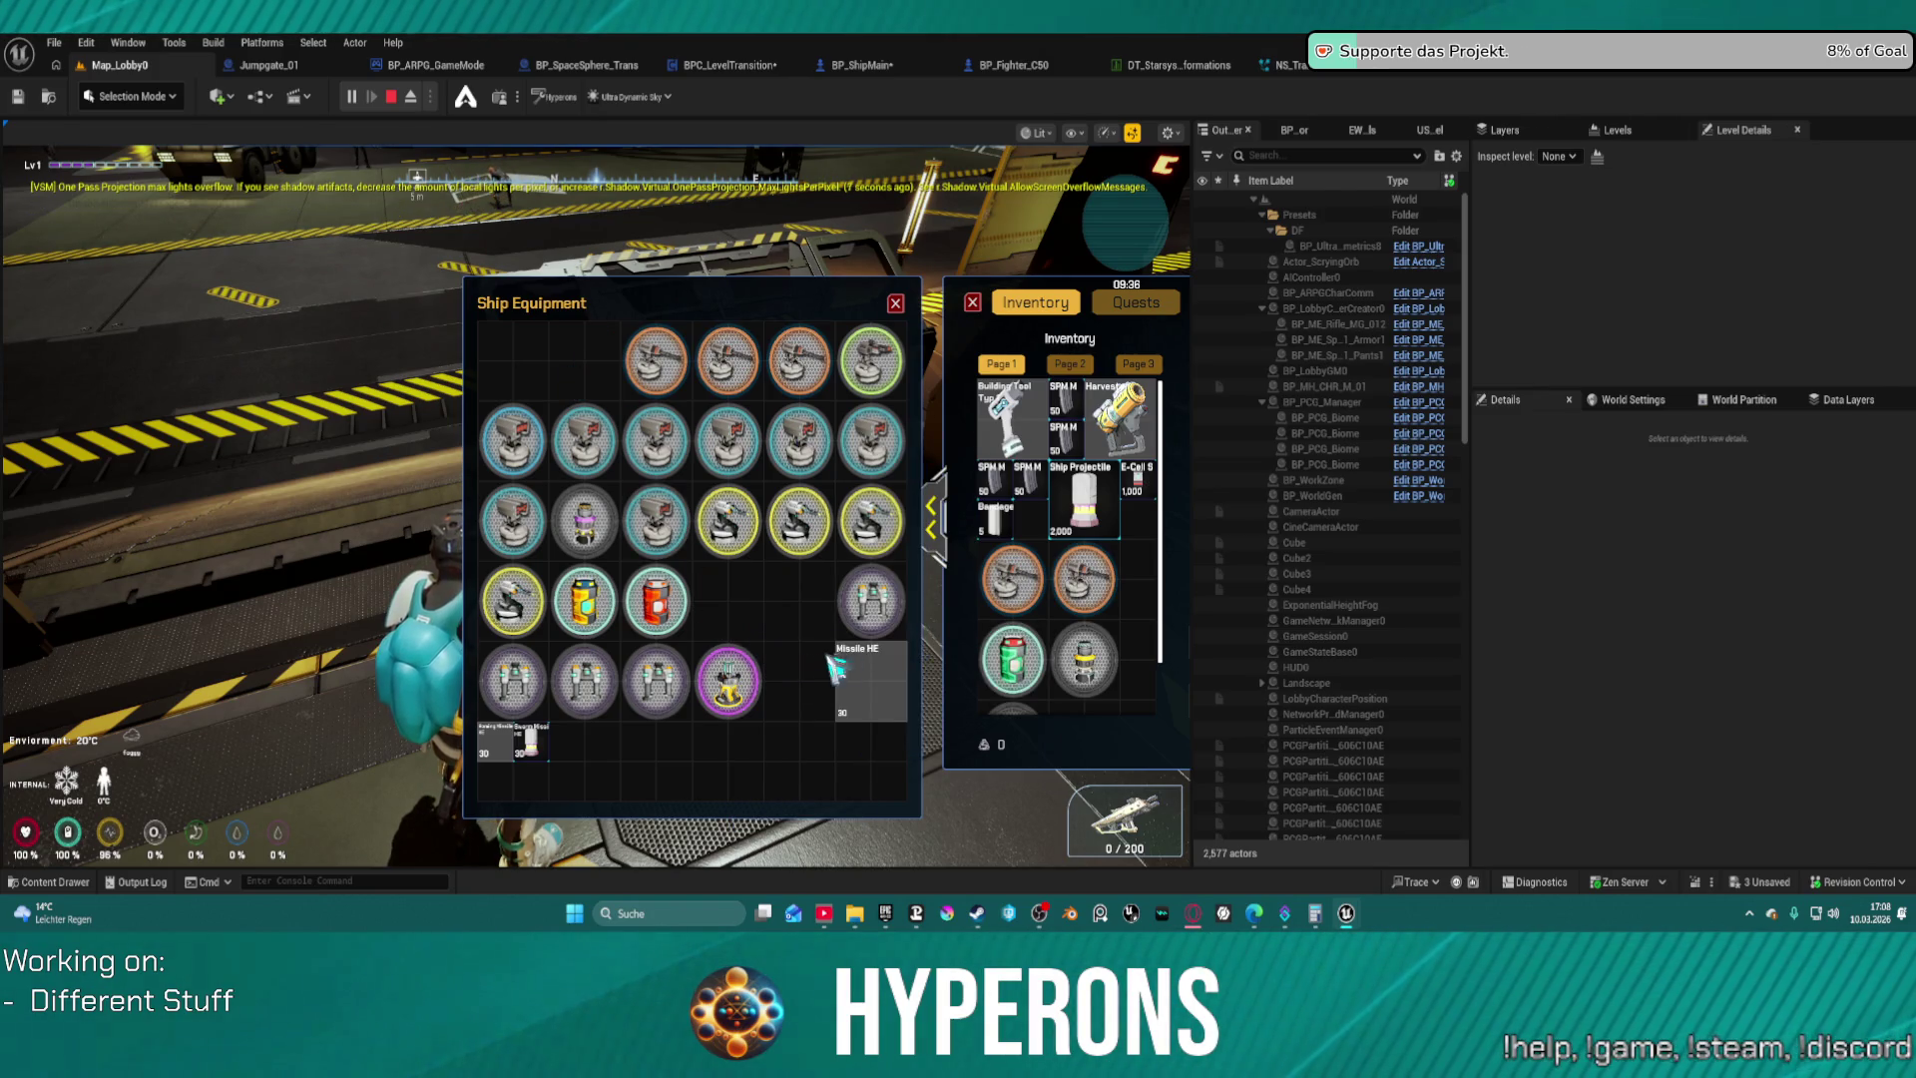
key("Escape")
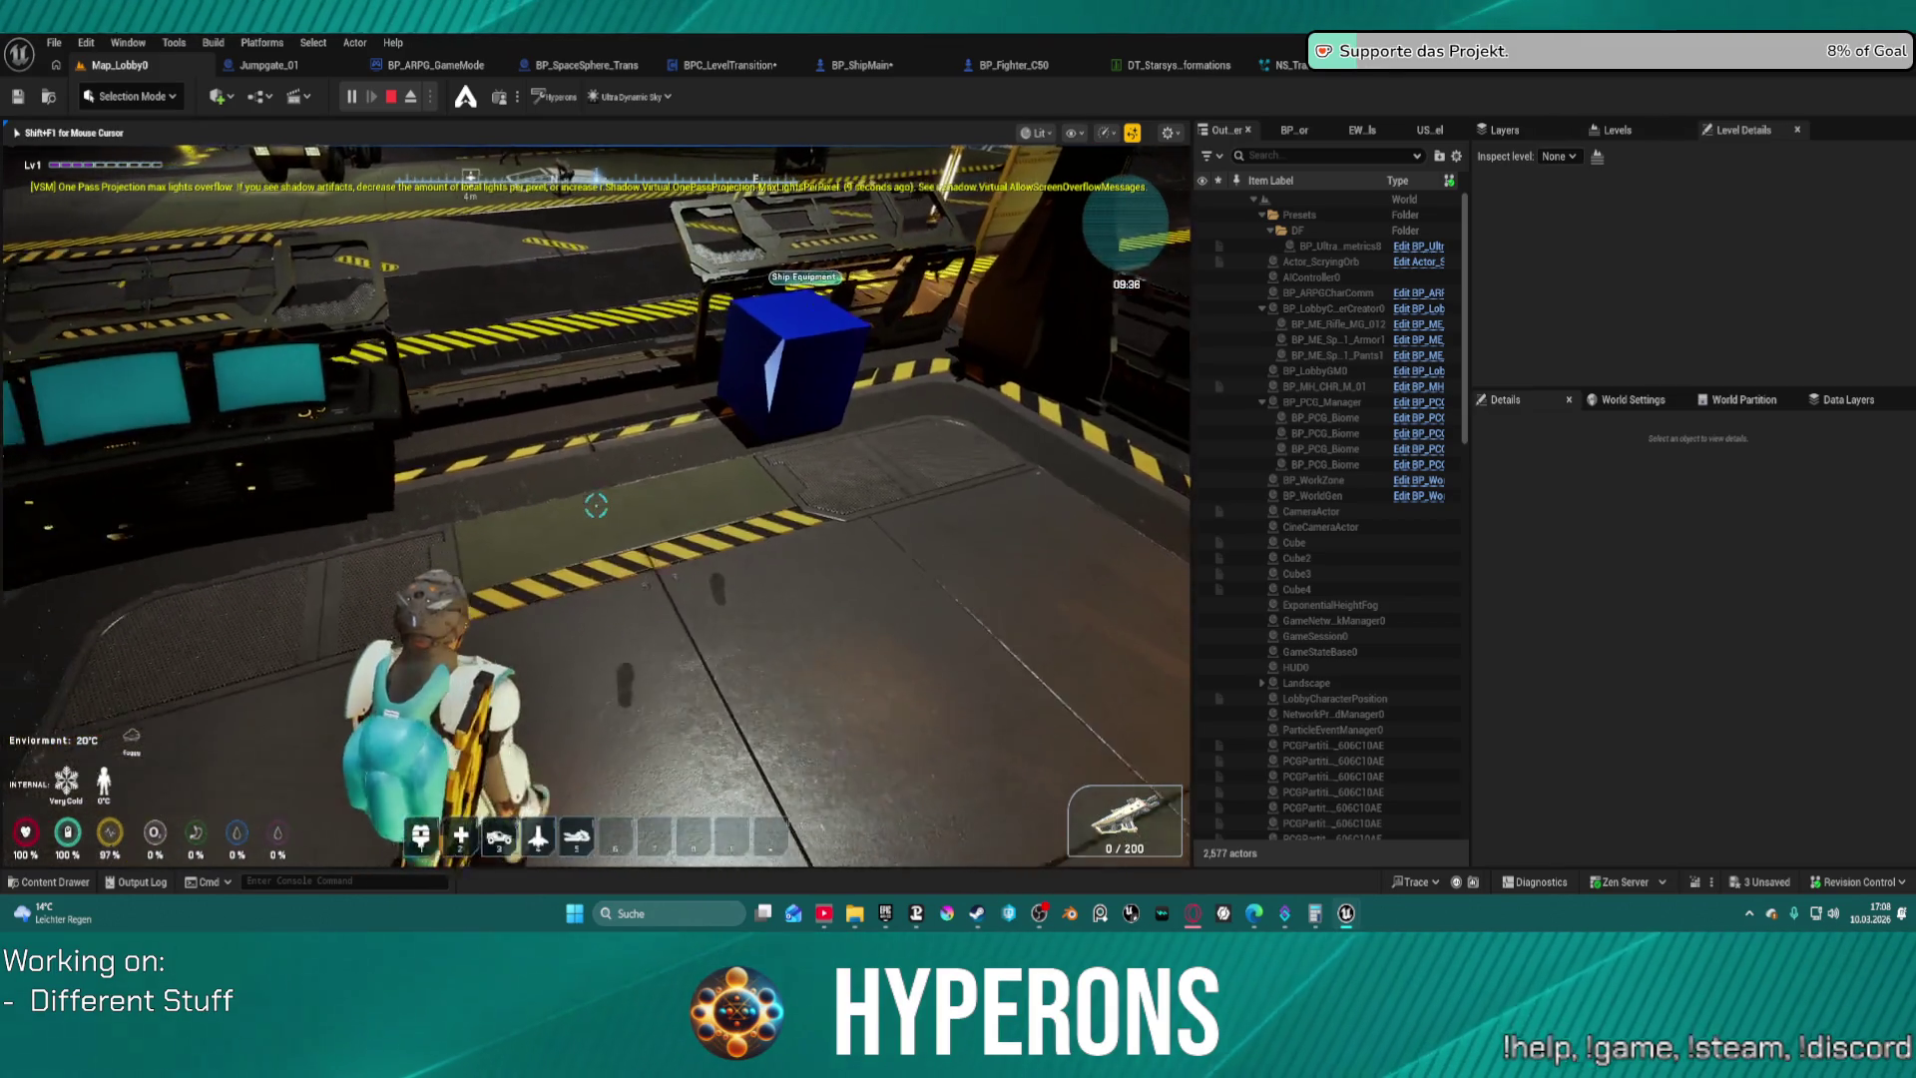
Load the Ship Projectile into the Raider's cargo hold at the terminal
key("f")
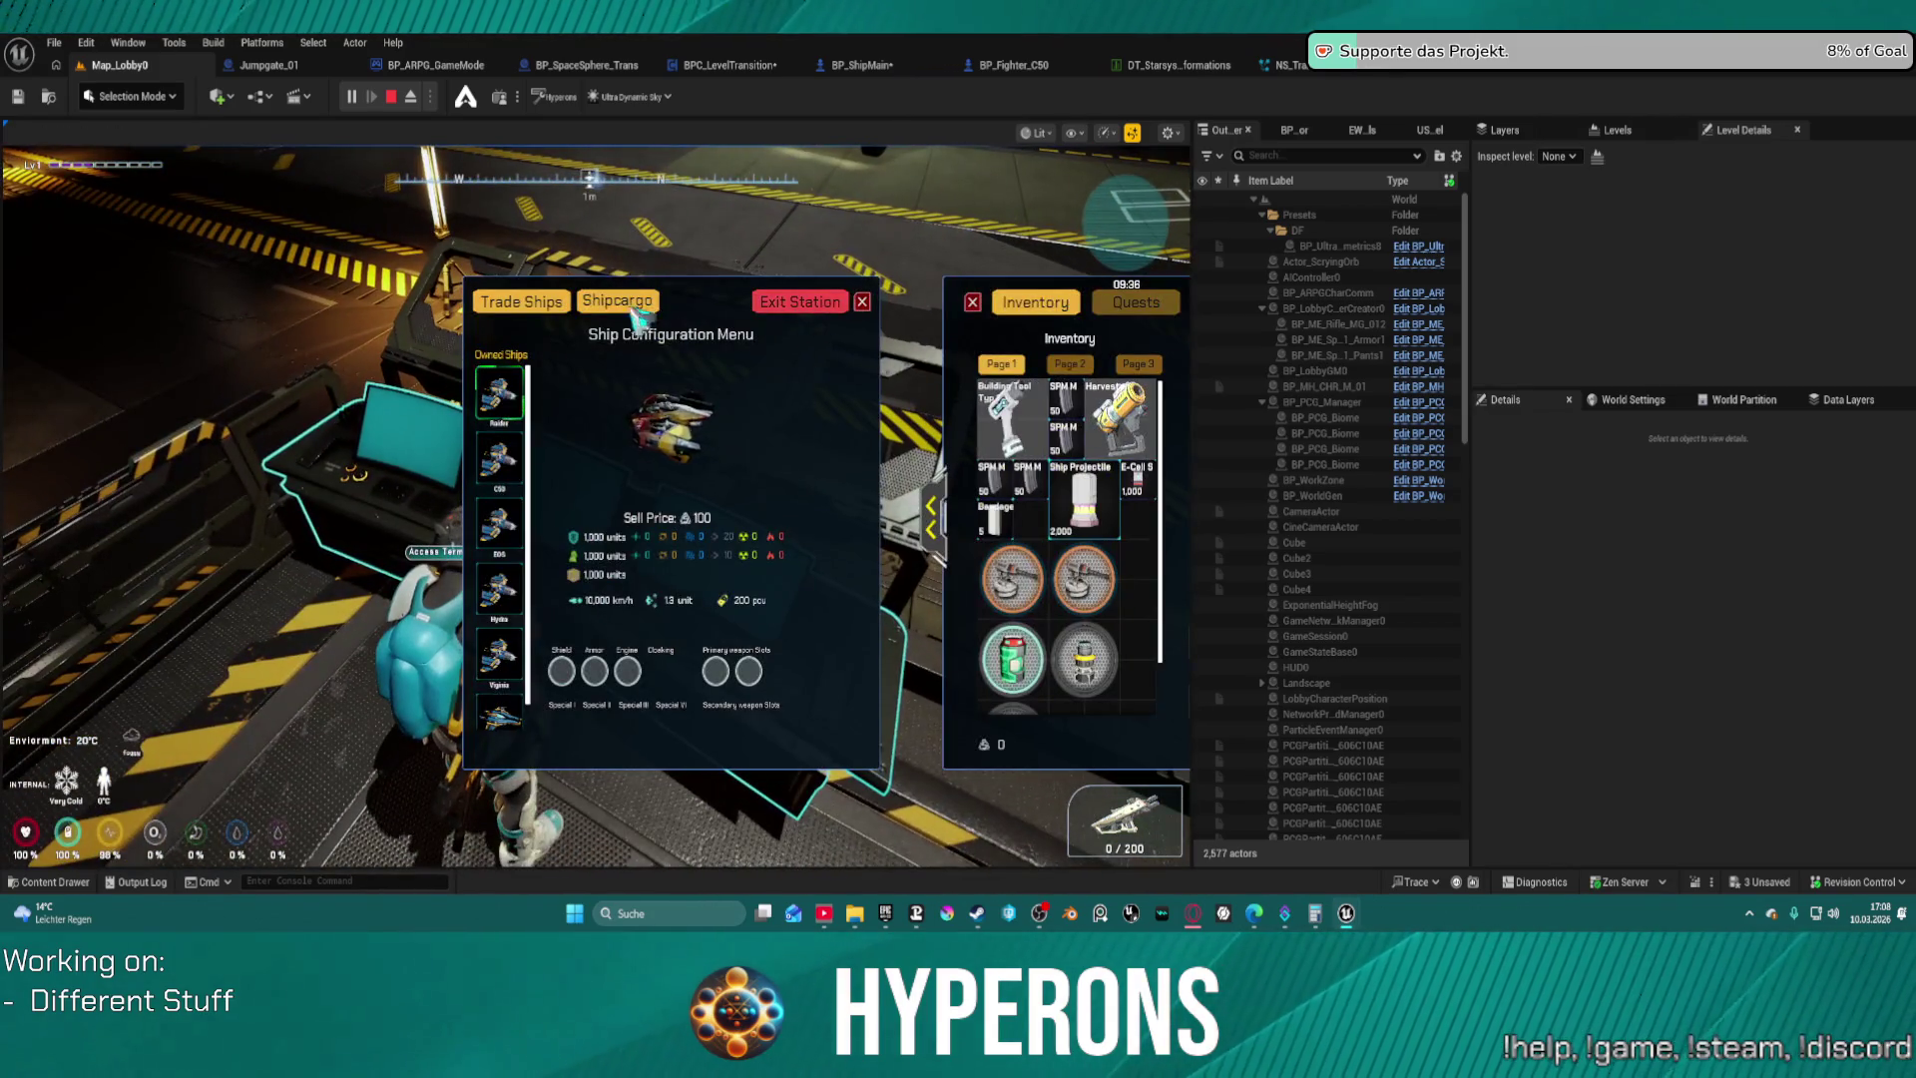
left_click(627, 305)
double_click(1083, 499)
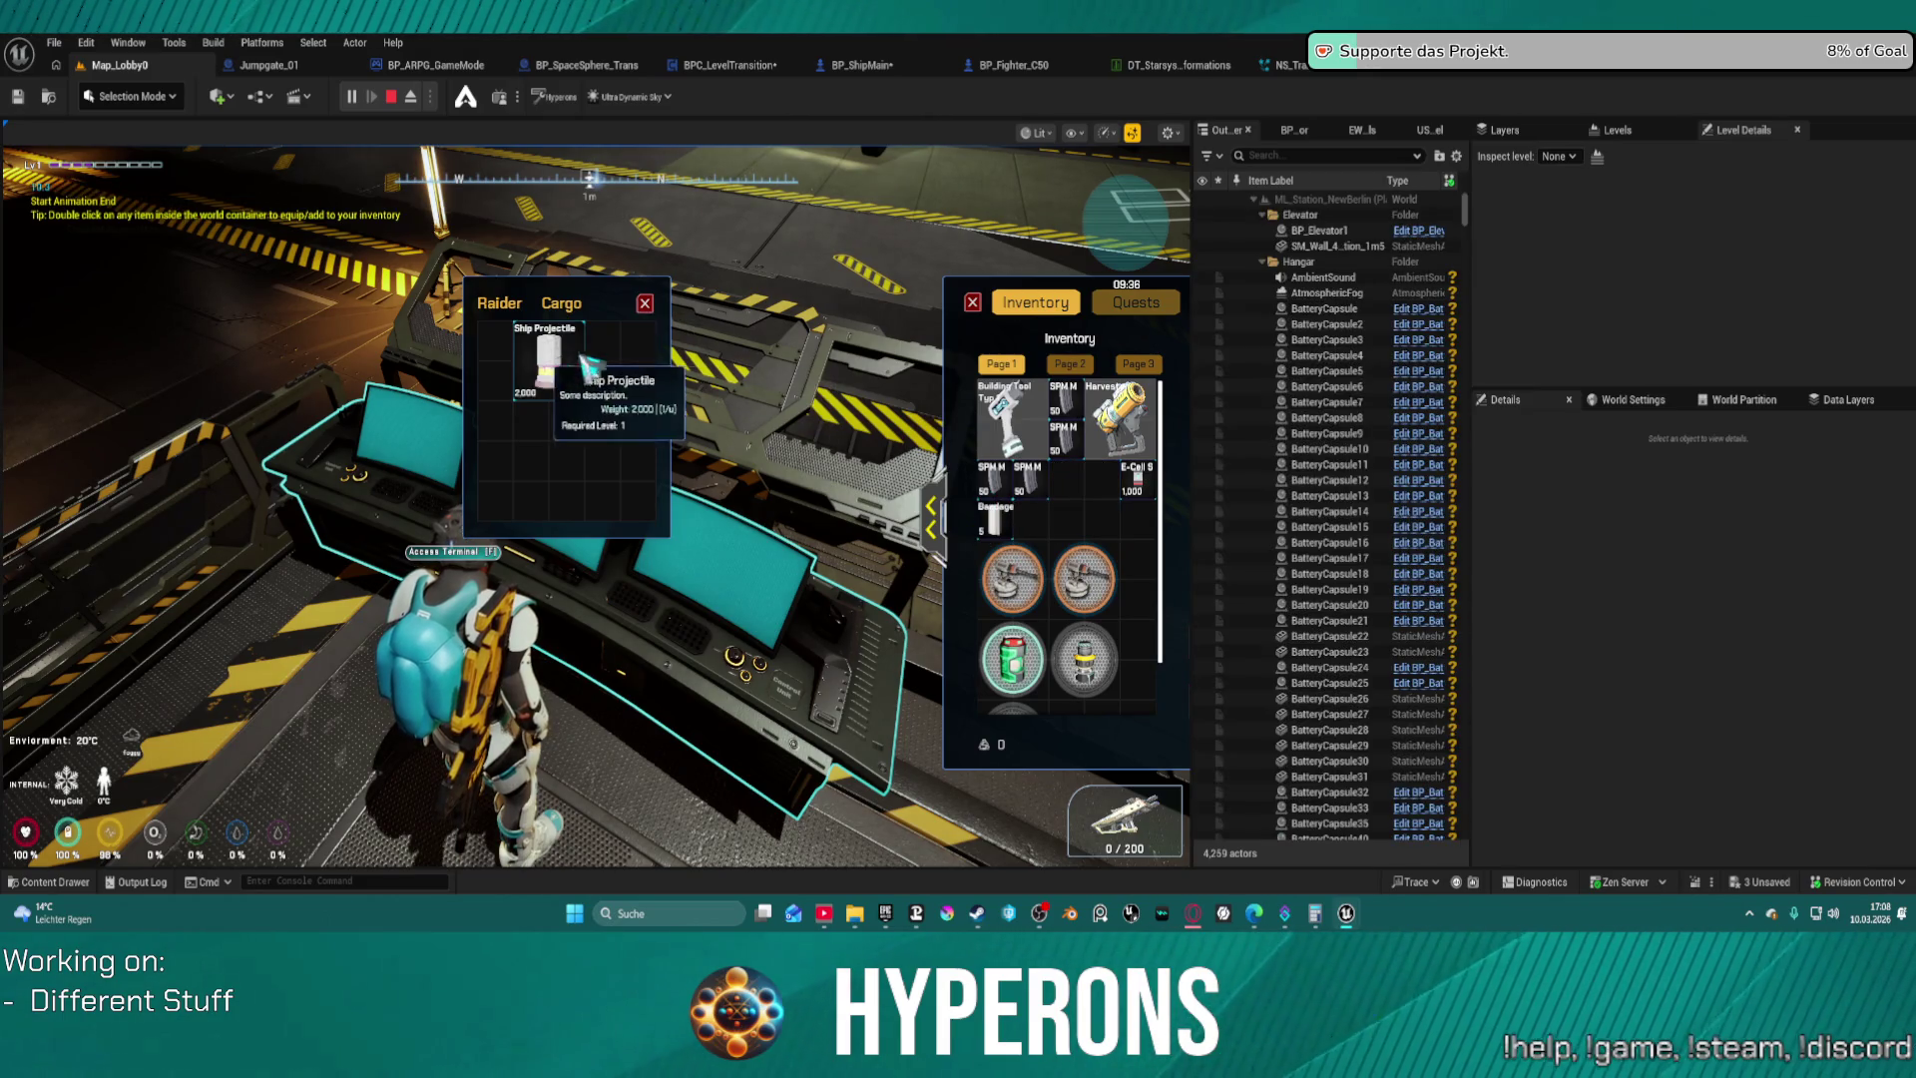
left_click(646, 305)
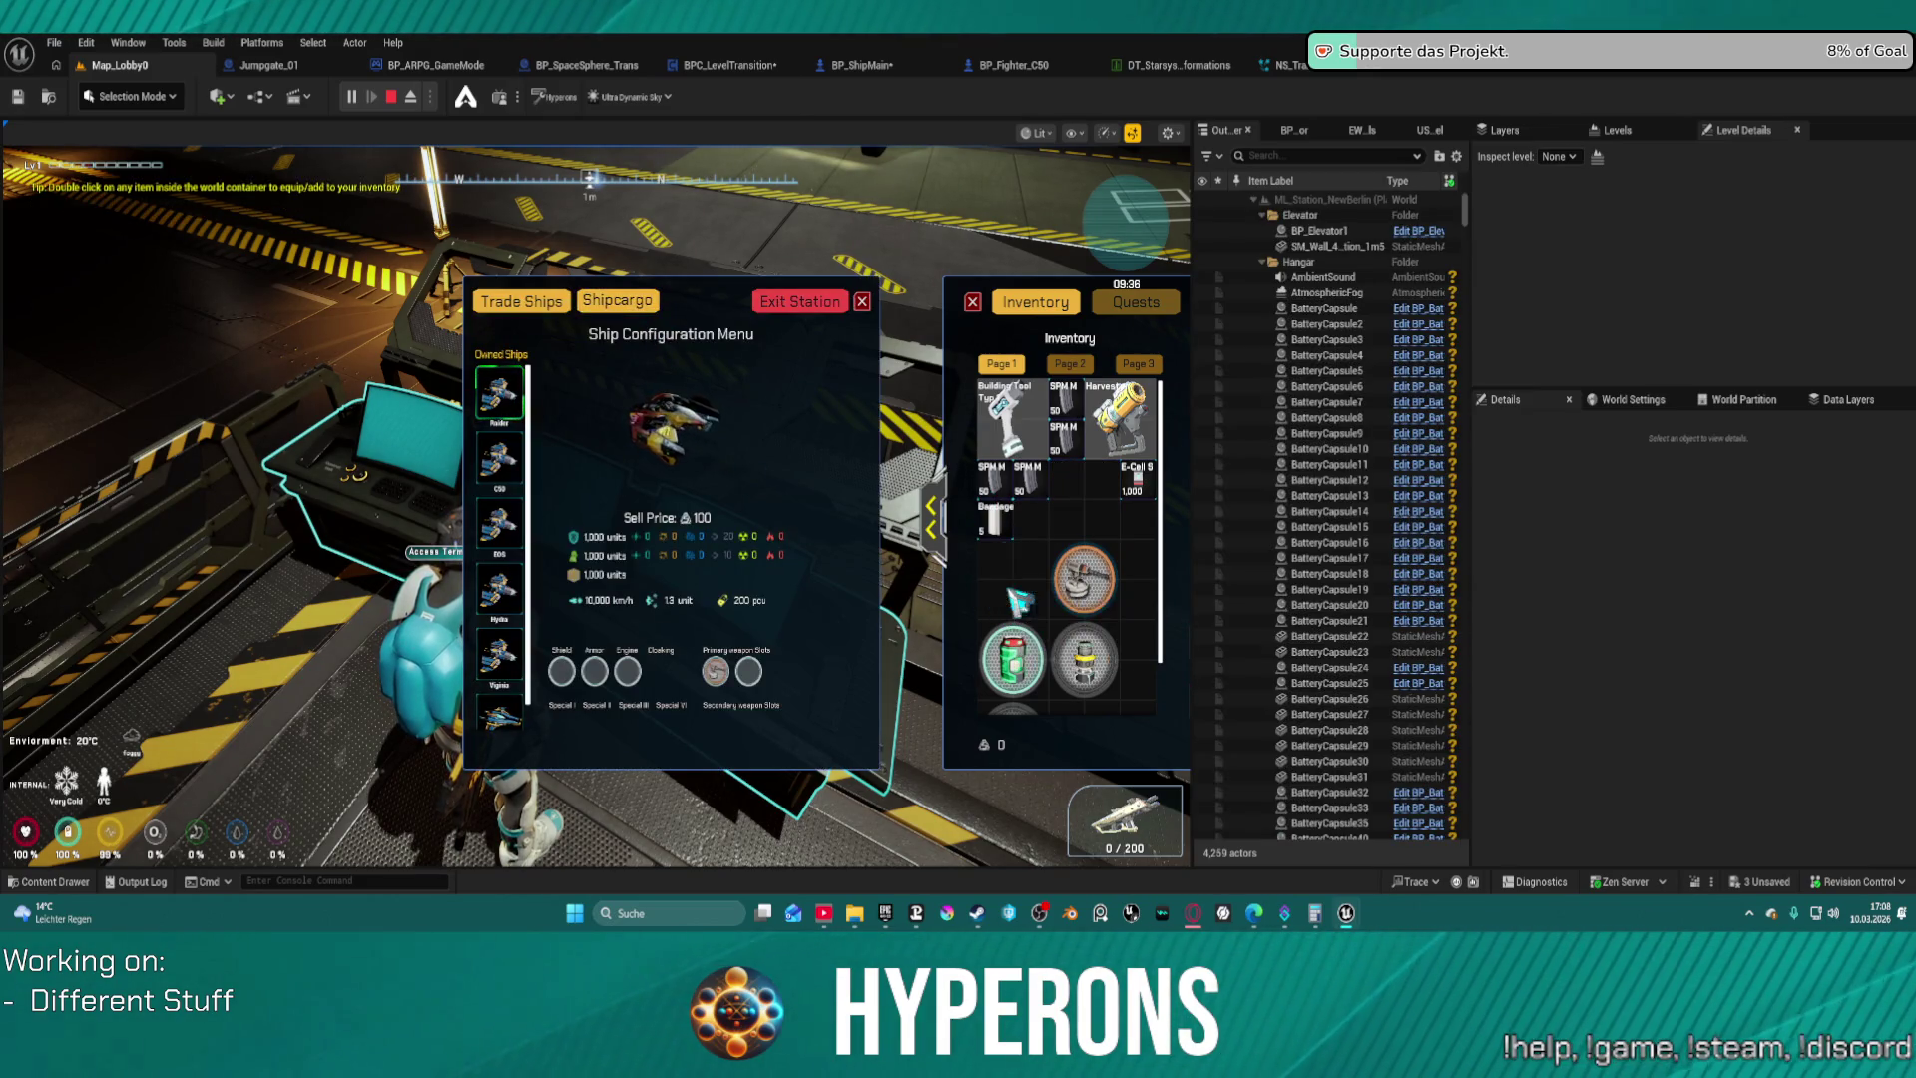
Fit a shield, engine and extra weapon onto the ship, then exit the station and confirm leaving New Berlin
double_click(1083, 579)
double_click(1083, 658)
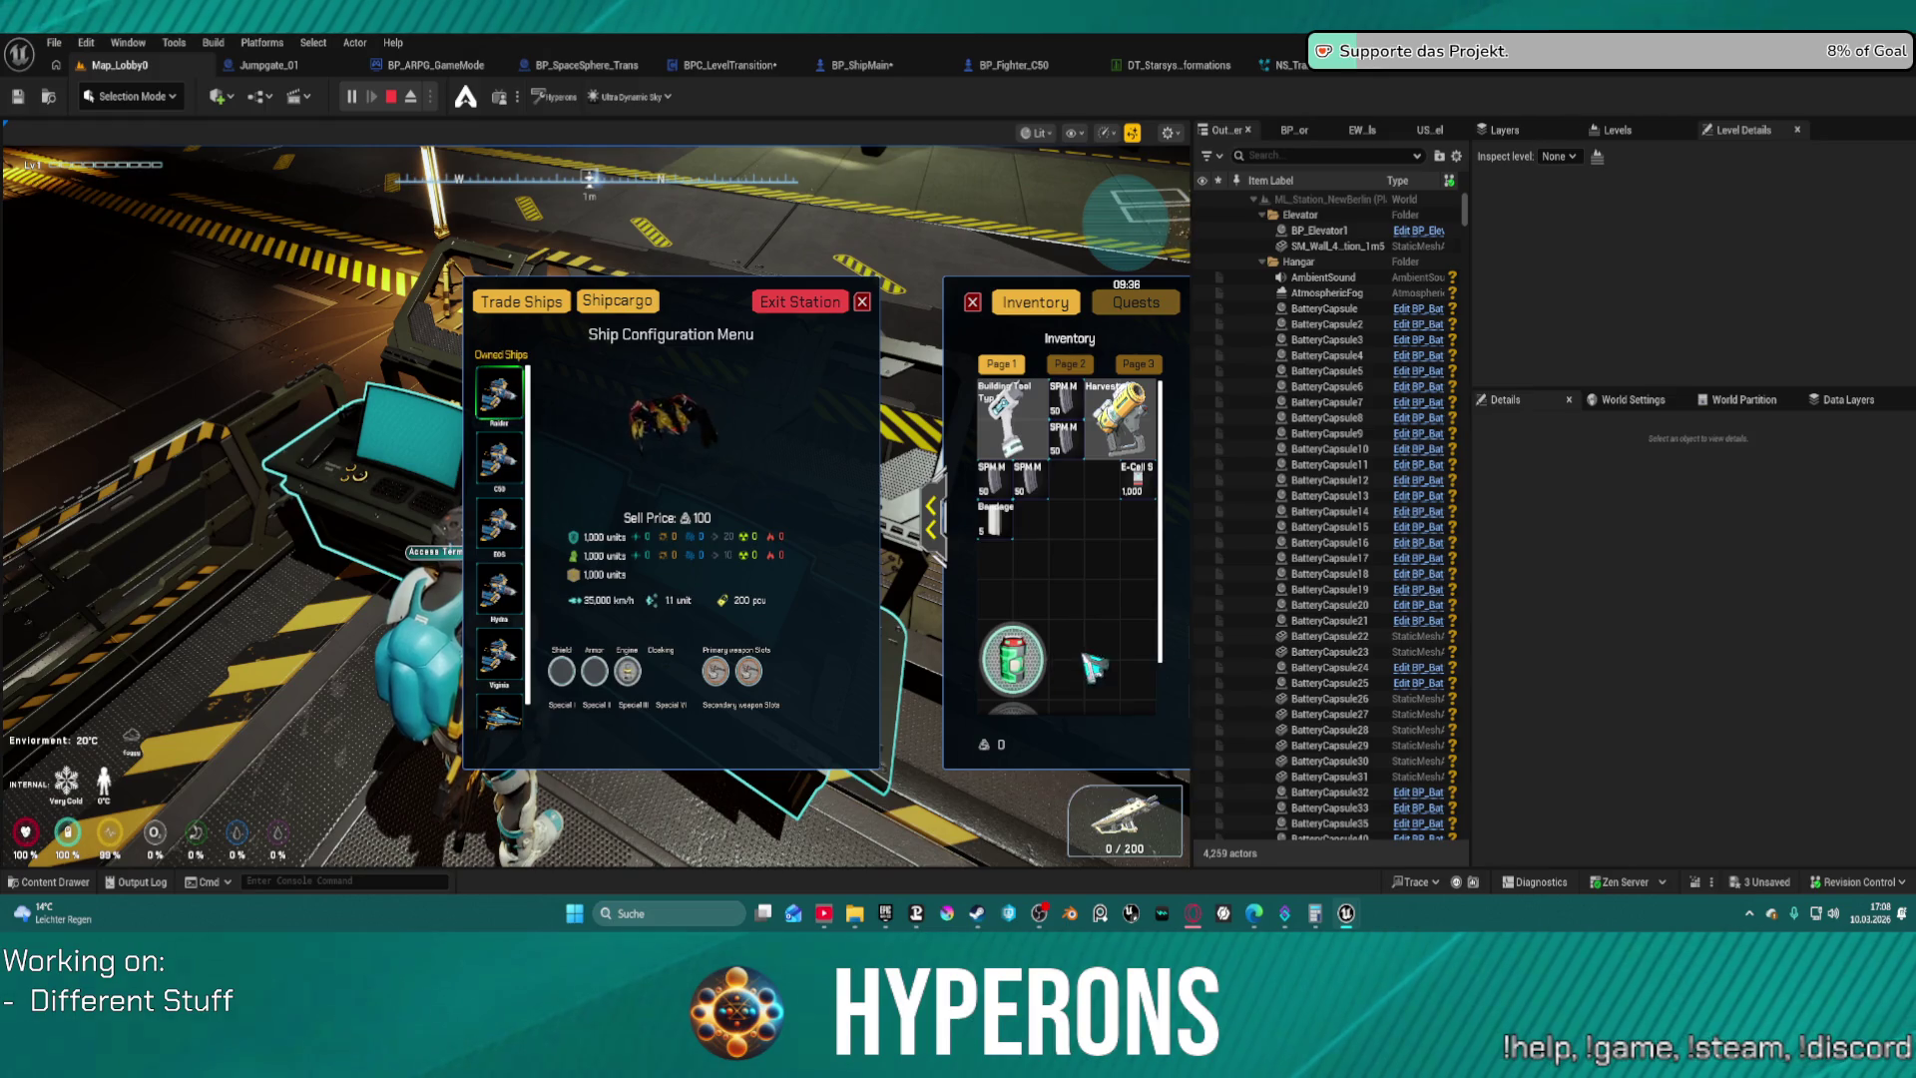
double_click(1011, 658)
scroll(1047, 633, "down", 1)
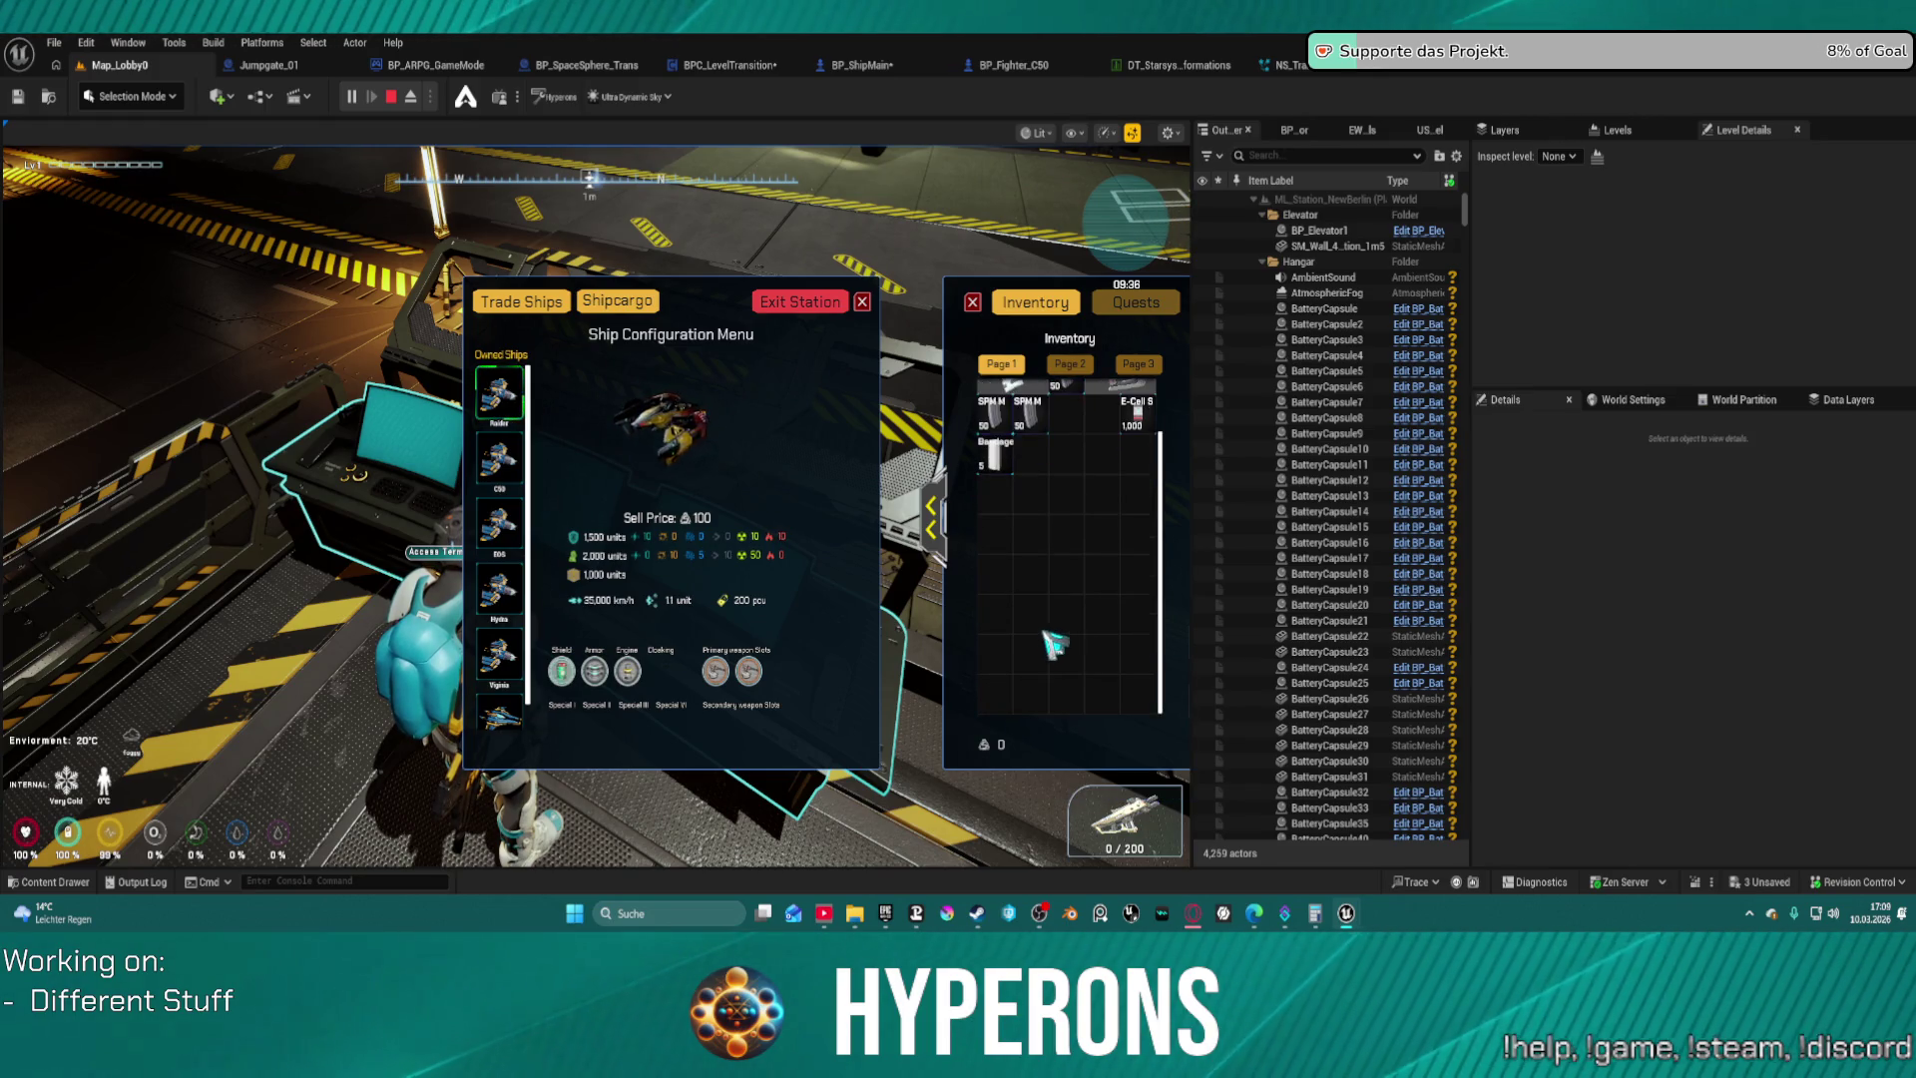
scroll(1092, 619, "up", 1)
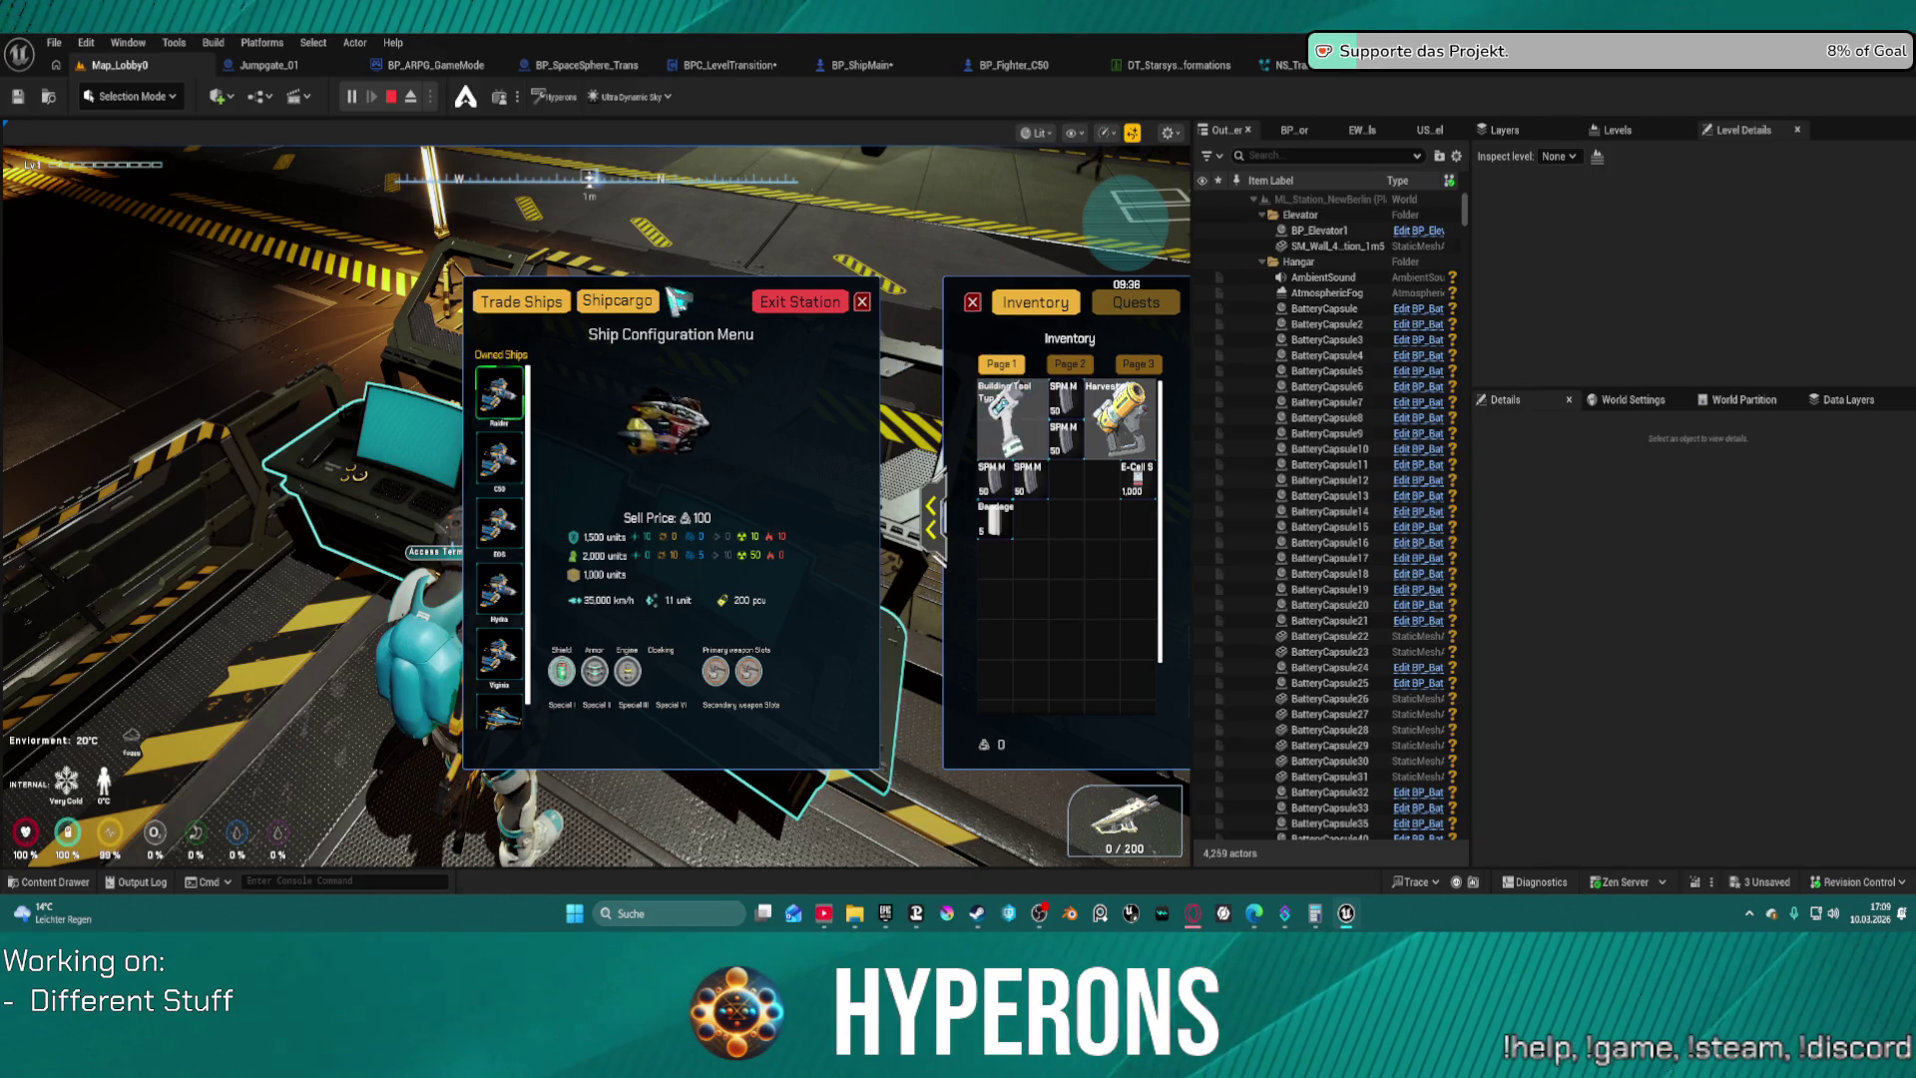
left_click(778, 312)
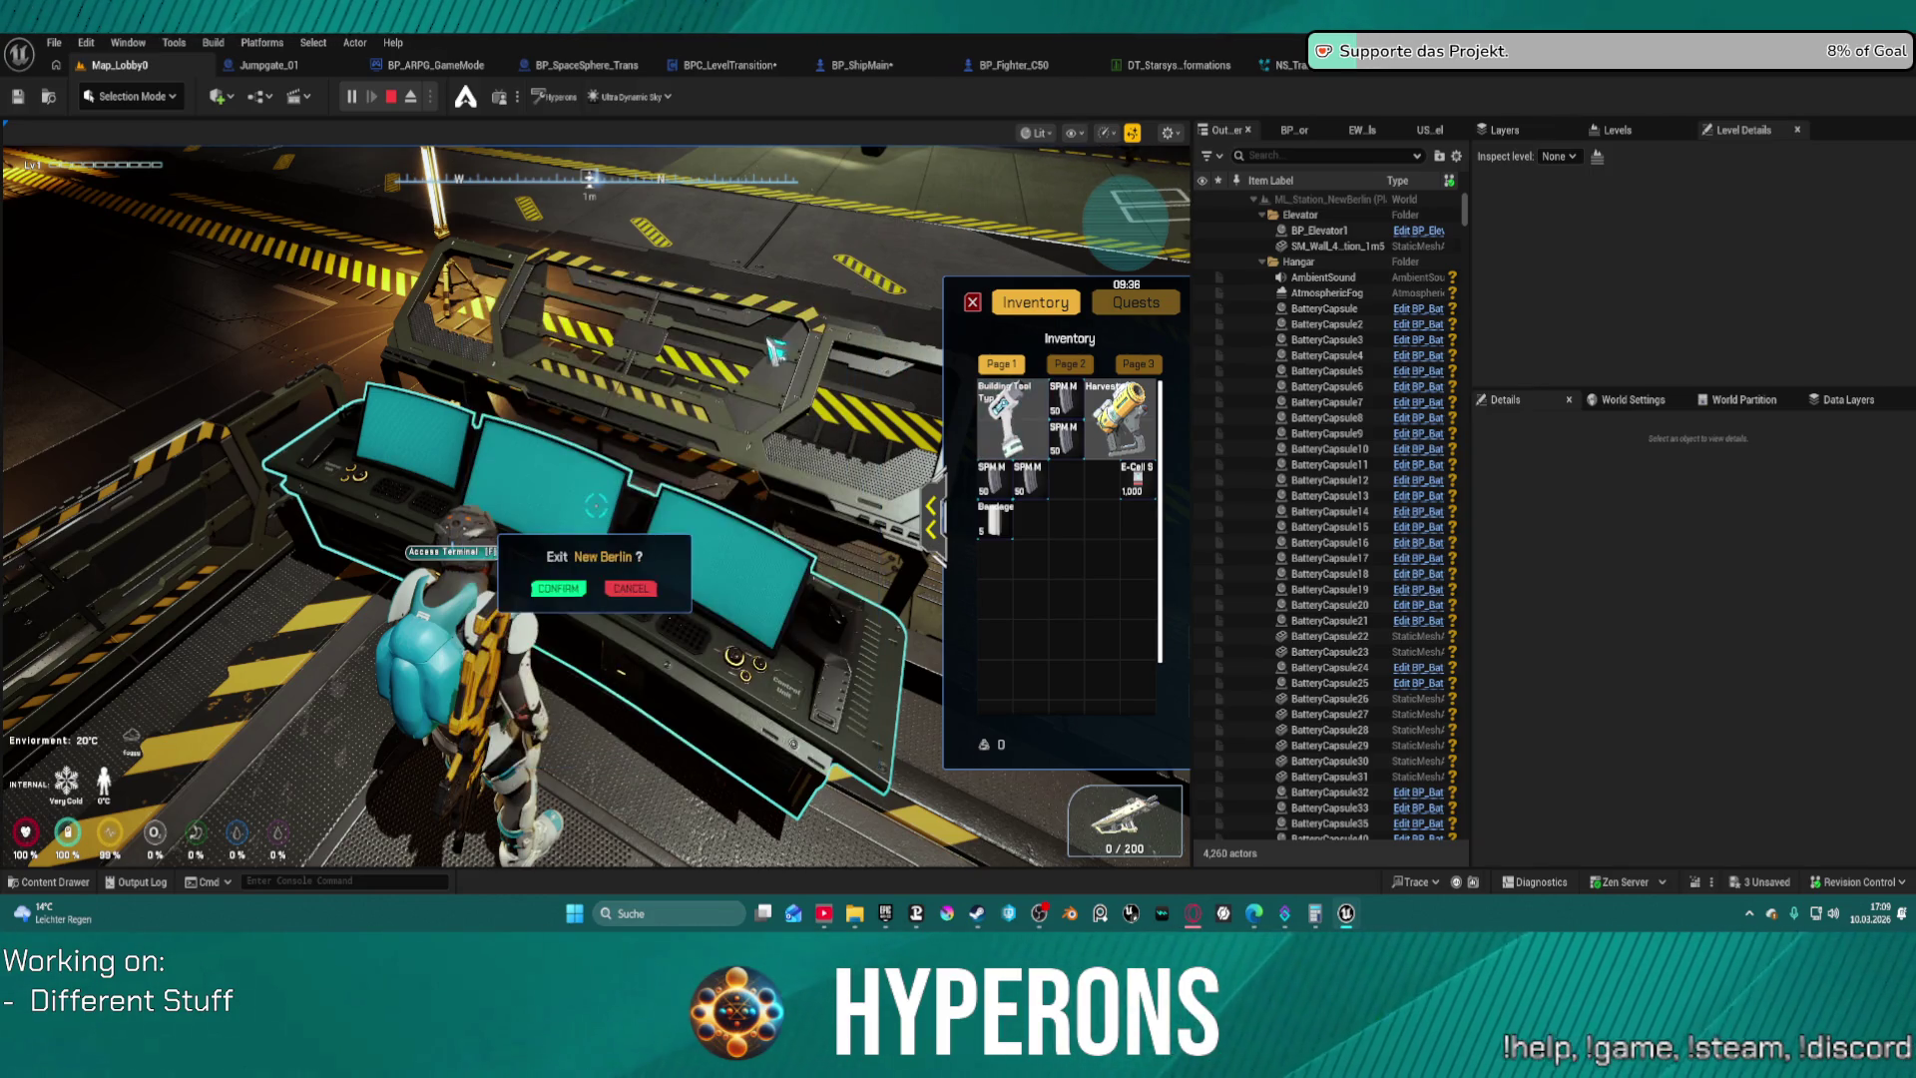
left_click(544, 594)
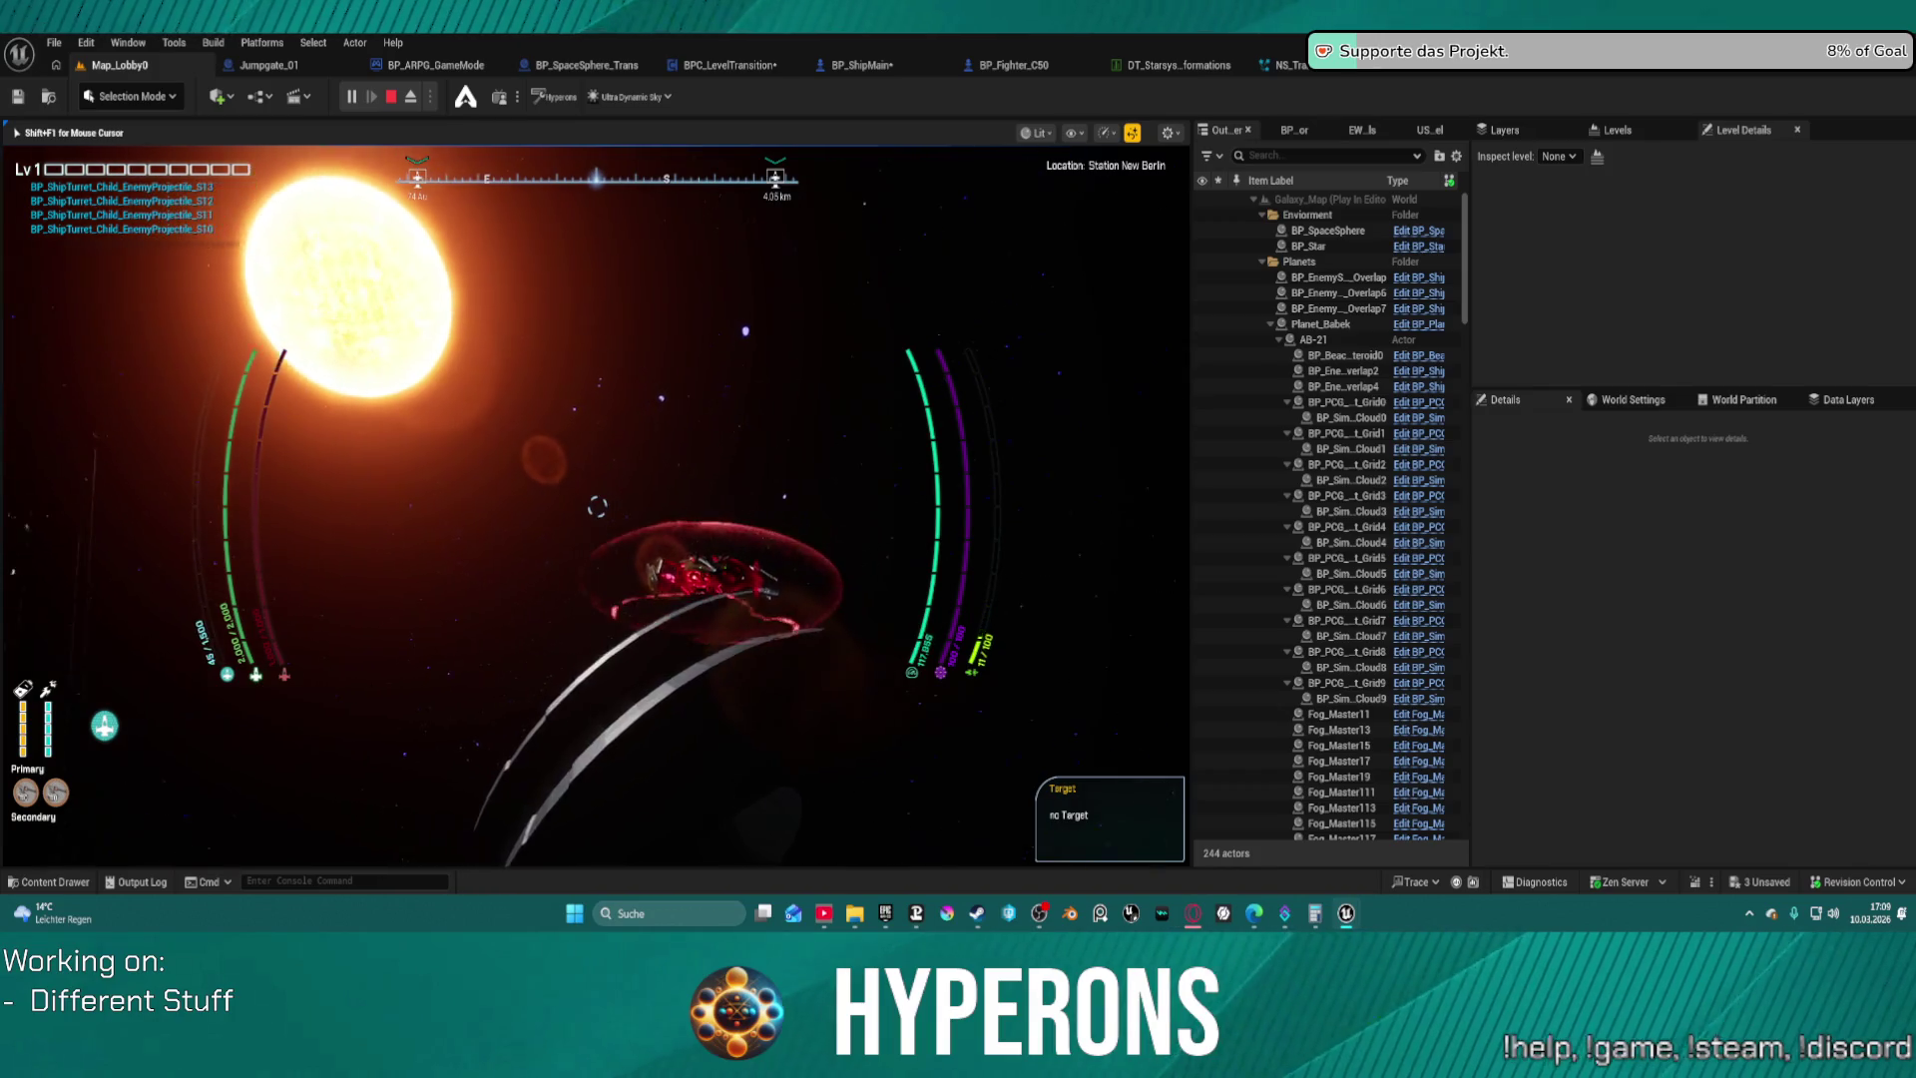
Check the cargo and inventory in flight, lock onto the Gate to Pollux, then clear the target
key("i")
key("i")
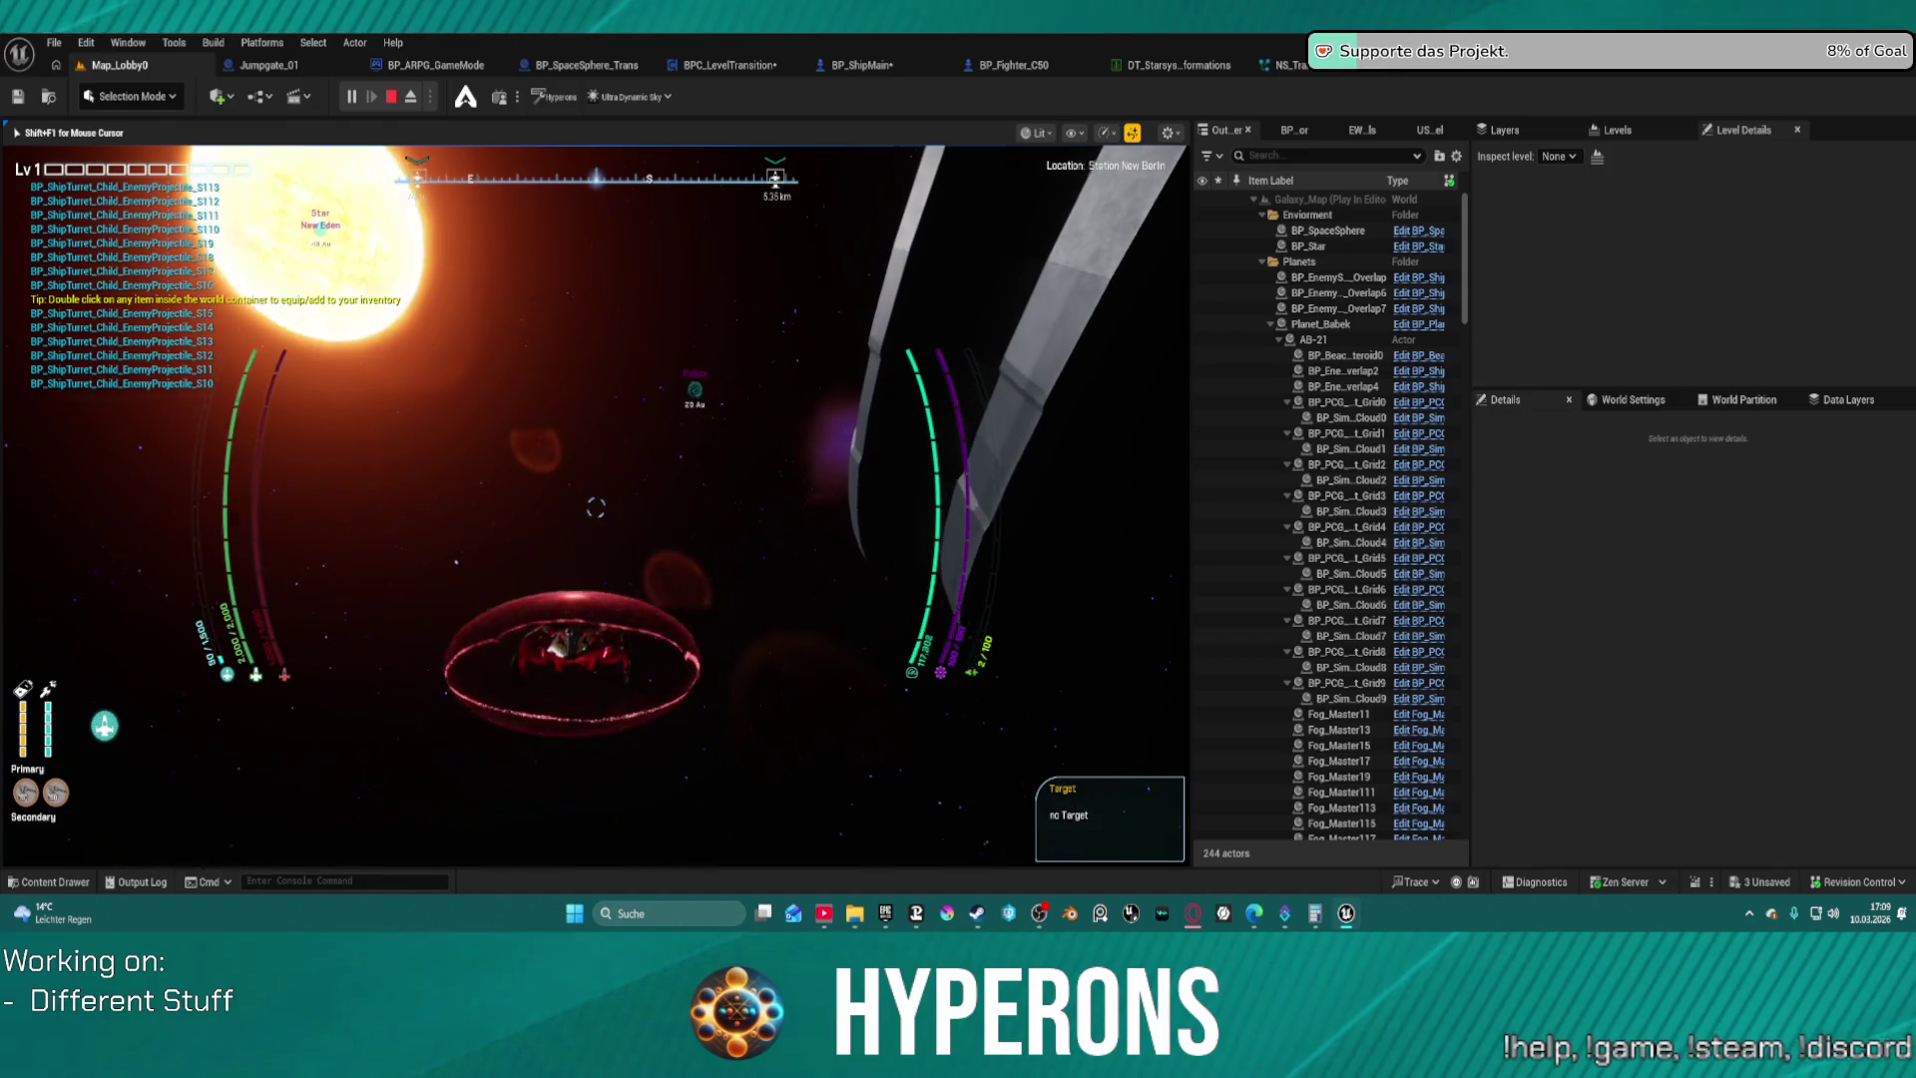
key("t")
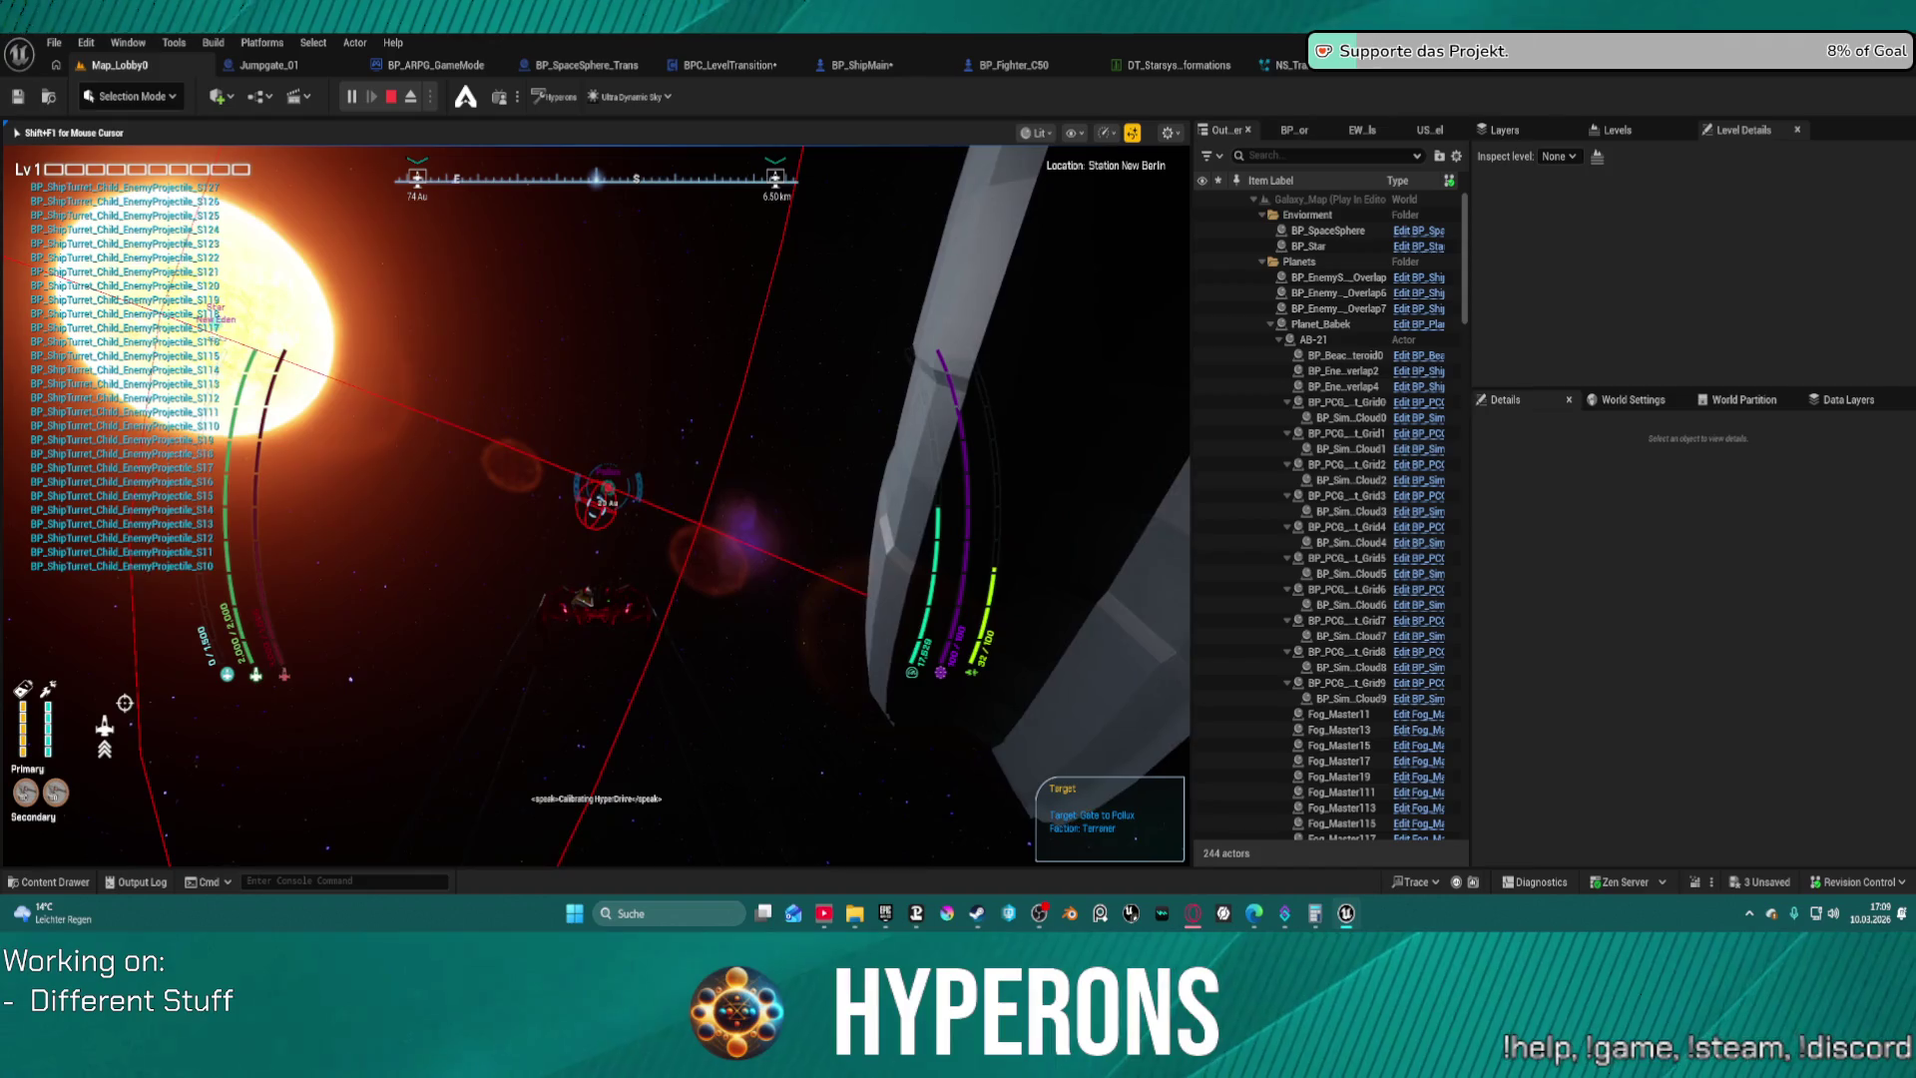
key("t")
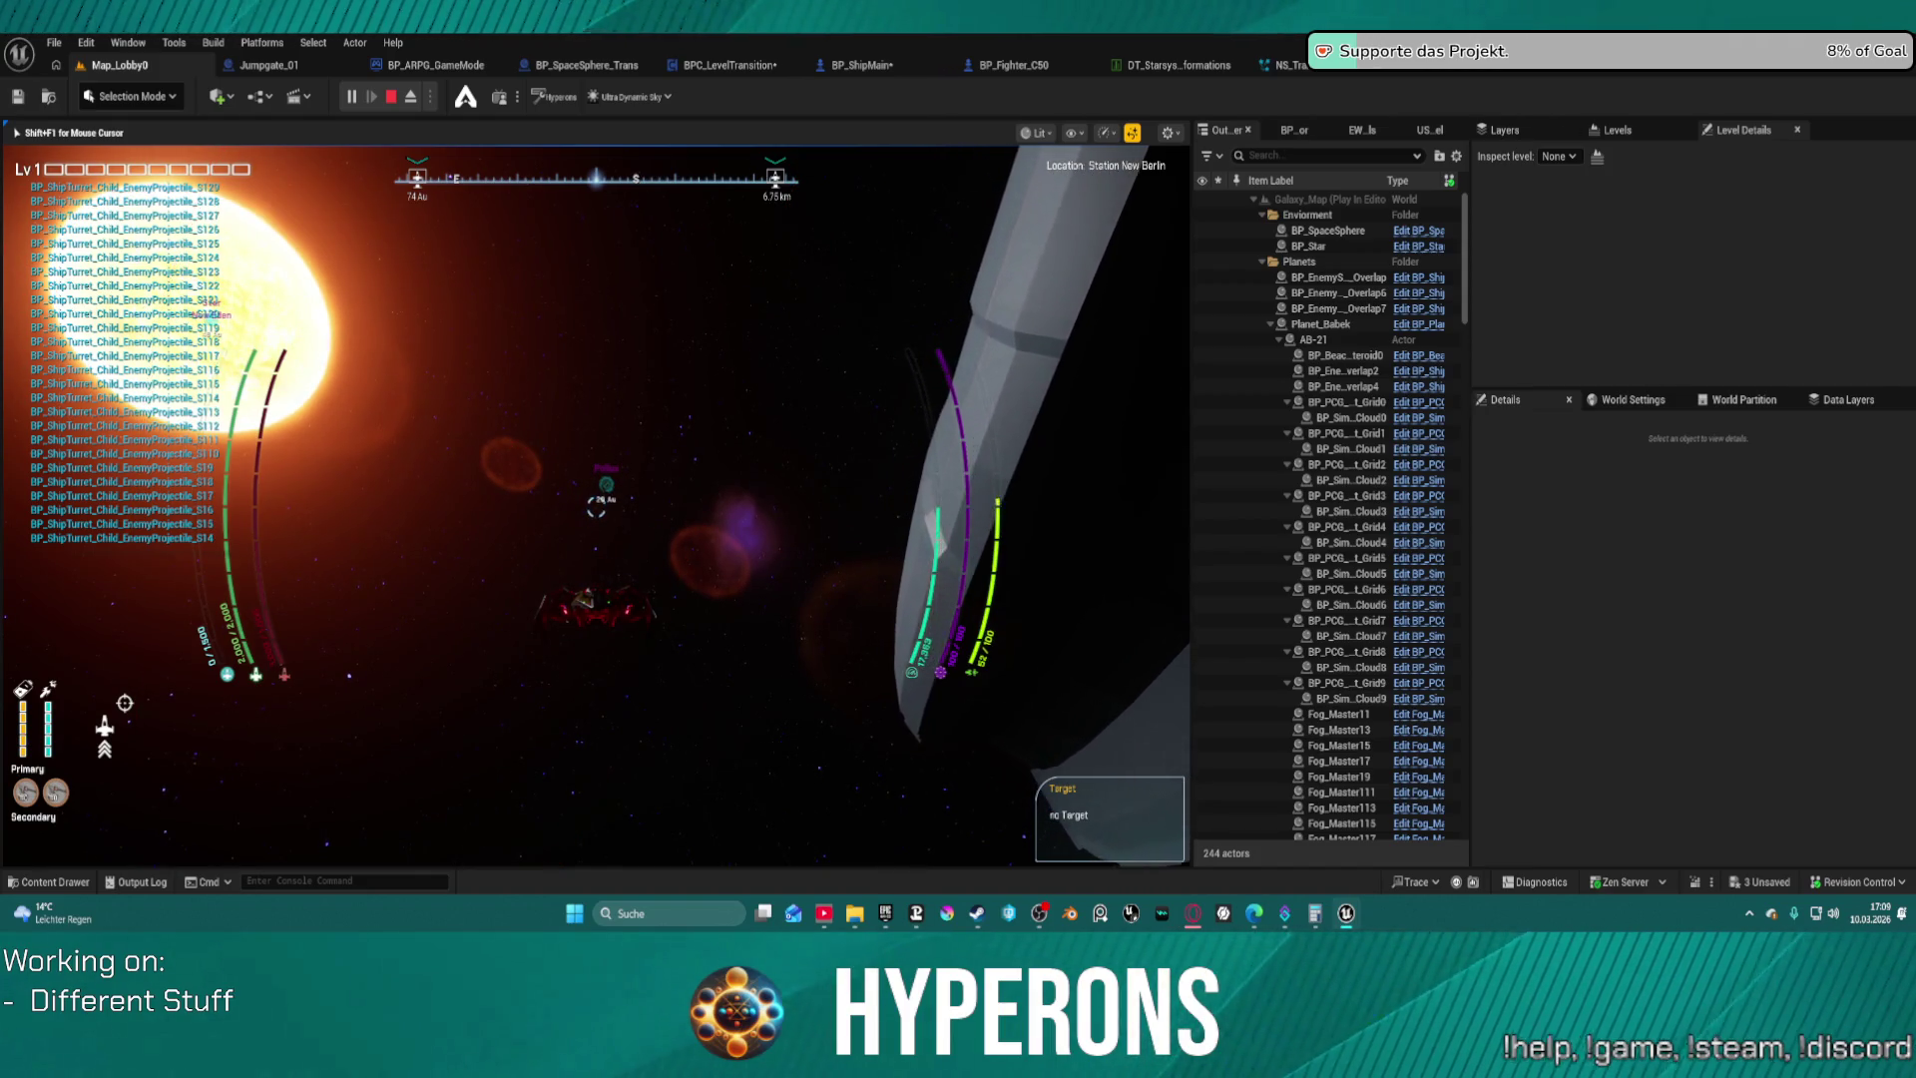
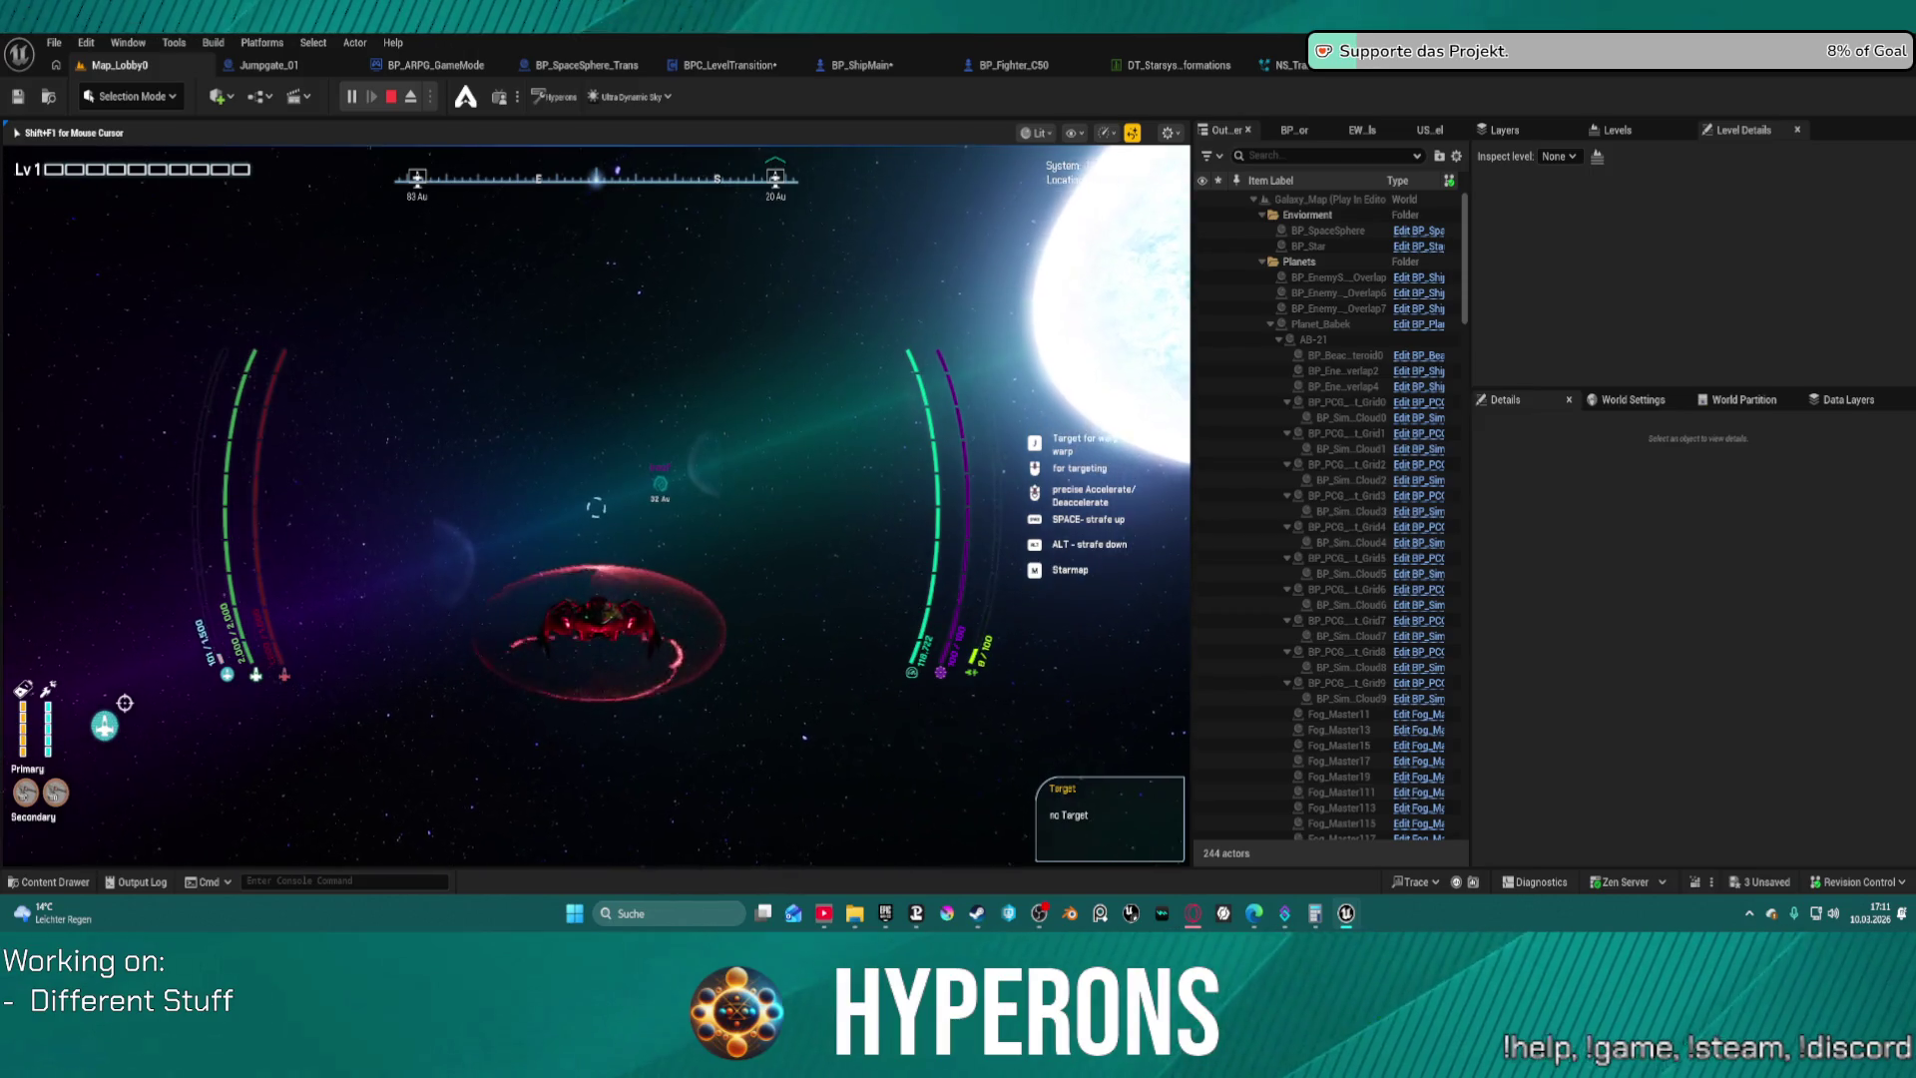
Lock the ship's target onto the Ineuf gate to Acen
key("j")
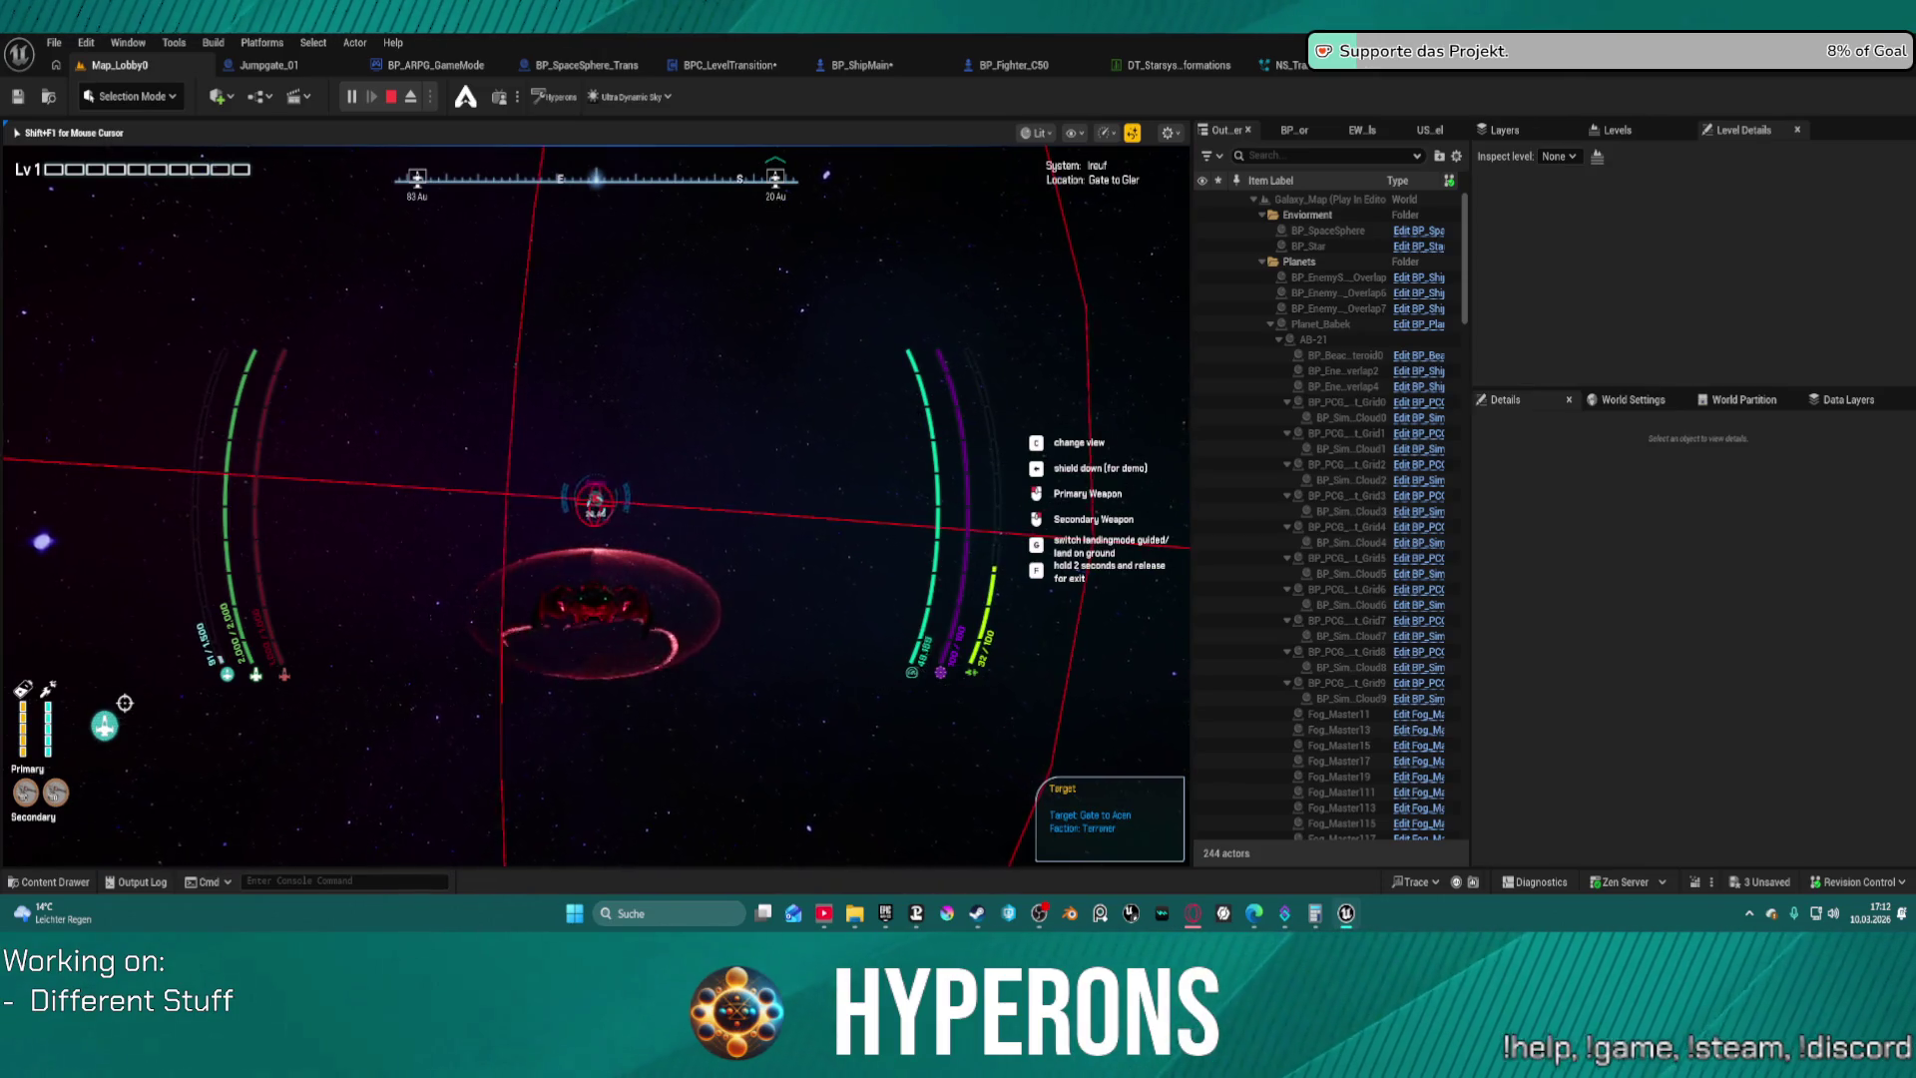
Hyperdrive through the targeted gate to Acen, then begin turning the ship
key("h")
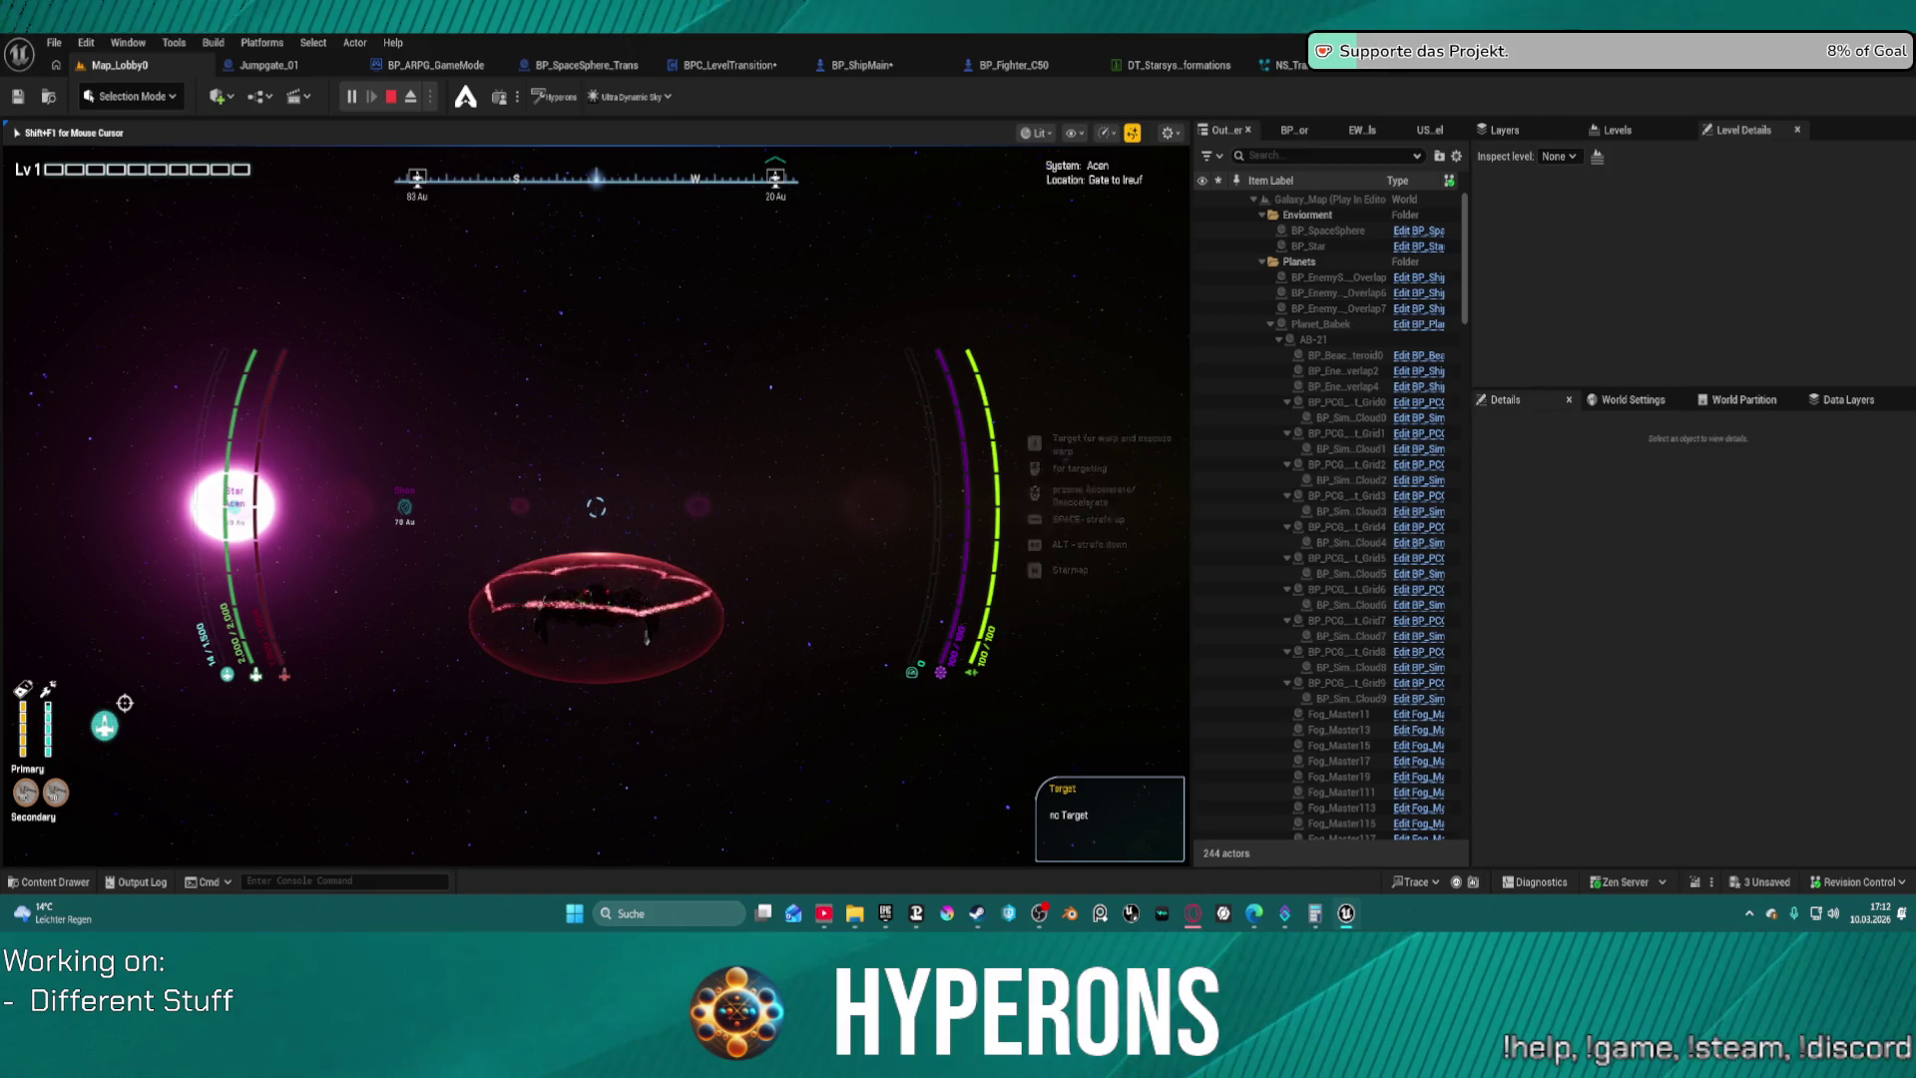
key("a")
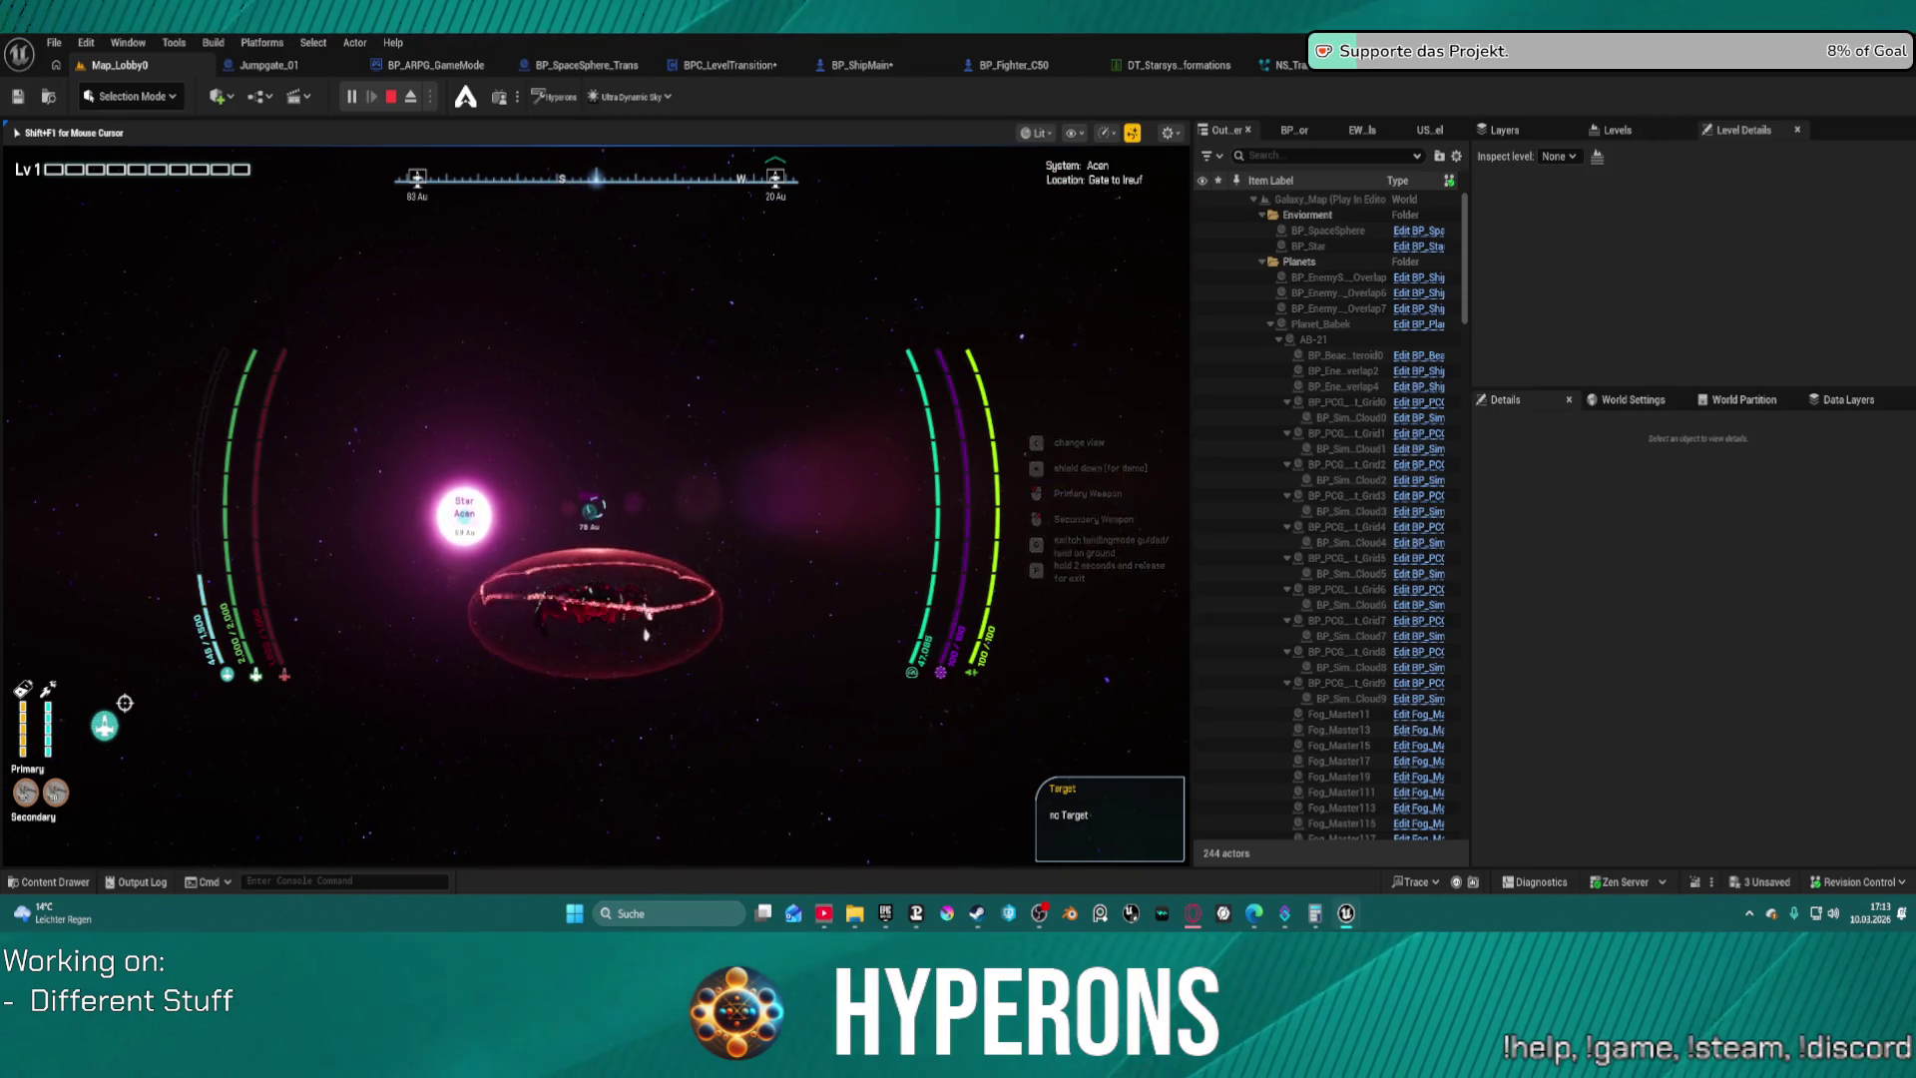
Target the Gate to Shoo in Acen and charge the hyperdrive
key("h")
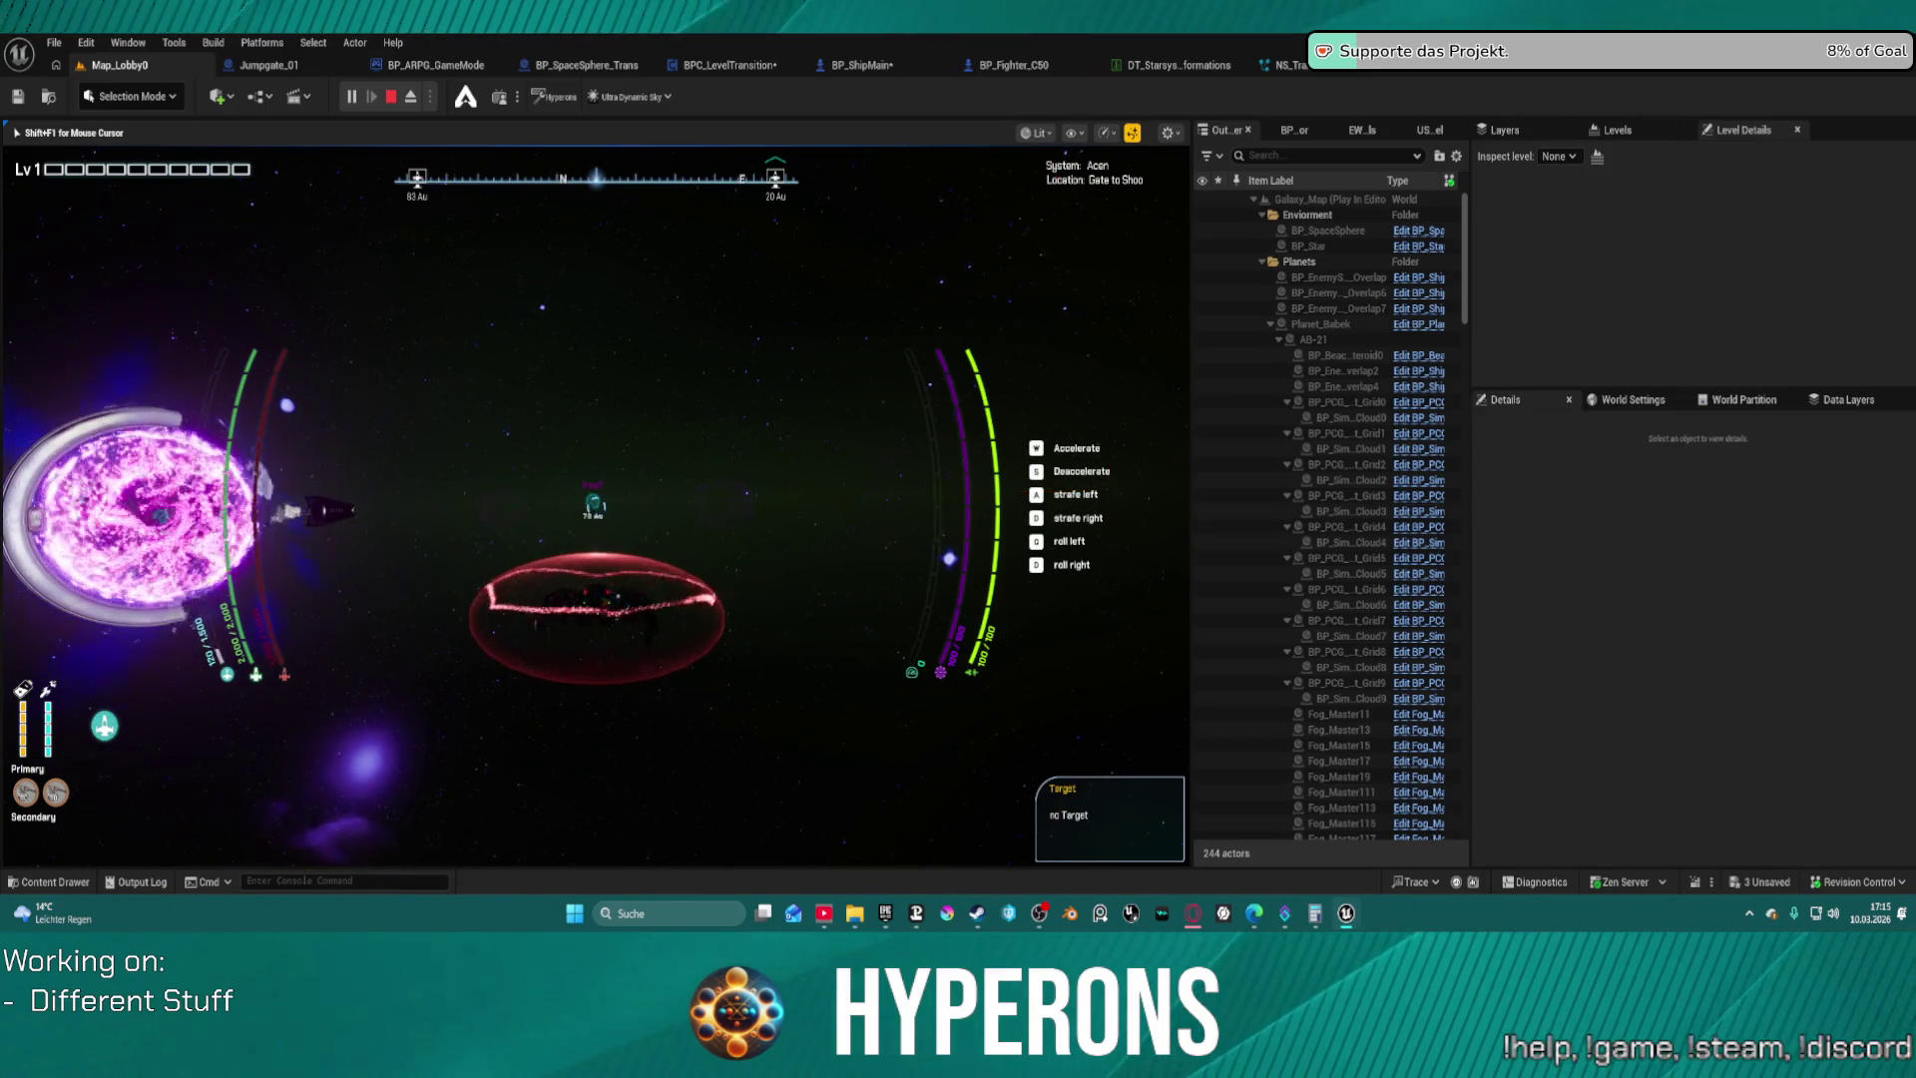
Lock onto the gate to Ineuf and charge the hyperdrive
key("t")
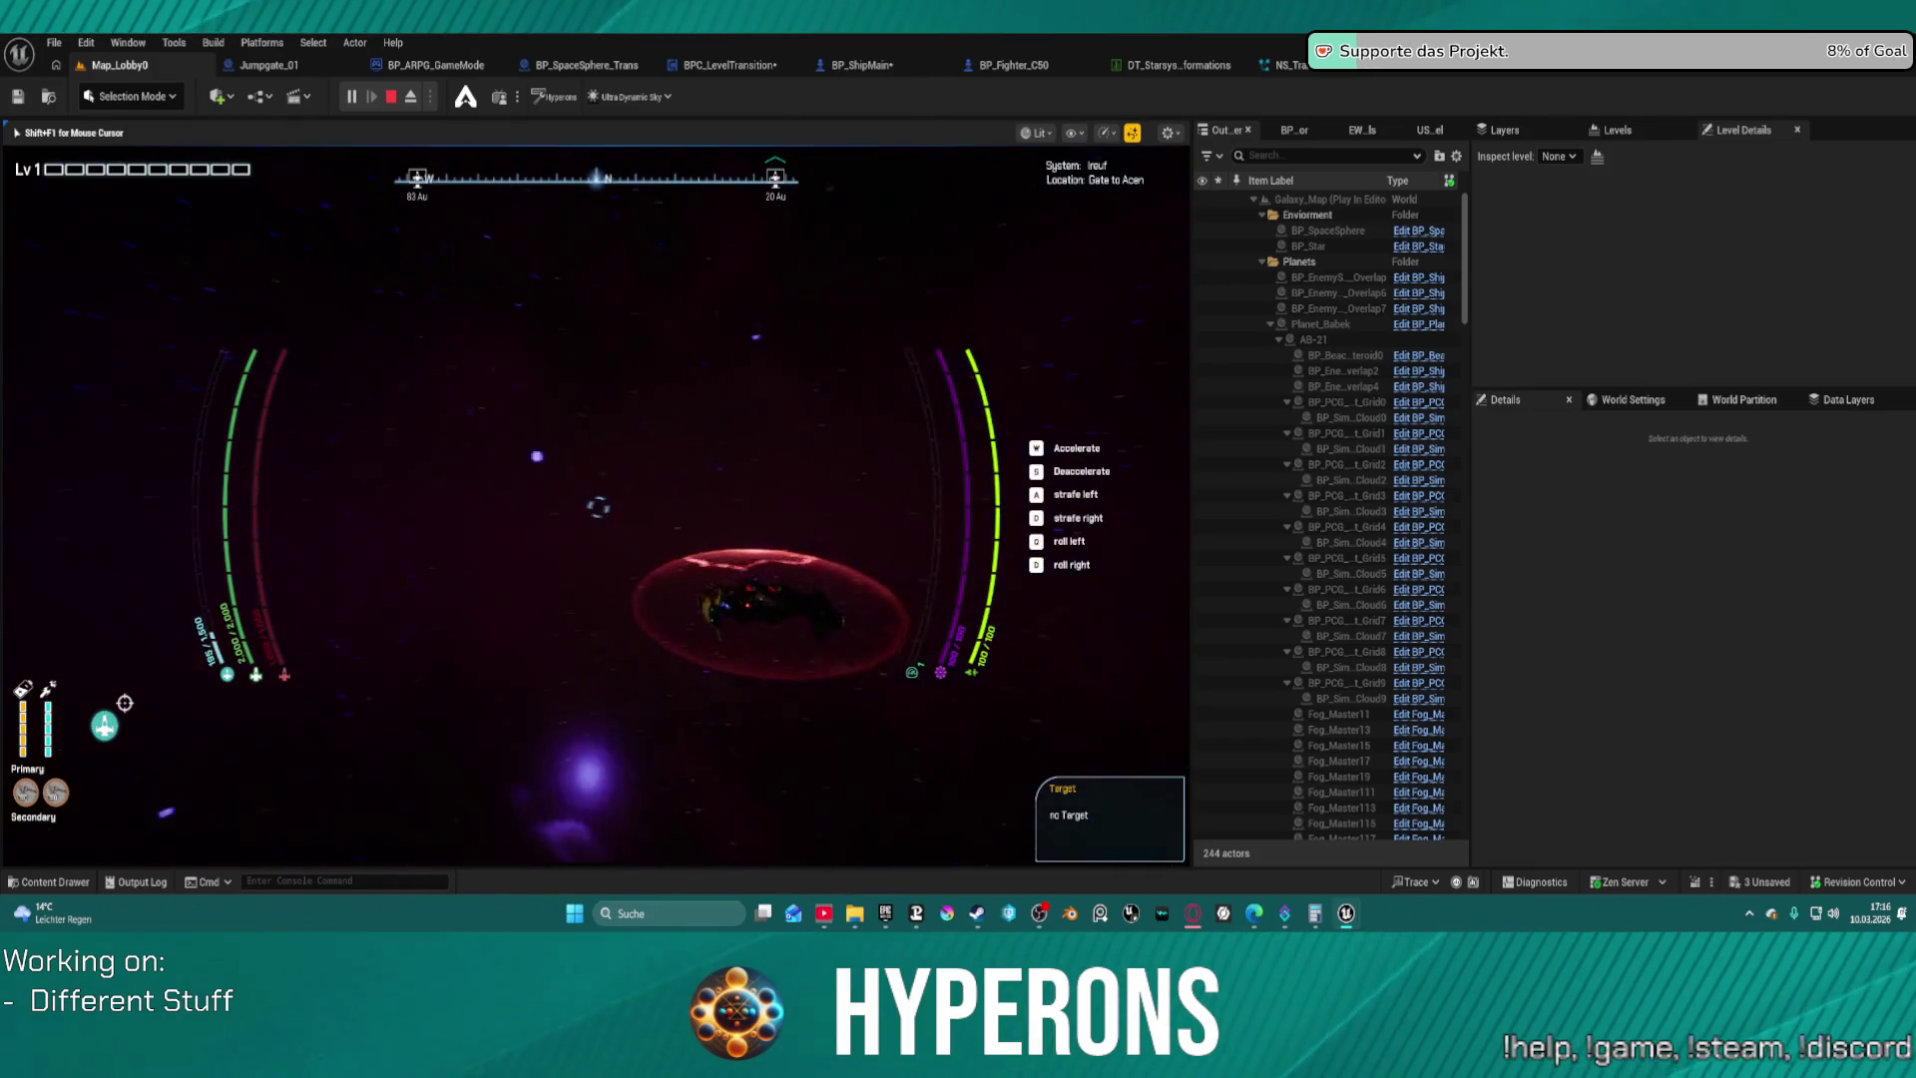
Target the Gate to Qaardih in Zripsays and warp the ship up to it
key("t")
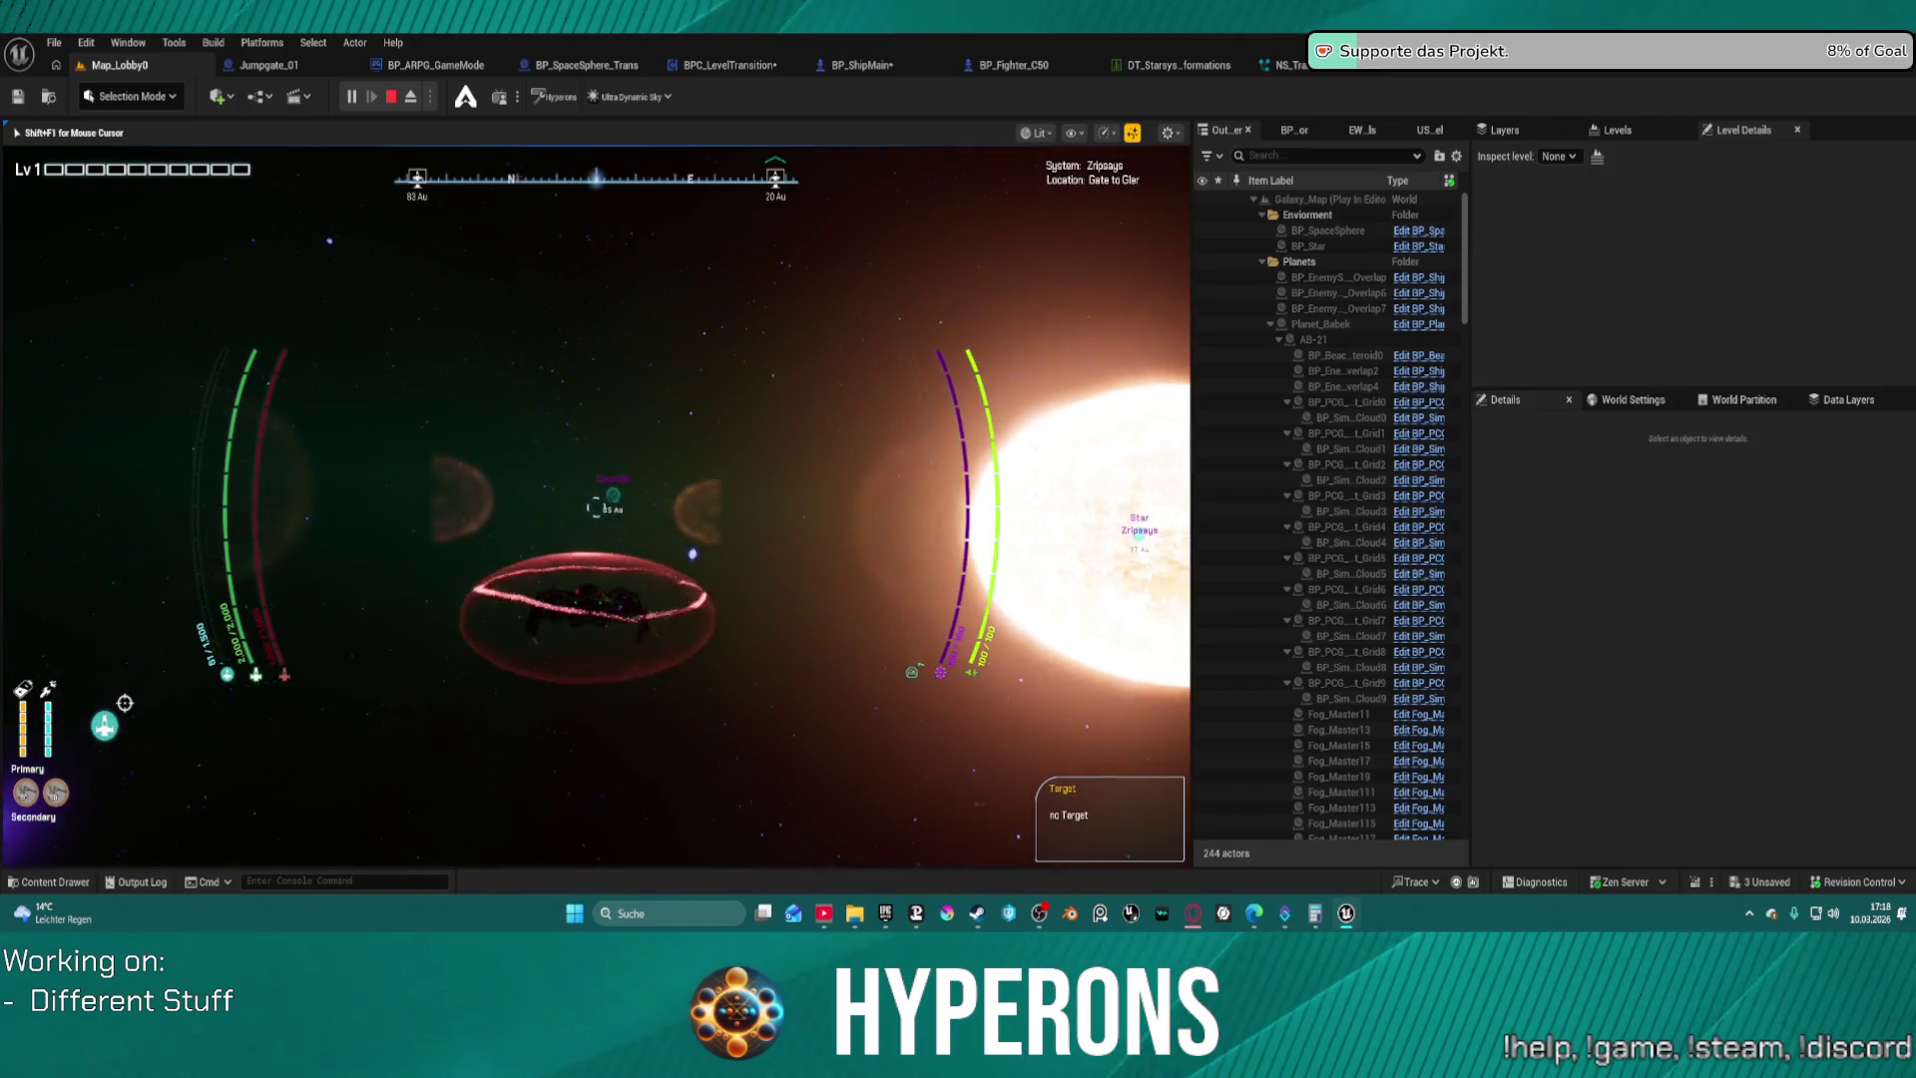
key("j")
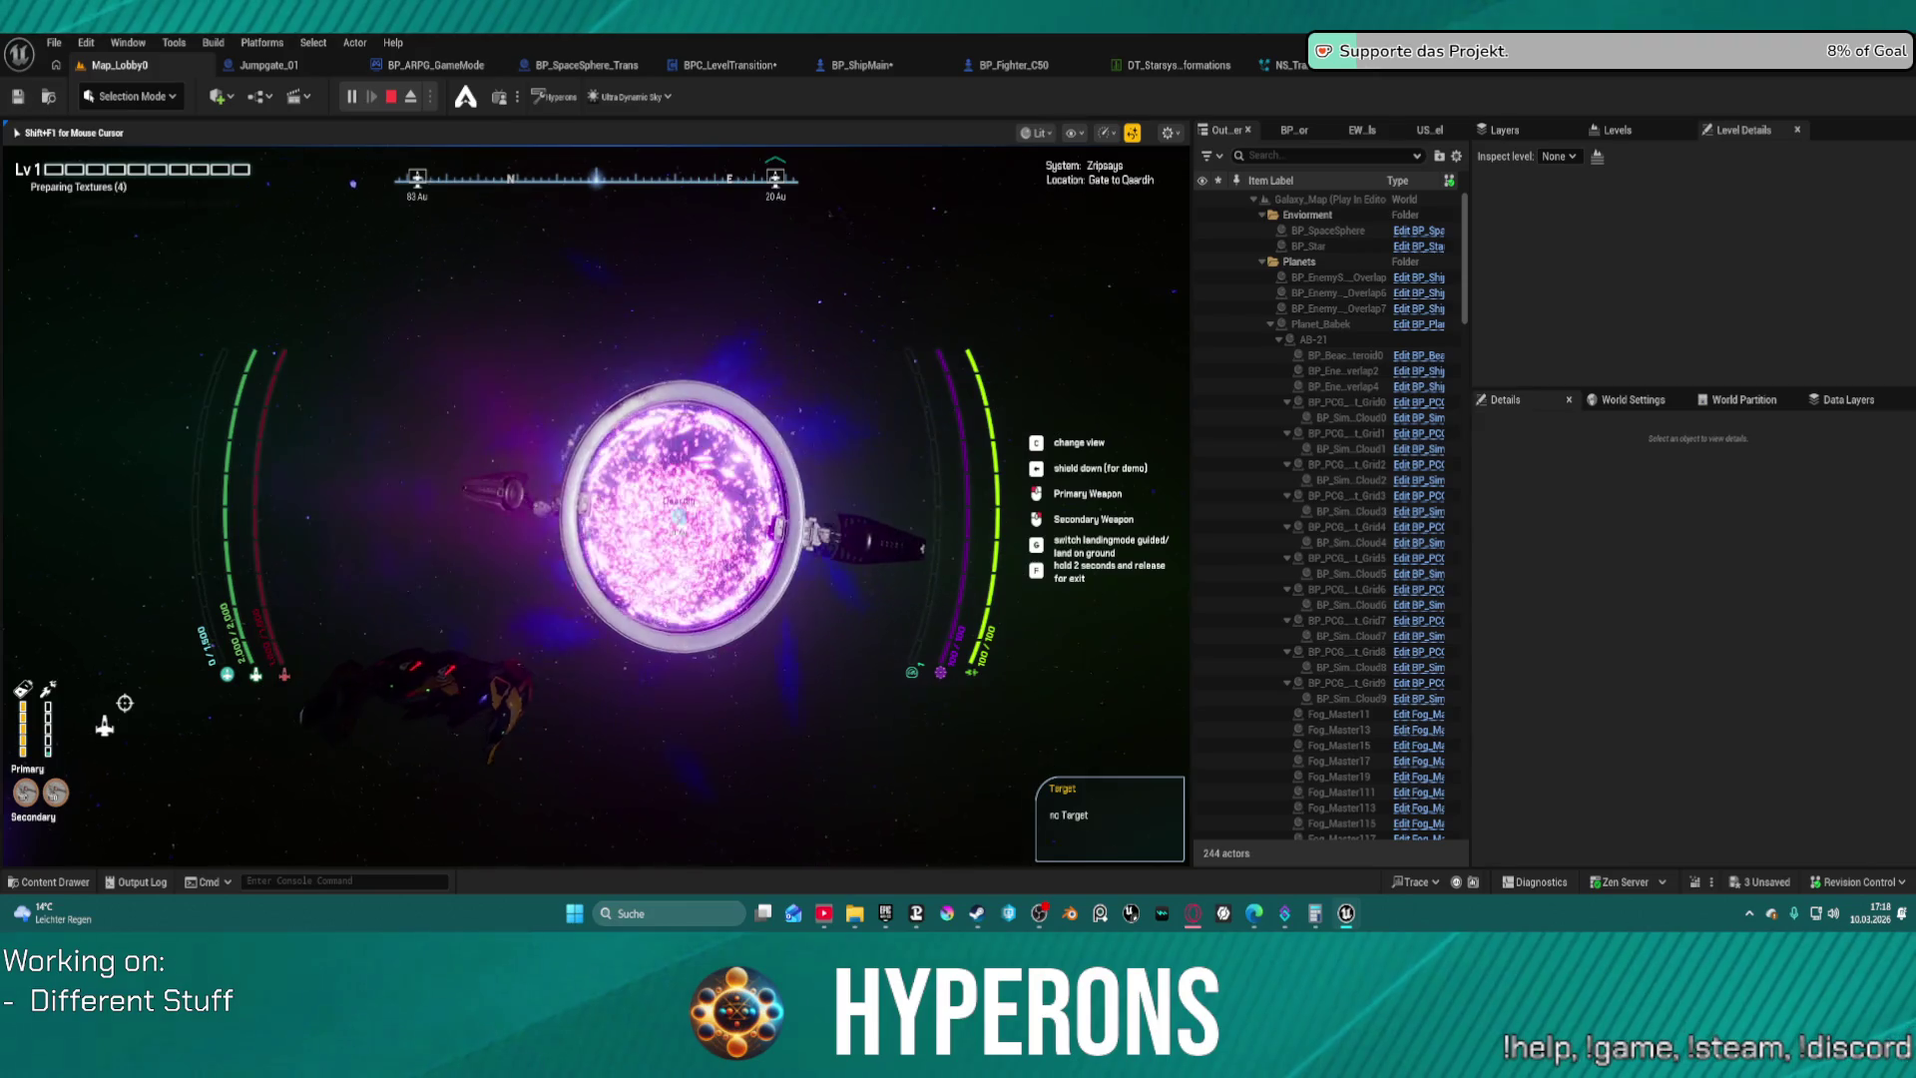
Show the starmap with Zripsays as current and target system
key("m")
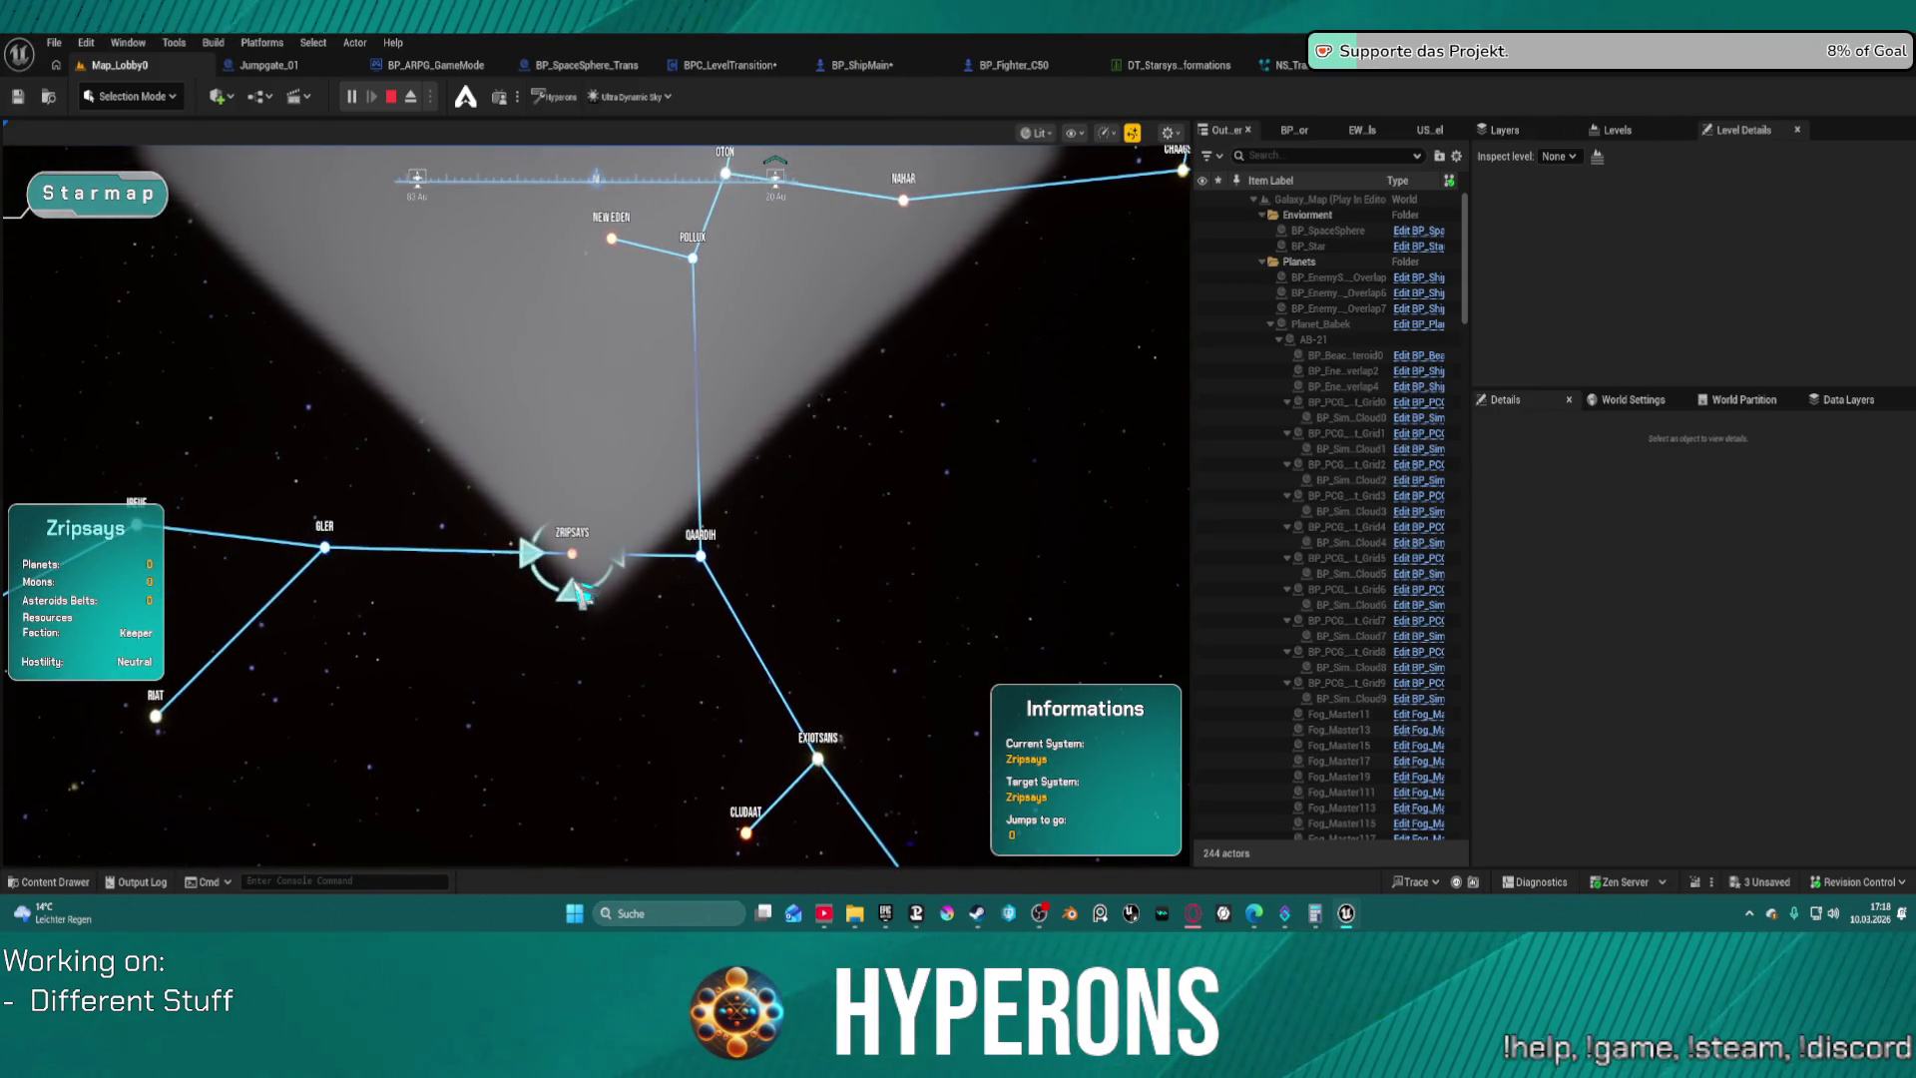
Toggle the starmap to check routes, fly through to Qaardih, and reopen the starmap
key("m")
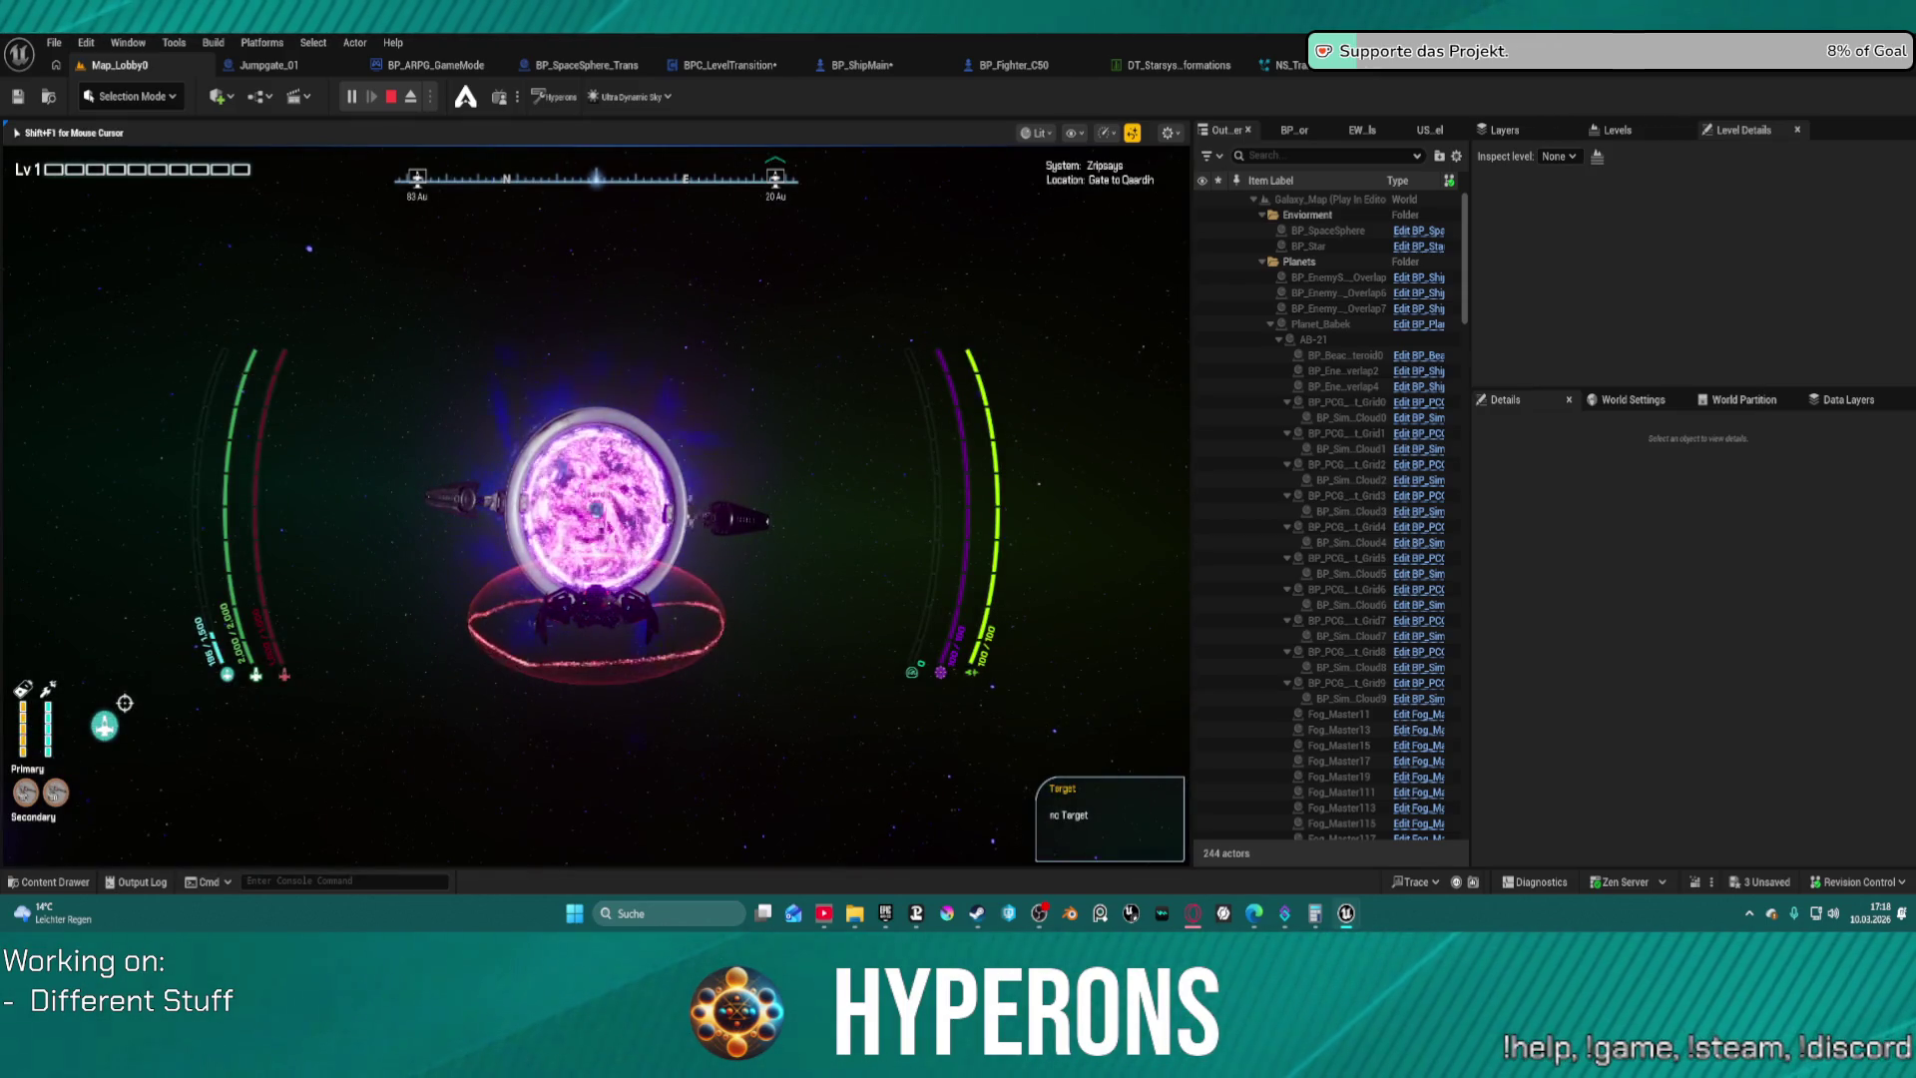
key("m")
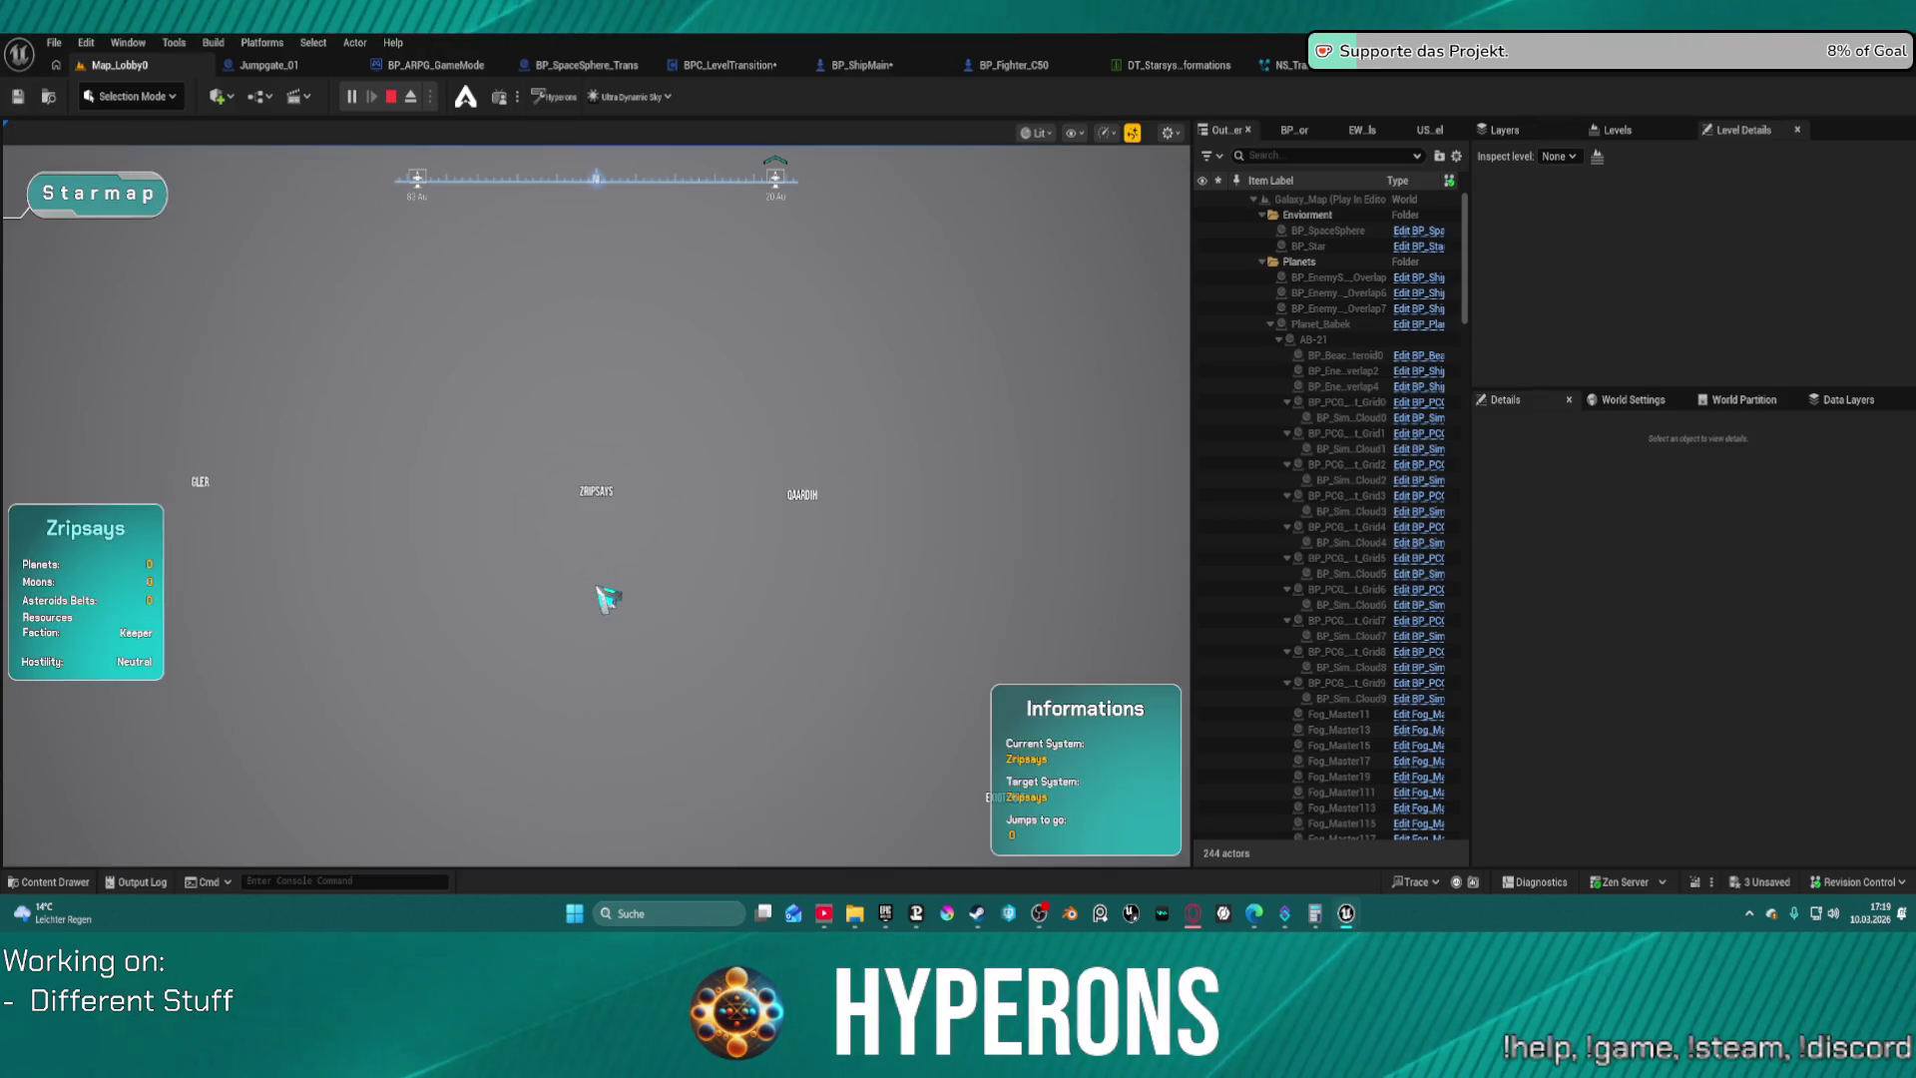
key("m")
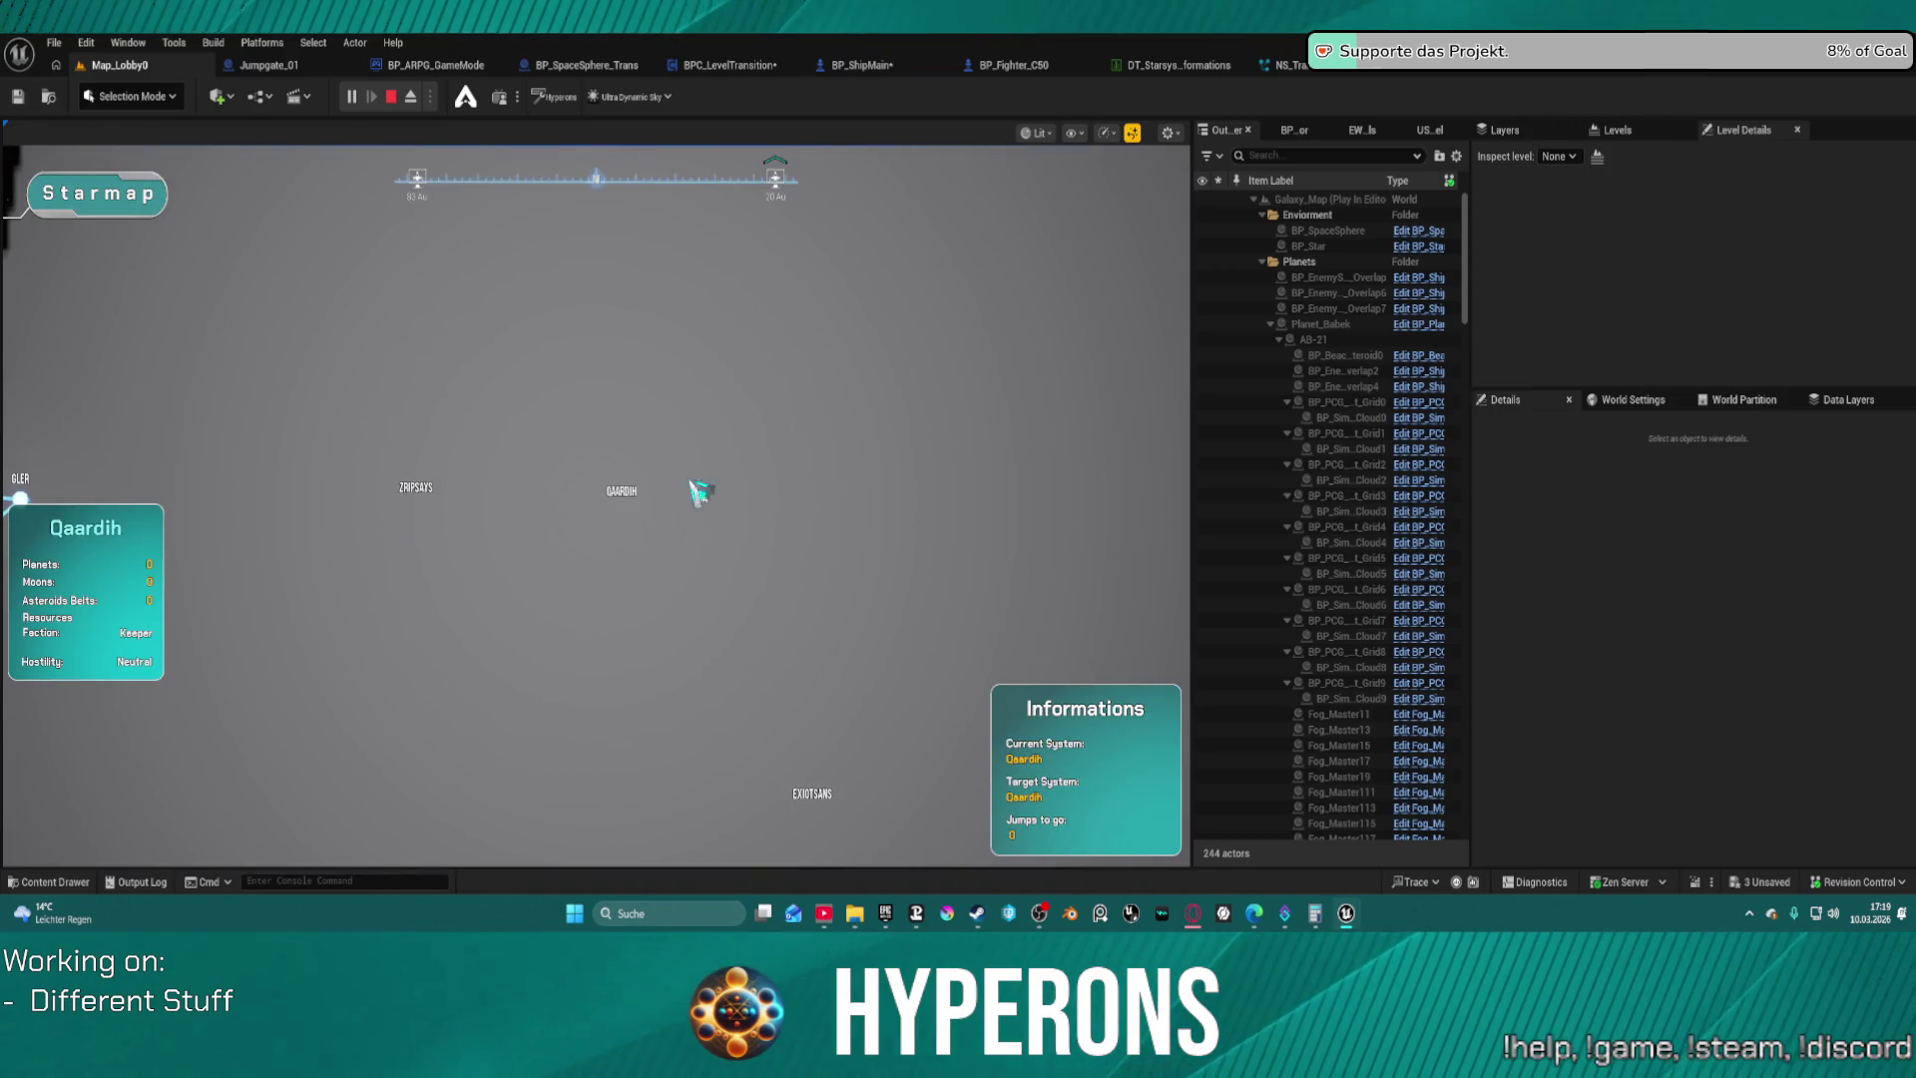
key("Escape")
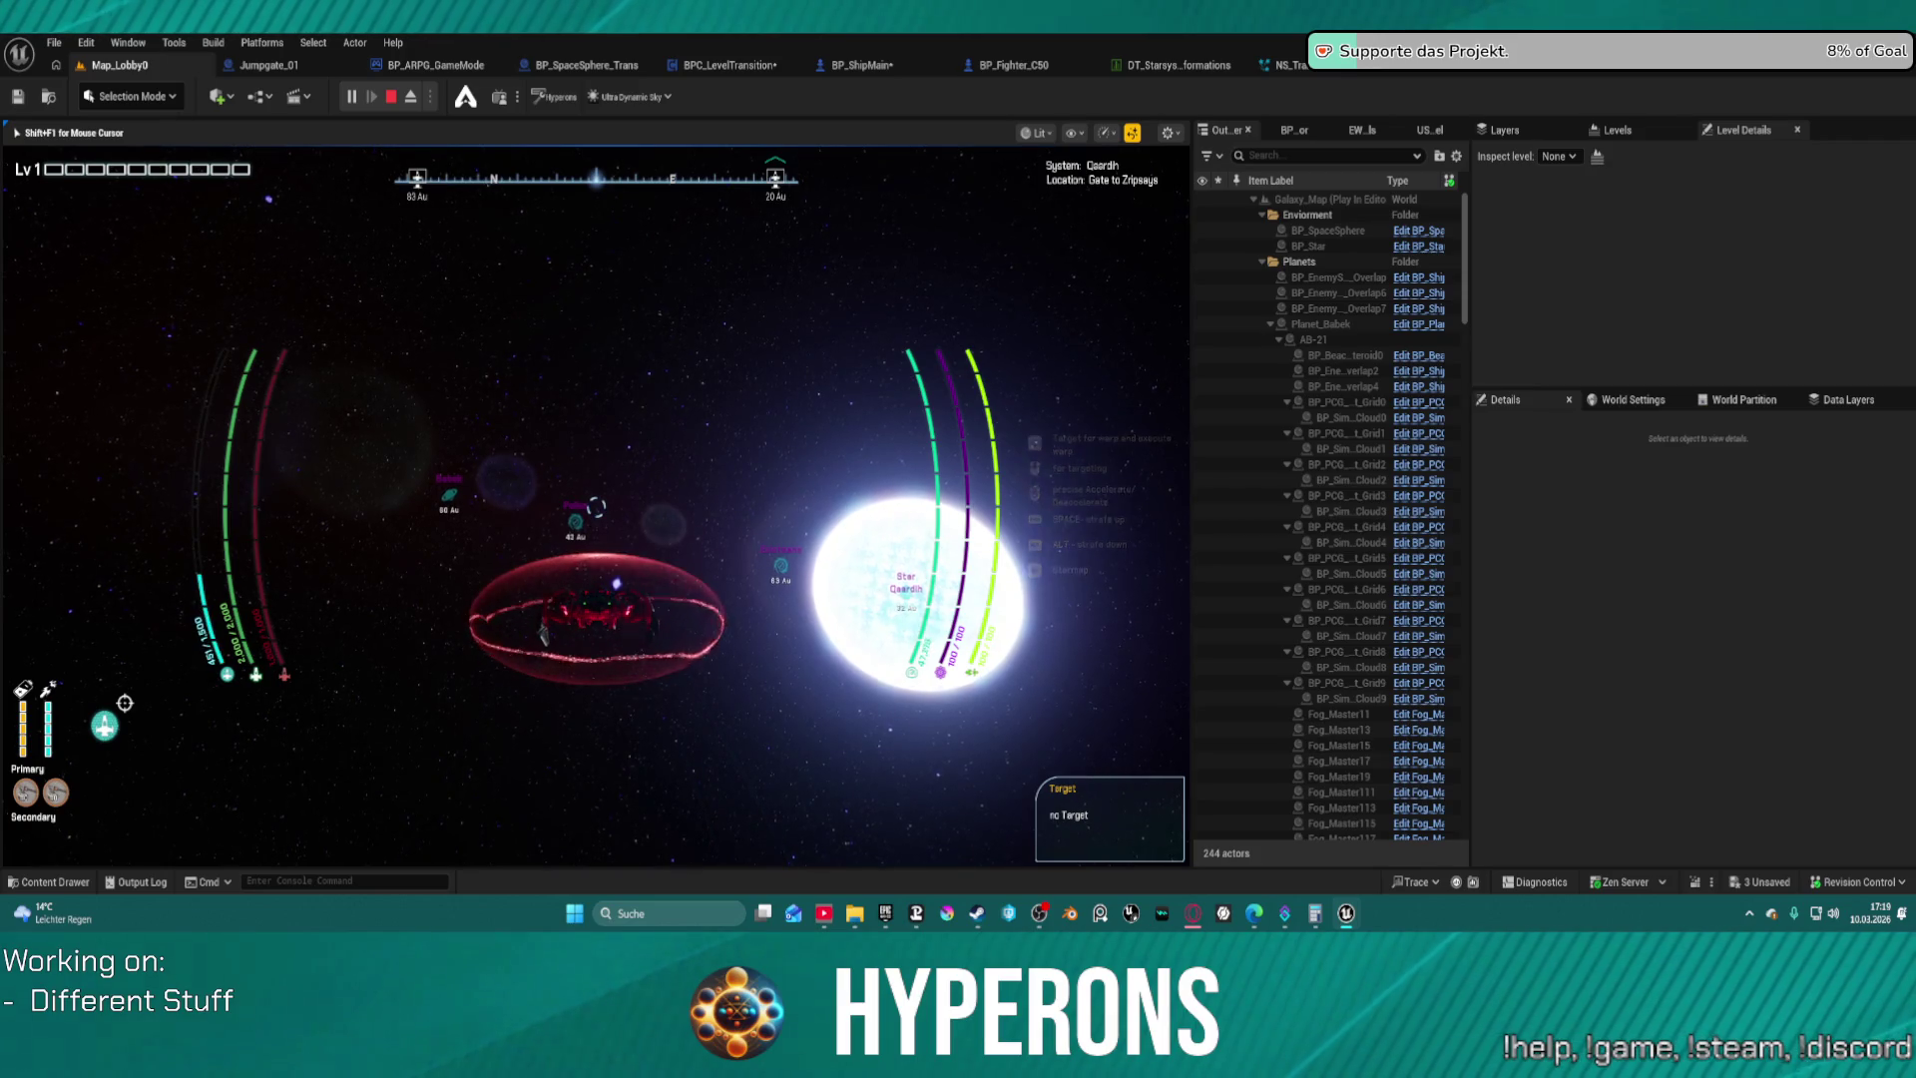
key("m")
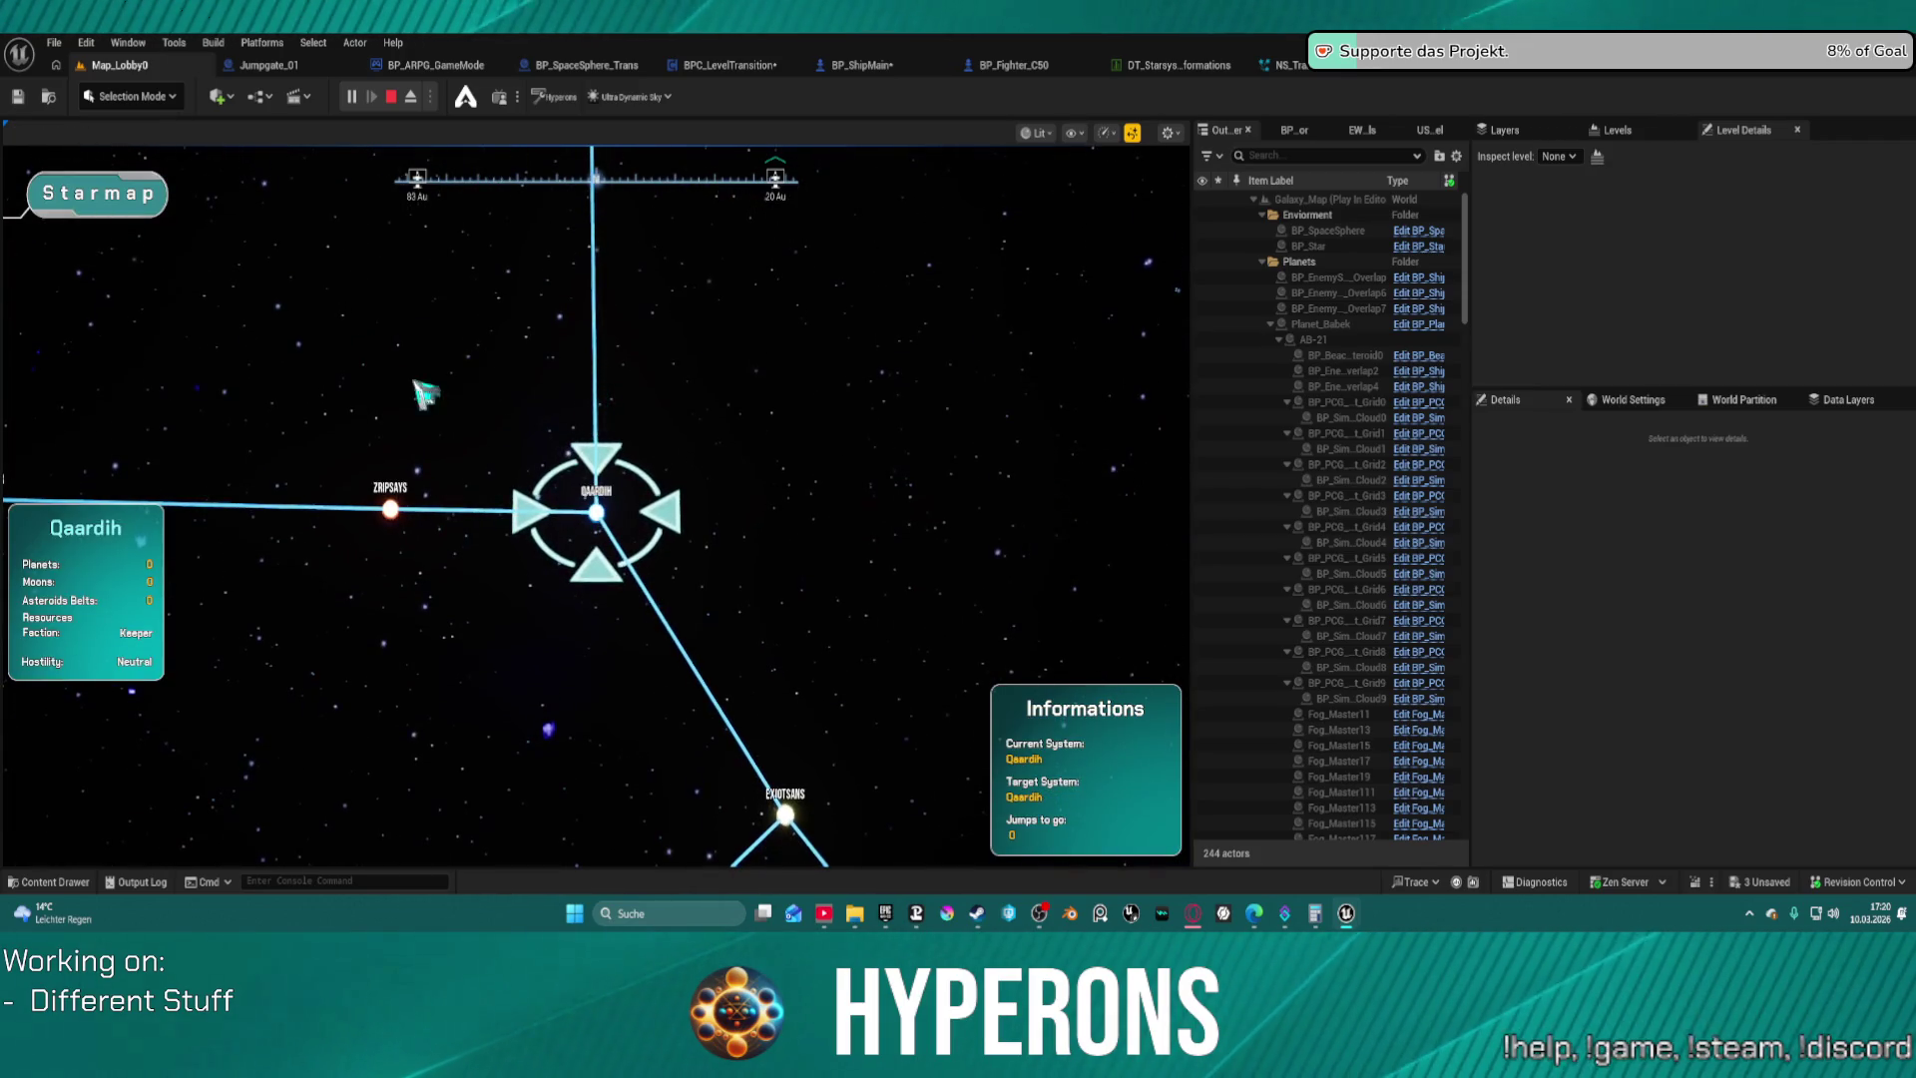
Close the starmap and warp onward to New Eden's Gate to Pollux
key("m")
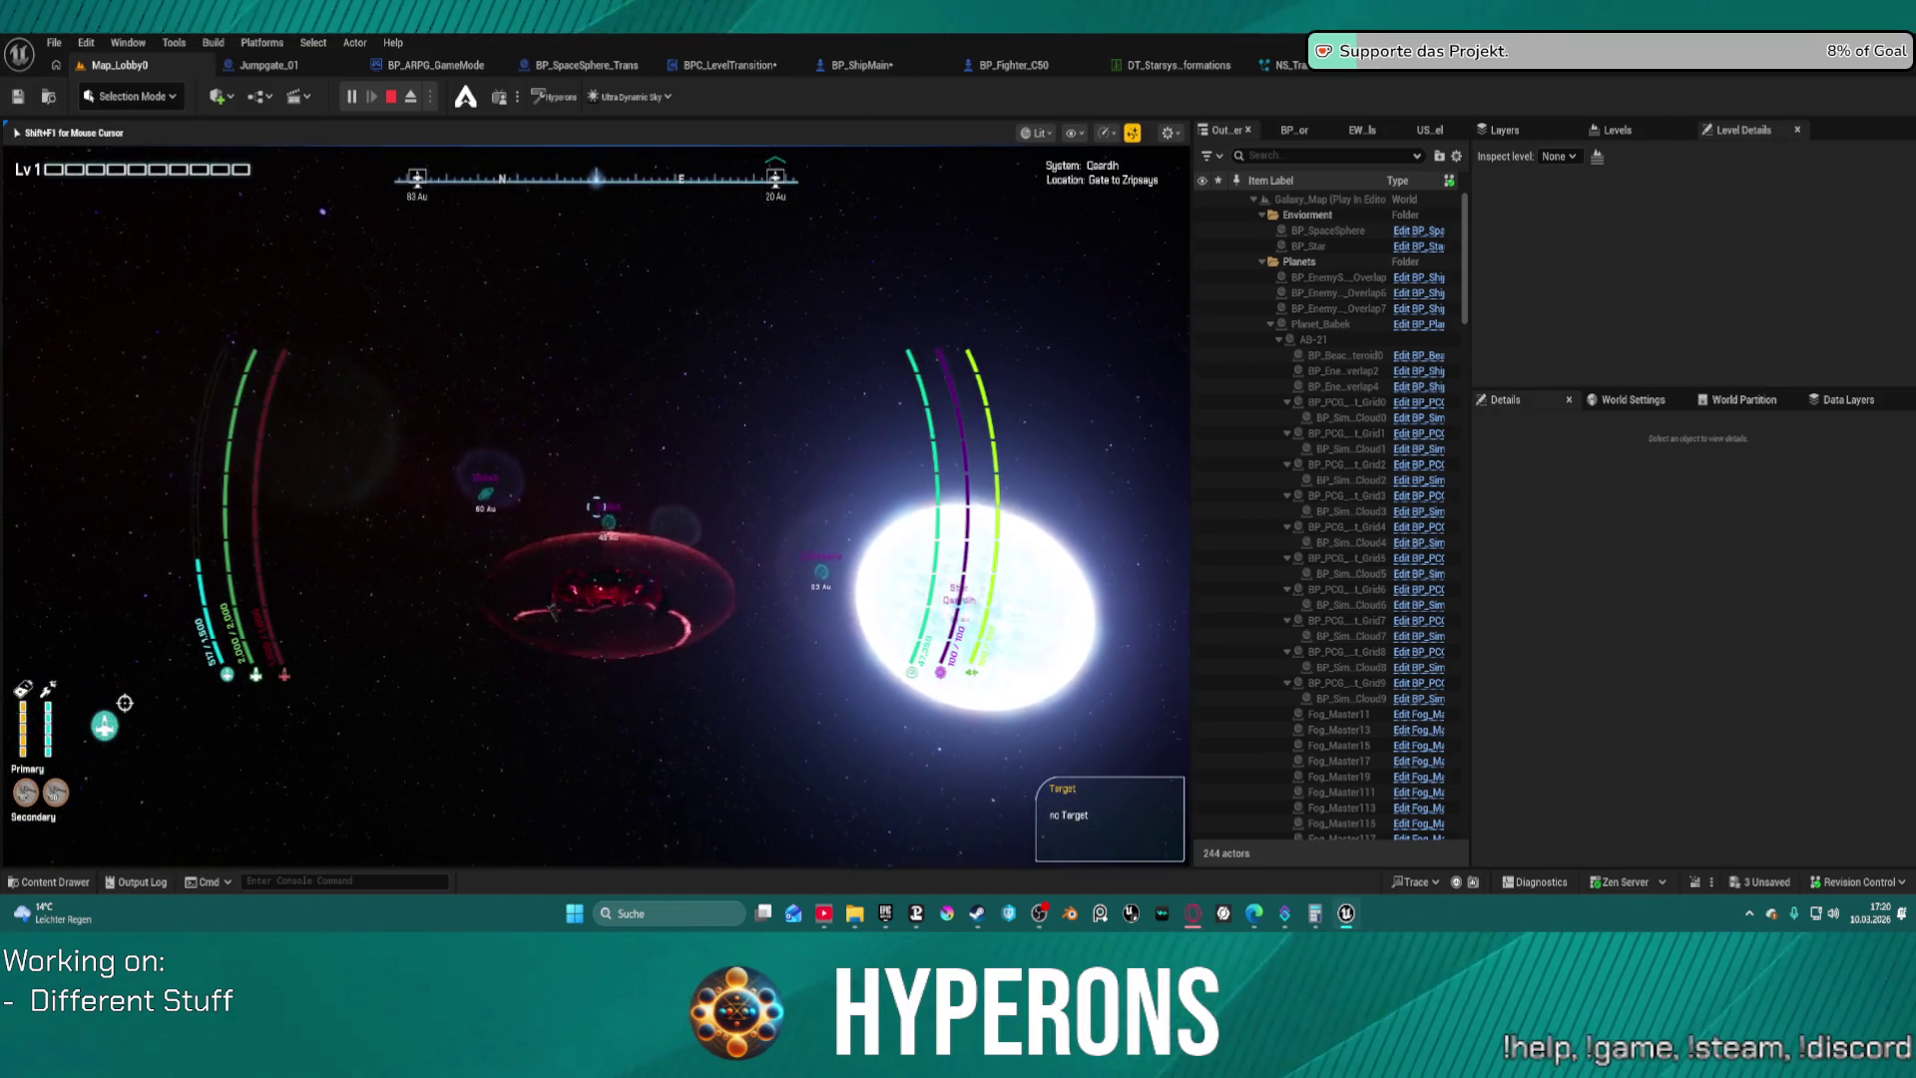
key("j")
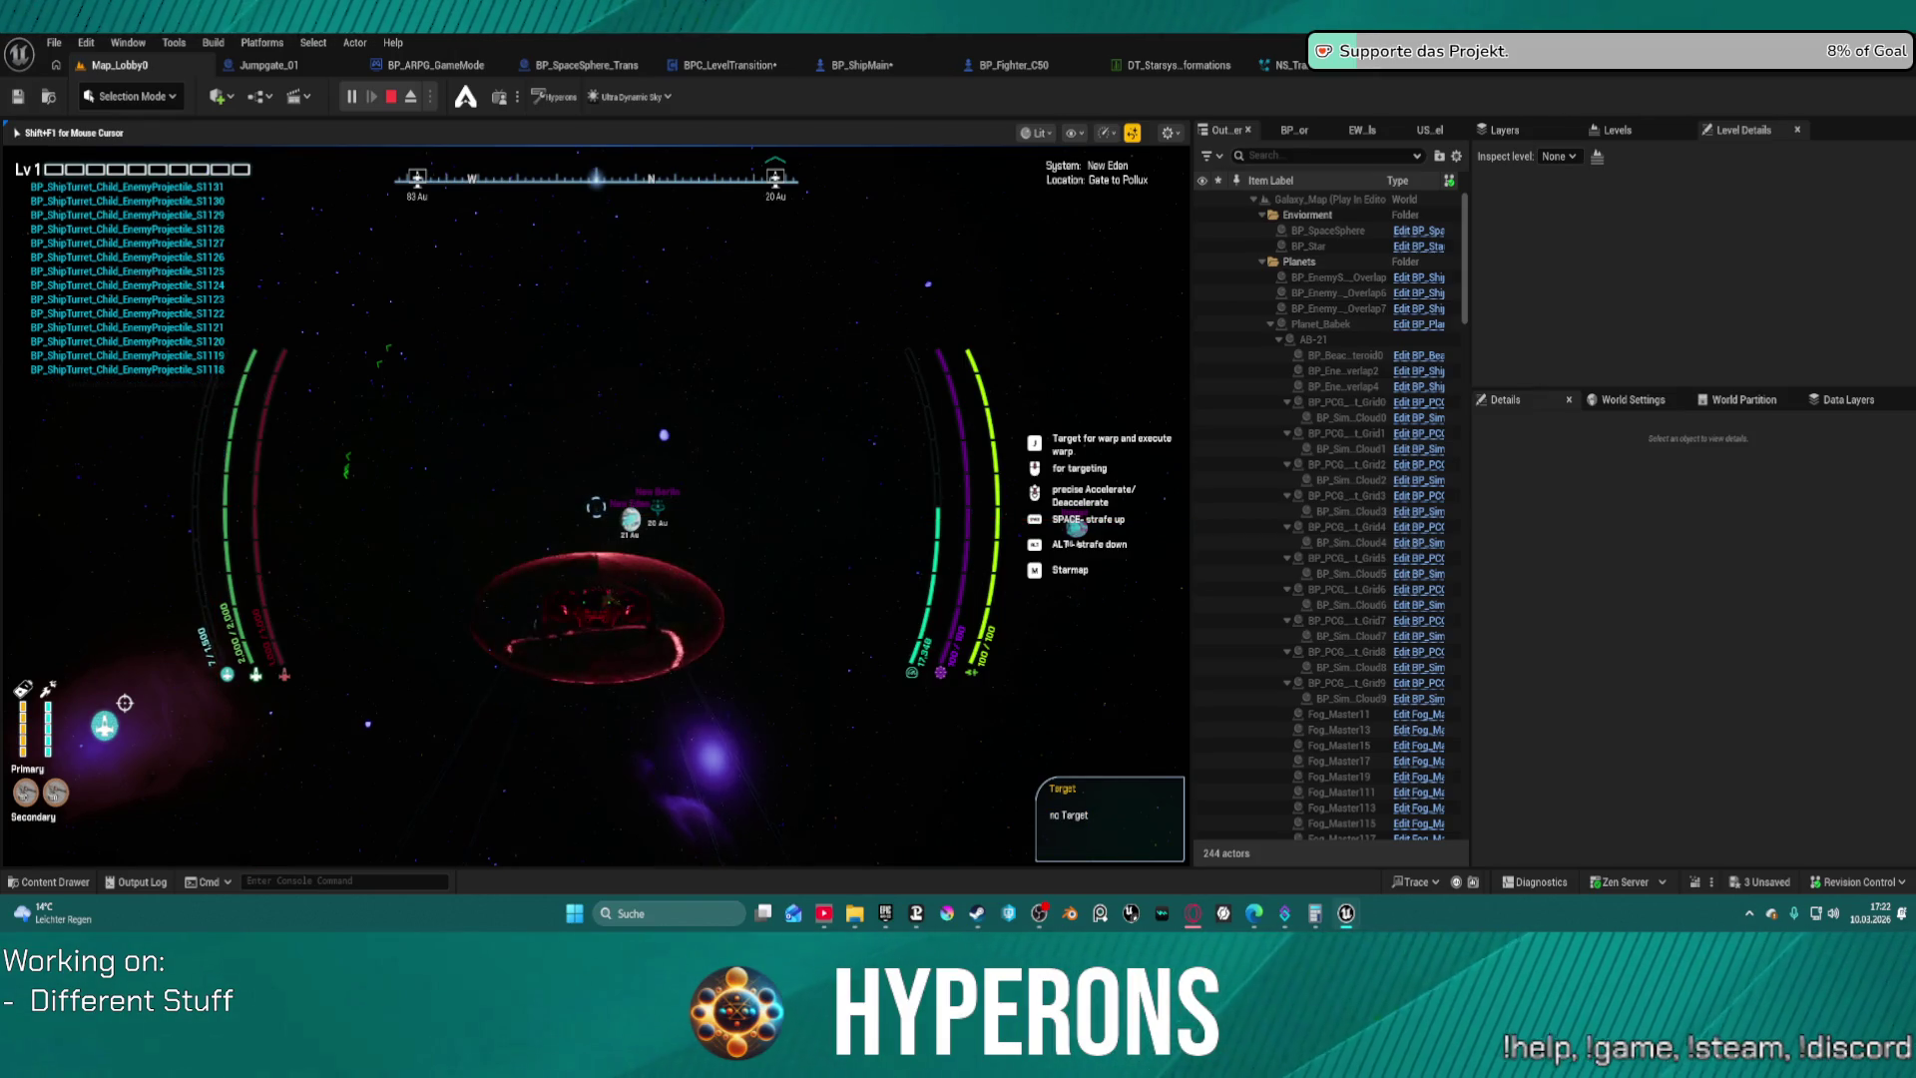
Target and warp to the AB 4-1 asteroid belt, then switch to a ship-less camera view
right_click(596, 508)
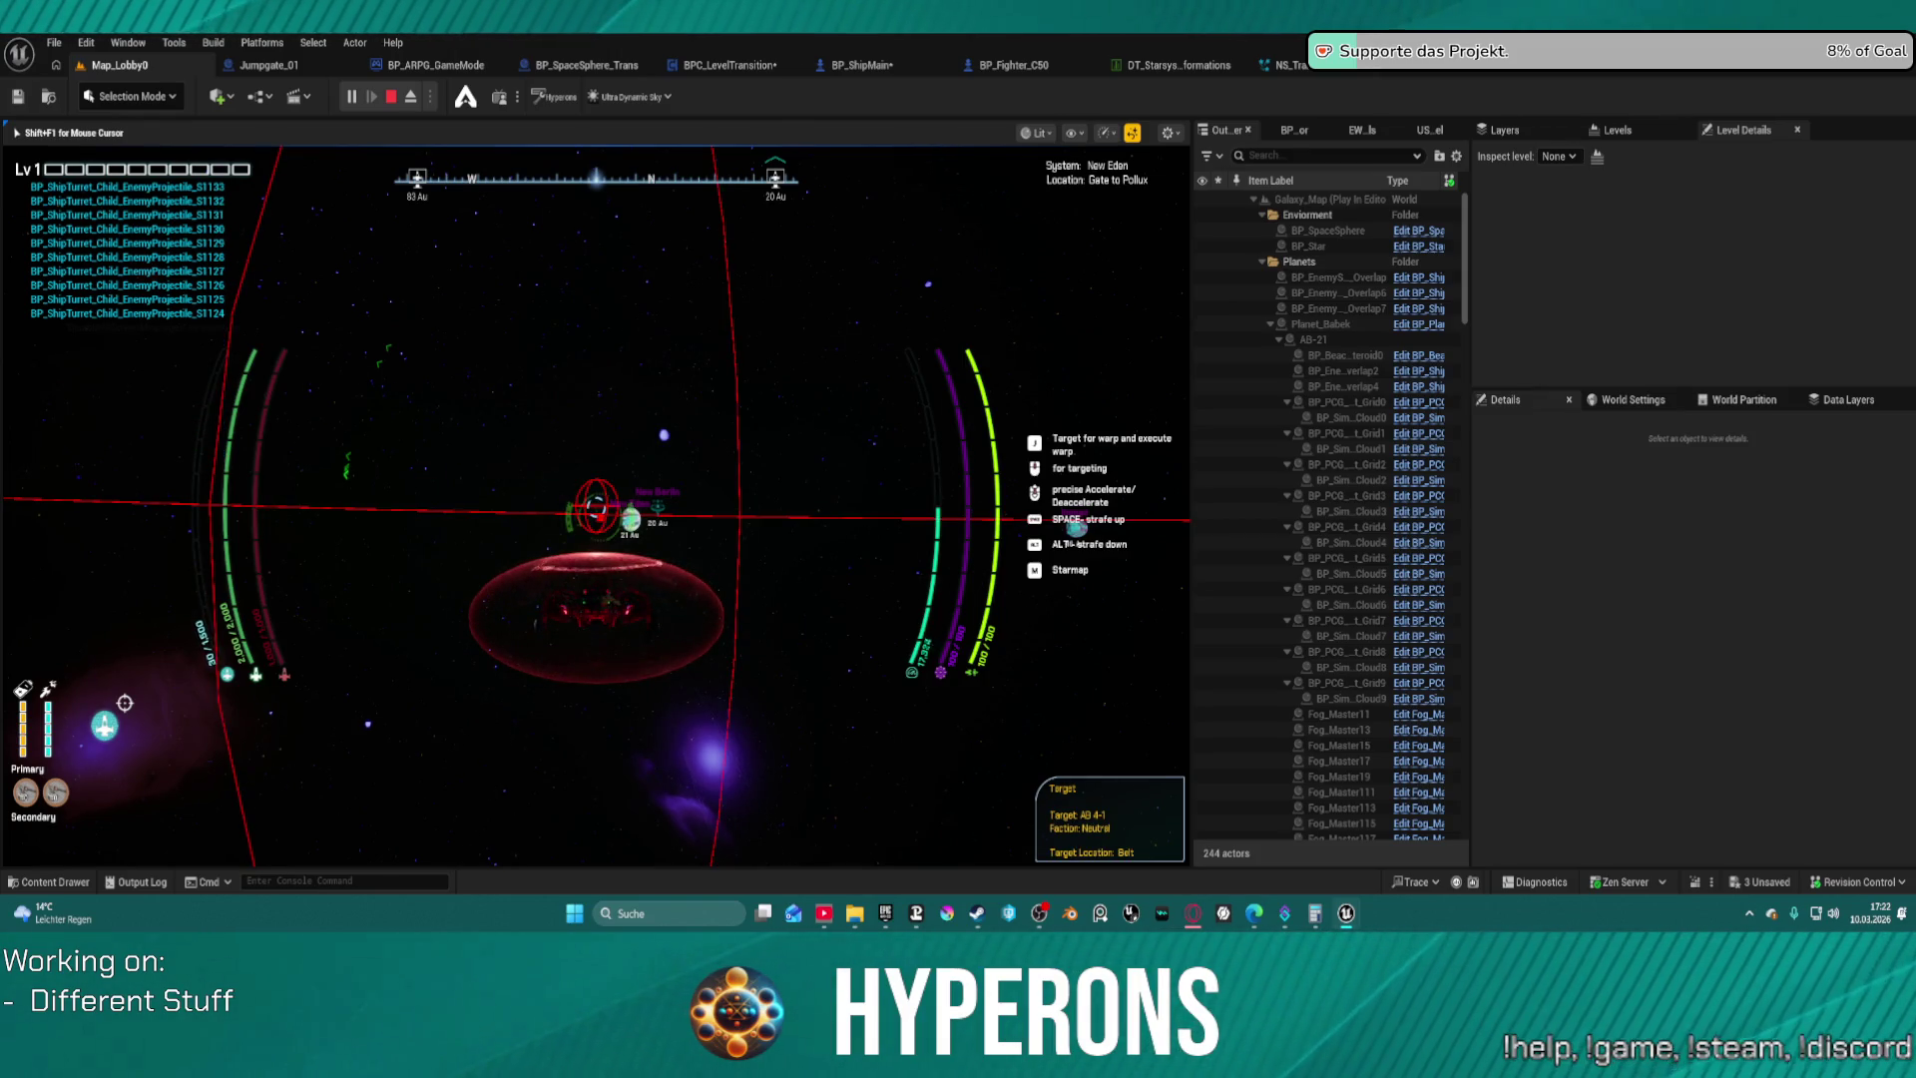
key("j")
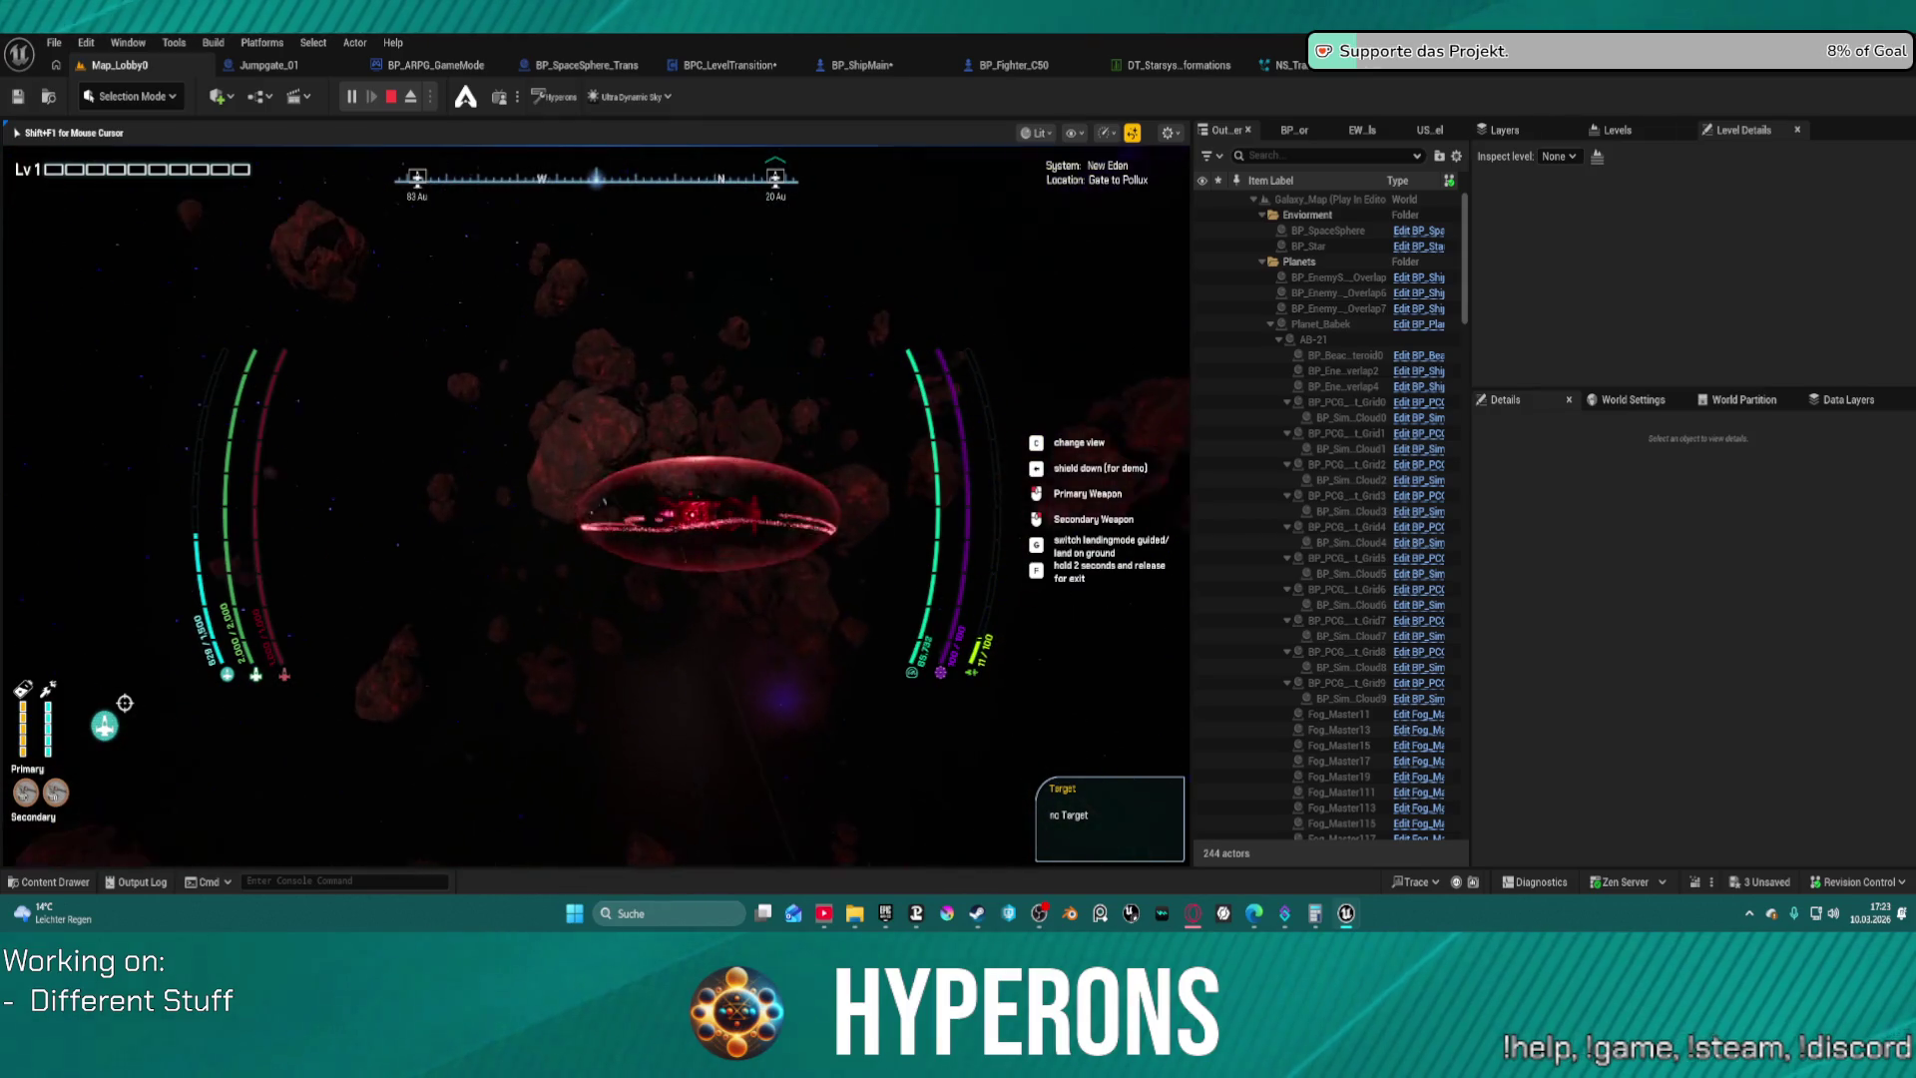
key("c")
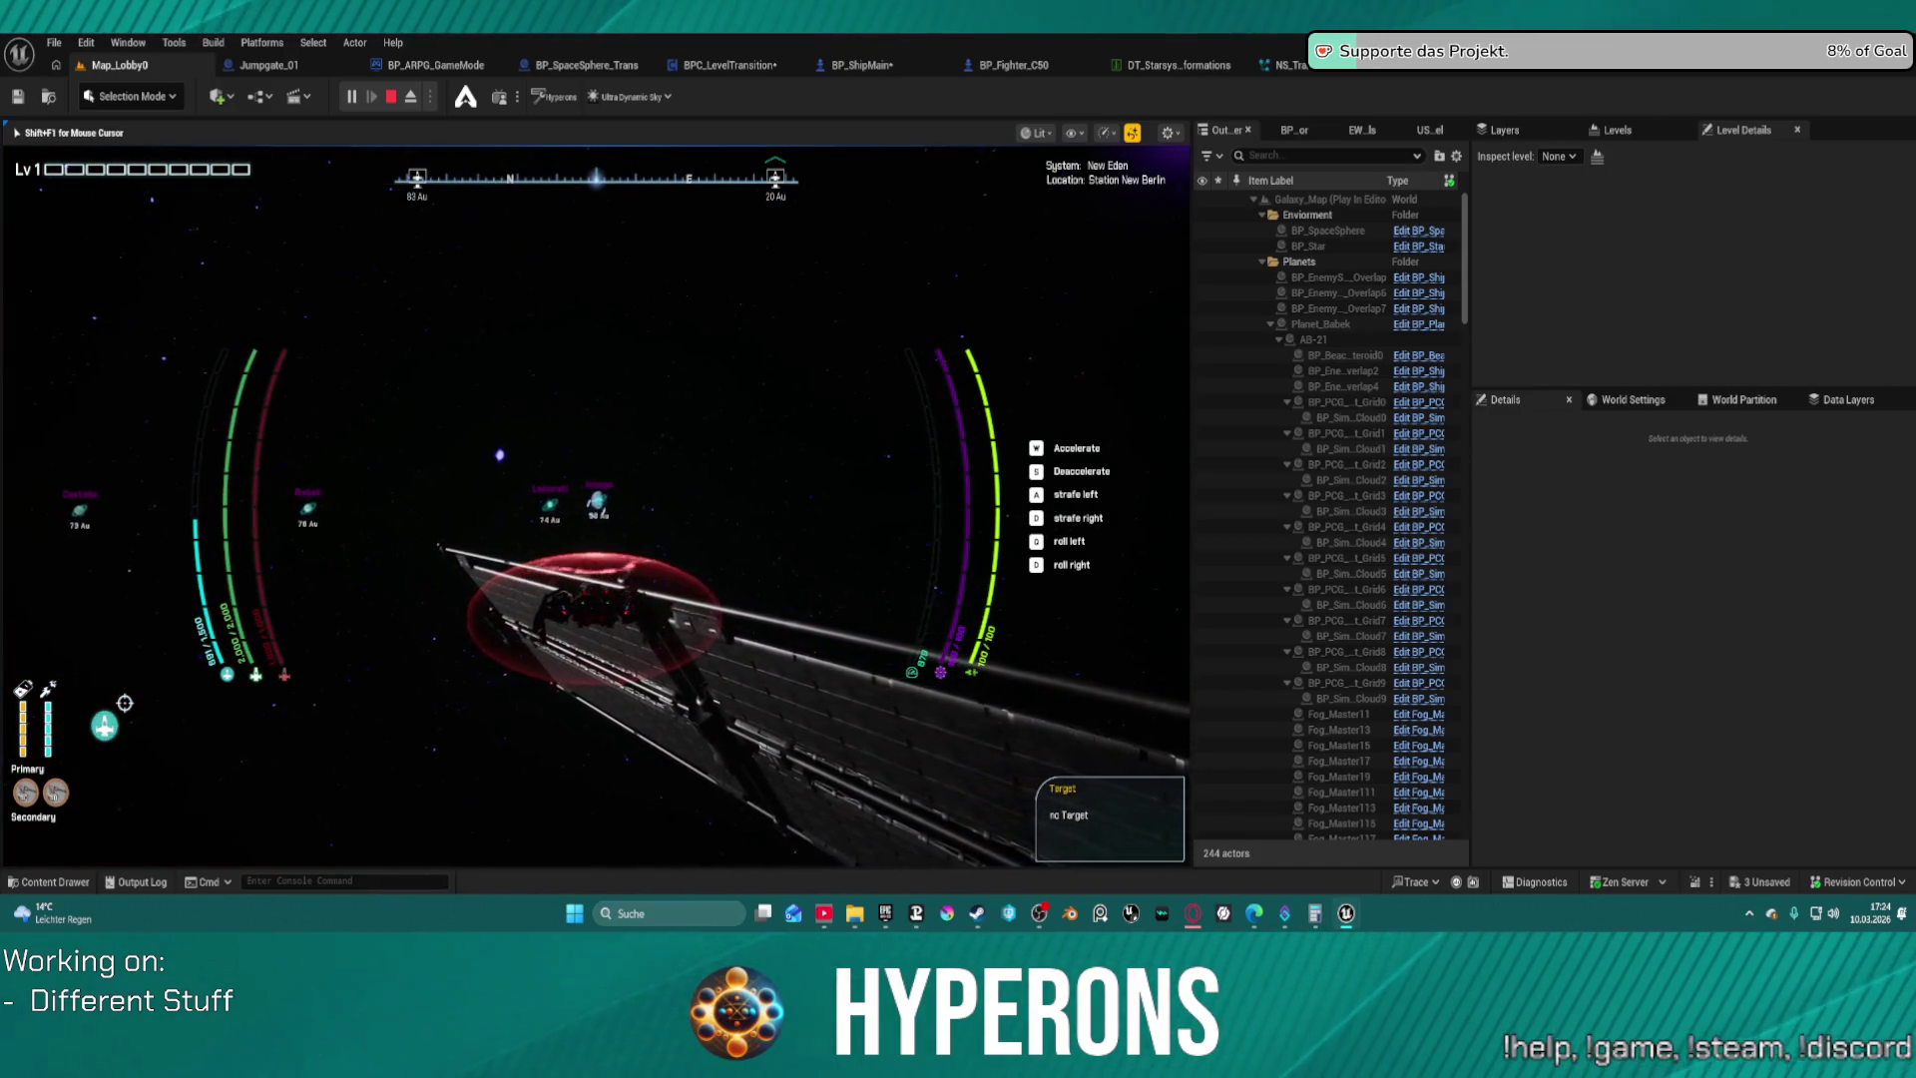
Engage the hyperdrive from Station New Berlin to jump toward Planet Irongo
key("h")
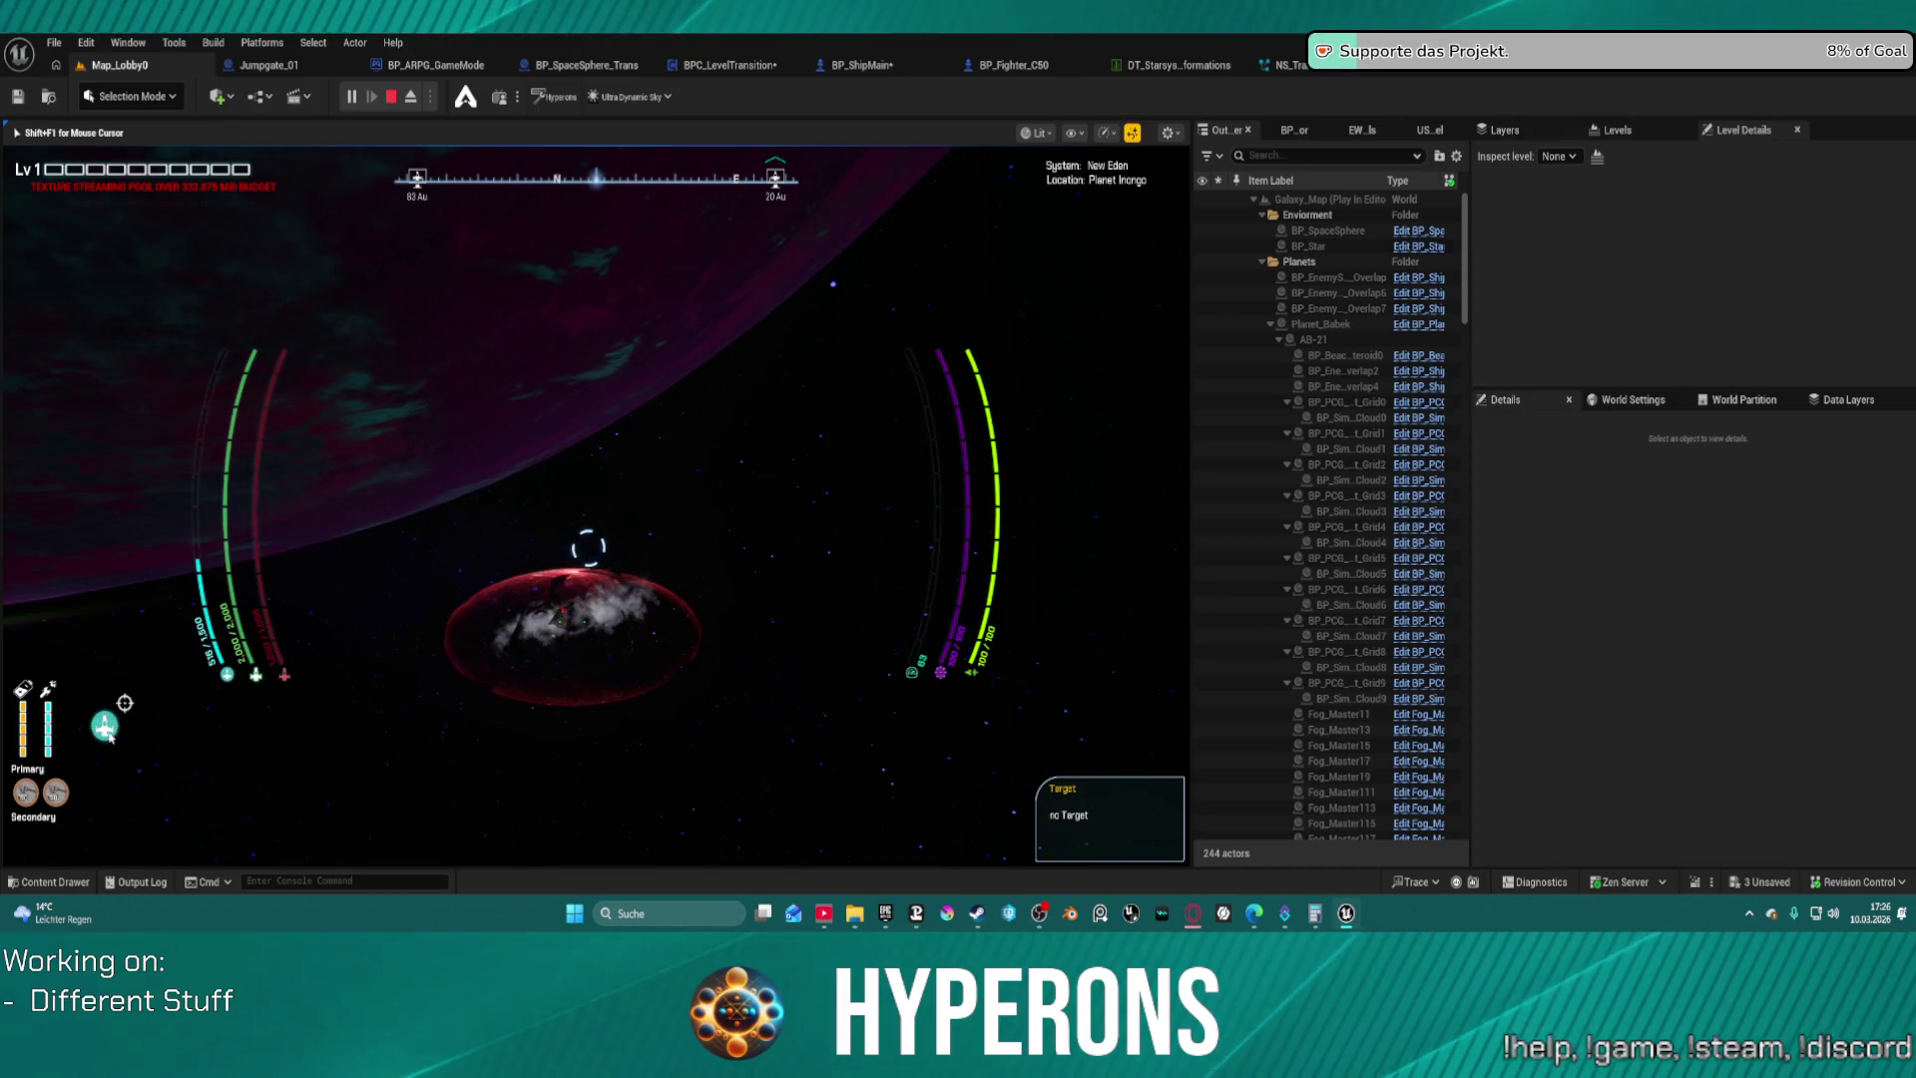
End the Play in Editor session once the ship floats beside the planet
key("Escape")
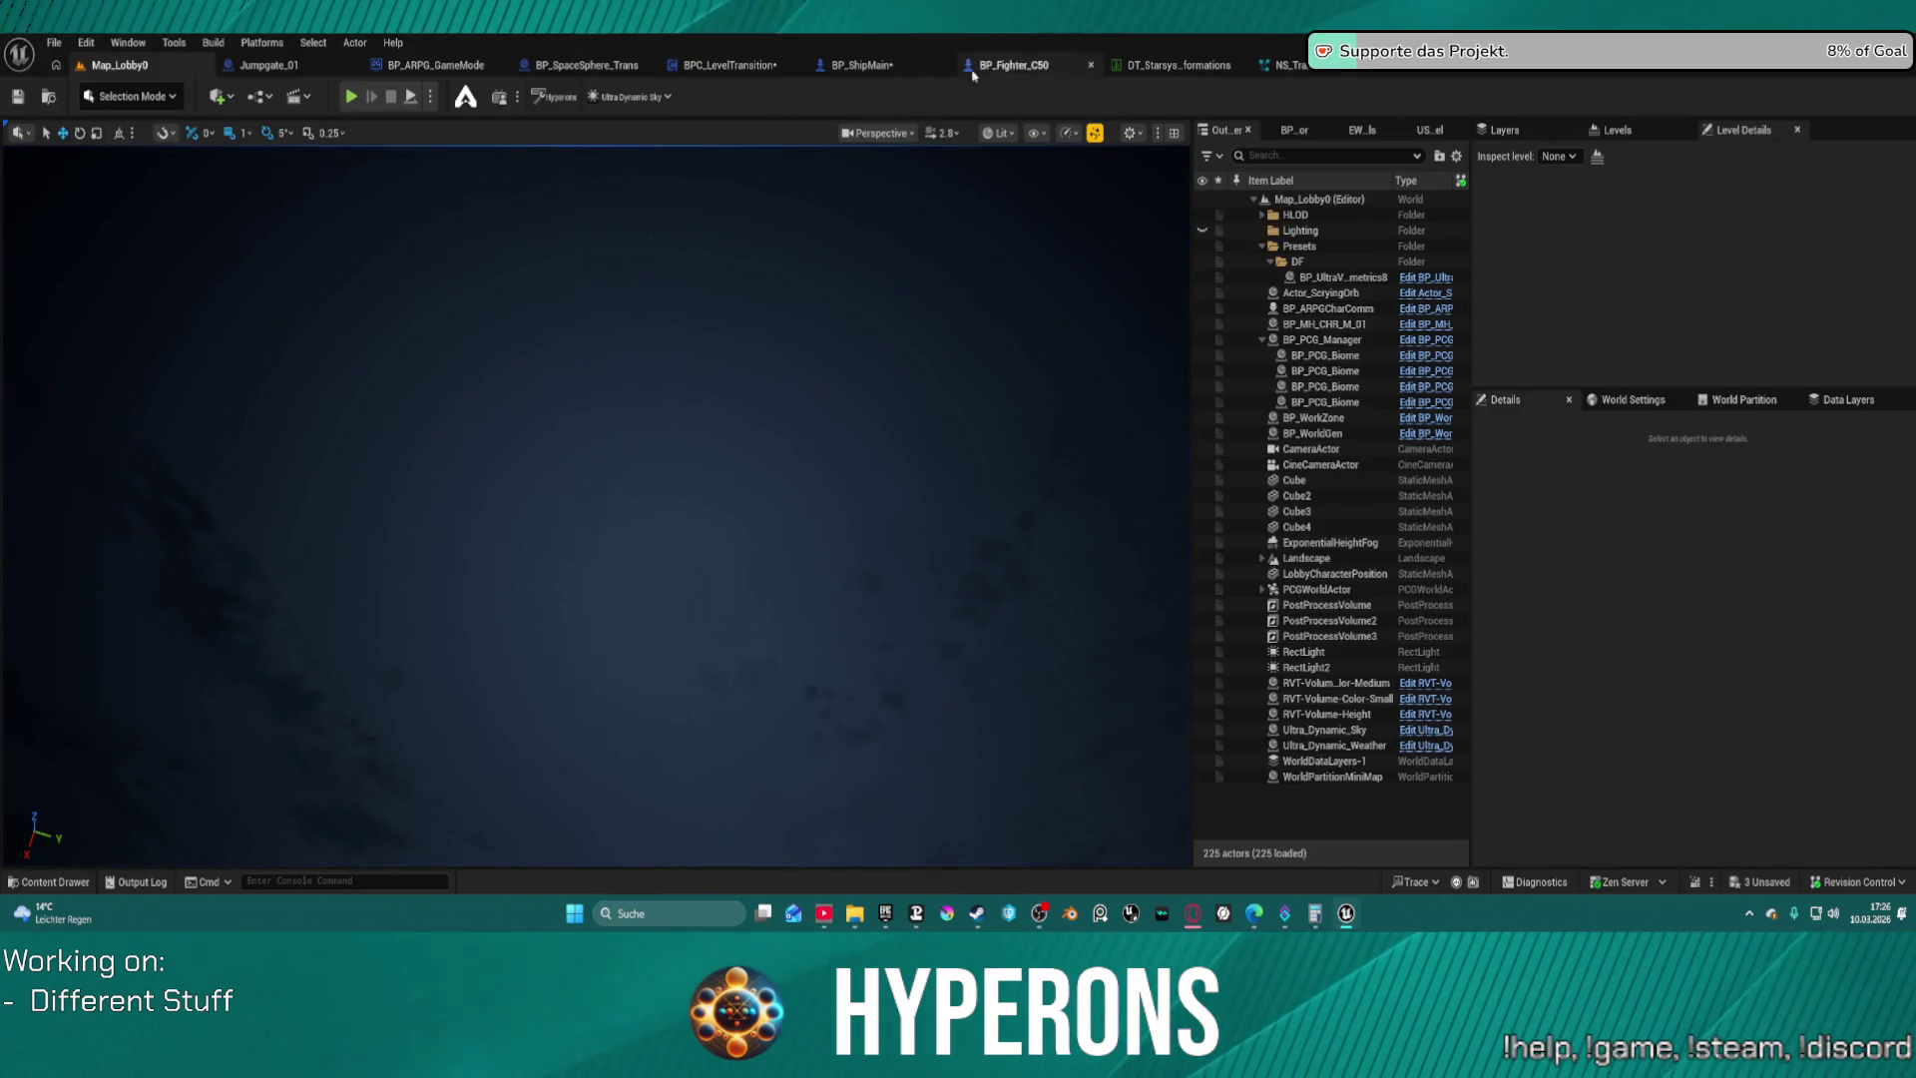
Switch to the BP_ShipMain Event Graph and survey its CombatMode, Event Tick and Ground Trace sections
left_click(864, 72)
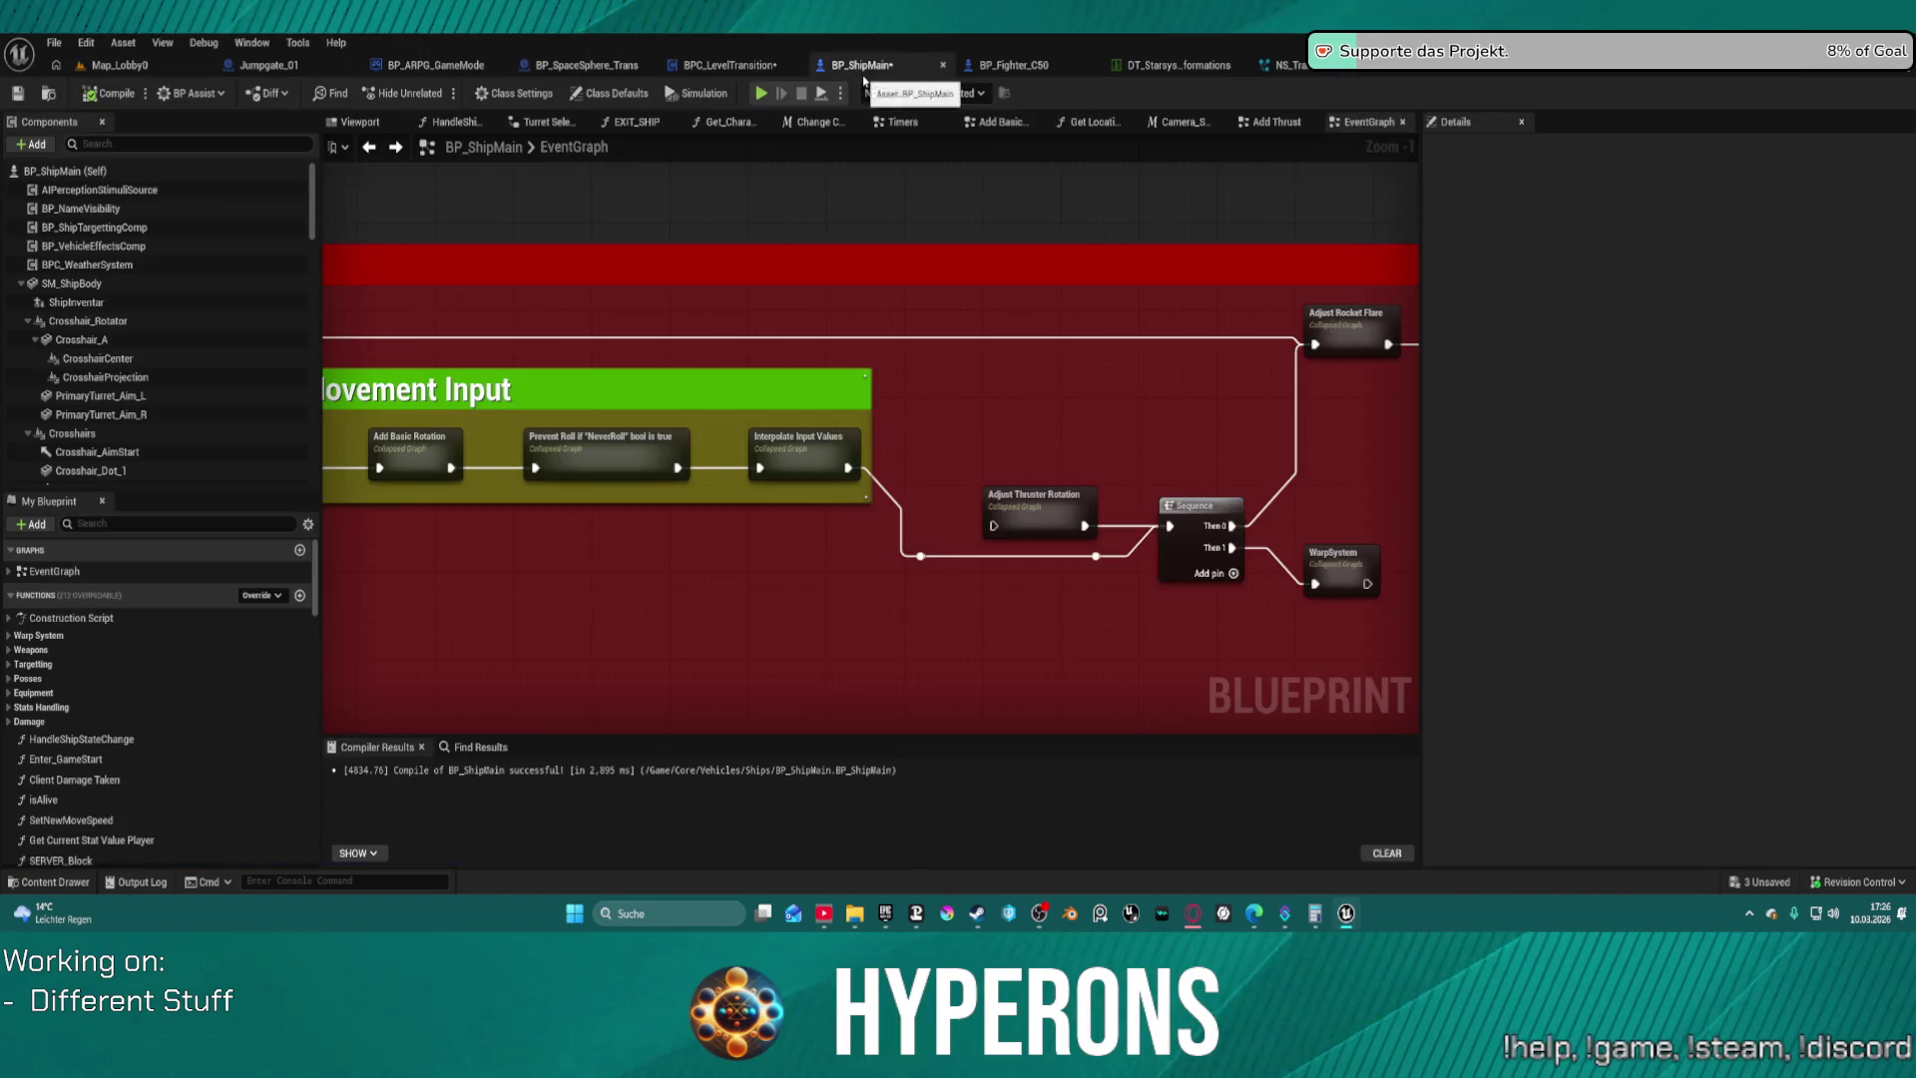
scroll(863, 521, "down", 6)
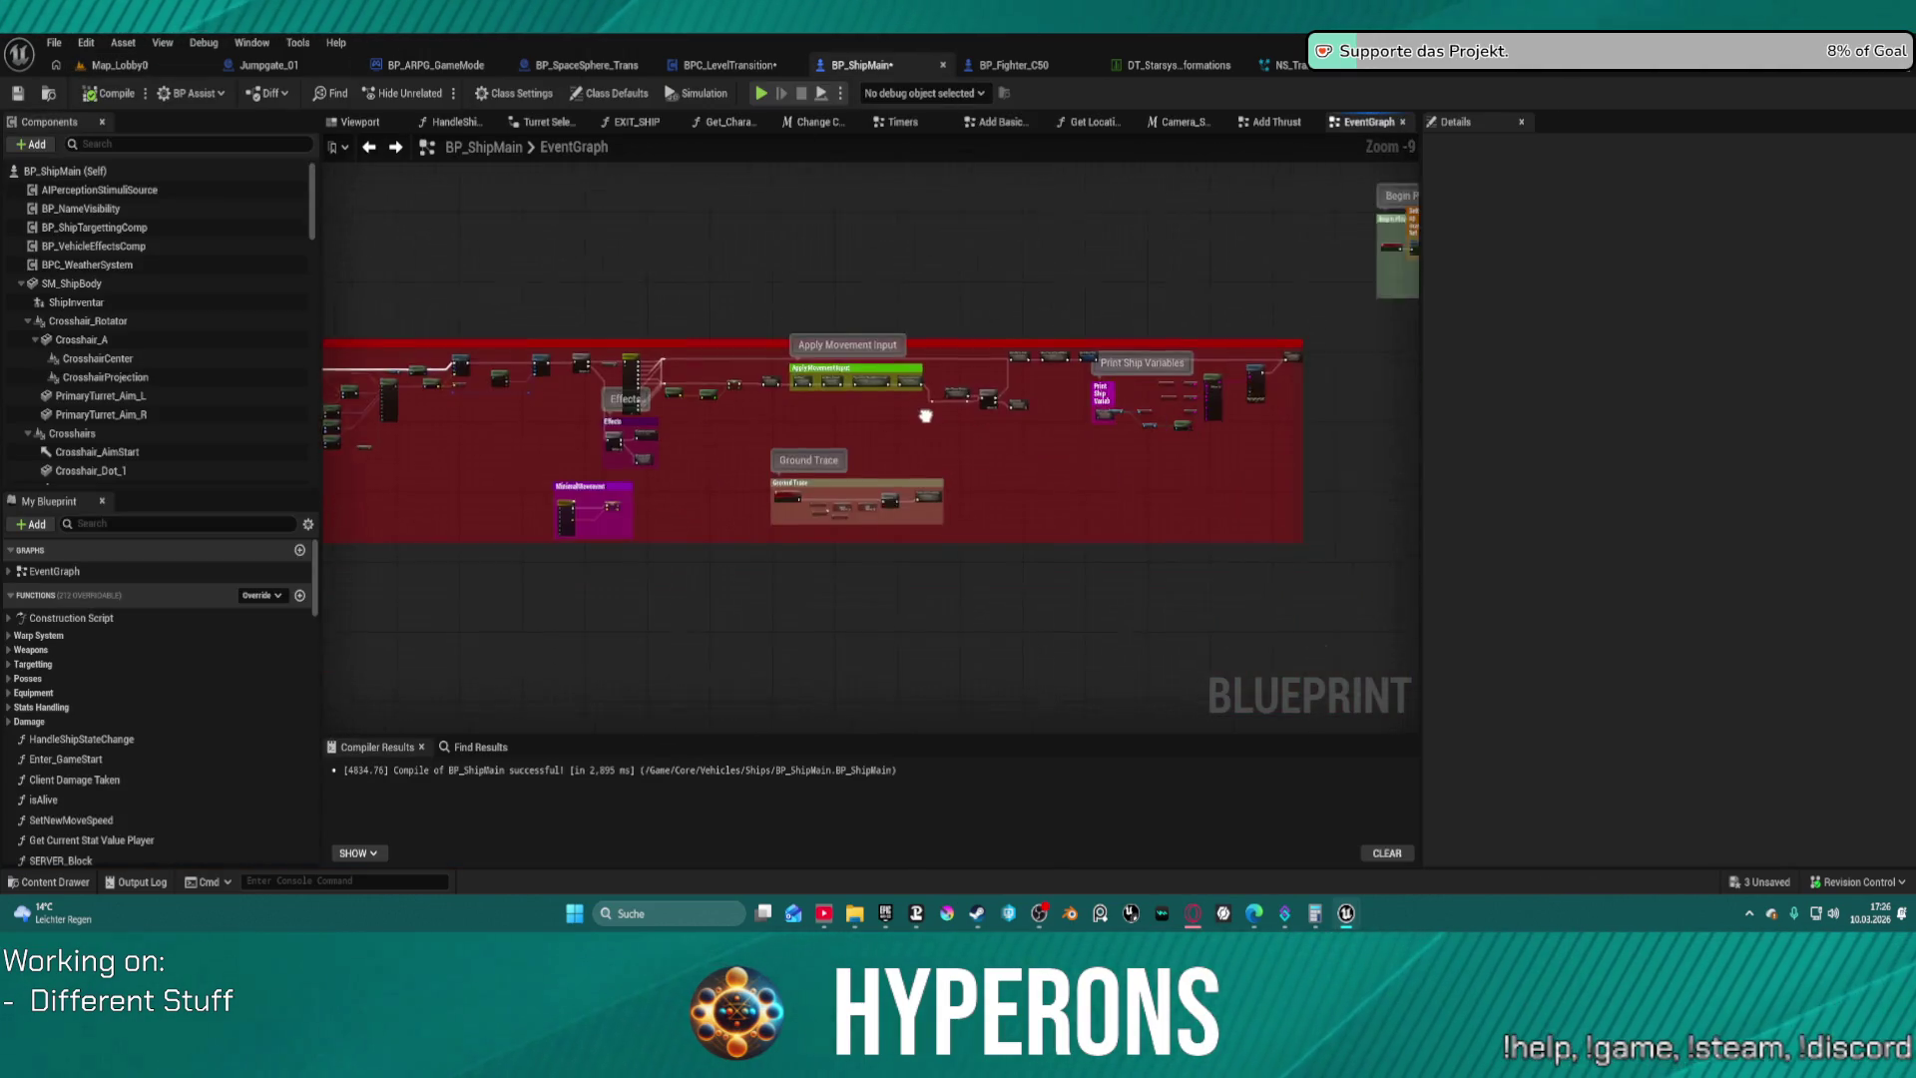
mouse_move(1108, 599)
left_mouse_down()
mouse_move(910, 363)
mouse_move(645, 120)
left_mouse_up()
mouse_move(918, 189)
left_mouse_down()
mouse_move(705, 406)
mouse_move(1039, 414)
mouse_move(1297, 449)
mouse_move(1018, 319)
left_mouse_up()
left_click_drag(1149, 556, 1163, 582)
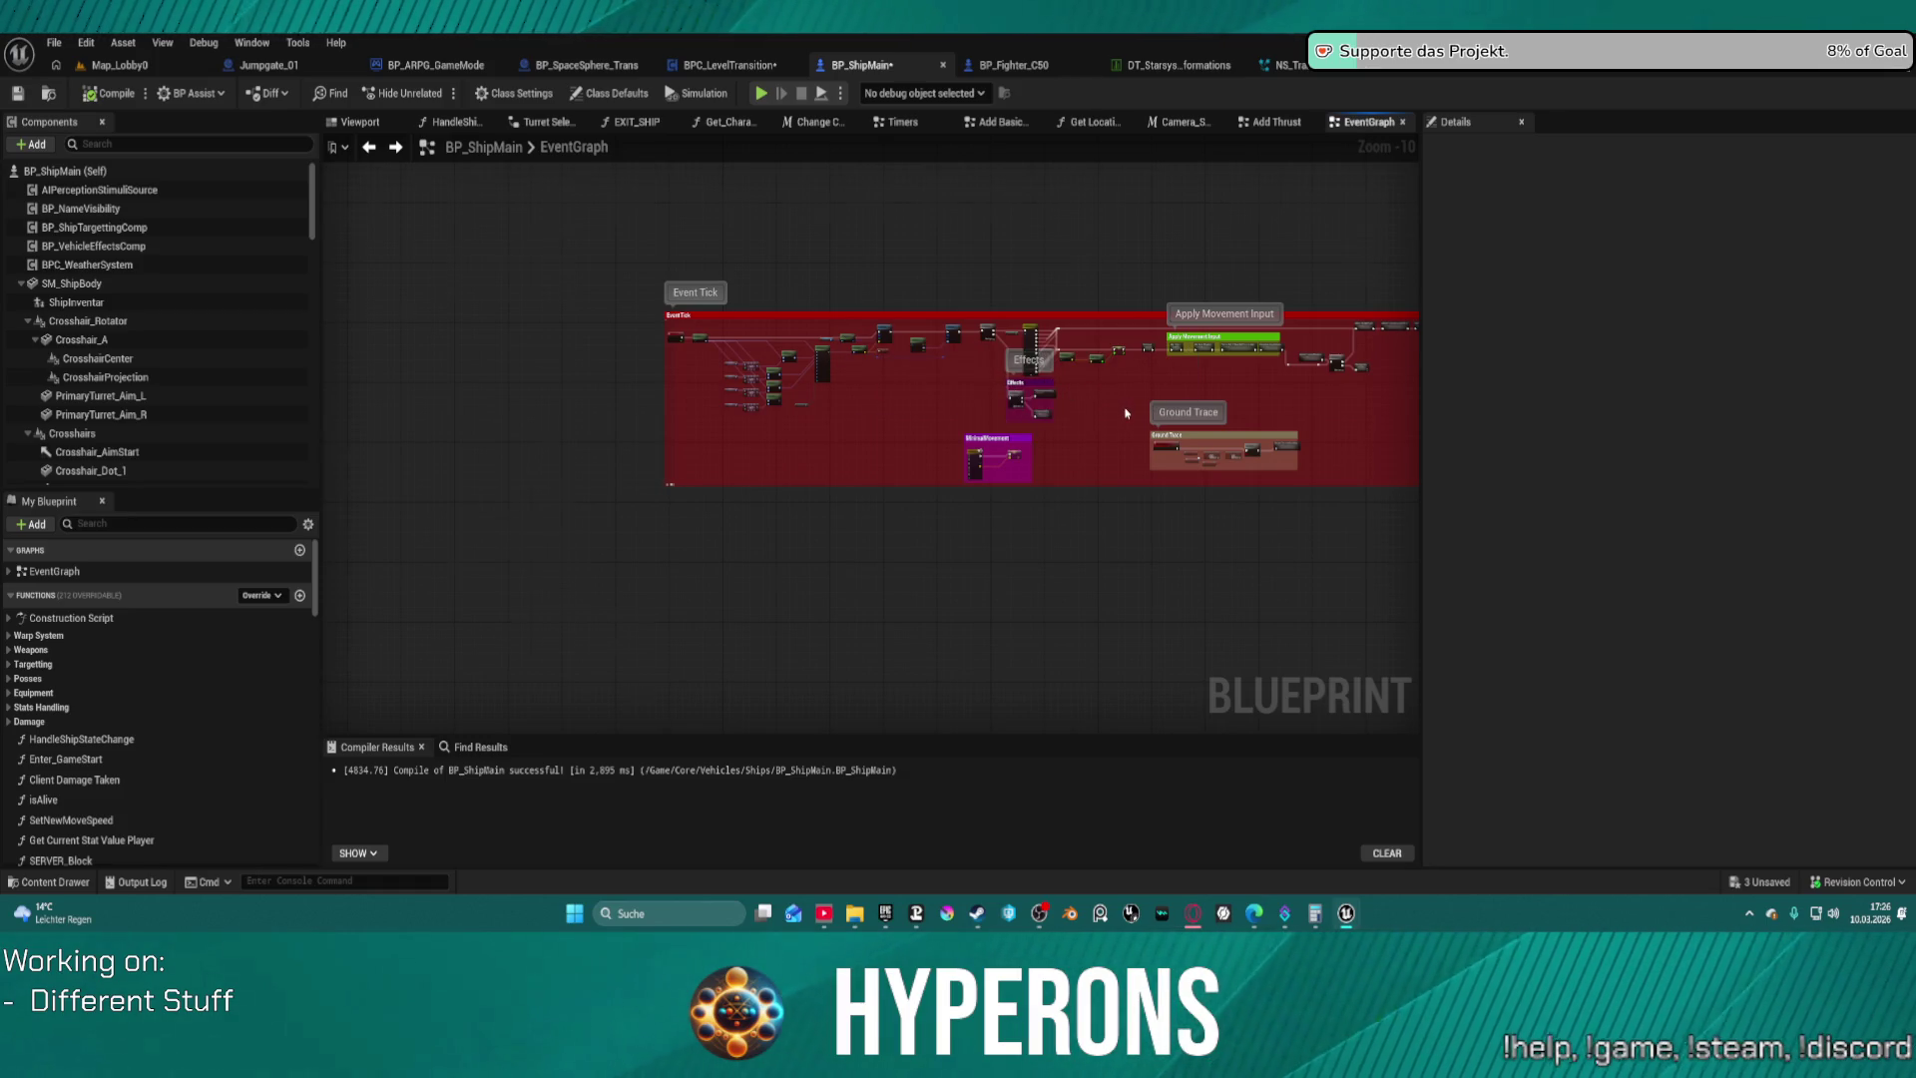
scroll(1126, 413, "up", 4)
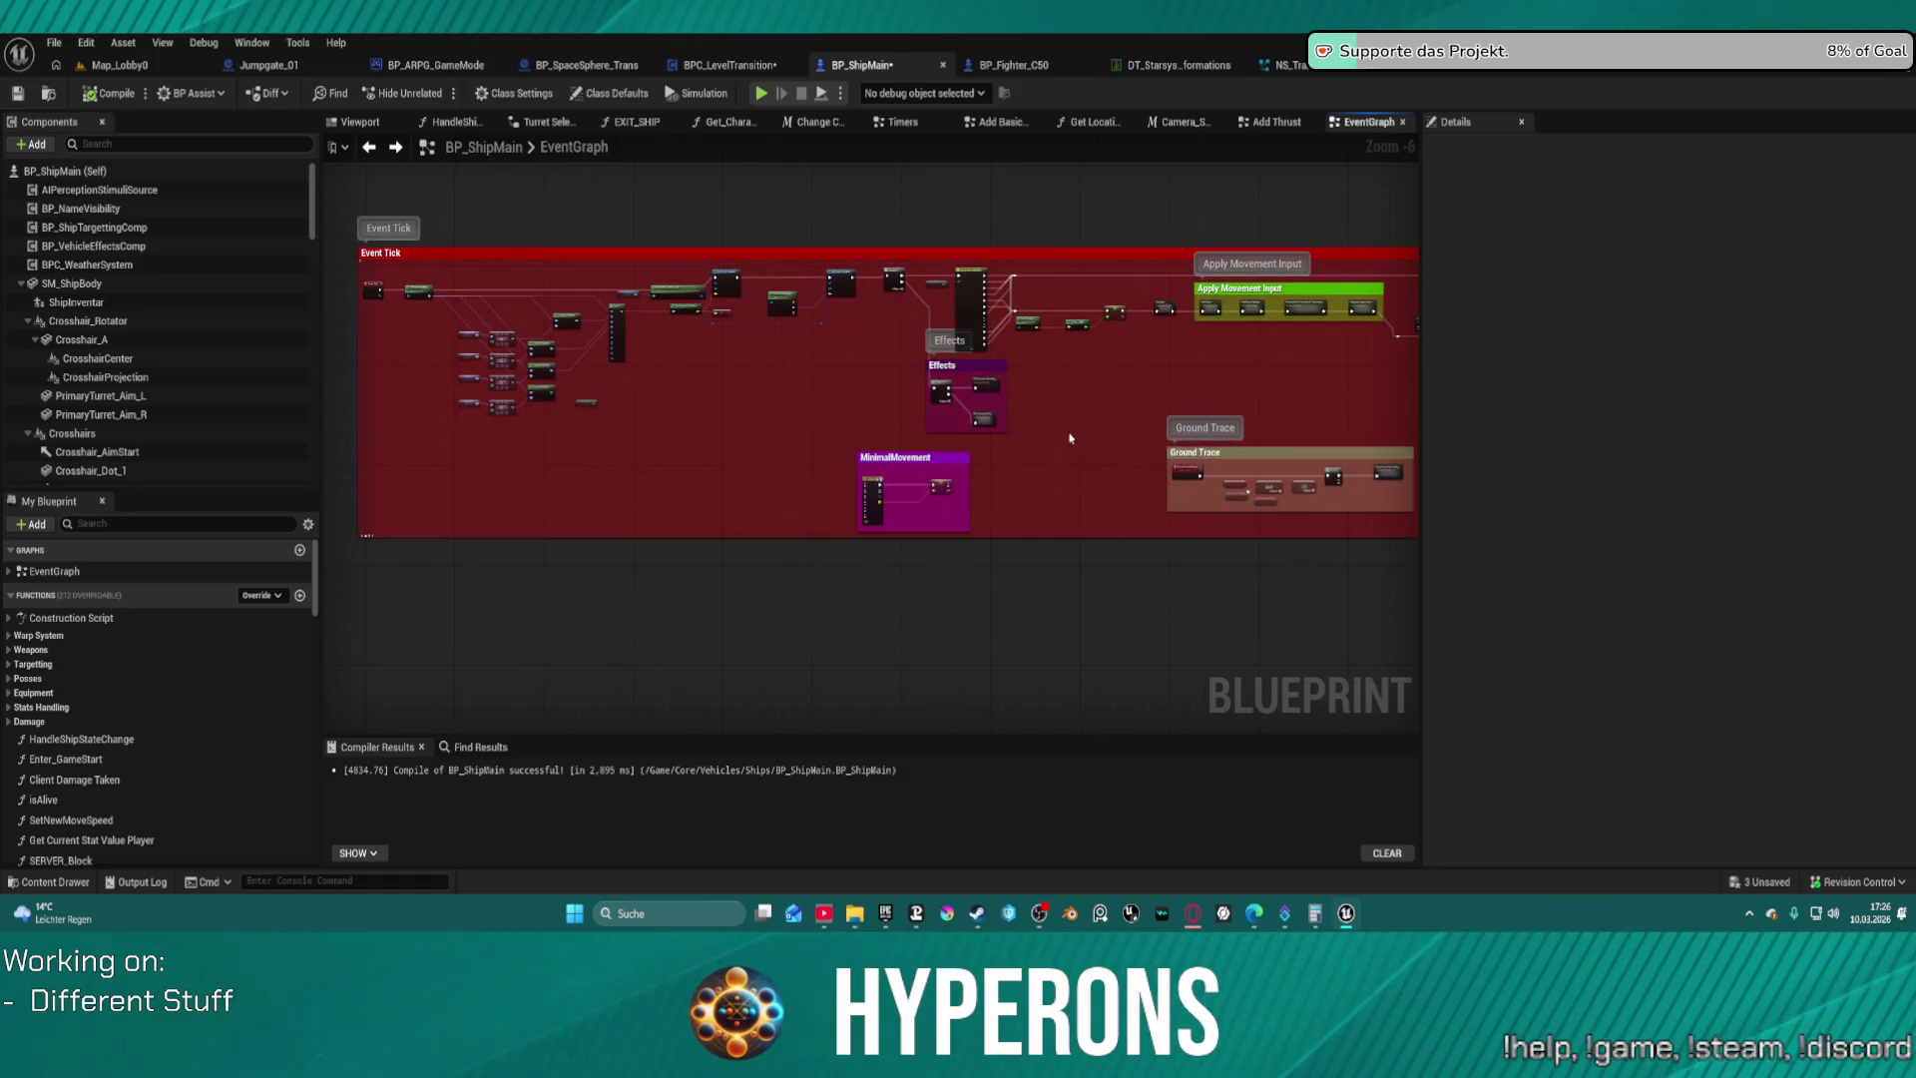
mouse_move(1205, 413)
left_mouse_down()
mouse_move(634, 407)
mouse_move(1275, 432)
mouse_move(1035, 718)
mouse_move(998, 858)
mouse_move(972, 504)
mouse_move(555, 357)
left_mouse_up()
scroll(1275, 431, "down", 6)
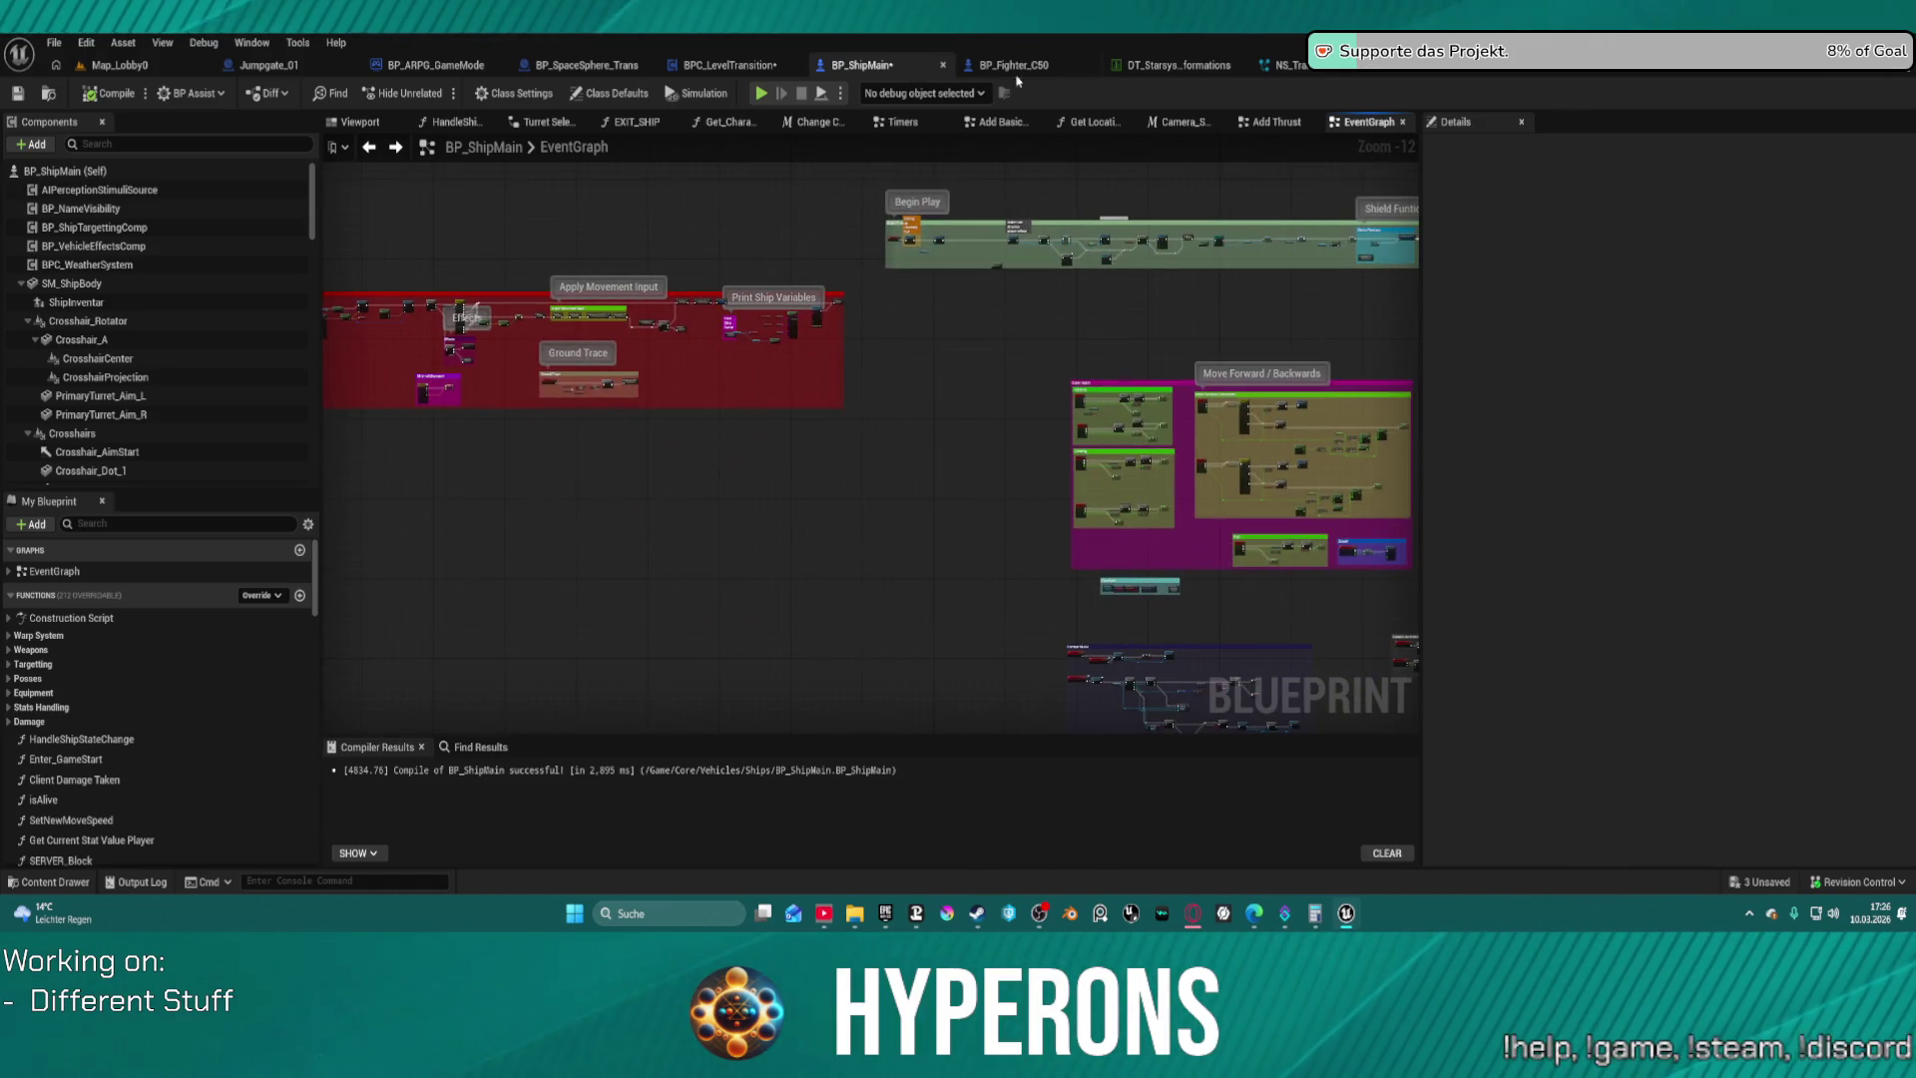
Centre the view on the Functions comment and select the Ship Functions collapsed graph
mouse_move(1229, 253)
left_mouse_down()
mouse_move(791, 210)
mouse_move(702, 159)
left_mouse_up()
scroll(580, 502, "up", 12)
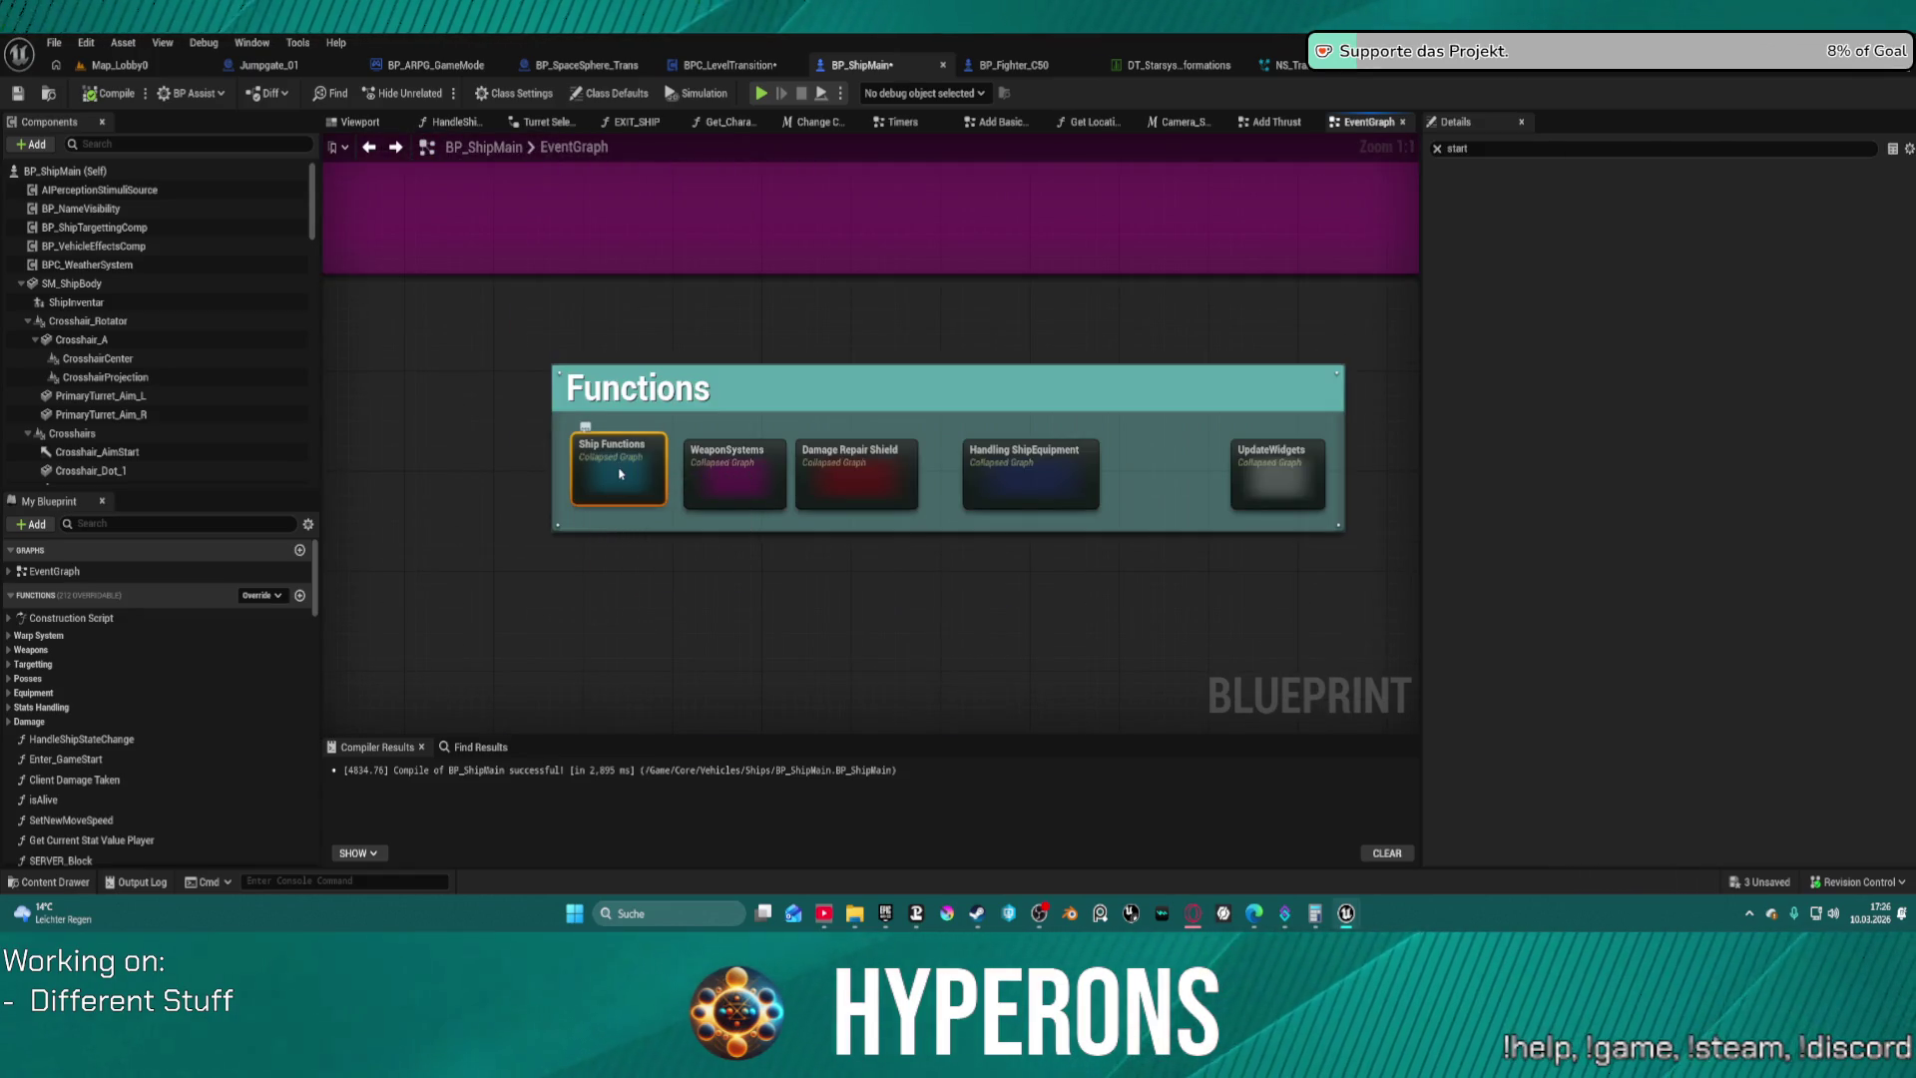
scroll(620, 474, "down", 12)
mouse_move(620, 470)
left_mouse_down()
mouse_move(663, 440)
mouse_move(712, 458)
mouse_move(427, 436)
mouse_move(388, 673)
left_mouse_up()
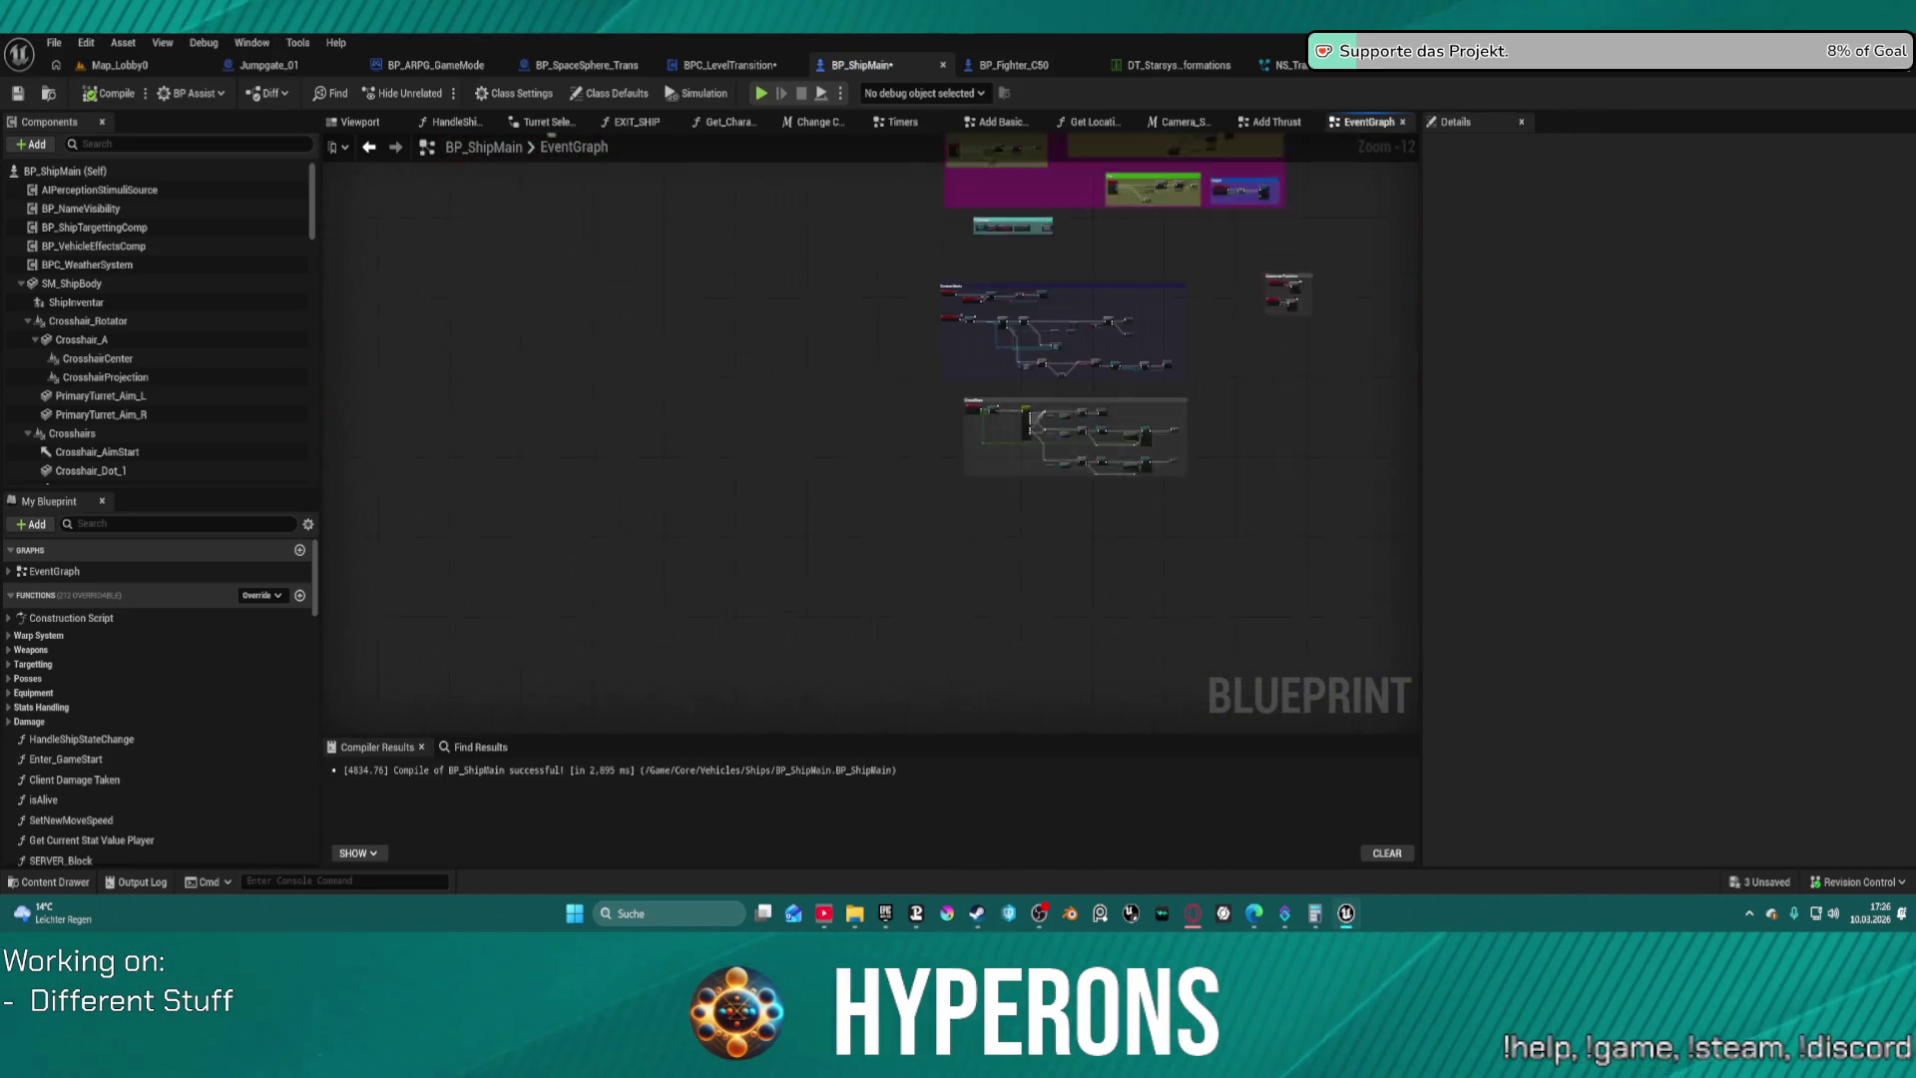
scroll(811, 339, "up", 2)
scroll(856, 372, "up", 7)
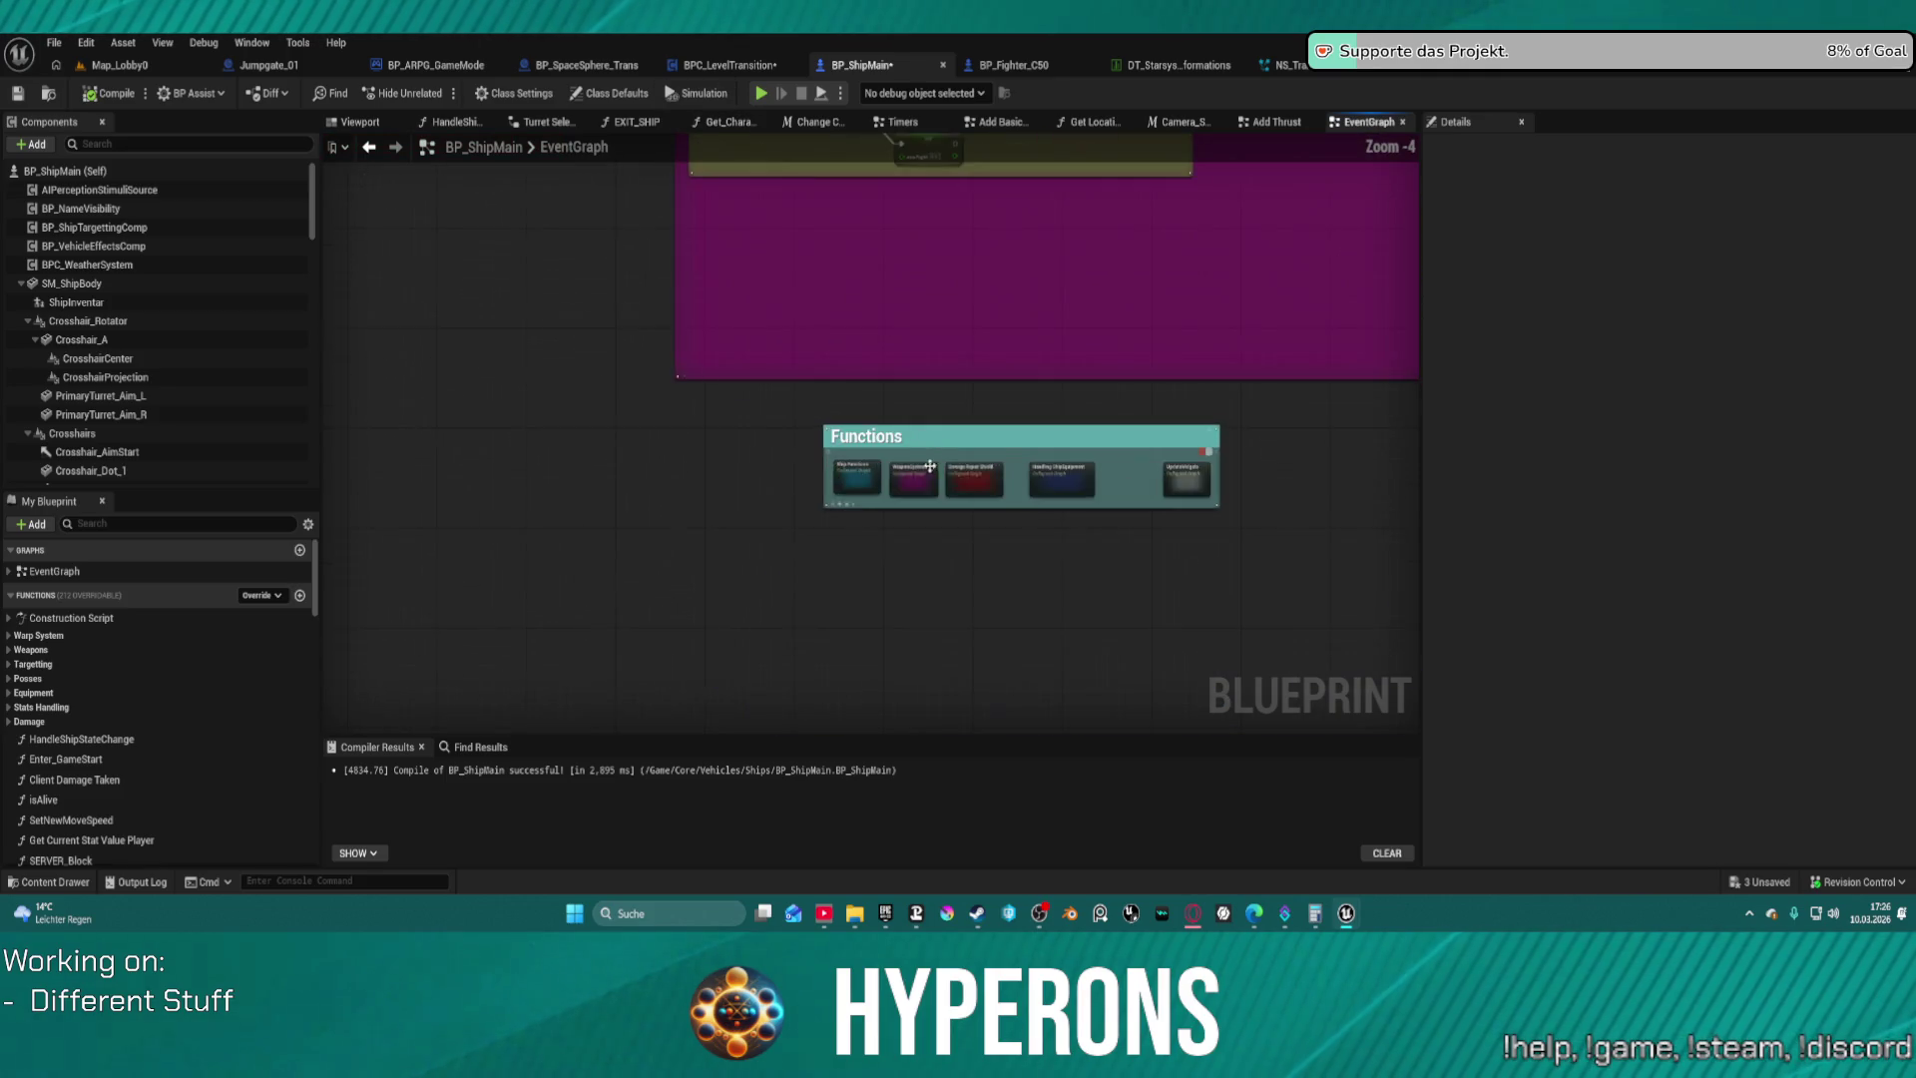
left_click(816, 487)
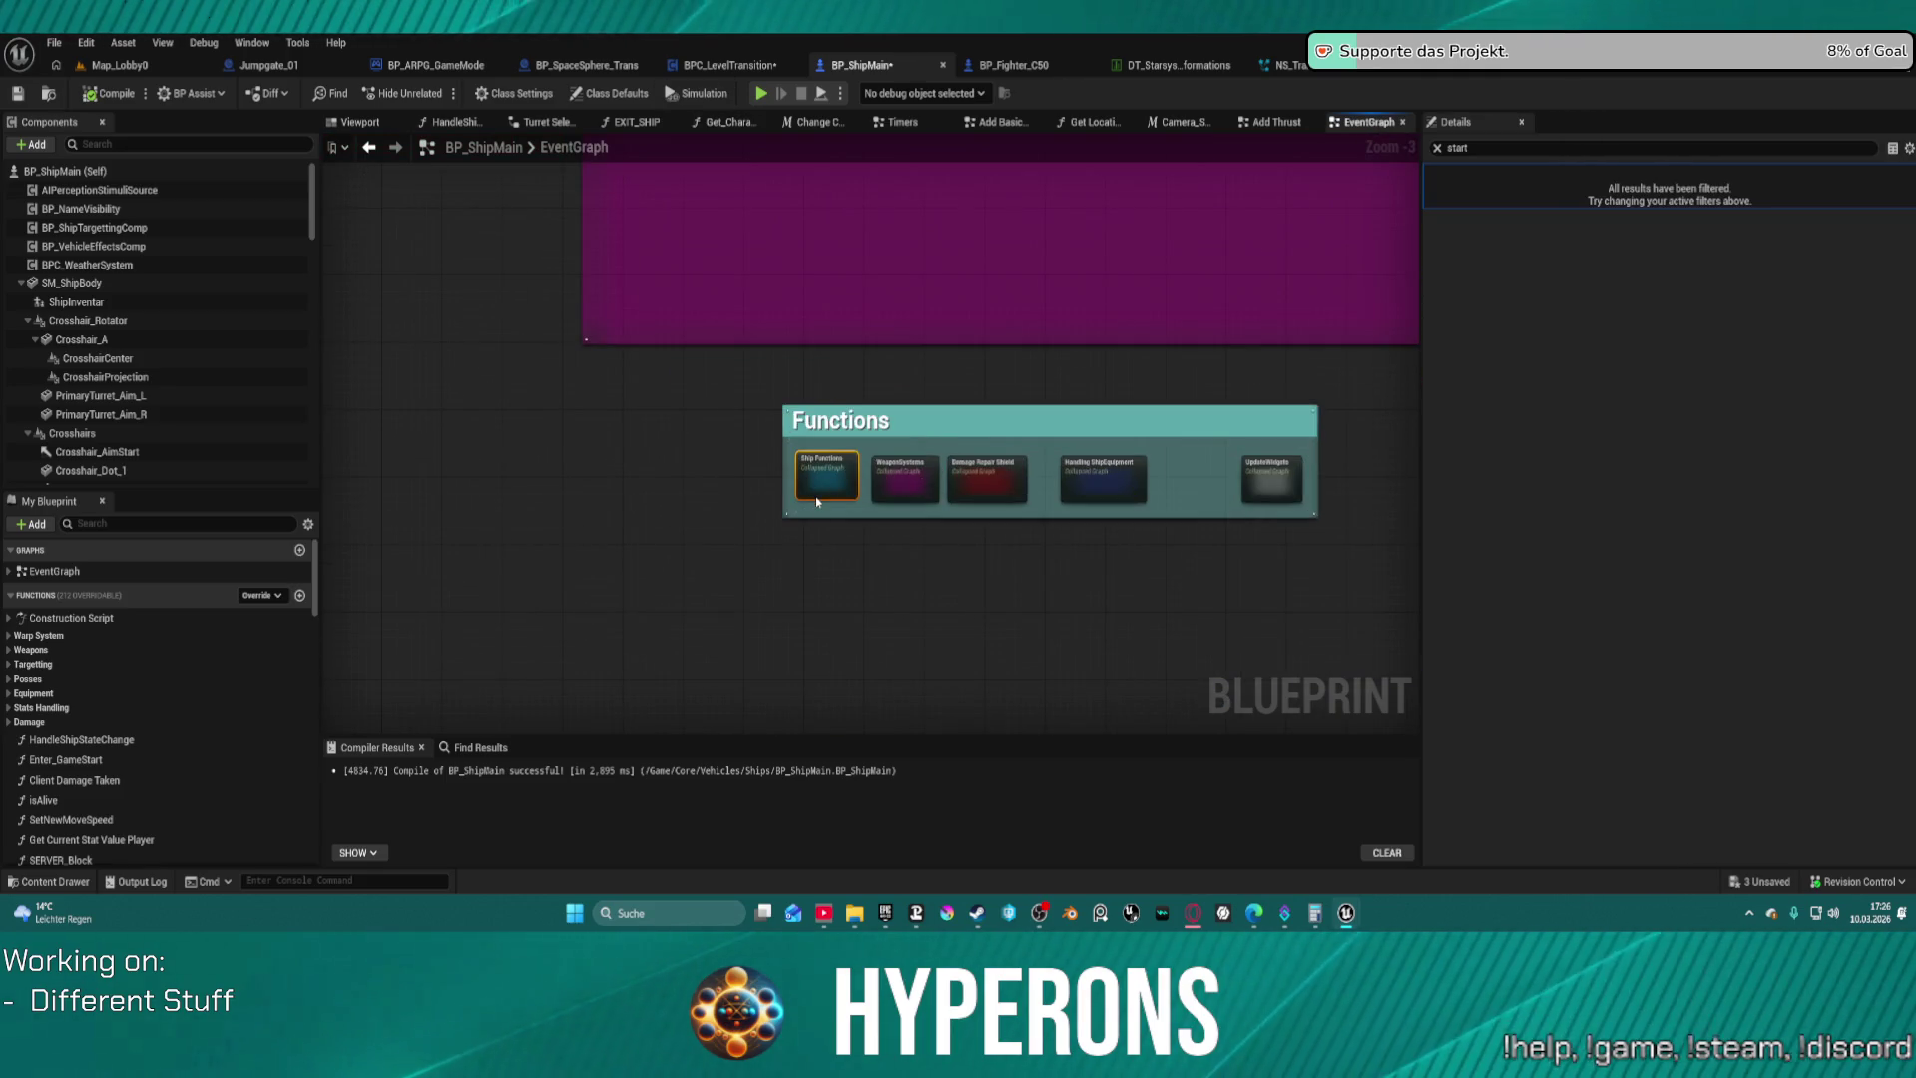
Open the Ship Functions collapsed graph and look over its comment sections, including Communication
double_click(816, 487)
mouse_move(613, 333)
left_mouse_down()
mouse_move(808, 309)
mouse_move(725, 285)
left_mouse_up()
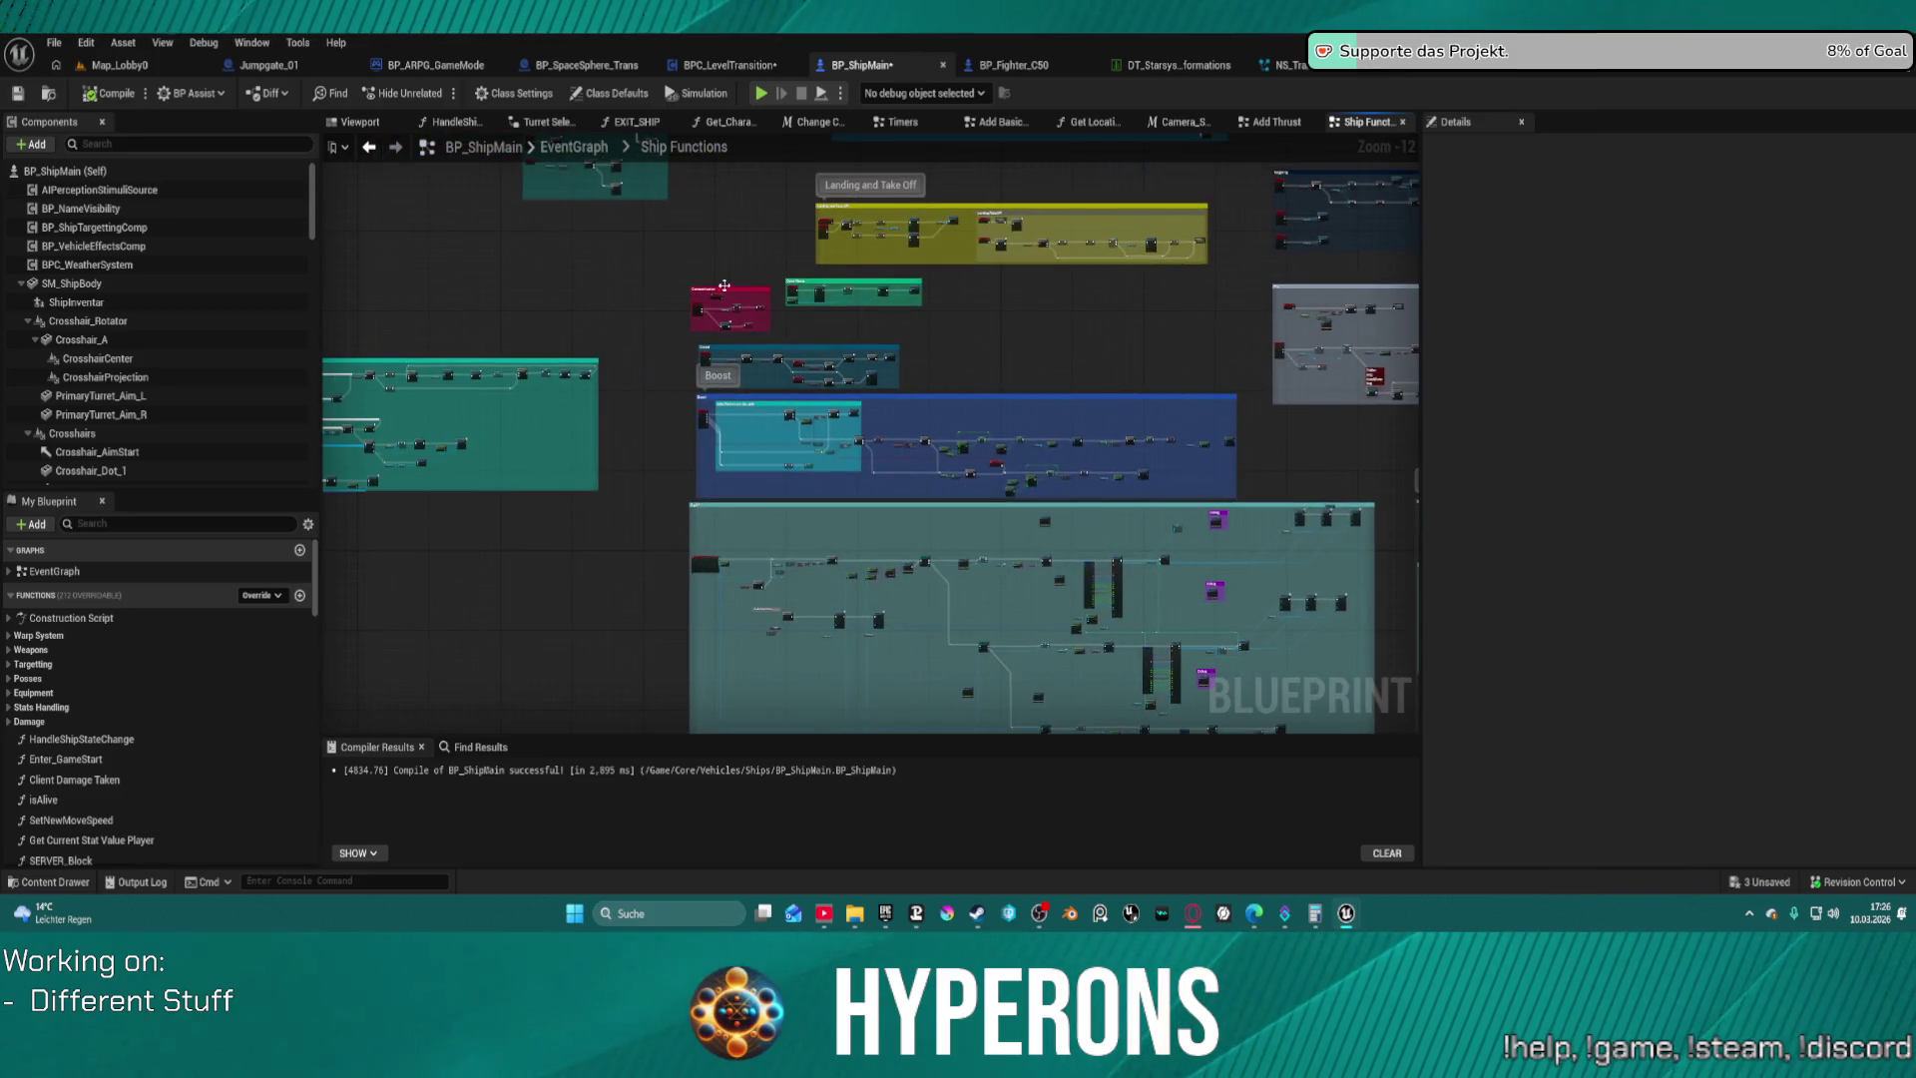
scroll(715, 319, "up", 12)
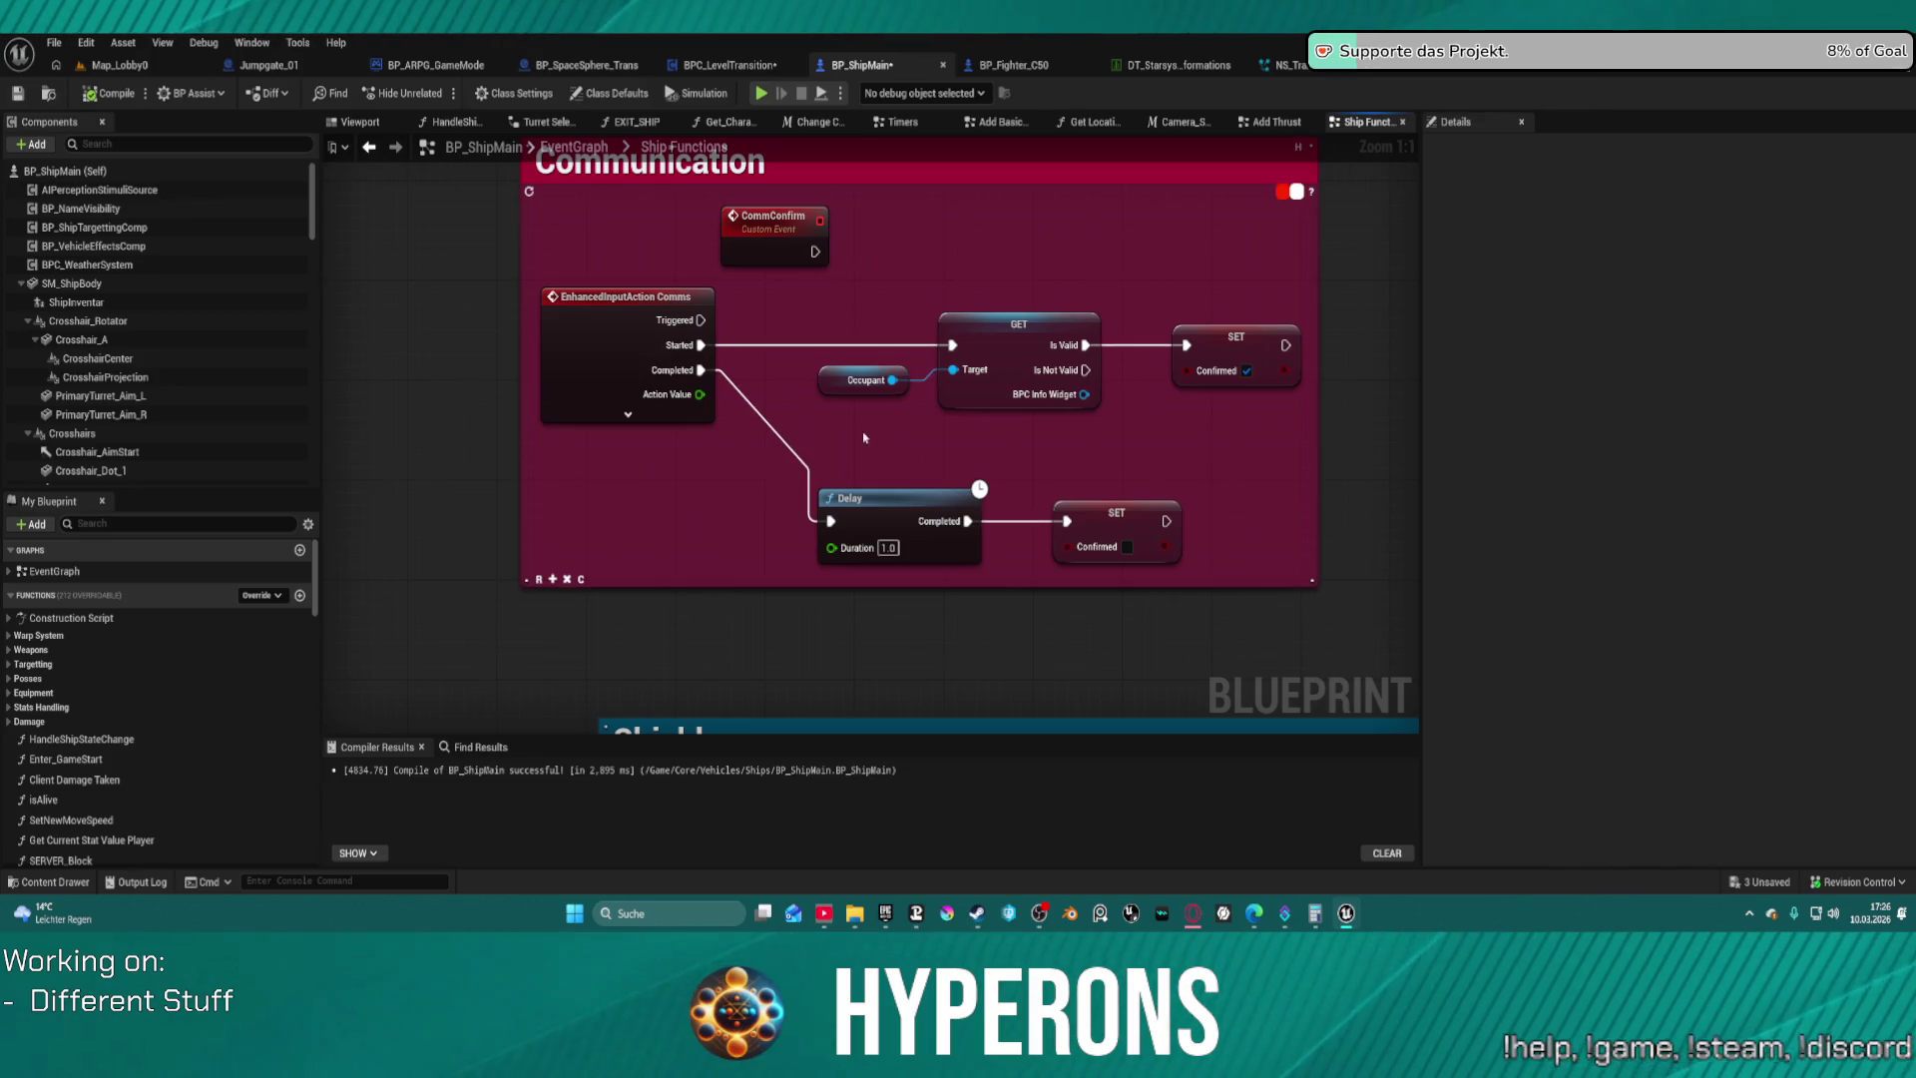
scroll(859, 434, "down", 4)
scroll(859, 434, "down", 8)
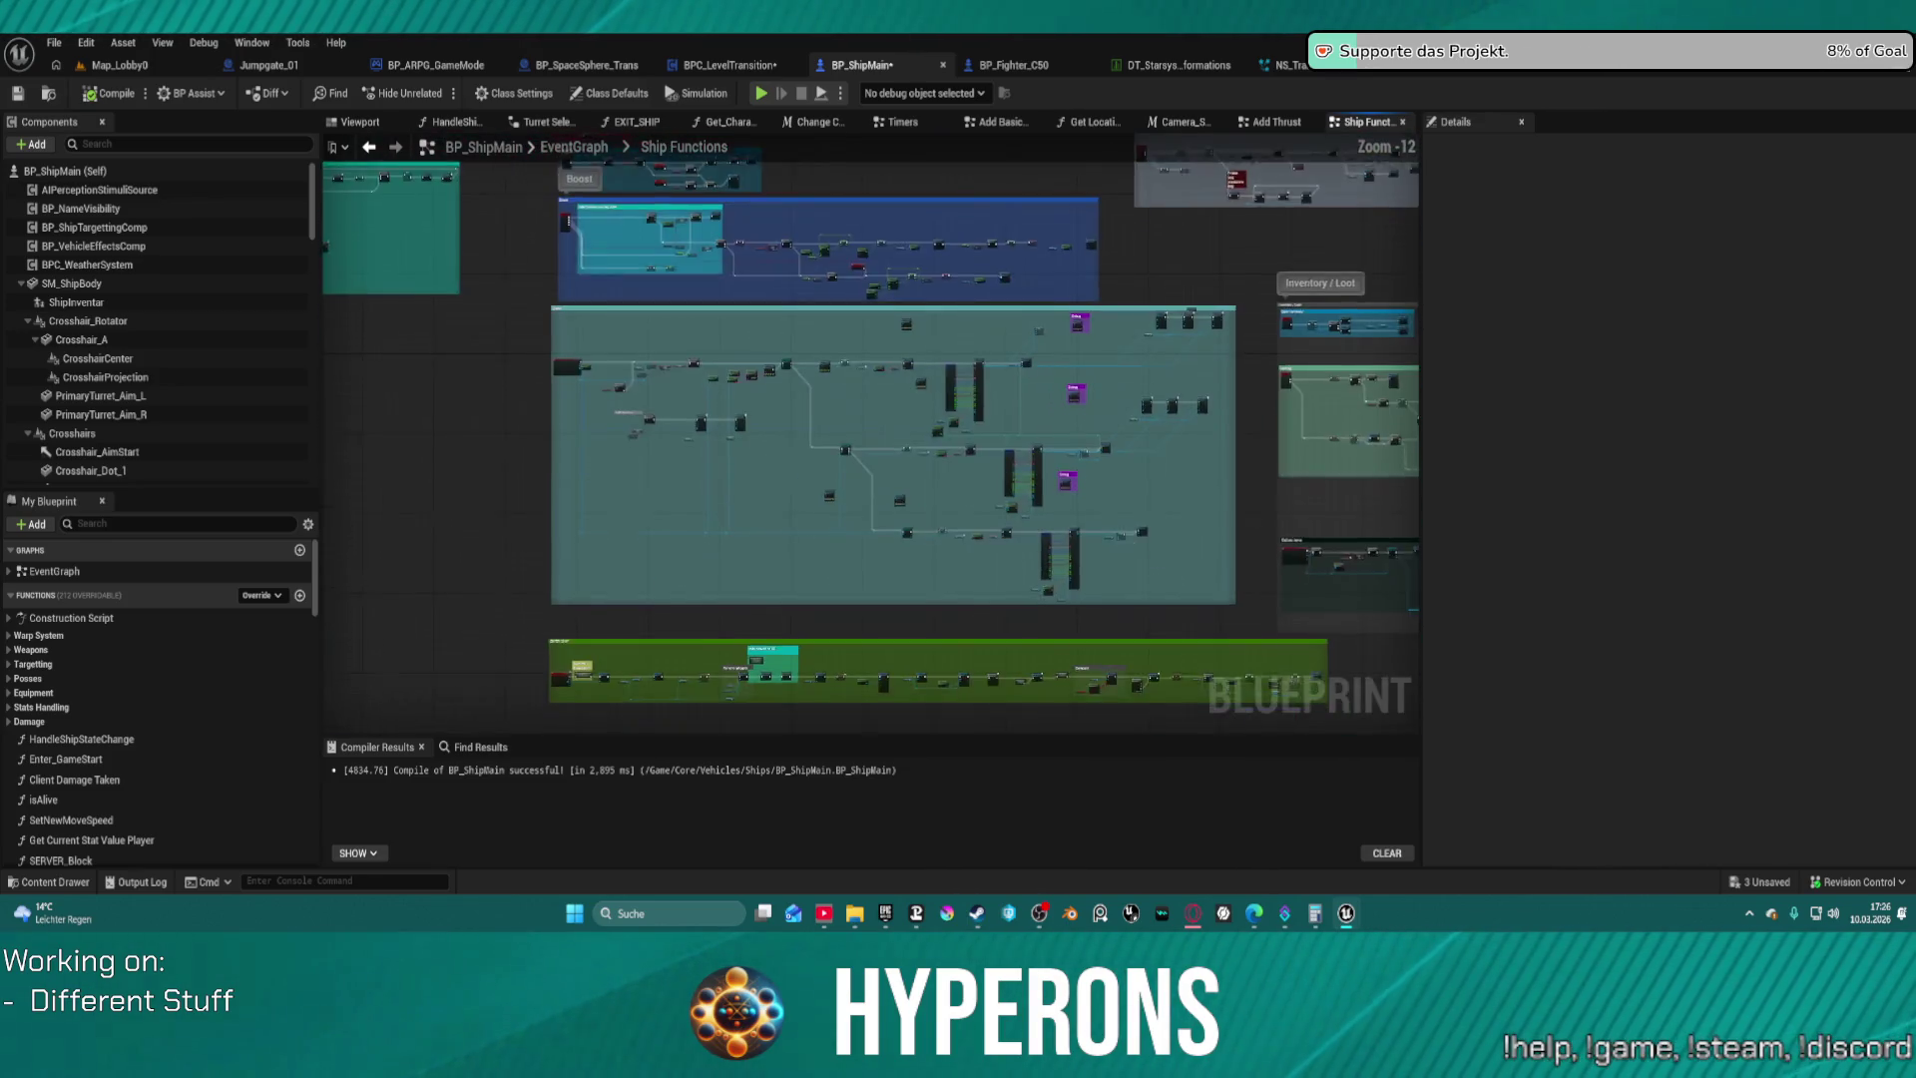
mouse_move(859, 434)
left_mouse_down()
mouse_move(828, 411)
mouse_move(829, 357)
mouse_move(861, 359)
mouse_move(904, 299)
mouse_move(836, 484)
left_mouse_up()
scroll(836, 484, "up", 12)
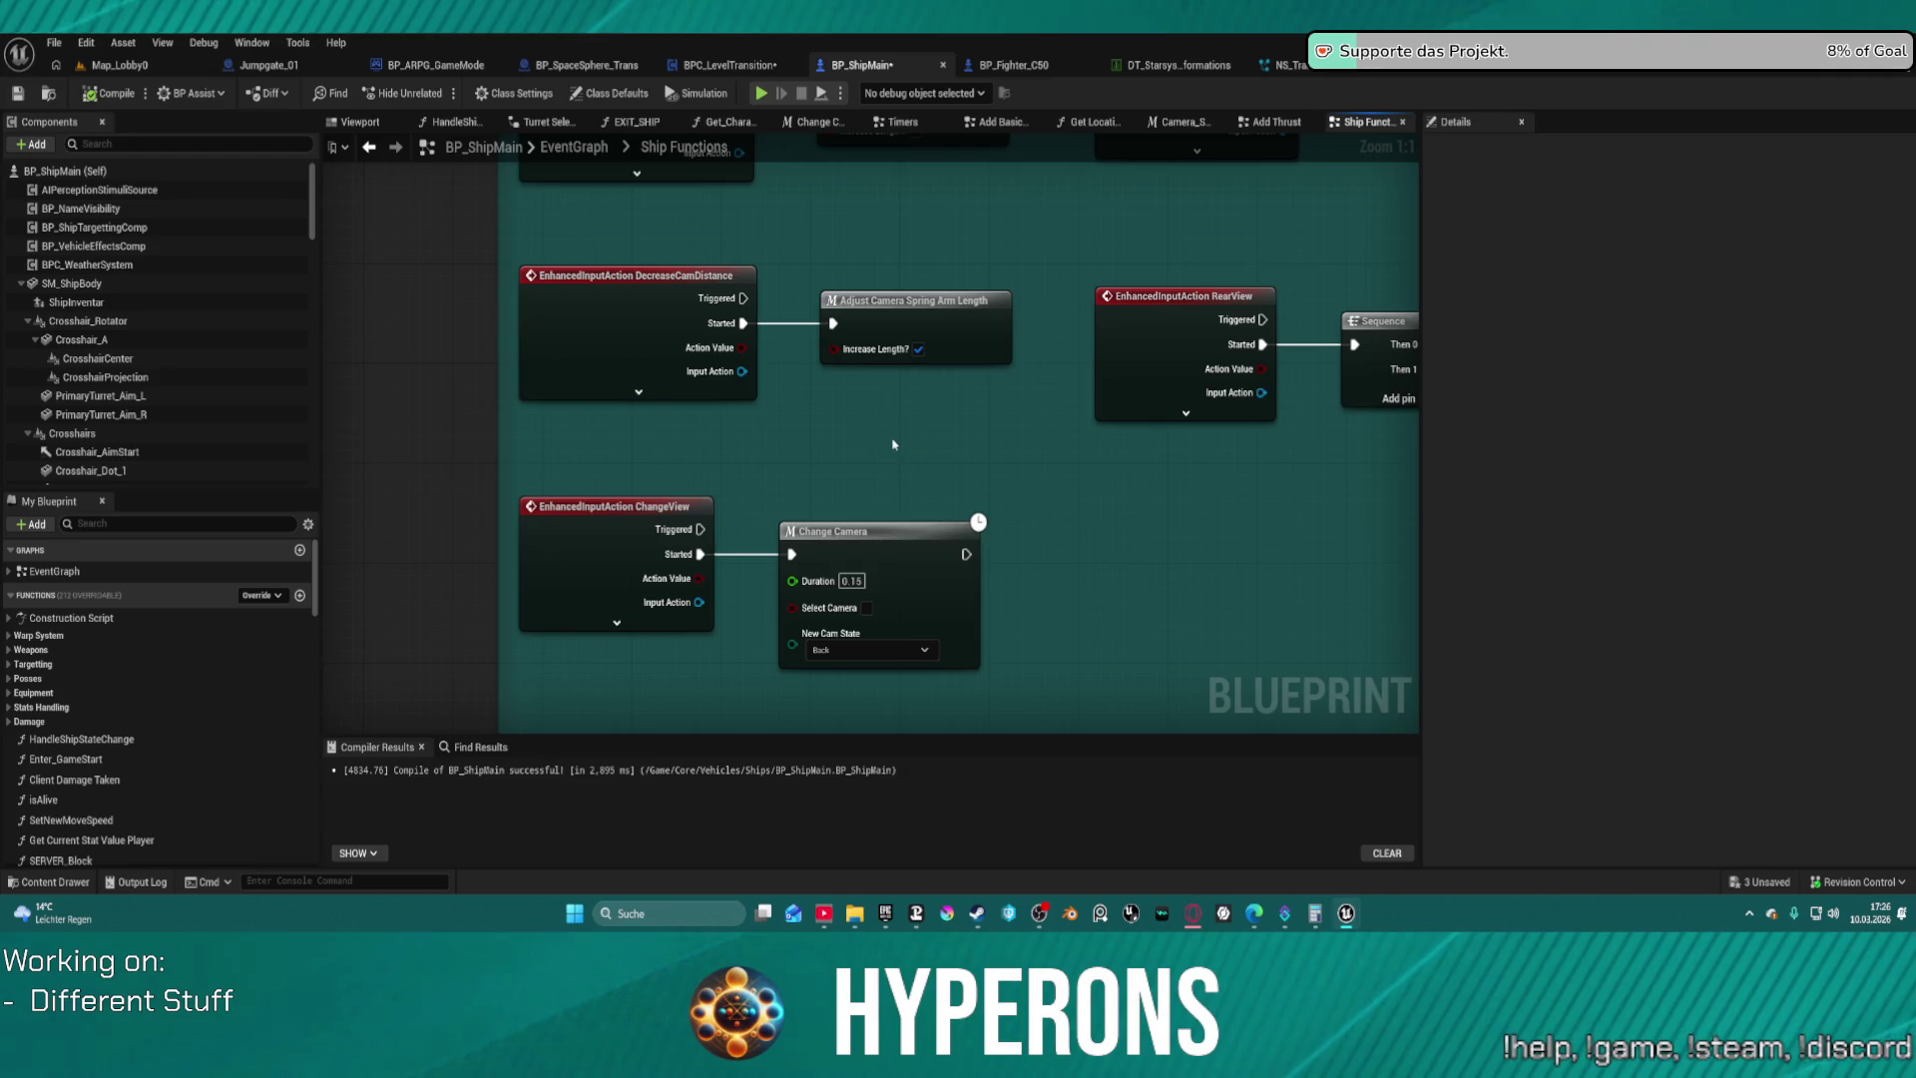
Move Change Camera further right of ChangeView to leave a gap for a new node
left_click_drag(877, 549, 1208, 553)
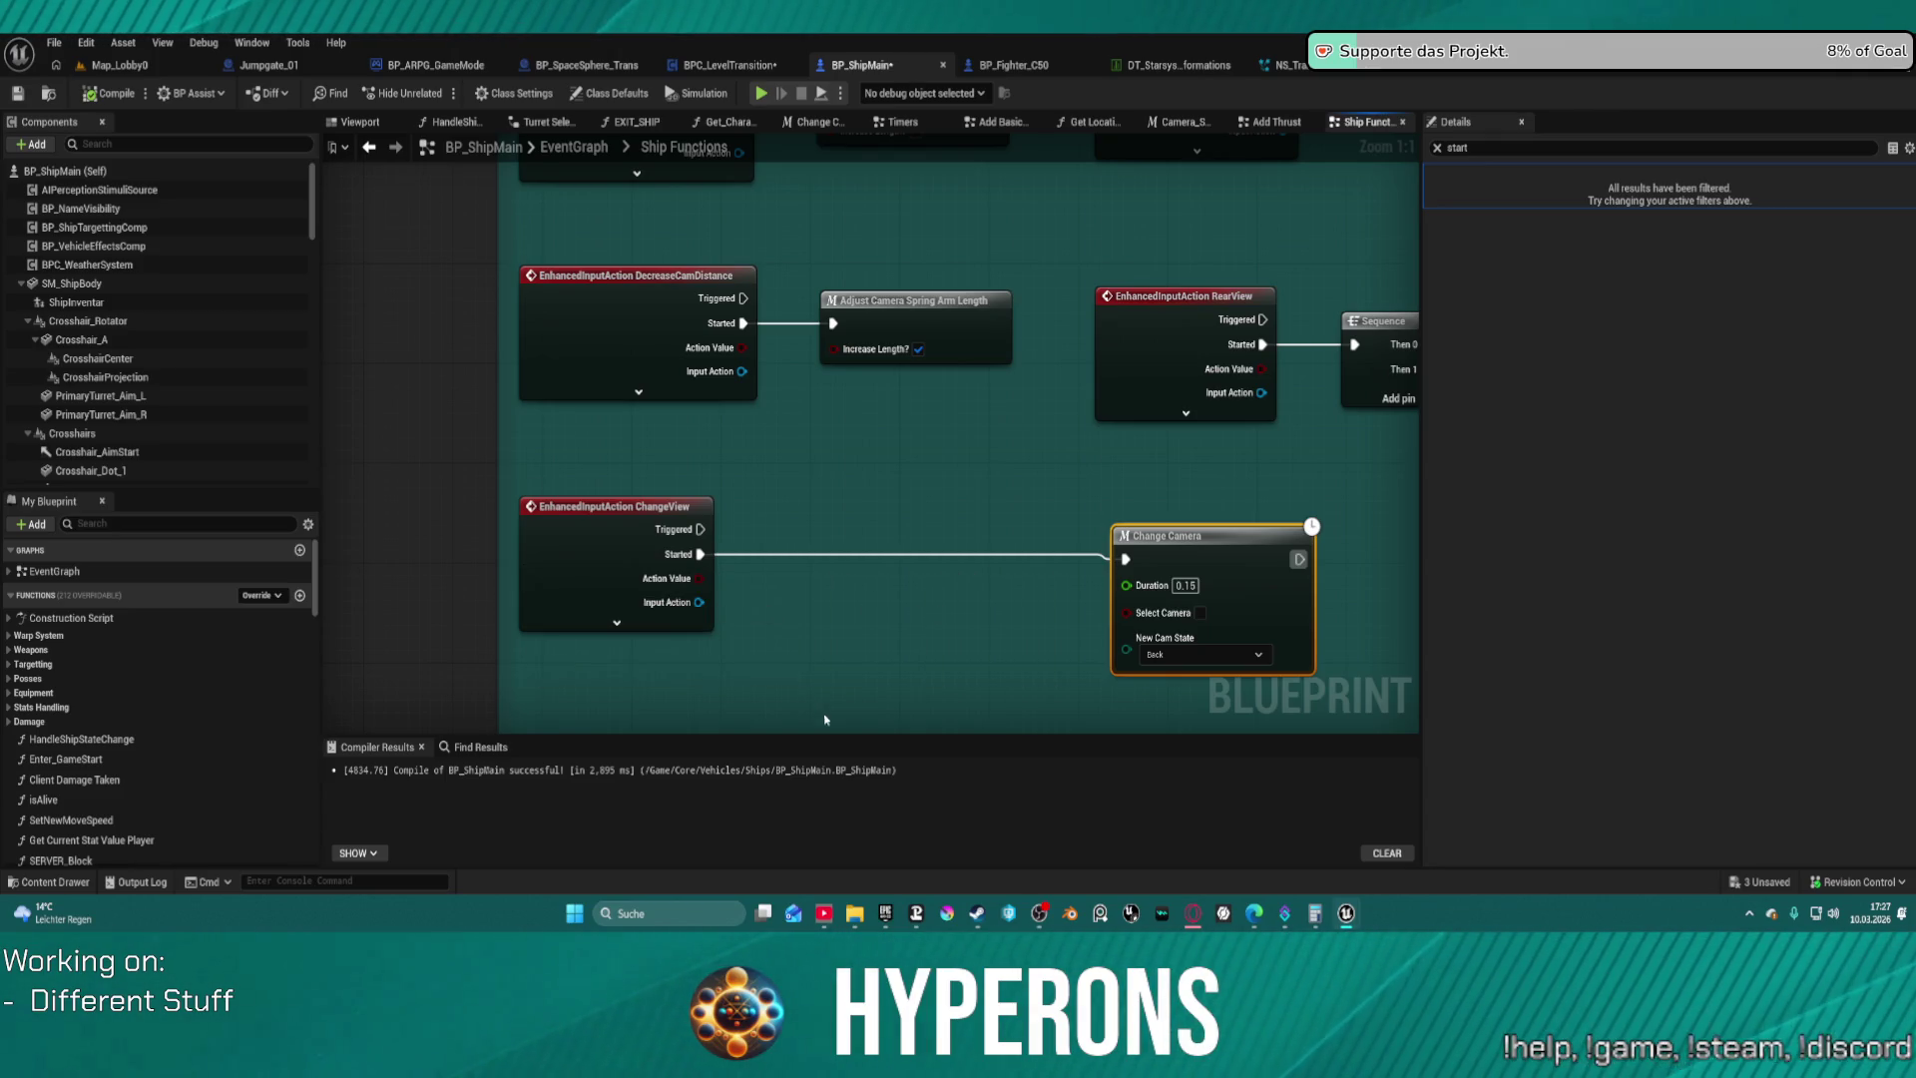
right_click(777, 677)
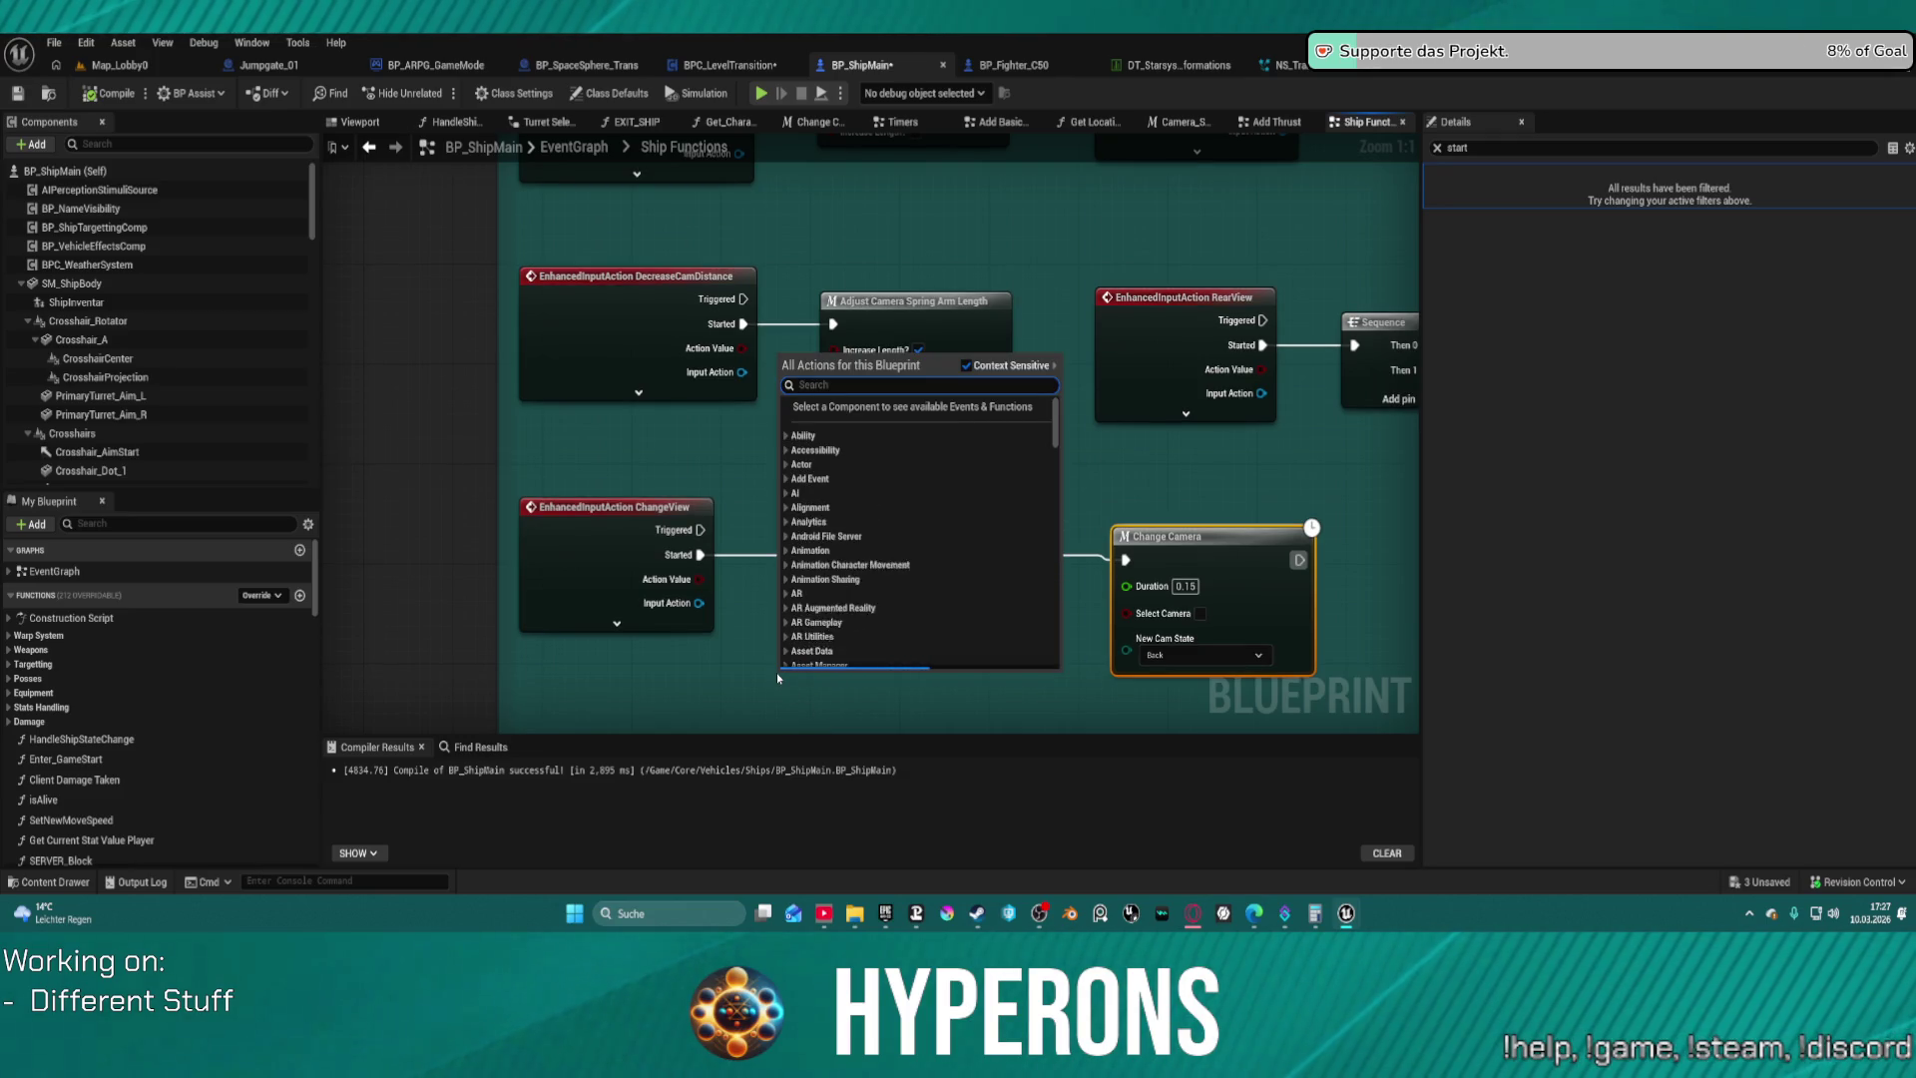
Add a Selected Camera getter feeding an Equal (Enum) check against Warp
type("selected")
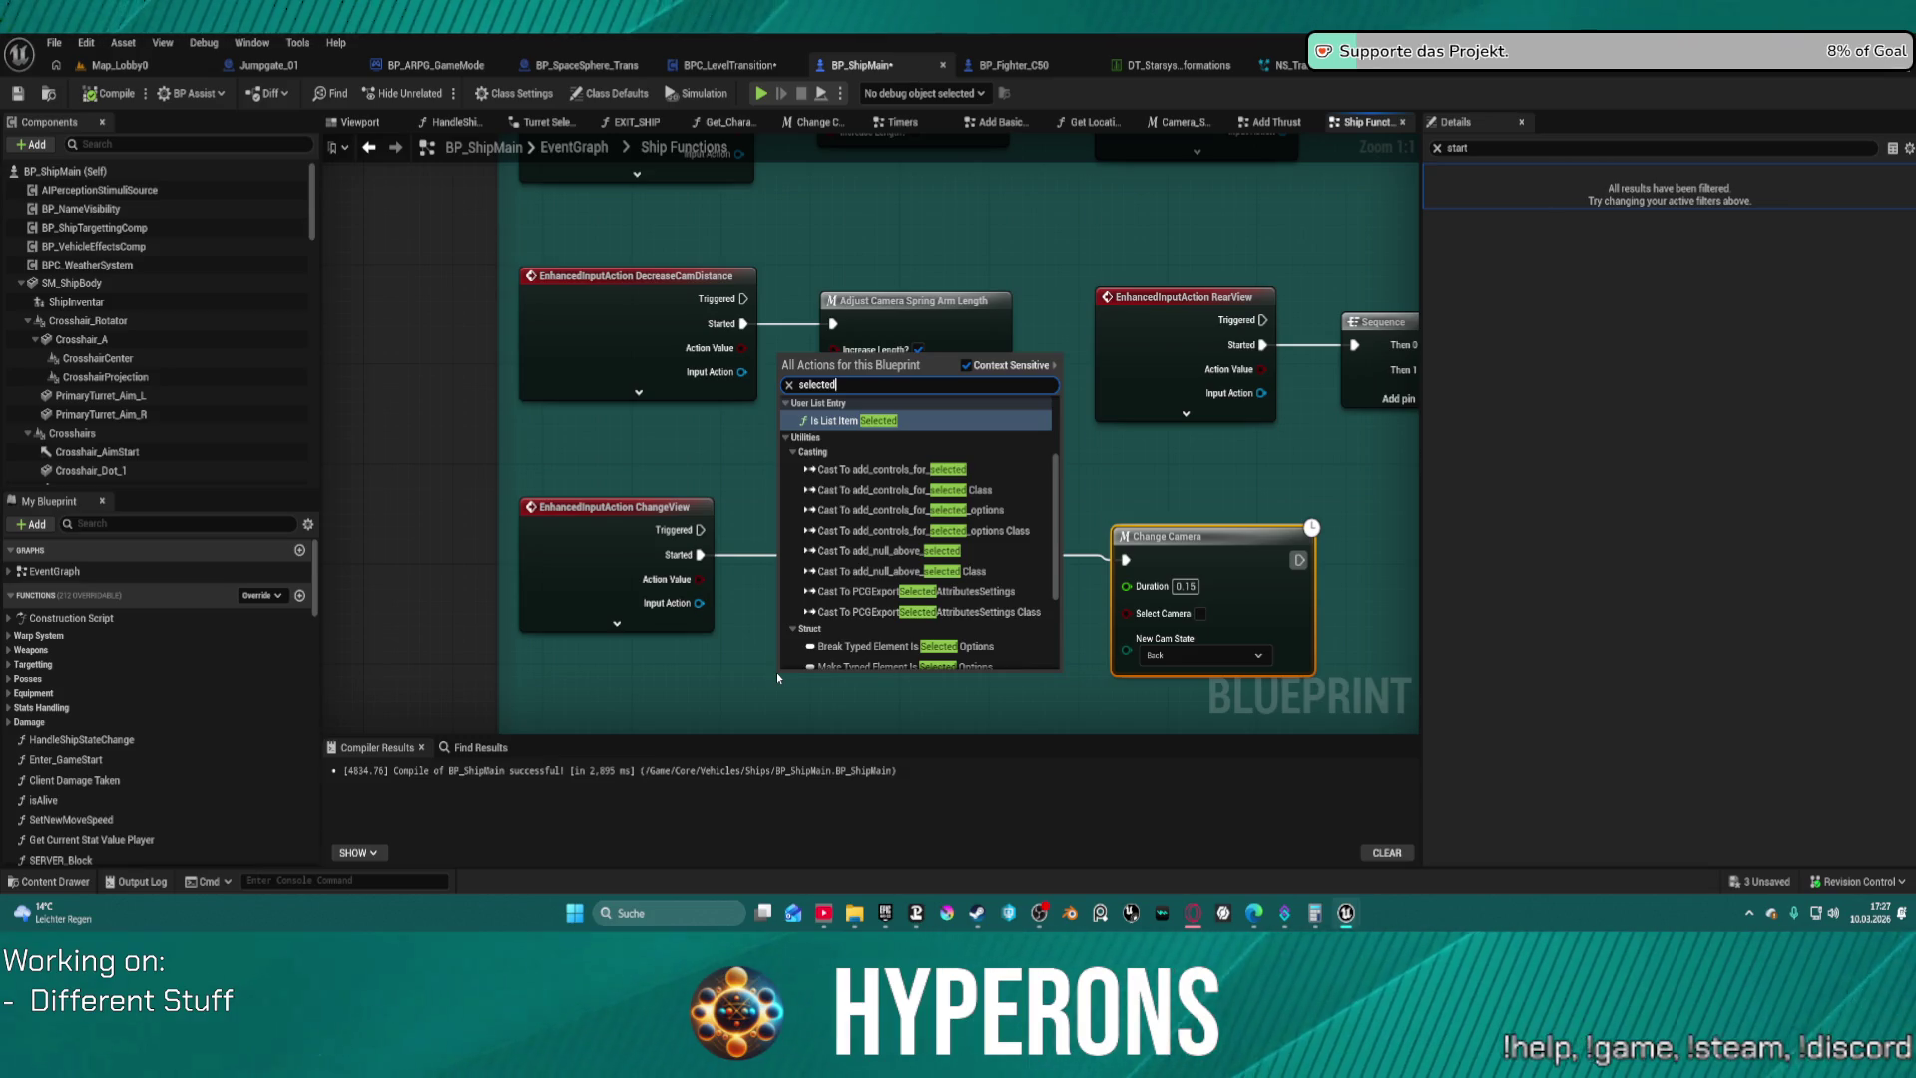
key("BackSpace")
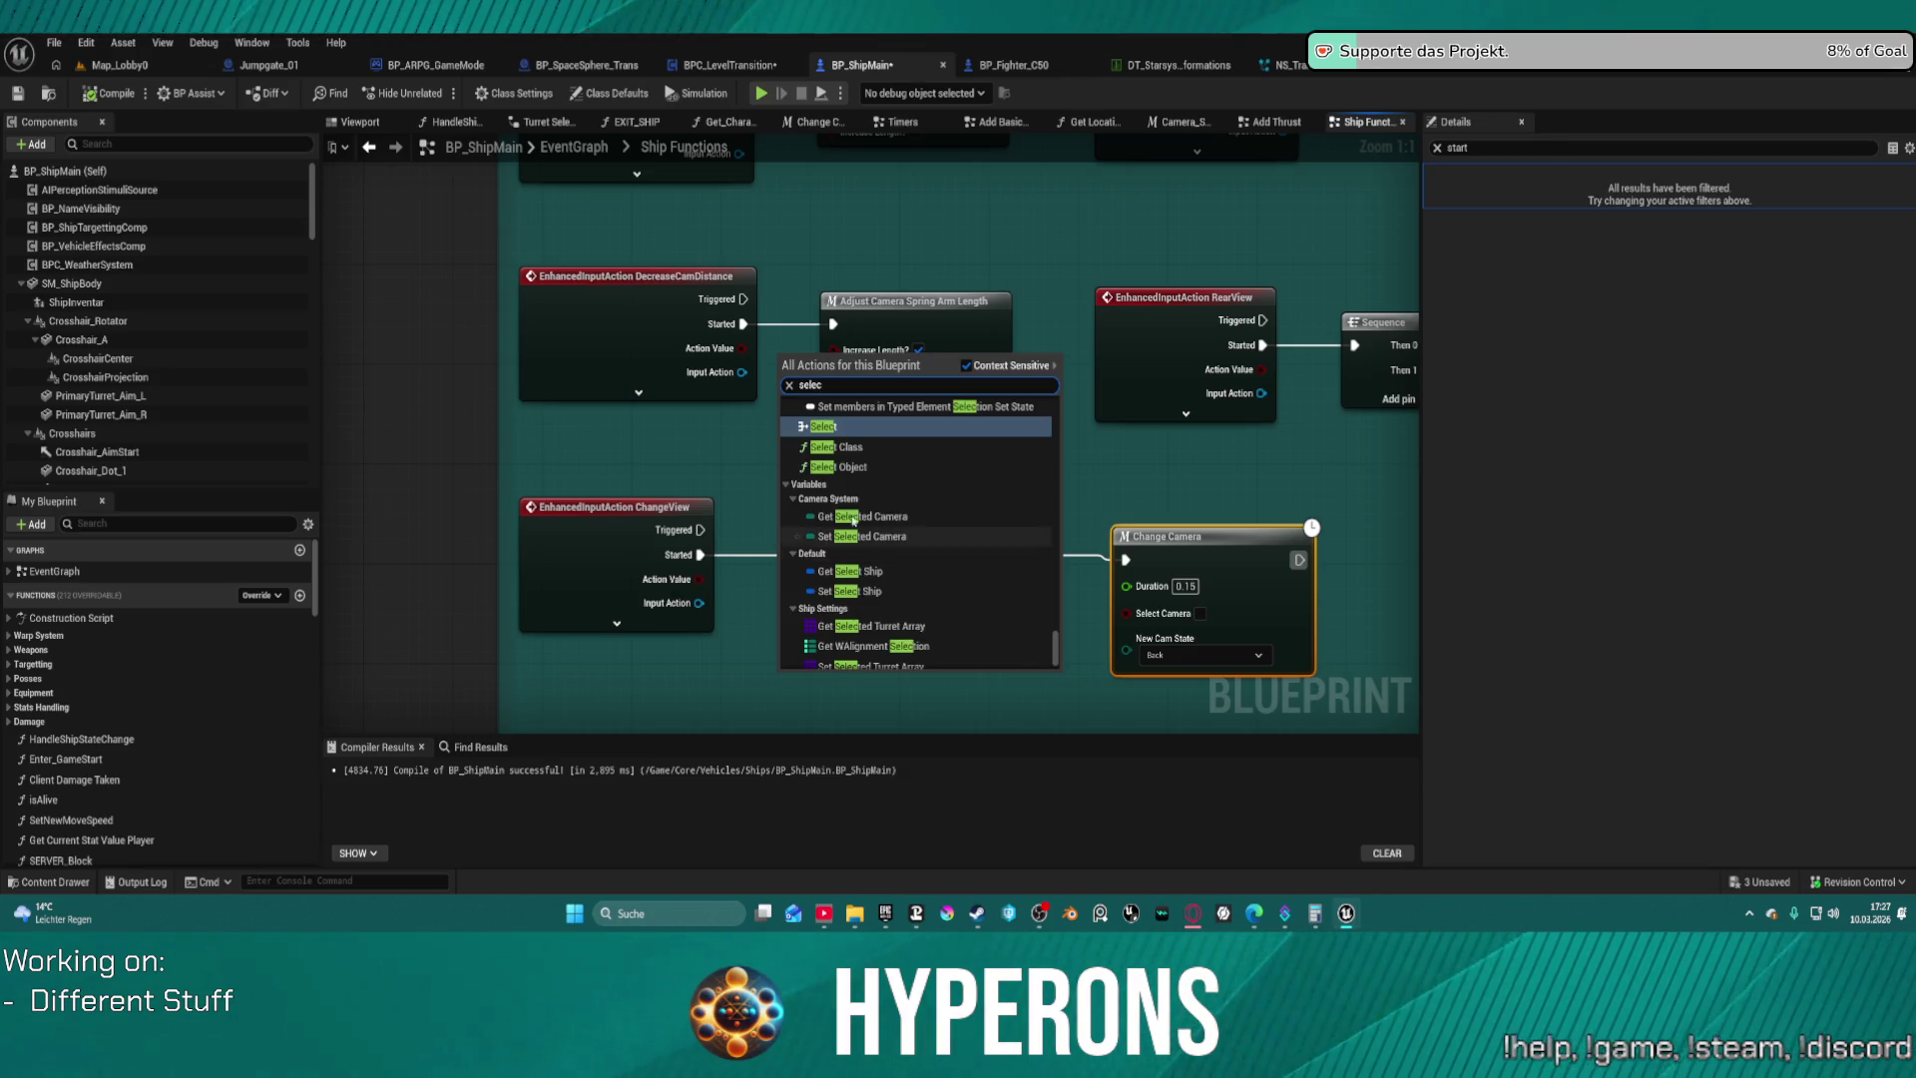
left_click(853, 517)
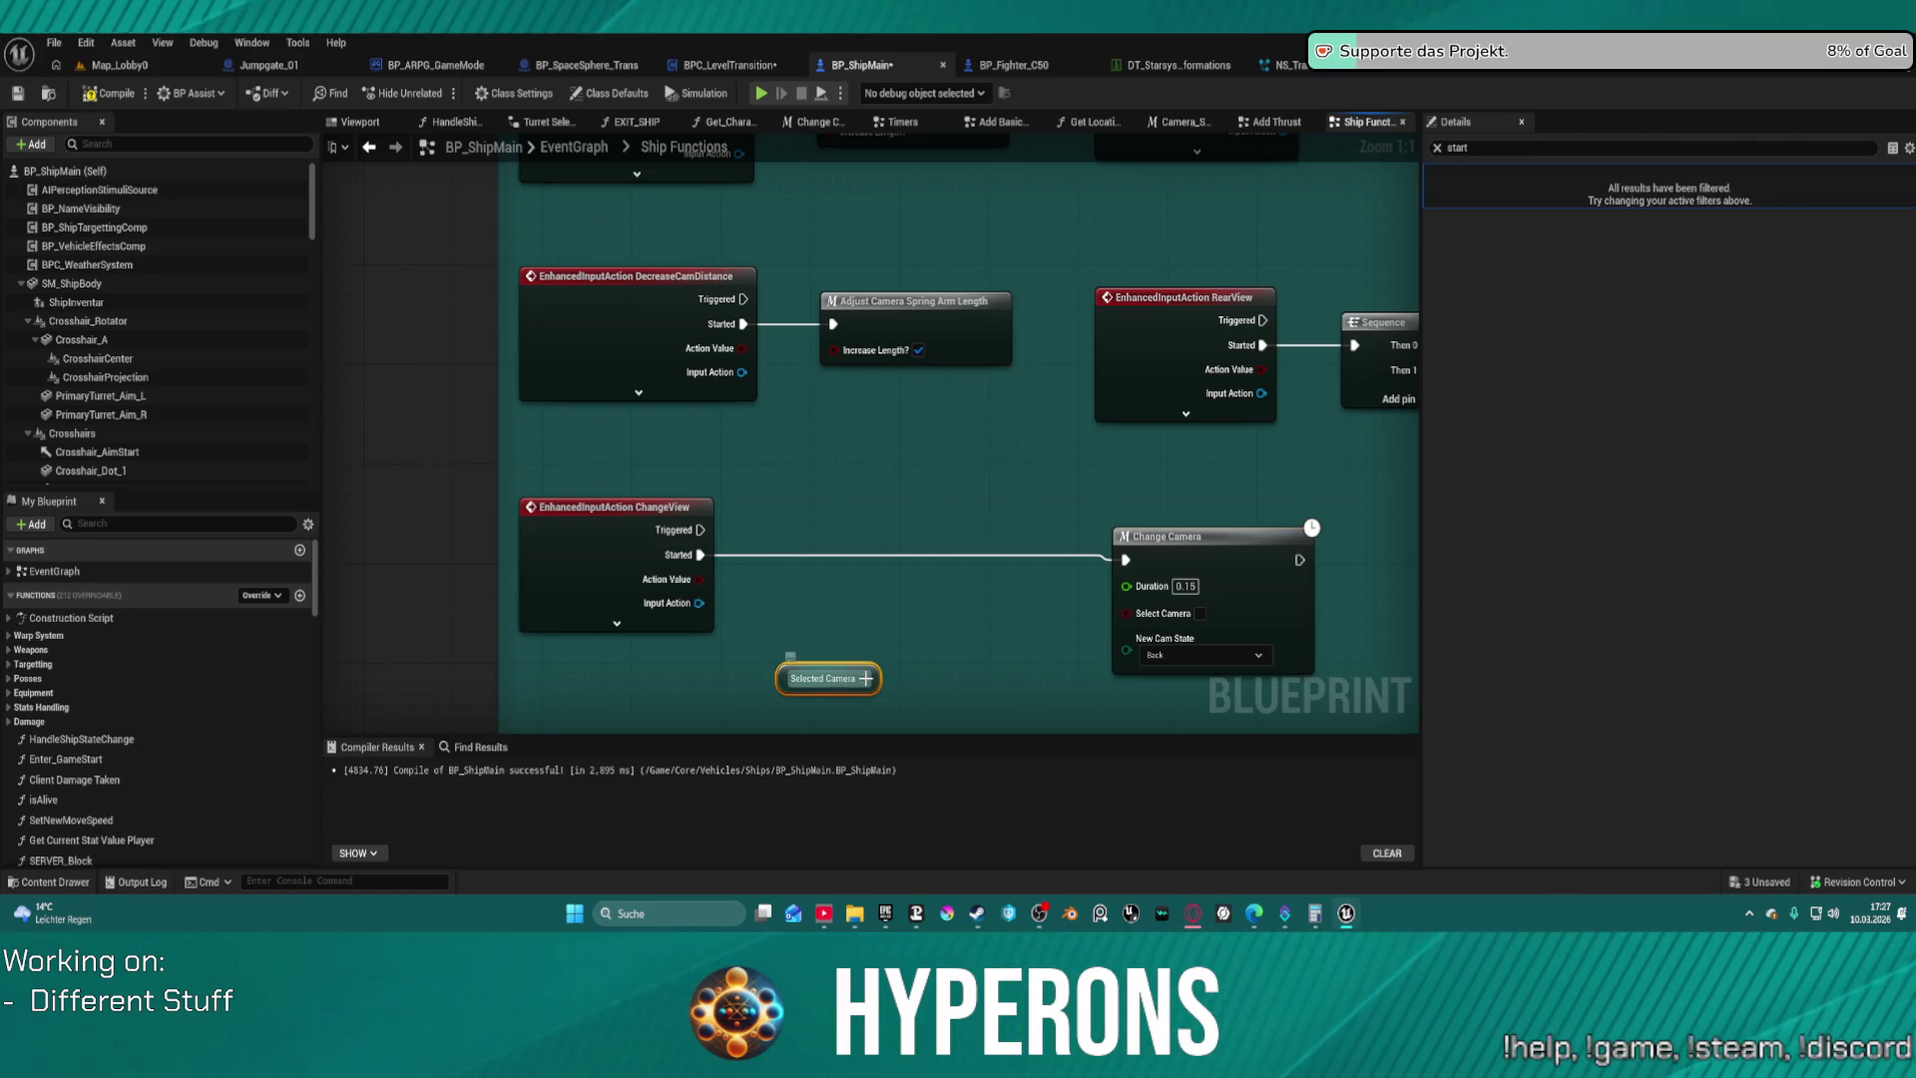
left_click_drag(864, 678, 985, 659)
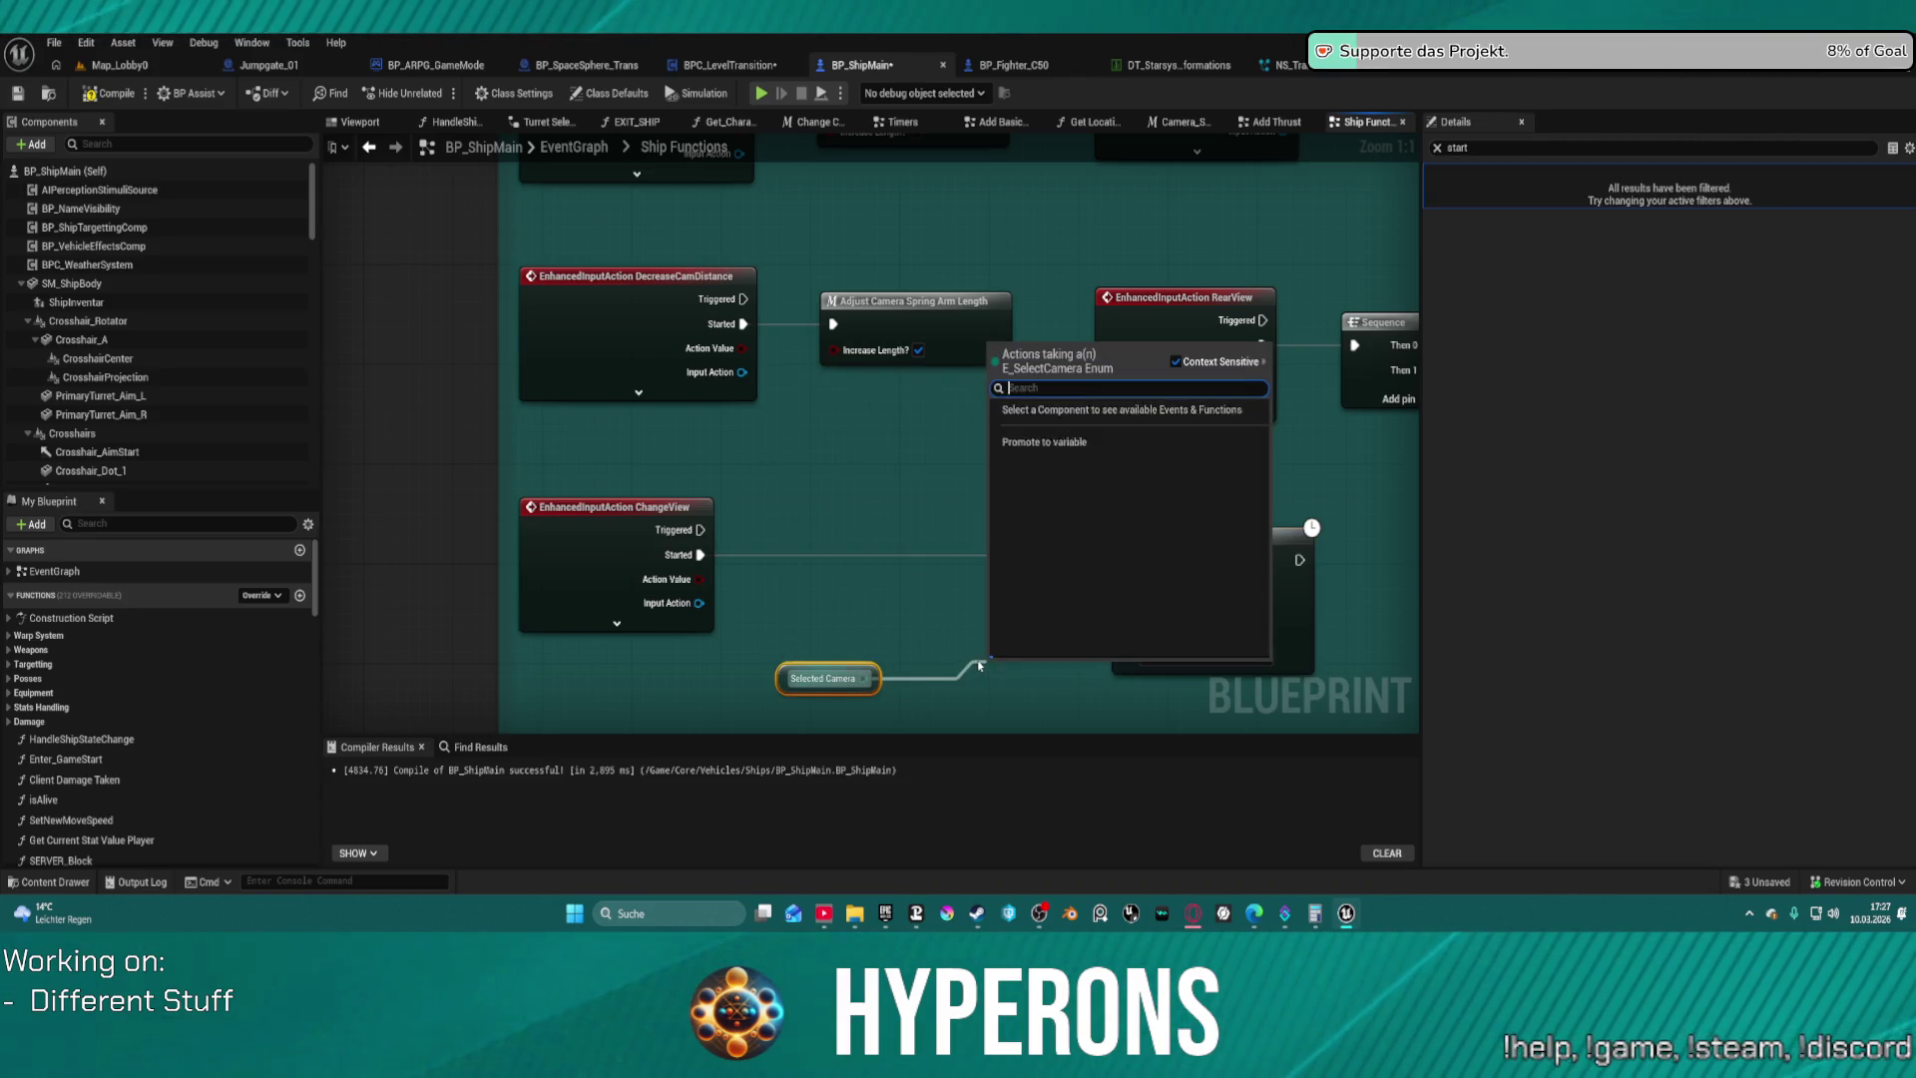
type("equ")
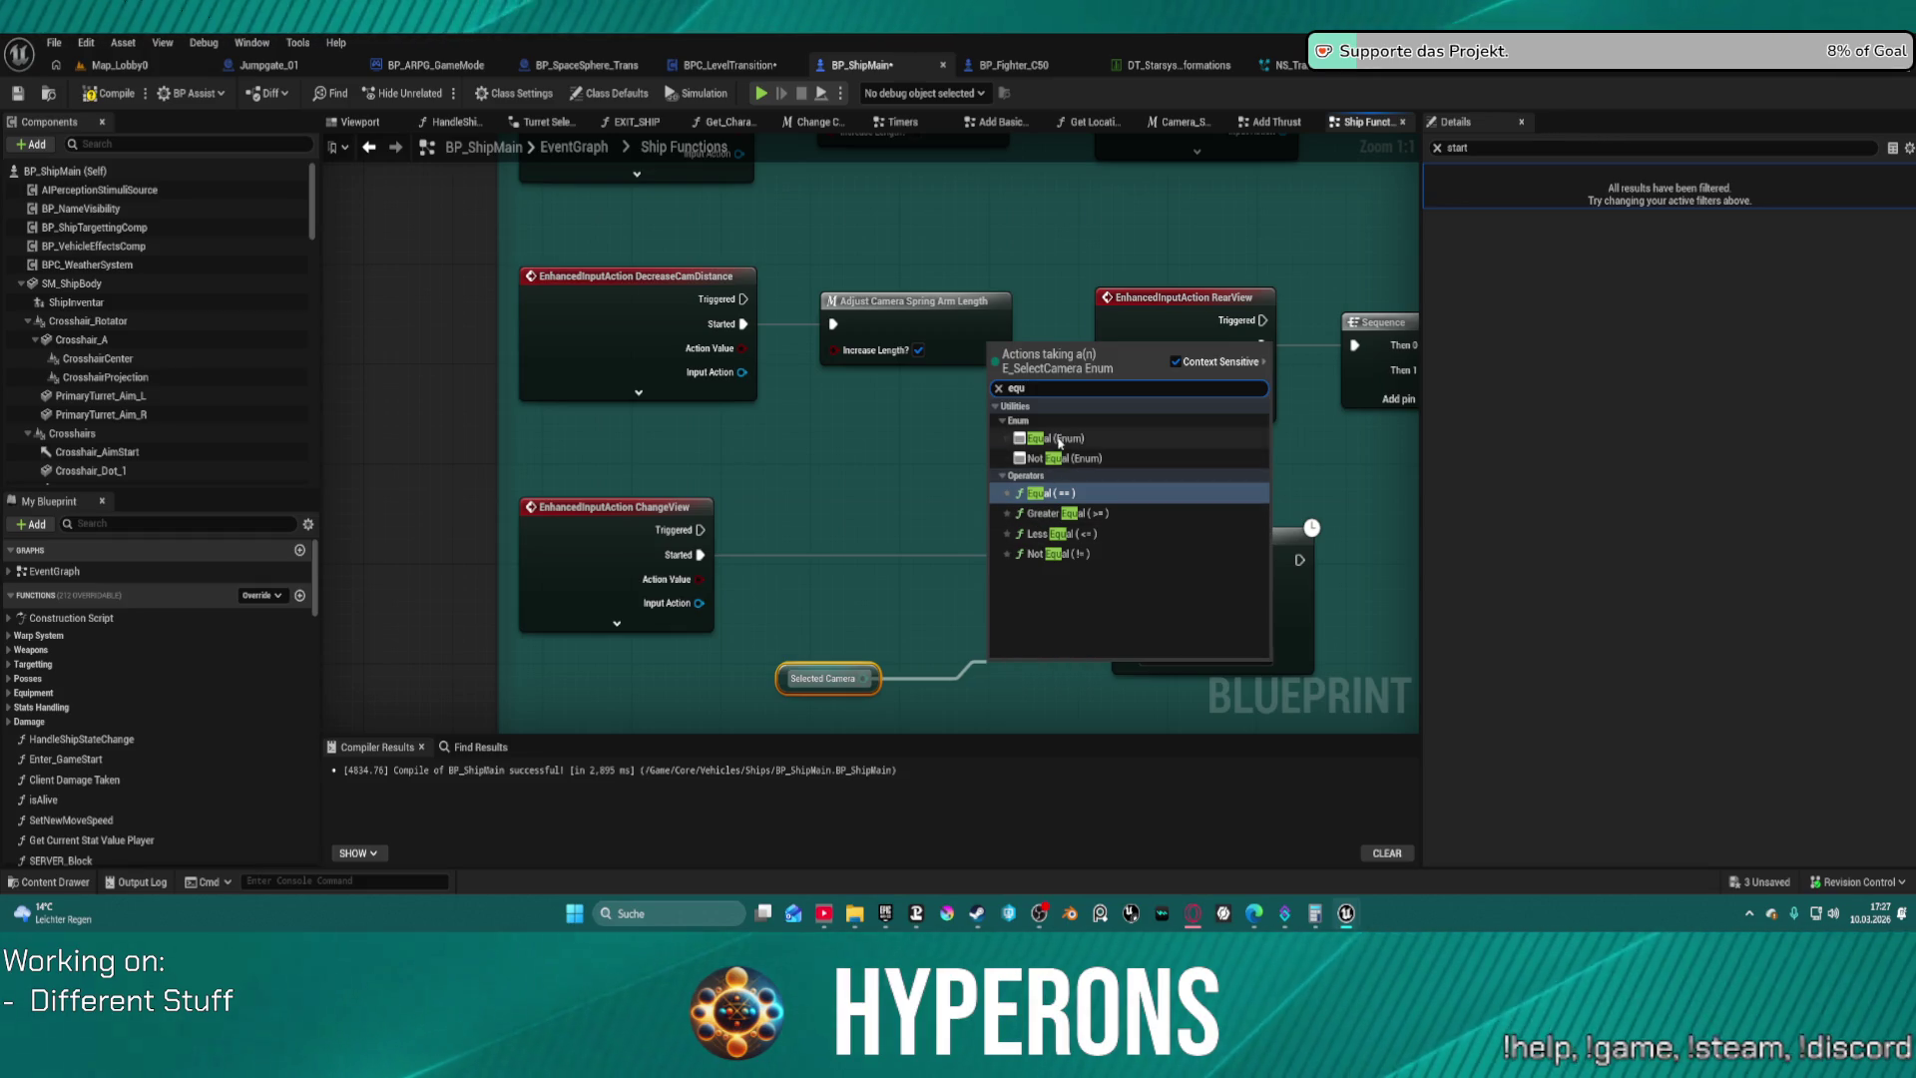
left_click(1057, 439)
left_click(1043, 693)
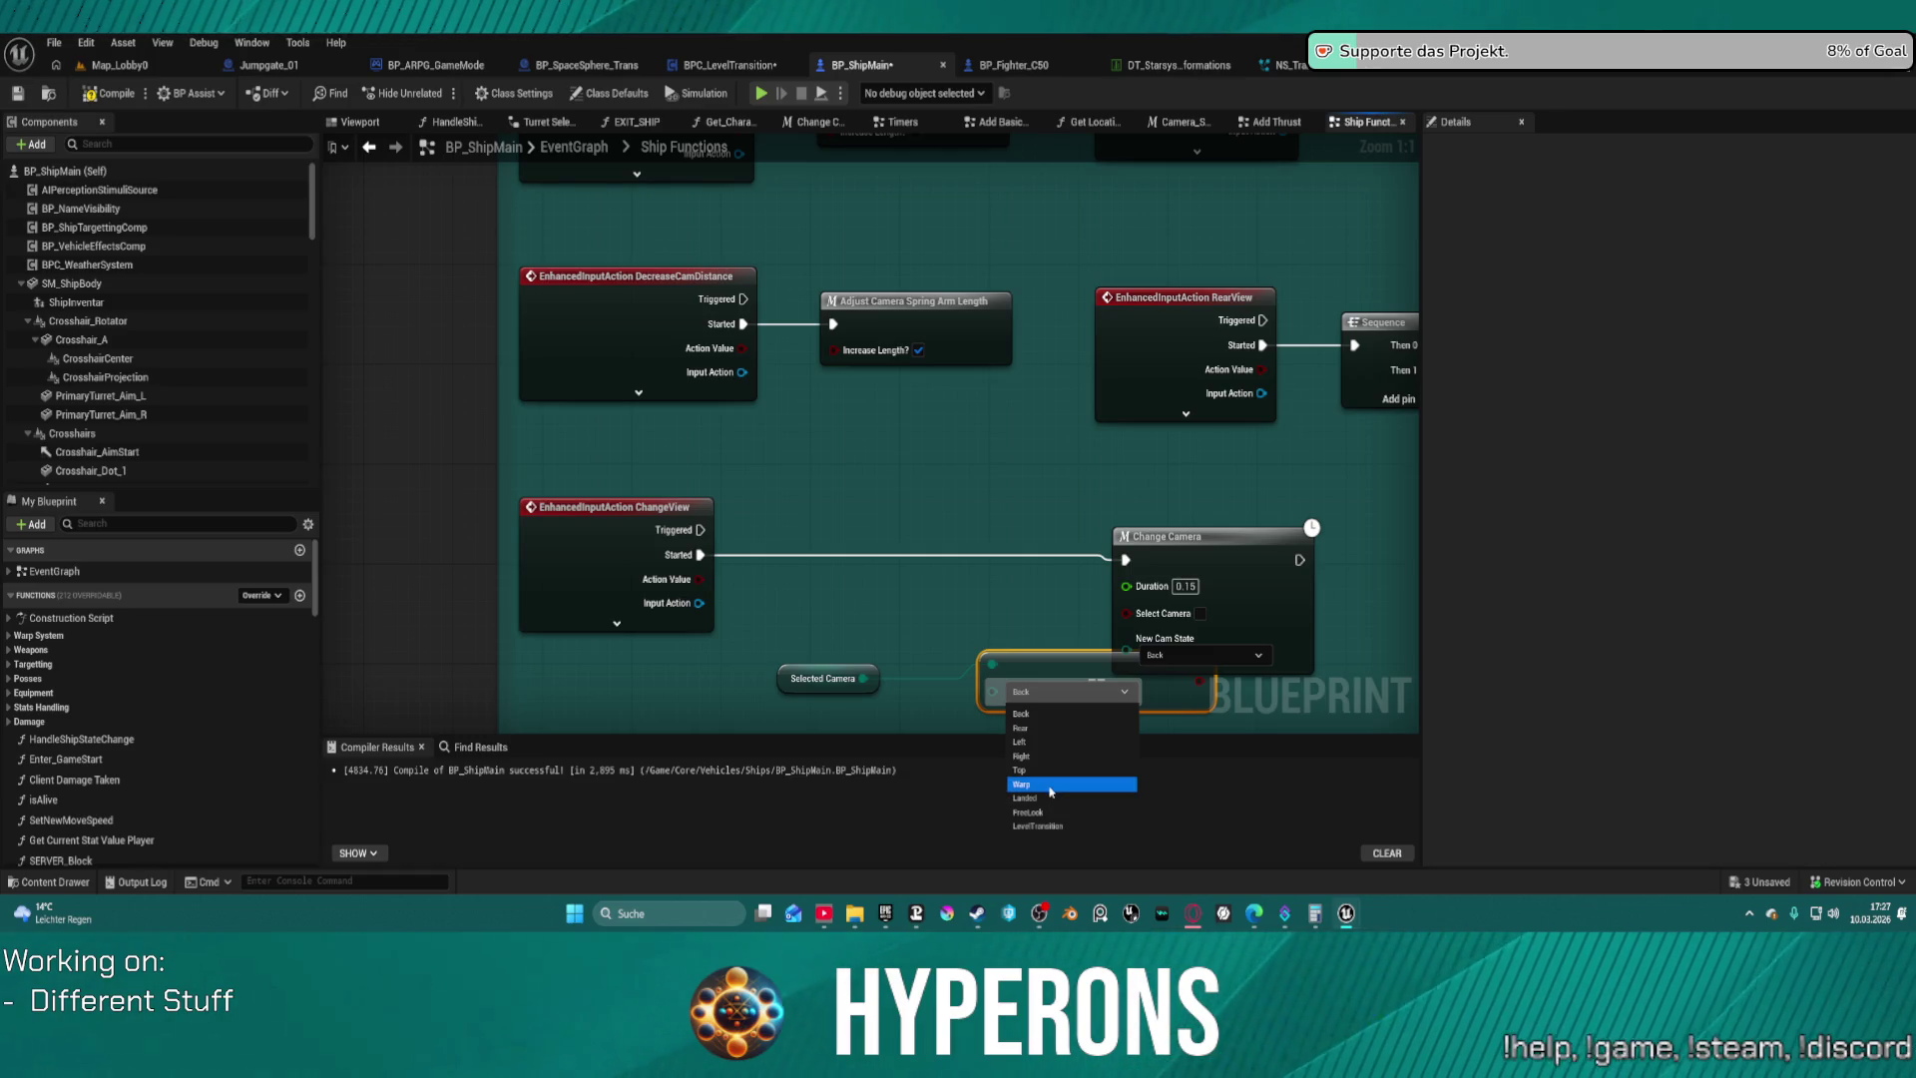
left_click(1050, 786)
mouse_move(1031, 667)
left_mouse_down()
mouse_move(980, 607)
mouse_move(850, 606)
left_mouse_up()
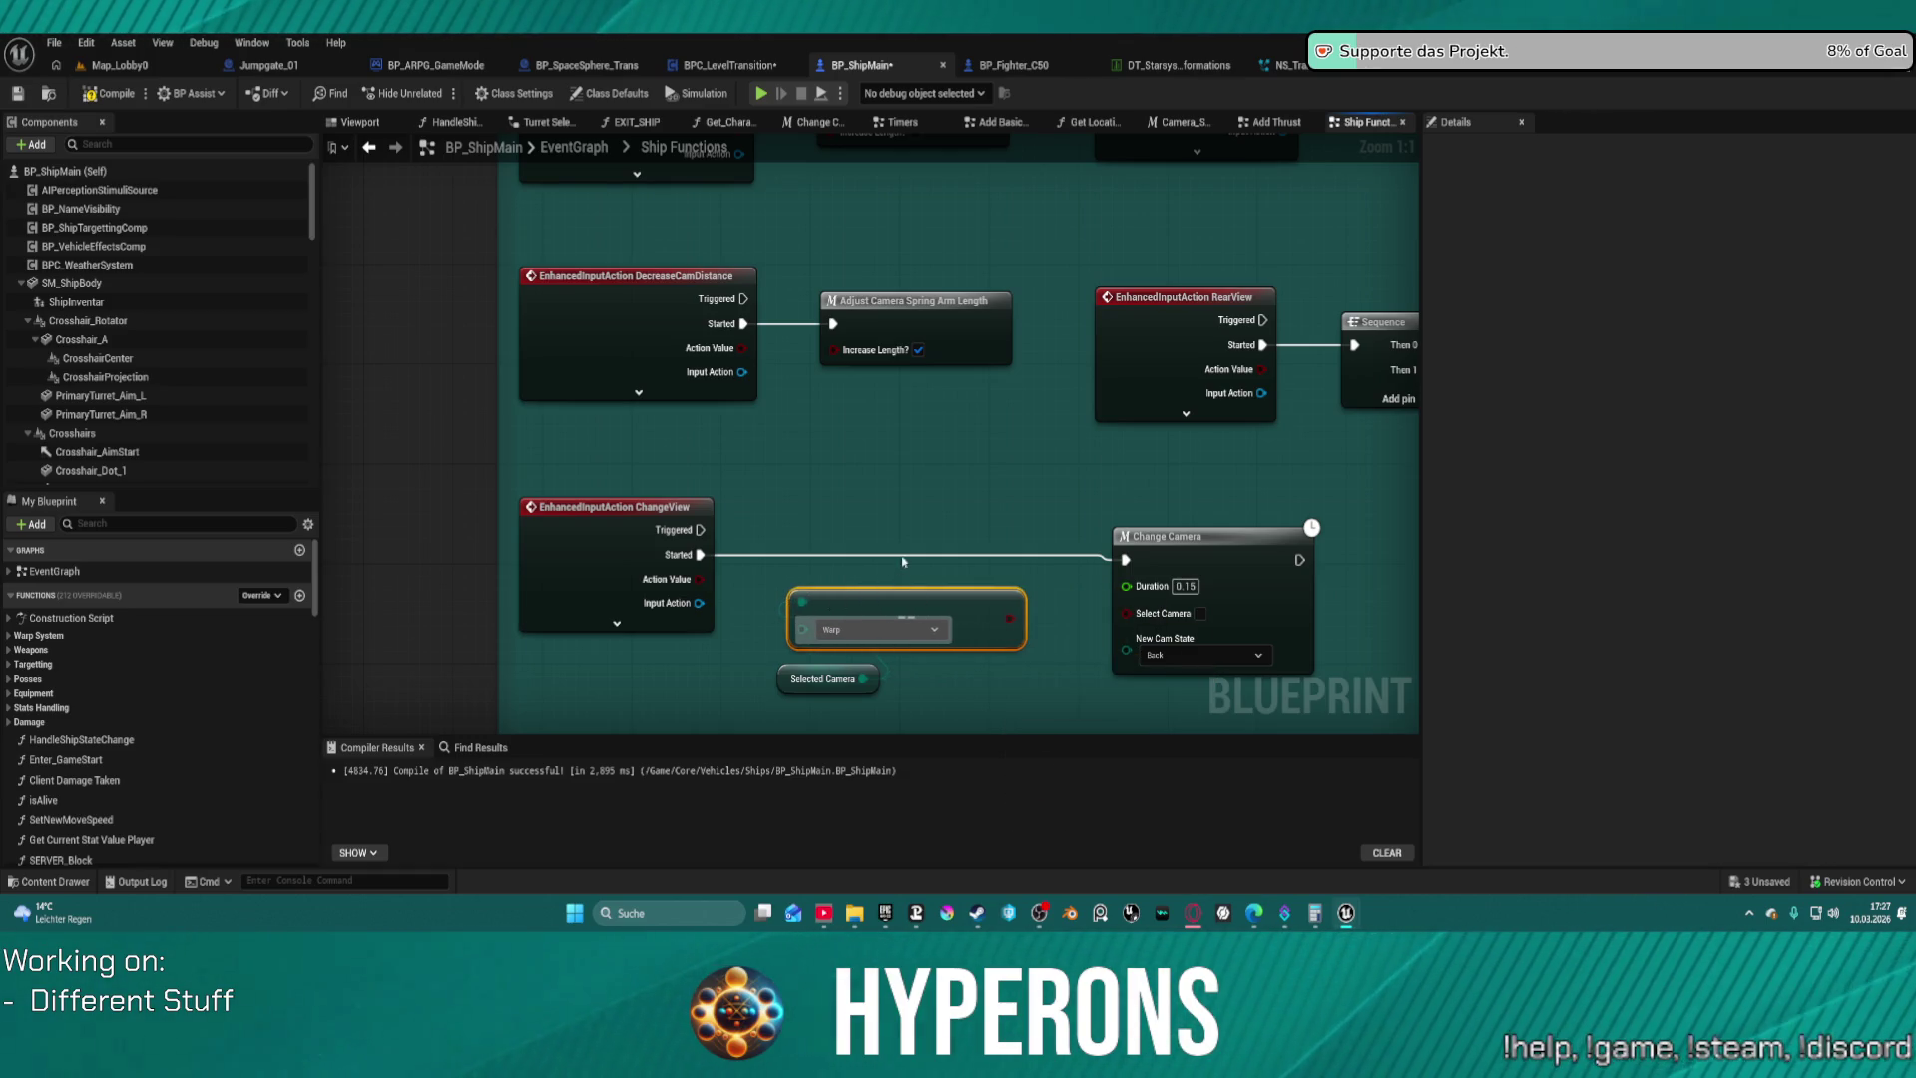
Insert a Branch on that Warp check between ChangeView Started and Change Camera
left_click(878, 507)
mouse_move(887, 559)
left_mouse_down()
mouse_move(1010, 619)
mouse_move(1126, 559)
left_mouse_up()
left_click_drag(894, 536, 700, 555)
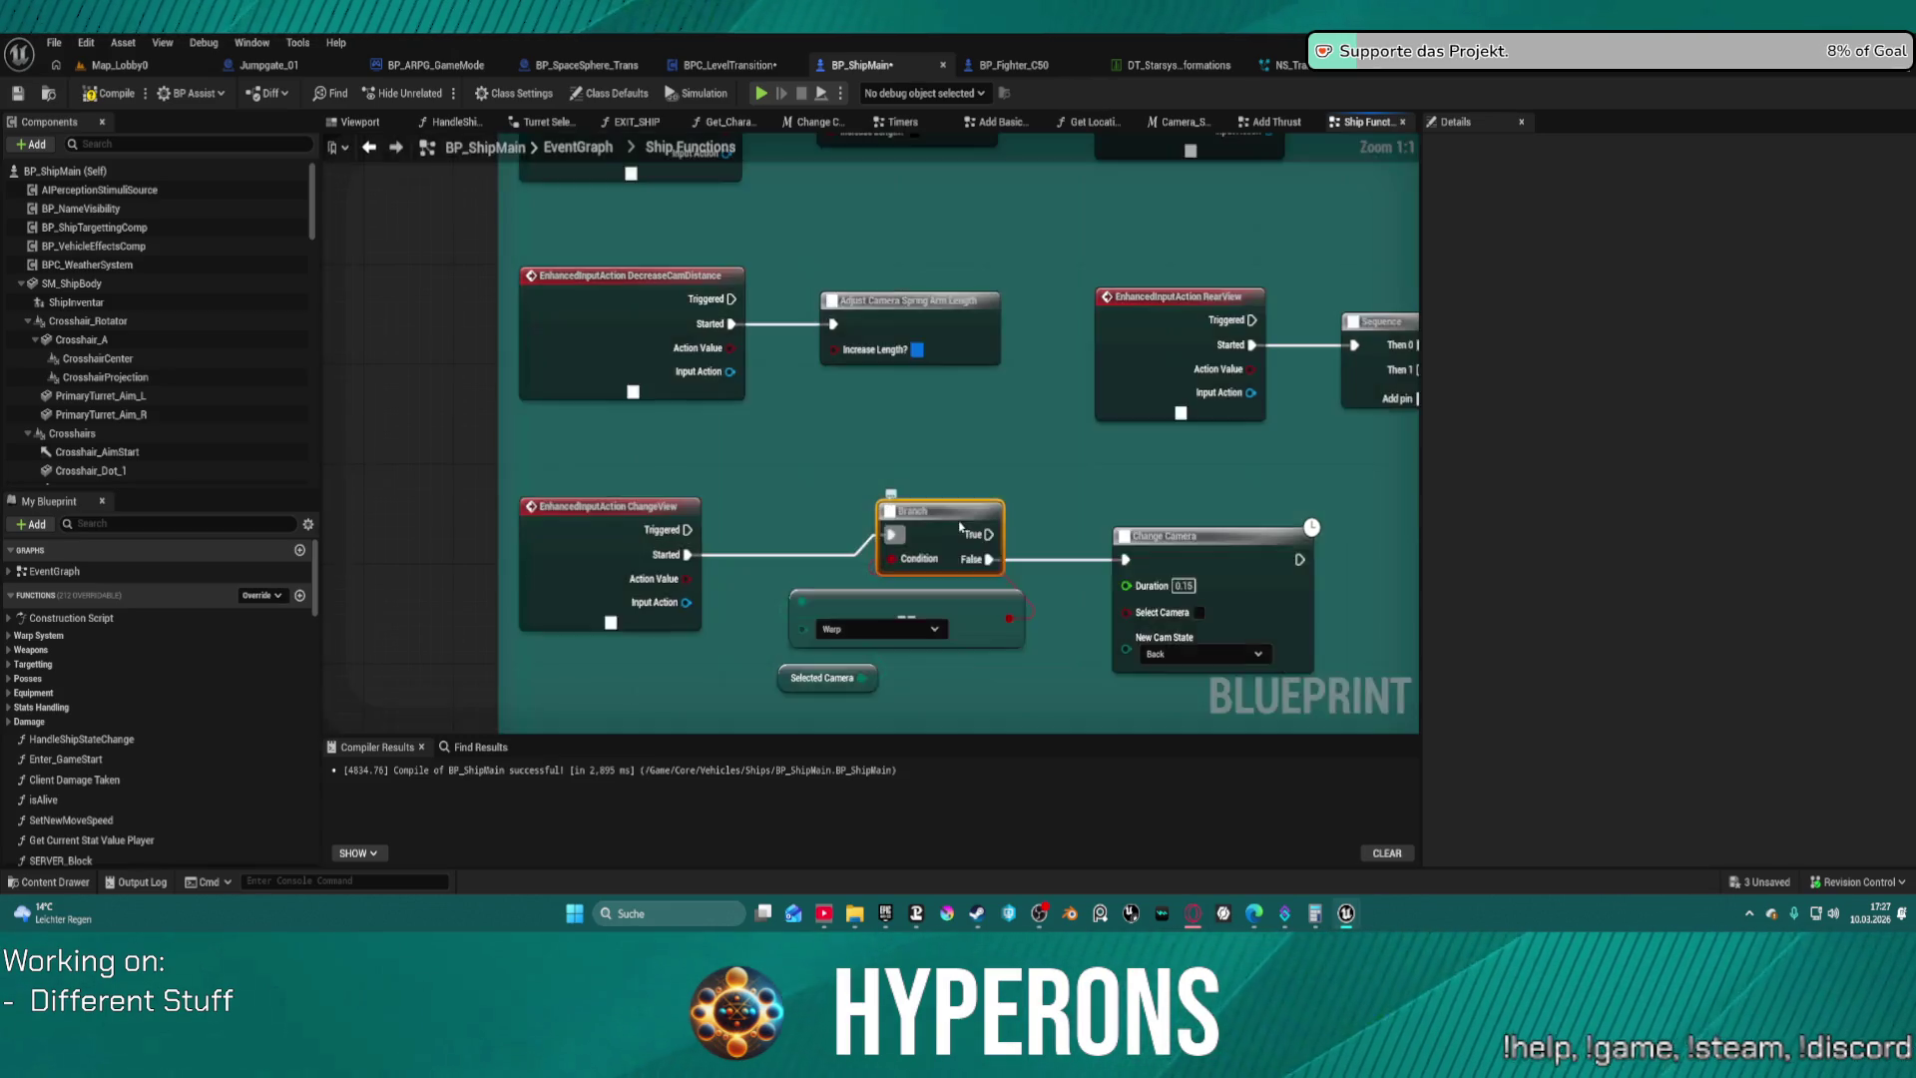
left_click_drag(941, 531, 1246, 552)
left_click_drag(1038, 520, 553, 447)
scroll(857, 502, "down", 3)
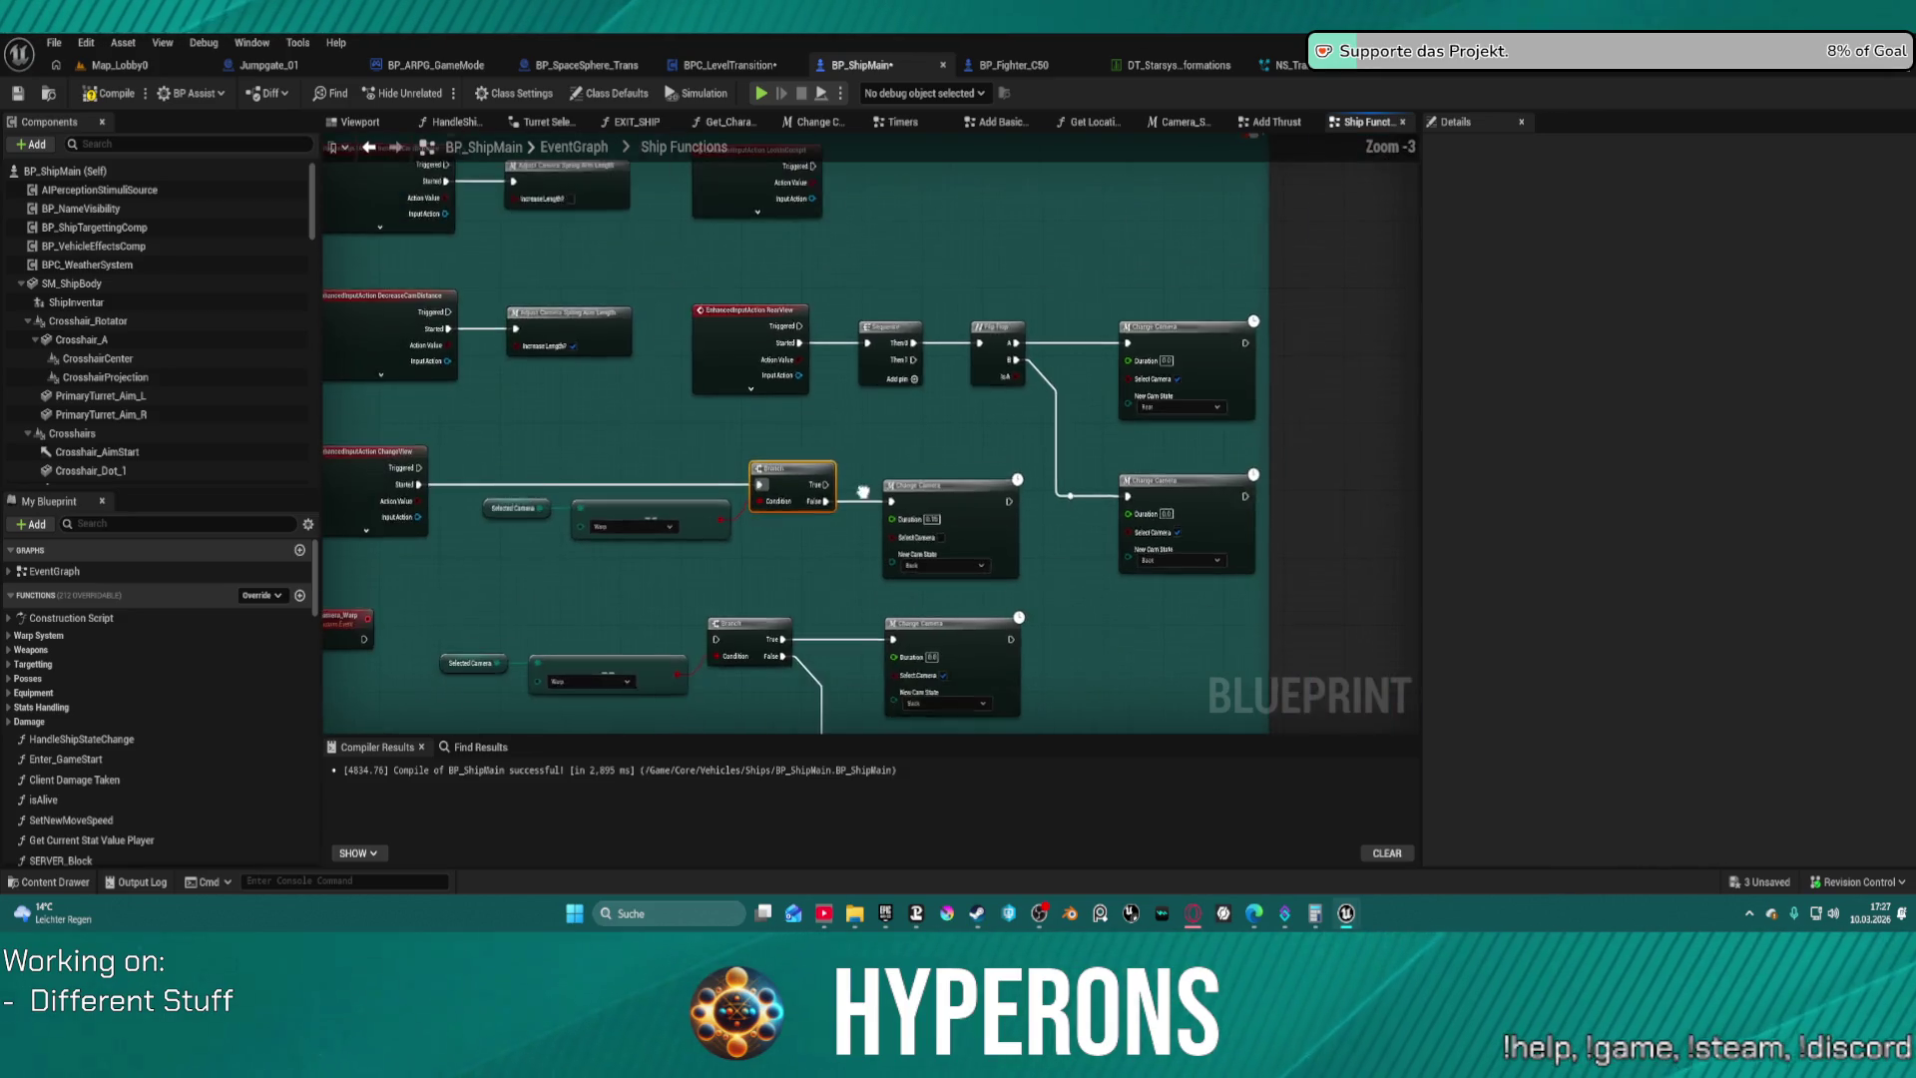
Place Camera_Warp beside the lower Change Camera, fit the Camera comment, and compile BP_ShipMain
left_click_drag(858, 502, 1103, 340)
left_click(564, 459)
mouse_move(564, 459)
left_mouse_down()
mouse_move(1112, 585)
mouse_move(1078, 585)
left_mouse_up()
left_click_drag(682, 462, 1237, 666)
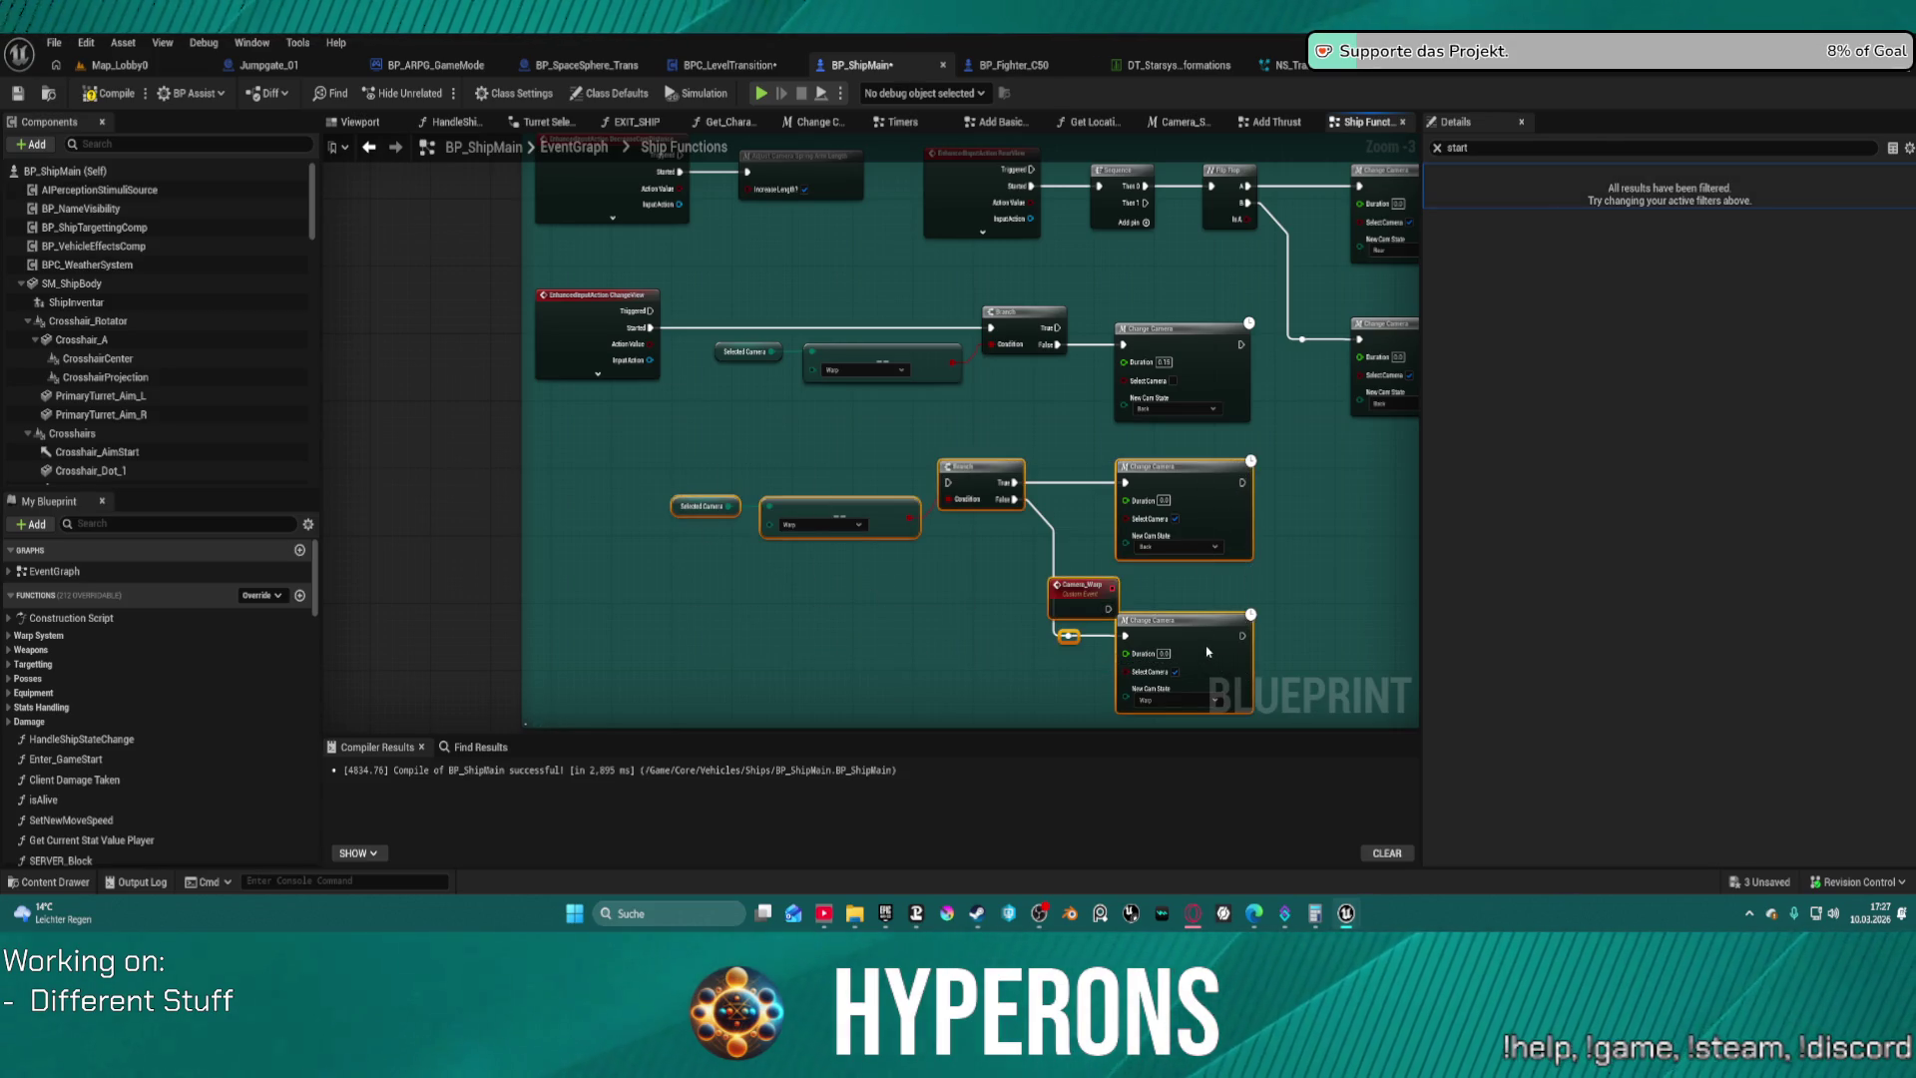
scroll(1093, 572, "down", 4)
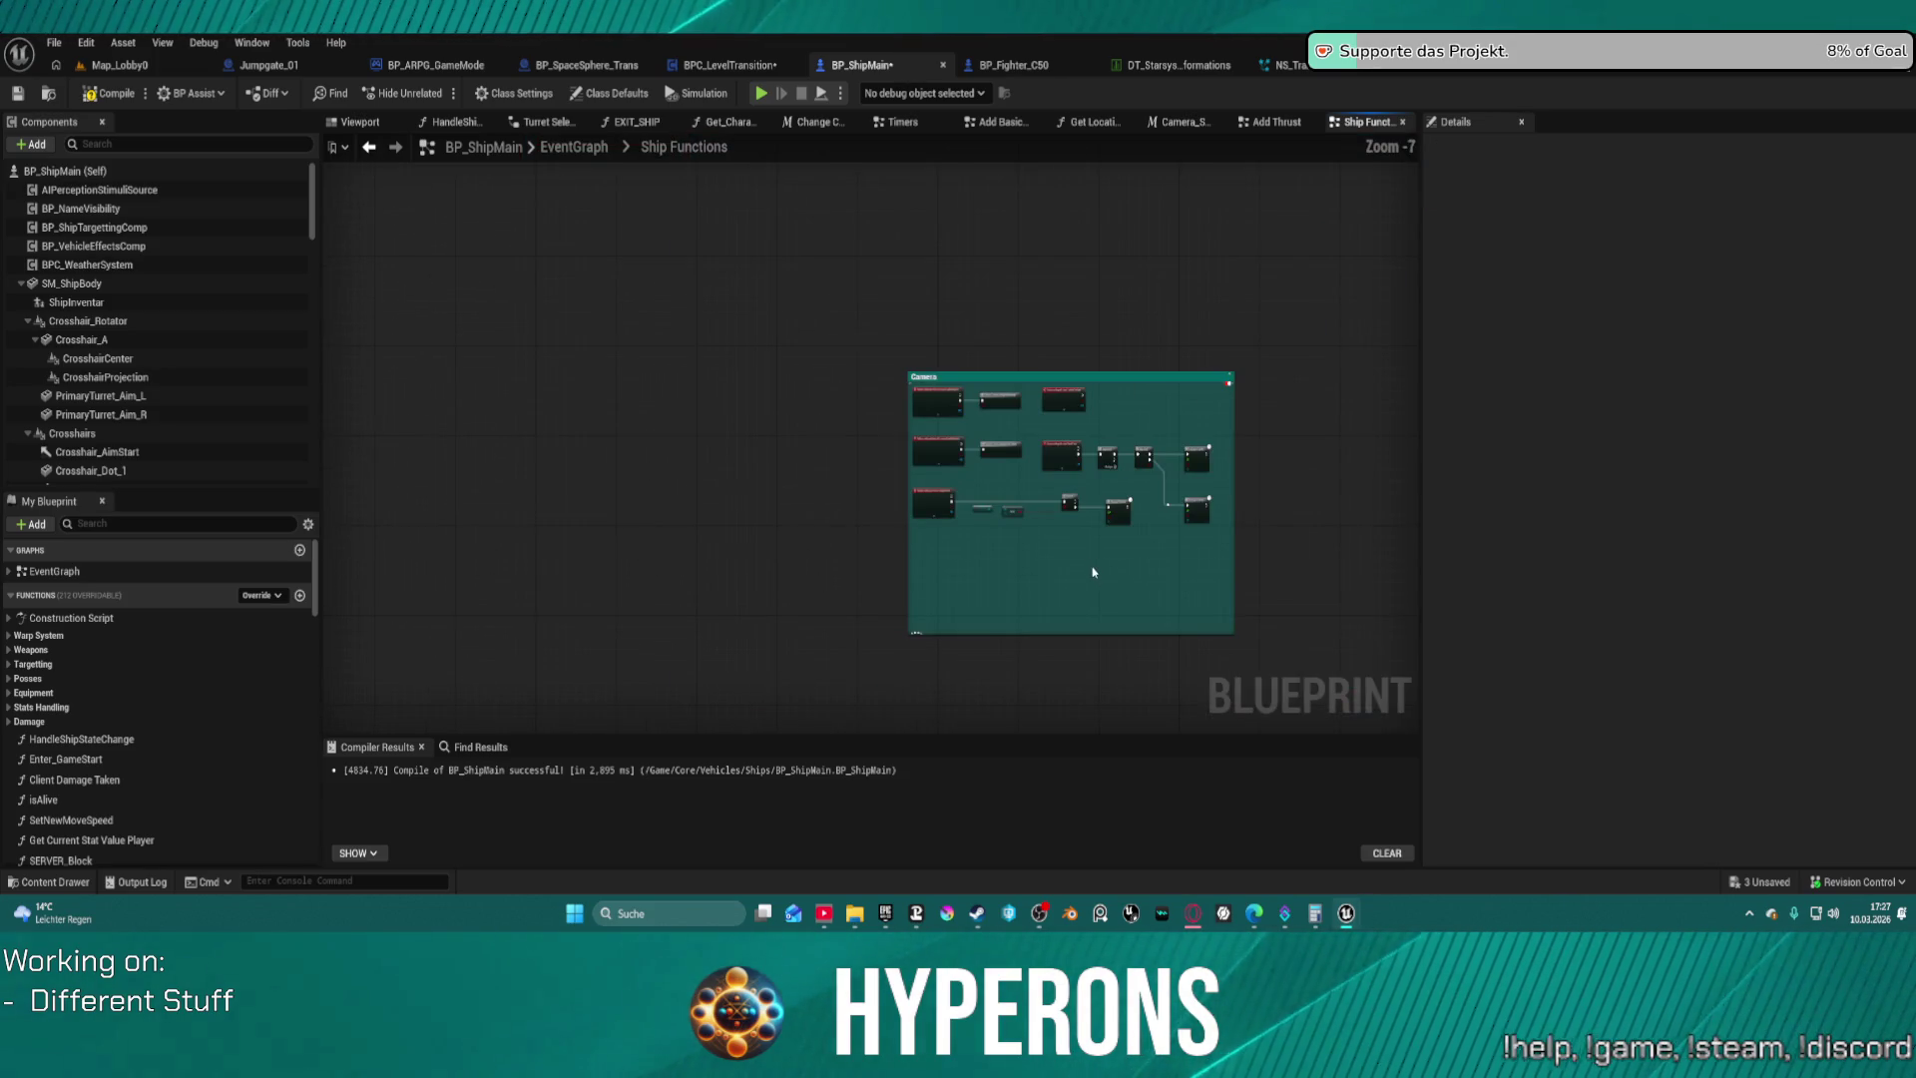
left_click(936, 511)
left_click(1053, 617)
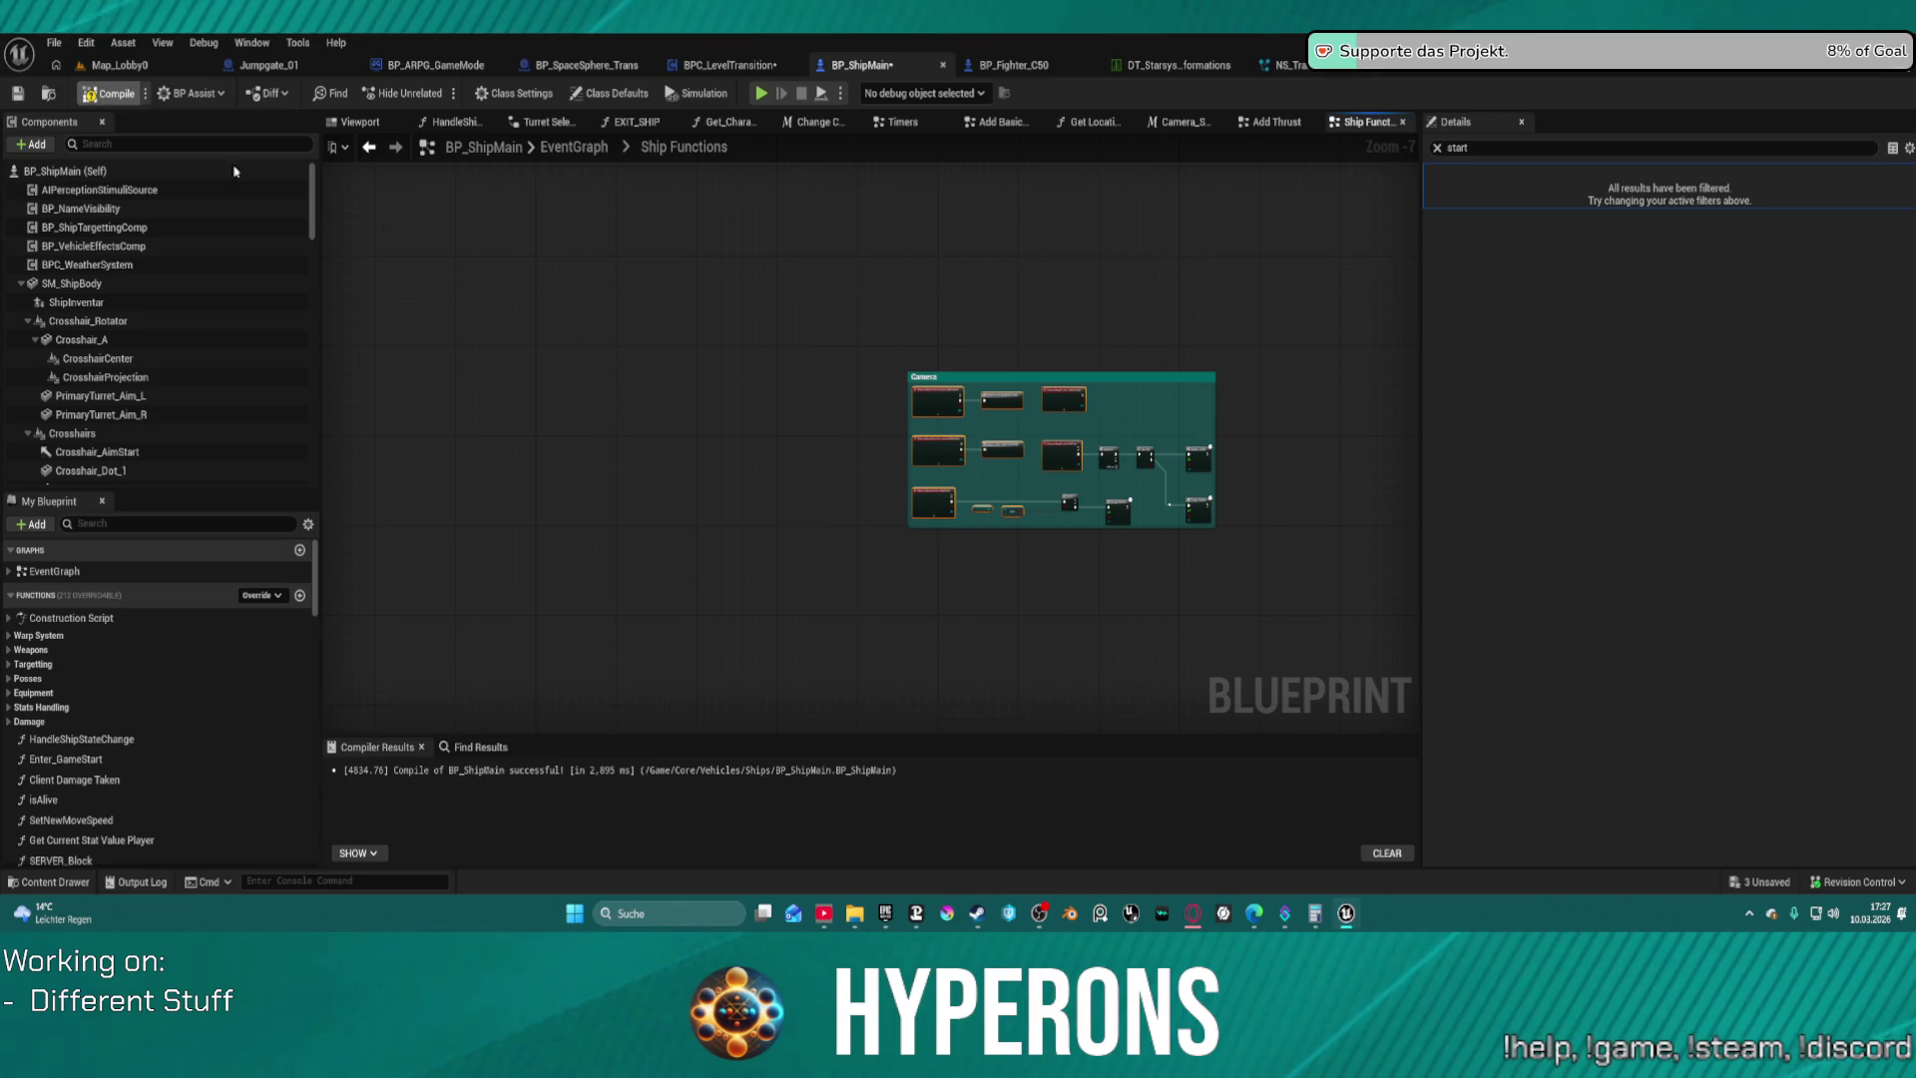
key("F7")
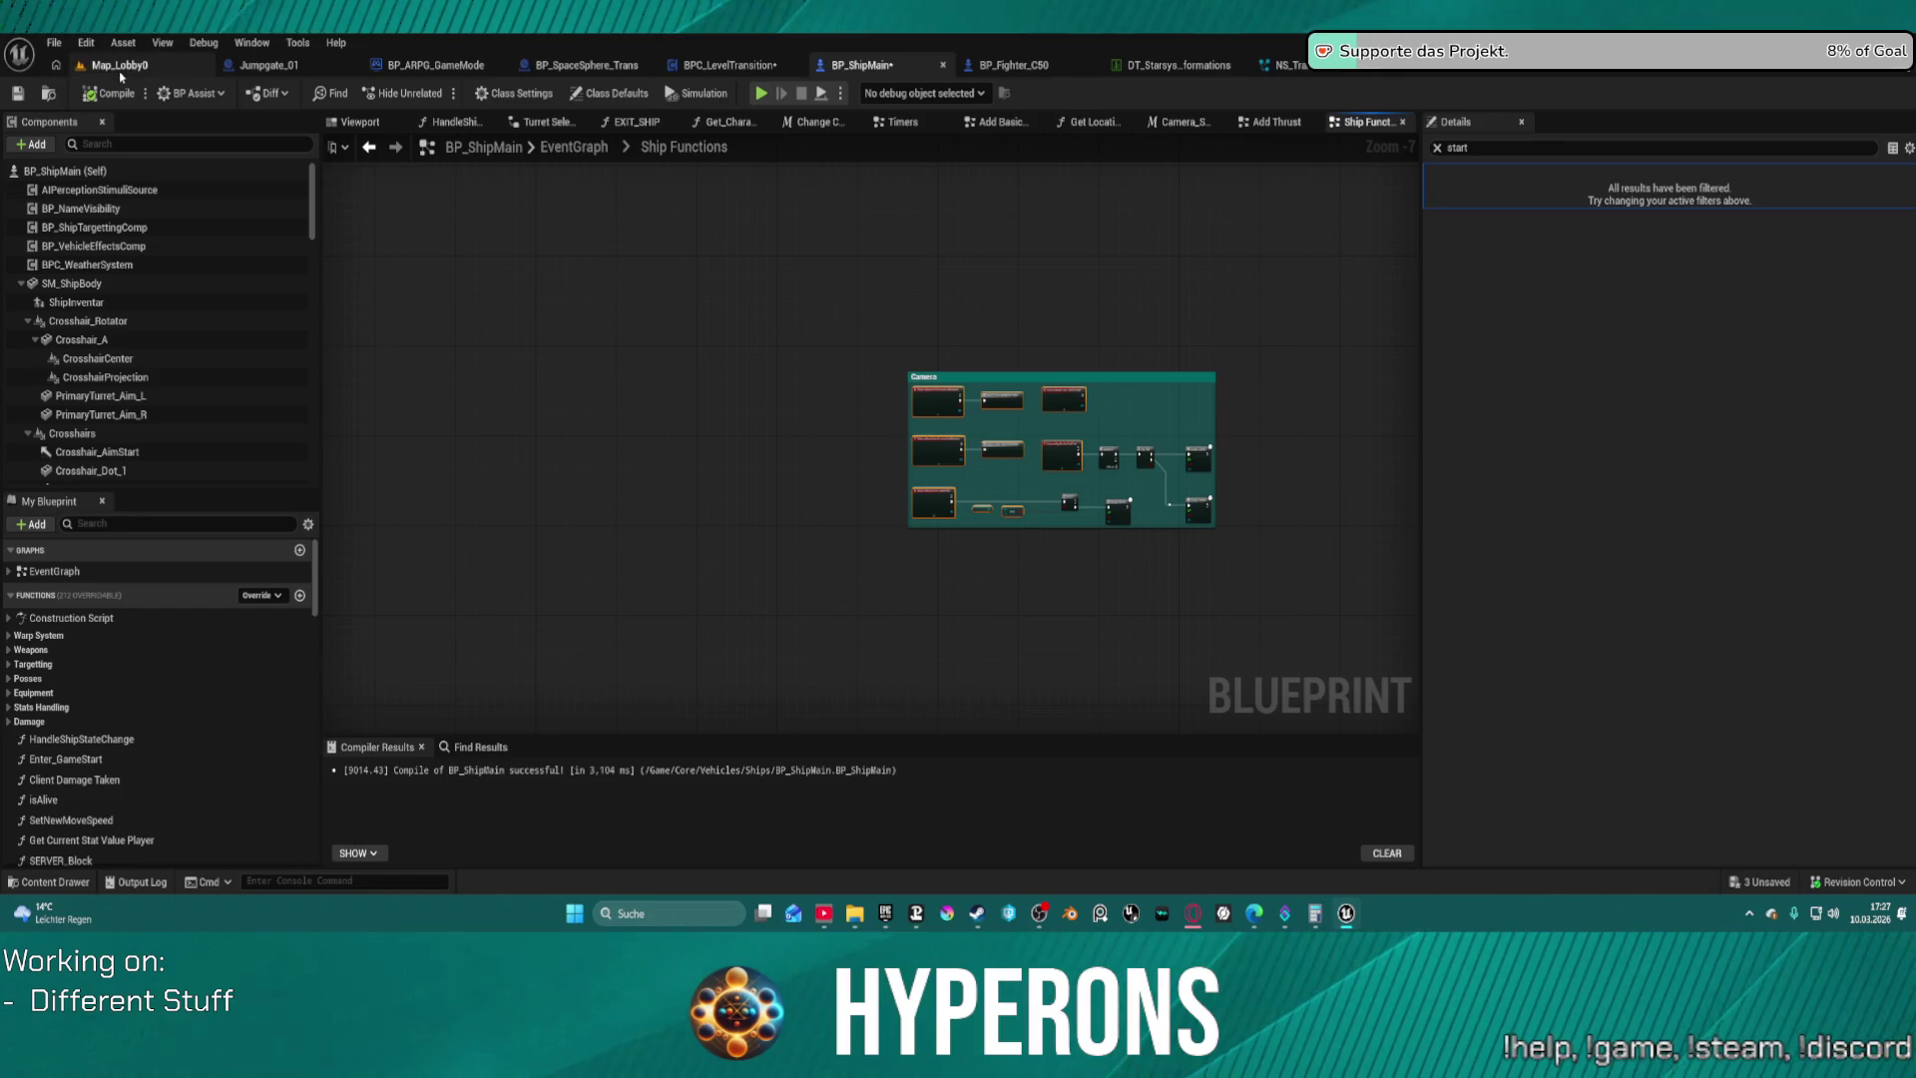
Playtest Map_Lobby0 in the editor with a chosen character, then stop the session
left_click(120, 65)
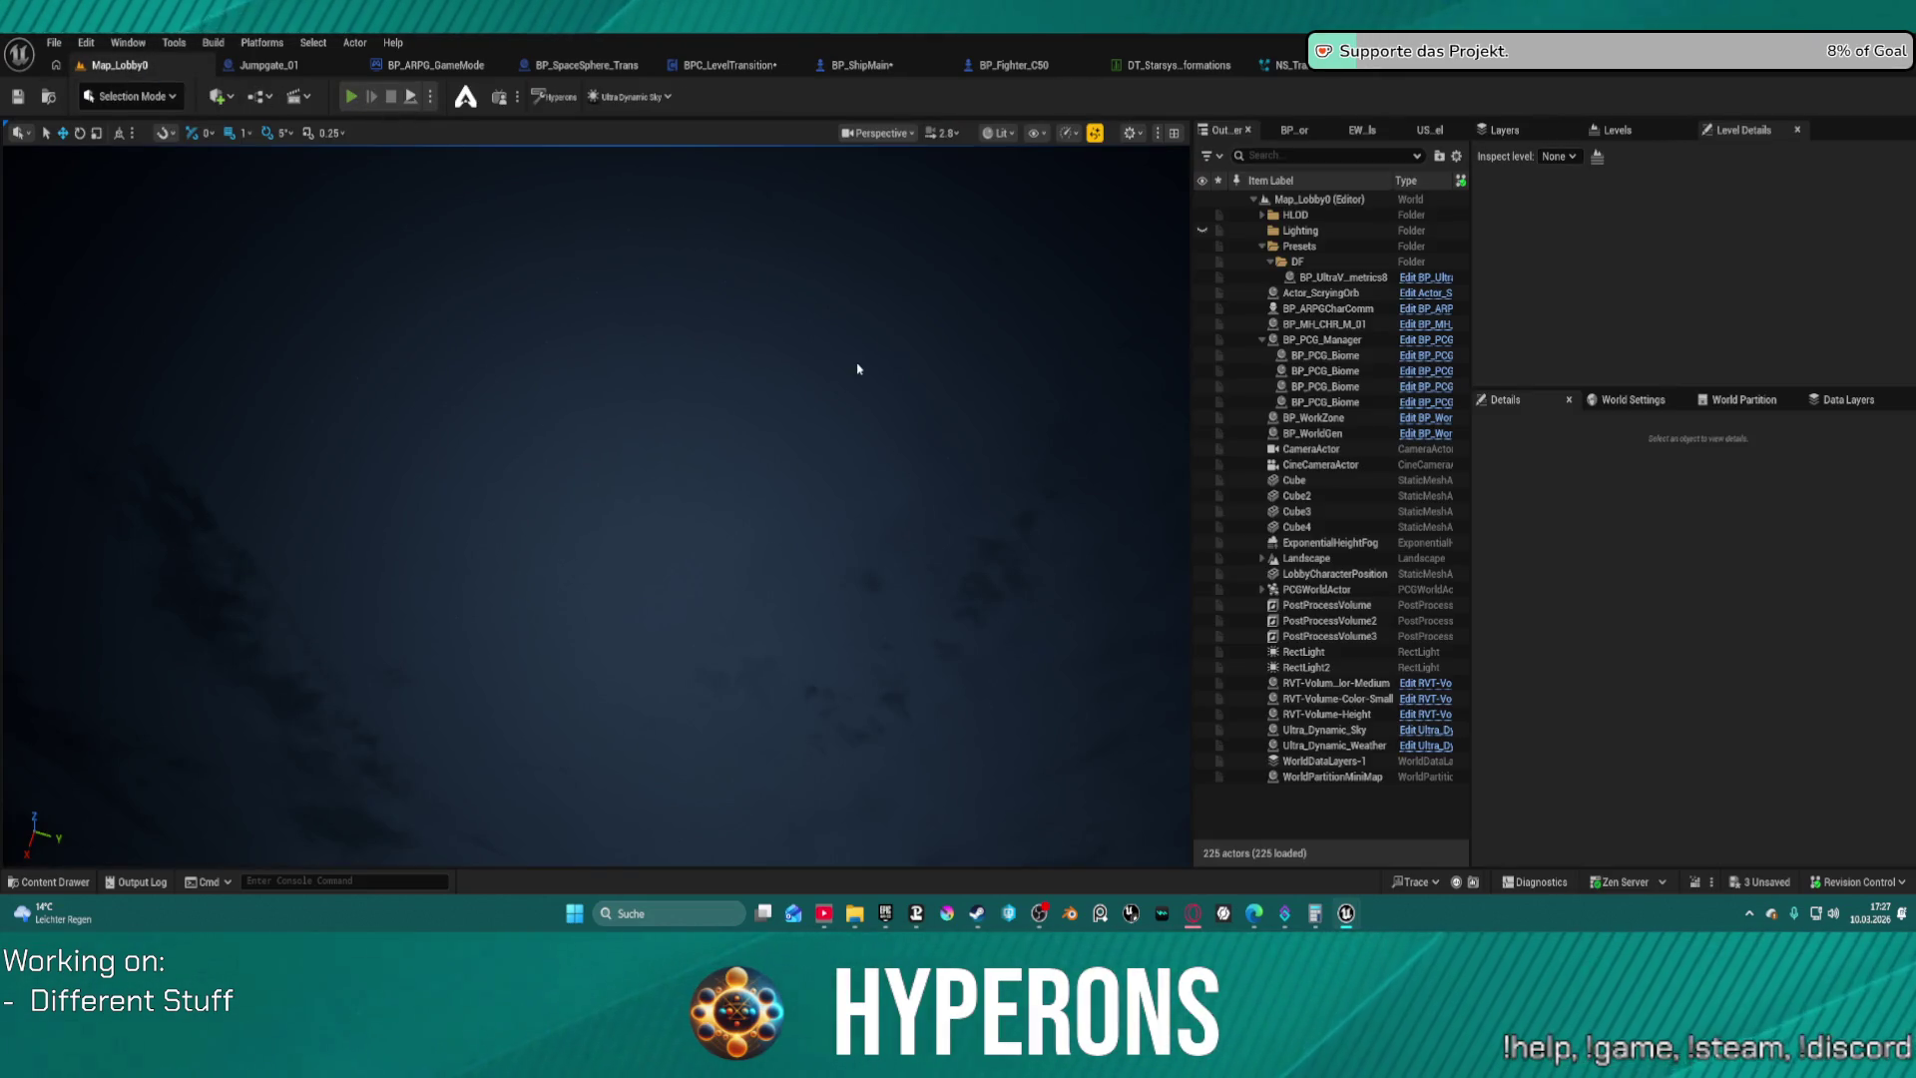
key("alt+p")
left_click(134, 499)
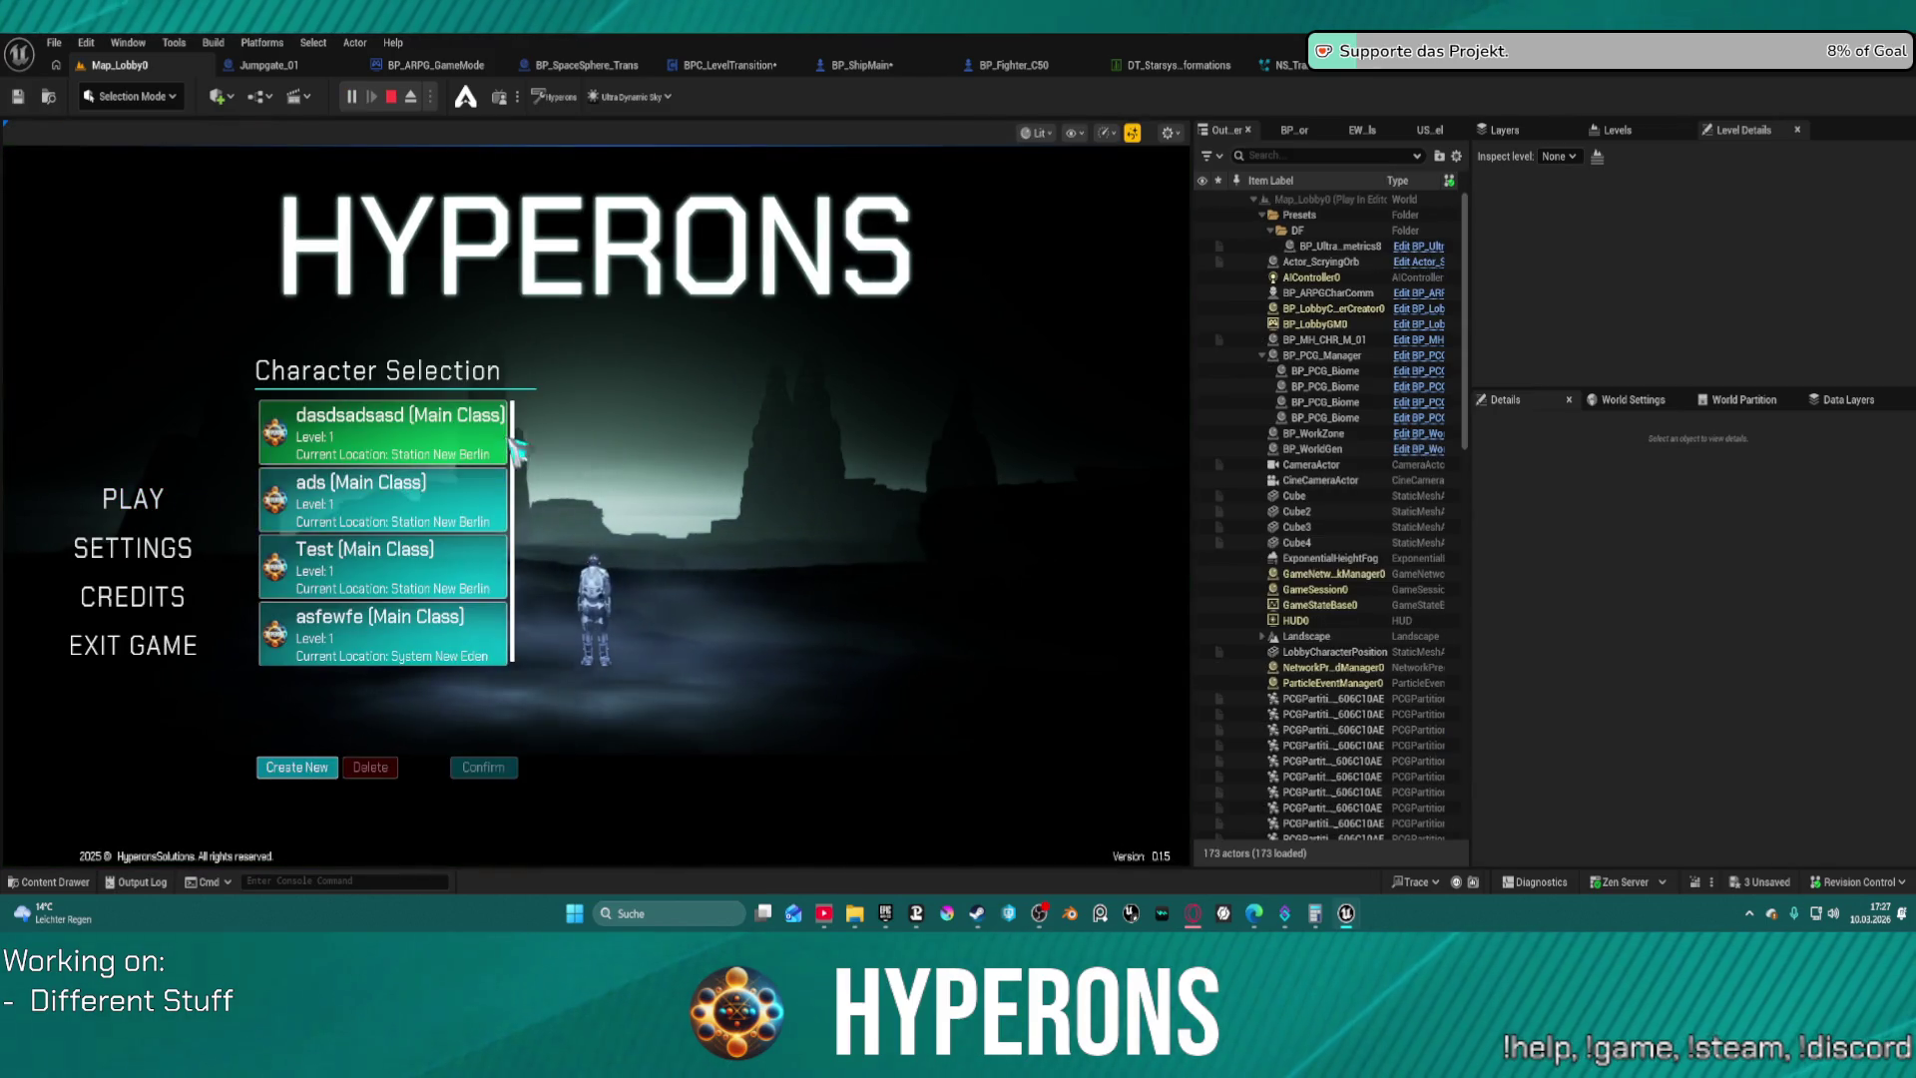
left_click(483, 767)
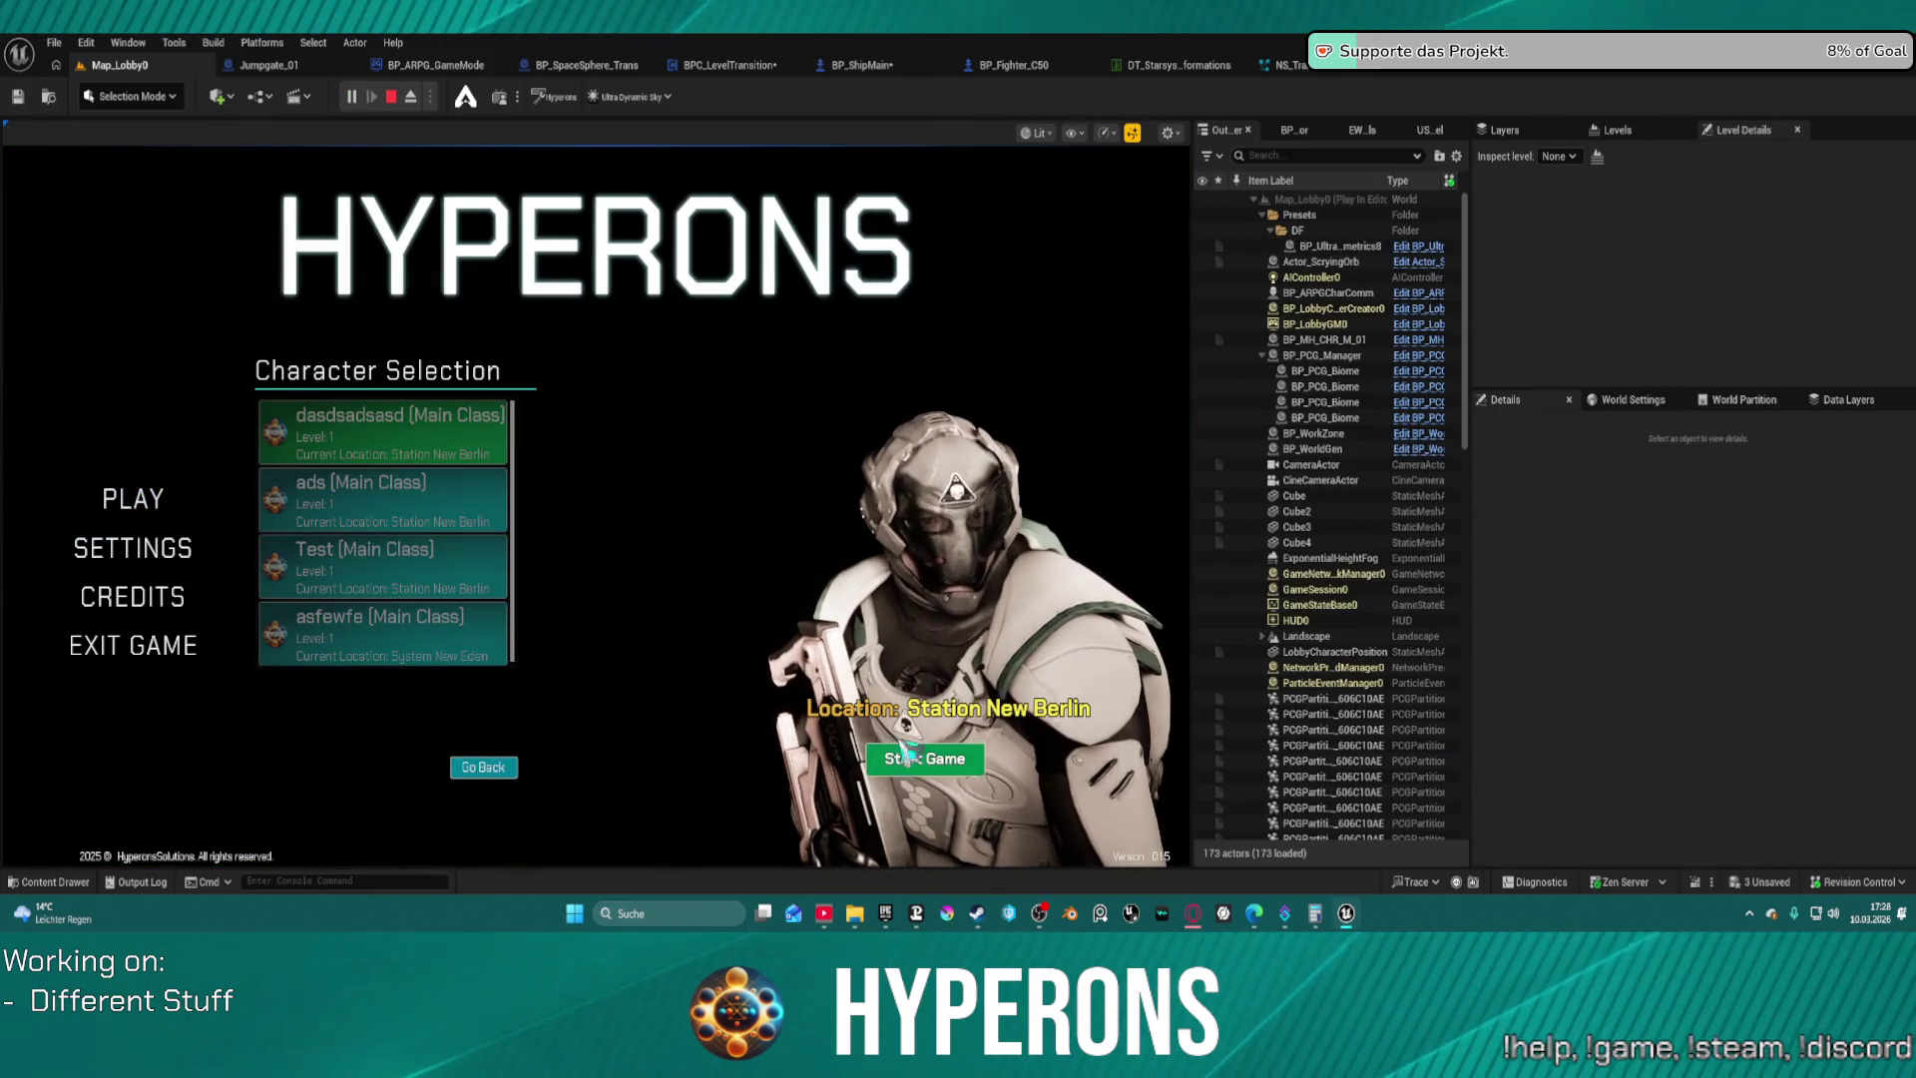
left_click(963, 764)
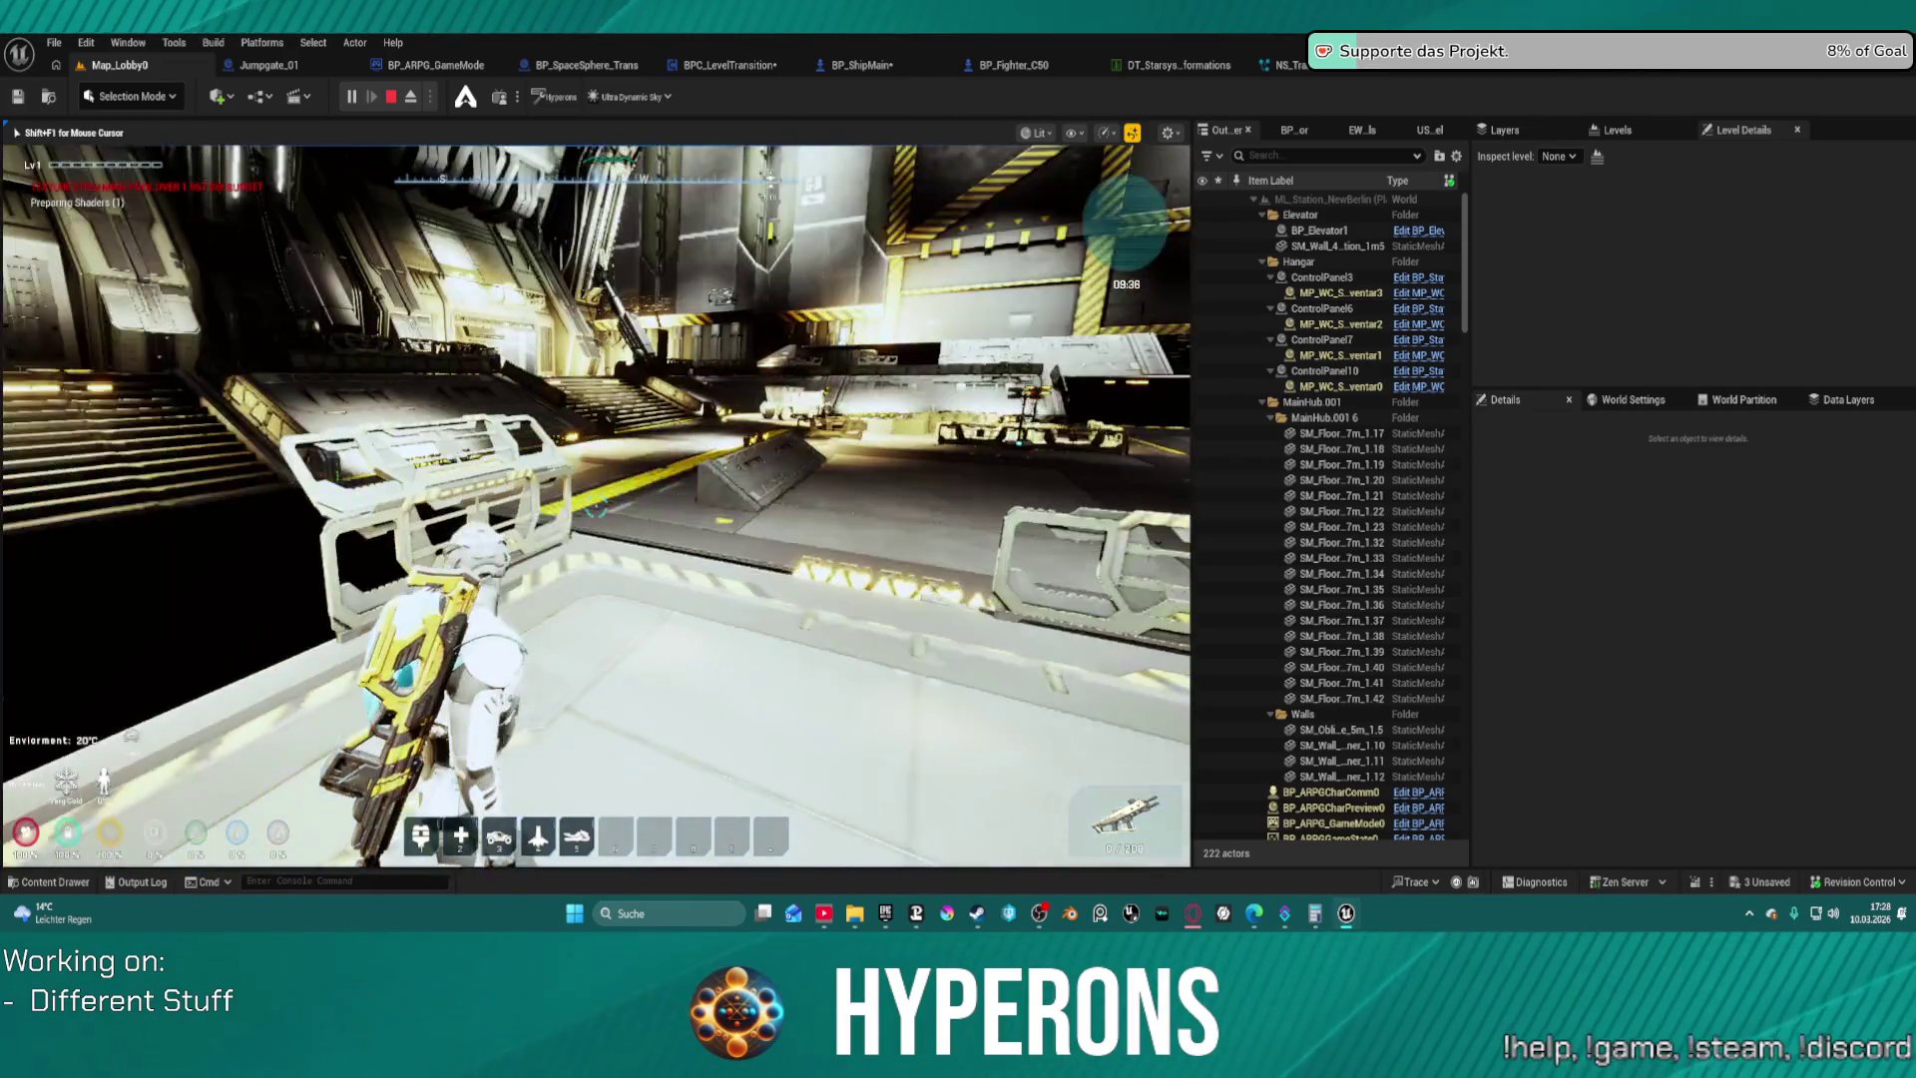
key("Escape")
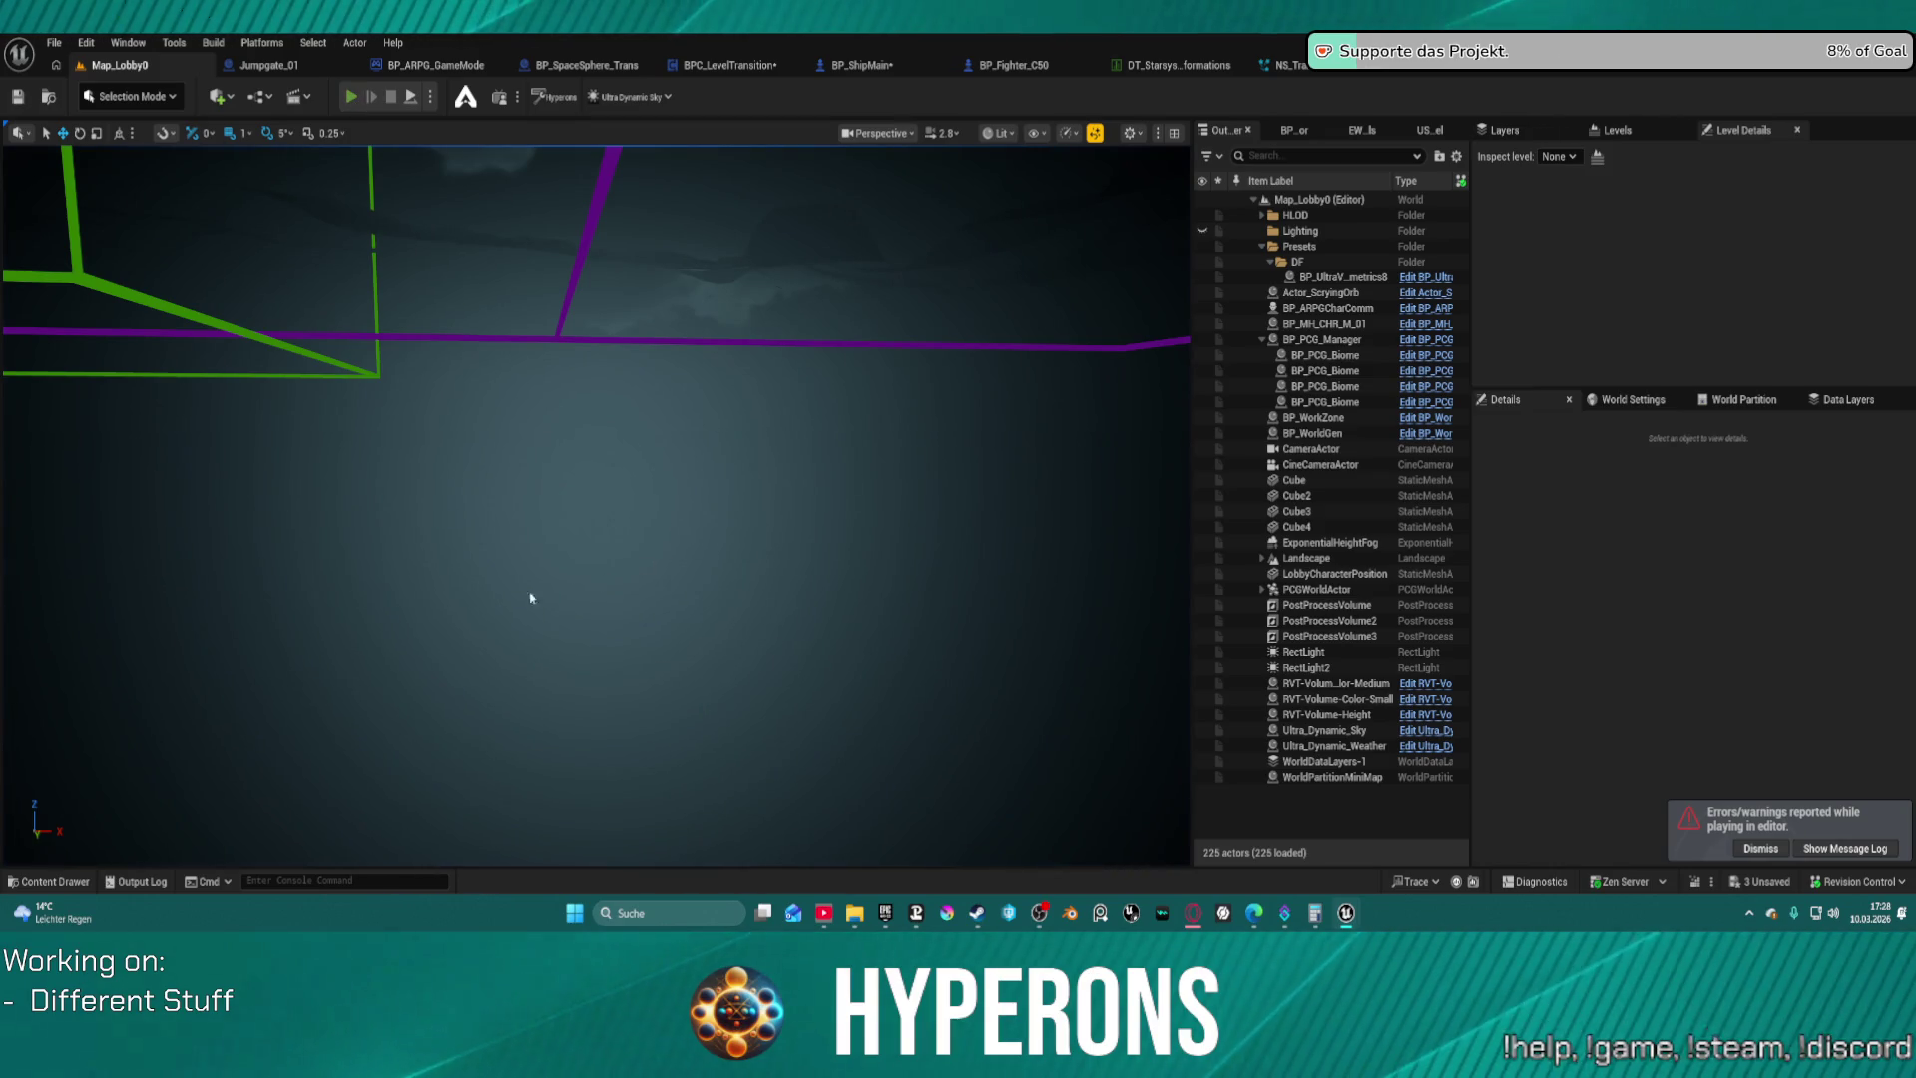
key("alt+p")
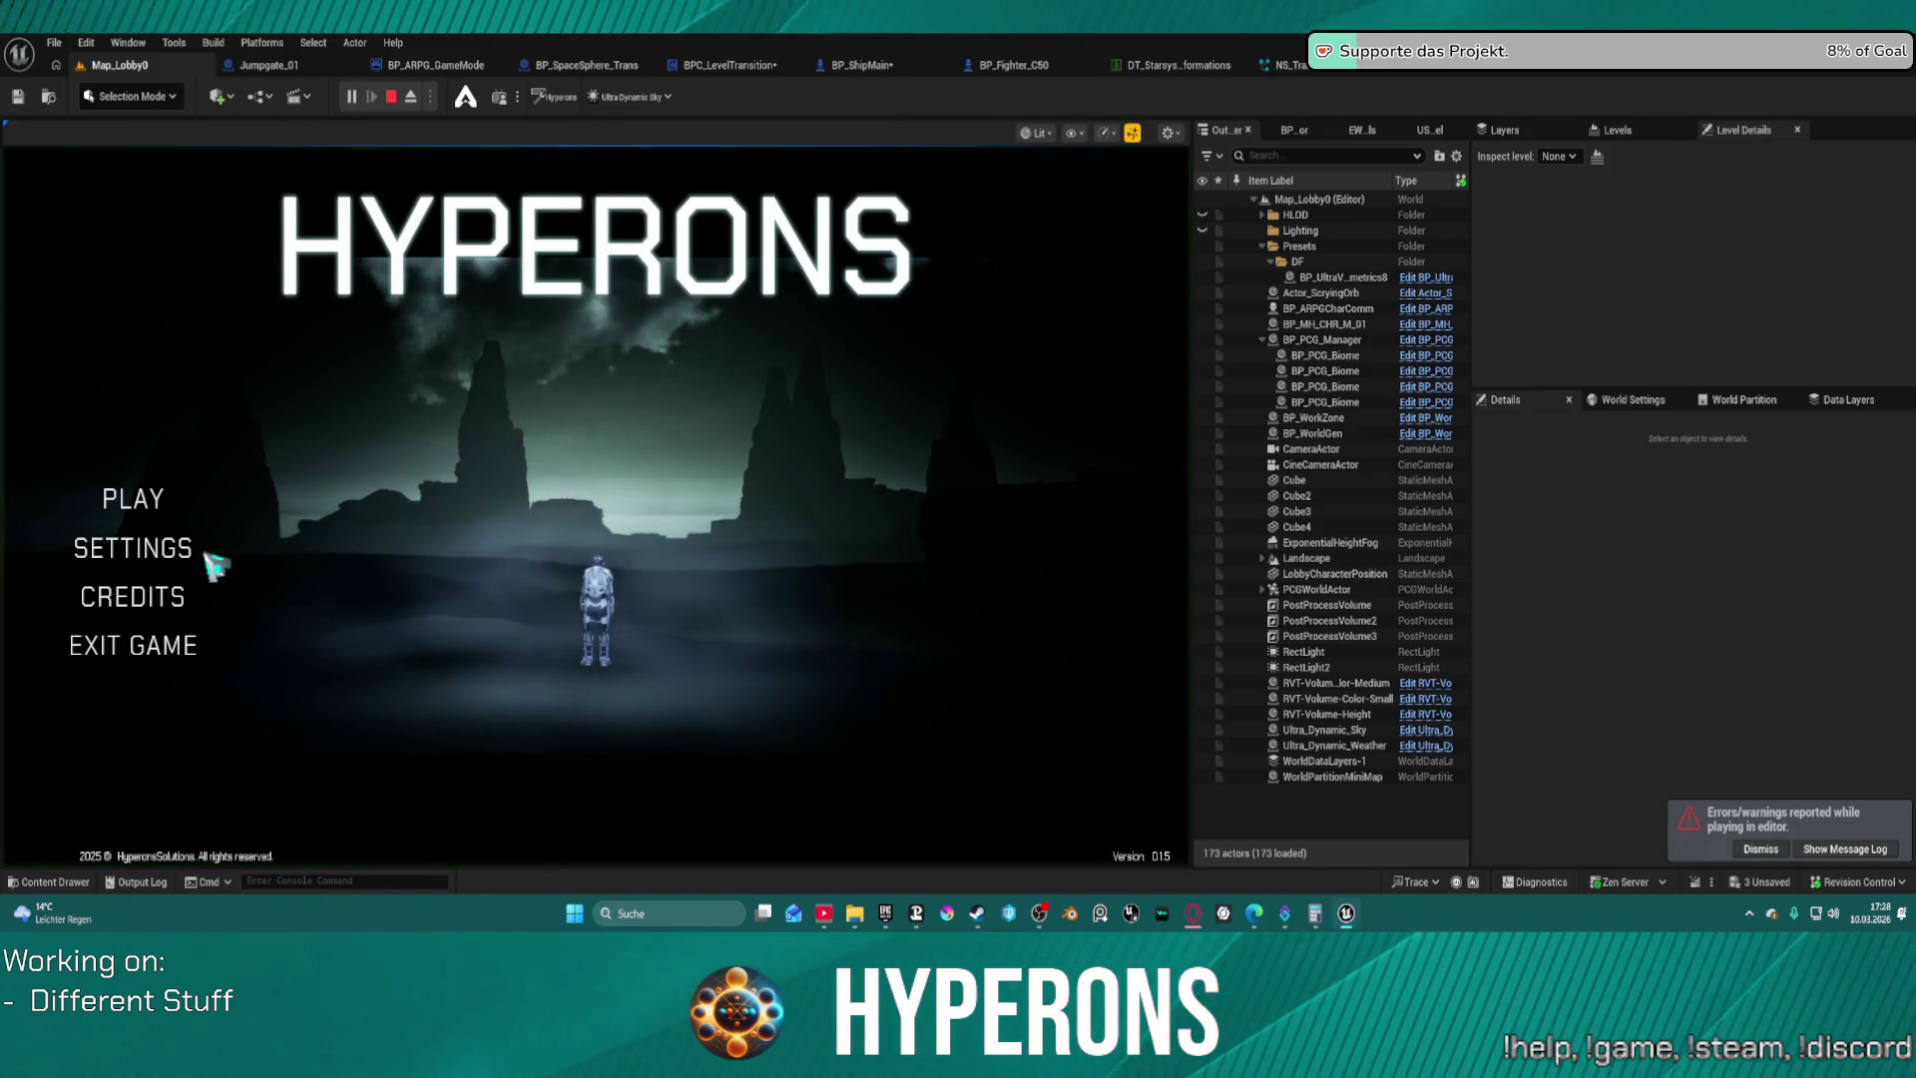
left_click(483, 766)
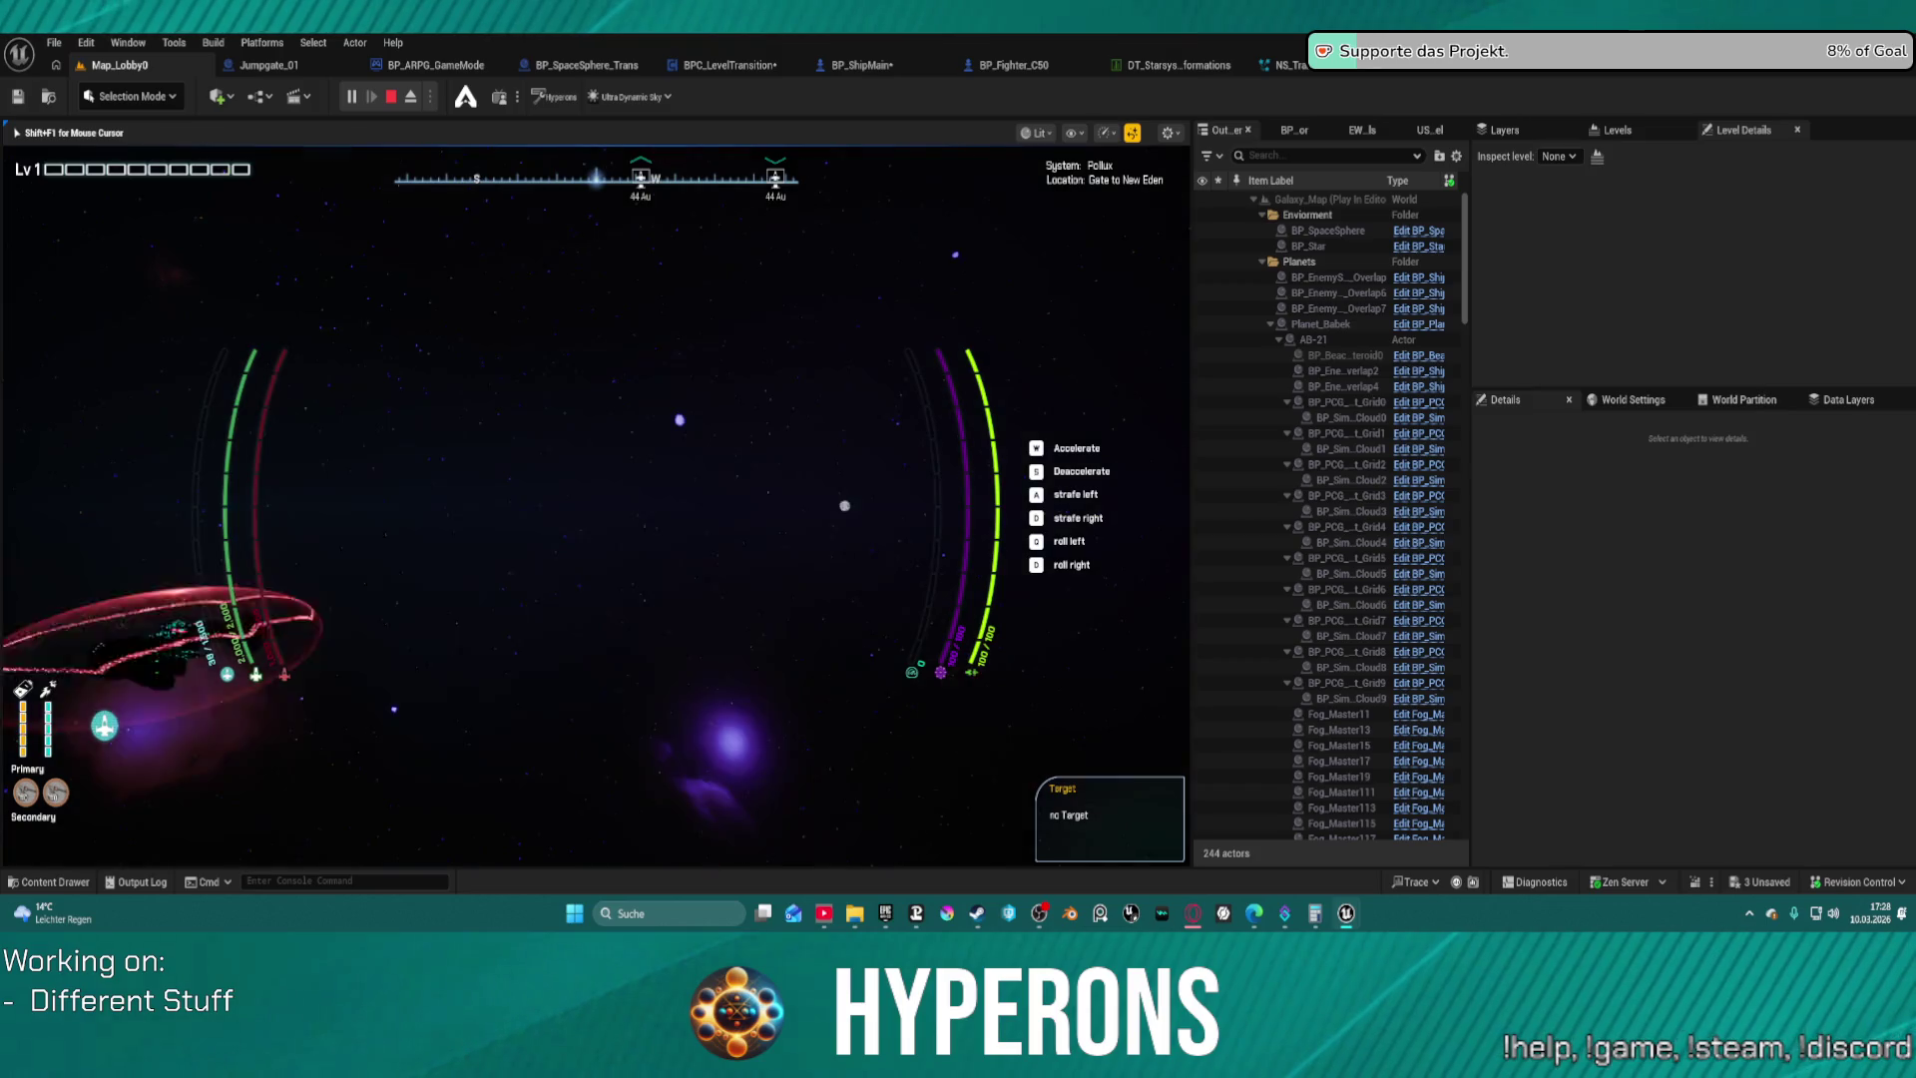
key("Escape")
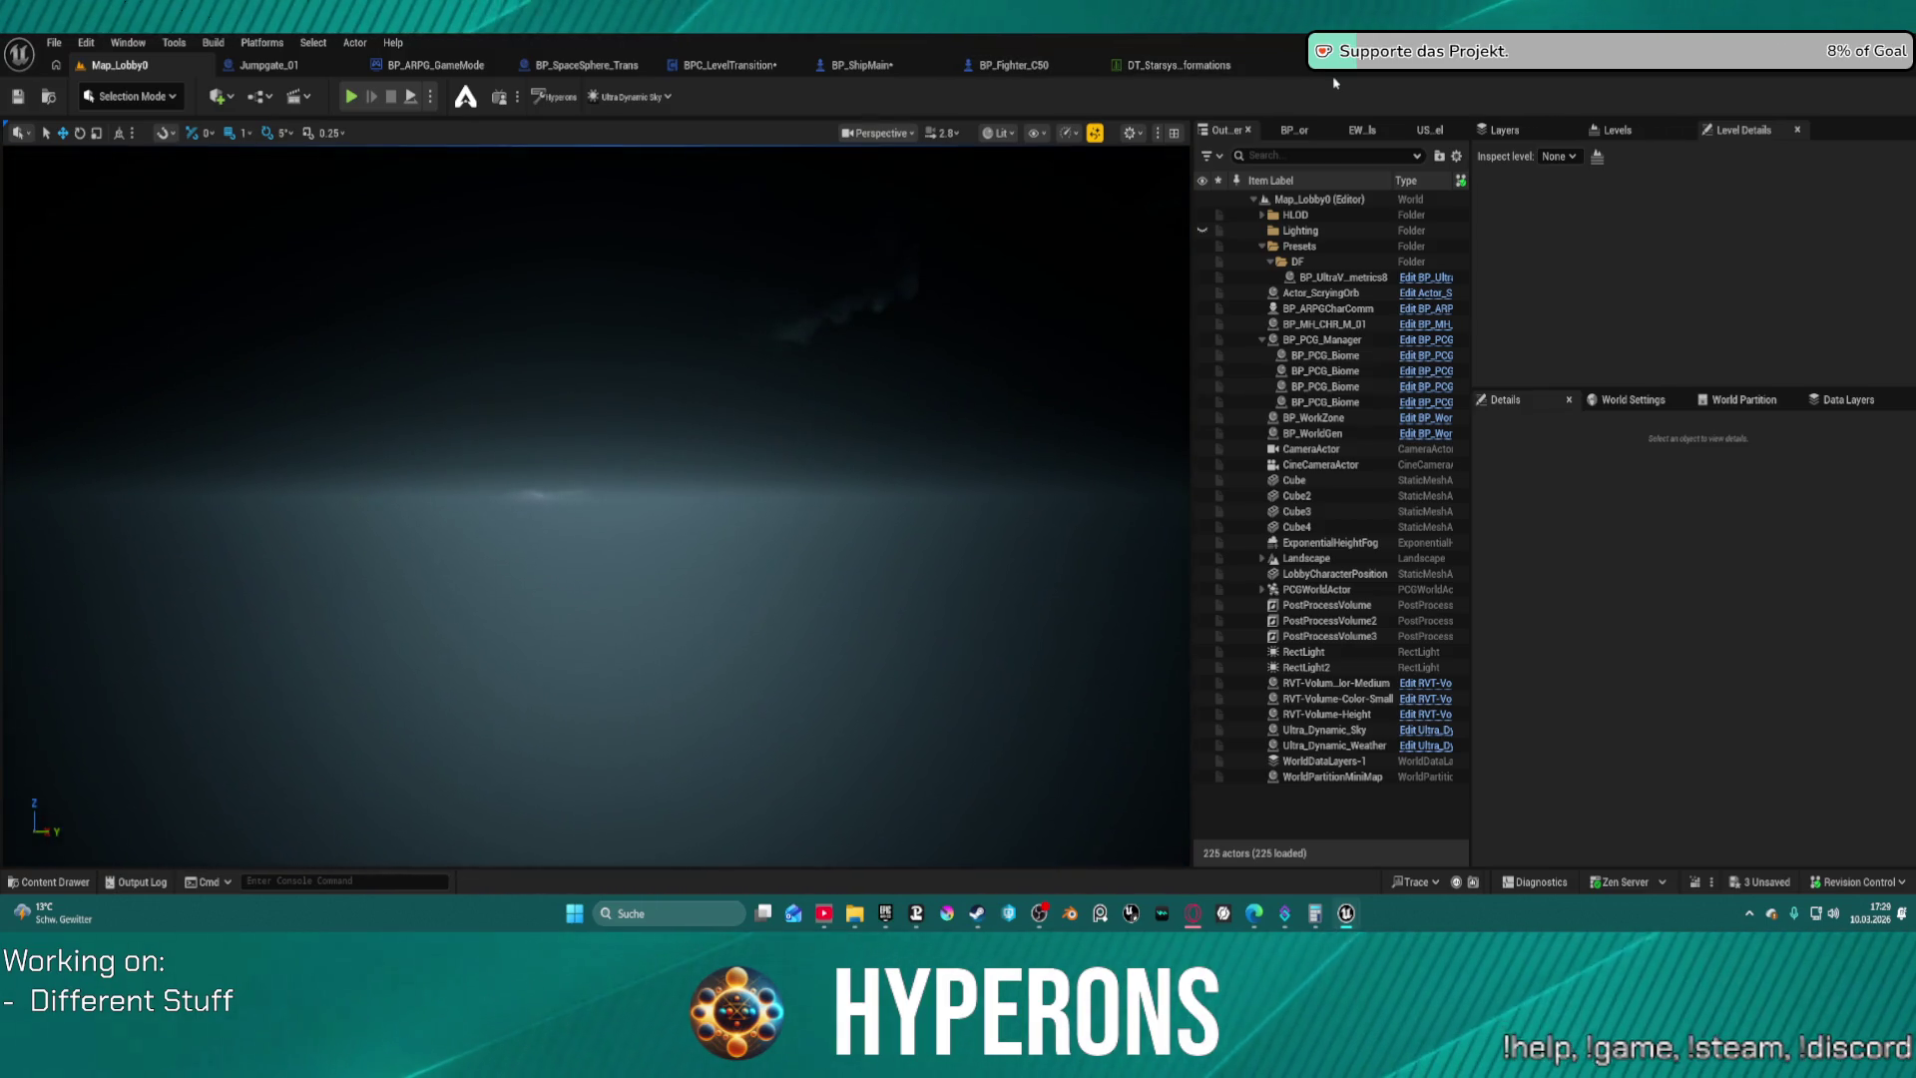
Browse the Content Drawer to SpaceObjects > Planet_System > Planet and briefly view BP_Planet_Geo
key("ctrl+space")
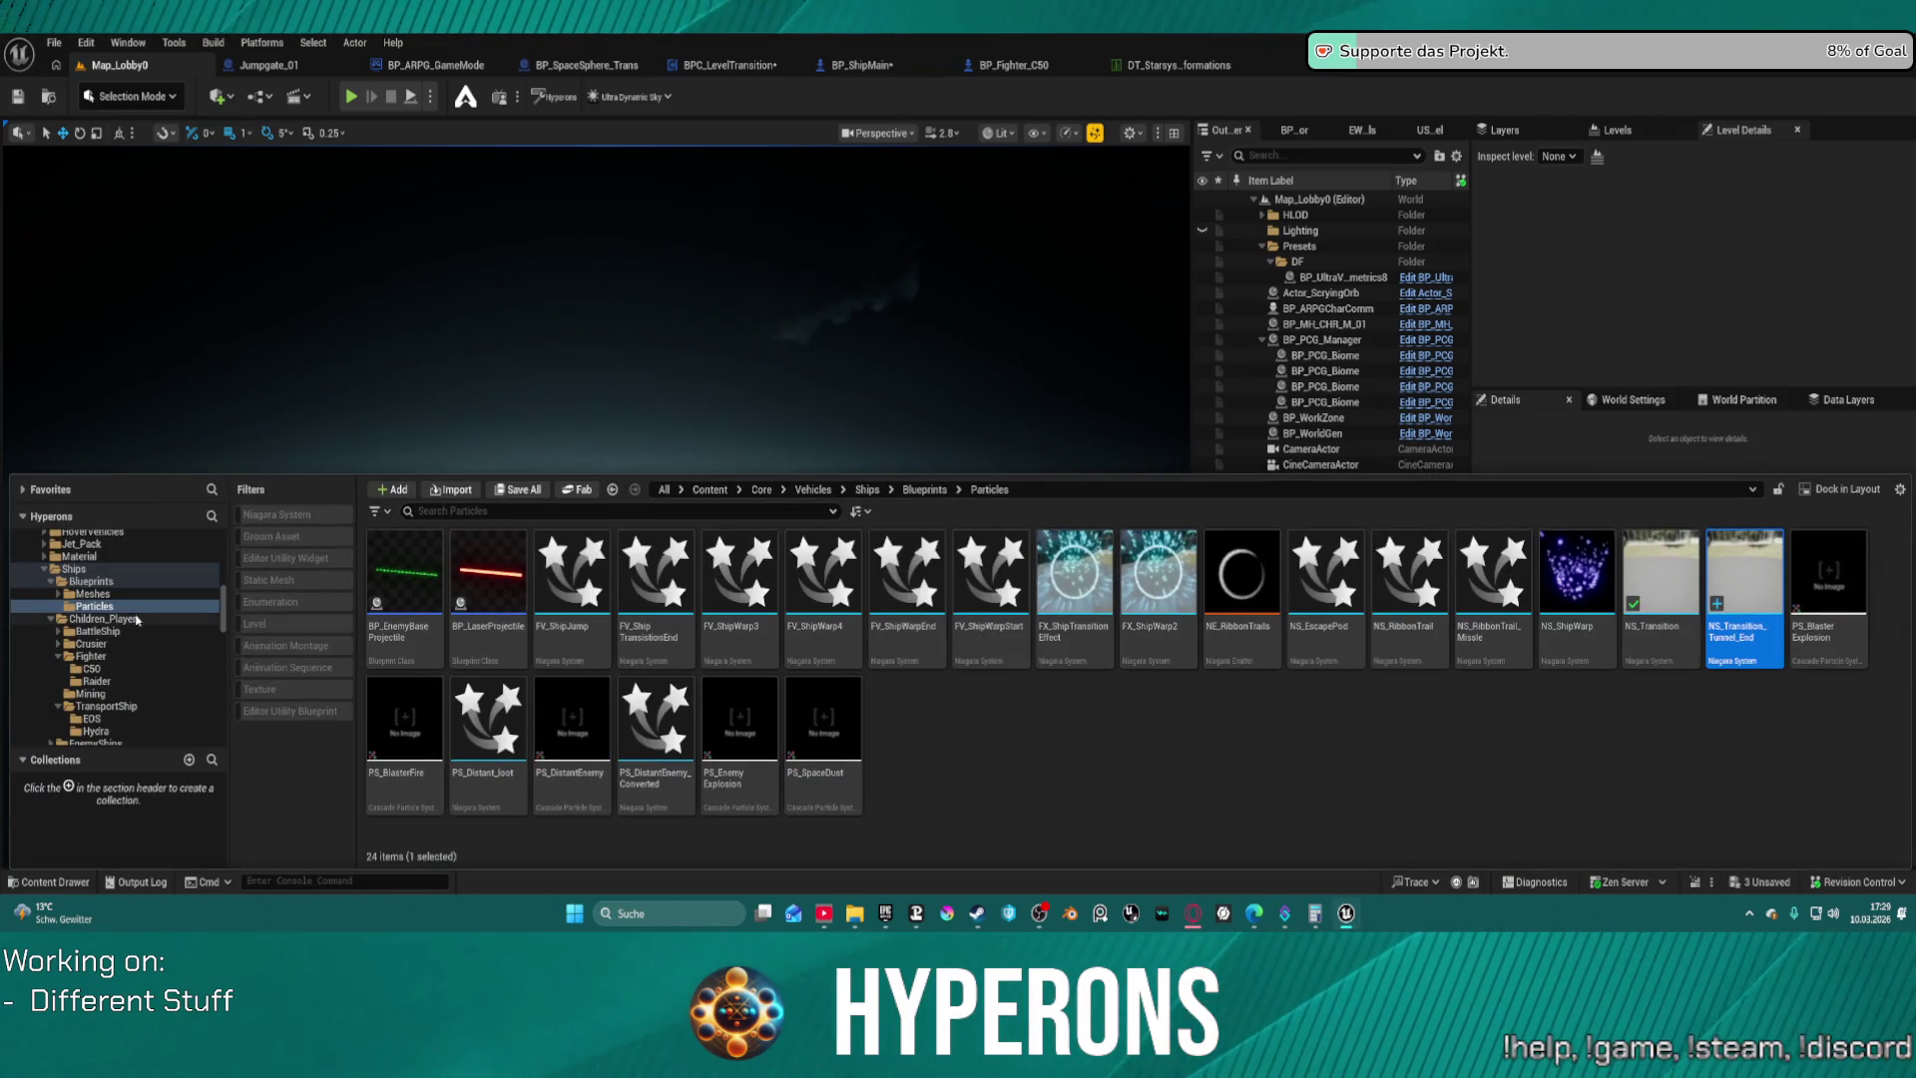
scroll(140, 634, "up", 10)
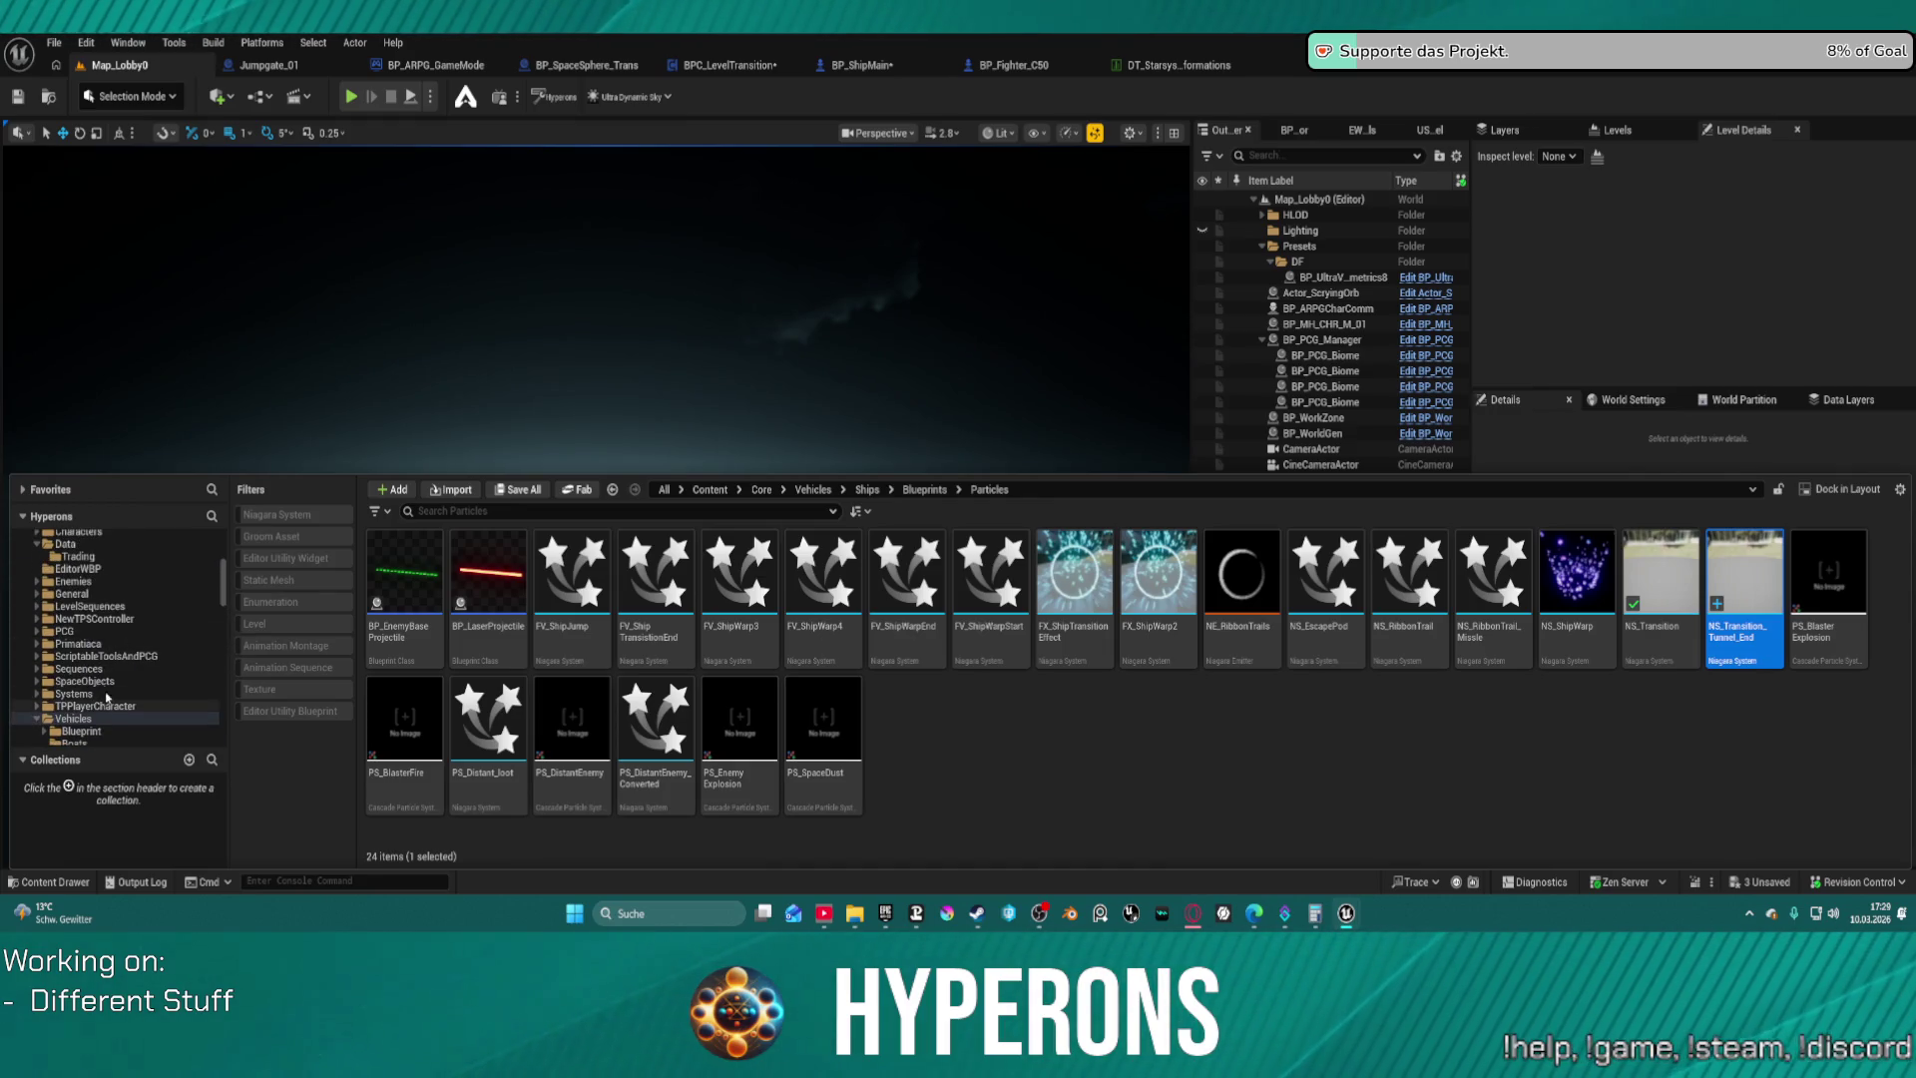
left_click(104, 683)
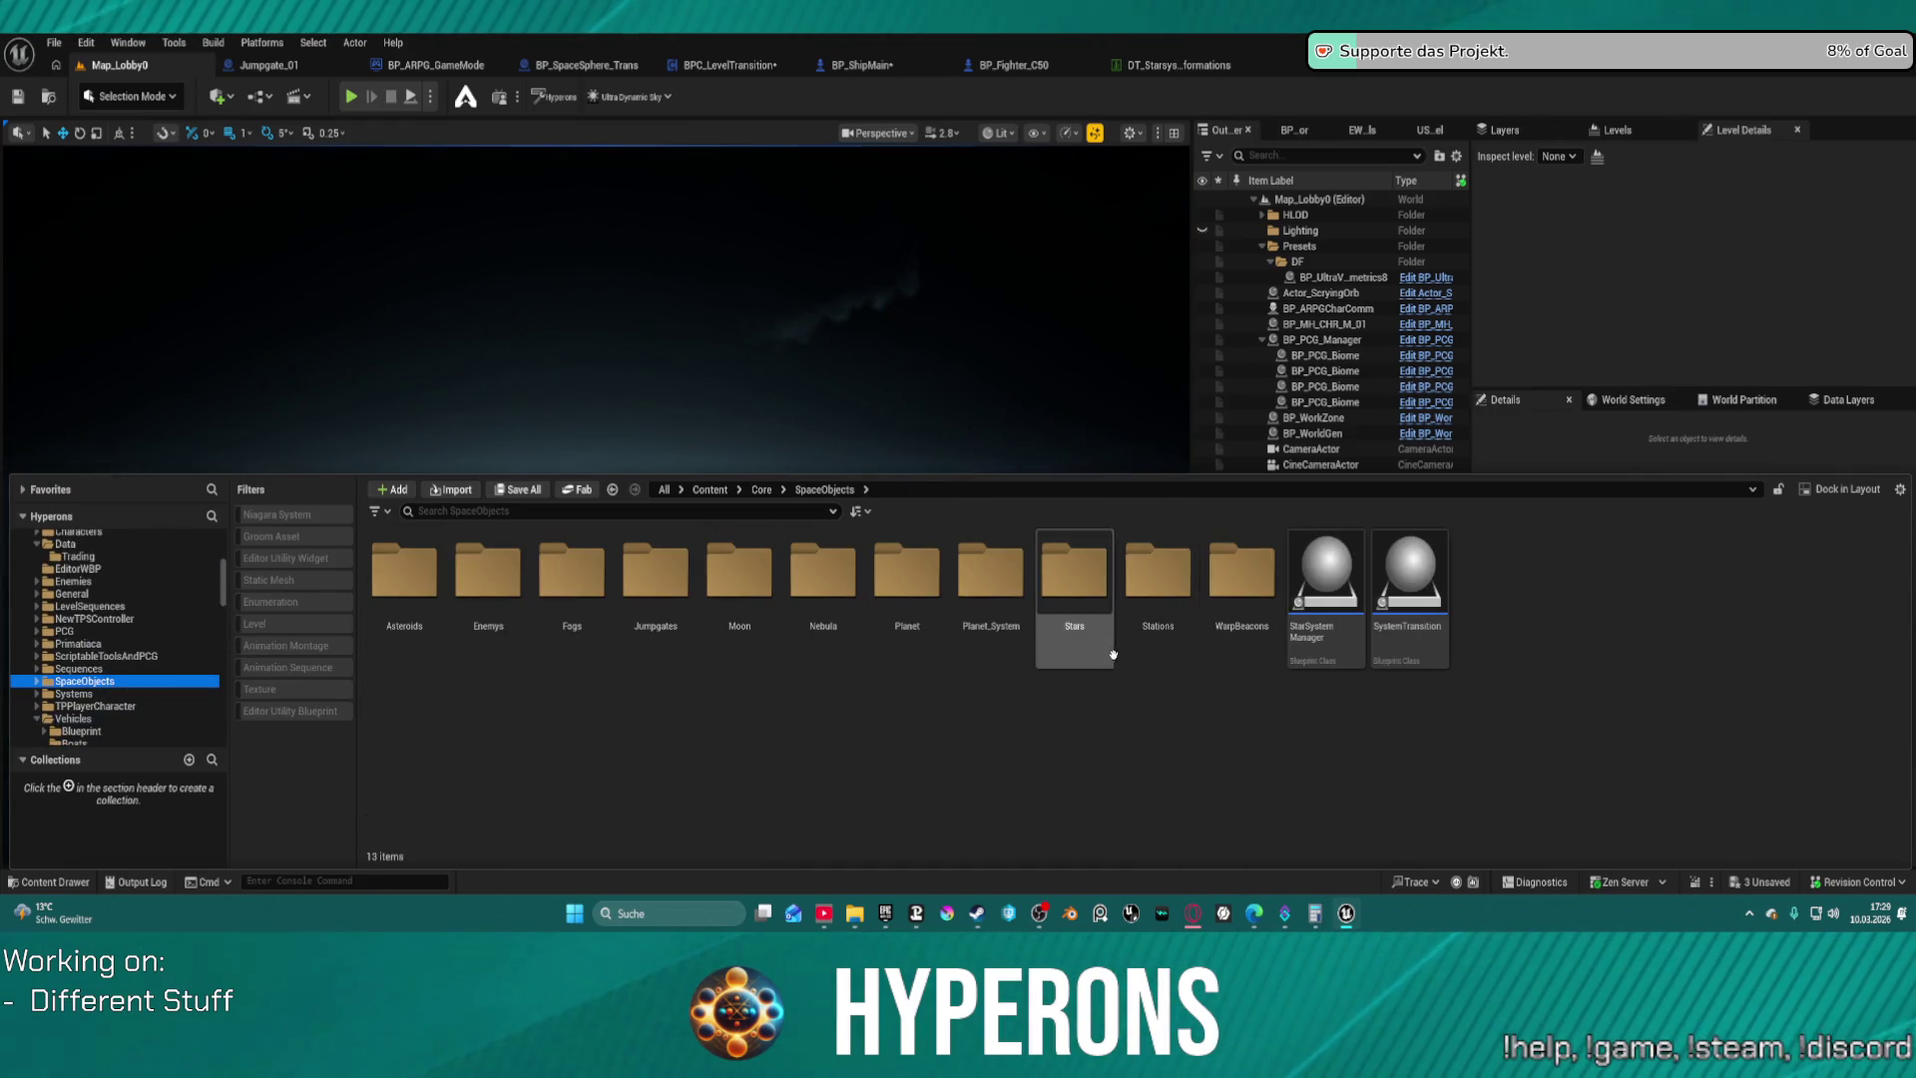
double_click(998, 593)
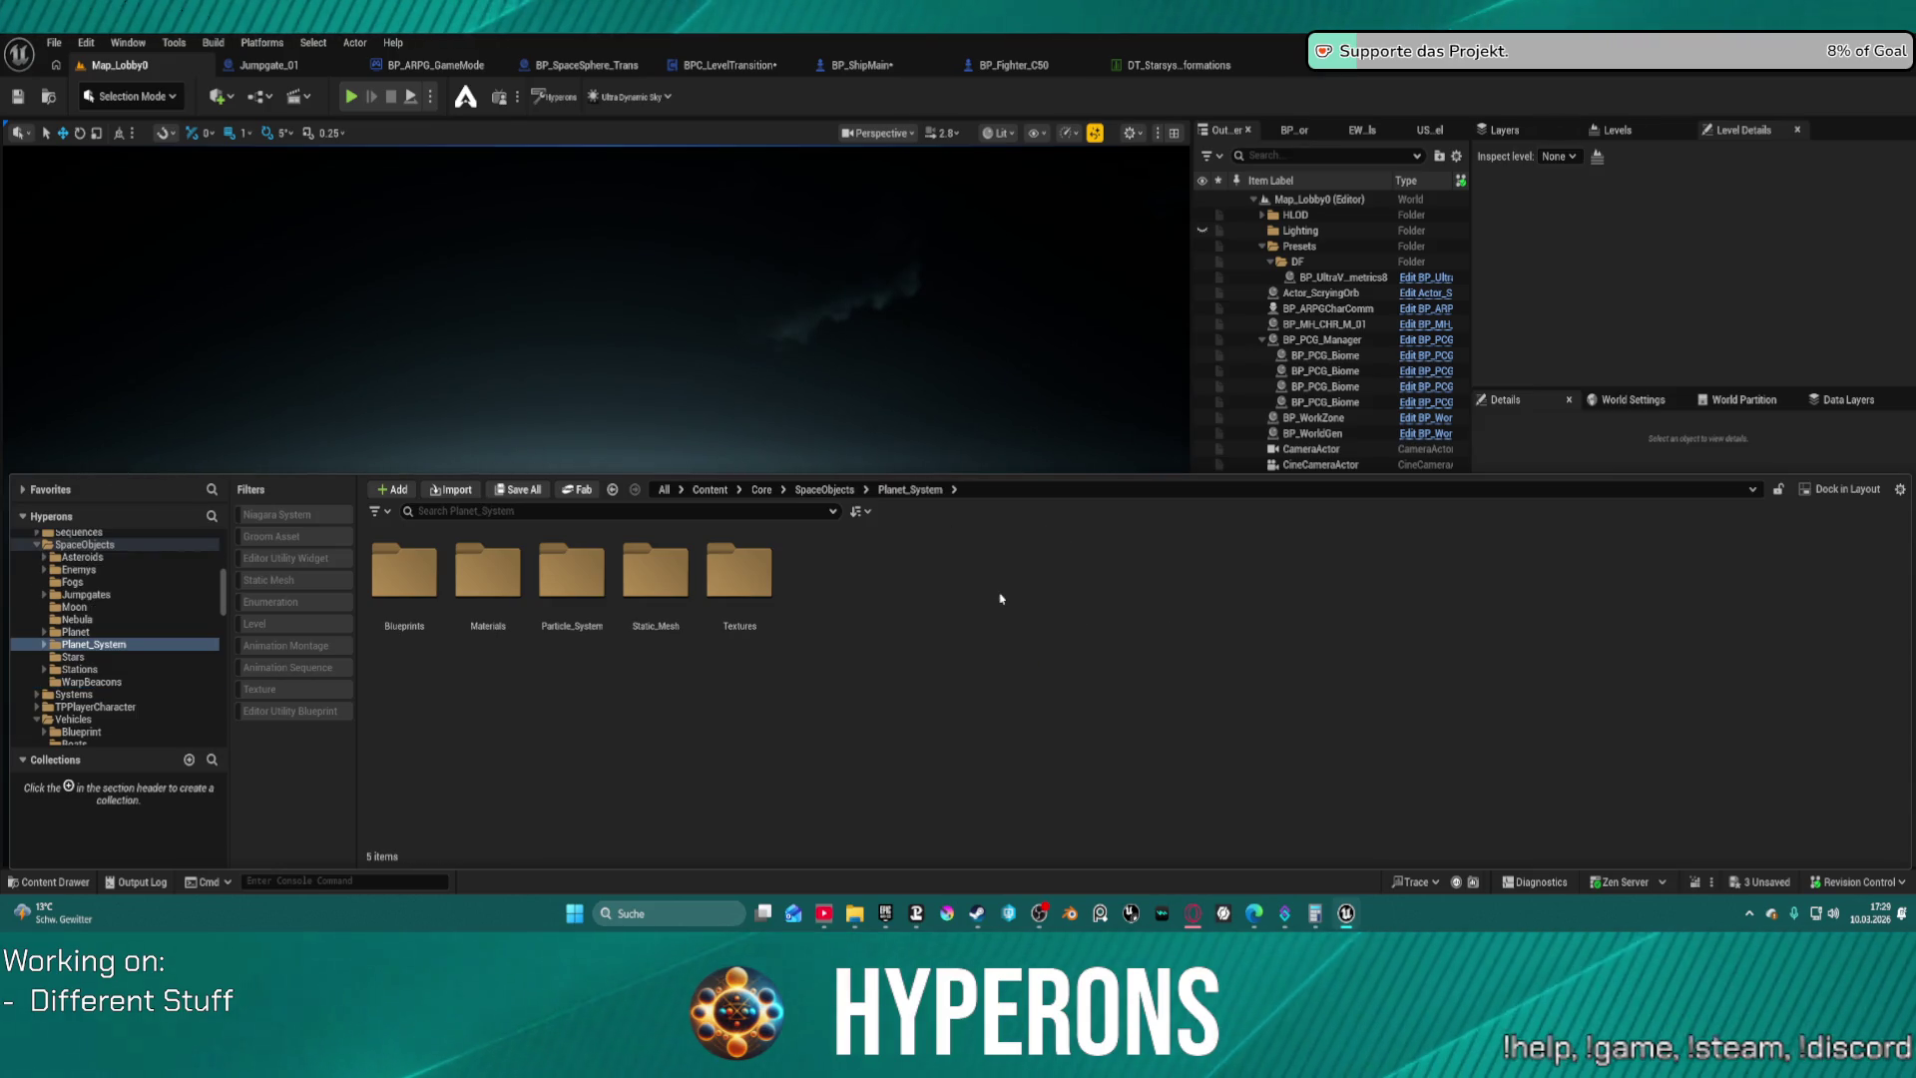
left_click(73, 632)
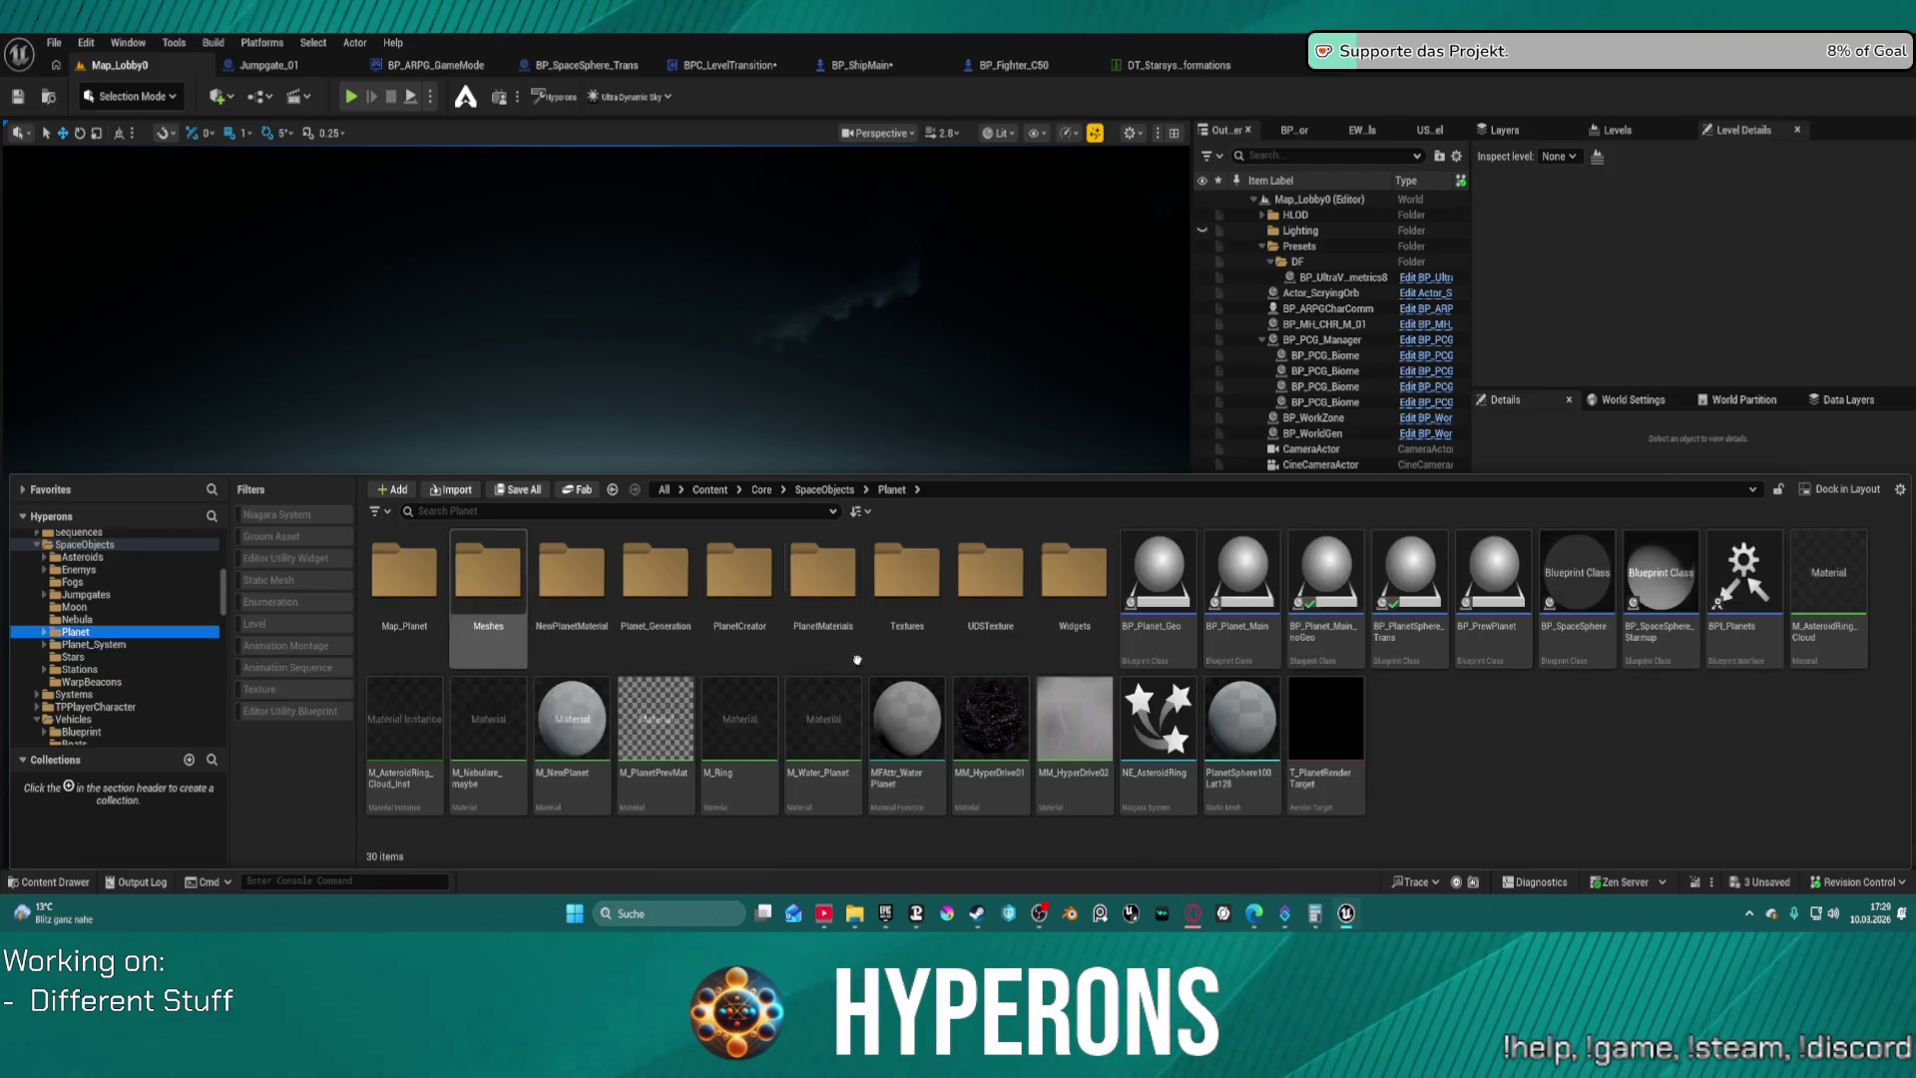
double_click(1165, 558)
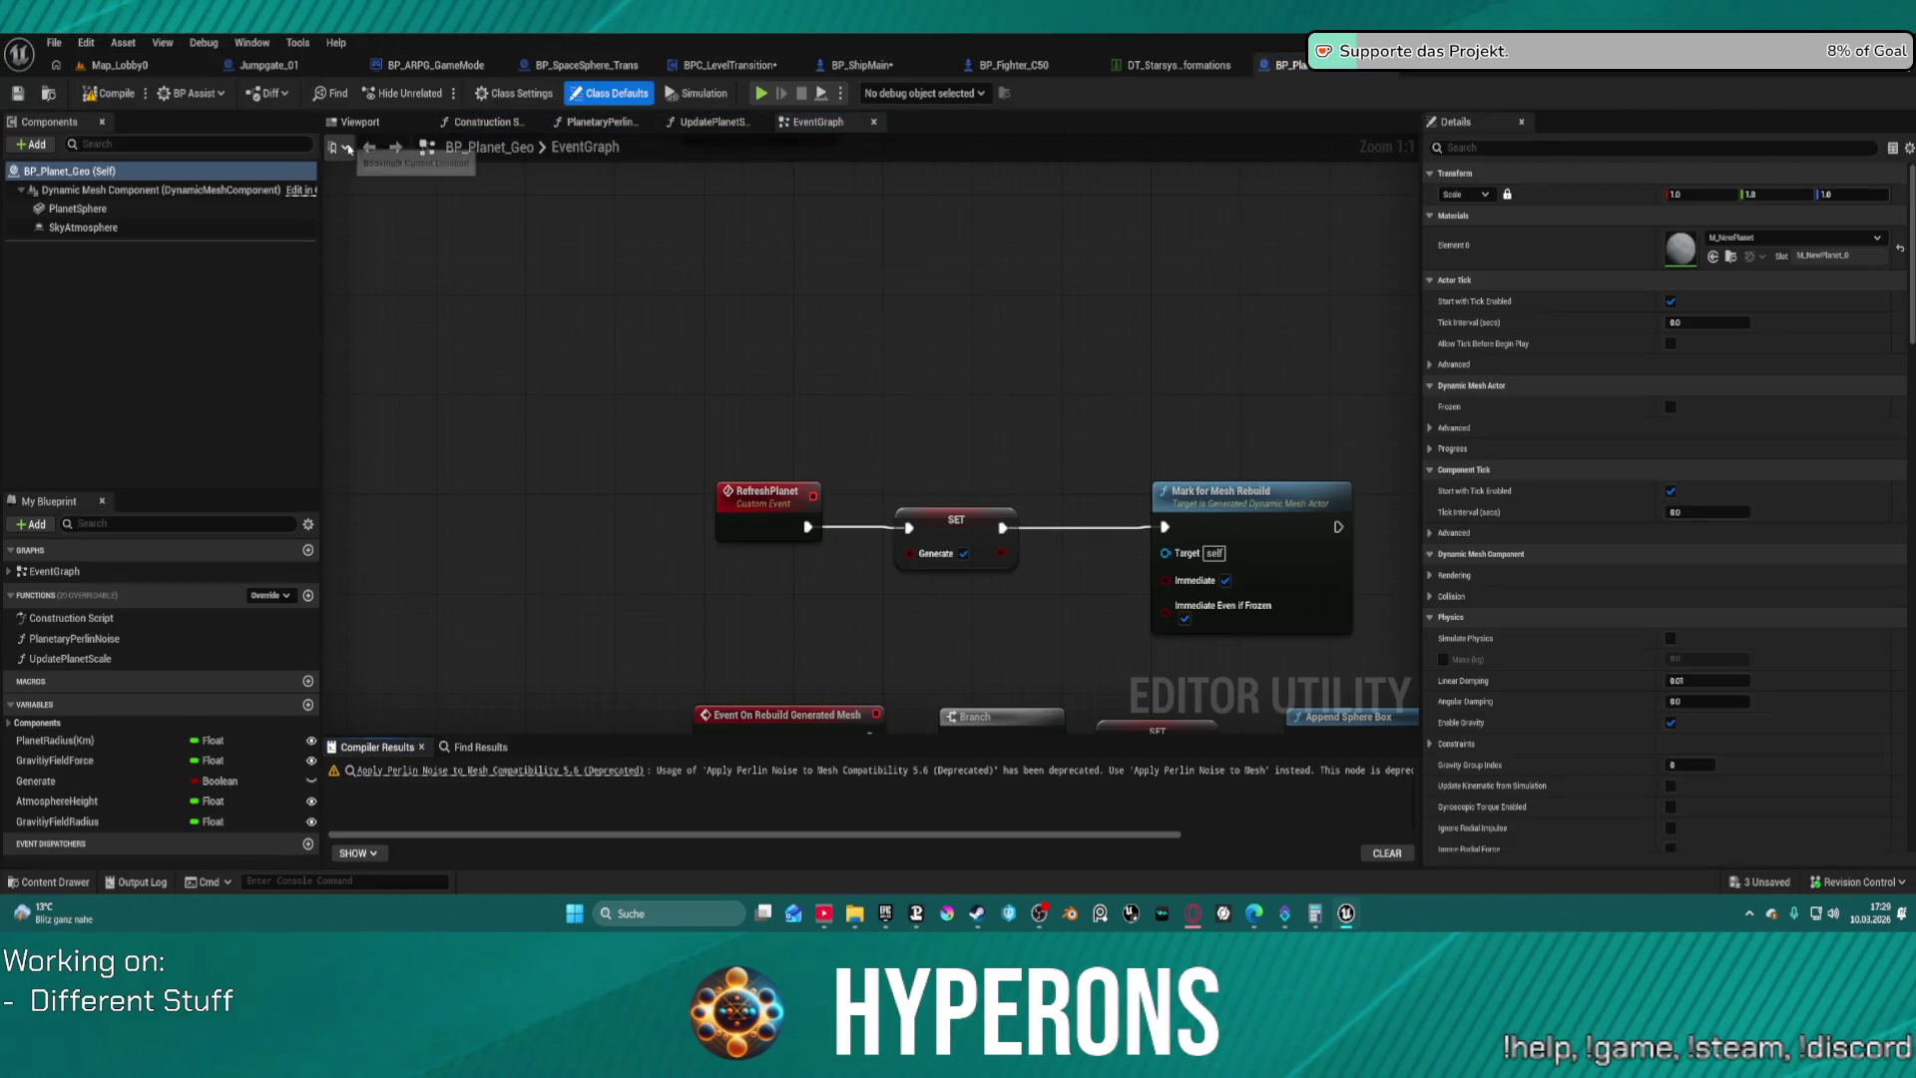
scroll(865, 367, "down", 2)
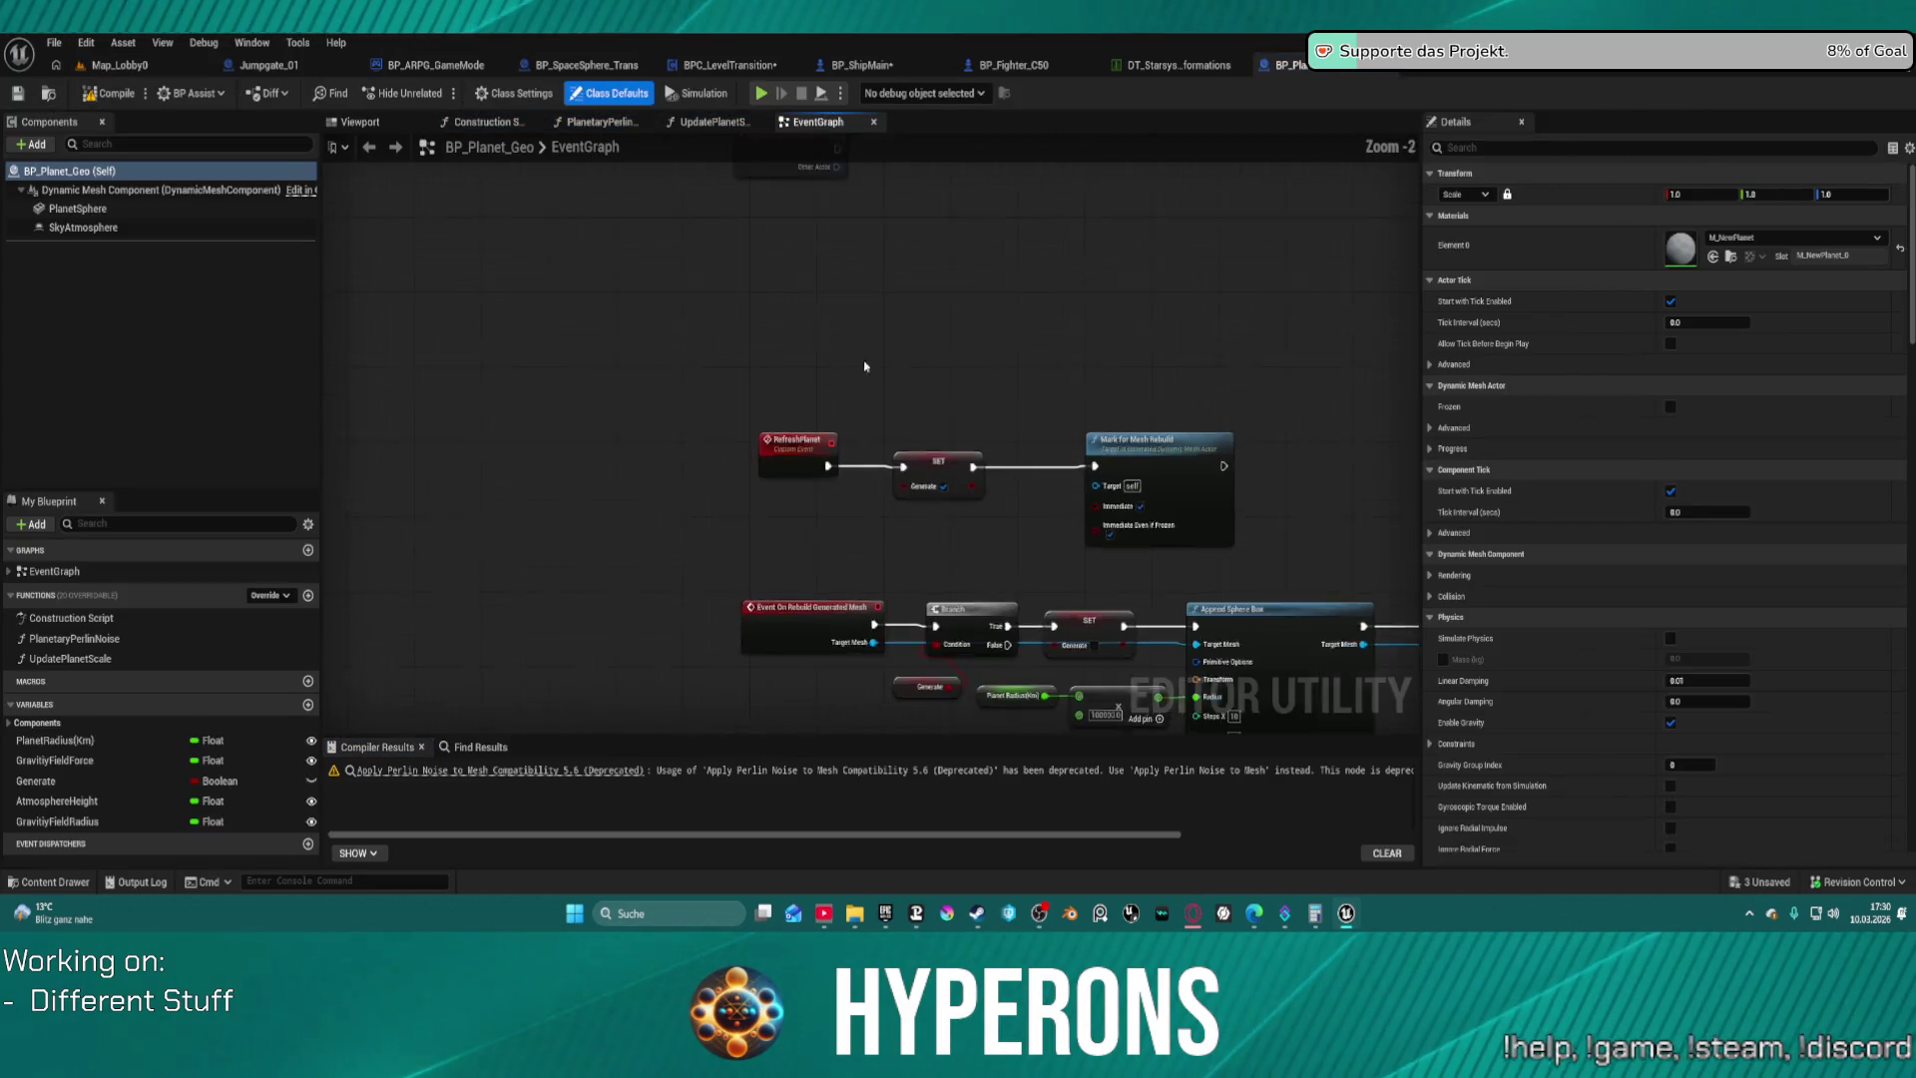
scroll(865, 366, "down", 1)
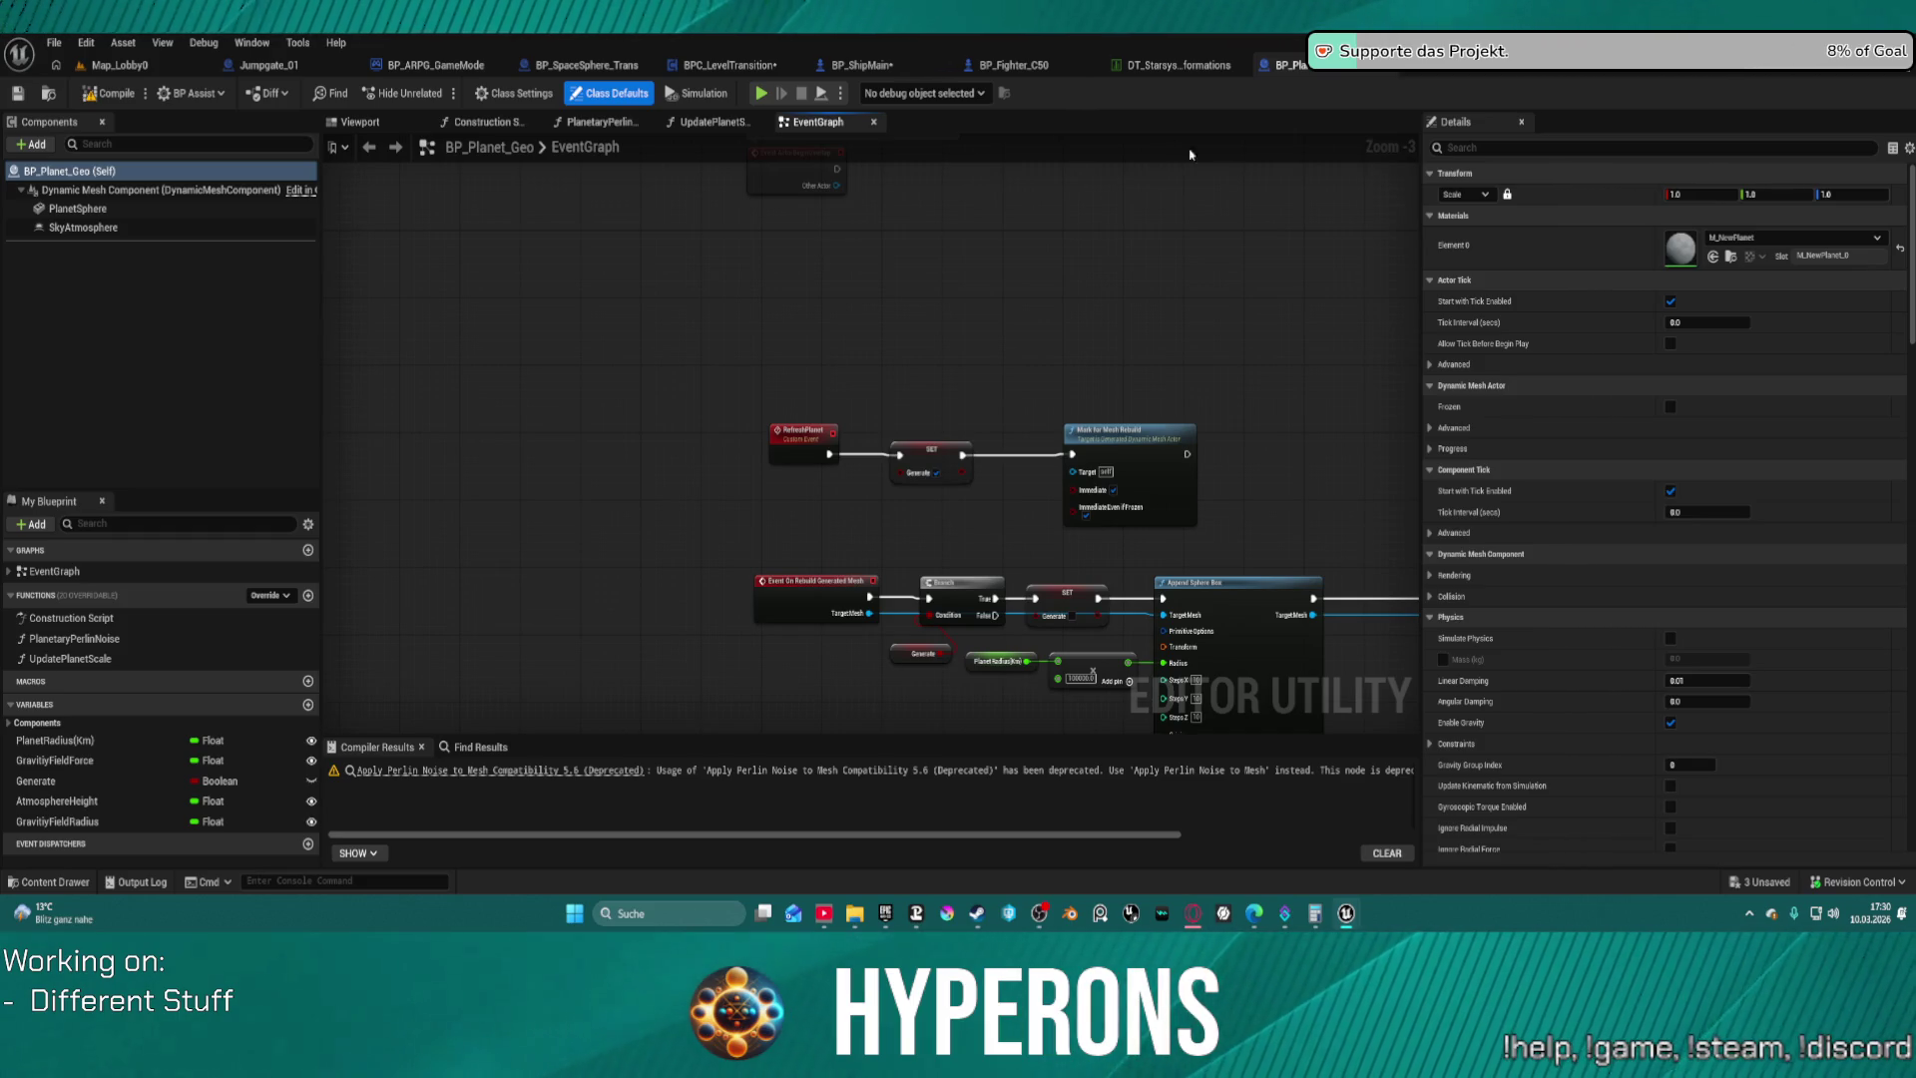
key("ctrl+w")
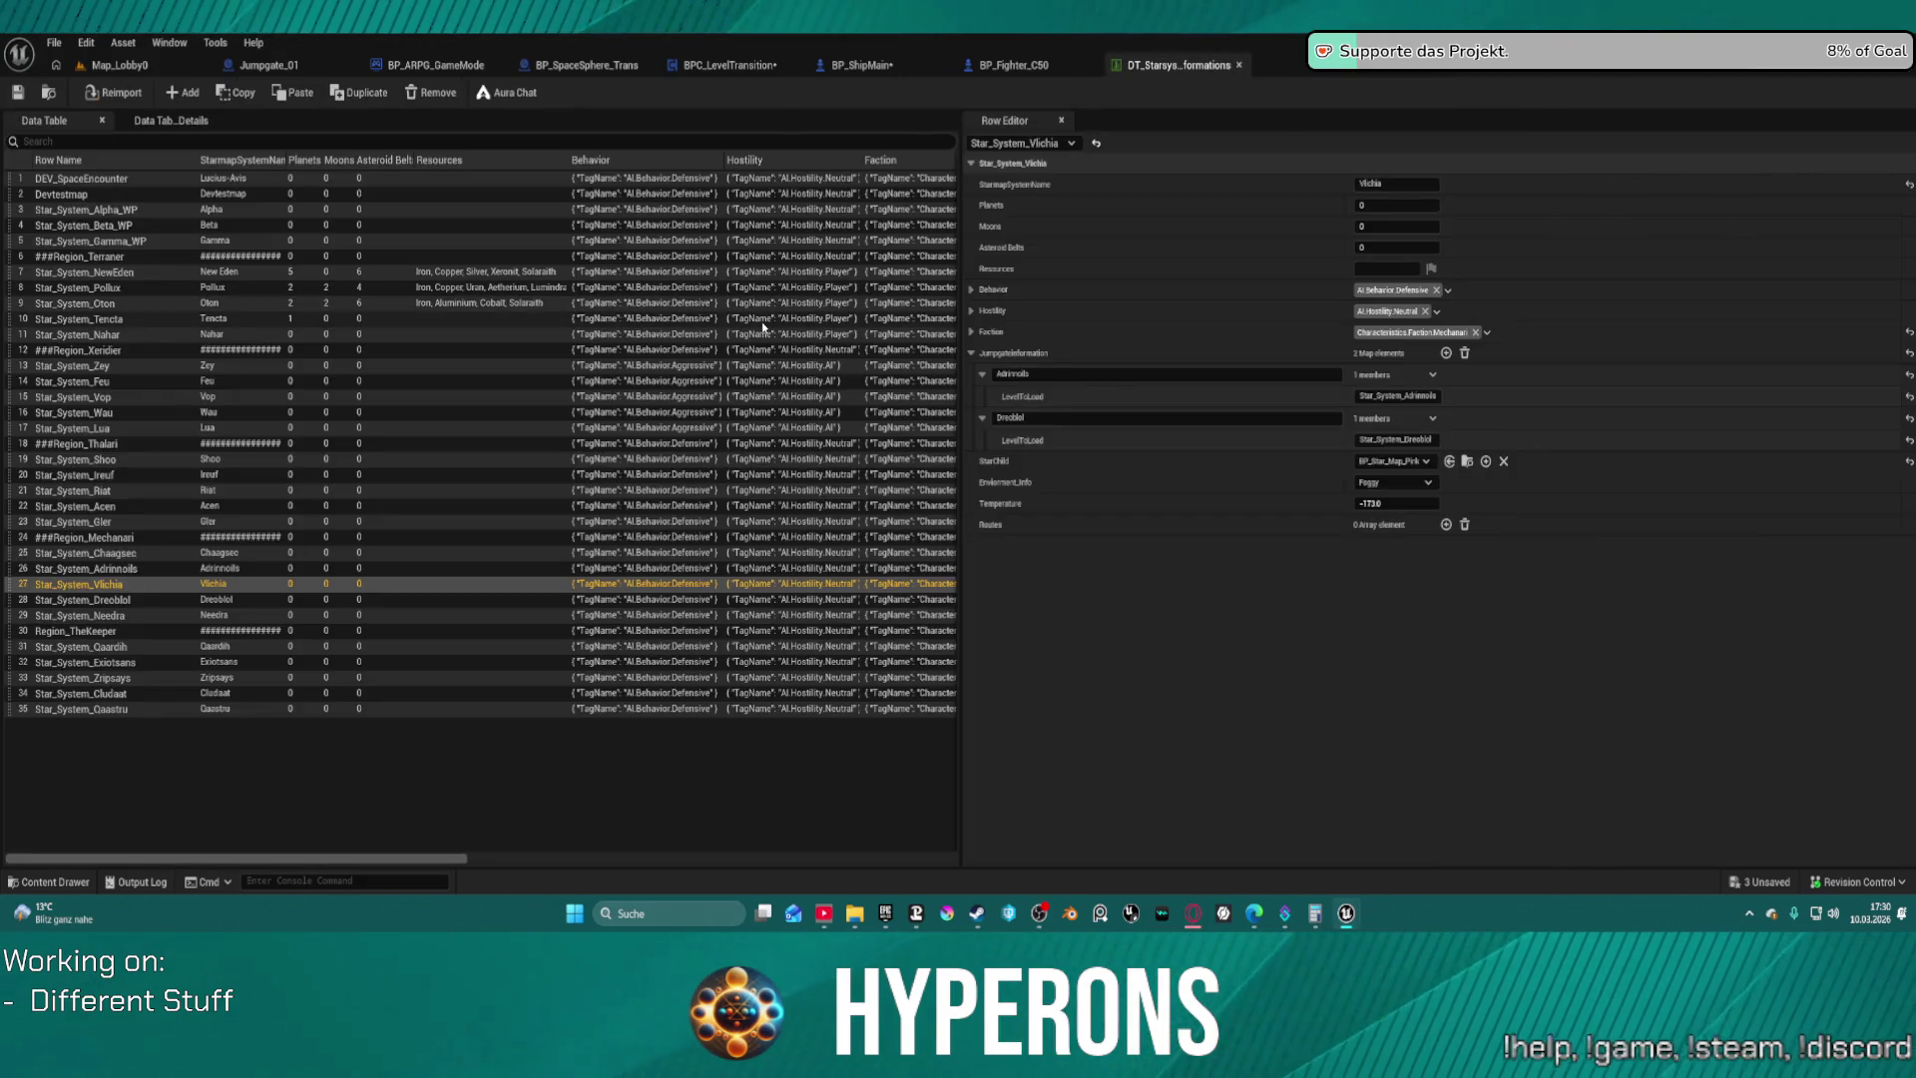
Return to Map_Lobby0 and select BP_Planet_Main_noGeo in the Planet folder
left_click(81, 62)
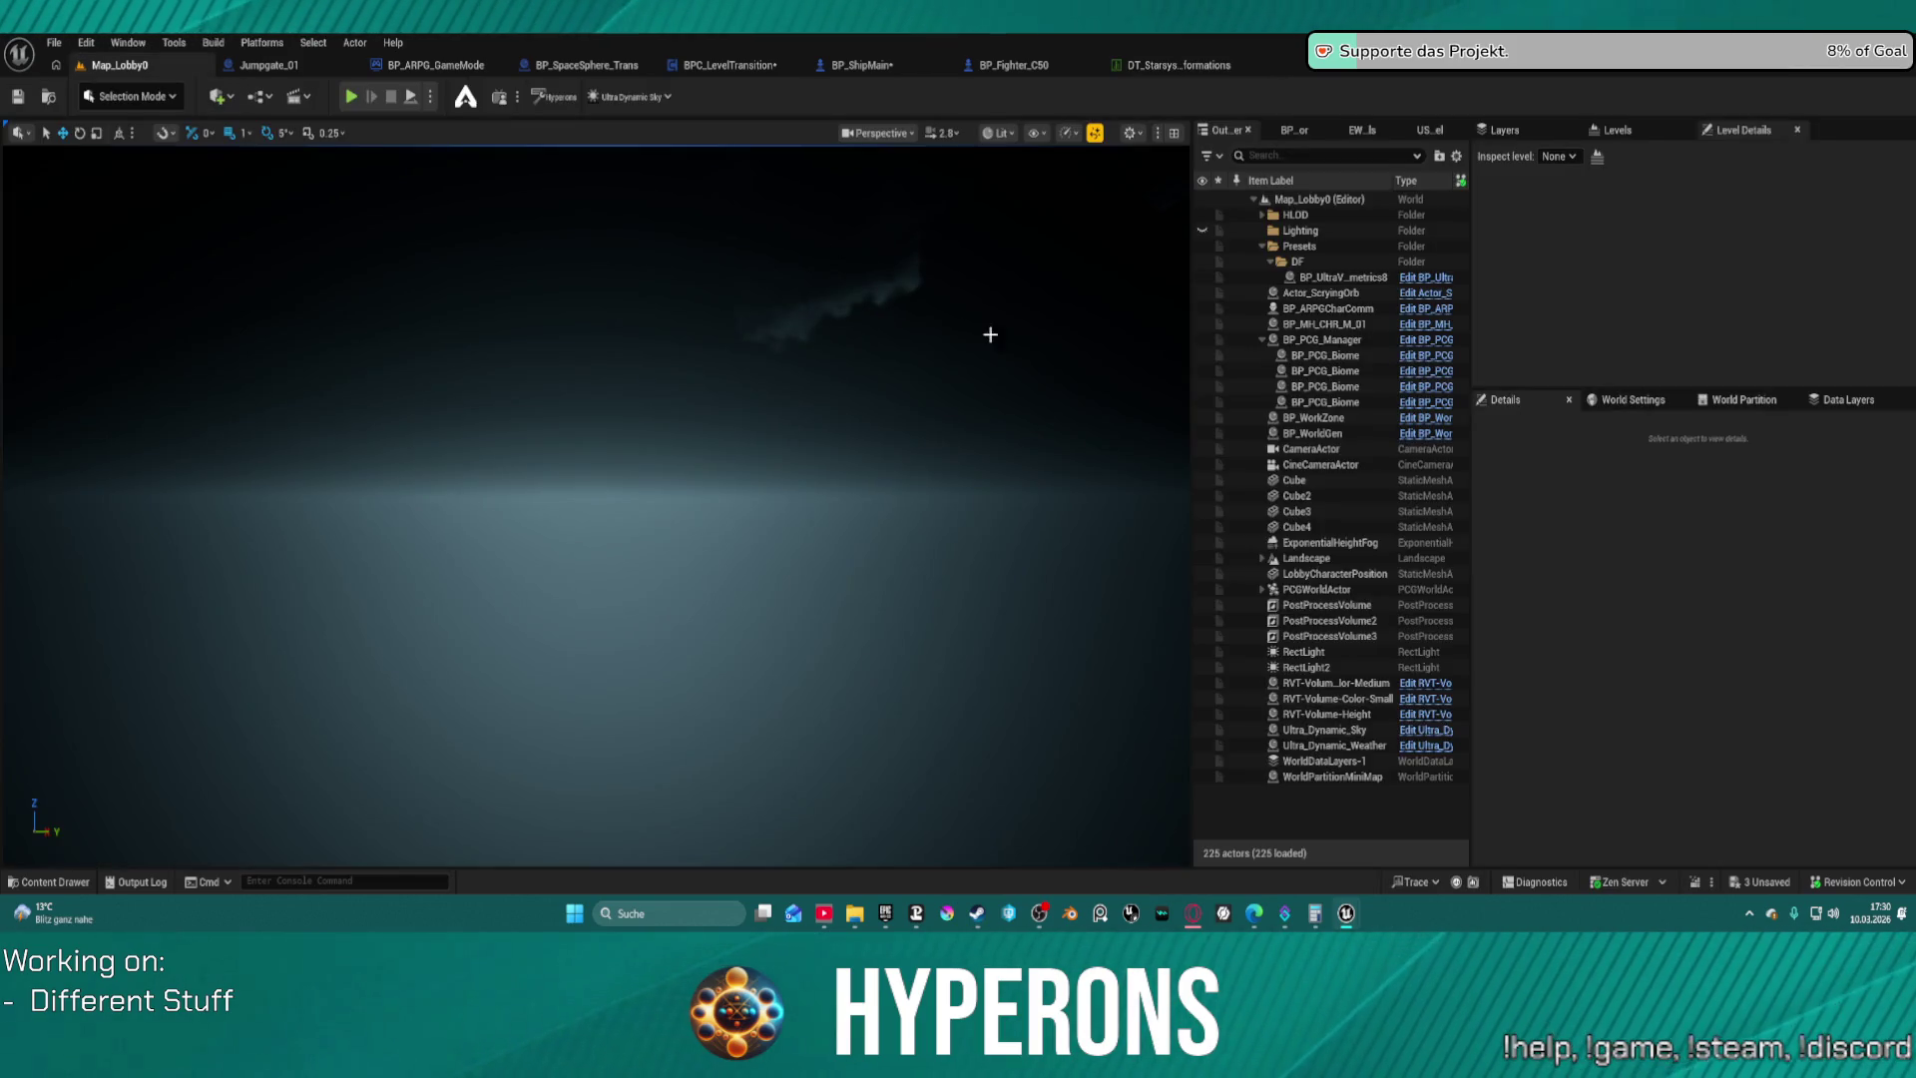
key("ctrl+space")
left_click(1323, 645)
Open BP_Planet_Main_noGeo, review its Construction Script, select AtmosphereFalloff and show the Viewport
double_click(1324, 645)
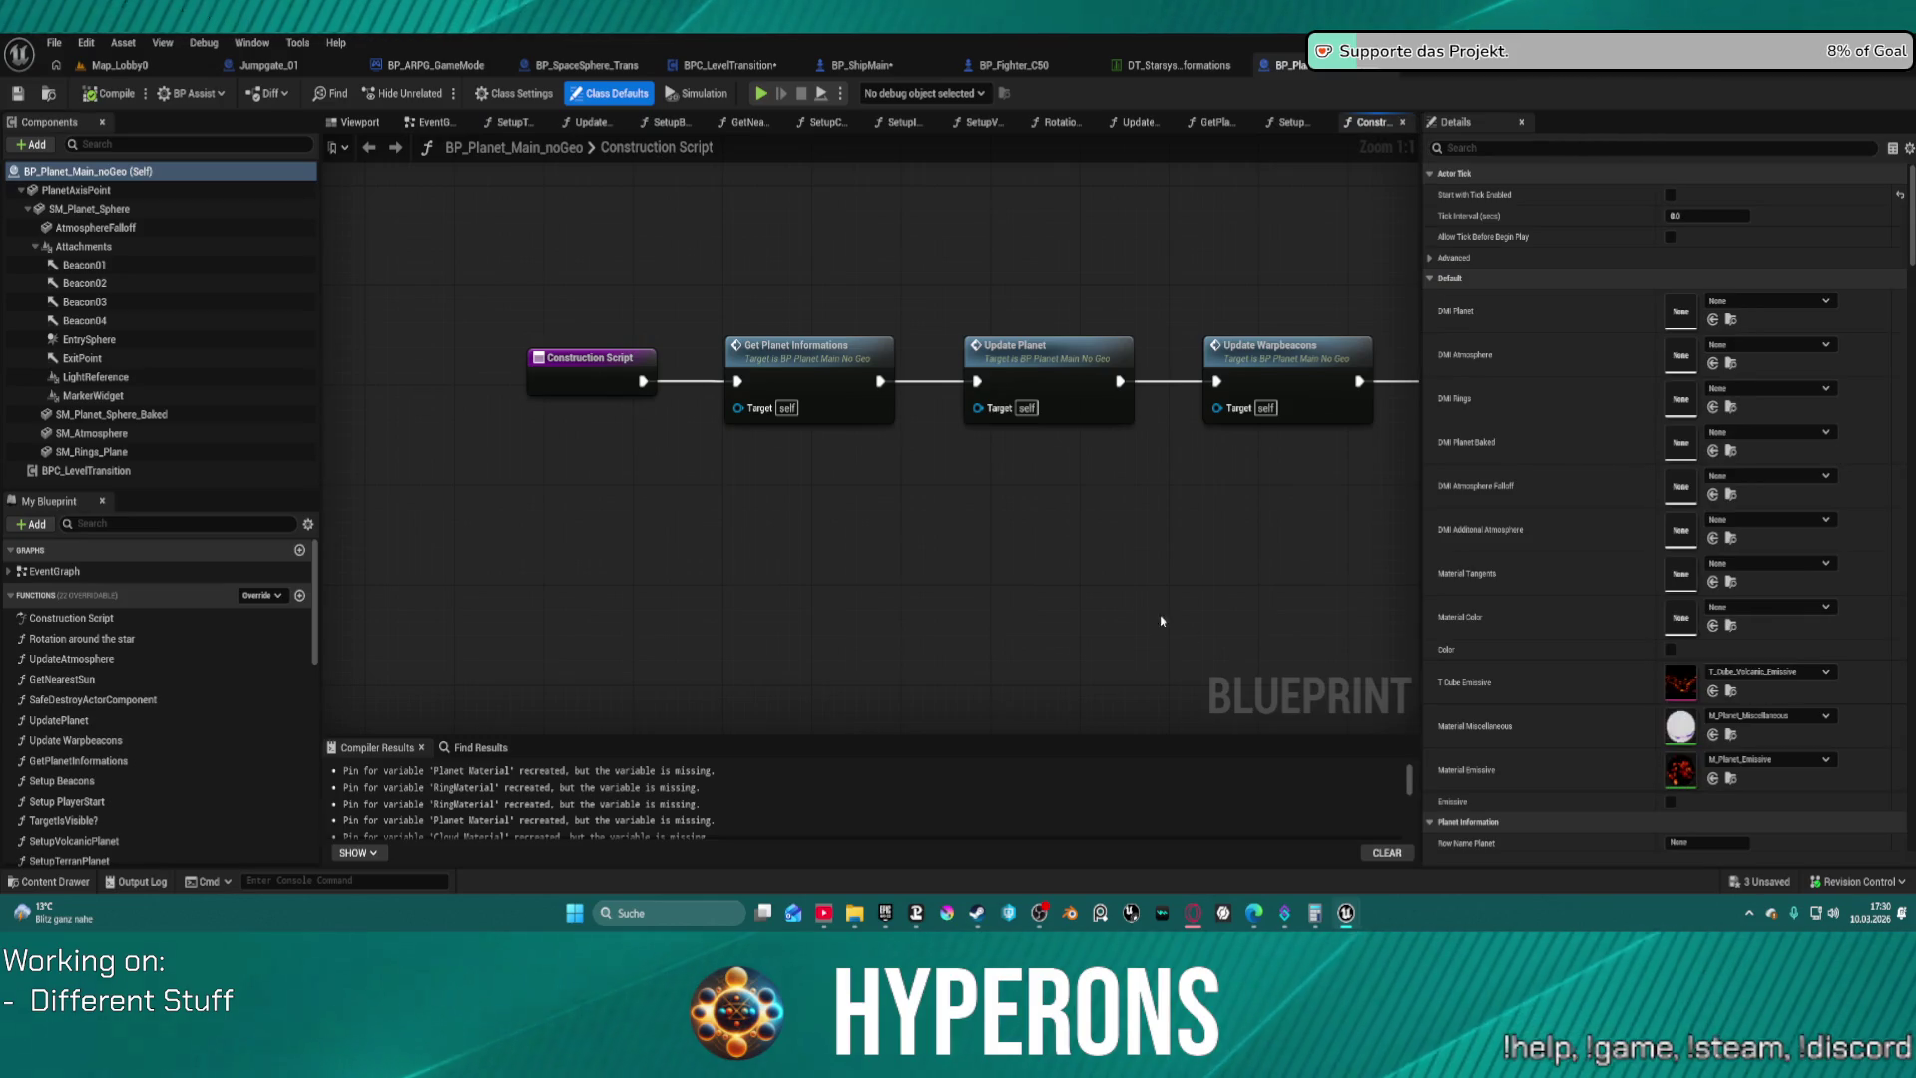
scroll(1131, 550, "down", 1)
mouse_move(1140, 520)
left_mouse_down()
mouse_move(740, 526)
mouse_move(743, 559)
mouse_move(834, 445)
left_mouse_up()
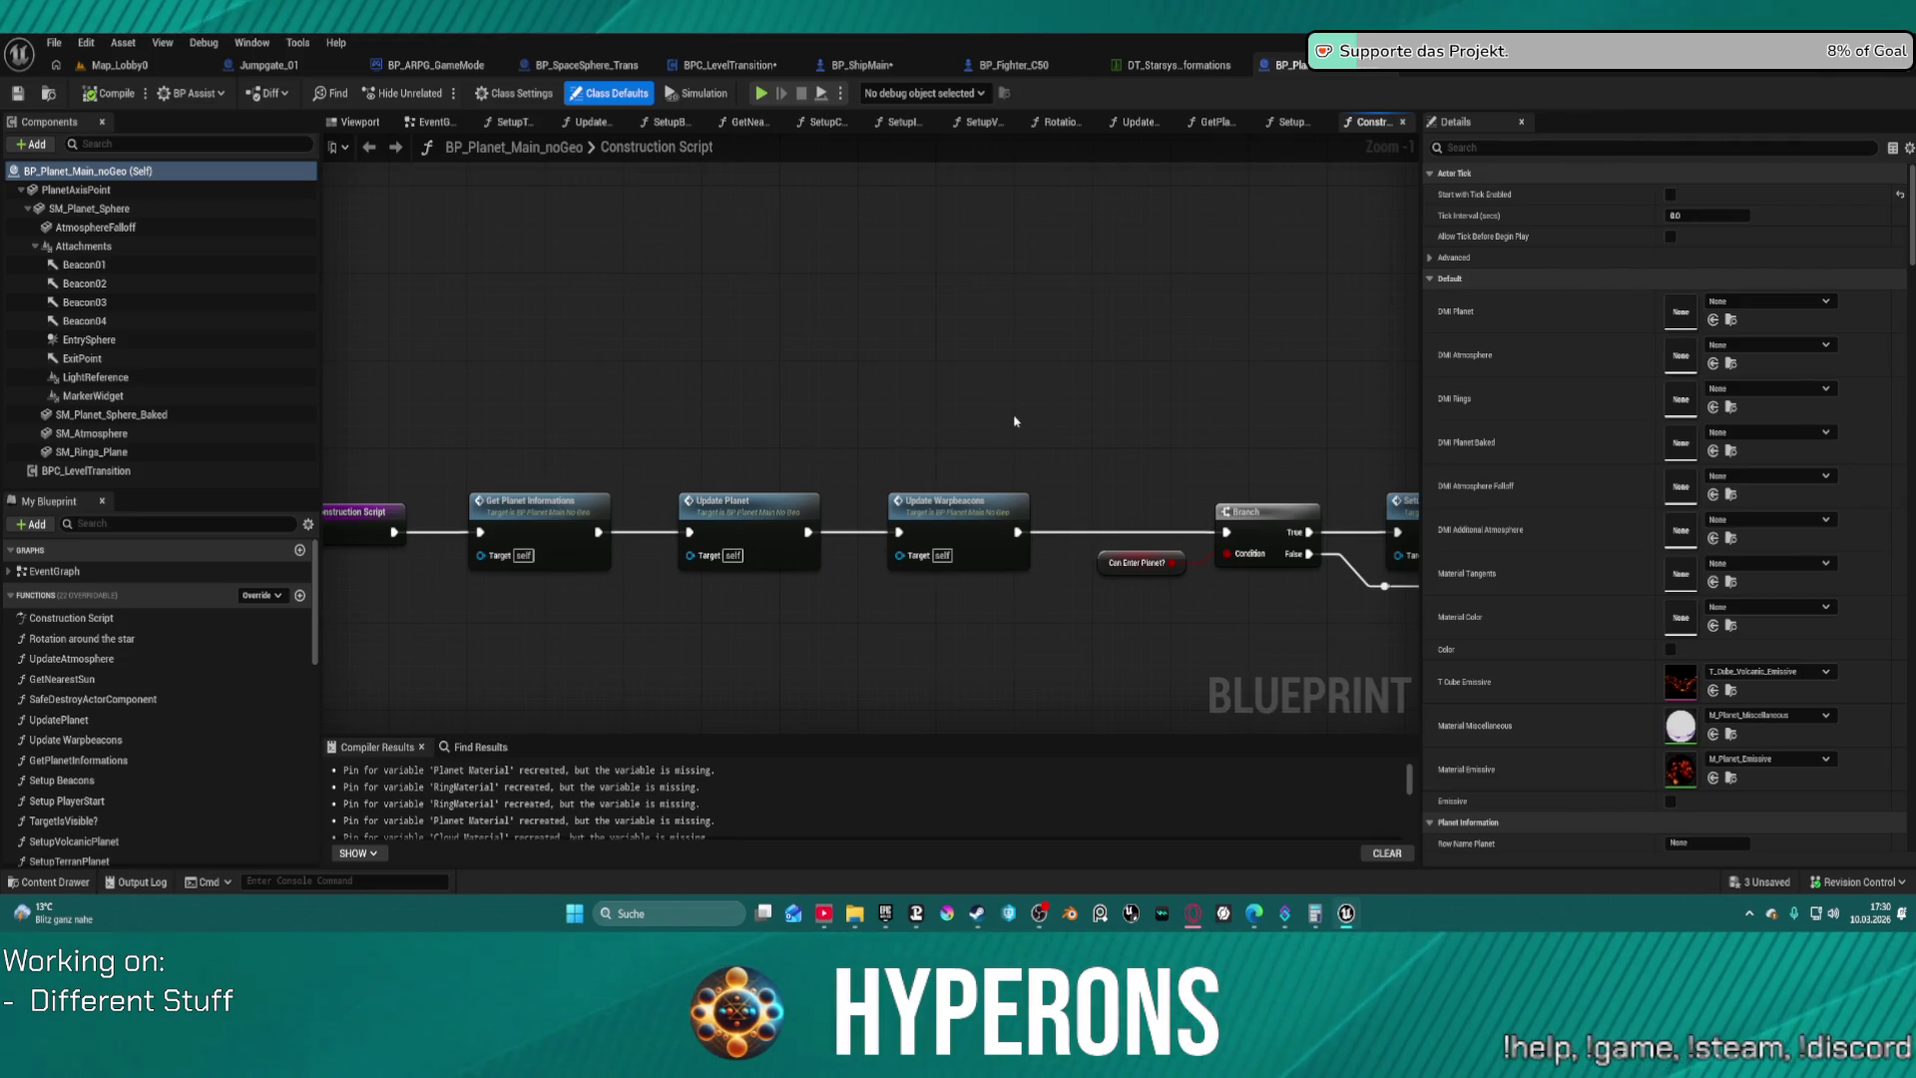
left_click_drag(1019, 405, 769, 368)
mouse_move(1018, 437)
left_mouse_down()
mouse_move(779, 420)
mouse_move(1177, 406)
mouse_move(1086, 309)
mouse_move(872, 322)
left_mouse_up()
left_click(96, 227)
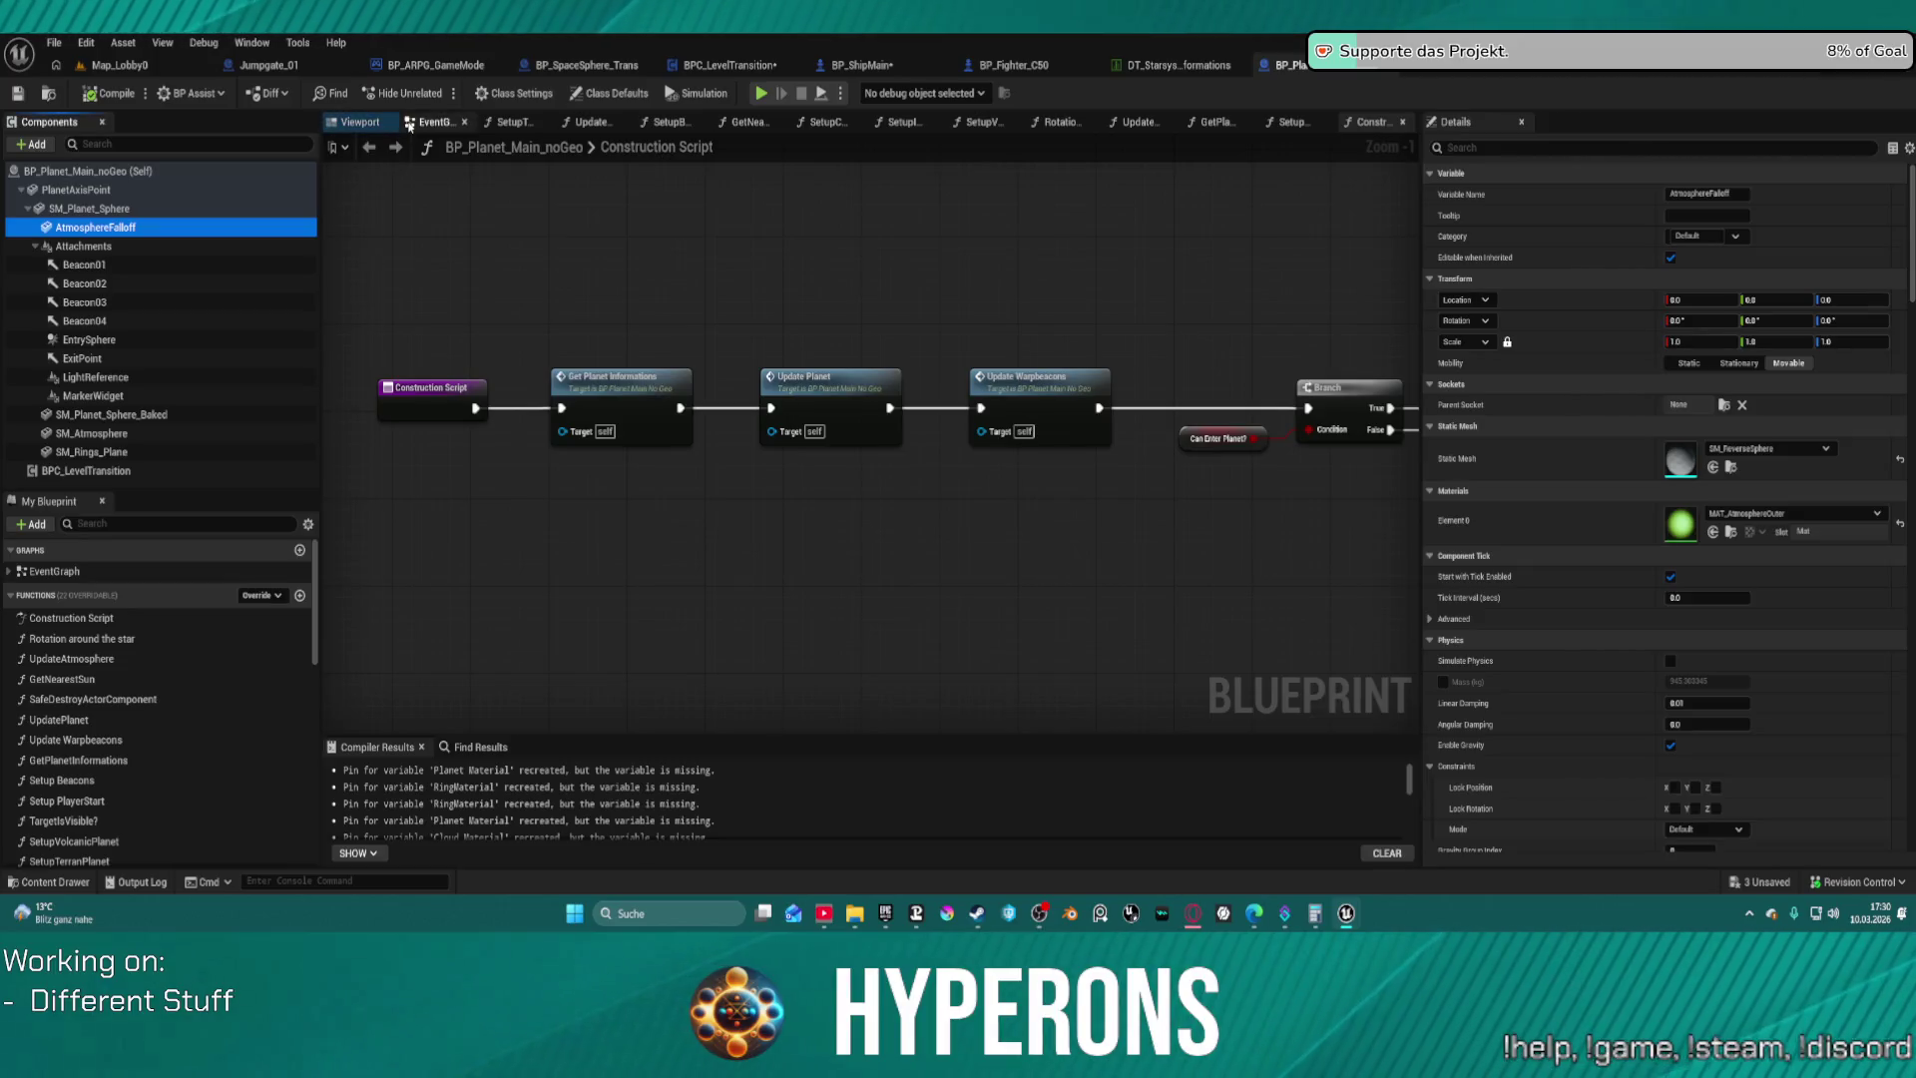
left_click(359, 122)
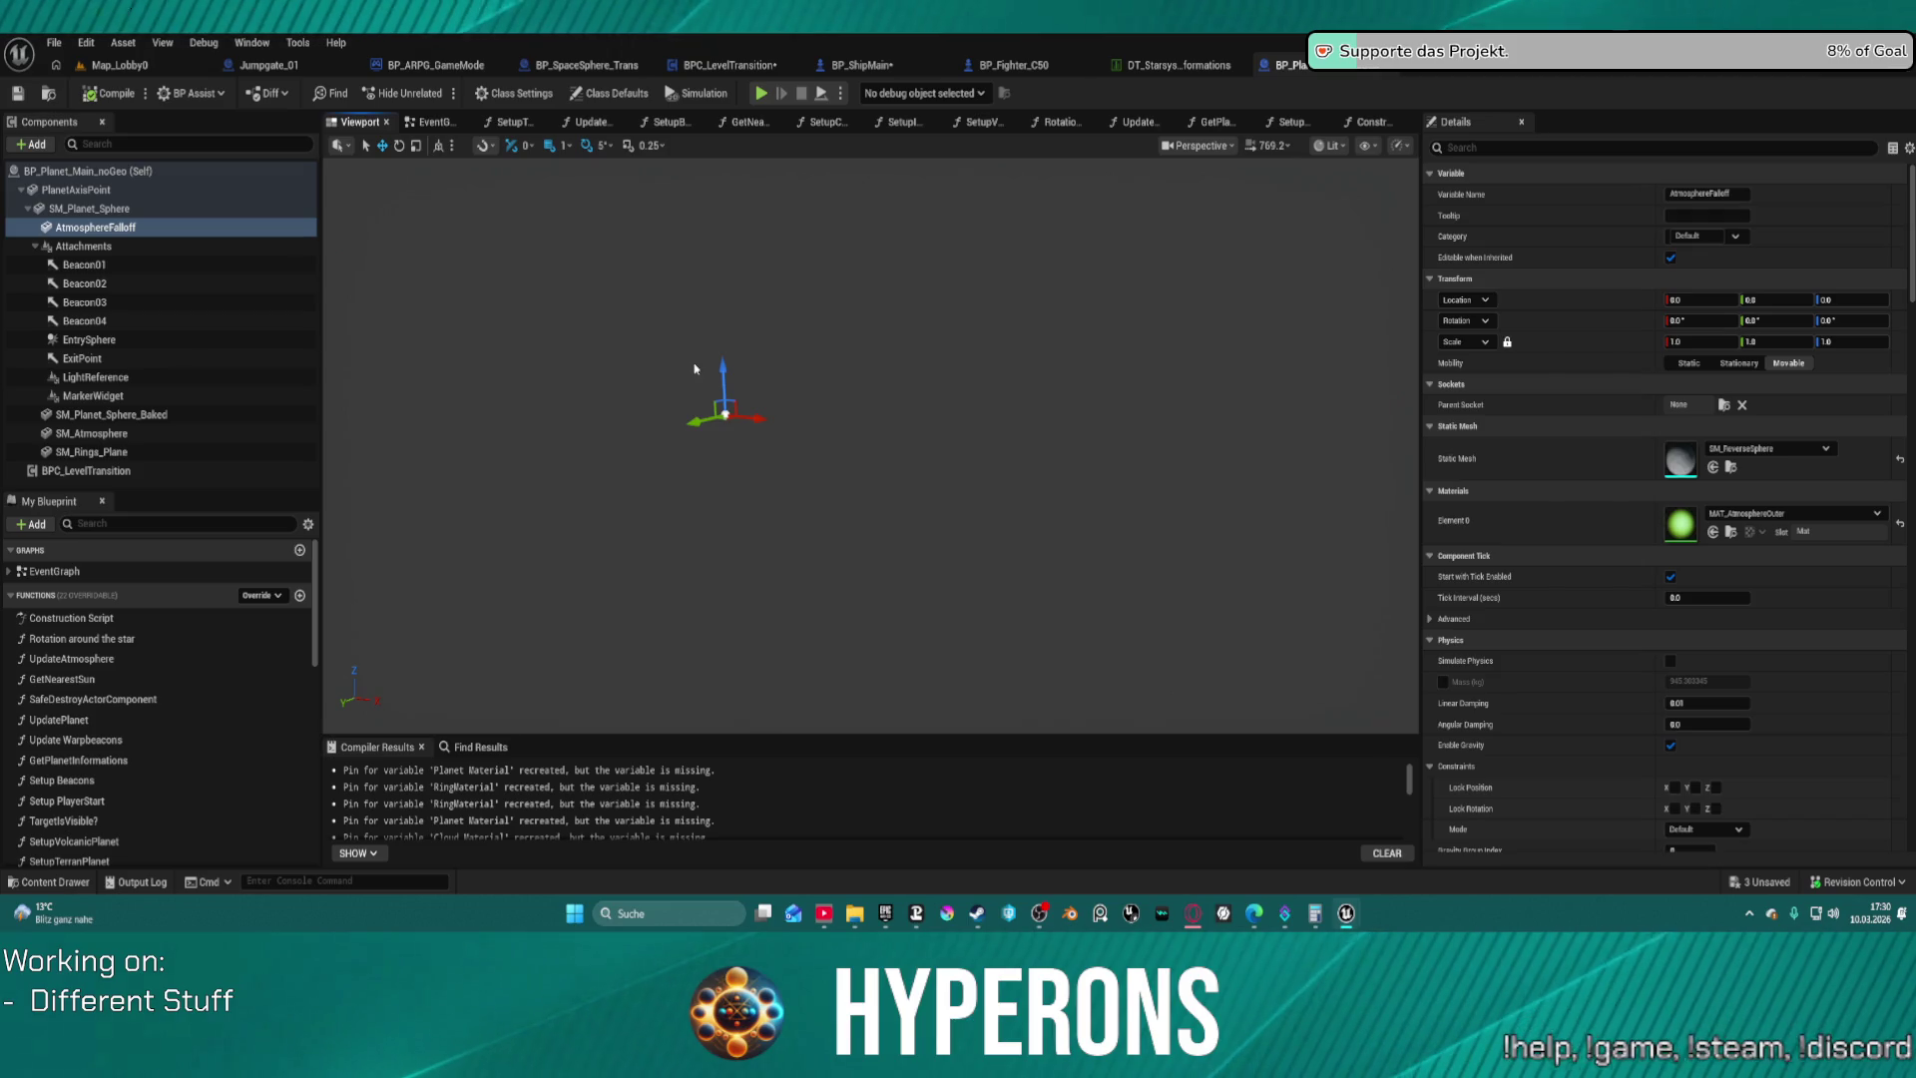
Keep the selected component's collision preset at NoCollision, then inspect SM_Planet_Sphere_Baked's collision
scroll(853, 393, "up", 4)
scroll(859, 388, "down", 1)
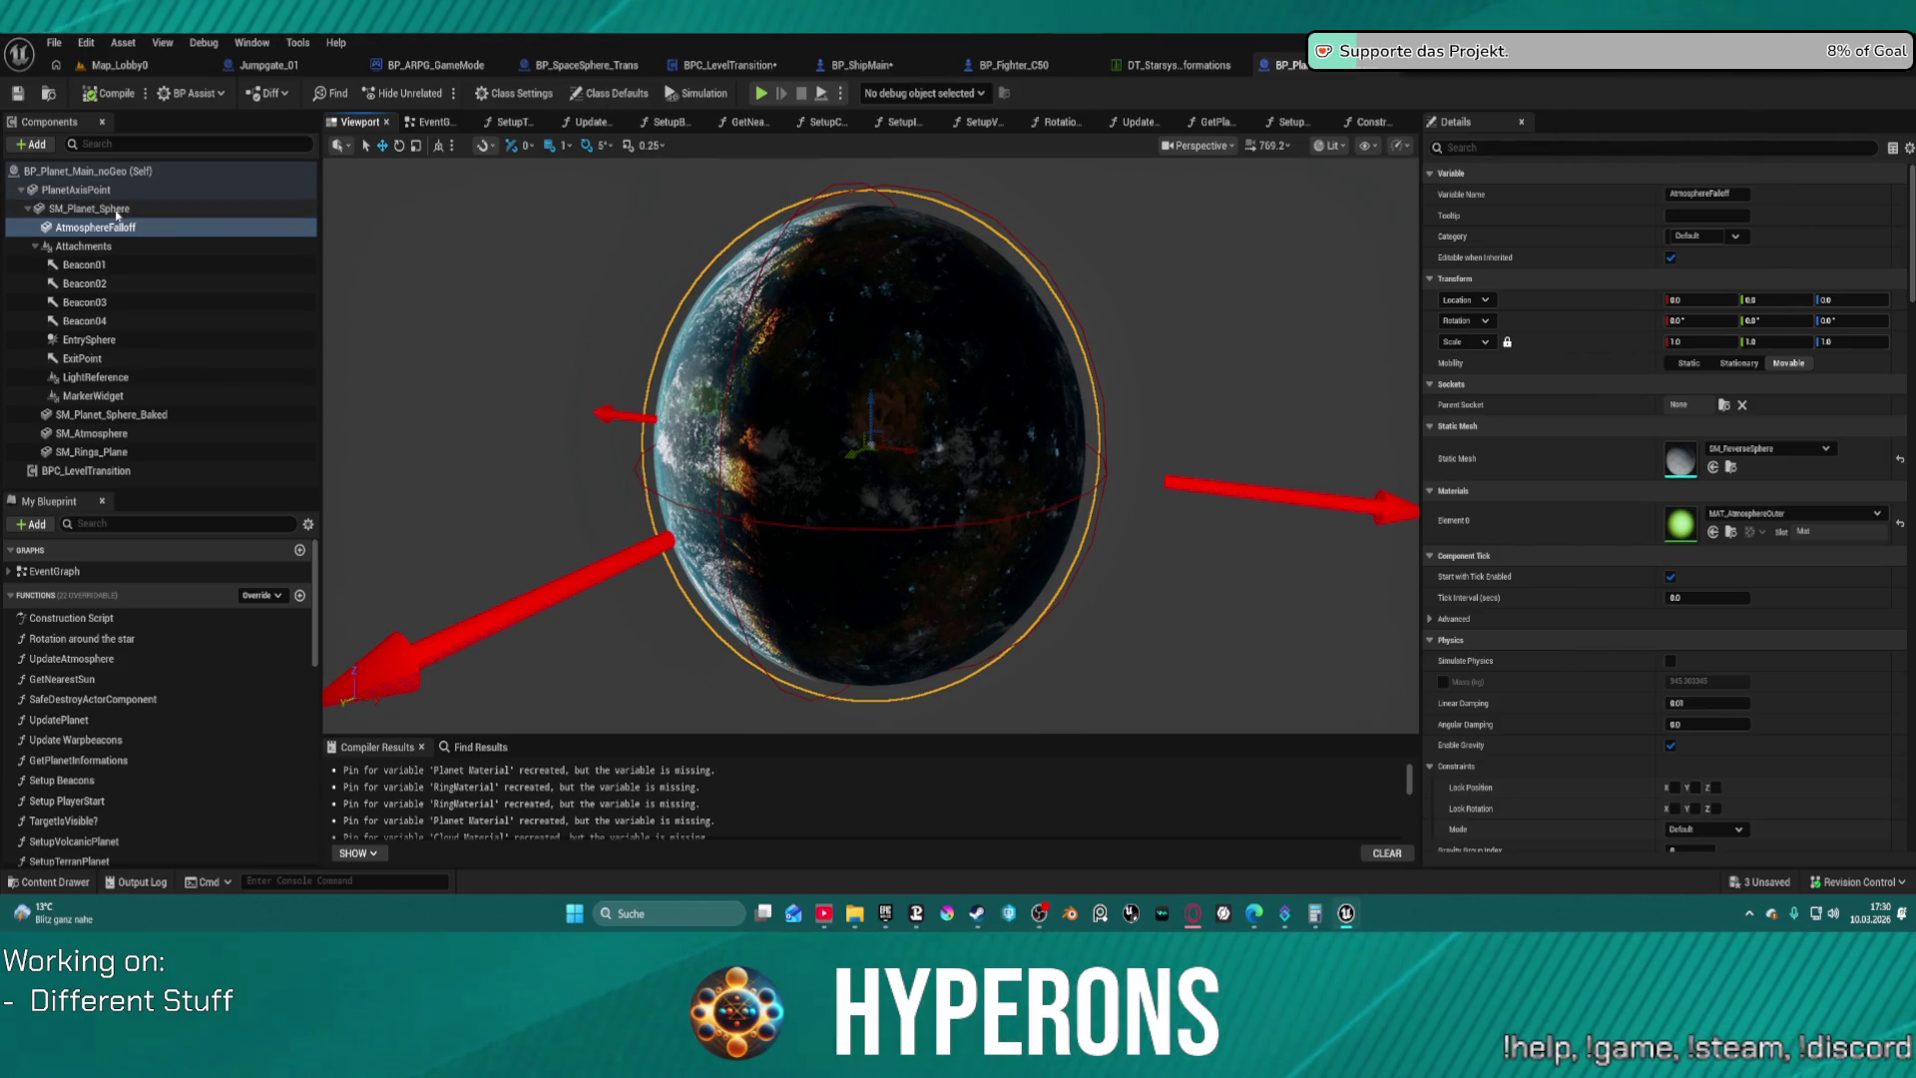
scroll(1756, 423, "down", 15)
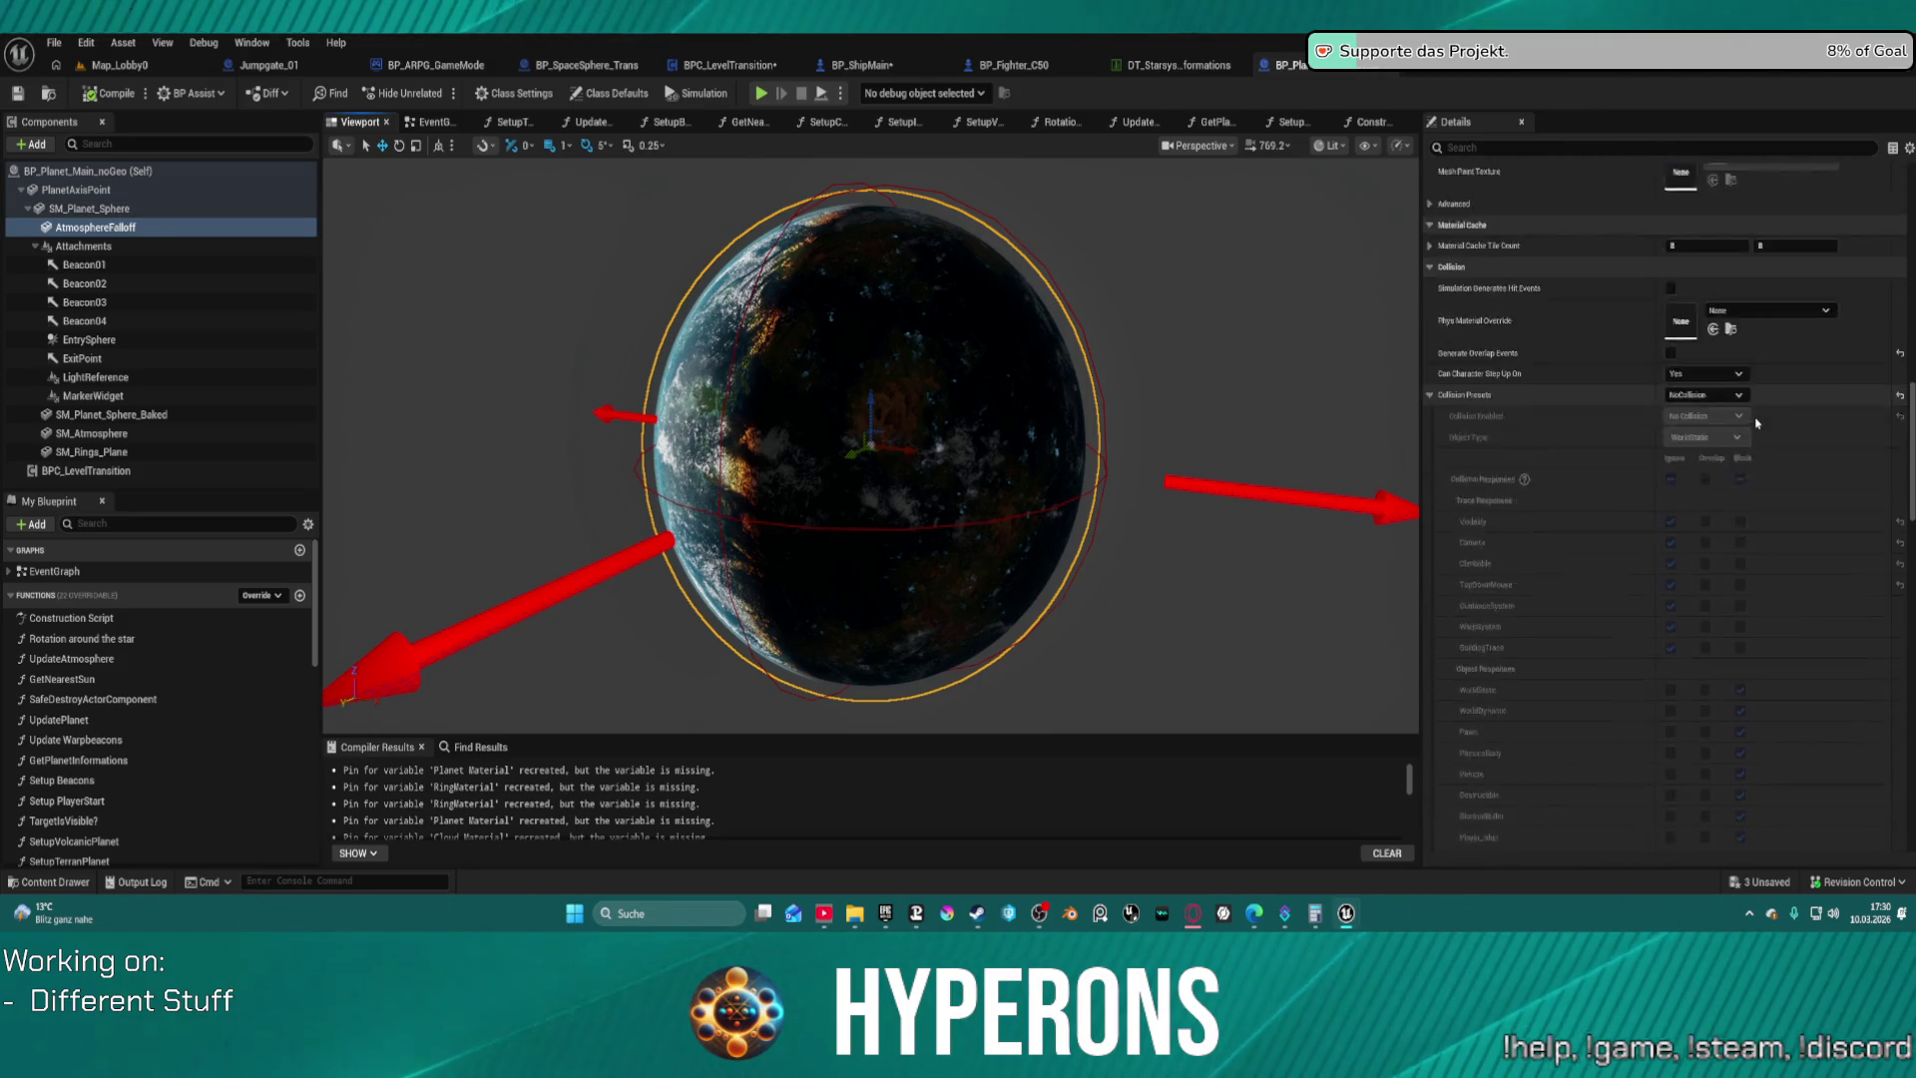
scroll(1726, 359, "up", 3)
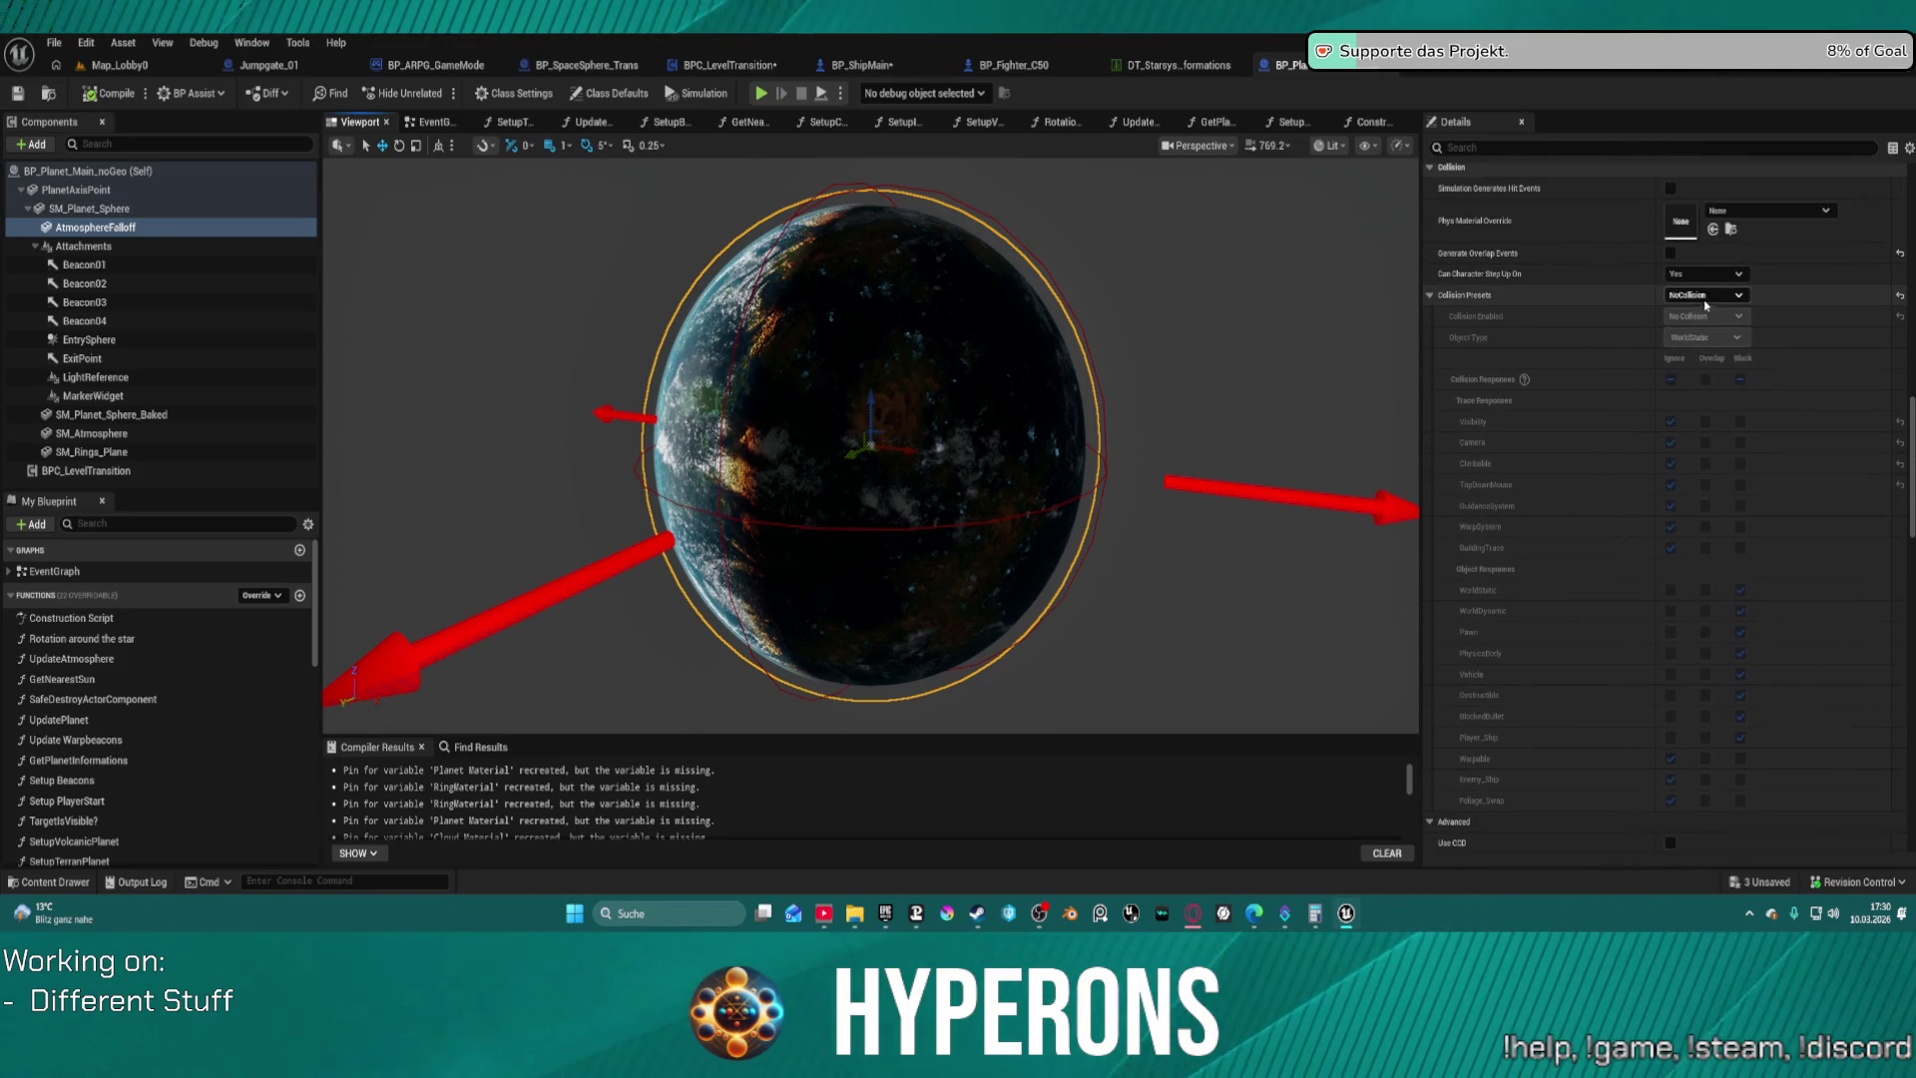
left_click(1712, 296)
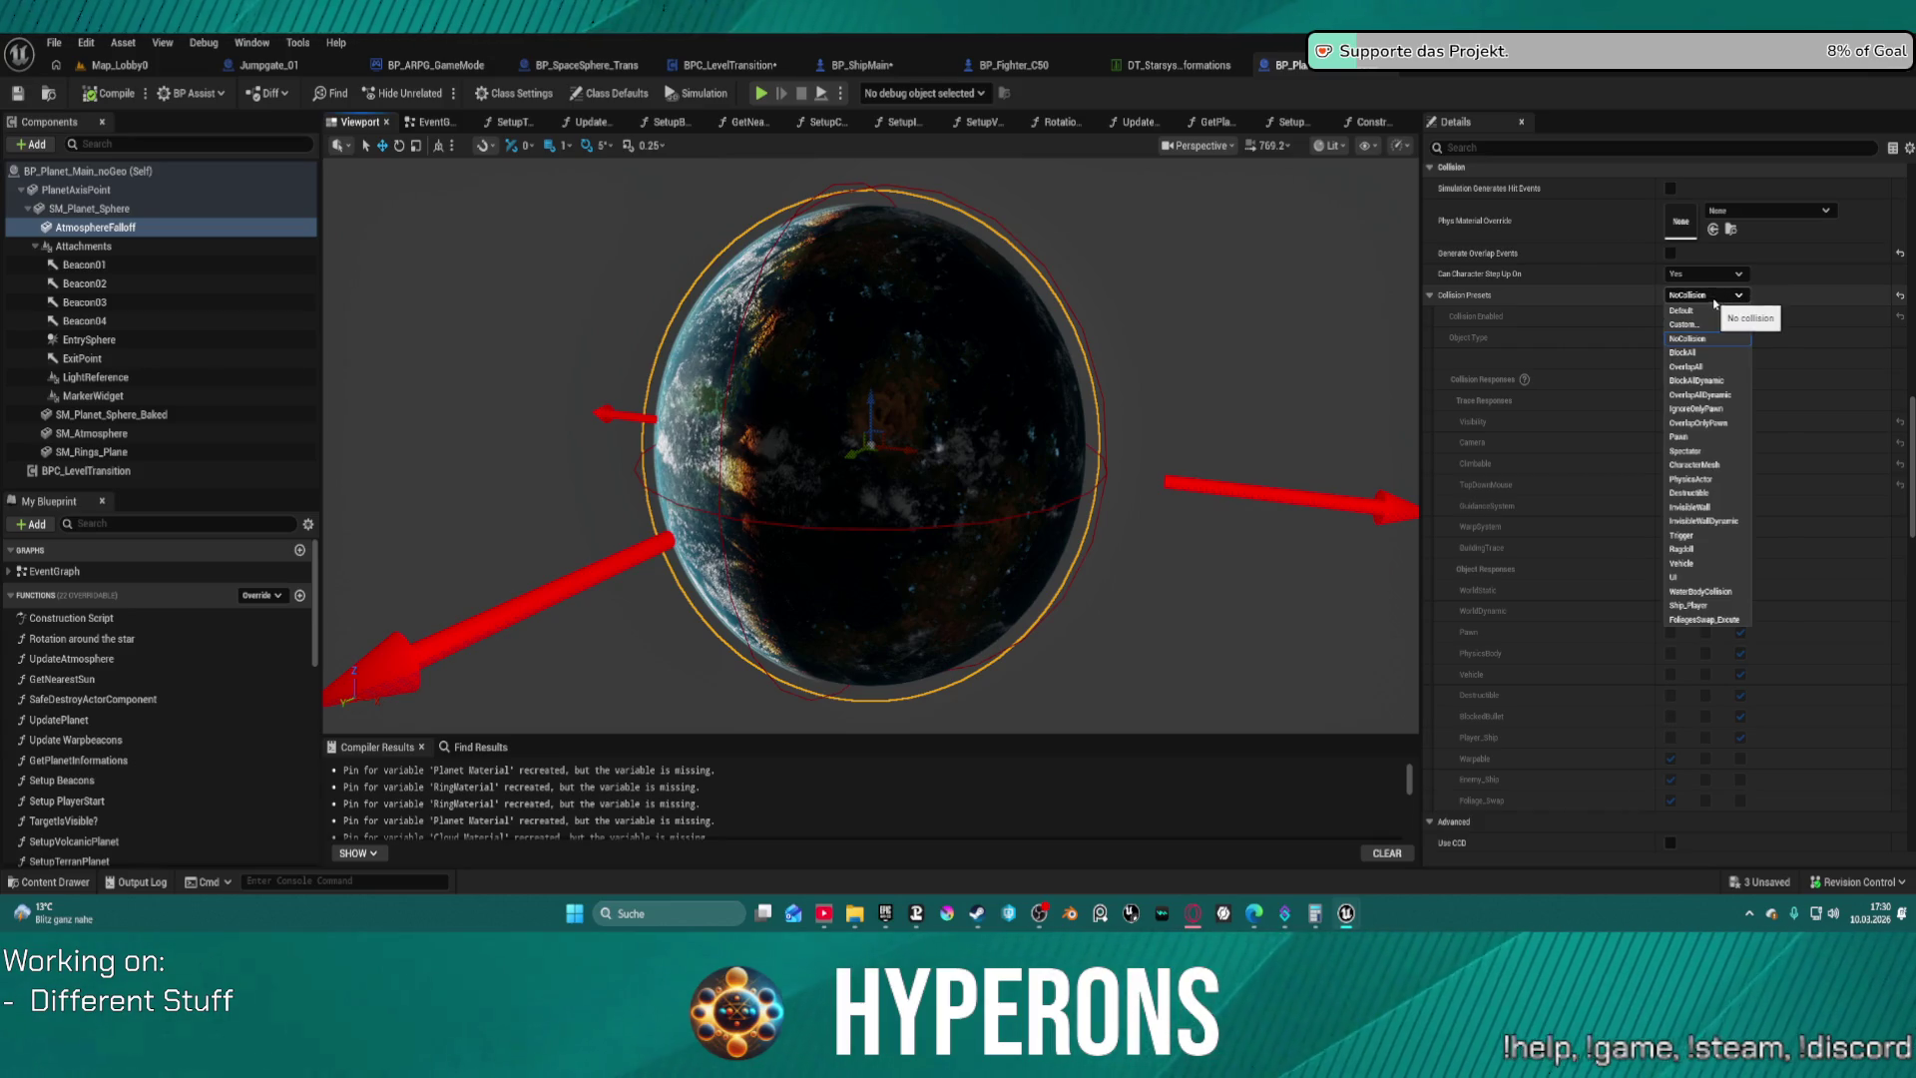
left_click(1697, 340)
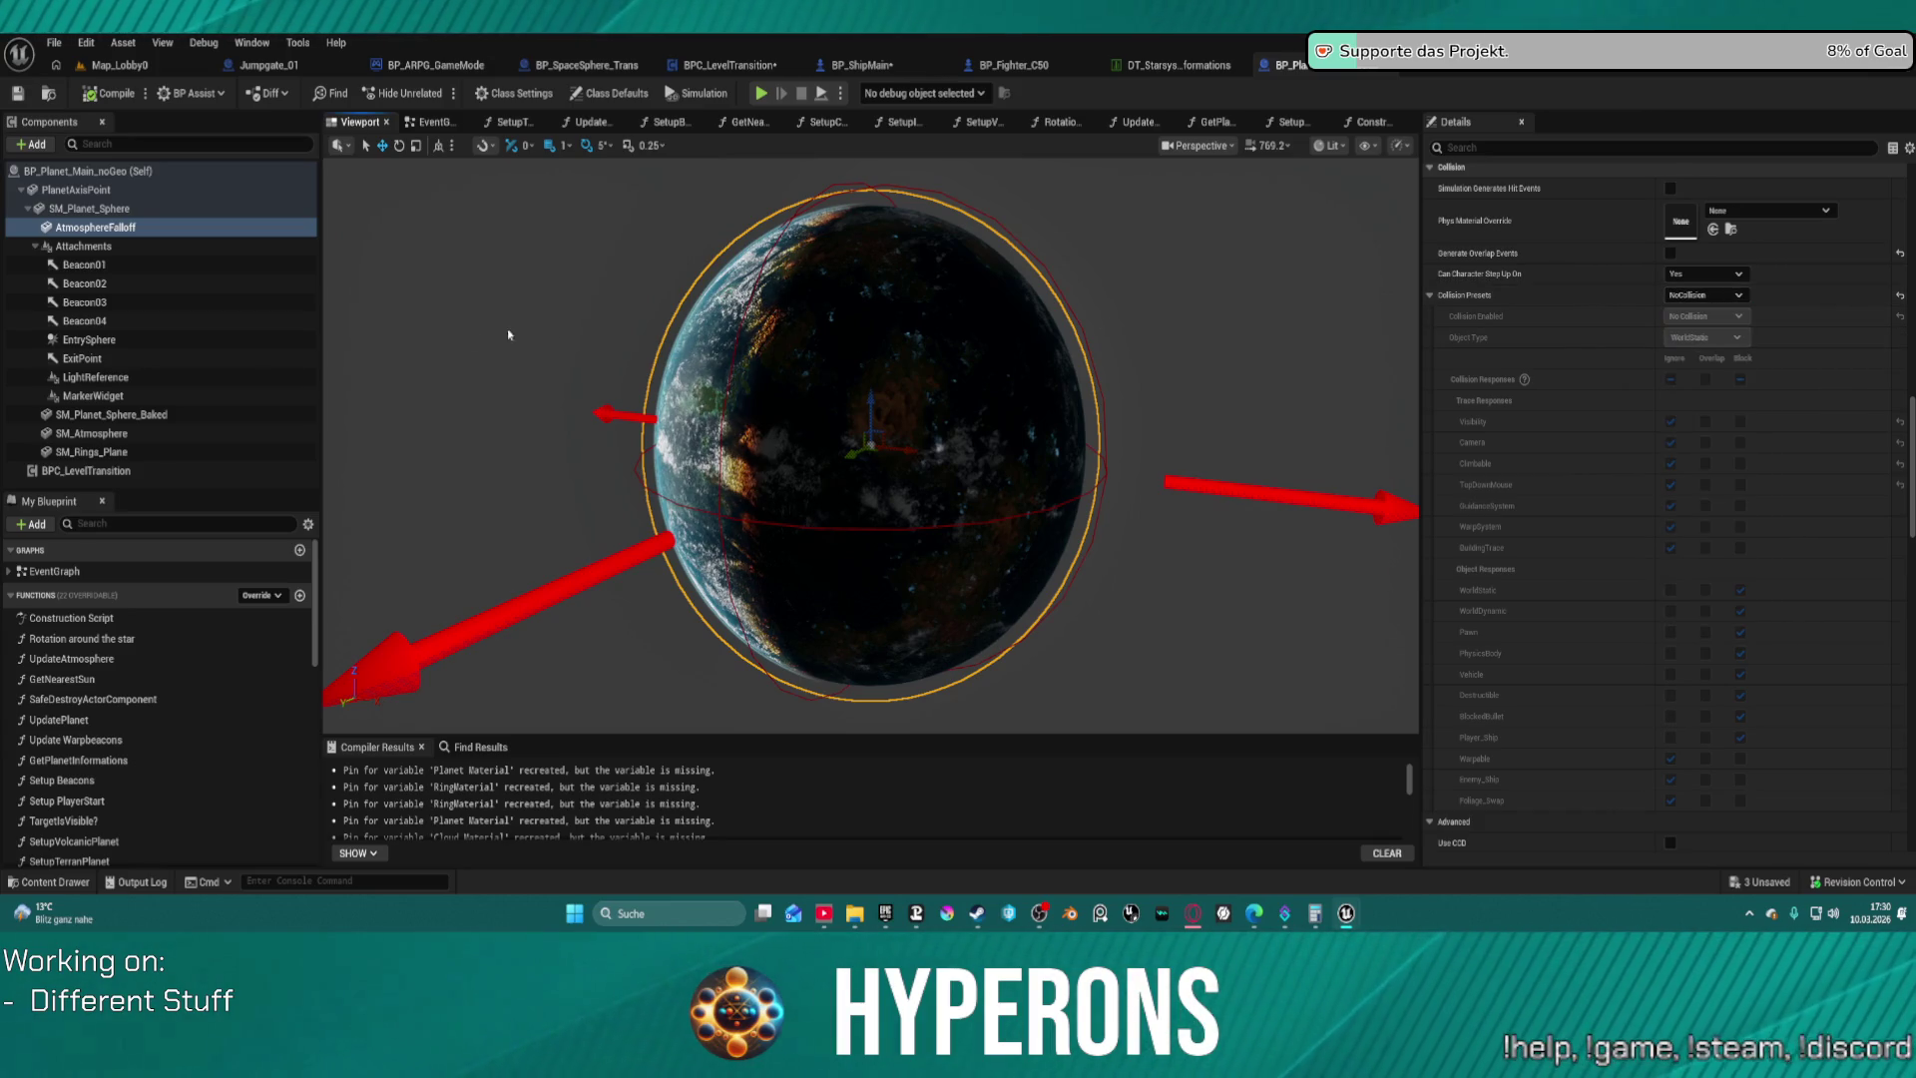
left_click(120, 415)
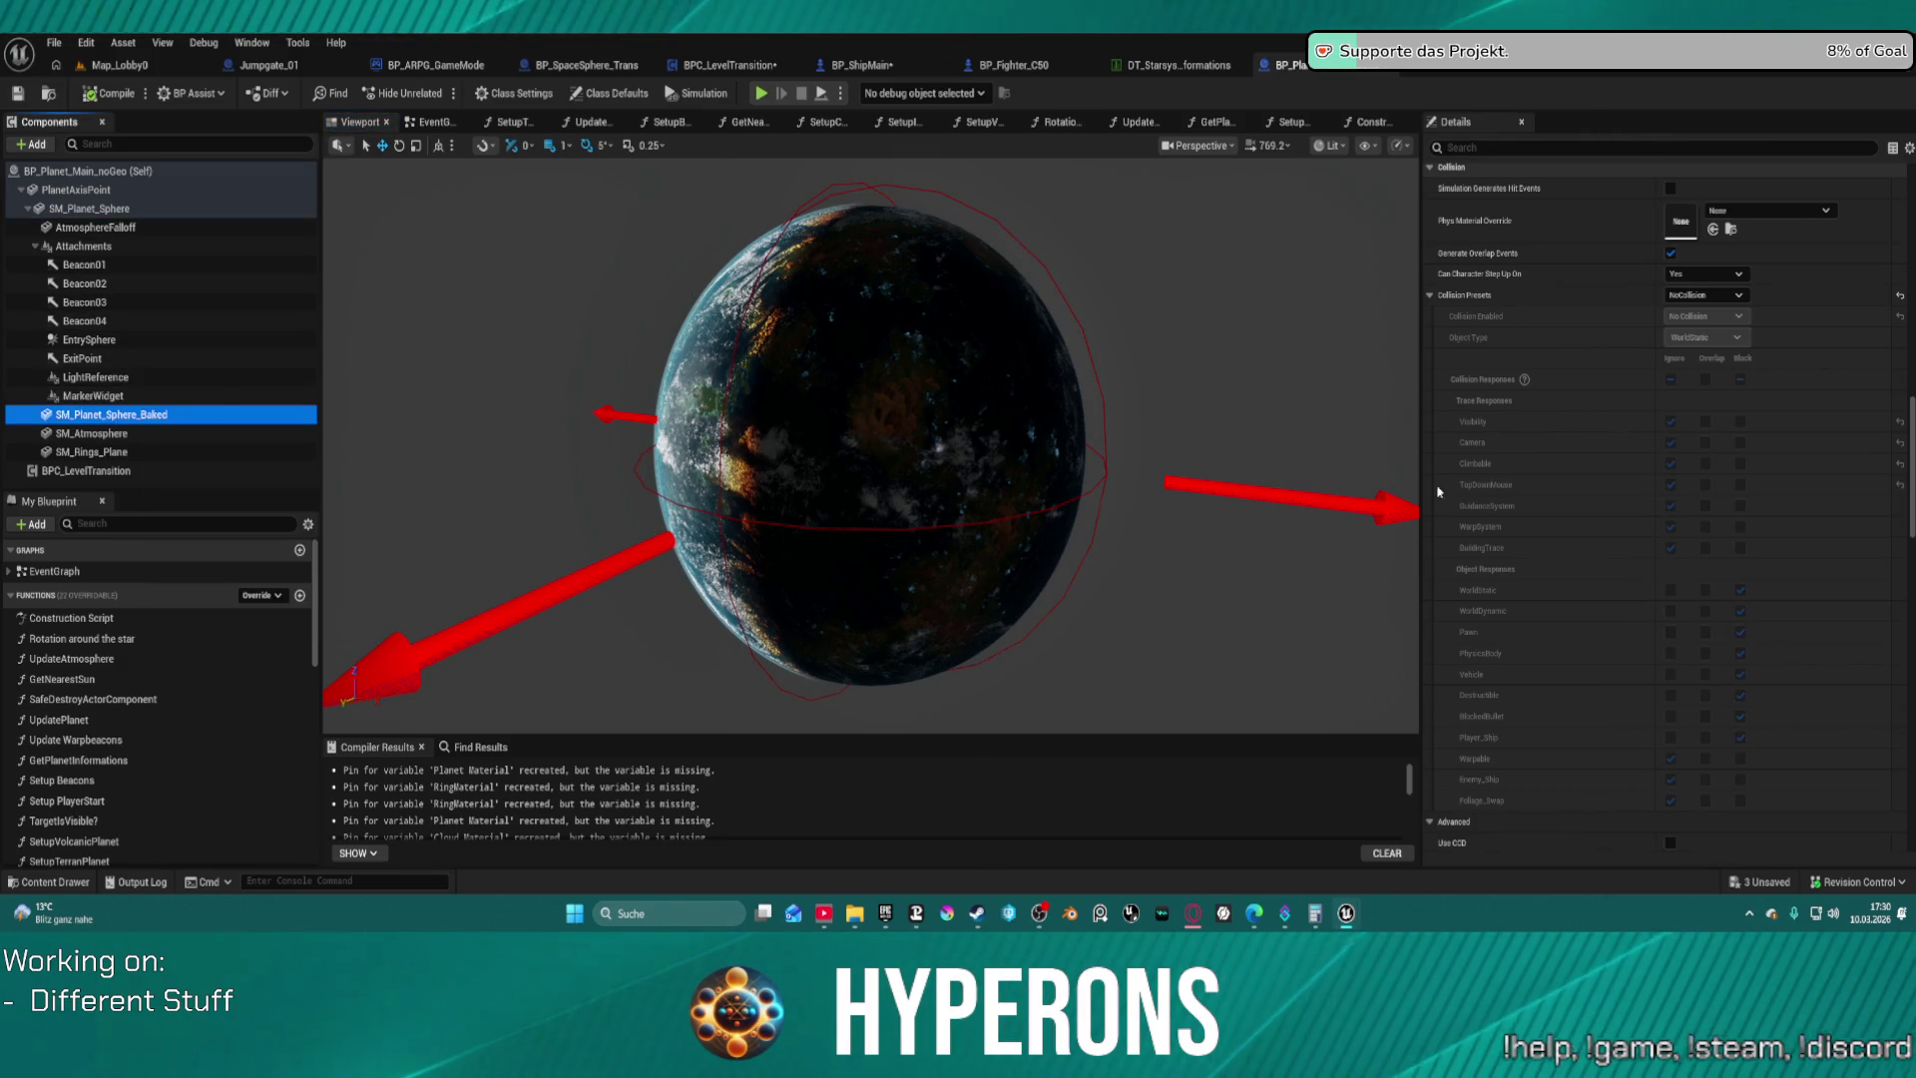
scroll(1497, 499, "down", 2)
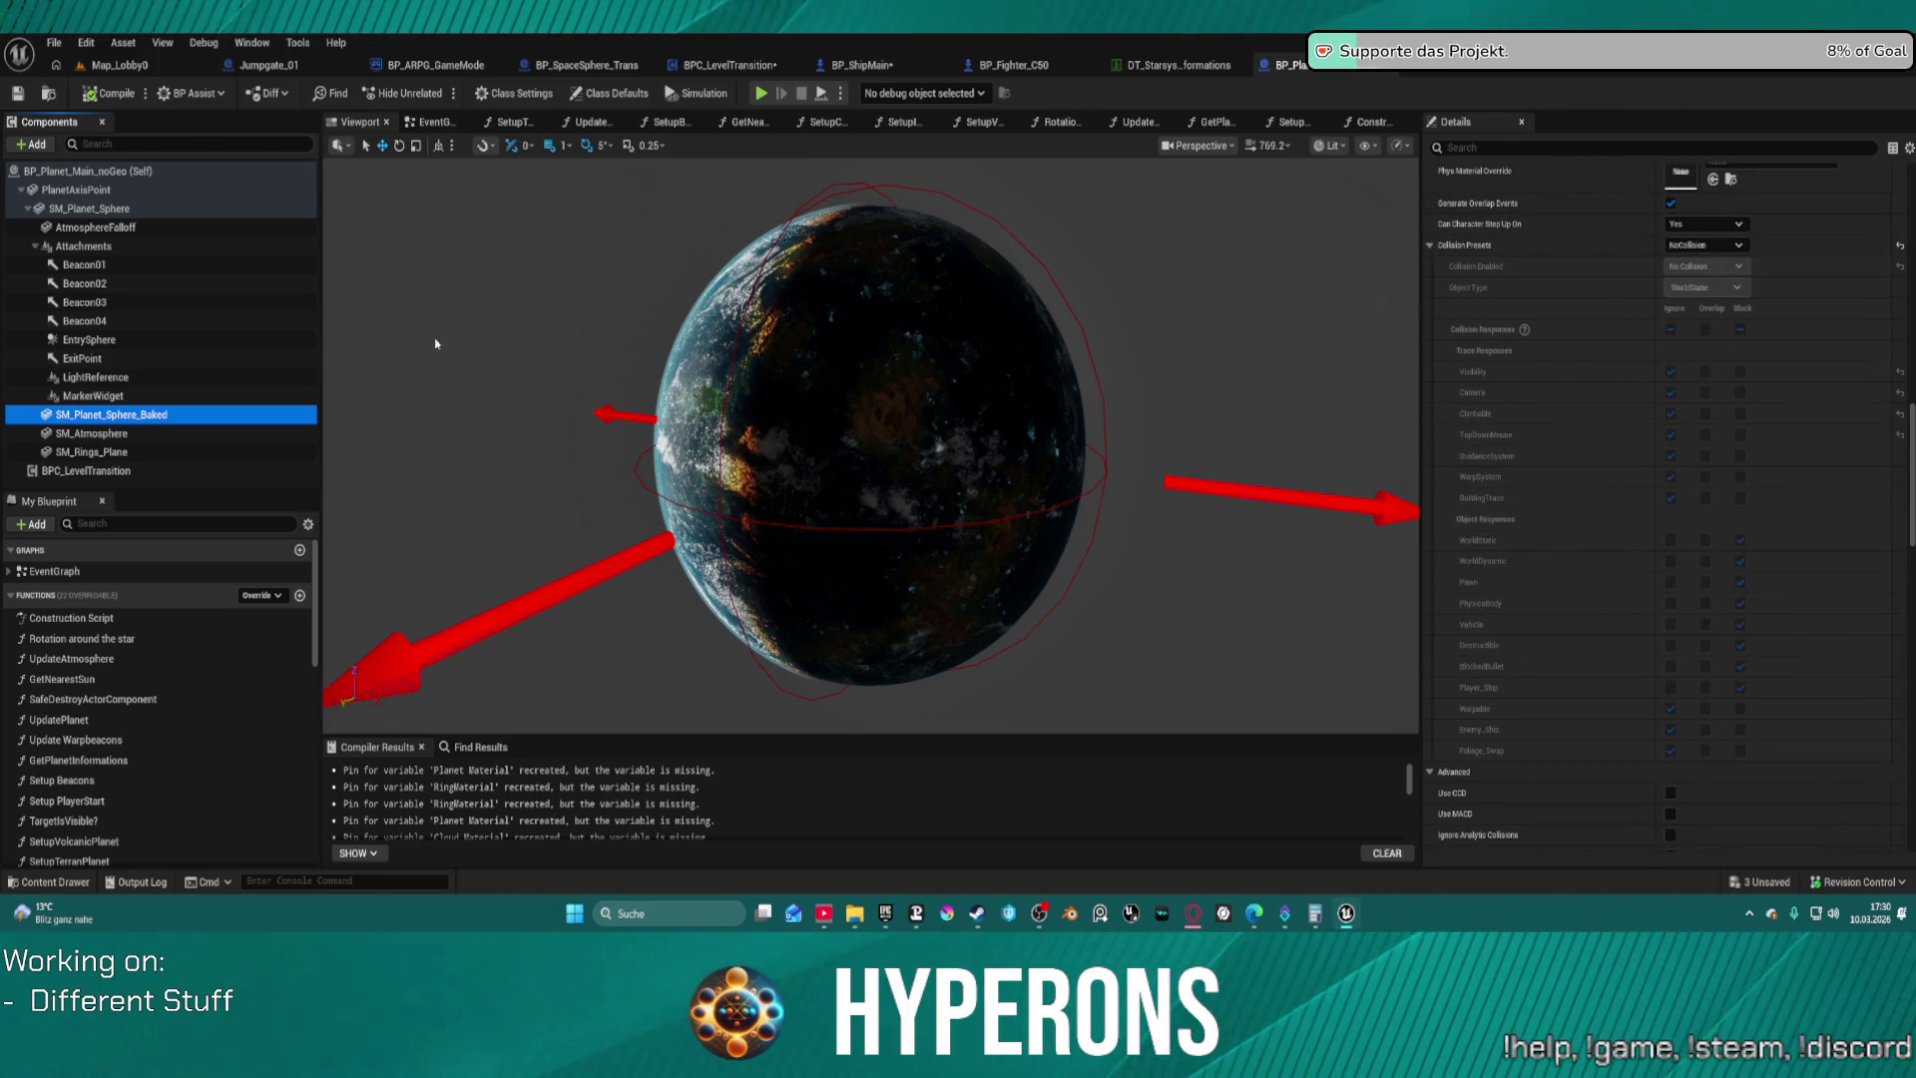
Compare SM_Planet_Sphere, then change SM_Atmosphere's collision preset from BlockAllDynamic to Custom
left_click(140, 435)
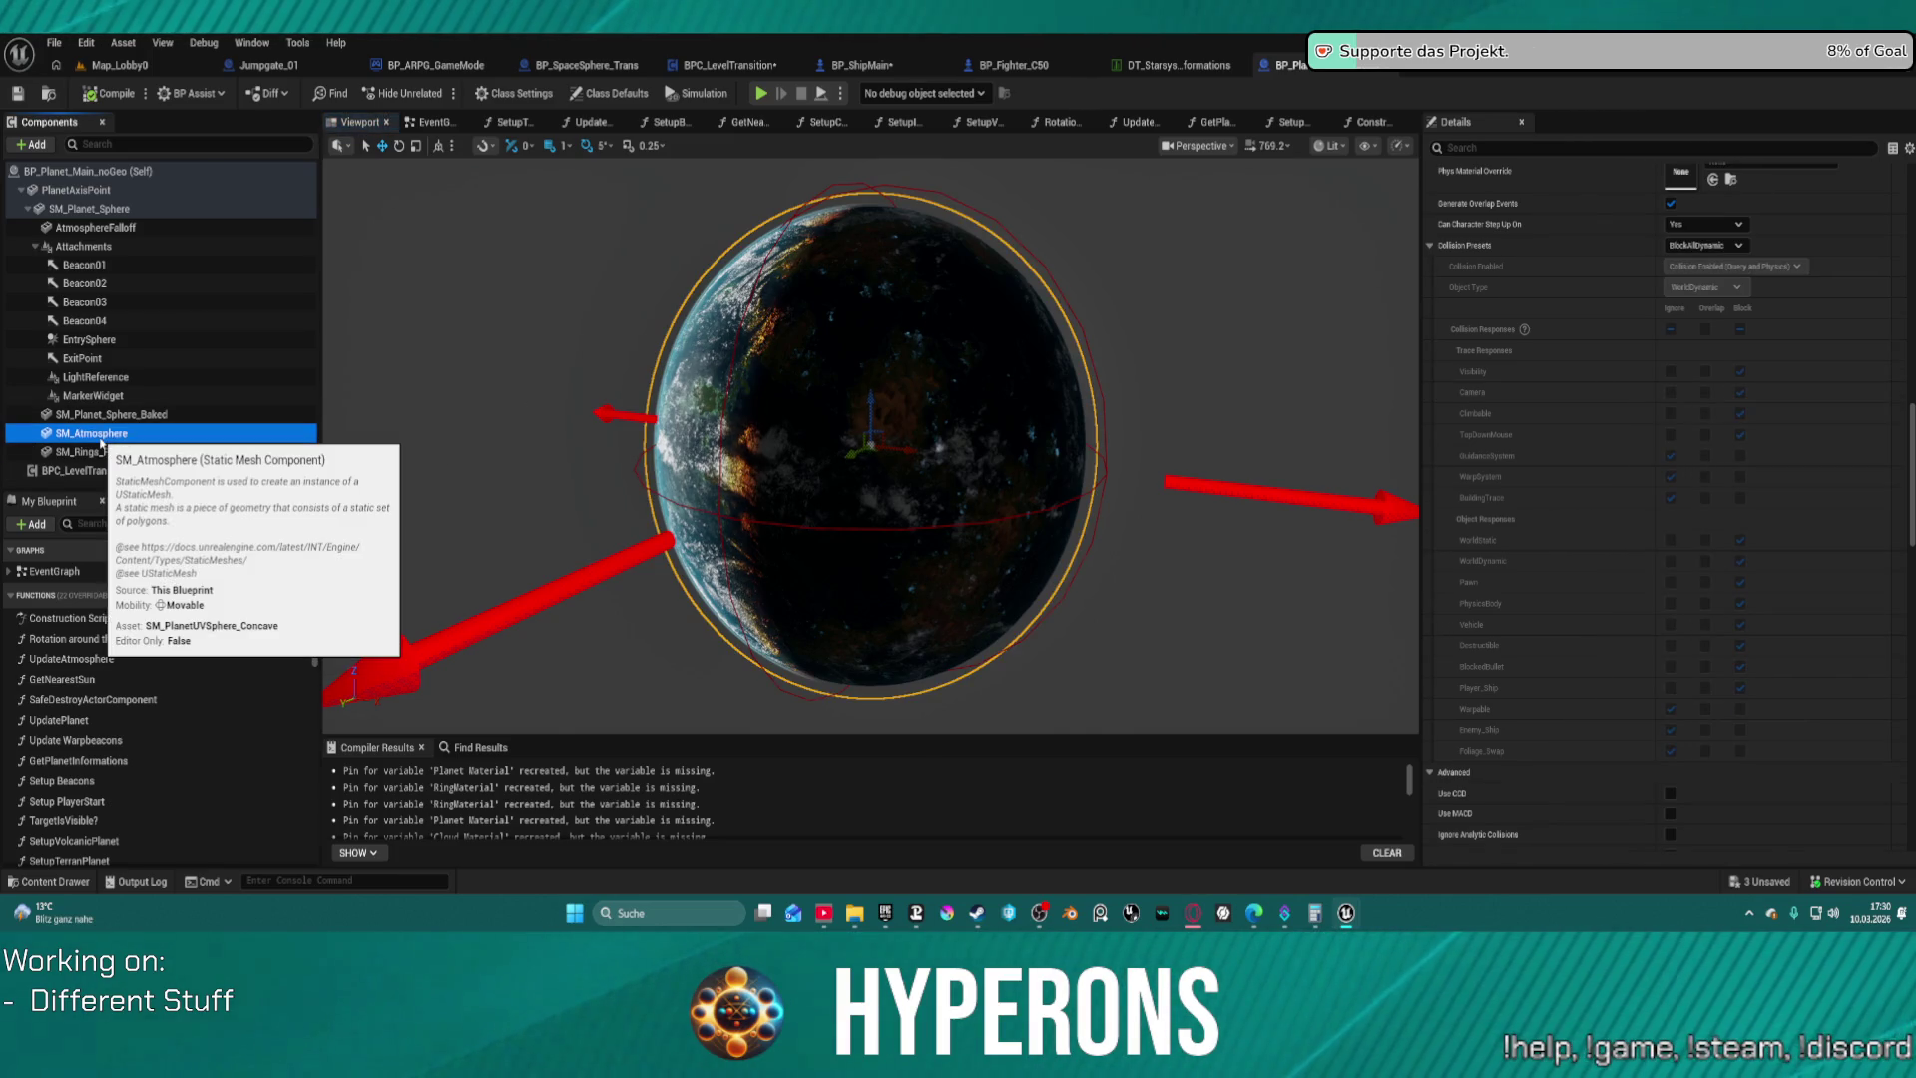
left_click(78, 209)
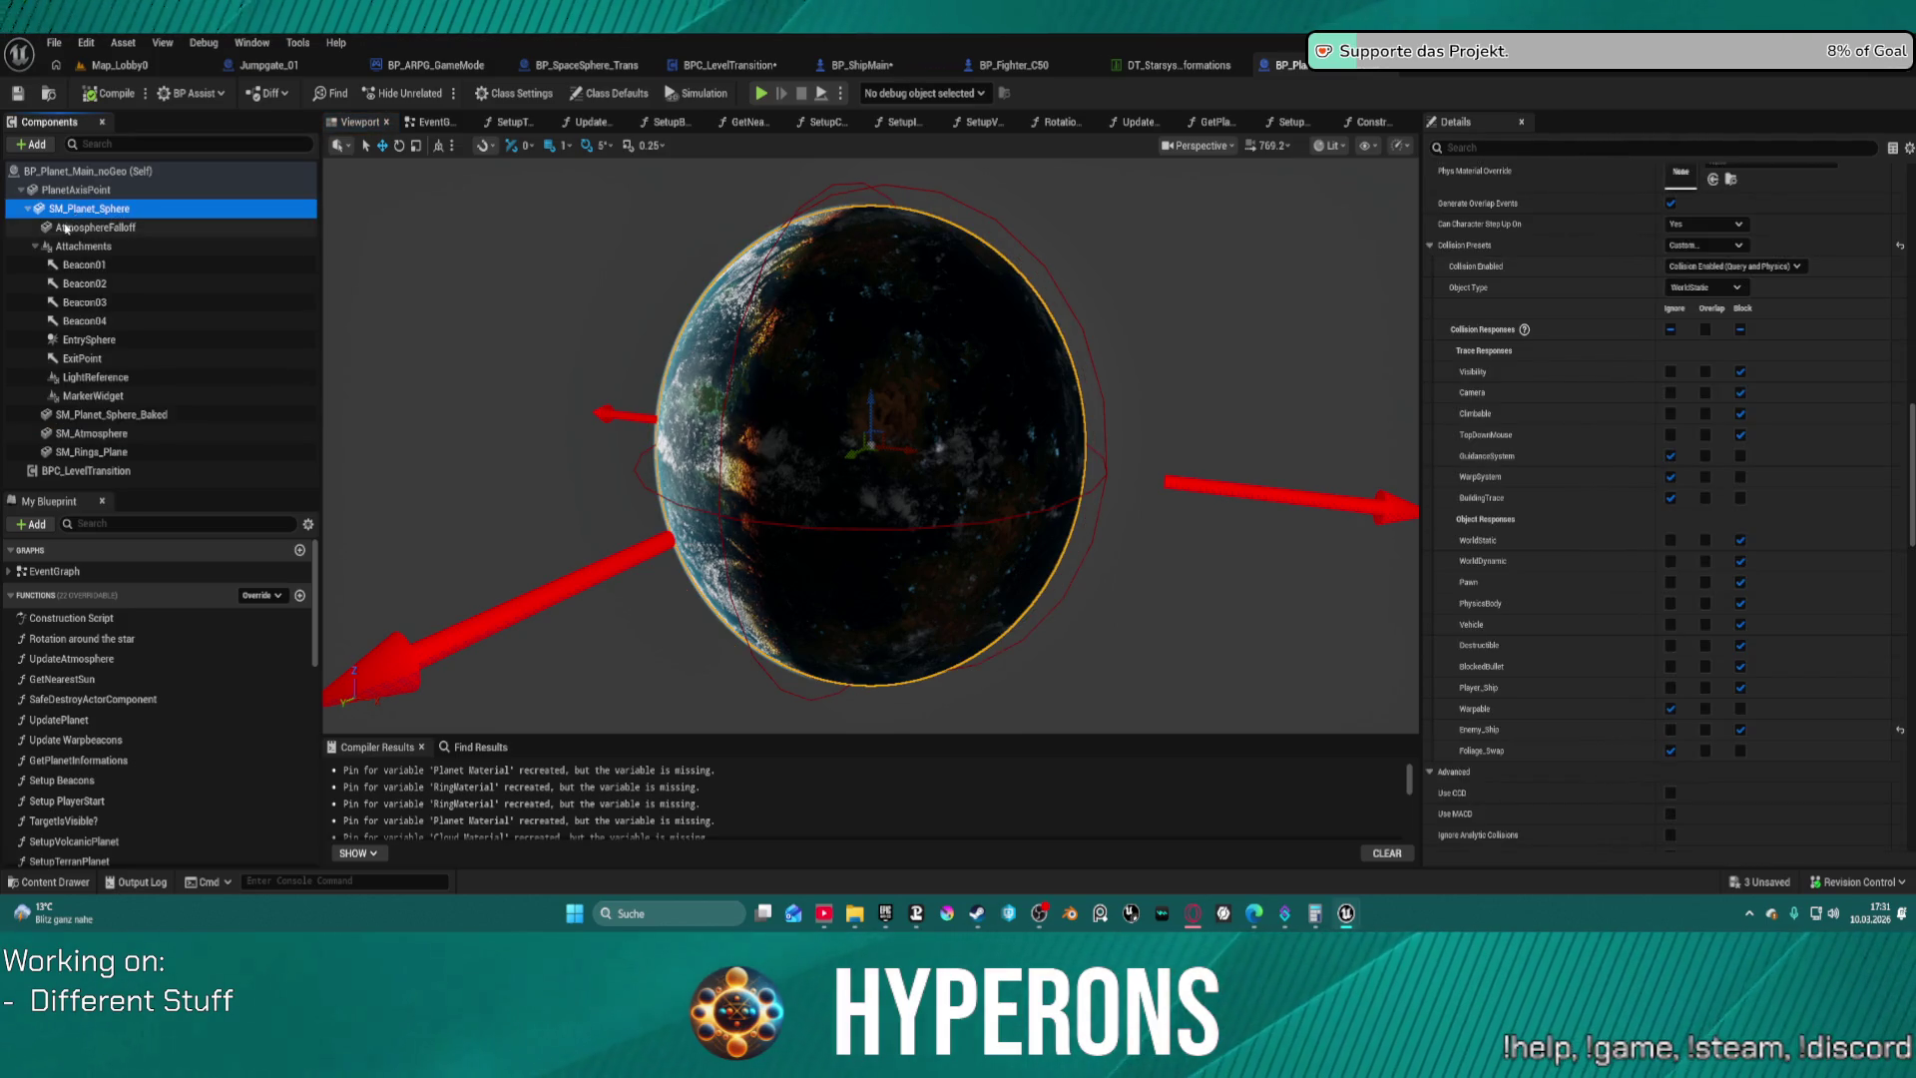
left_click(96, 435)
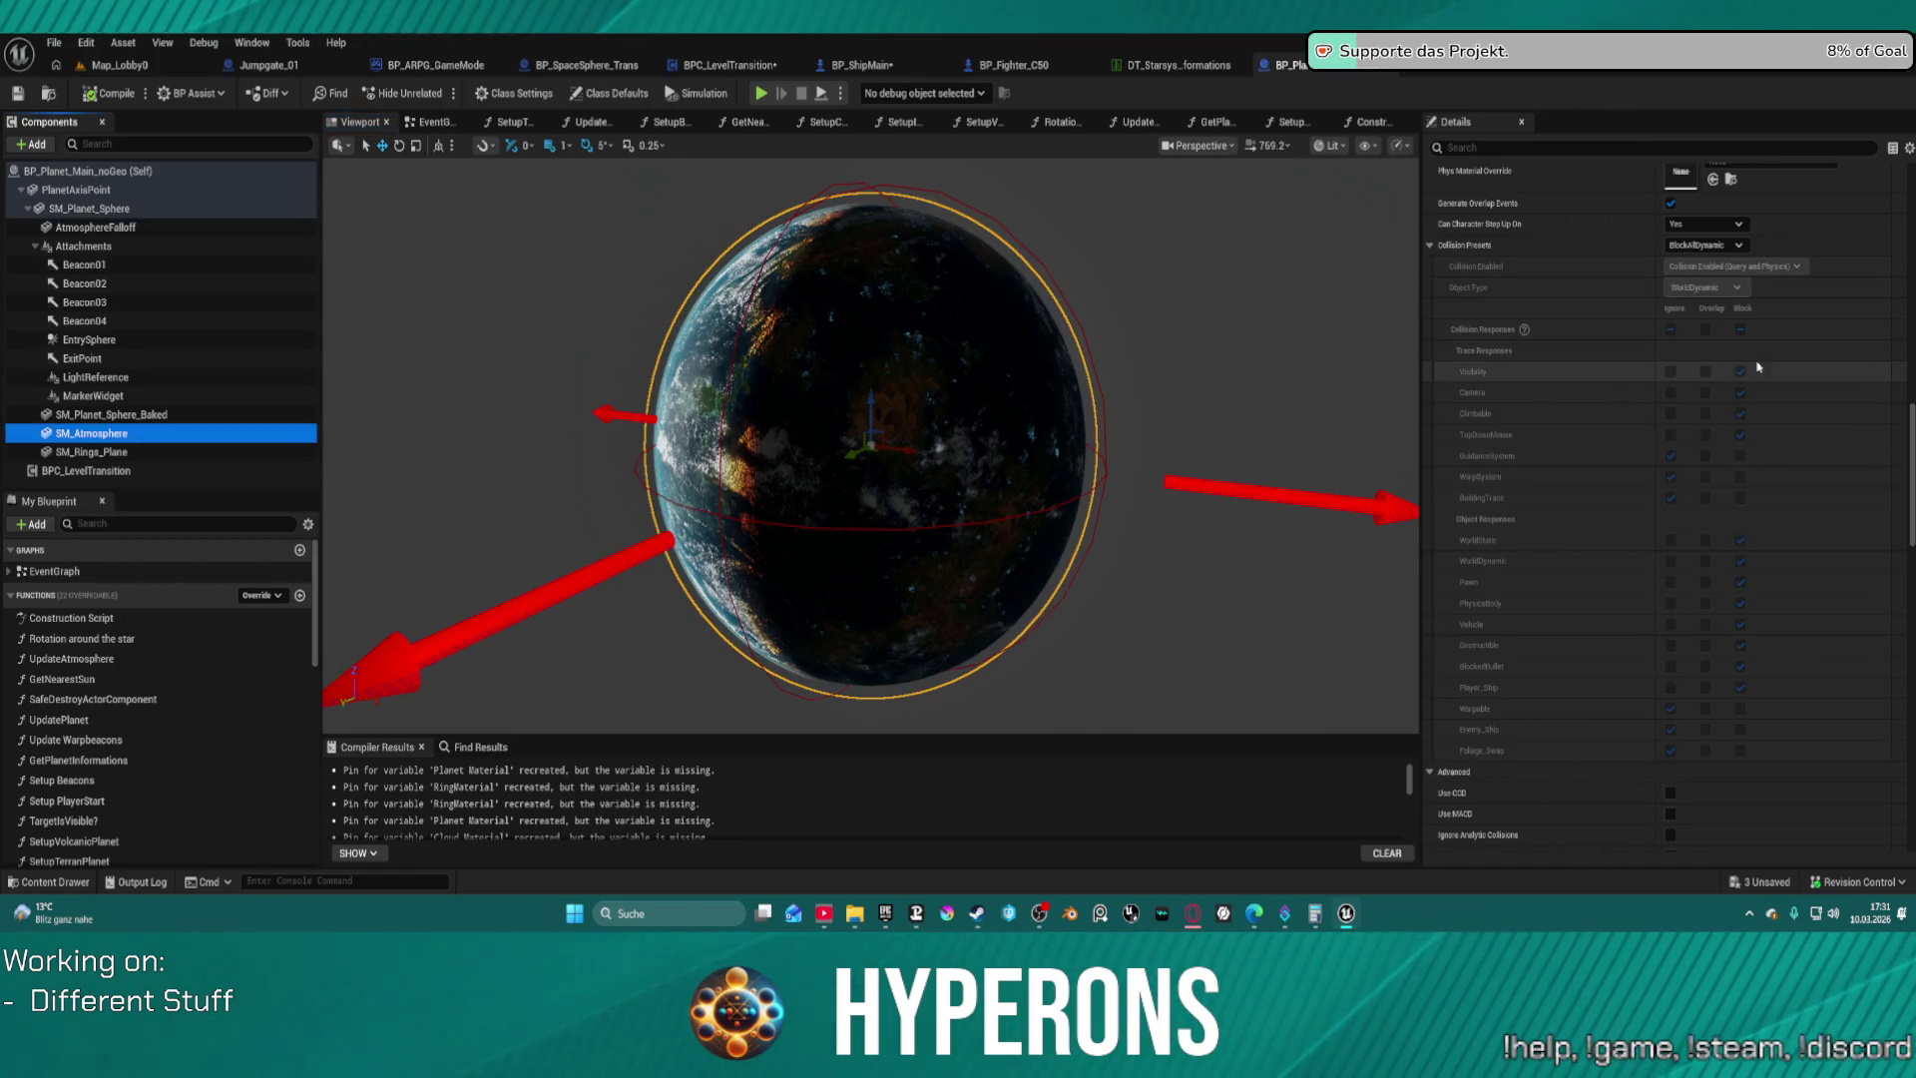
left_click(1715, 245)
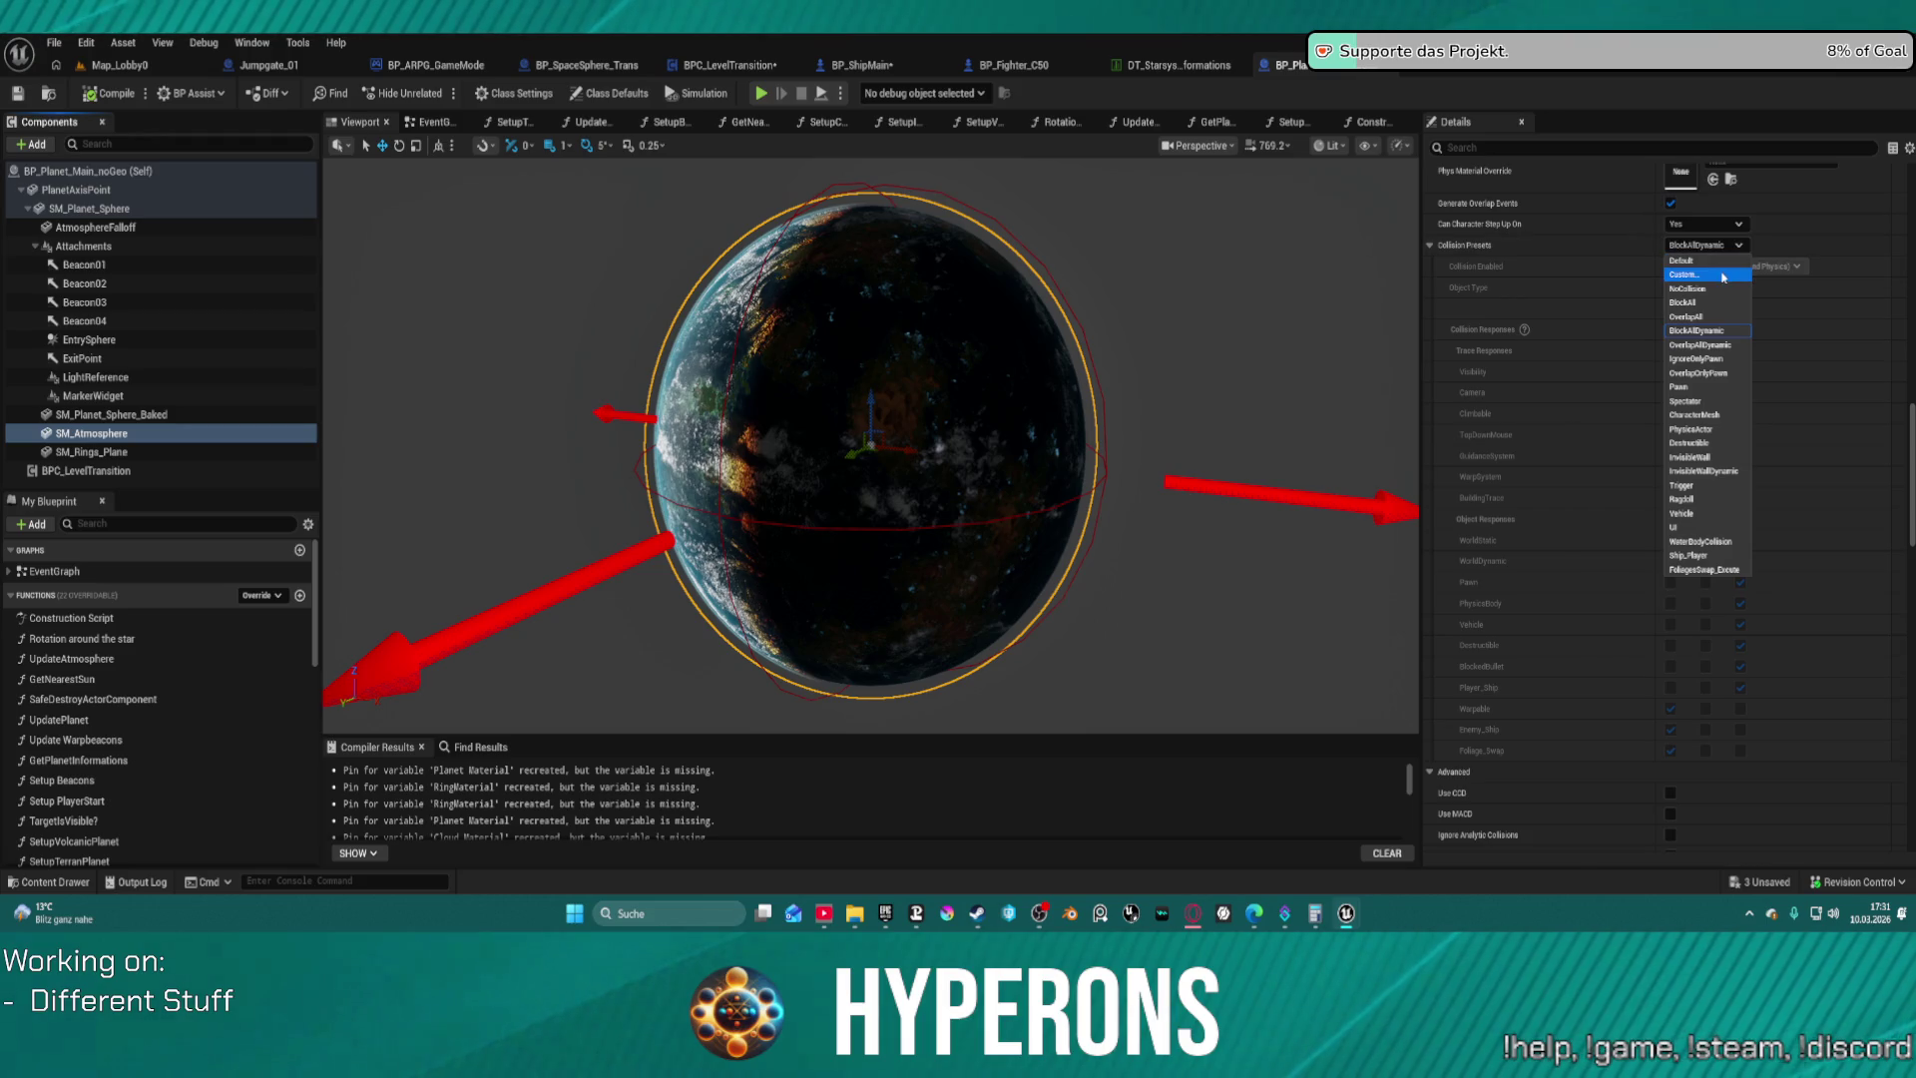
left_click(1724, 276)
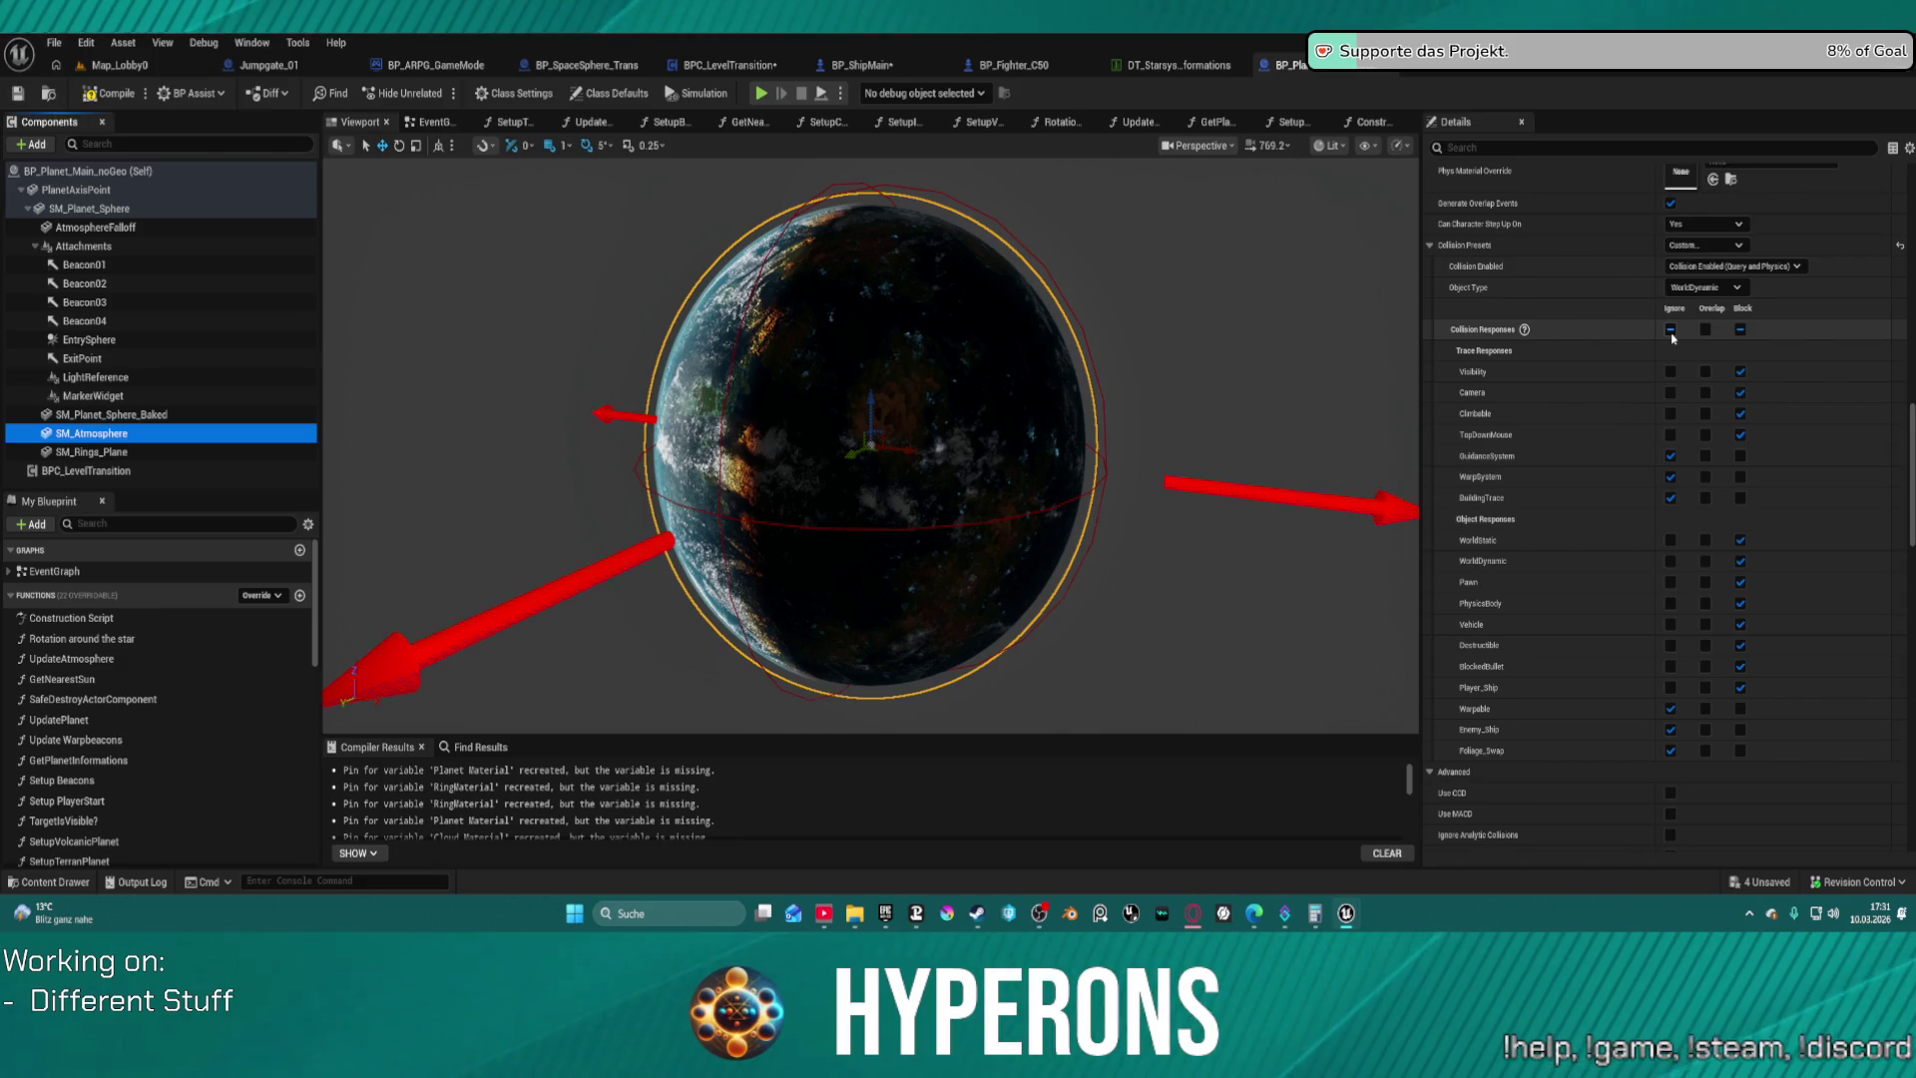
Pan the EventGraph past the Update Distance Widget, Tick and BeginPlay logic, then select EntrySphere in the Viewport
left_click(434, 122)
scroll(911, 307, "down", 5)
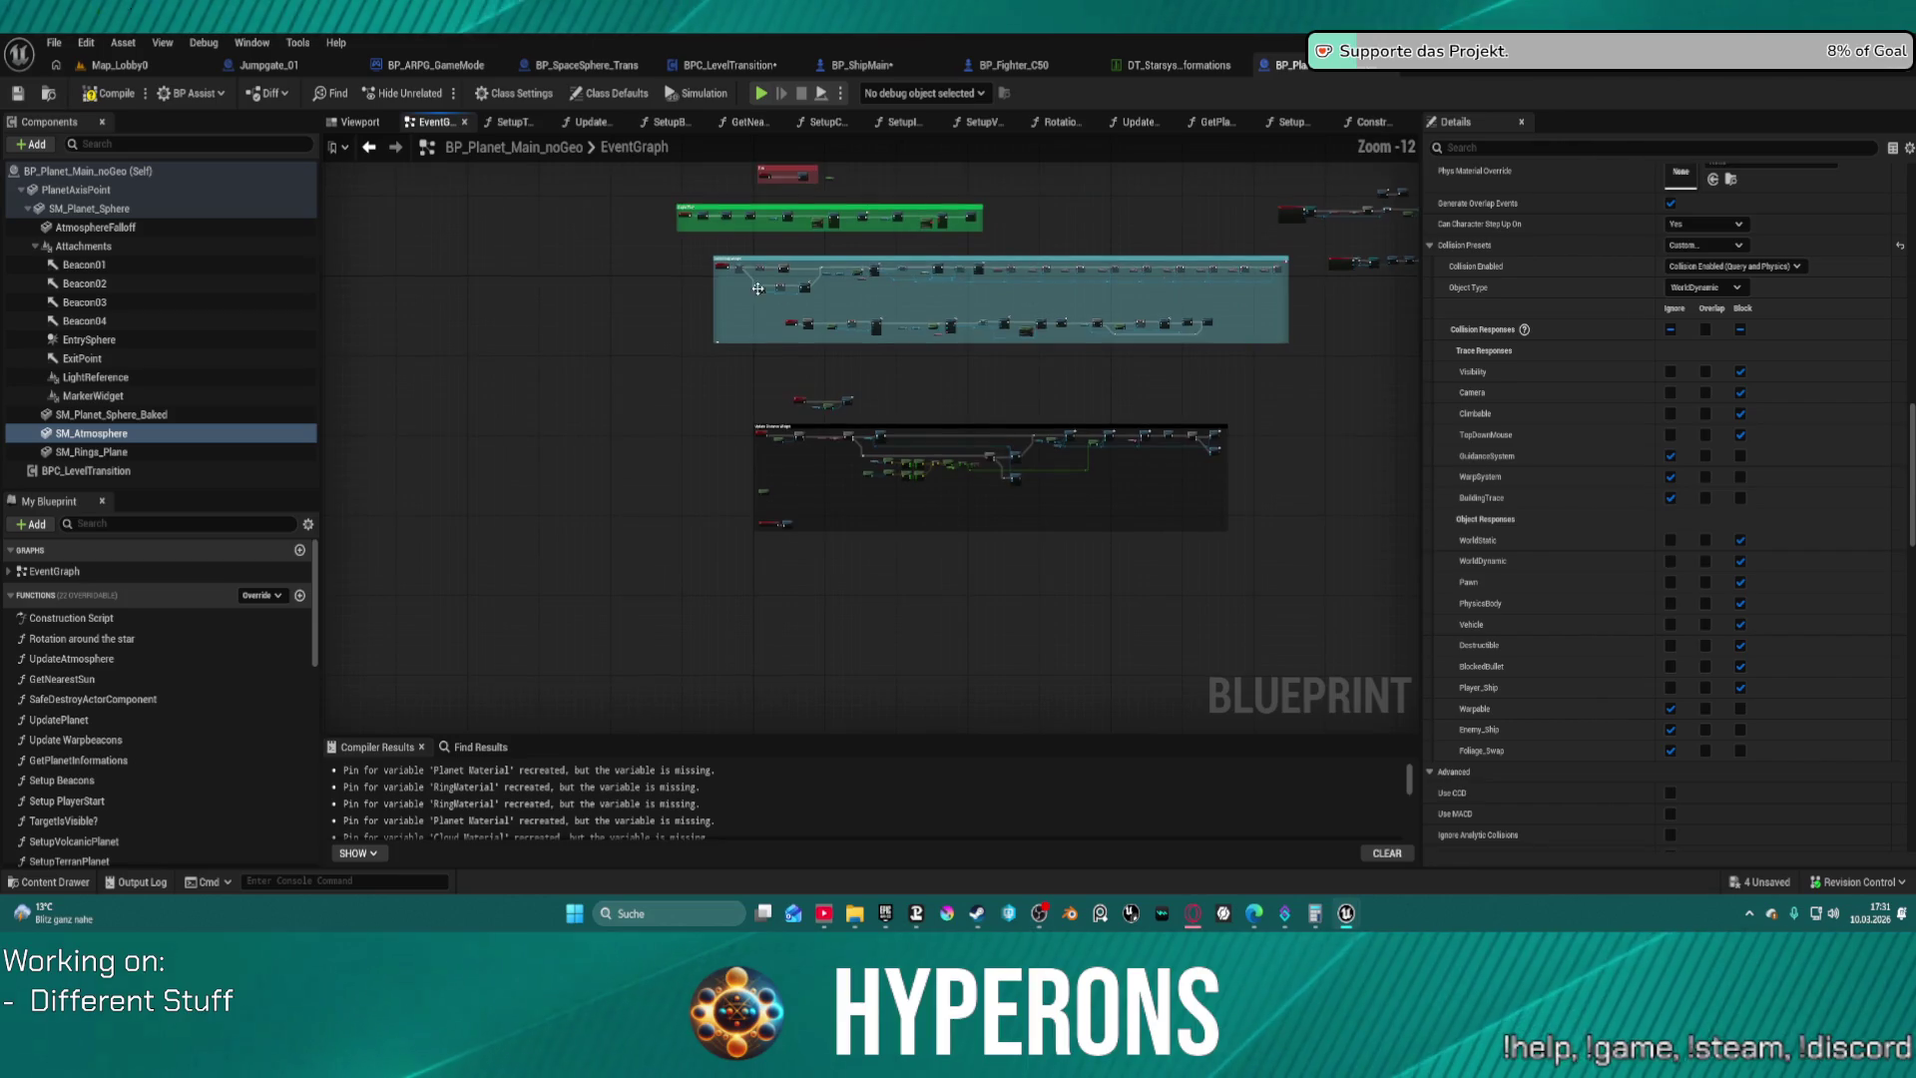
scroll(758, 289, "up", 7)
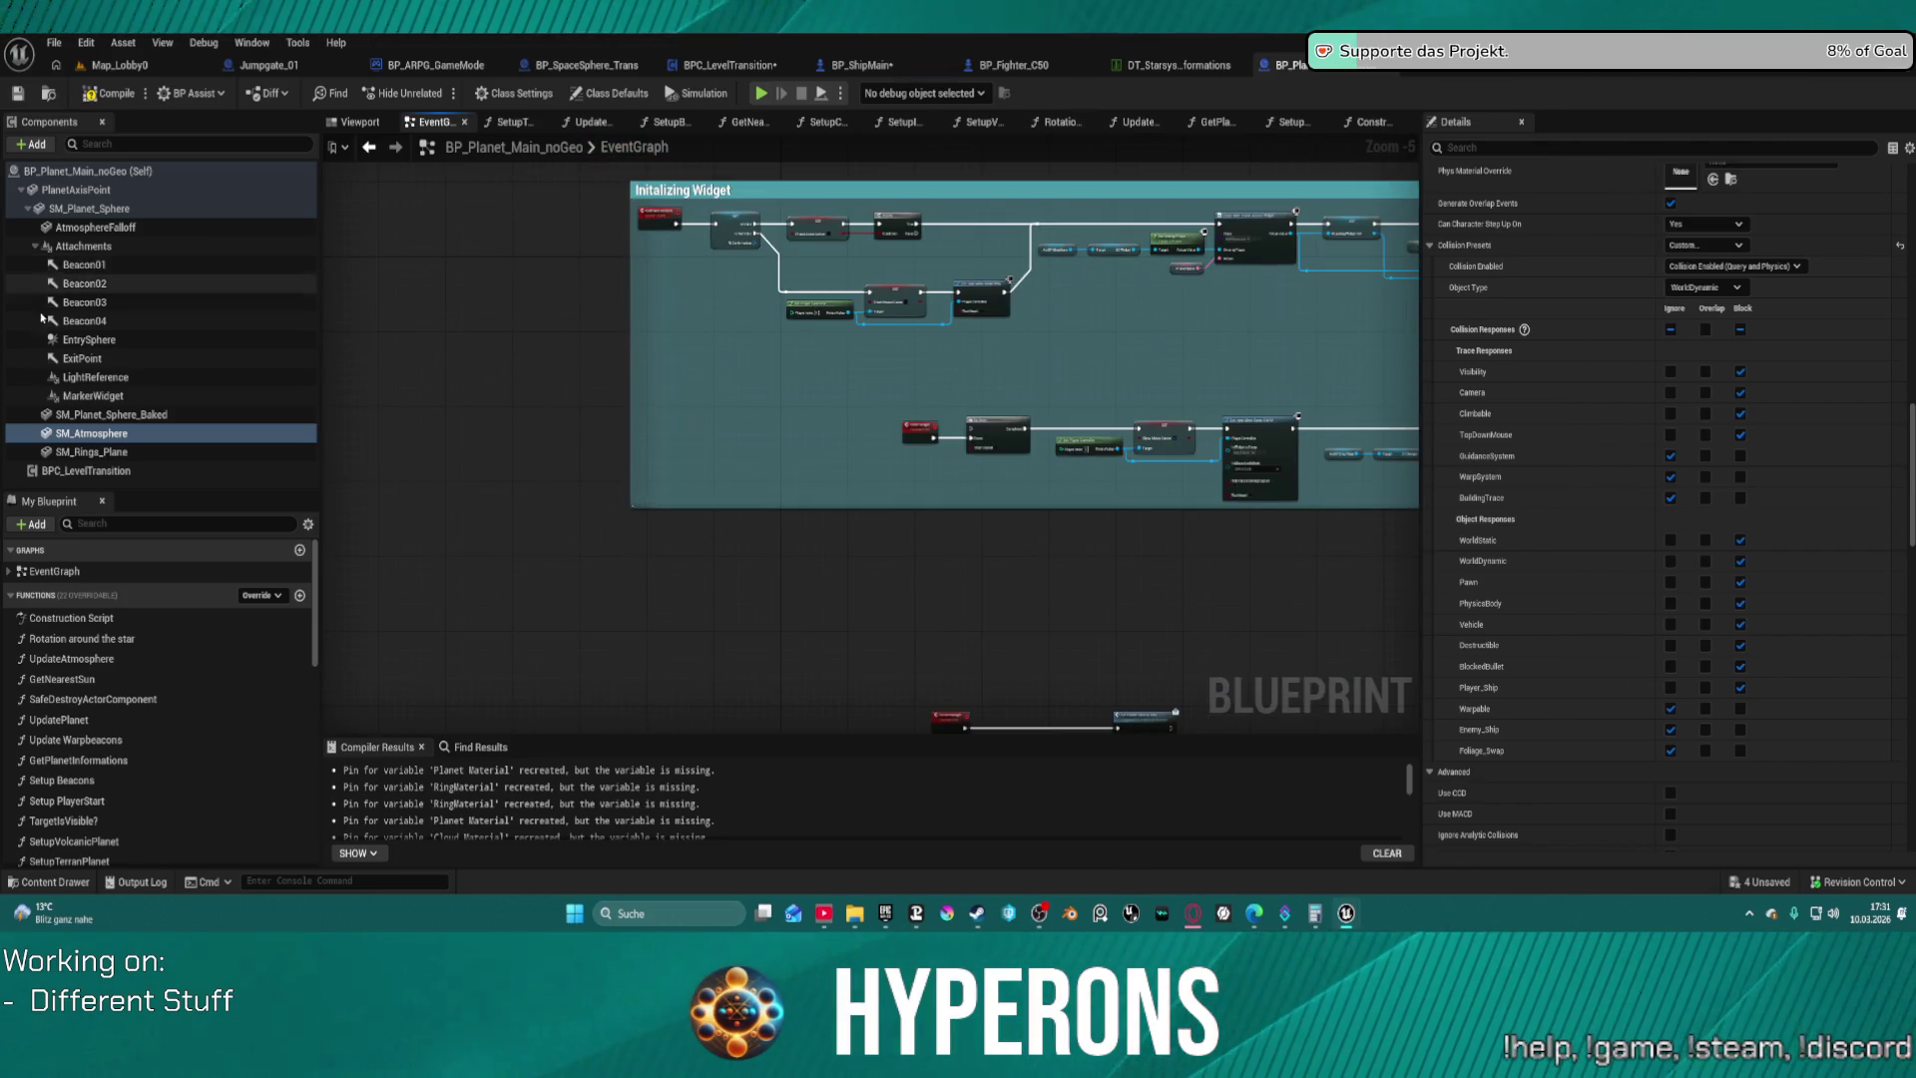
left_click_drag(1225, 618, 999, 446)
scroll(999, 446, "down", 2)
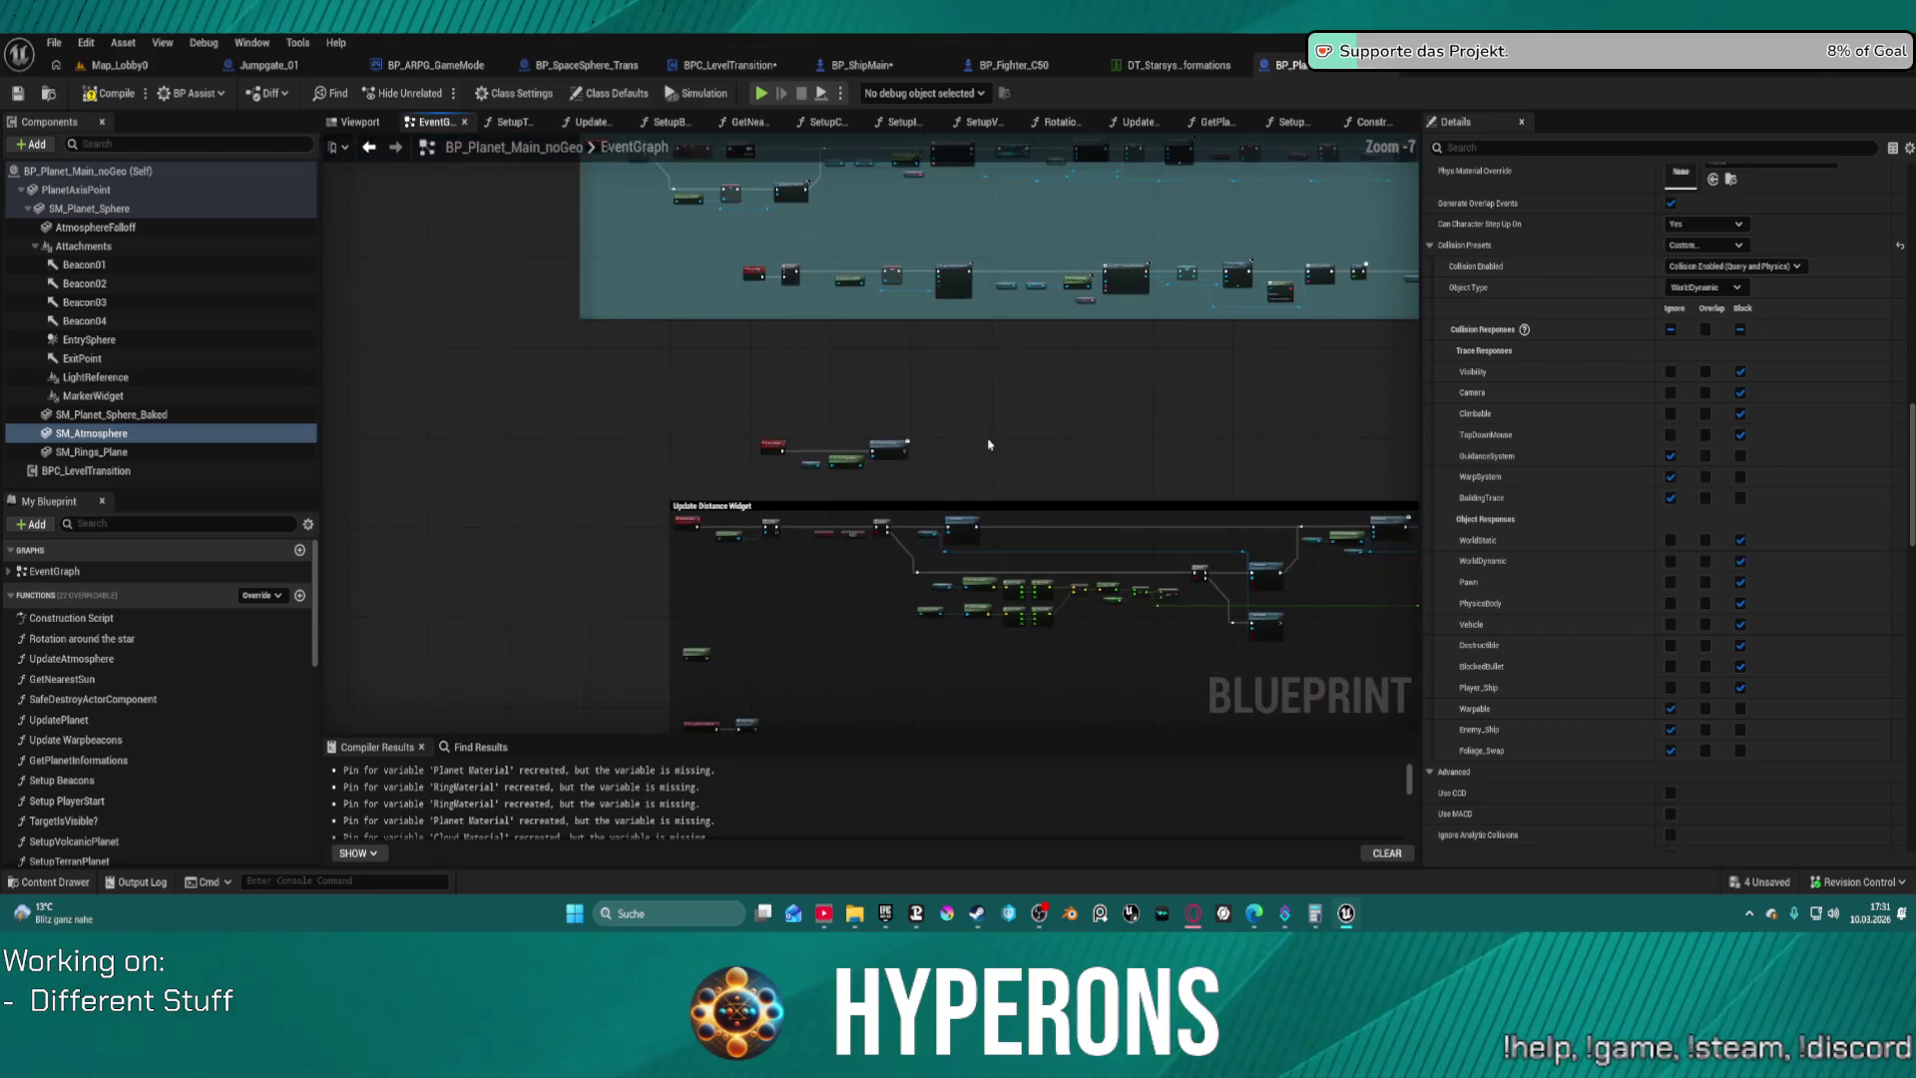
left_click_drag(859, 436, 958, 799)
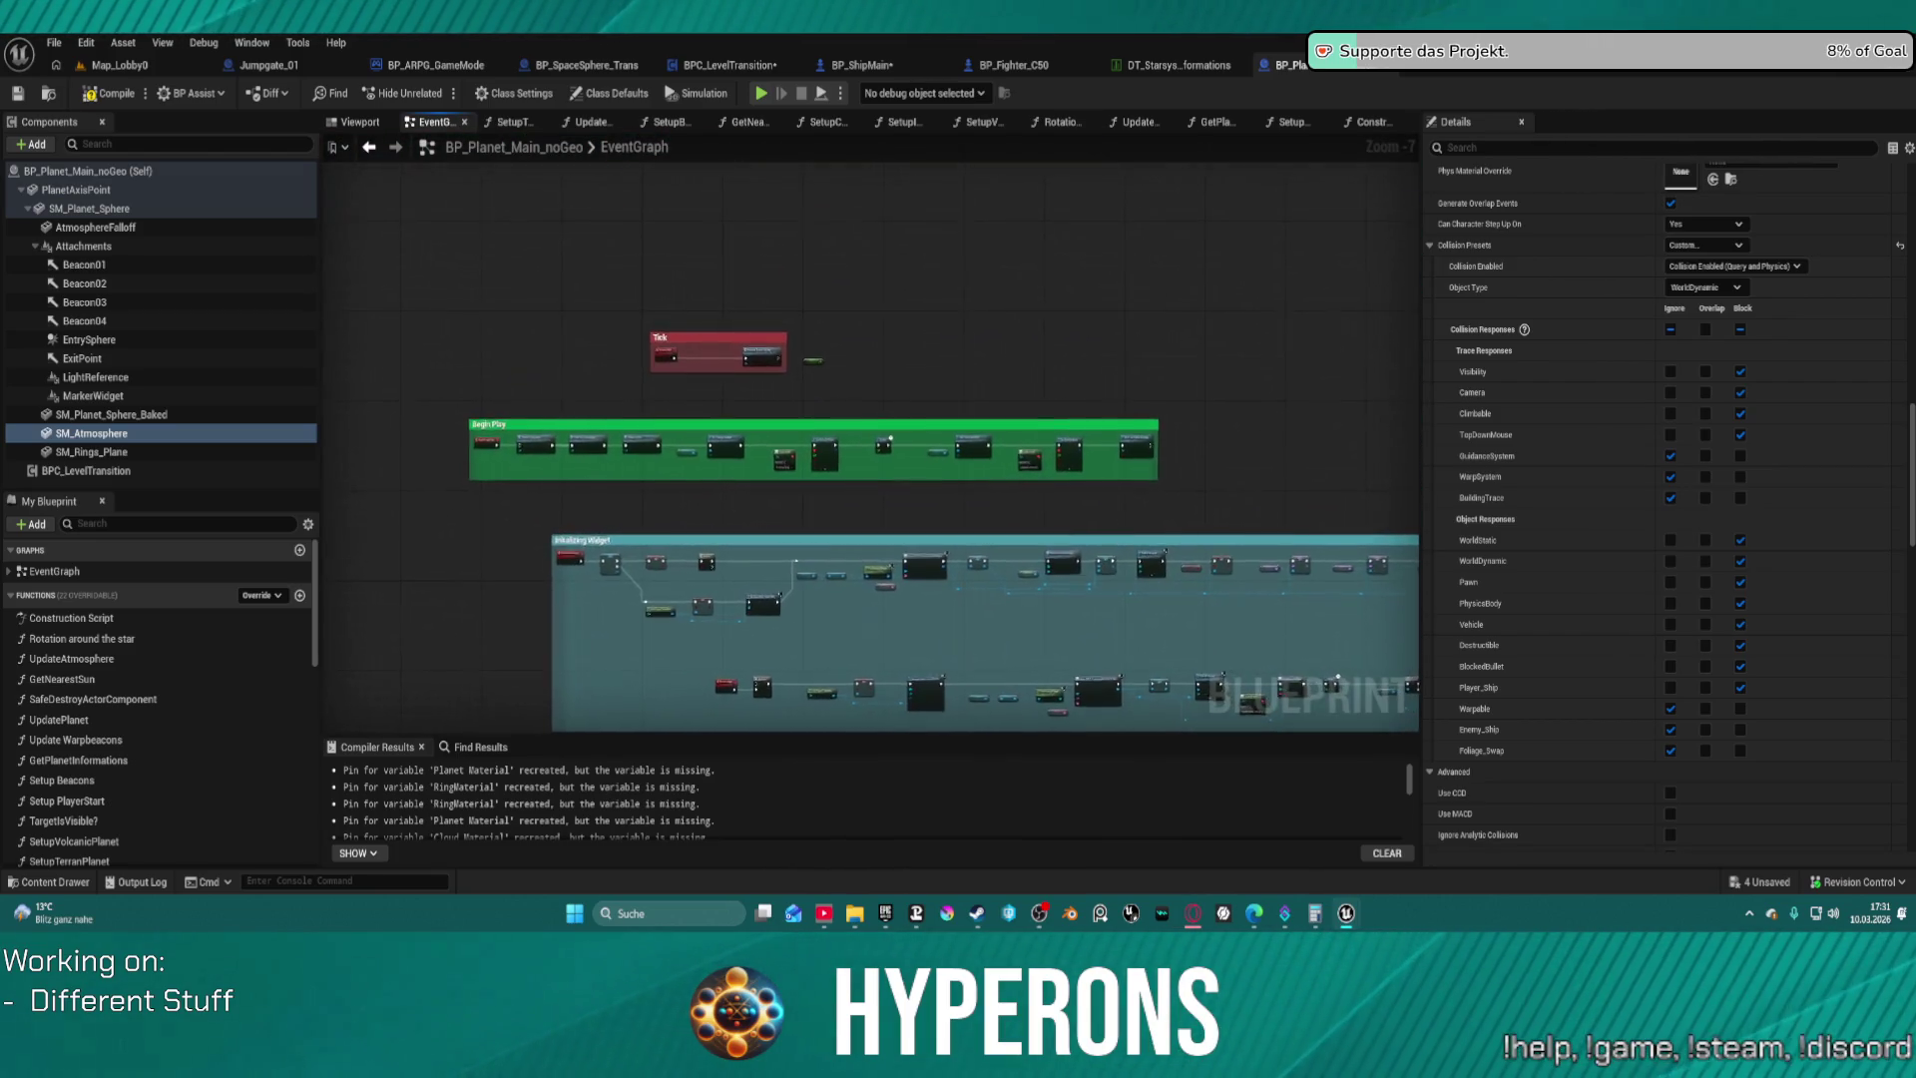
scroll(740, 401, "up", 5)
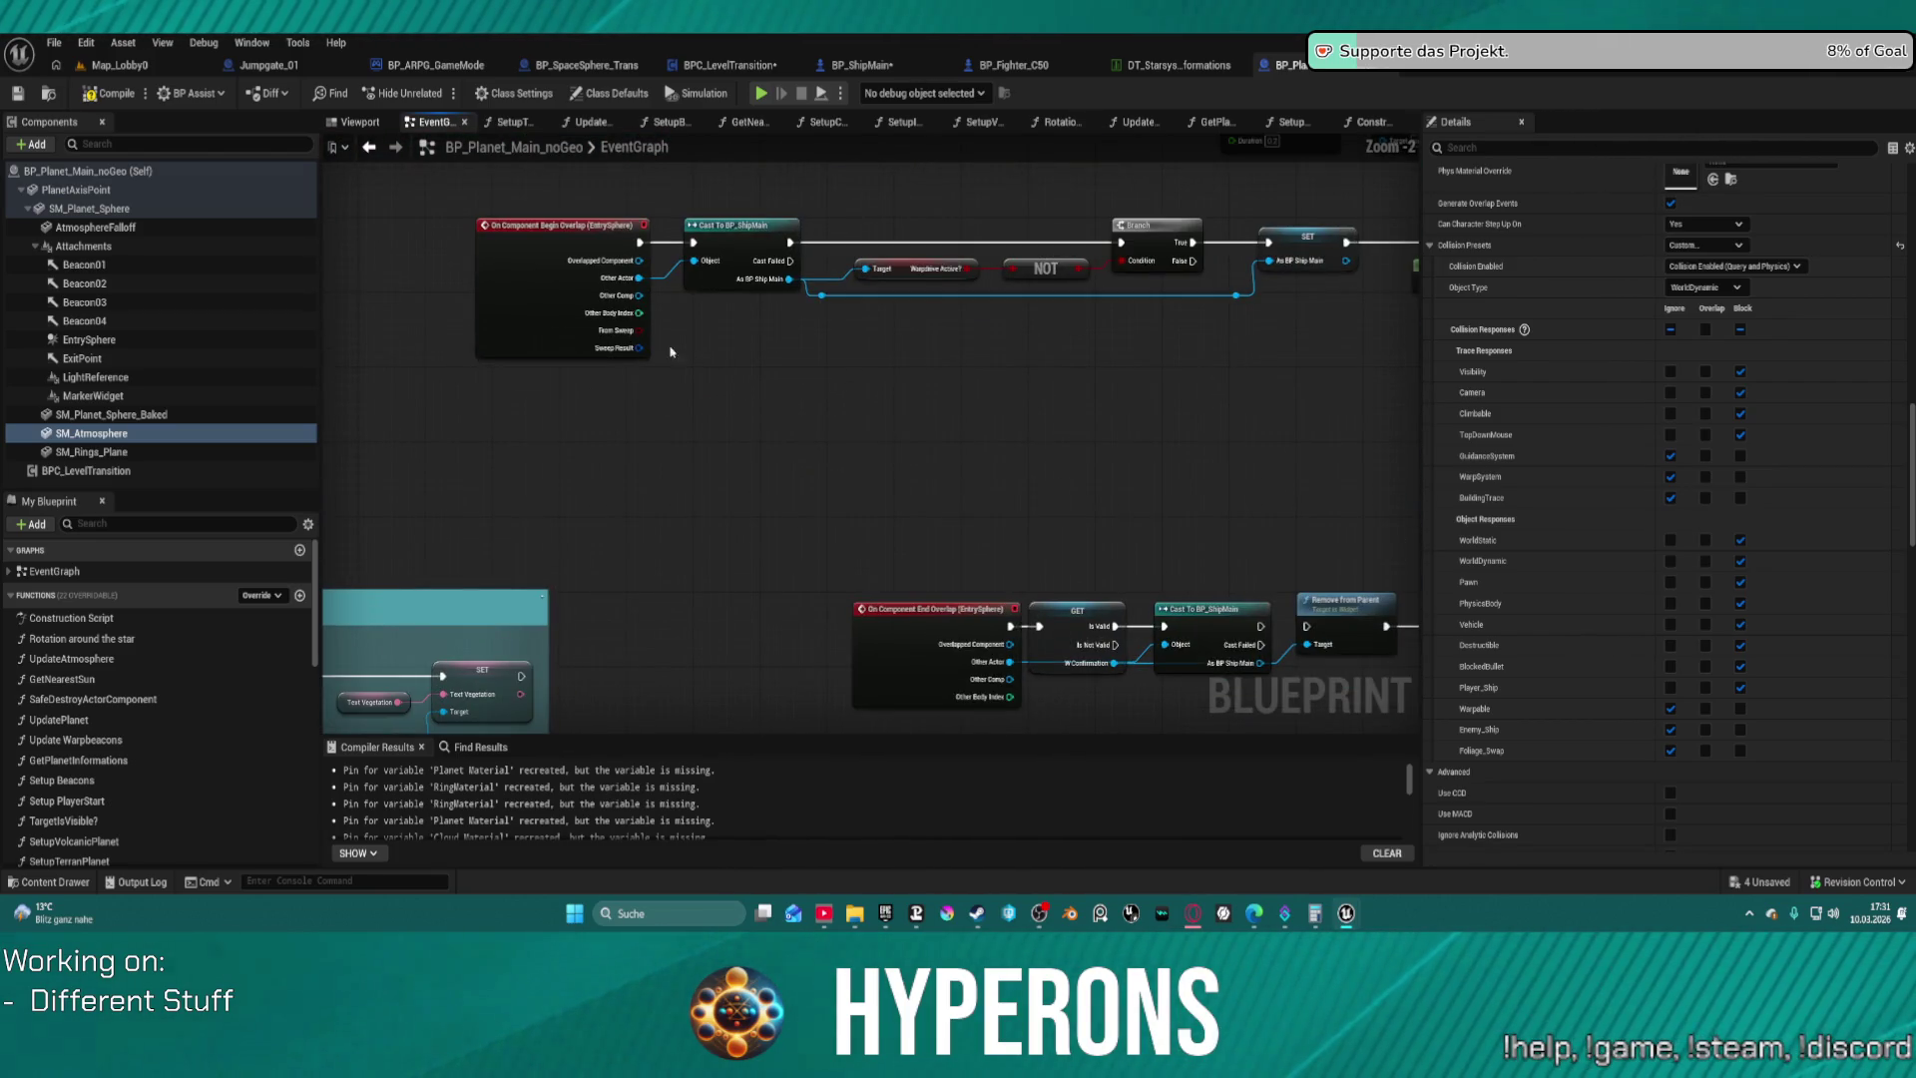
scroll(670, 351, "down", 1)
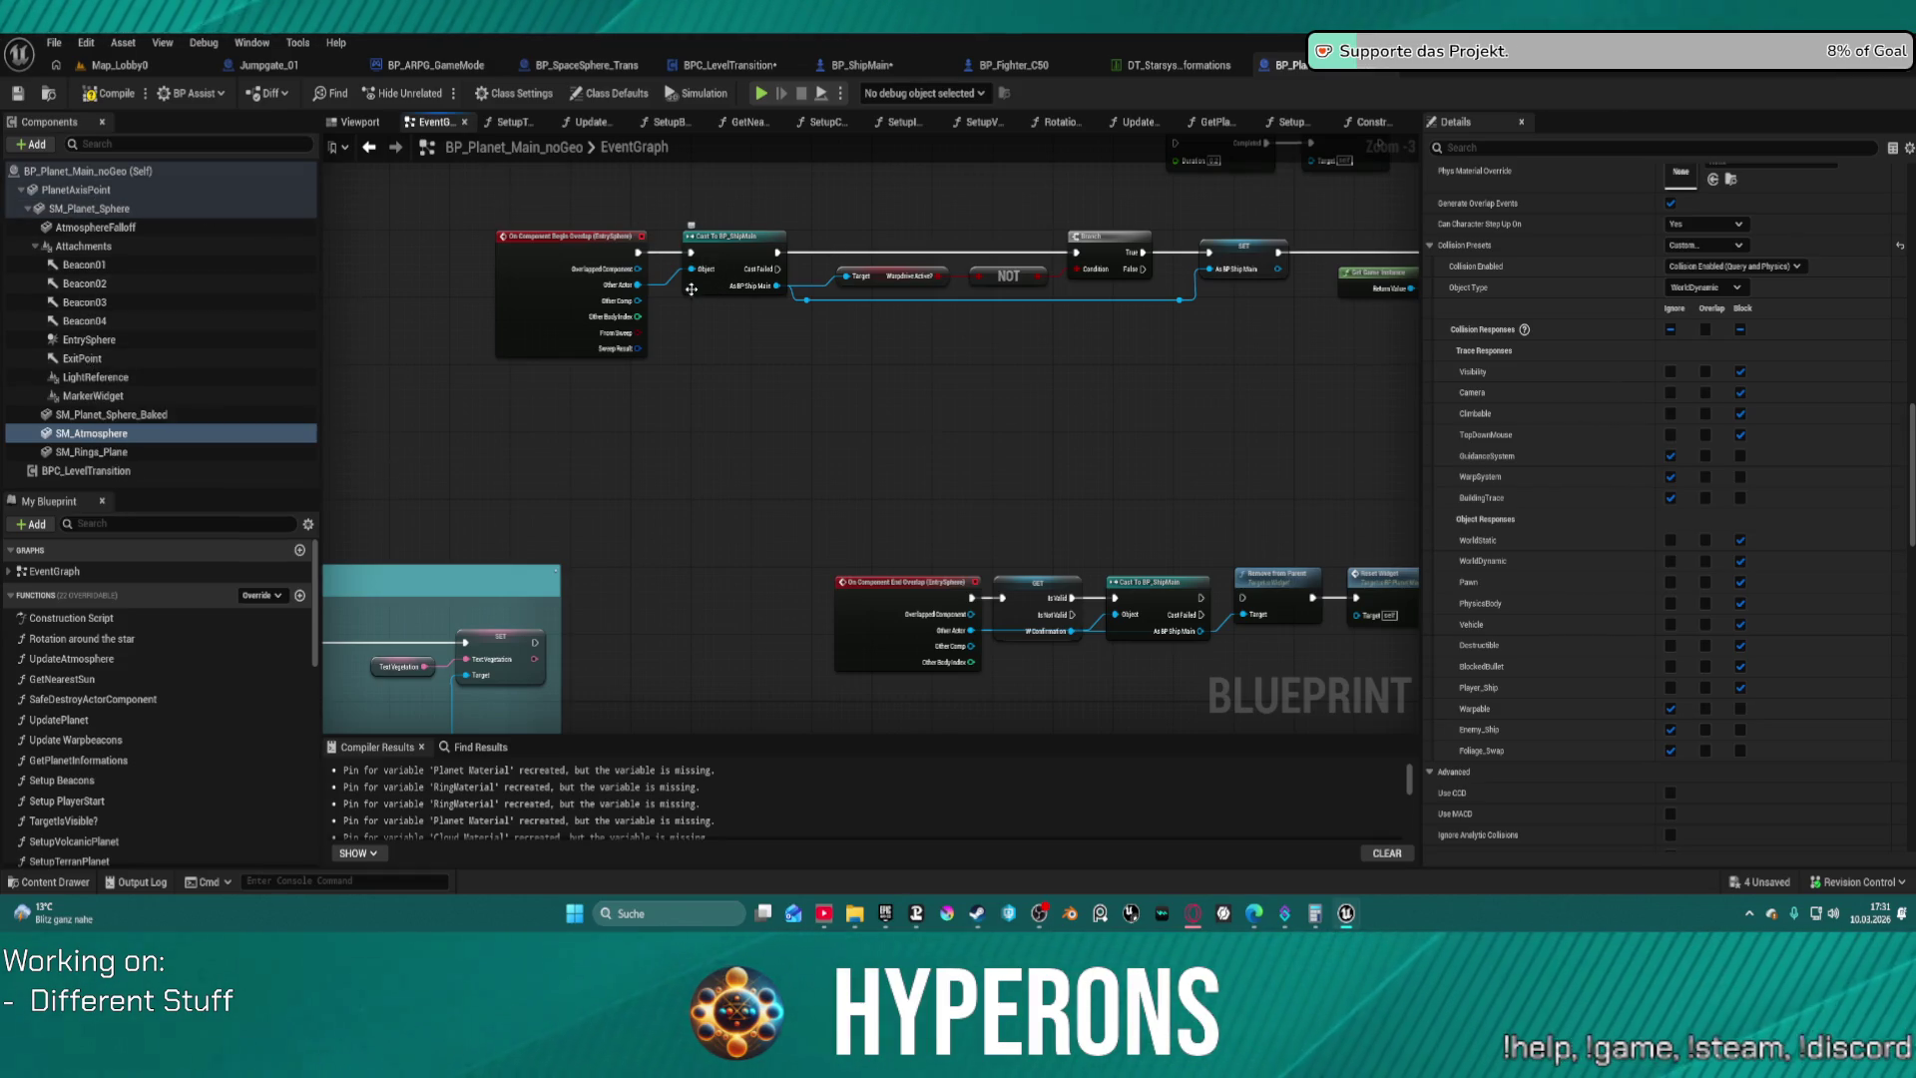
left_click(89, 340)
left_click(362, 122)
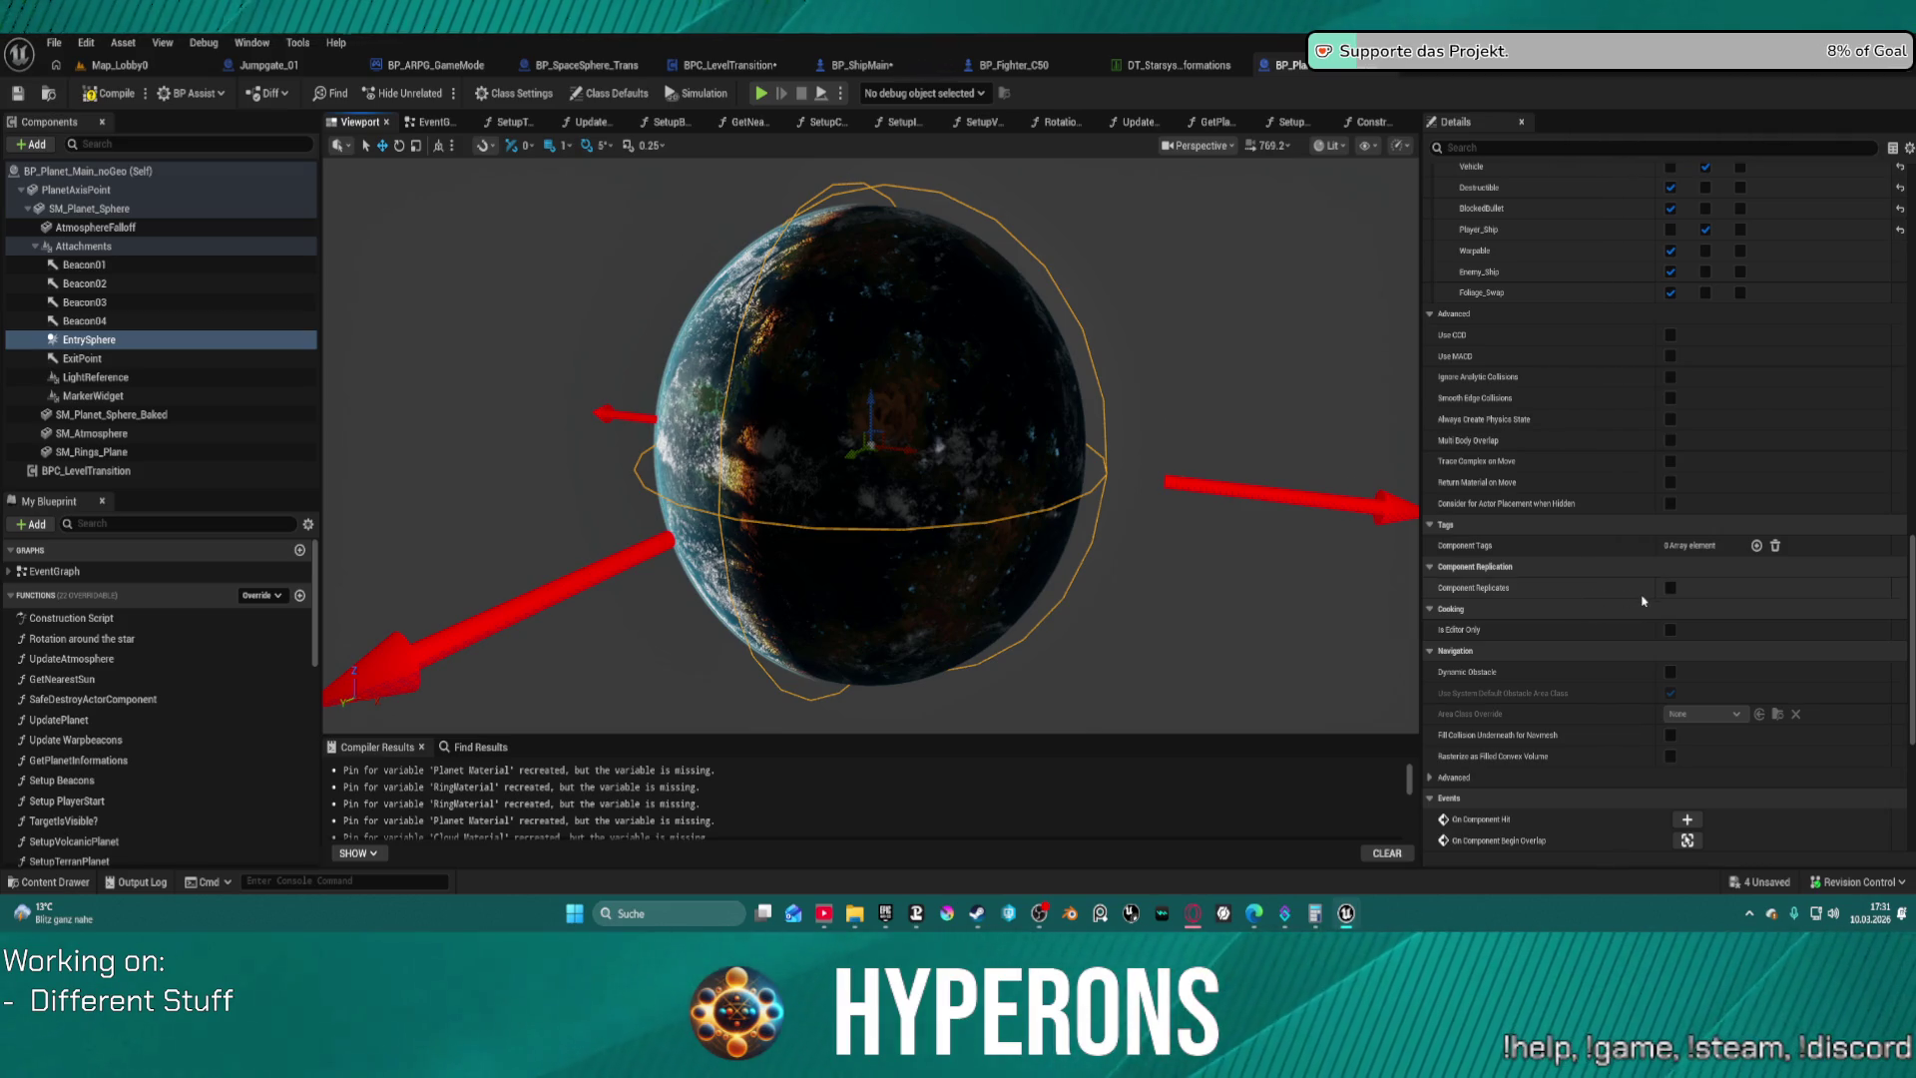
Select SM_Atmosphere to review its collision settings
scroll(1697, 499, "down", 2)
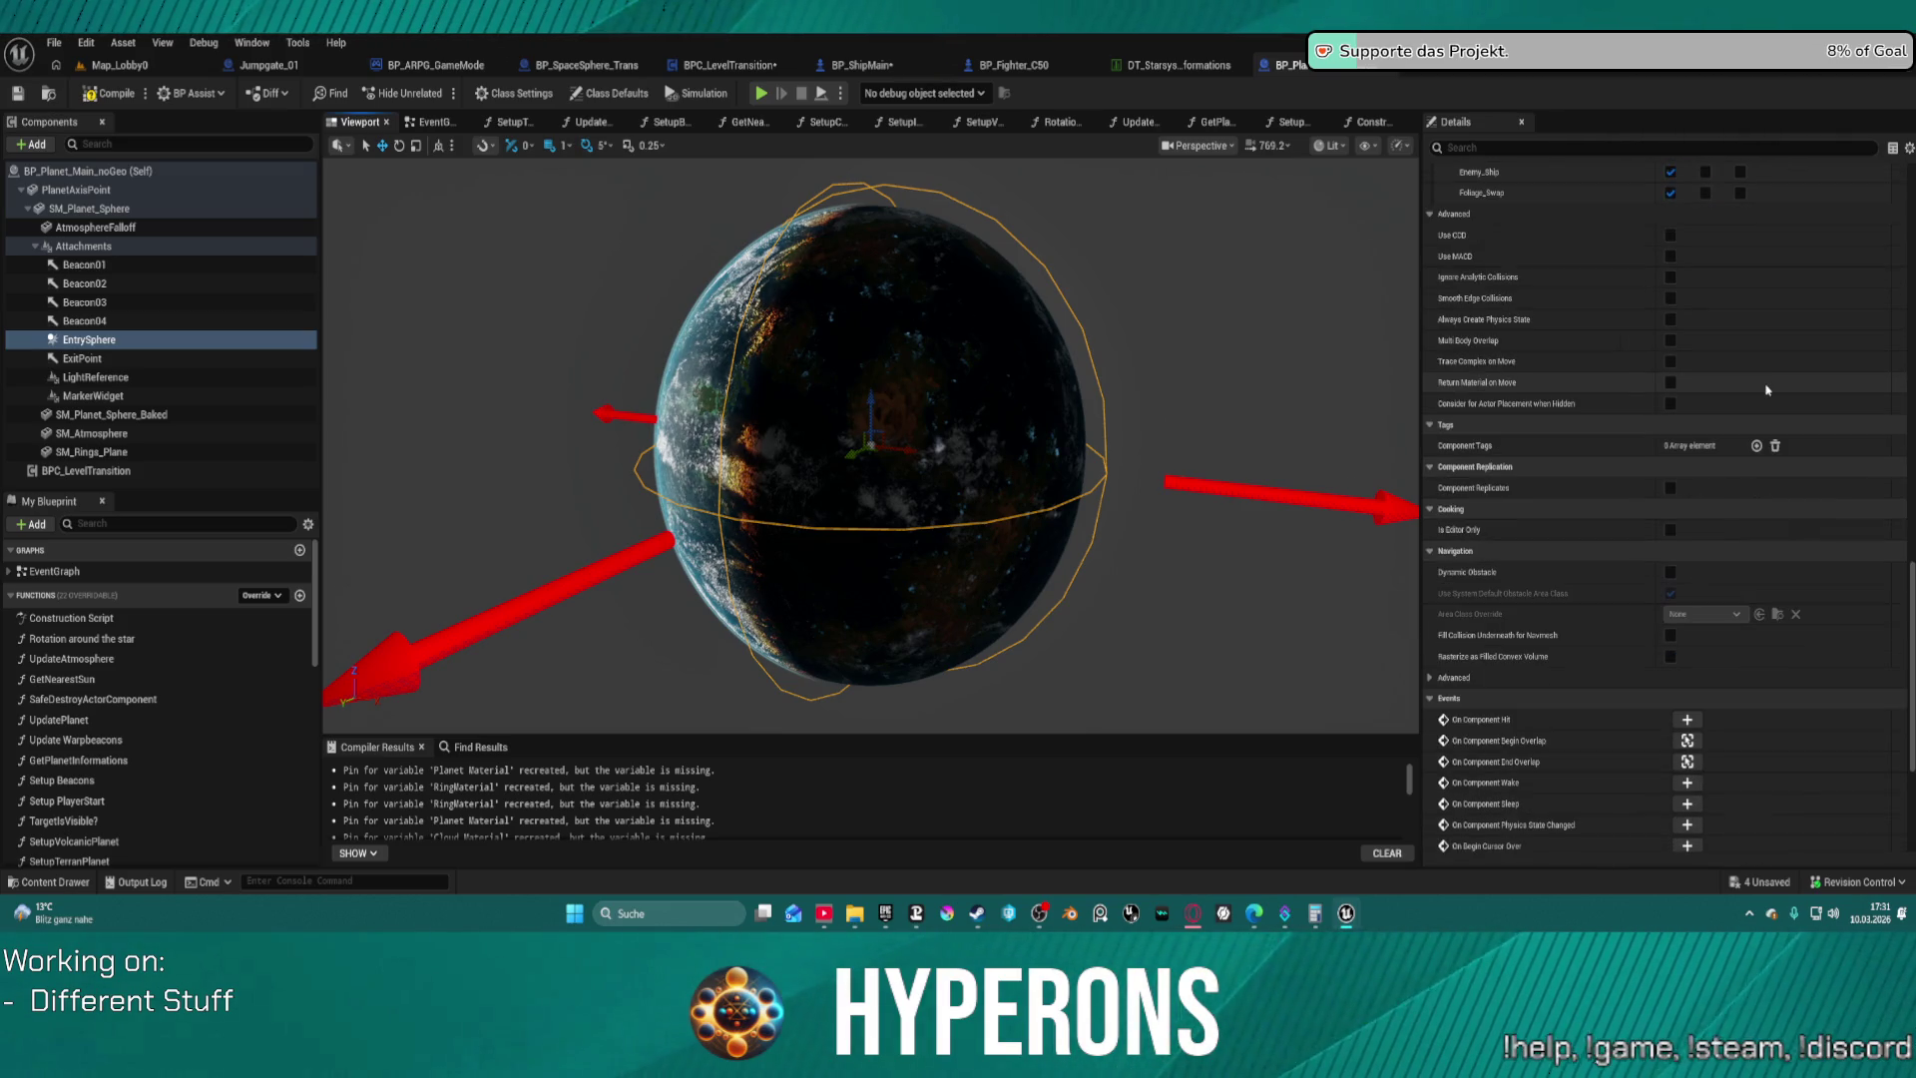
scroll(1766, 390, "up", 2)
scroll(1771, 349, "up", 3)
scroll(1771, 349, "up", 8)
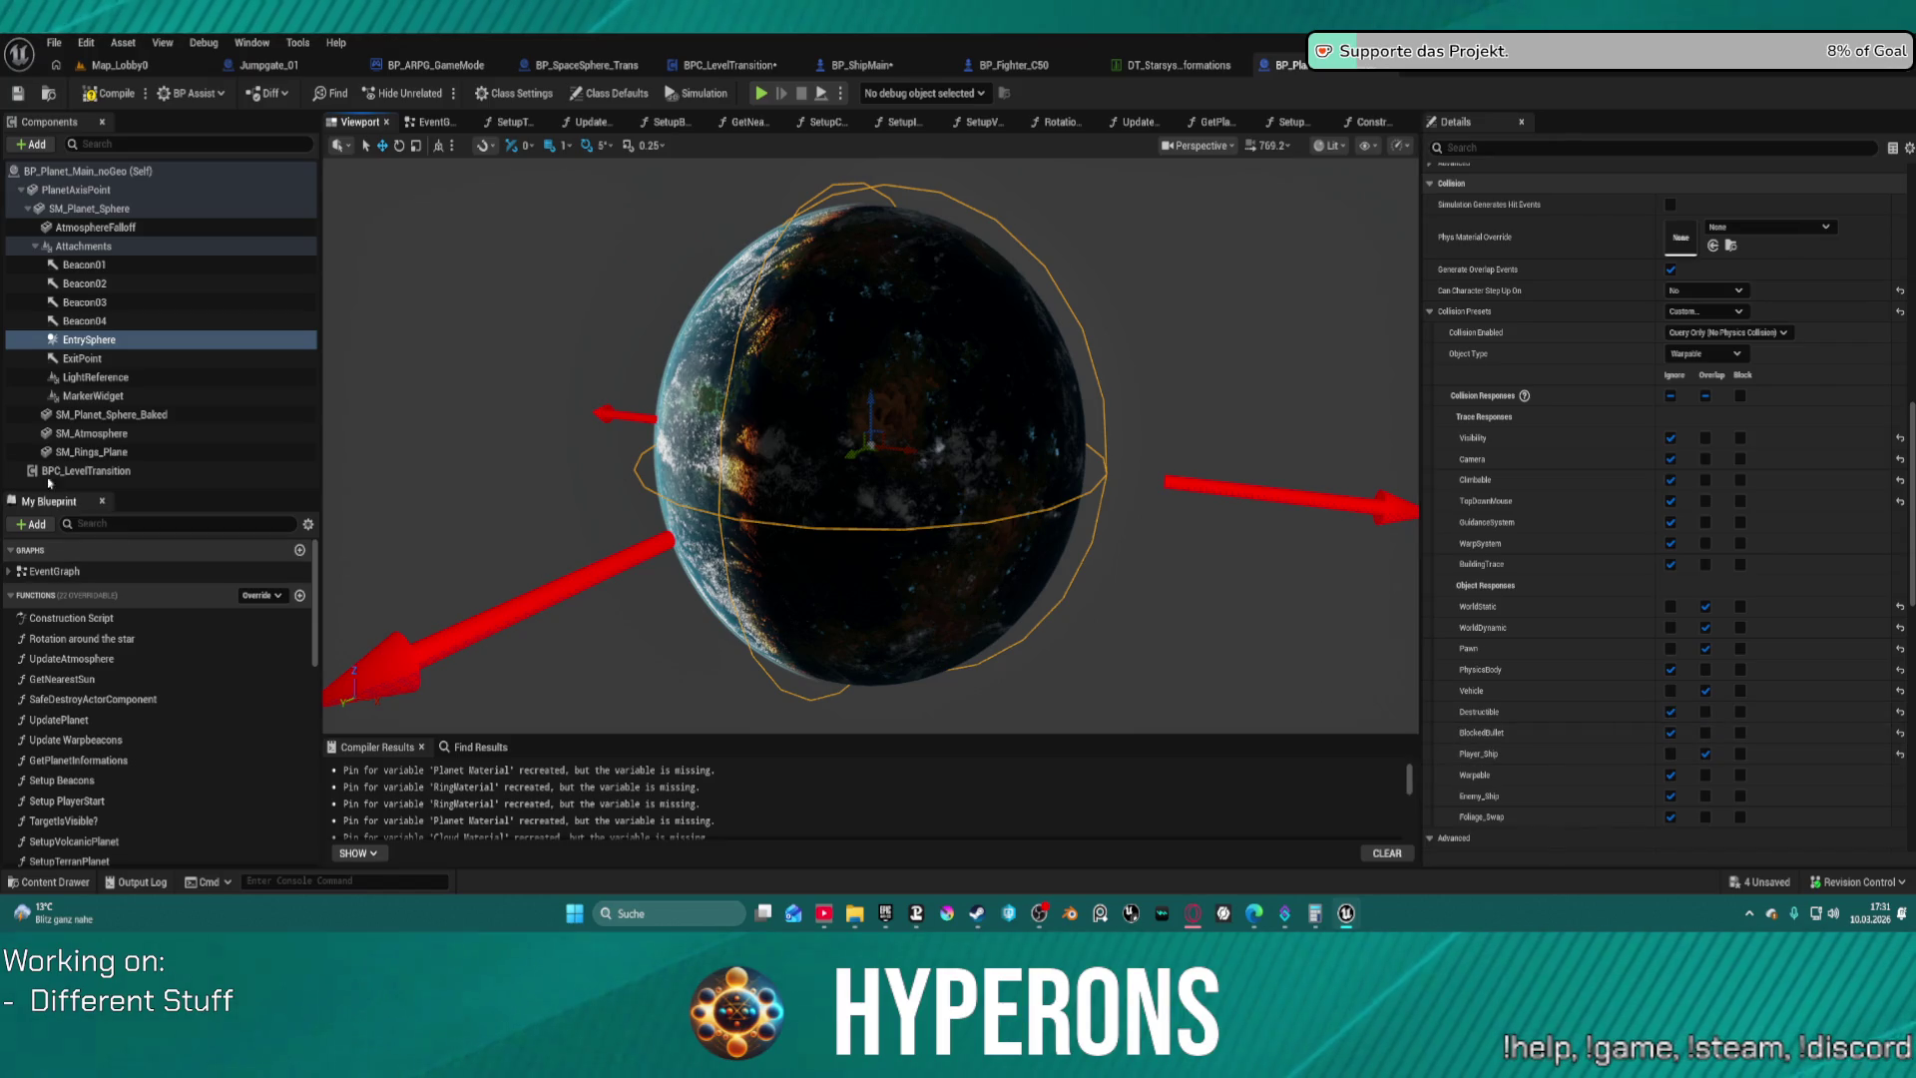
left_click(91, 433)
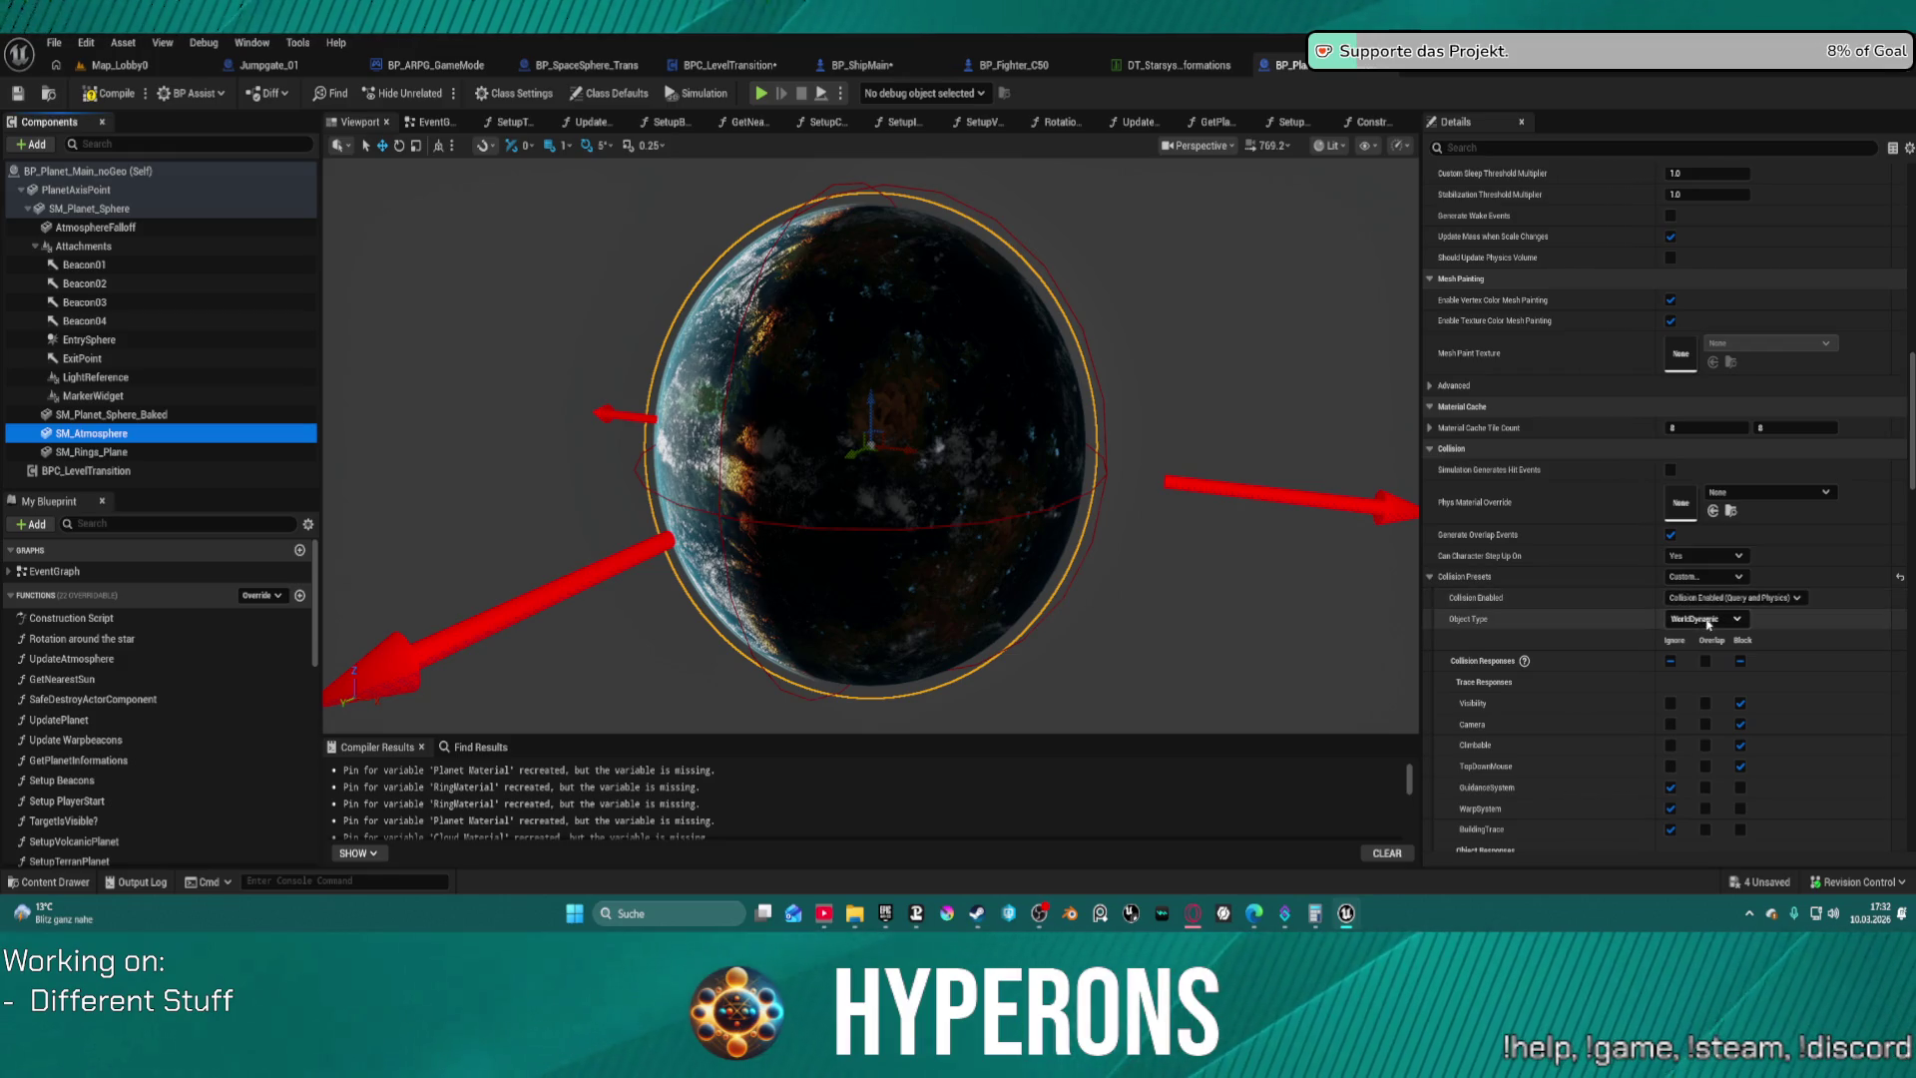
Set SM_Atmosphere's collision preset to NoCollision
left_click(1707, 576)
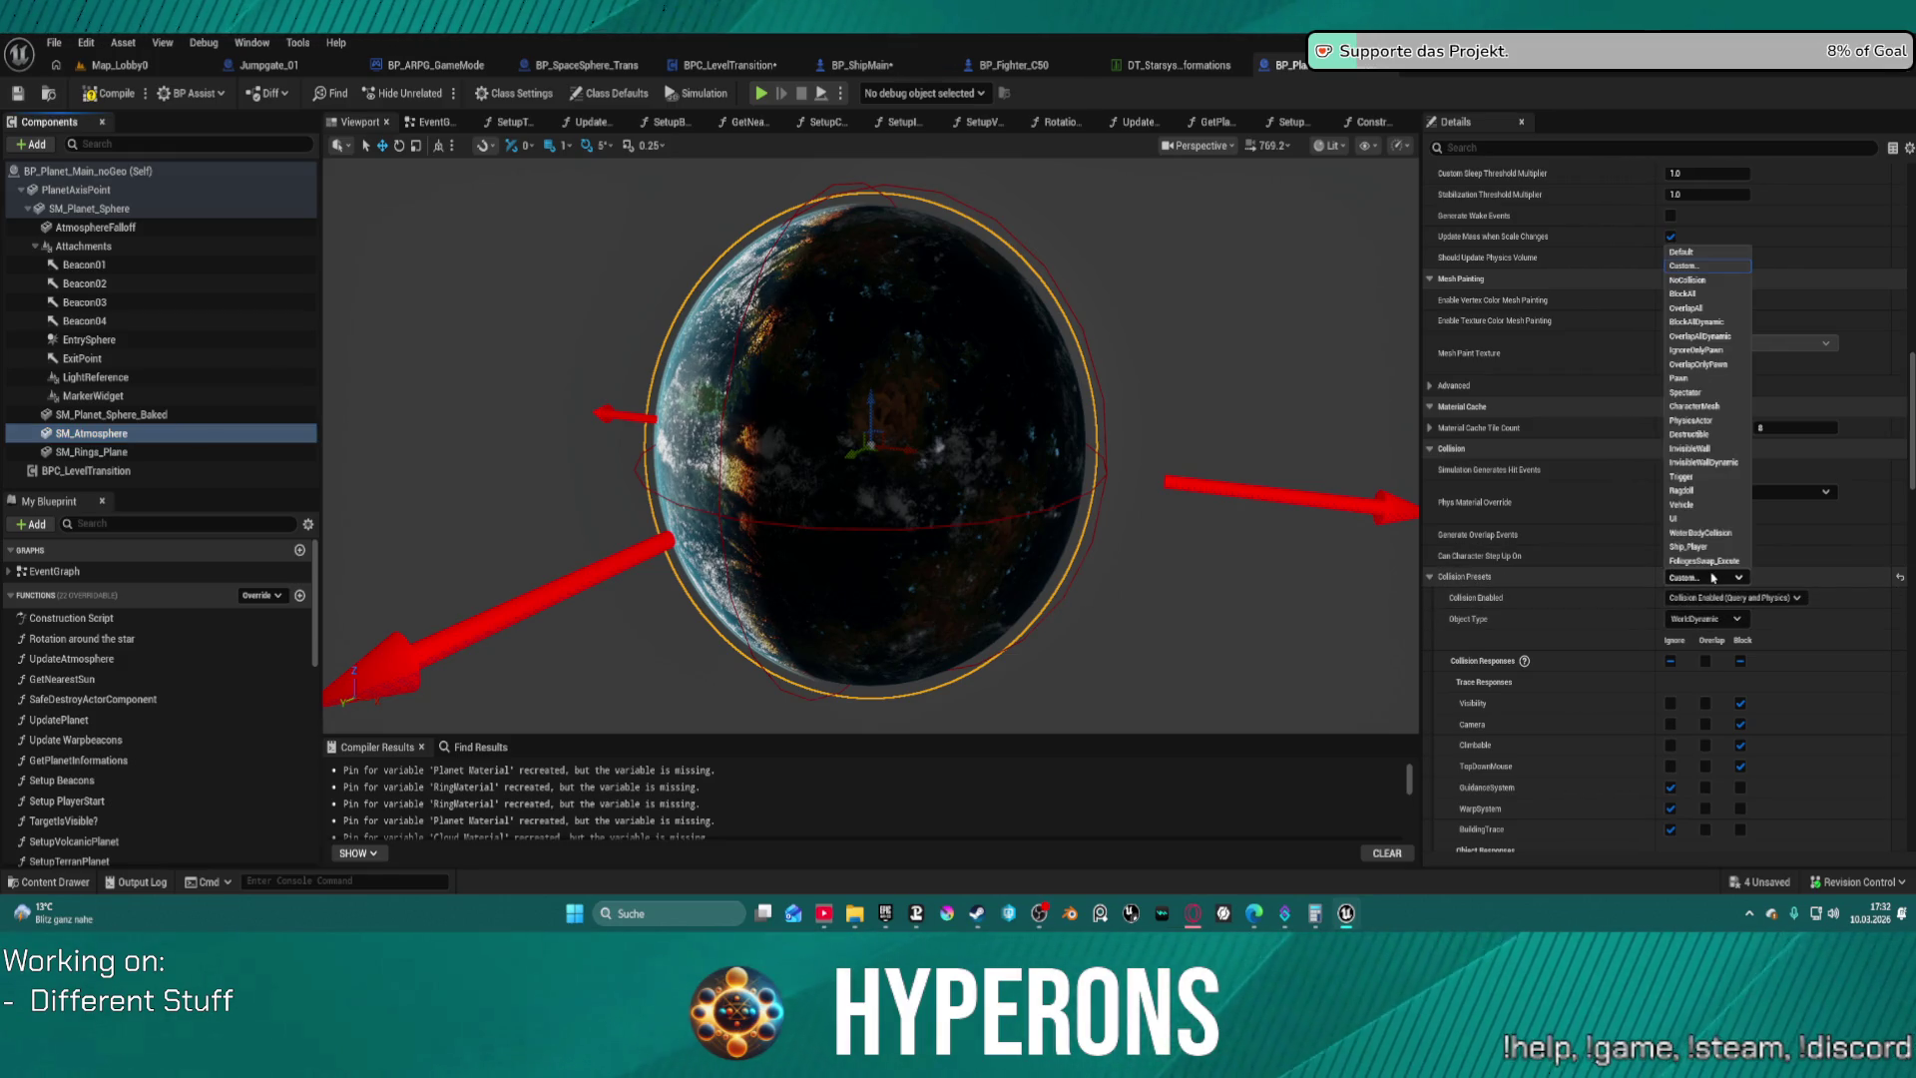
left_click(1707, 576)
left_click(1706, 576)
left_click(1708, 267)
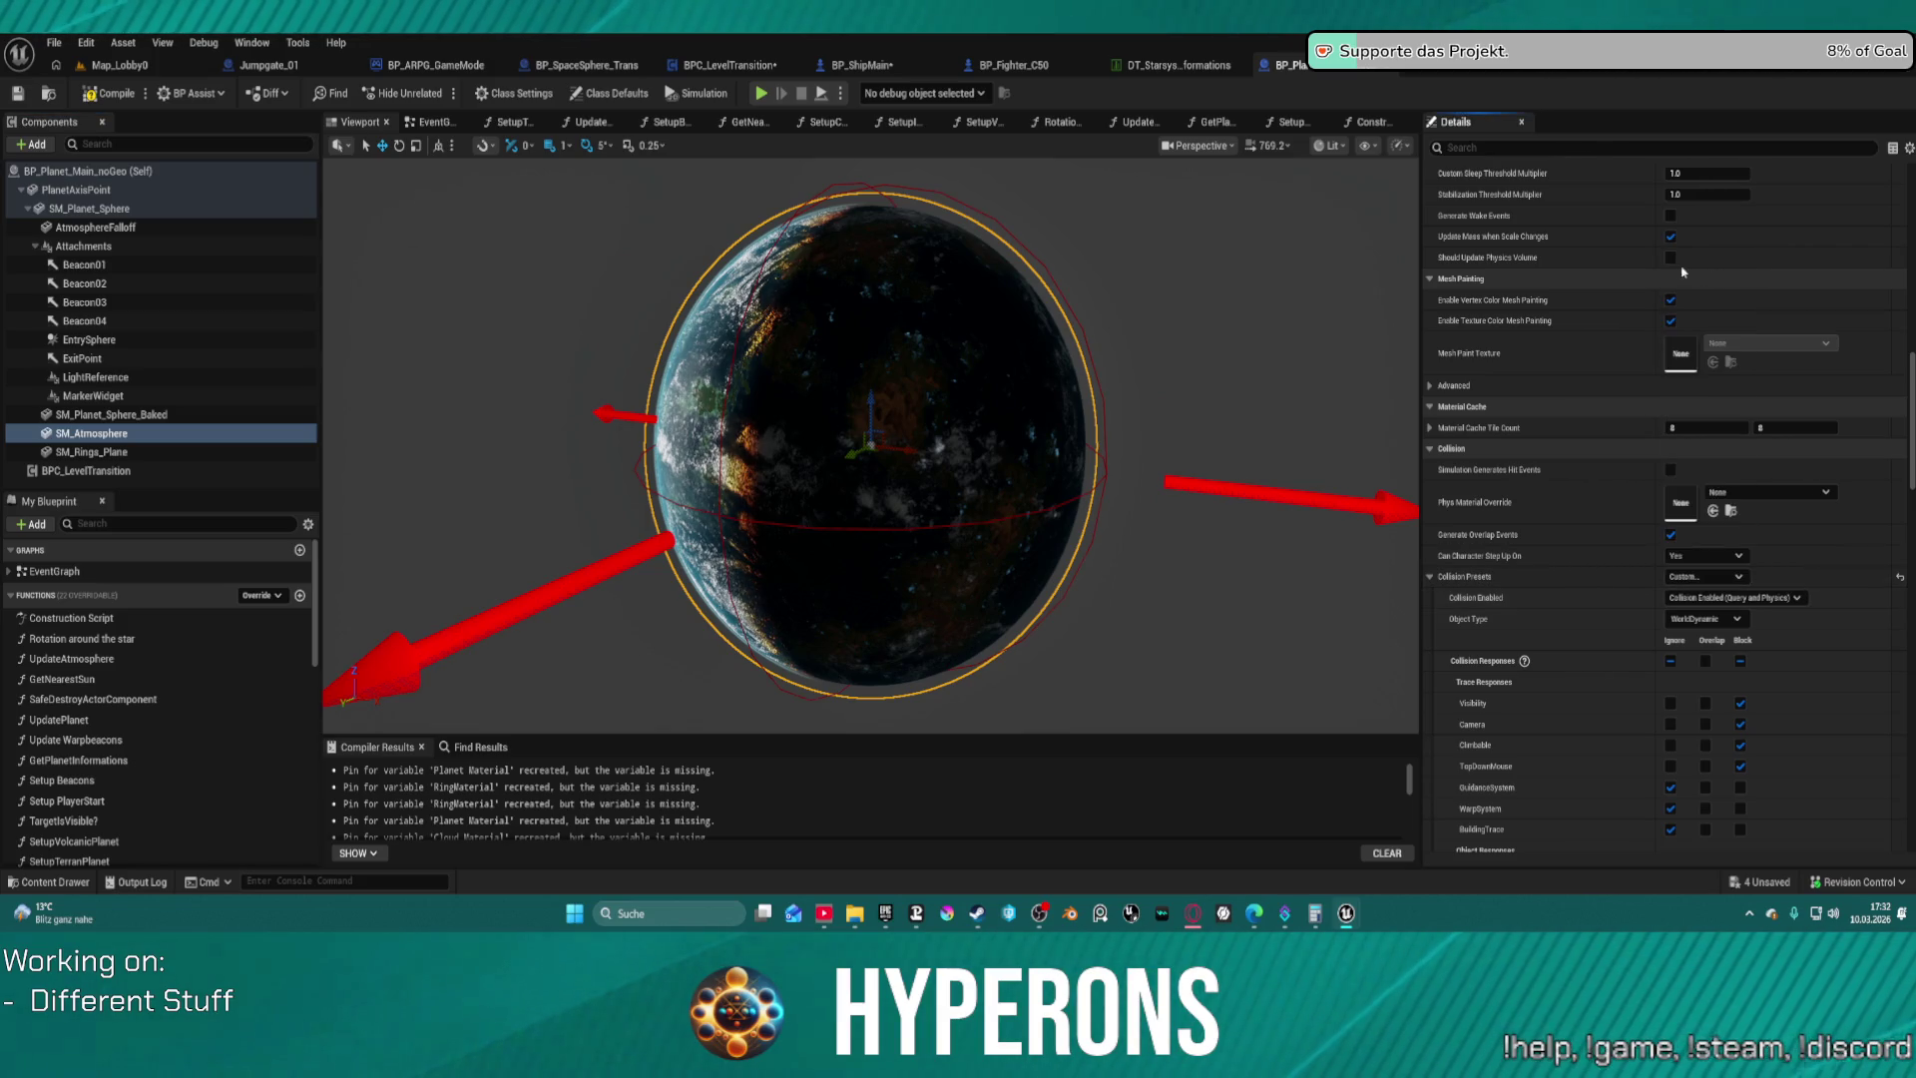
left_click(1706, 576)
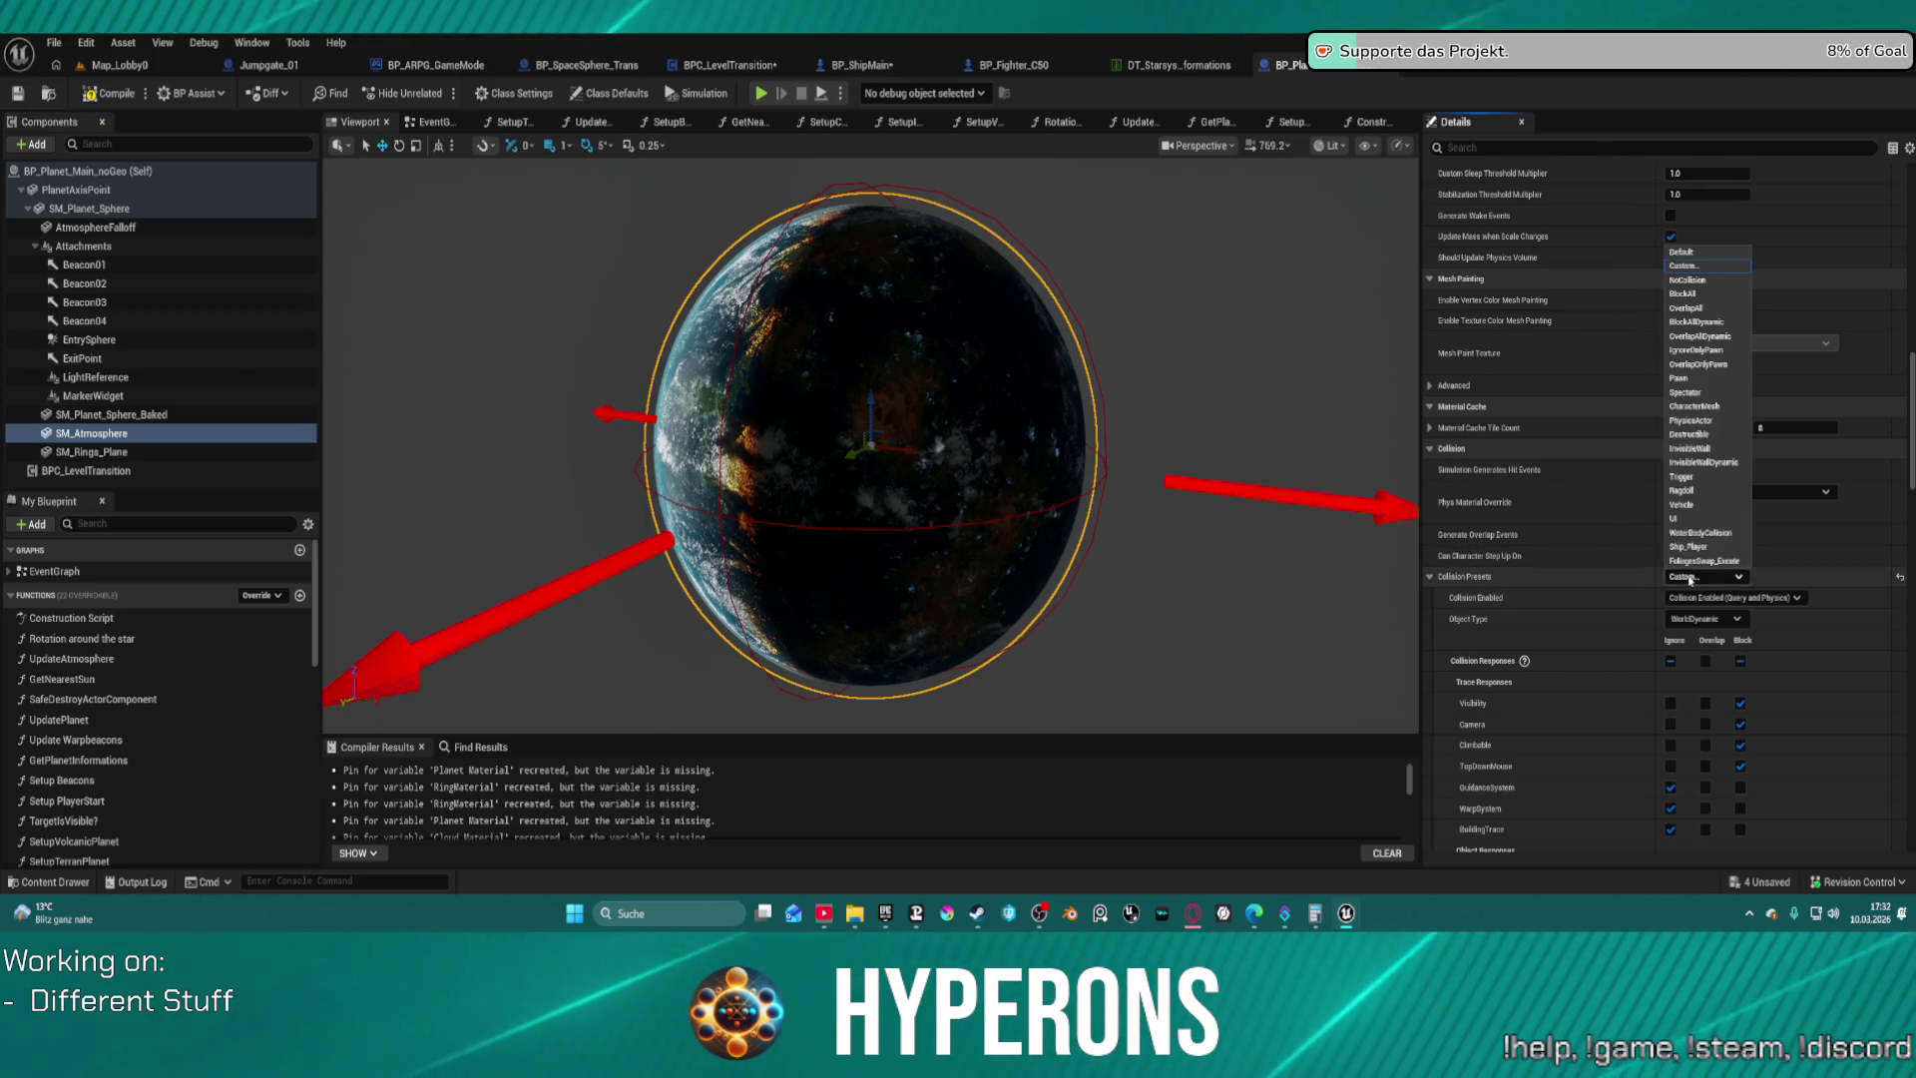
left_click(1697, 280)
scroll(1632, 613, "down", 5)
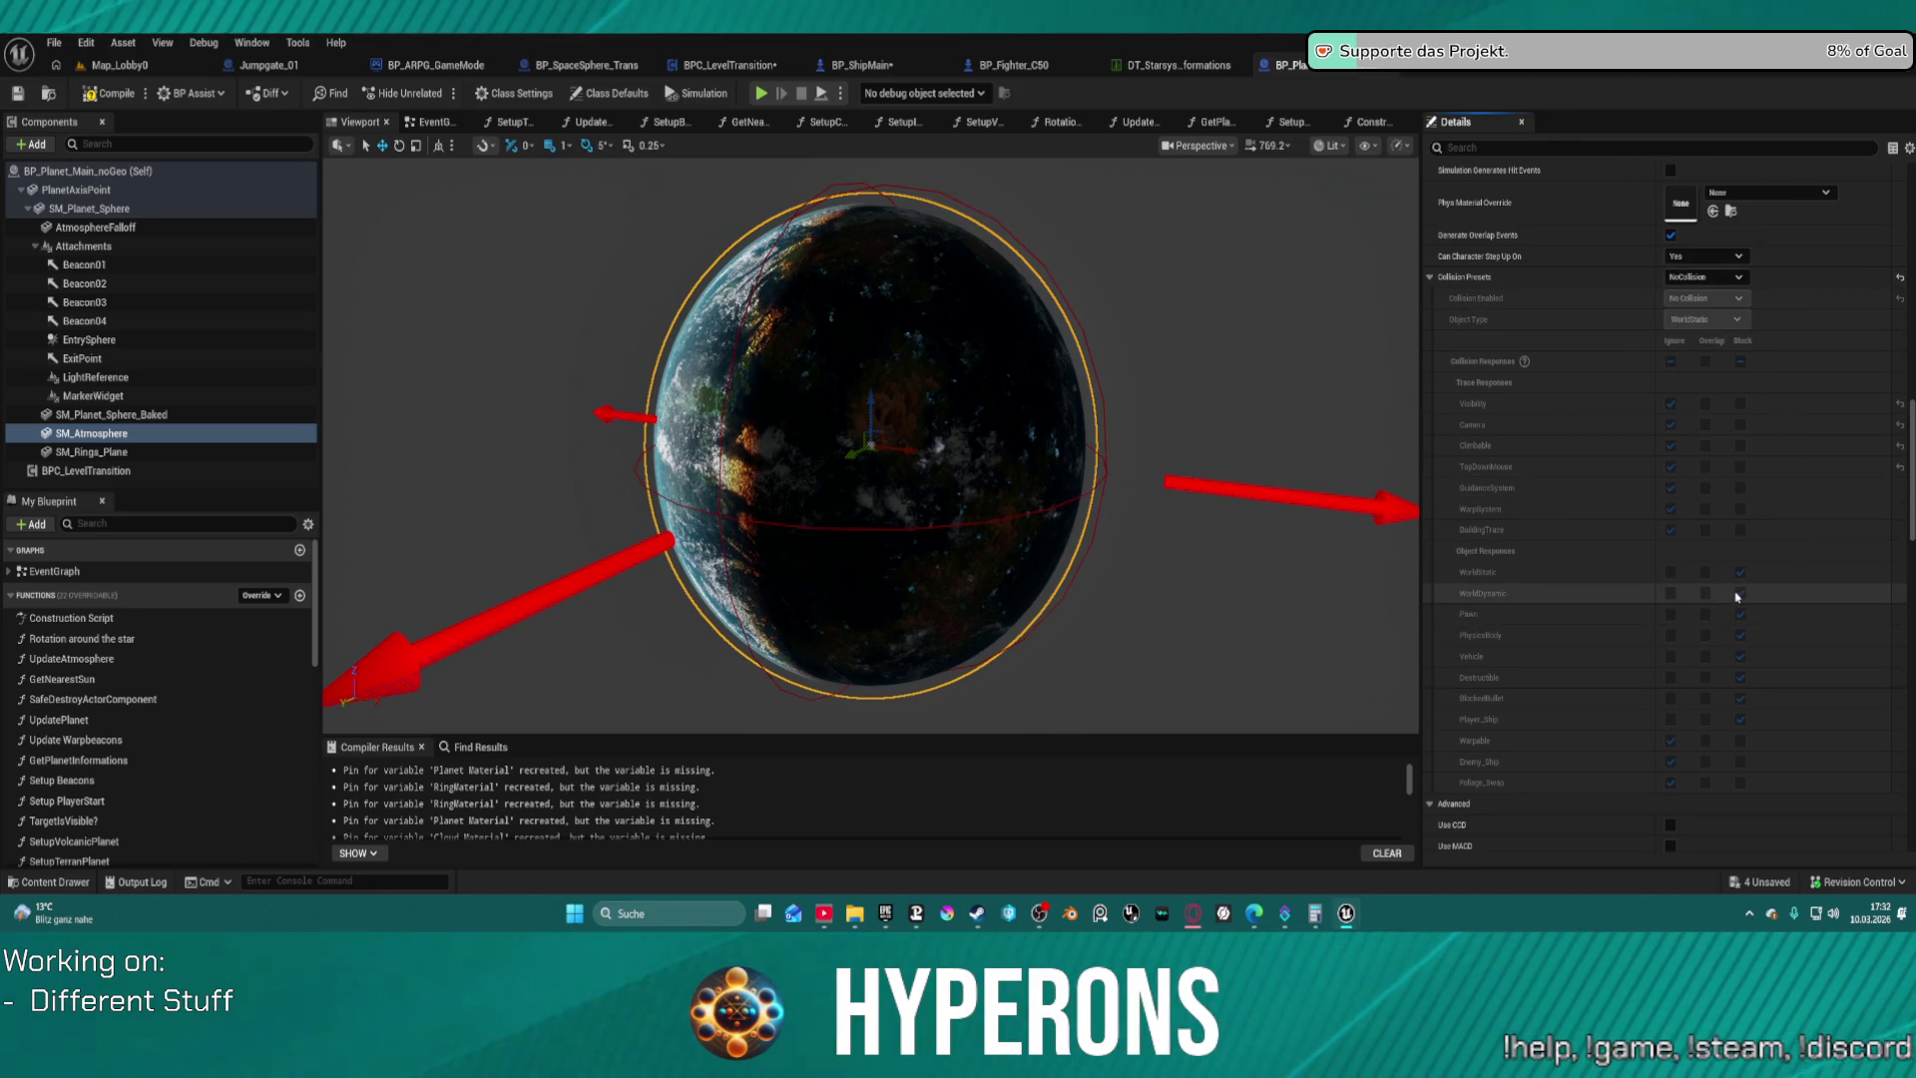
Switch SM_Atmosphere back to a Custom collision preset, then view the star-system data table
left_click(1707, 278)
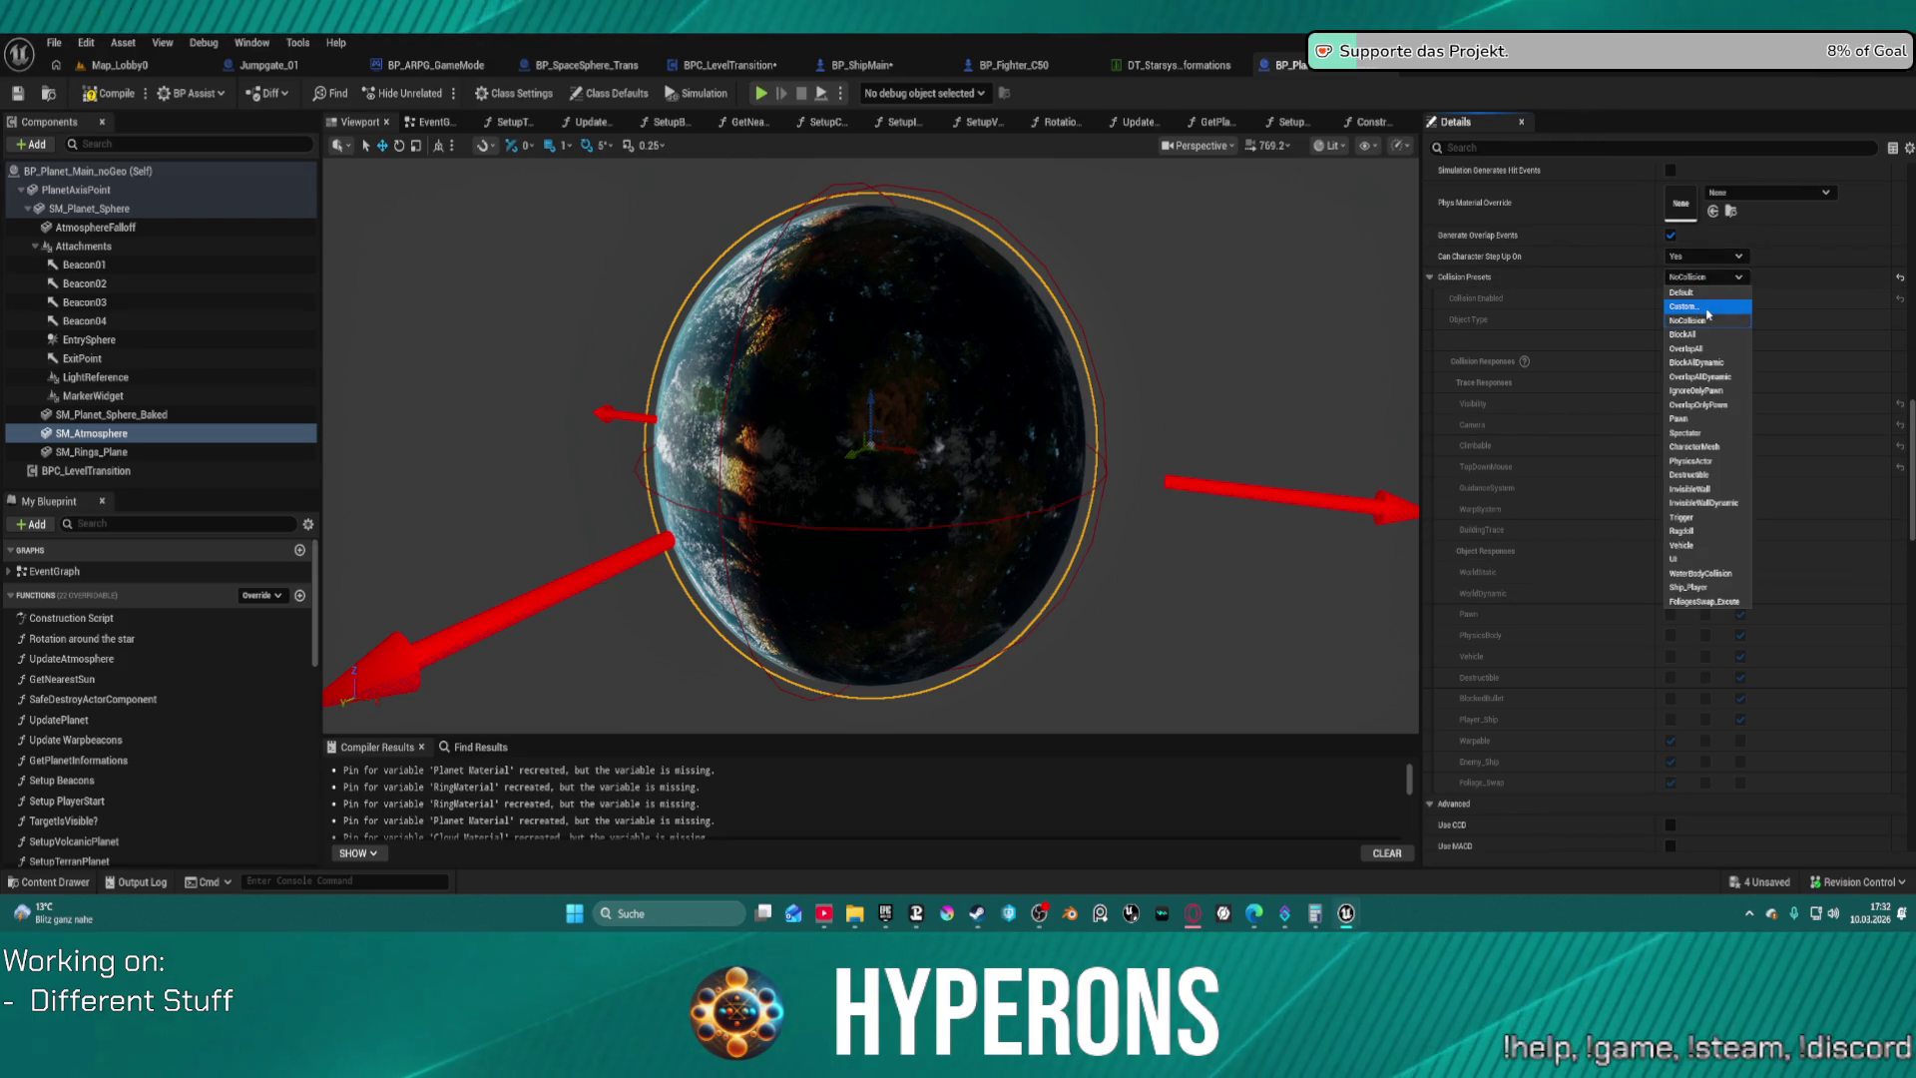
left_click(1708, 309)
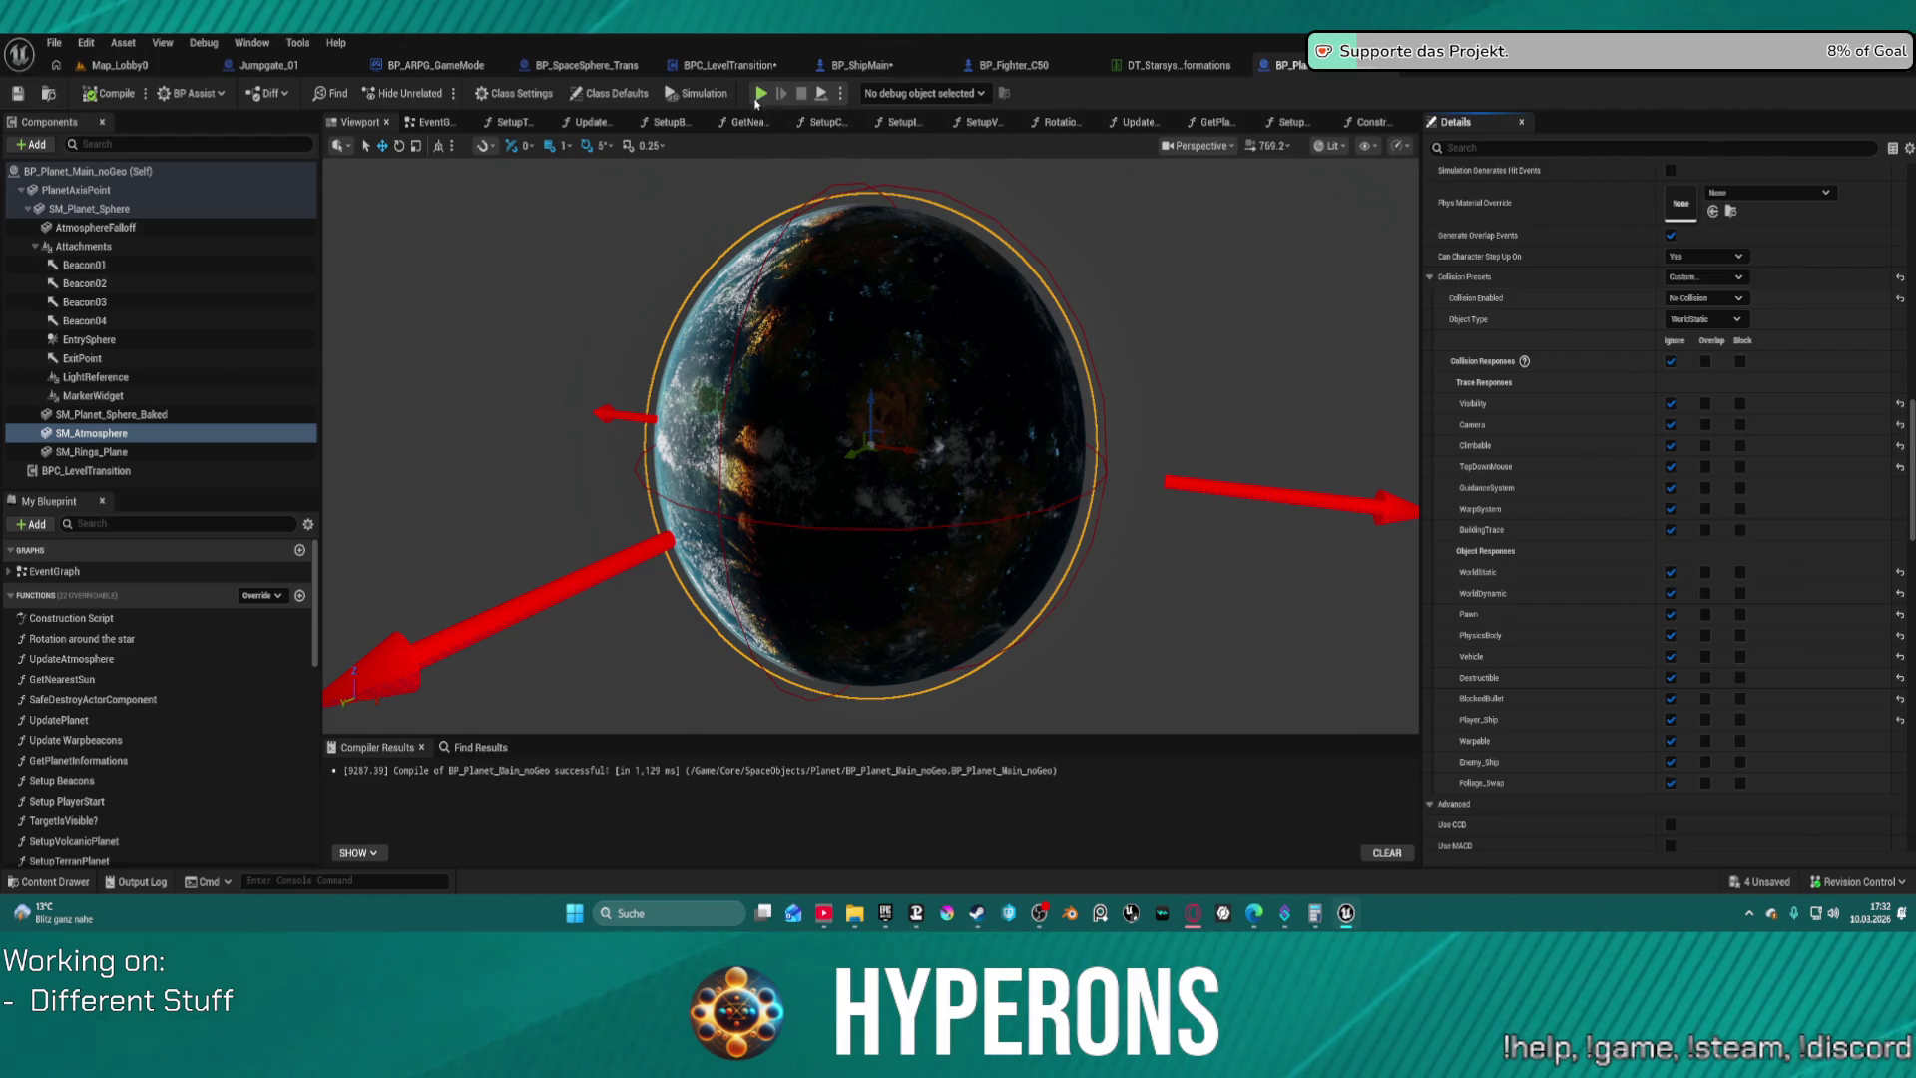
left_click(1162, 65)
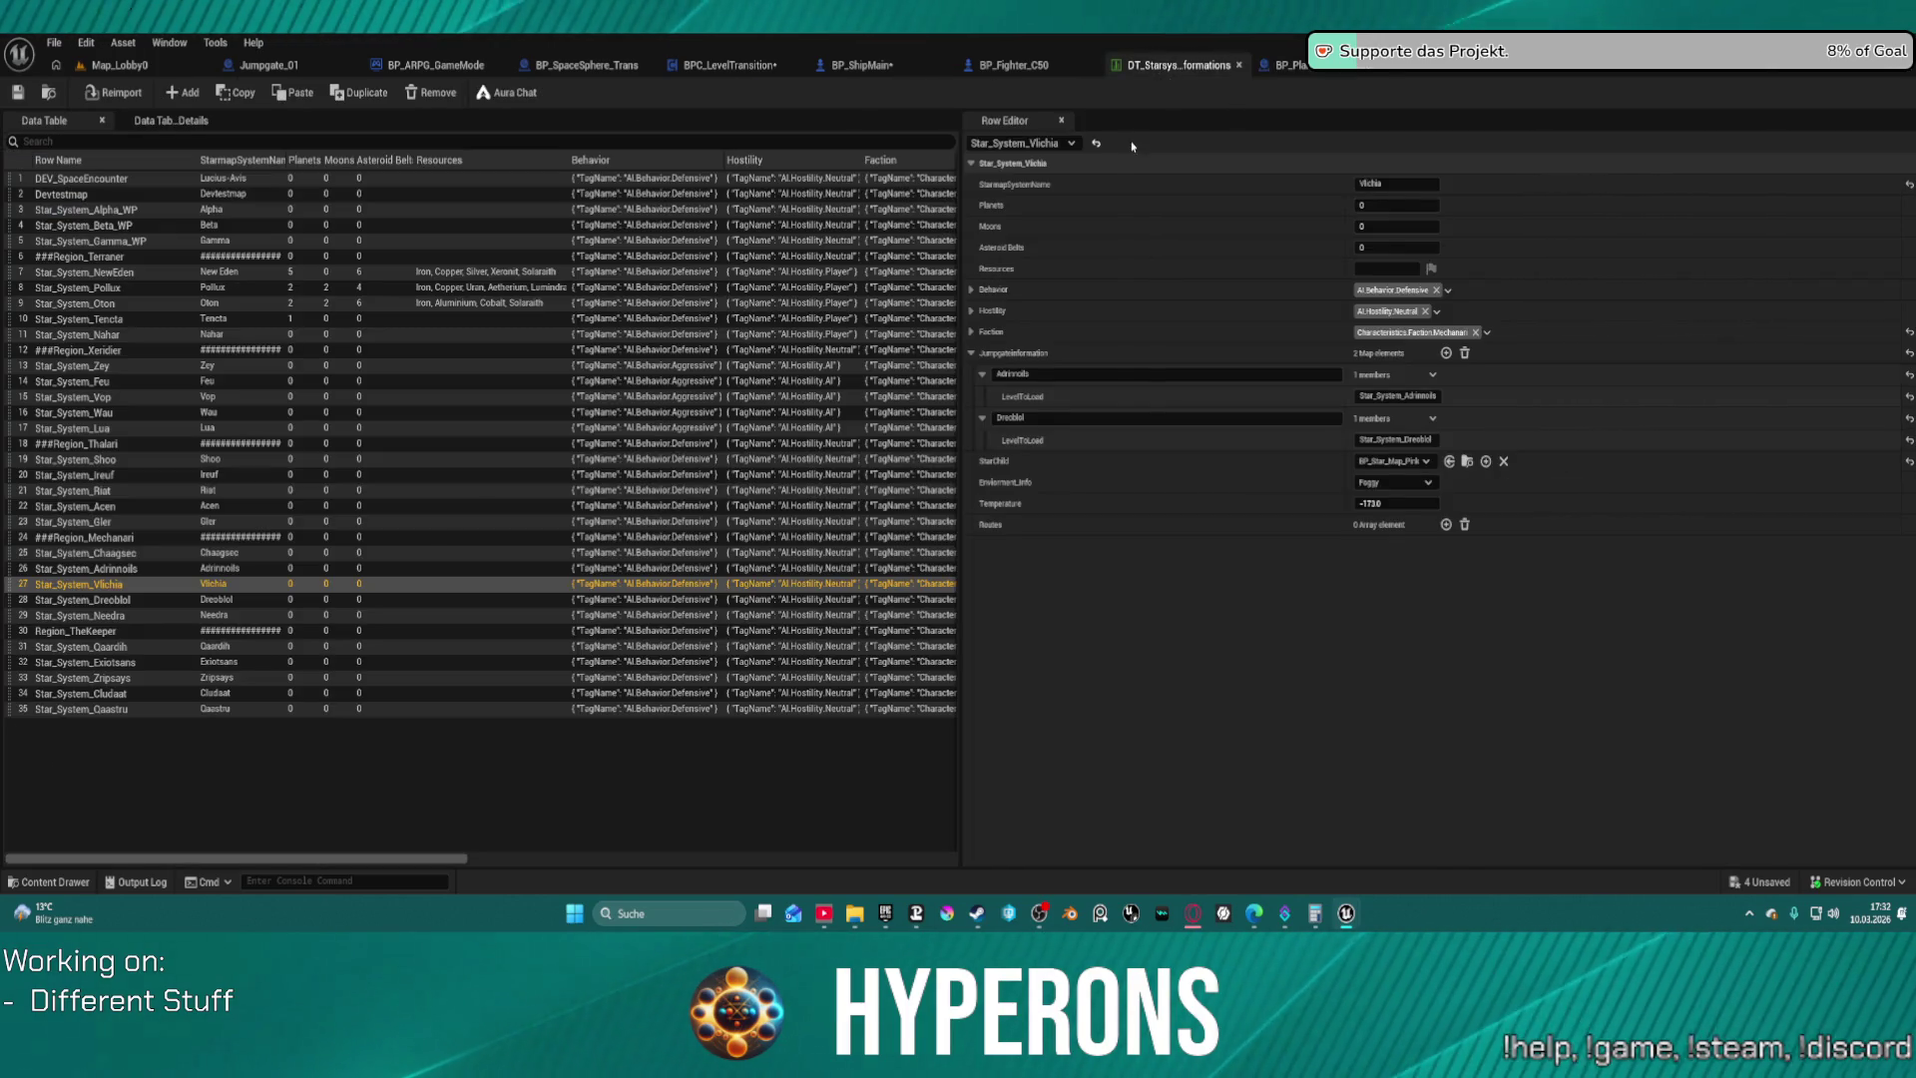
Go to the Map_Lobby0 level editor and bring up the Content Drawer
left_click(1281, 65)
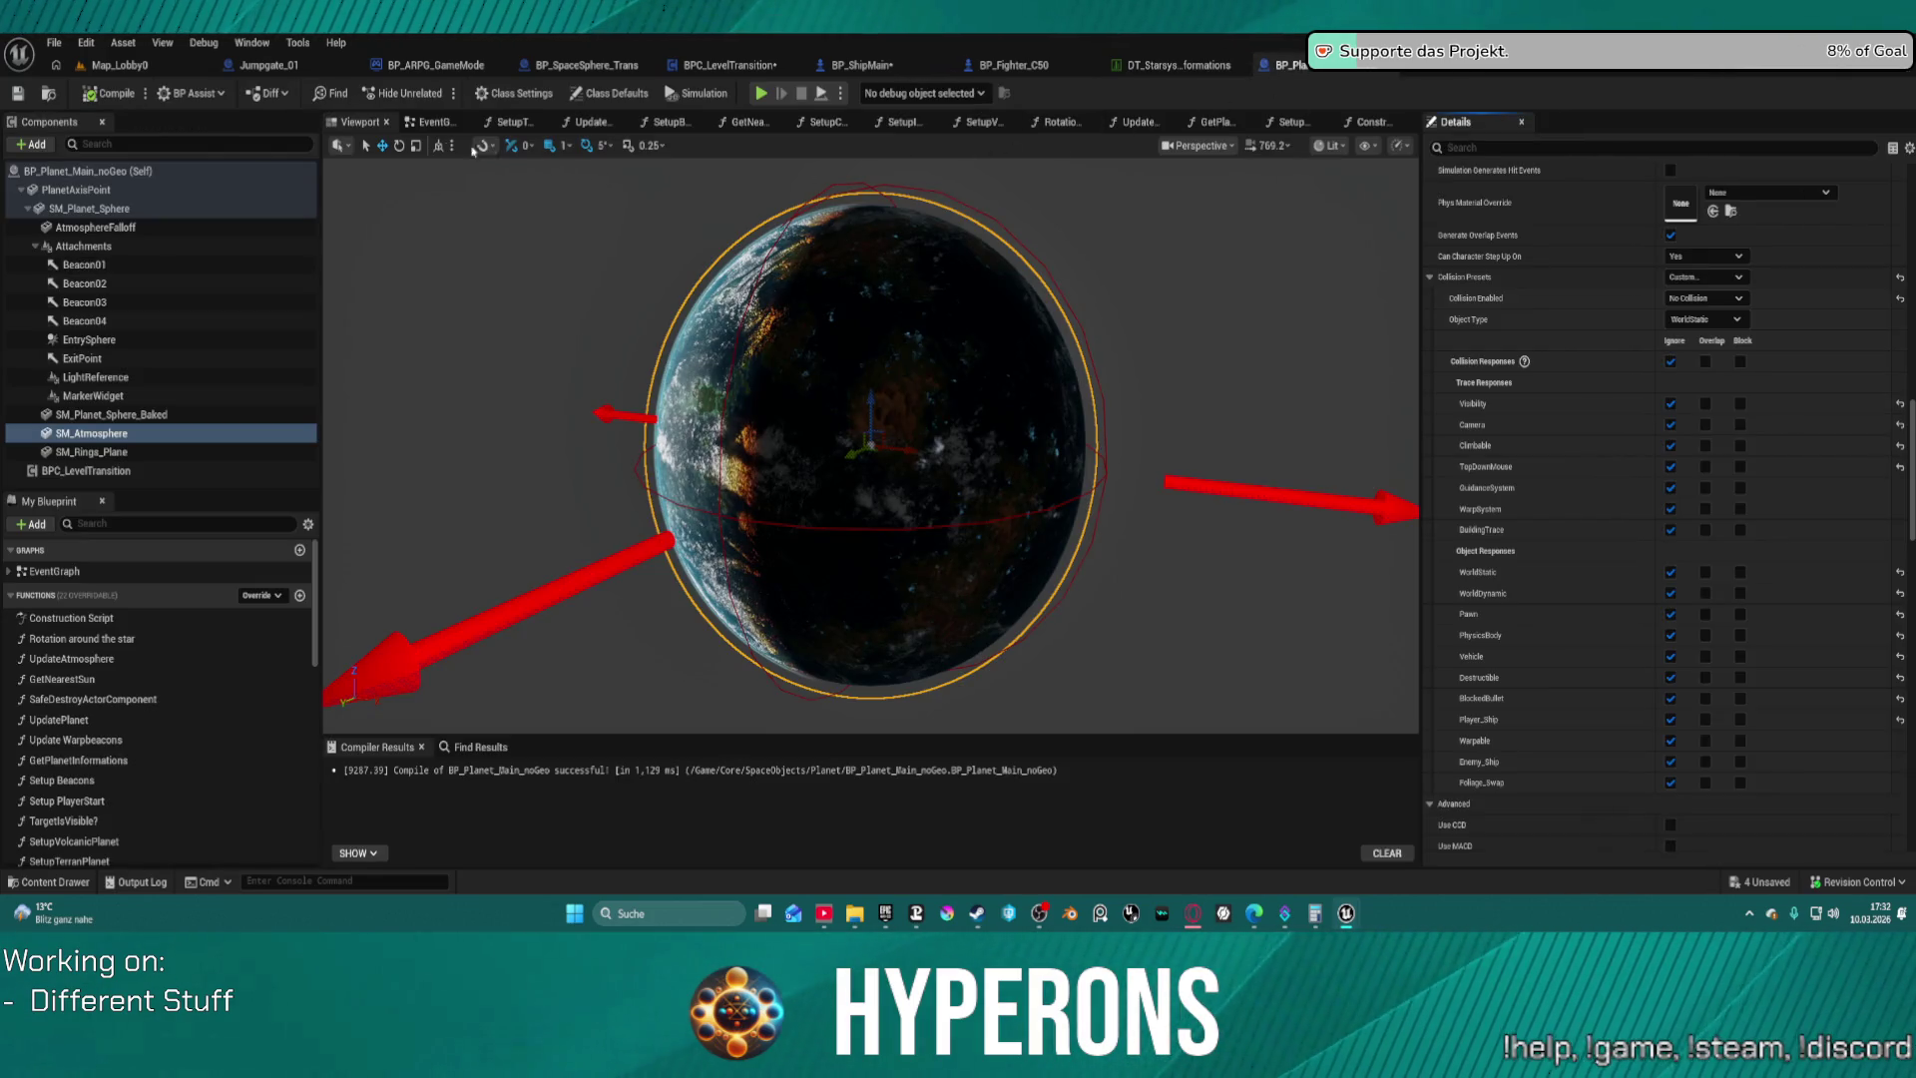
left_click(125, 67)
key("ctrl+space")
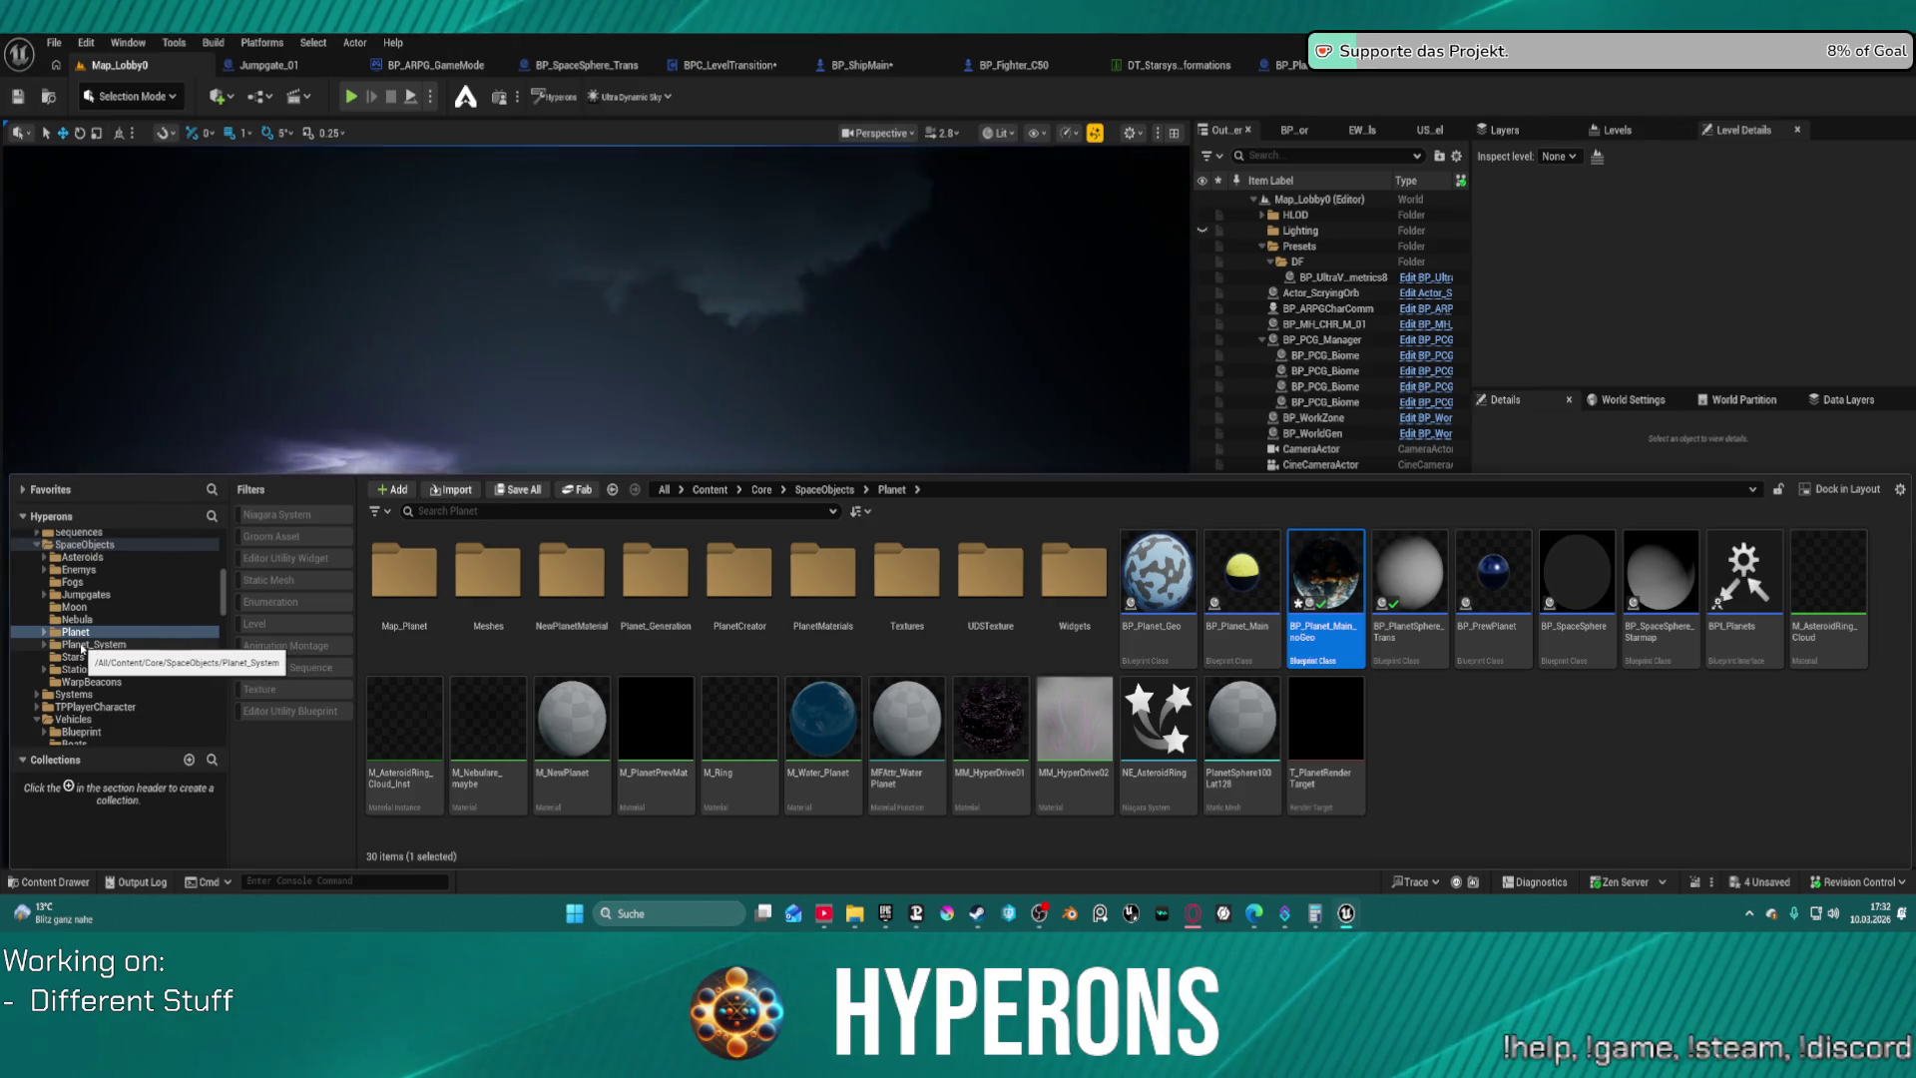
scroll(86, 624, "up", 2)
scroll(85, 618, "up", 3)
Open the DT_Planet_Informations data table from the Data folder, keeping the drawer on Data
left_click(64, 570)
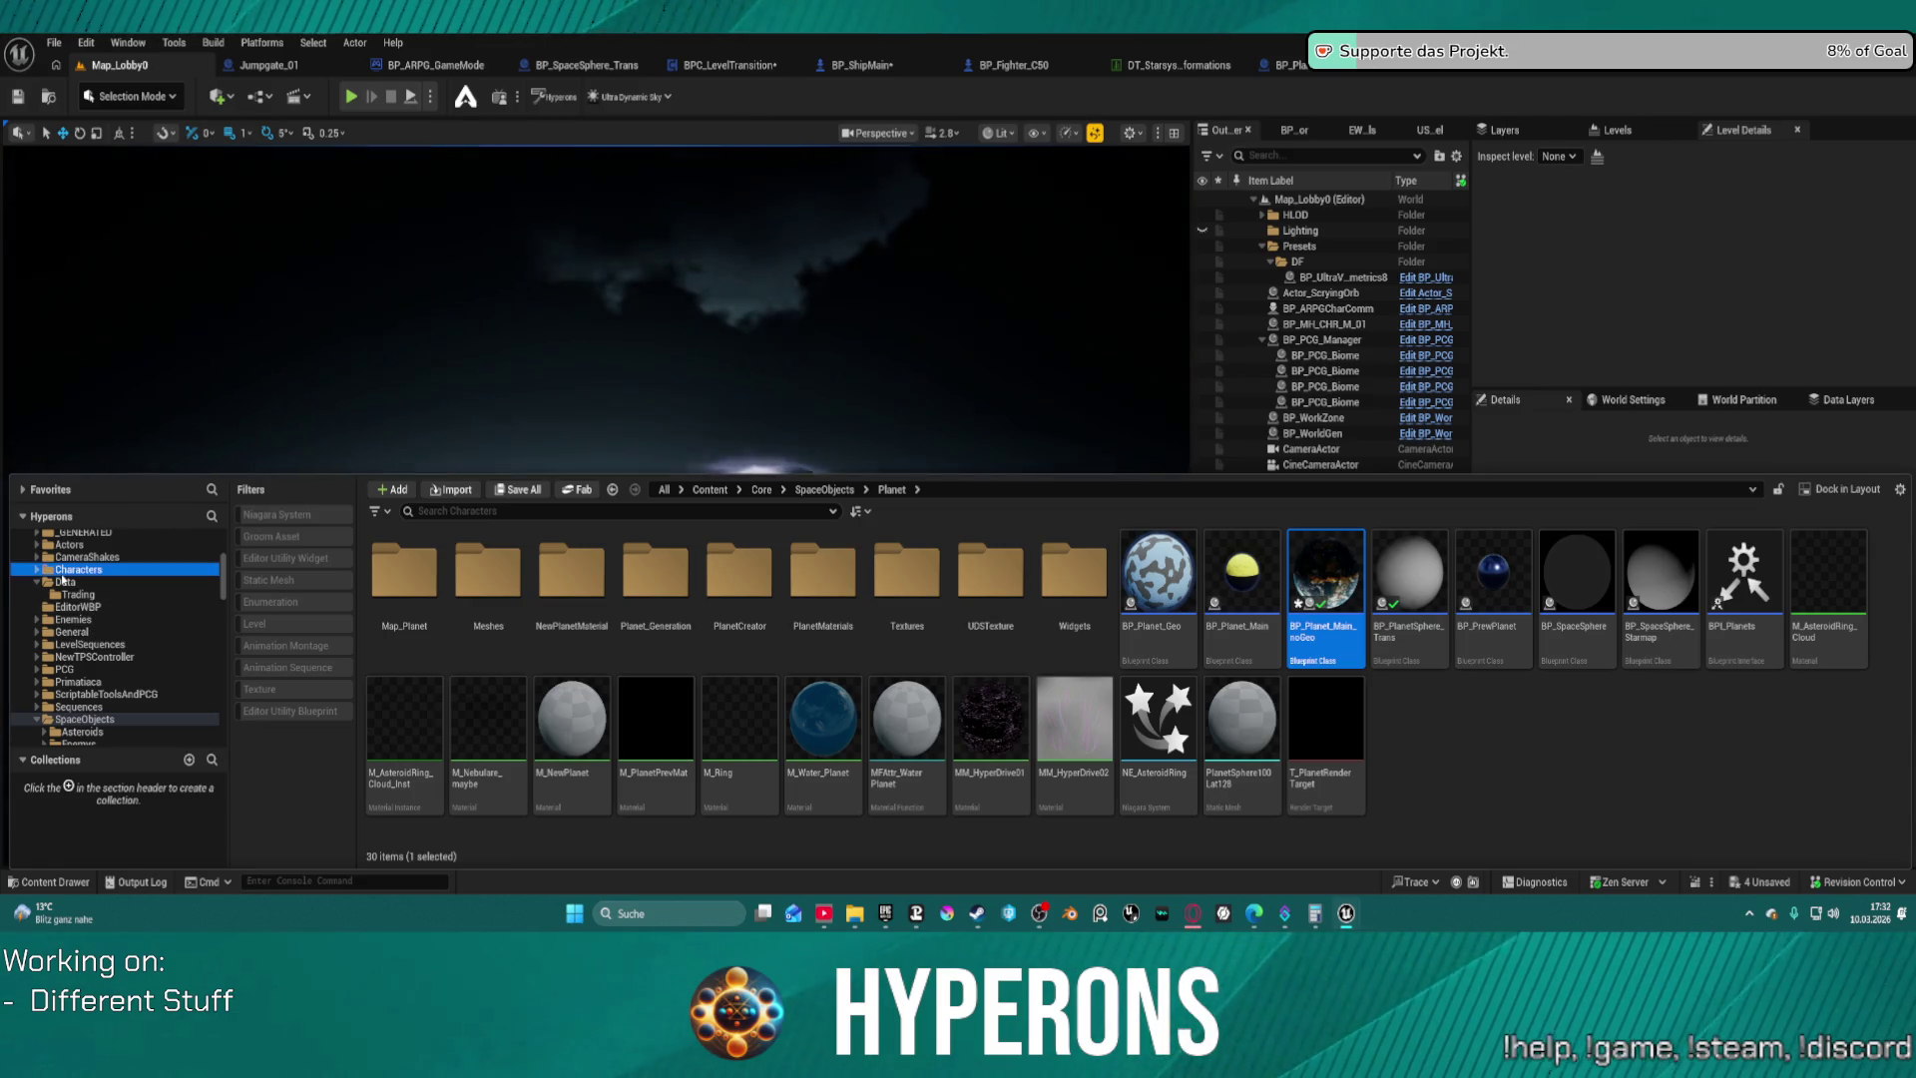
left_click(62, 580)
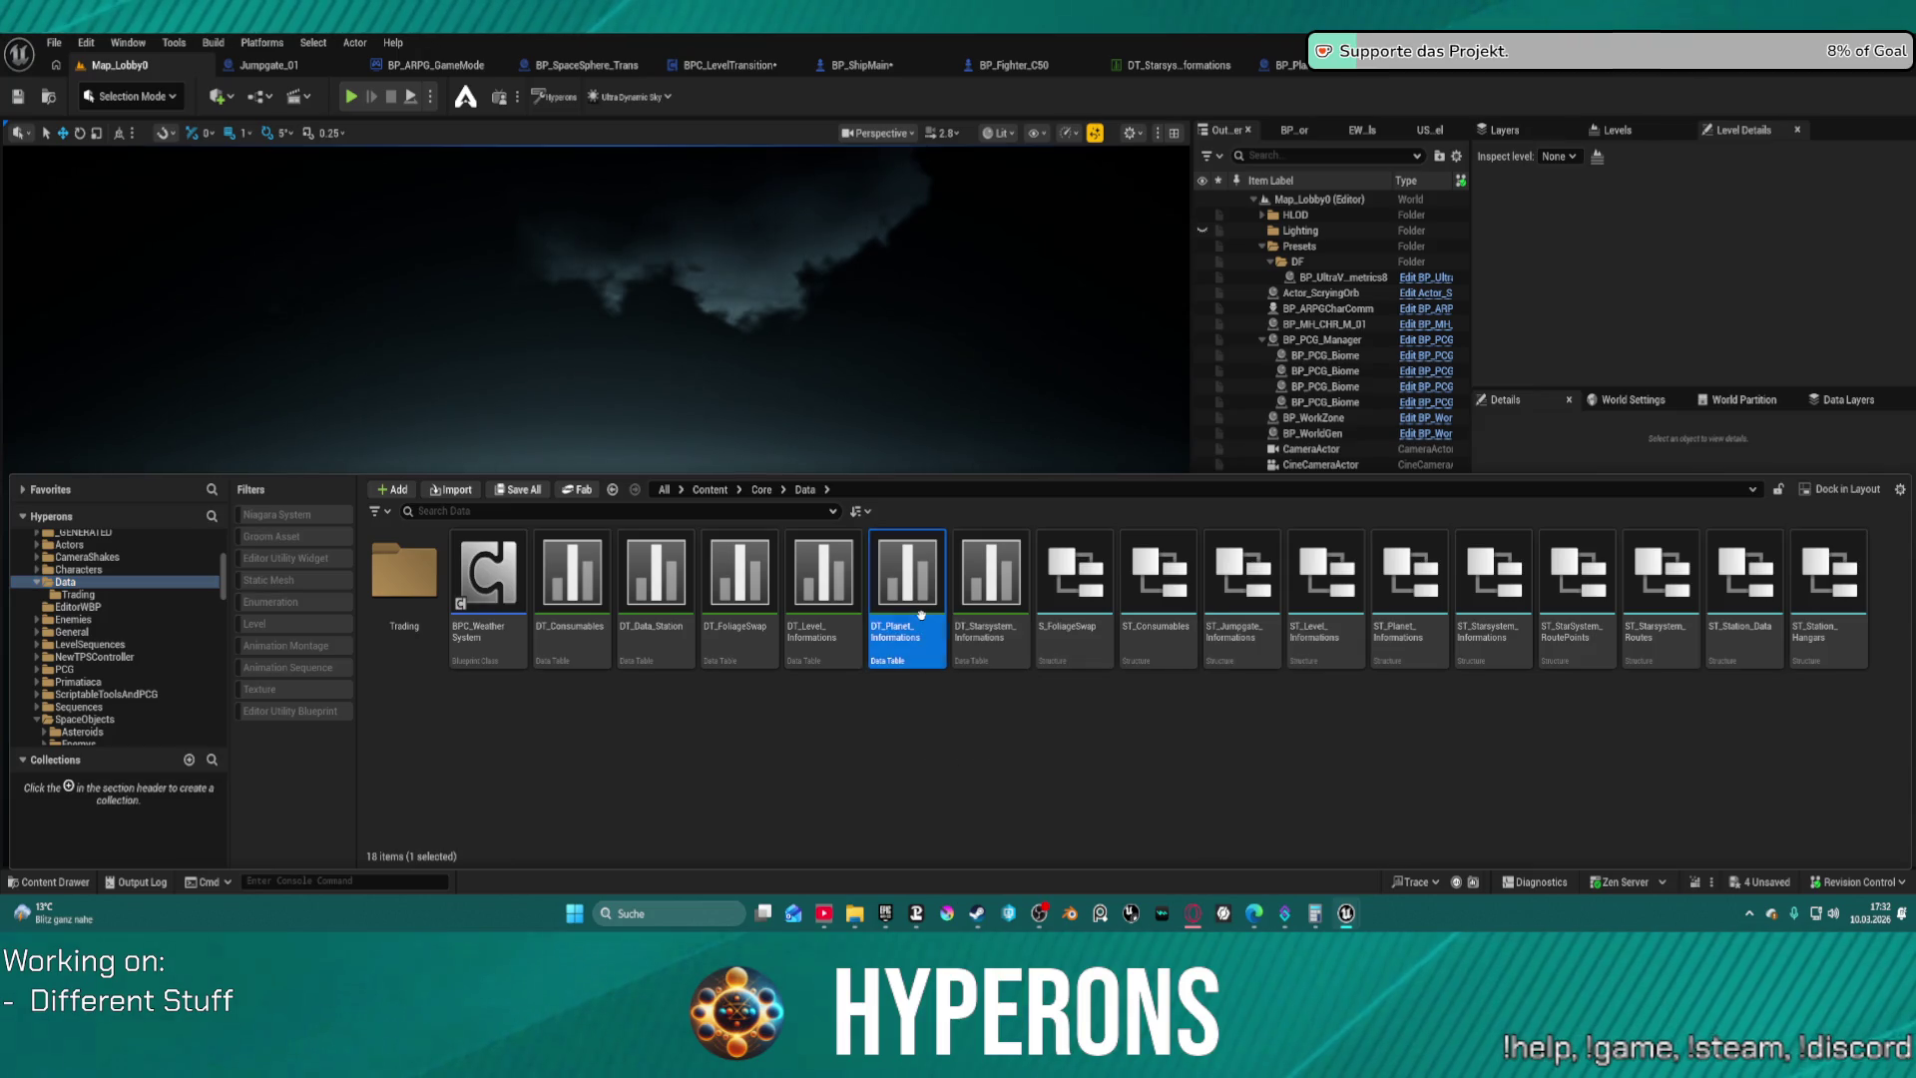
double_click(920, 614)
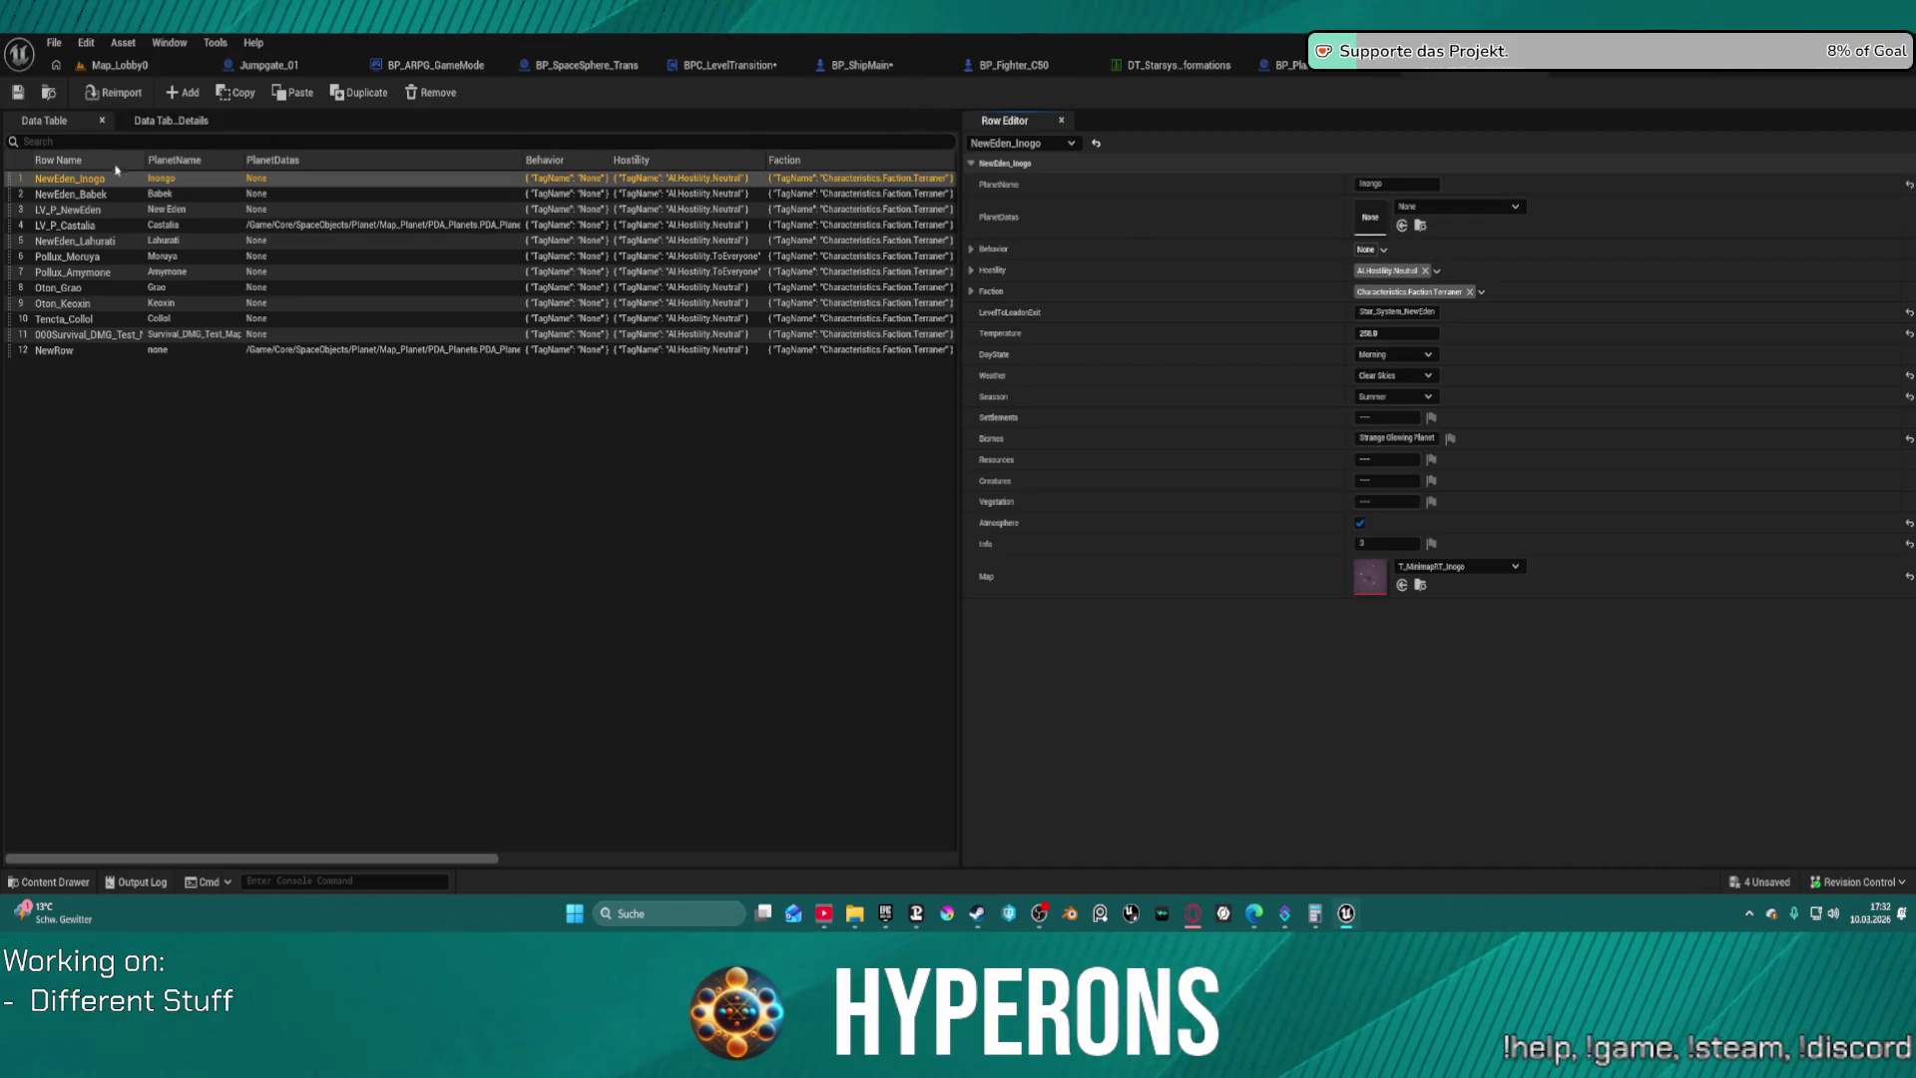
key("ctrl+space")
scroll(94, 755, "down", 10)
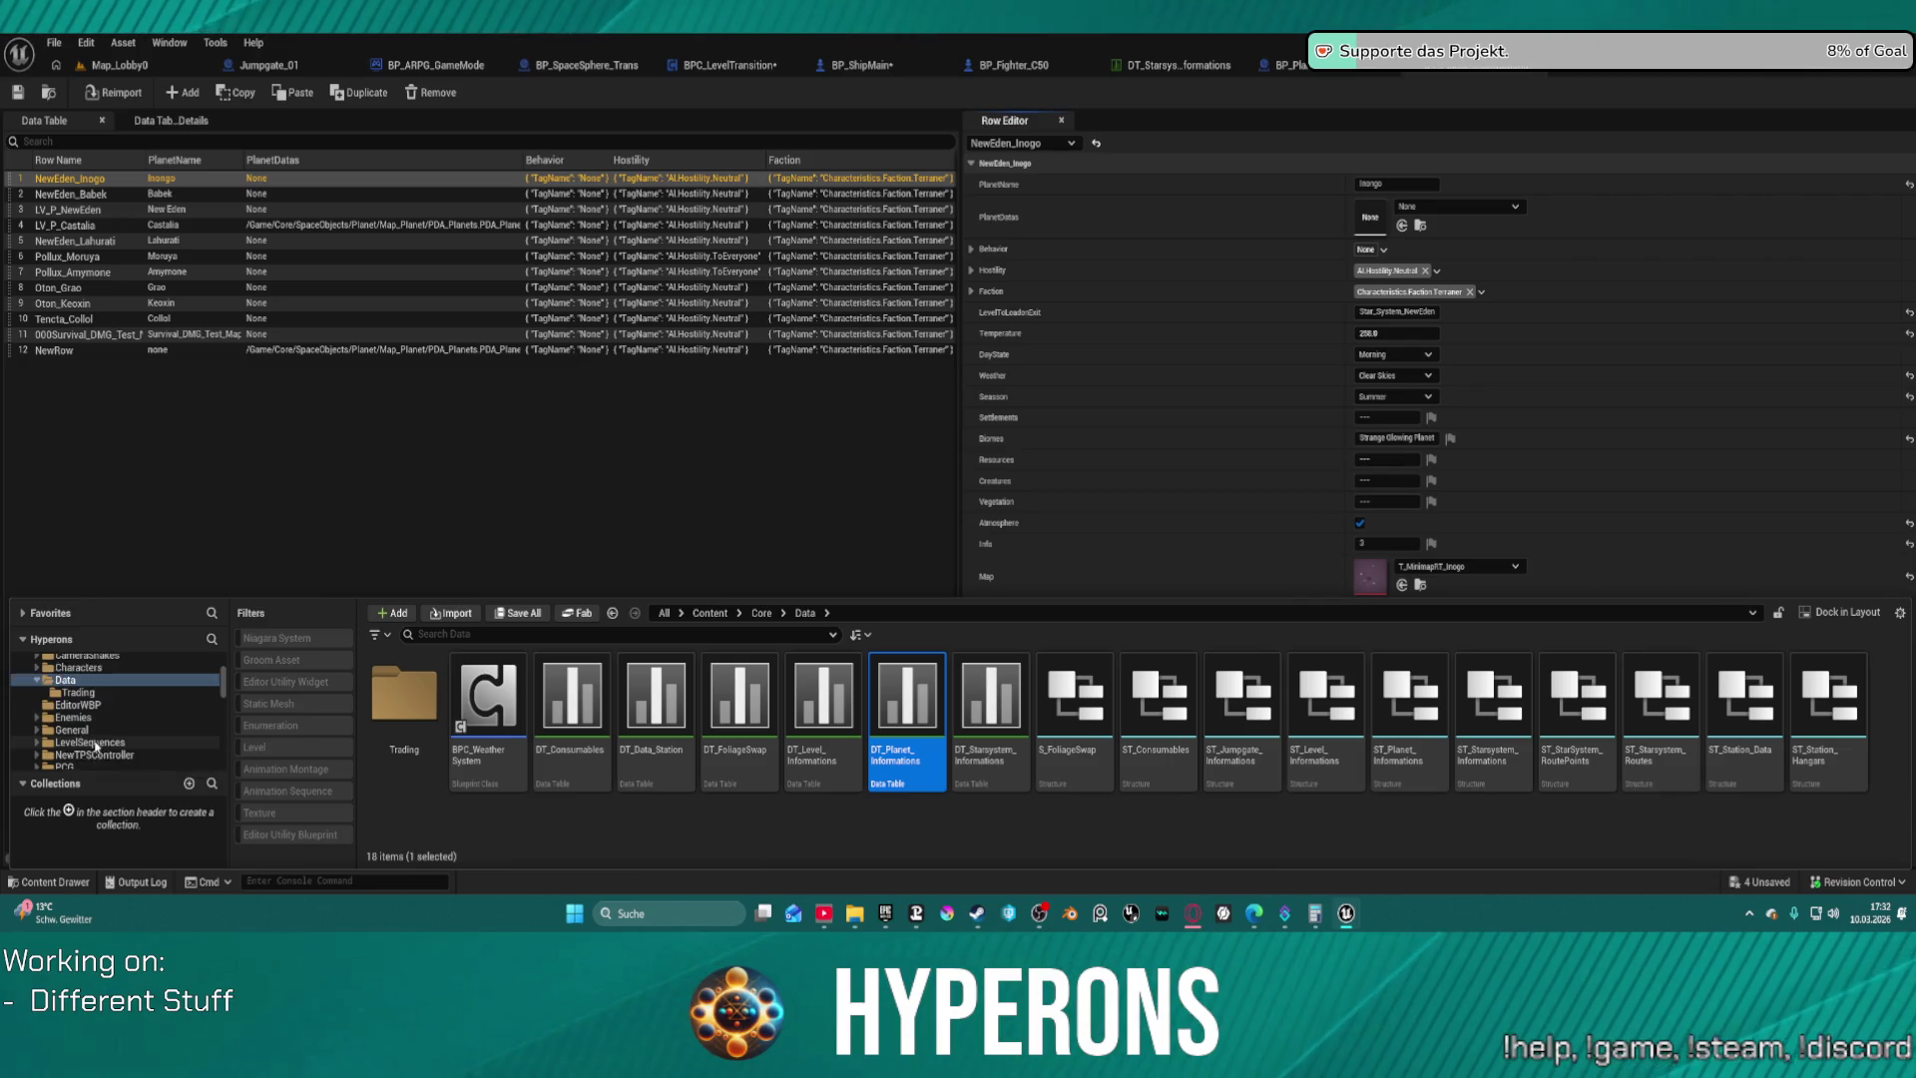
Browse Content > Maps > Planets > System_NewEden and select the LV_P_Inogo level
scroll(88, 708, "down", 10)
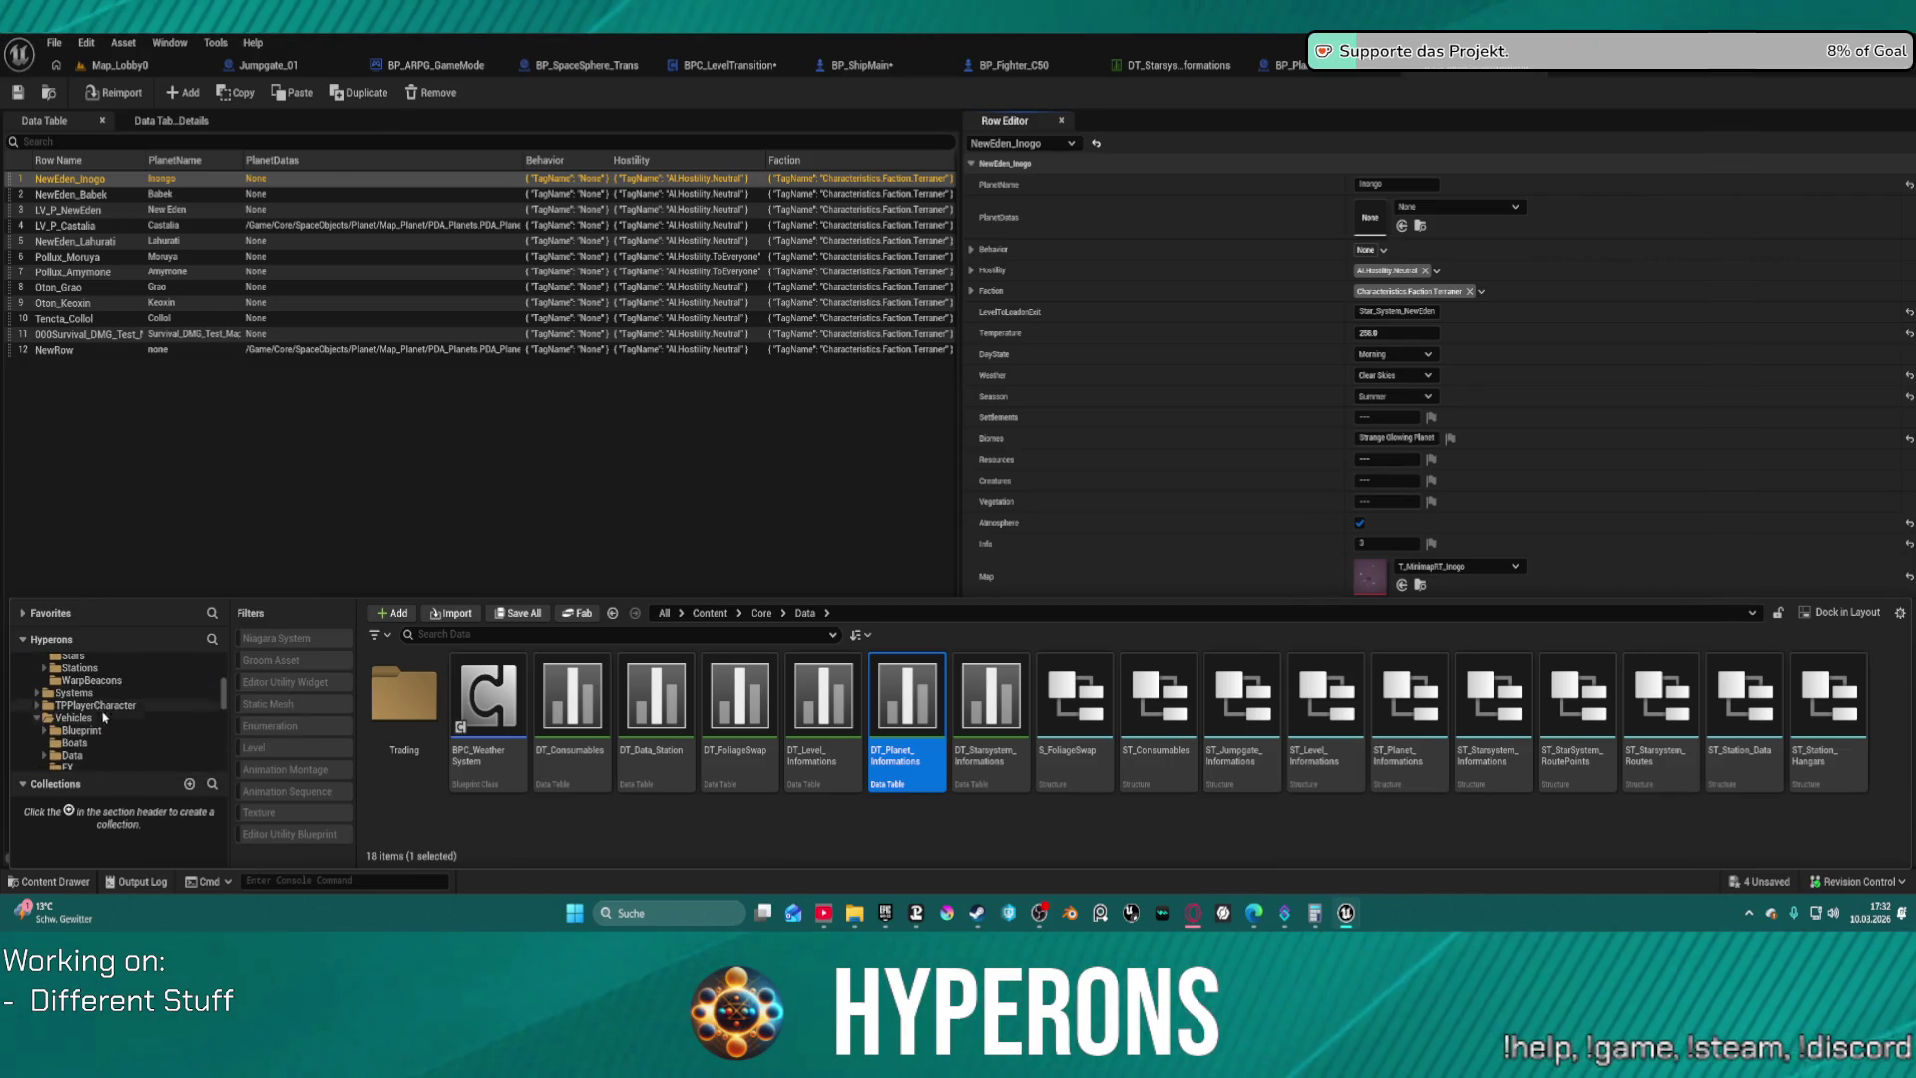
scroll(92, 735, "up", 20)
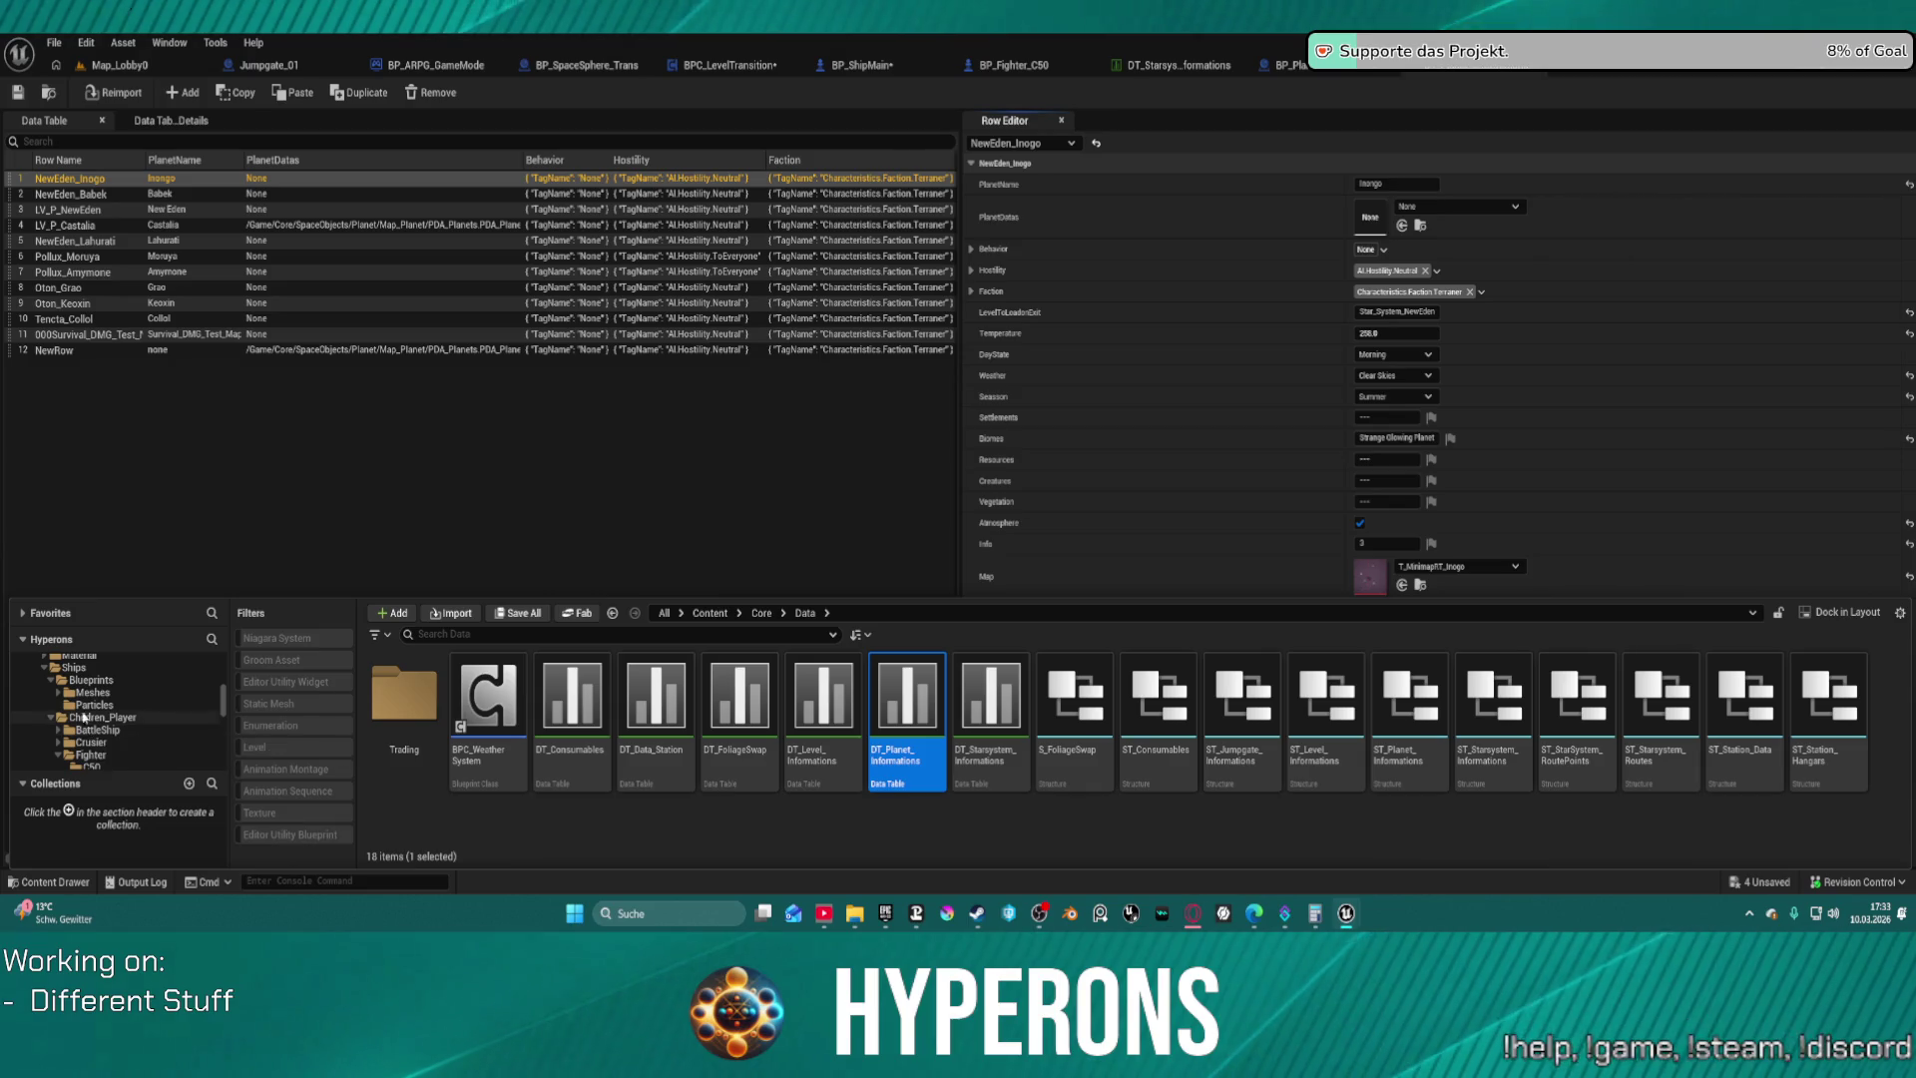
left_click(218, 676)
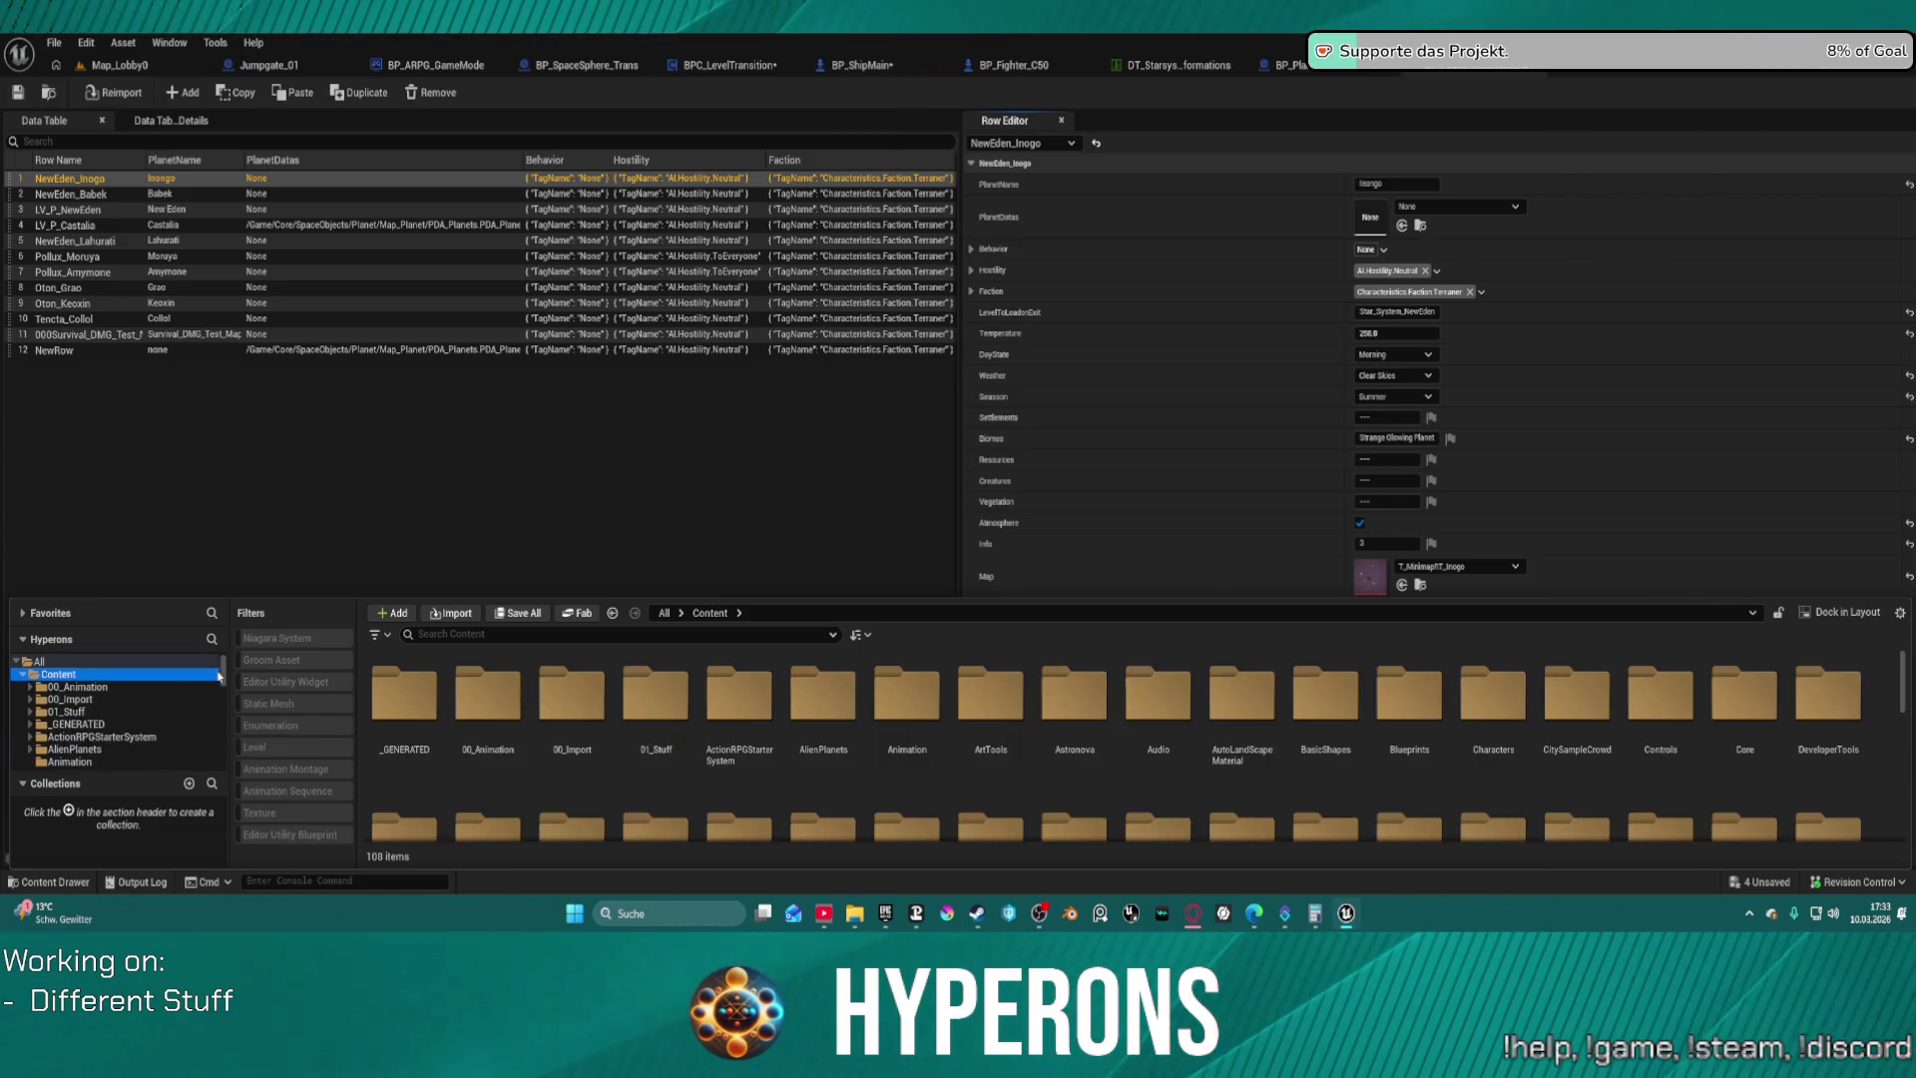
scroll(1409, 759, "down", 5)
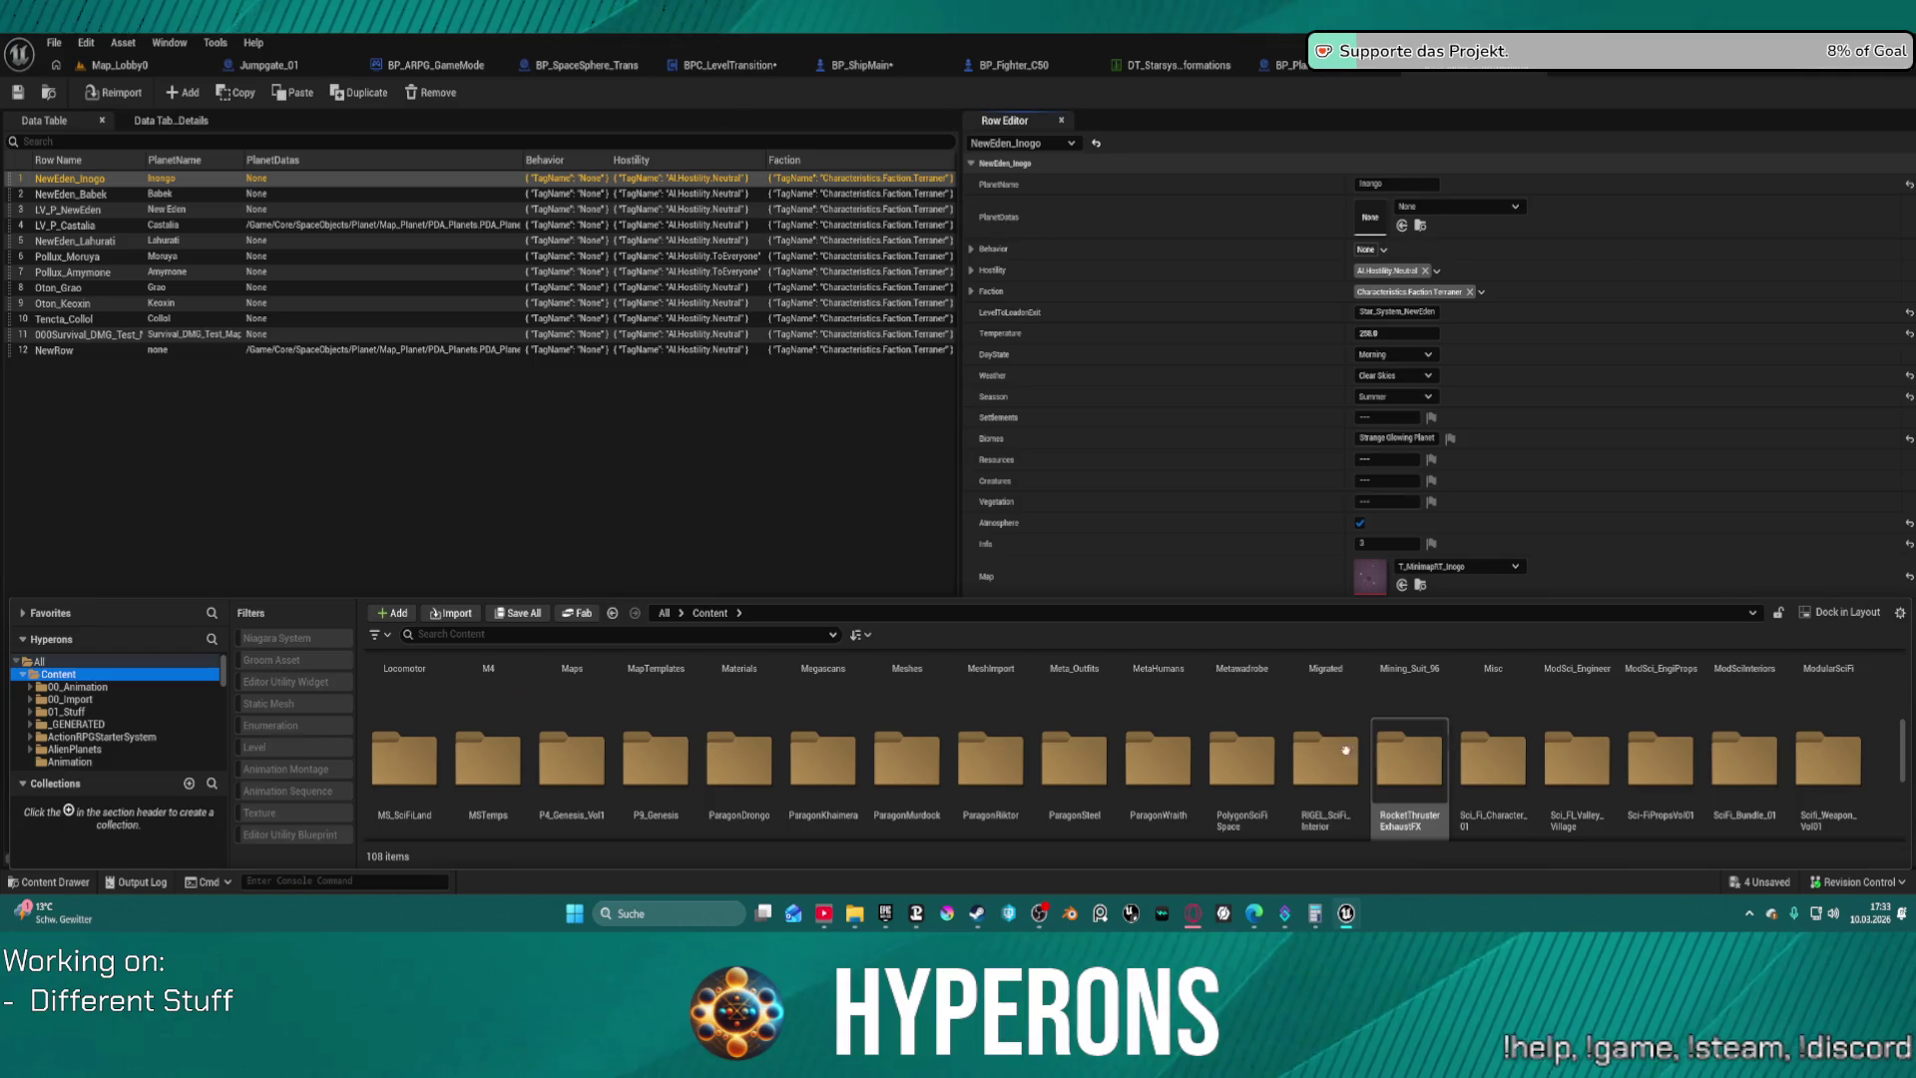
double_click(572, 679)
scroll(572, 683, "up", 2)
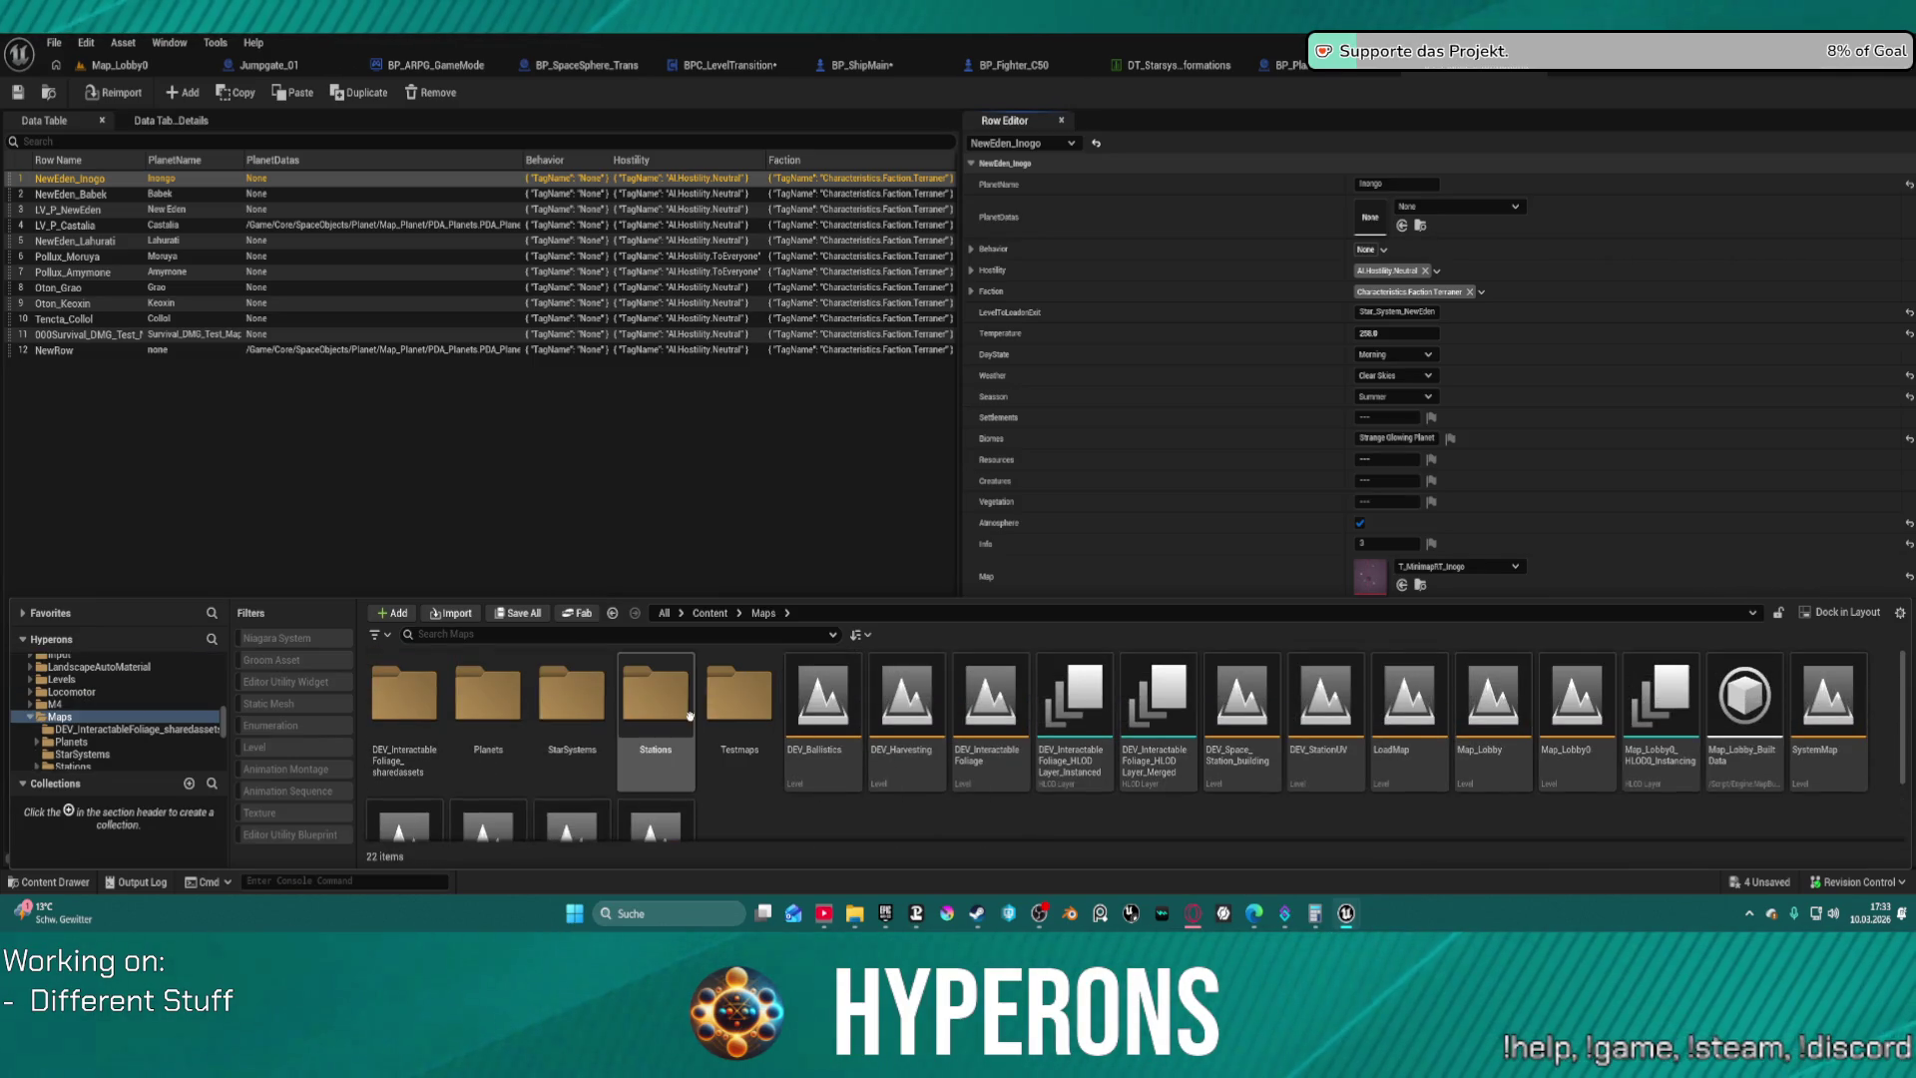
left_click(597, 692)
double_click(488, 693)
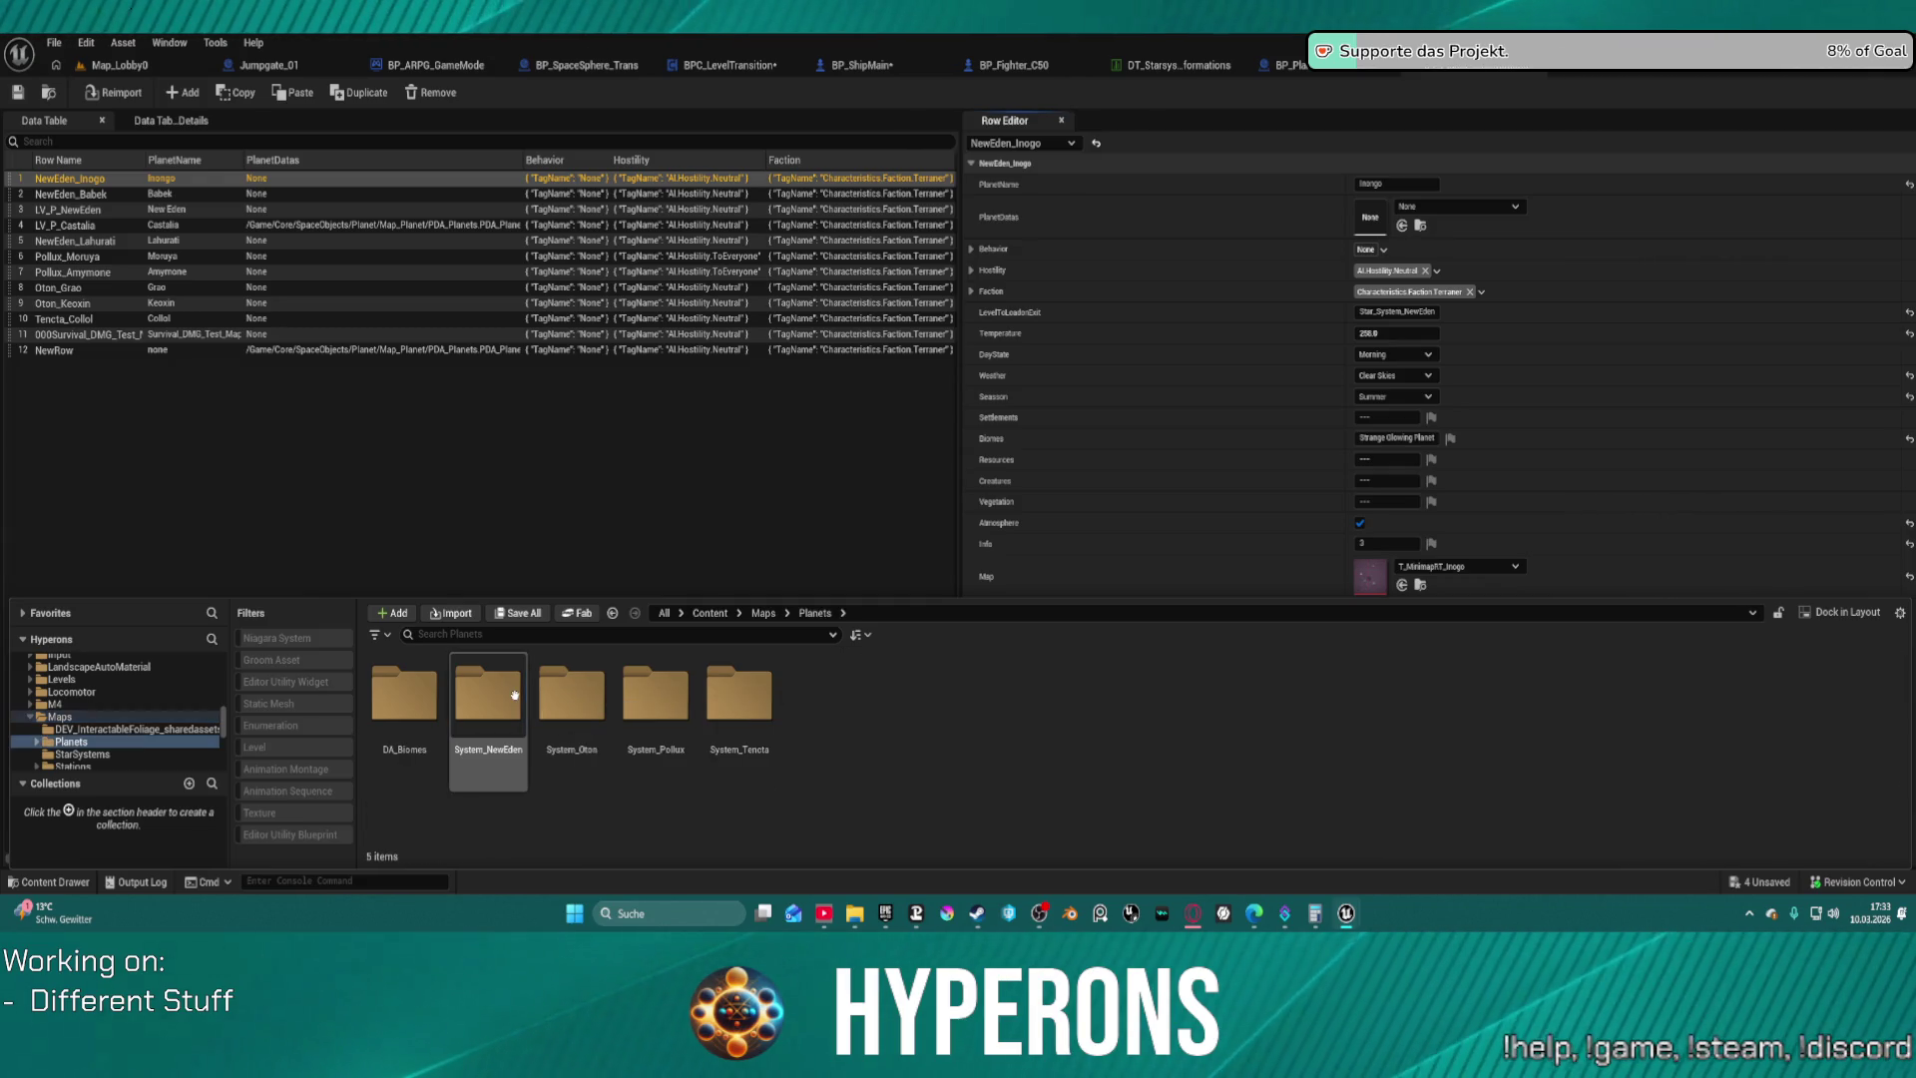
double_click(488, 693)
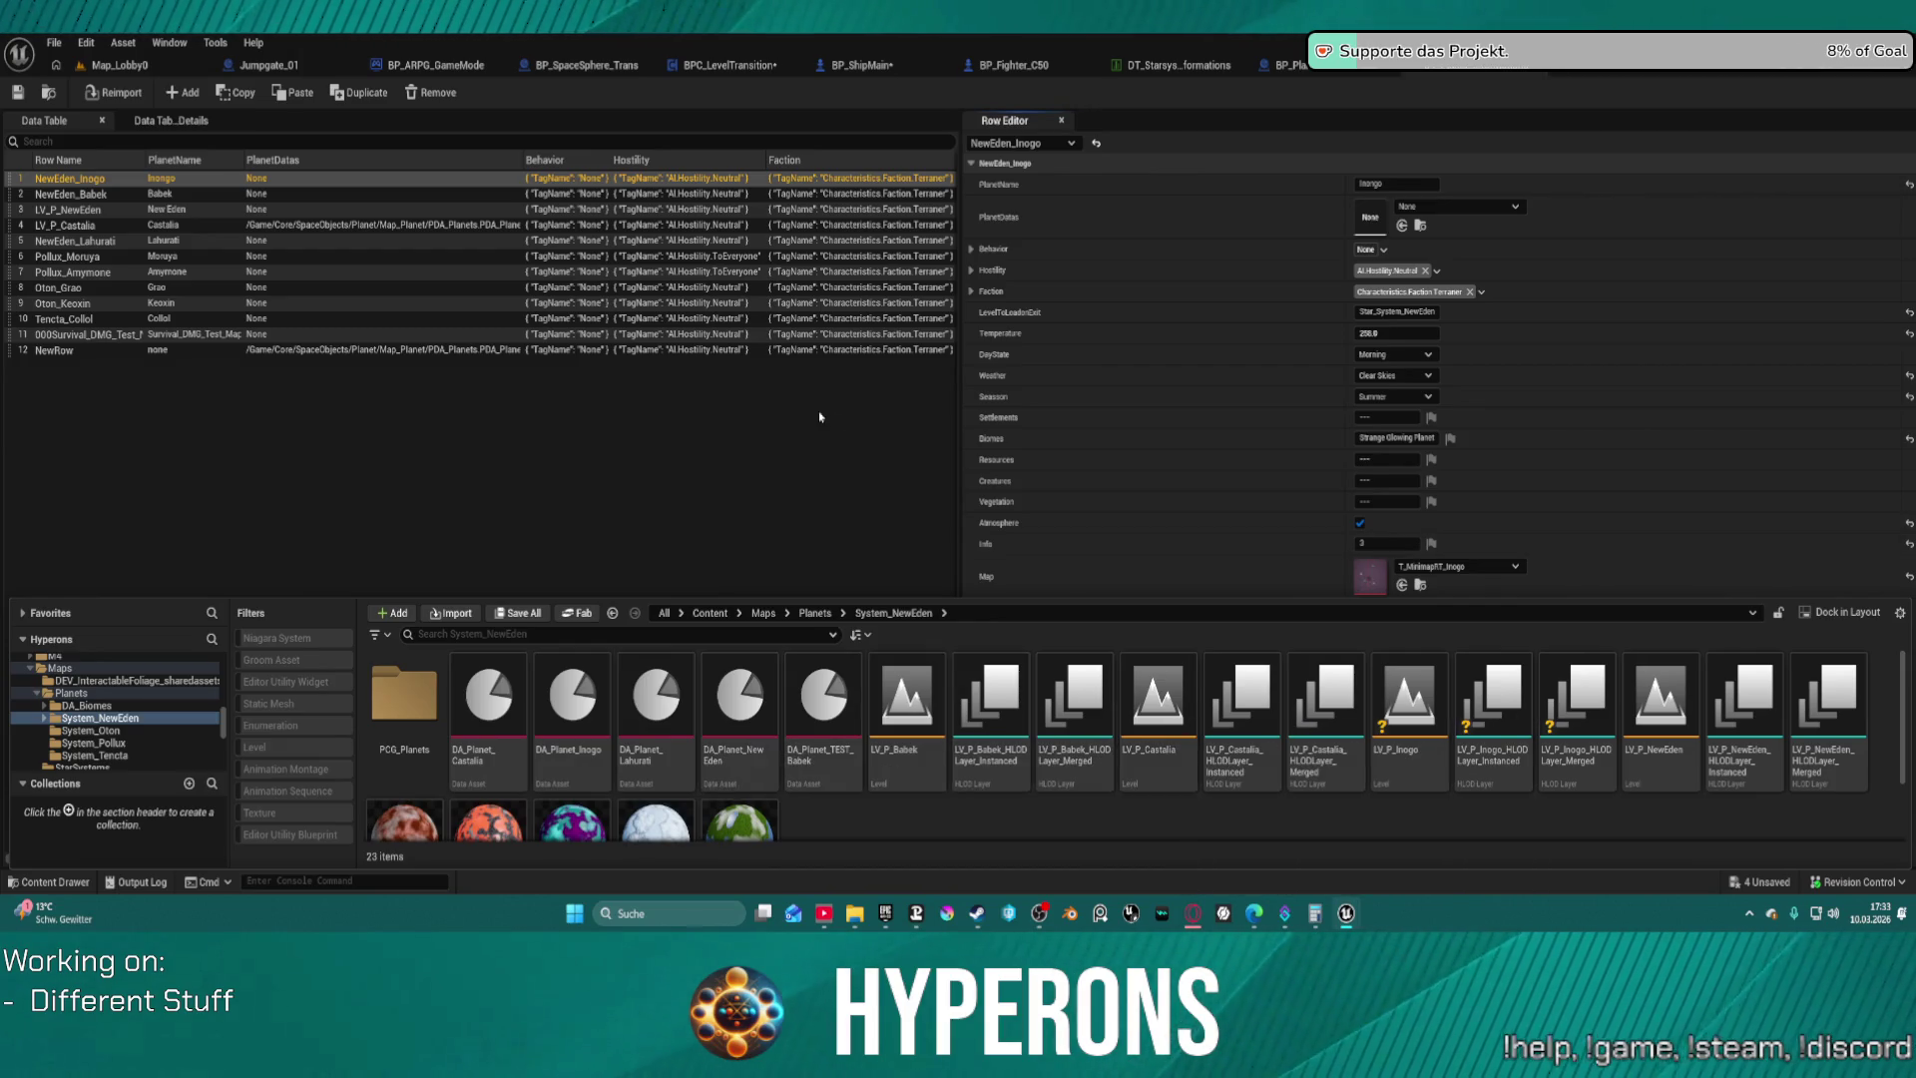
left_click(1430, 749)
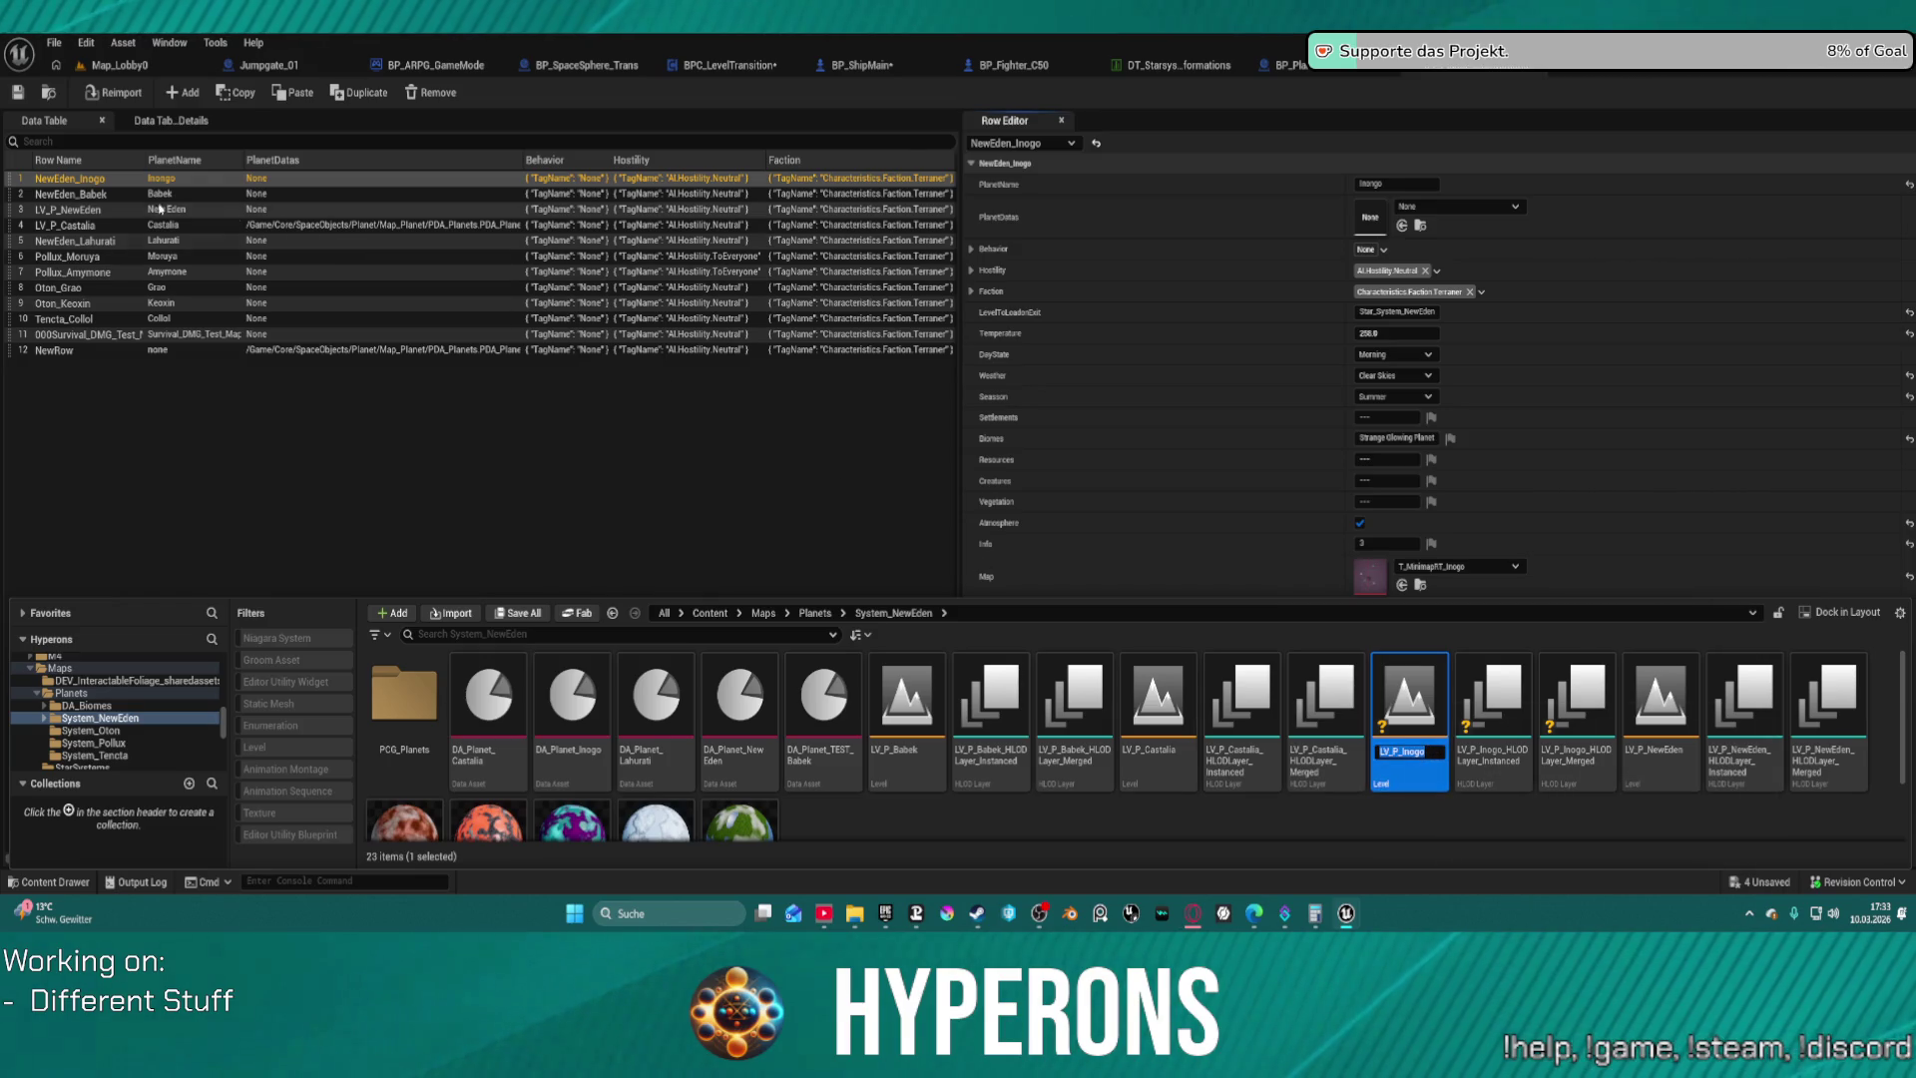
Rename the first data table row to LV_P_Inogo
double_click(69, 179)
type("LV_P_Inogo")
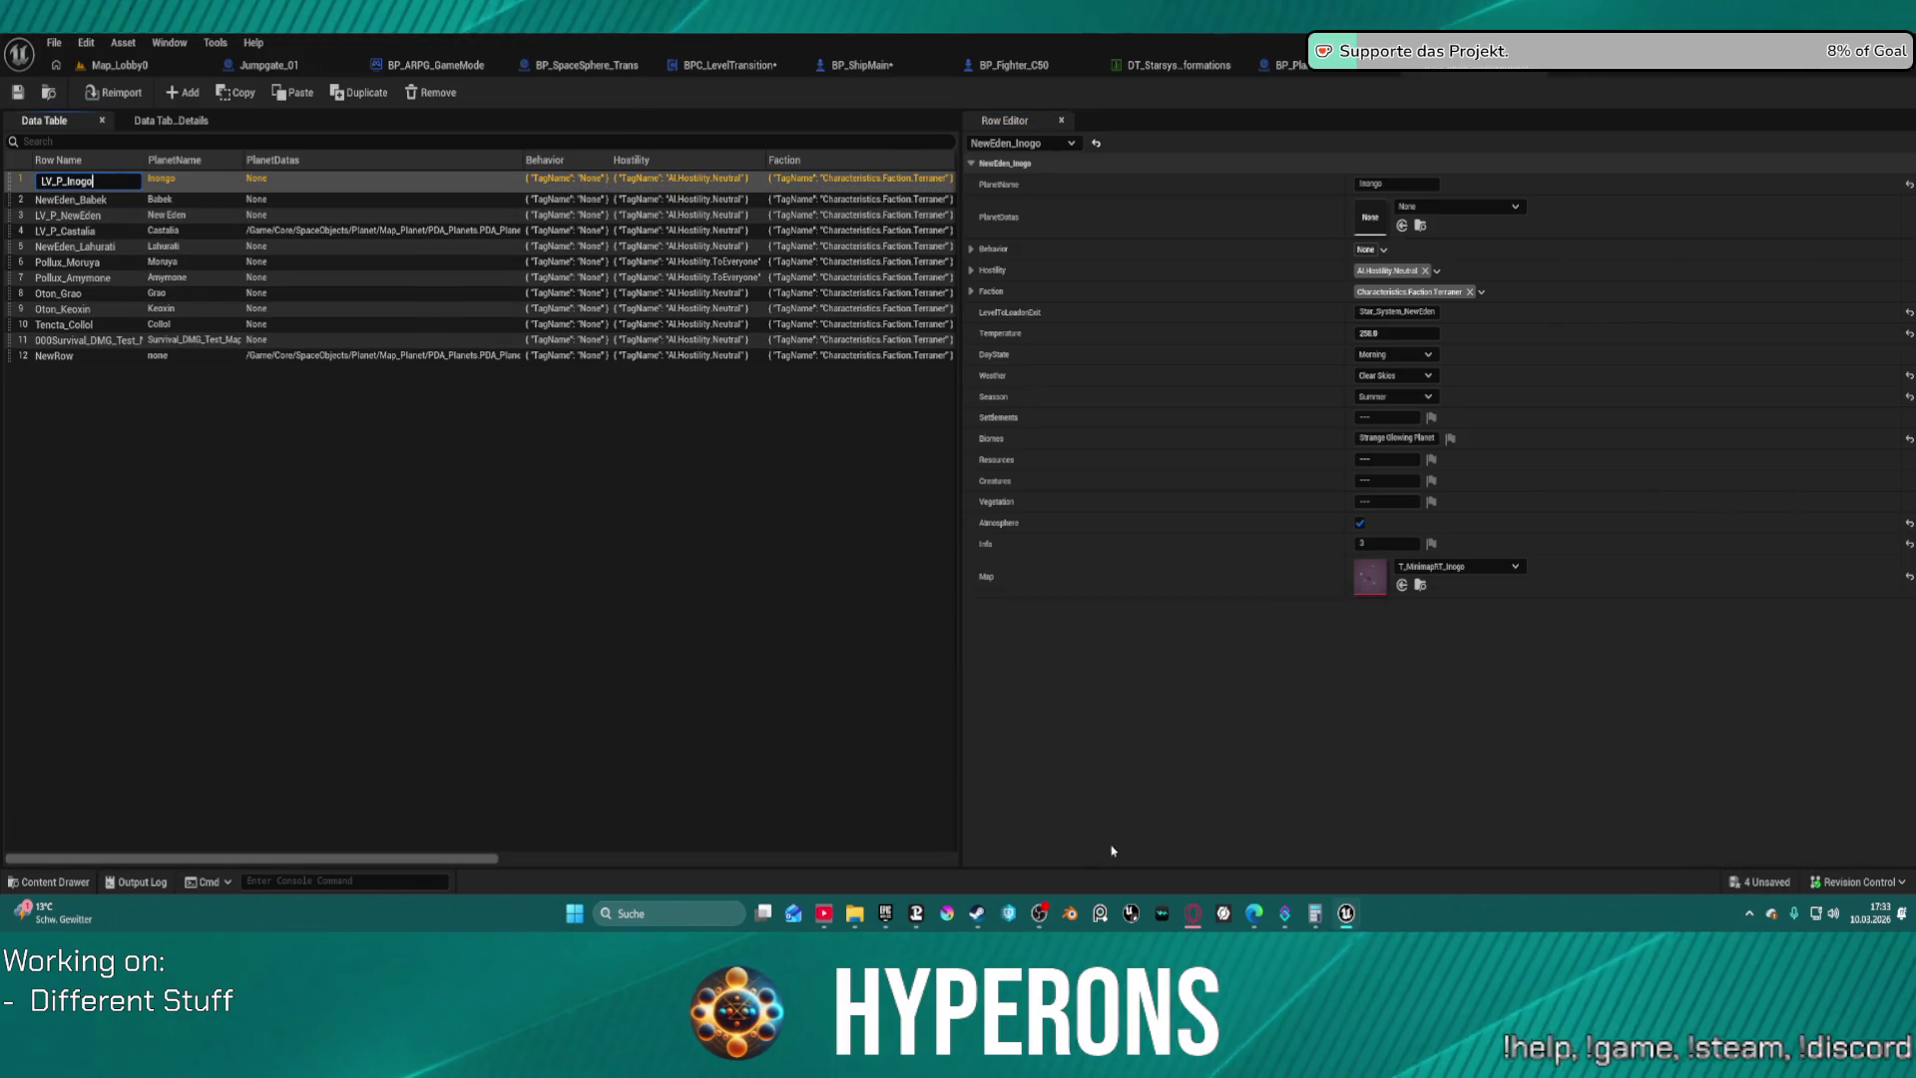
key("Return")
Copy the LV_P_Babek level name and use it to rename the second row
key("ctrl+space")
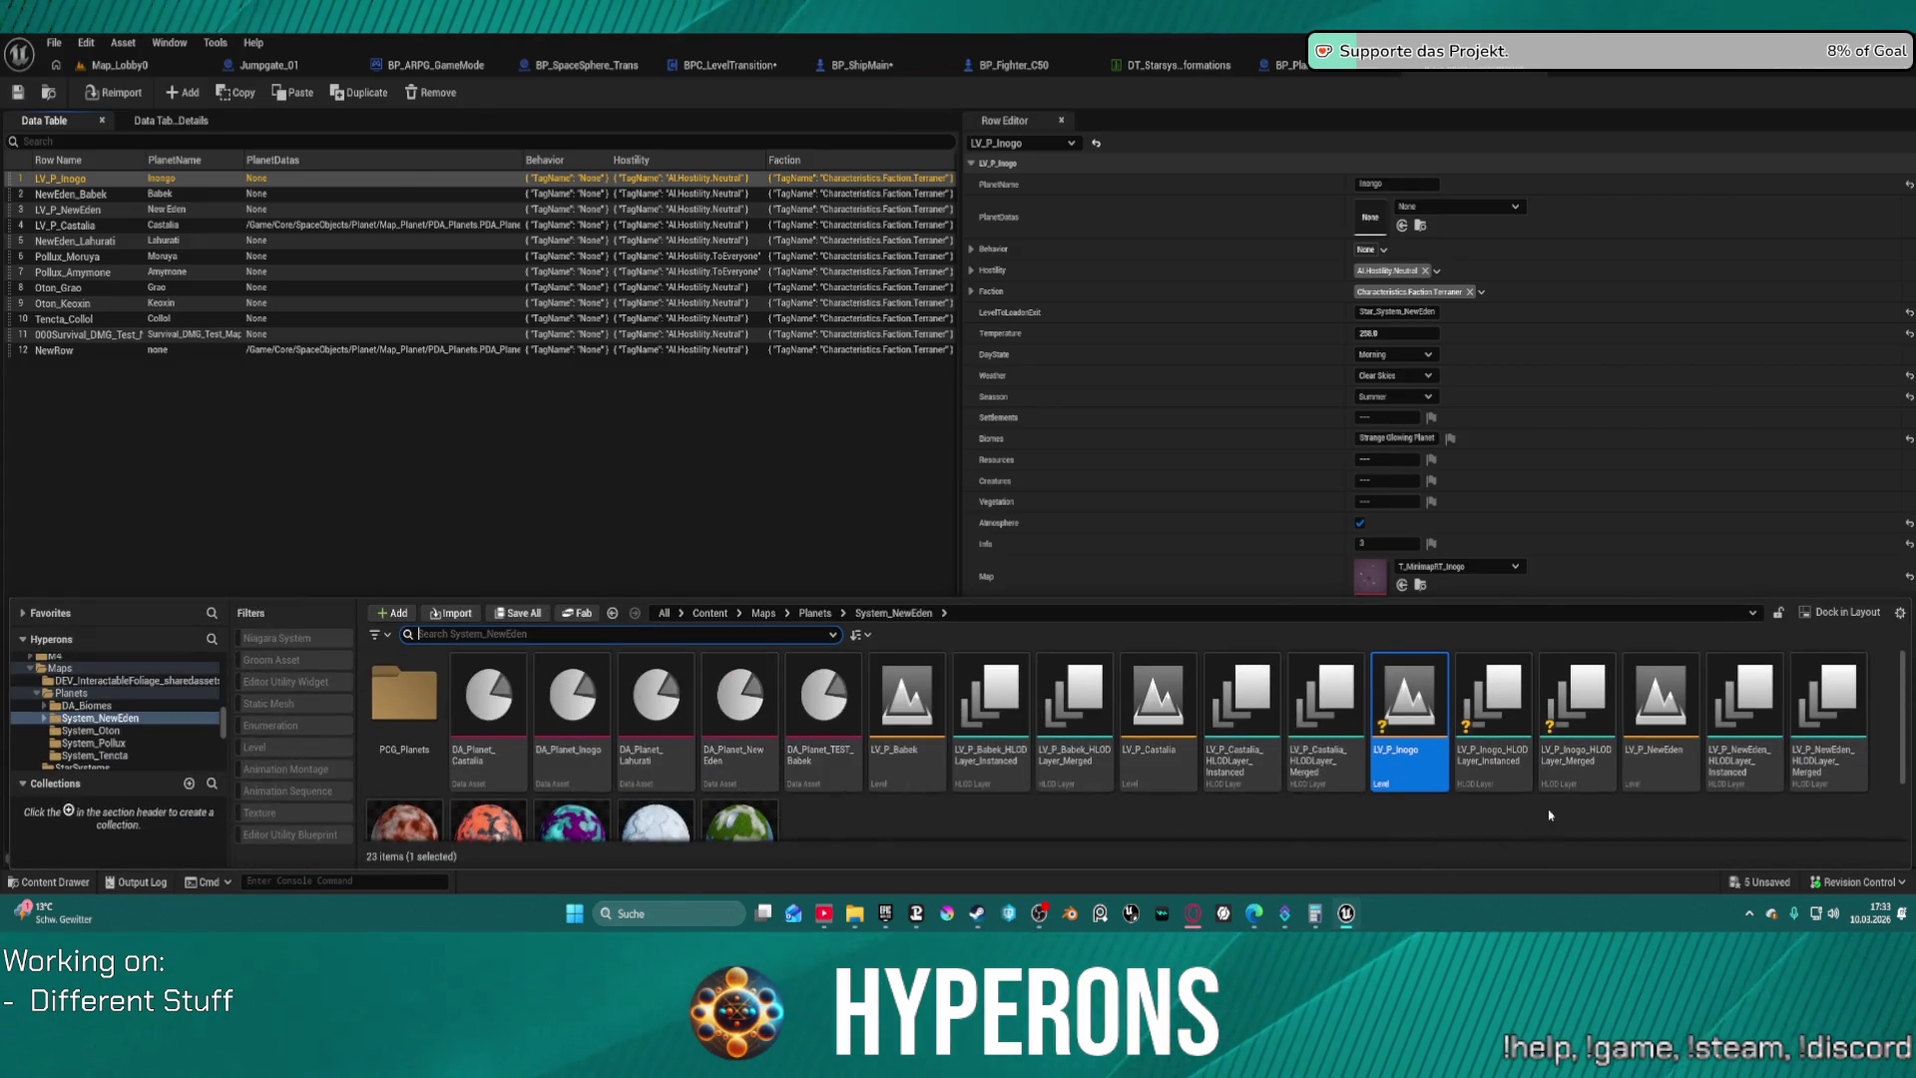
left_click(944, 735)
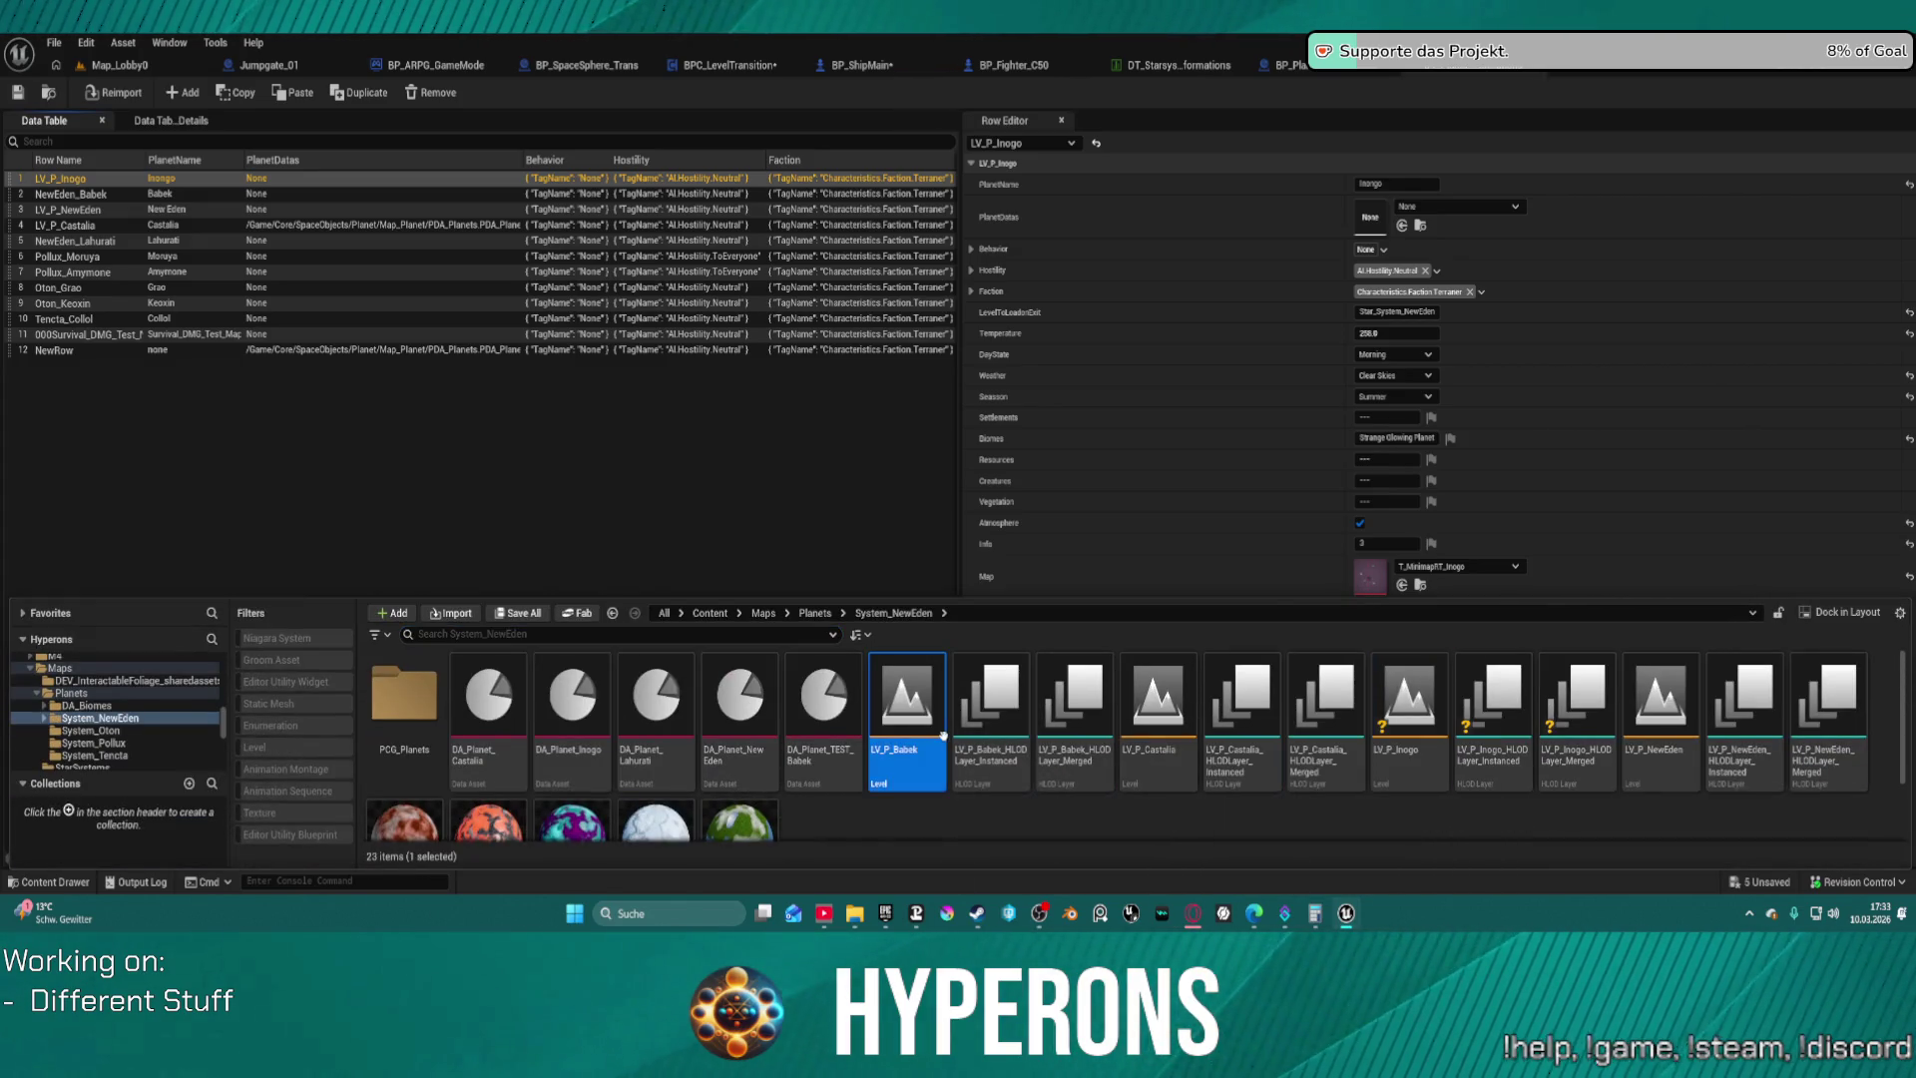
key("F2")
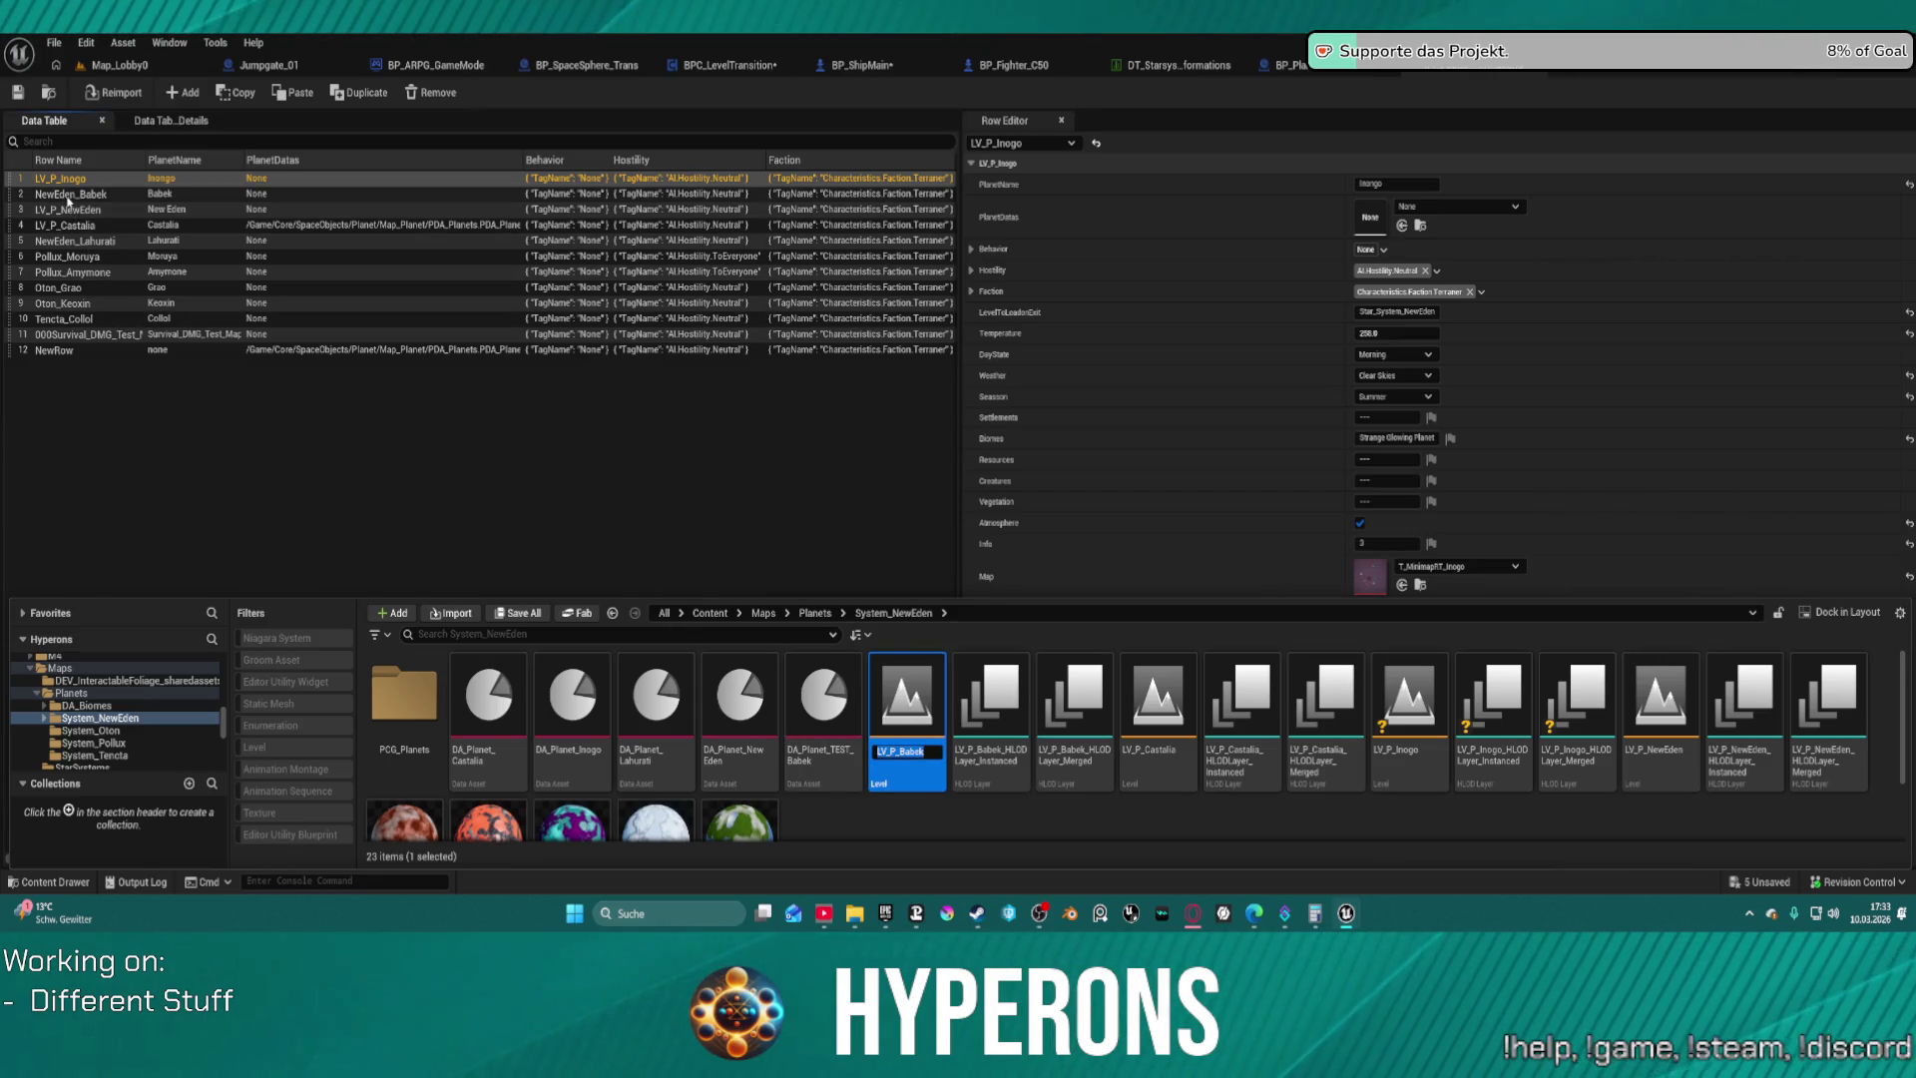
double_click(67, 196)
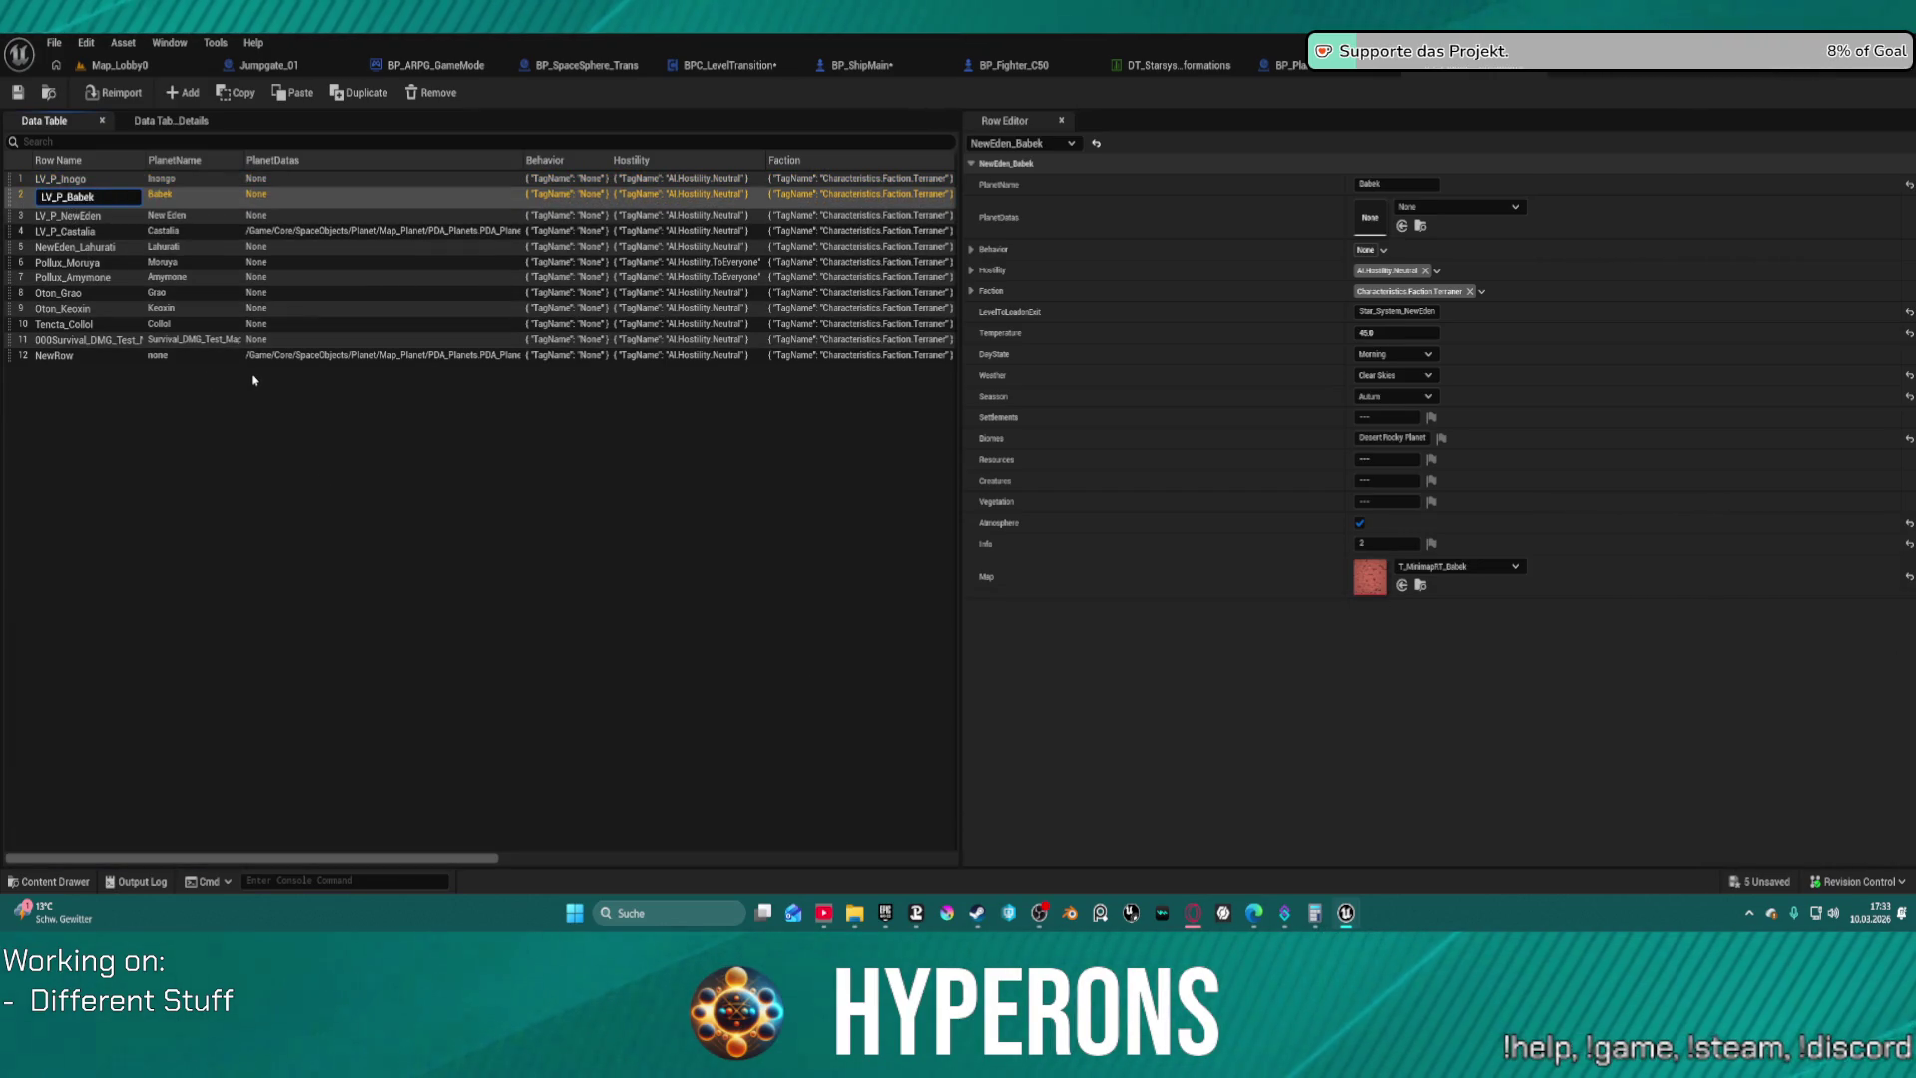
key("Return")
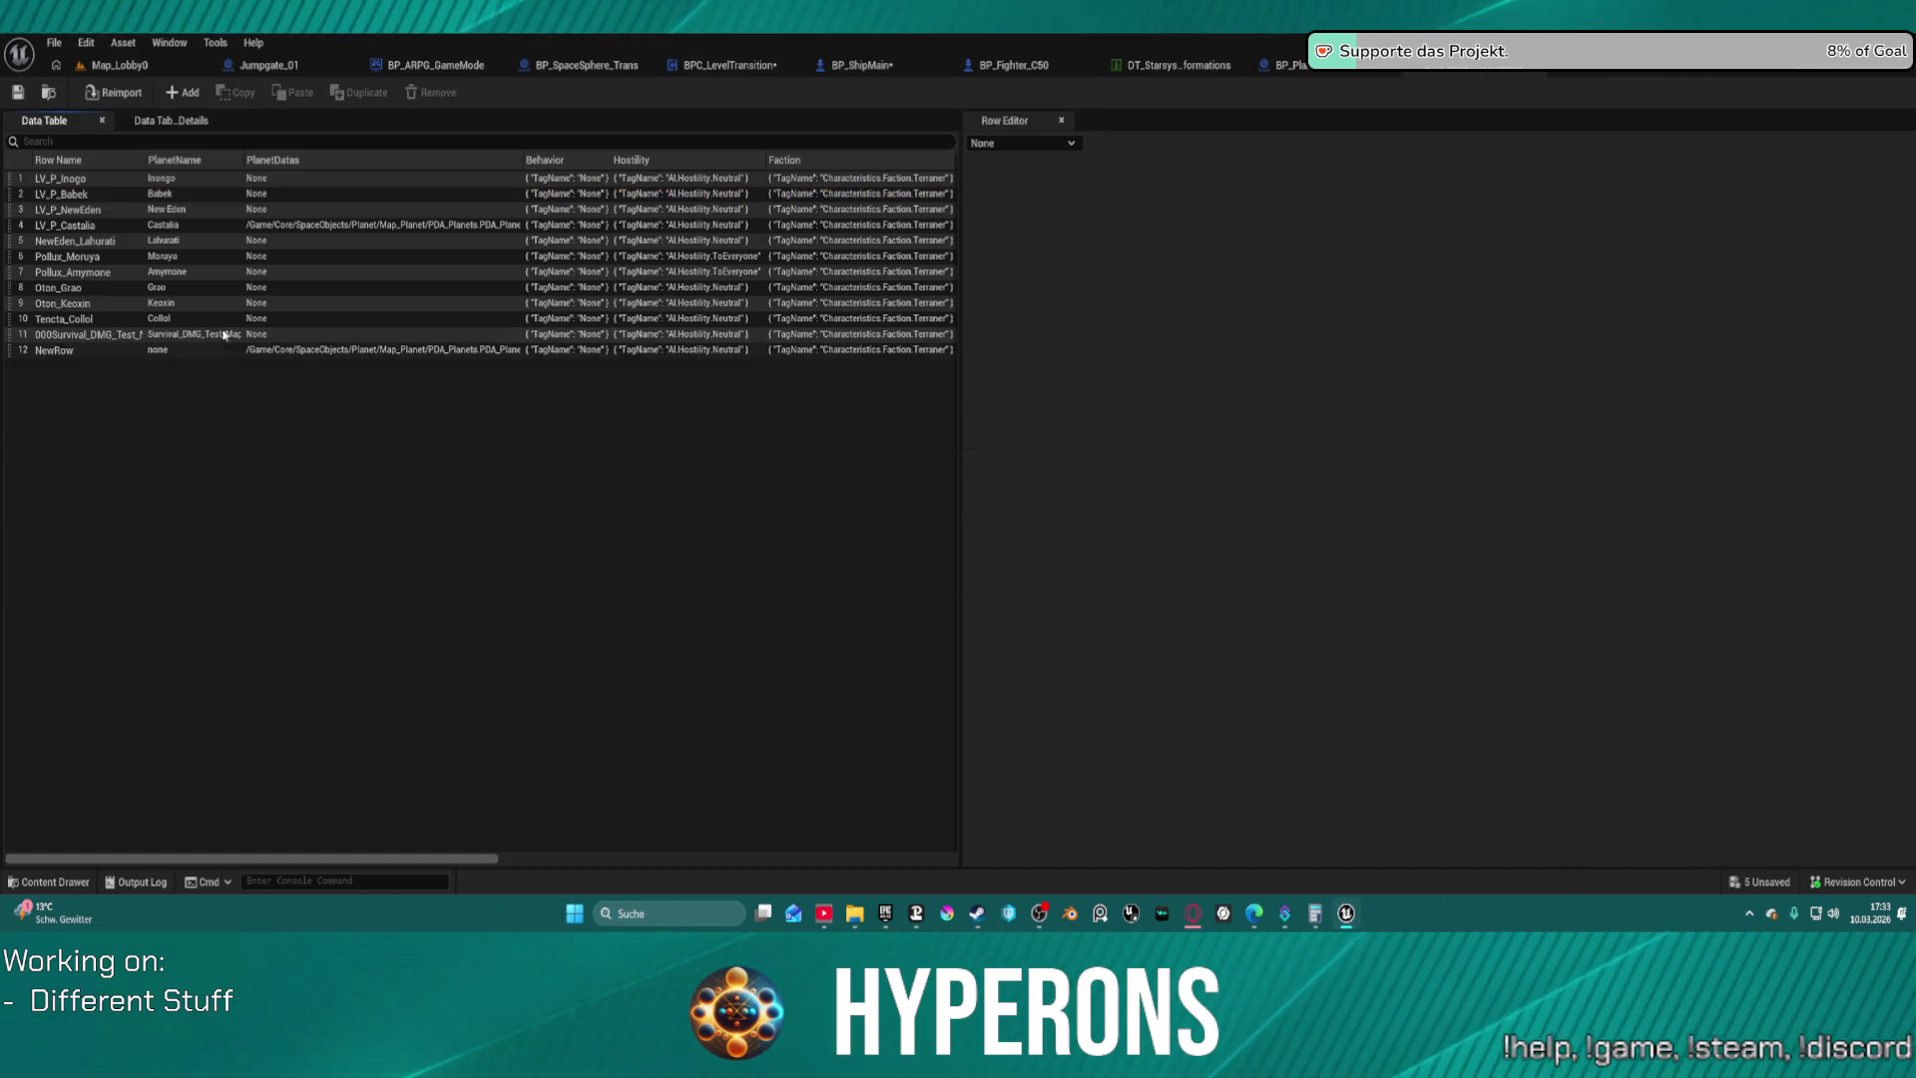
Check the NewEden_Lahurati row, then save the data table, confirming check-out
left_click(80, 241)
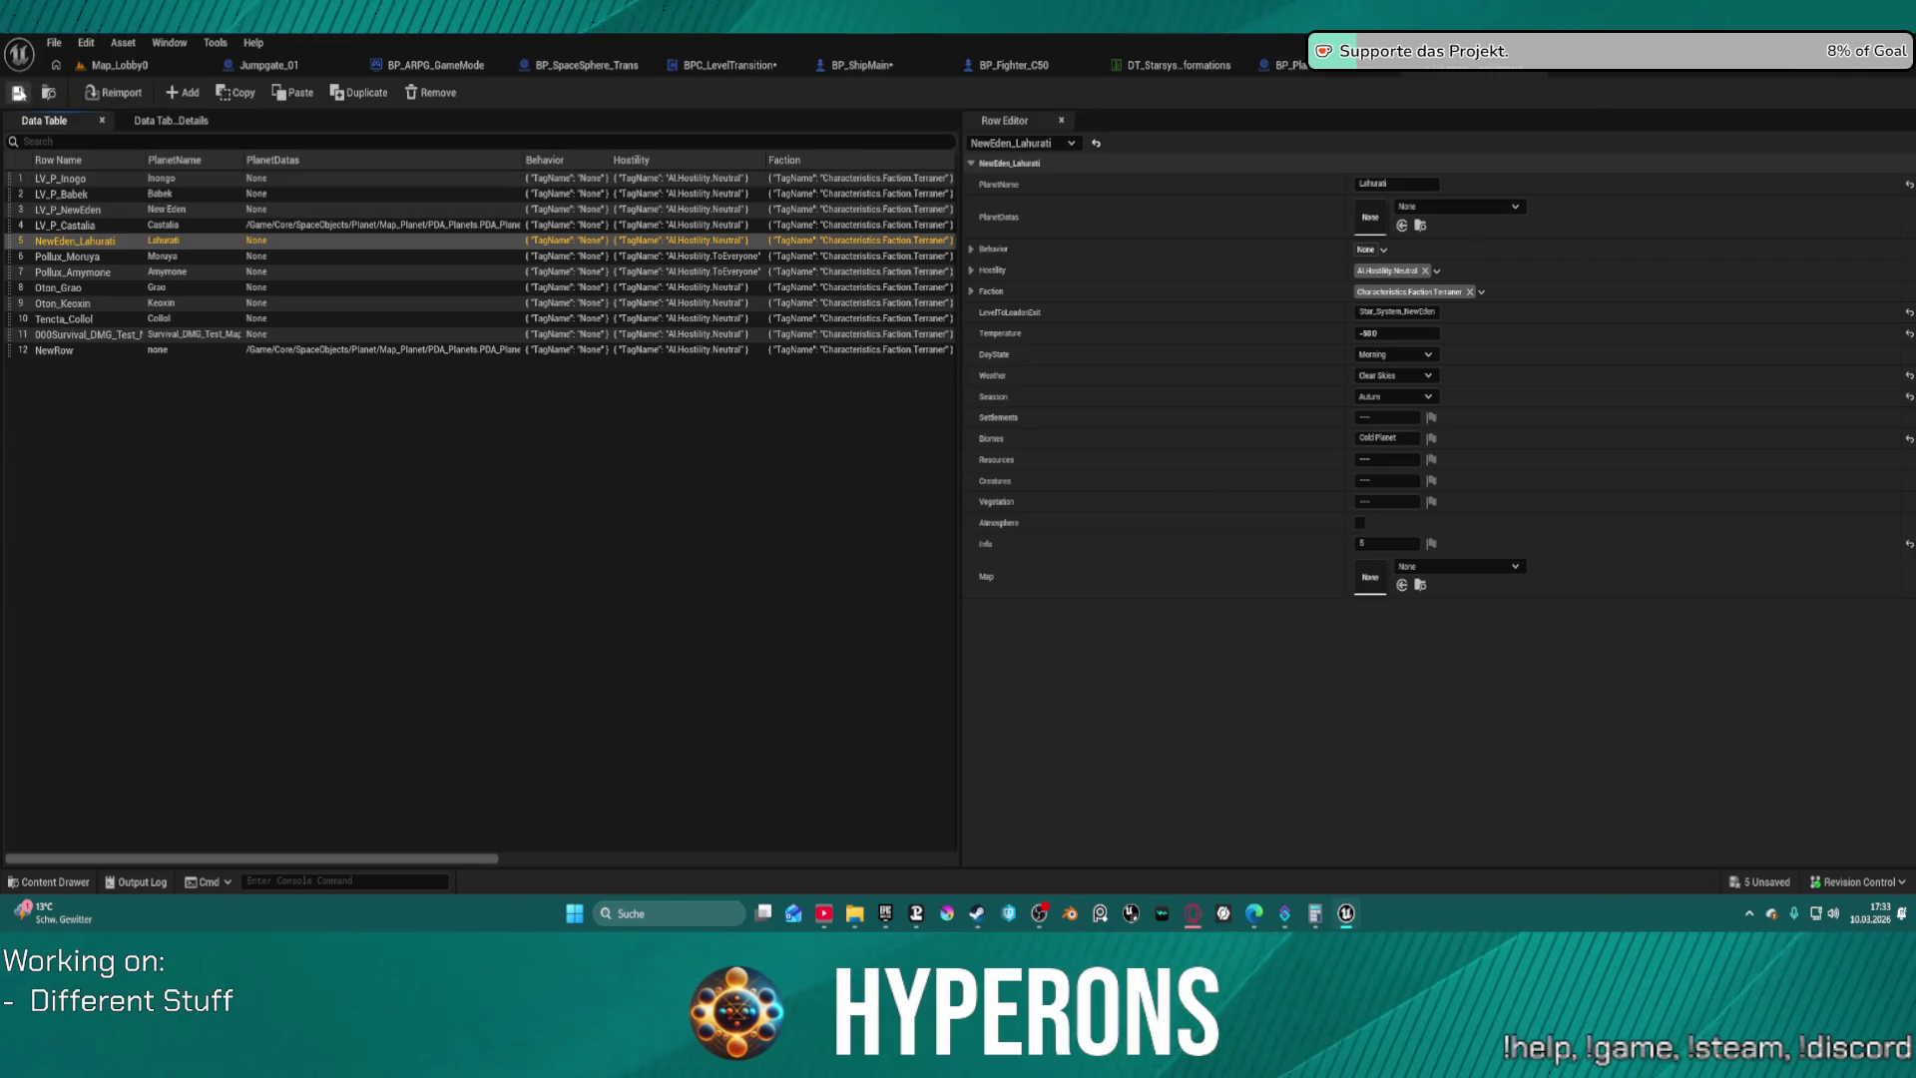
left_click(18, 93)
left_click(929, 645)
Test-play Map_Lobby0 with the last character into the space level, then stop with Esc
left_click(127, 69)
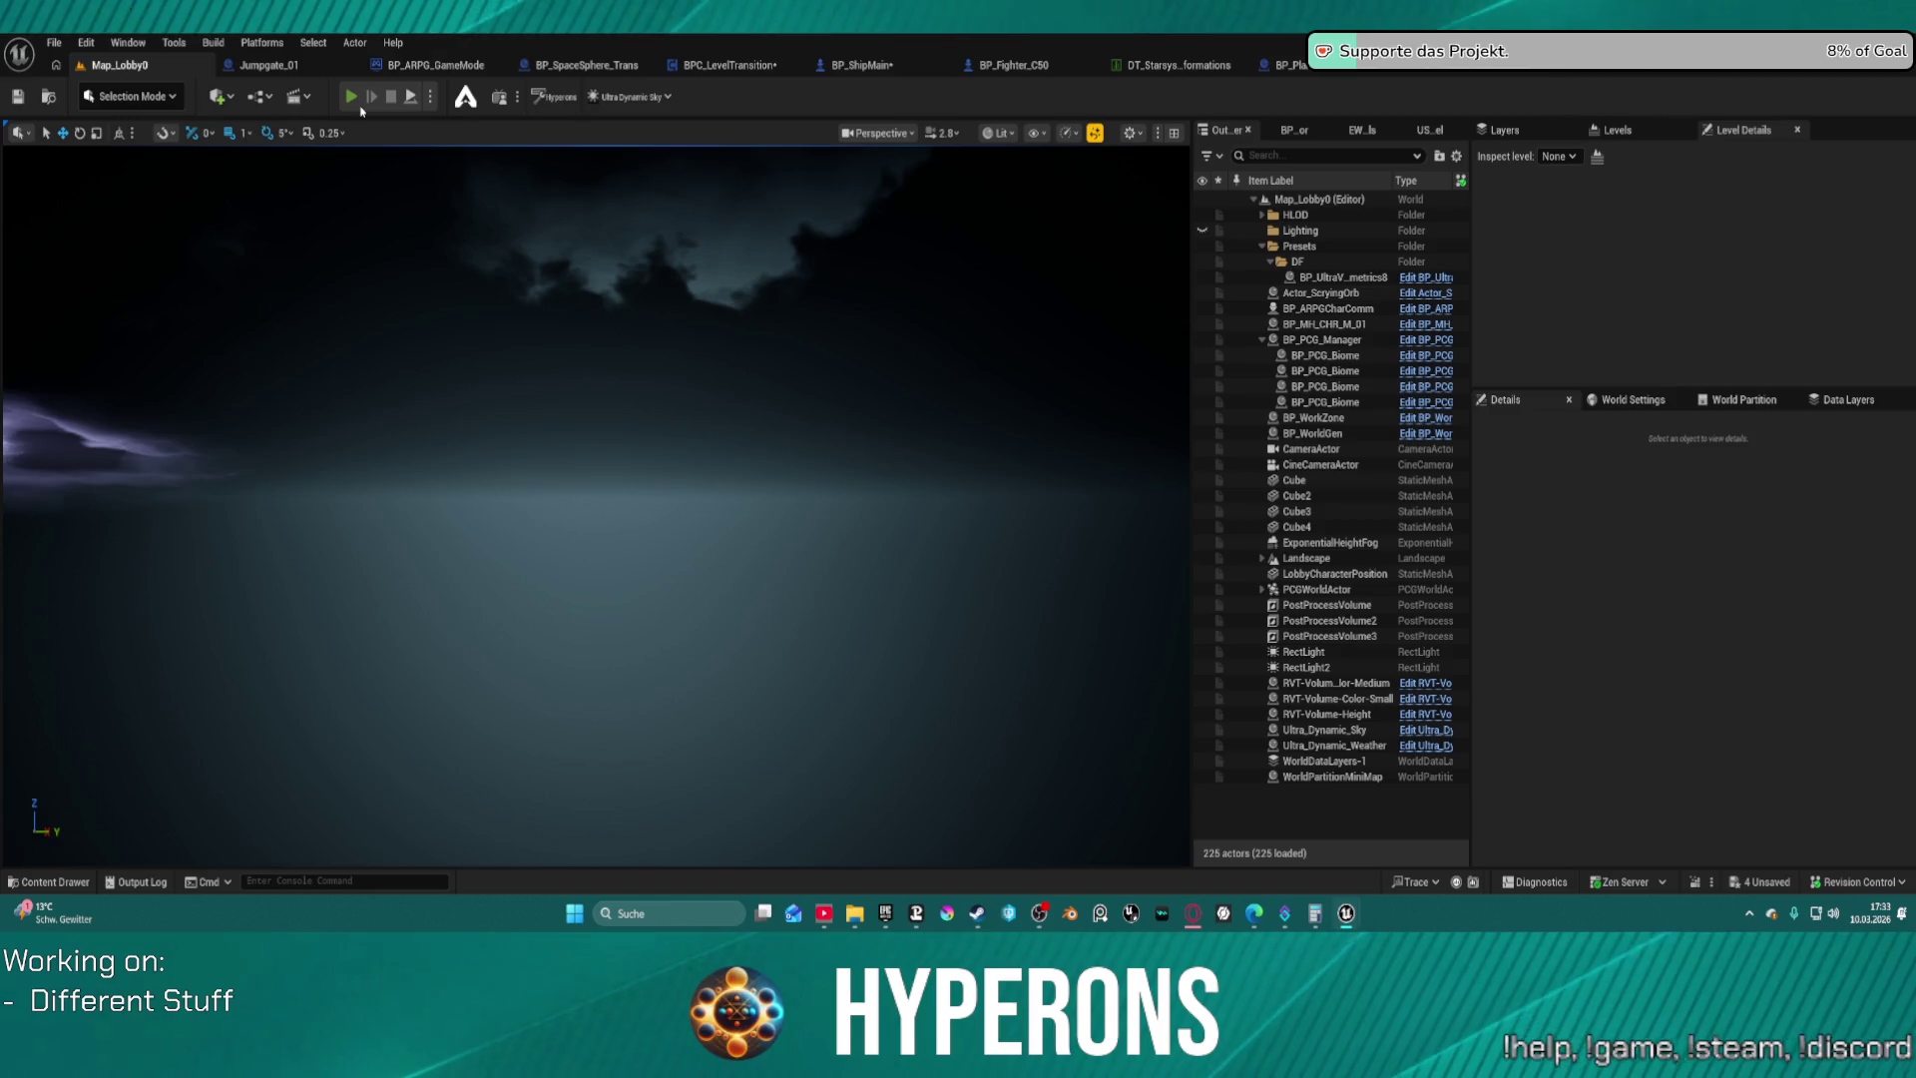
key("alt+p")
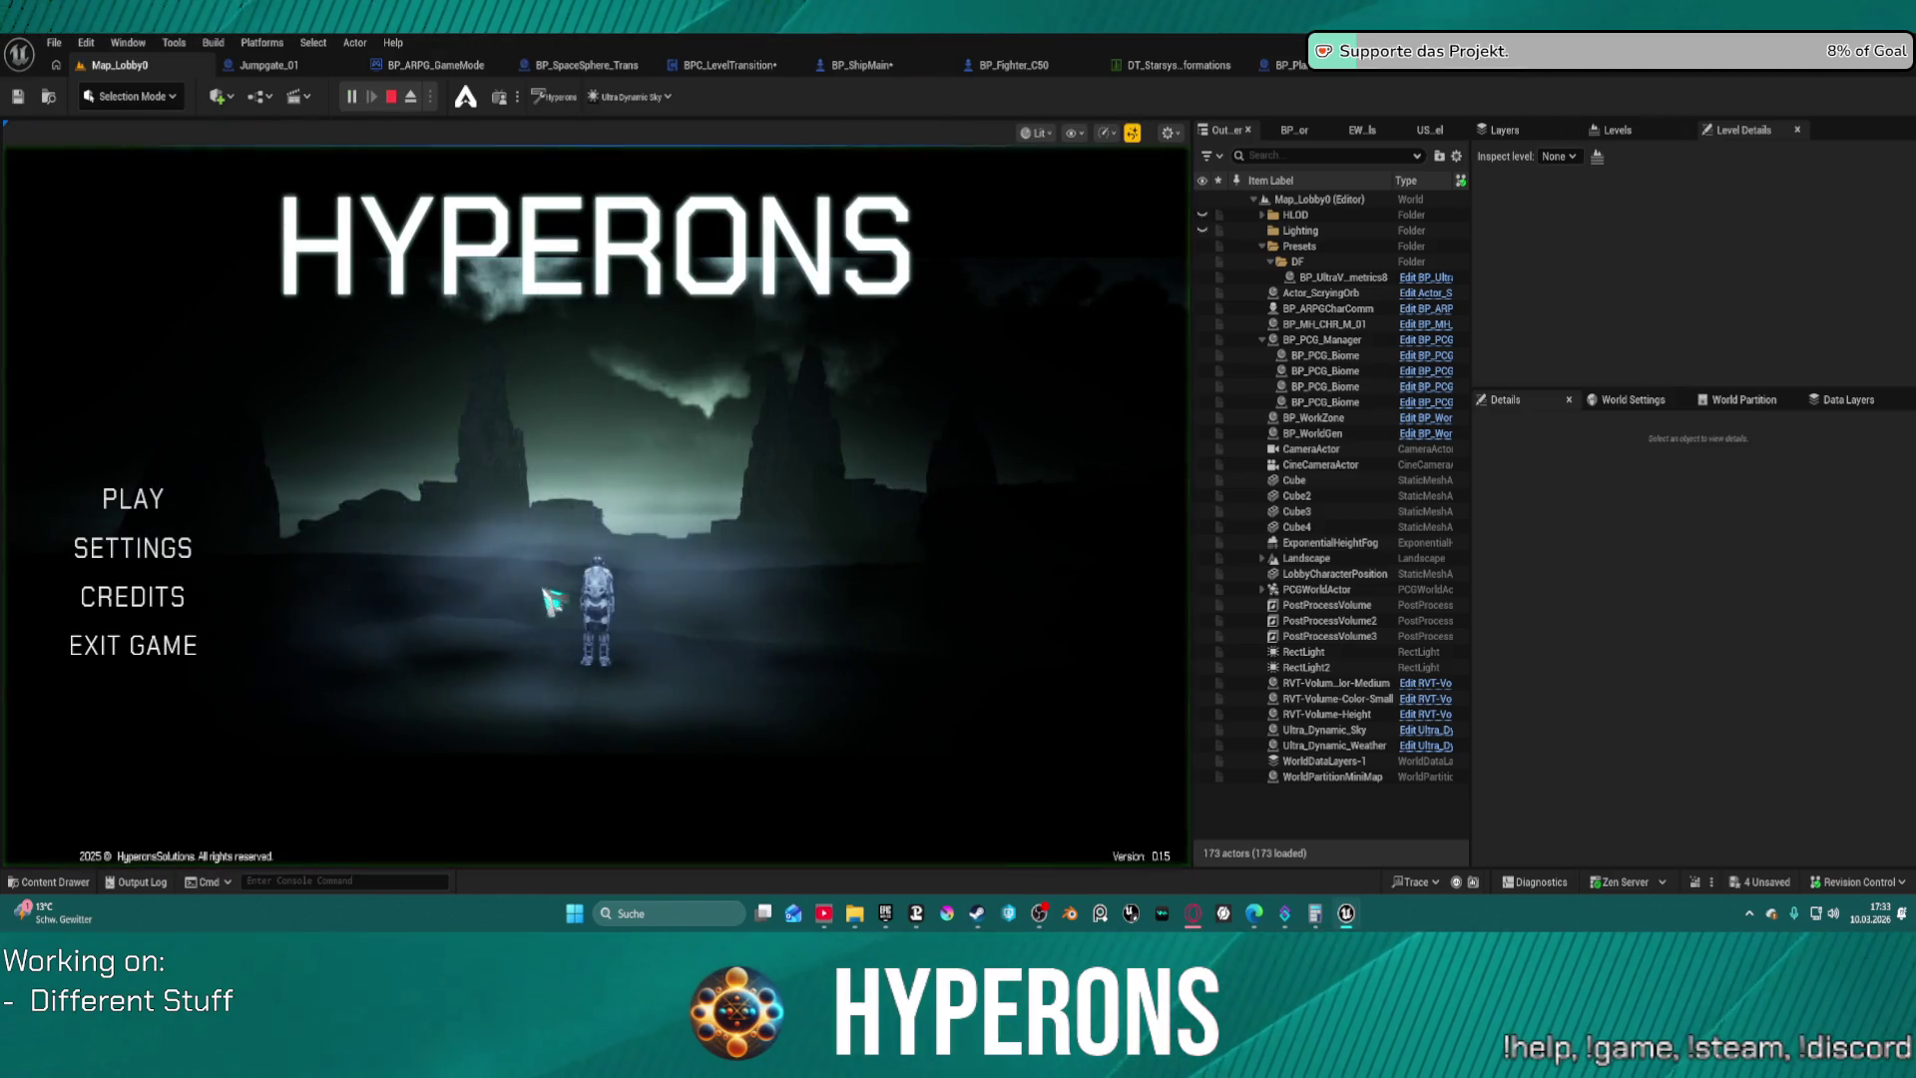
left_click(133, 498)
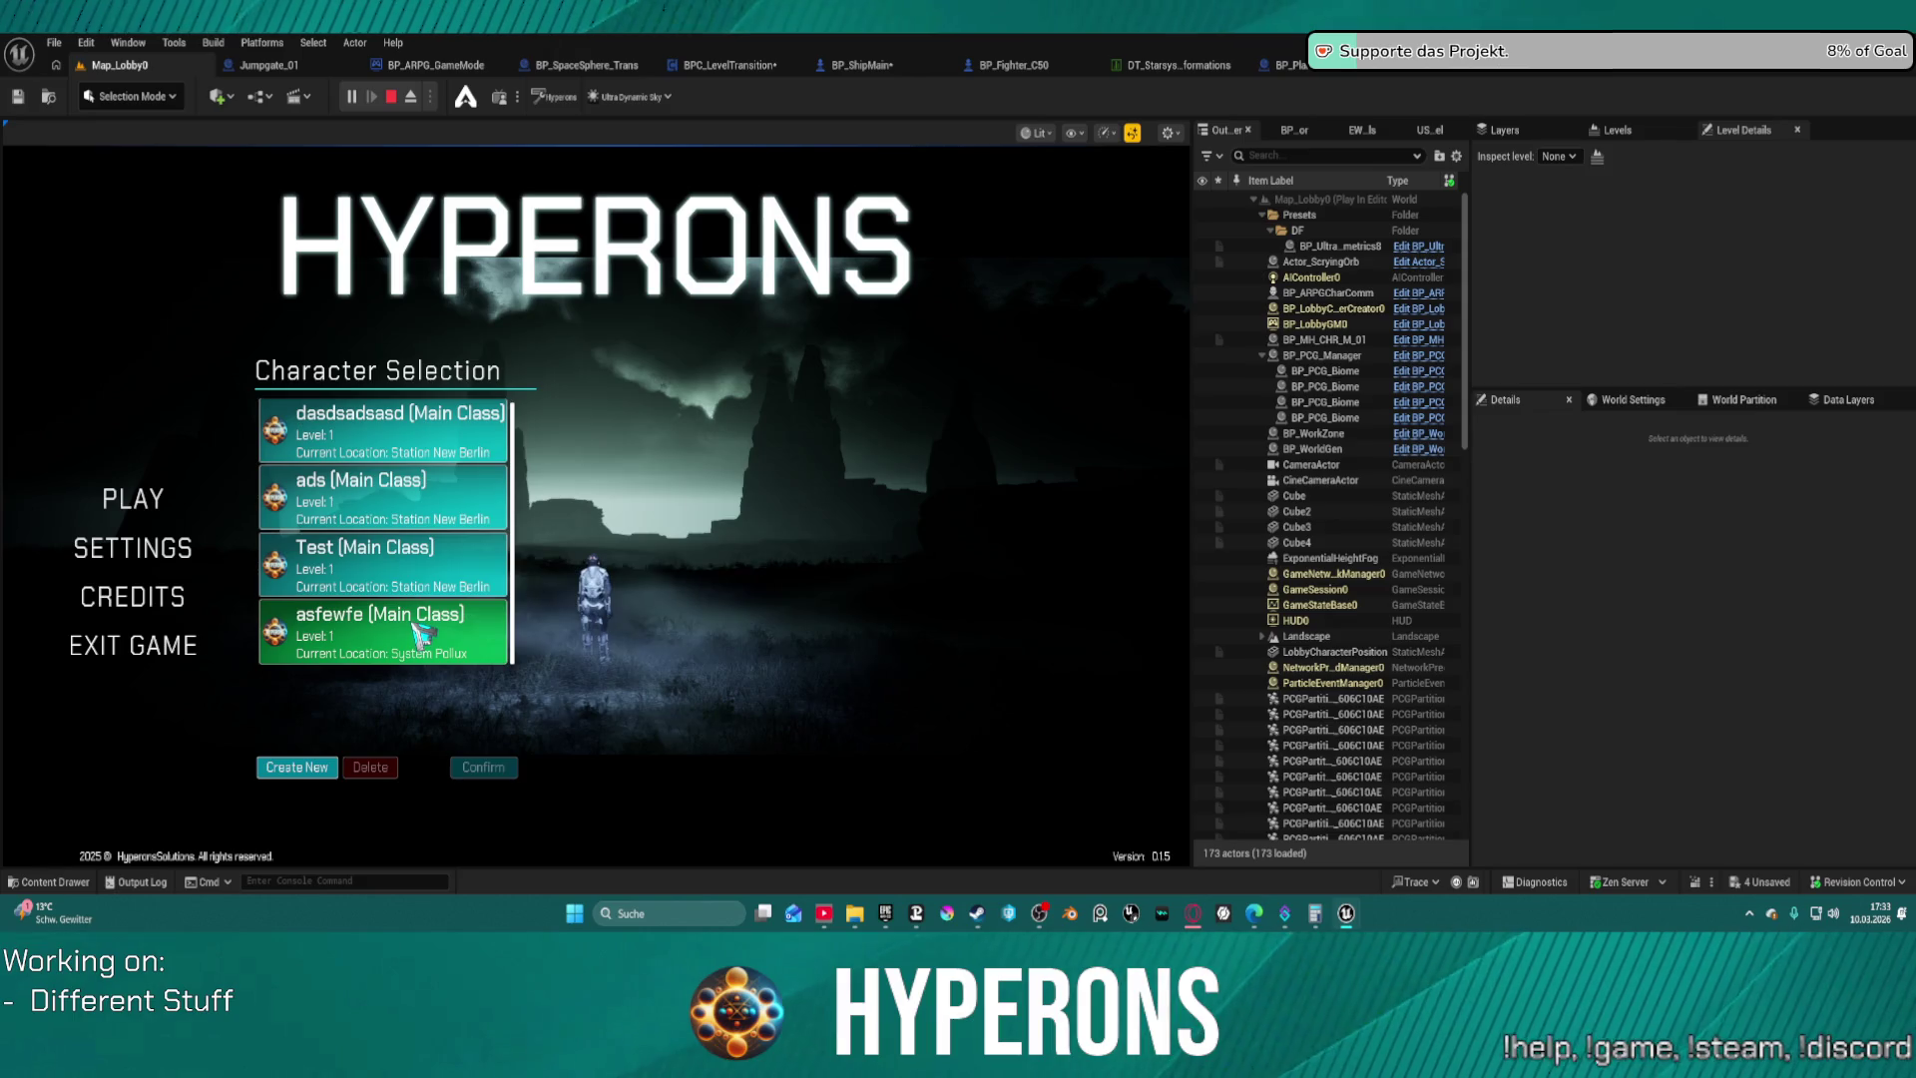
left_click(419, 643)
left_click(483, 767)
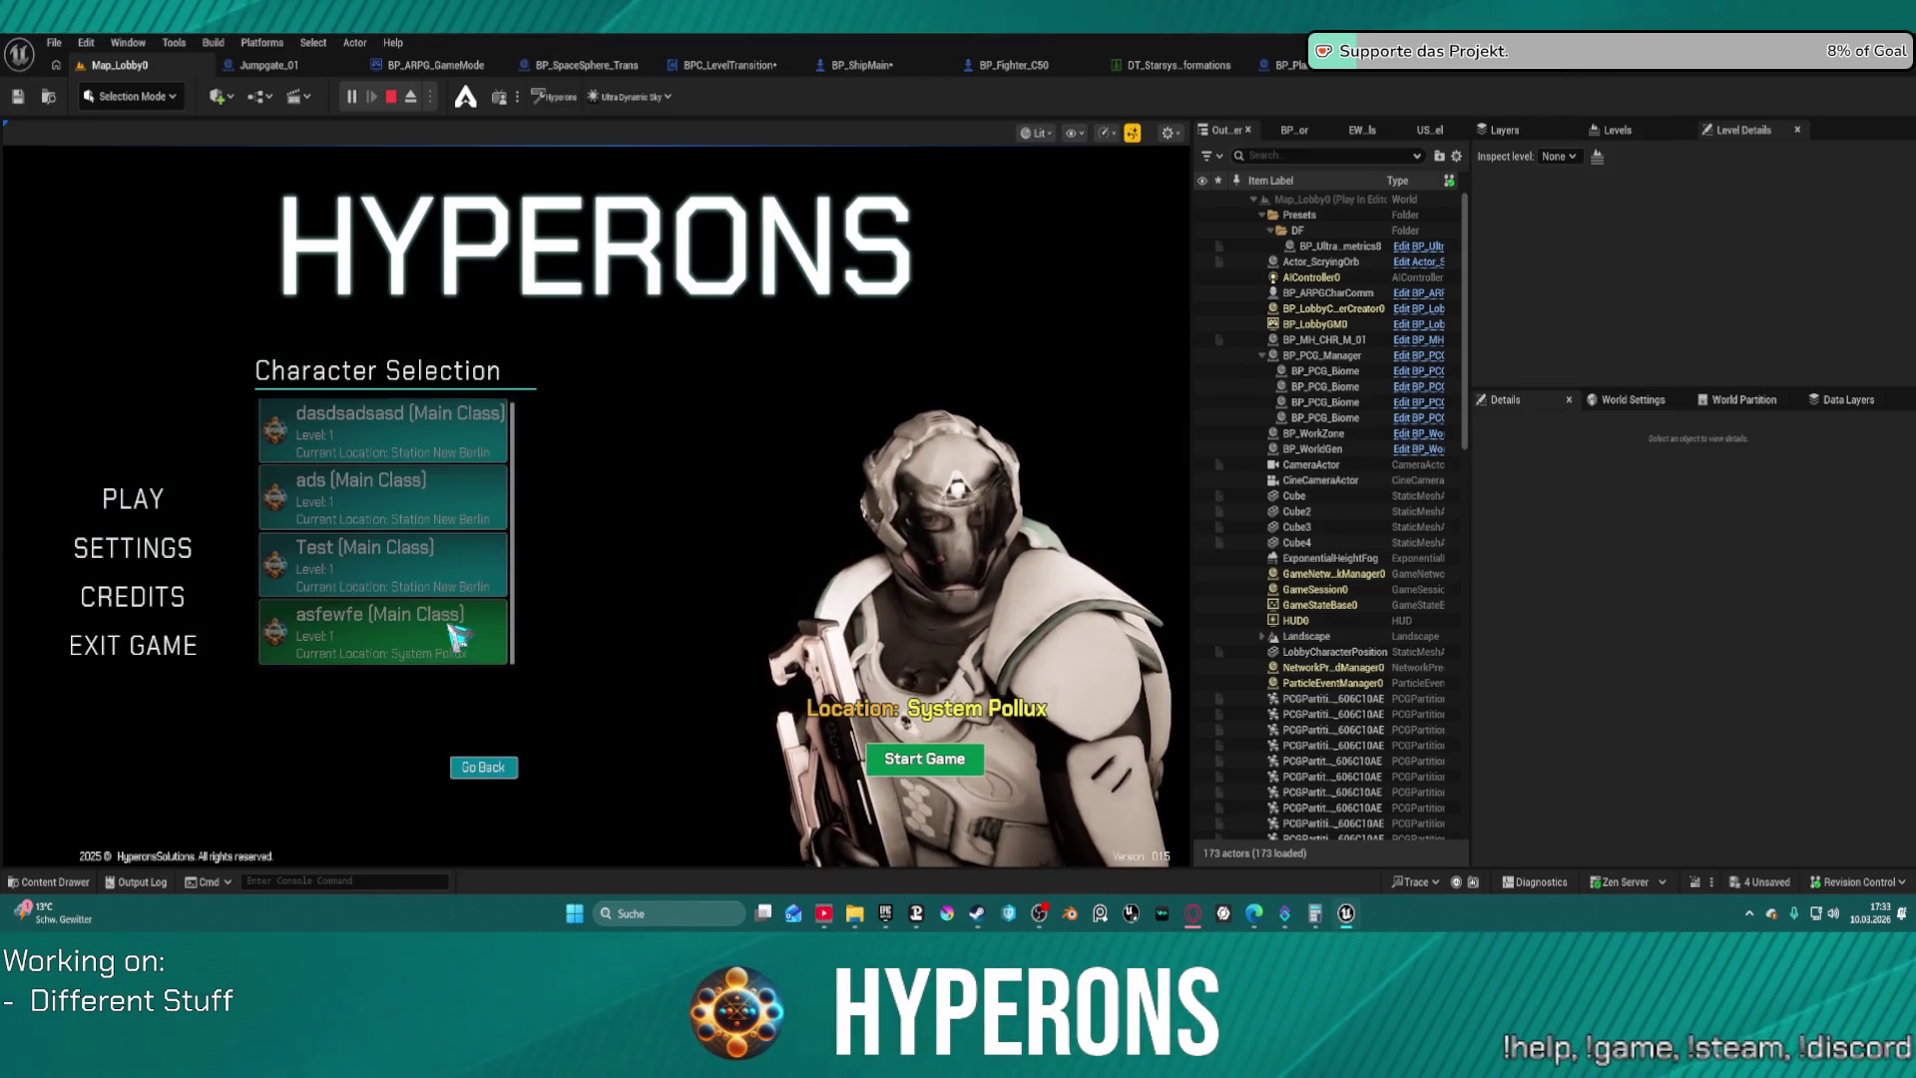
left_click(976, 760)
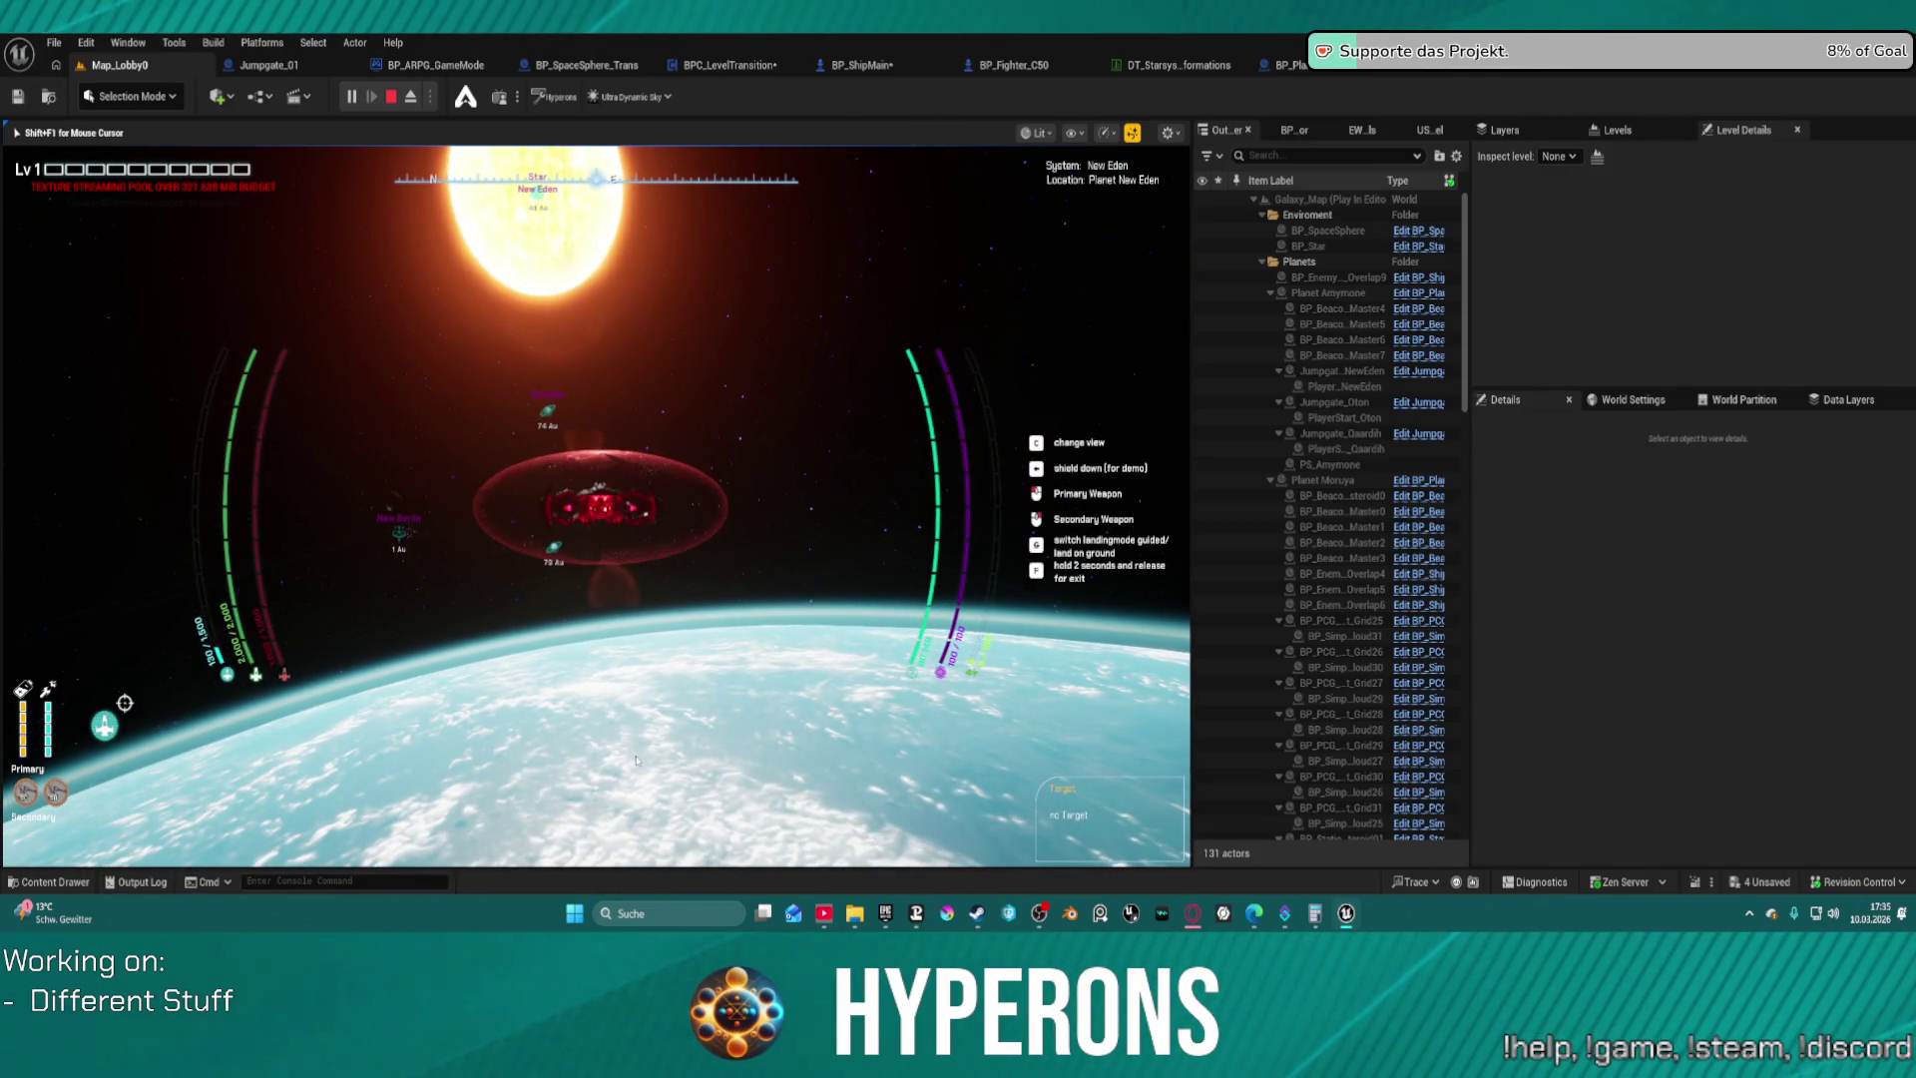
key("Escape")
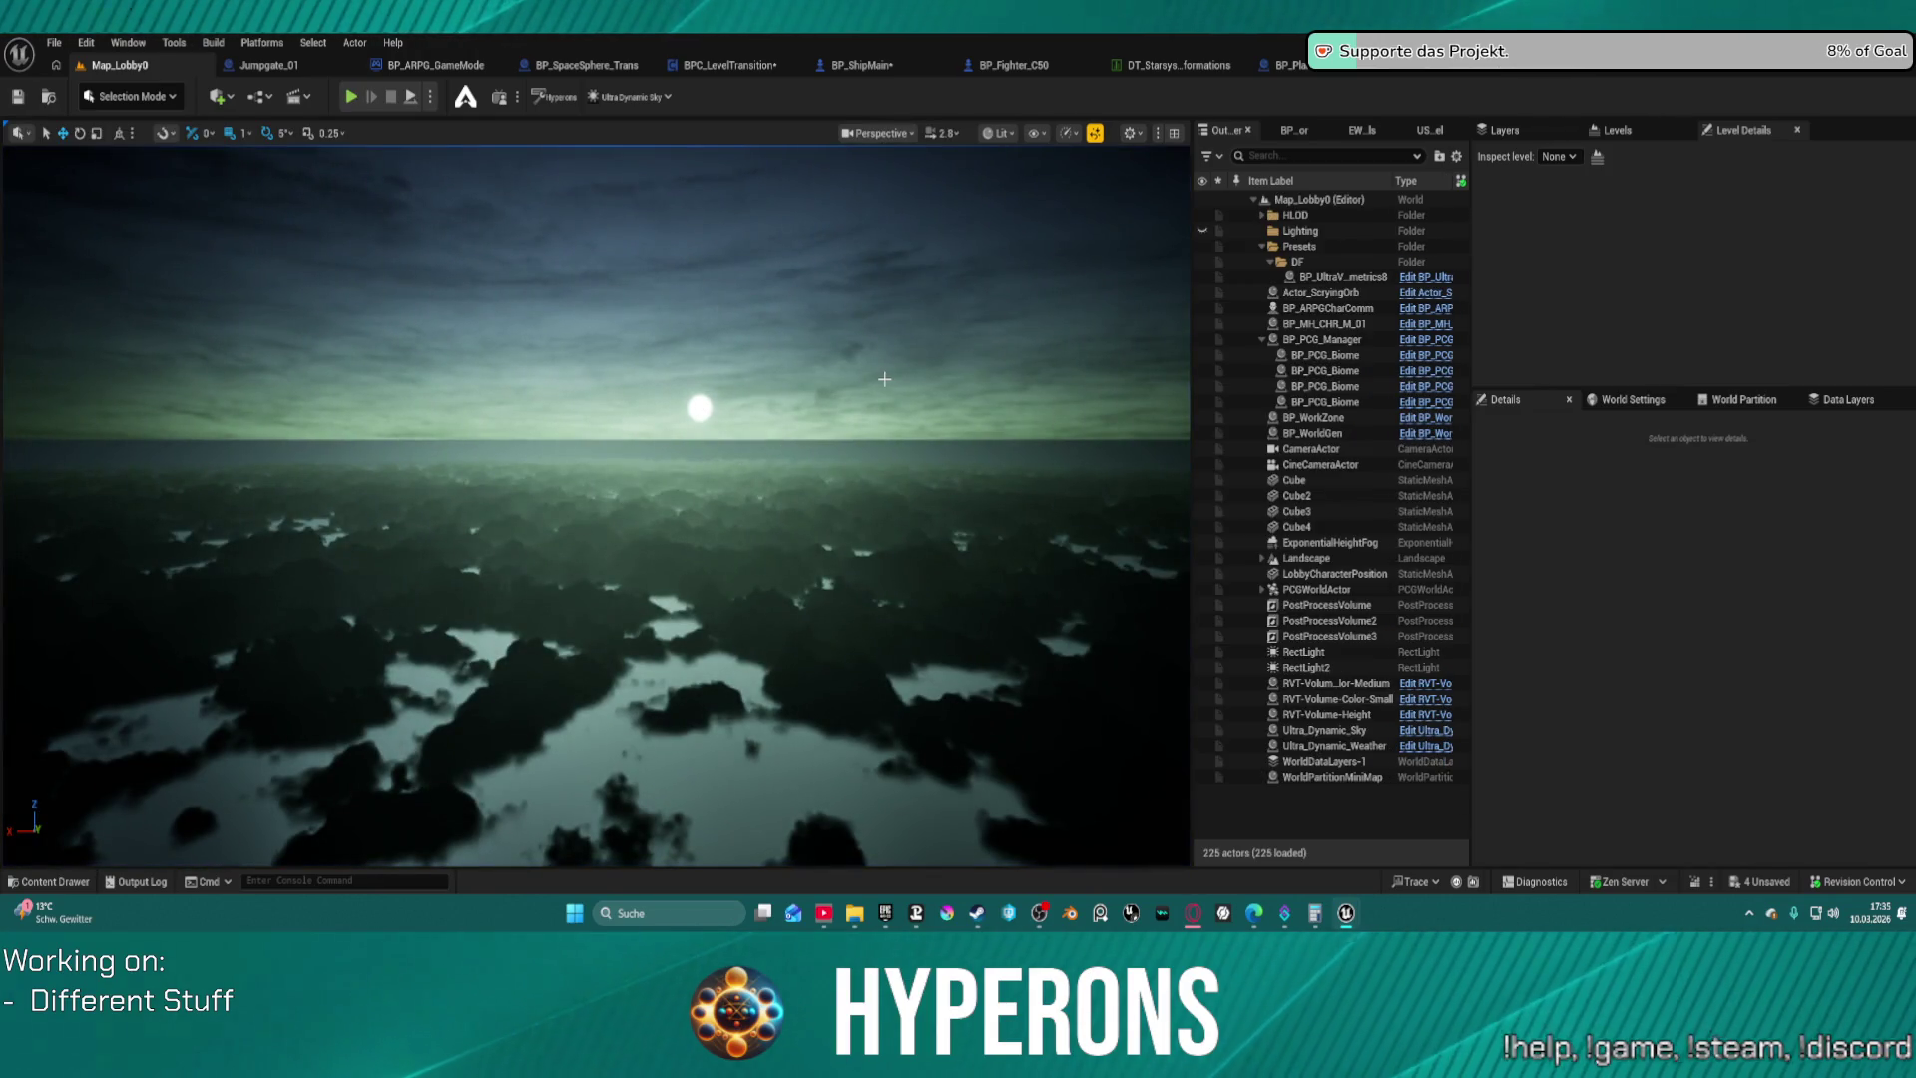
Review the LV_P_NewEden row in the data table, then return to BP_Planet_Main_noGeo
left_click(1423, 78)
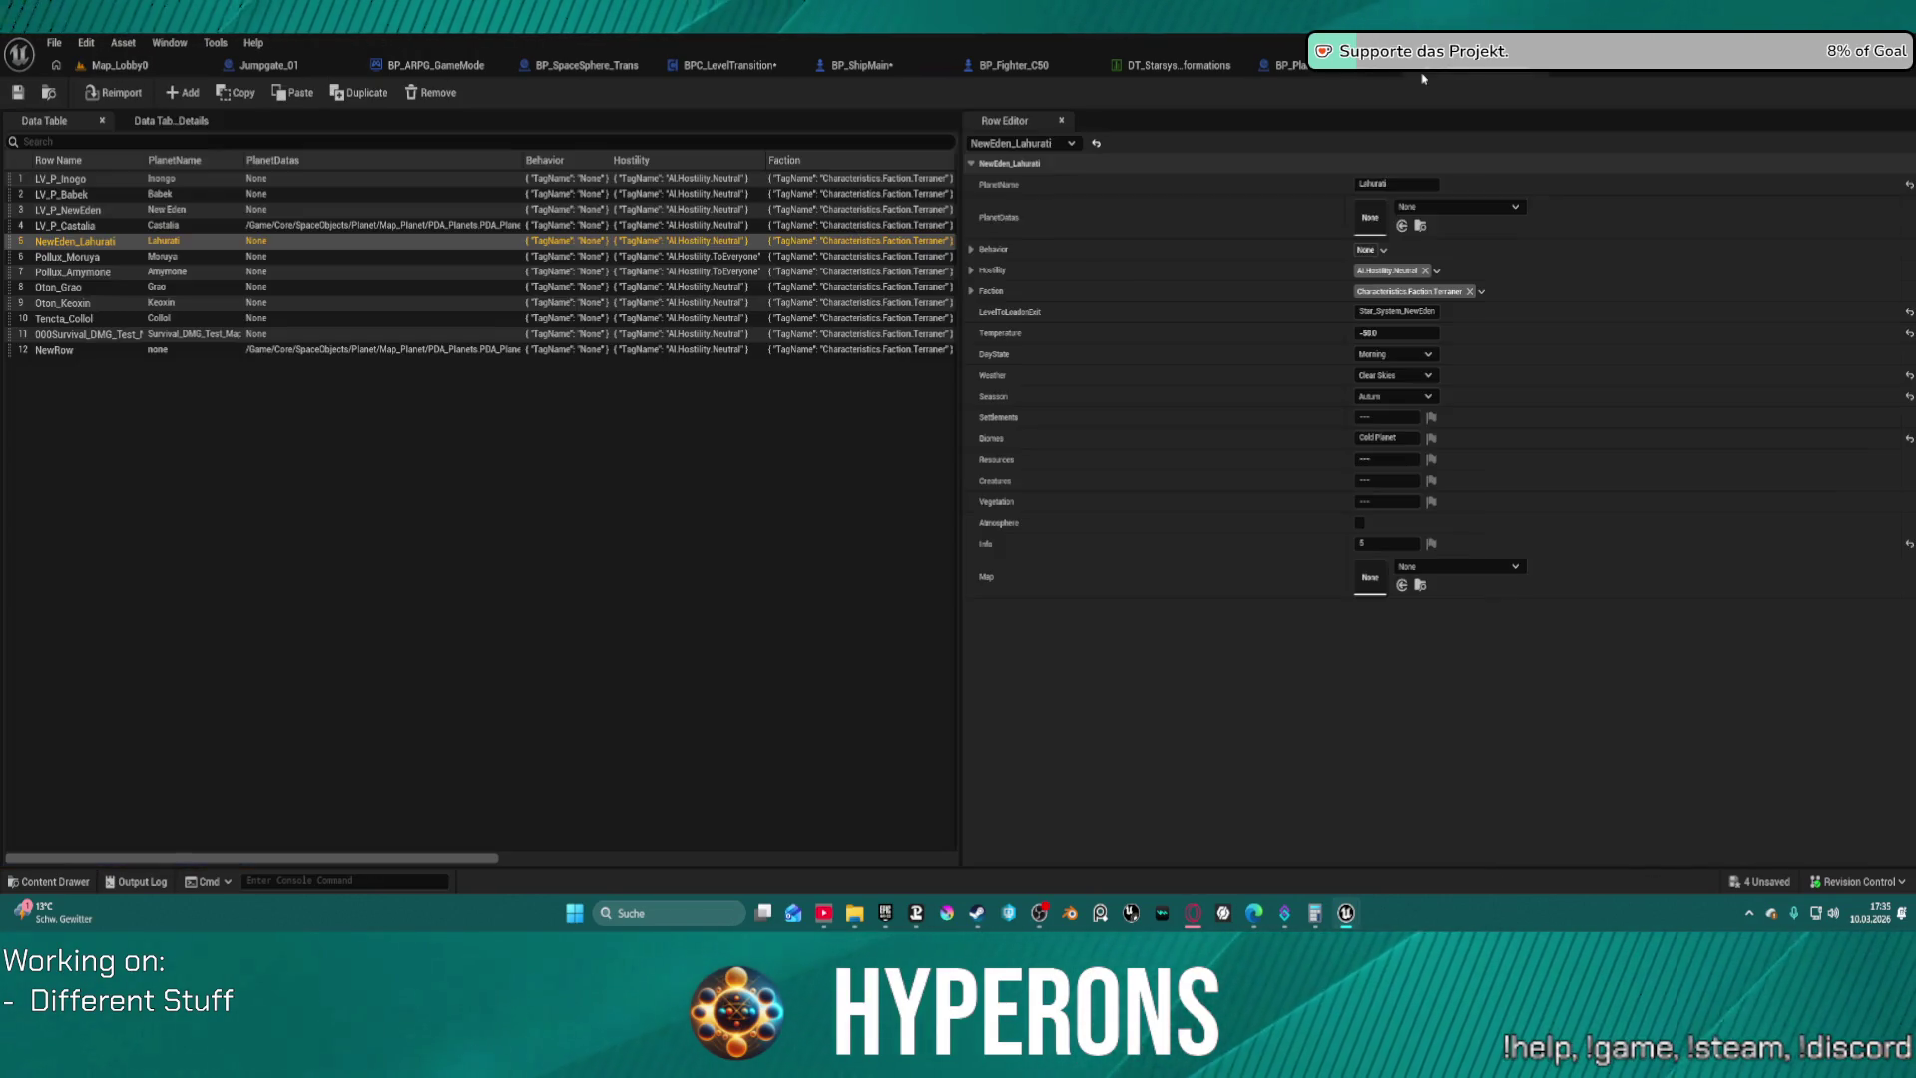
left_click(127, 212)
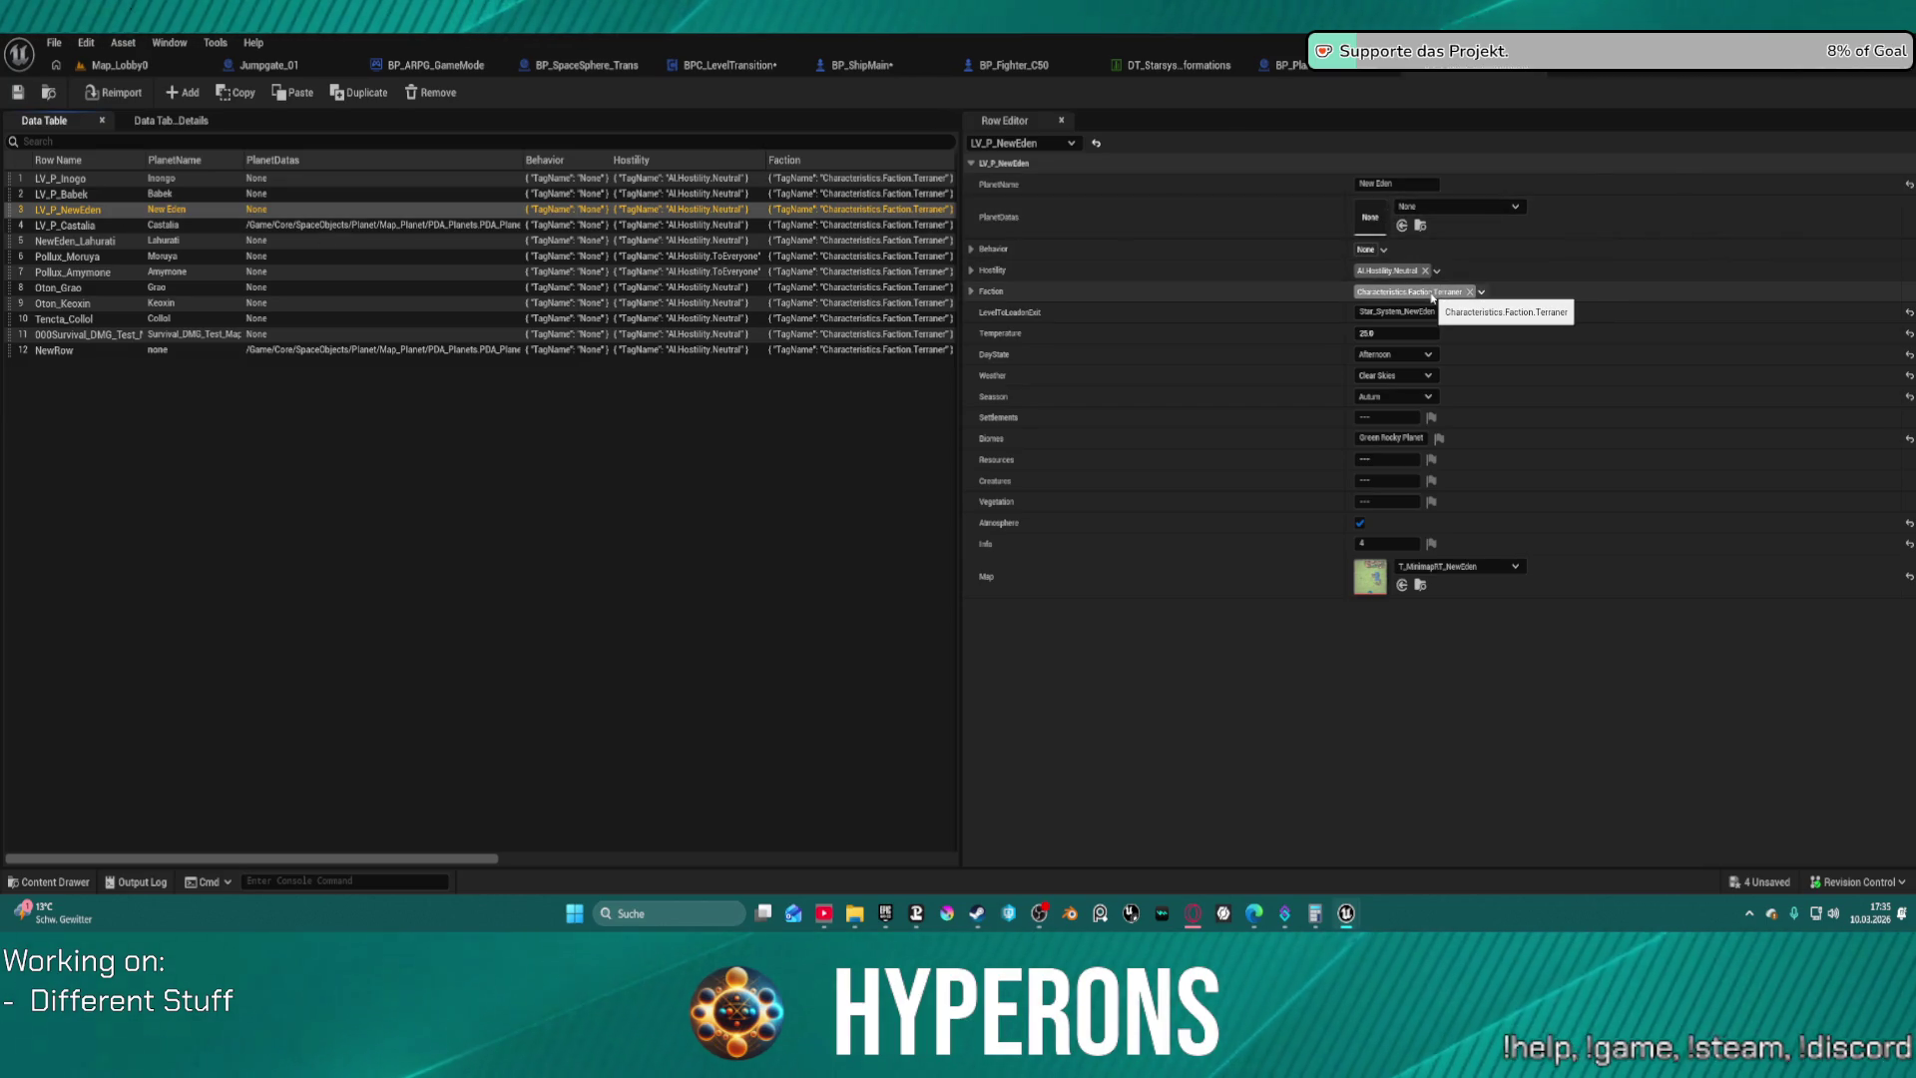
left_click(1293, 66)
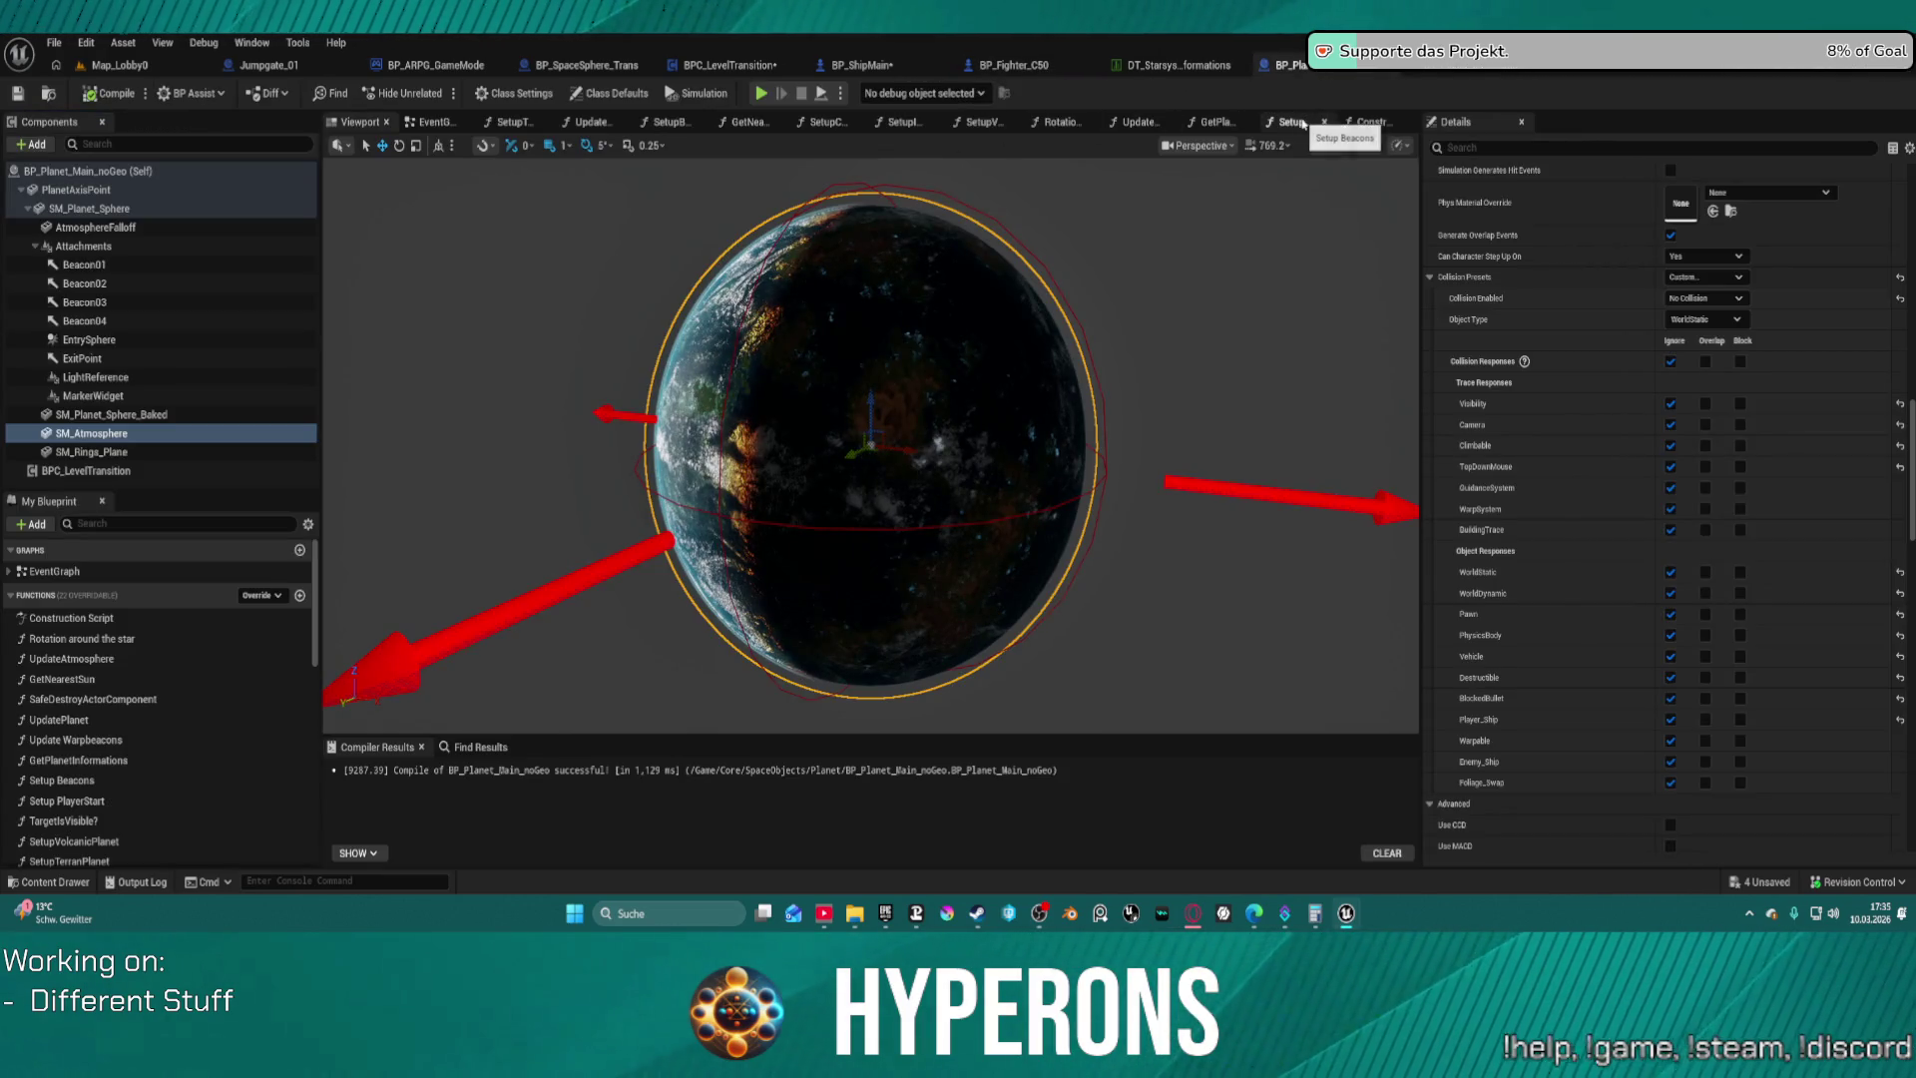
Add a breakpoint on the SET node after the EntrySphere Begin Overlap event
left_click(446, 124)
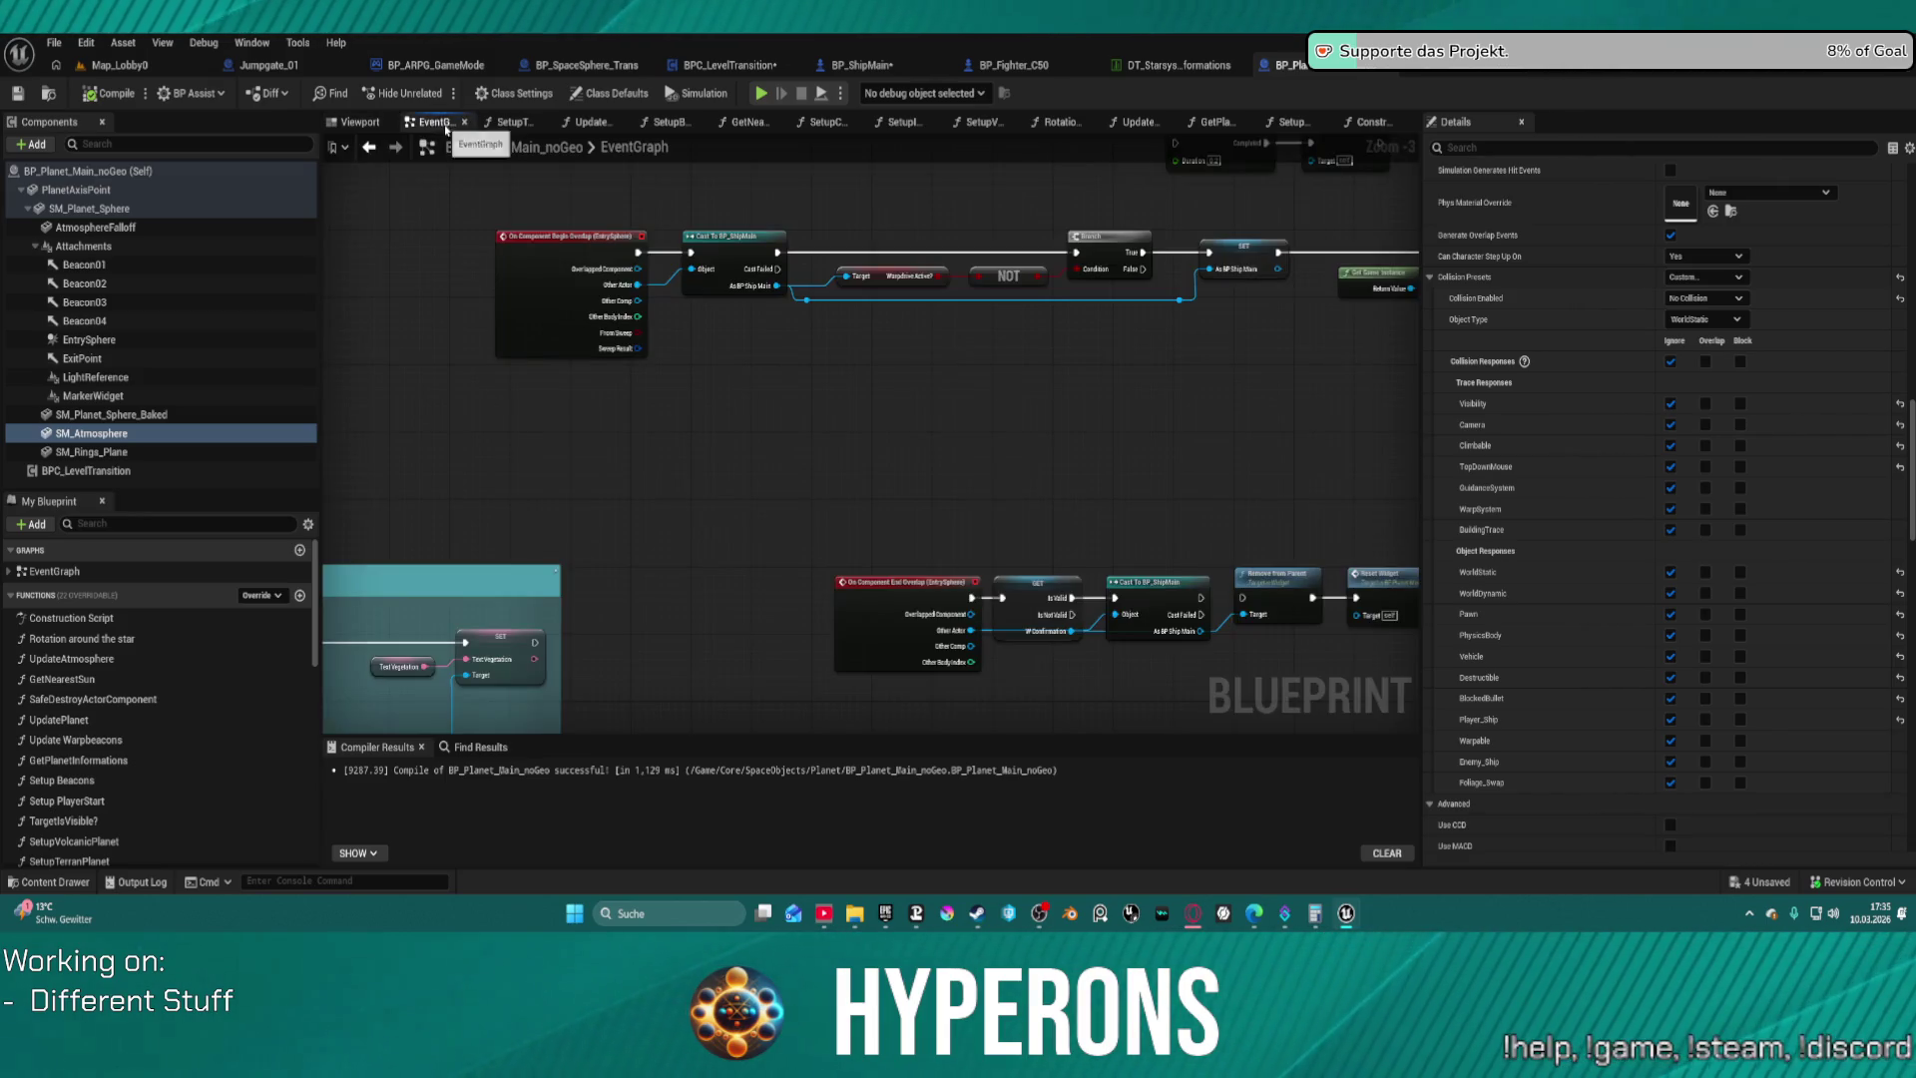
left_click(562, 284)
scroll(570, 245, "up", 3)
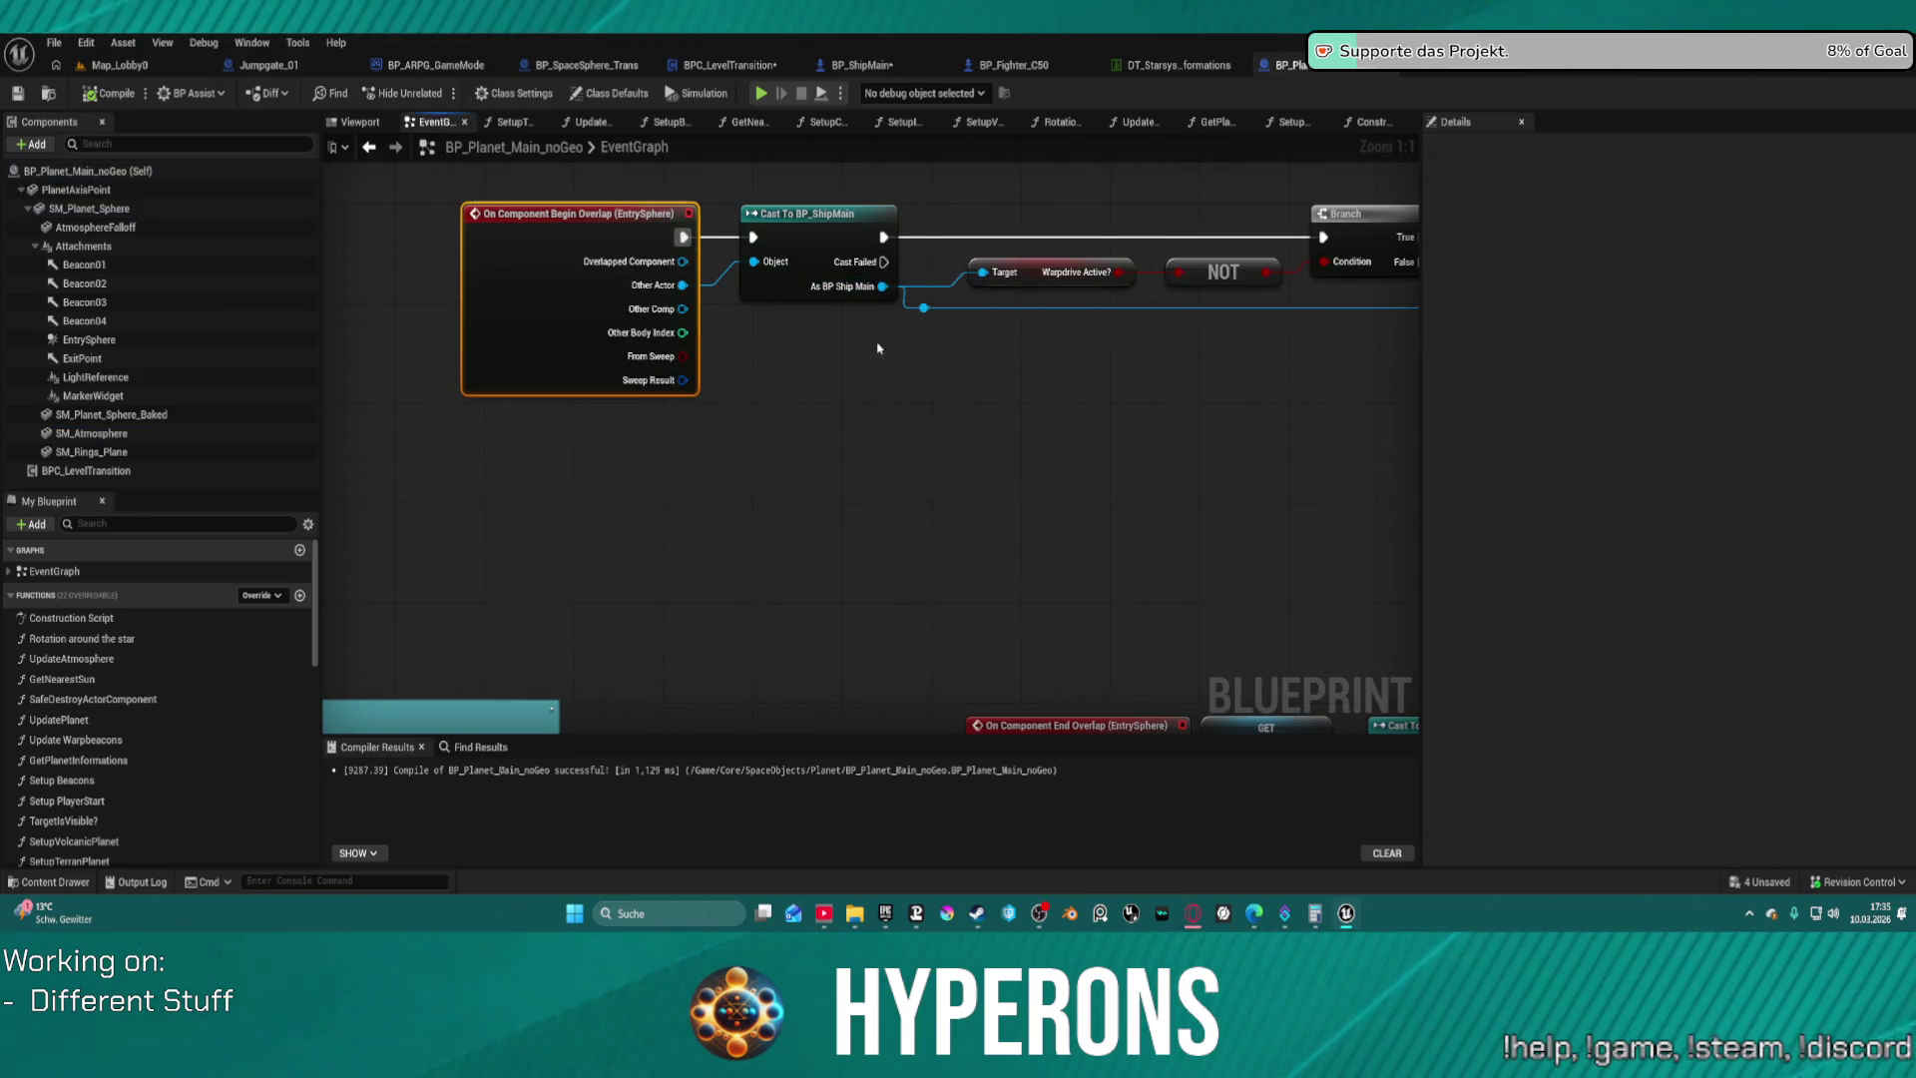
mouse_move(881, 391)
left_mouse_down()
mouse_move(775, 462)
mouse_move(579, 479)
left_mouse_up()
left_click_drag(1002, 291, 802, 311)
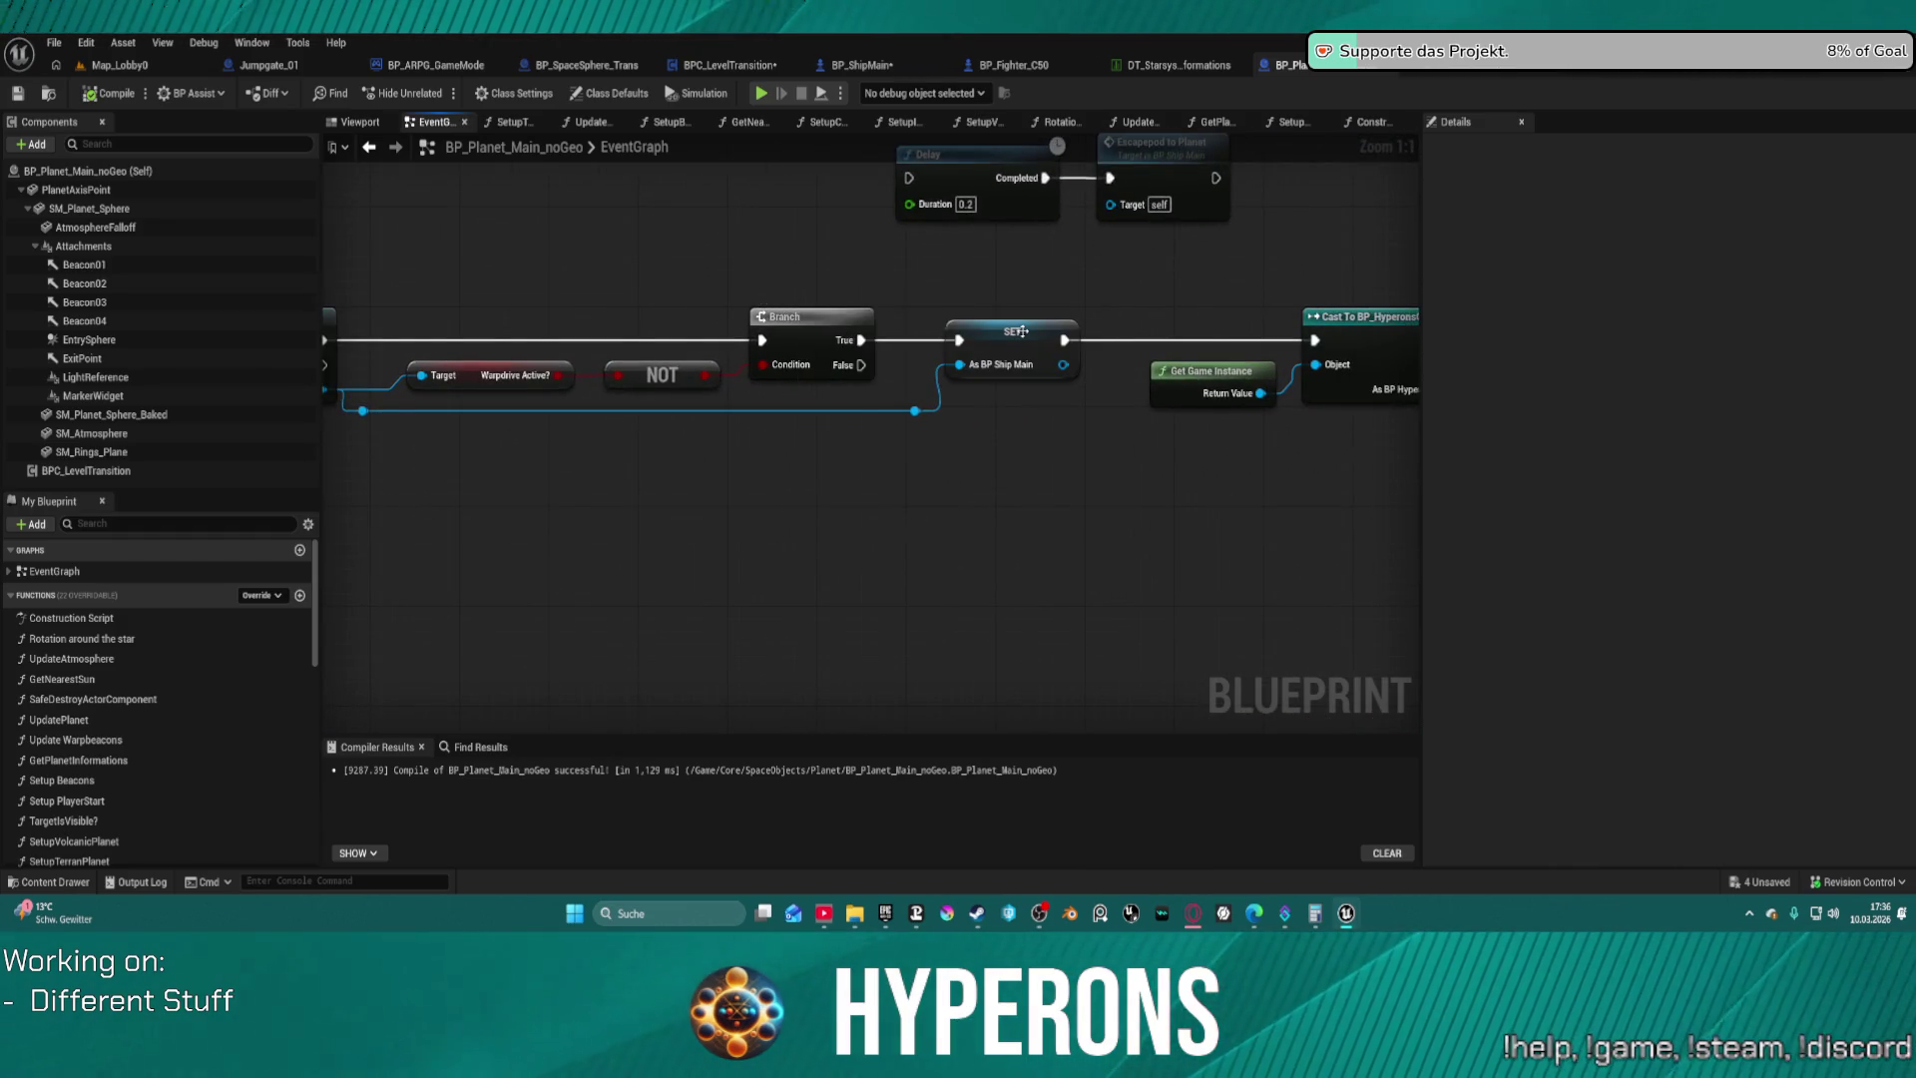
right_click(1020, 331)
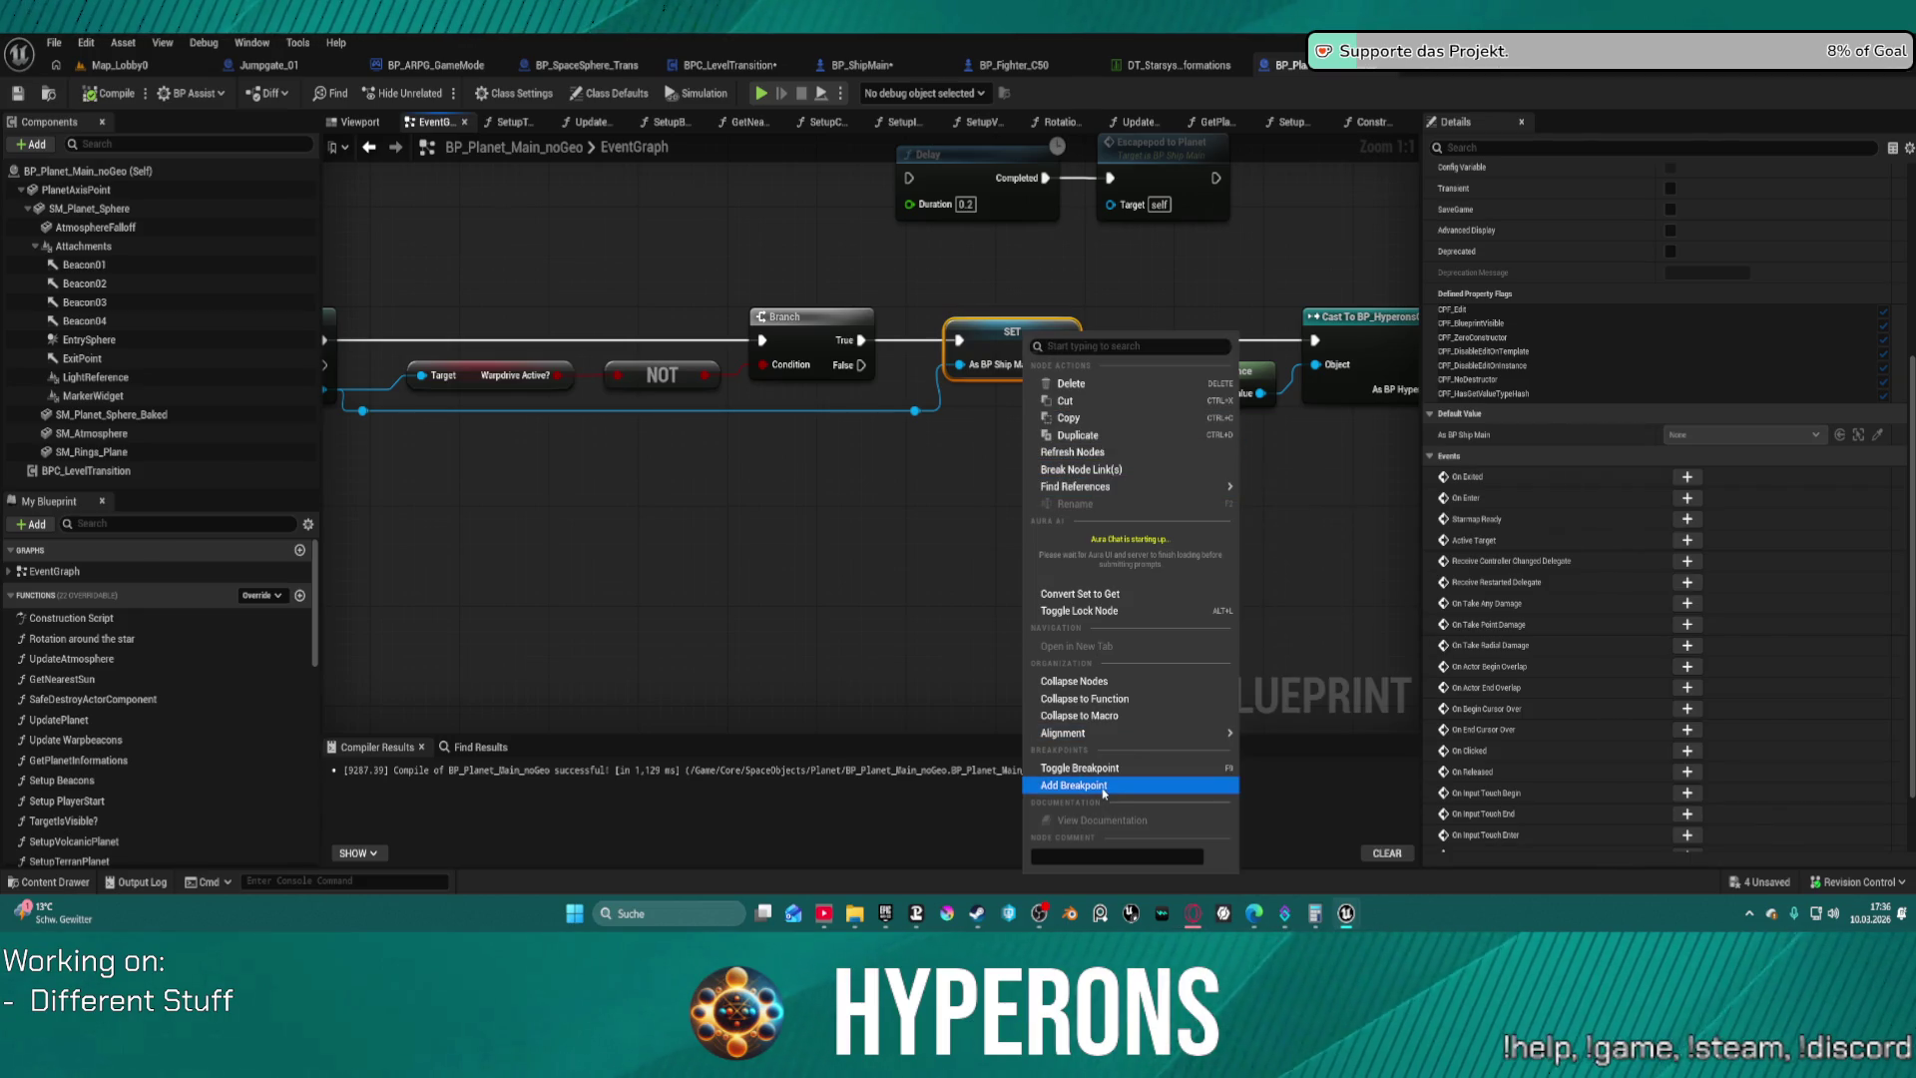
left_click(1104, 786)
Select EntrySphere and orbit around the framed planet, then bring up Map_Lobby0's File menu
left_click(89, 339)
left_click(355, 121)
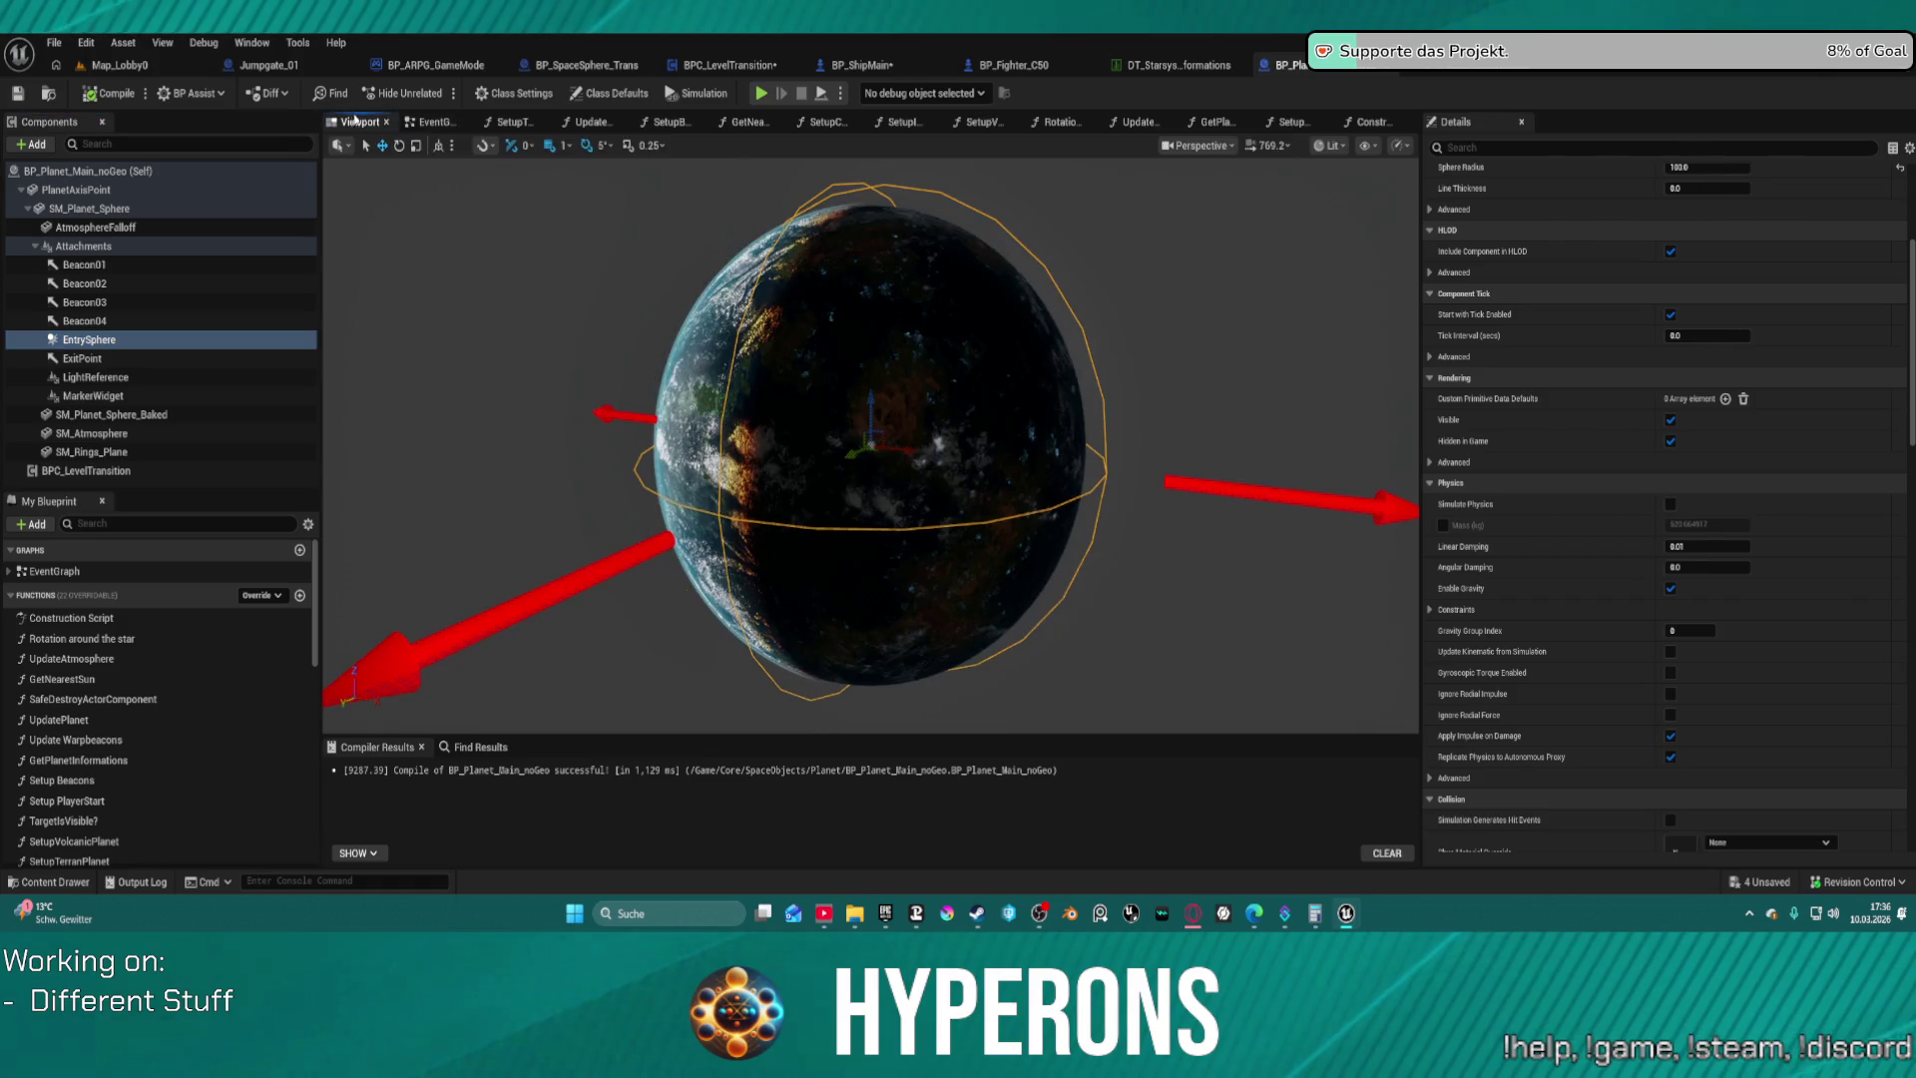
mouse_move(876, 421)
left_mouse_down()
mouse_move(768, 420)
mouse_move(1098, 420)
left_mouse_up()
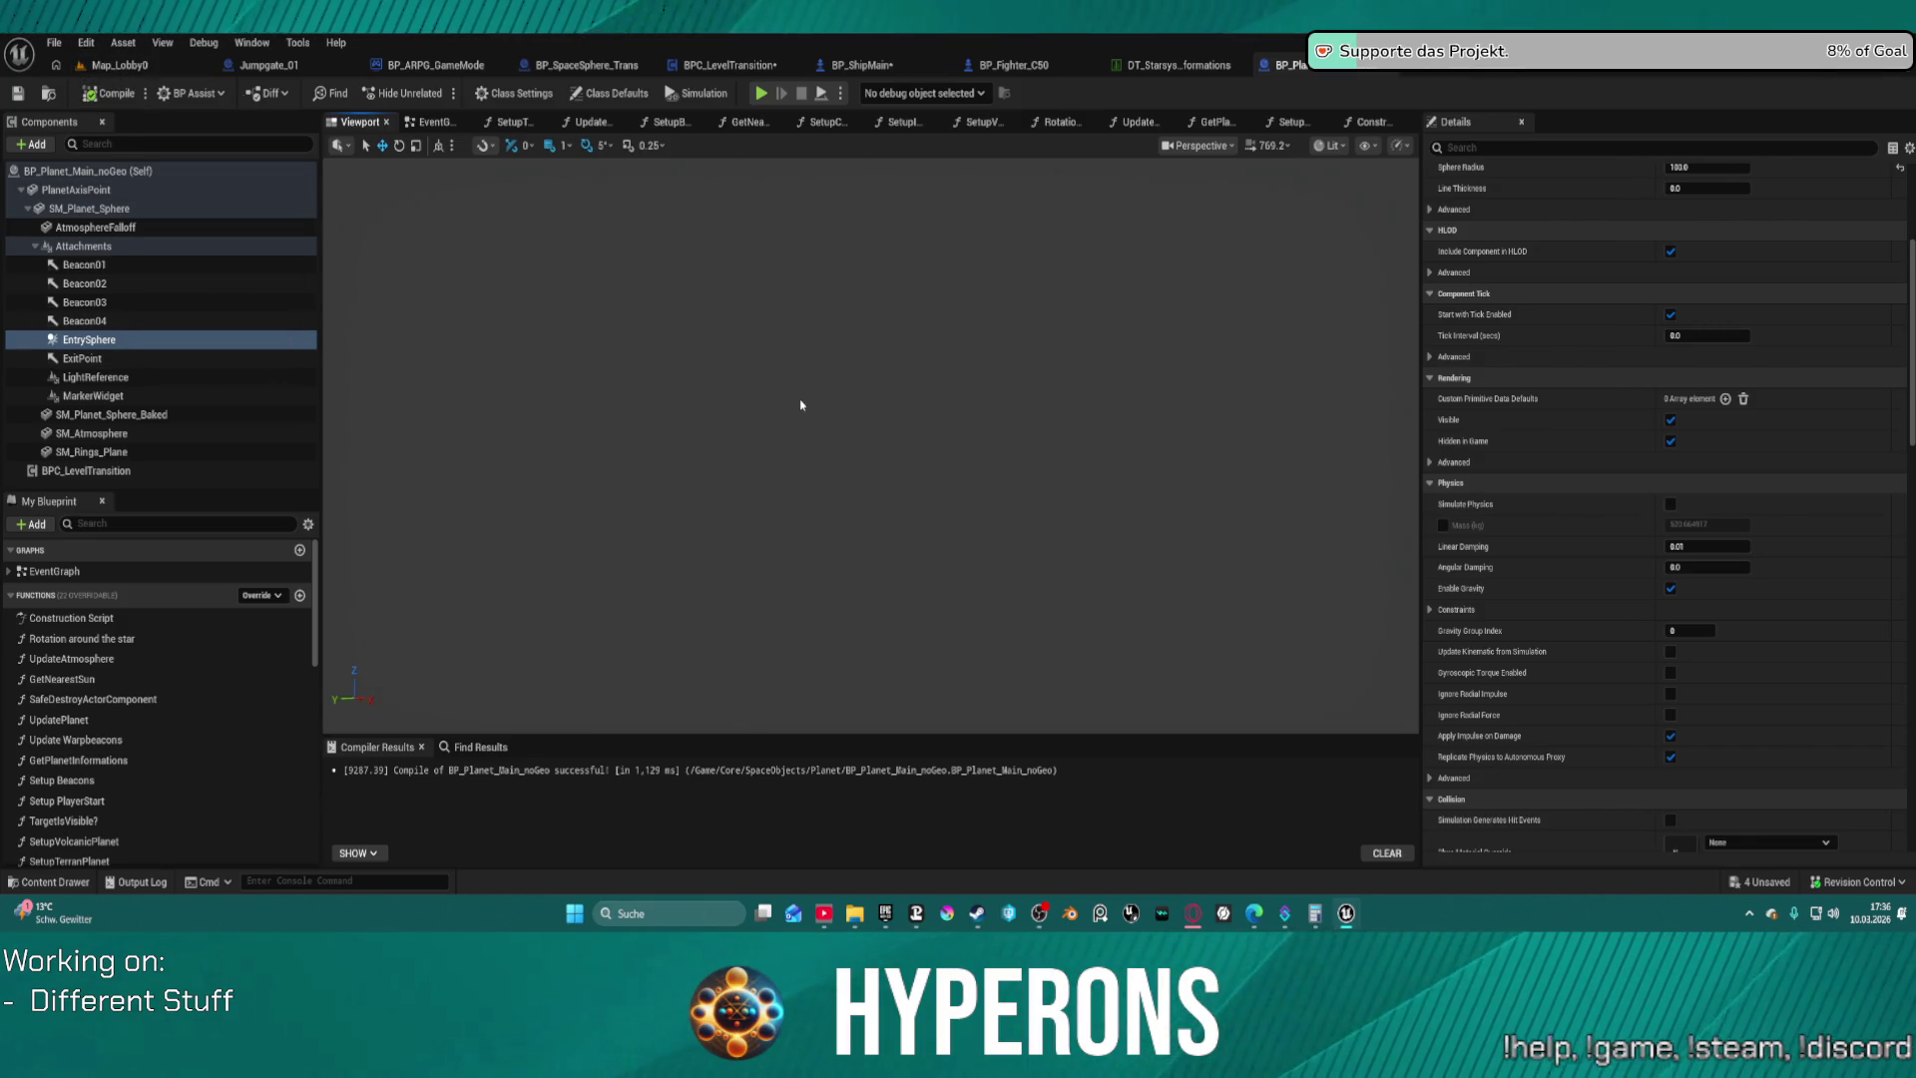
key("f")
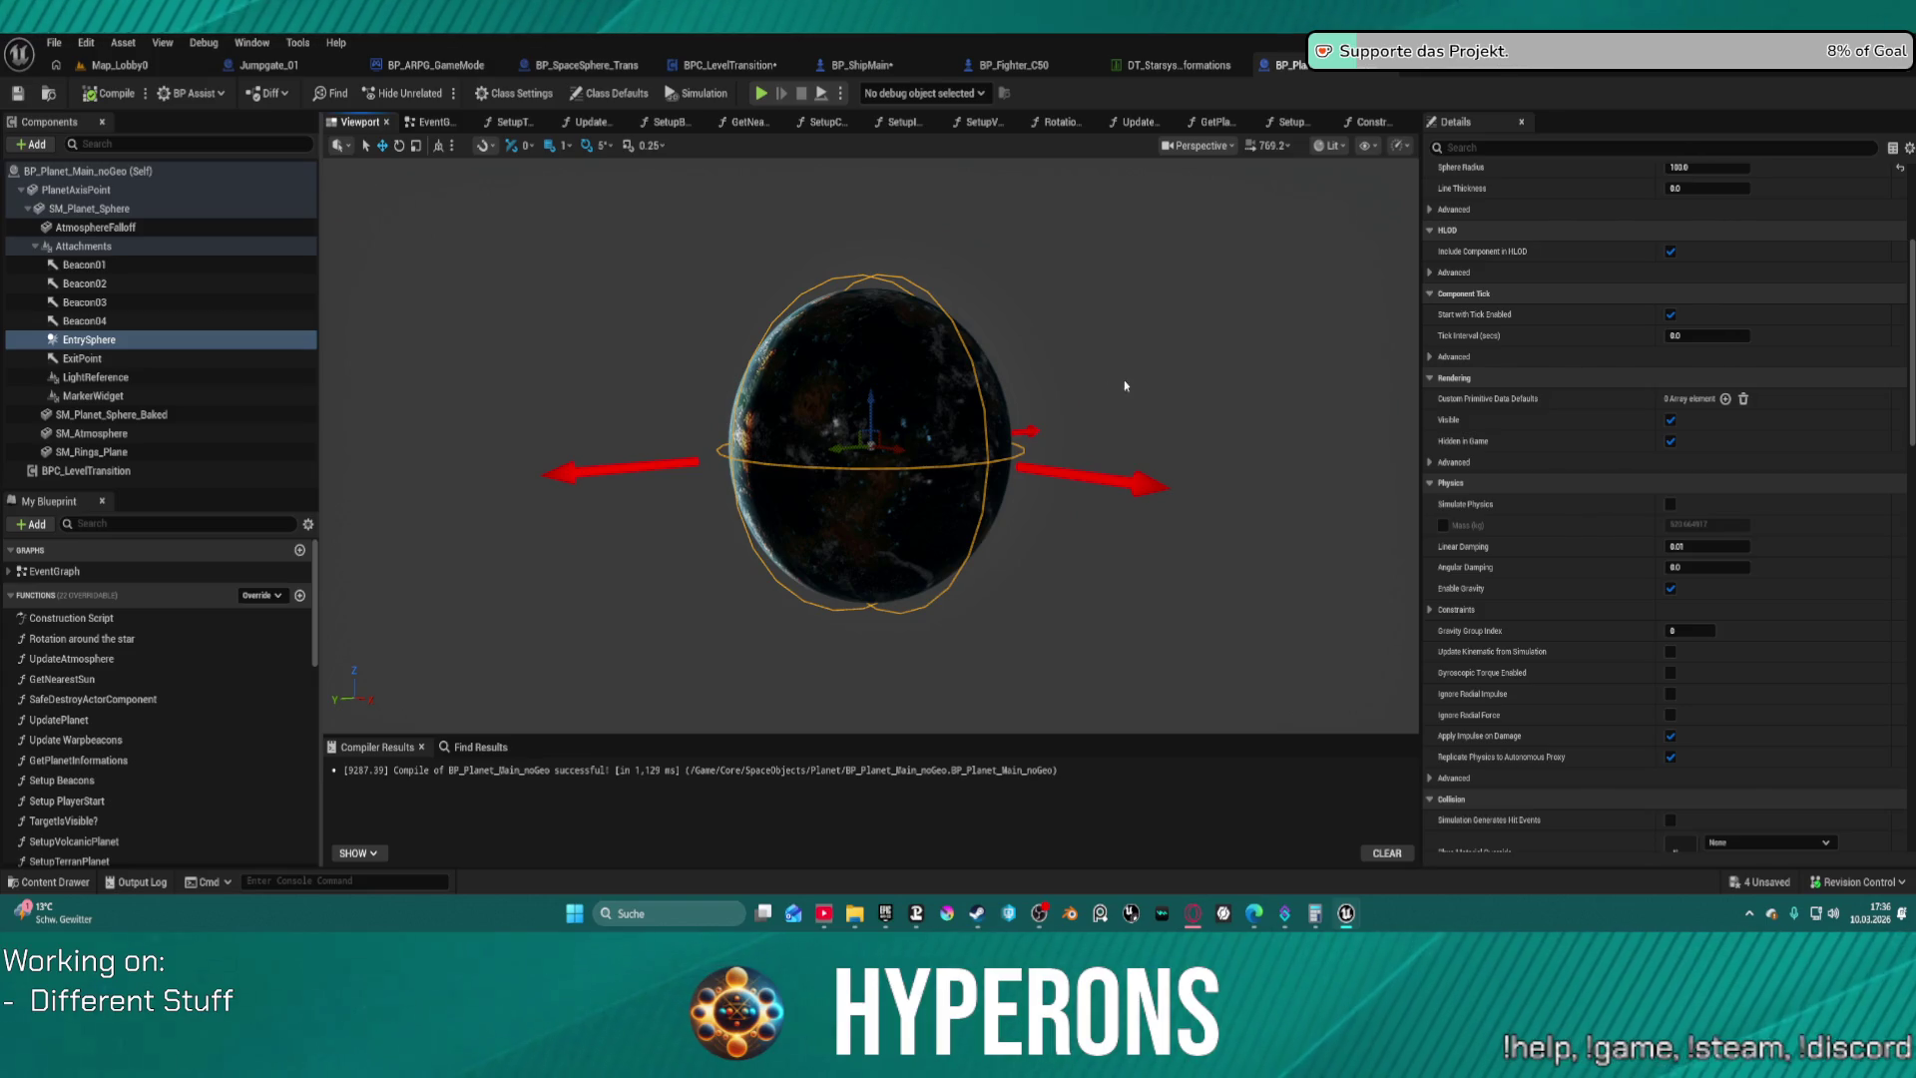
left_click_drag(1125, 385, 1248, 385)
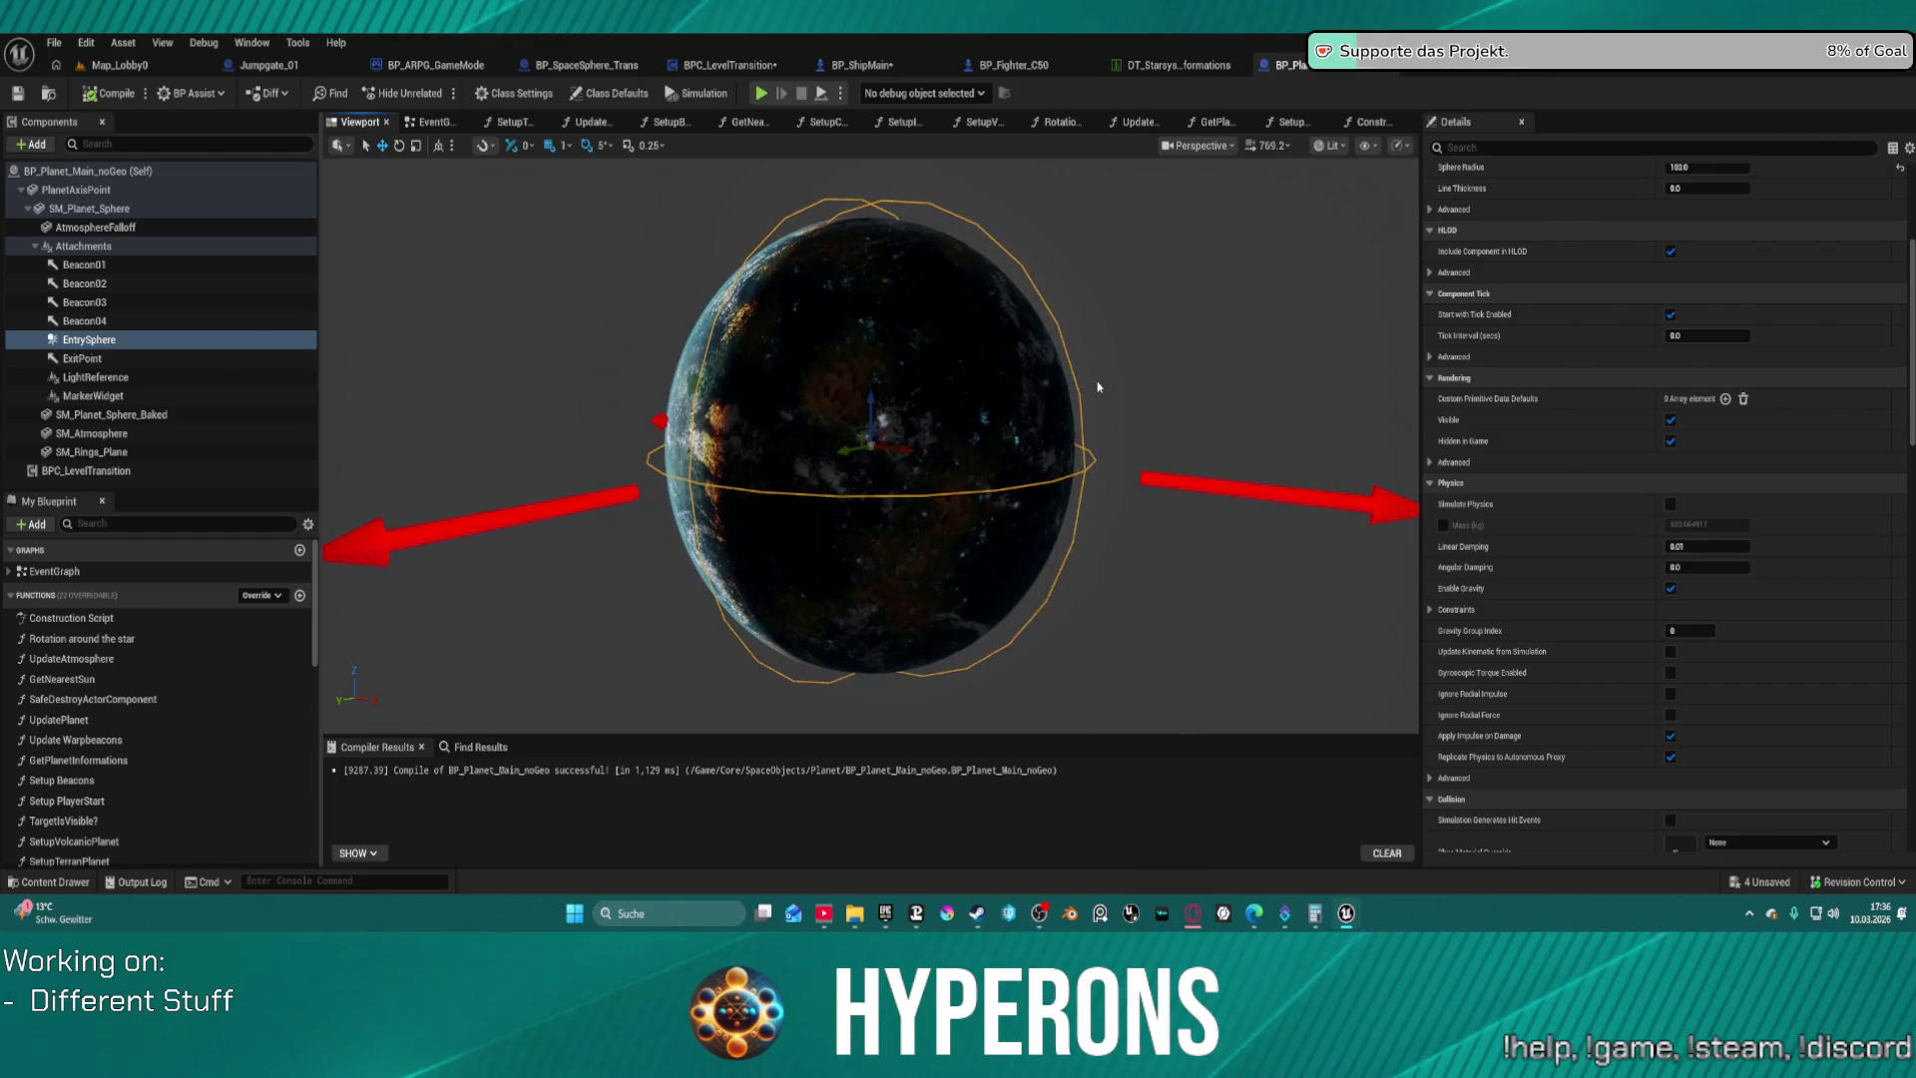
scroll(1094, 394, "down", 2)
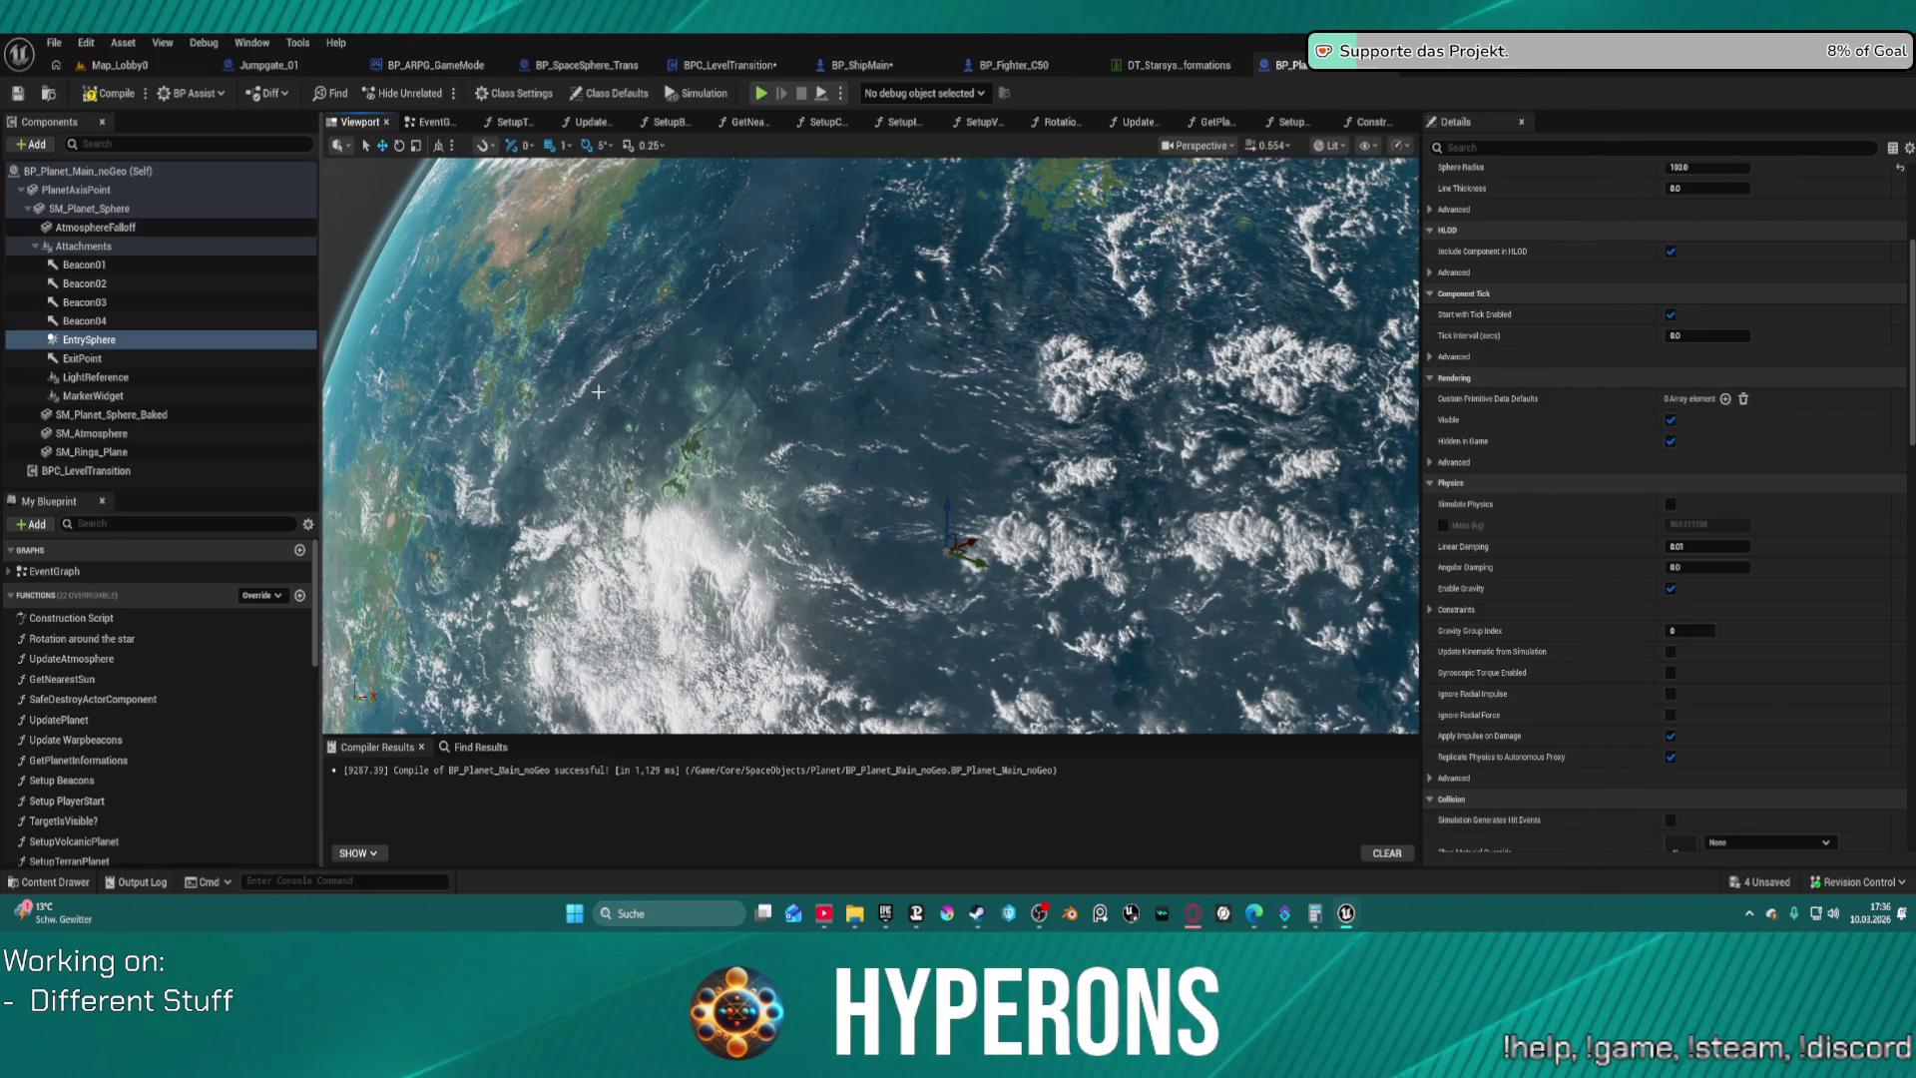
left_click(91, 71)
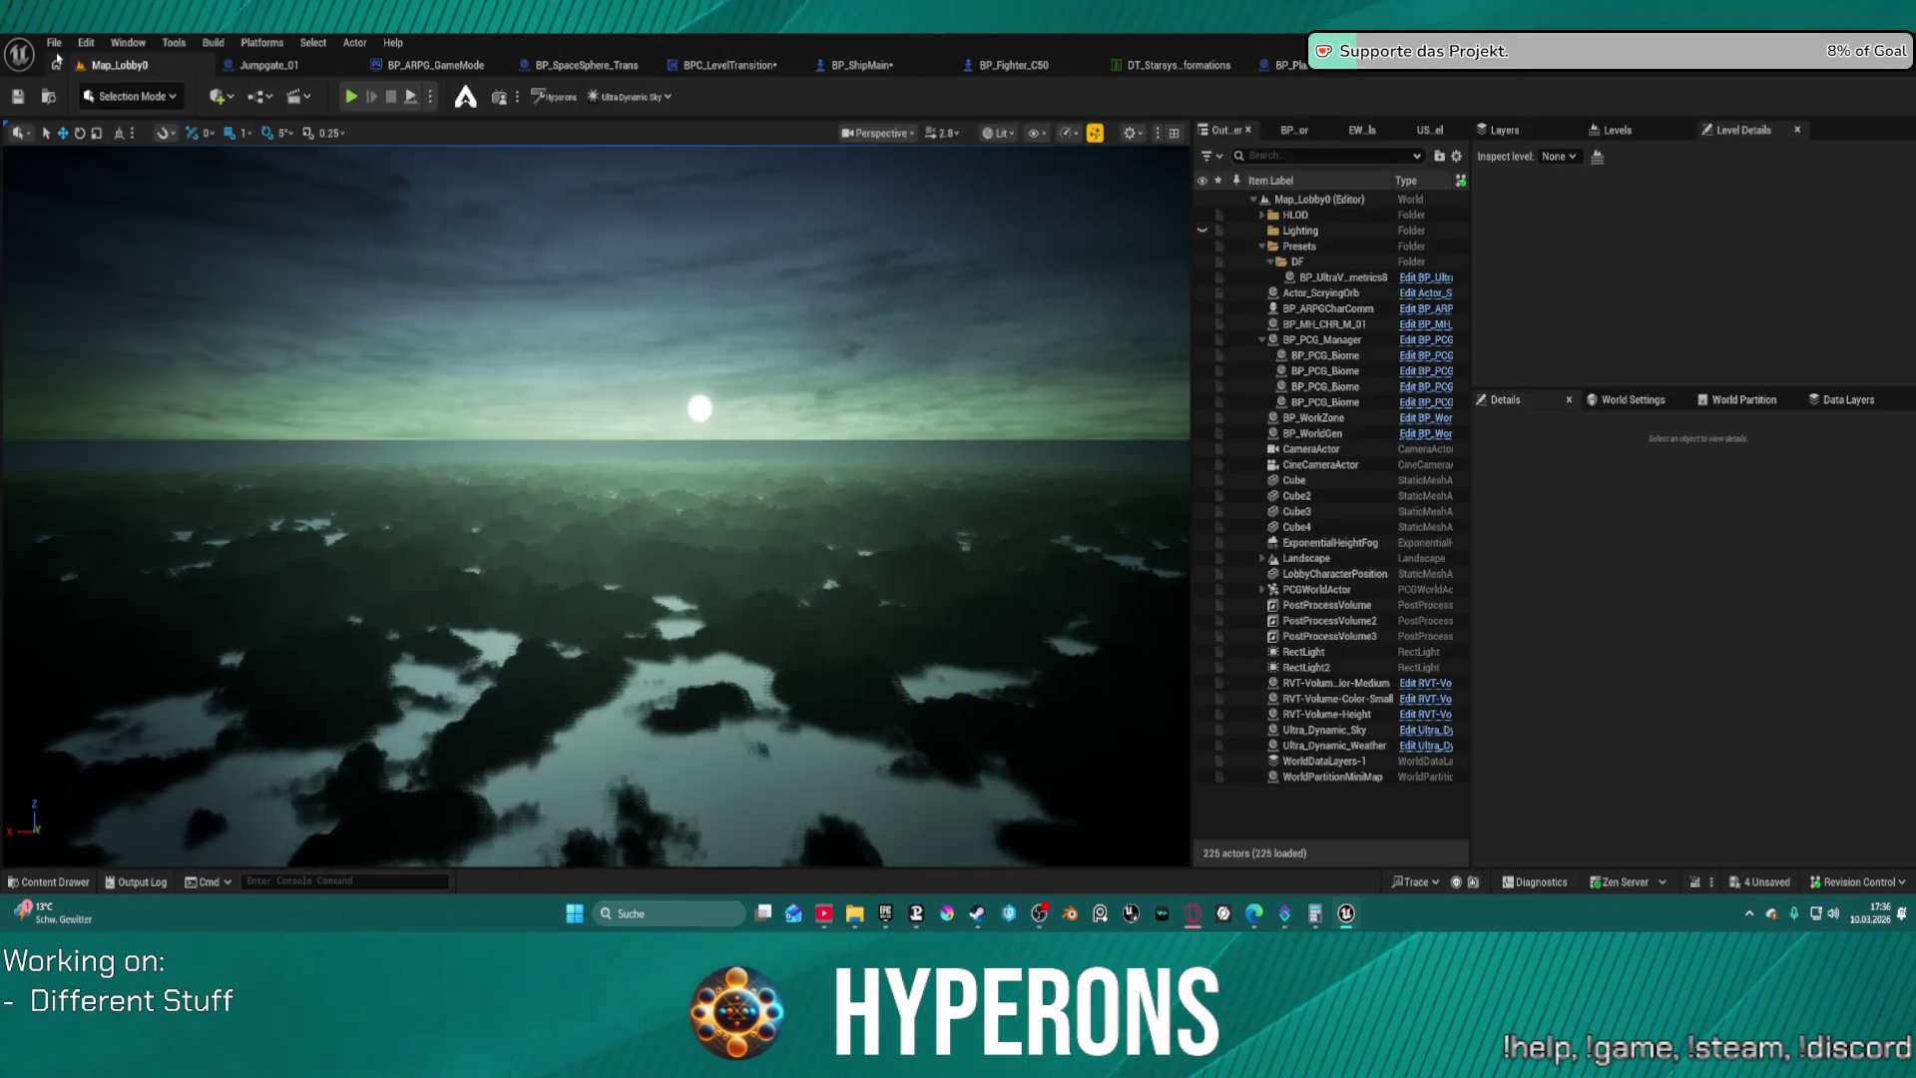
left_click(54, 42)
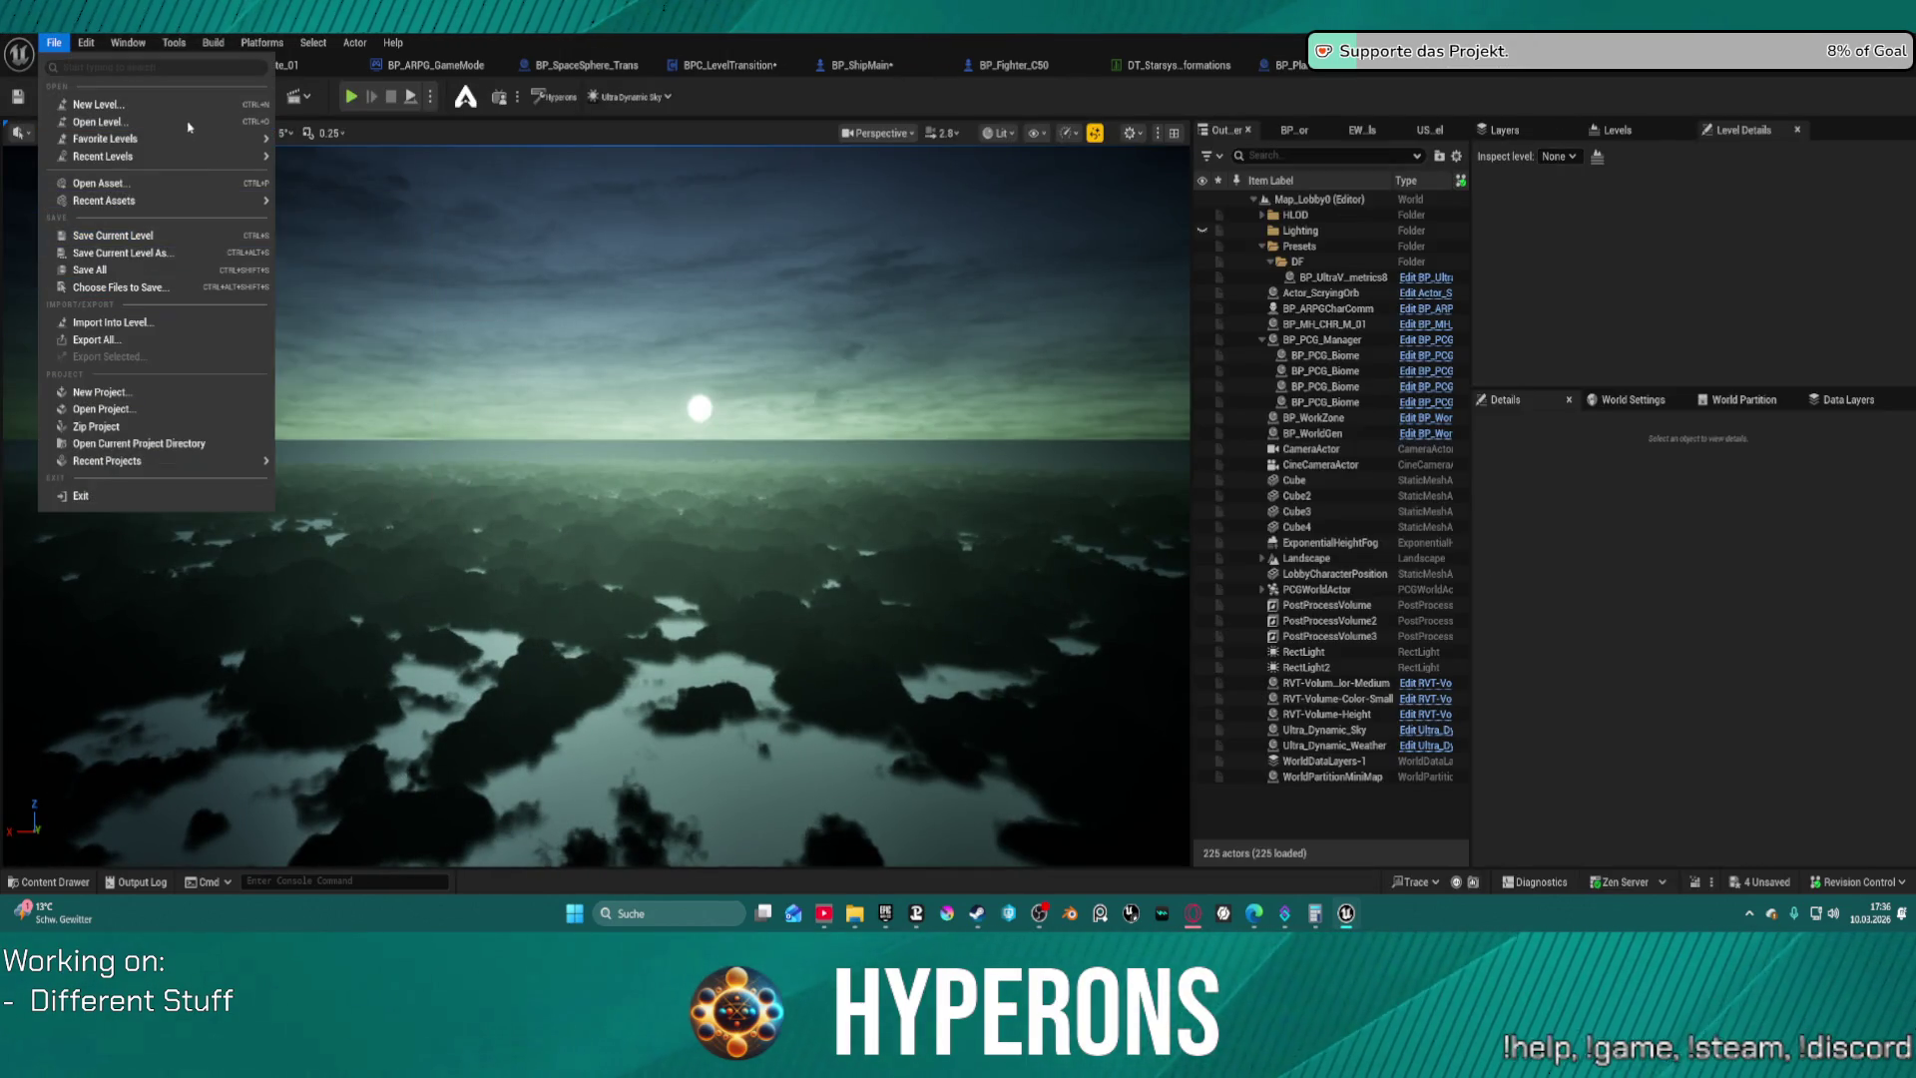
Open Star_System_NewEden from StarSystems, saving the four pending assets past the check-out prompt
mouse_move(144, 154)
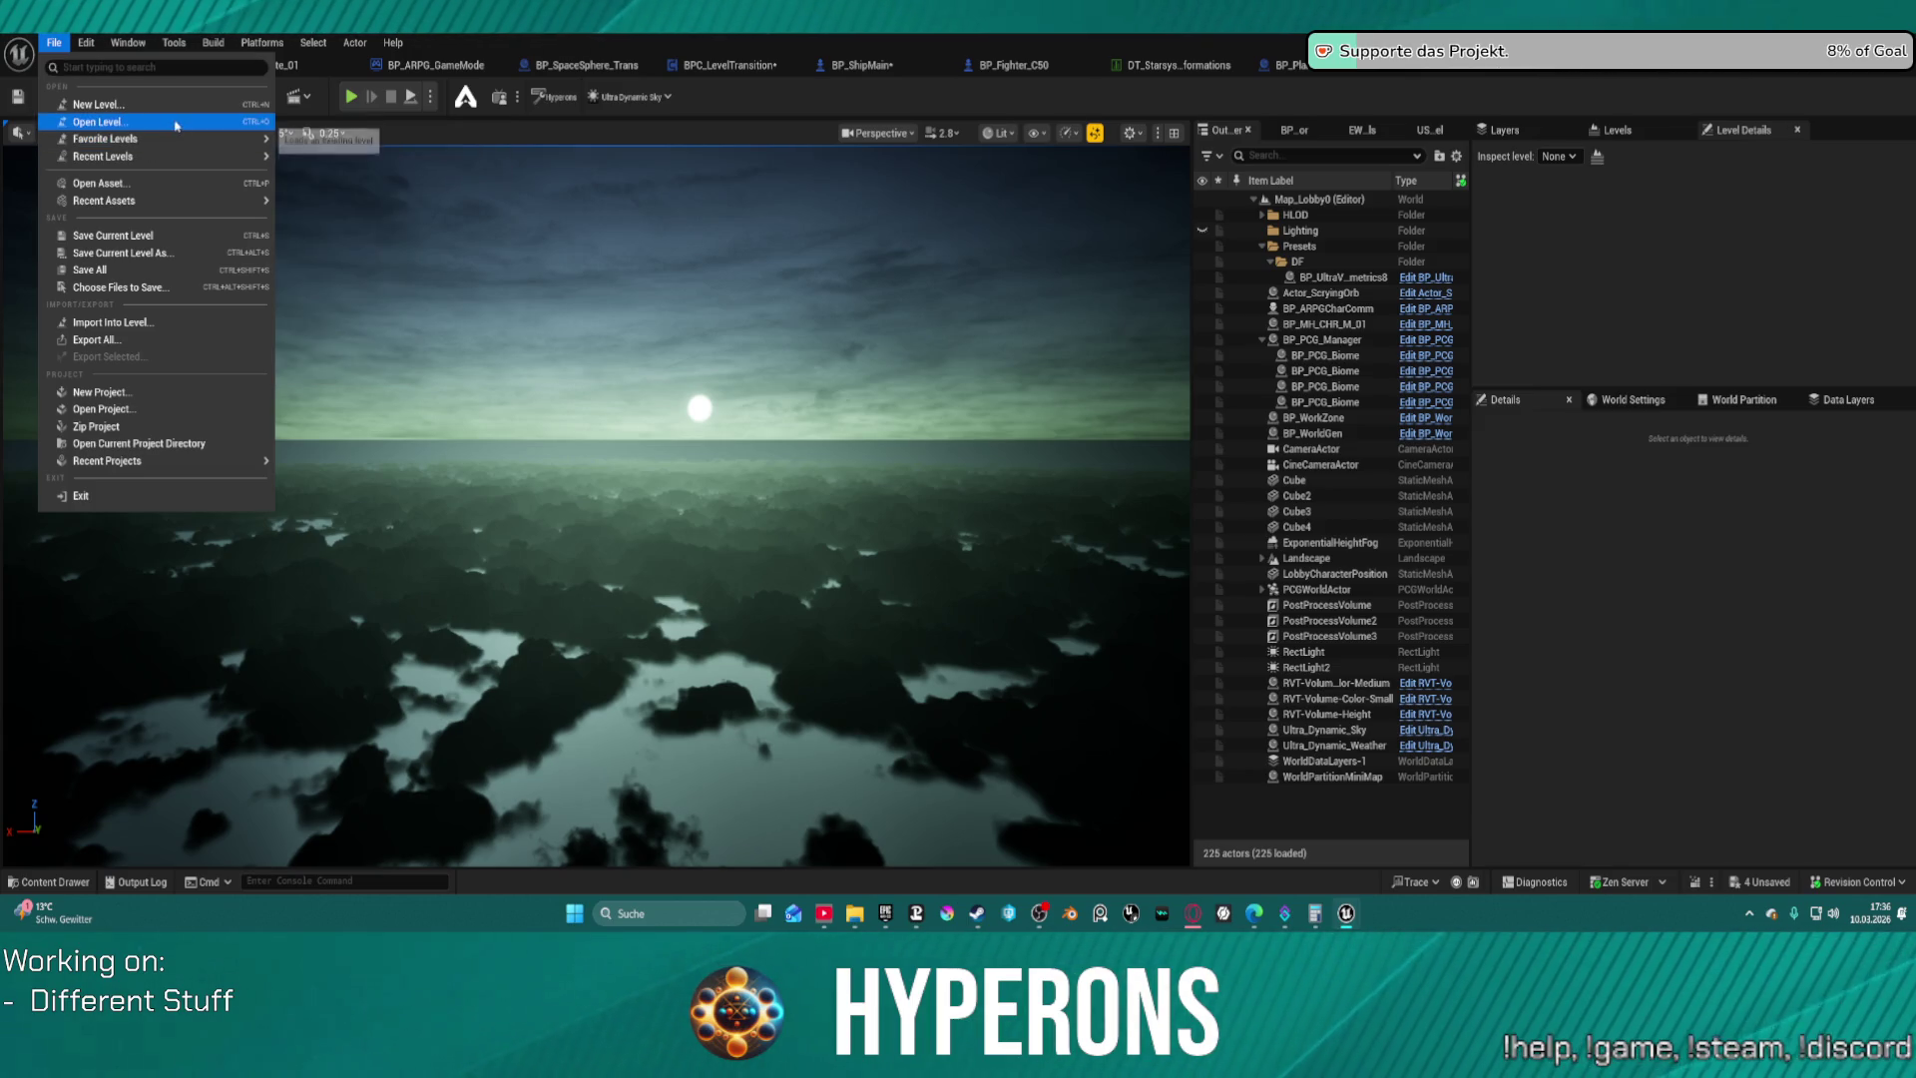
left_click(180, 122)
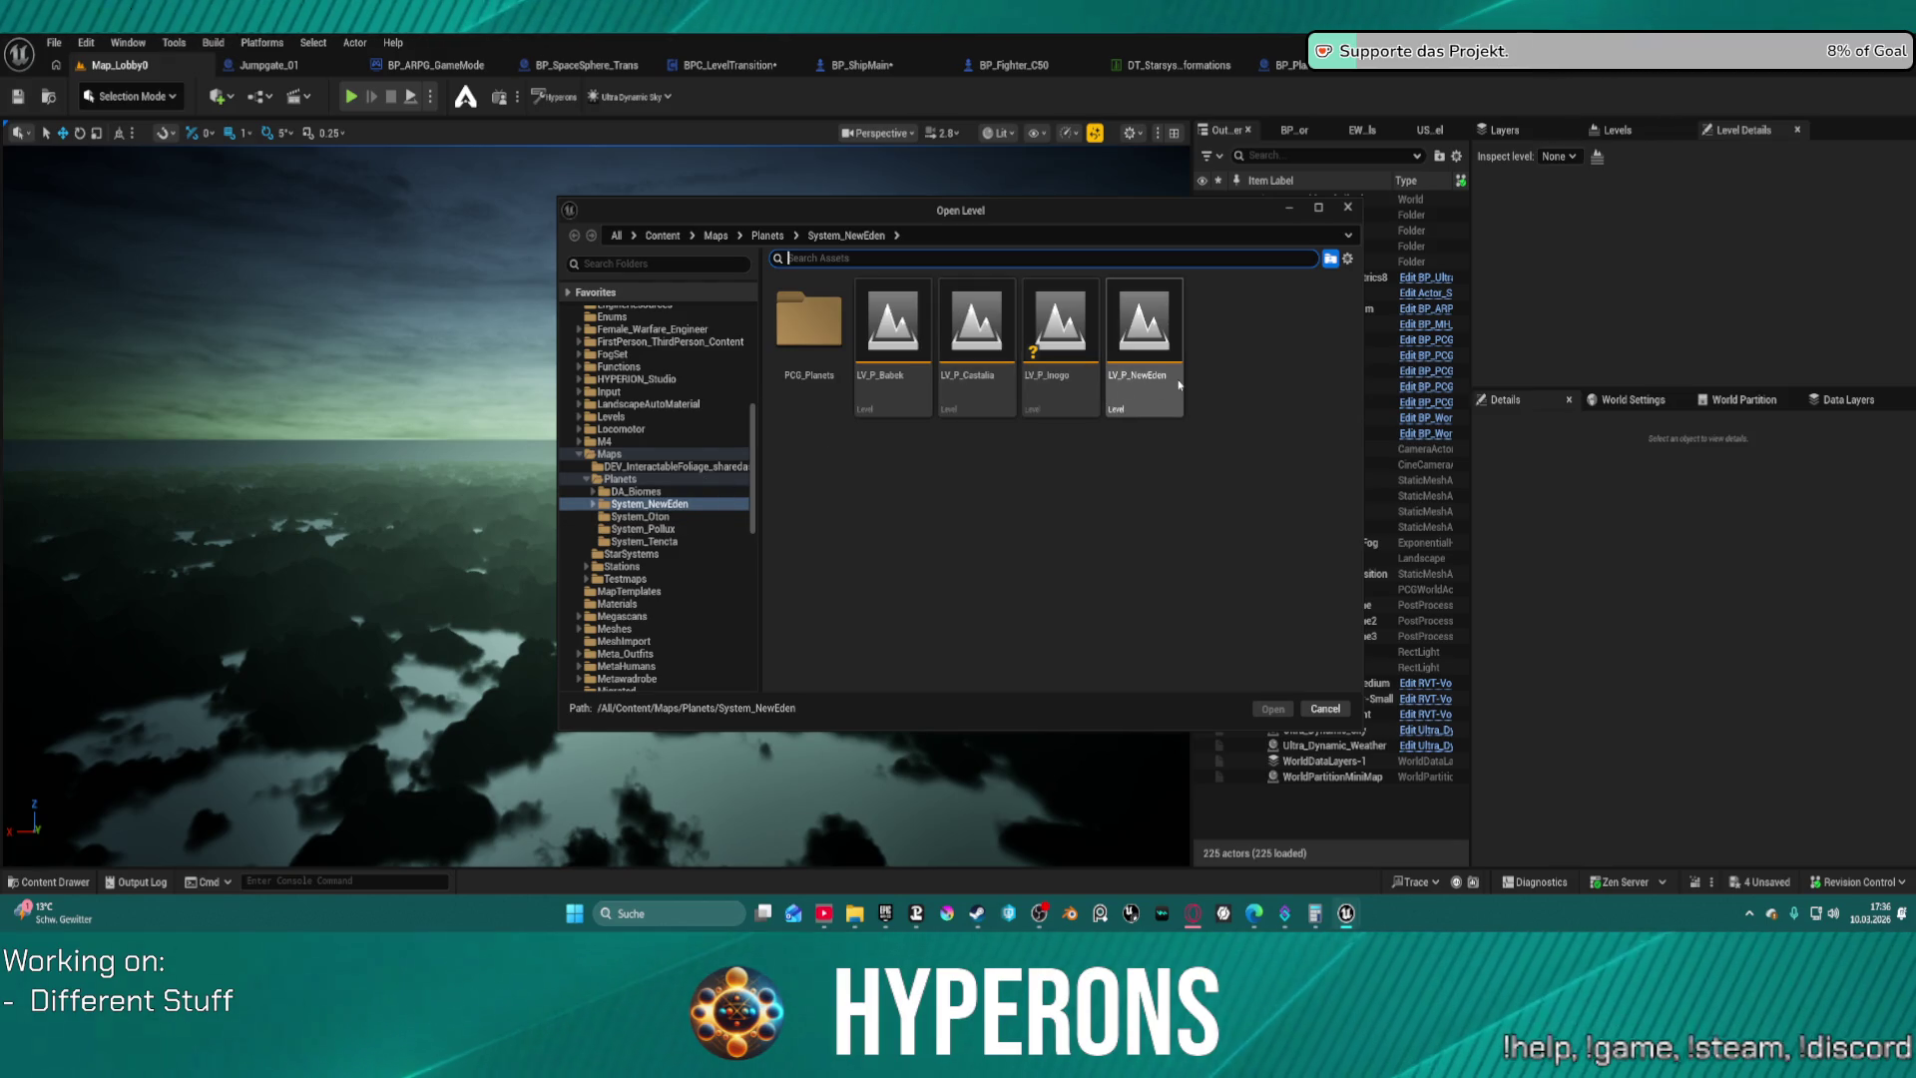
left_click(642, 555)
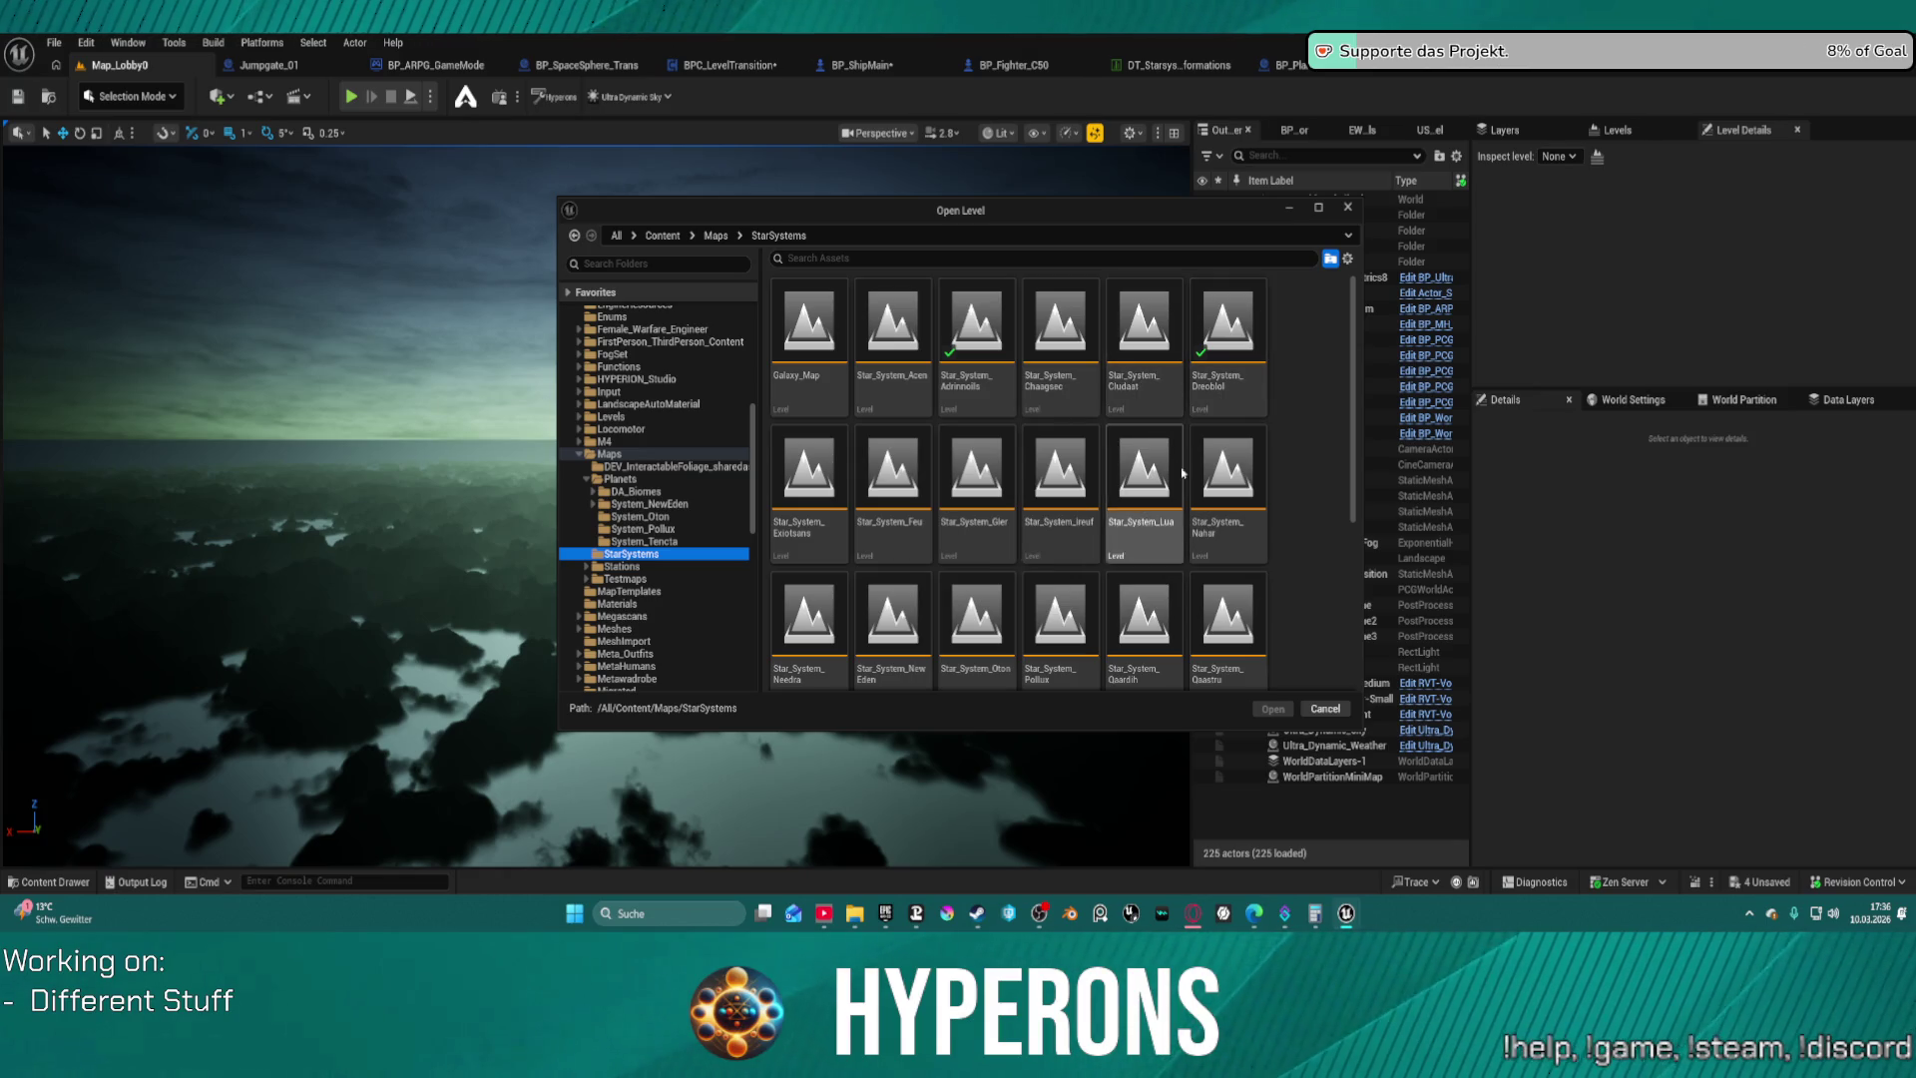
scroll(1183, 474, "down", 3)
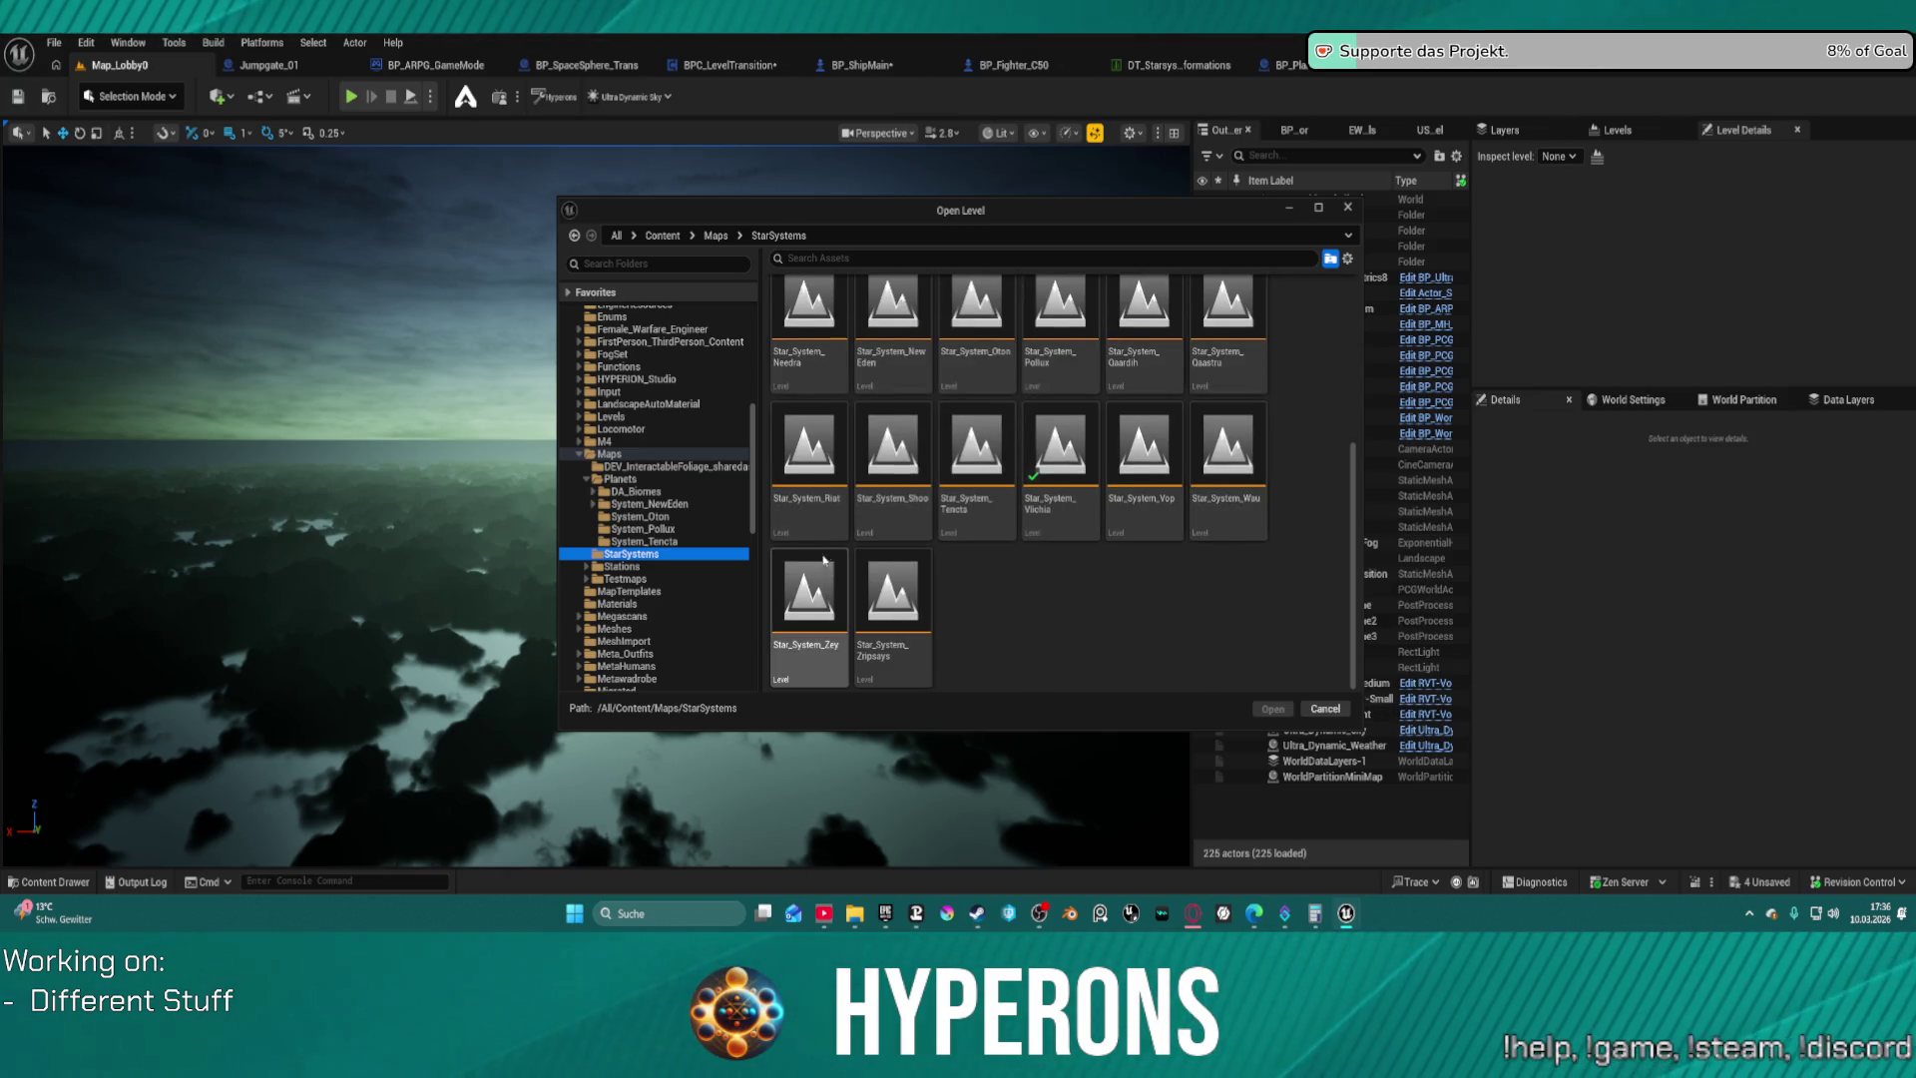
scroll(1189, 406, "up", 2)
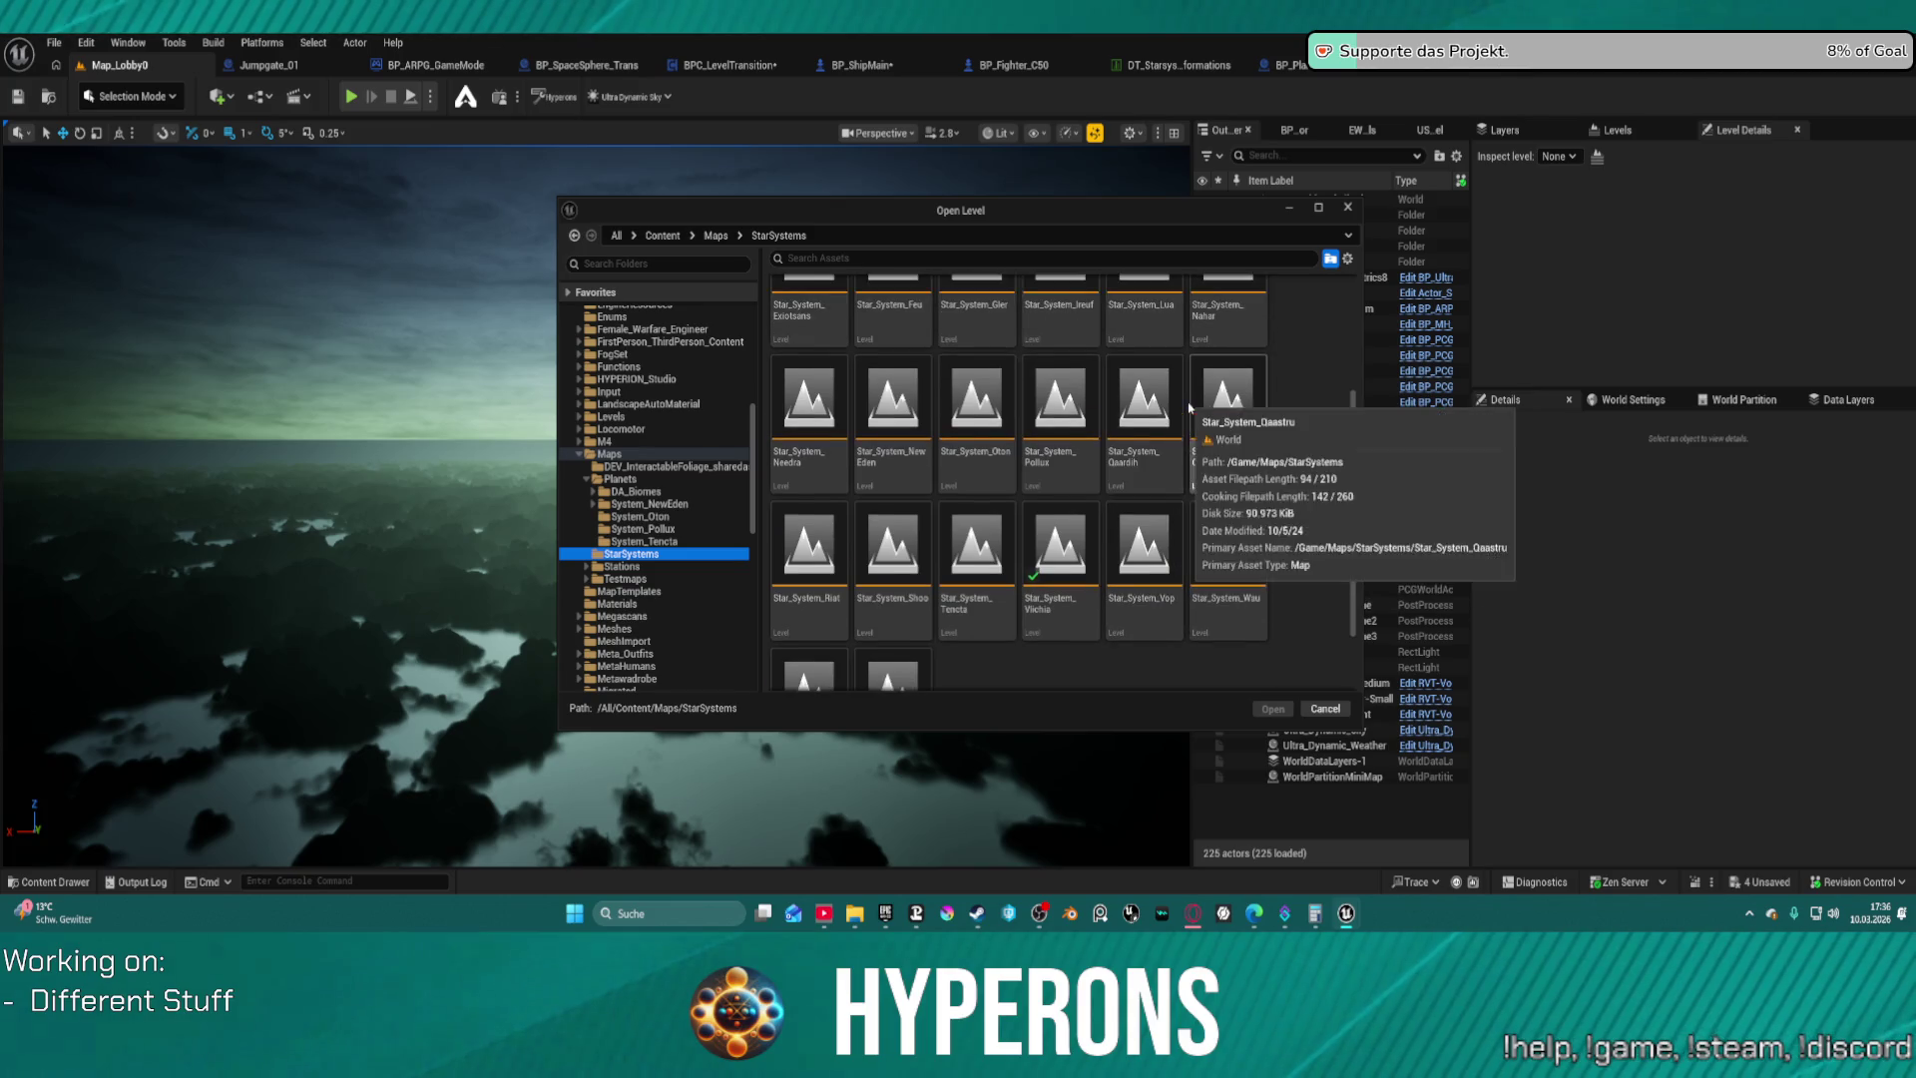
scroll(1190, 407, "up", 2)
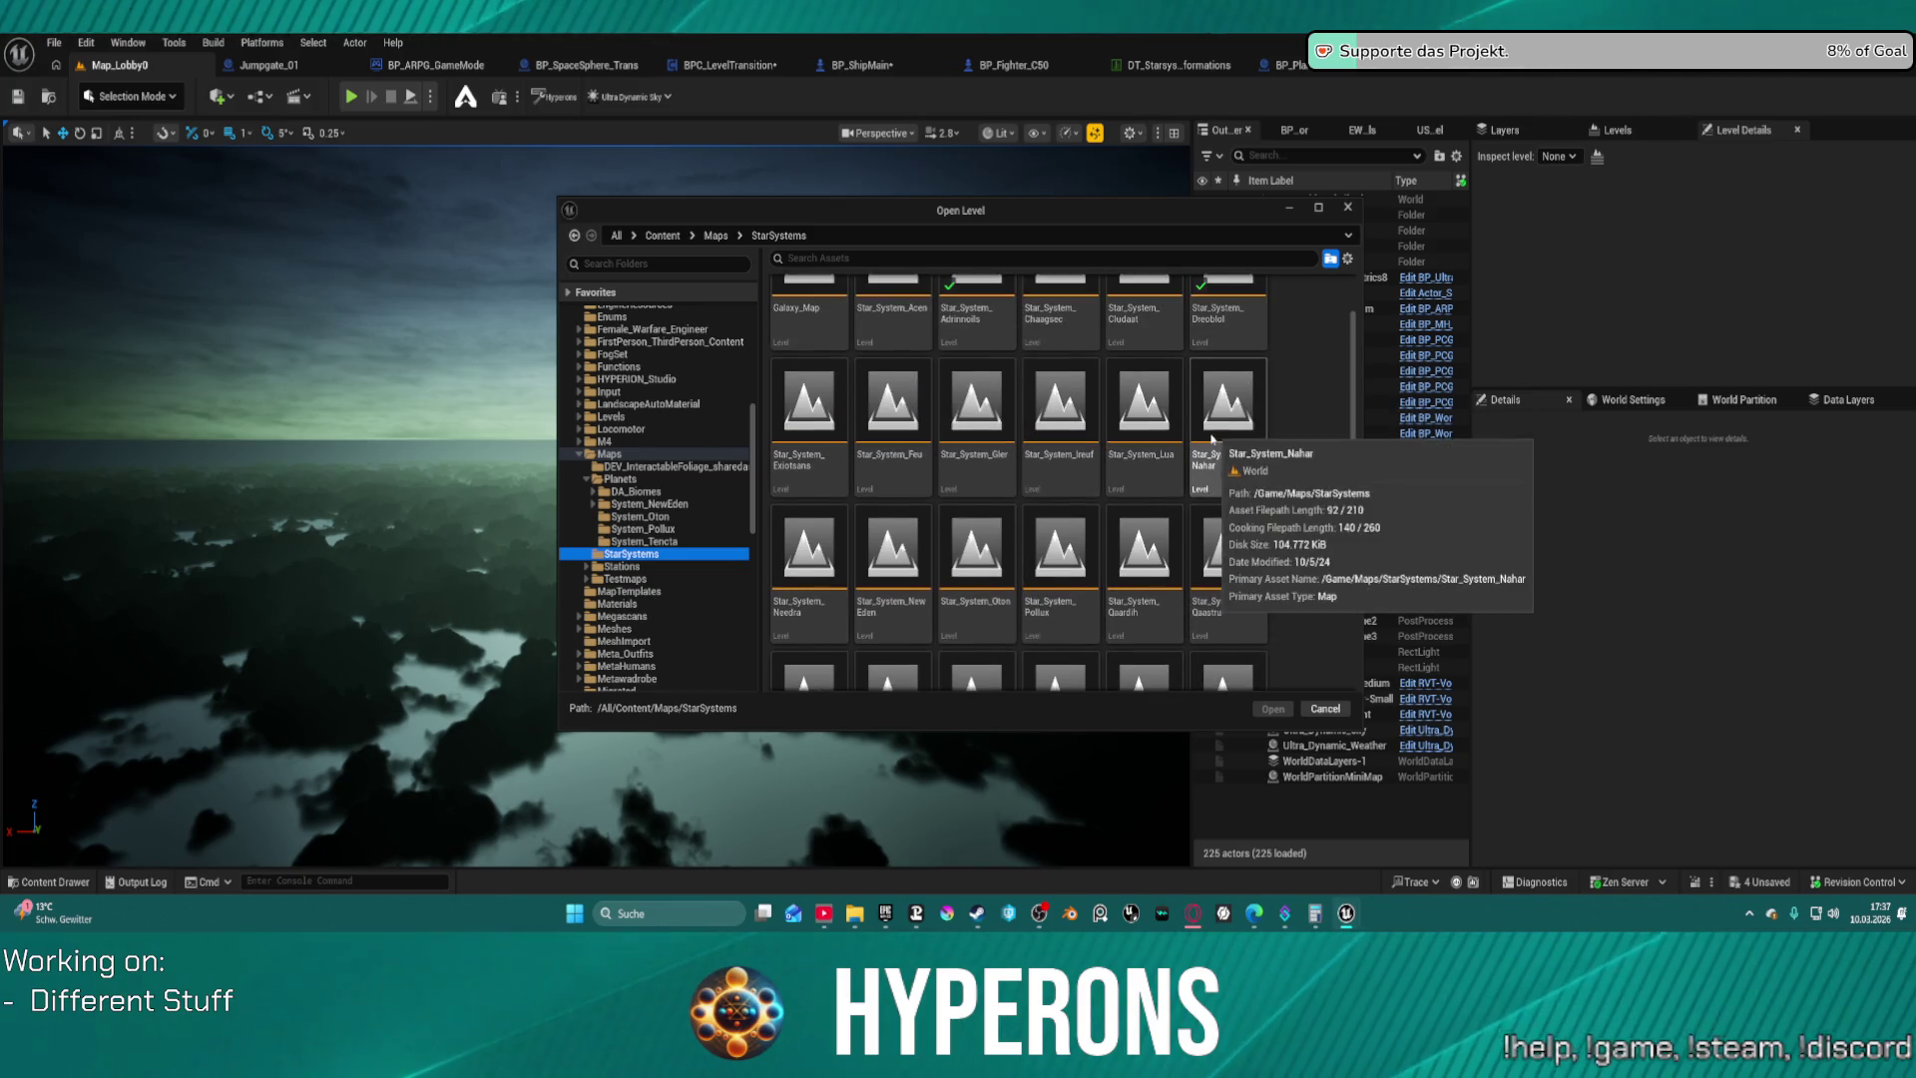
left_click(902, 550)
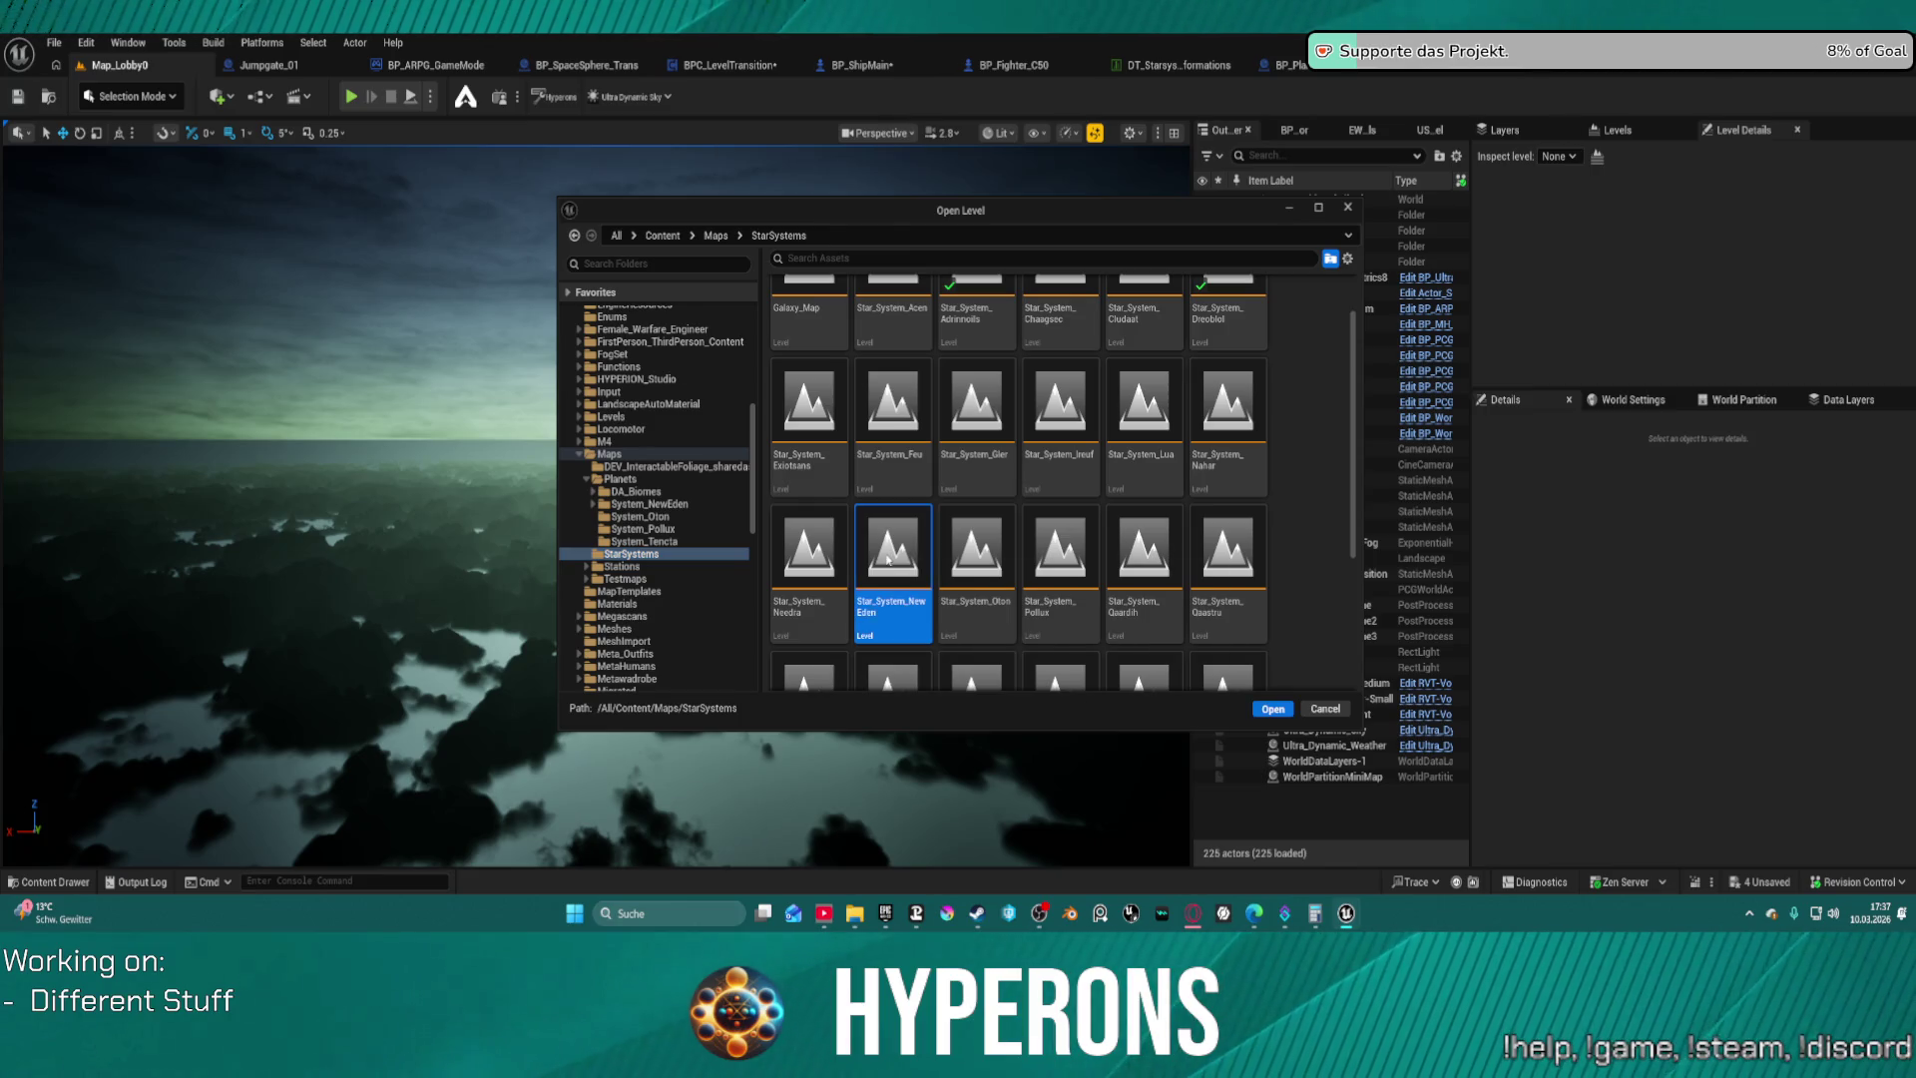
double_click(903, 549)
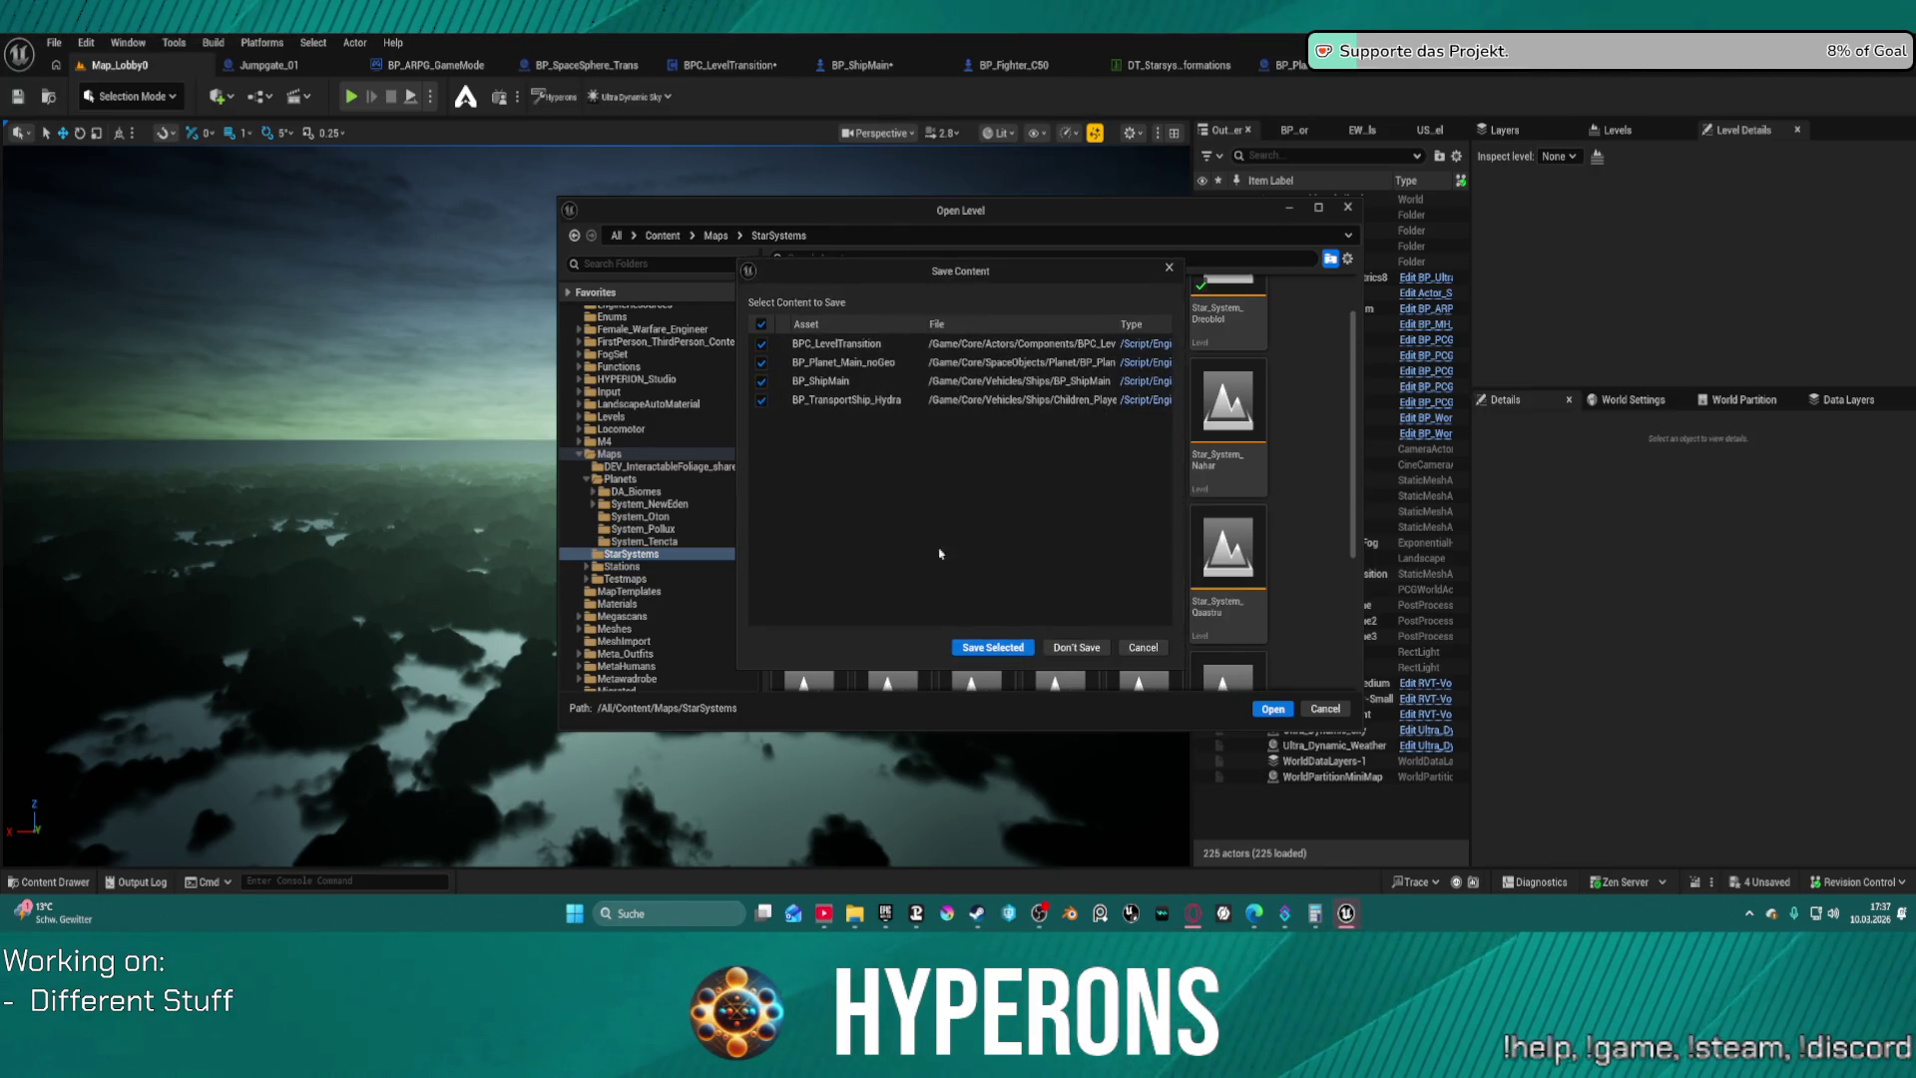
left_click(998, 654)
left_click(973, 649)
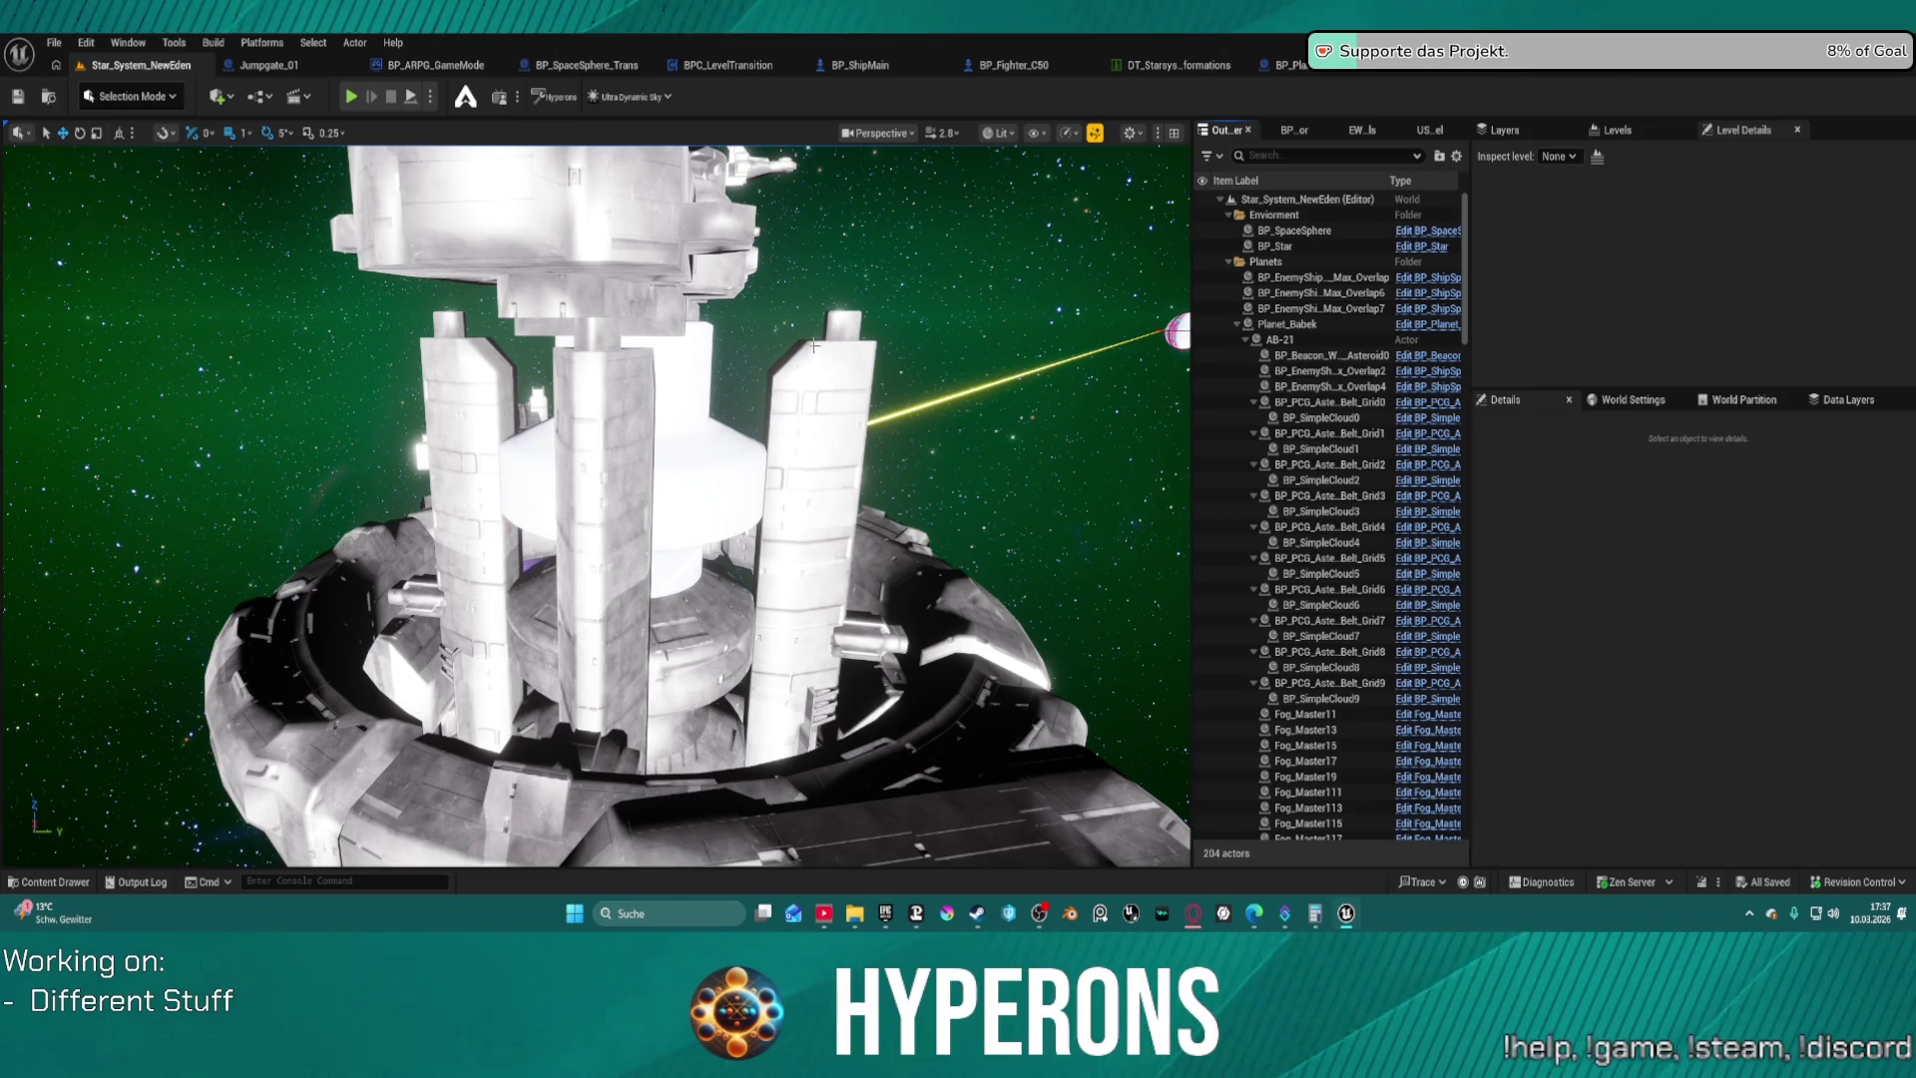
Look around the star system, framing Planet_Inongo and then selecting Planet_Castalia
left_click_drag(815, 345, 978, 349)
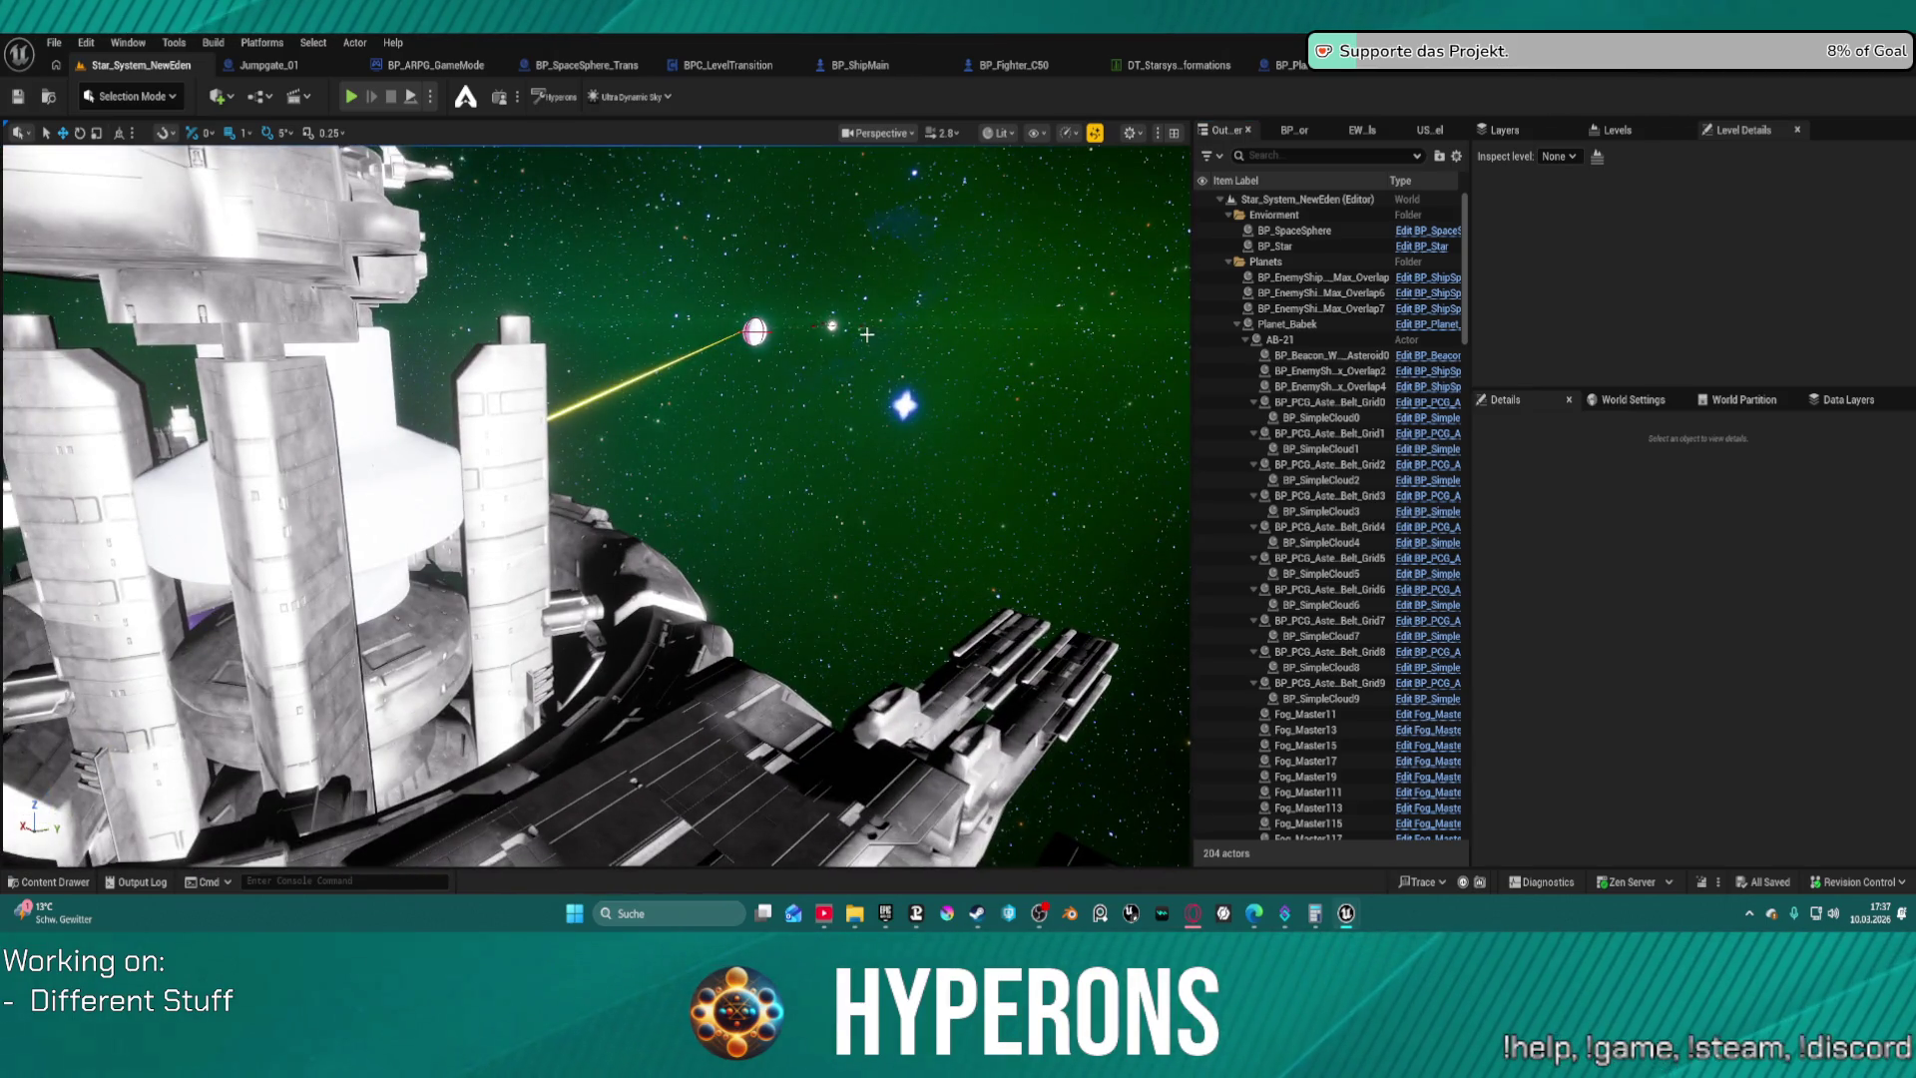
right_click(760, 215)
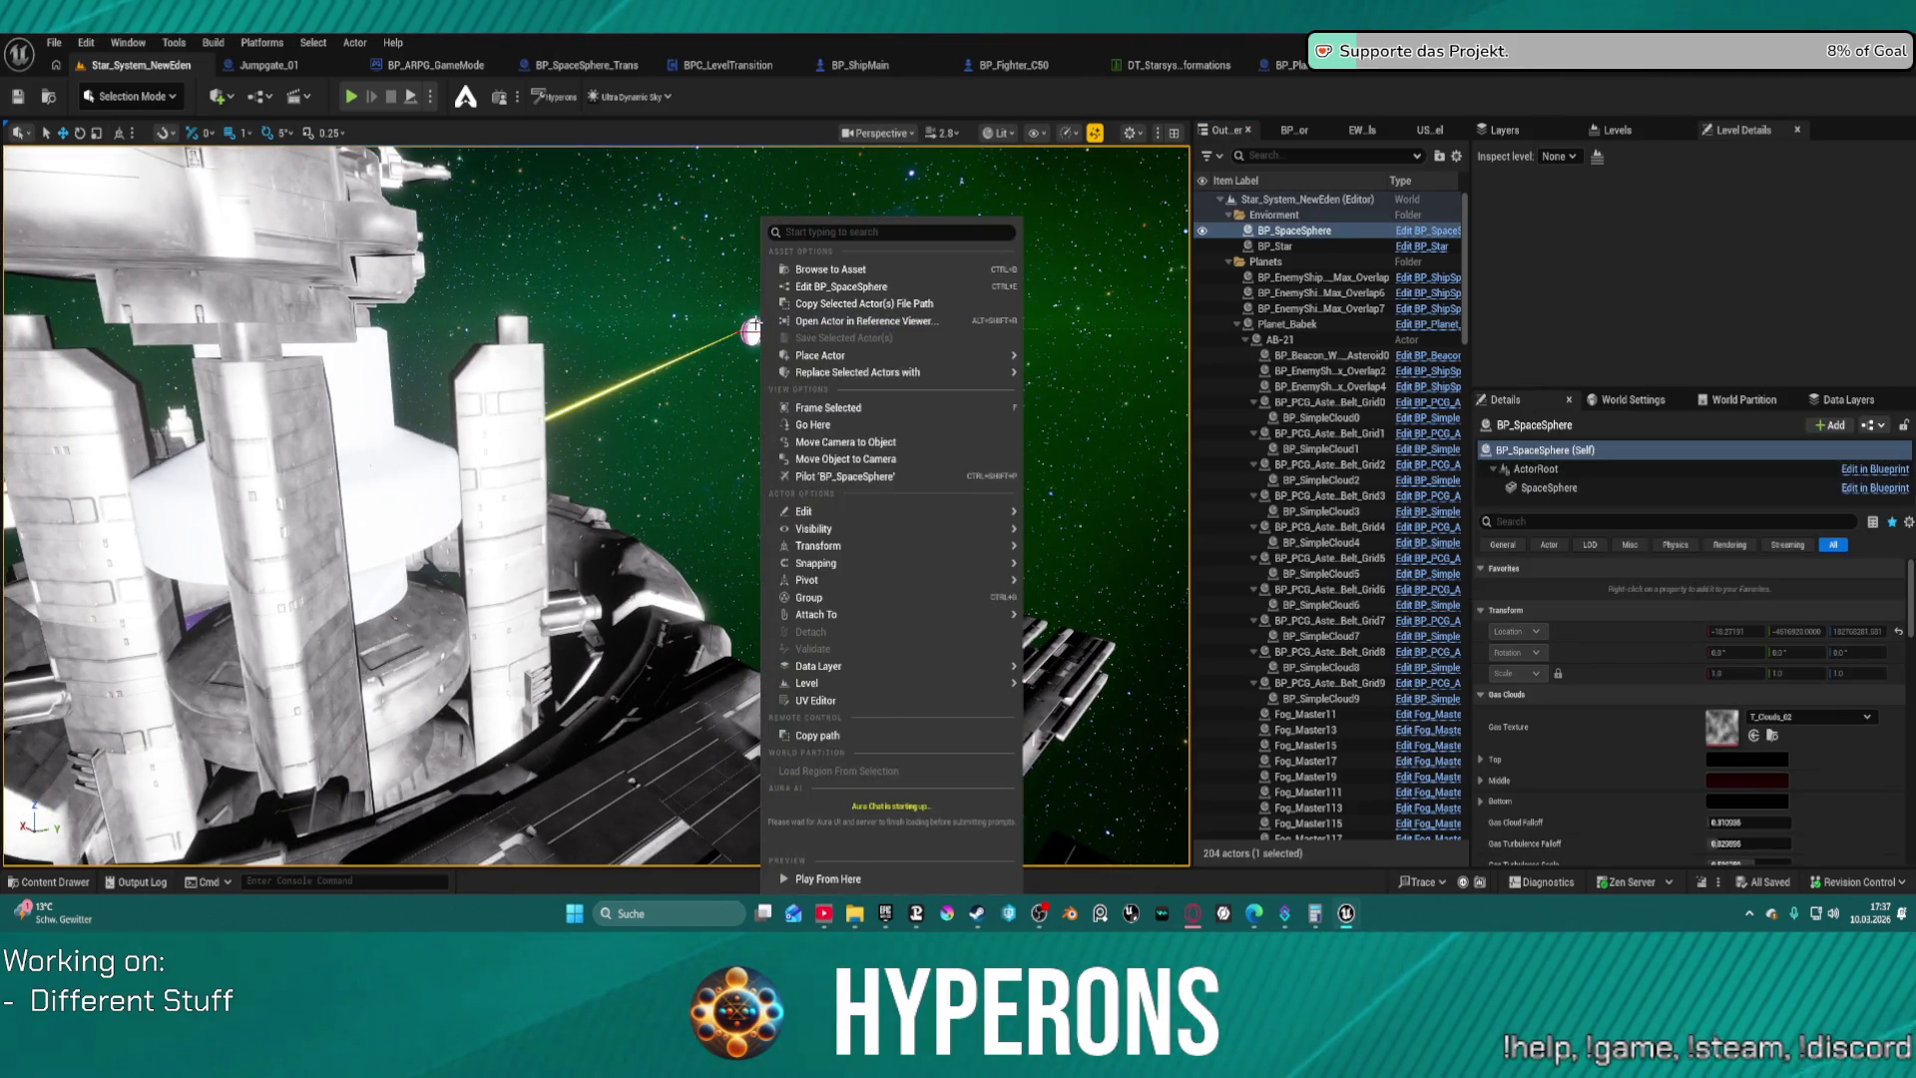
left_click(754, 328)
left_click(829, 325)
key("f")
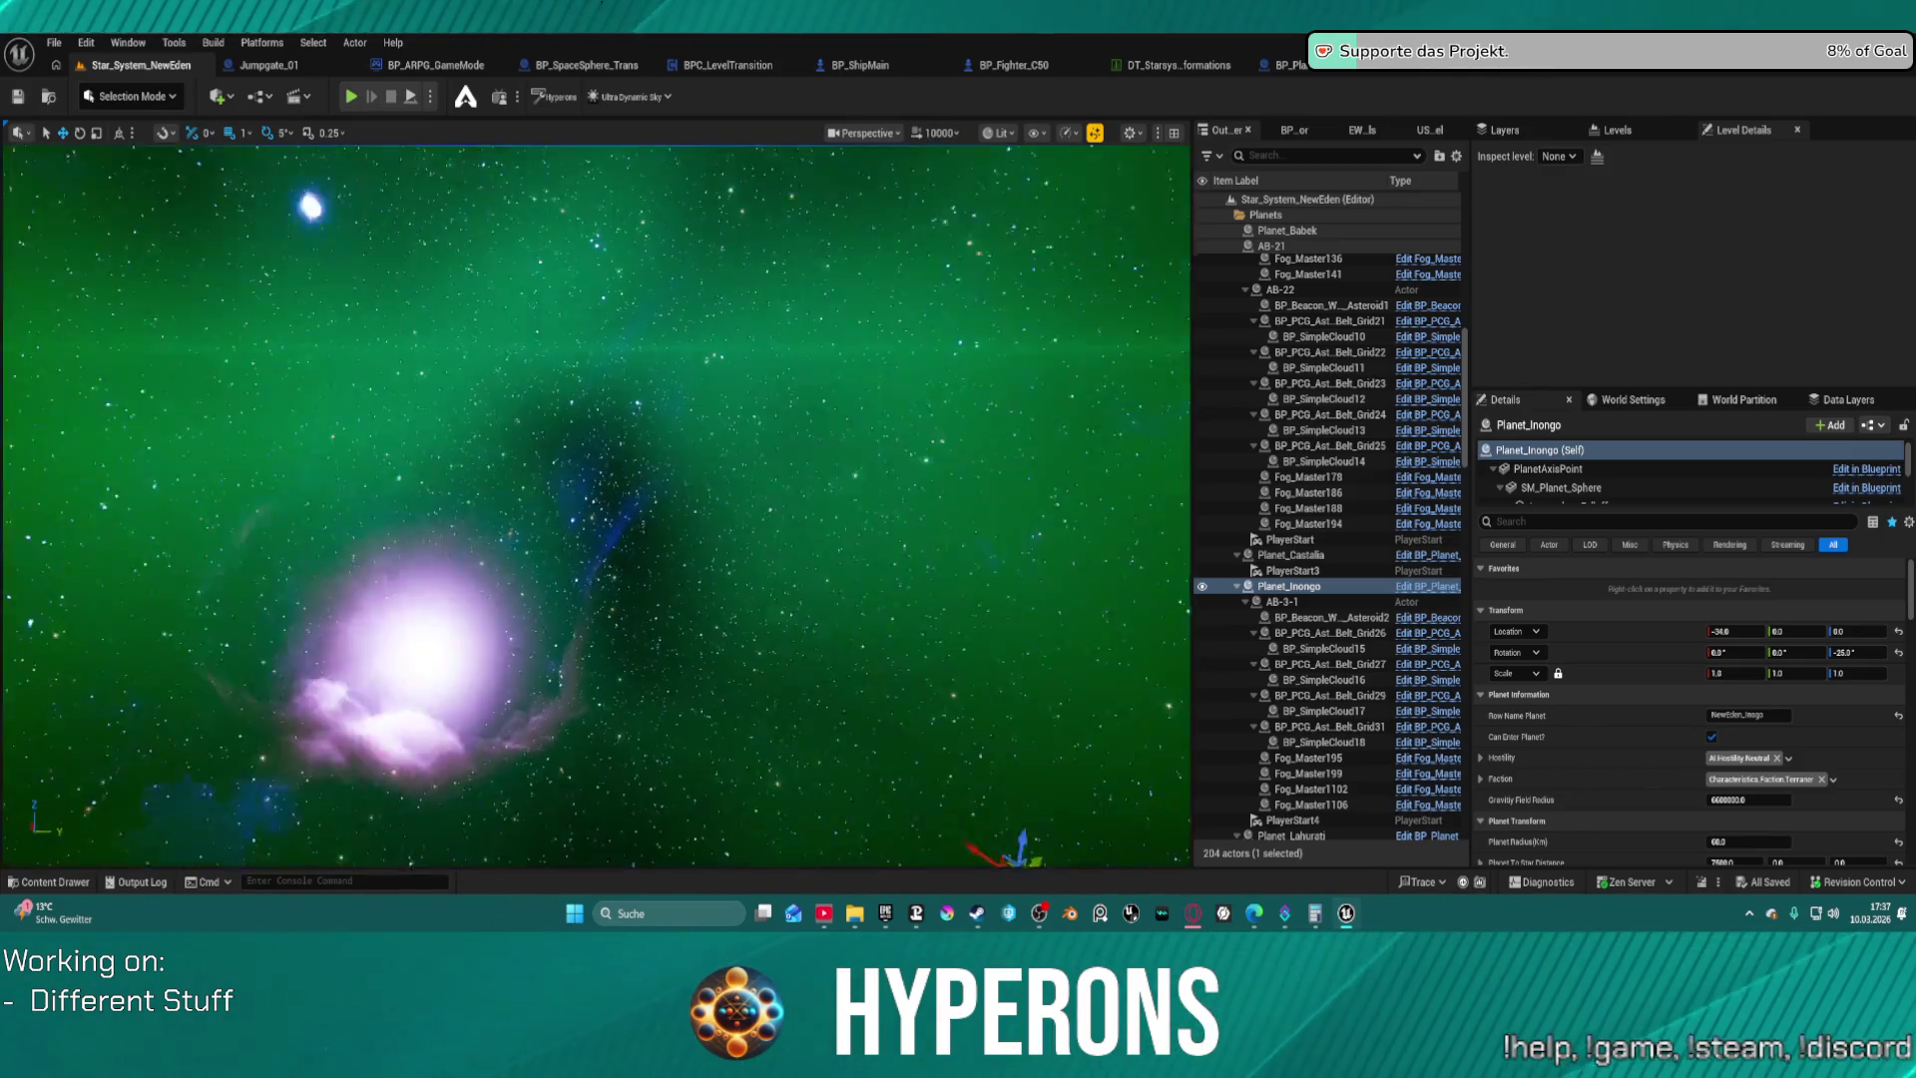
mouse_move(761, 358)
left_mouse_down()
mouse_move(699, 329)
mouse_move(761, 358)
left_mouse_up()
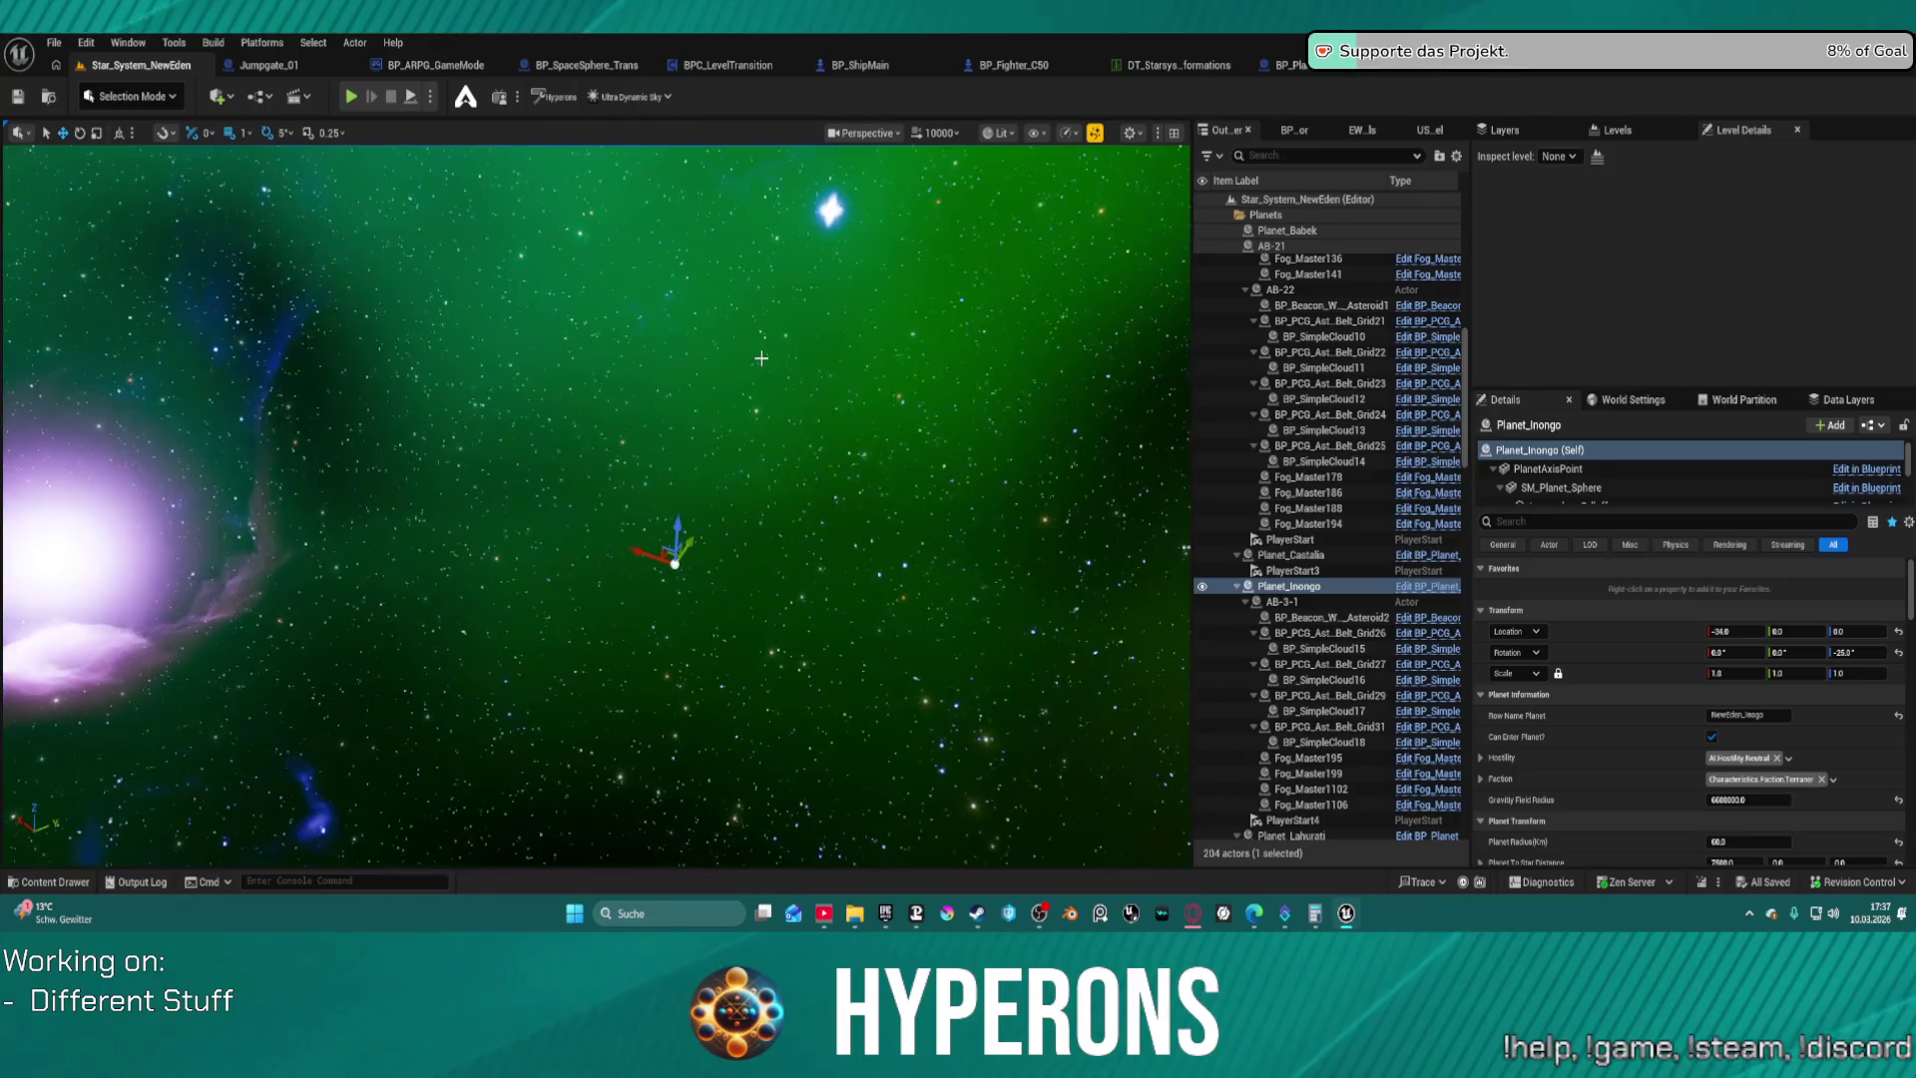
left_click(1289, 555)
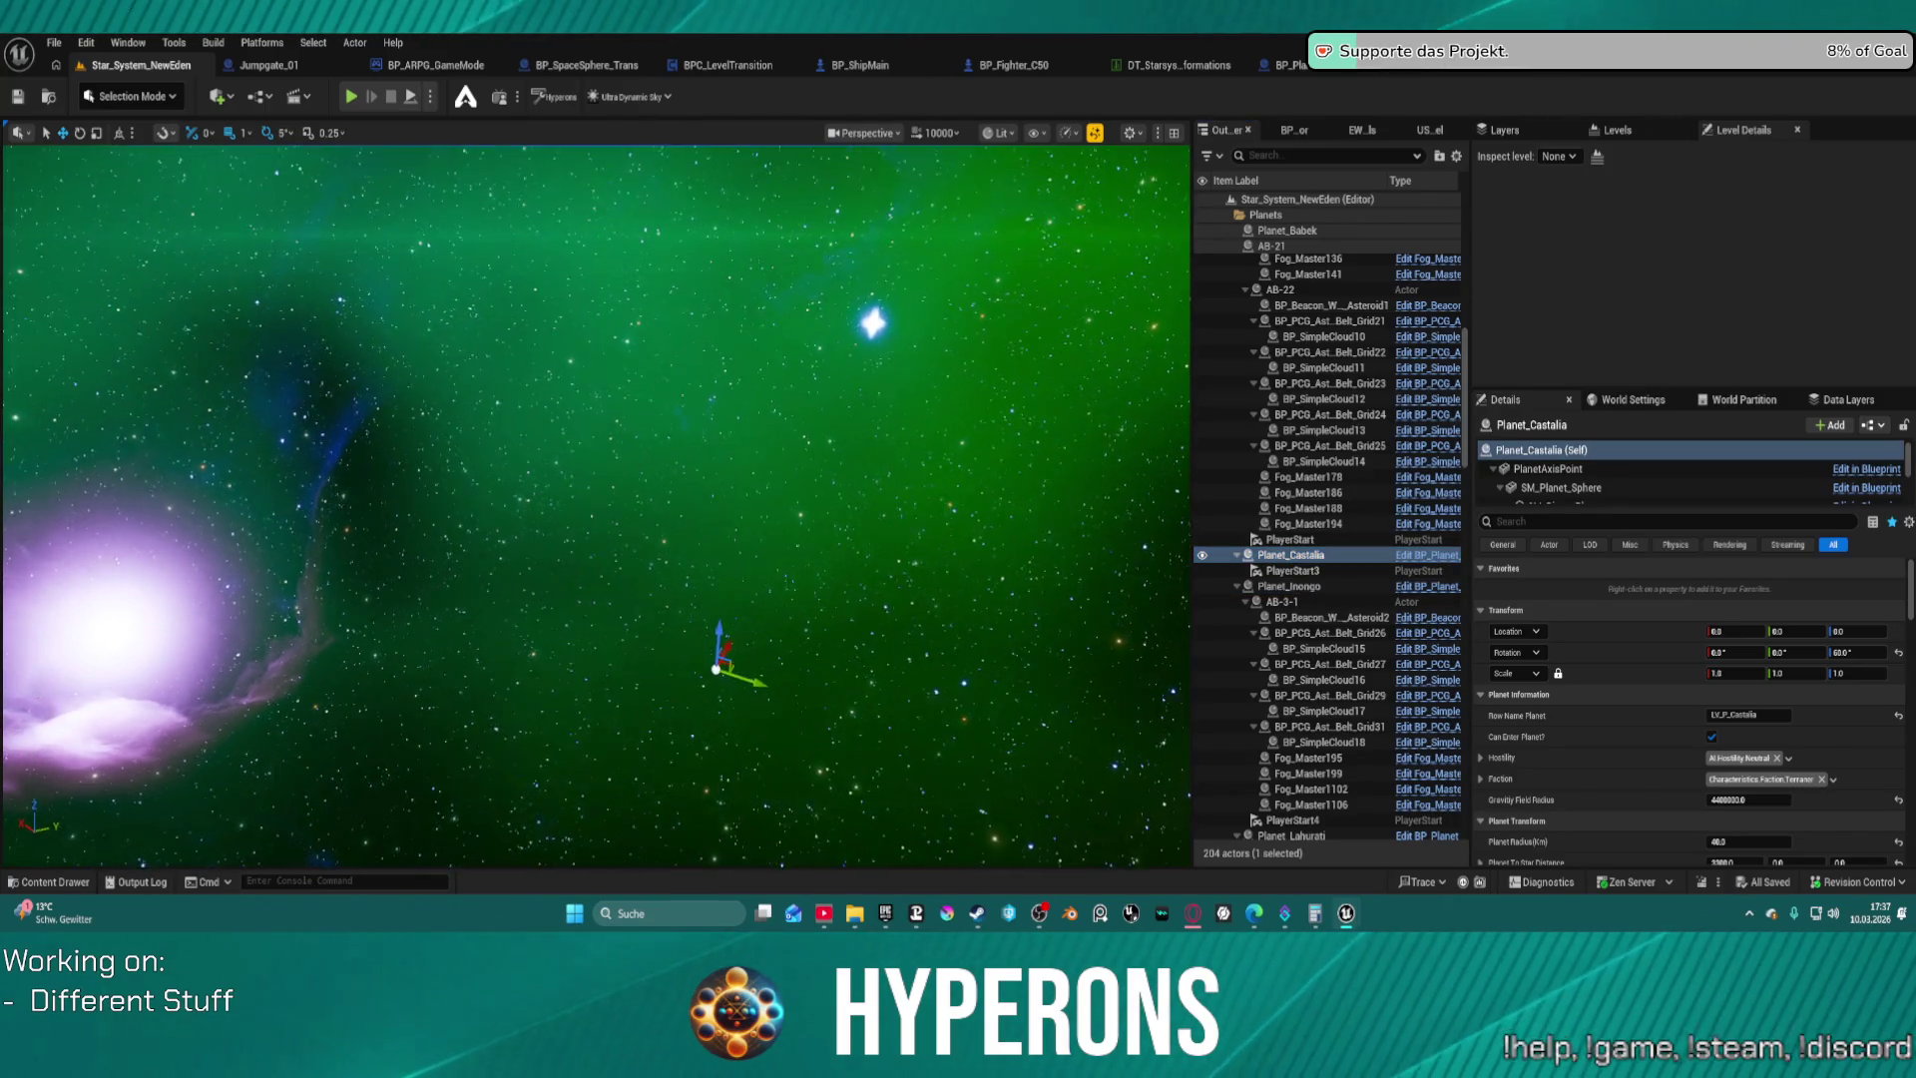
left_click_drag(808, 467, 809, 467)
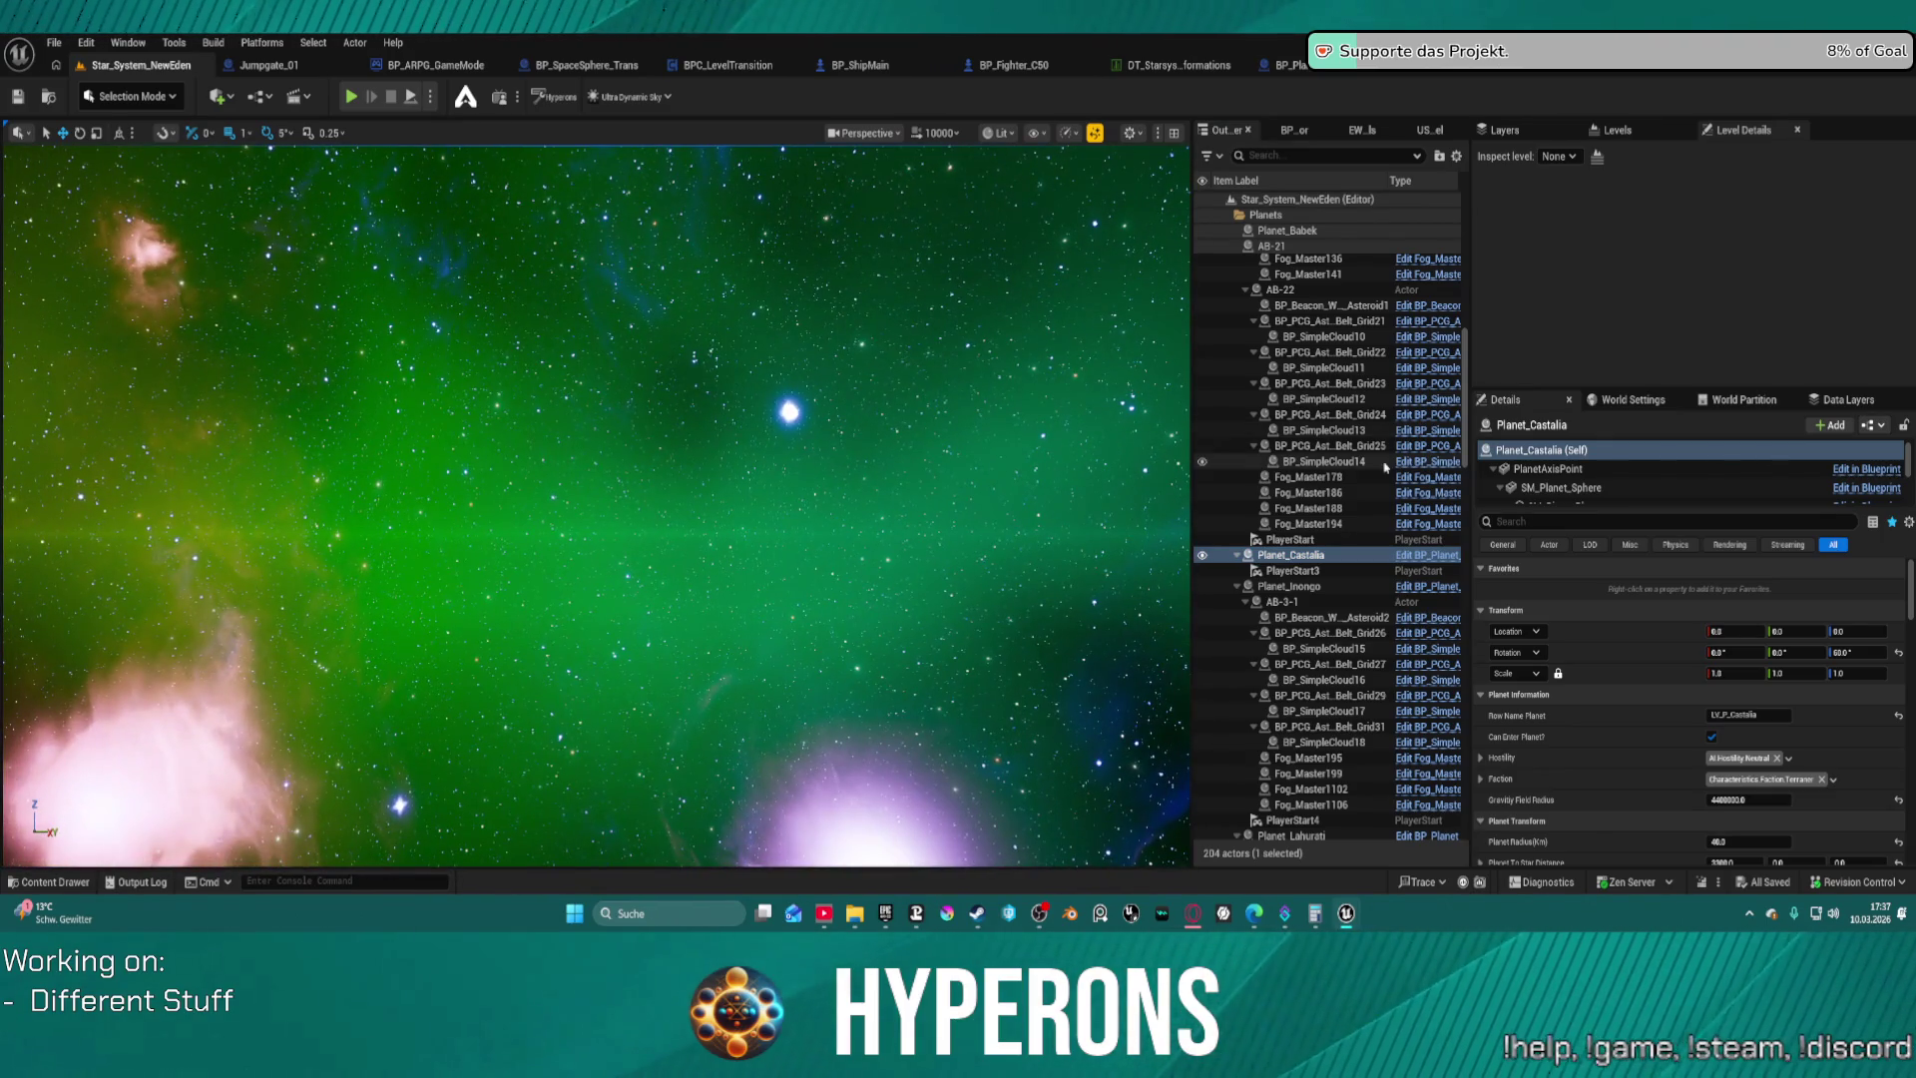
scroll(1385, 467, "down", 15)
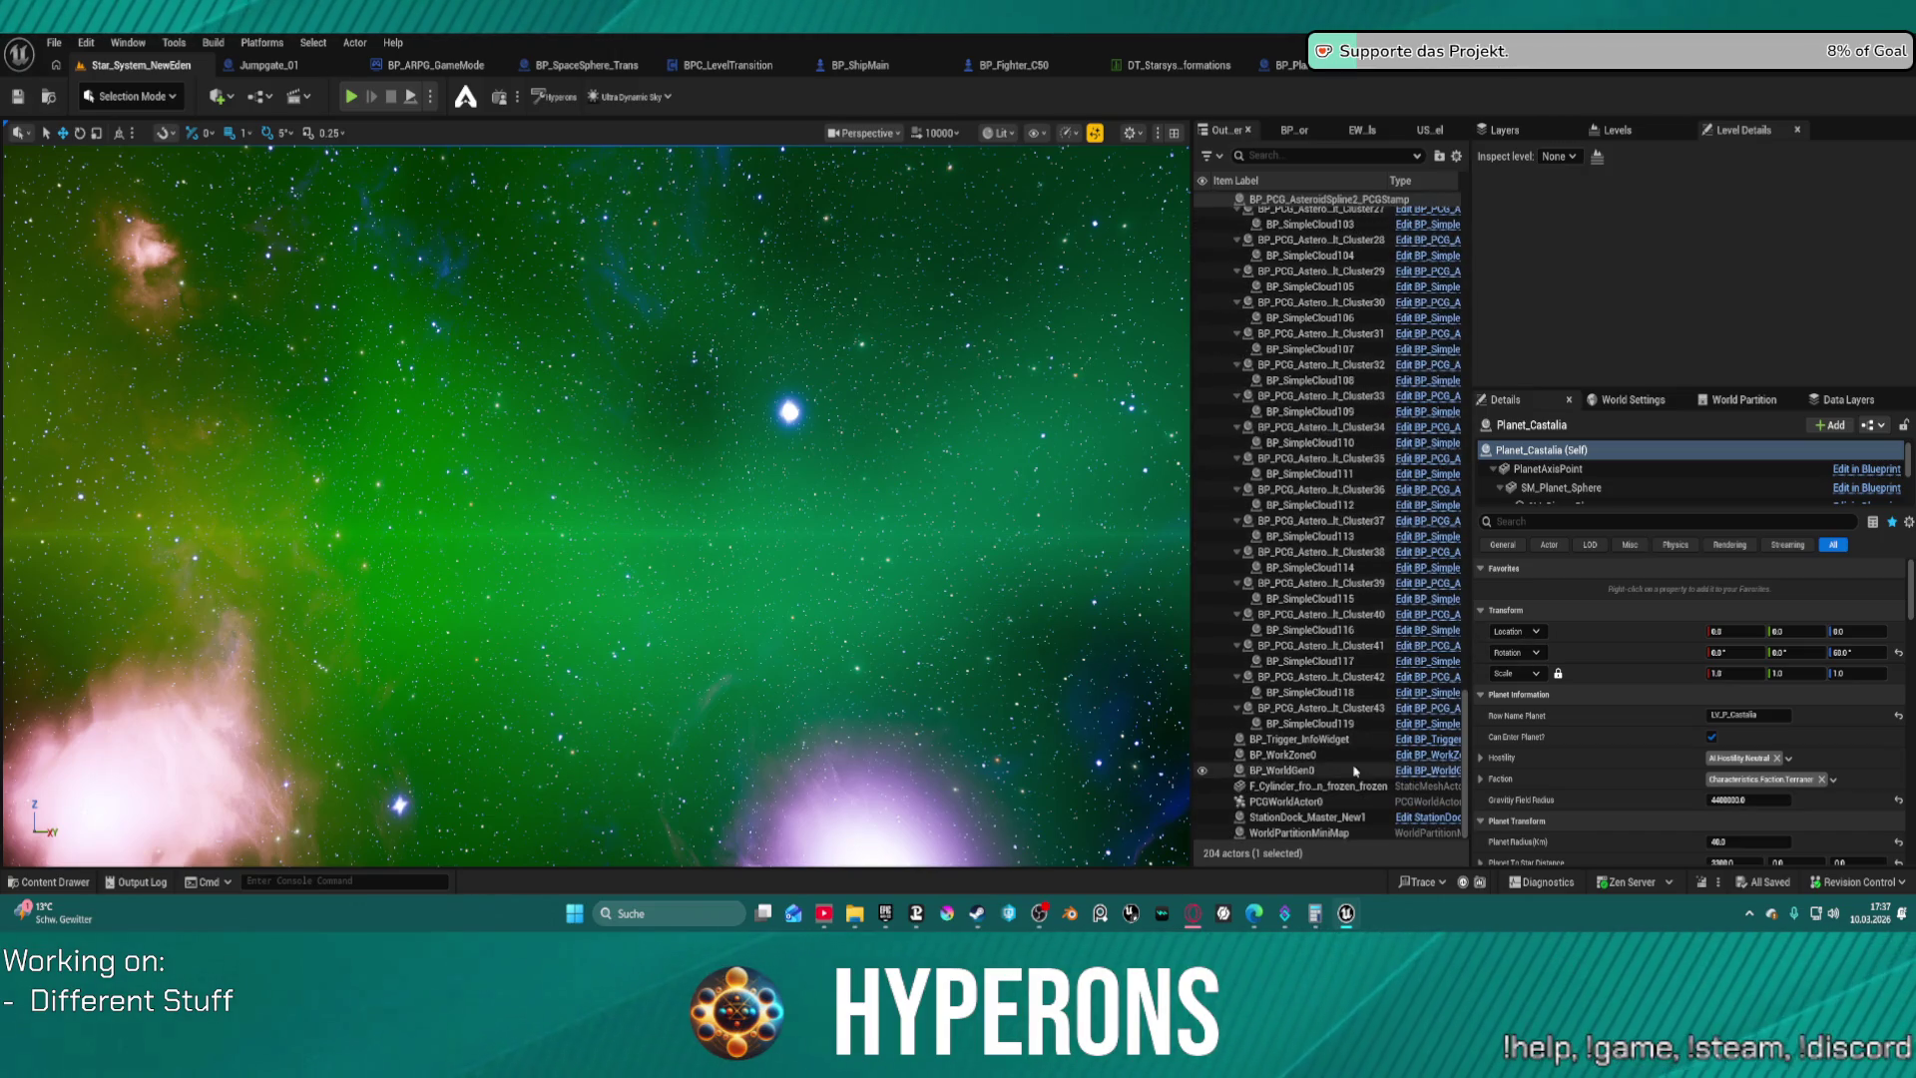
scroll(1347, 719, "up", 10)
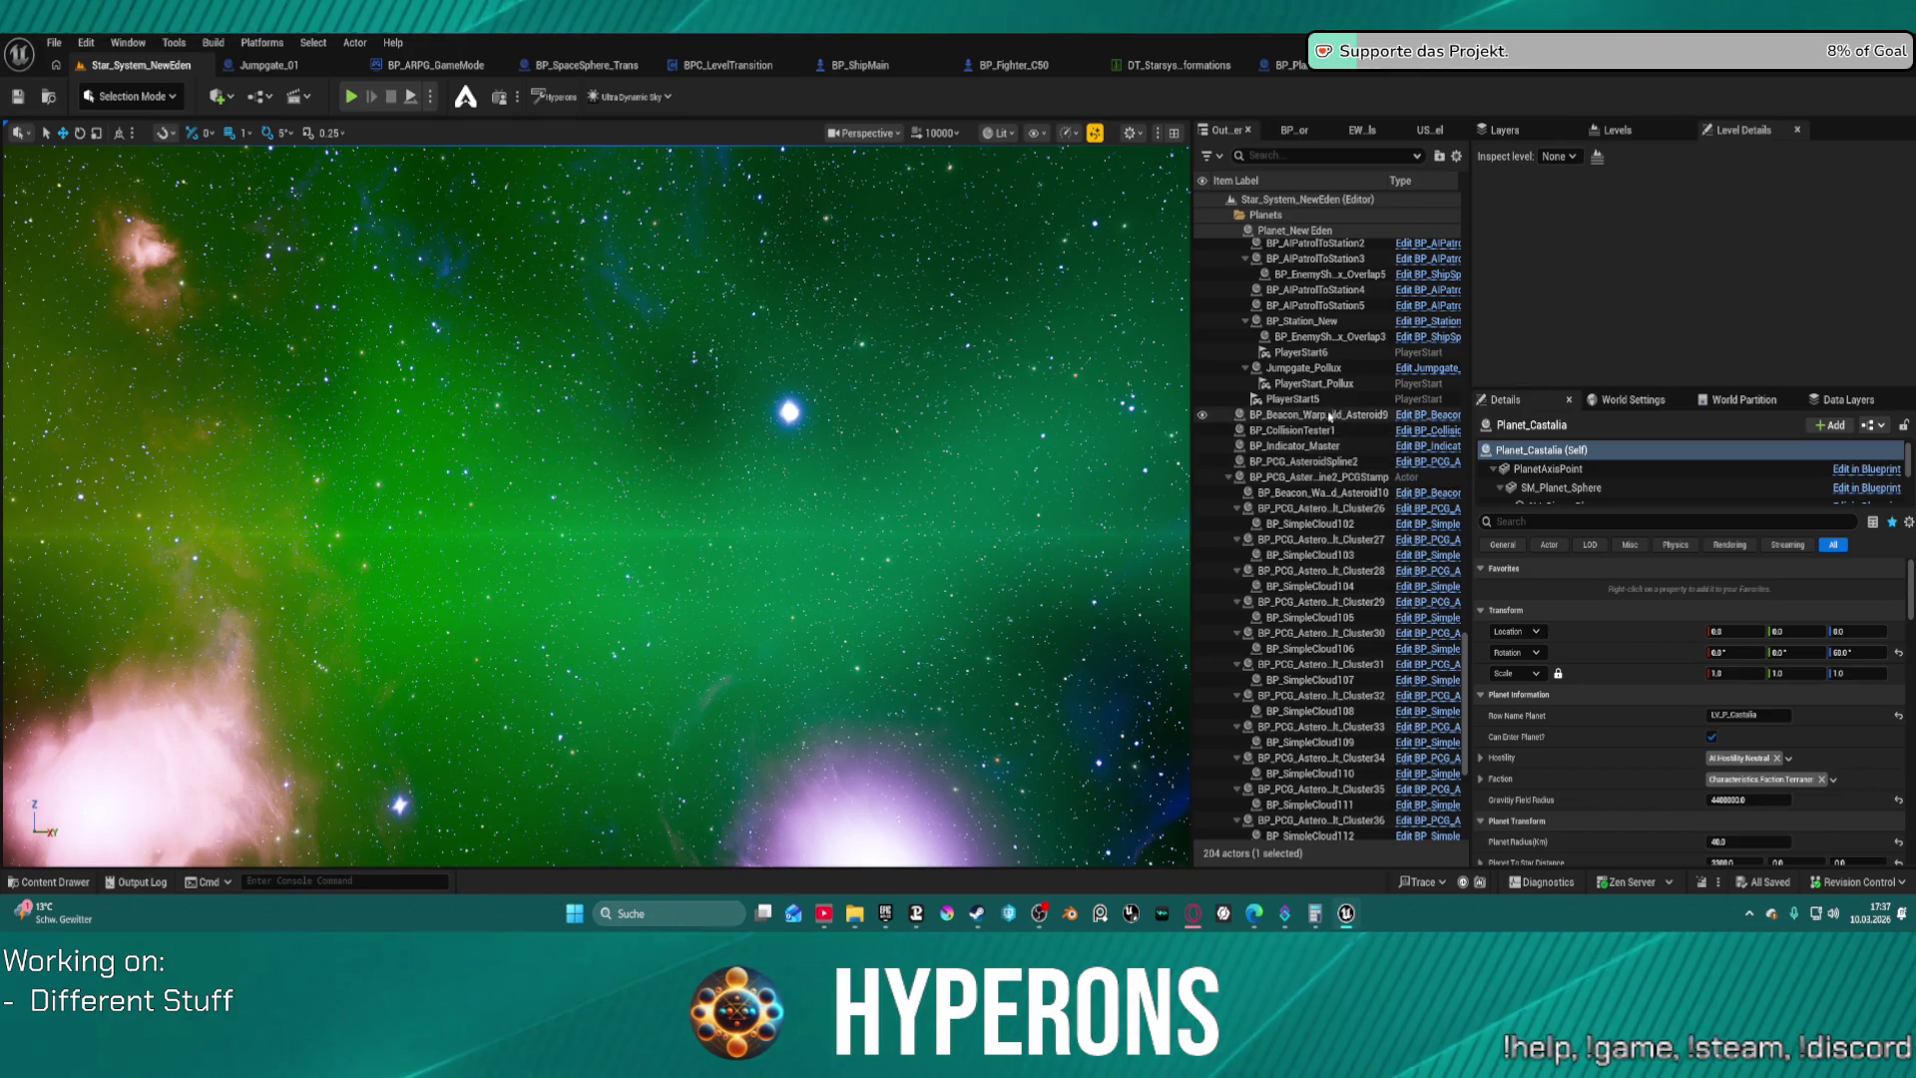
Select Planet_New Eden and highlight its Row Name Planet value LV_P_NewEden
left_click(1326, 327)
scroll(1358, 334, "up", 5)
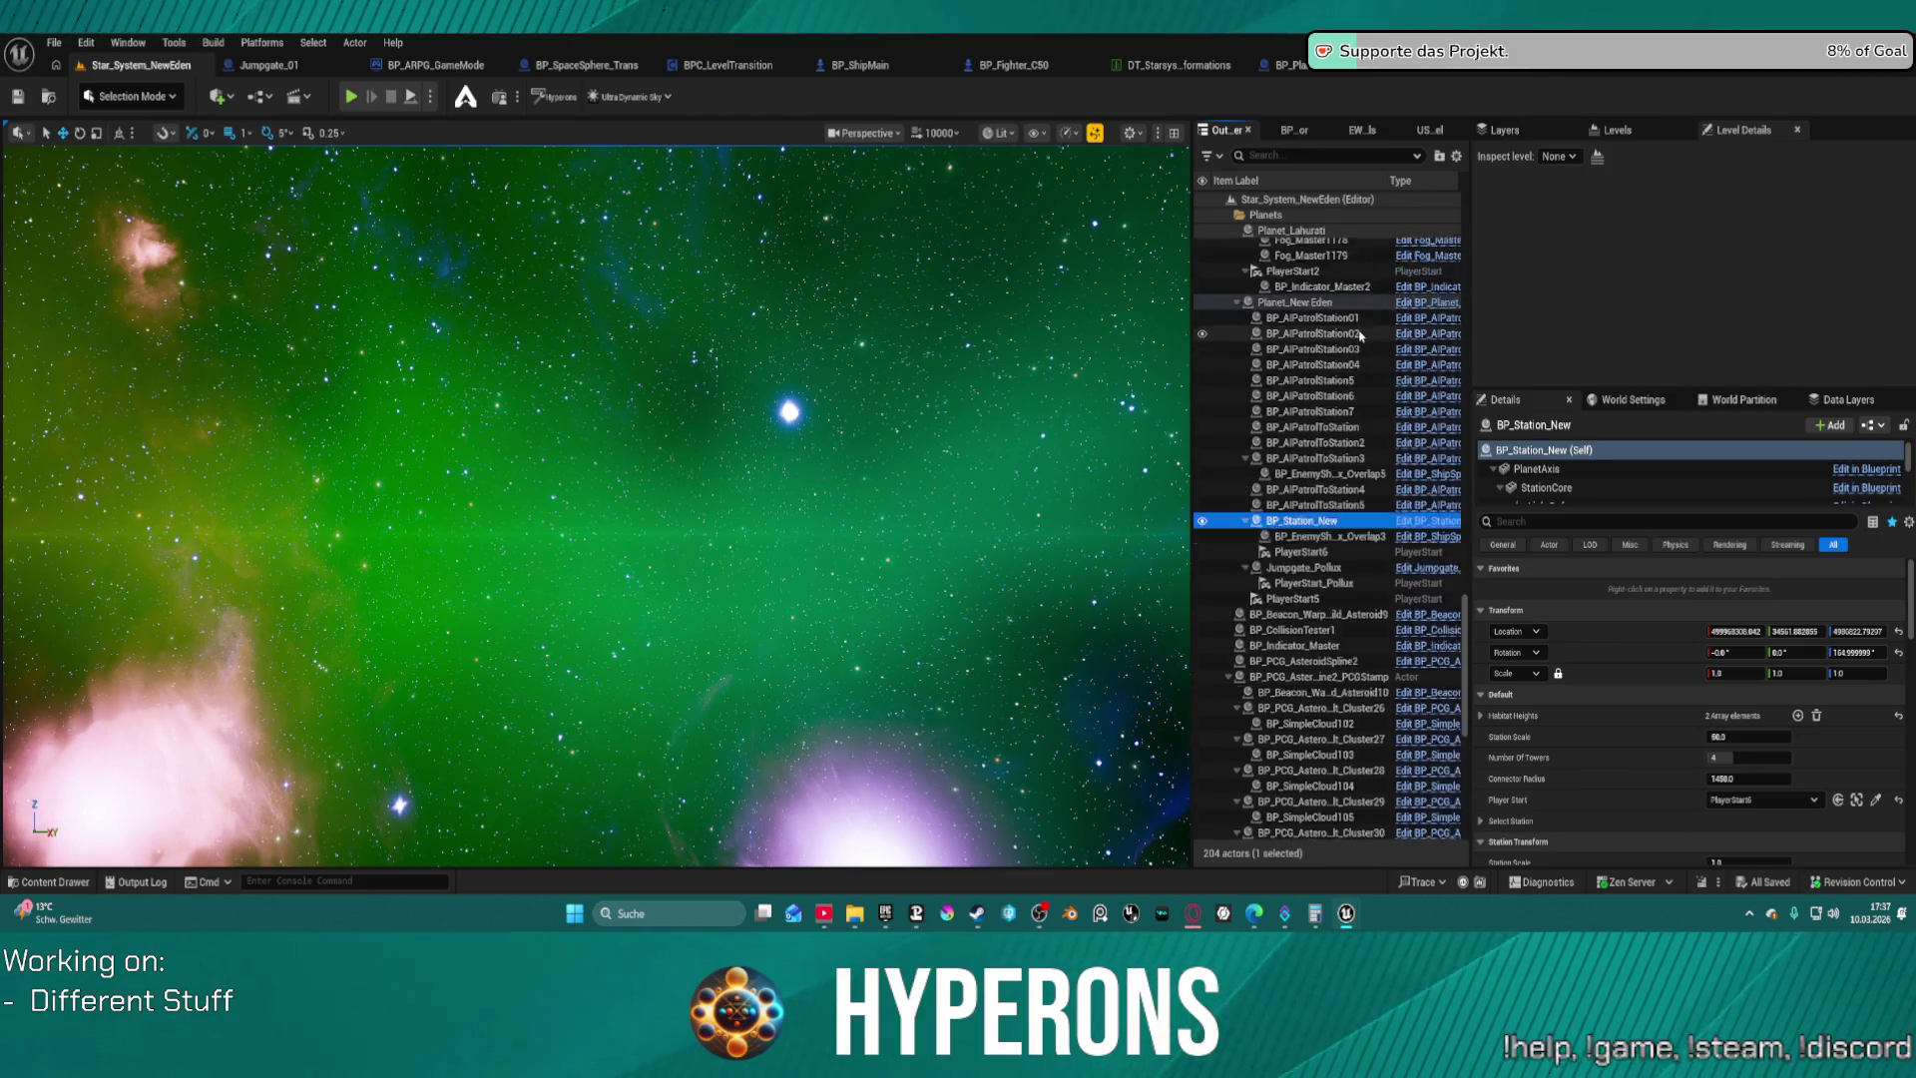
scroll(1359, 334, "up", 2)
left_click(1296, 395)
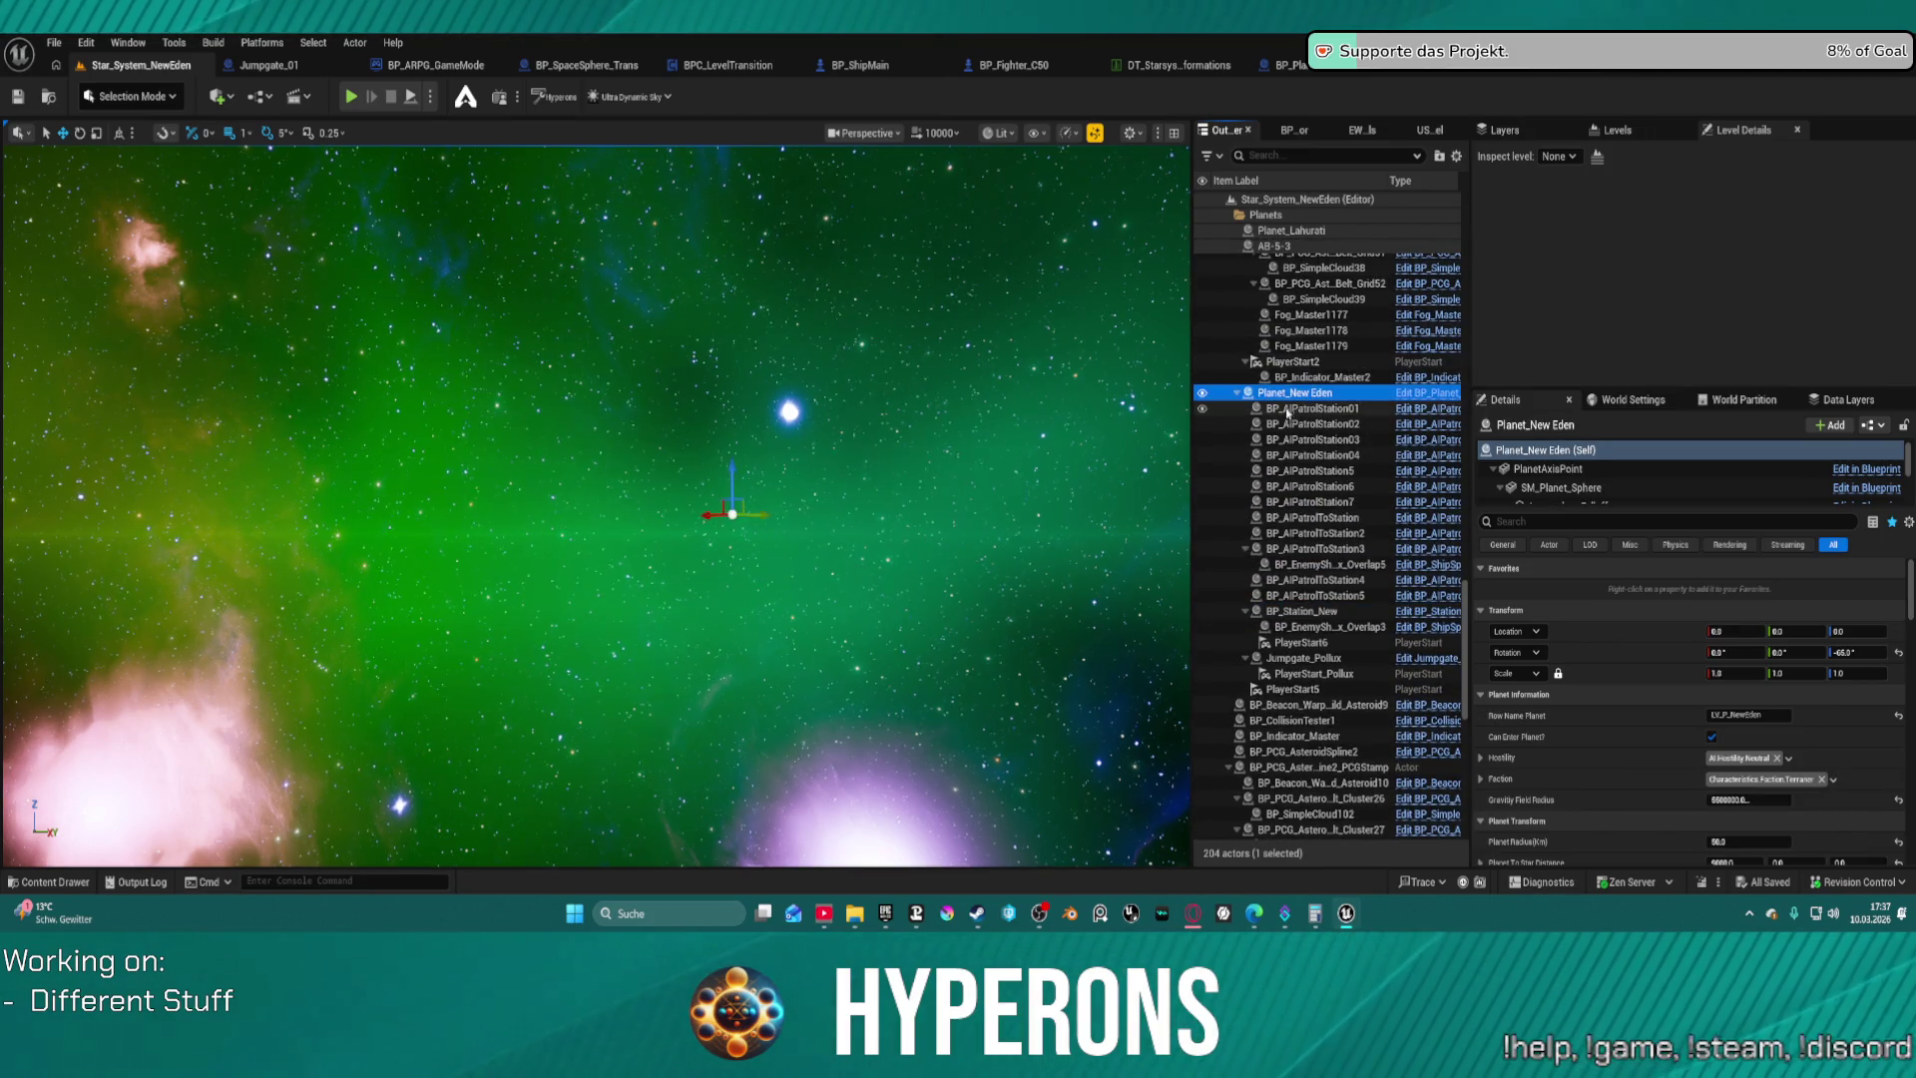
left_click(1785, 716)
left_click_drag(1787, 720, 1680, 712)
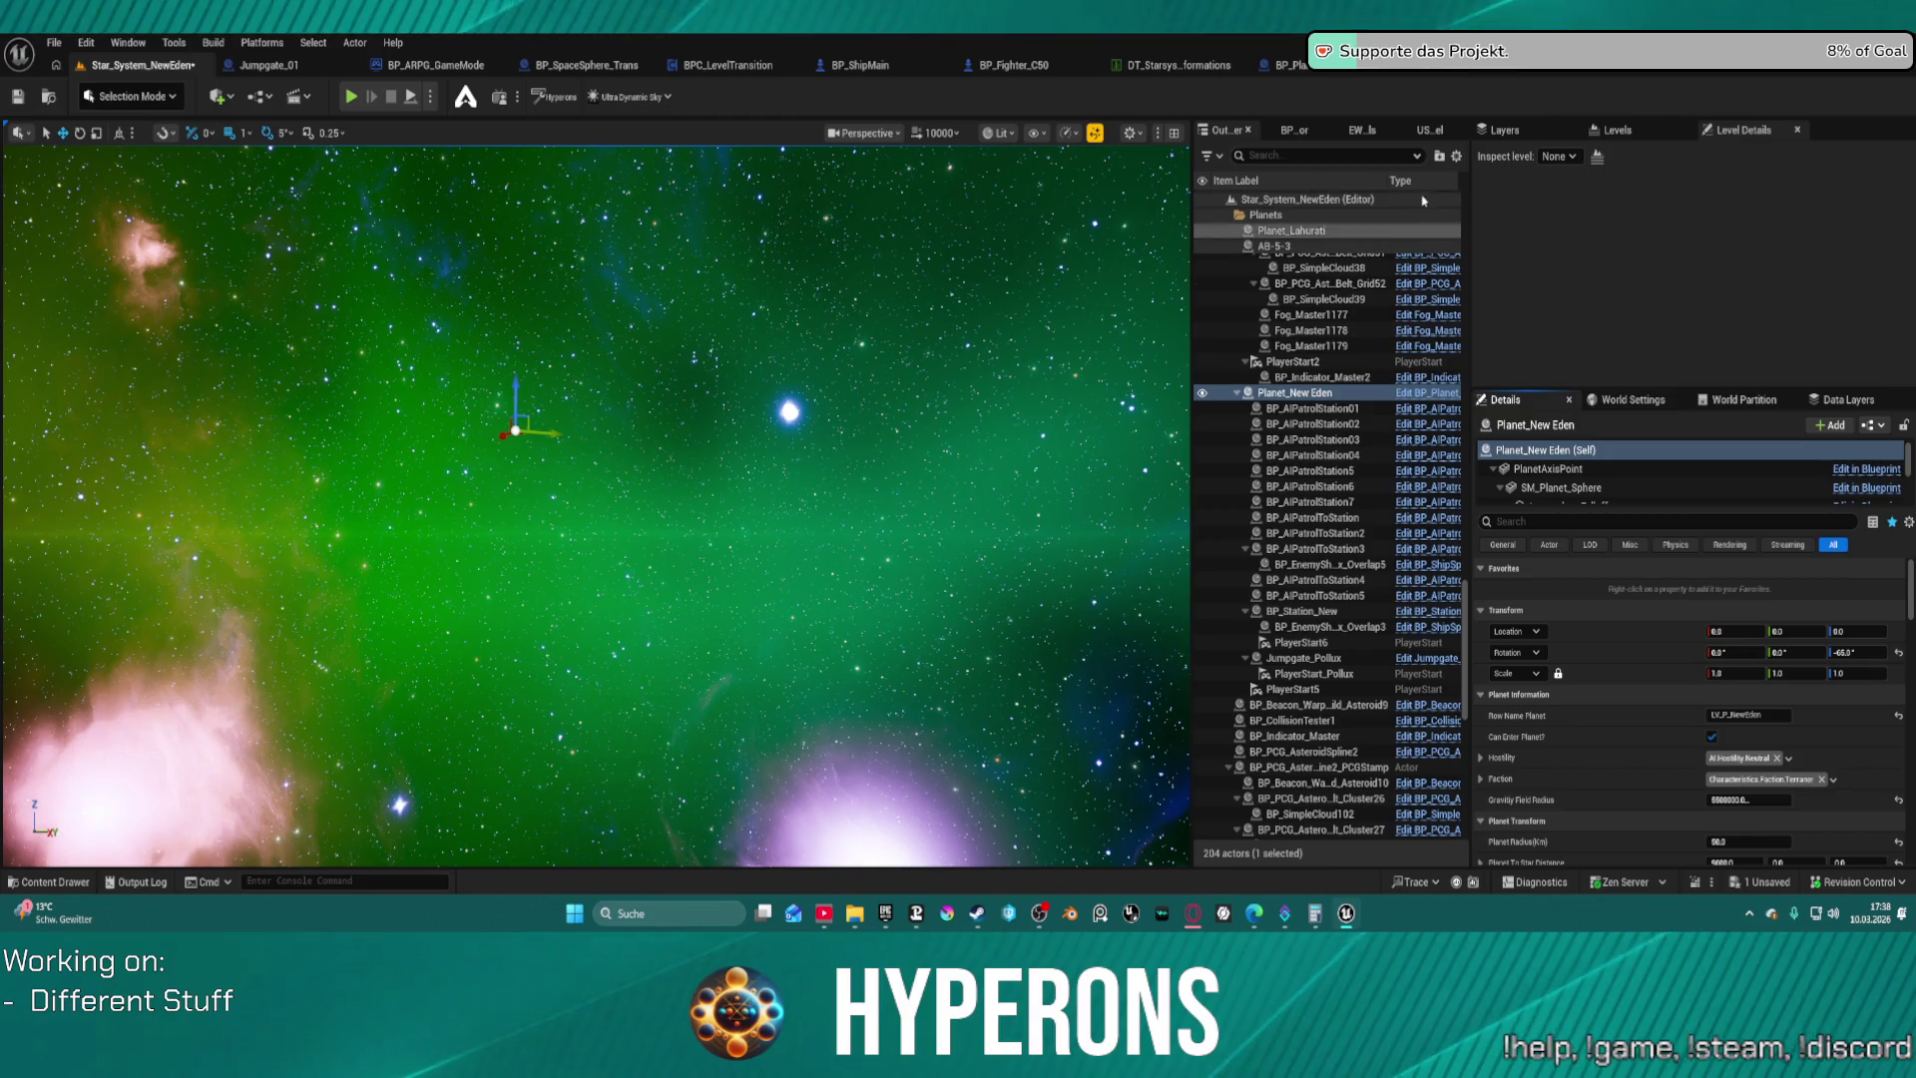
left_click(1444, 75)
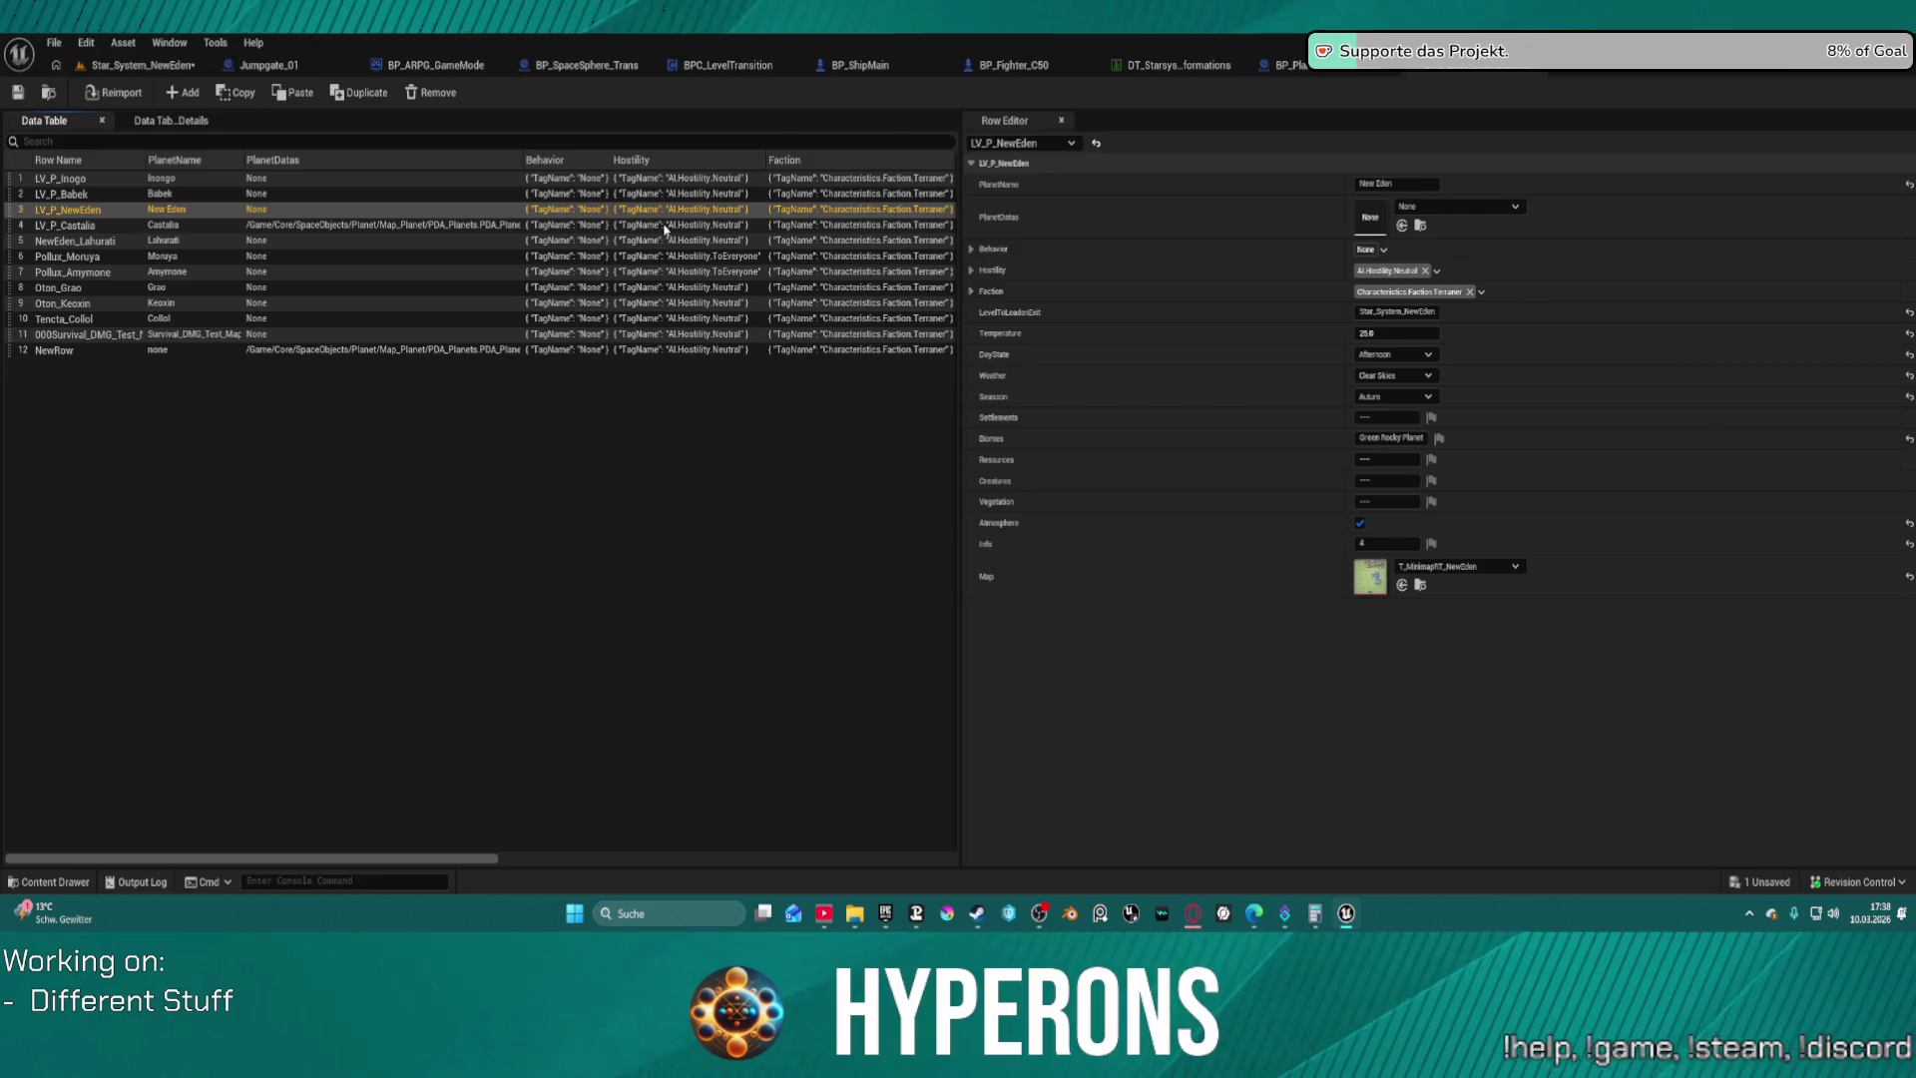
Rename data table row 3 to LV_P_NewEden and browse the System_NewEden assets
key("F2")
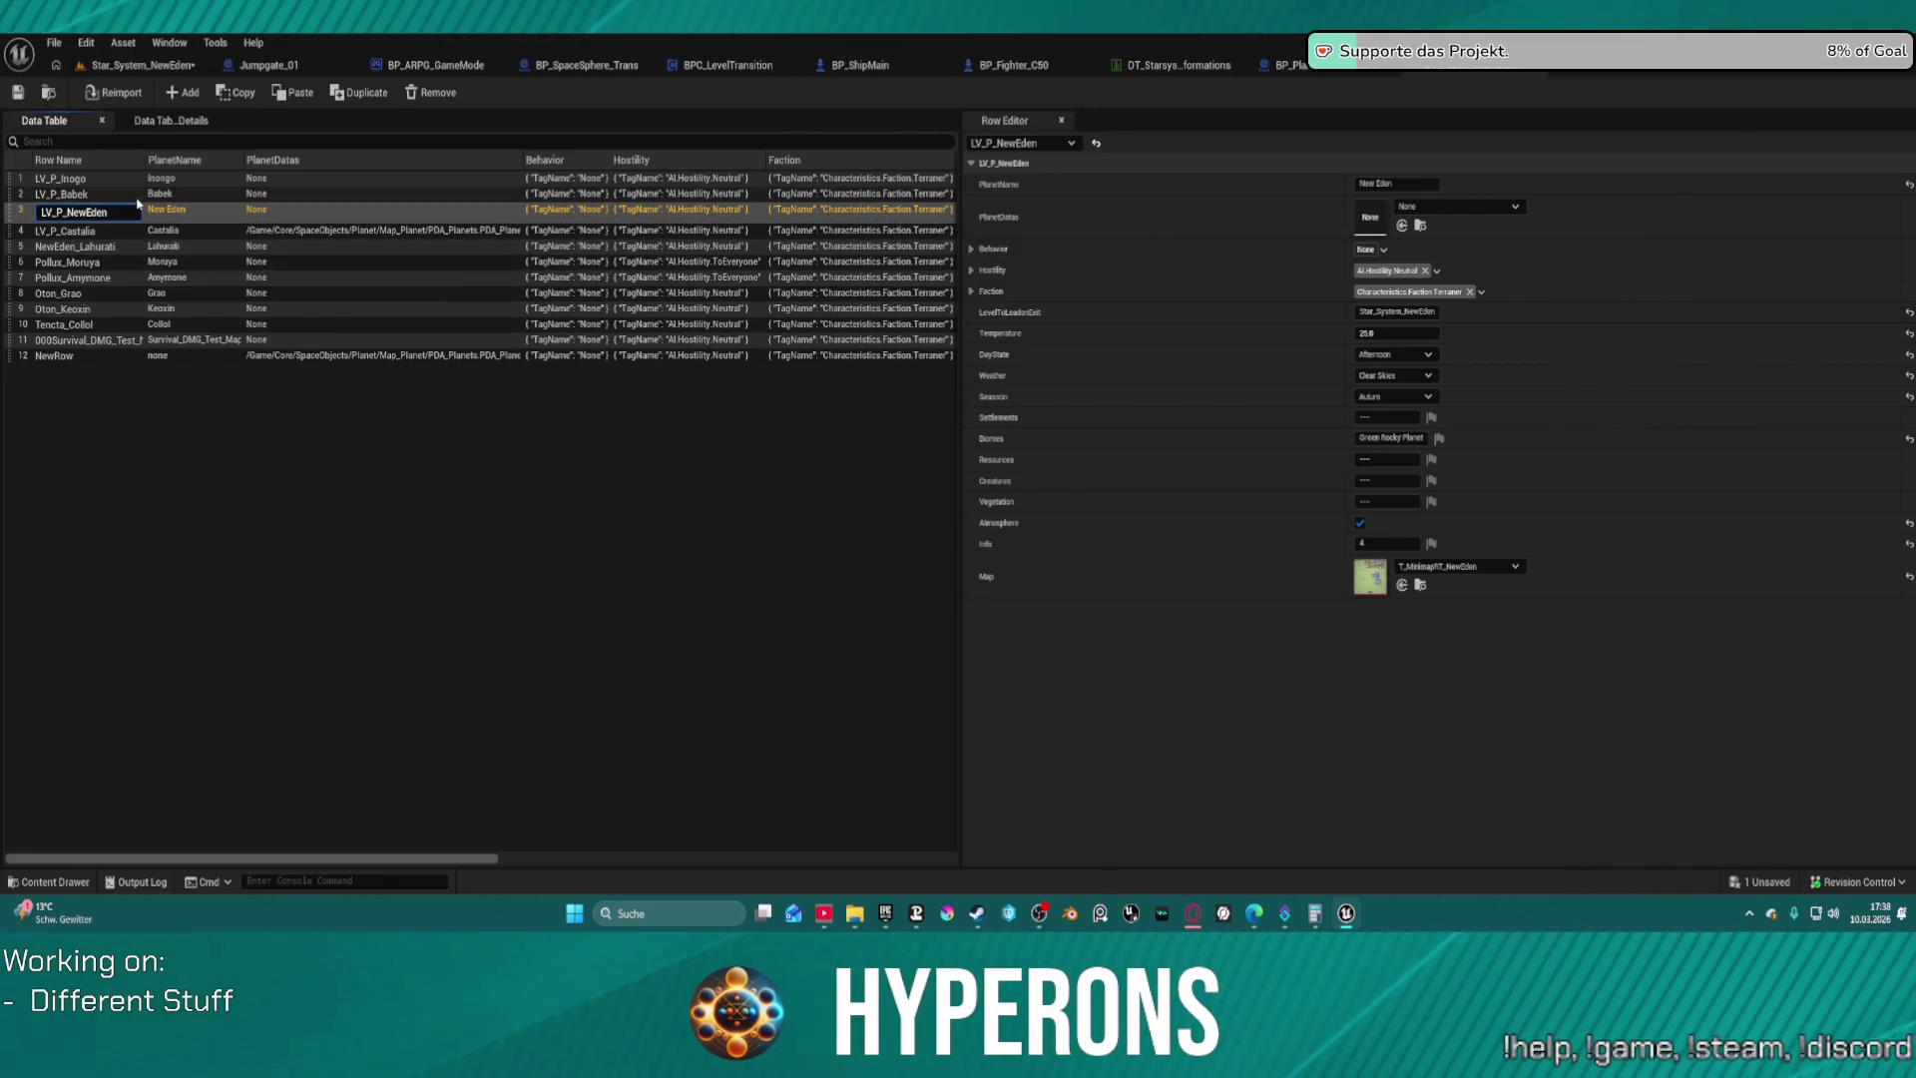
left_click(55, 881)
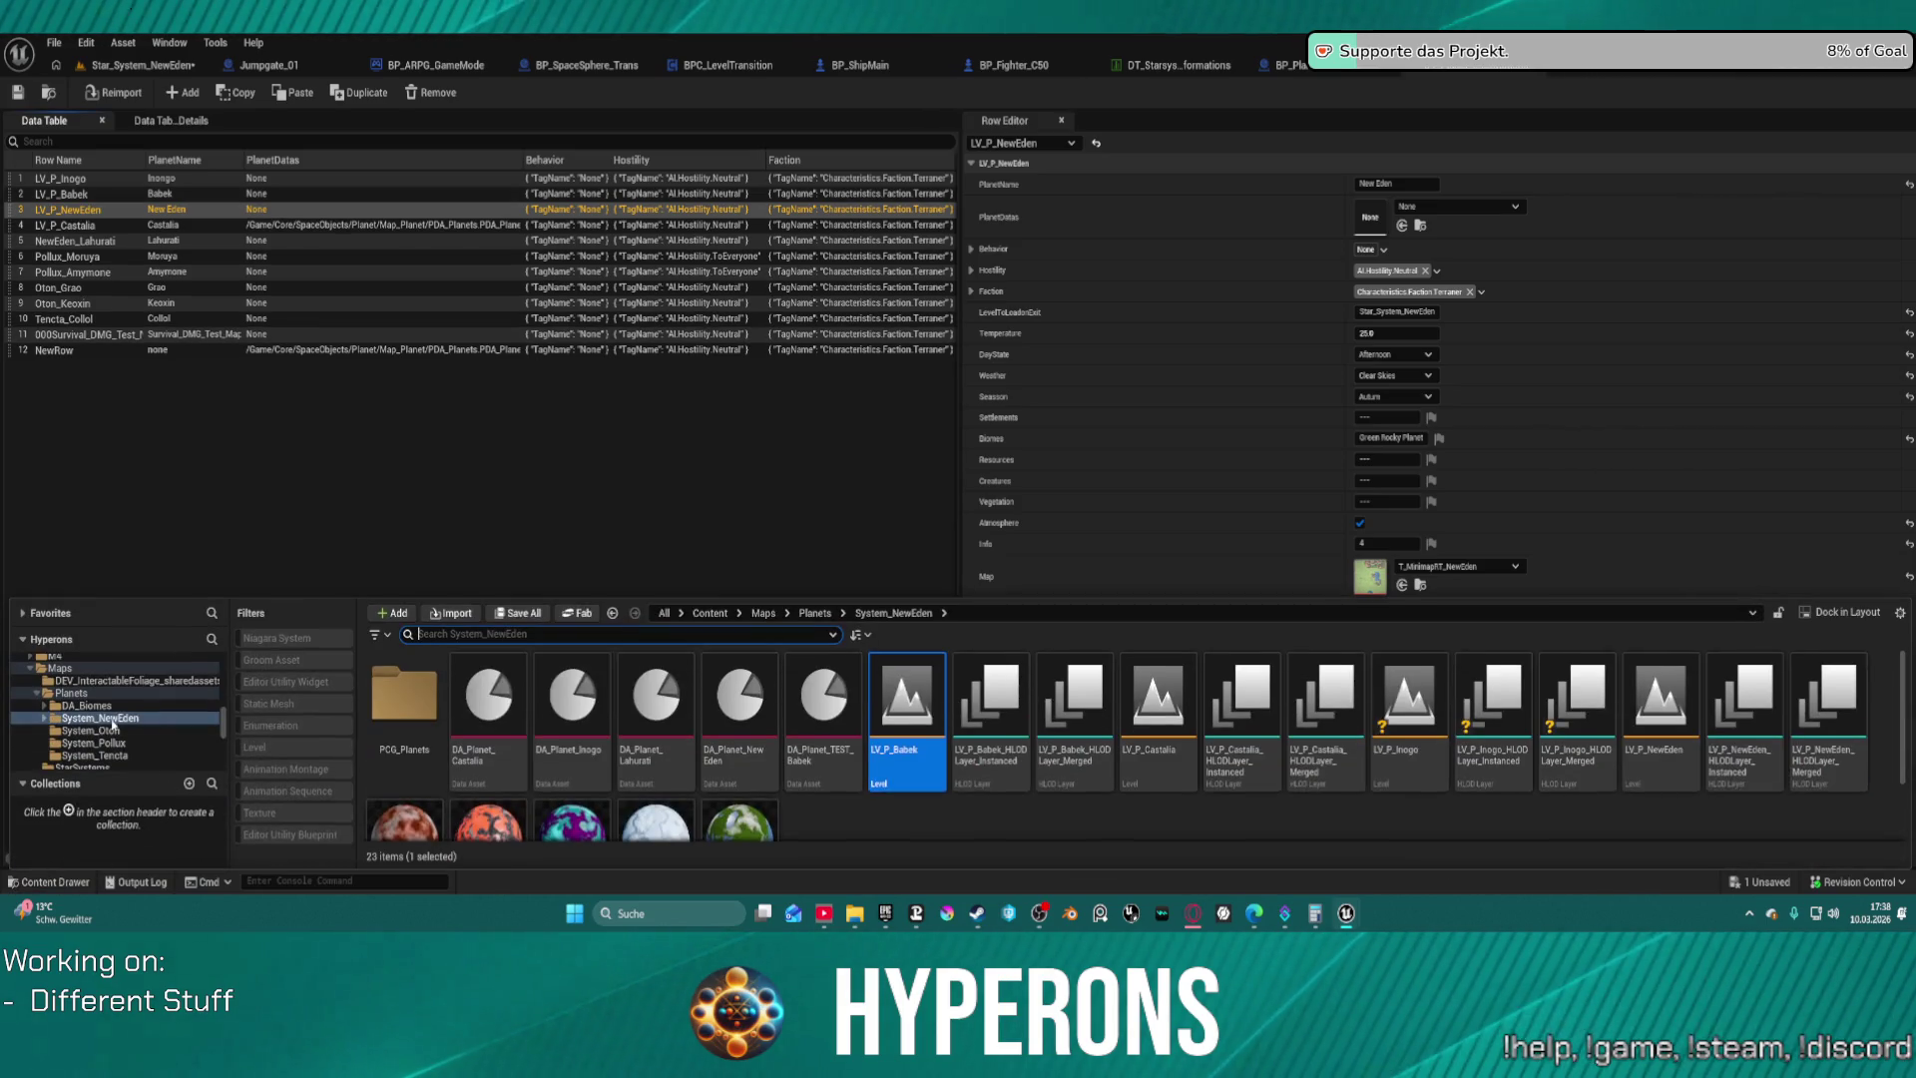
scroll(119, 728, "up", 2)
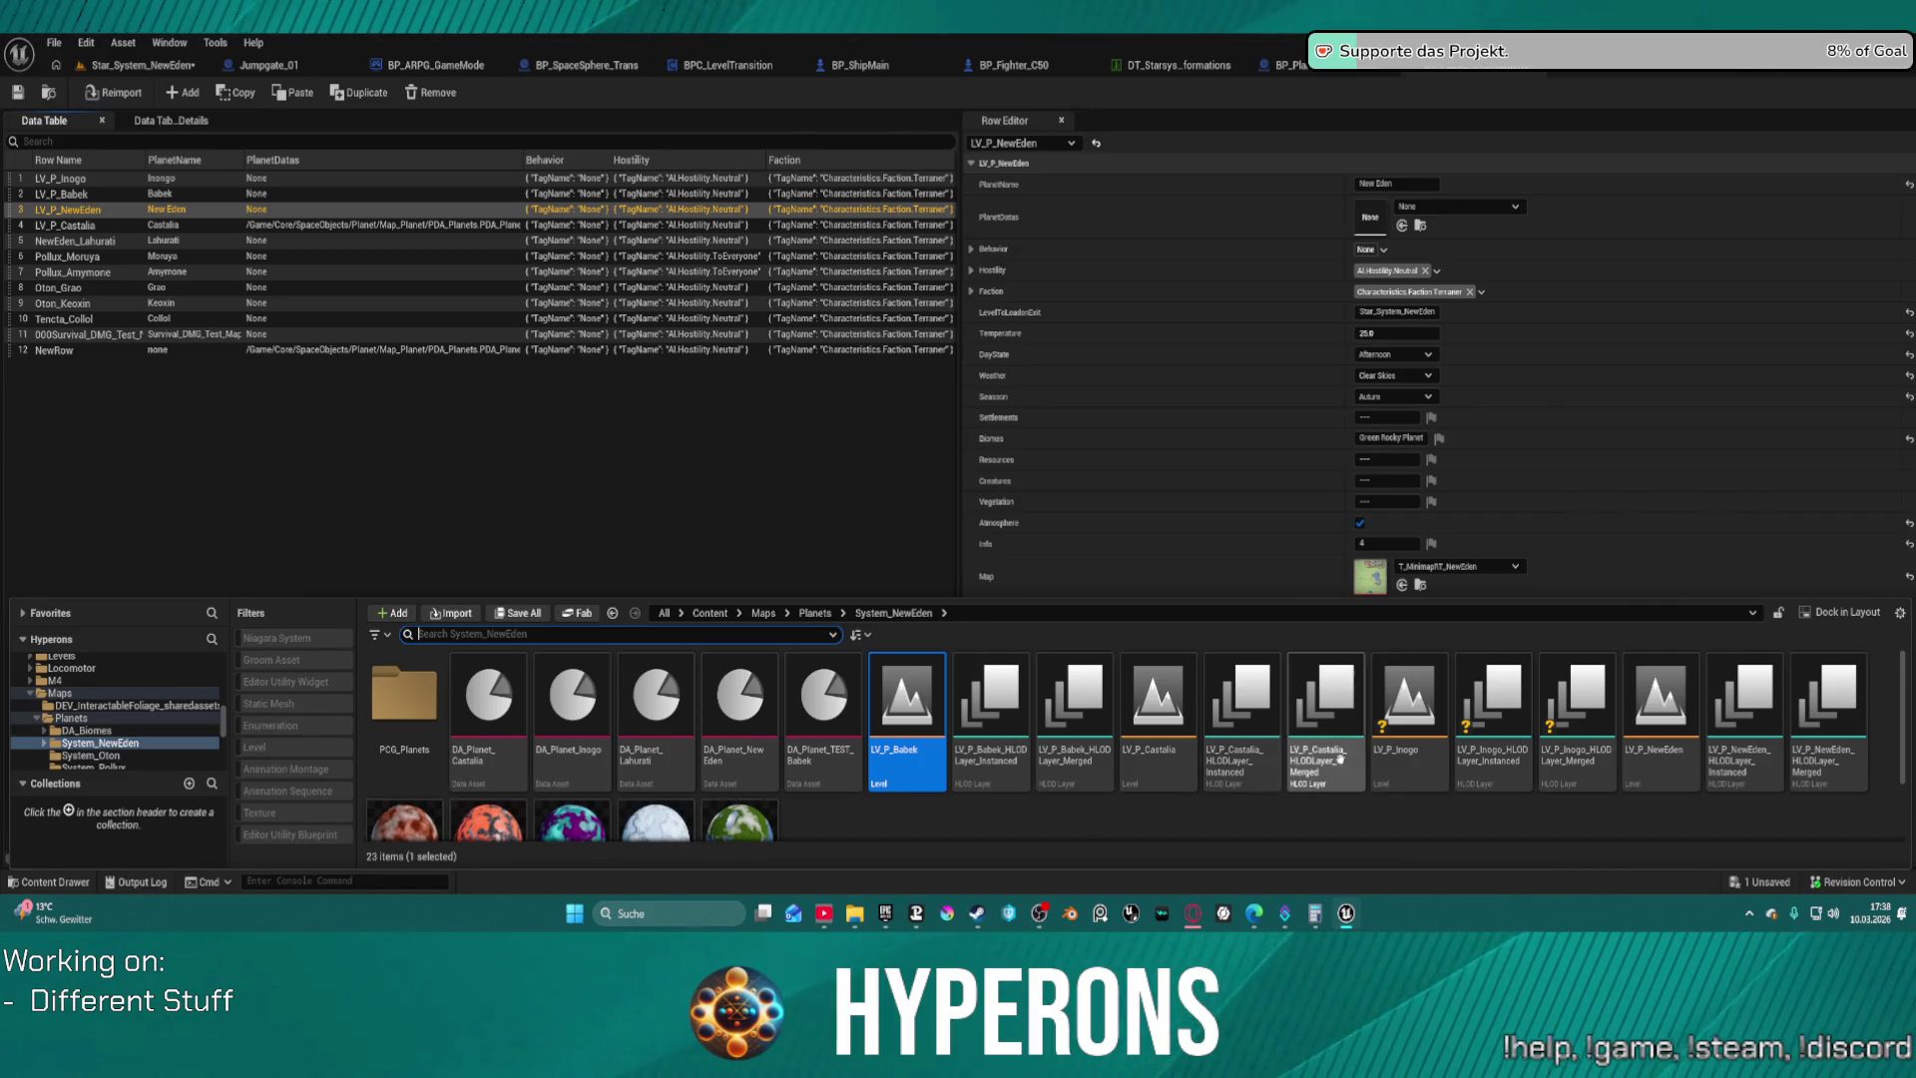
Select the LV_P_NewEden level asset, then return to the Star_System_NewEden level
mouse_move(1180, 766)
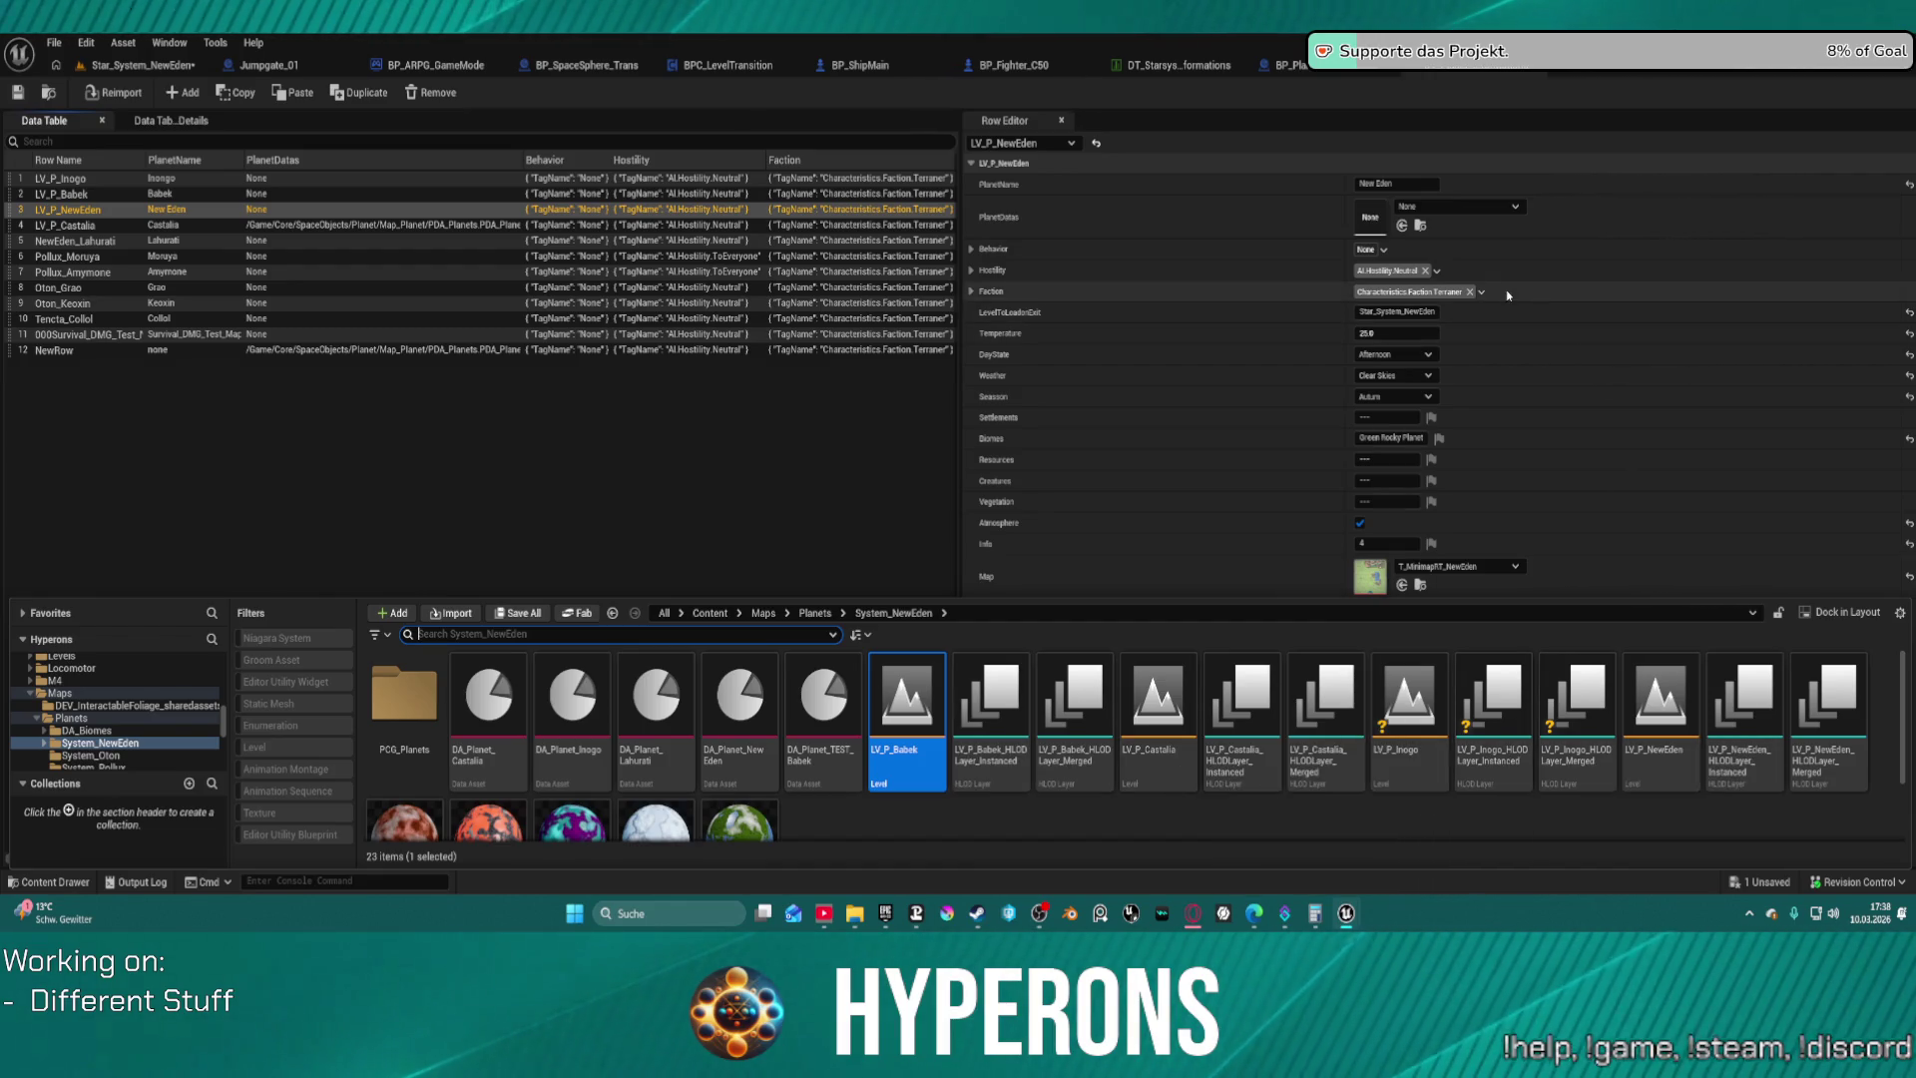
left_click(1683, 774)
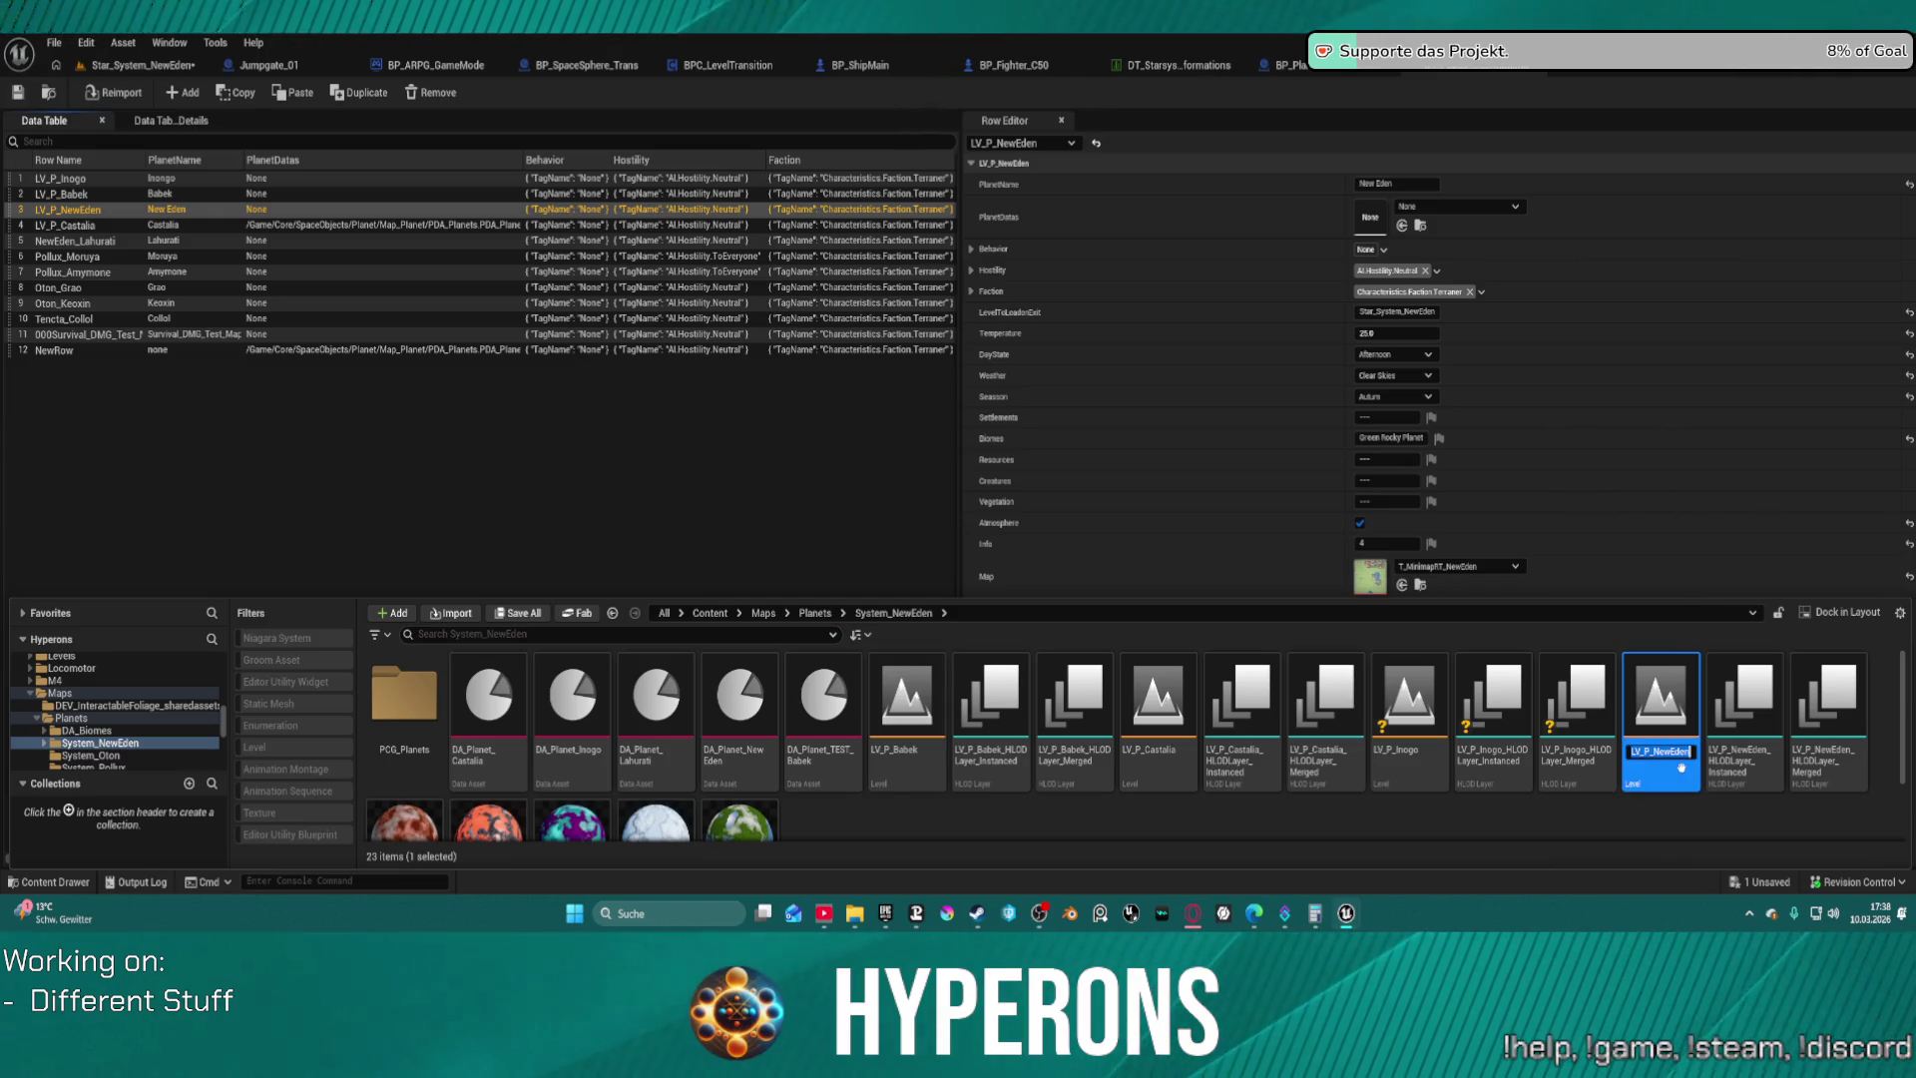
left_click(1014, 97)
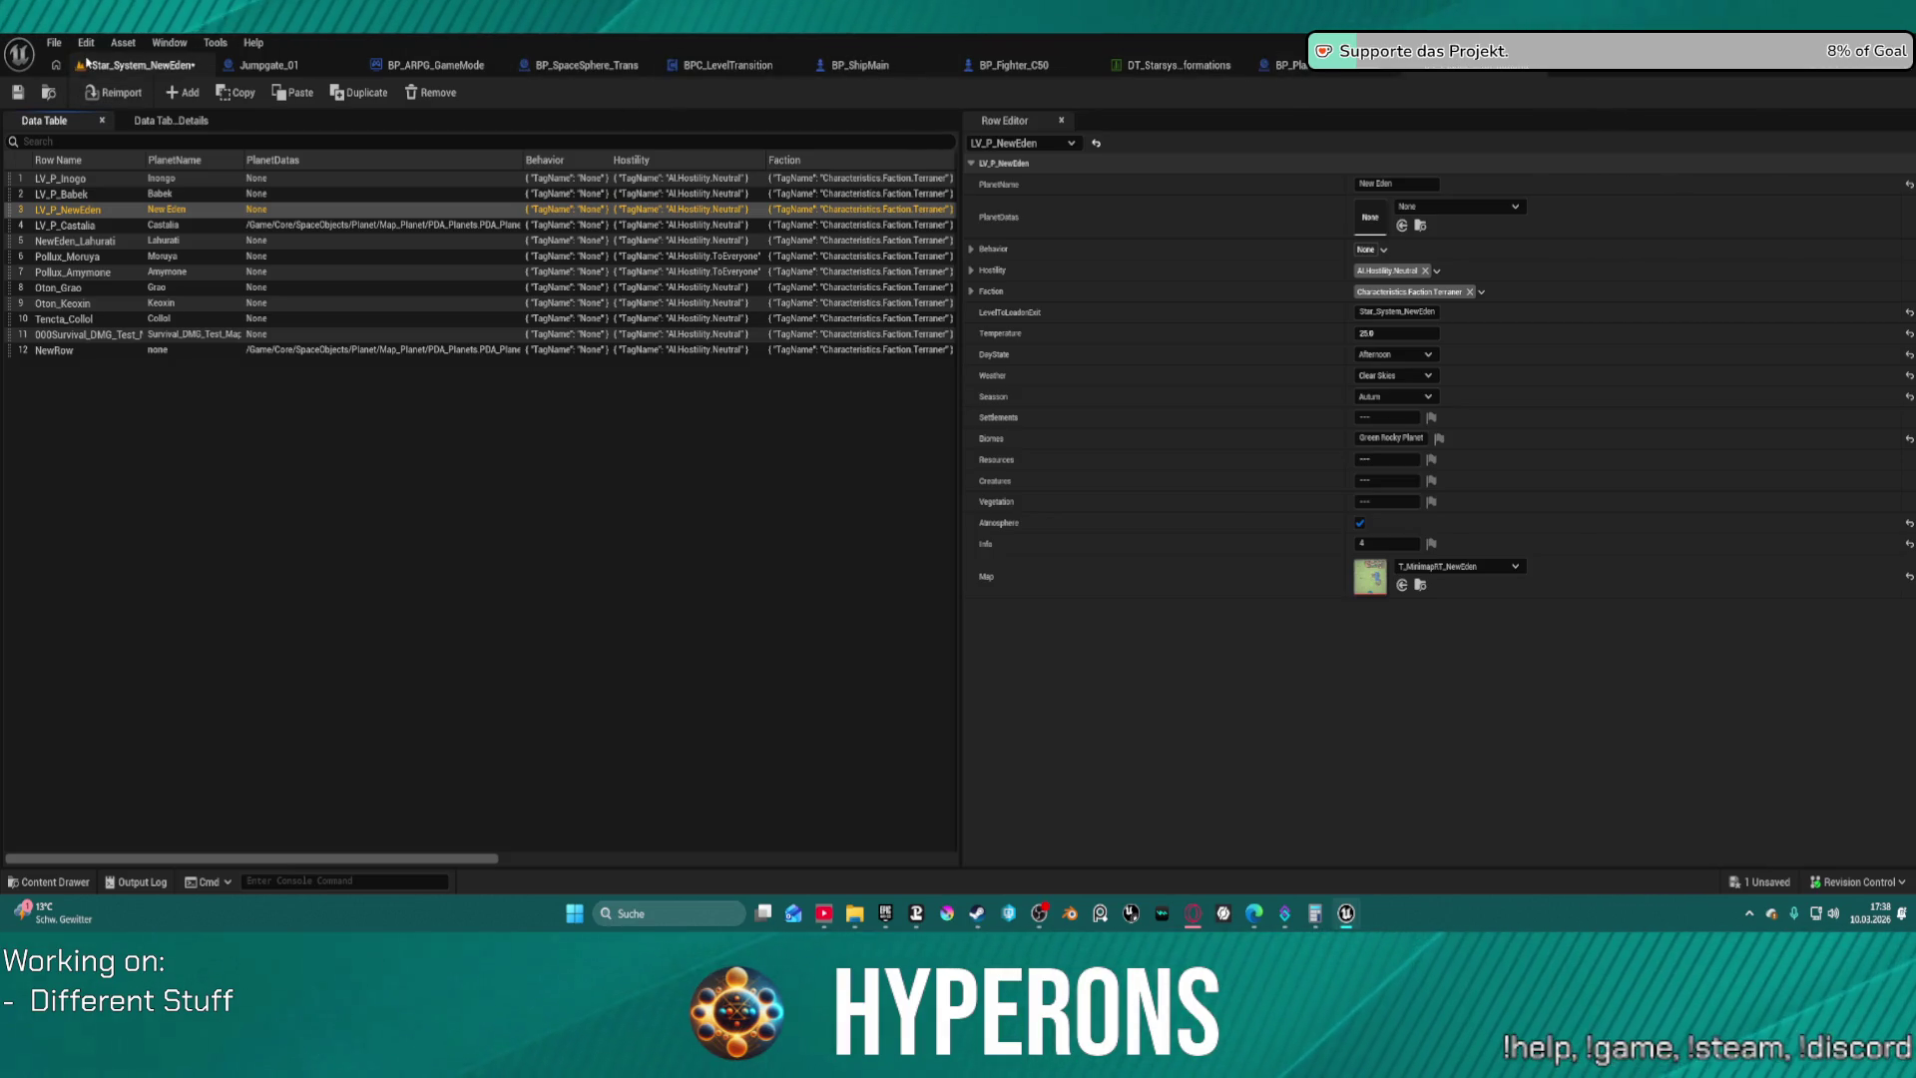
left_click(87, 63)
left_click(1748, 714)
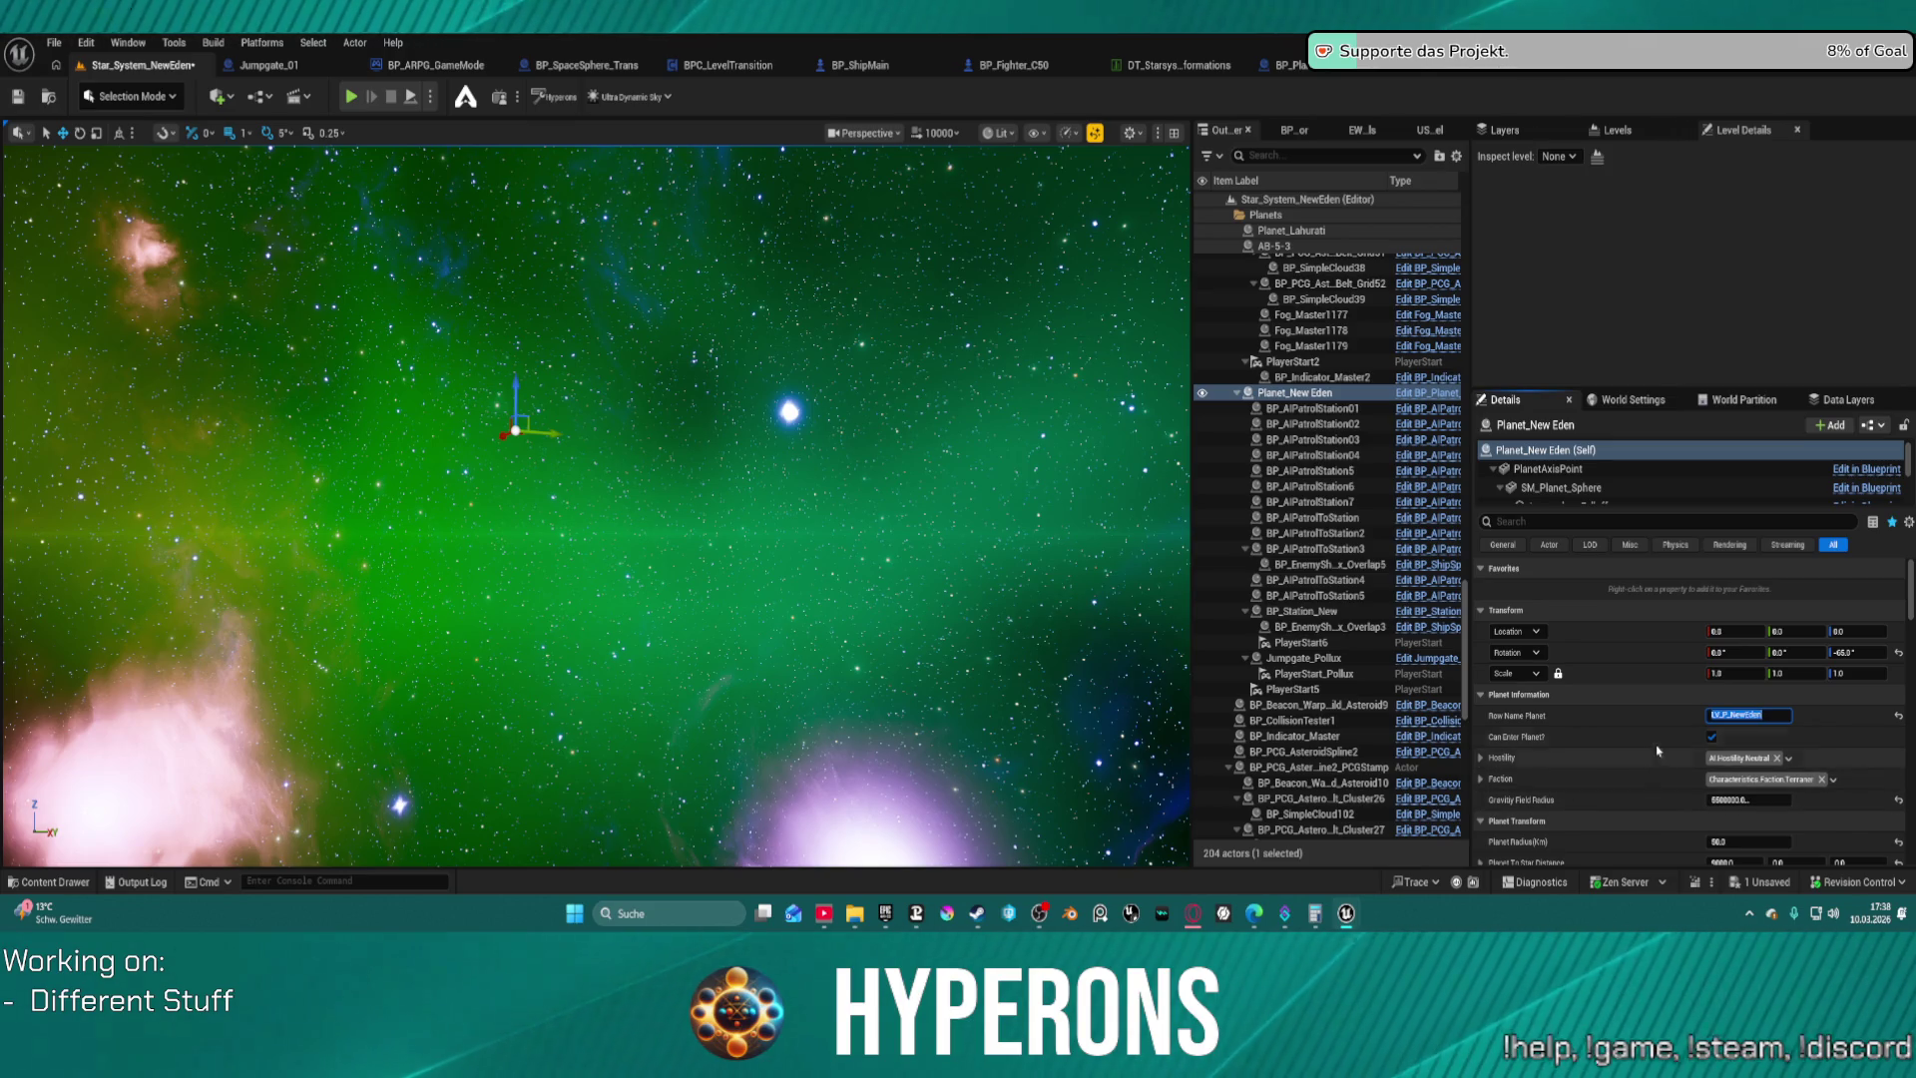
Frame Planet_New Eden and its AtmosphereFalloff component in the level viewport
scroll(1658, 751, "down", 3)
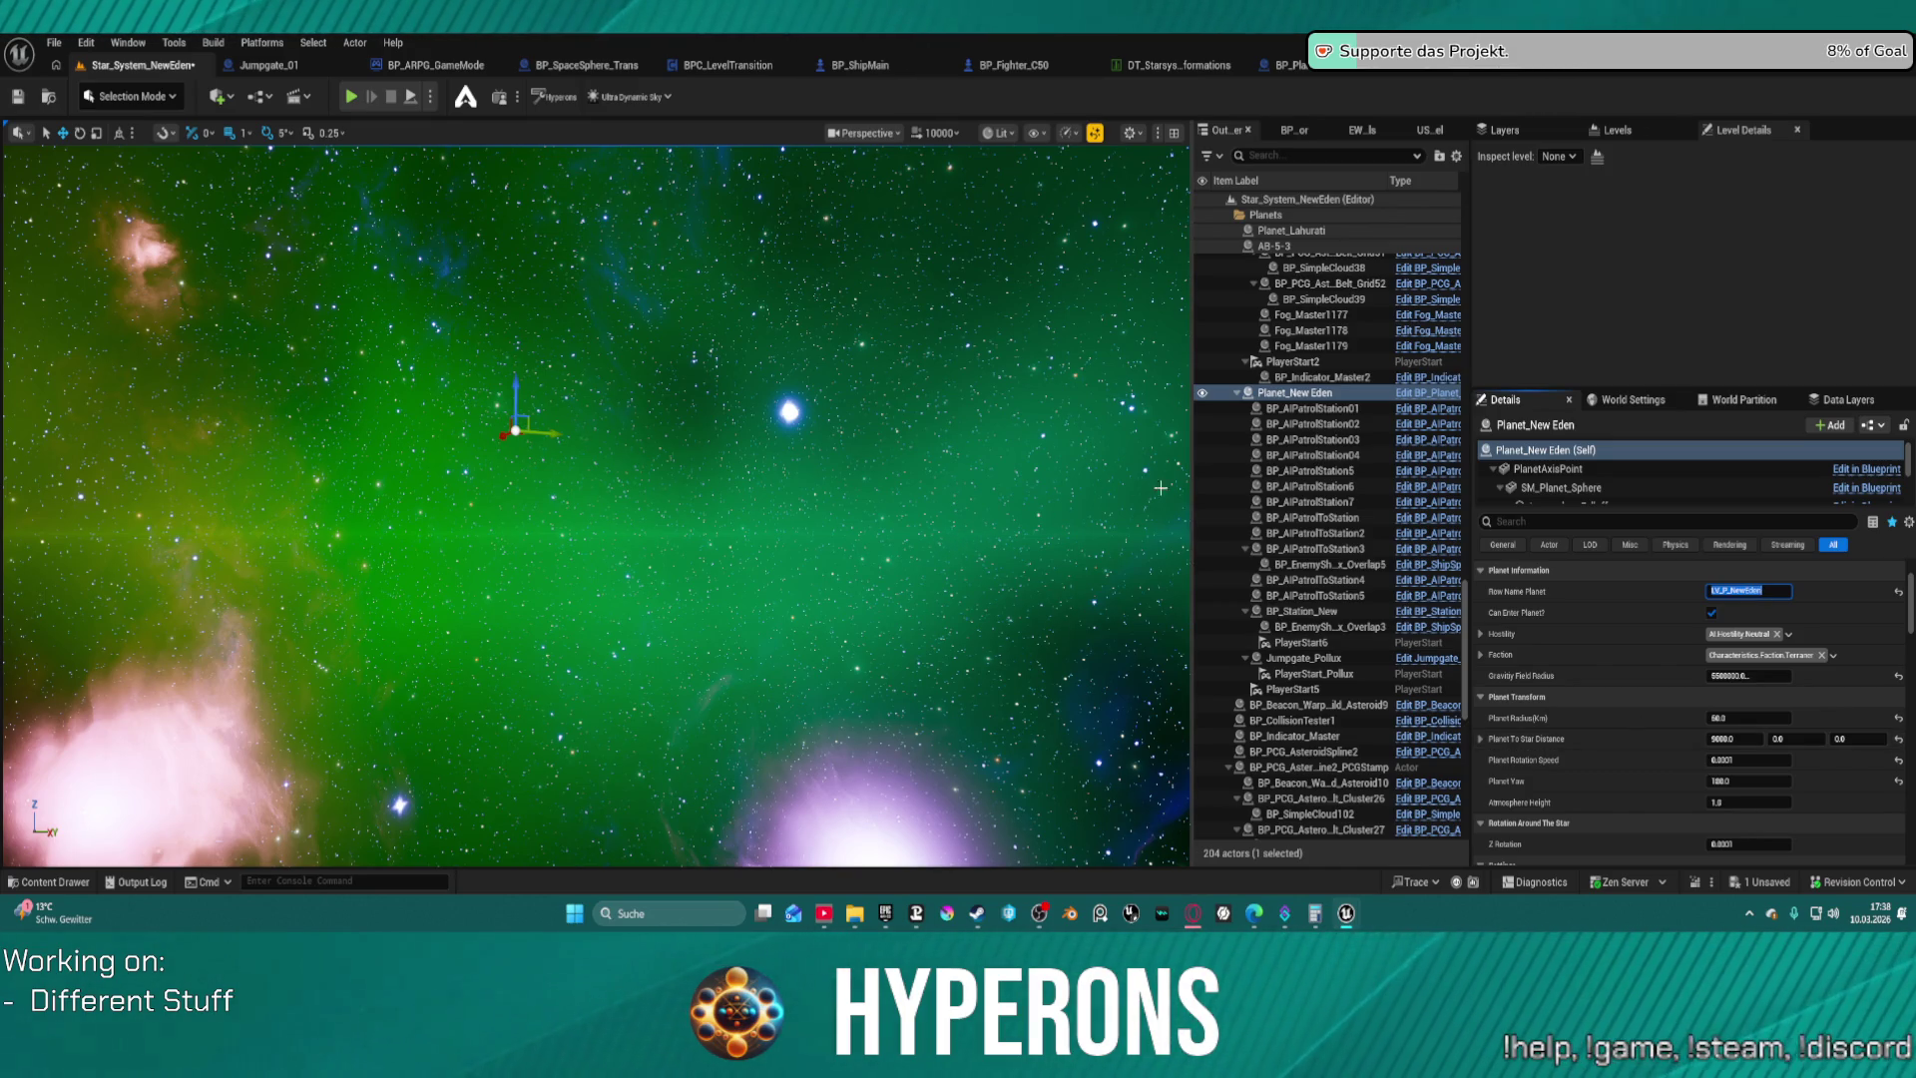
double_click(1537, 469)
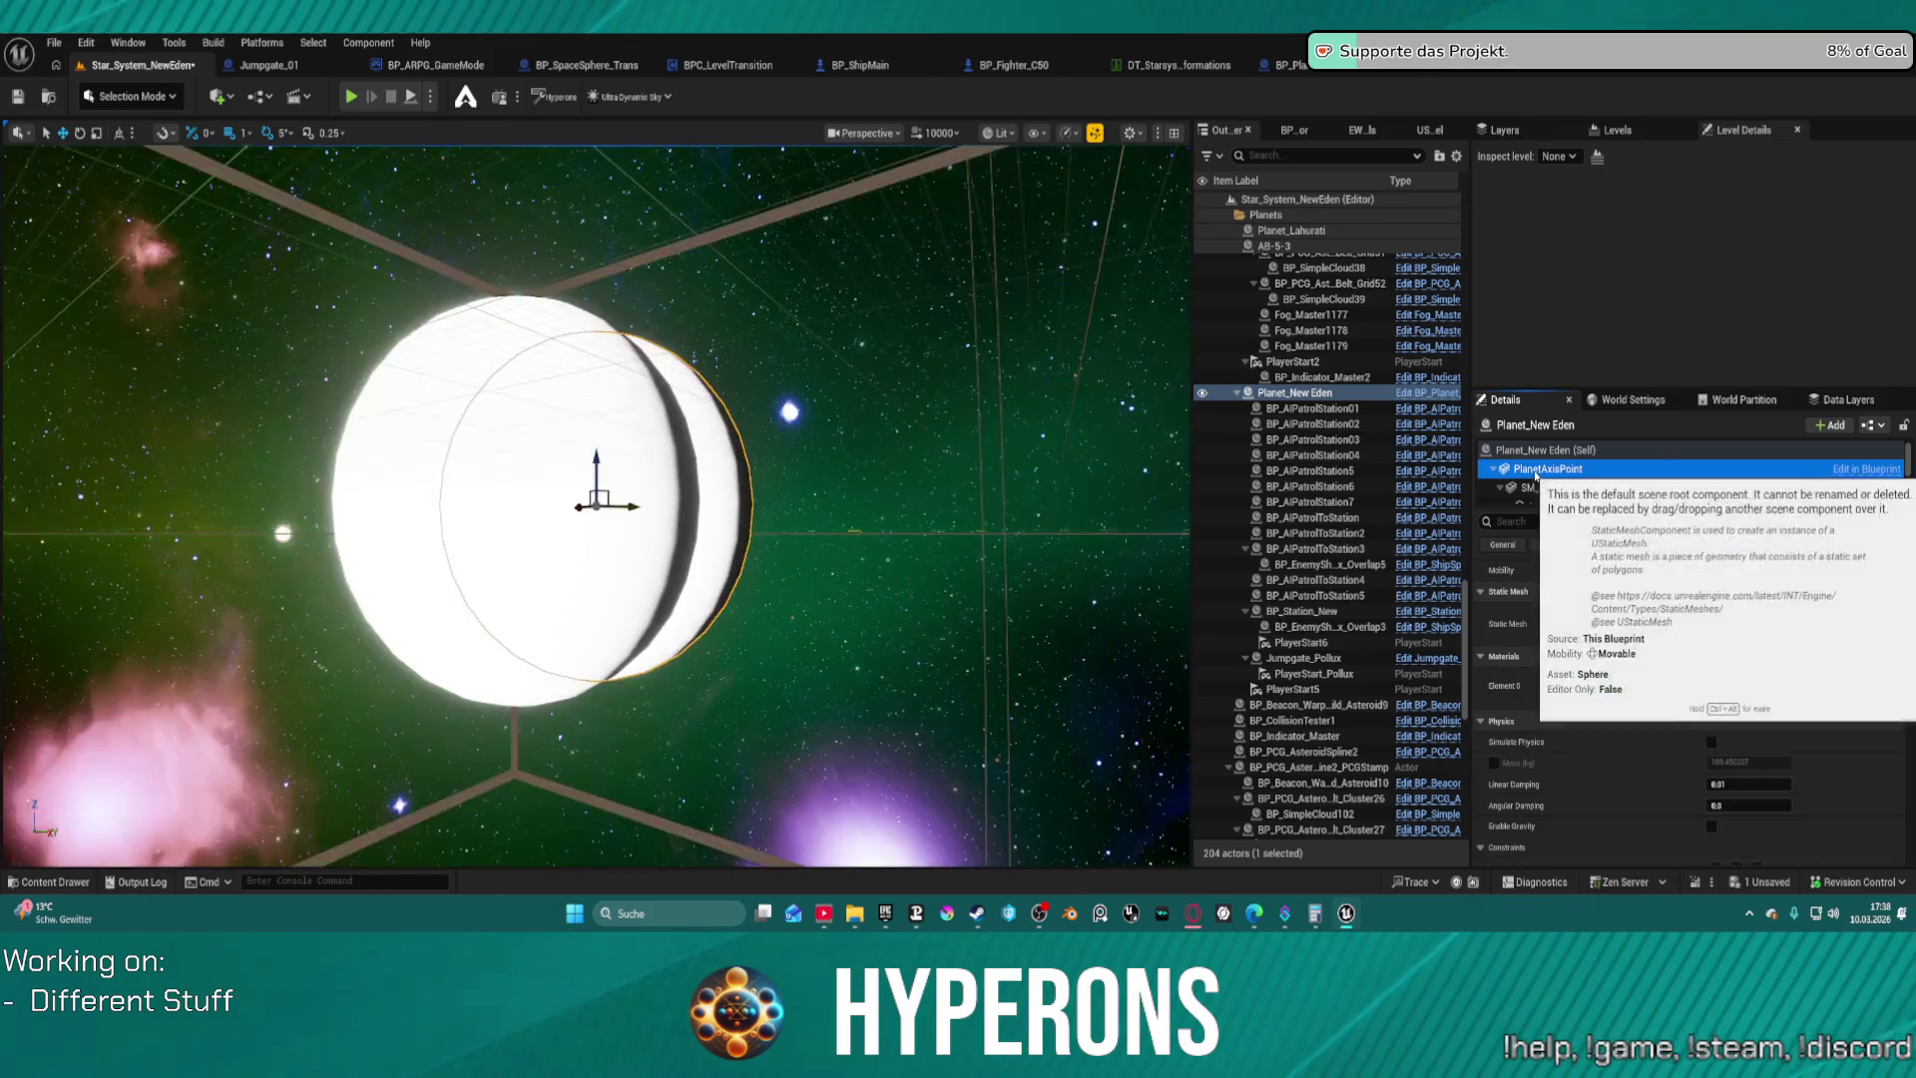
mouse_move(599, 499)
left_mouse_down()
mouse_move(818, 474)
mouse_move(748, 479)
mouse_move(699, 455)
mouse_move(675, 493)
left_mouse_up()
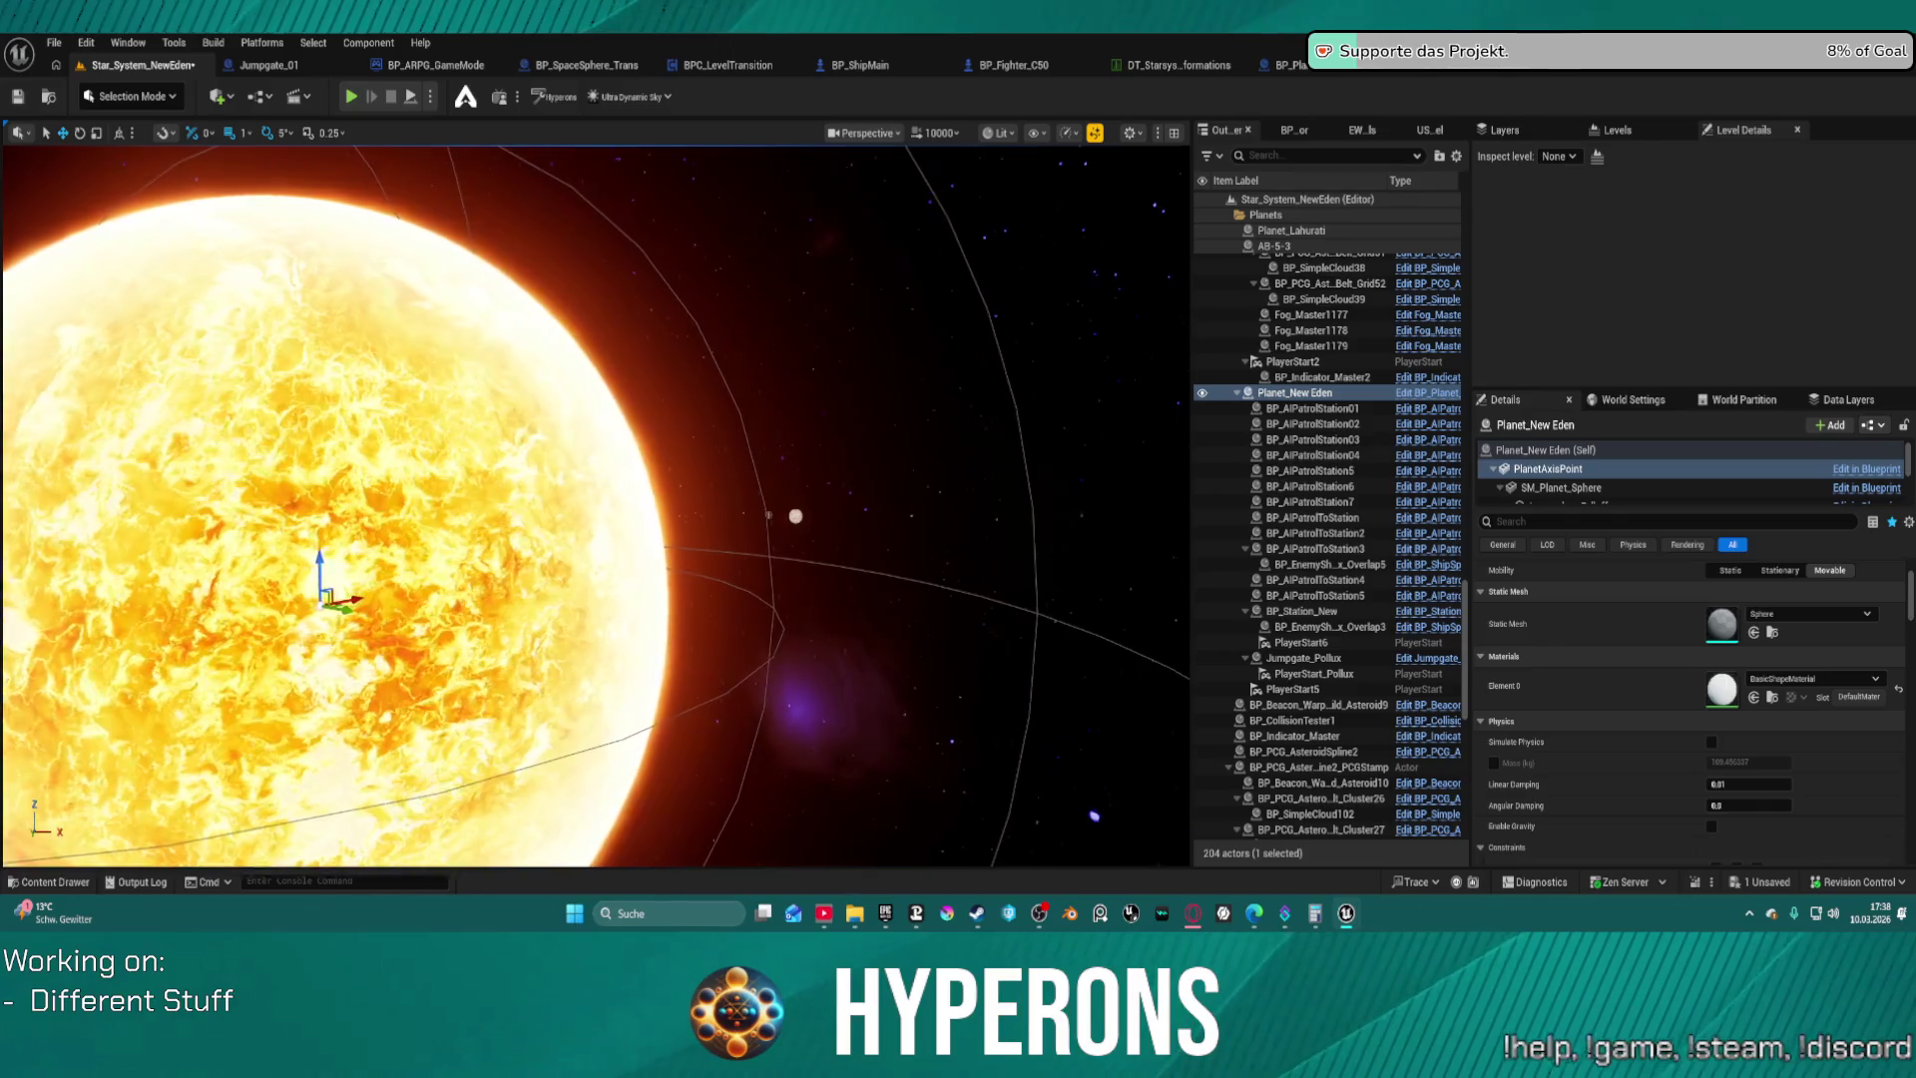
scroll(1517, 469, "down", 1)
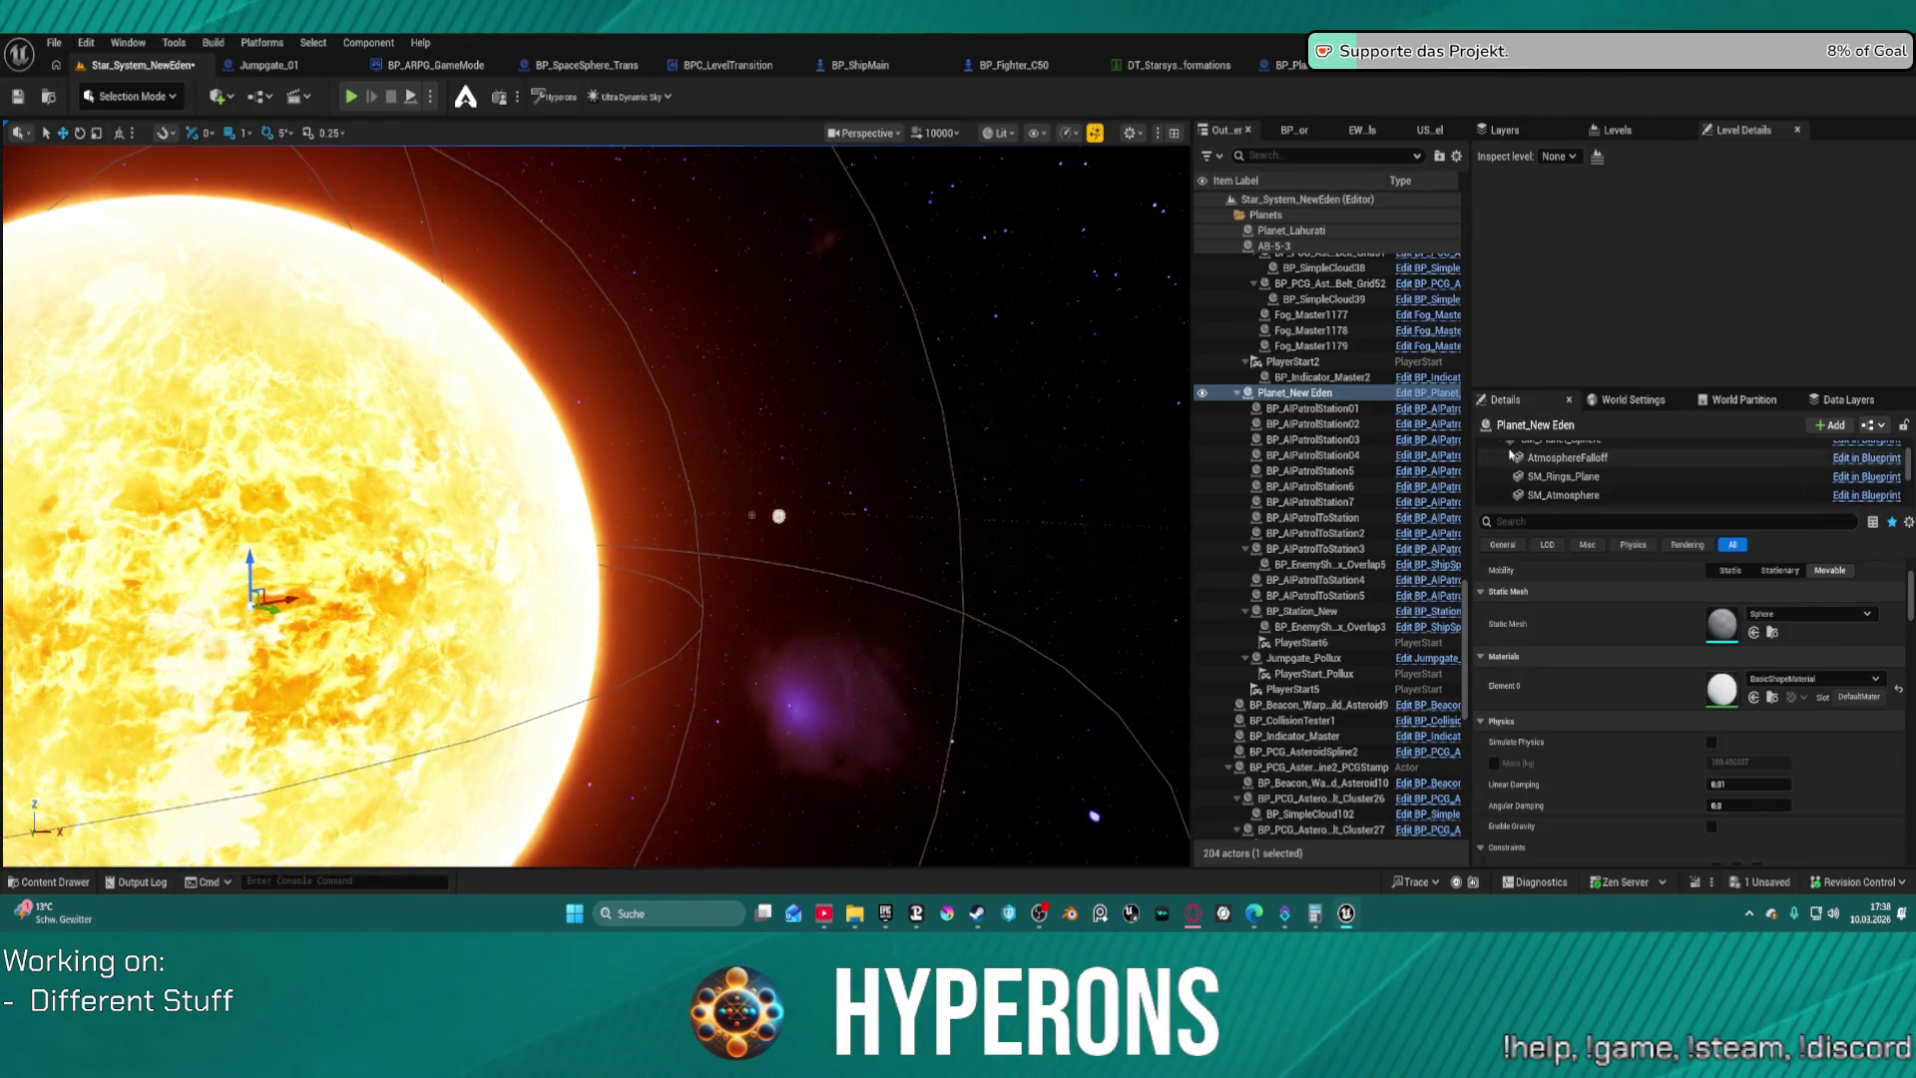
double_click(1575, 483)
mouse_move(699, 499)
left_mouse_down()
mouse_move(689, 519)
mouse_move(729, 538)
mouse_move(639, 479)
mouse_move(579, 519)
mouse_move(608, 499)
left_mouse_up()
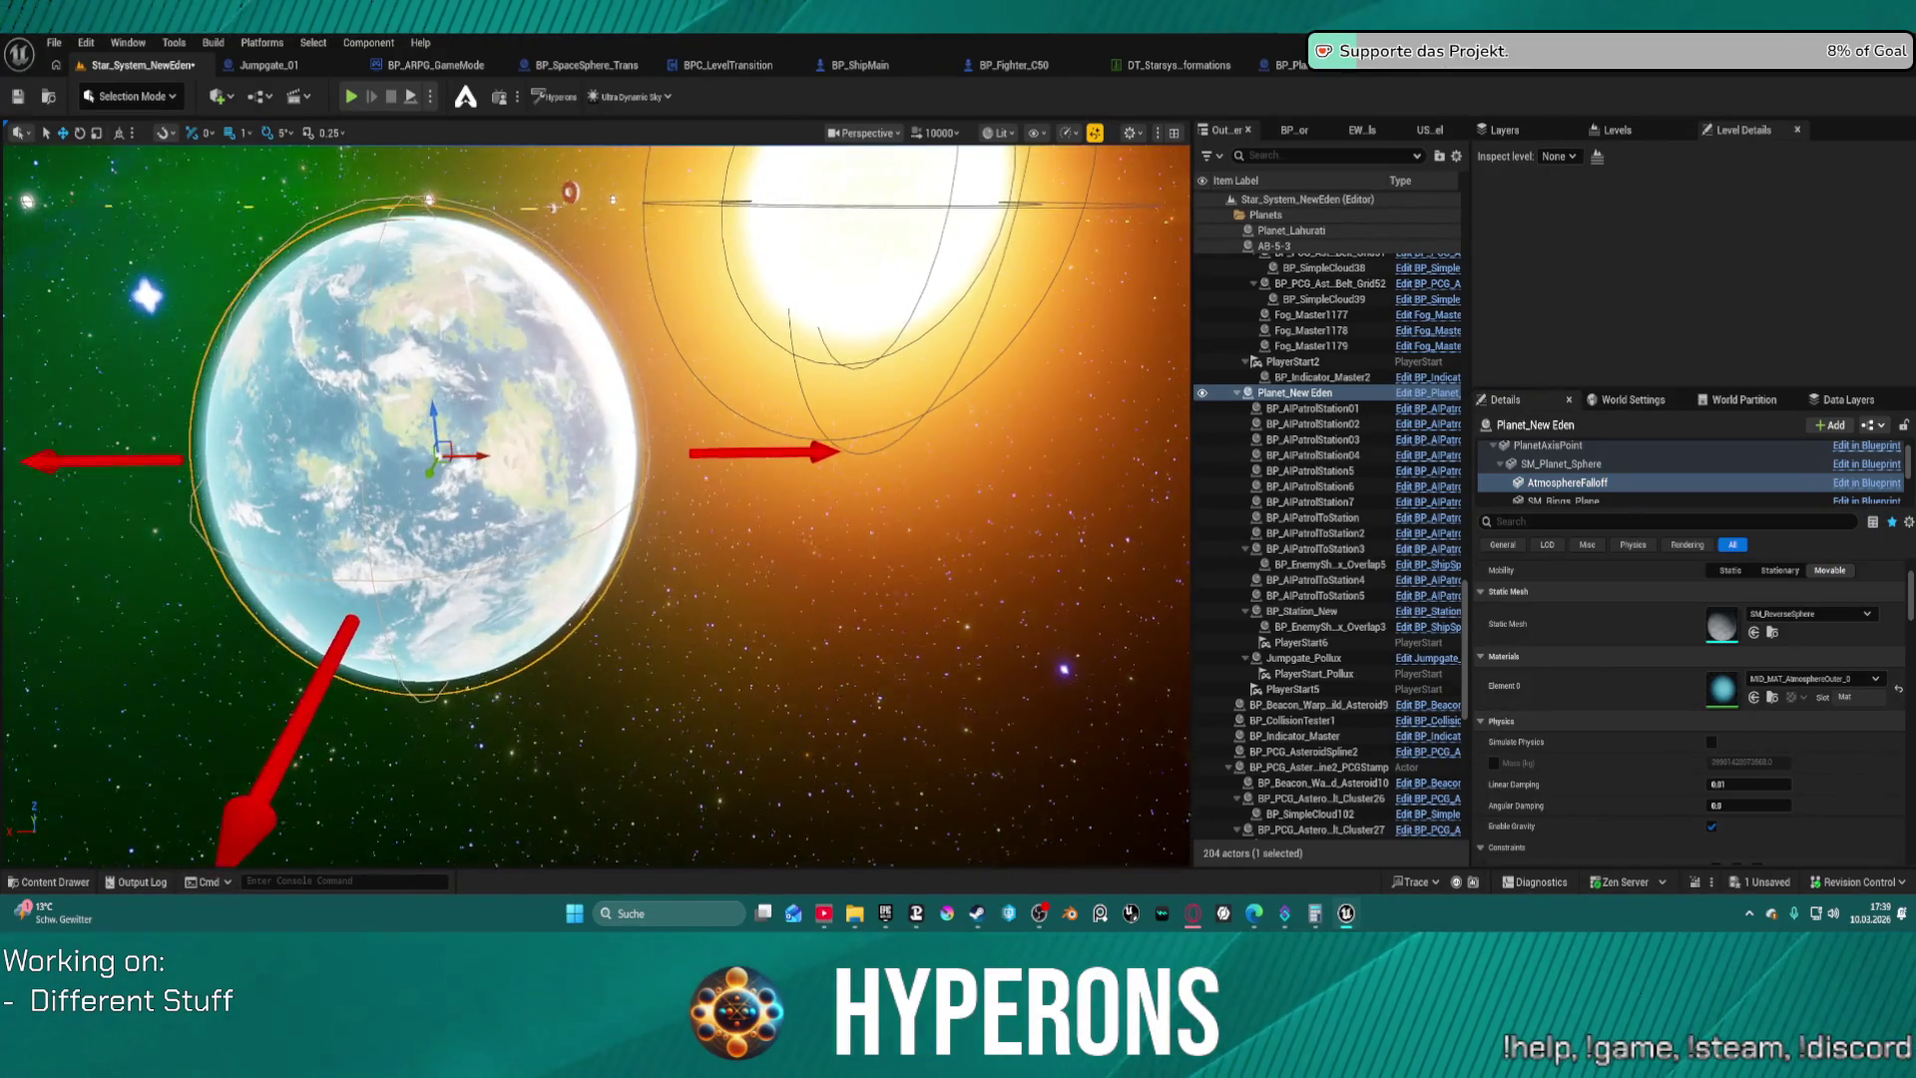
scroll(1717, 461, "down", 2)
scroll(1697, 464, "down", 5)
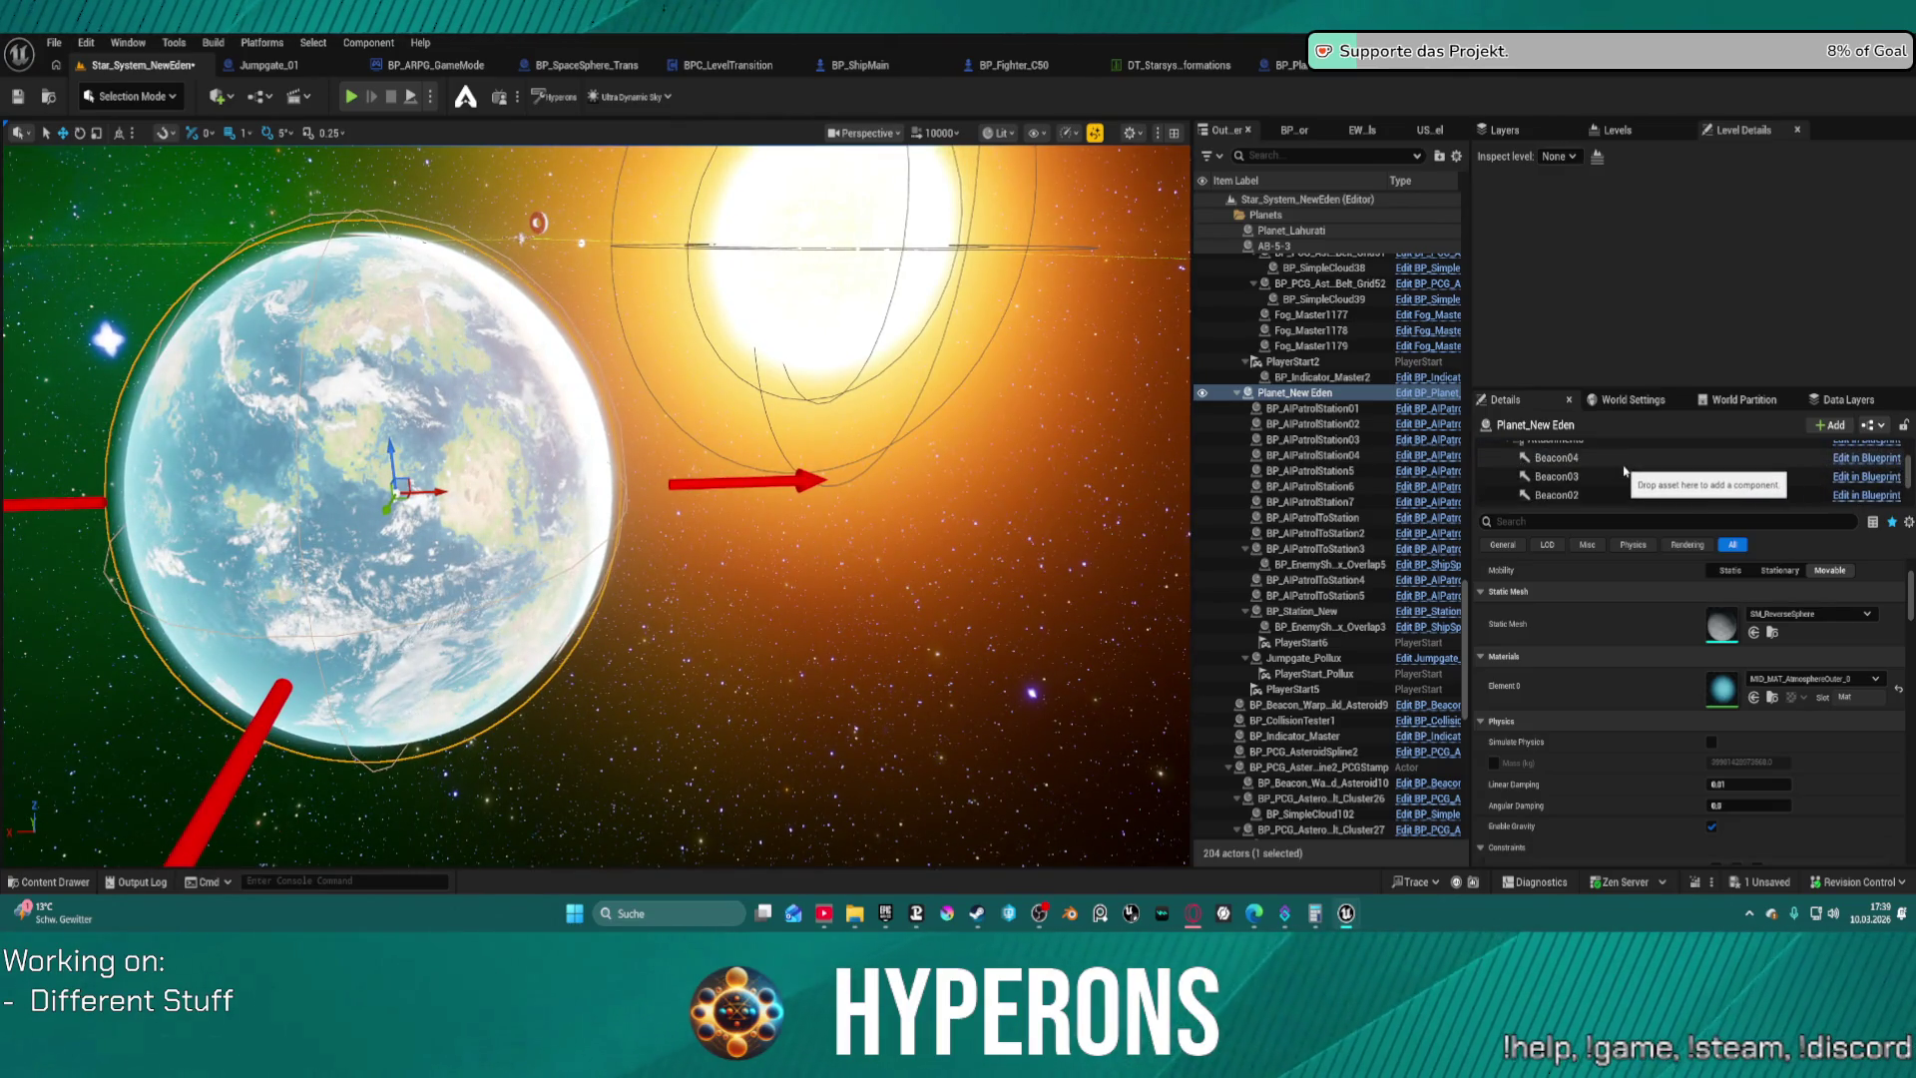
Review EntrySphere's Collision settings in the level, then in BP_Planet_Main_noGeo
right_click(1619, 470)
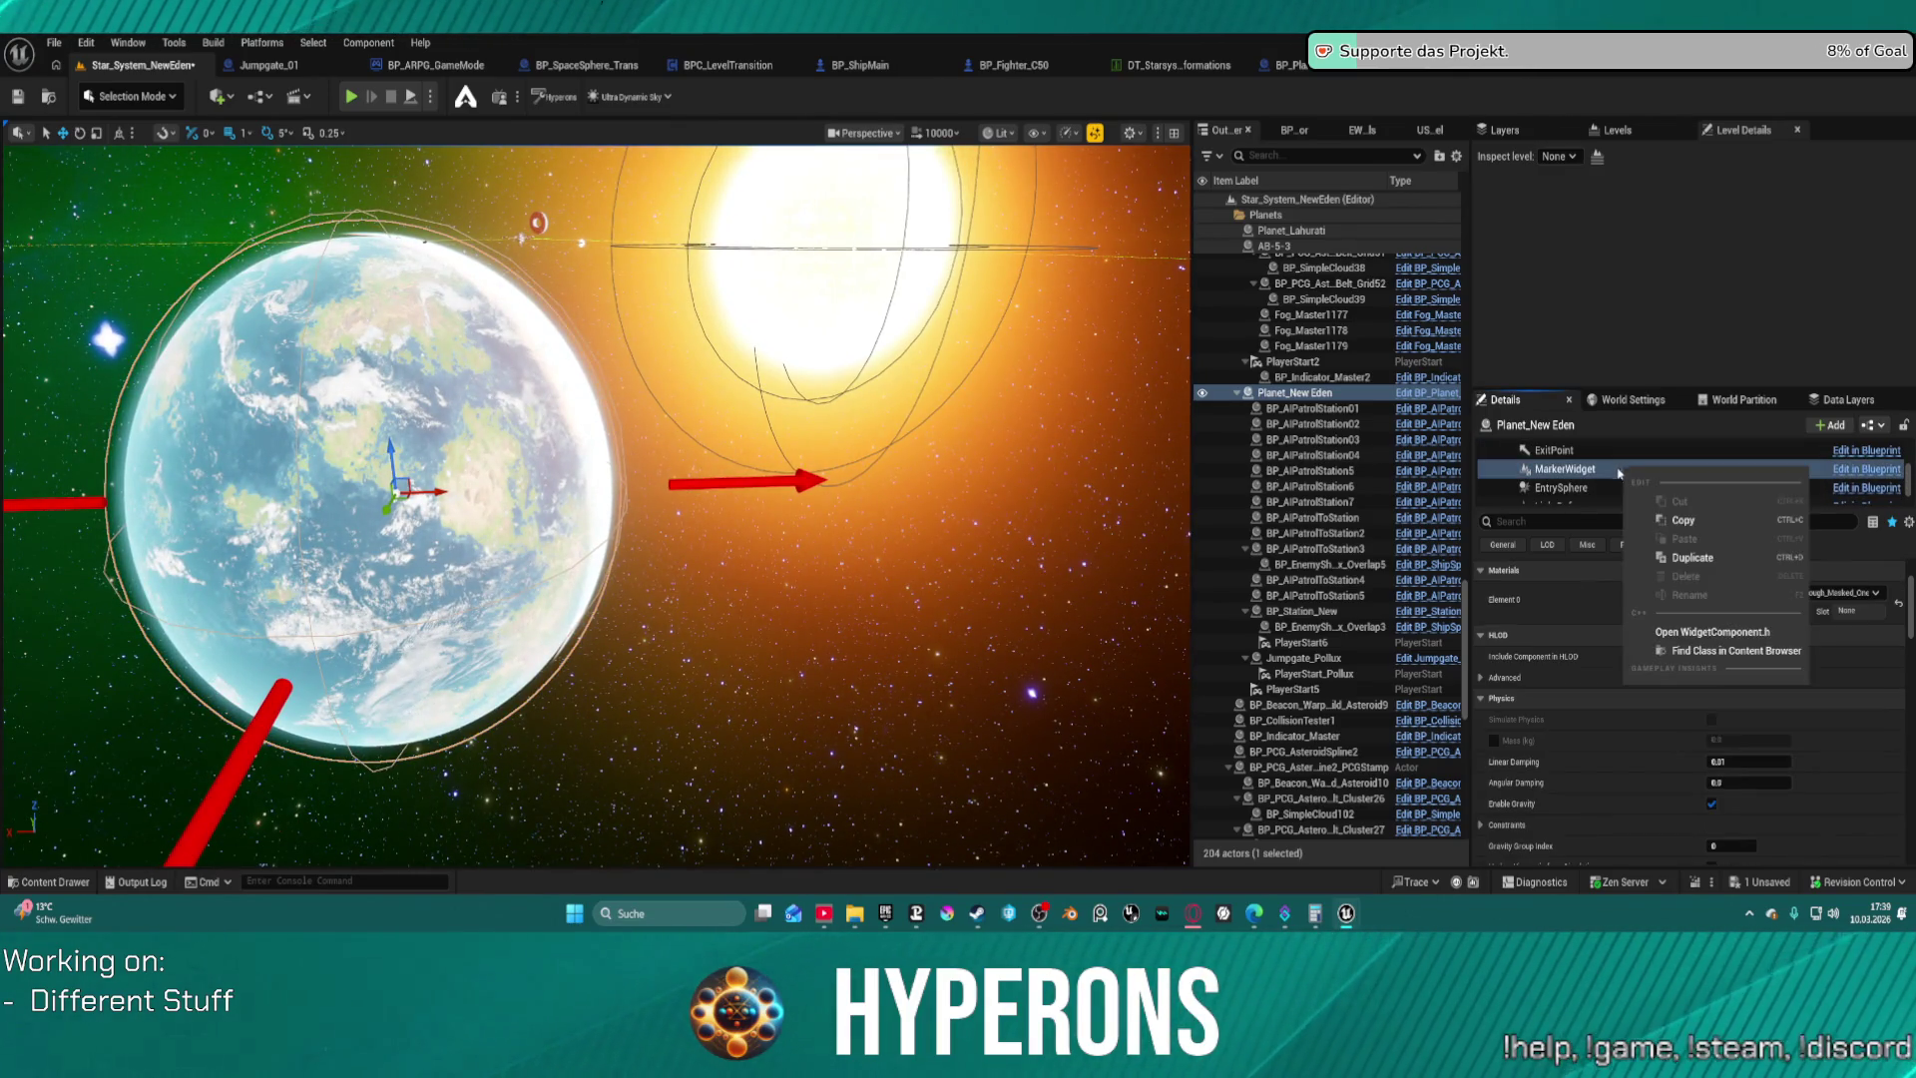
left_click(1561, 488)
left_click_drag(567, 449, 567, 449)
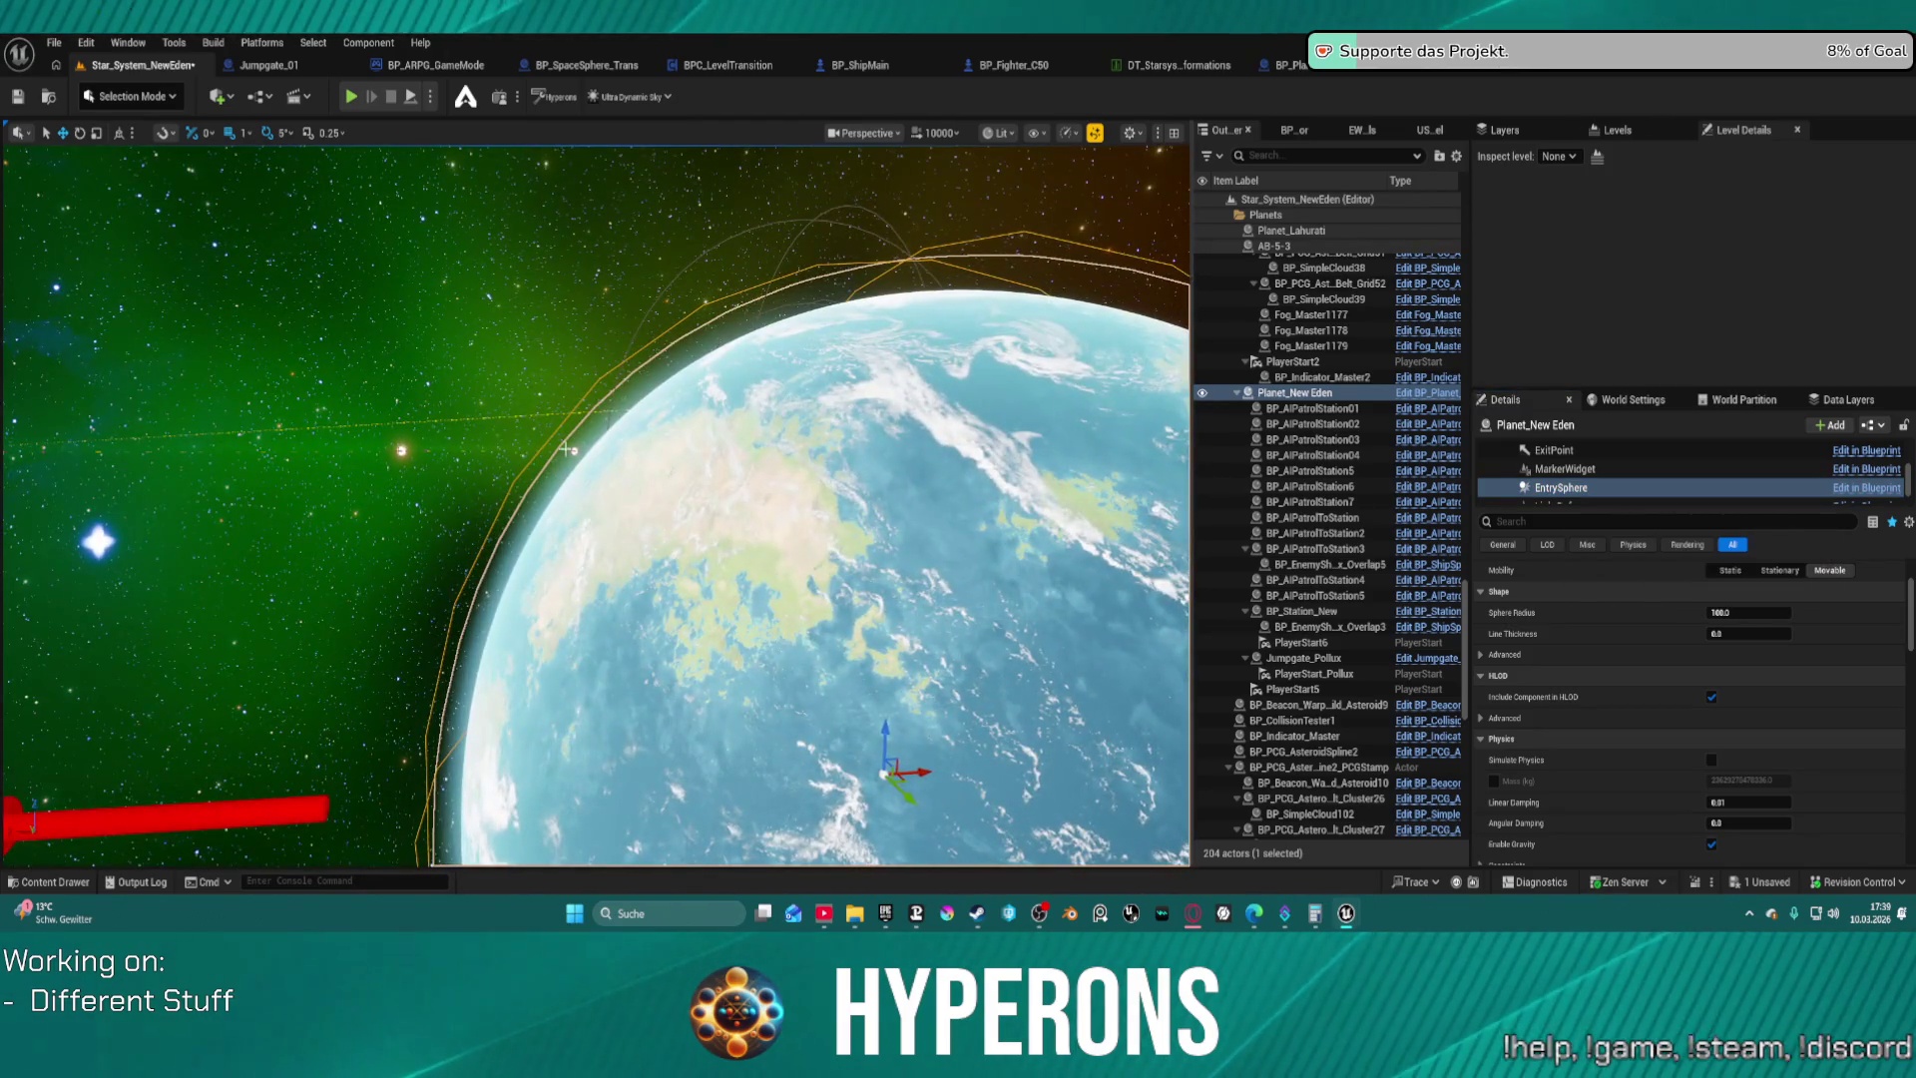
scroll(1782, 487, "down", 1)
scroll(1658, 721, "down", 5)
scroll(1667, 718, "down", 4)
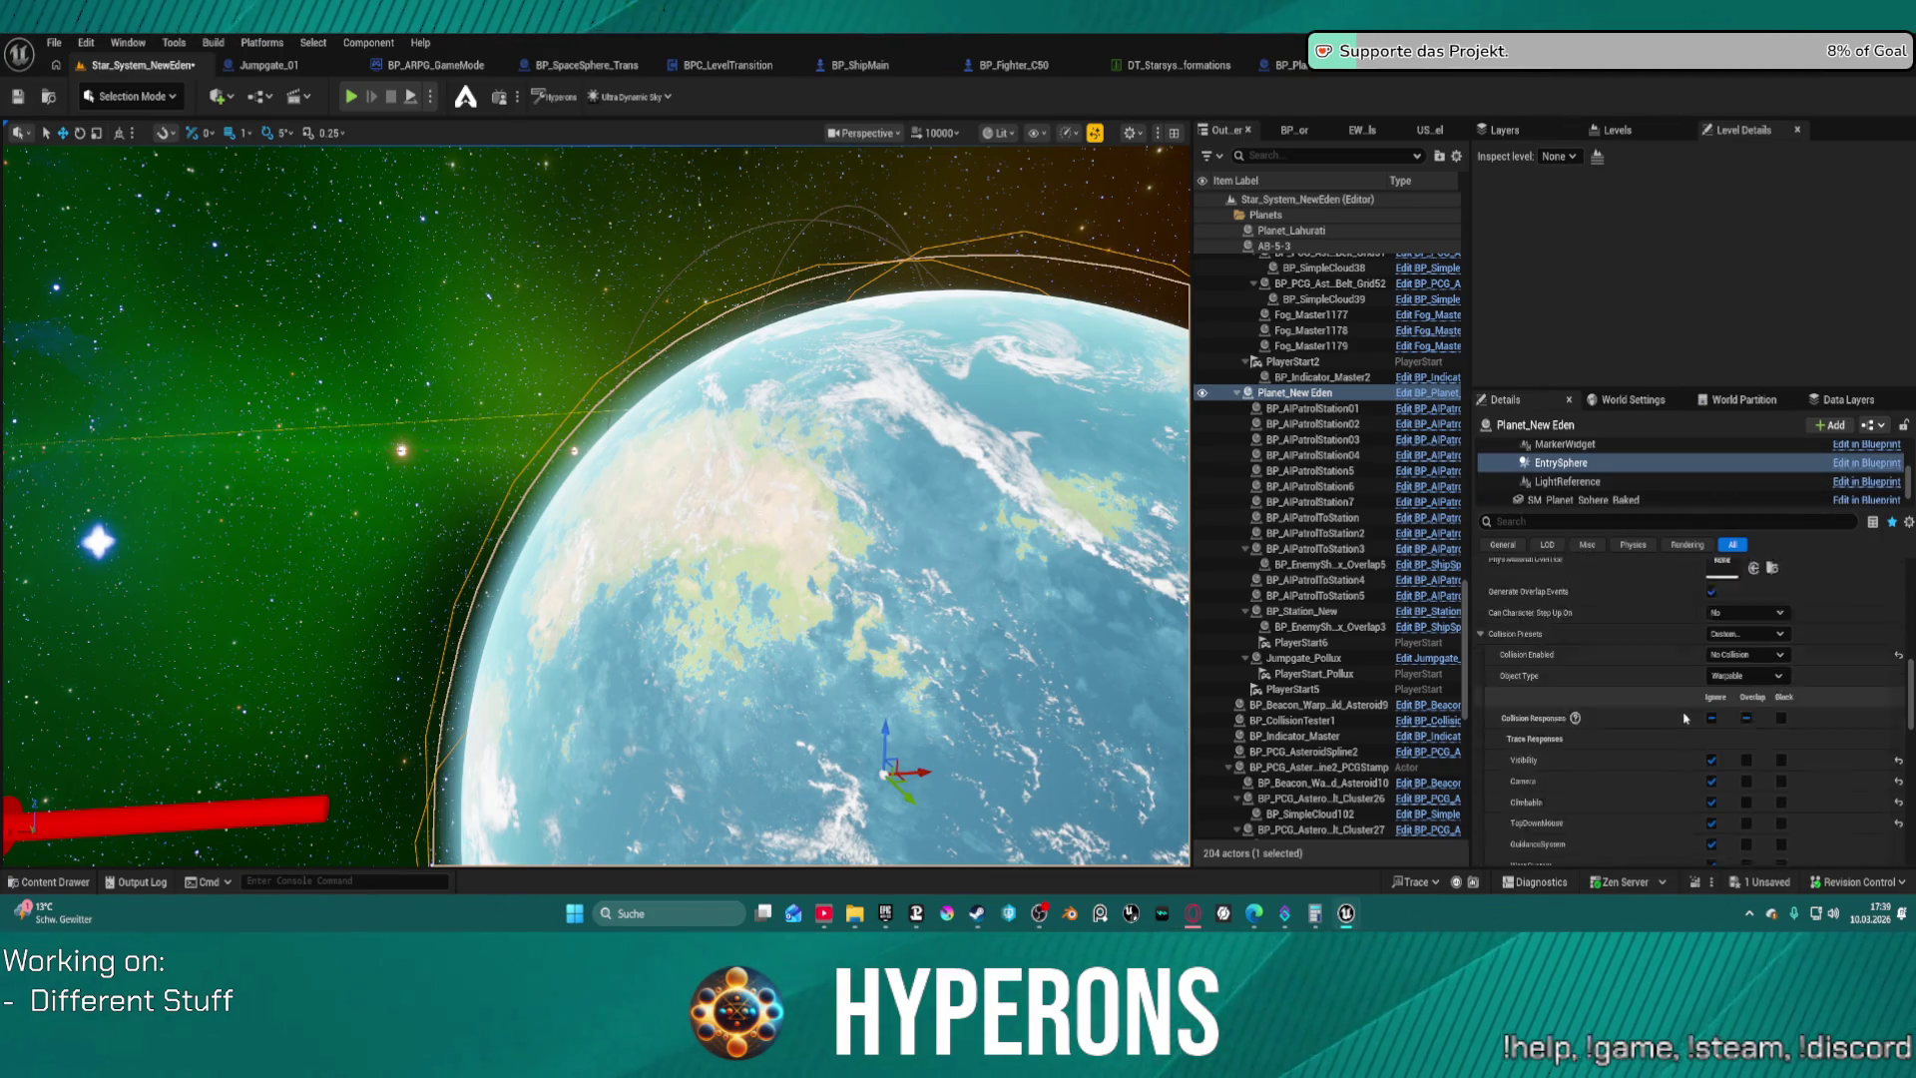
scroll(1694, 707, "up", 3)
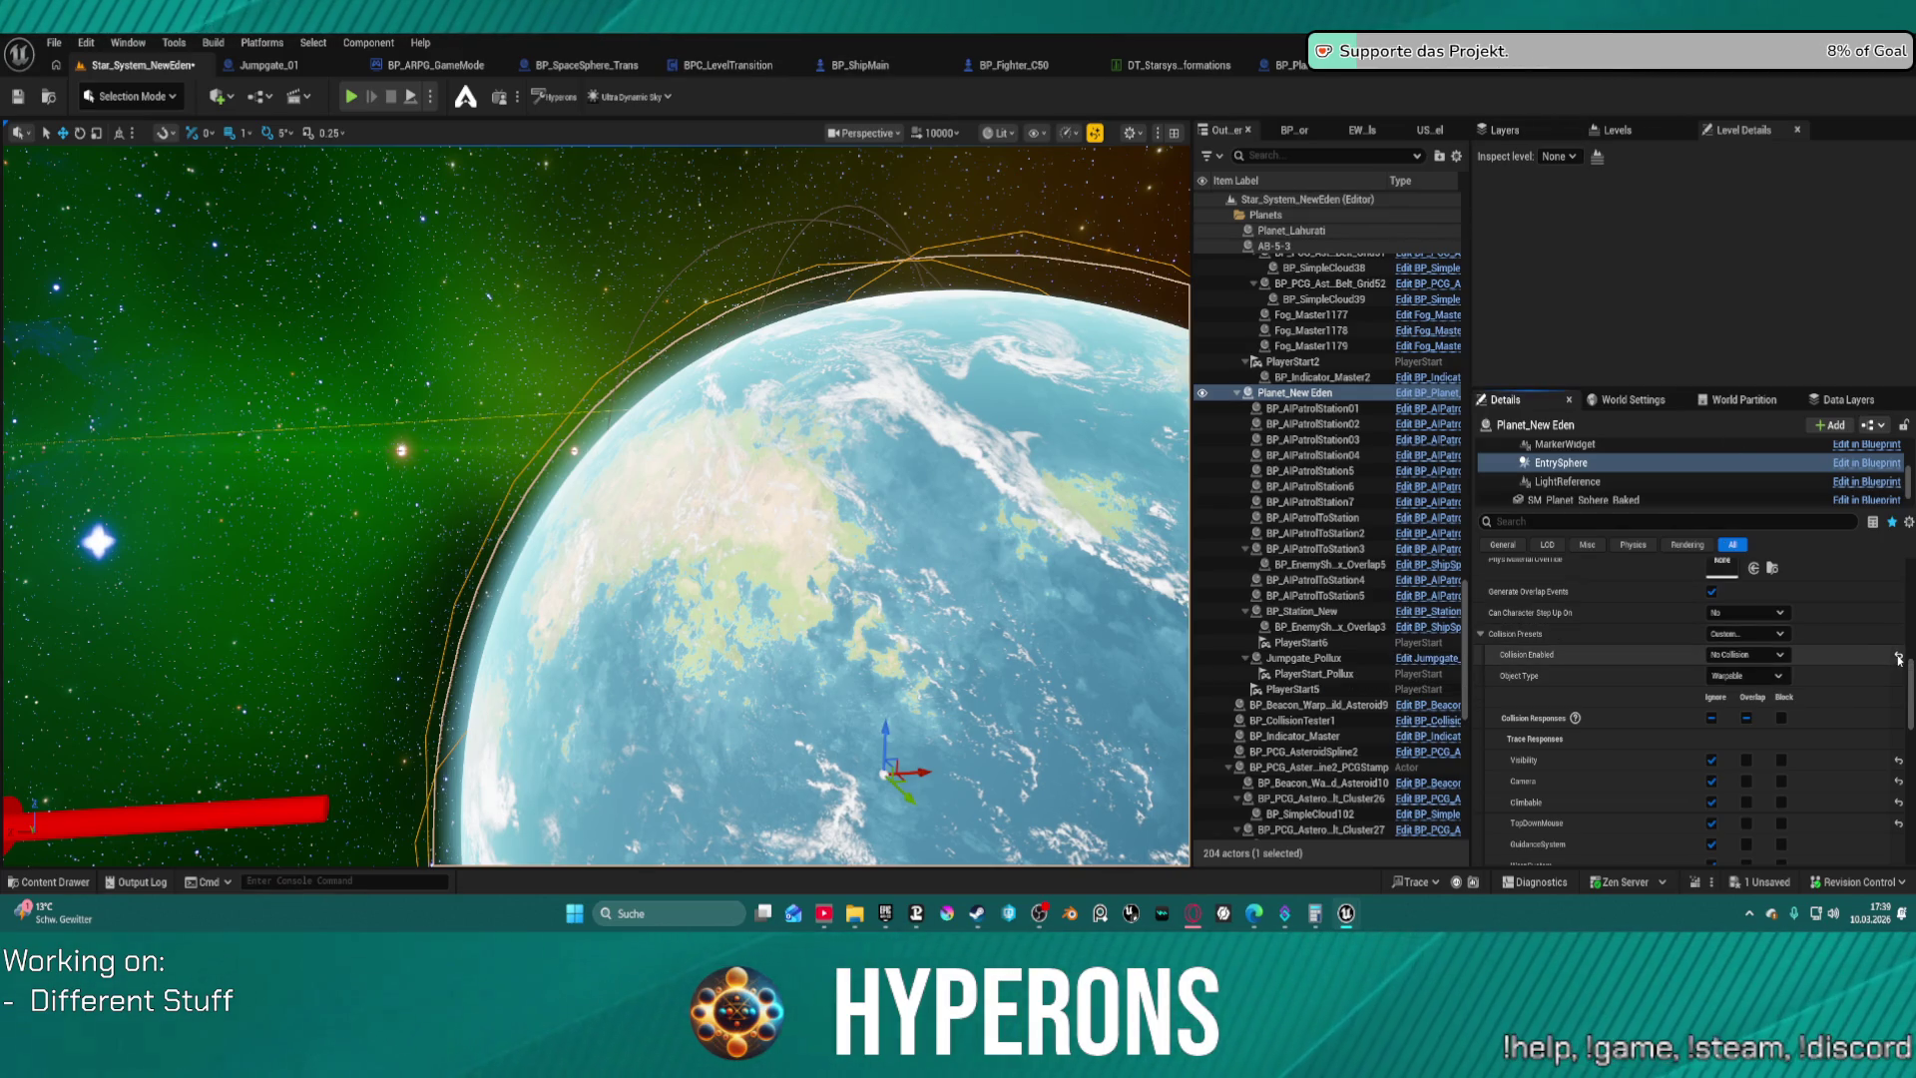
left_click(1318, 69)
scroll(1647, 449, "down", 5)
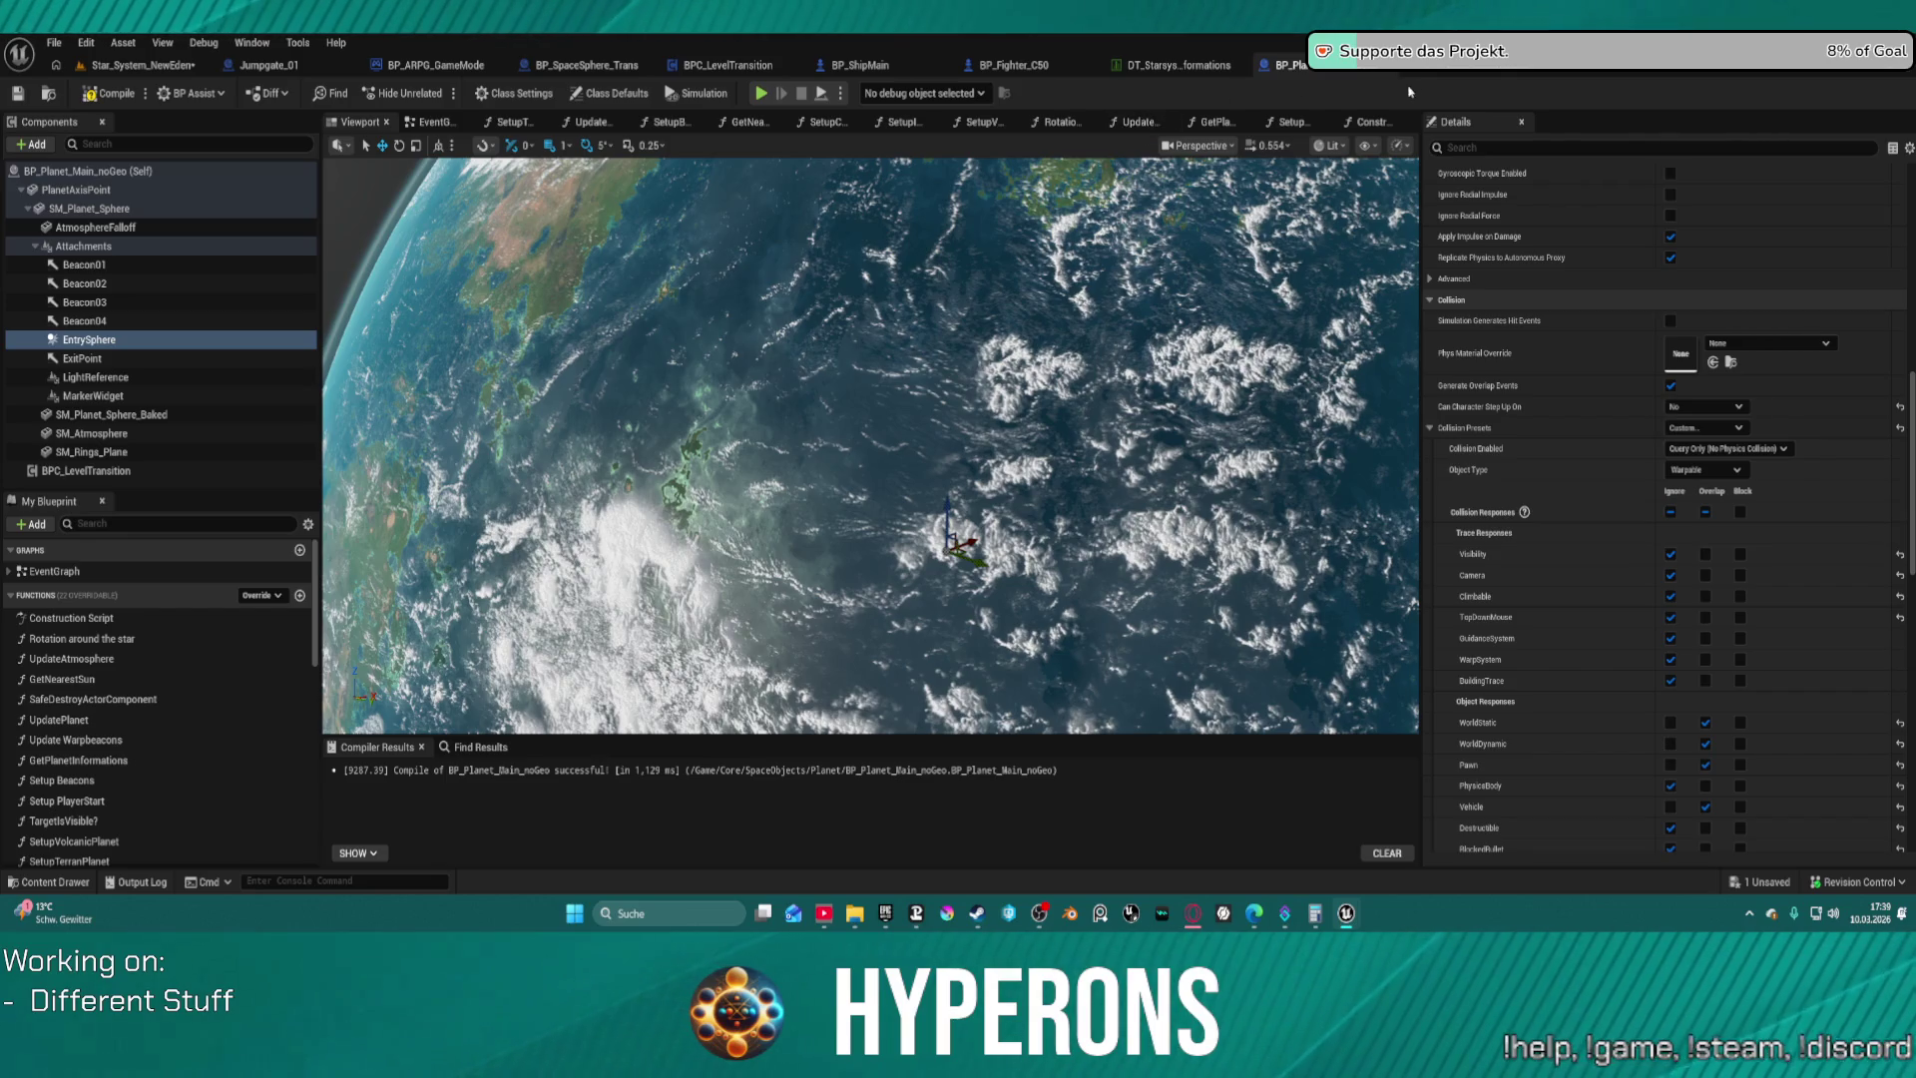
Check EntrySphere's Collision Enabled options on Planet_New Eden in the Star_System_NewEden level
left_click(1494, 72)
left_click(1315, 68)
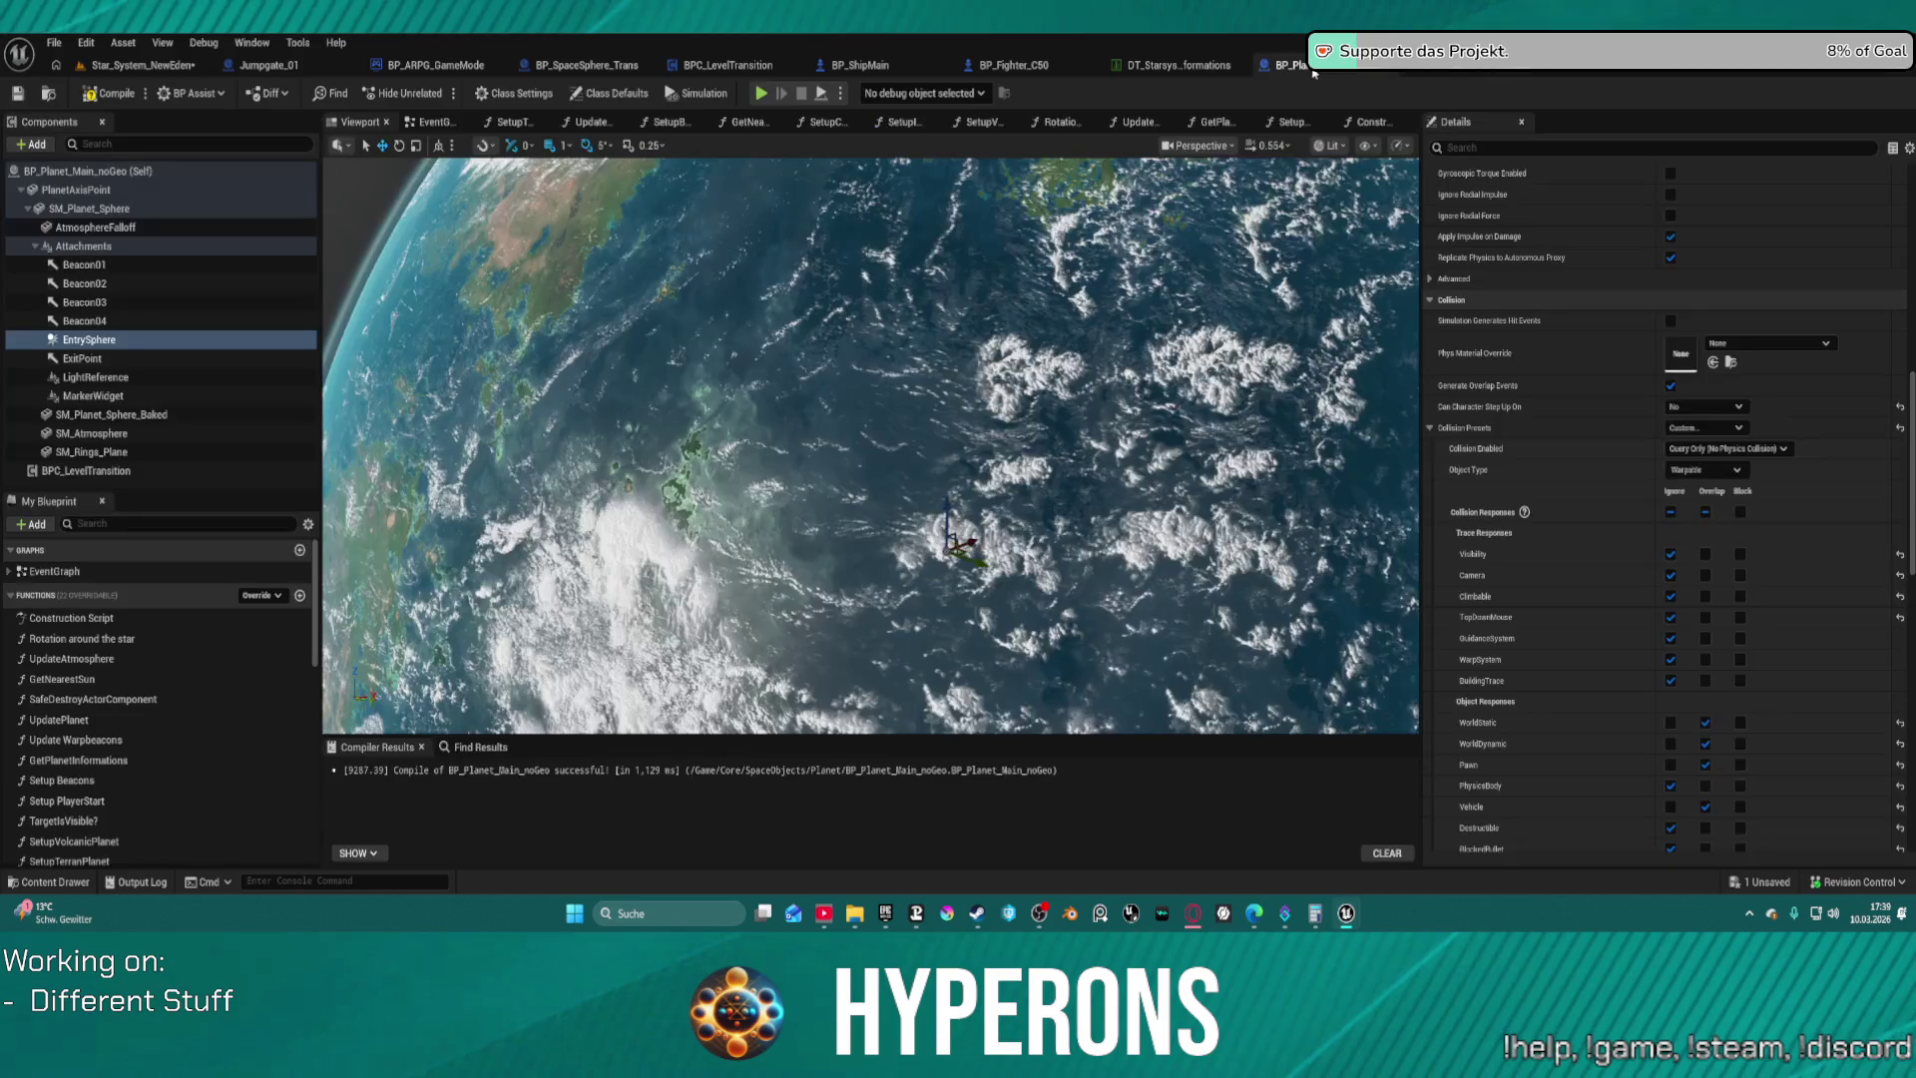
left_click(158, 68)
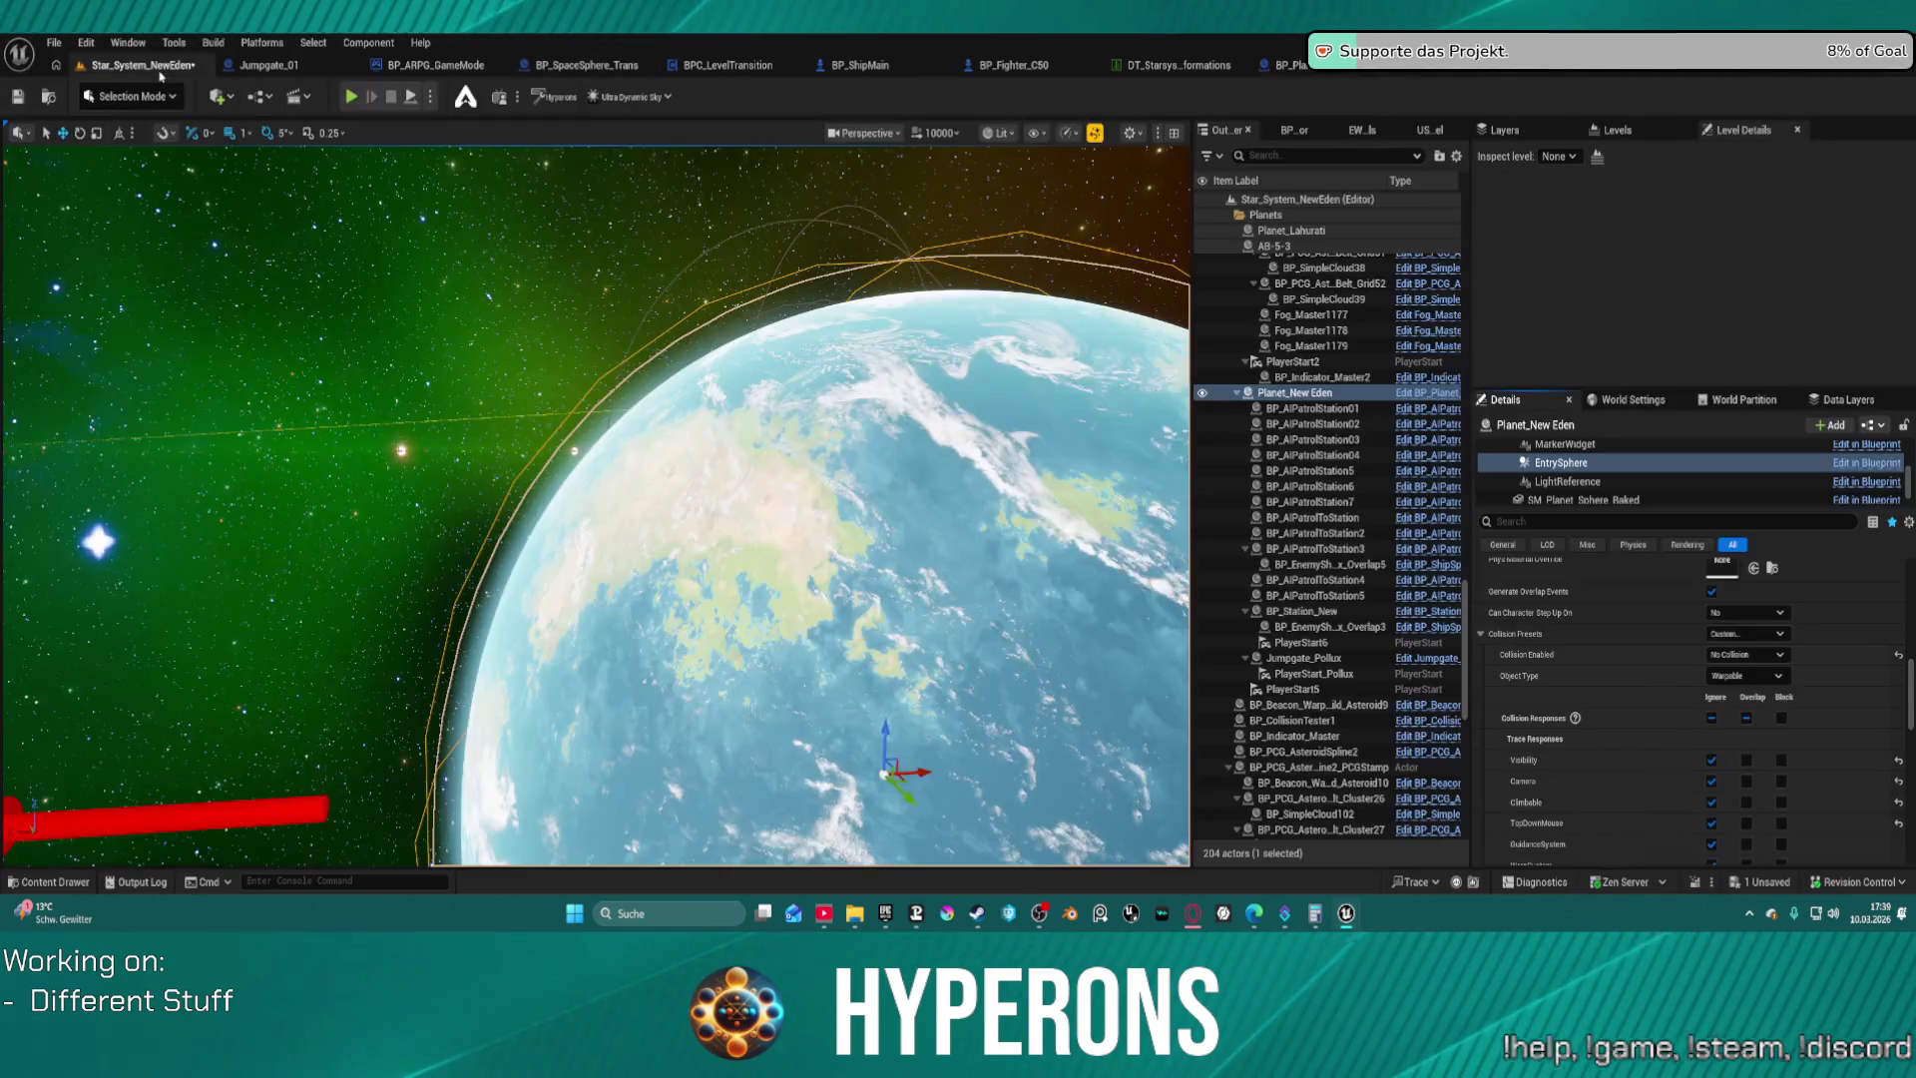
left_click(1747, 655)
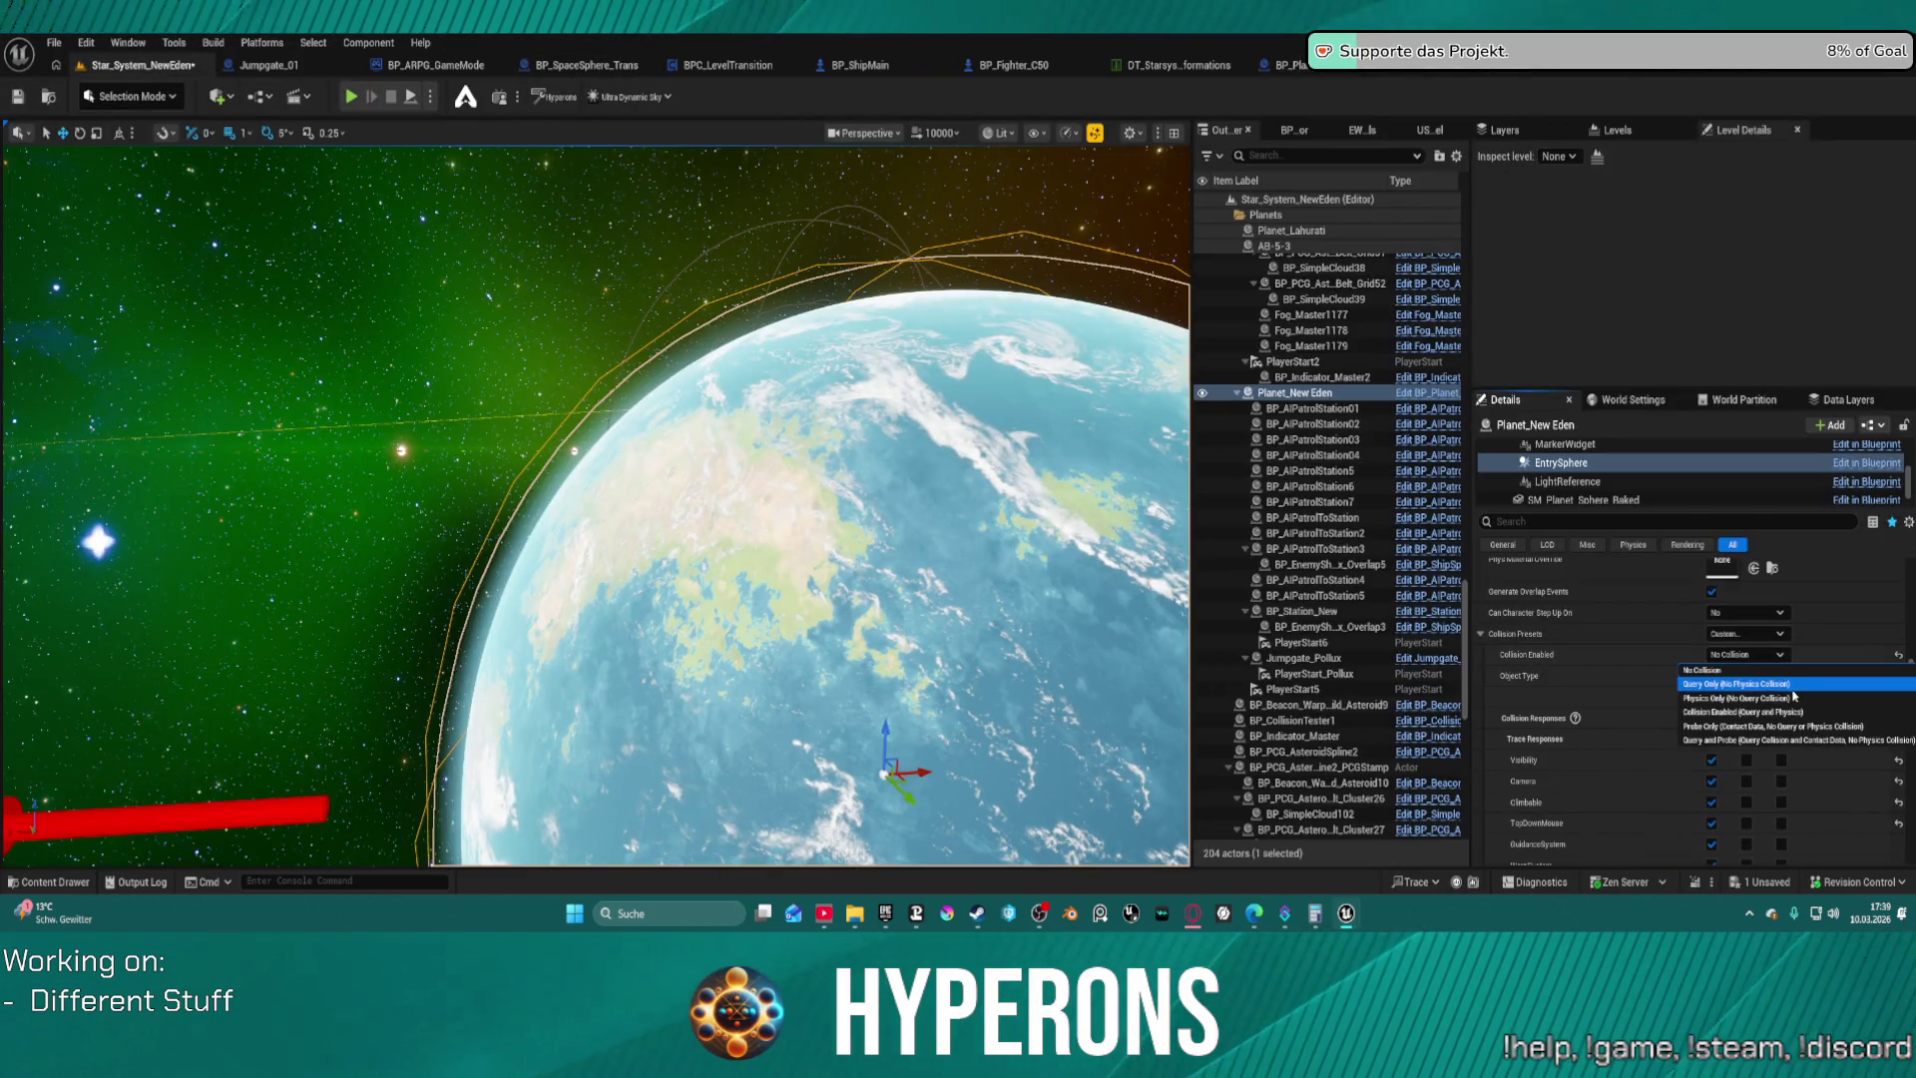
left_click(1791, 696)
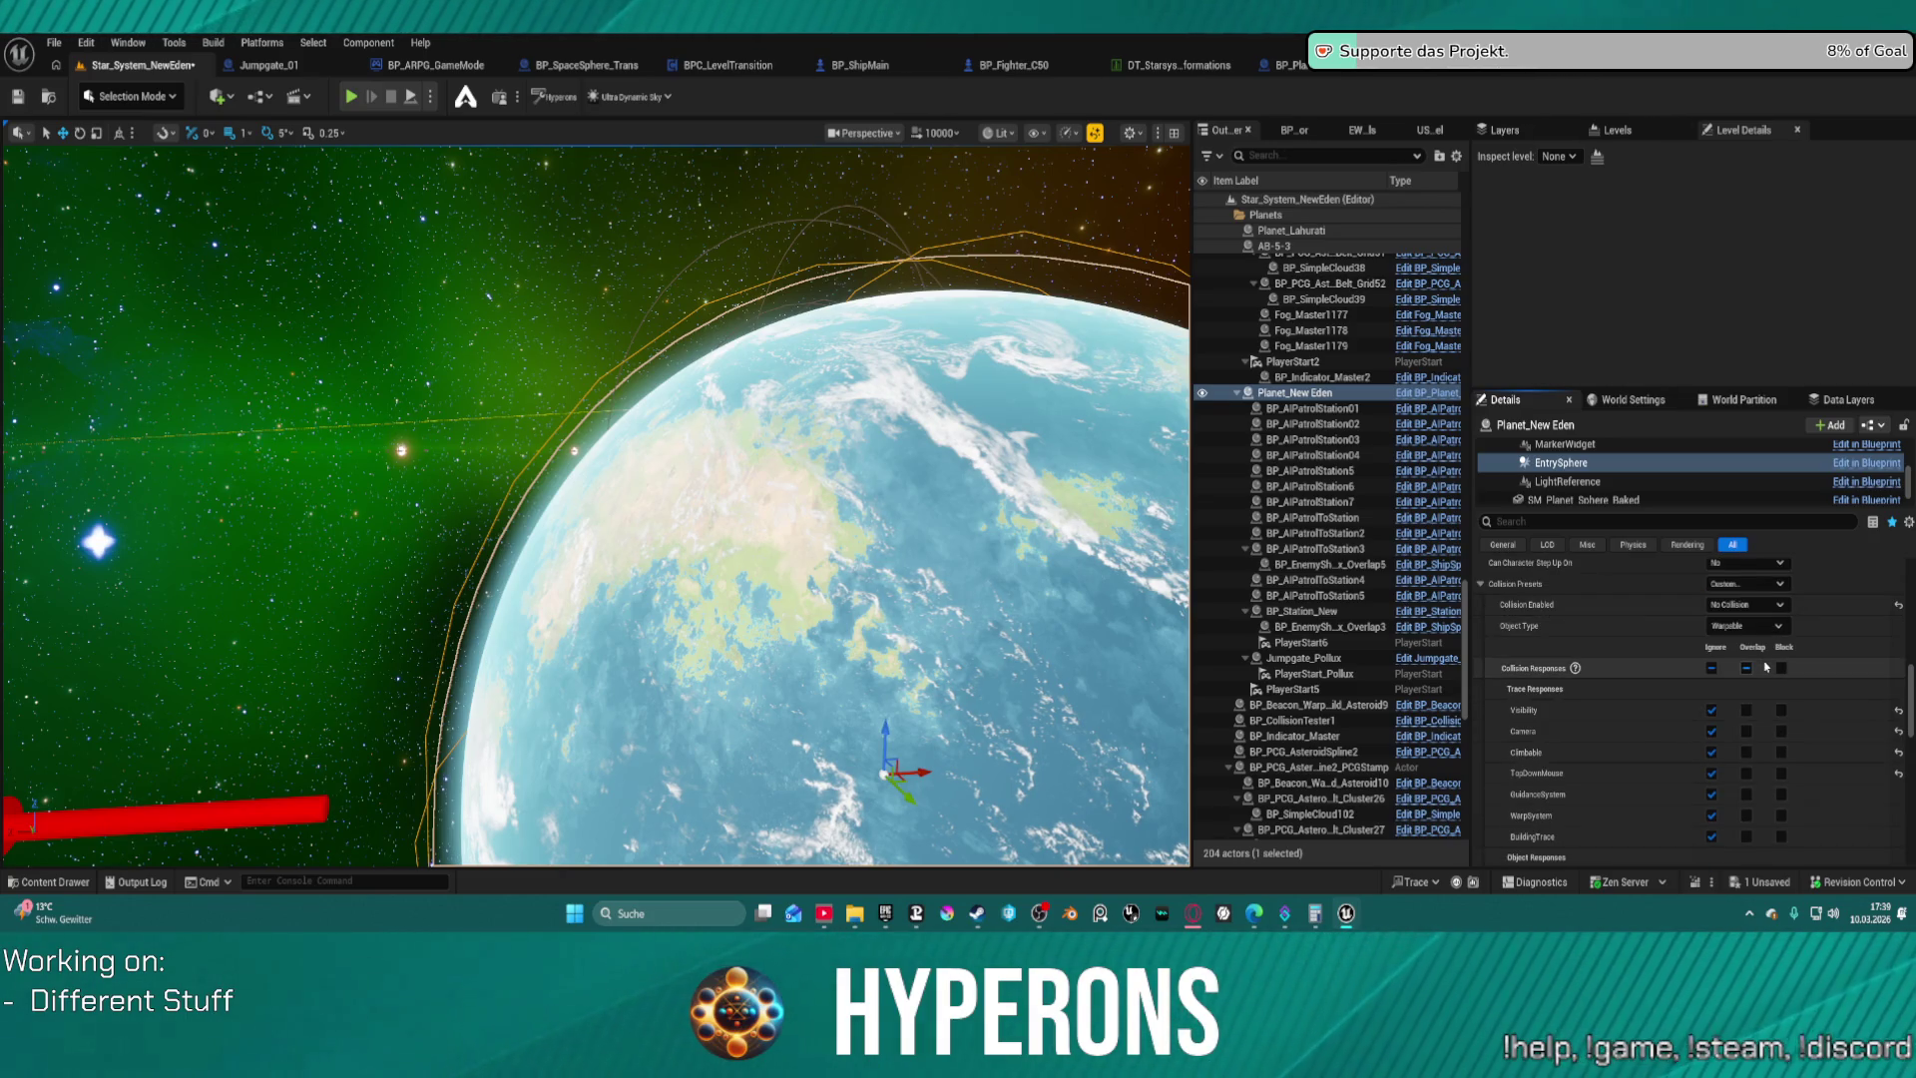
Inspect SM_Planet_Sphere's details, then view BP_Planet_Main_noGeo's EventGraph
scroll(1663, 708, "down", 1)
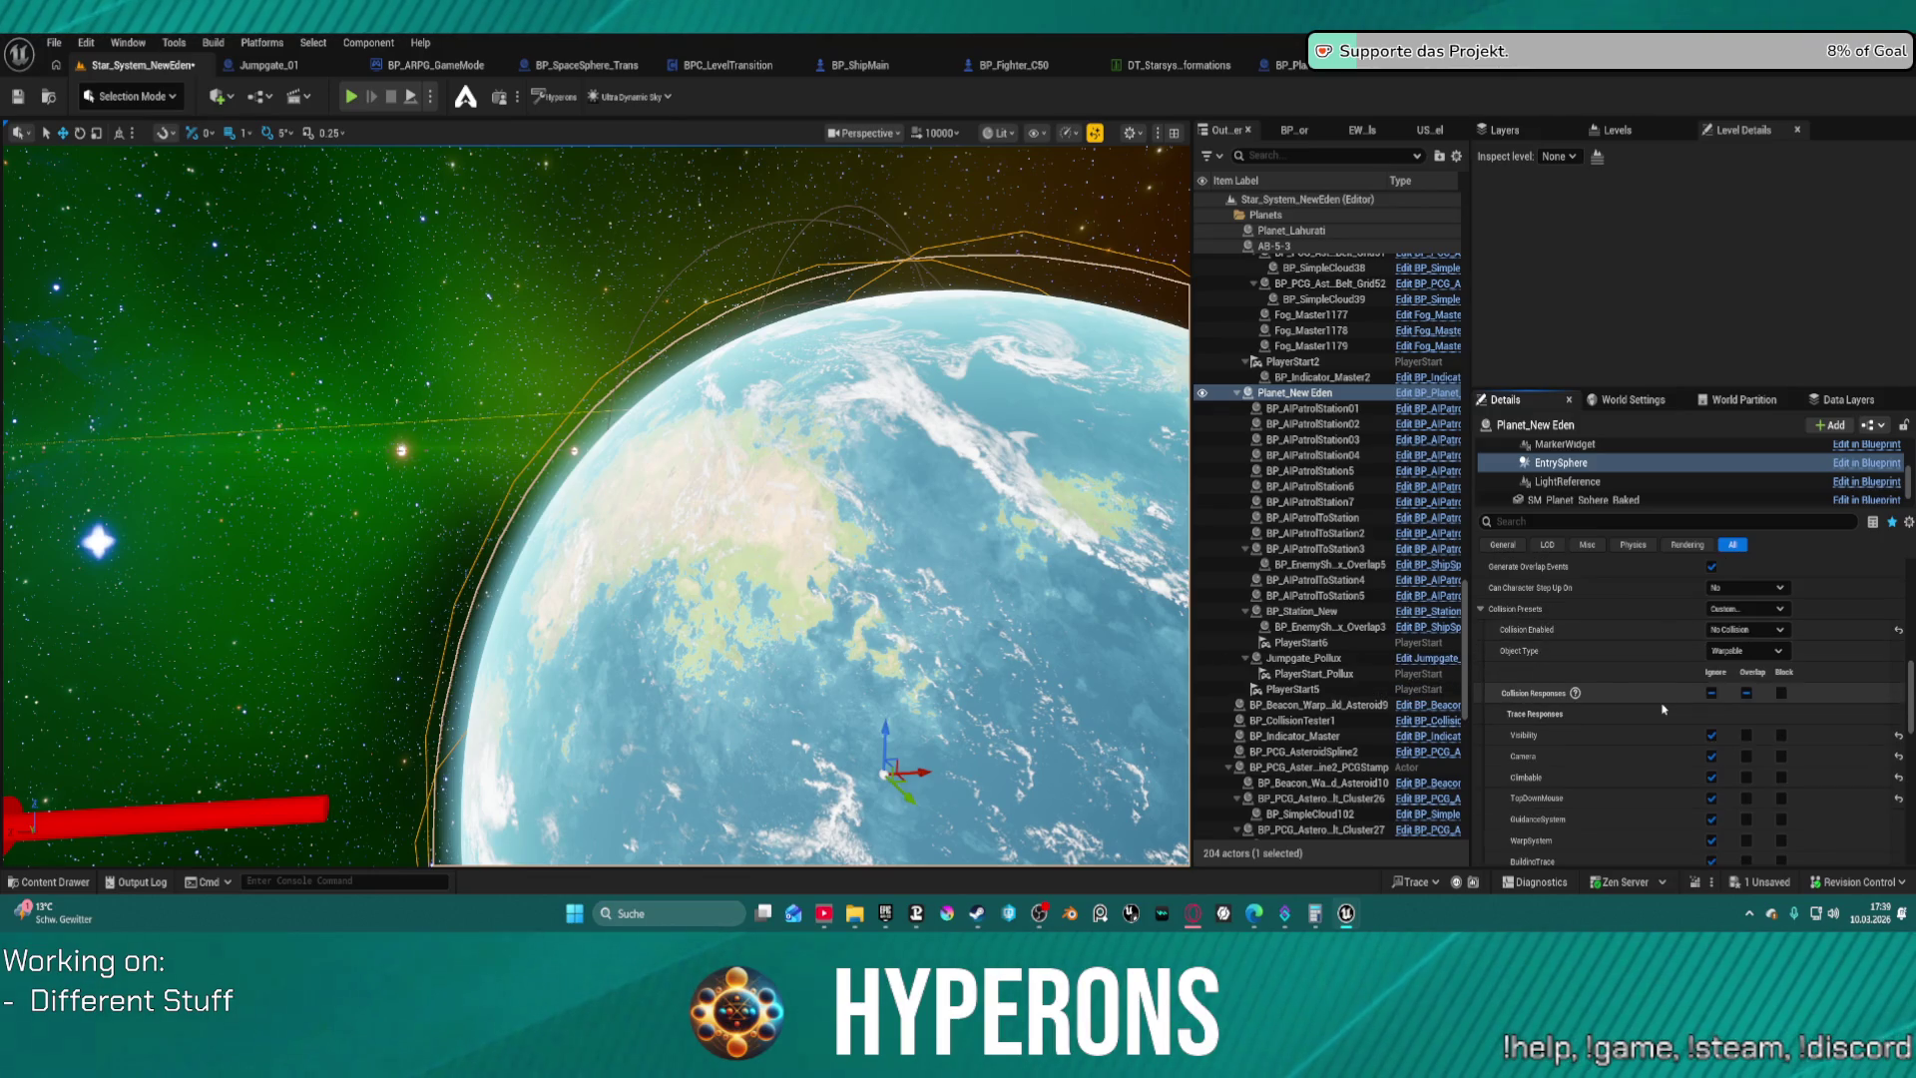
left_click(1001, 585)
scroll(1625, 470, "down", 2)
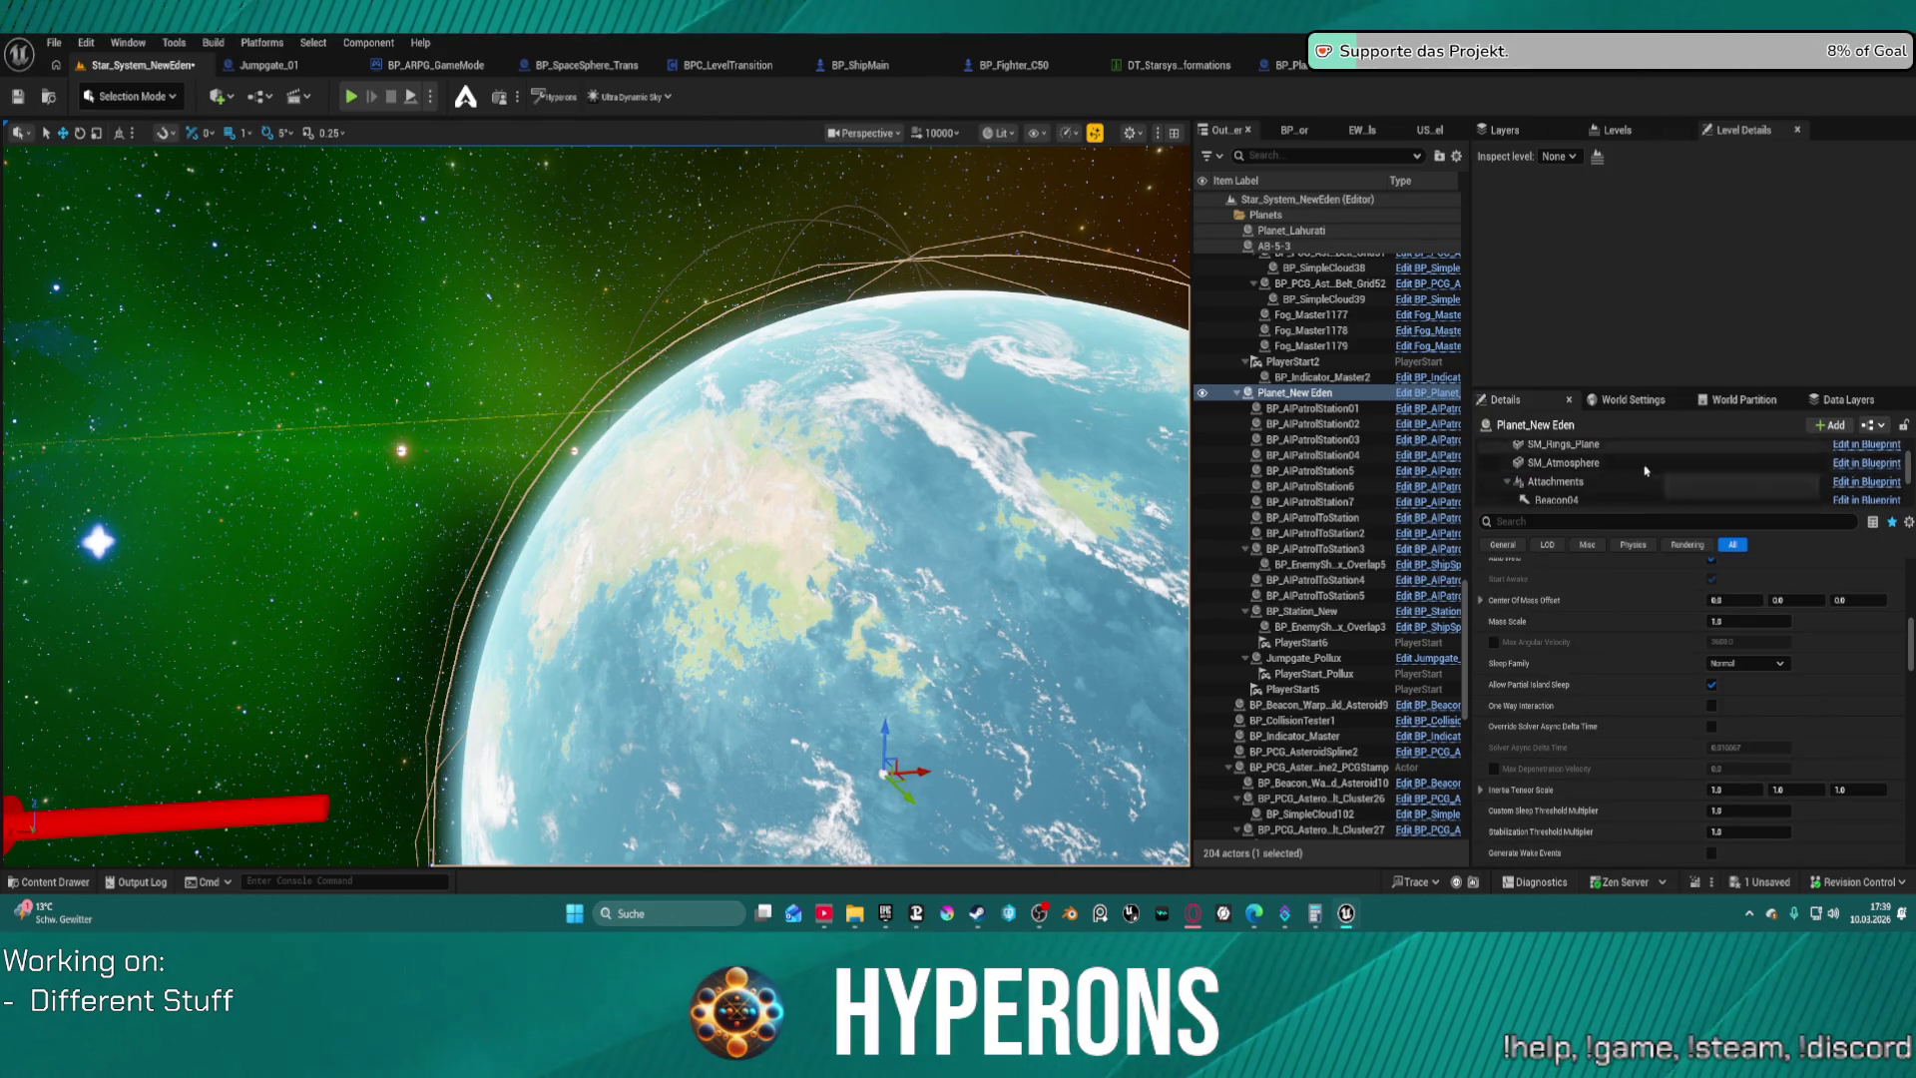
scroll(1625, 470, "up", 2)
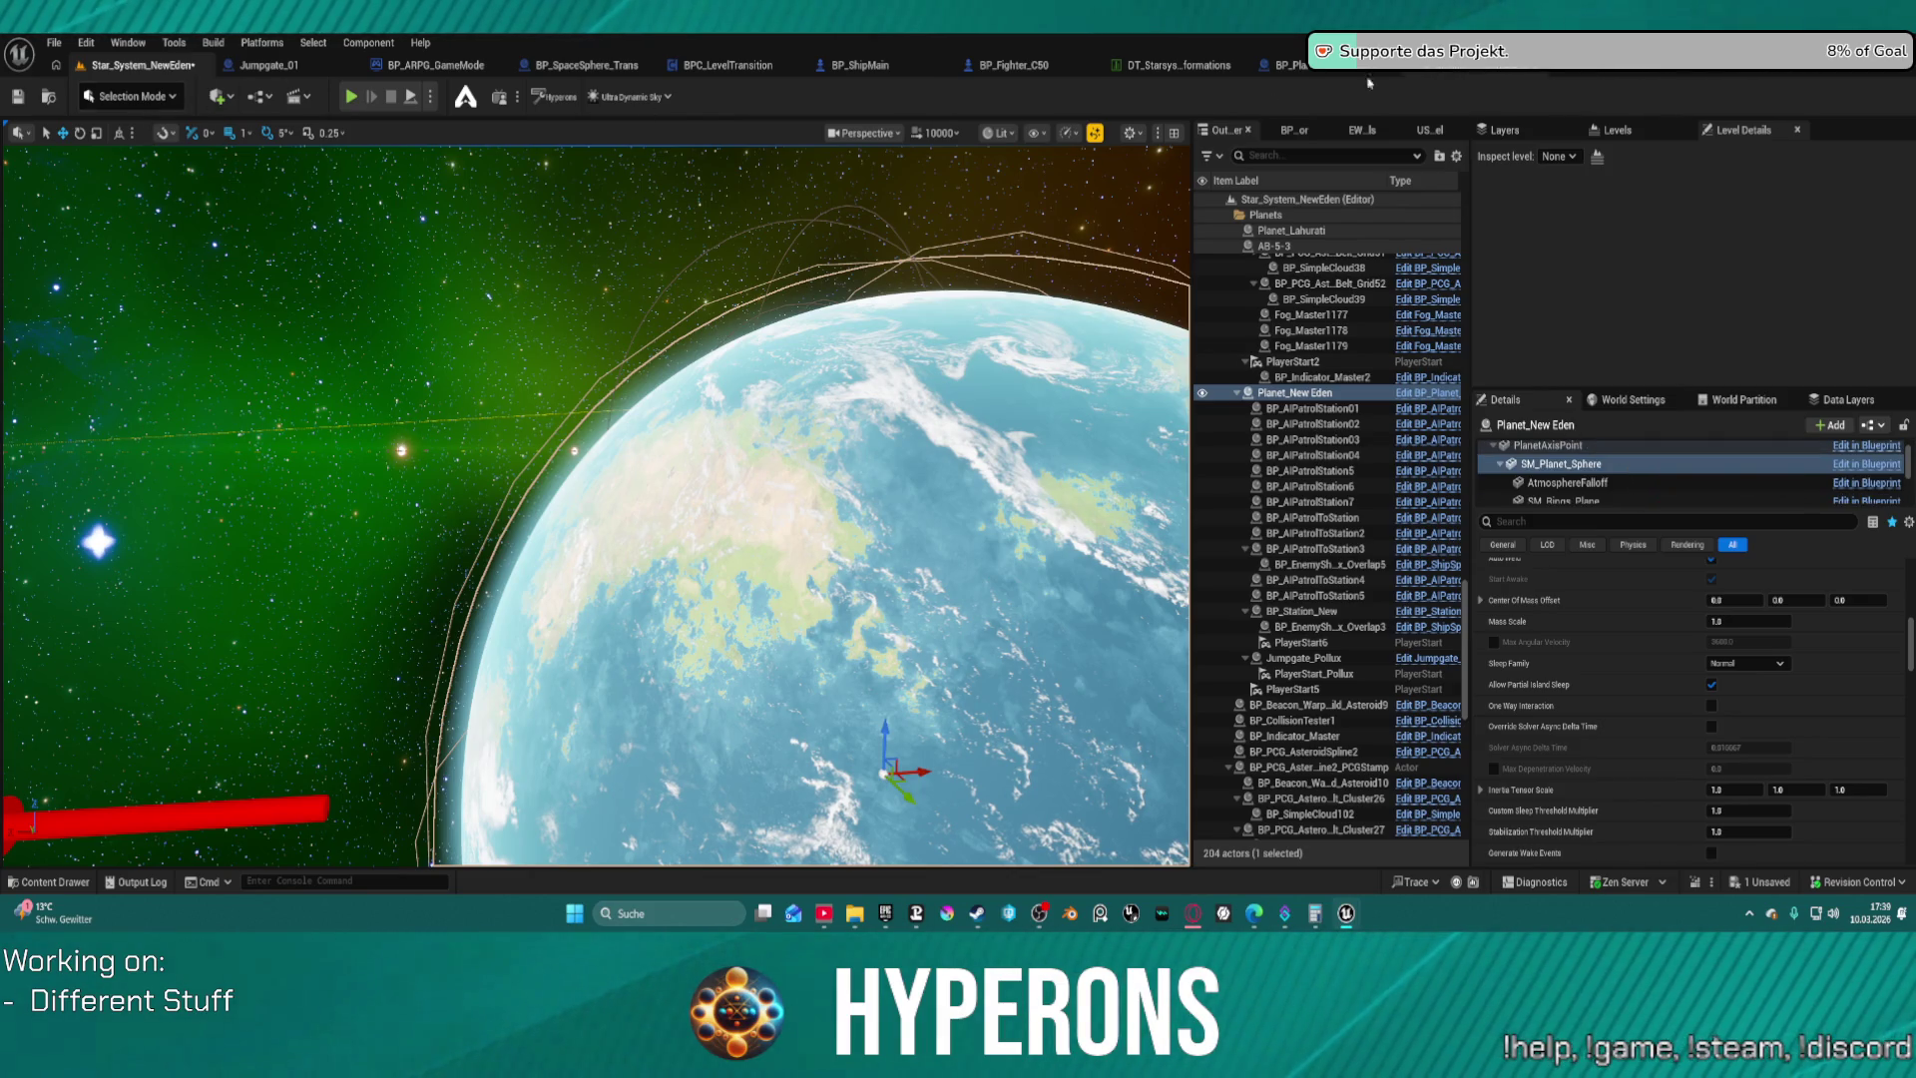
left_click(1286, 65)
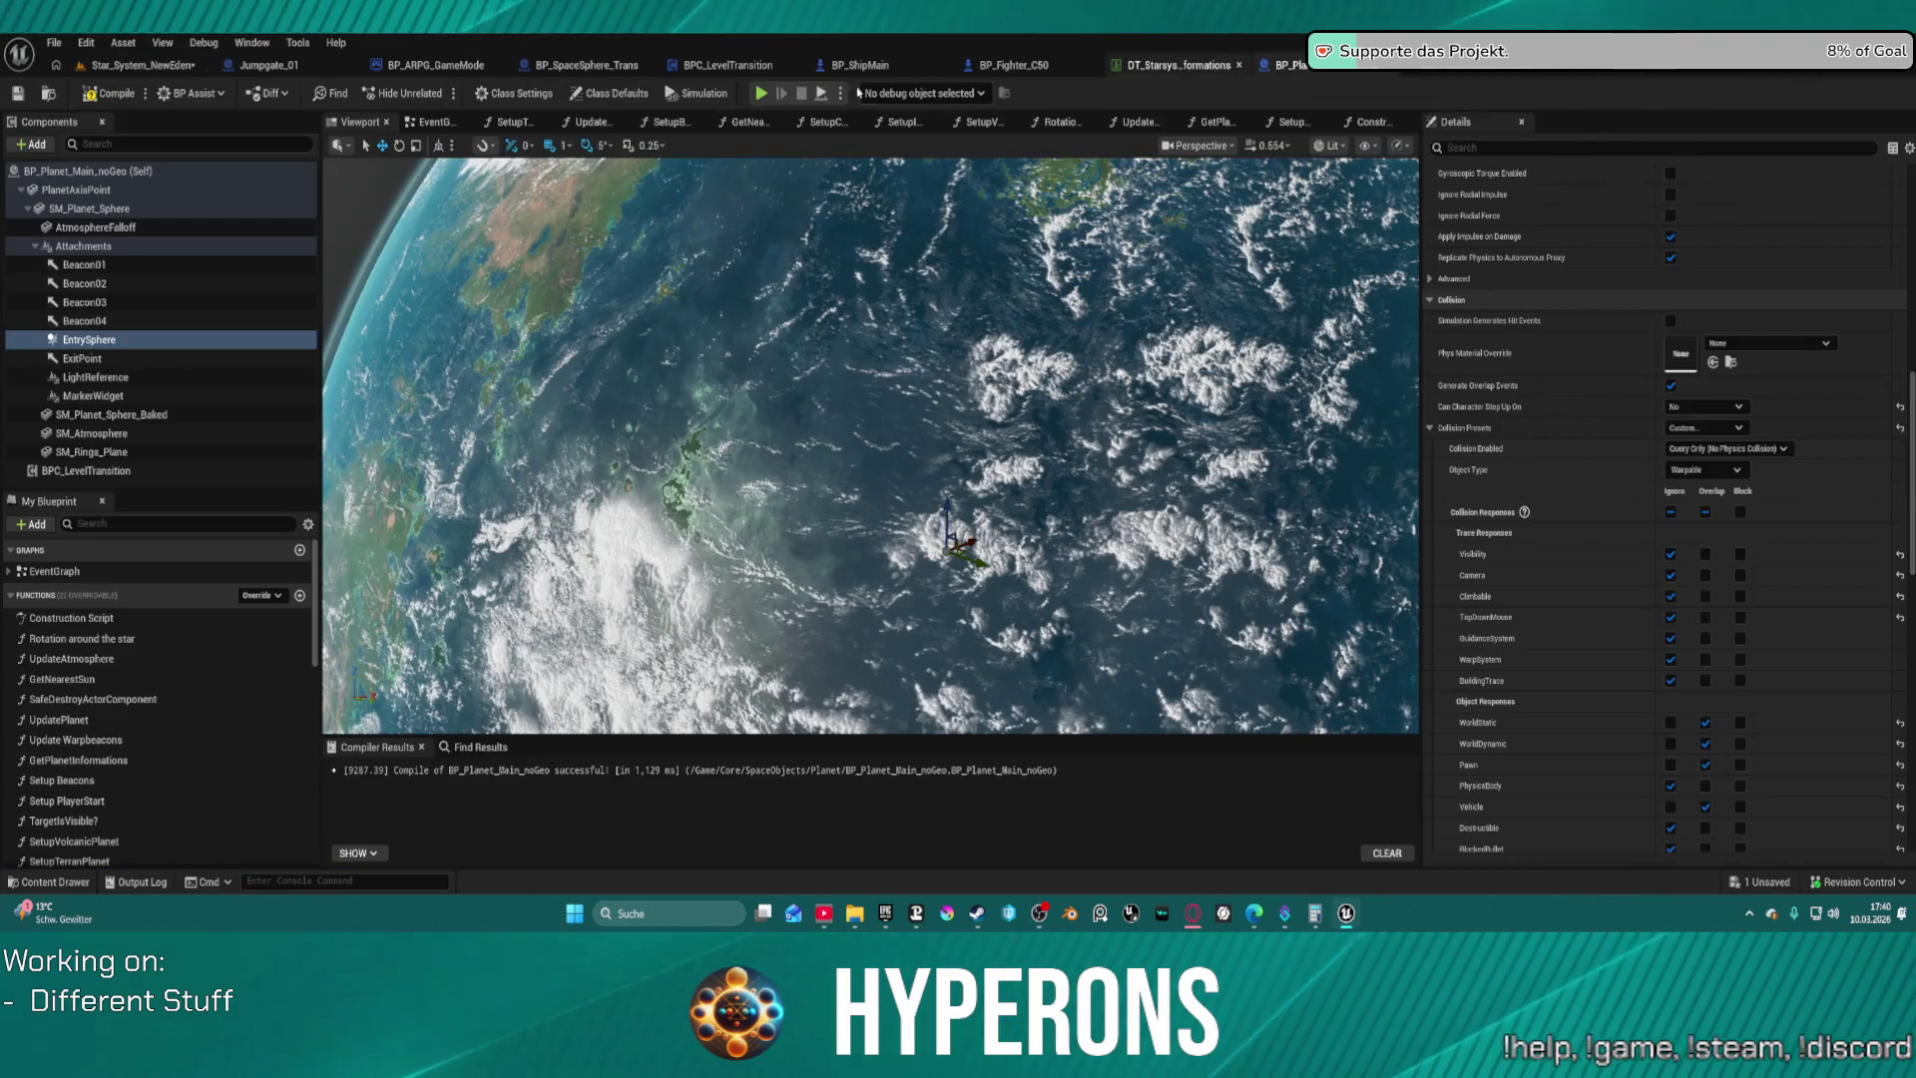
left_click(433, 121)
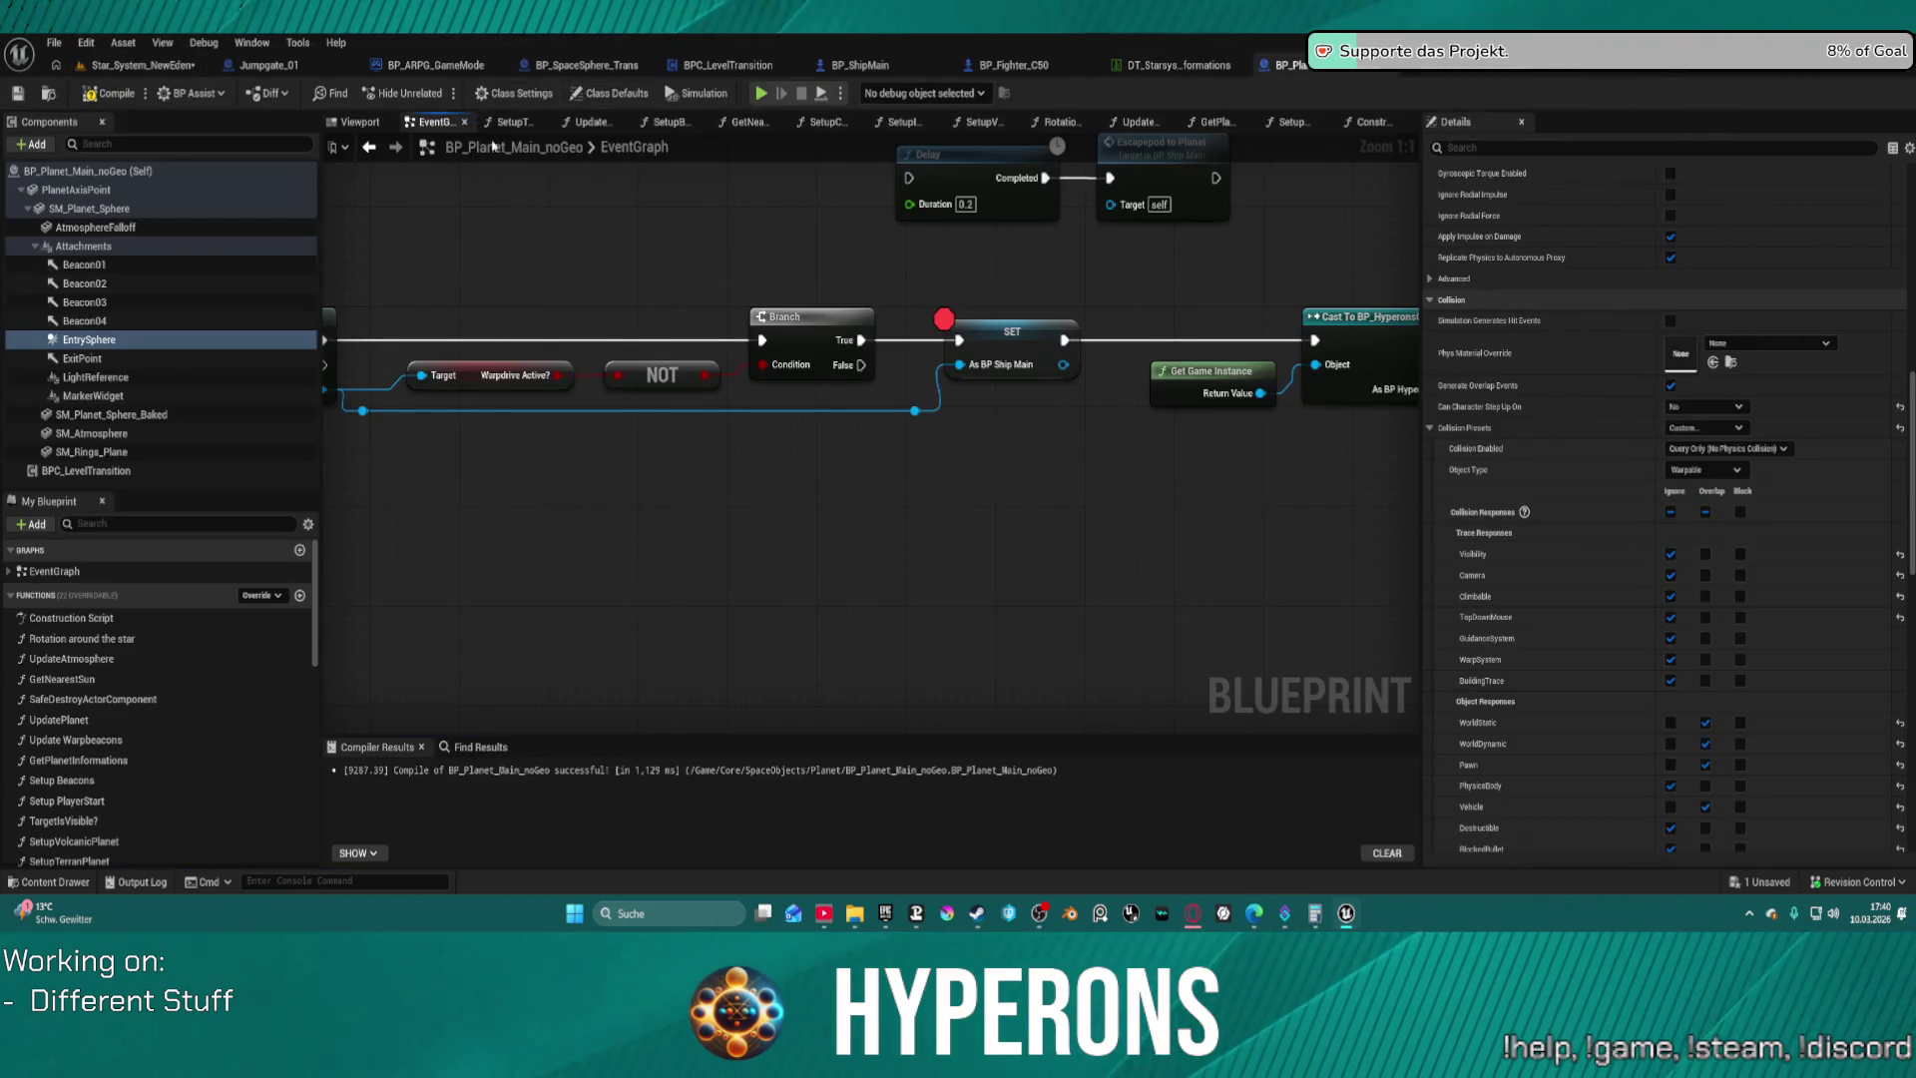
Review the On Component Begin Overlap node, then the Construction Script's player start and planet type nodes
scroll(928, 320, "down", 3)
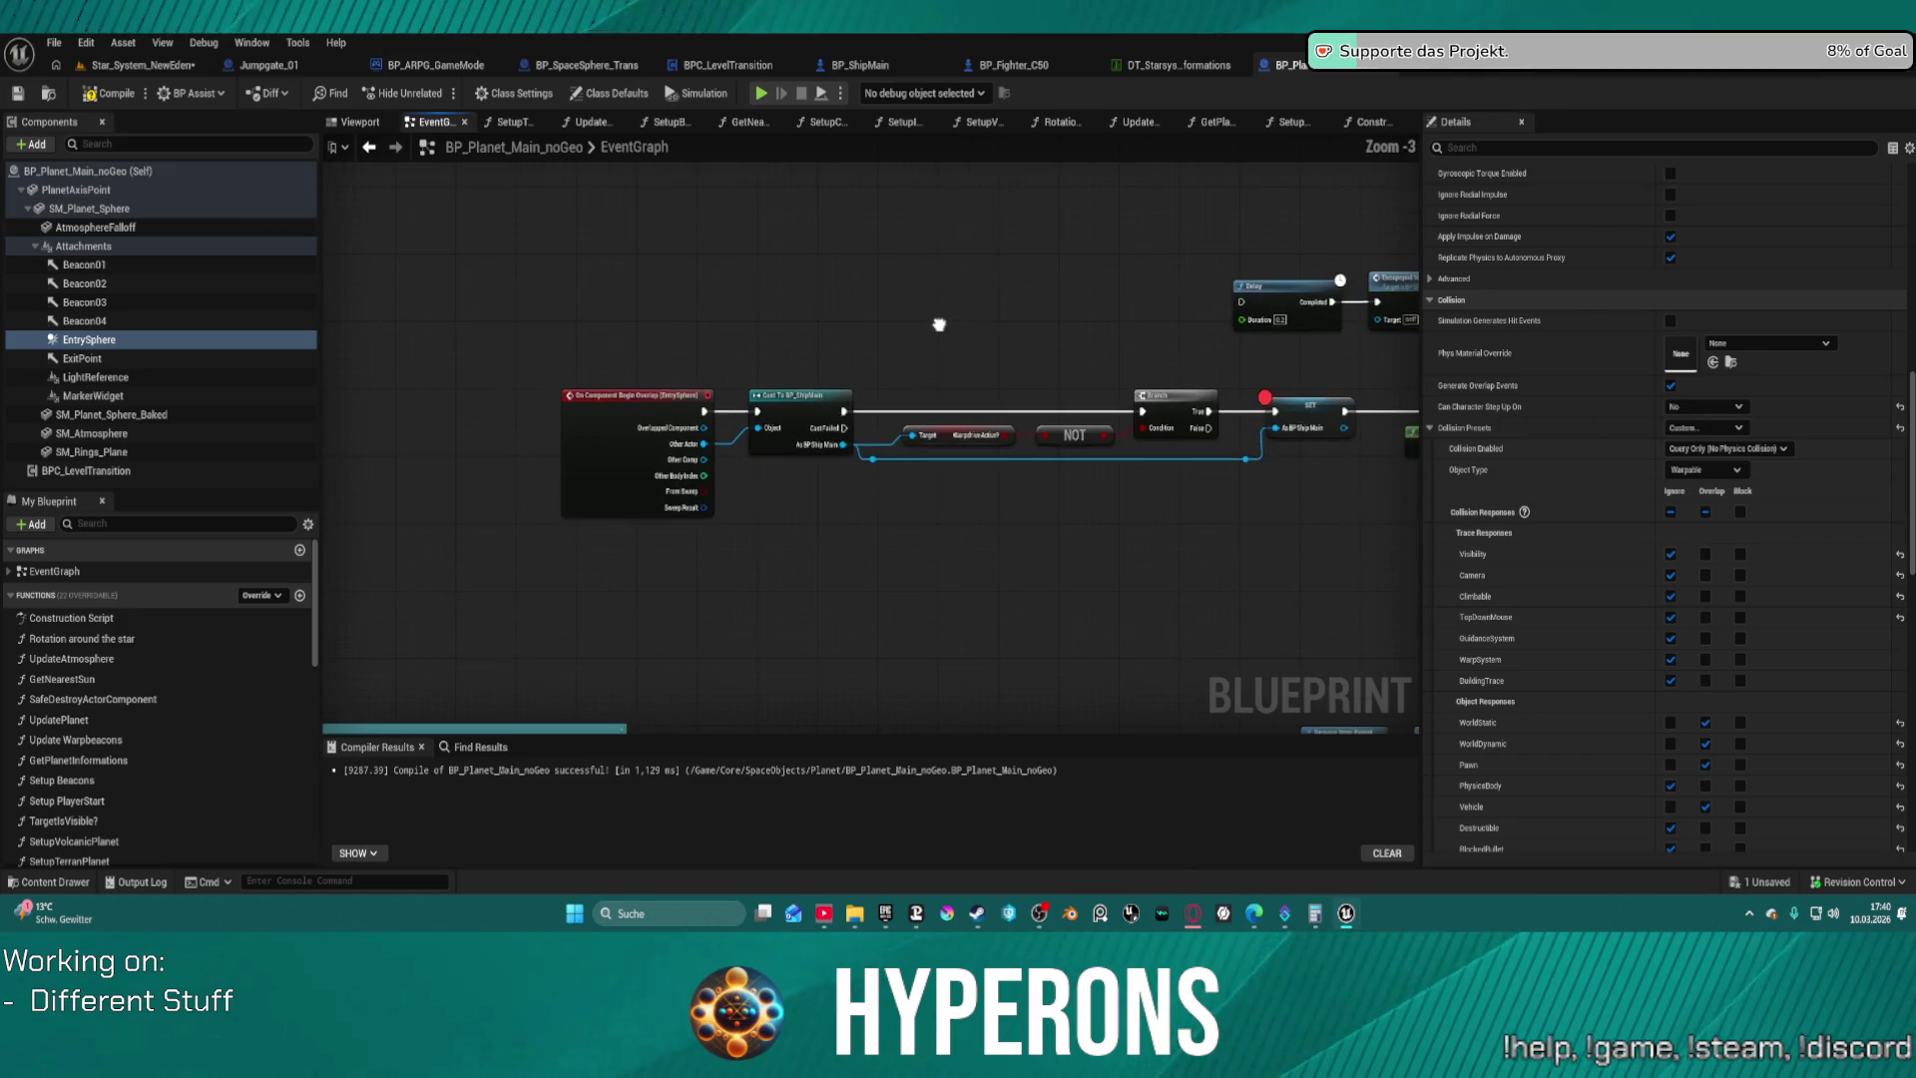
left_click_drag(560, 373, 727, 357)
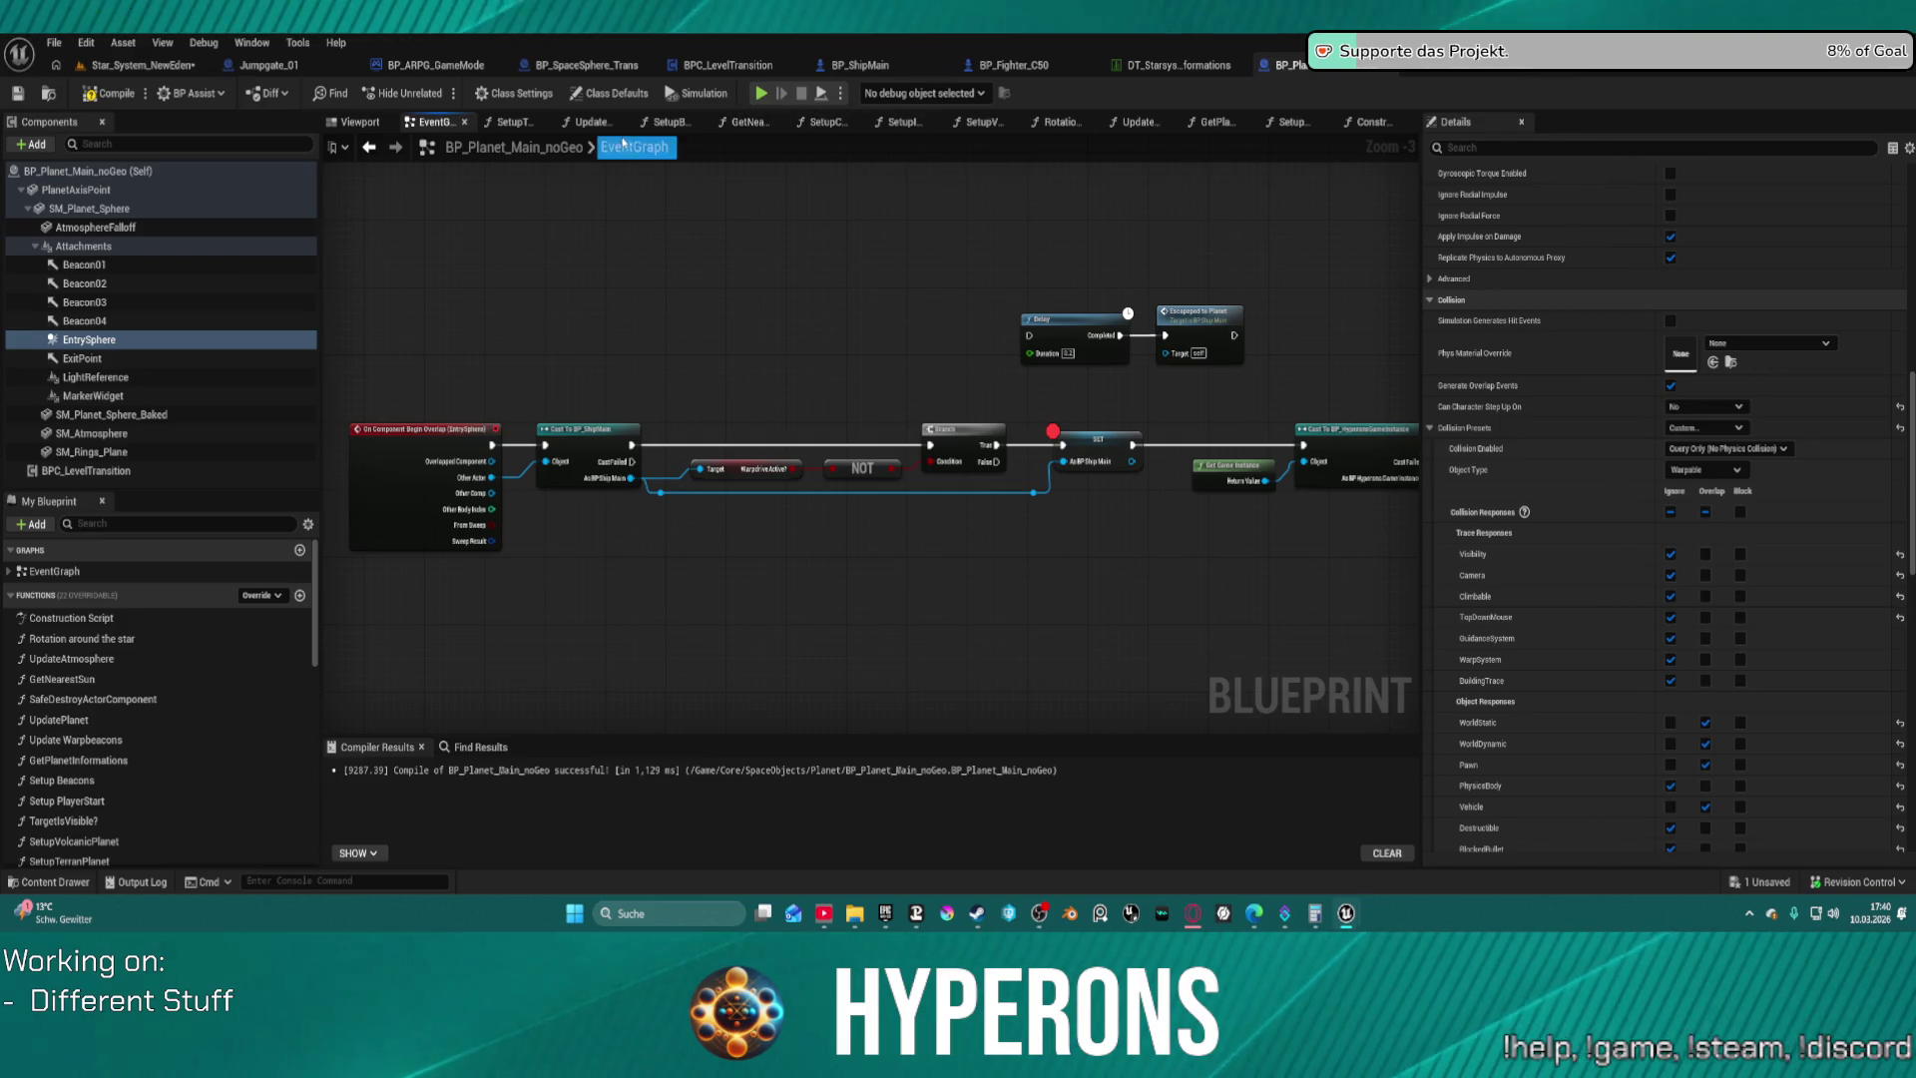
left_click(1375, 122)
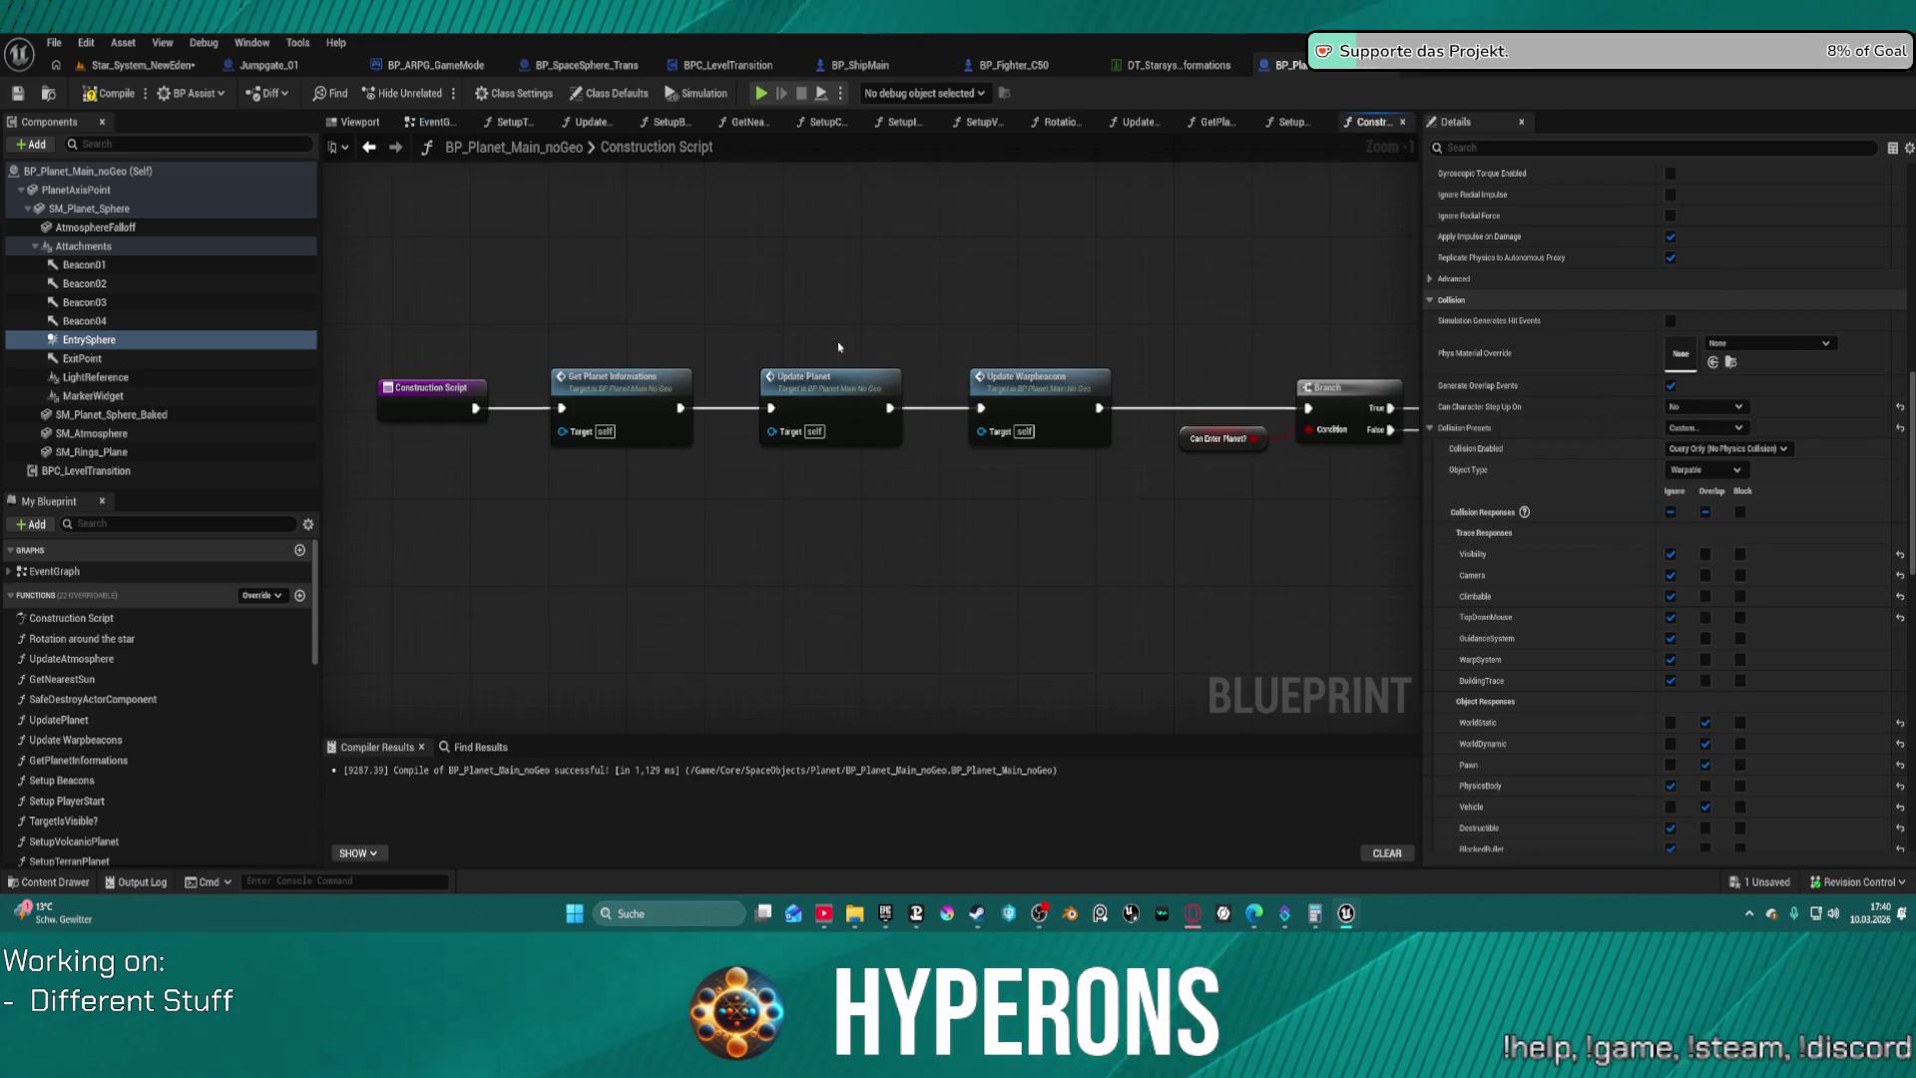
left_click_drag(1013, 378, 157, 365)
mouse_move(541, 378)
left_mouse_down()
mouse_move(299, 384)
mouse_move(444, 402)
mouse_move(205, 370)
mouse_move(194, 60)
mouse_move(139, 225)
mouse_move(90, 276)
left_mouse_up()
Pan through the Binding Evendispatcher section and sun binding loop, then return to the level
mouse_move(869, 698)
left_mouse_down()
mouse_move(918, 312)
mouse_move(878, 192)
mouse_move(772, 153)
mouse_move(491, 148)
mouse_move(961, 201)
left_mouse_up()
left_click_drag(489, 320, 348, 162)
mouse_move(1015, 520)
left_mouse_down()
mouse_move(650, 517)
mouse_move(60, 579)
left_mouse_up()
mouse_move(898, 519)
left_mouse_down()
mouse_move(658, 519)
mouse_move(987, 338)
left_mouse_up()
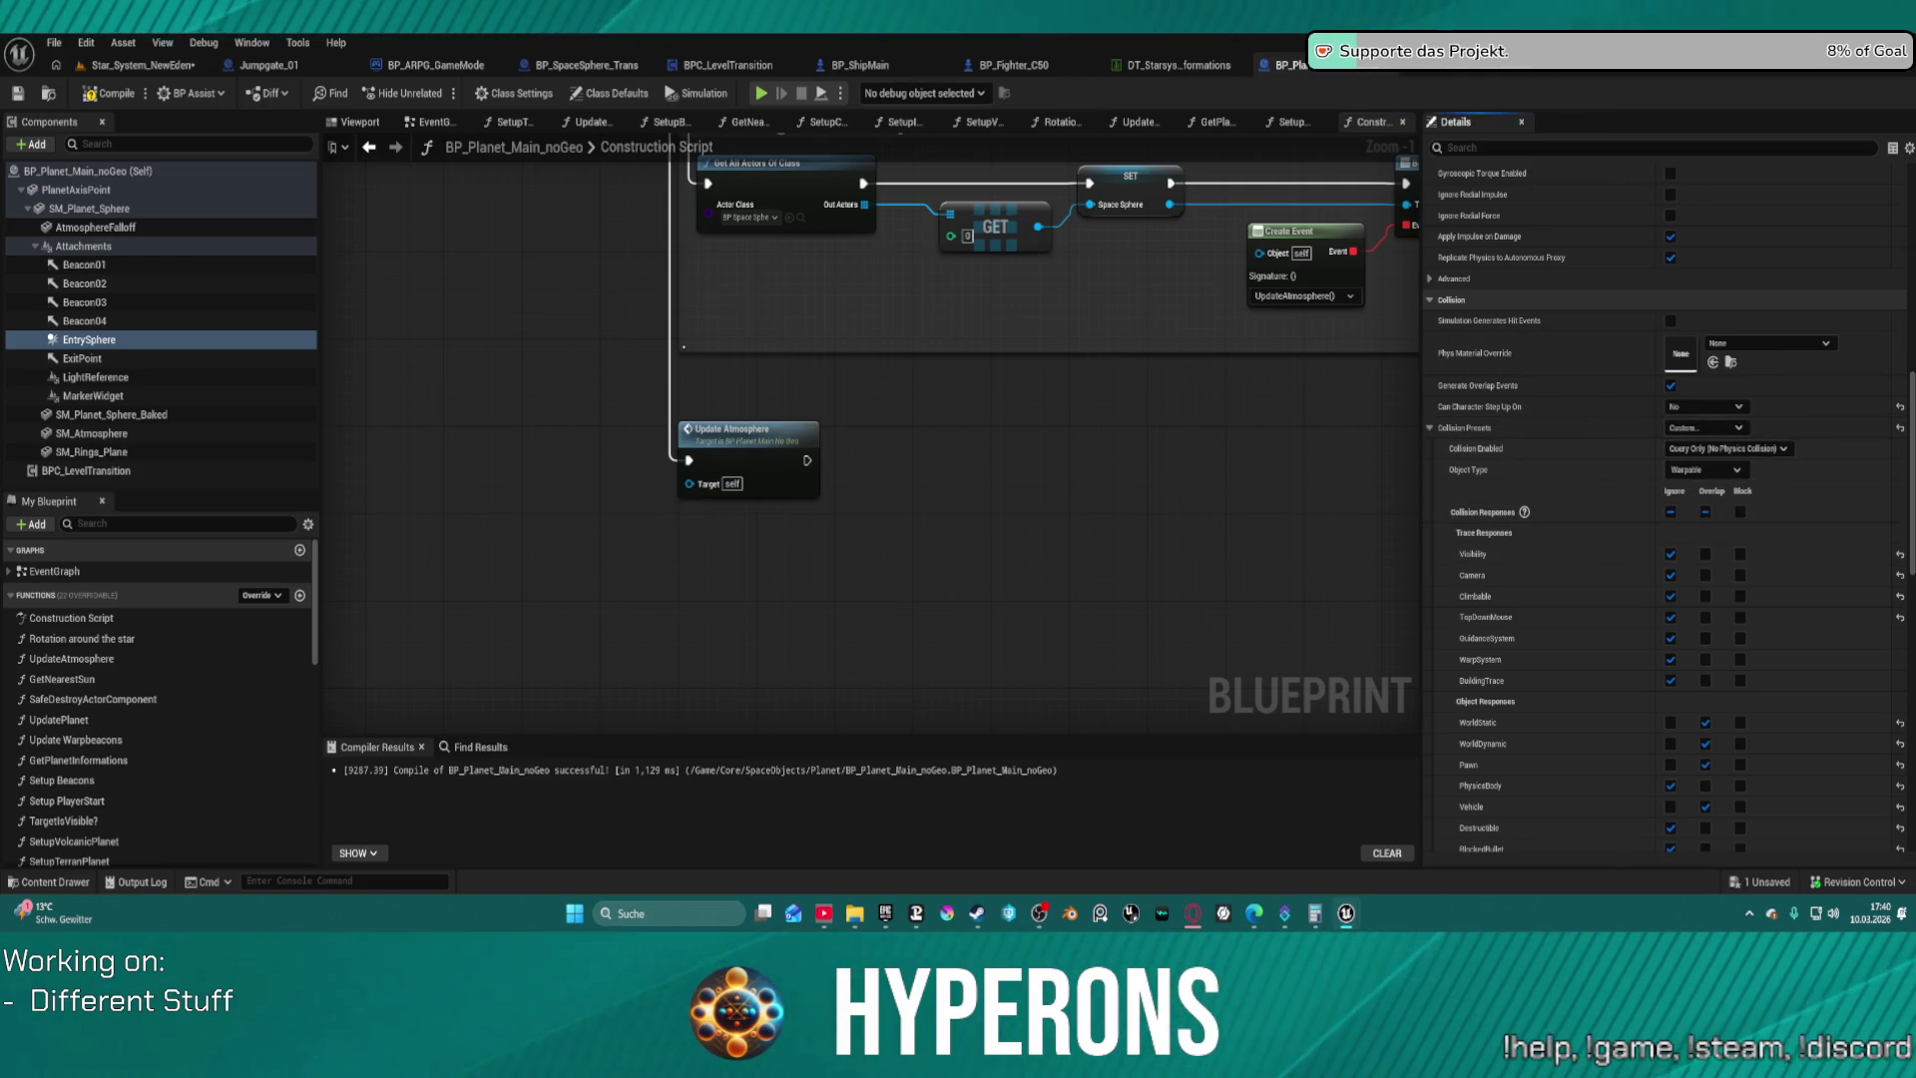
left_click(143, 64)
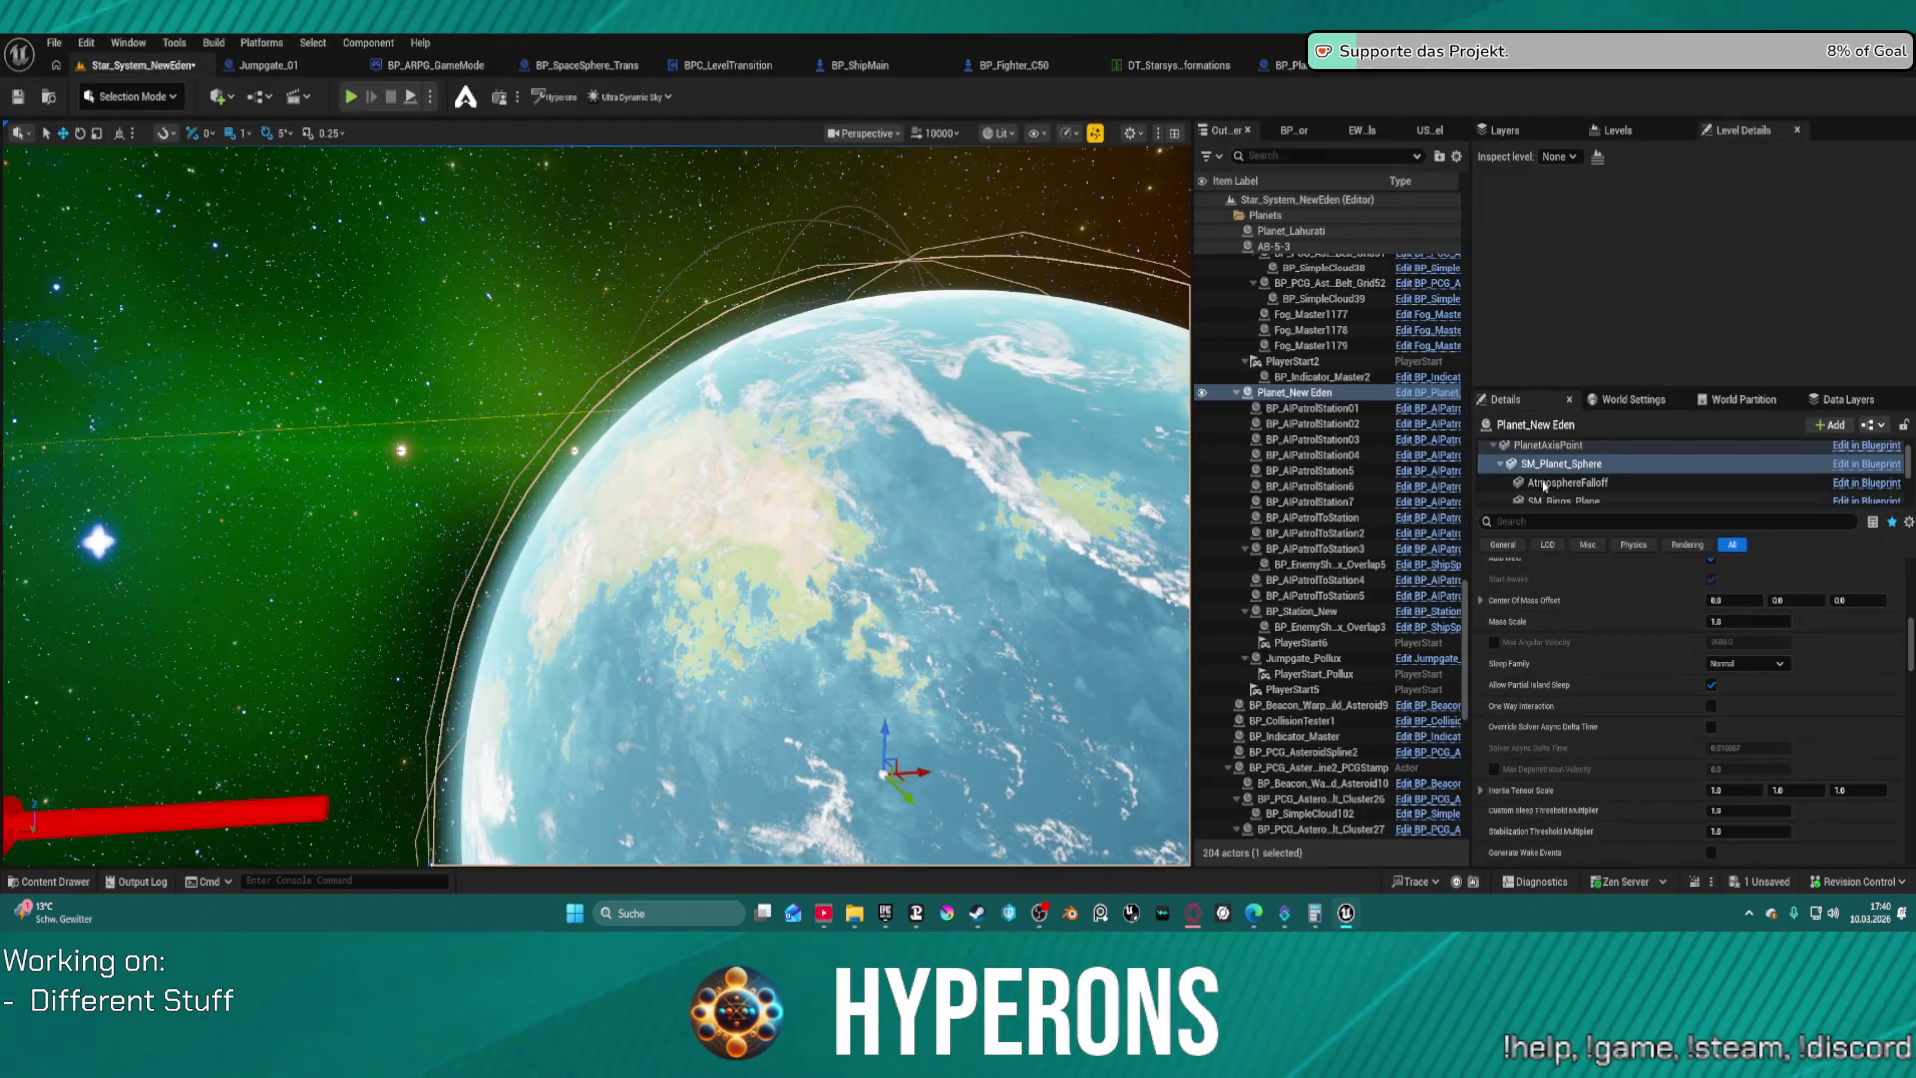
scroll(1557, 485, "up", 1)
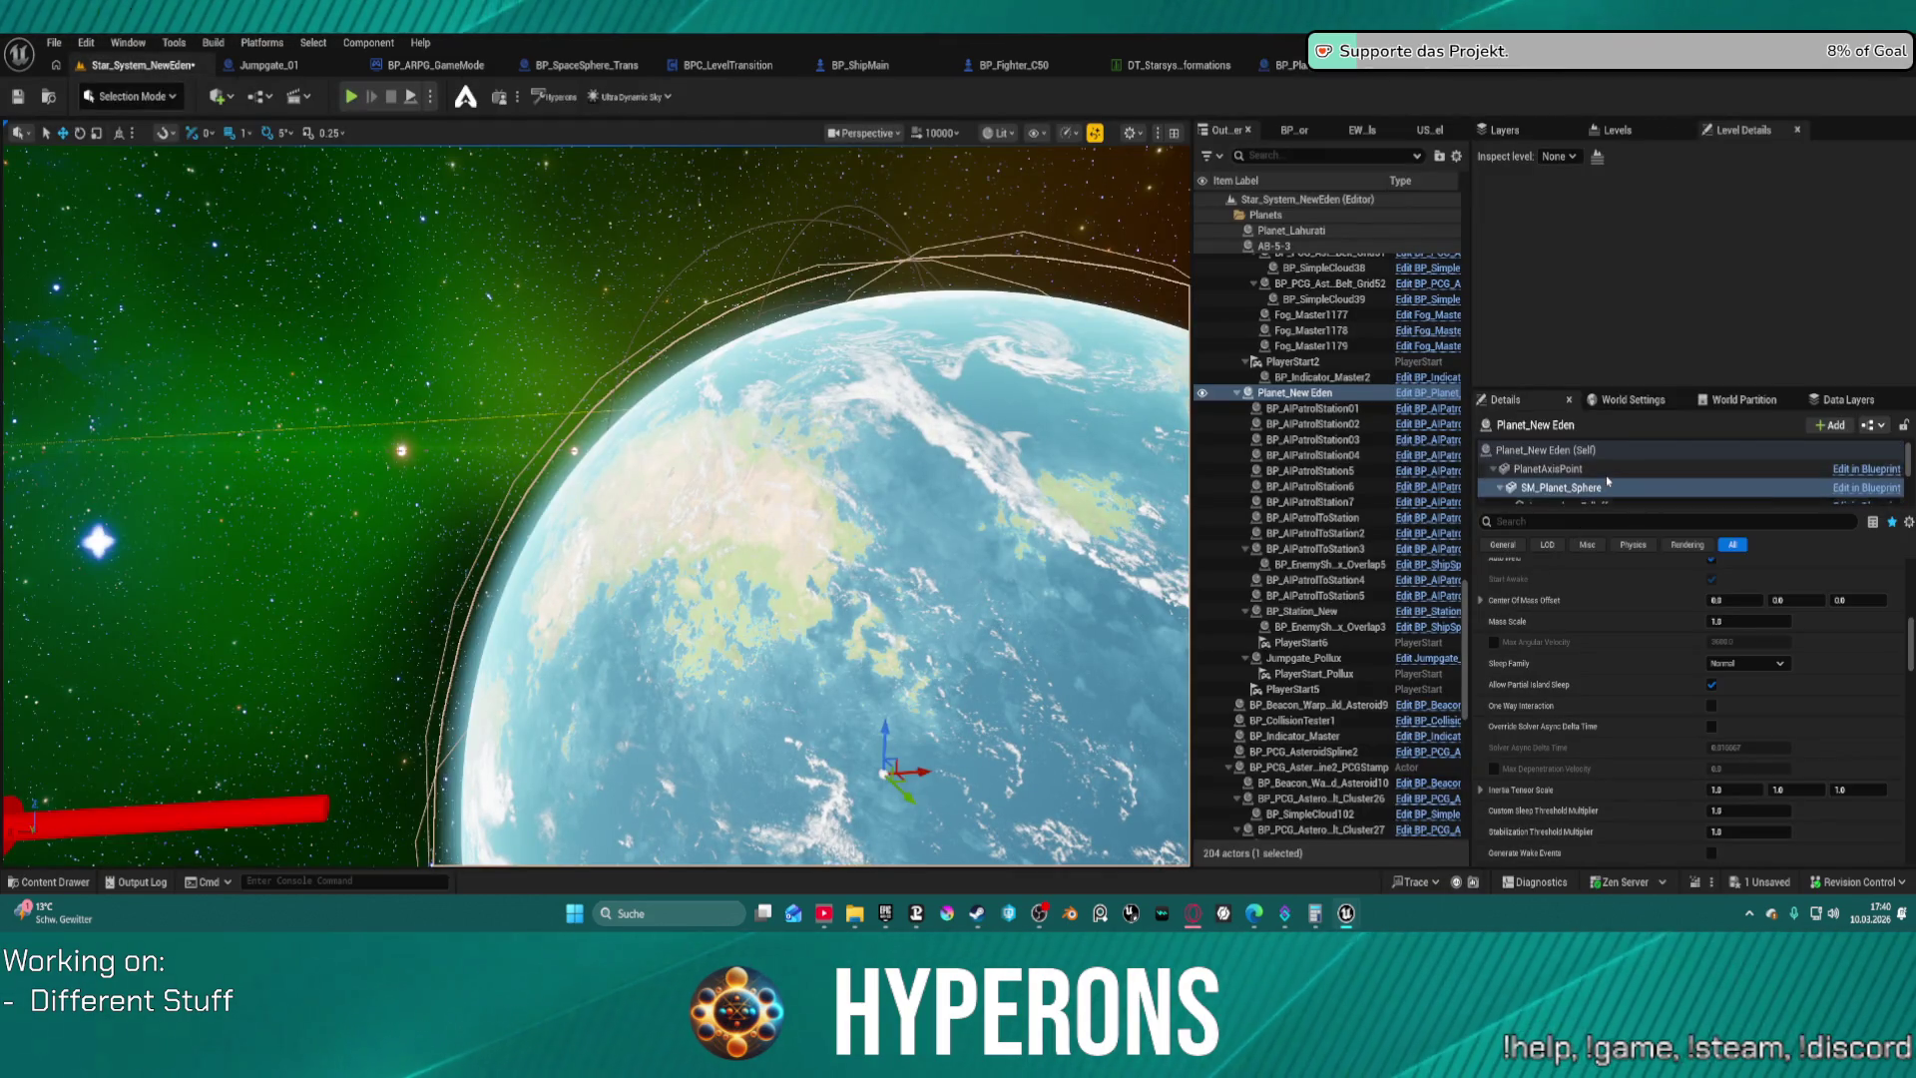
scroll(1606, 481, "down", 3)
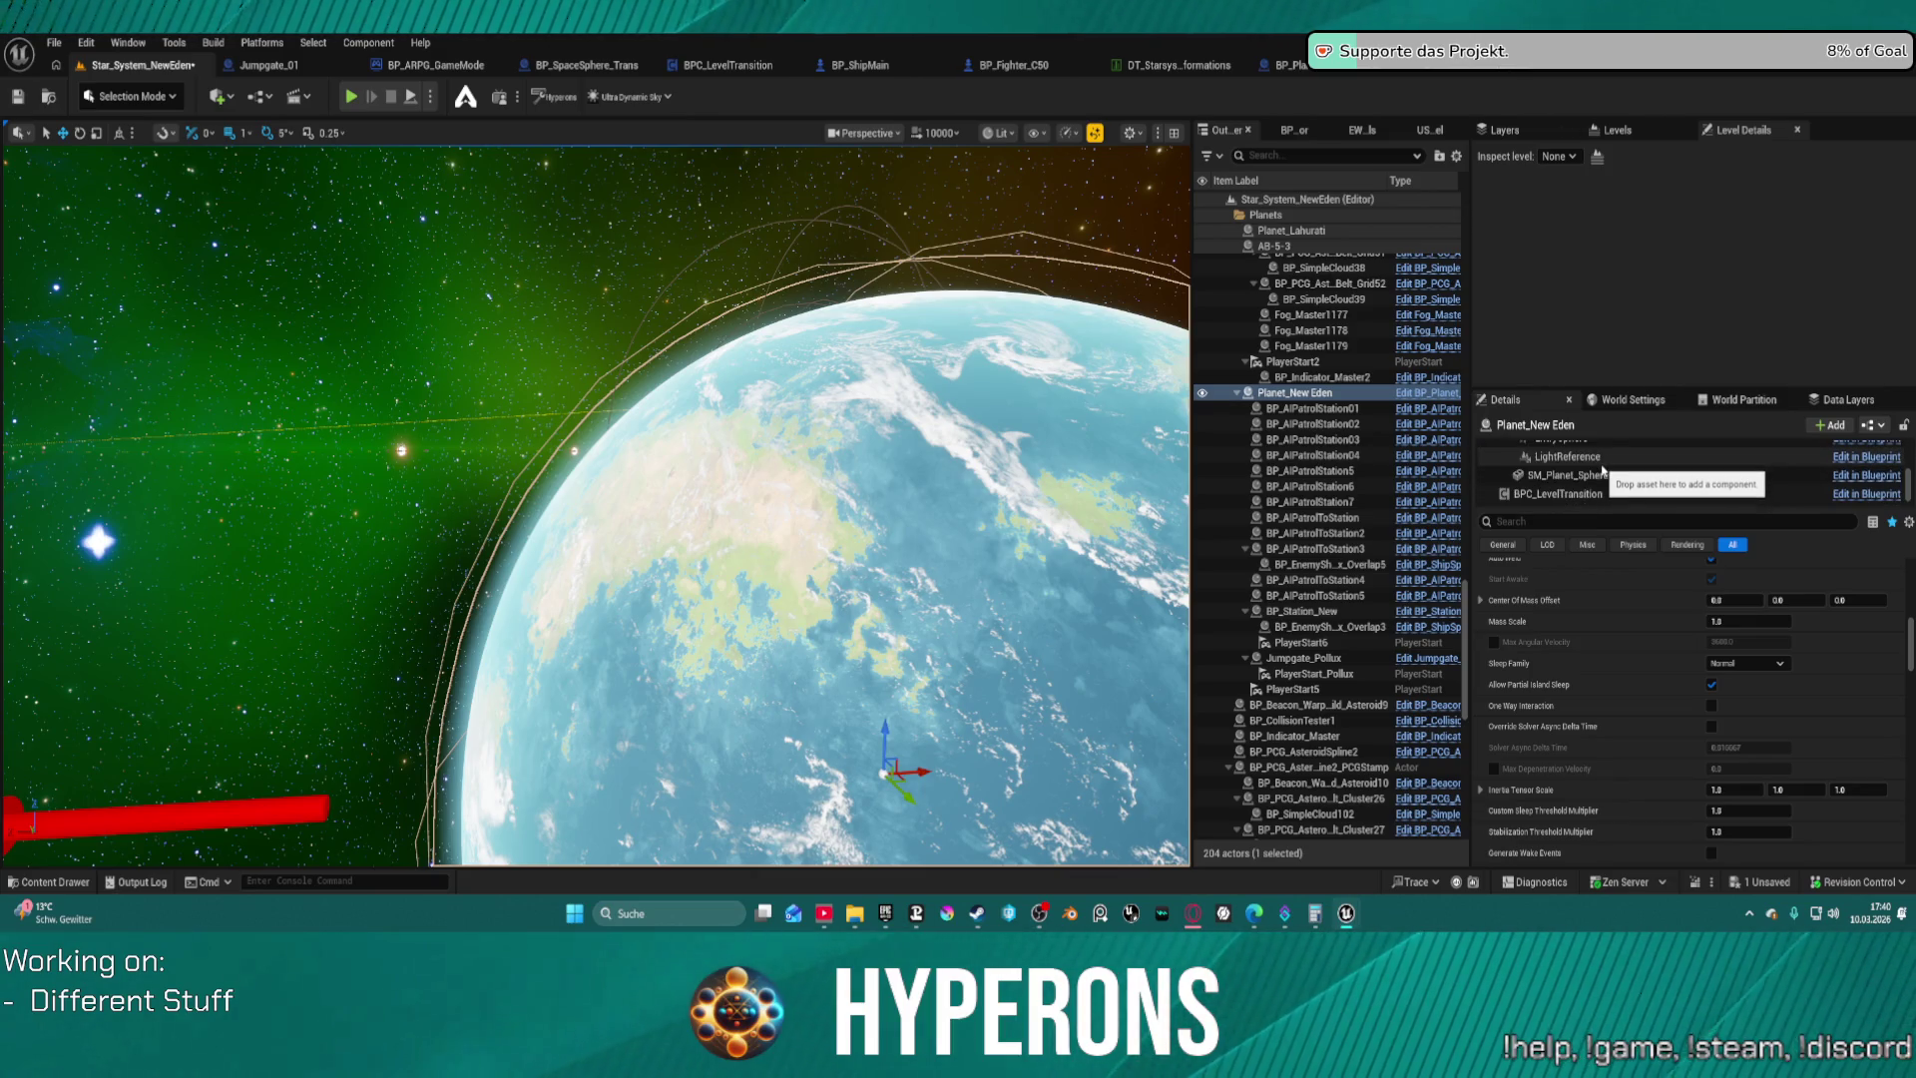
scroll(1604, 470, "up", 1)
left_click(1599, 464)
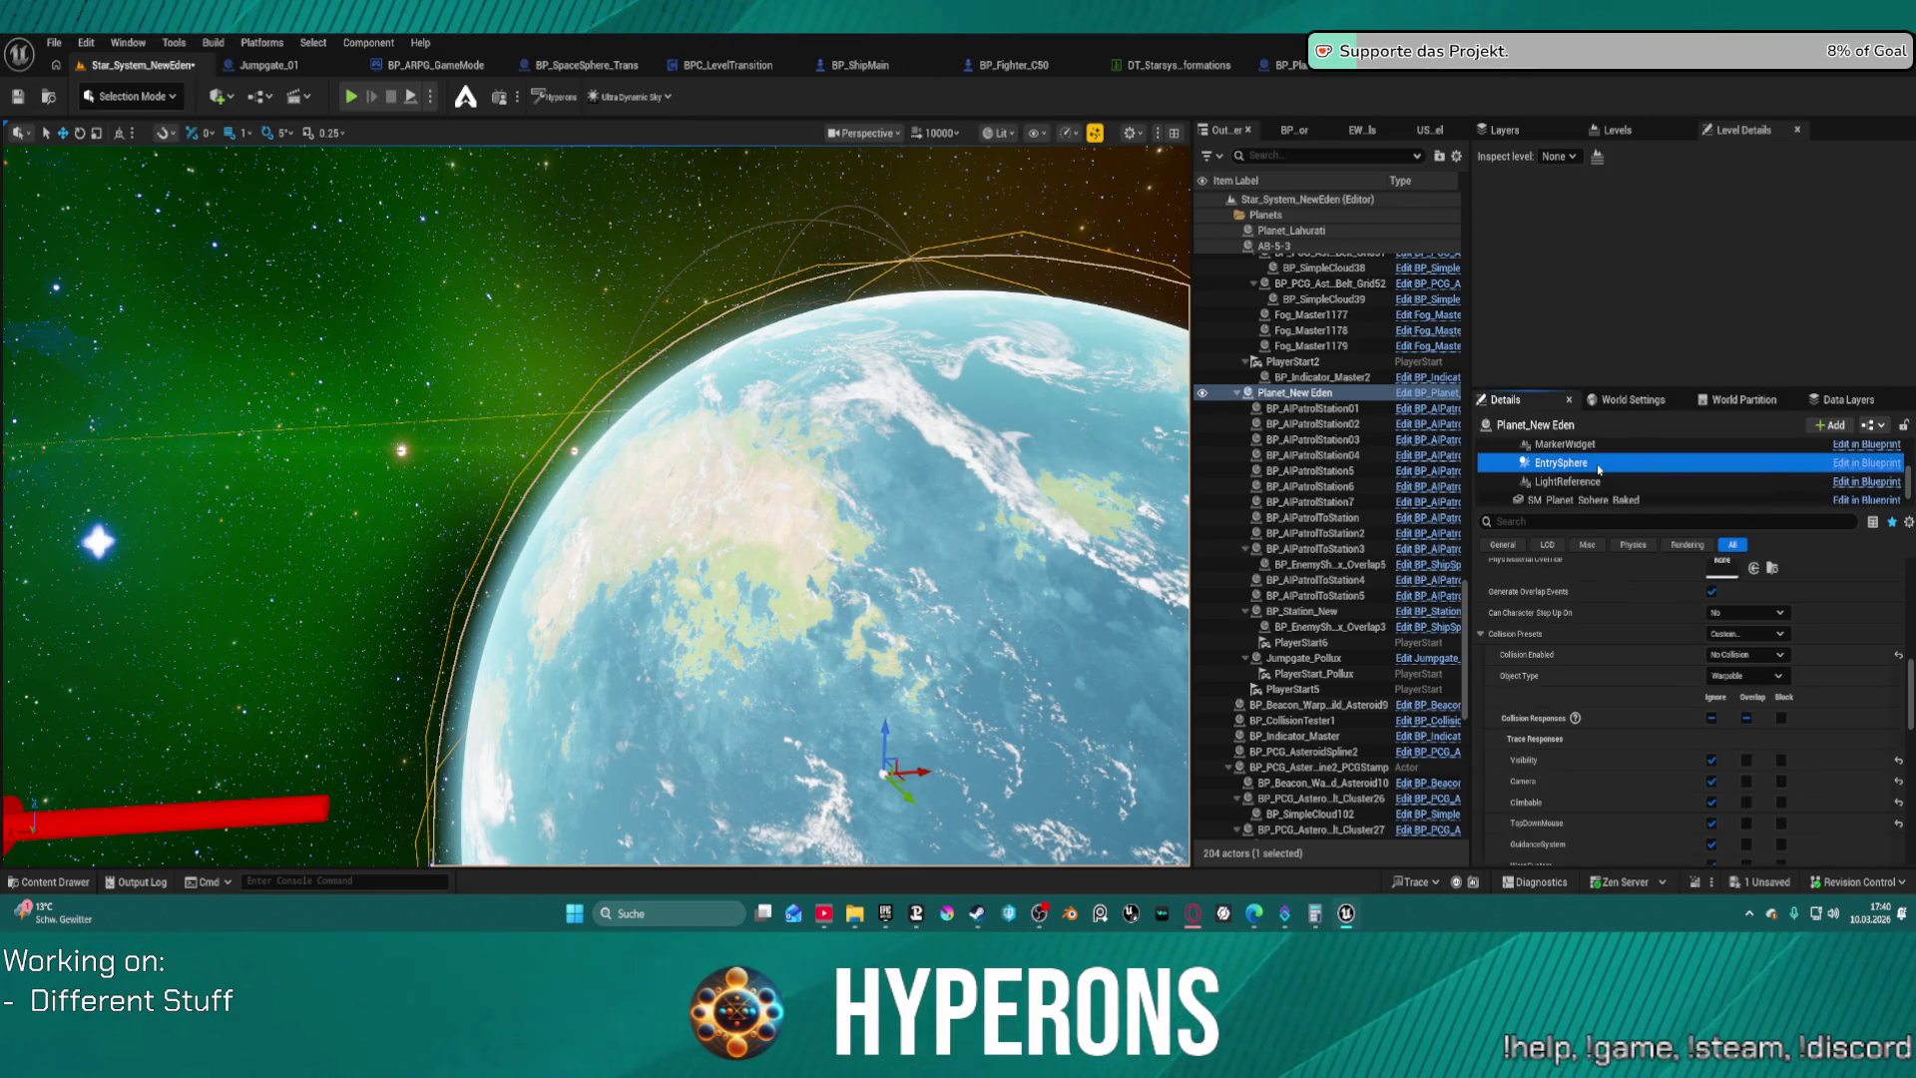
left_click(1538, 644)
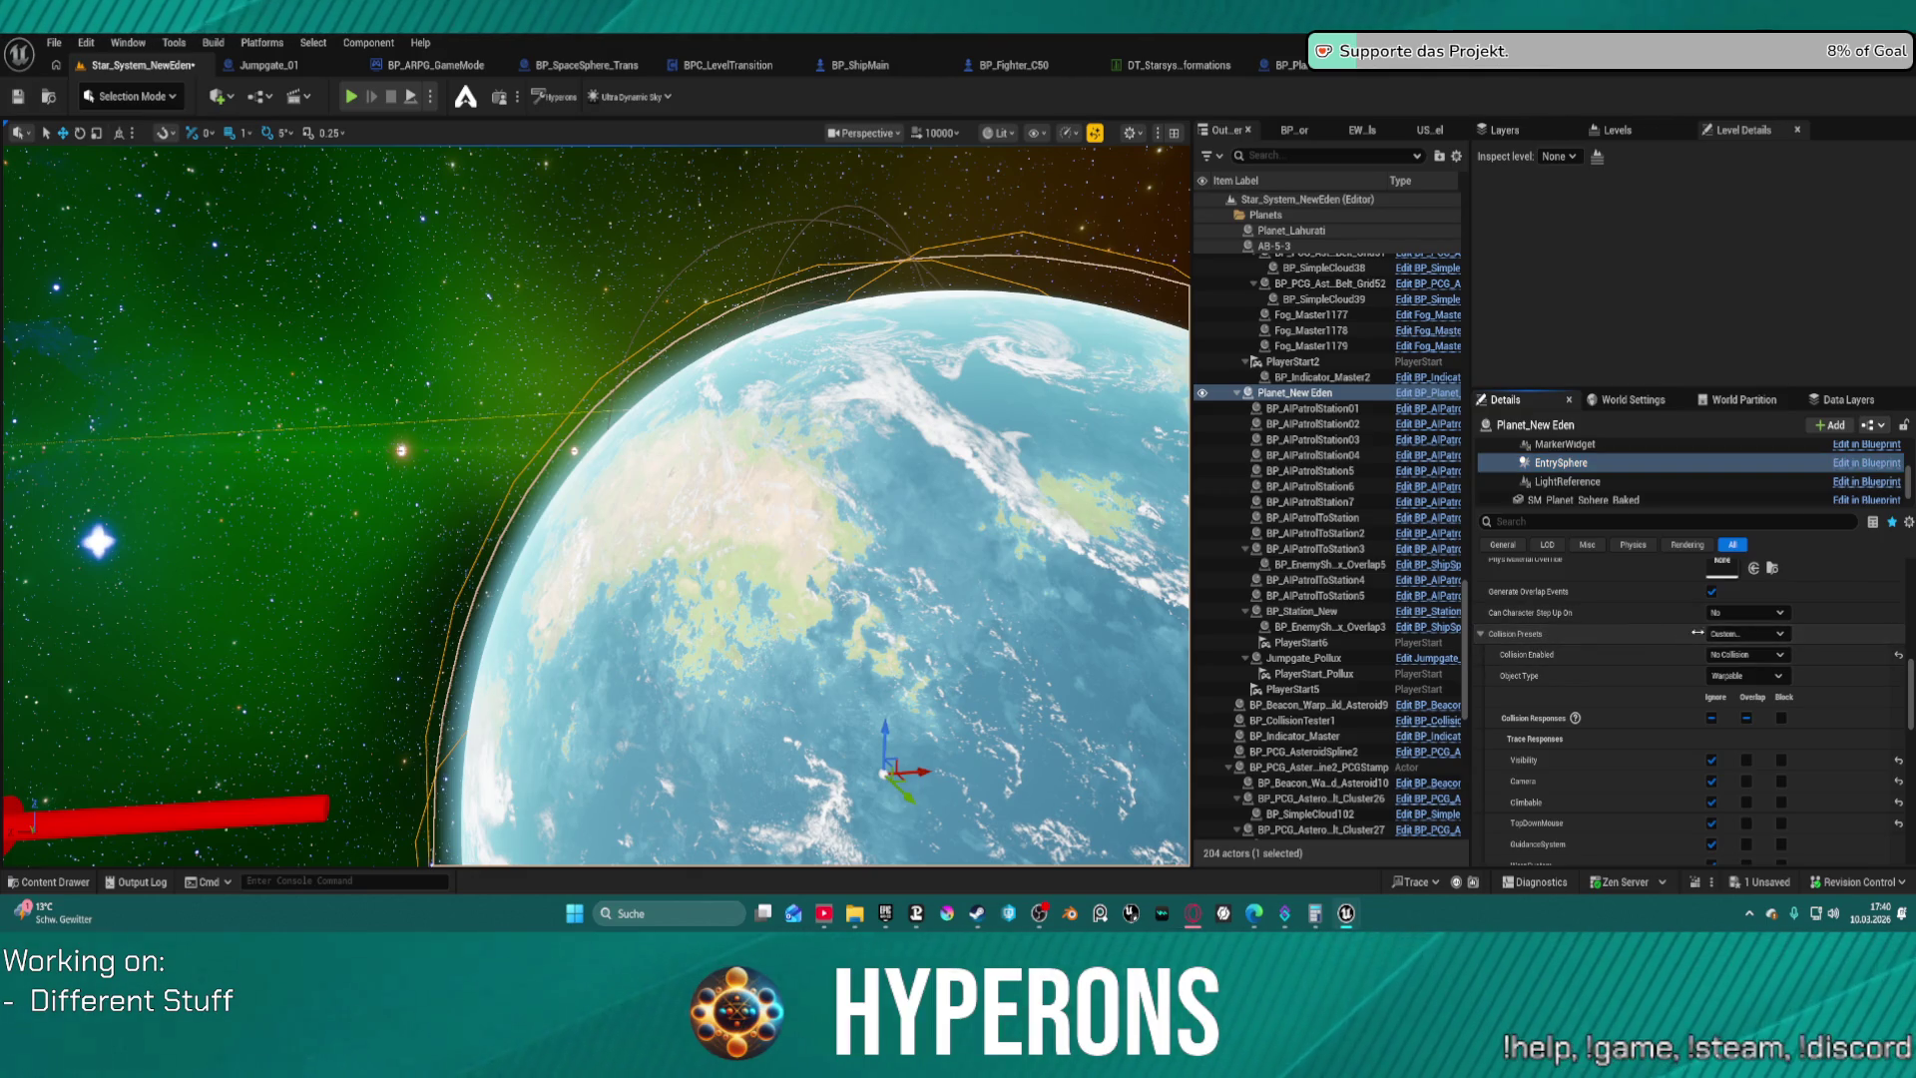
left_click(1782, 635)
left_click(1783, 644)
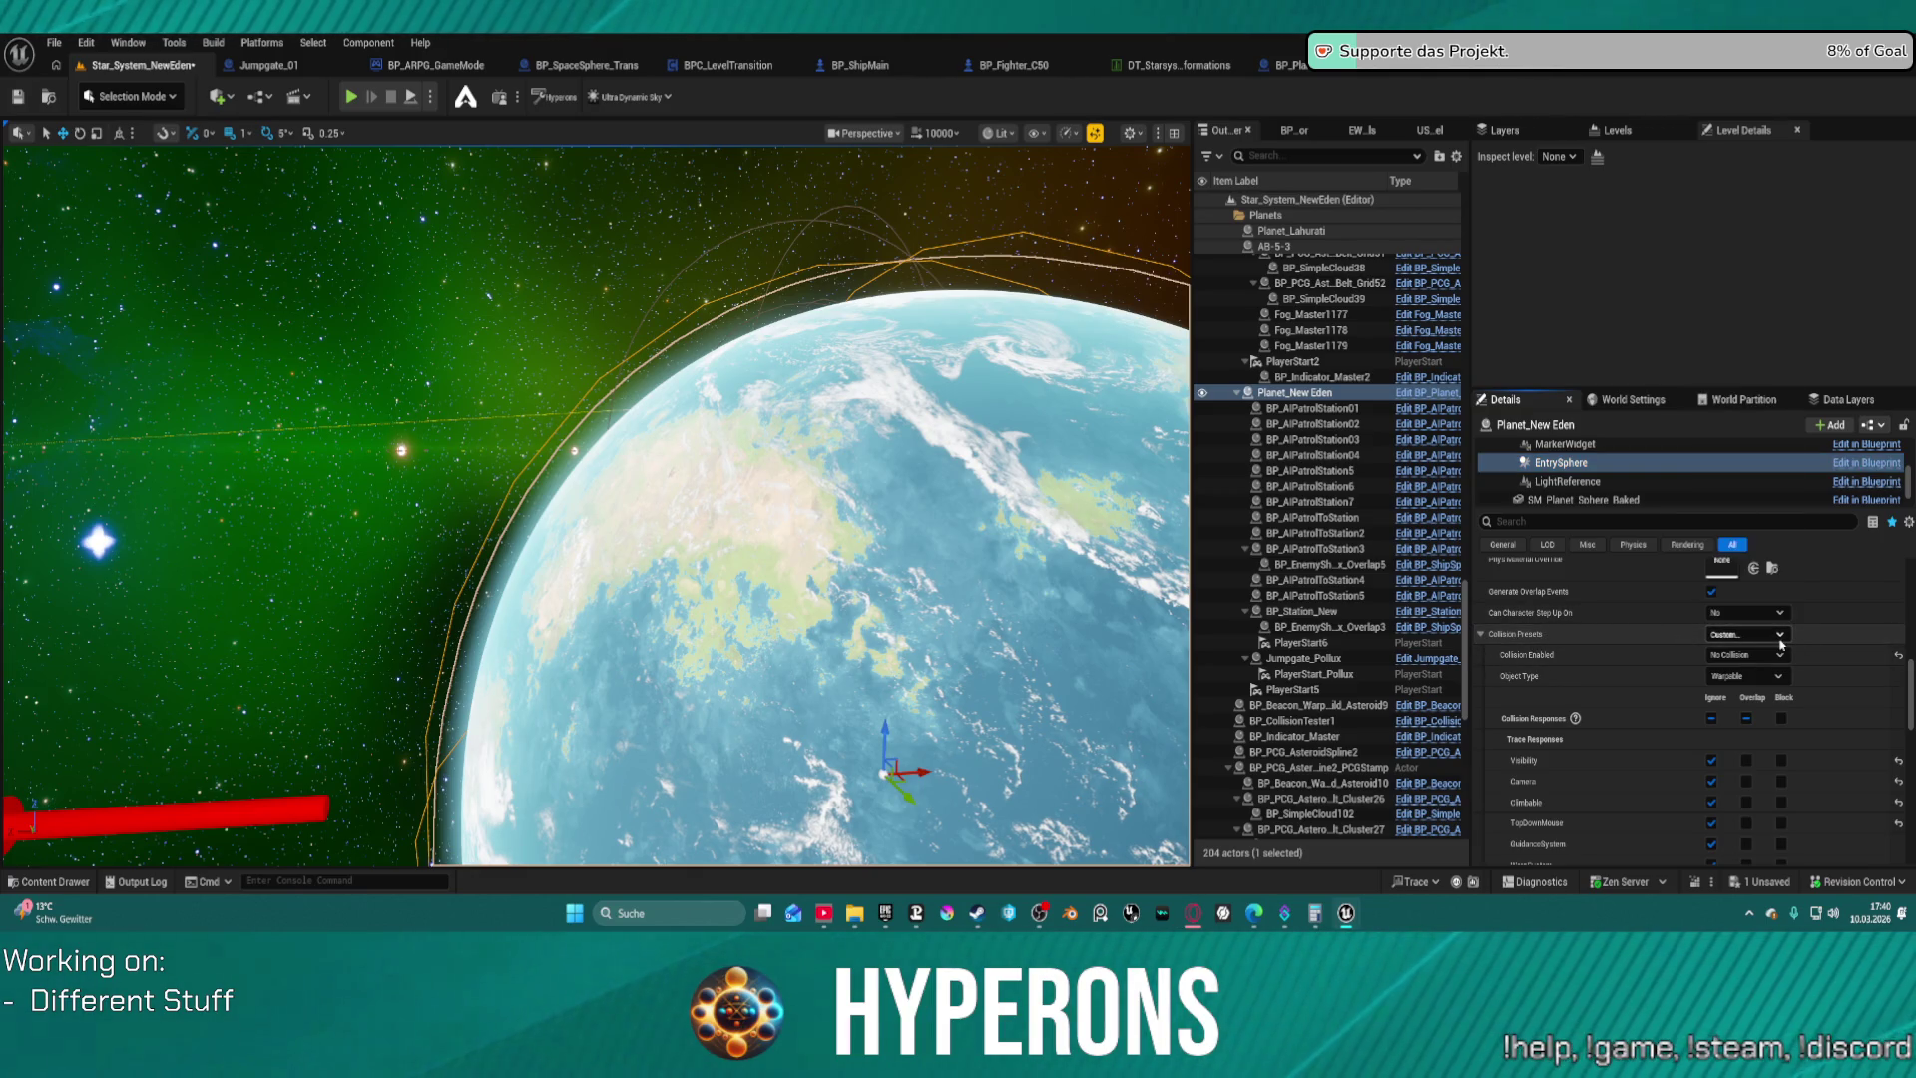
left_click(1754, 655)
left_click(1754, 685)
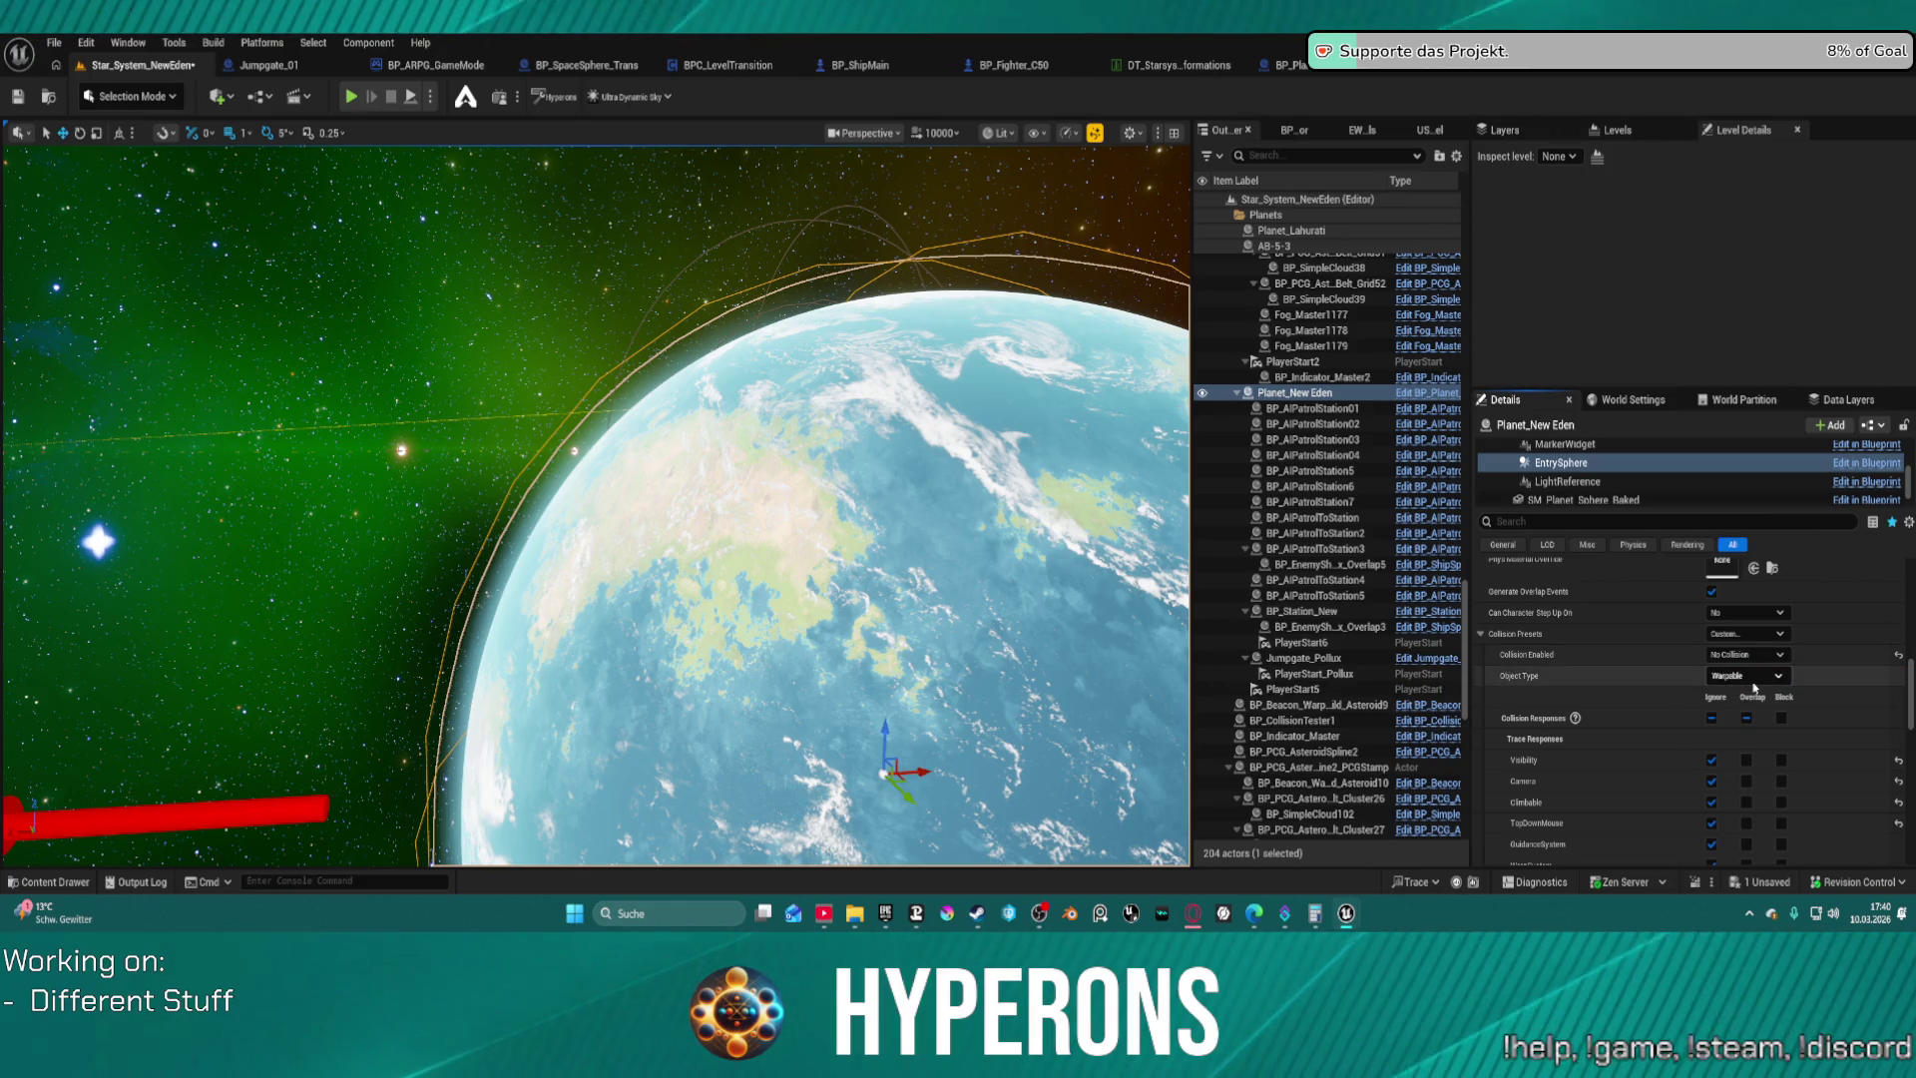
key("f")
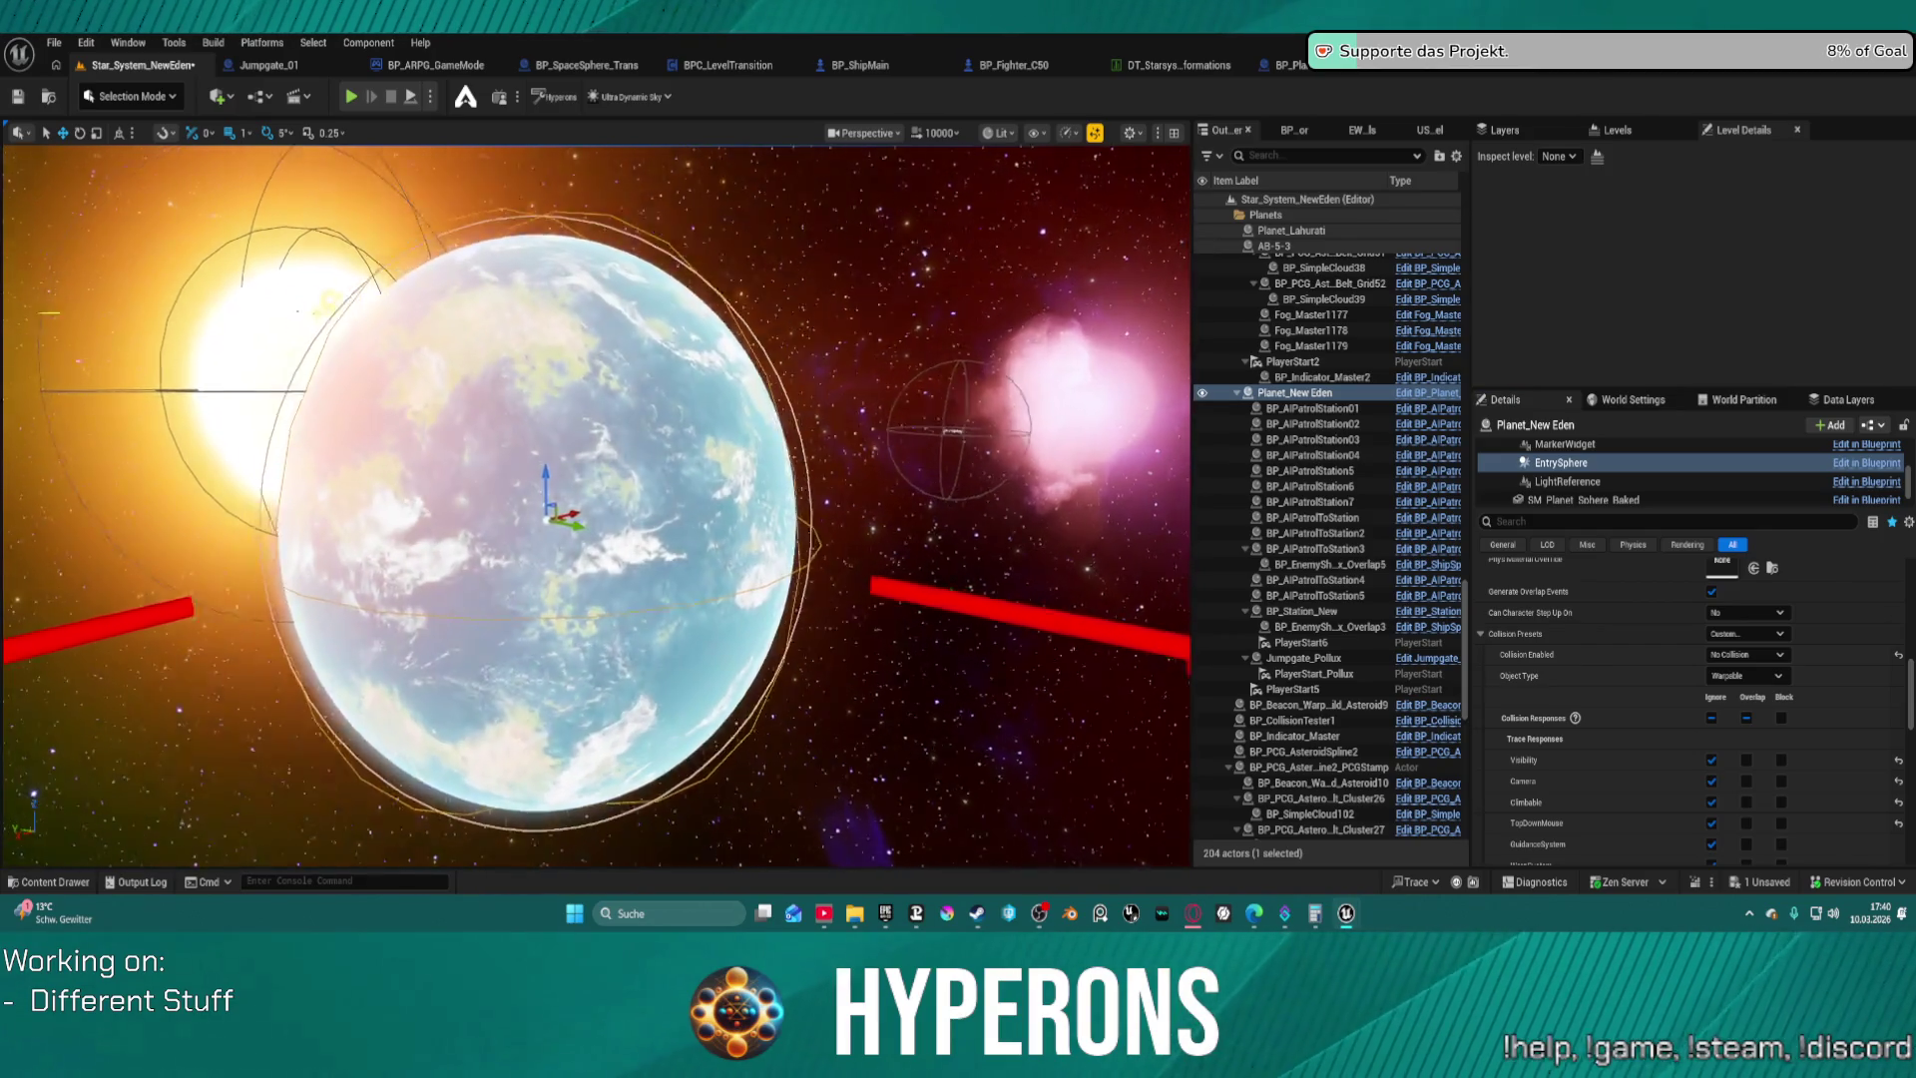
left_click(1327, 74)
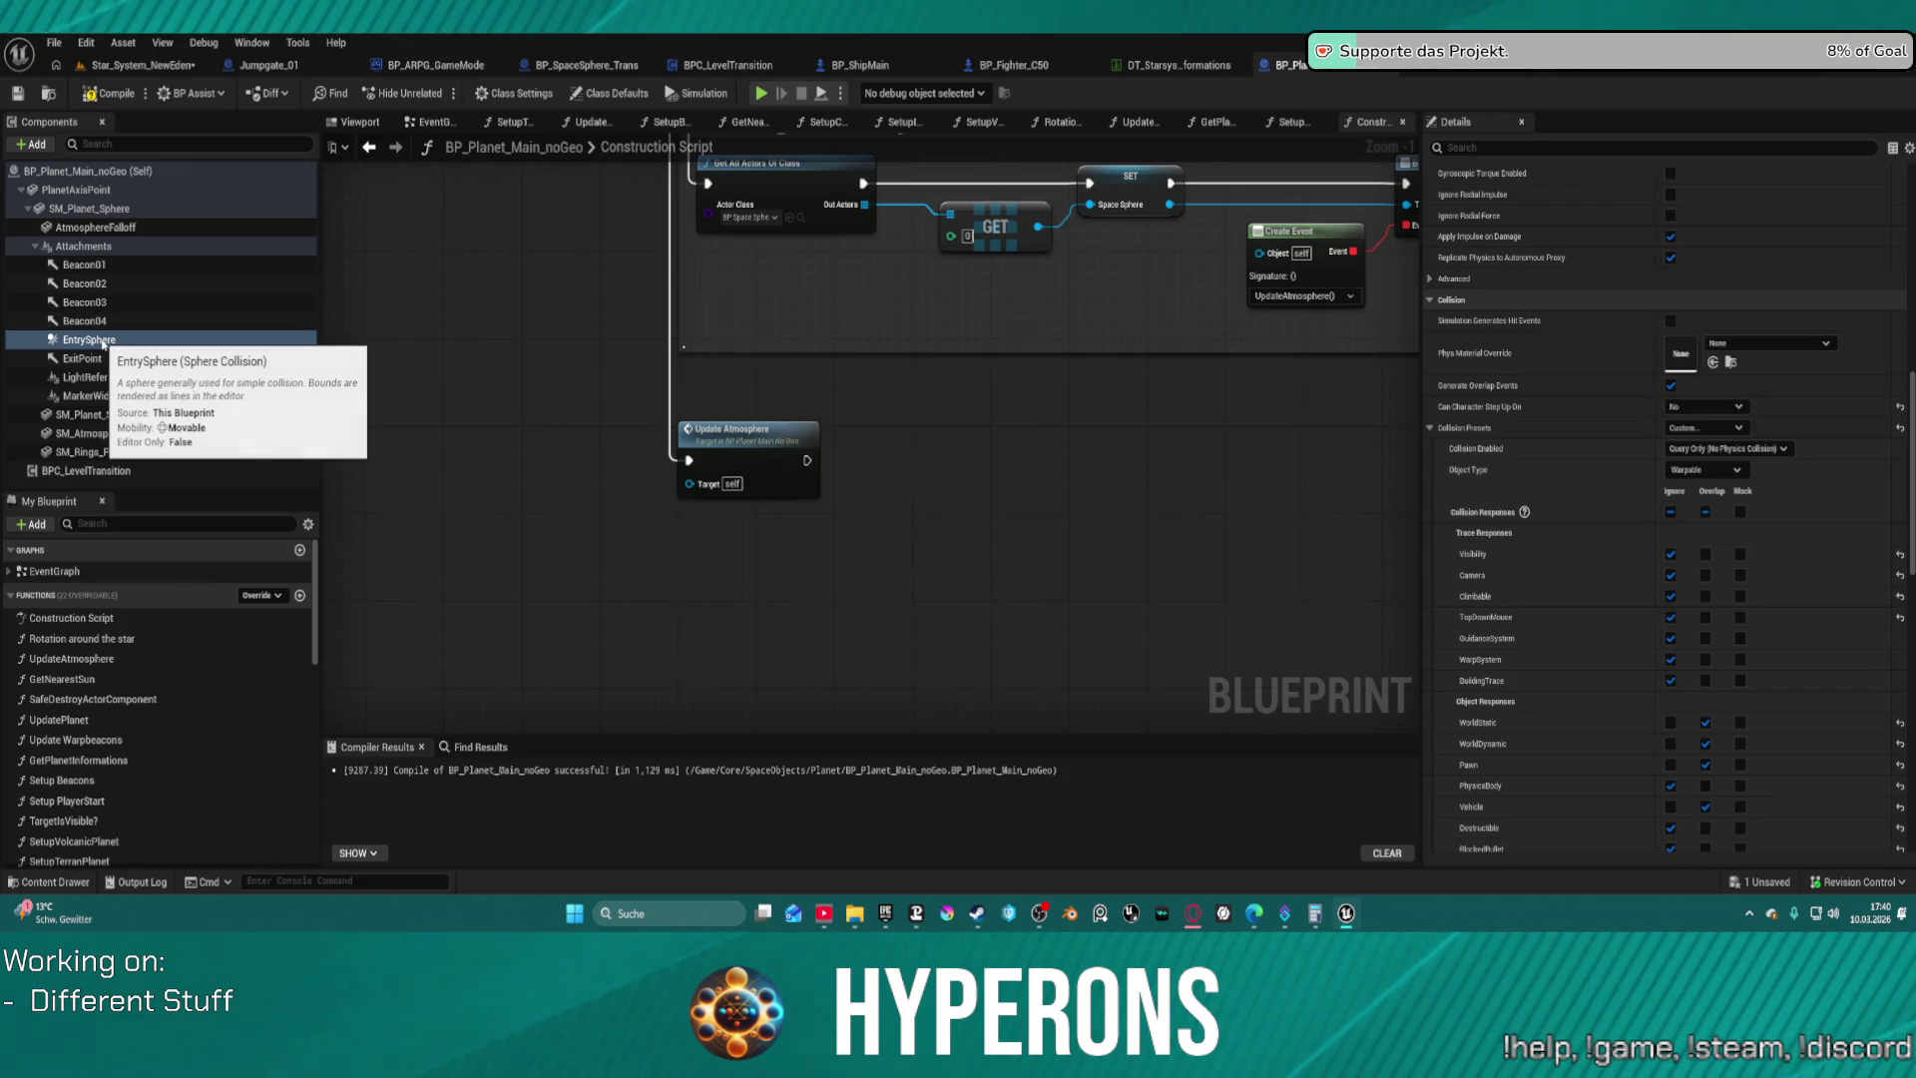
Find all EntrySphere references and jump to its Begin Play Set Collision Enabled logic
right_click(103, 346)
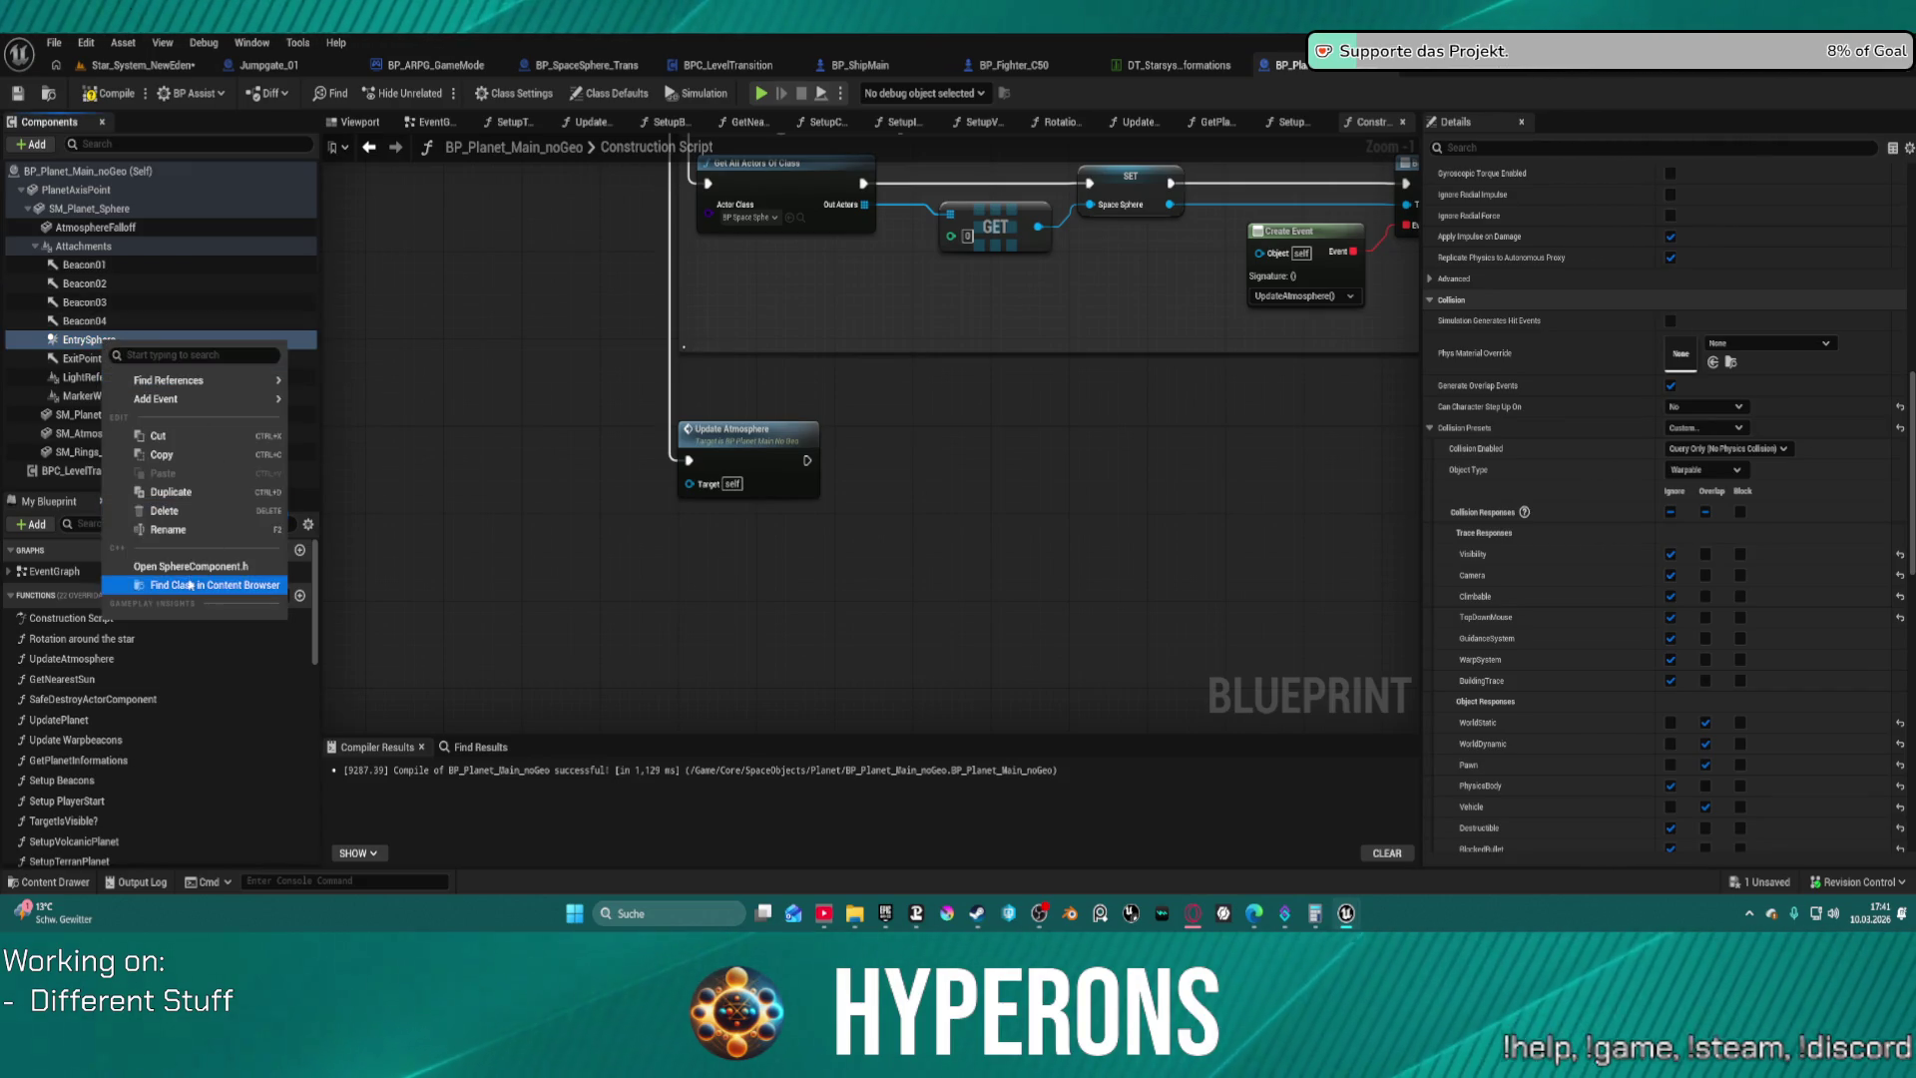
mouse_move(200, 380)
left_click(329, 387)
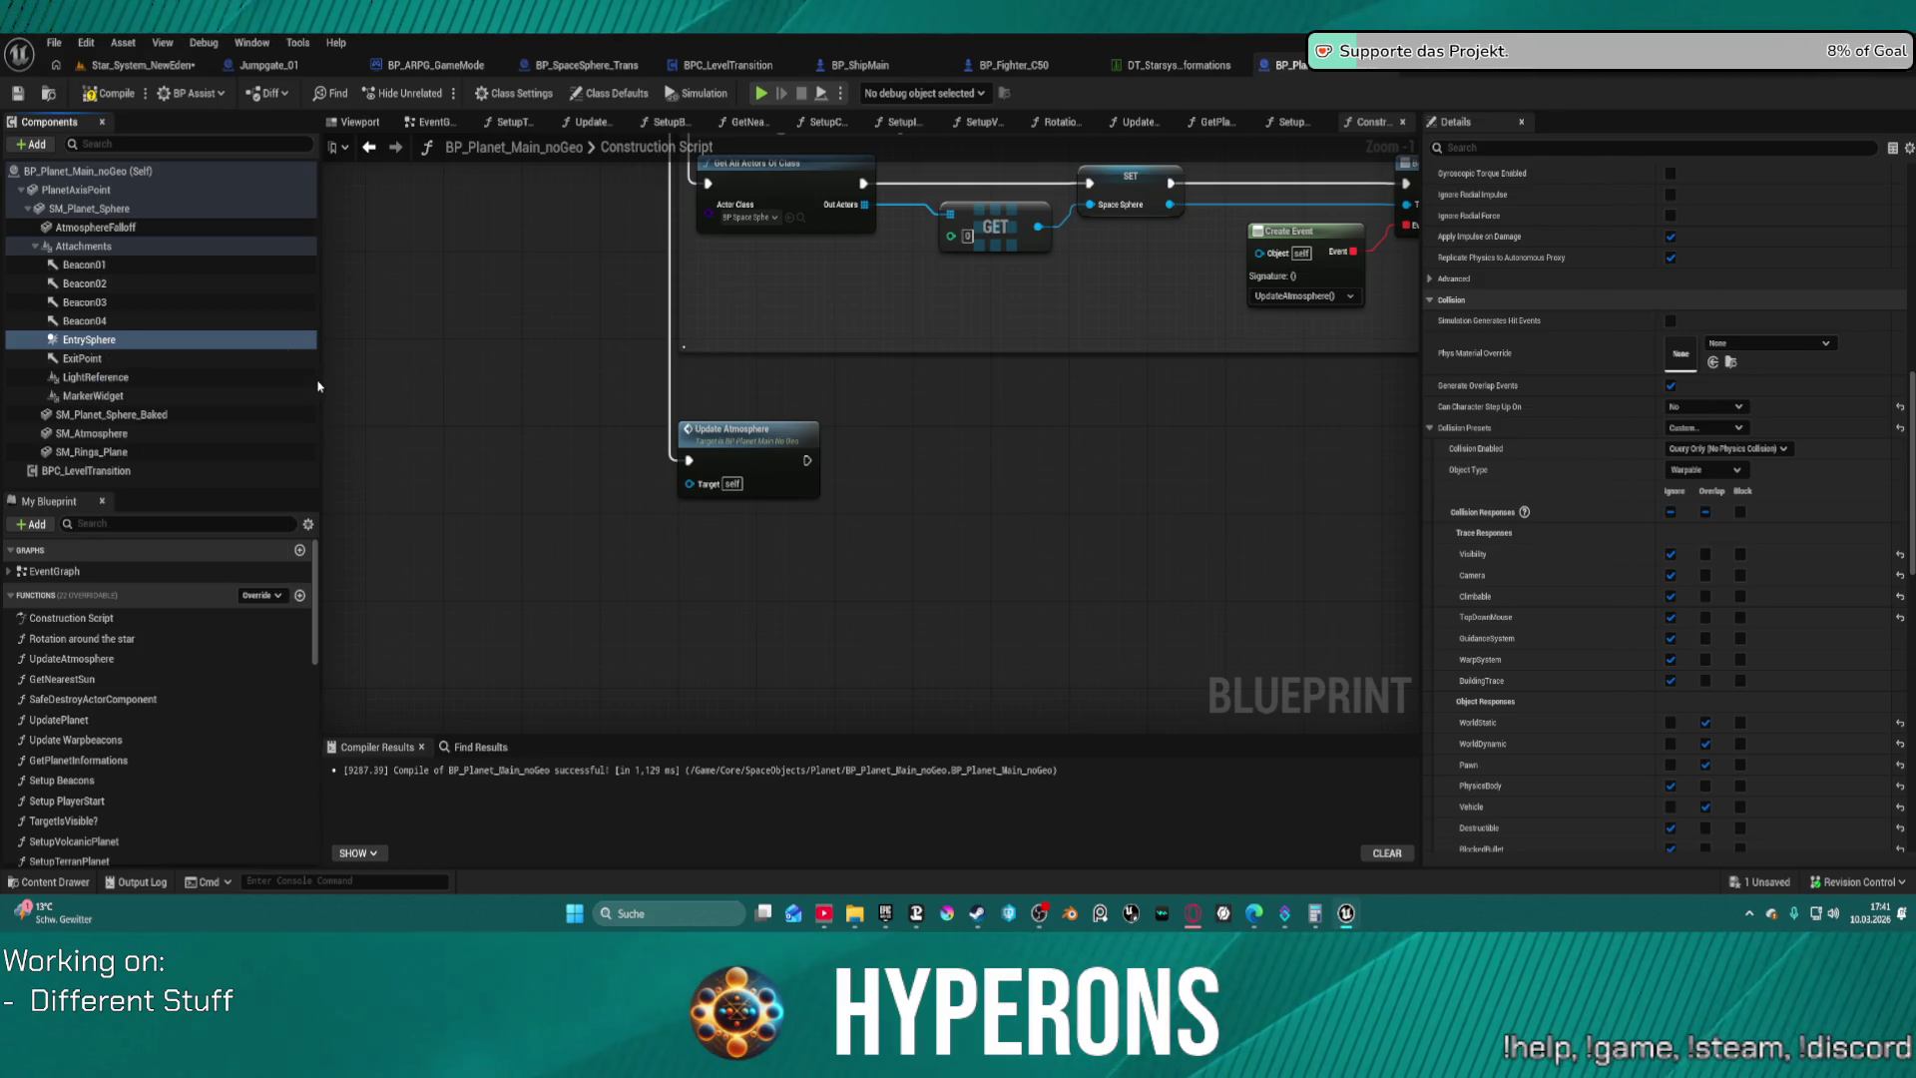
double_click(469, 815)
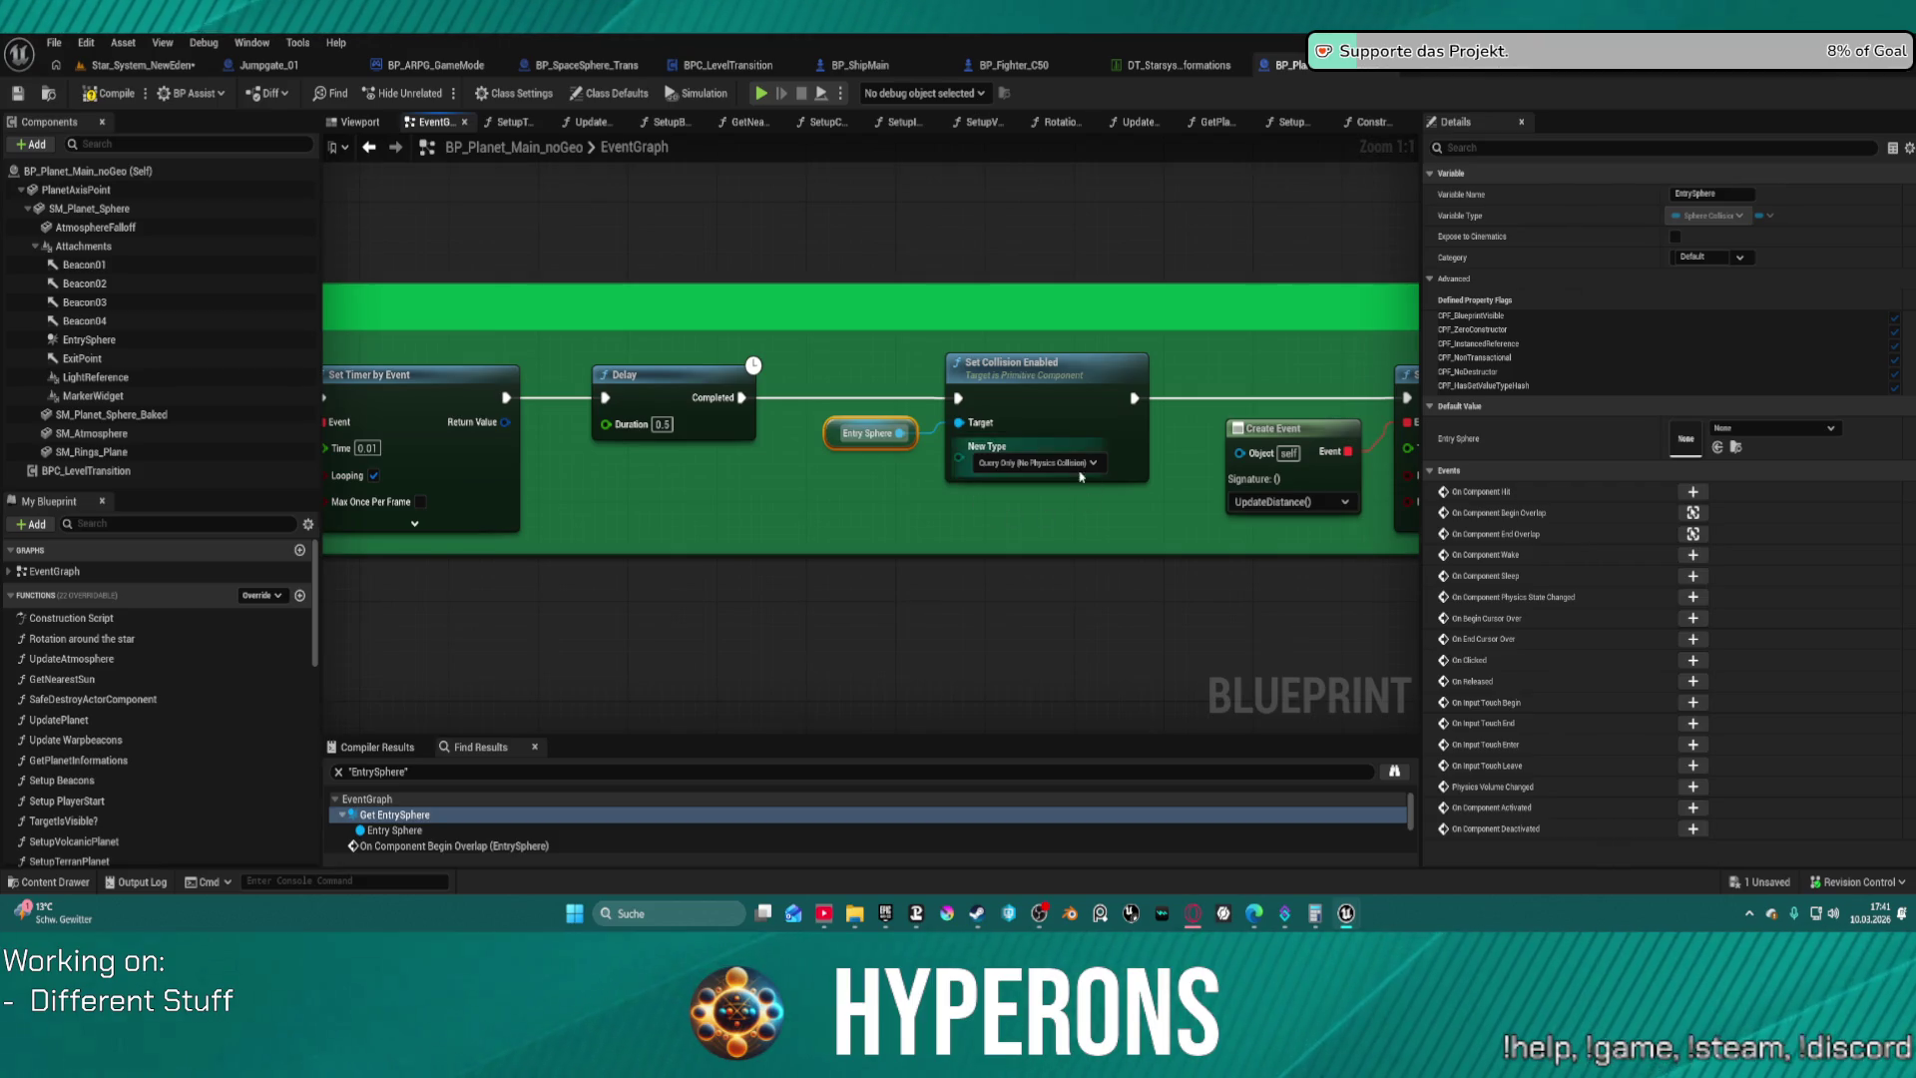
mouse_move(1138, 527)
left_mouse_down()
mouse_move(430, 514)
mouse_move(957, 532)
left_mouse_up()
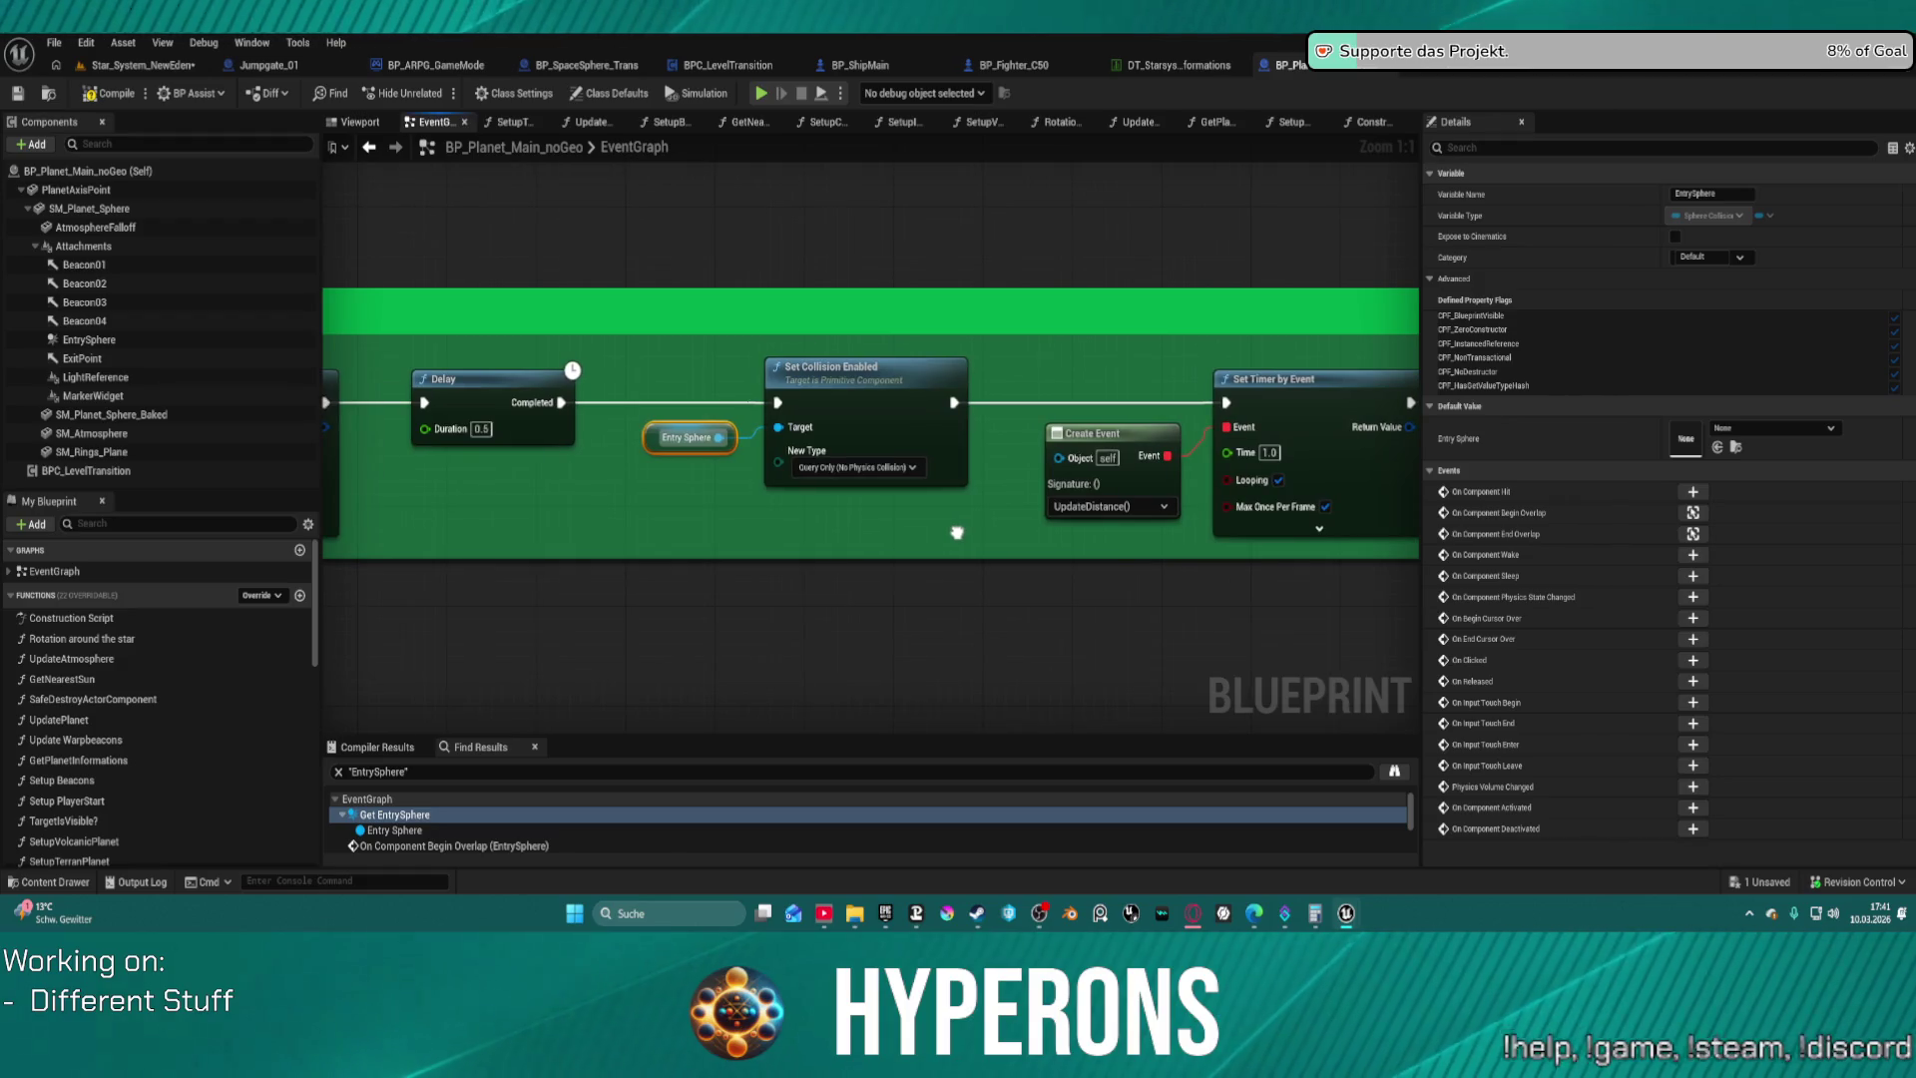
mouse_move(920, 449)
left_mouse_down()
mouse_move(1397, 479)
mouse_move(1408, 499)
mouse_move(699, 469)
mouse_move(1421, 381)
left_mouse_up()
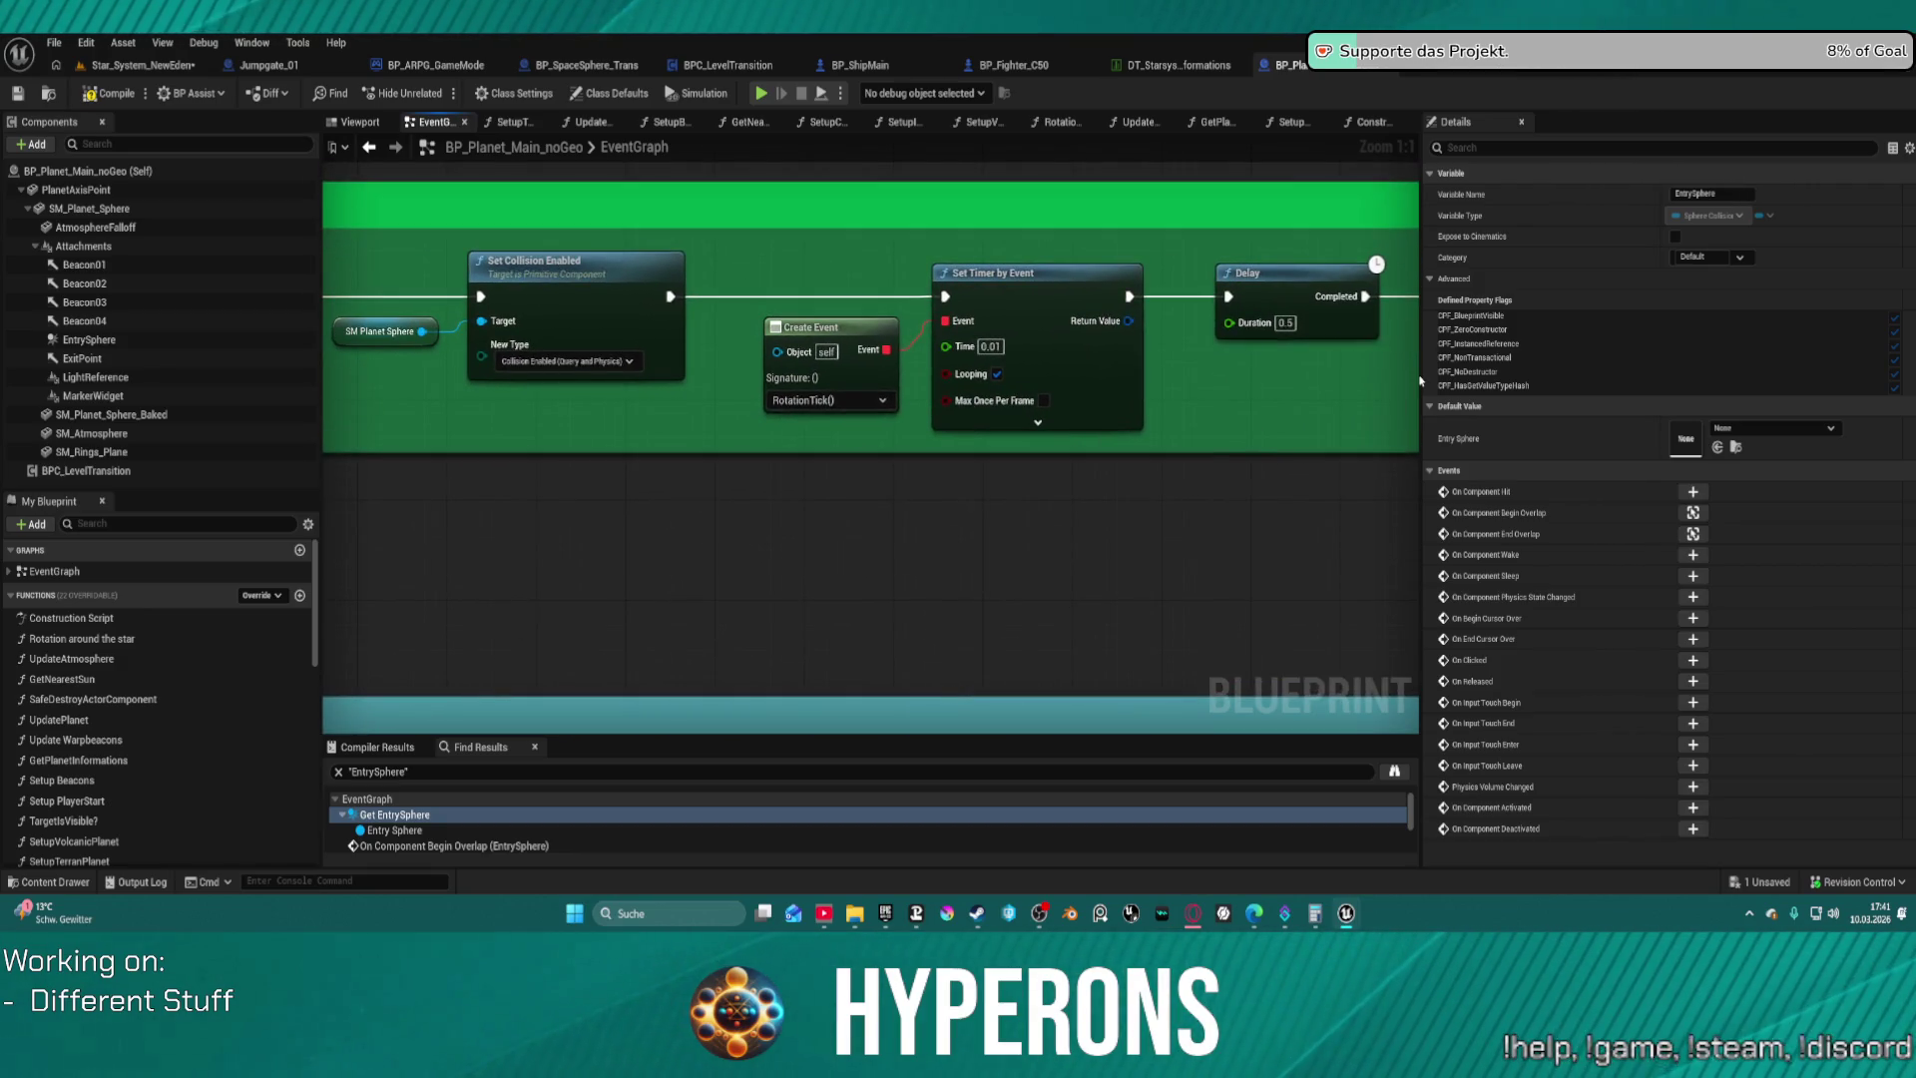
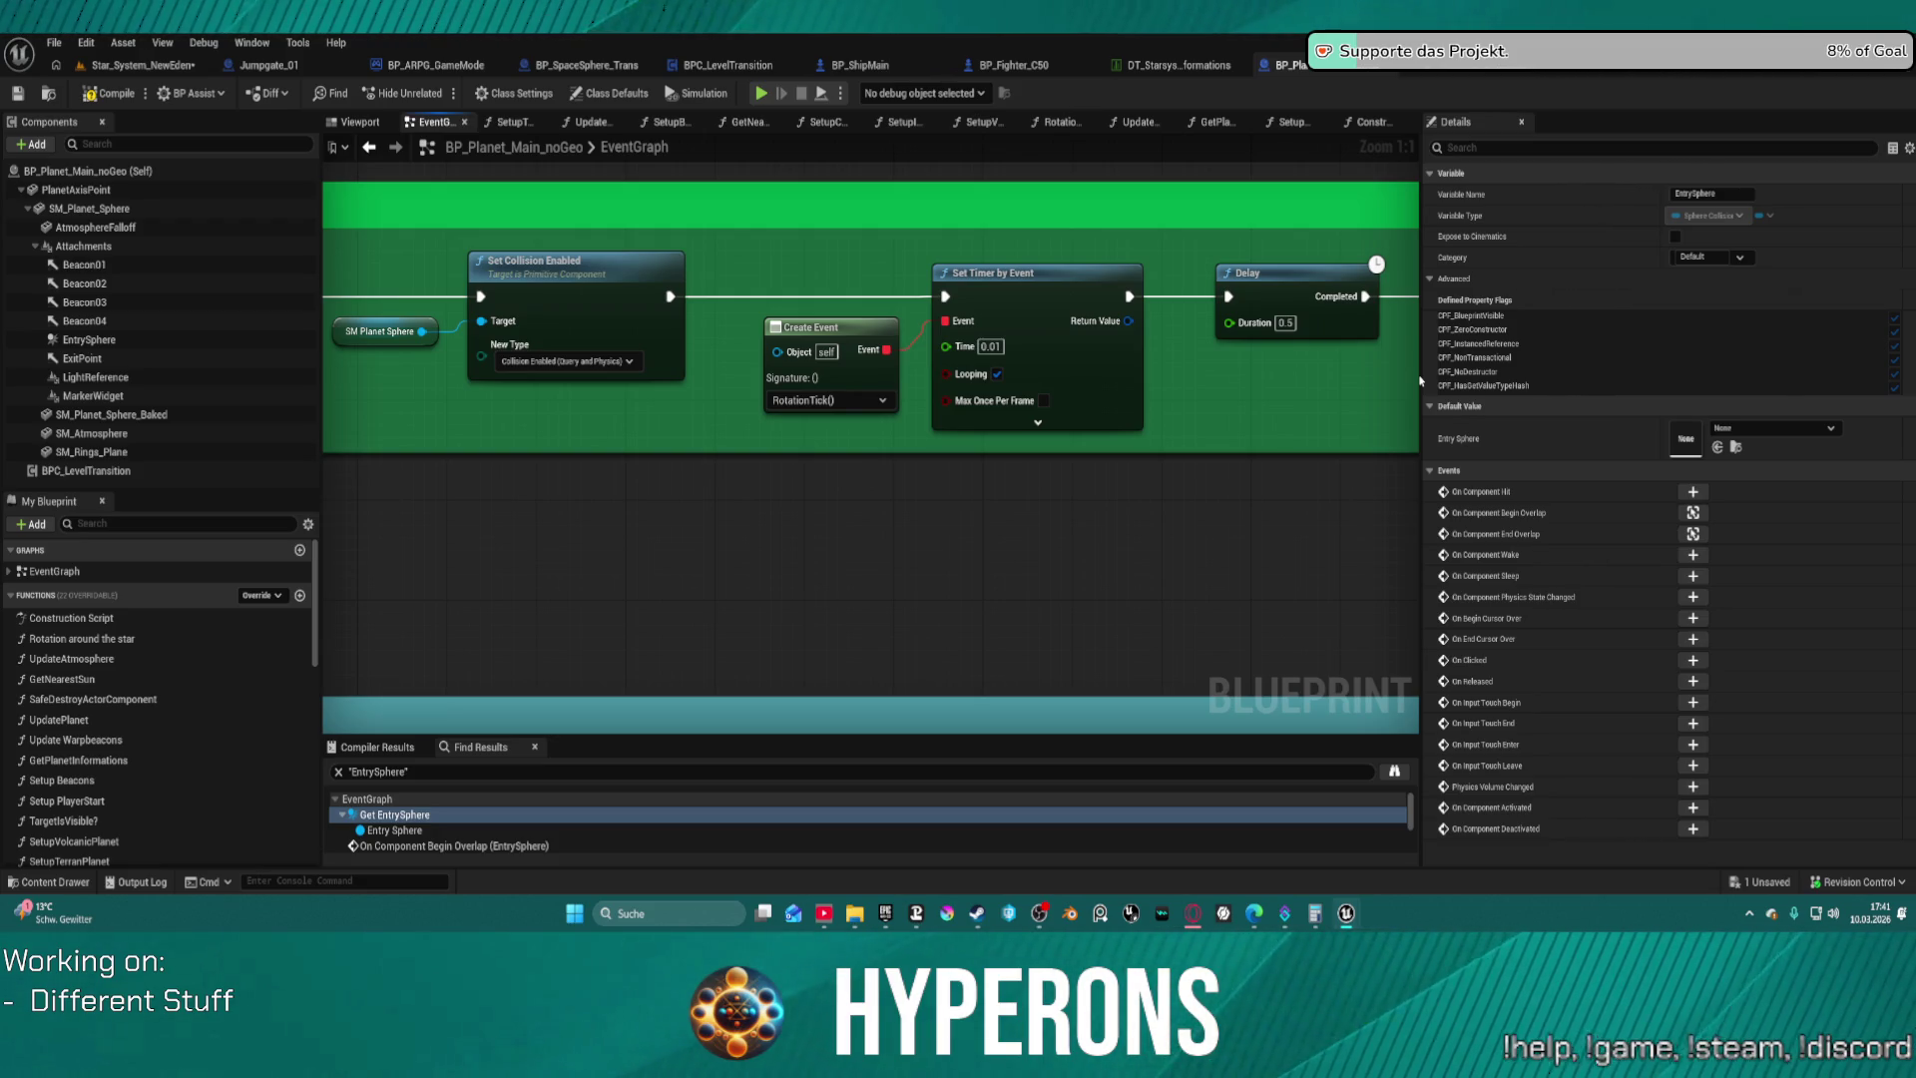
Enable Max Once Per Frame on the Set Timer by Event node, then switch to the Star_System_NewEden level
left_click(1044, 400)
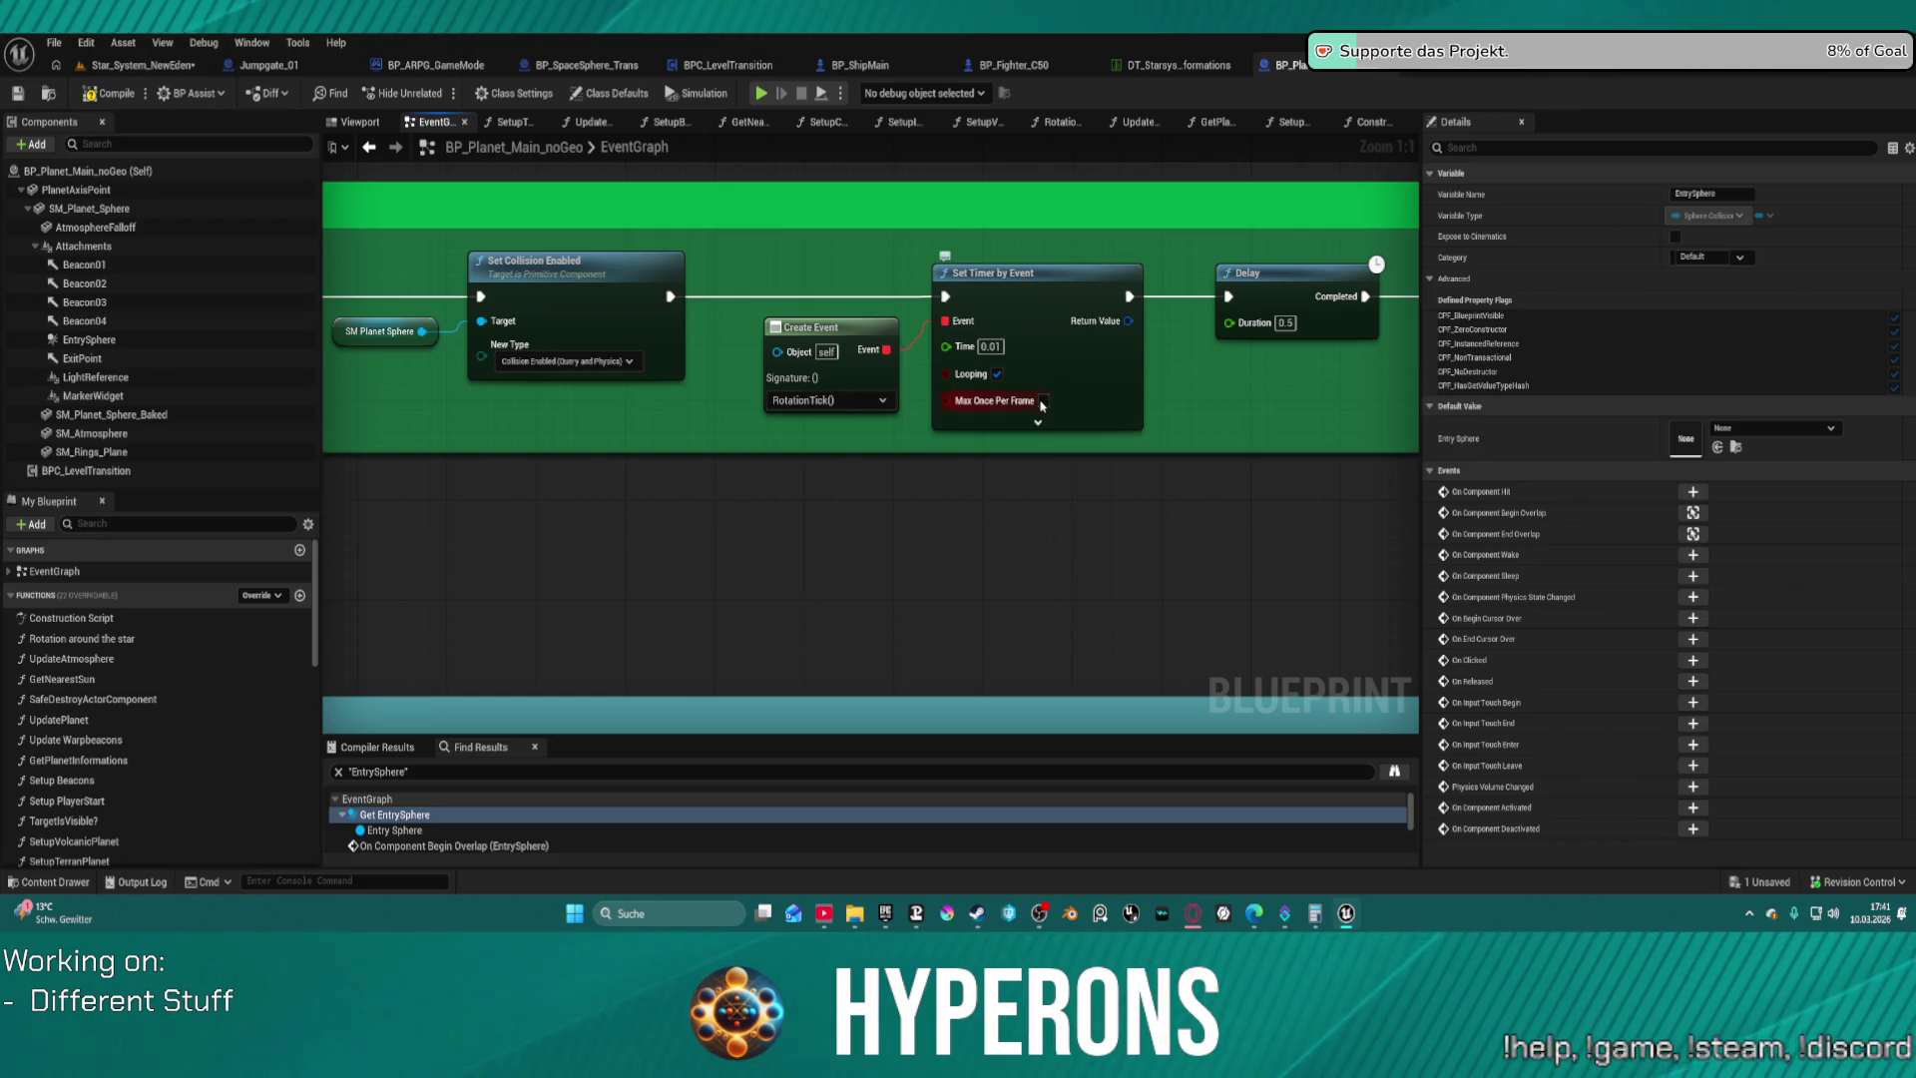
left_click_drag(1281, 419, 454, 437)
scroll(450, 440, "down", 2)
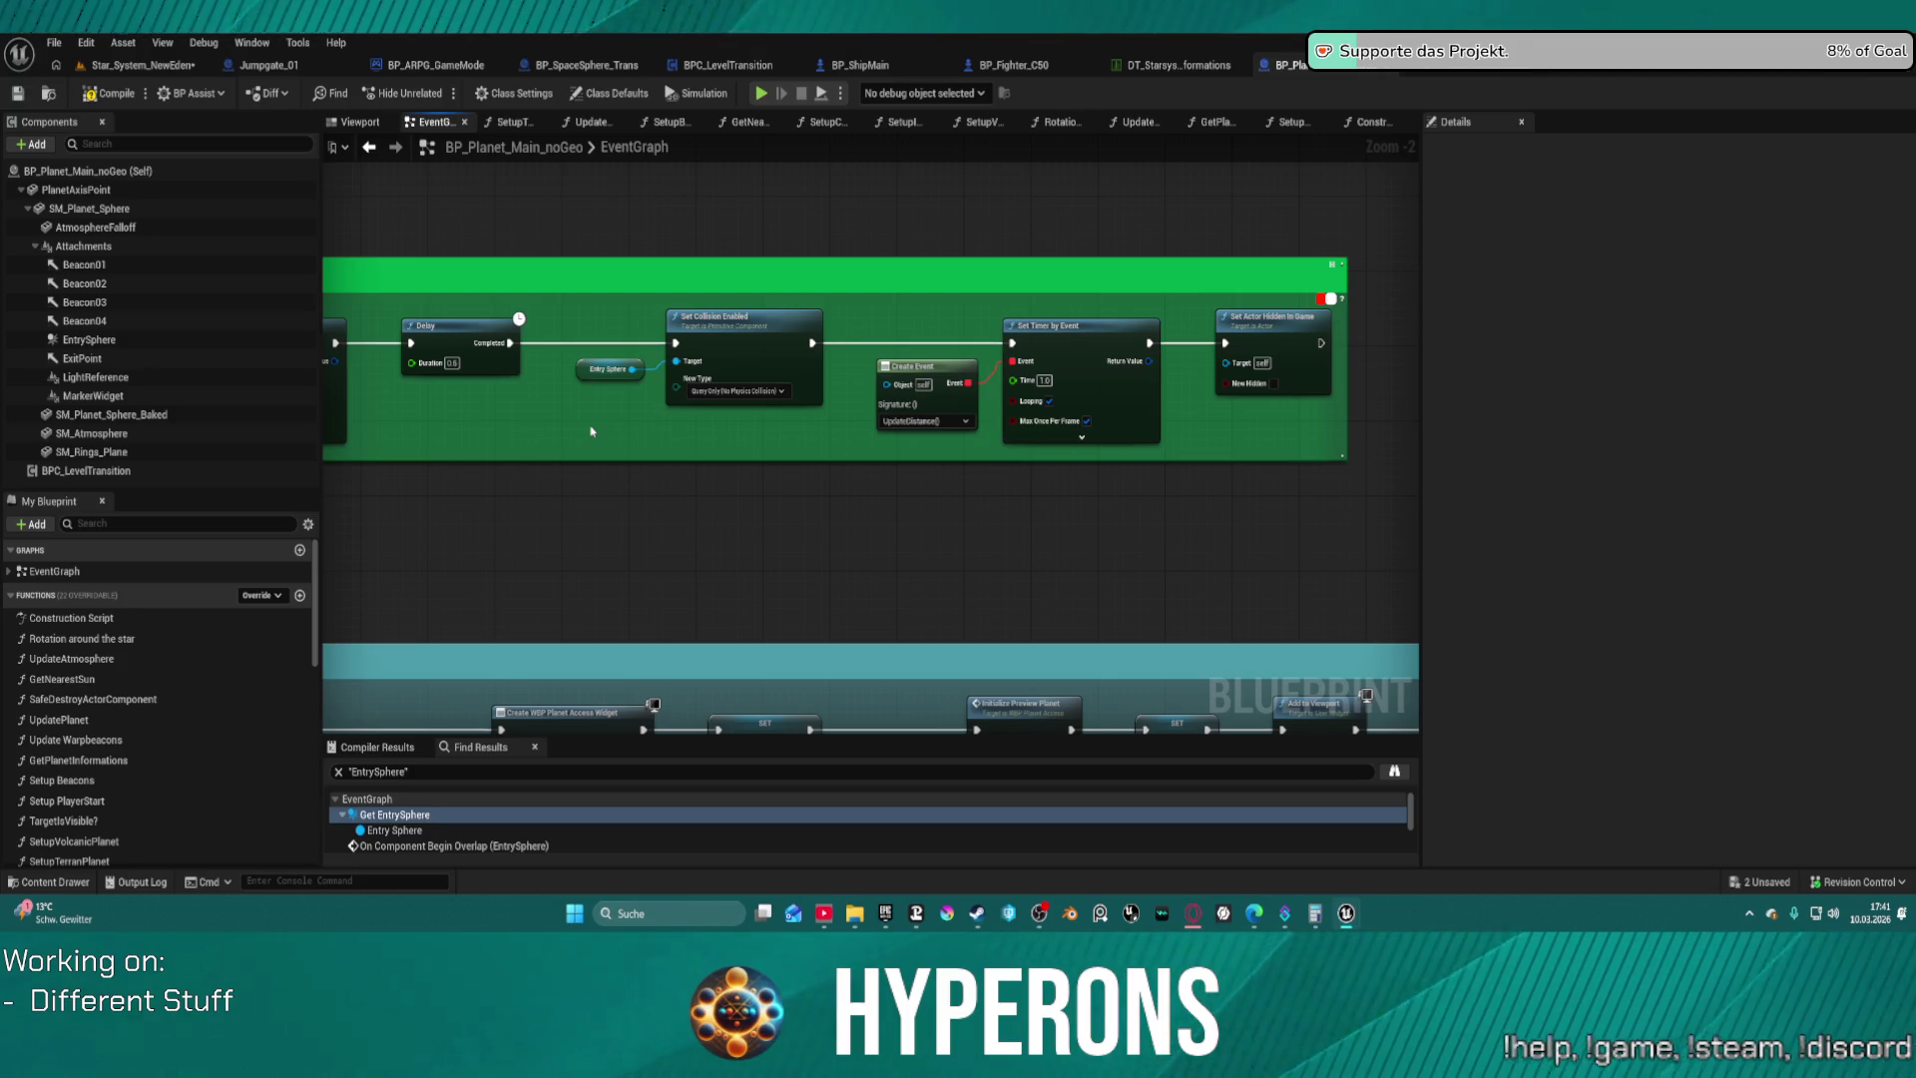
left_click(143, 67)
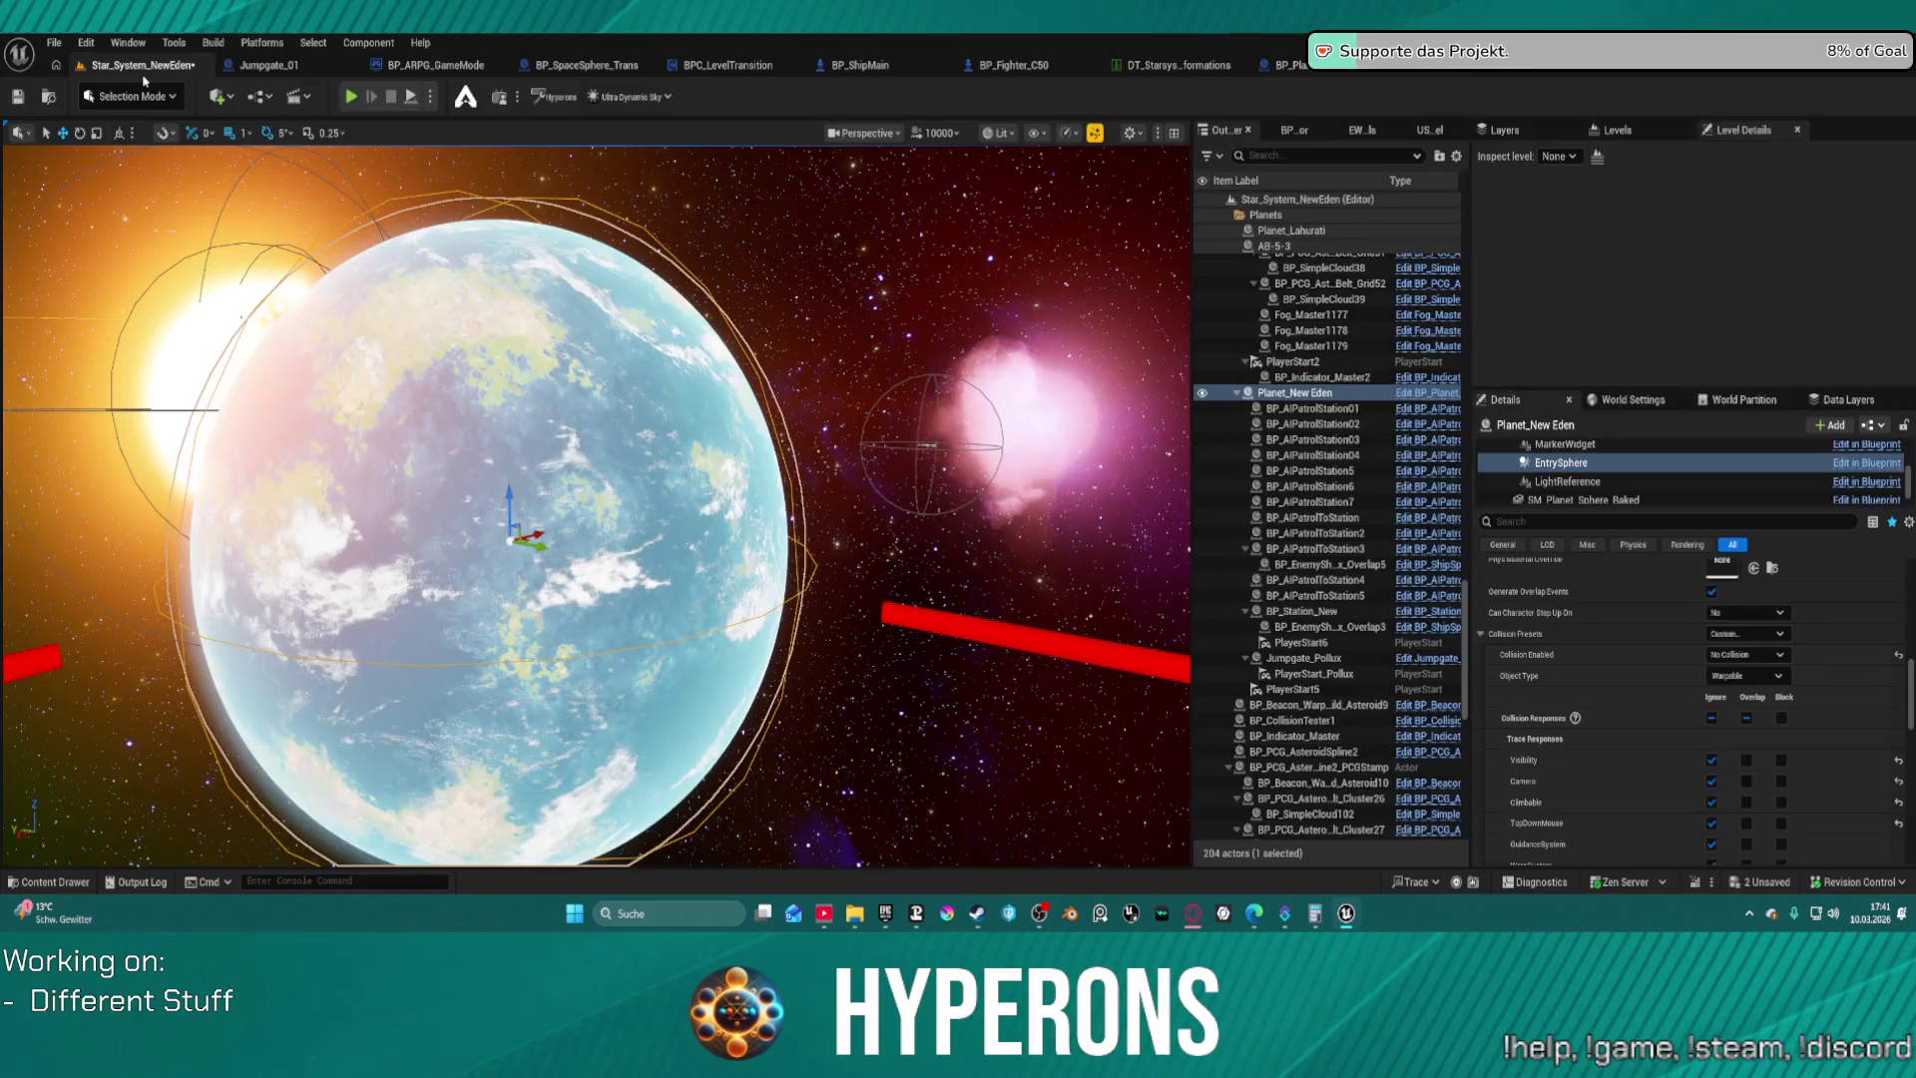
Load Map_Lobby0 from Recent Levels, checking out Star_System_NewEden so it saves, and start Play
left_click(66, 44)
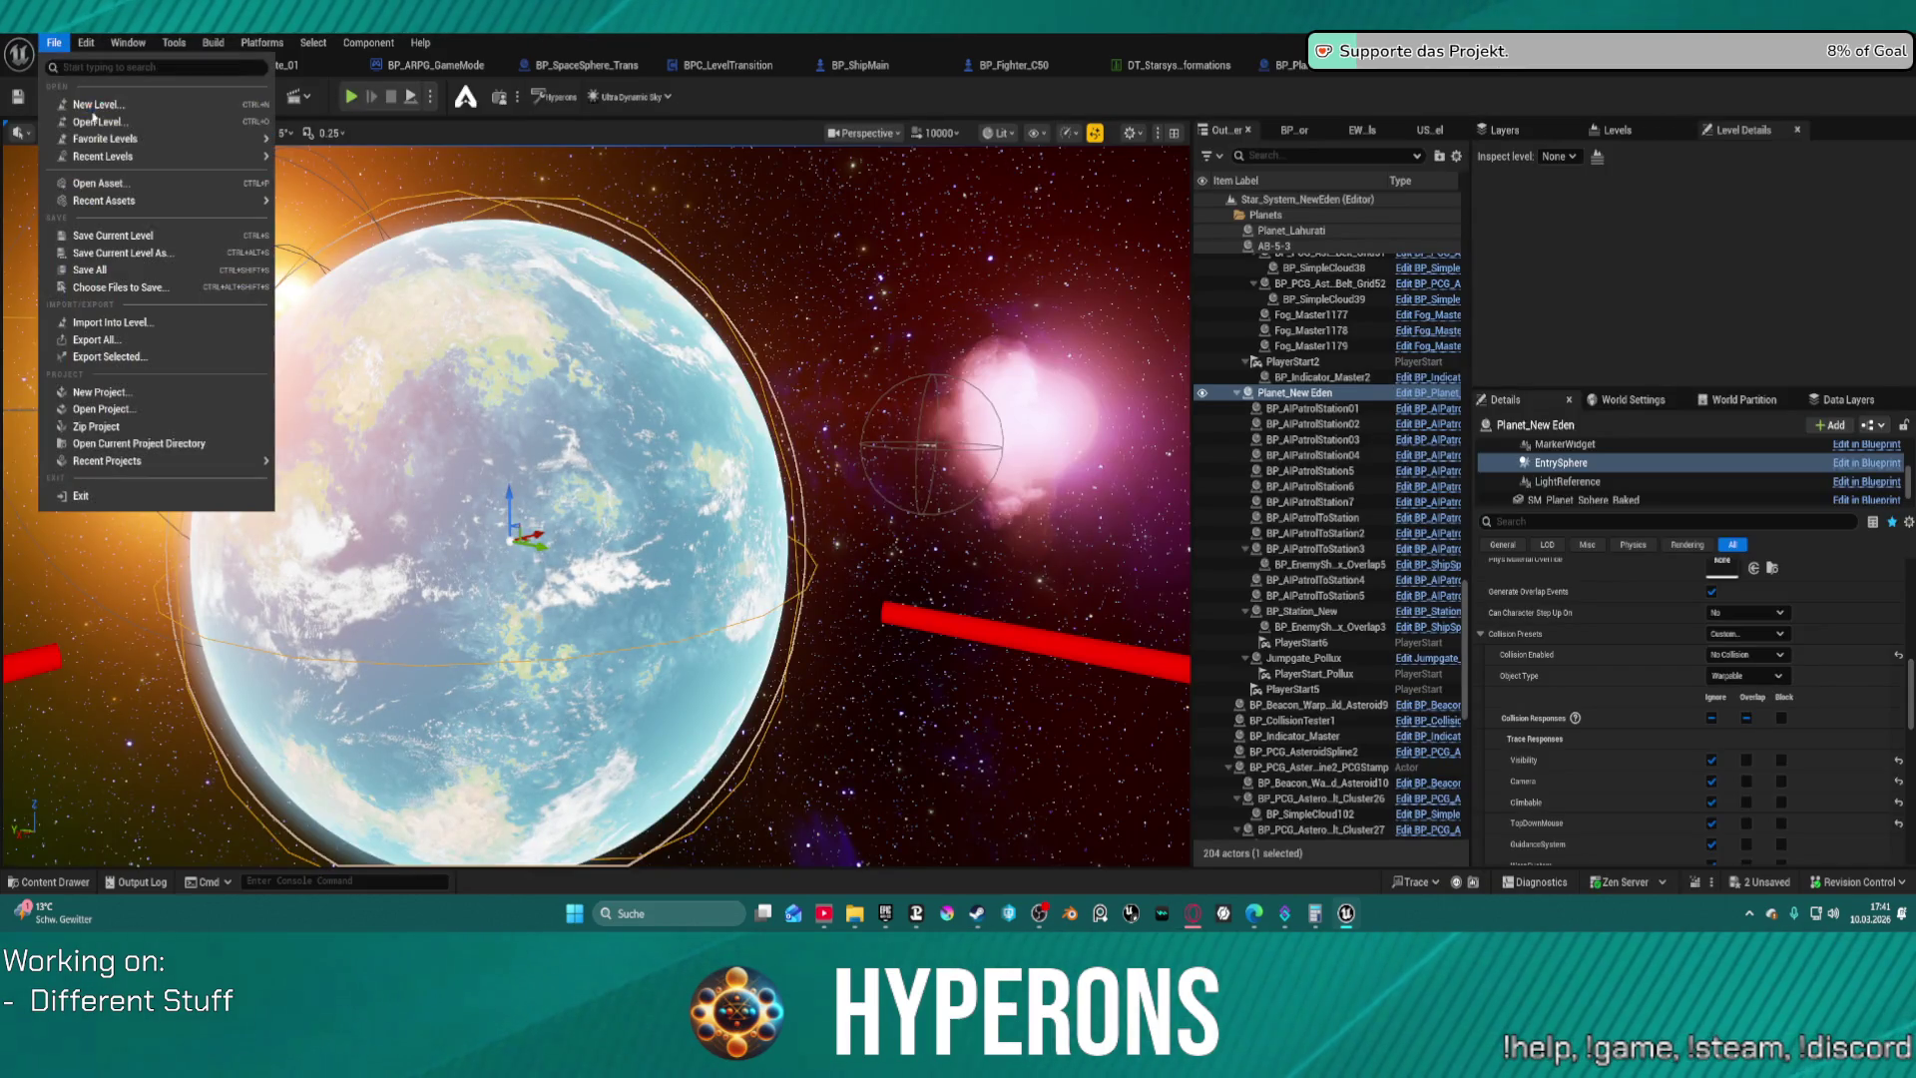
mouse_move(150, 156)
left_click(363, 208)
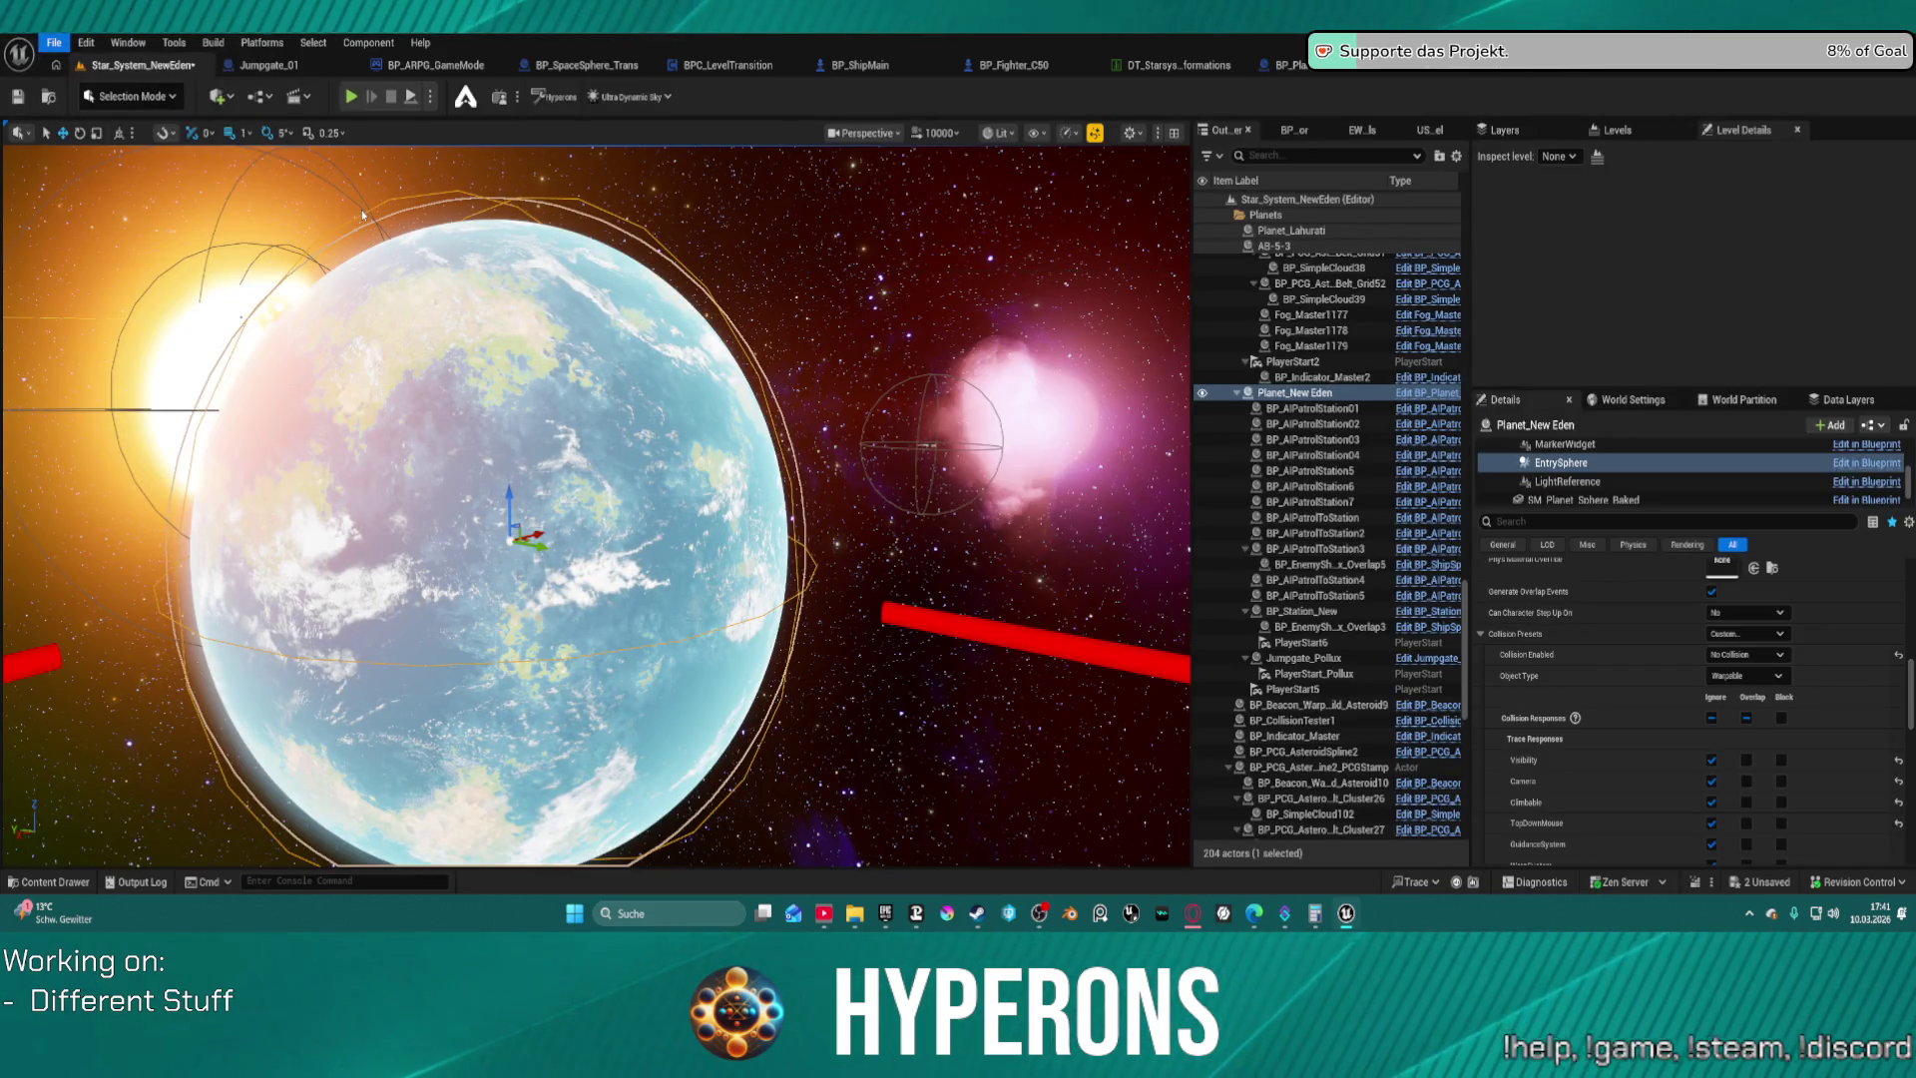
left_click(988, 636)
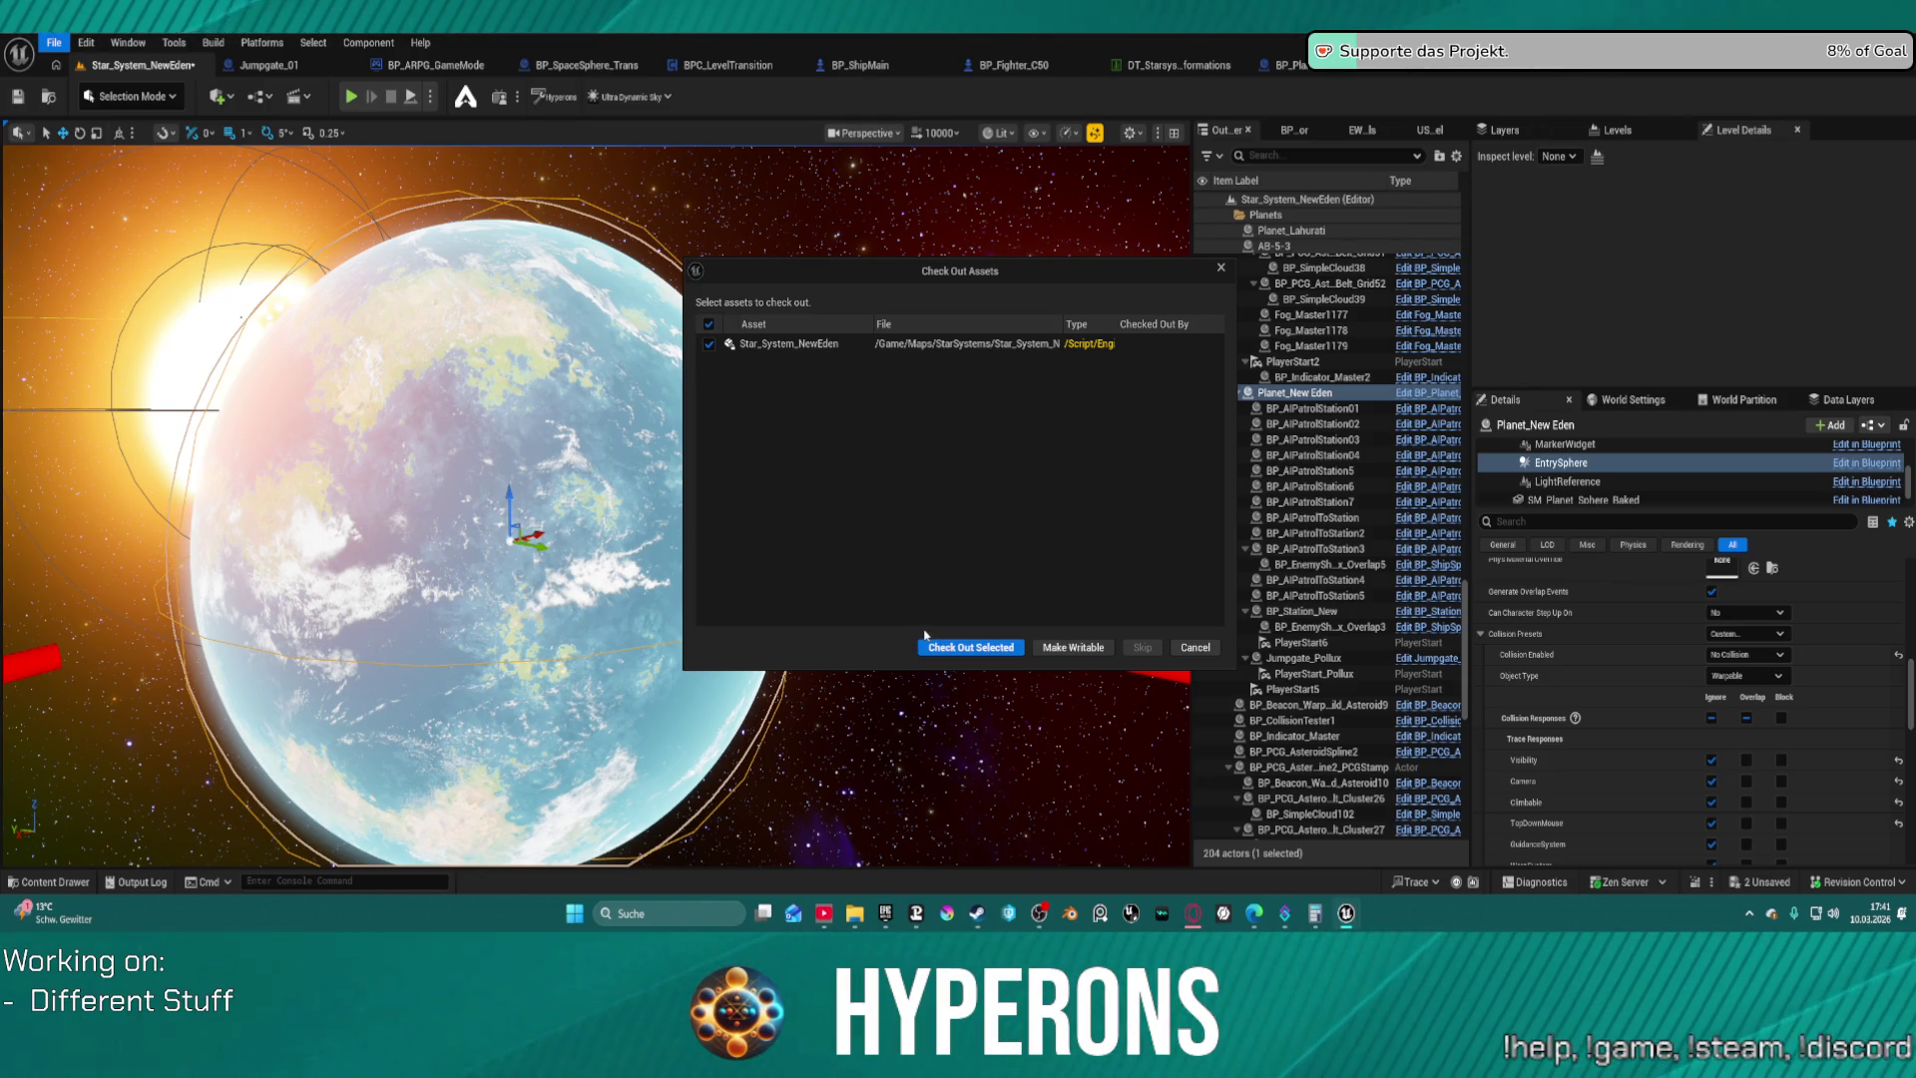
left_click(930, 648)
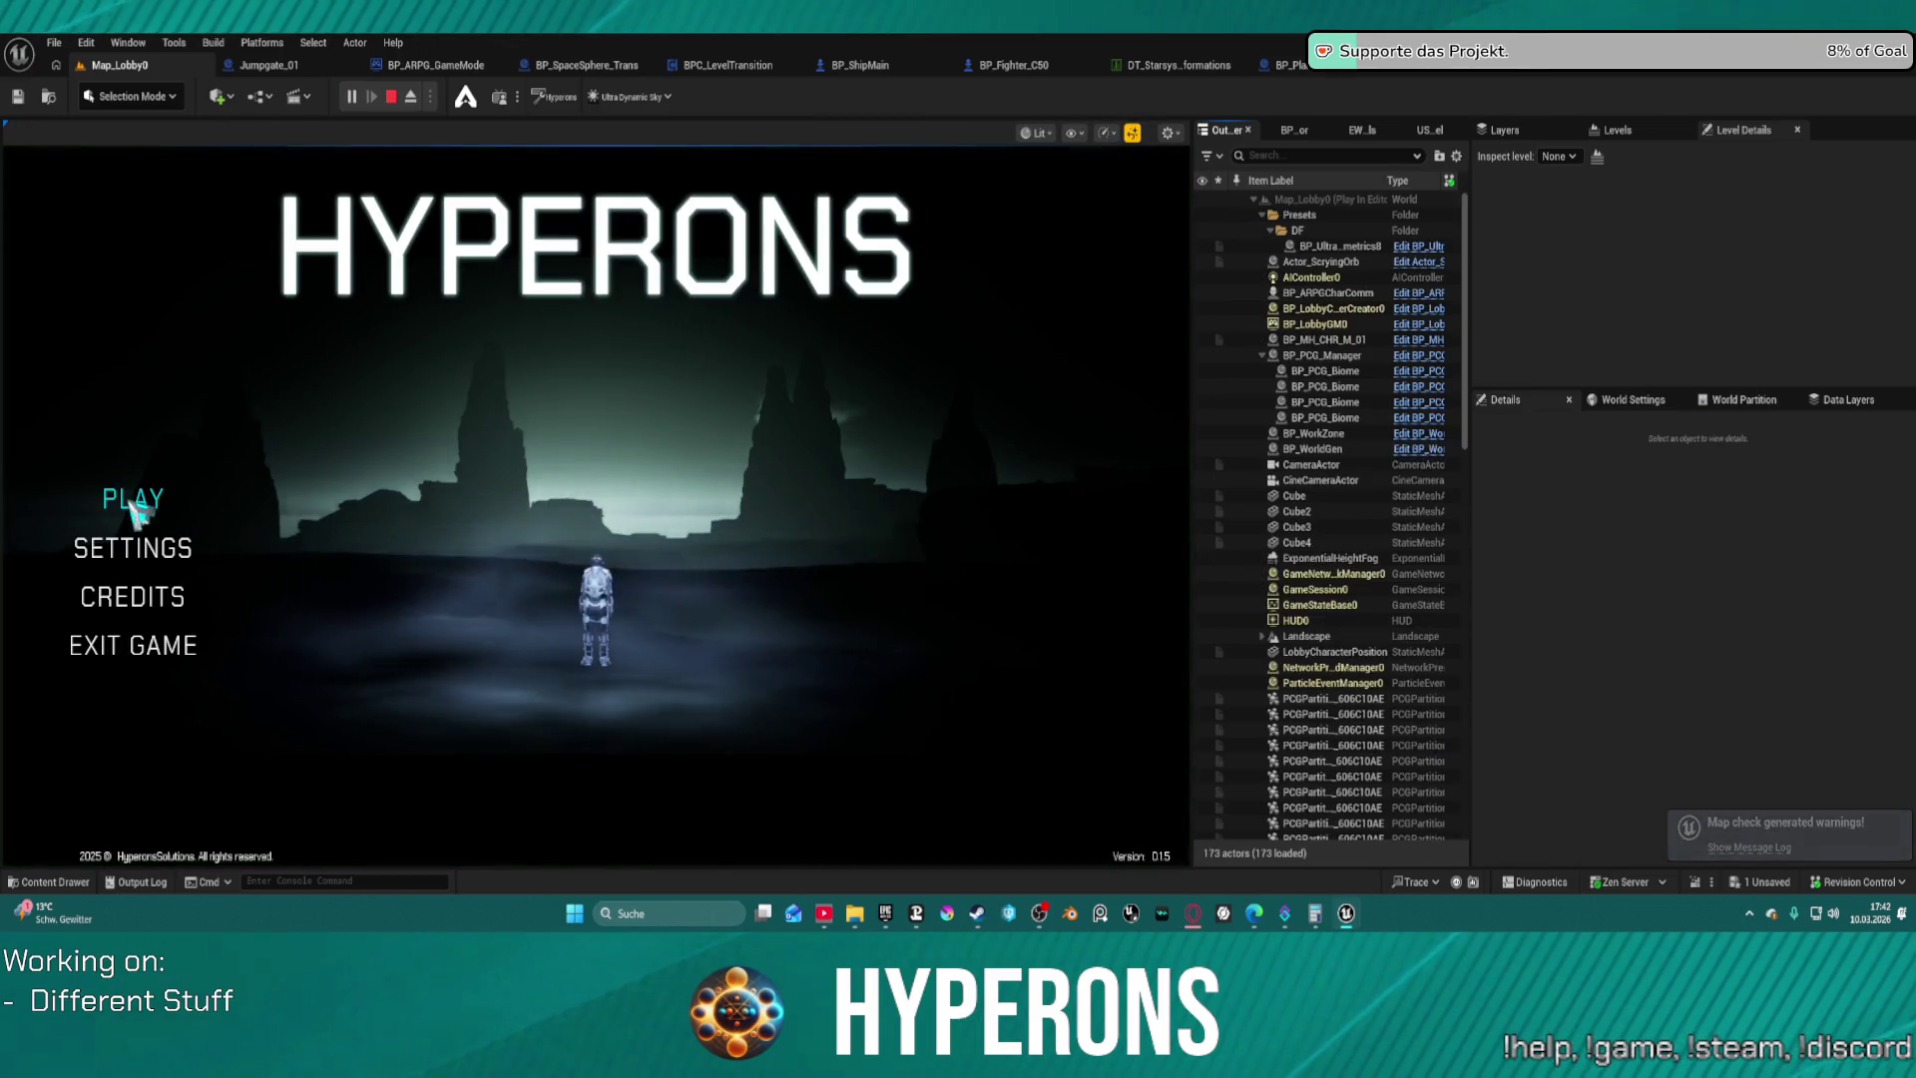
Choose the character located in System New Eden and start the game
left_click(402, 616)
left_click(483, 767)
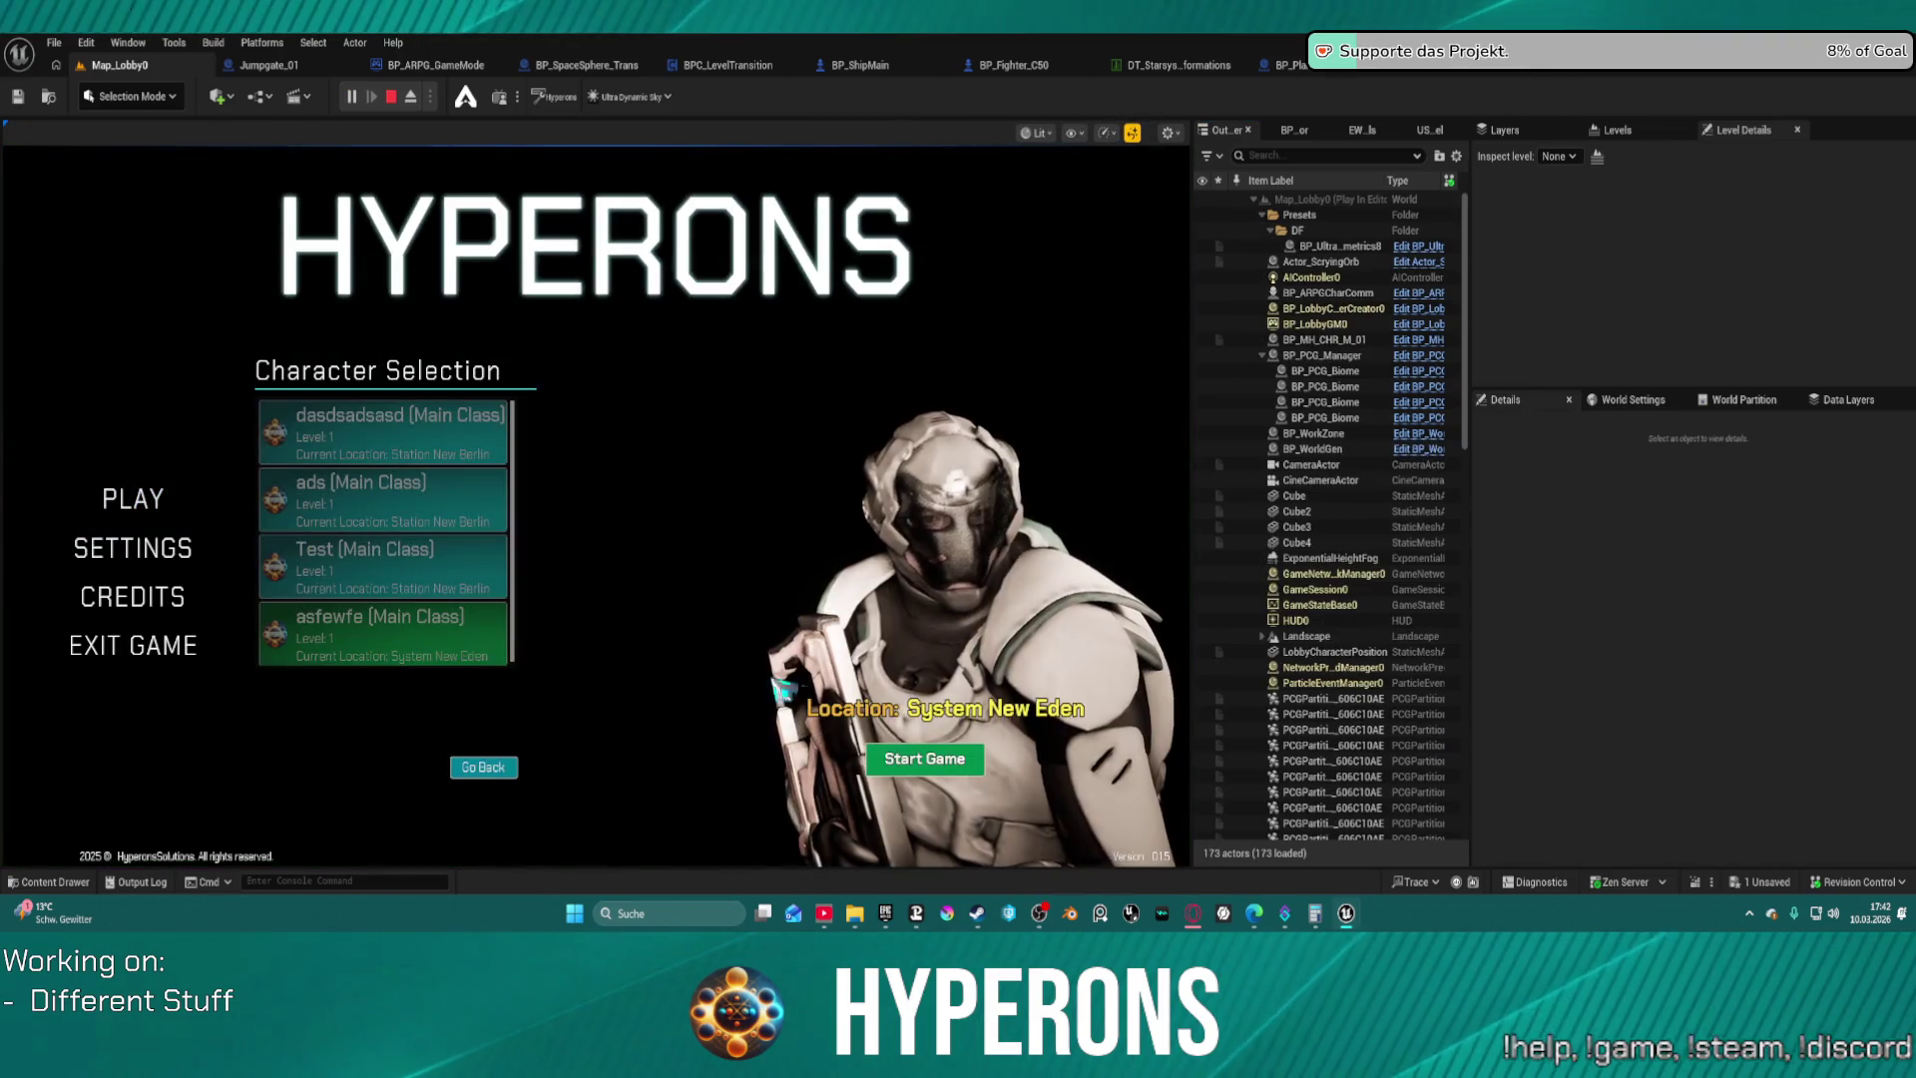
left_click(925, 771)
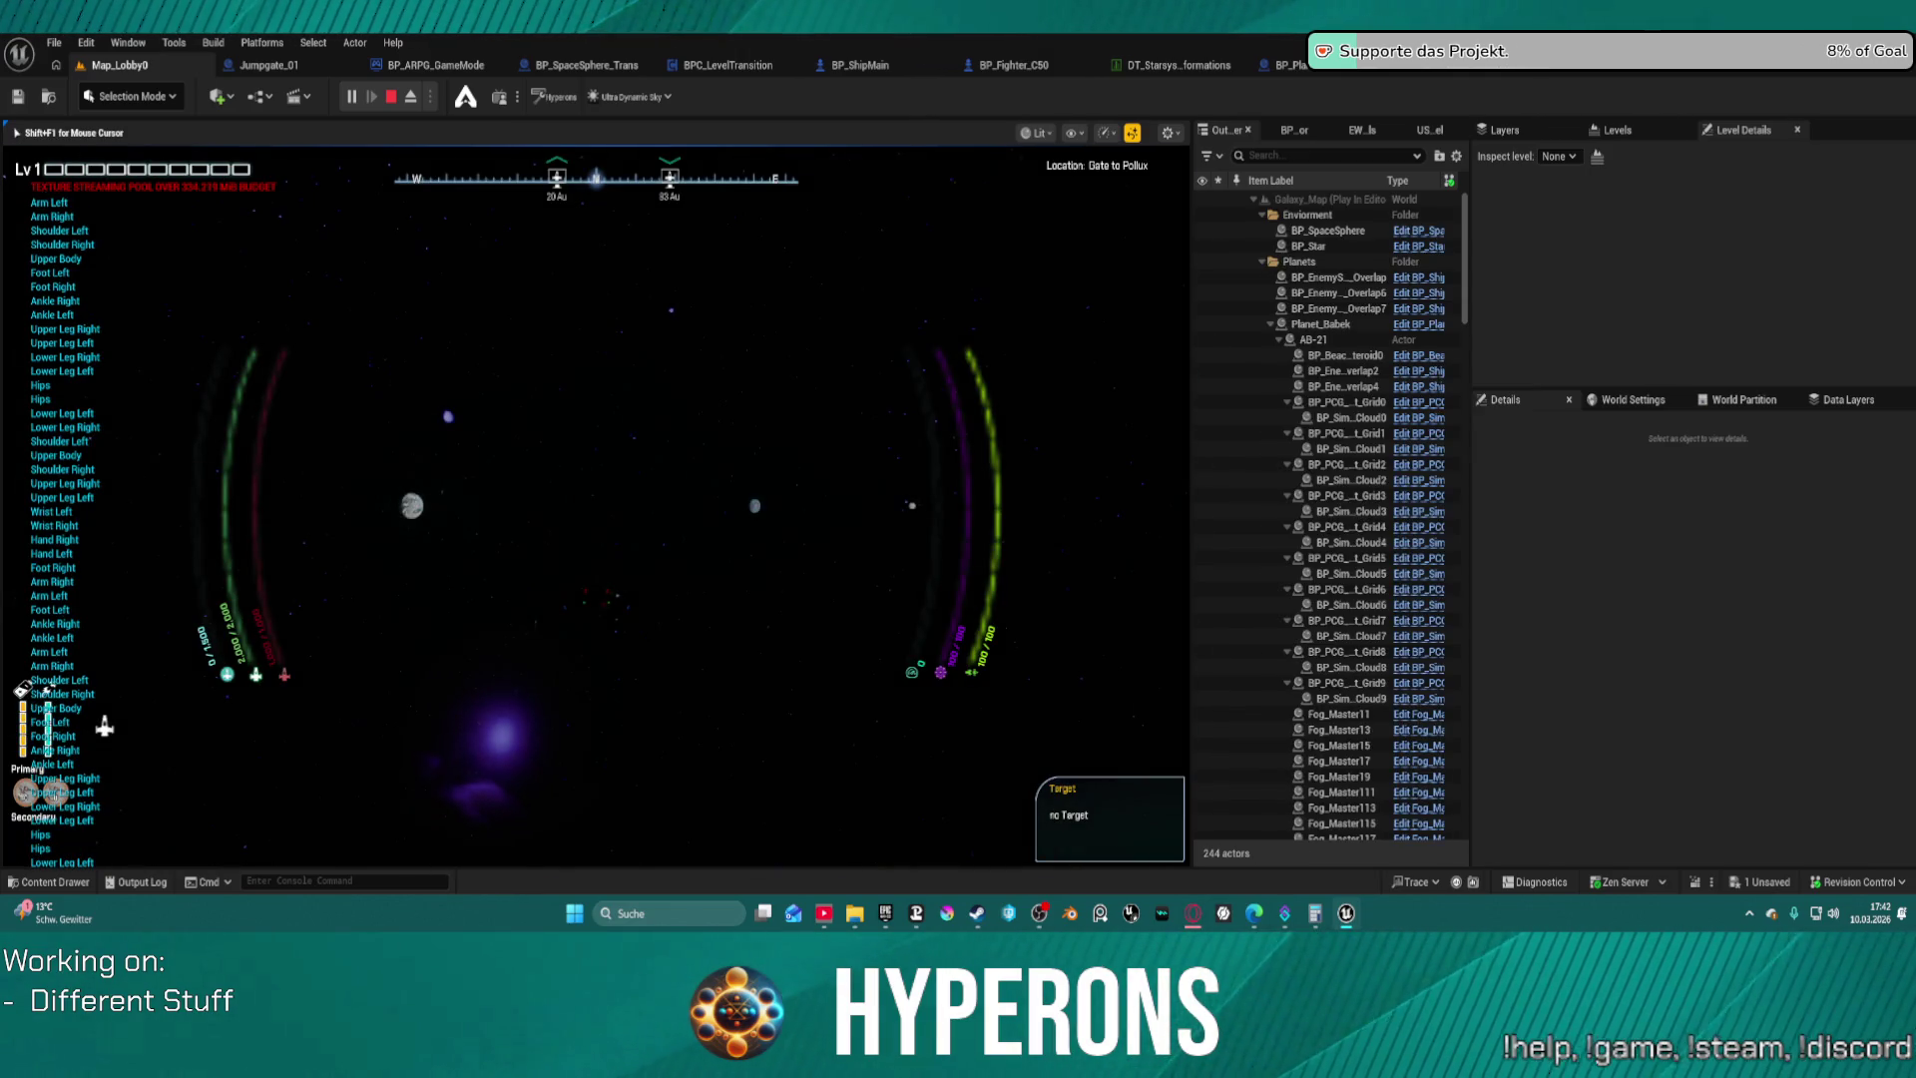
Fly the ship, lock onto New Eden and hyperdrive-jump to the planet
key("w")
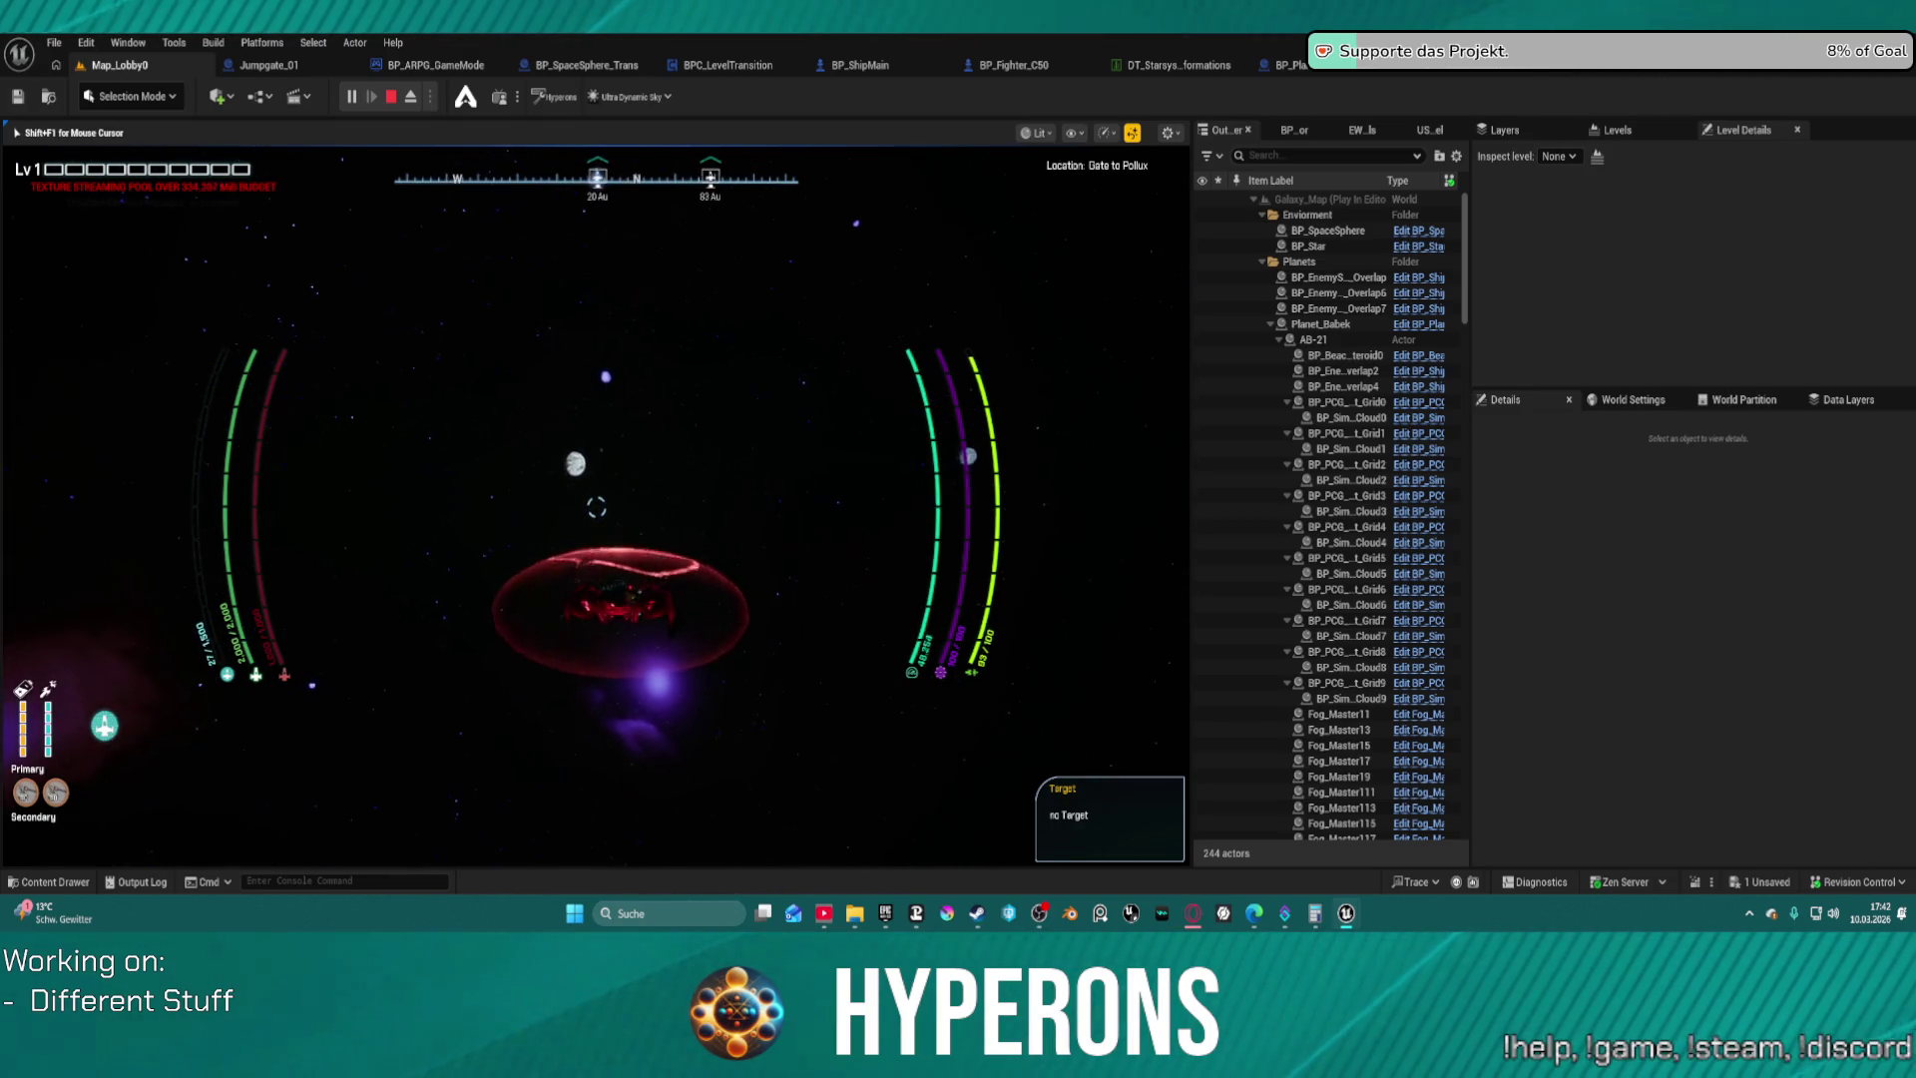
key("t")
key("j")
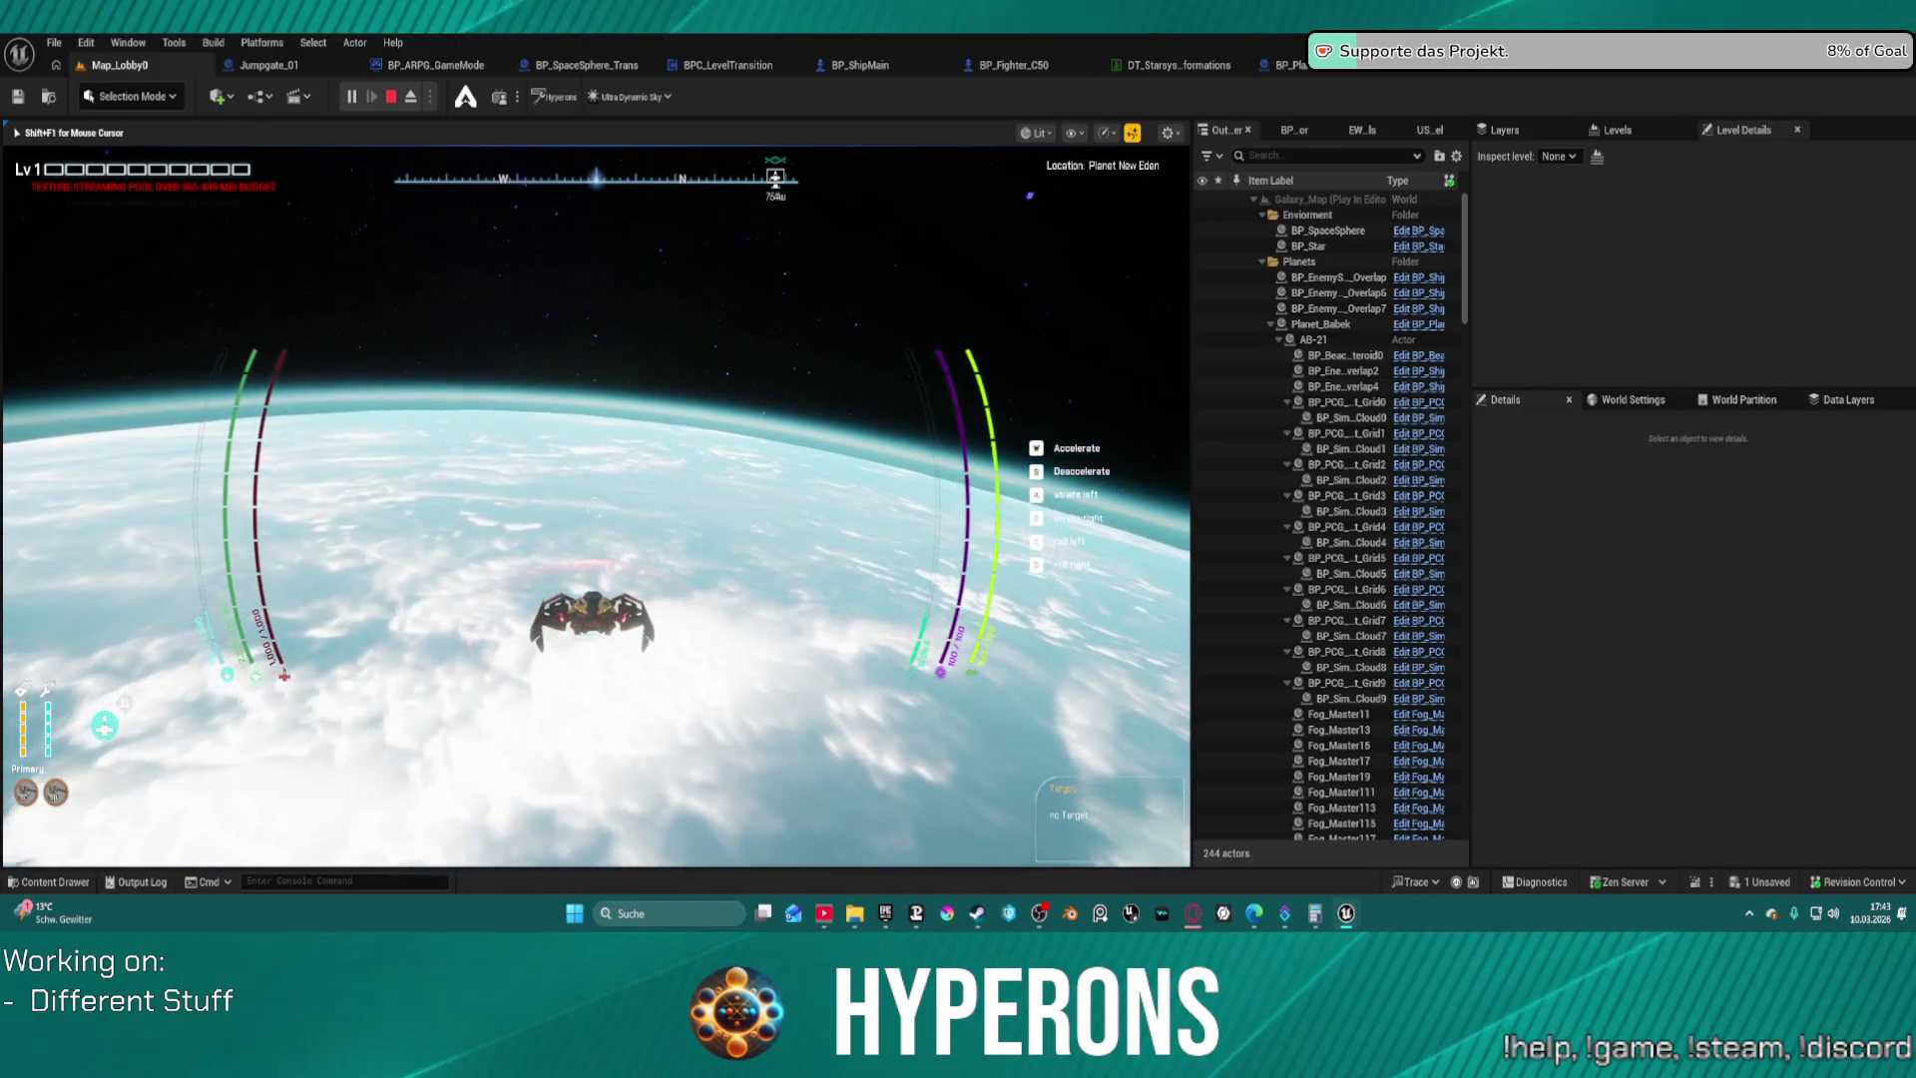
key("super")
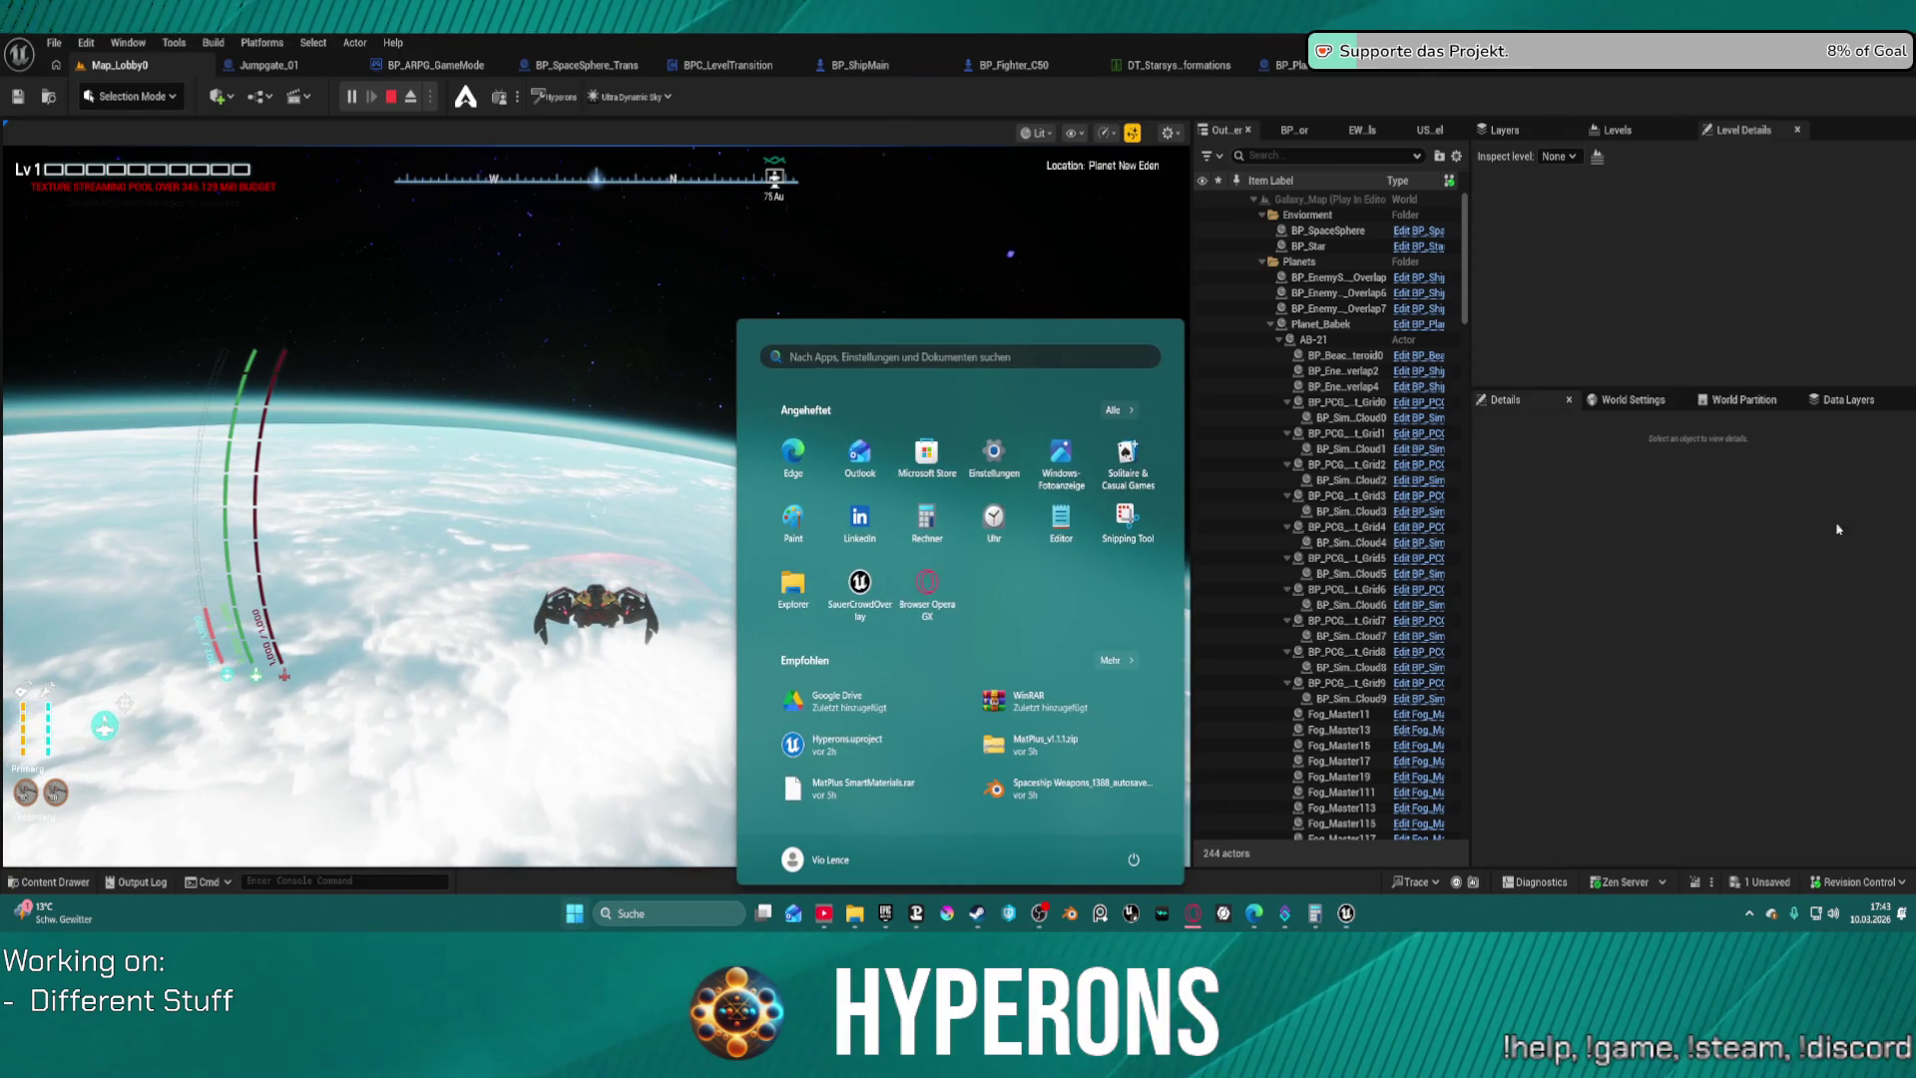
Expand the Planets folder in the Outliner and select the Planet_New Eden actor
left_click(1273, 333)
left_click(1308, 246)
left_click(1264, 260)
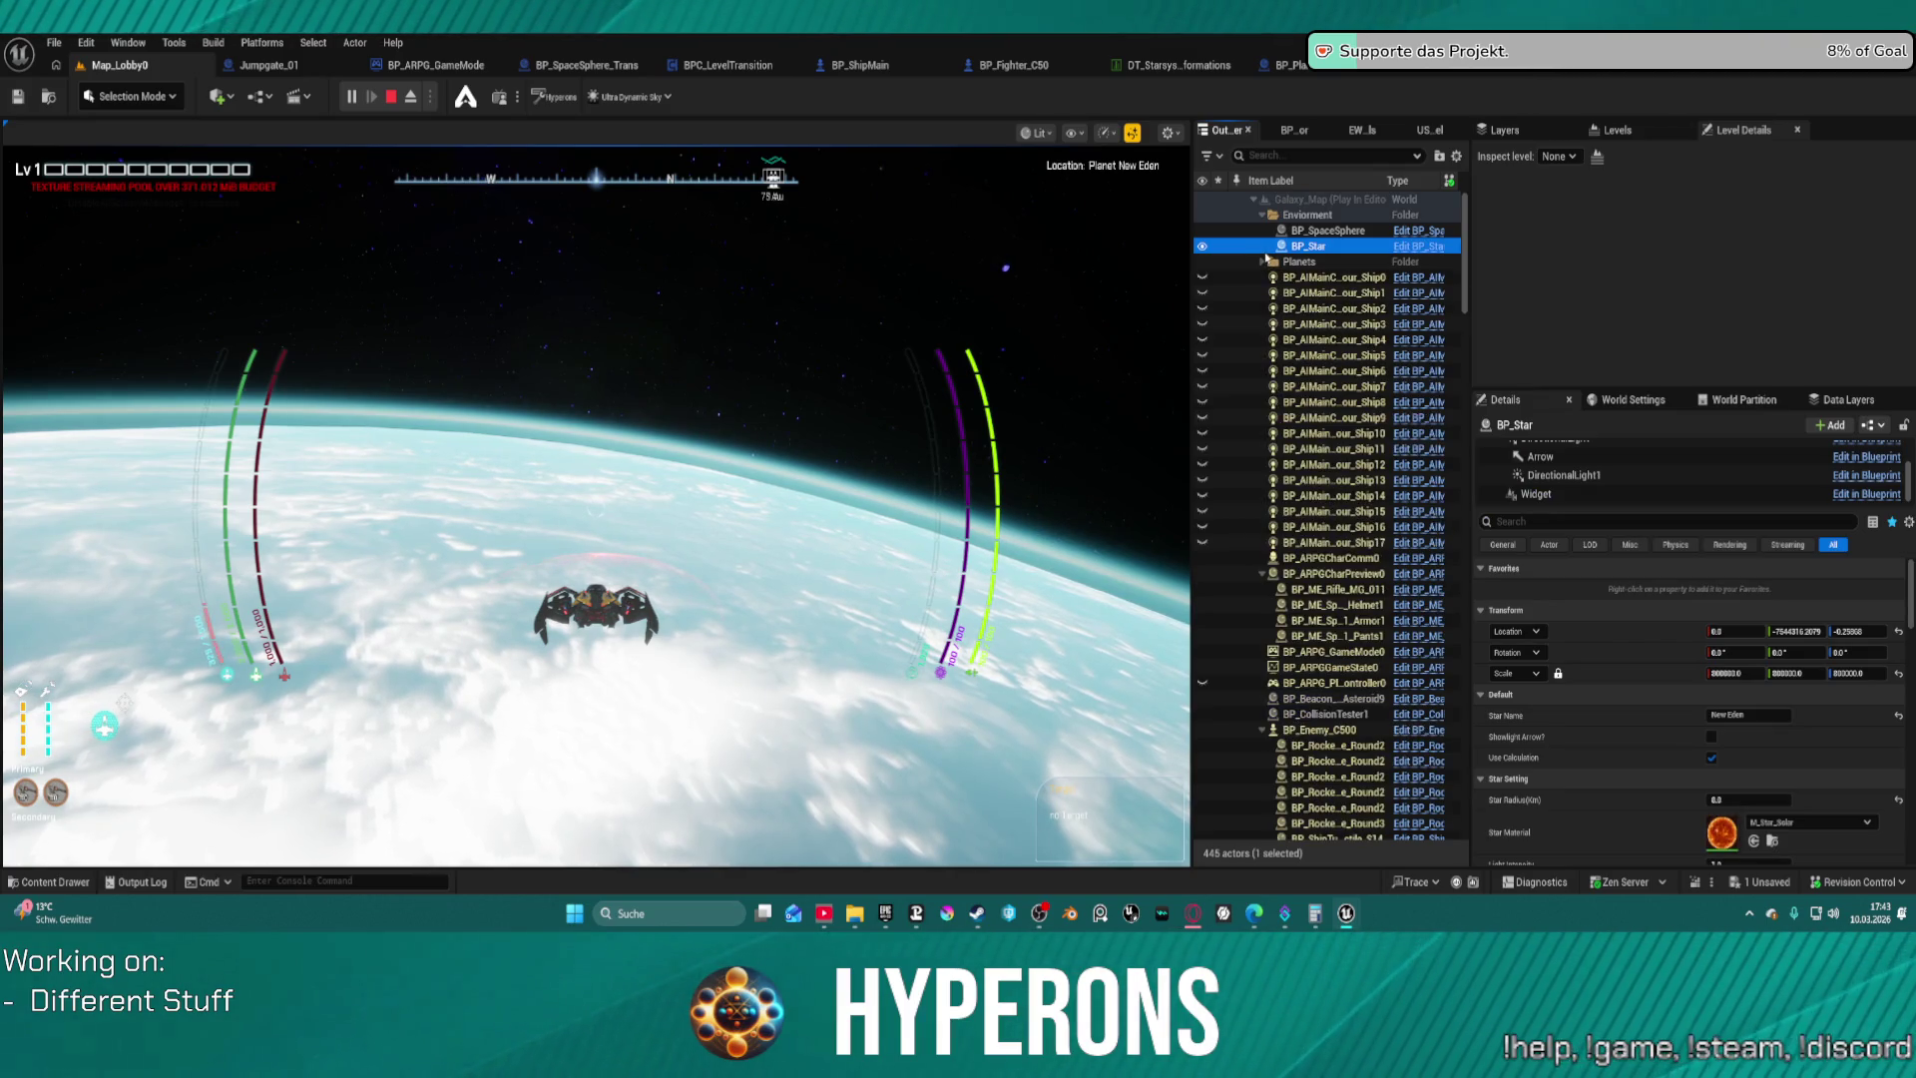
right_click(1297, 263)
mouse_move(1407, 335)
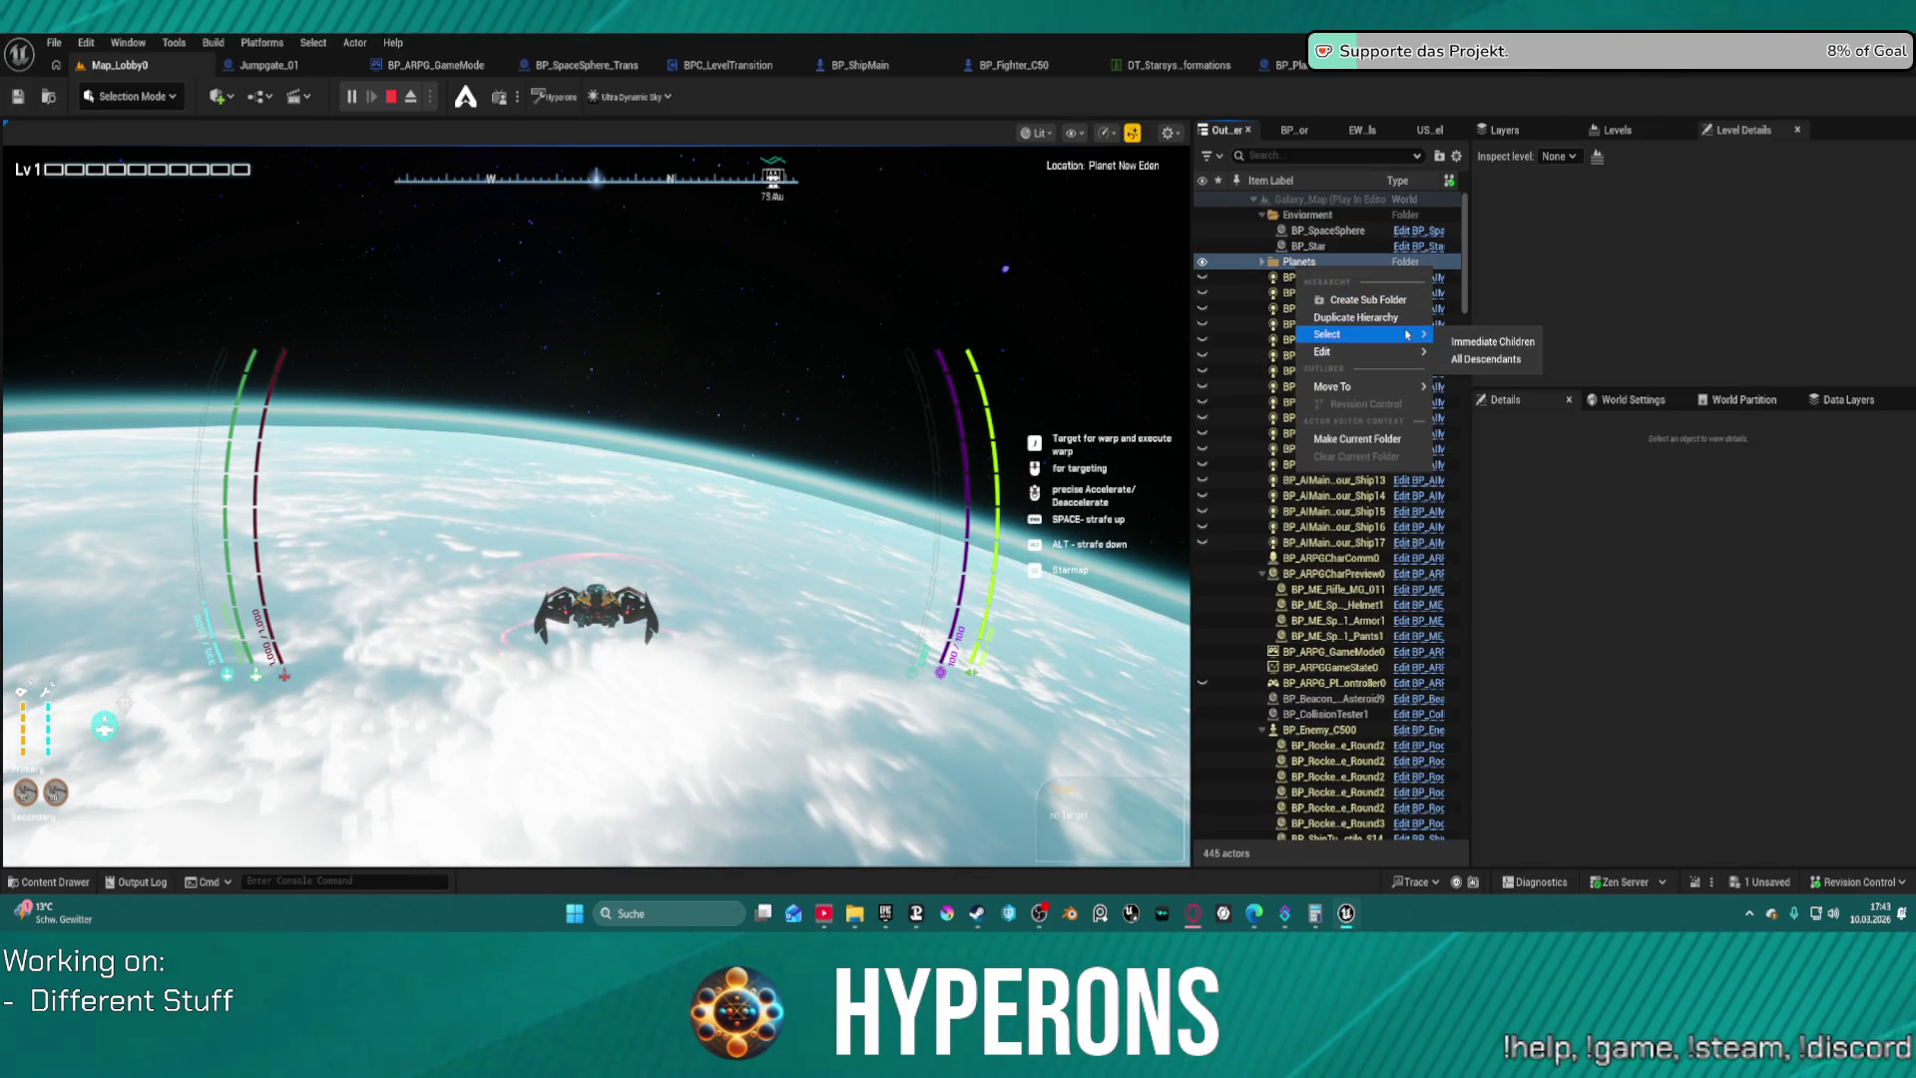
mouse_move(1375, 388)
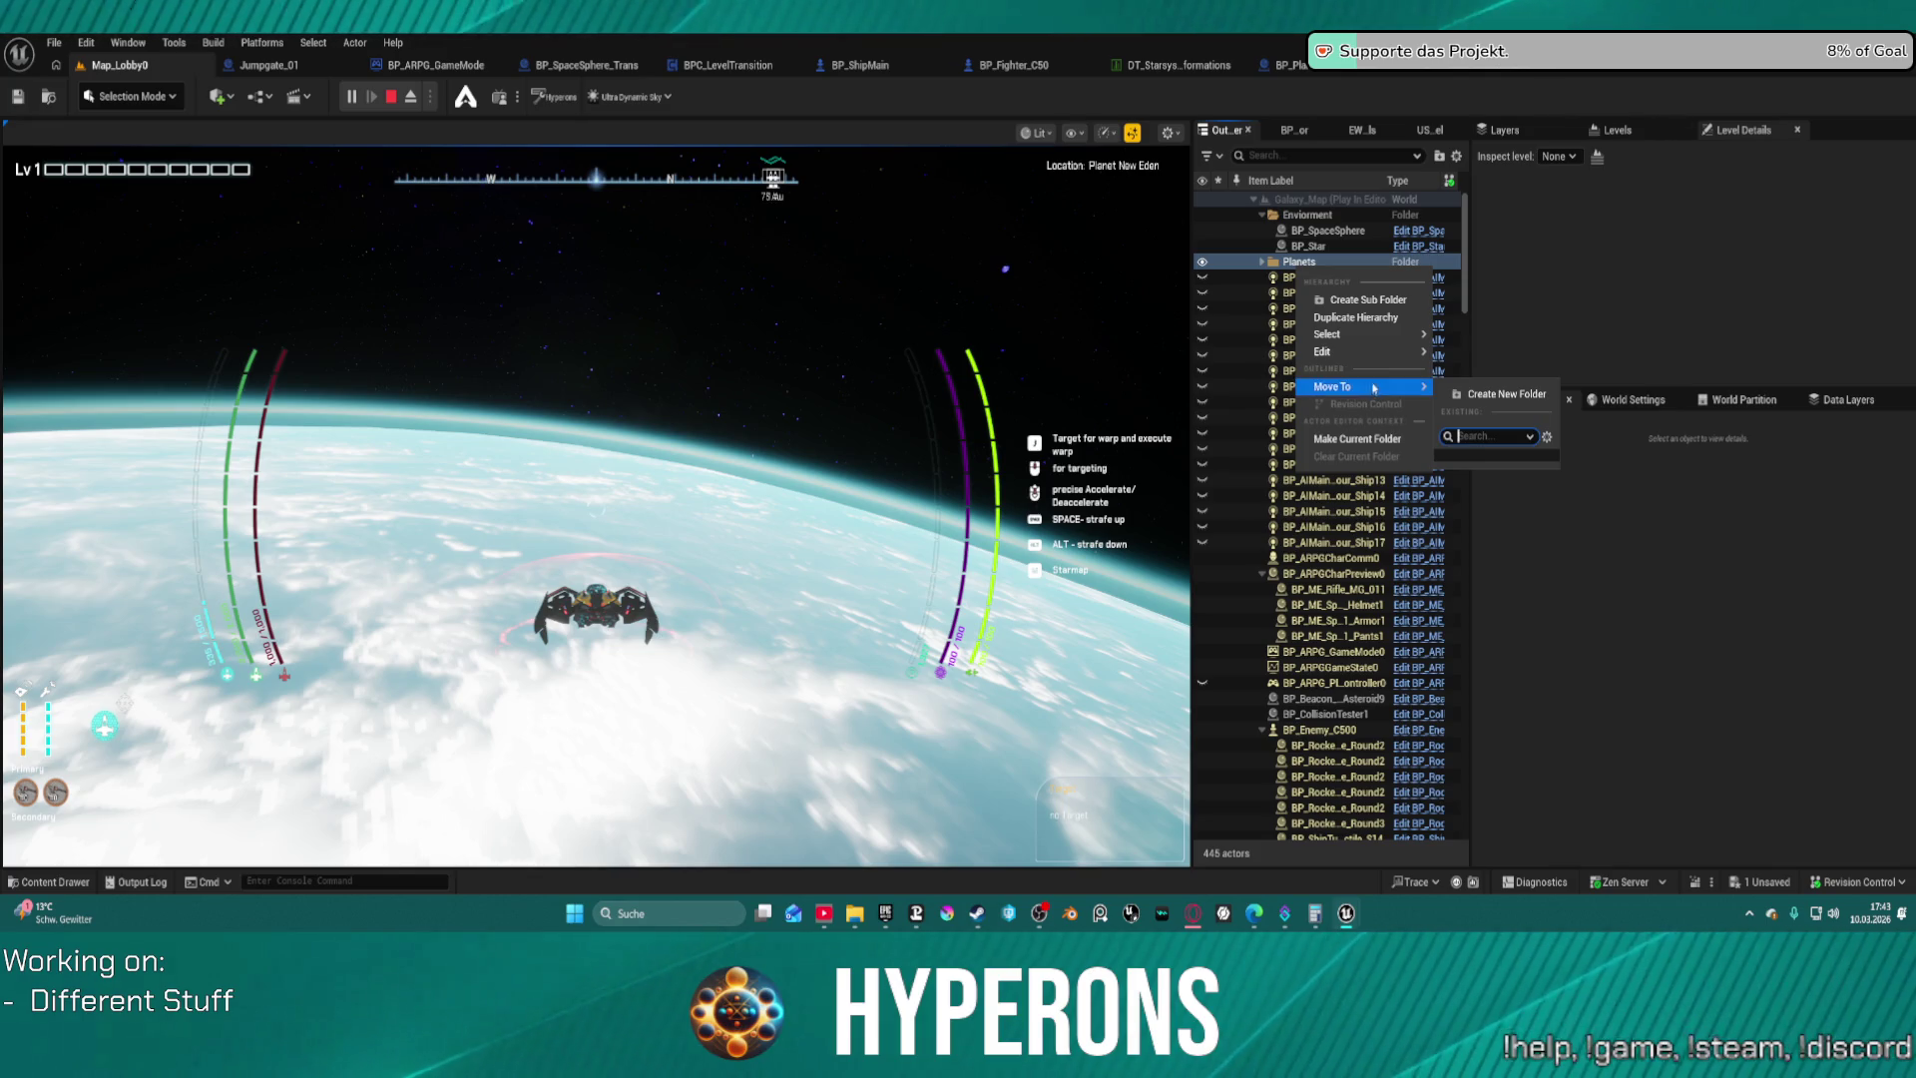
left_click(1280, 262)
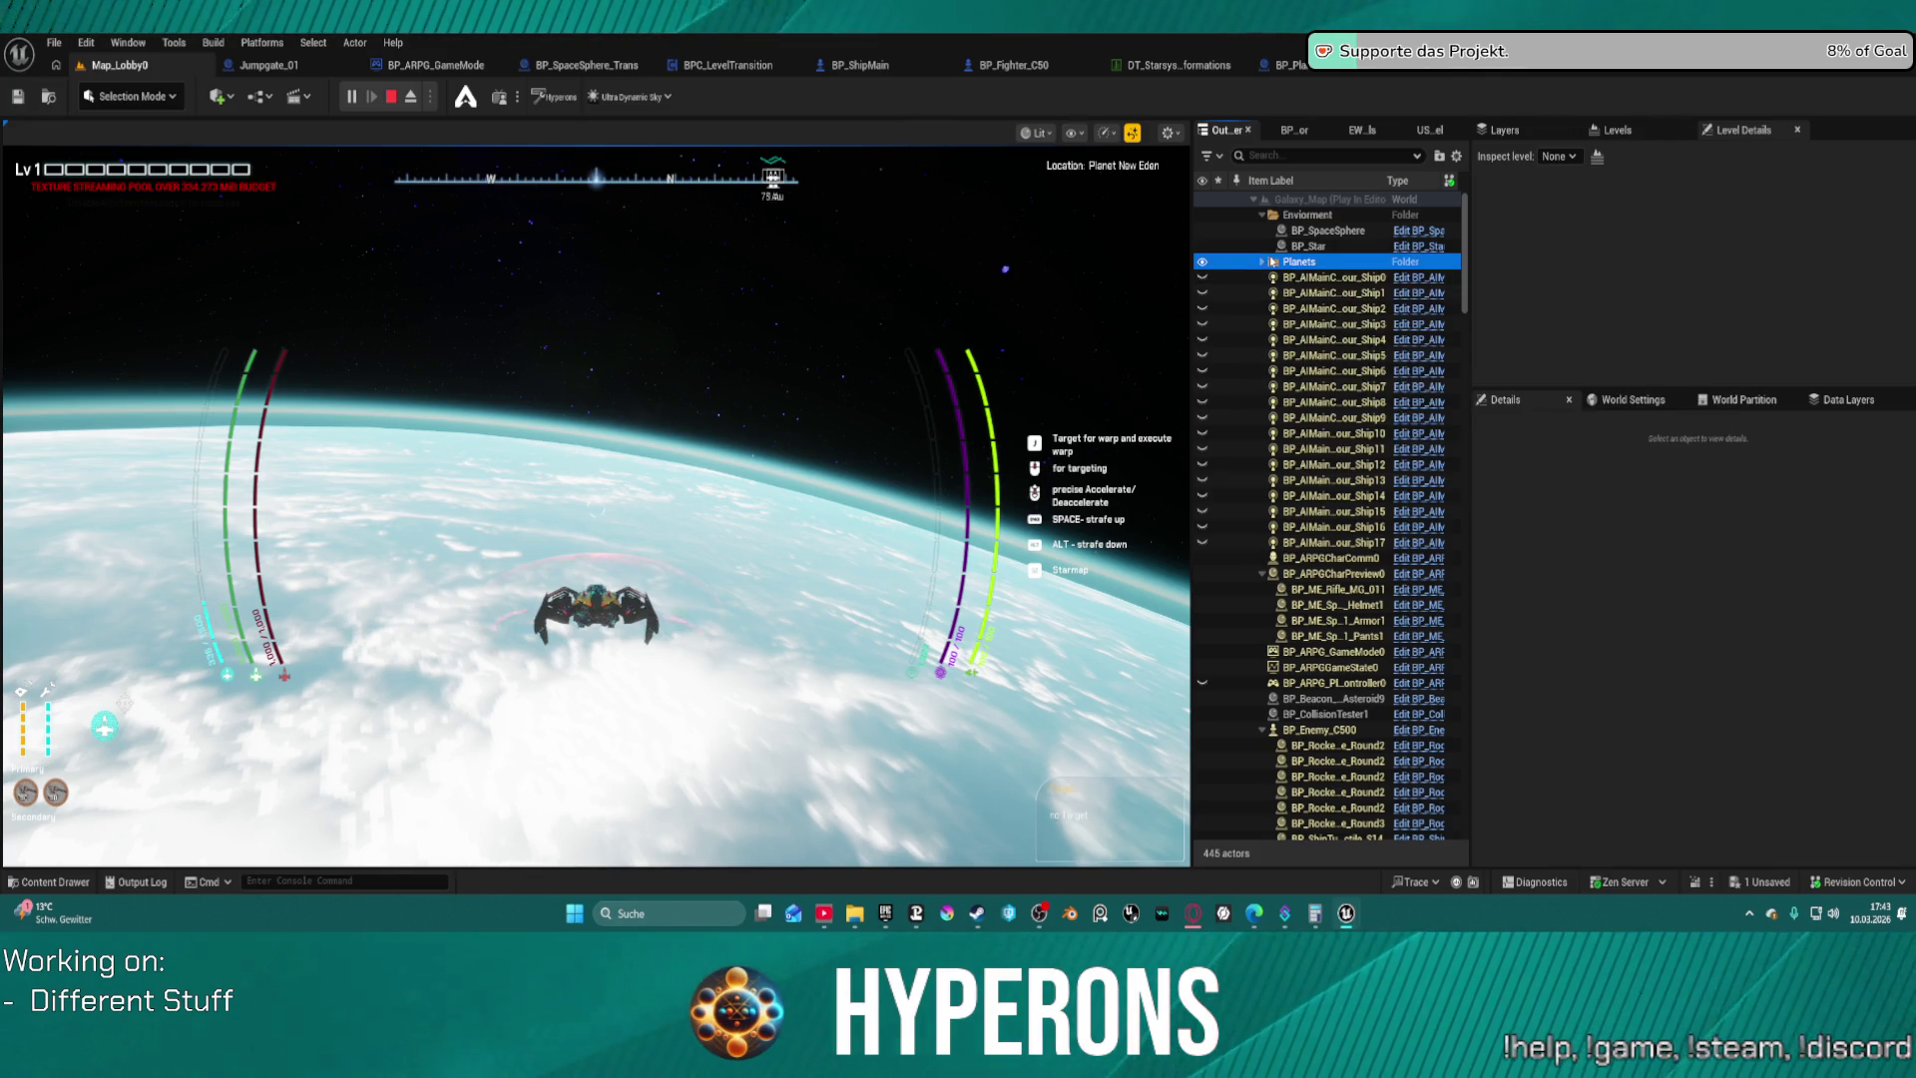
left_click(1263, 261)
scroll(1332, 458, "down", 5)
scroll(1333, 458, "down", 15)
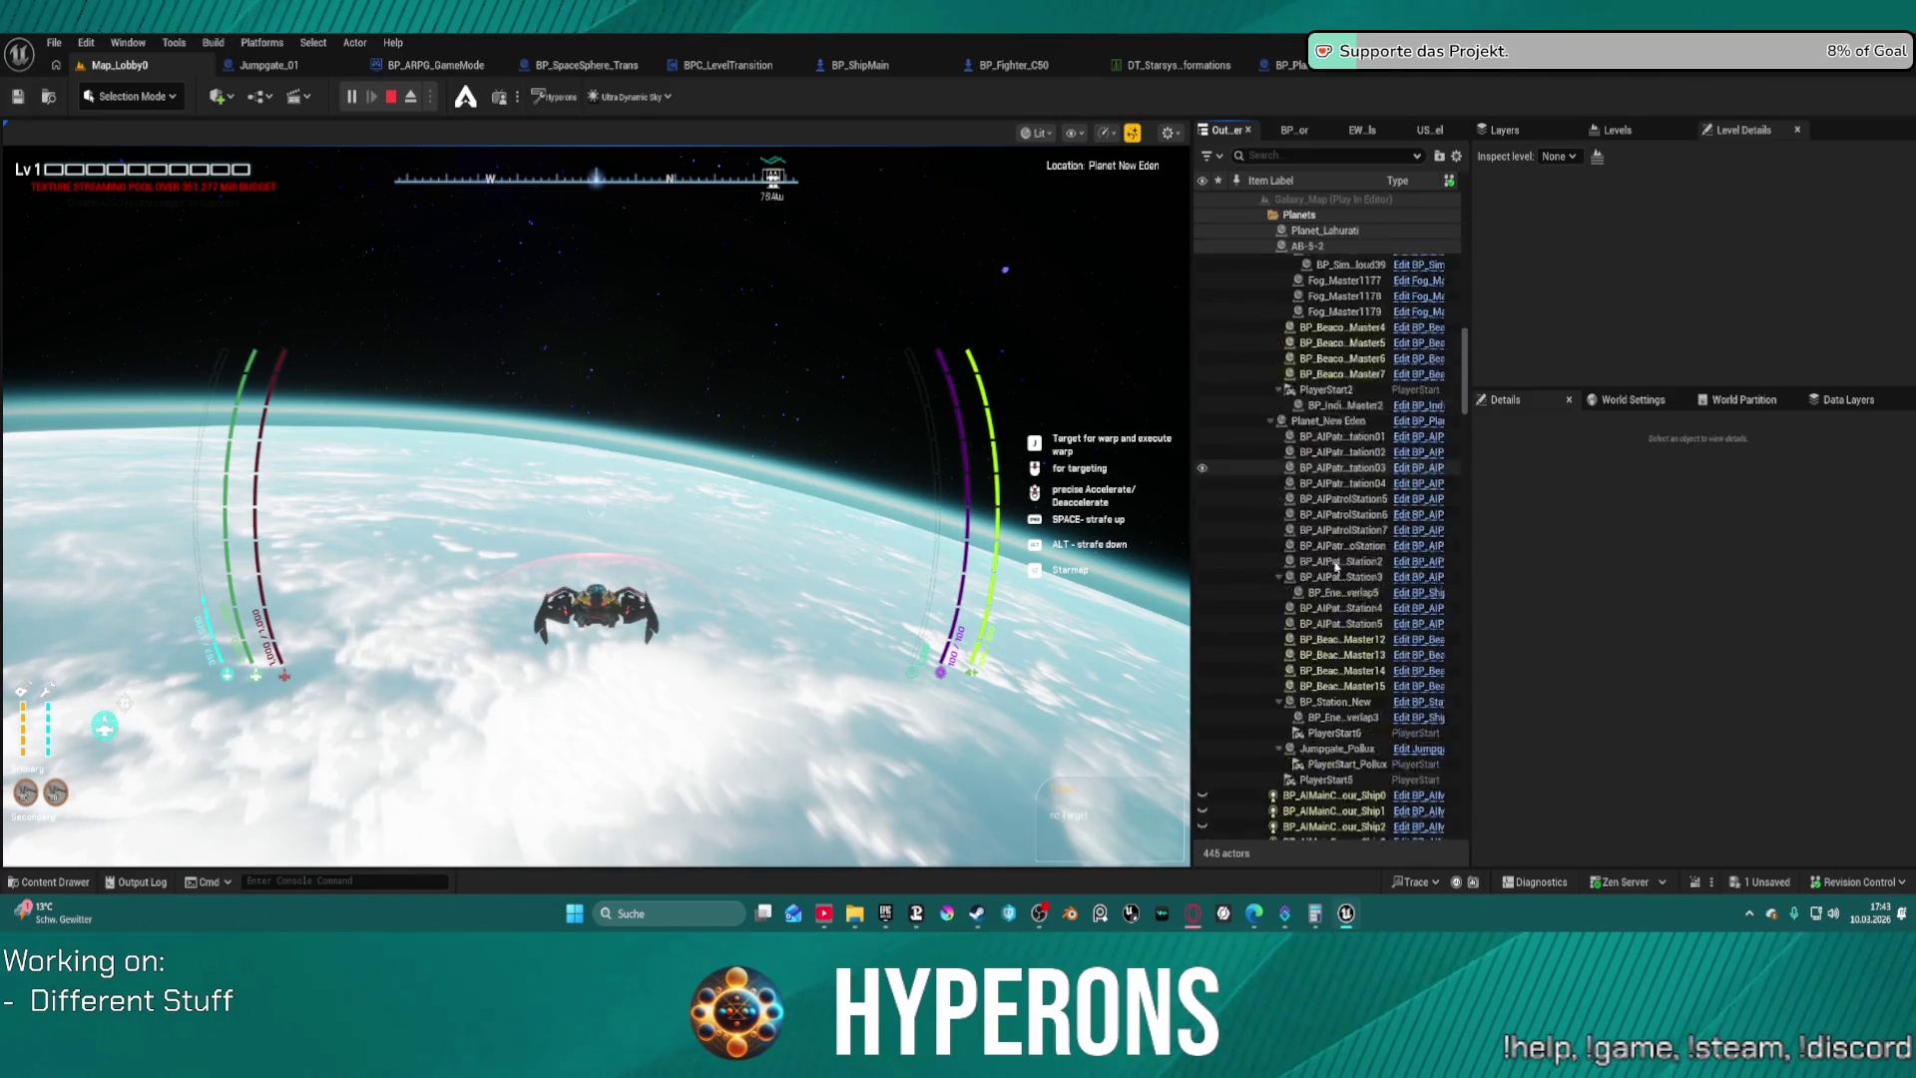
scroll(1335, 566, "up", 12)
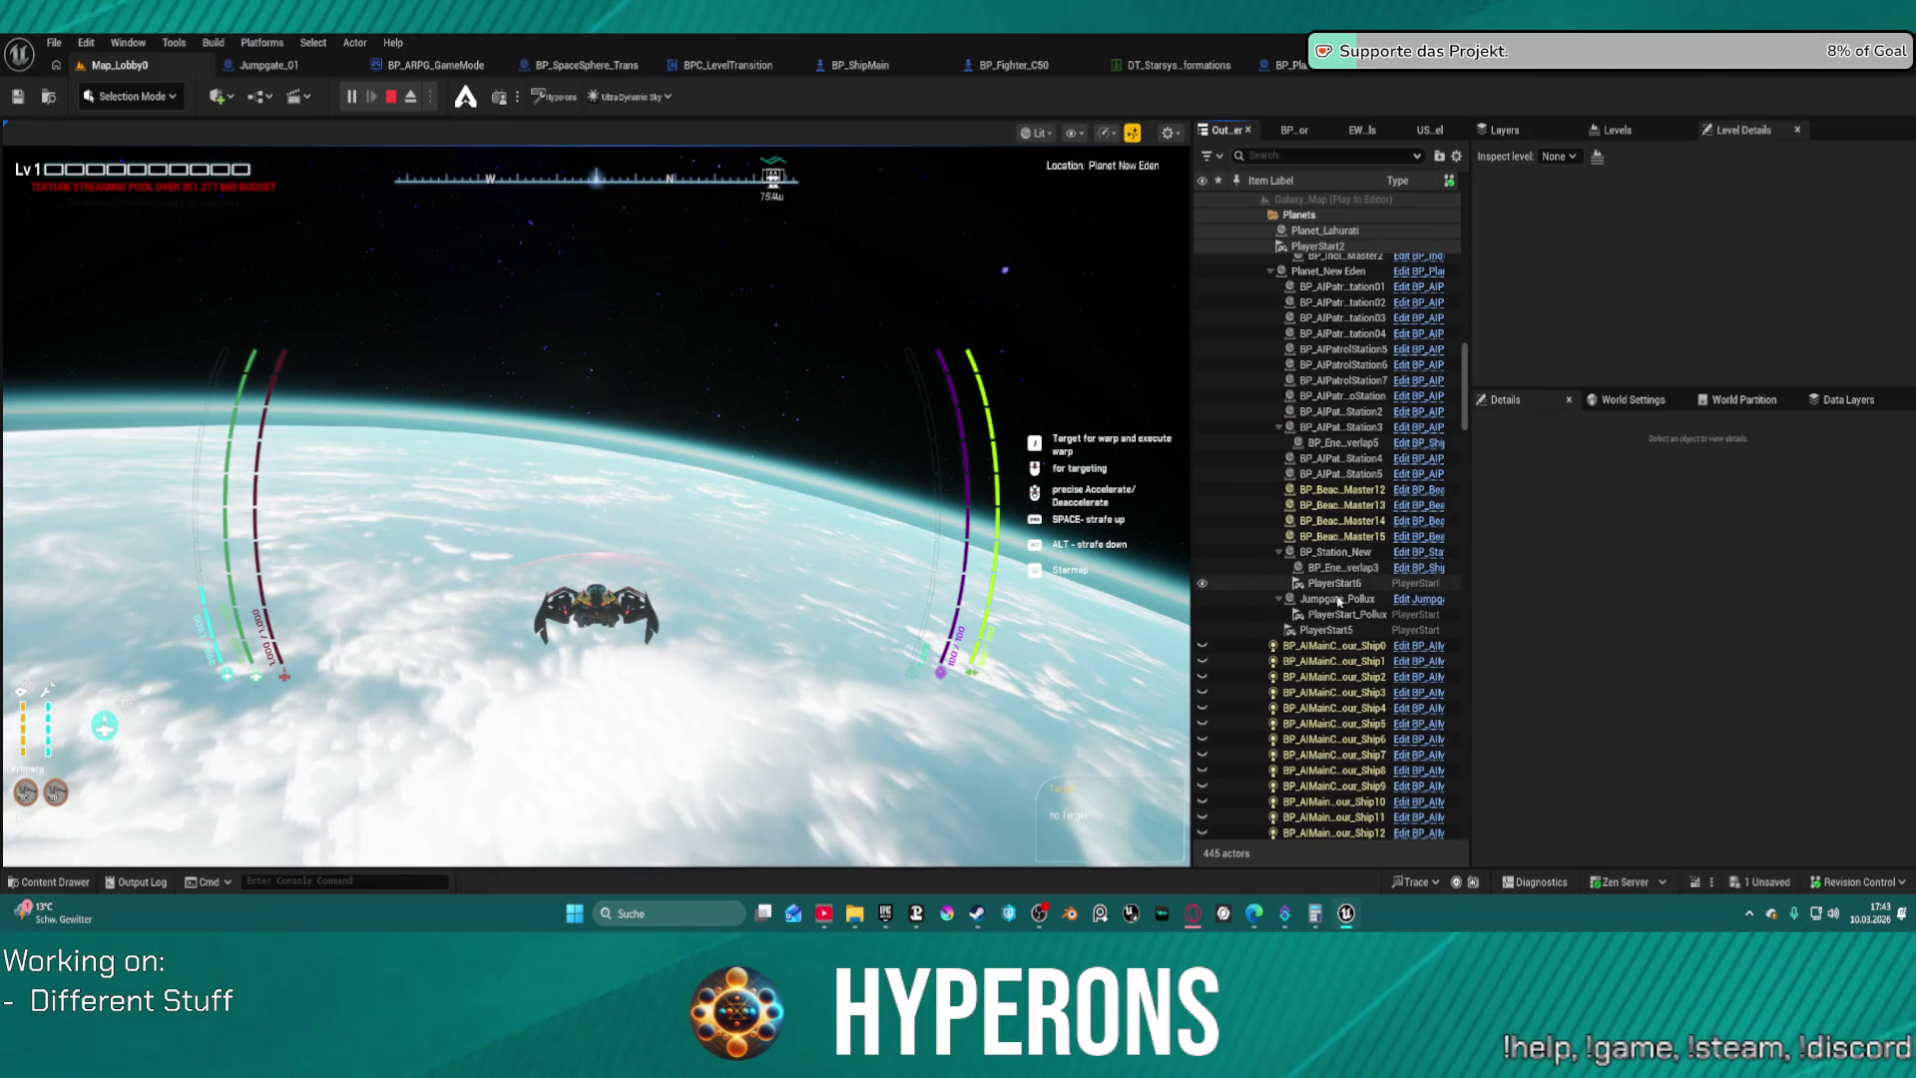
left_click(1332, 272)
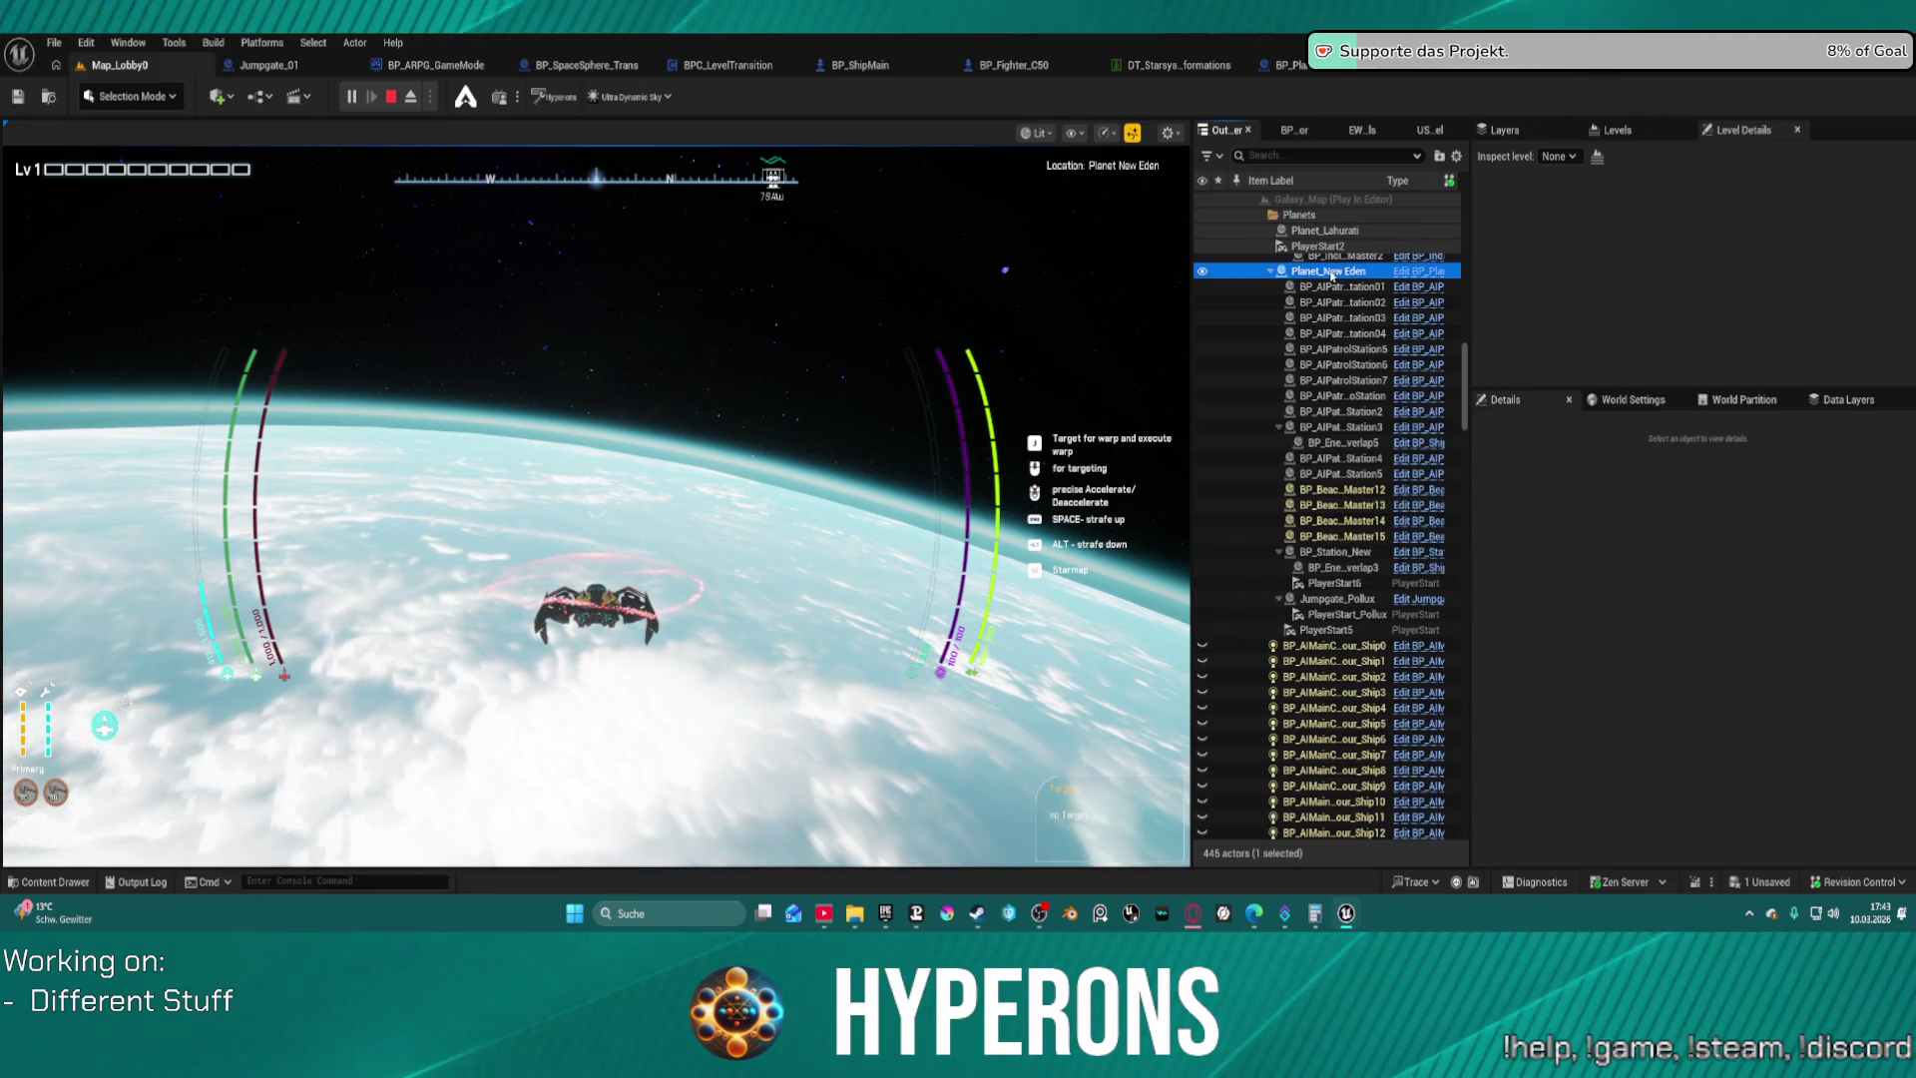
scroll(1592, 489, "up", 5)
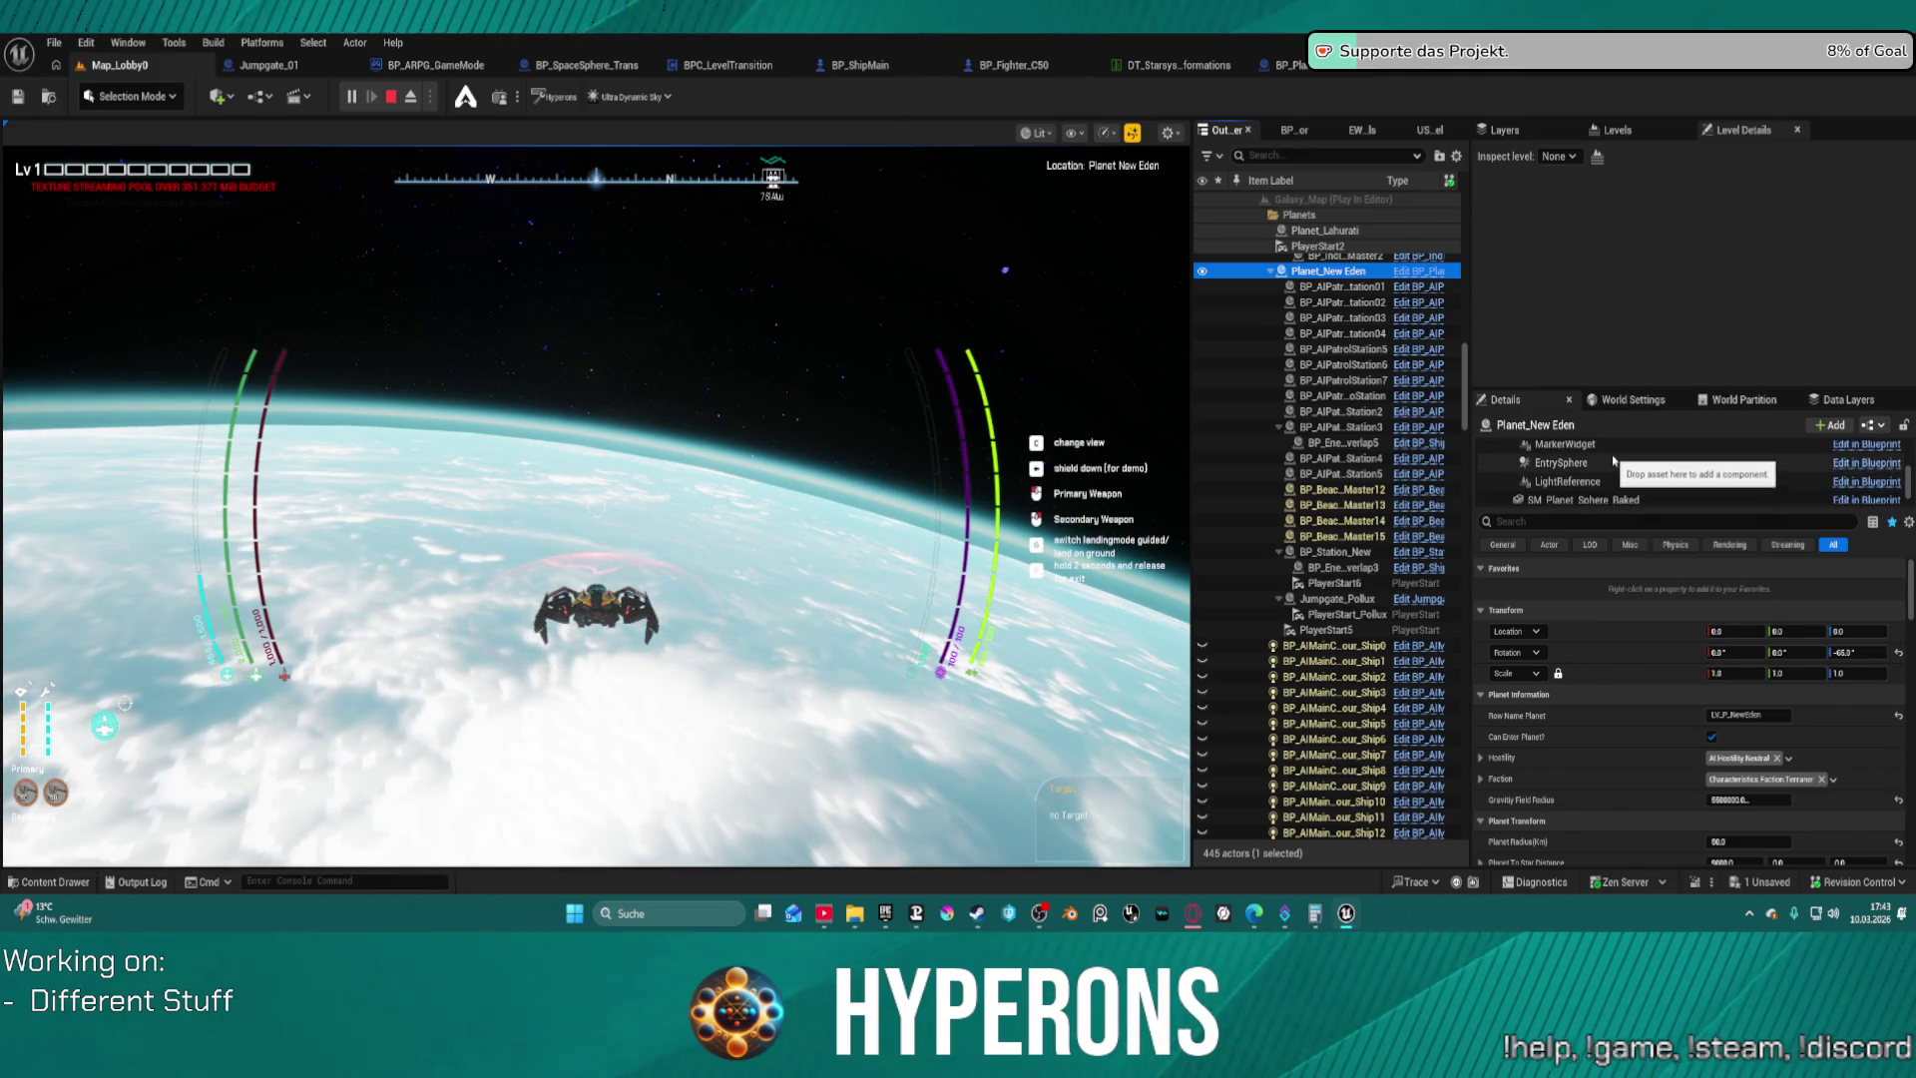
Select the EntrySphere component and review its properties in Details
left_click(1562, 462)
scroll(1710, 649, "down", 1)
scroll(1709, 651, "down", 10)
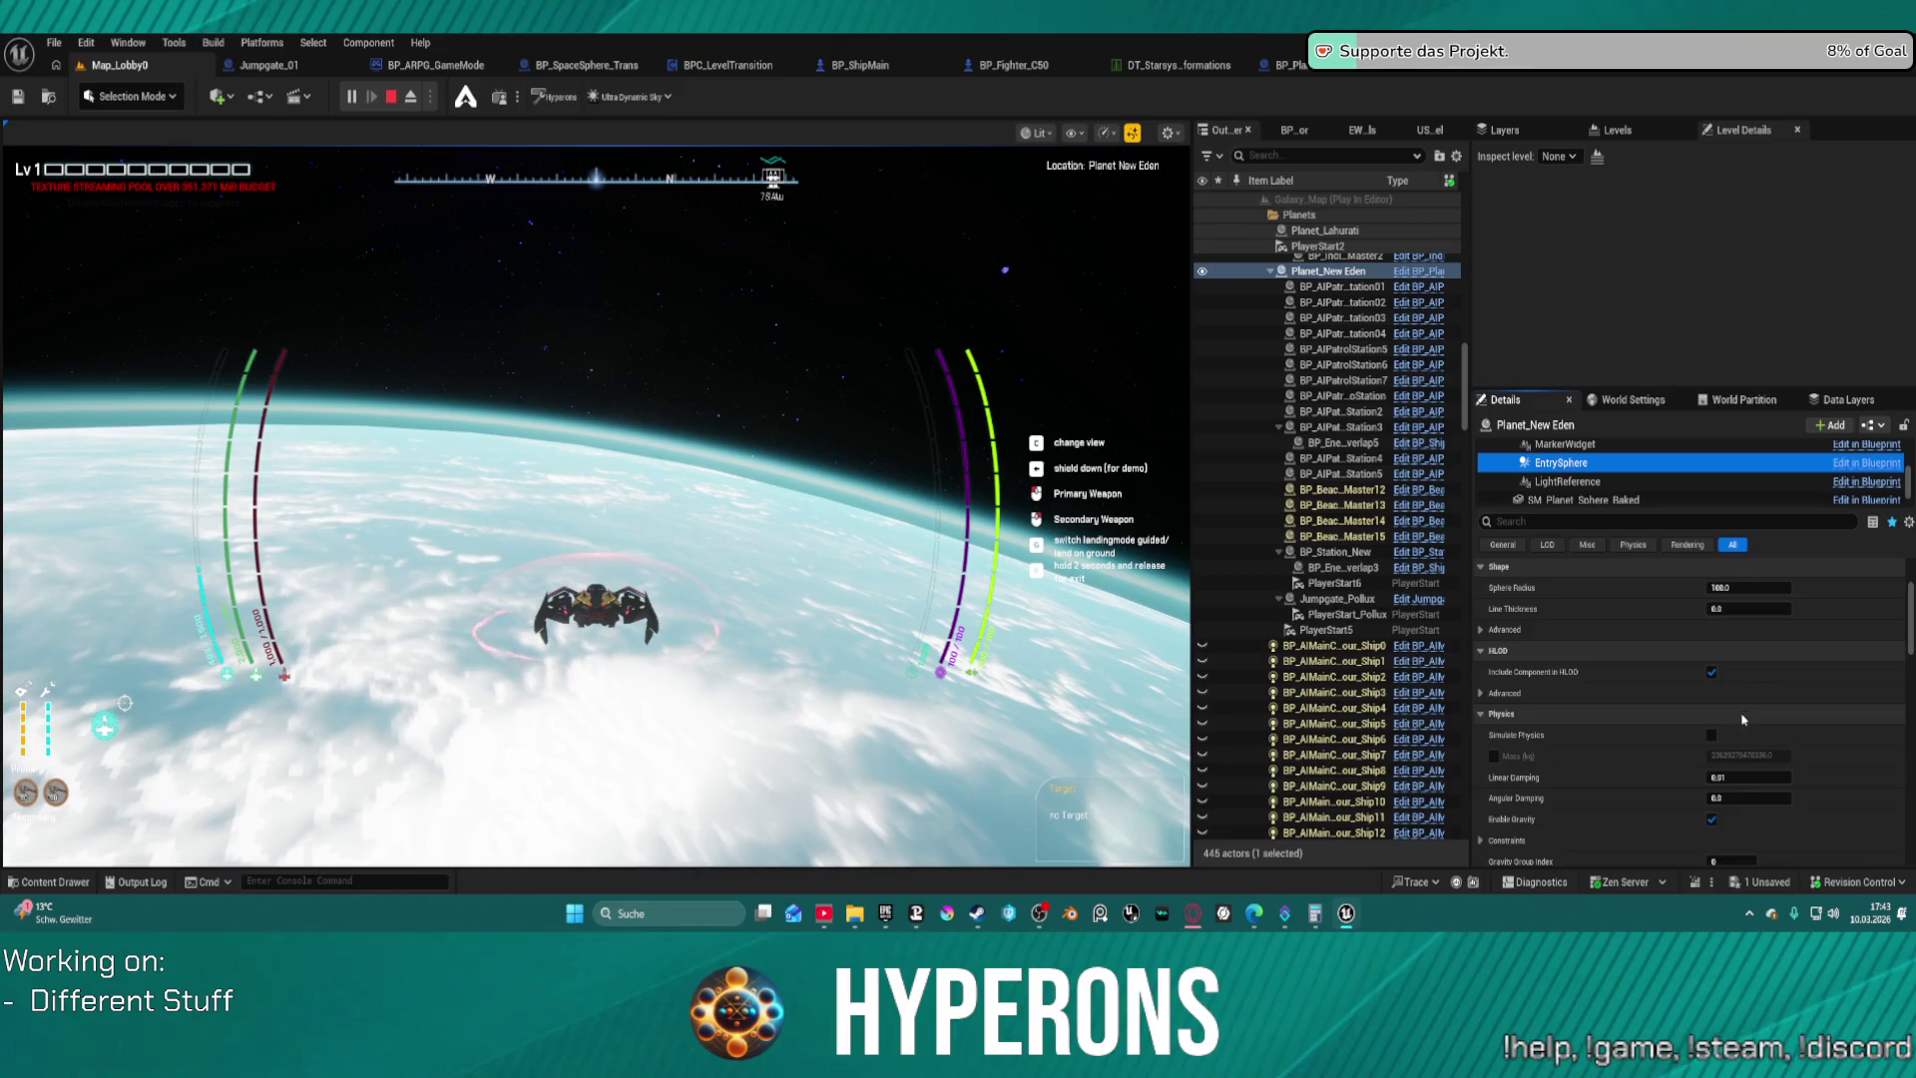
scroll(1752, 717, "down", 6)
scroll(1774, 665, "down", 7)
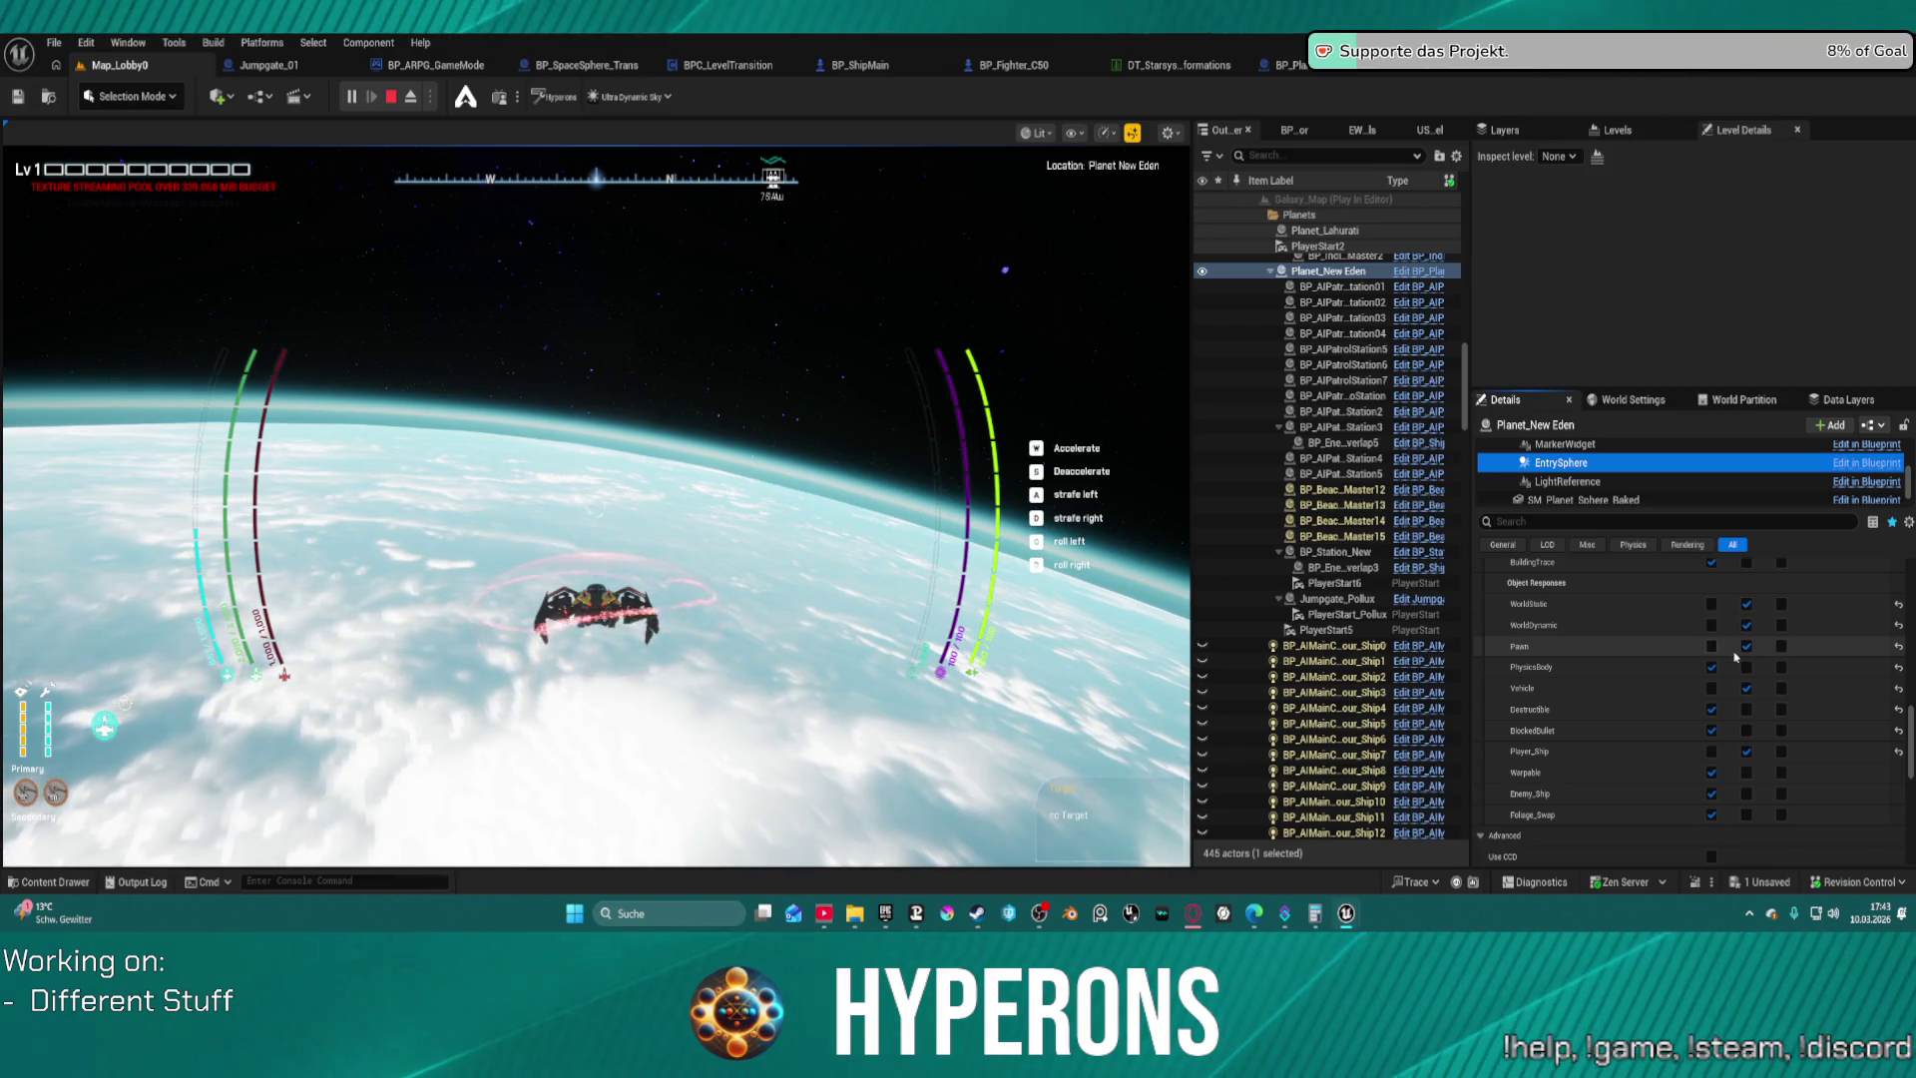
Toggle EntrySphere's Hidden in Game setting and fly the ship in cockpit view
left_click(599, 499)
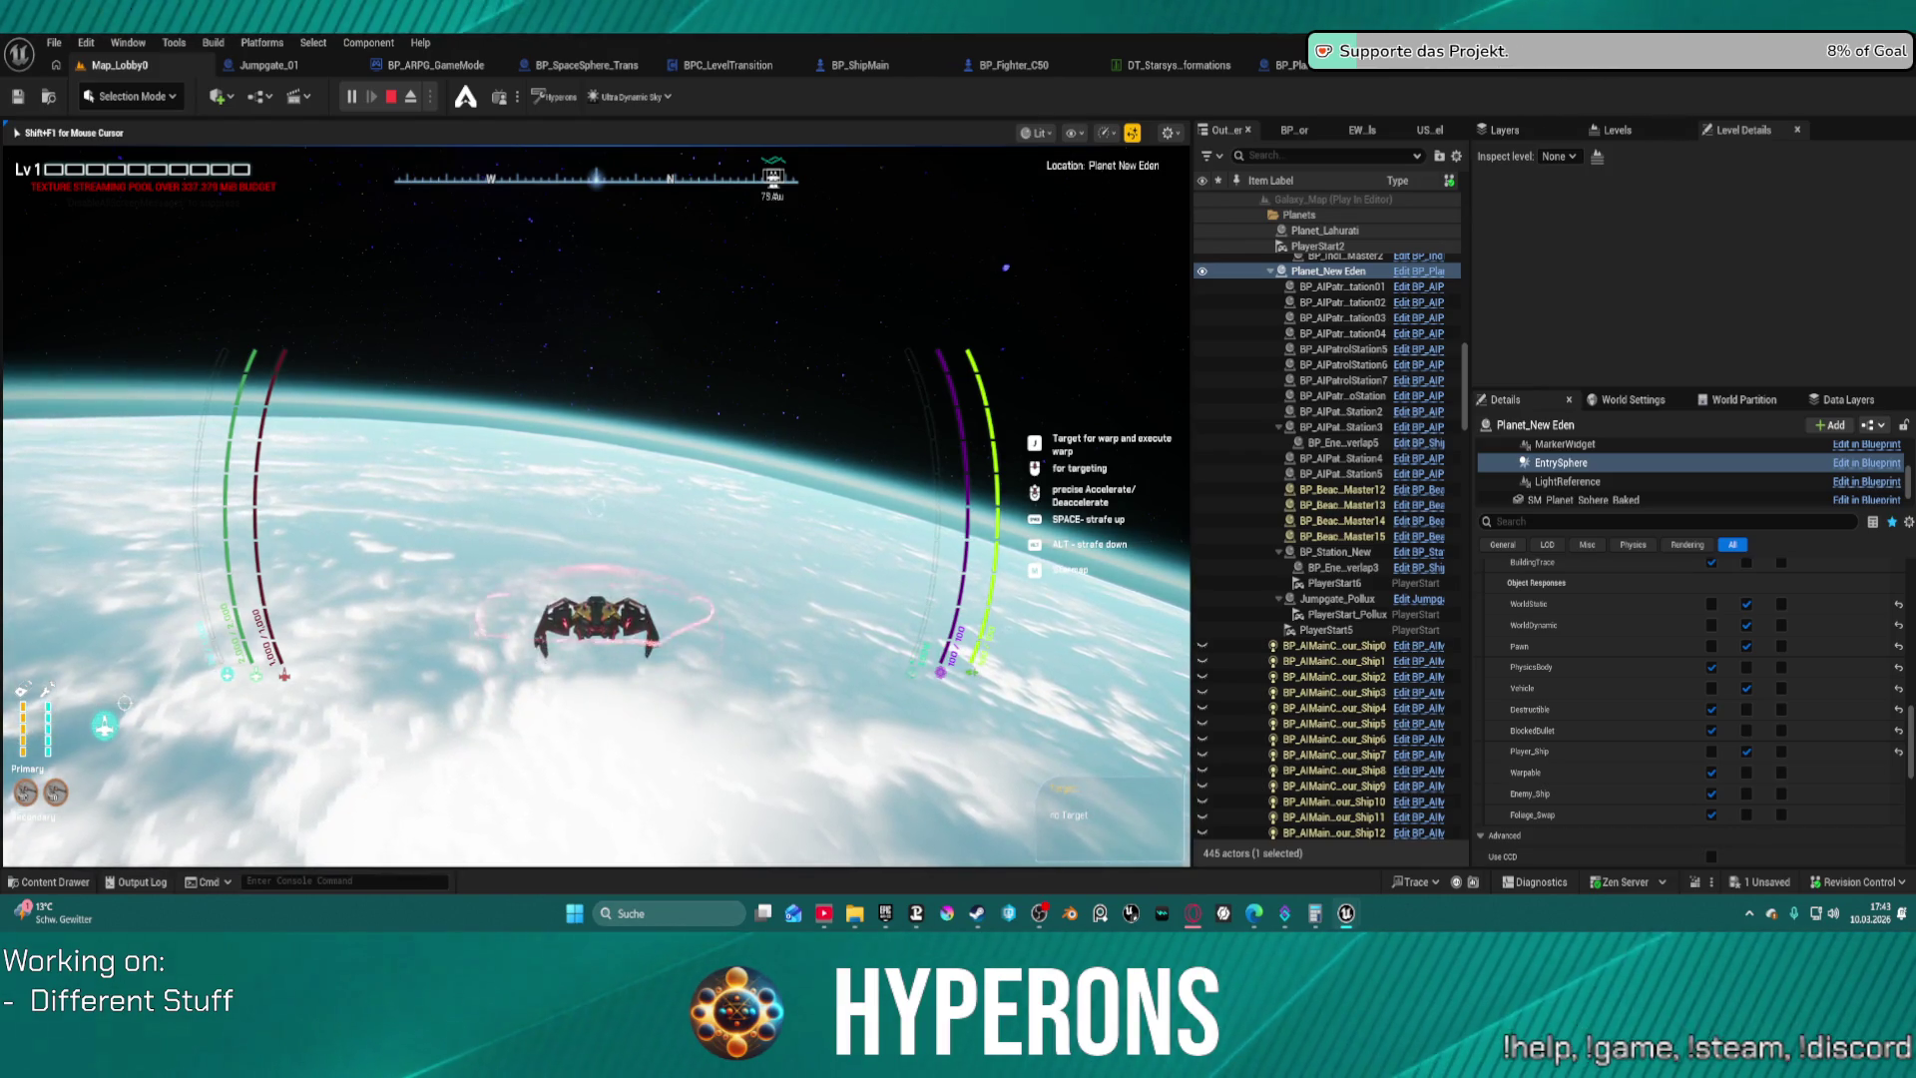
key("super")
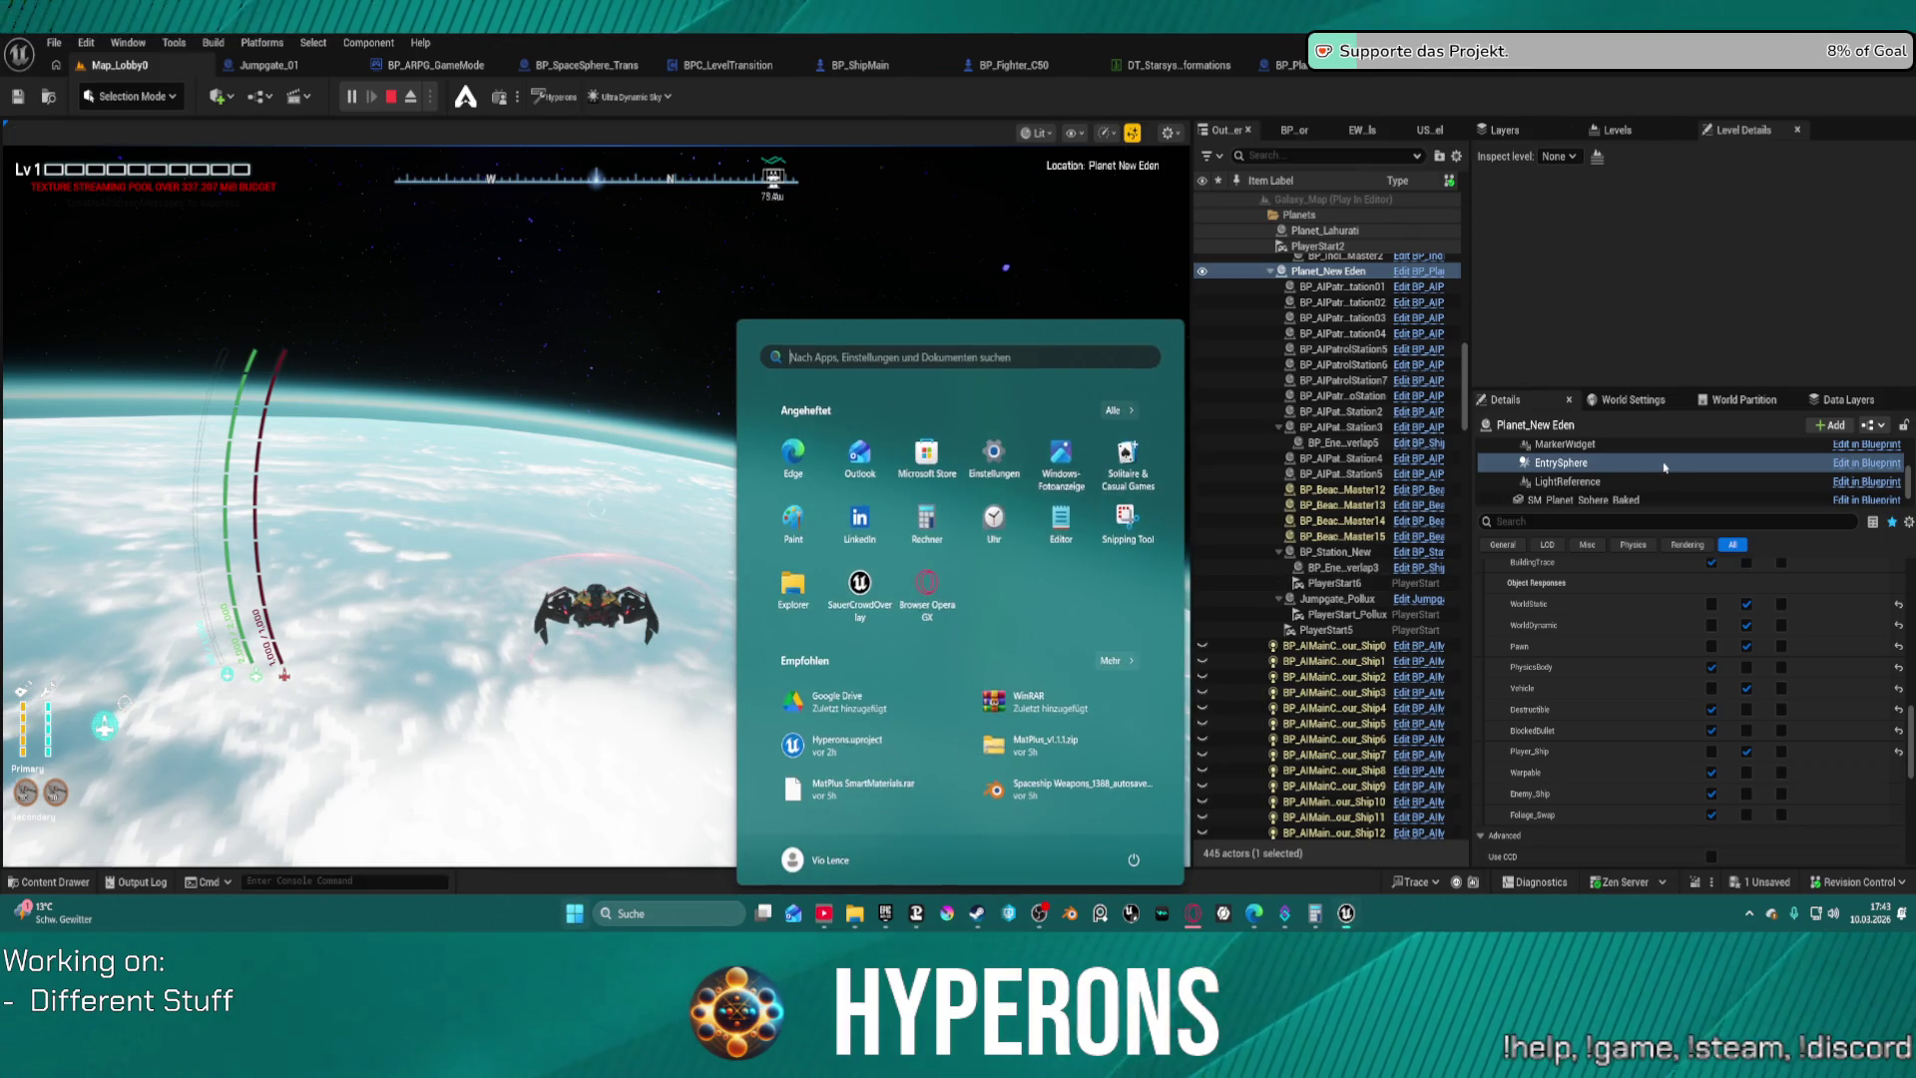
key("super")
scroll(1696, 699, "down", 5)
scroll(1715, 736, "up", 4)
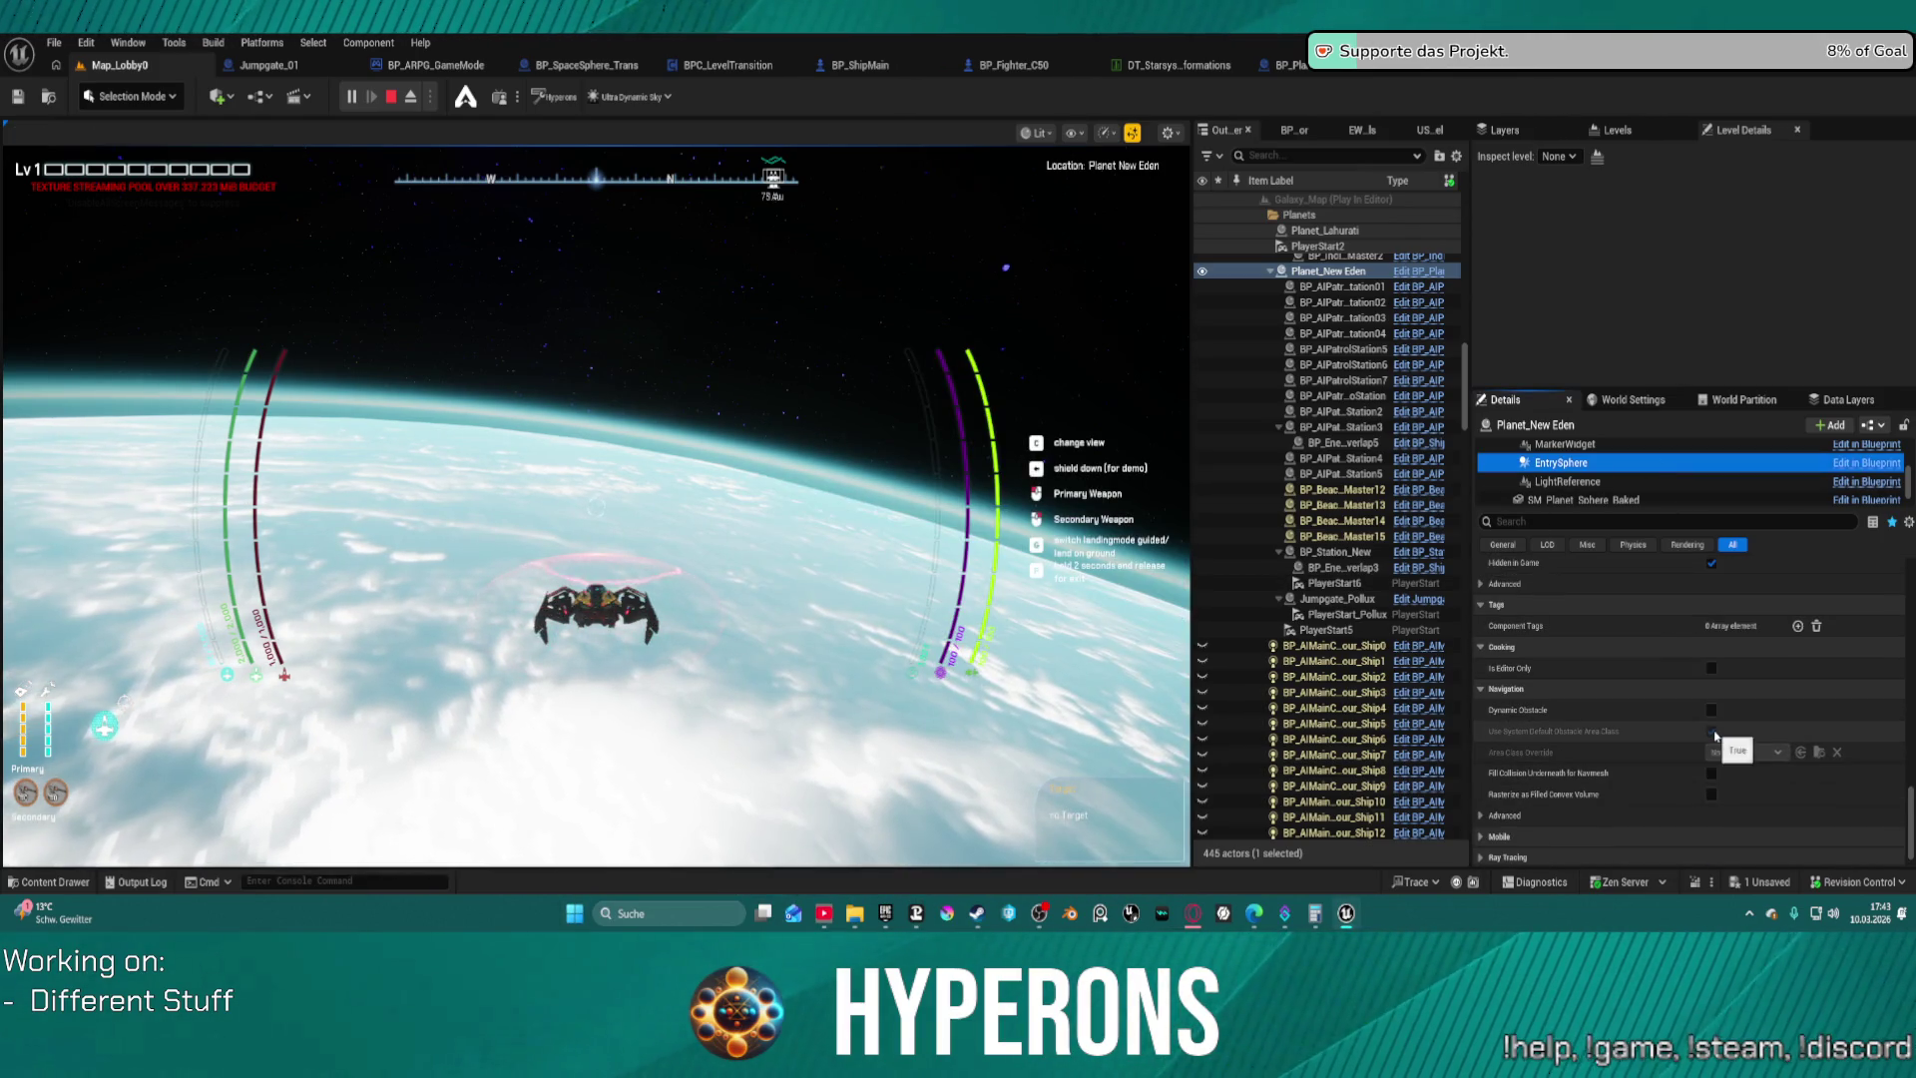
left_click(1712, 663)
left_click(777, 858)
key("c")
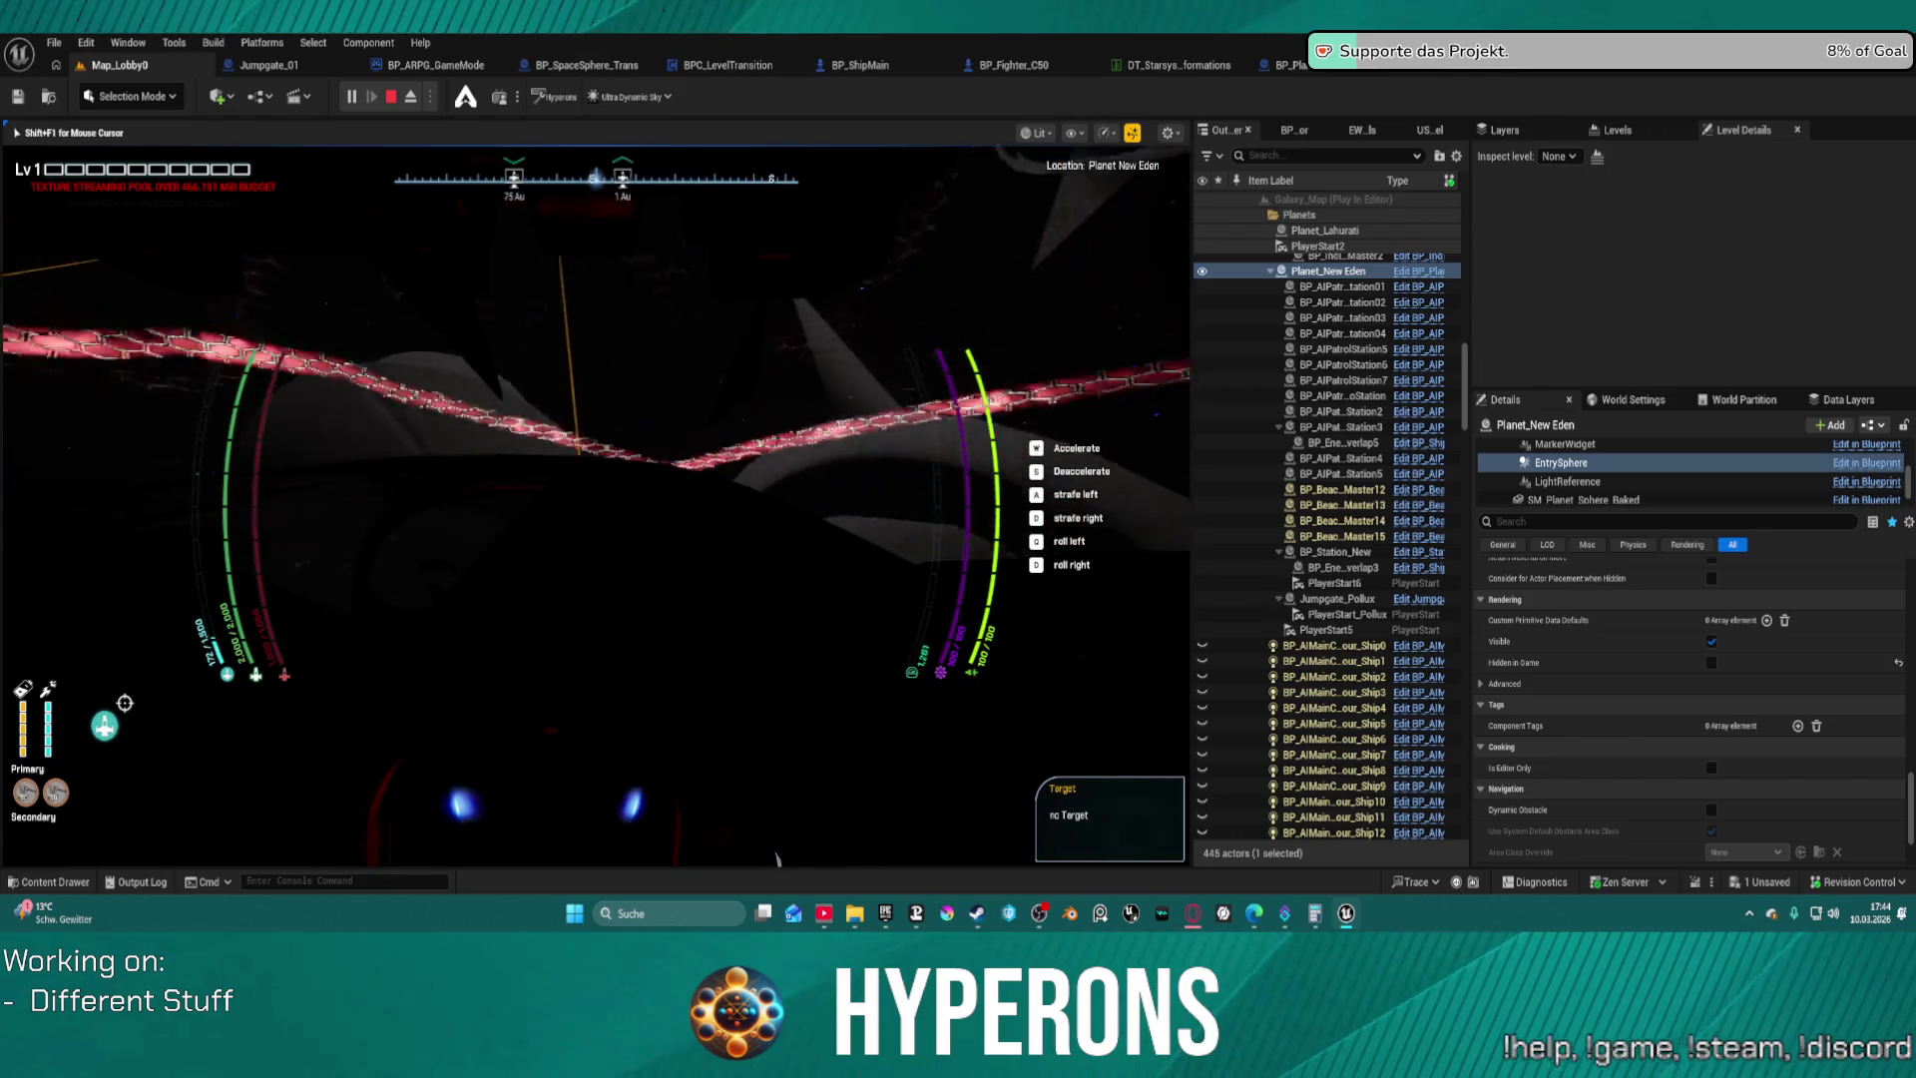
Turn on Hidden in Game for EntrySphere and stop the play session with Esc
key("super")
left_click(1712, 663)
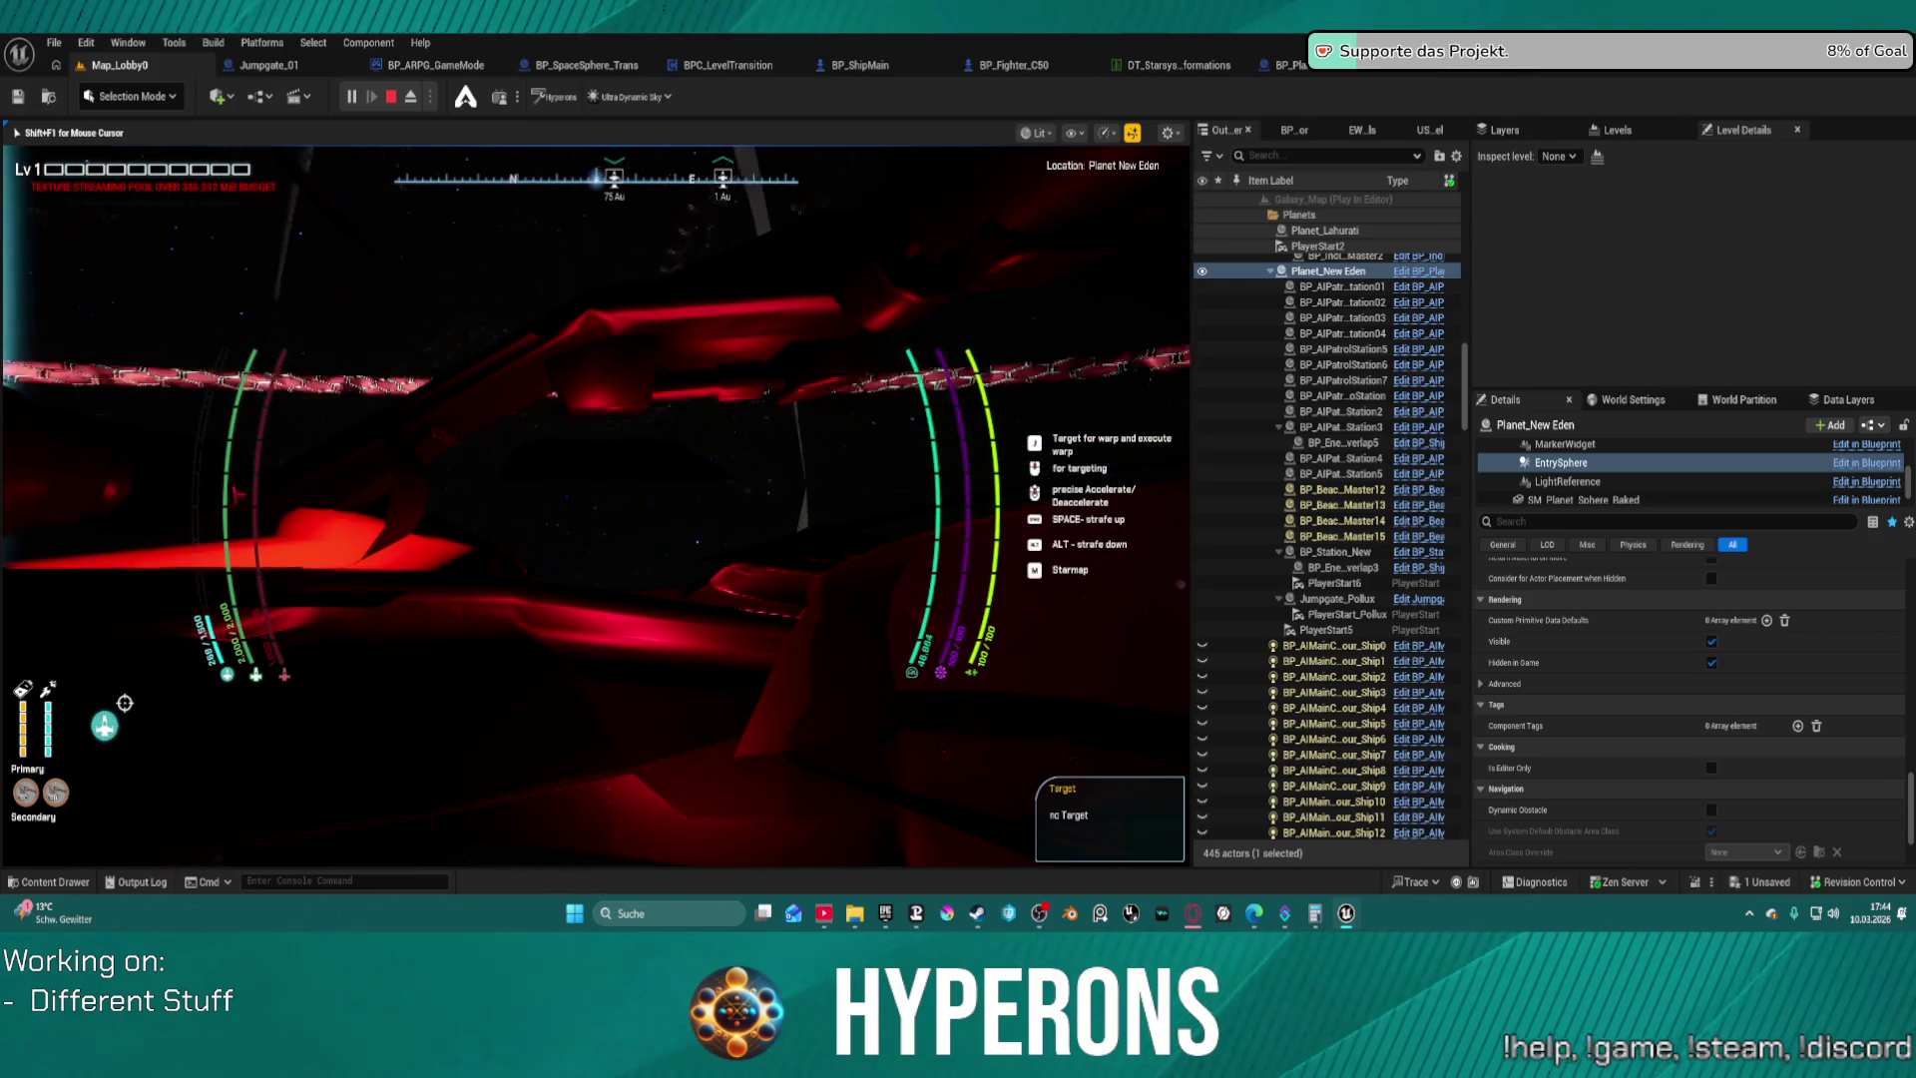
key("Escape")
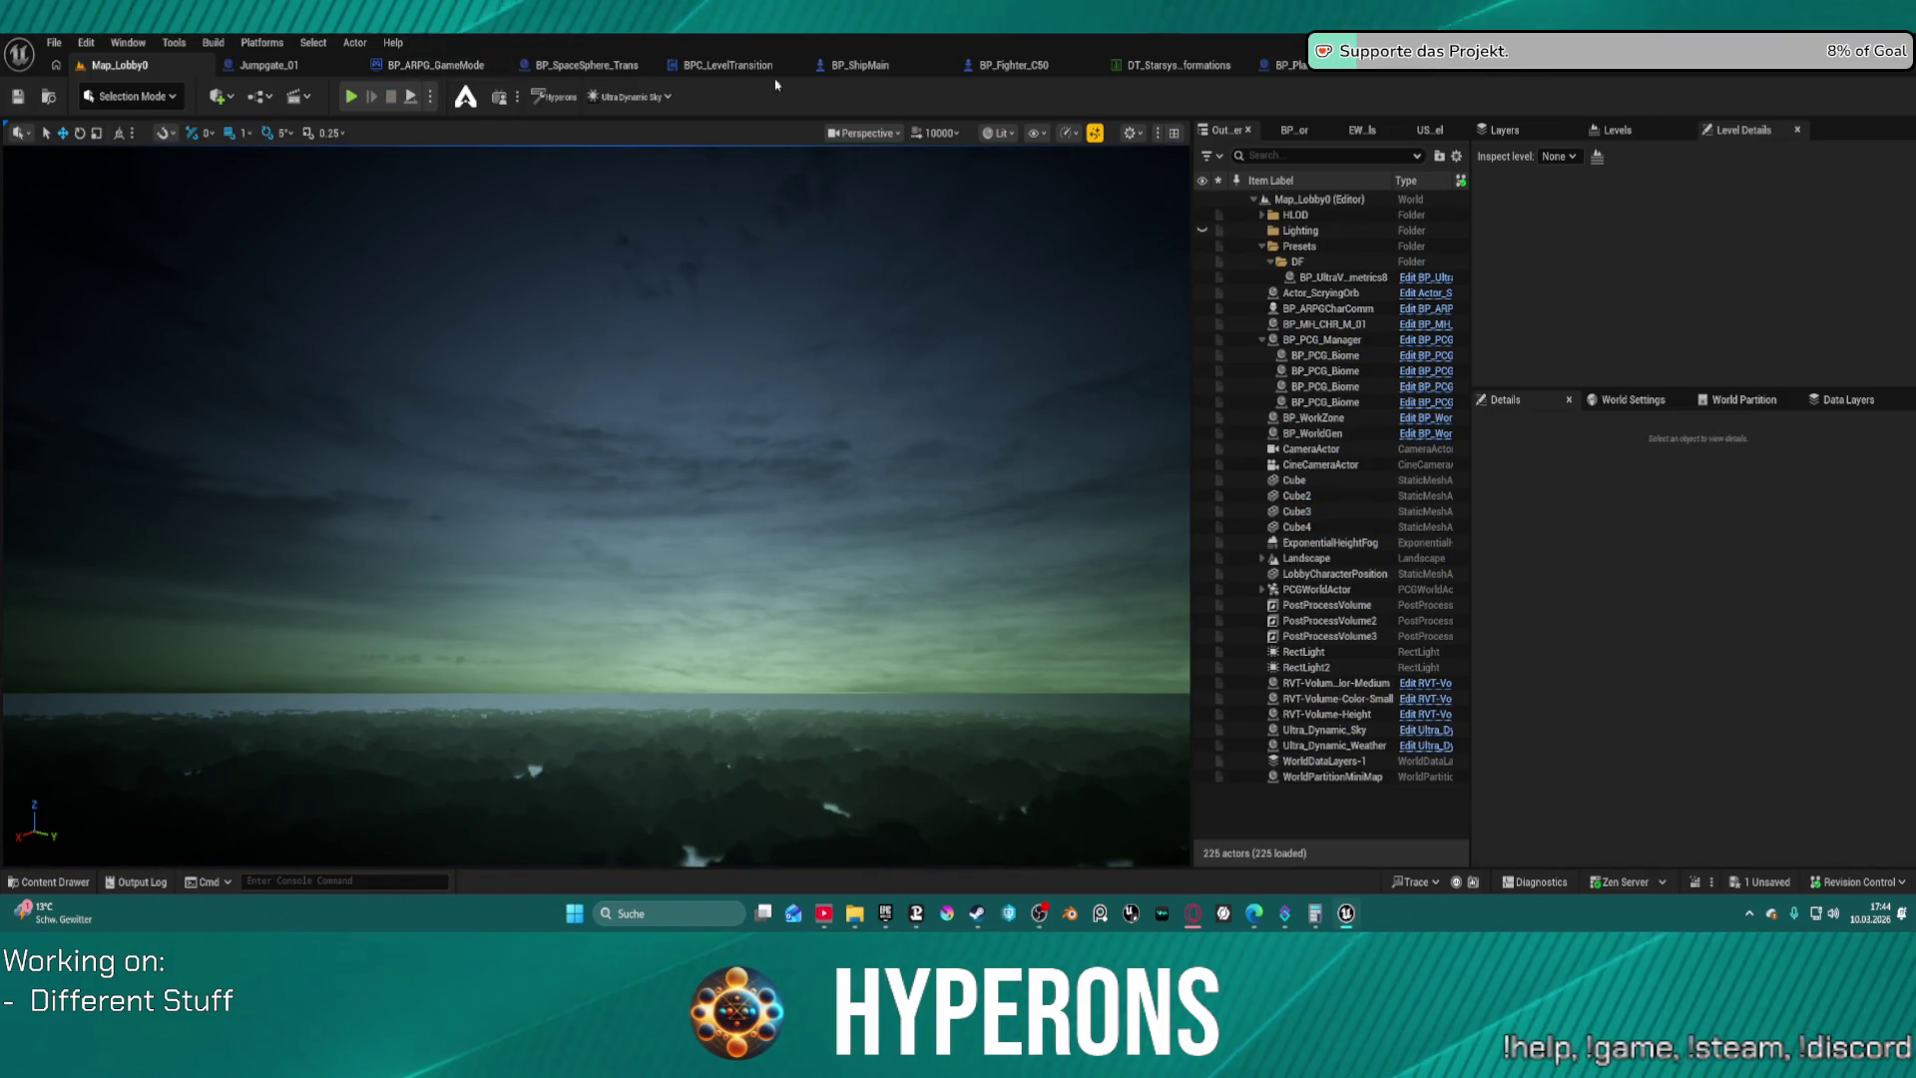
Return to BP_Planet_Main_noGeo and open the Setup Beacons function from the Begin Play chain
left_click(1285, 65)
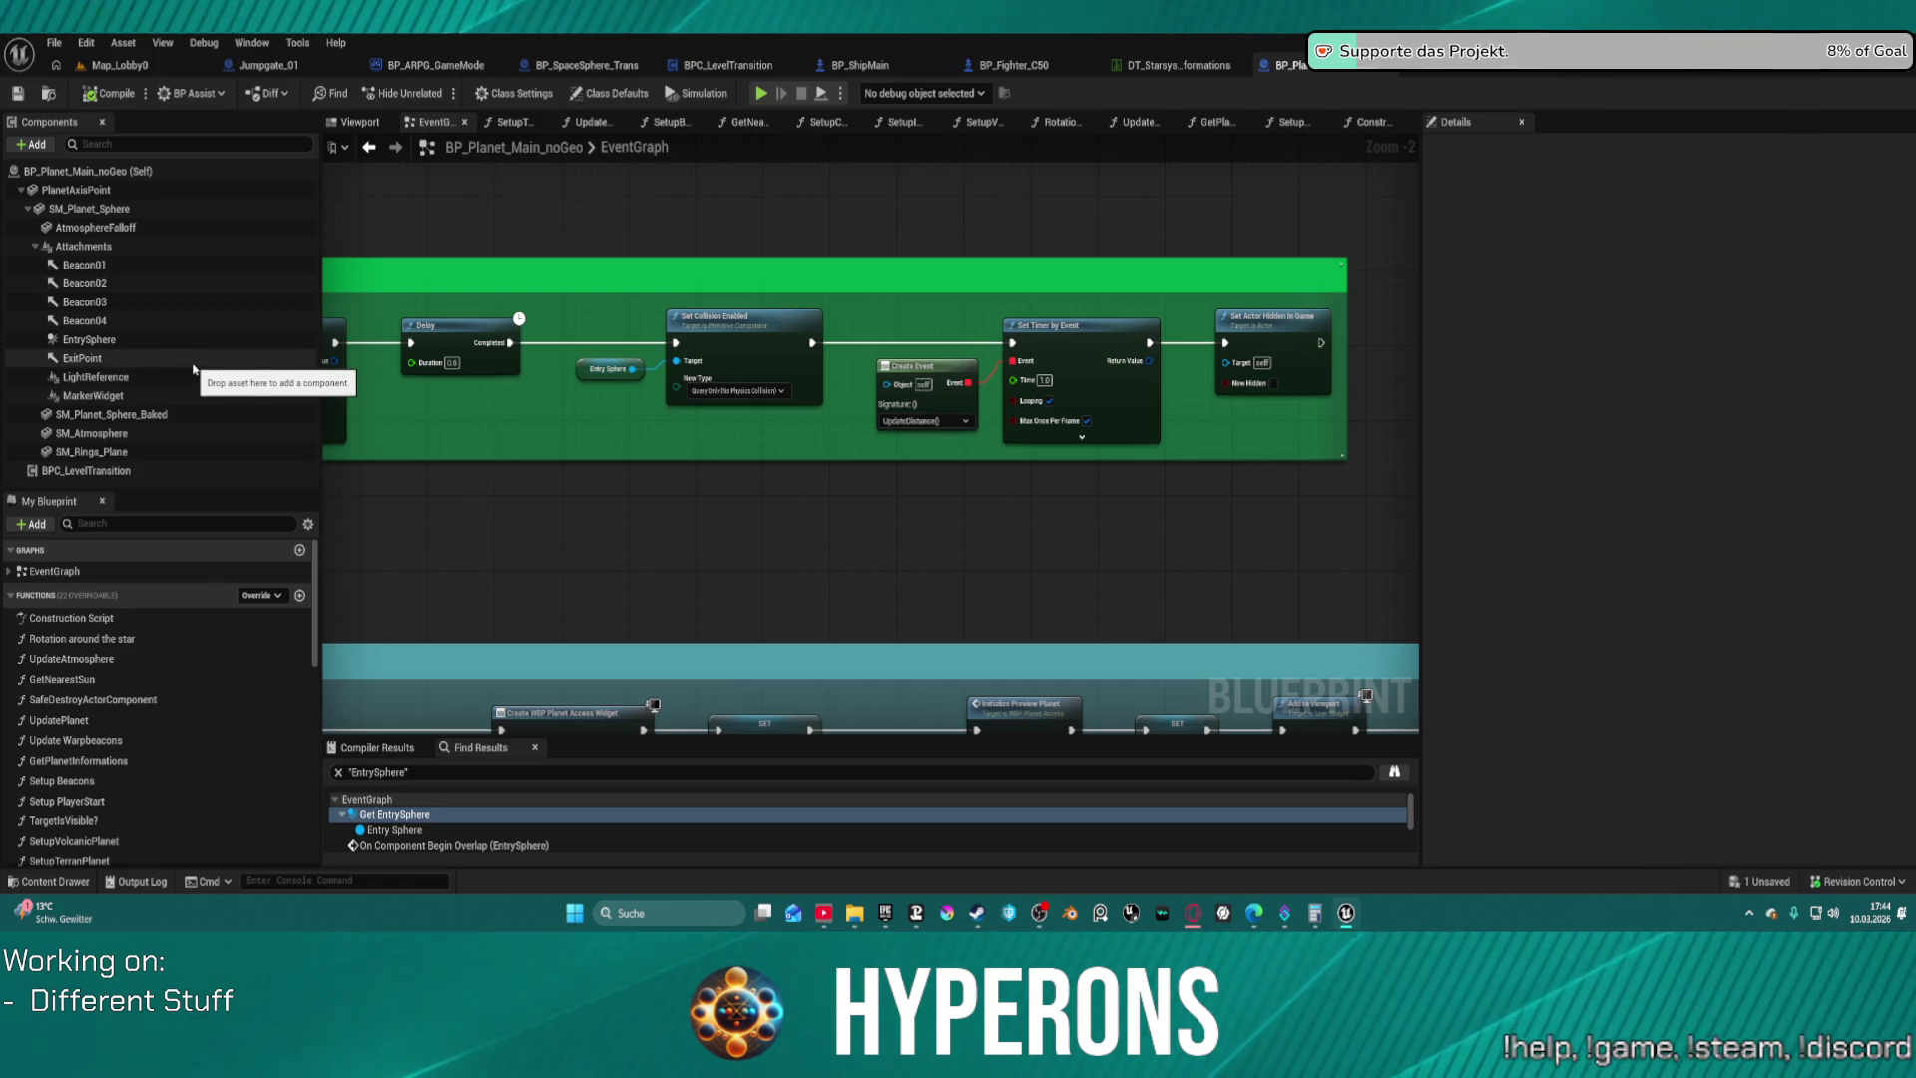
scroll(735, 475, "down", 8)
scroll(840, 394, "up", 2)
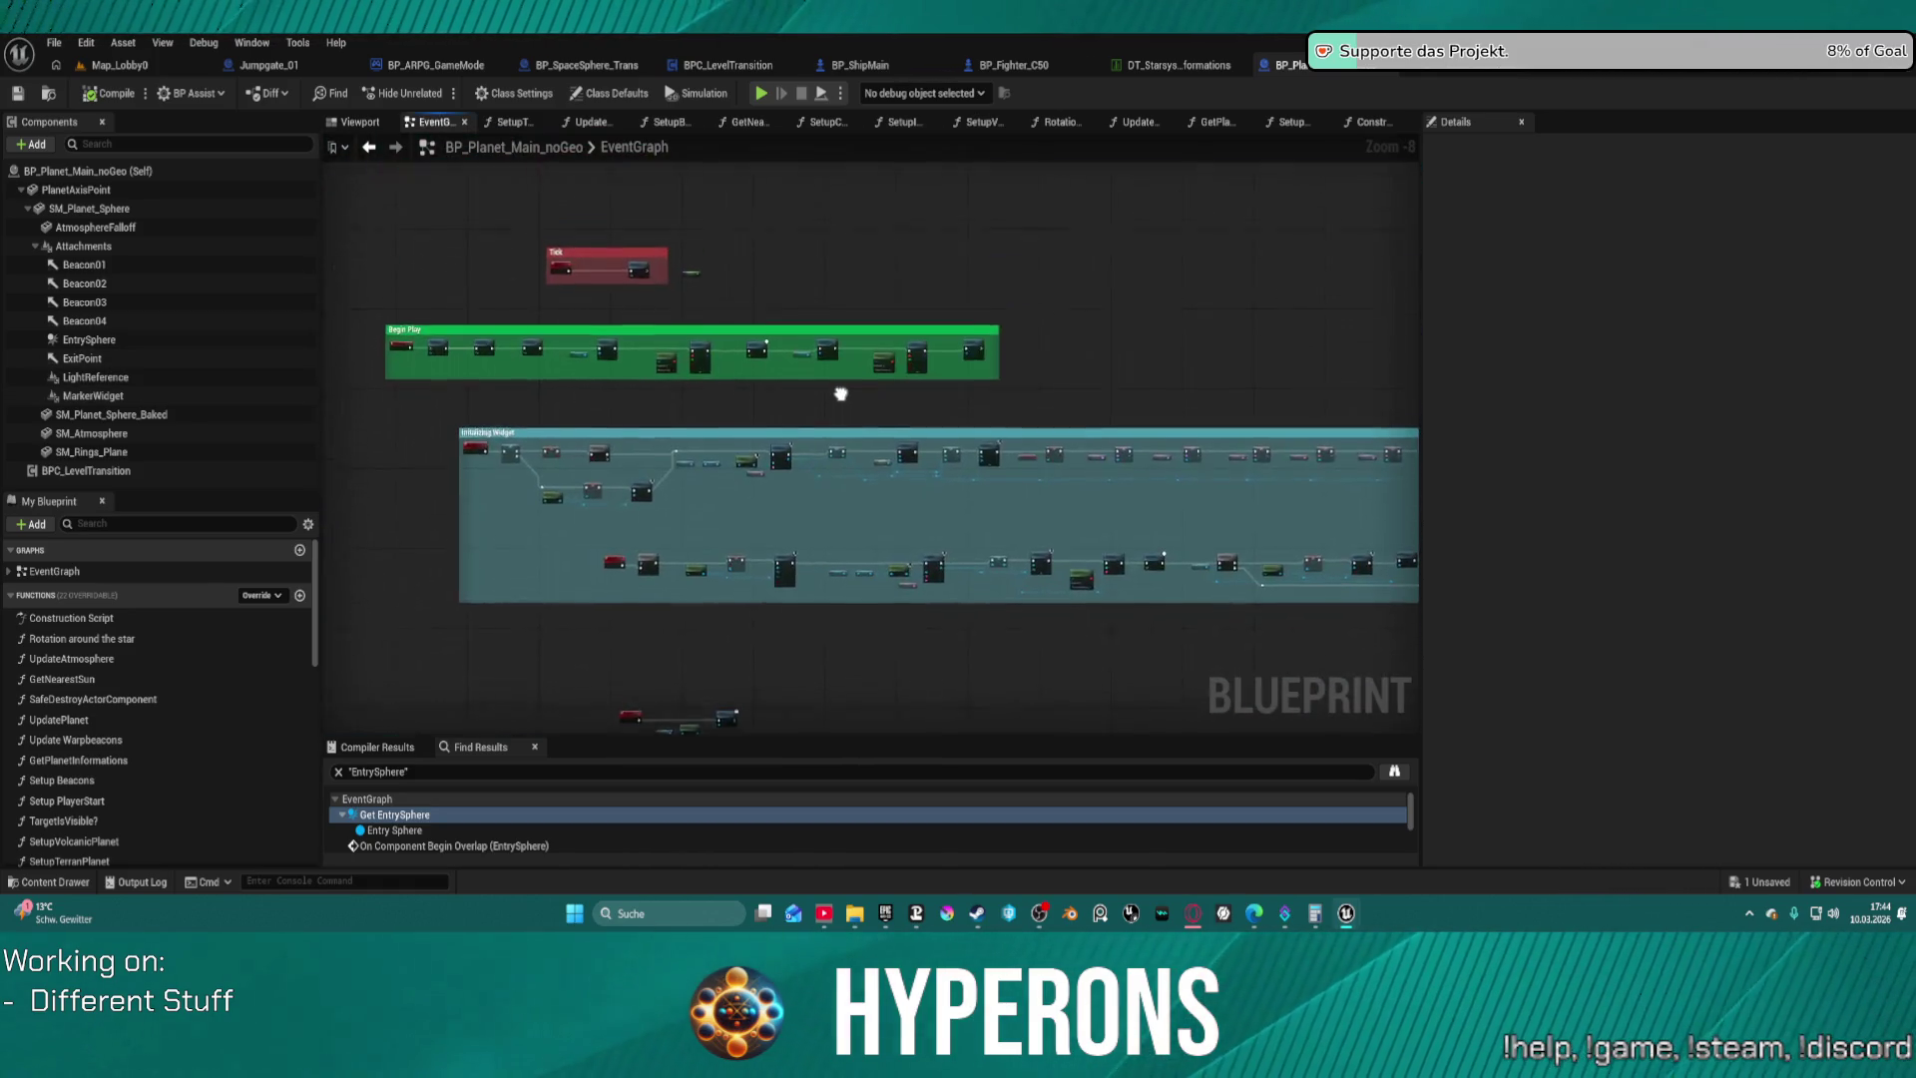
scroll(626, 325, "up", 8)
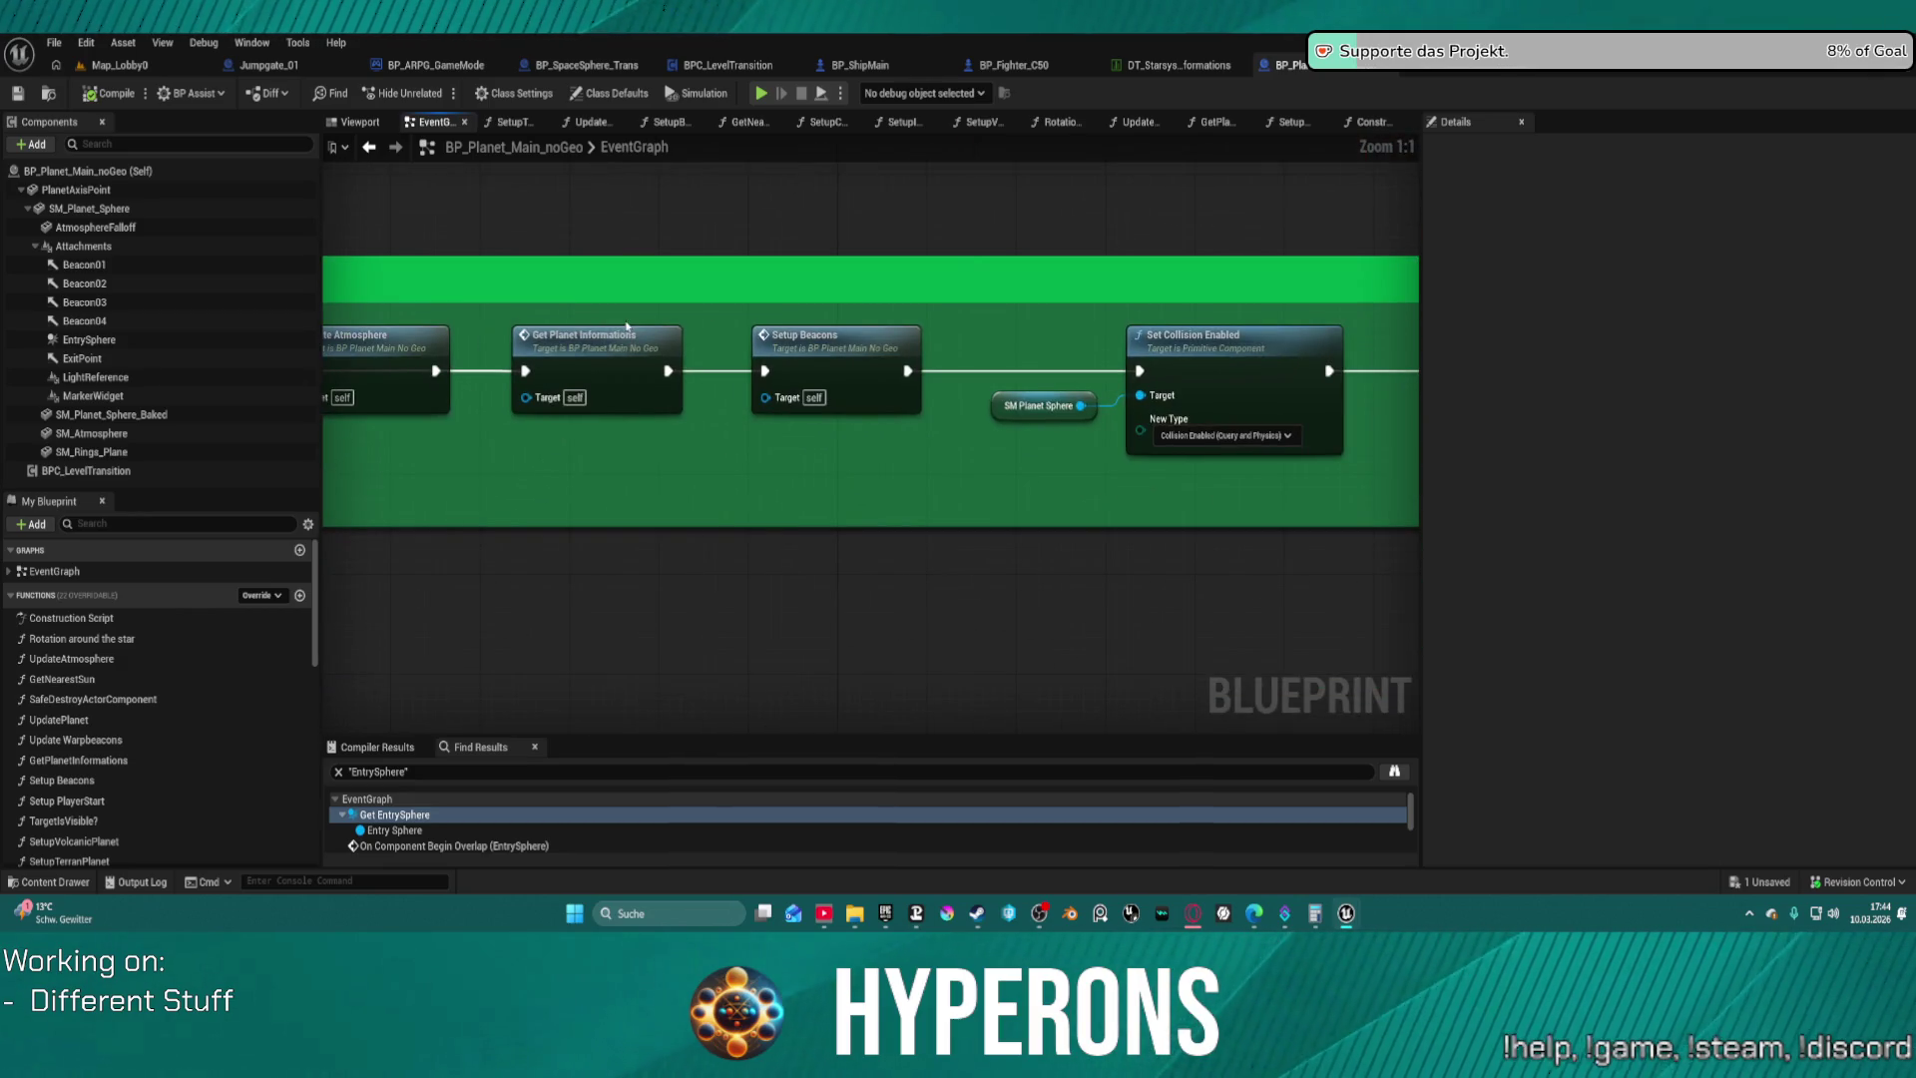
left_click(818, 366)
double_click(817, 366)
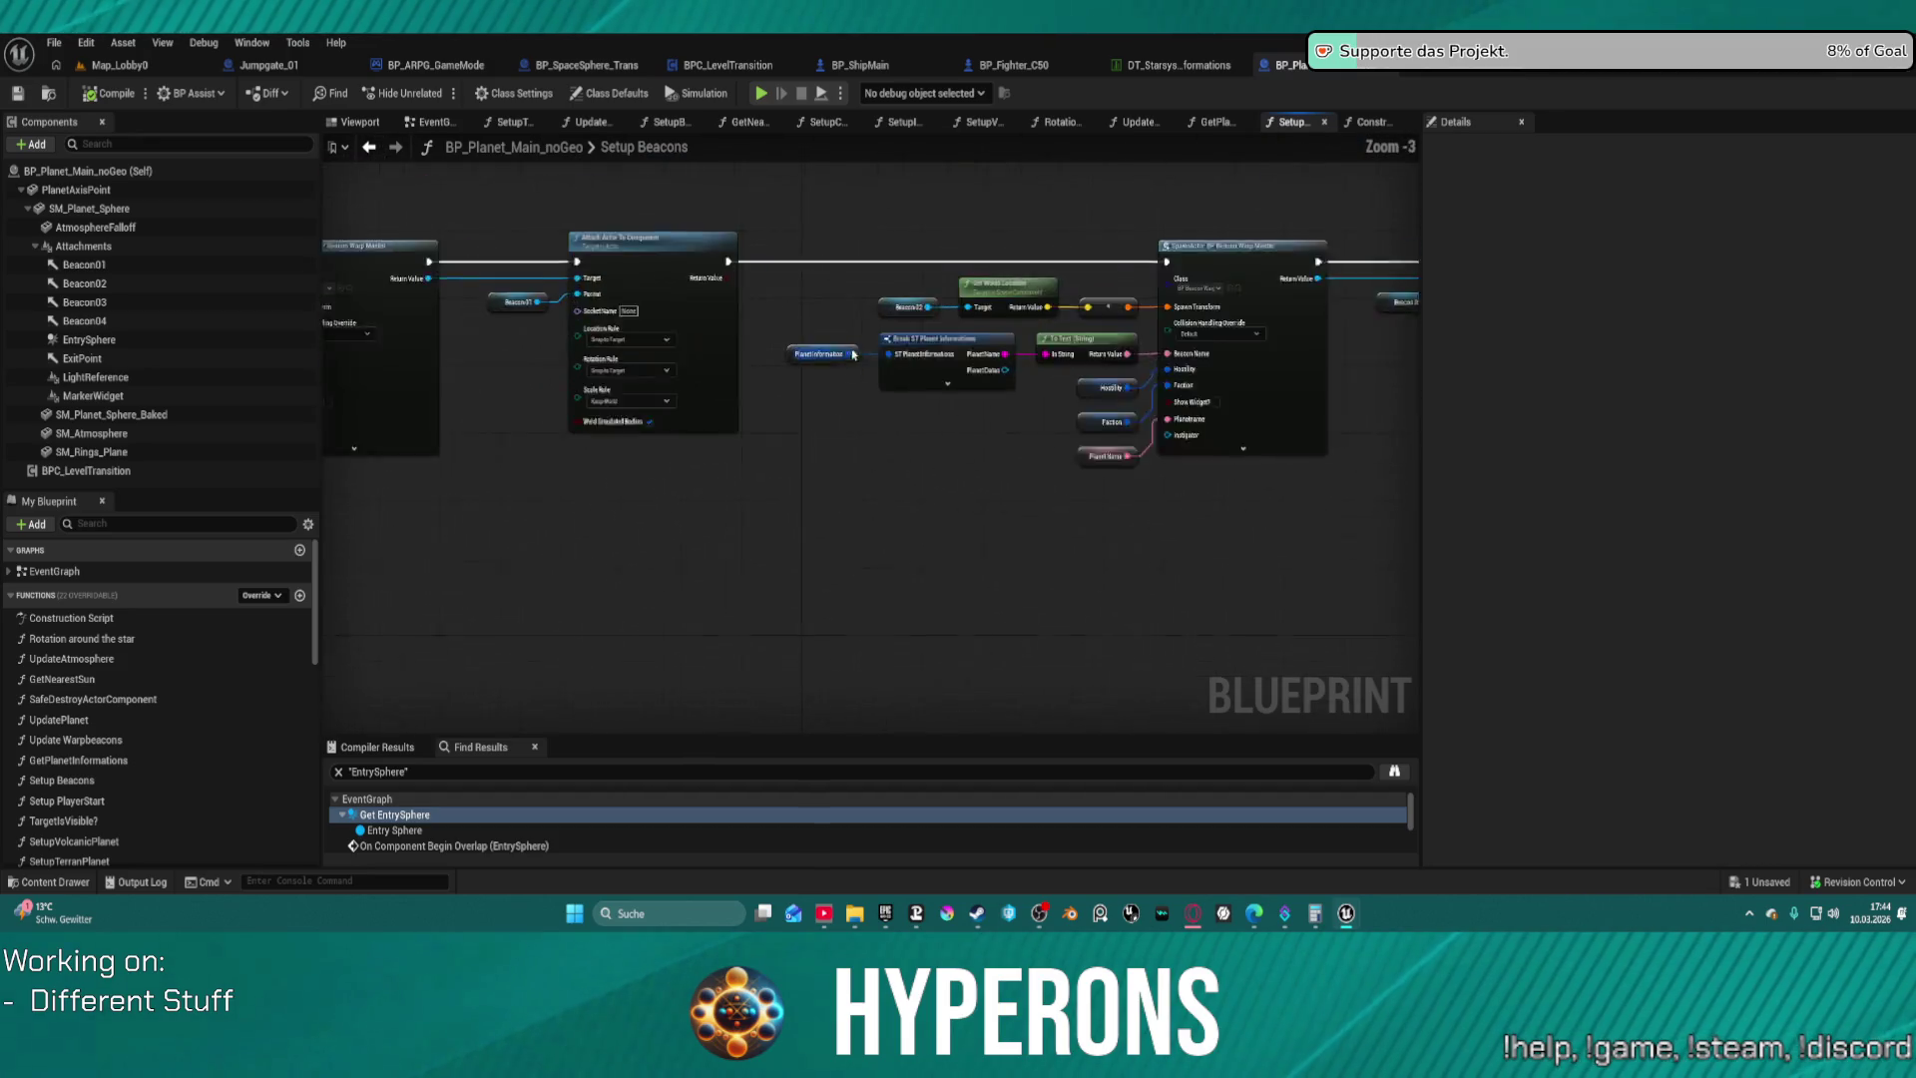
left_click(735, 380)
mouse_move(735, 380)
left_mouse_down()
mouse_move(602, 387)
mouse_move(1324, 373)
mouse_move(1238, 378)
left_mouse_up()
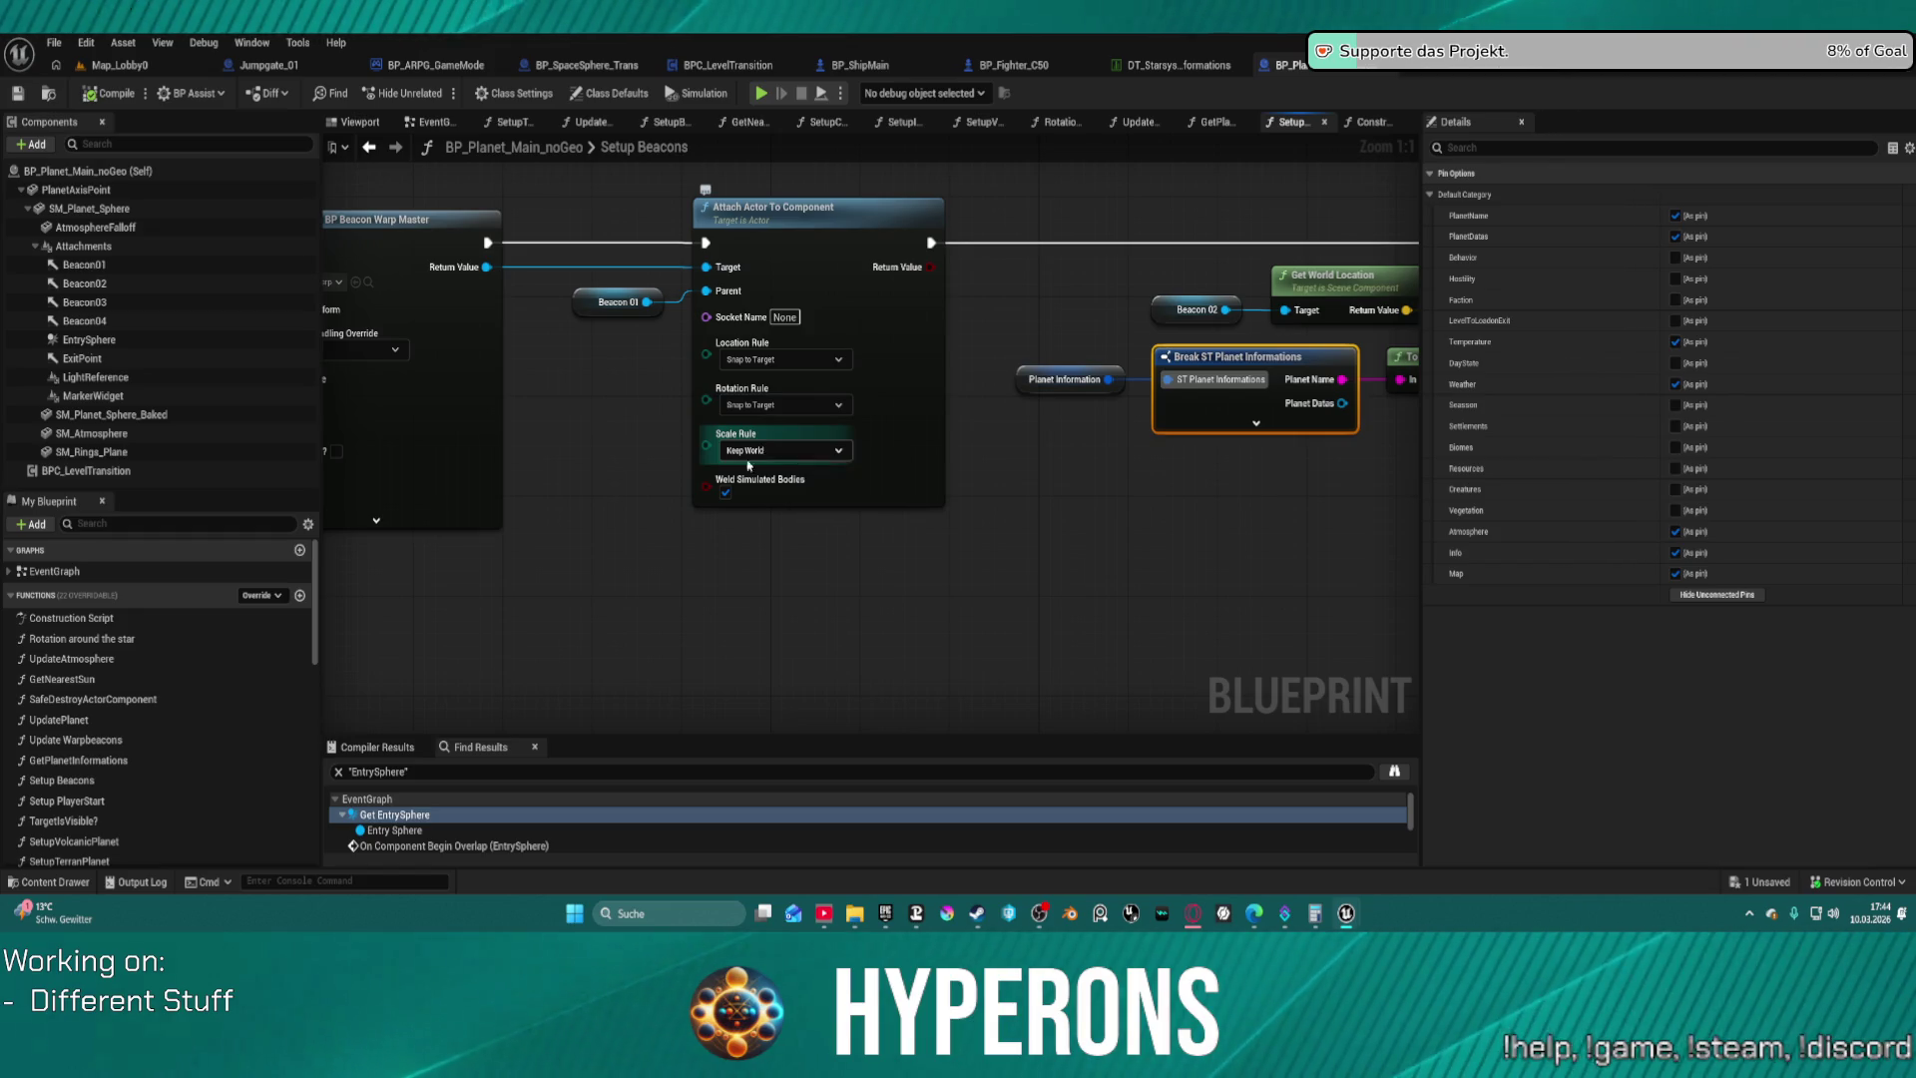
left_click(766, 451)
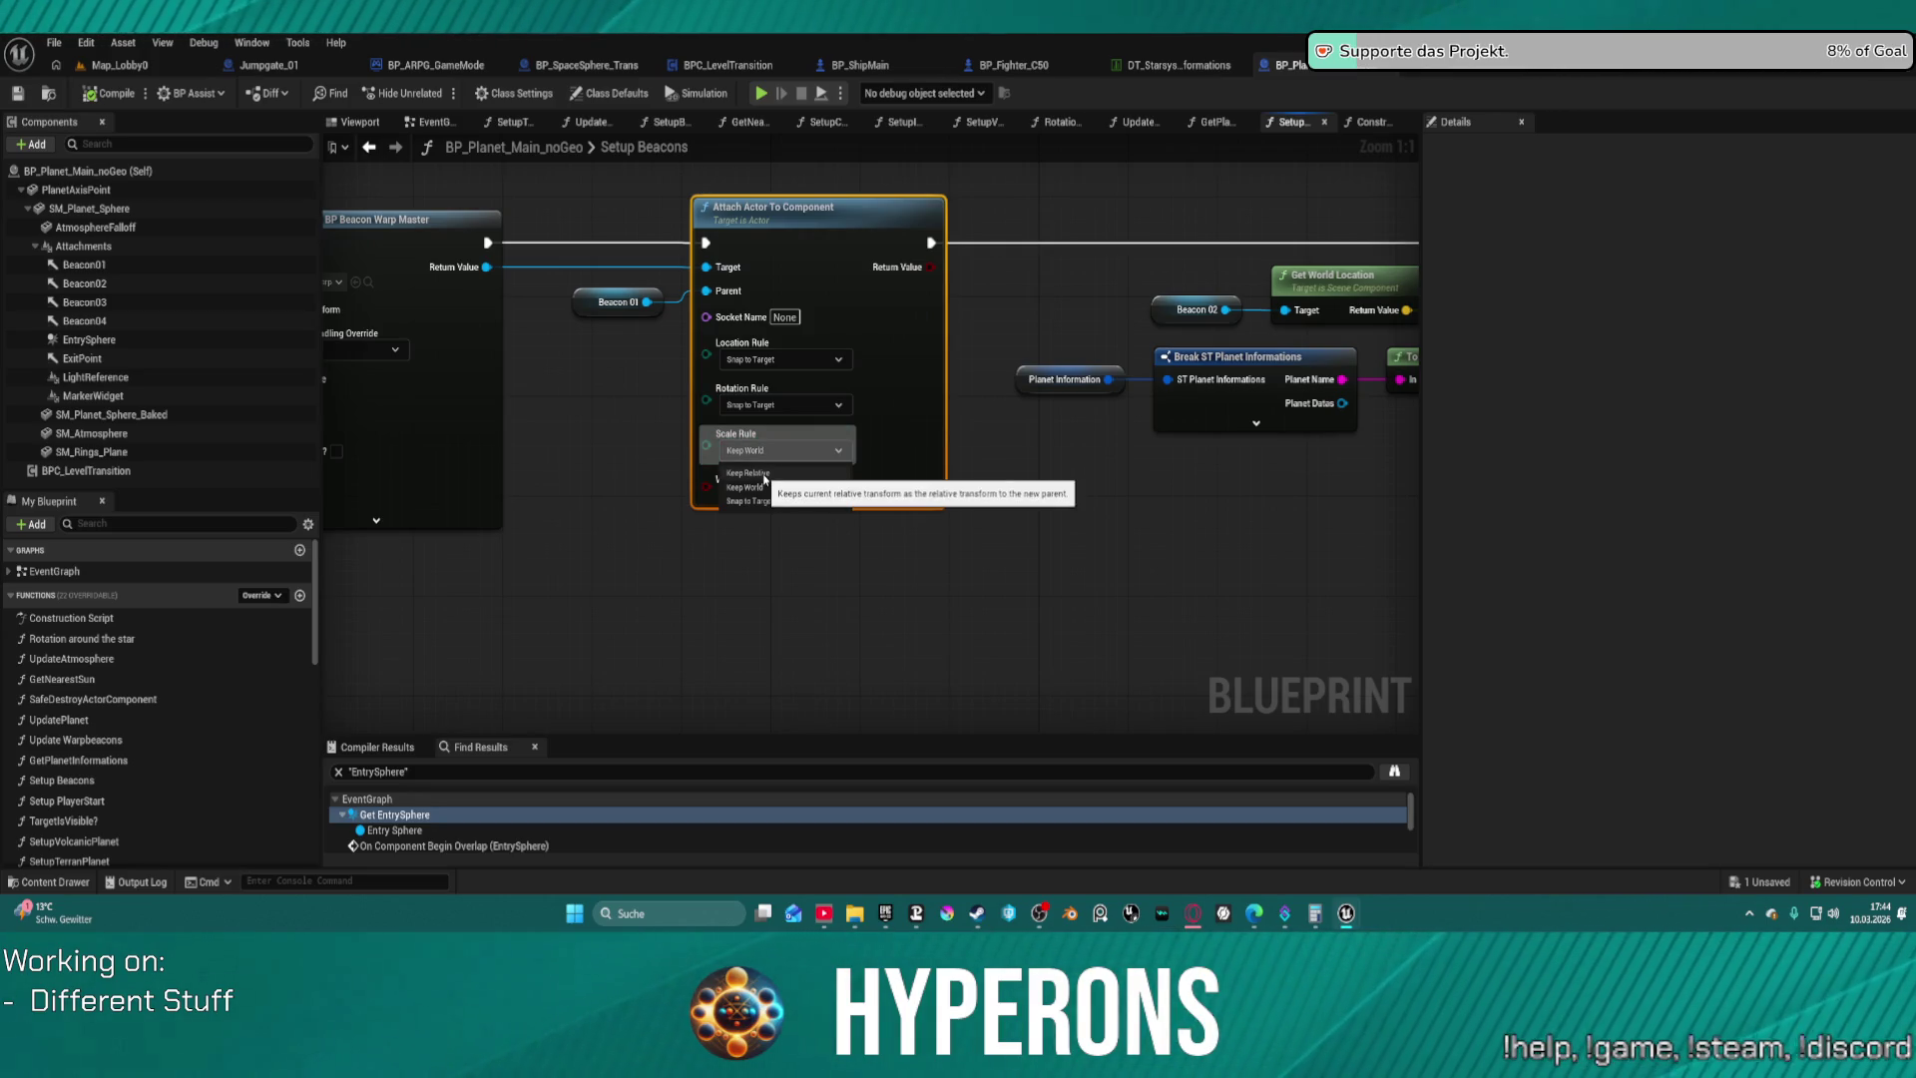
mouse_move(585, 432)
left_mouse_down()
mouse_move(1159, 426)
mouse_move(1122, 442)
mouse_move(249, 439)
mouse_move(399, 440)
left_mouse_up()
left_click_drag(1377, 430, 355, 451)
mouse_move(998, 449)
left_mouse_down()
mouse_move(868, 451)
mouse_move(623, 409)
left_mouse_up()
mouse_move(1098, 420)
left_mouse_down()
mouse_move(349, 385)
mouse_move(1297, 492)
left_mouse_up()
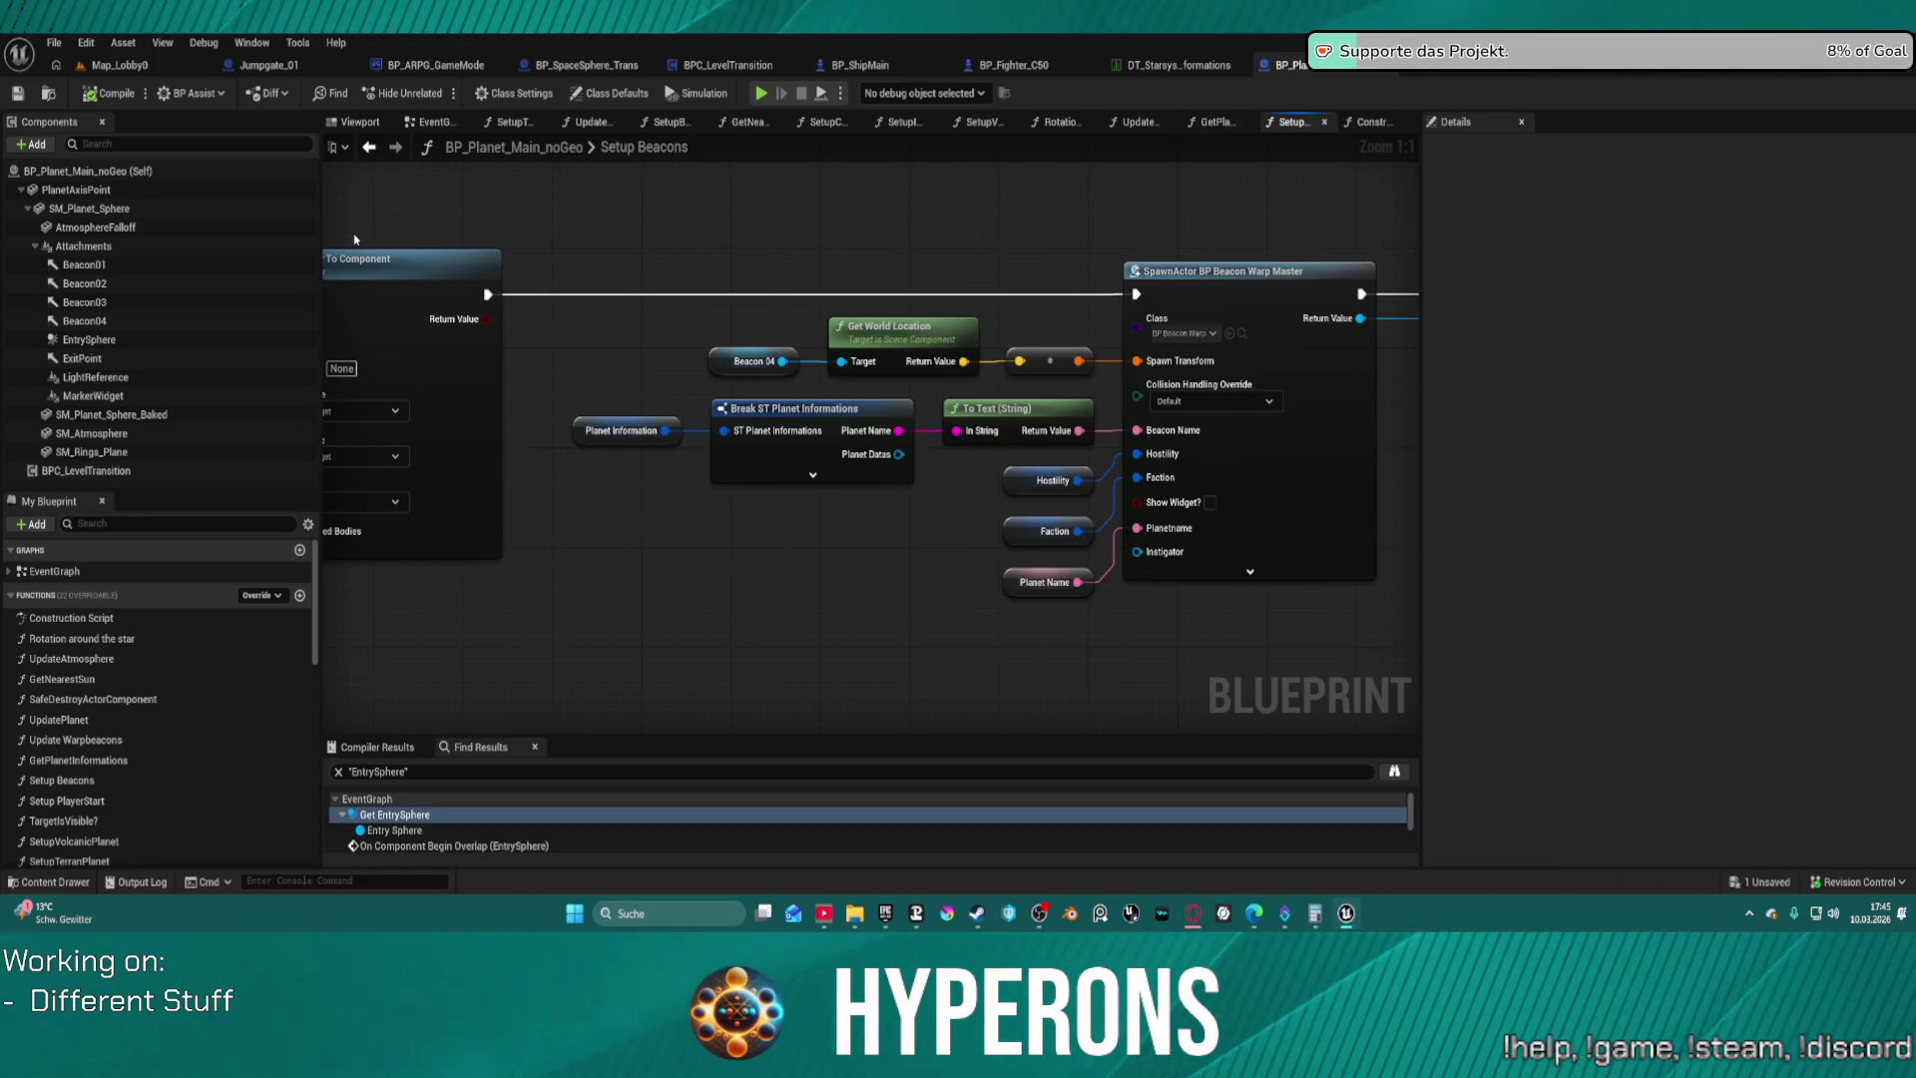
left_click(142, 252)
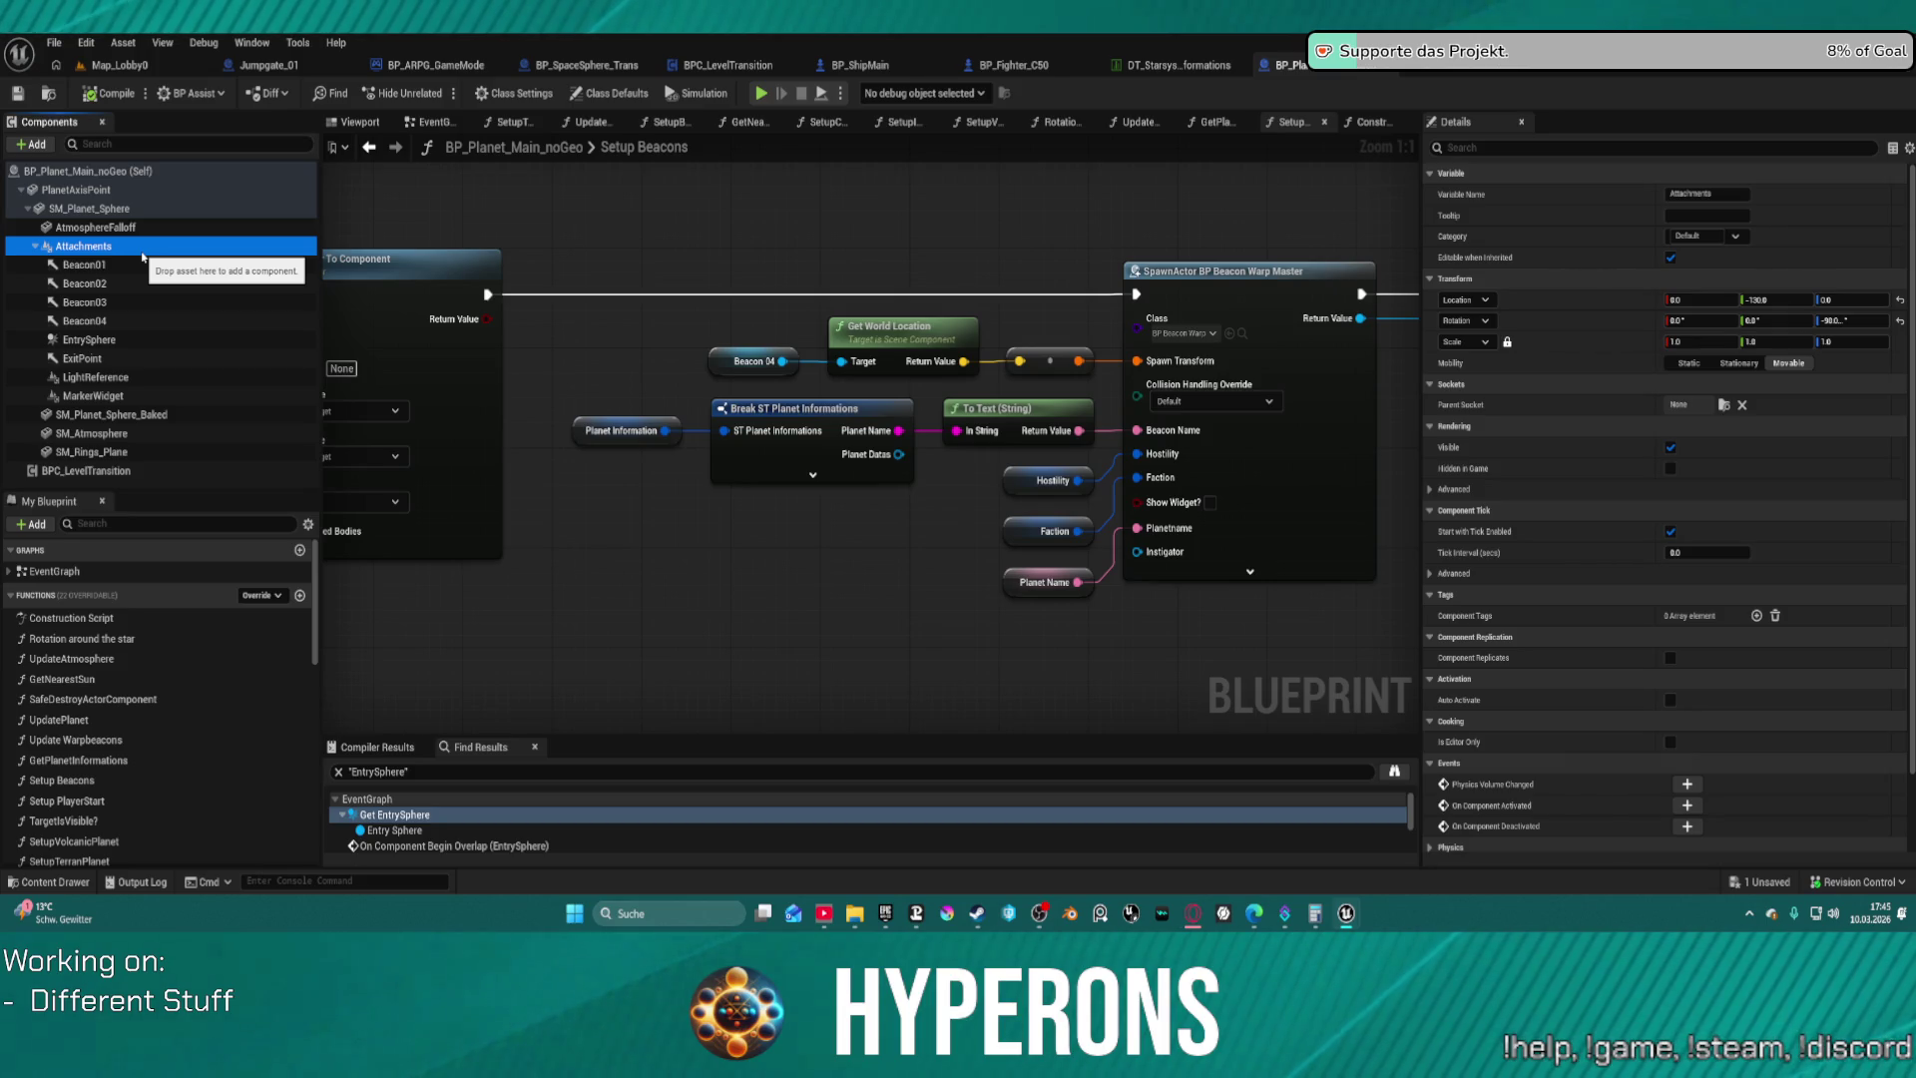
scroll(958, 638, "down", 5)
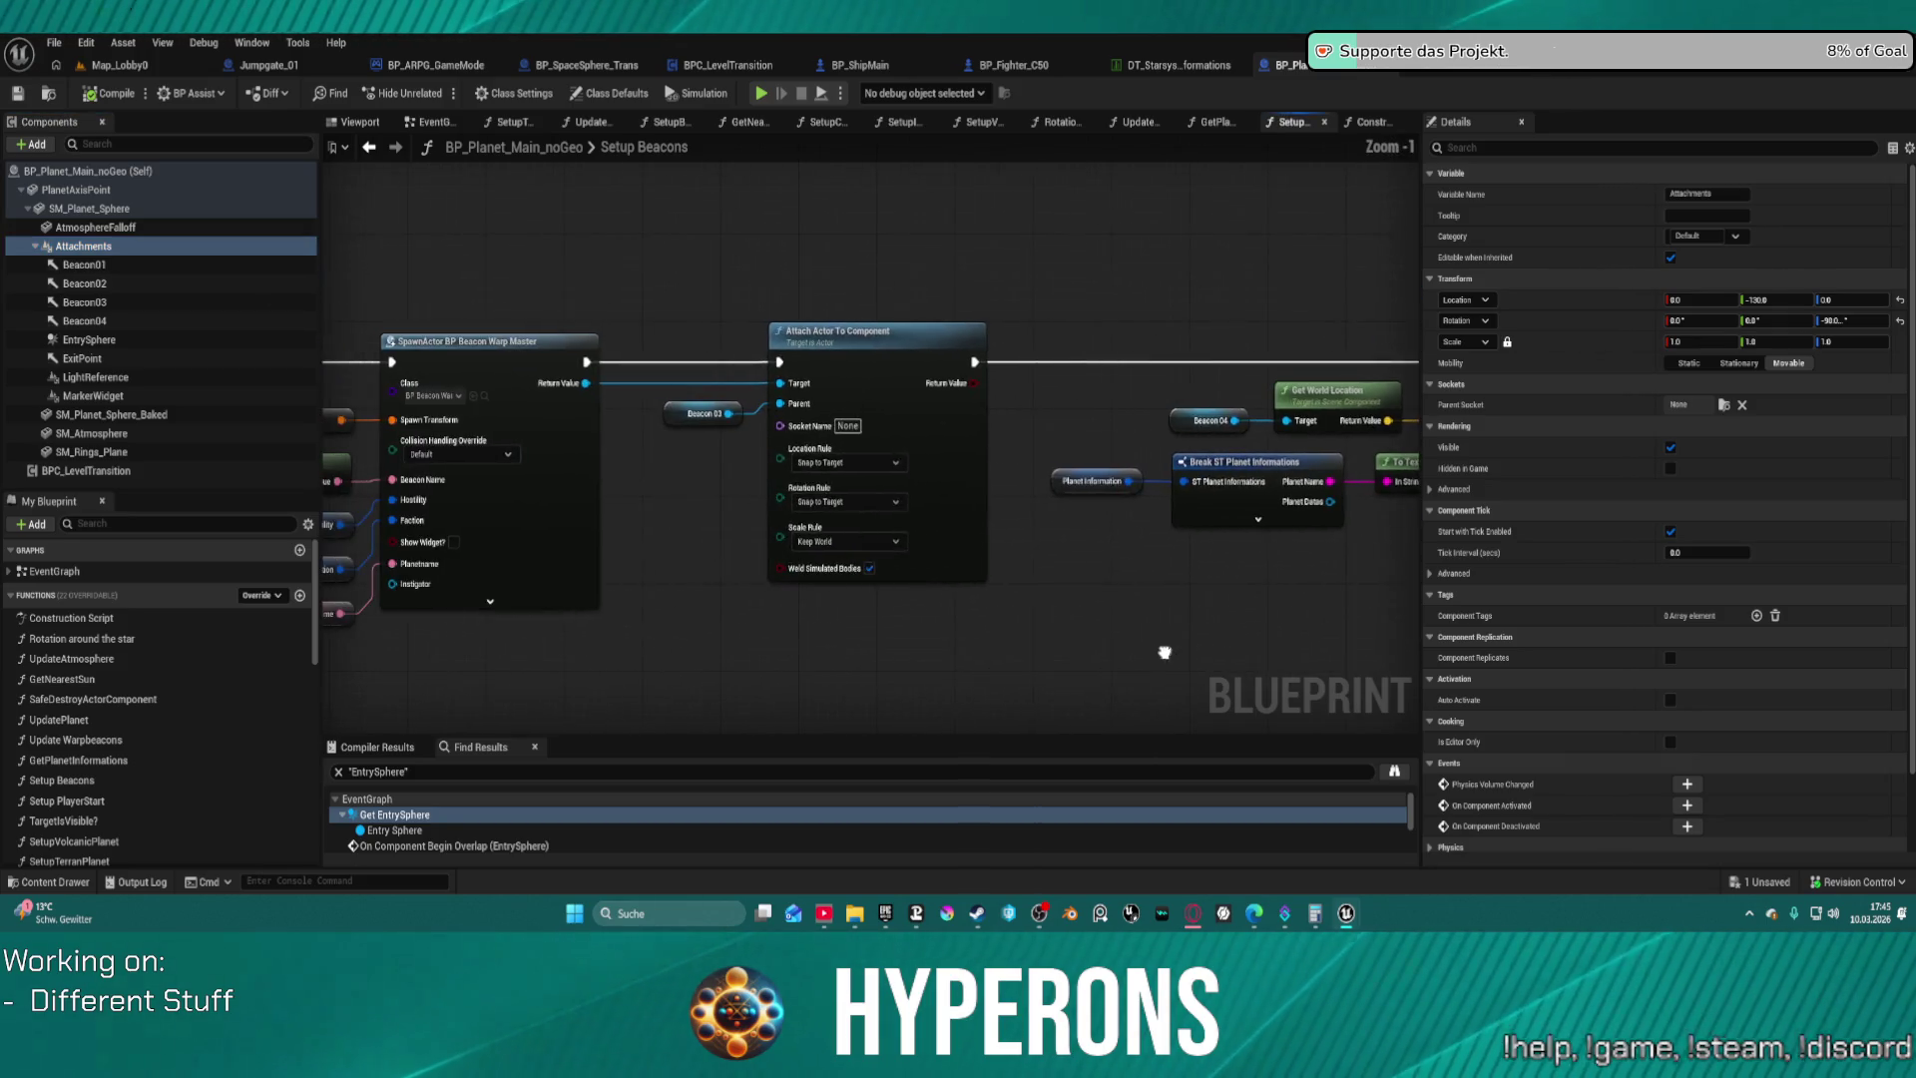
left_click_drag(1257, 640, 1218, 479)
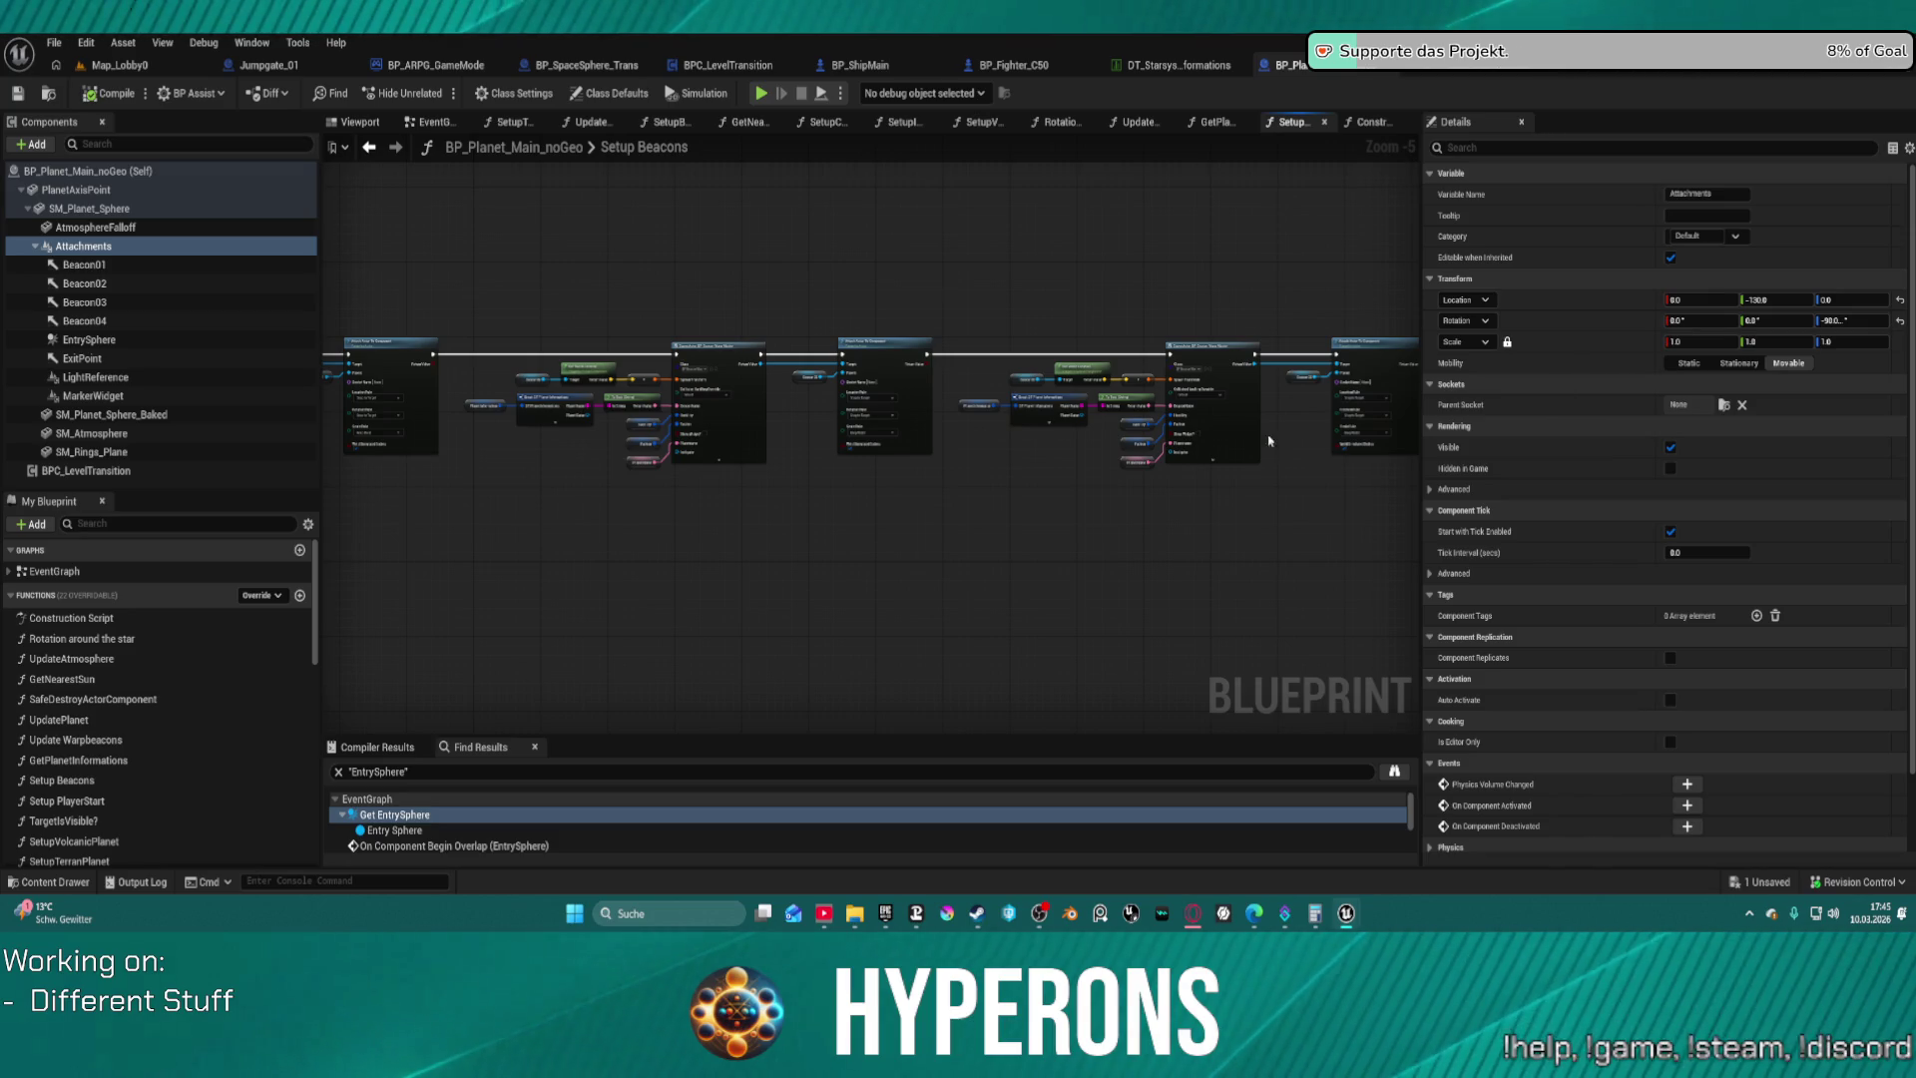
mouse_move(581, 549)
left_mouse_down()
mouse_move(612, 500)
mouse_move(1317, 457)
mouse_move(841, 393)
left_mouse_up()
left_click_drag(1014, 376, 689, 371)
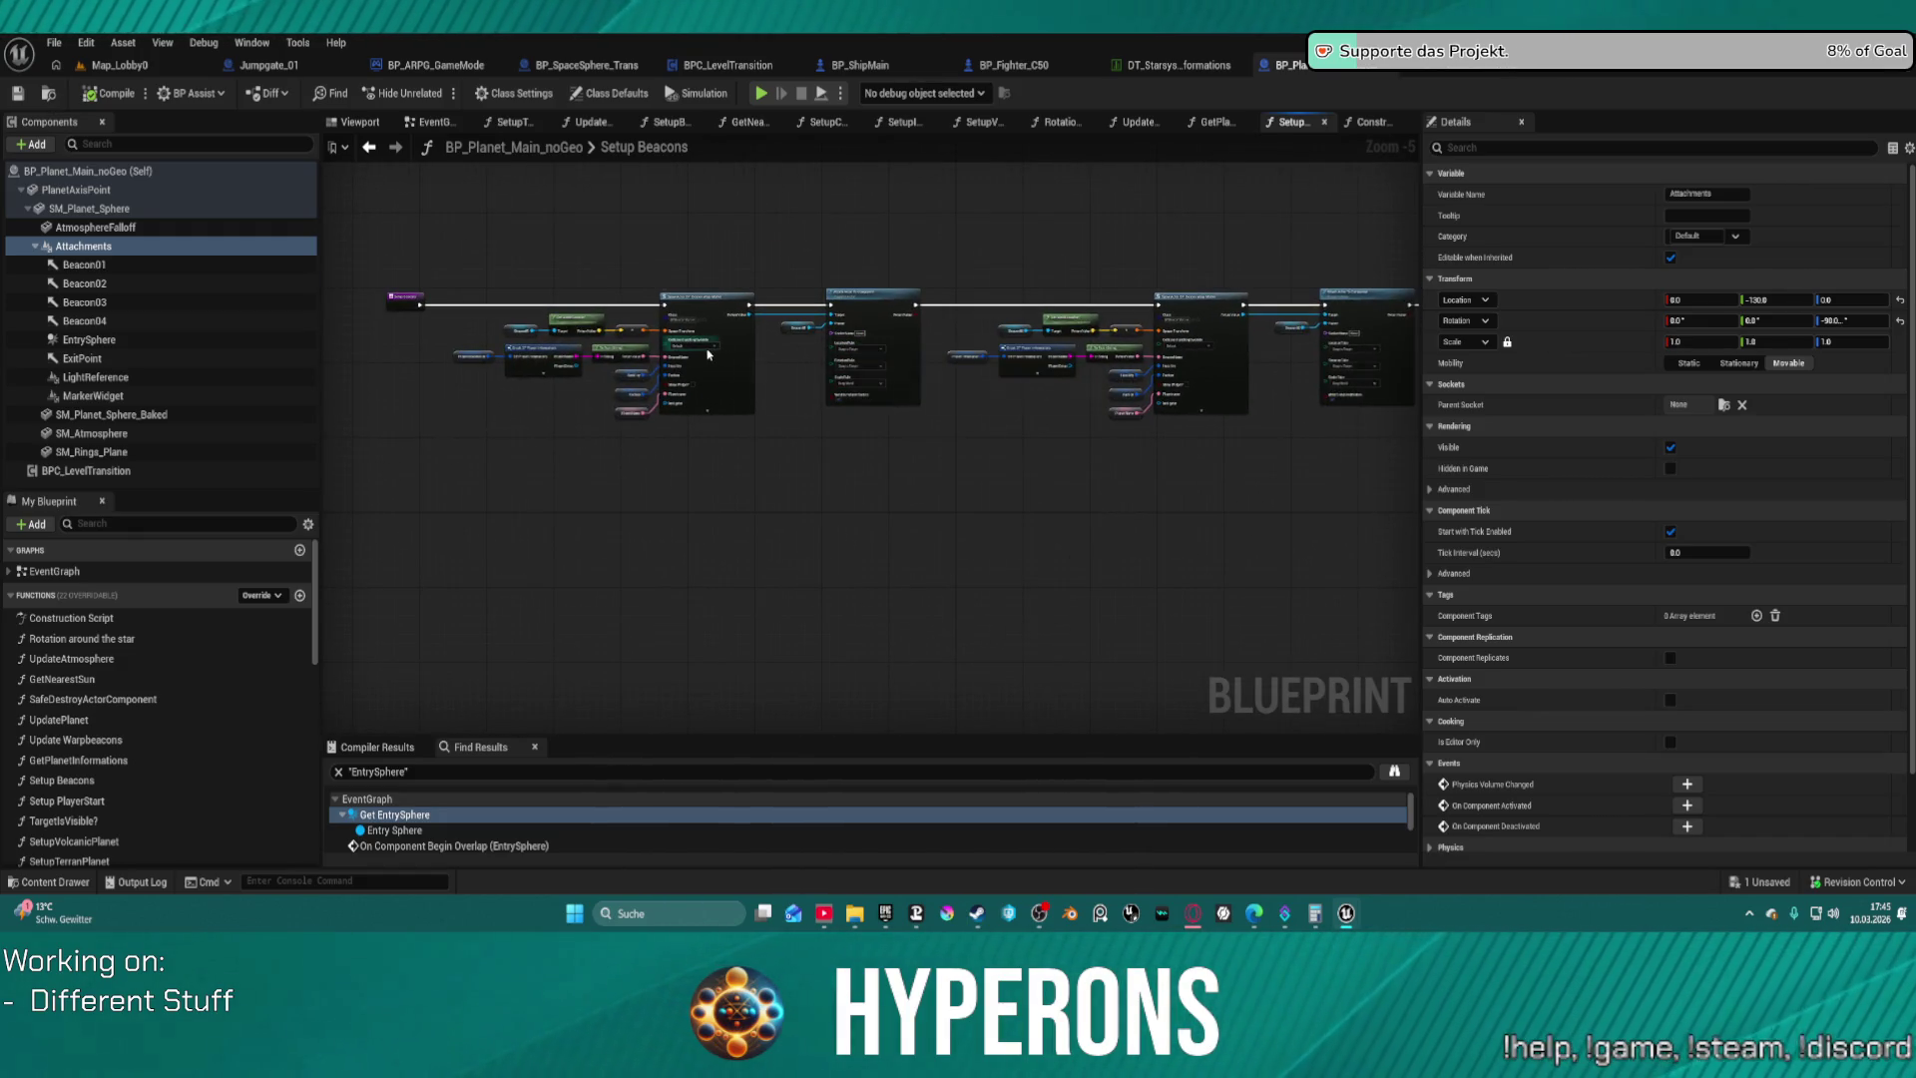
scroll(633, 346, "up", 5)
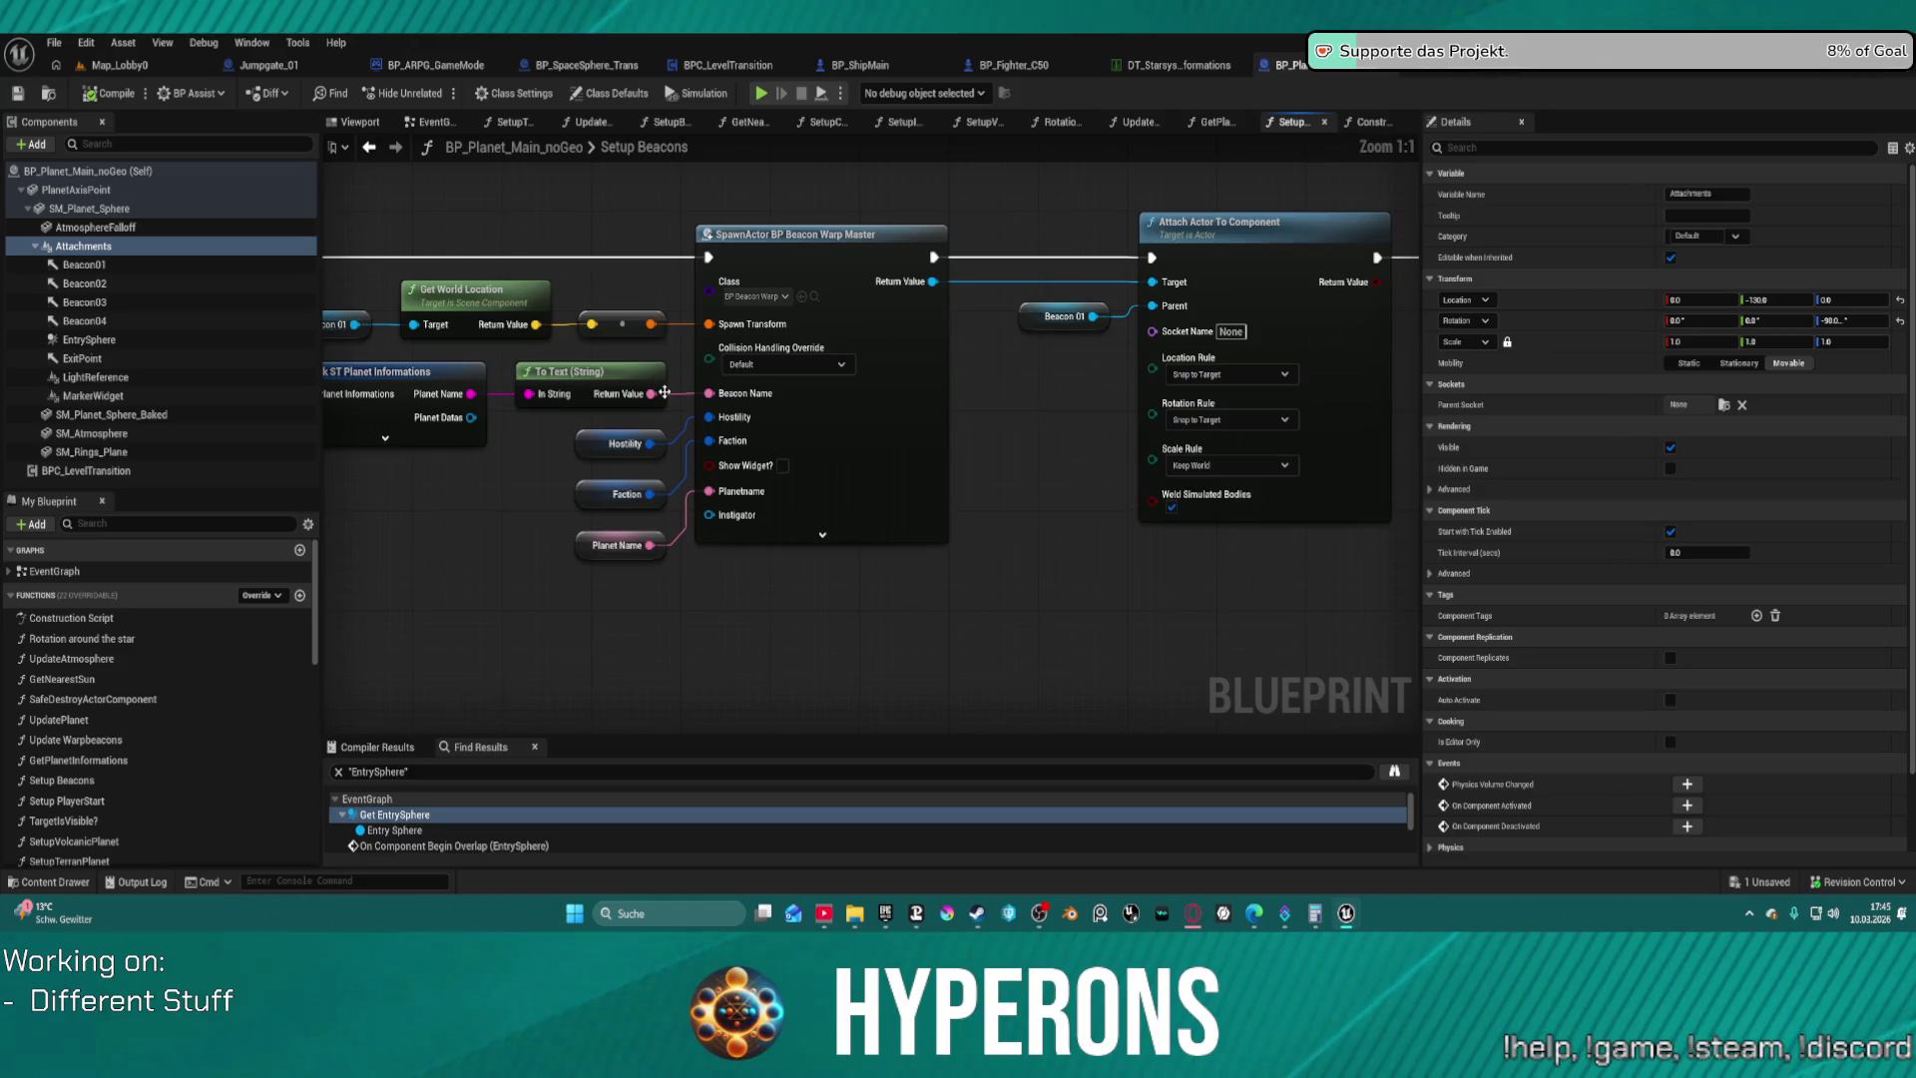
left_click_drag(663, 393, 725, 412)
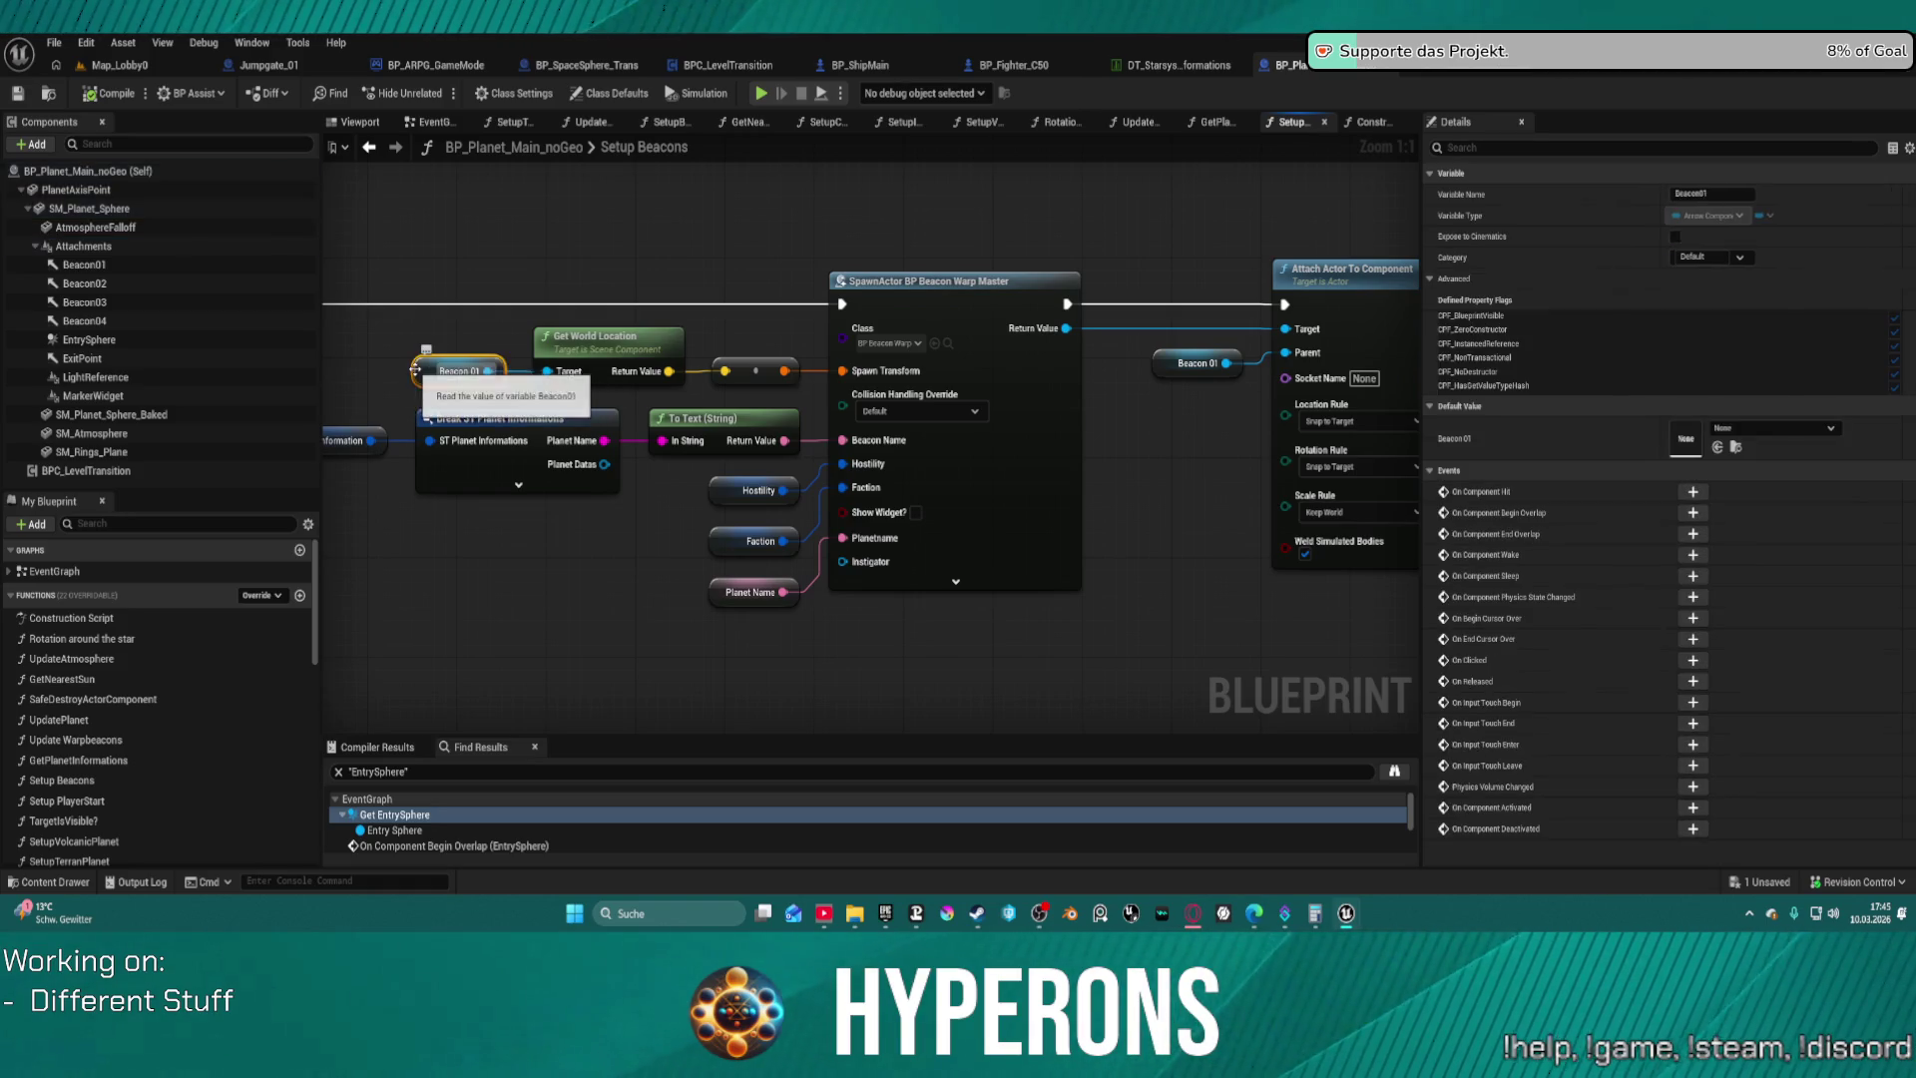
left_click(116, 268)
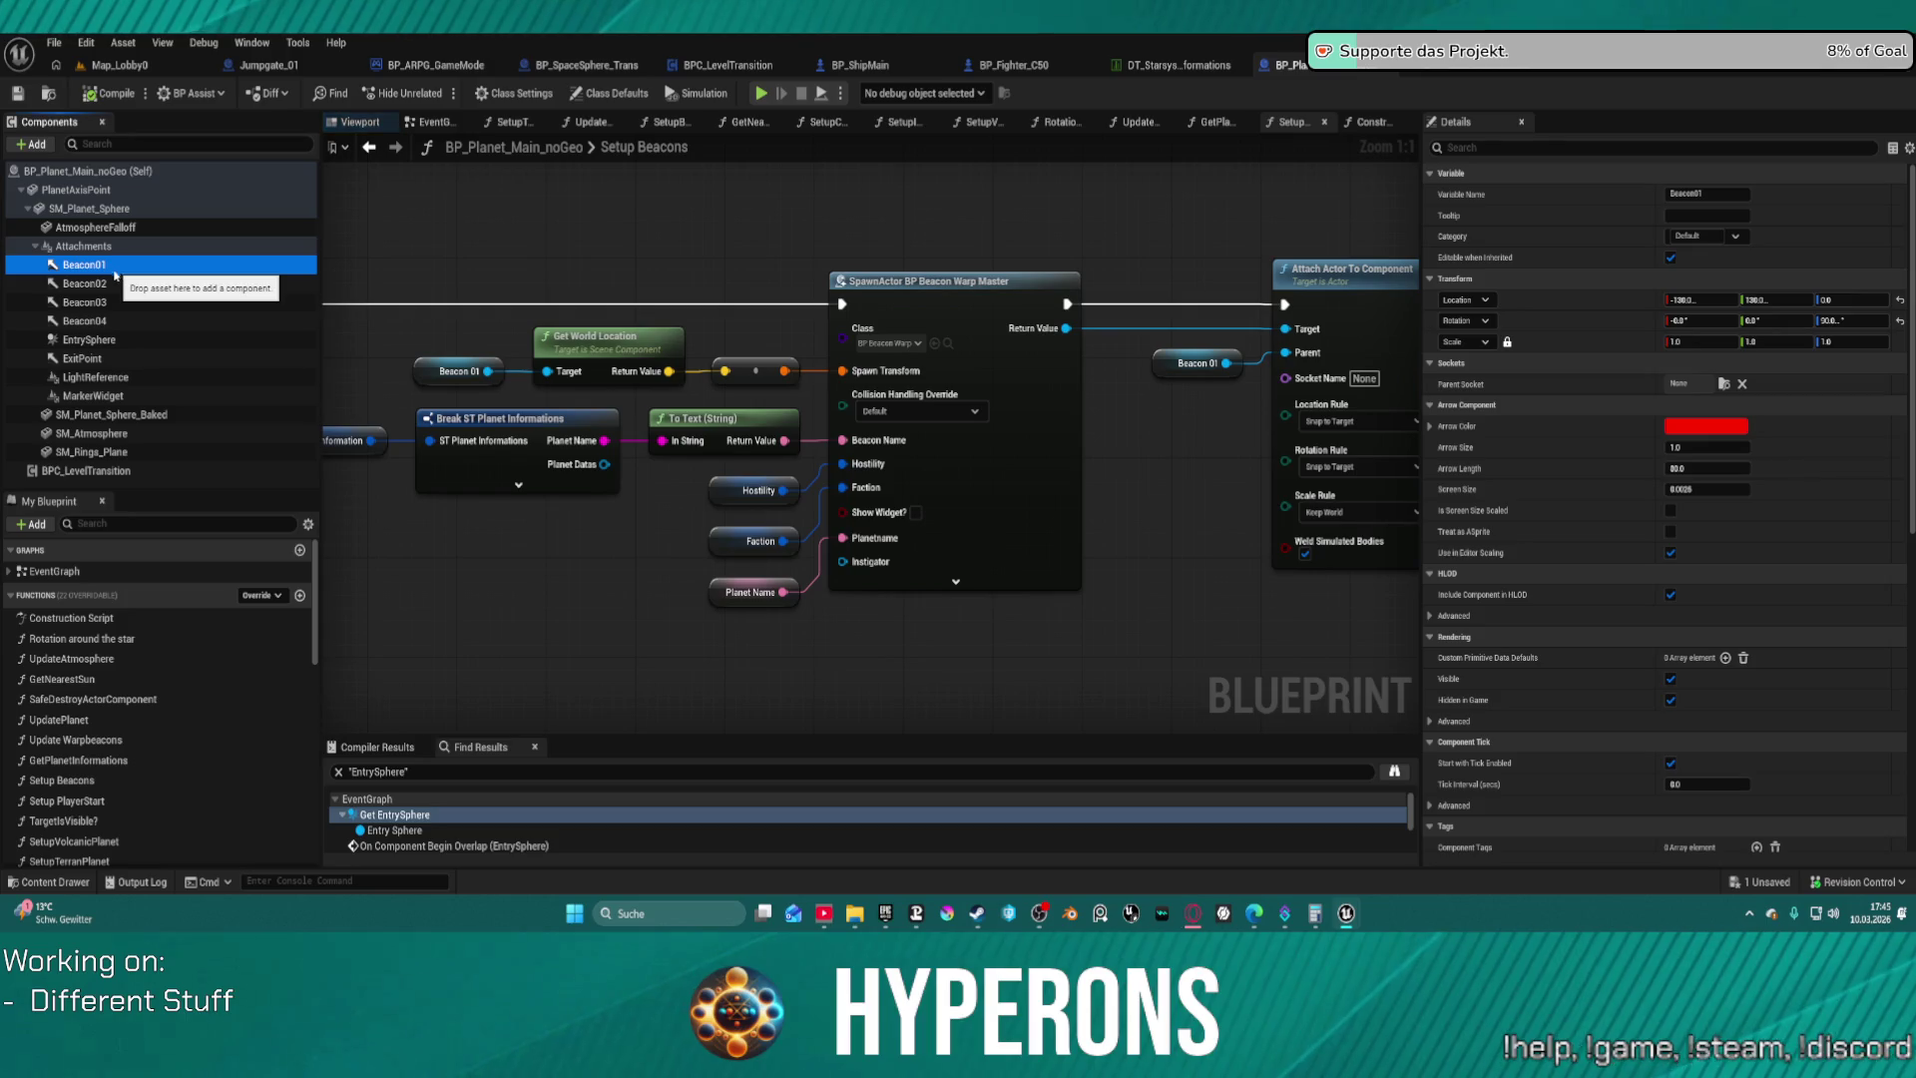
left_click(100, 303)
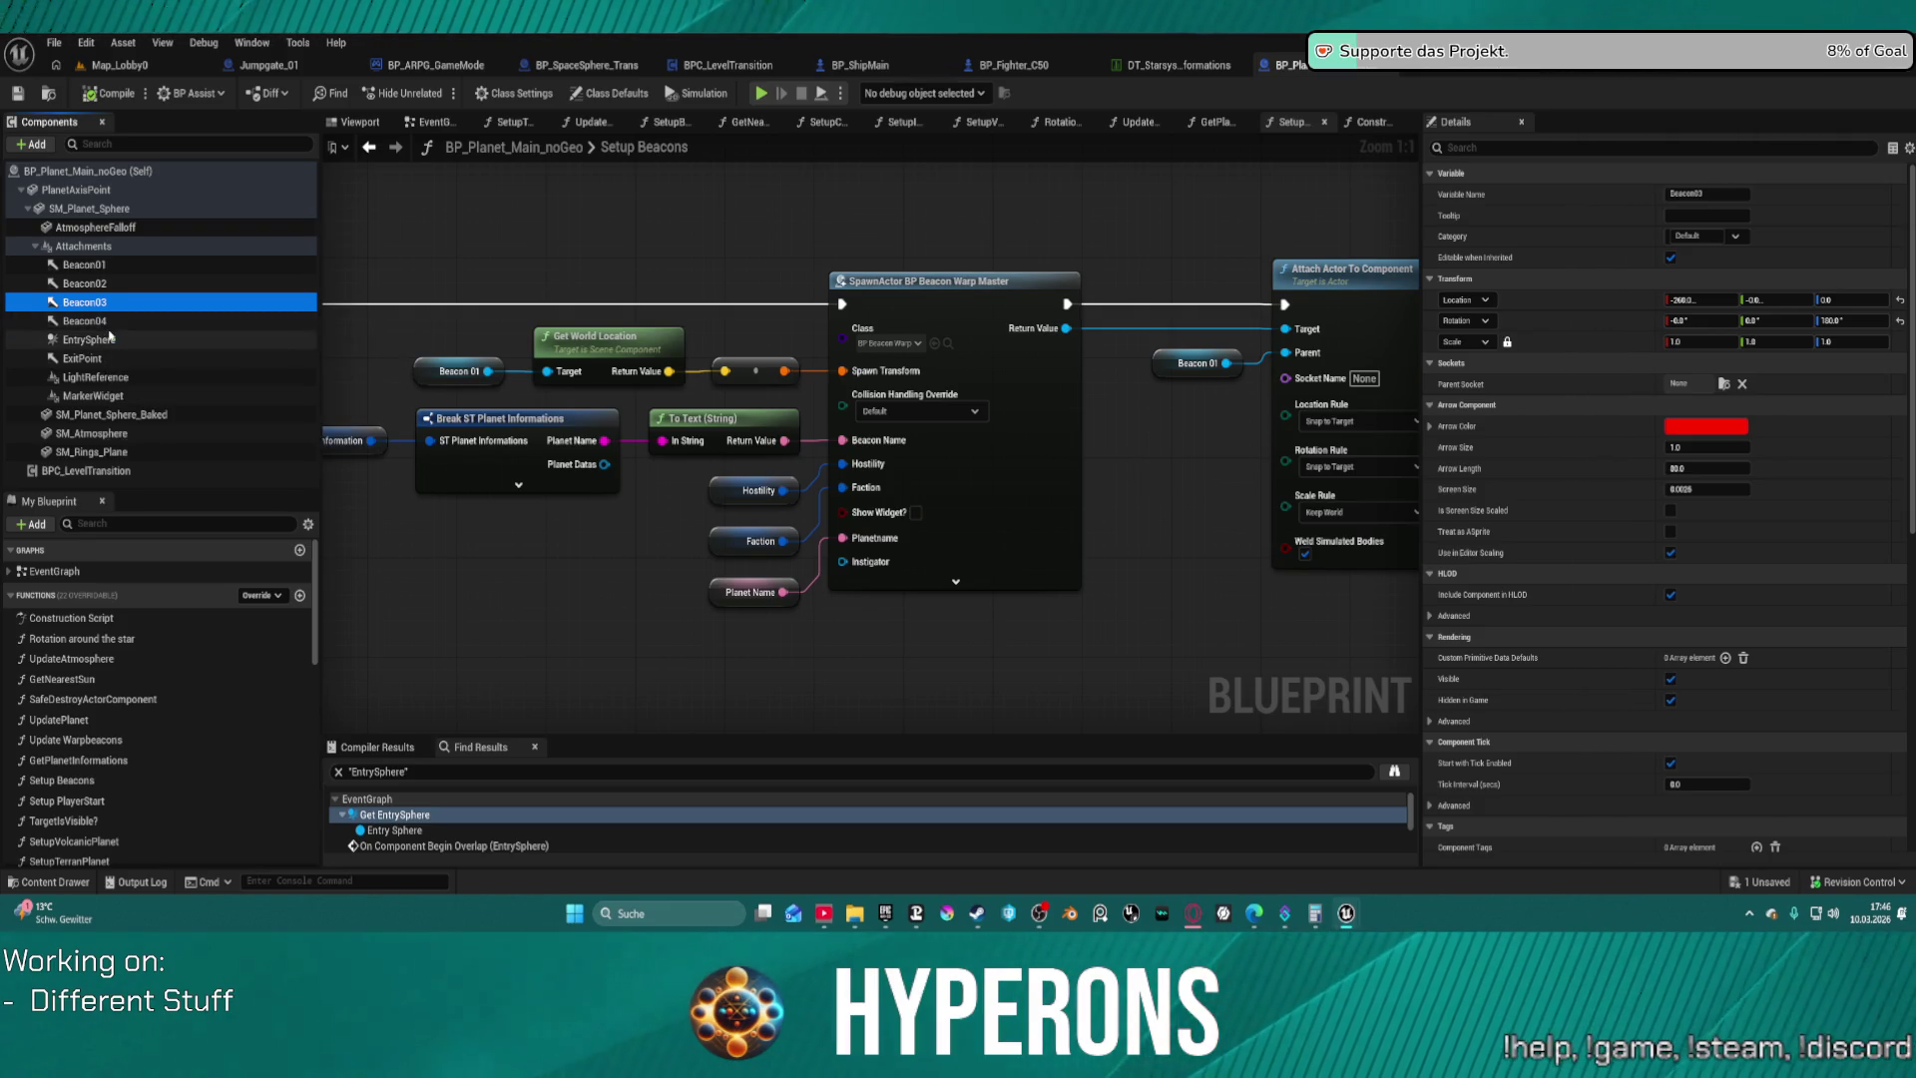
left_click(103, 321)
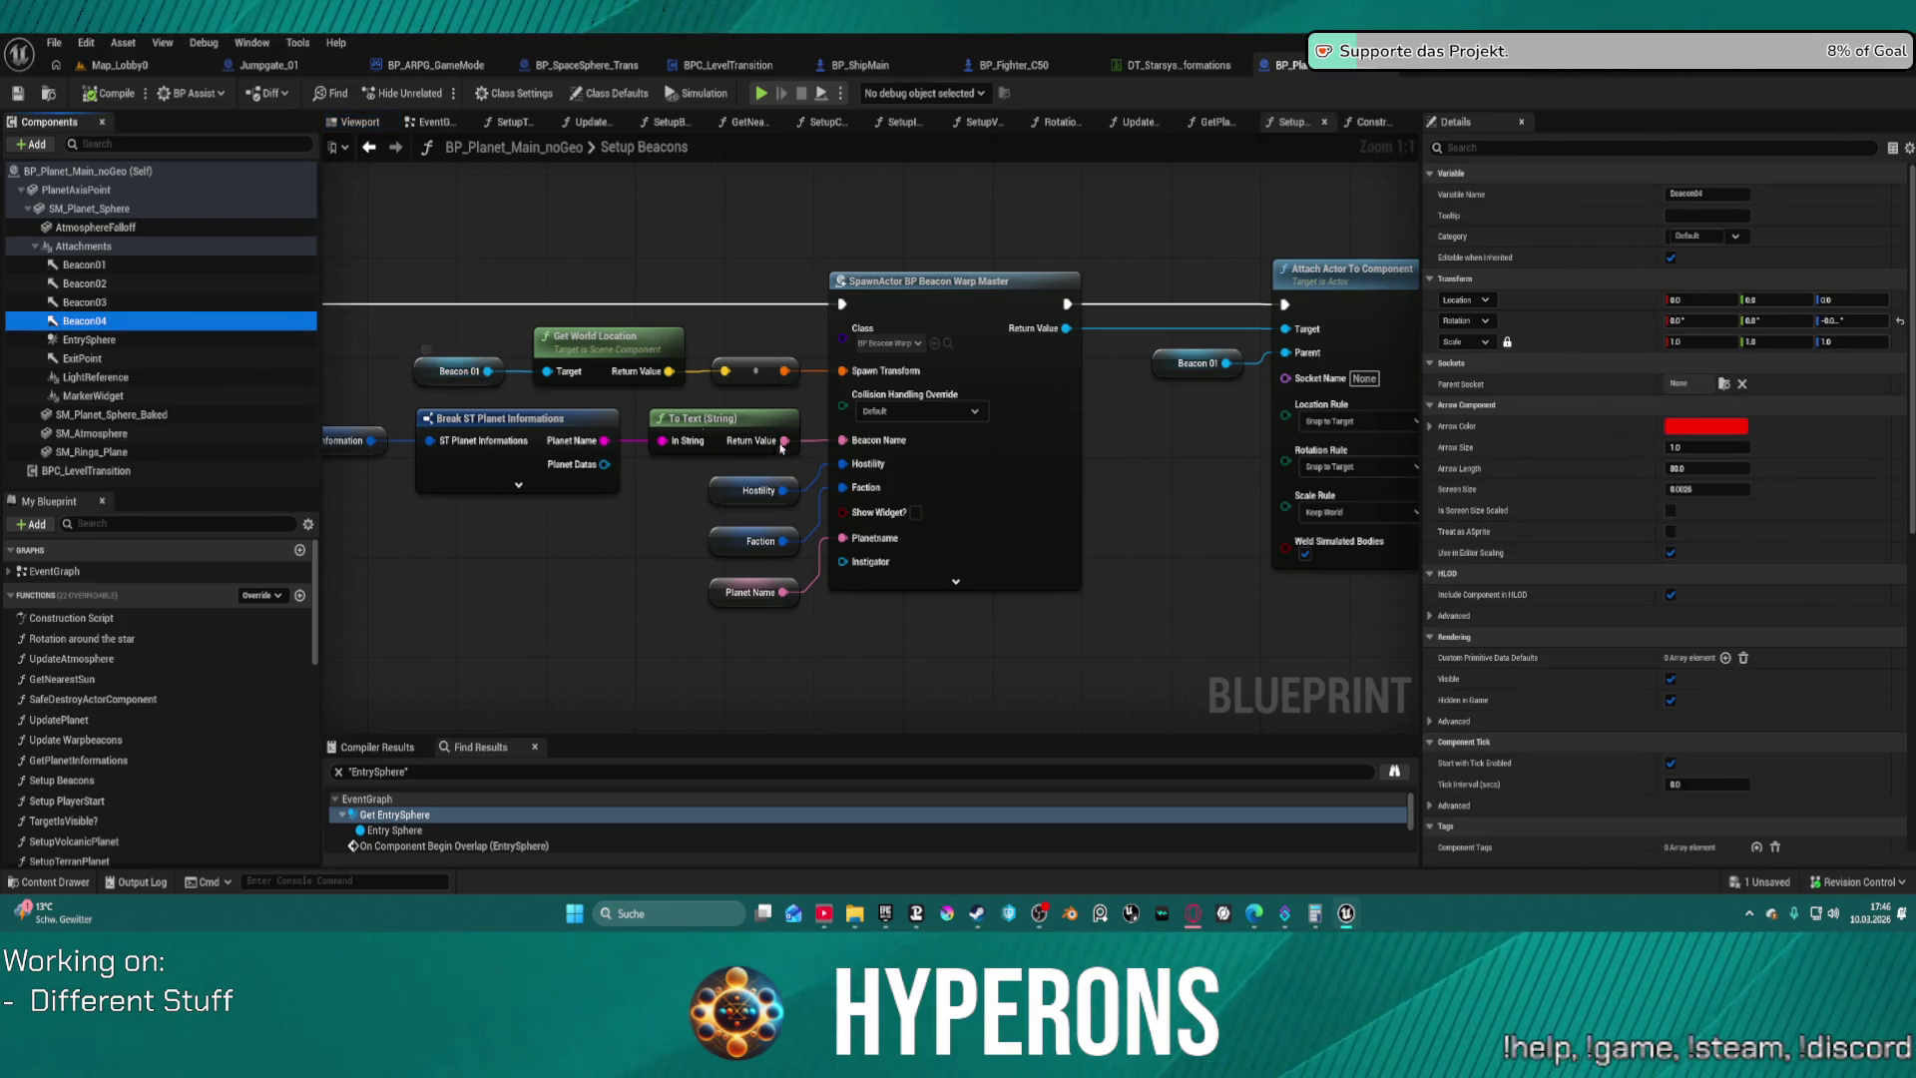
scroll(1156, 580, "down", 5)
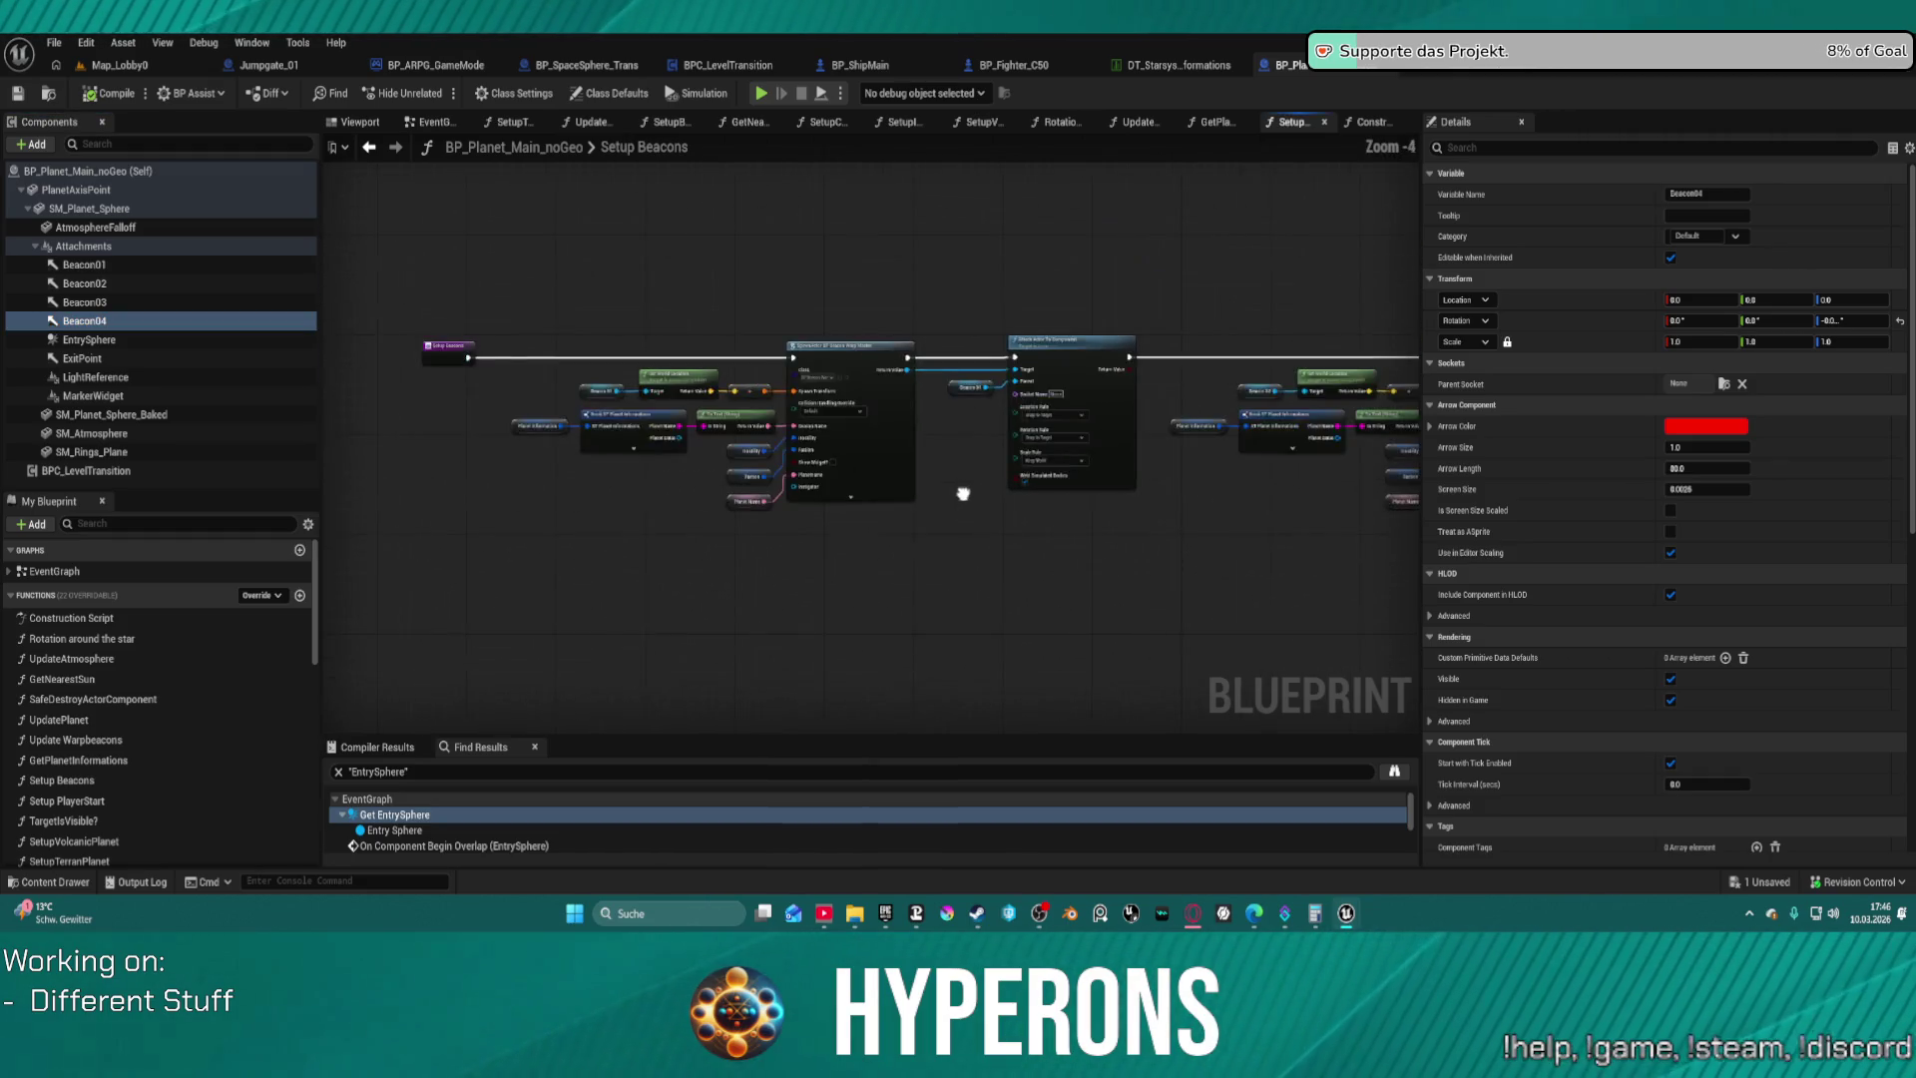
mouse_move(579, 439)
left_mouse_down()
mouse_move(544, 416)
mouse_move(800, 457)
mouse_move(466, 436)
left_mouse_up()
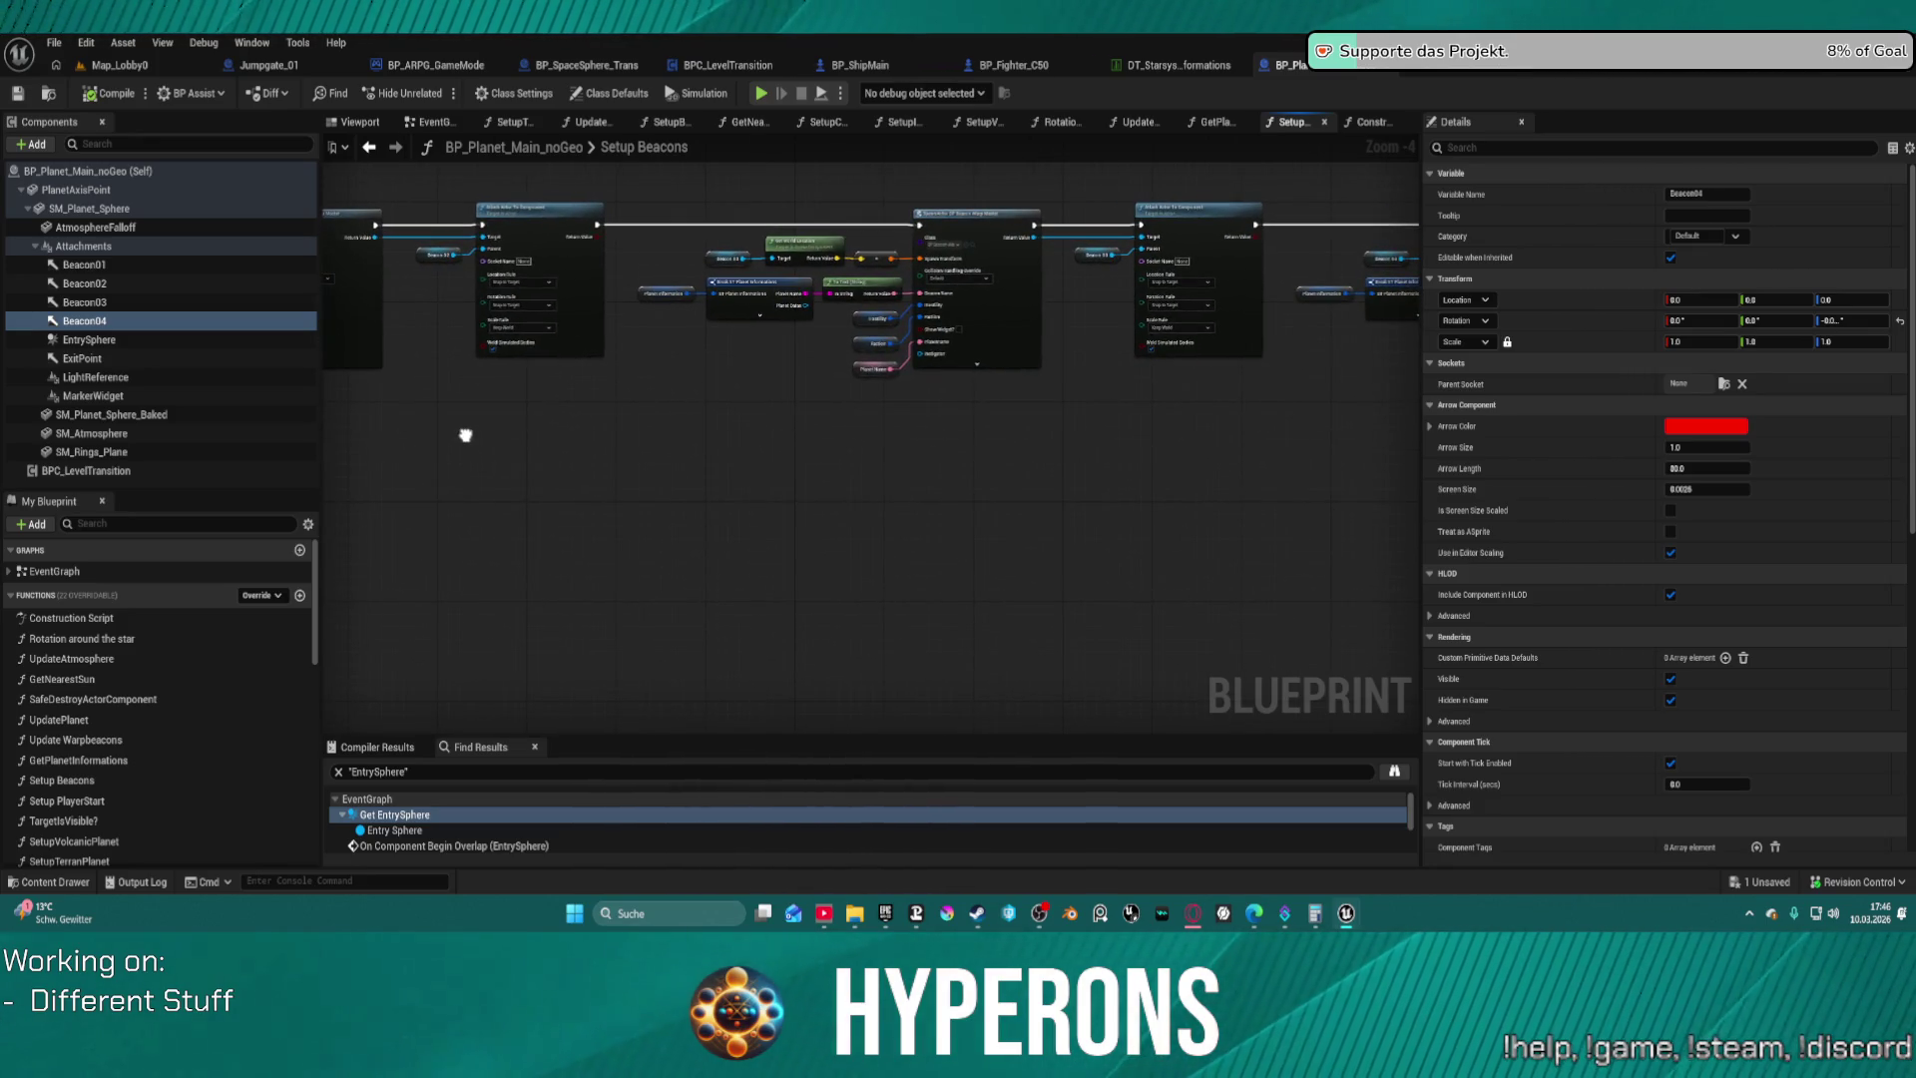
mouse_move(466, 436)
left_mouse_down()
mouse_move(220, 427)
mouse_move(263, 480)
left_mouse_up()
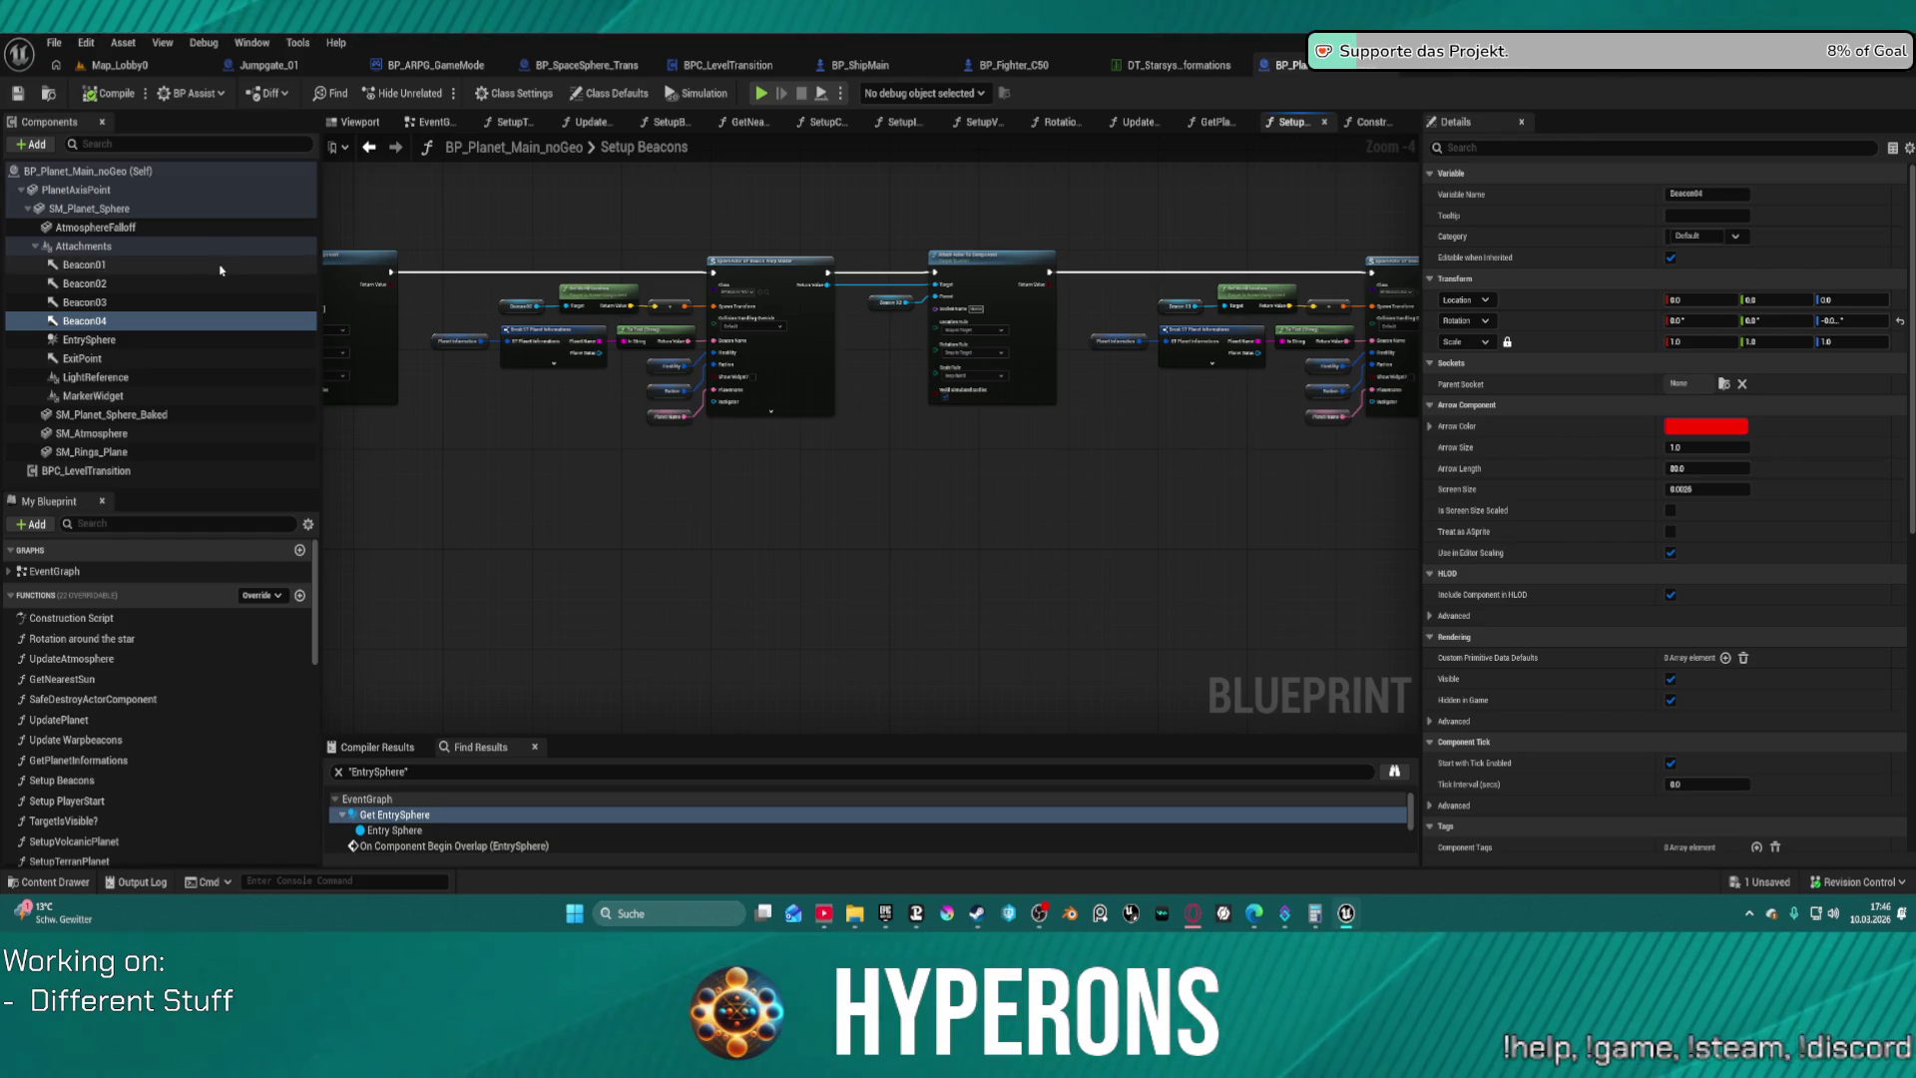
Review the EntrySphere overlap event casting to BP_ShipMain, then select the EntrySphere component
left_click(437, 122)
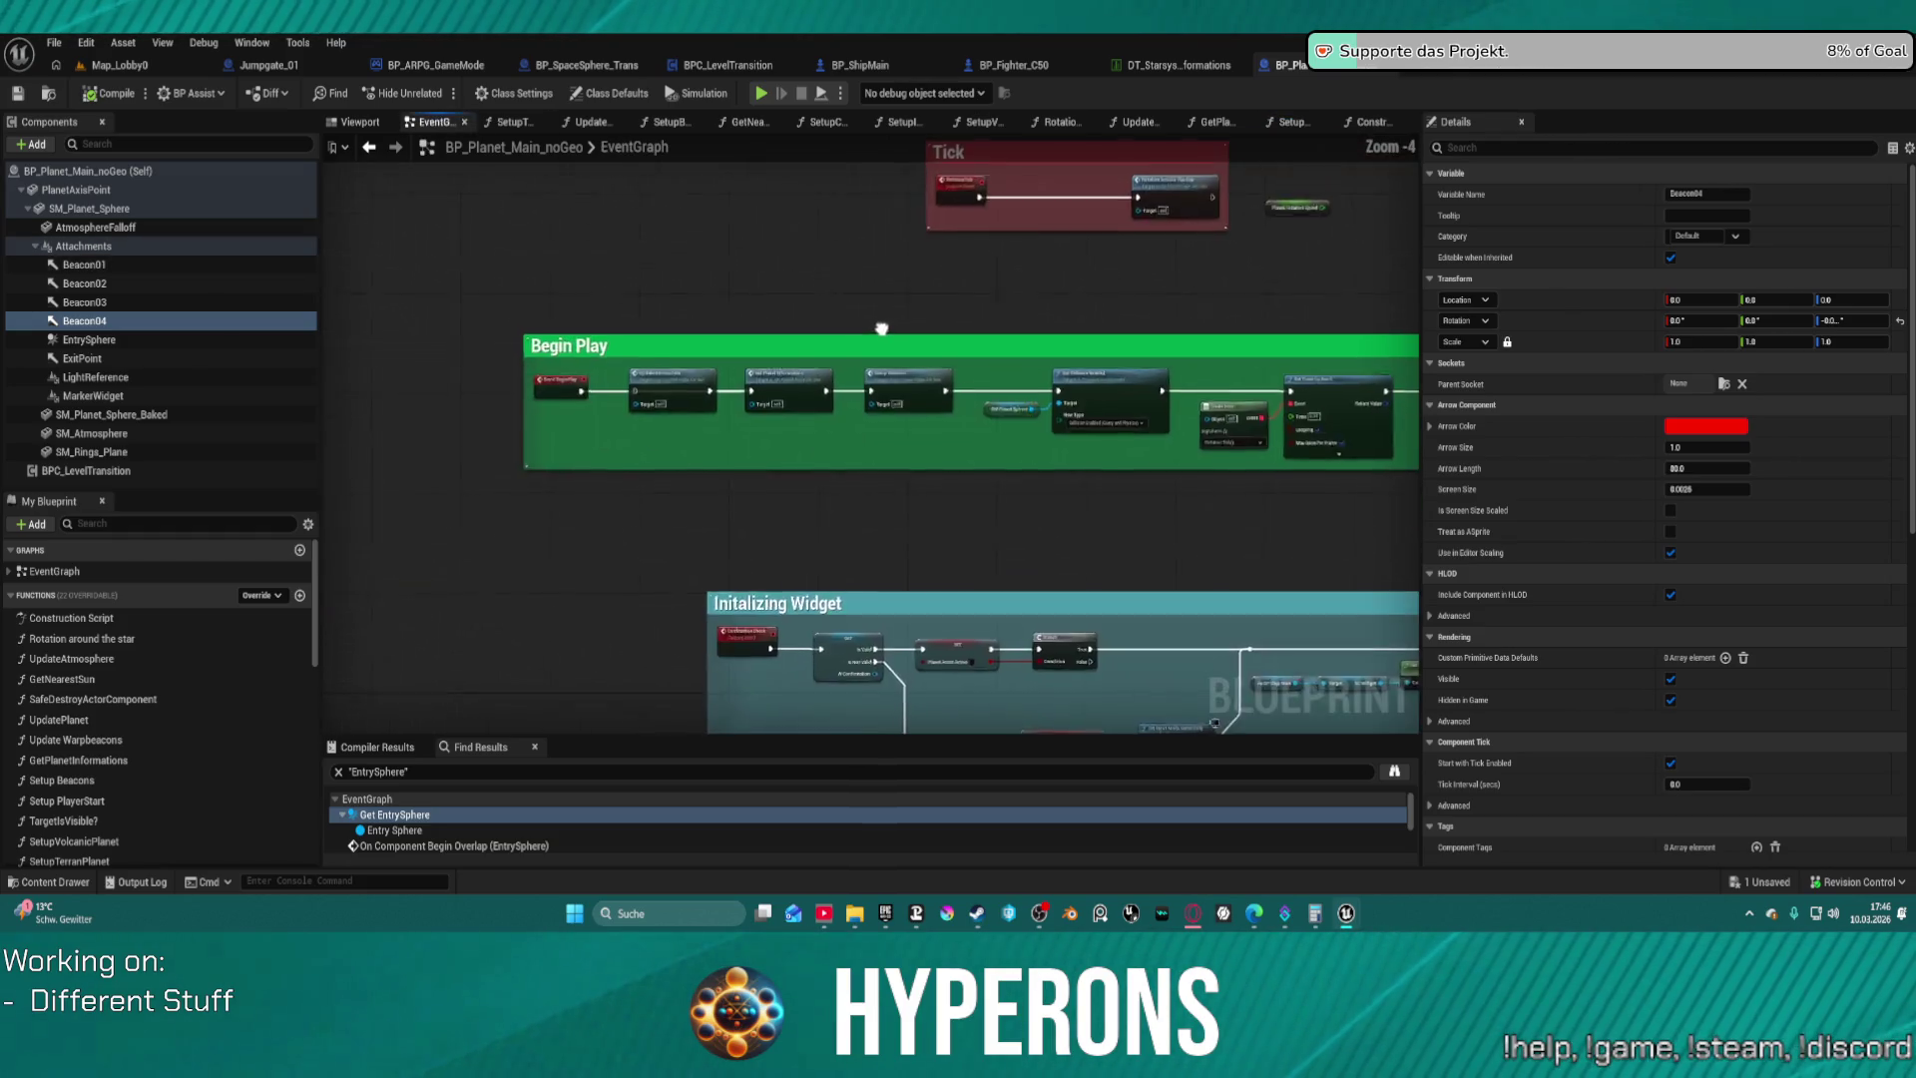
scroll(877, 366, "down", 1)
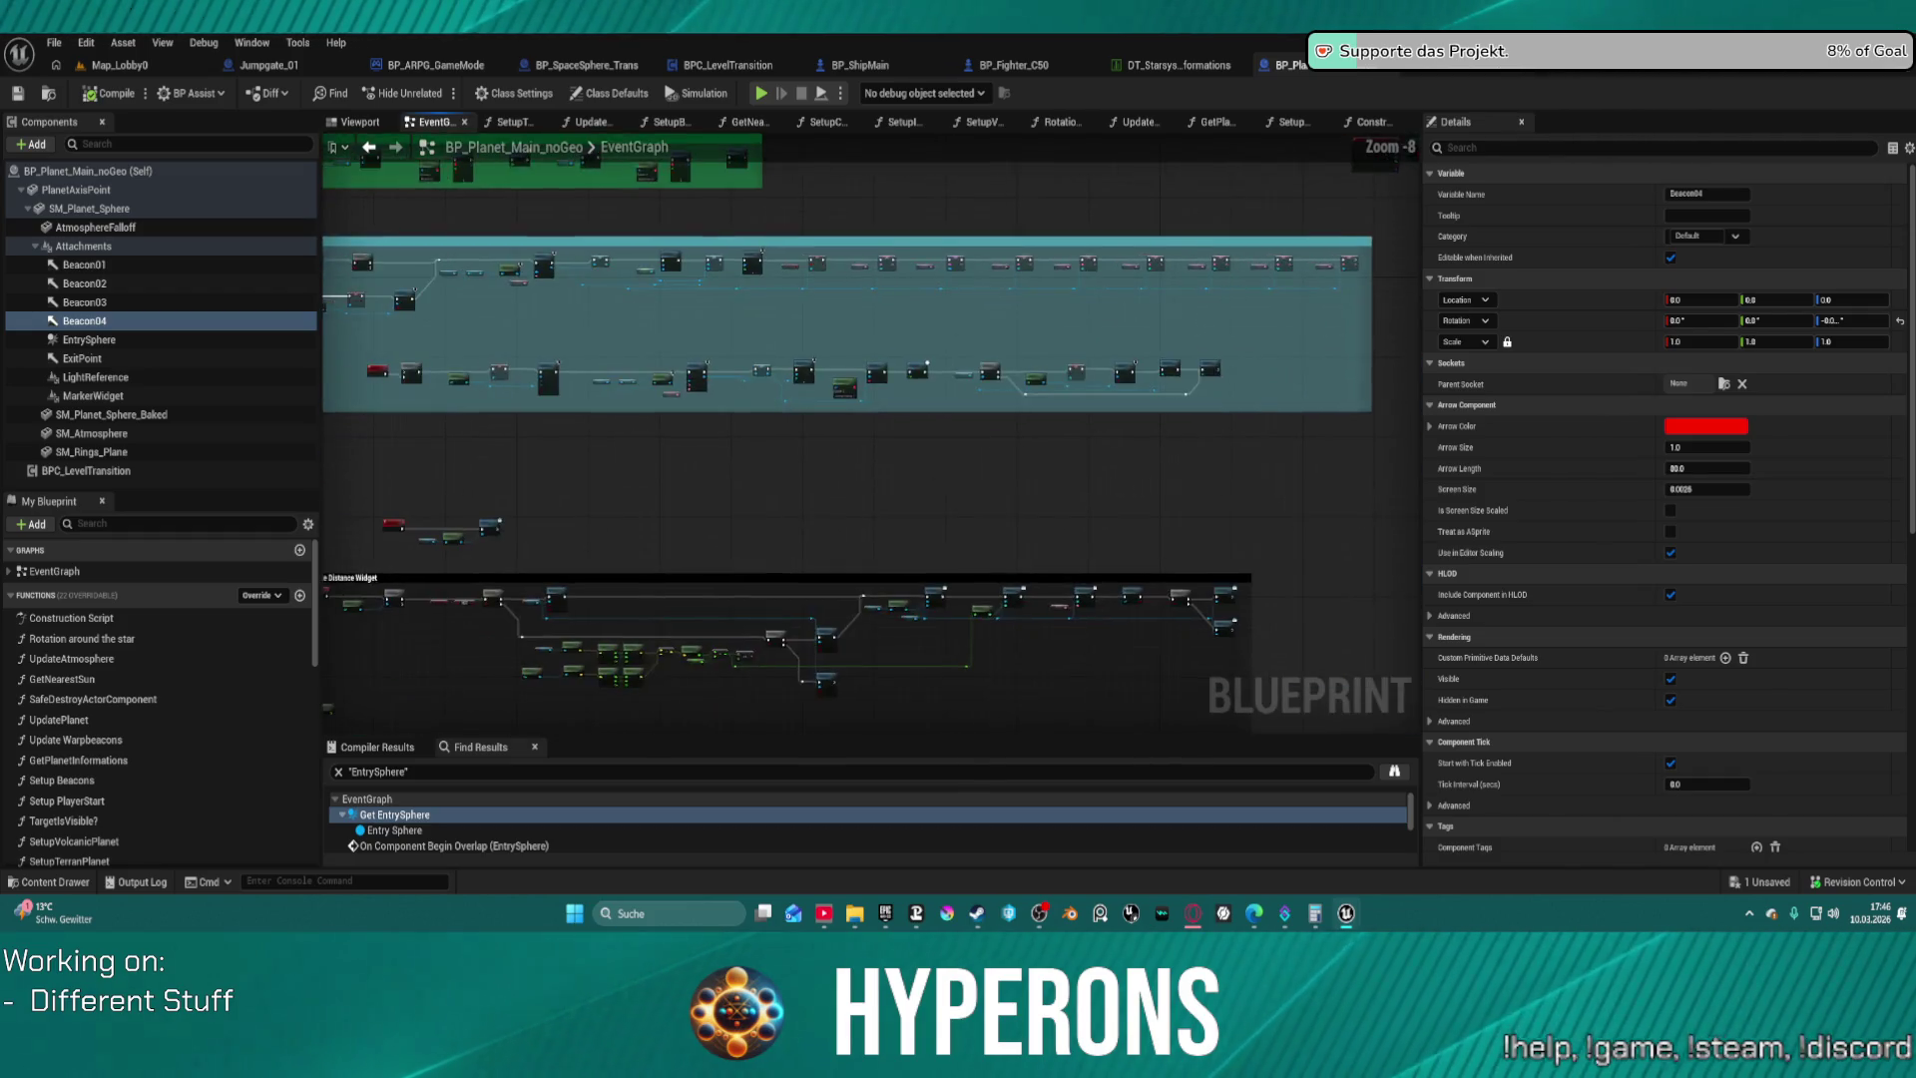
scroll(877, 365, "up", 5)
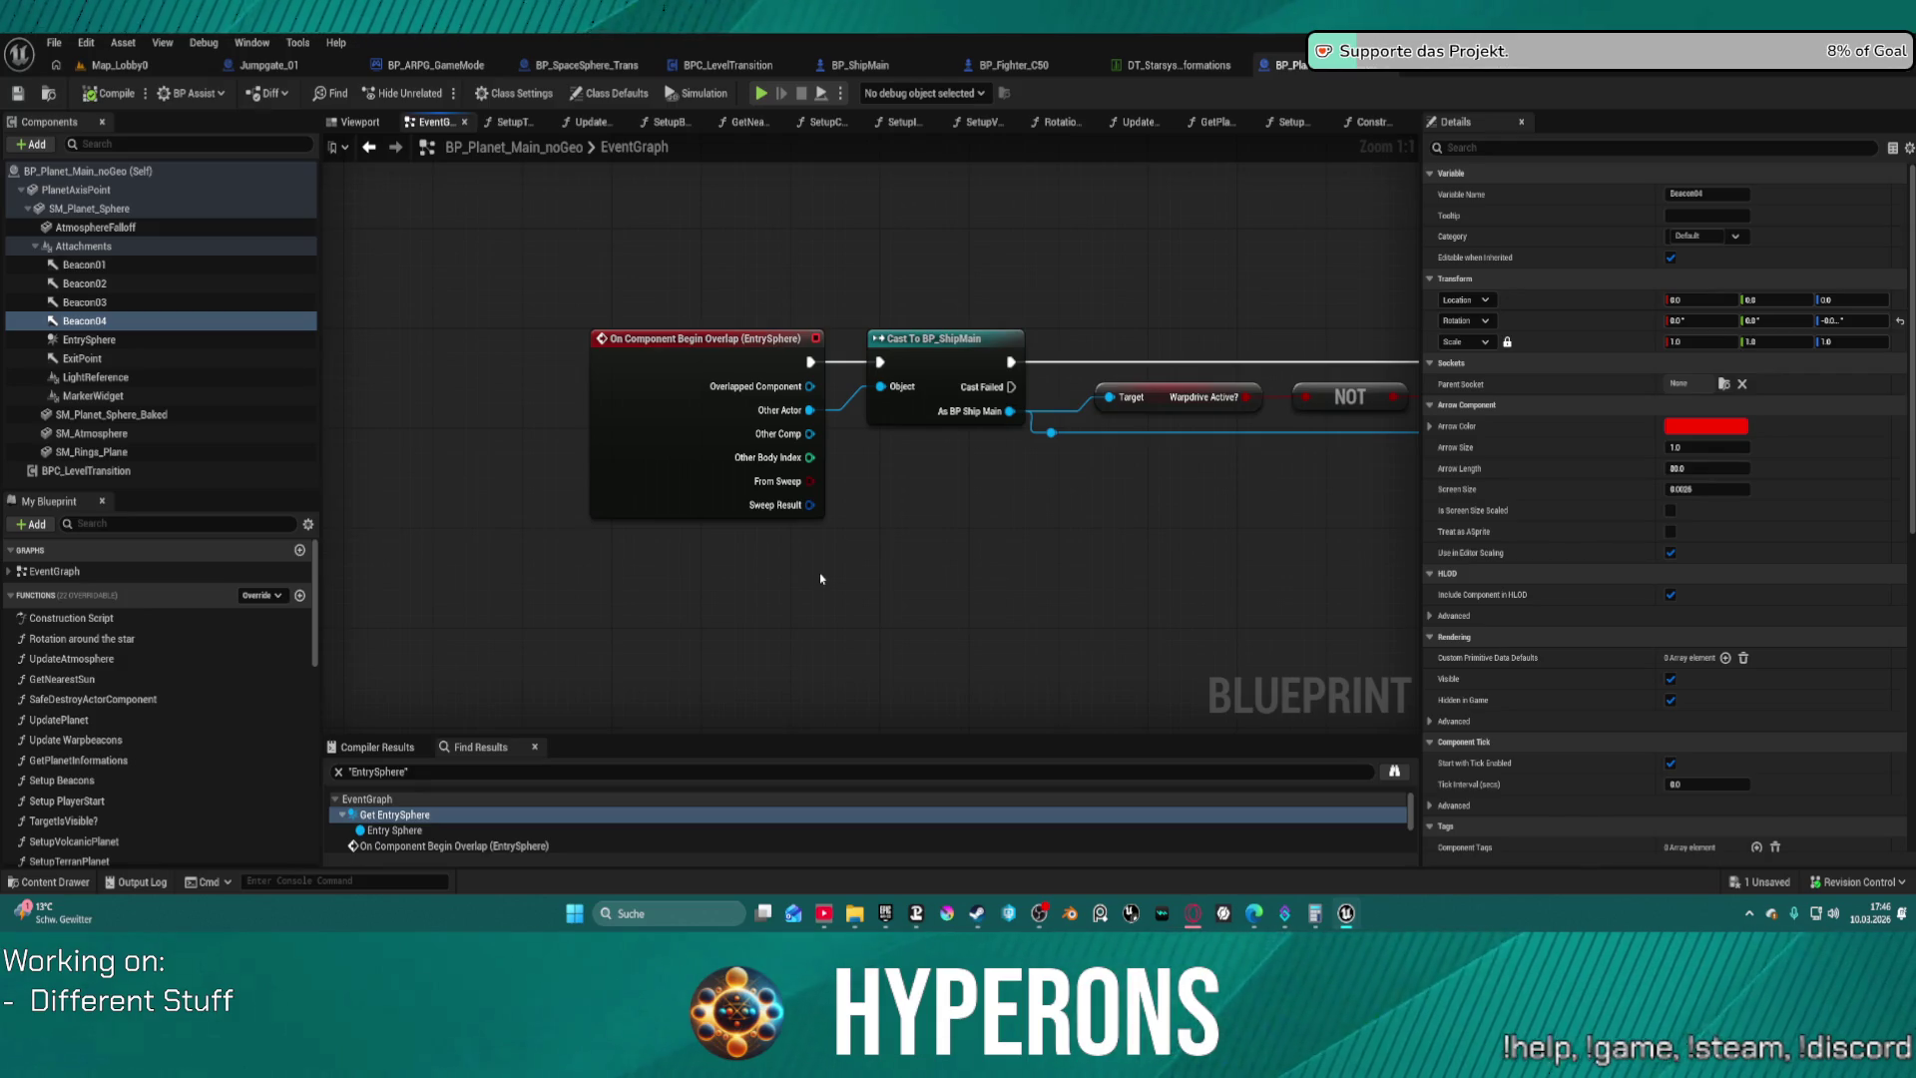
left_click_drag(1099, 552, 1037, 548)
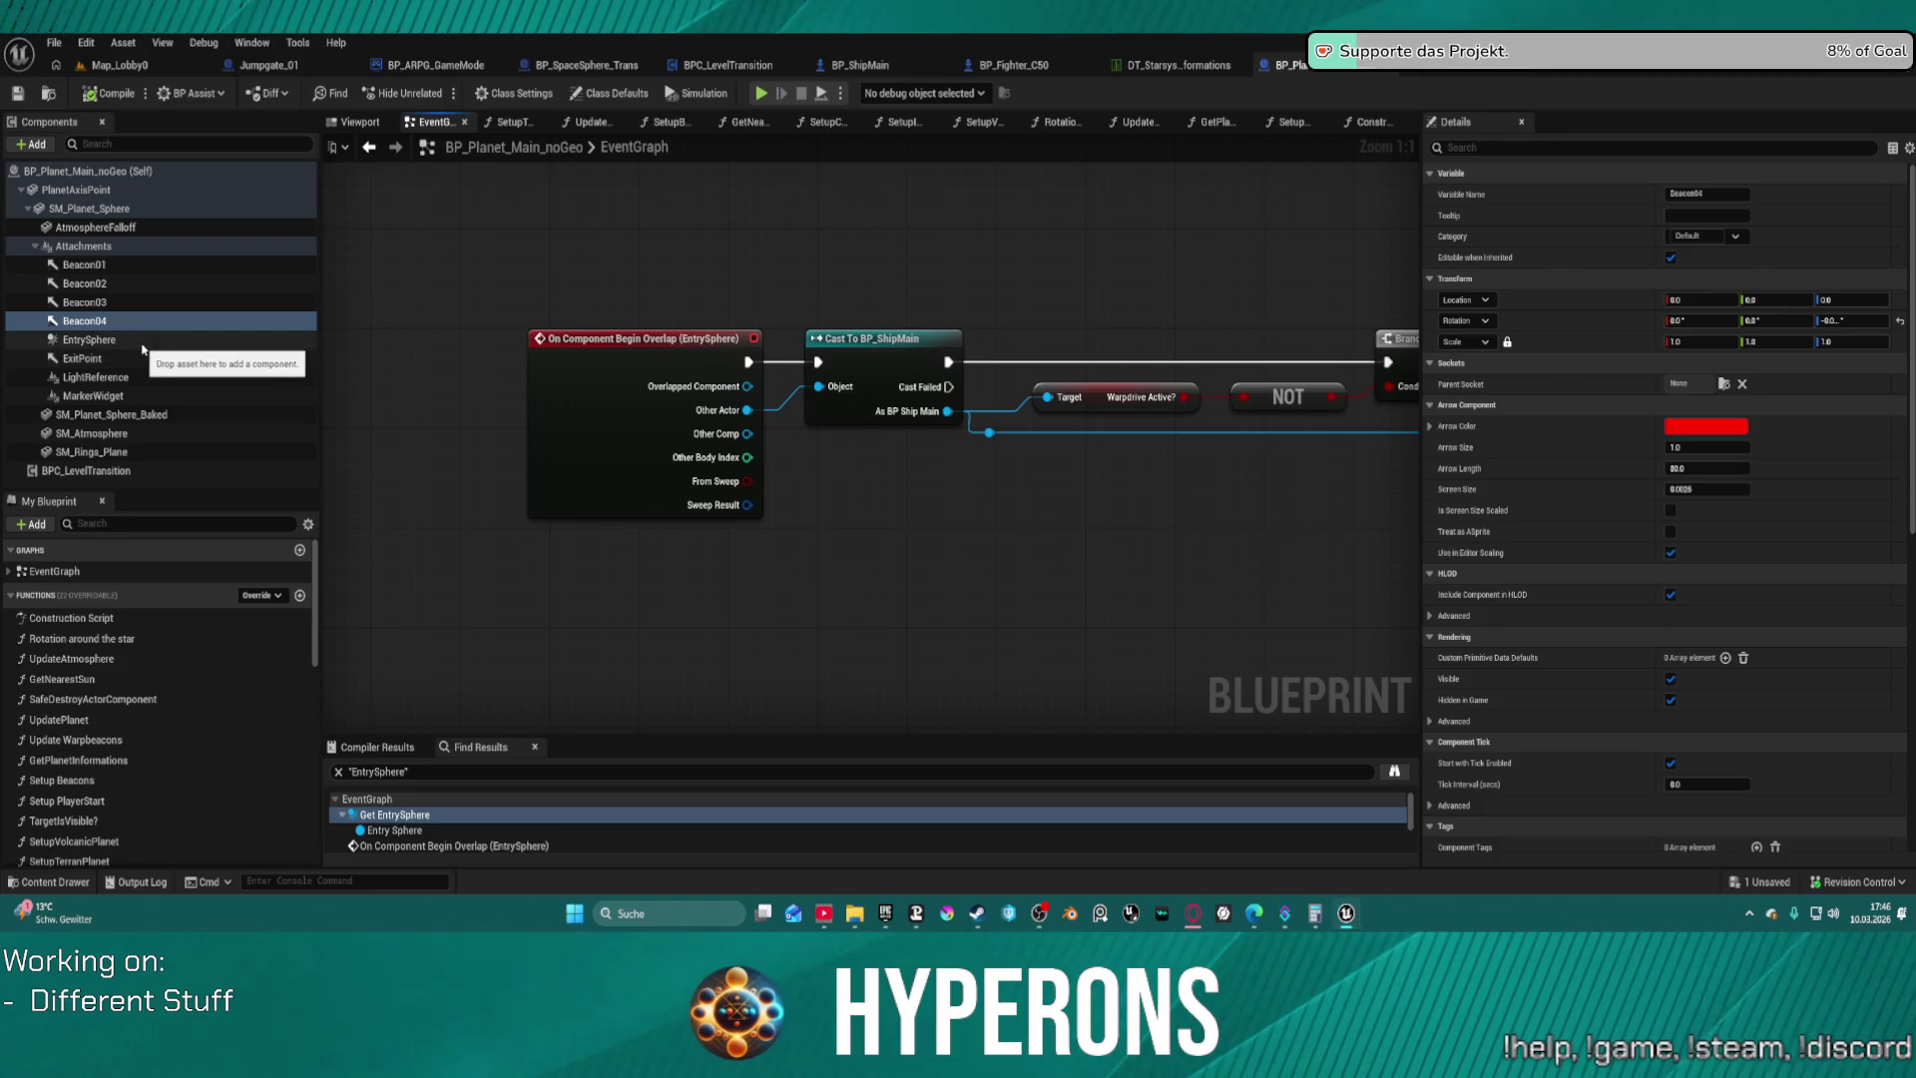
left_click(143, 344)
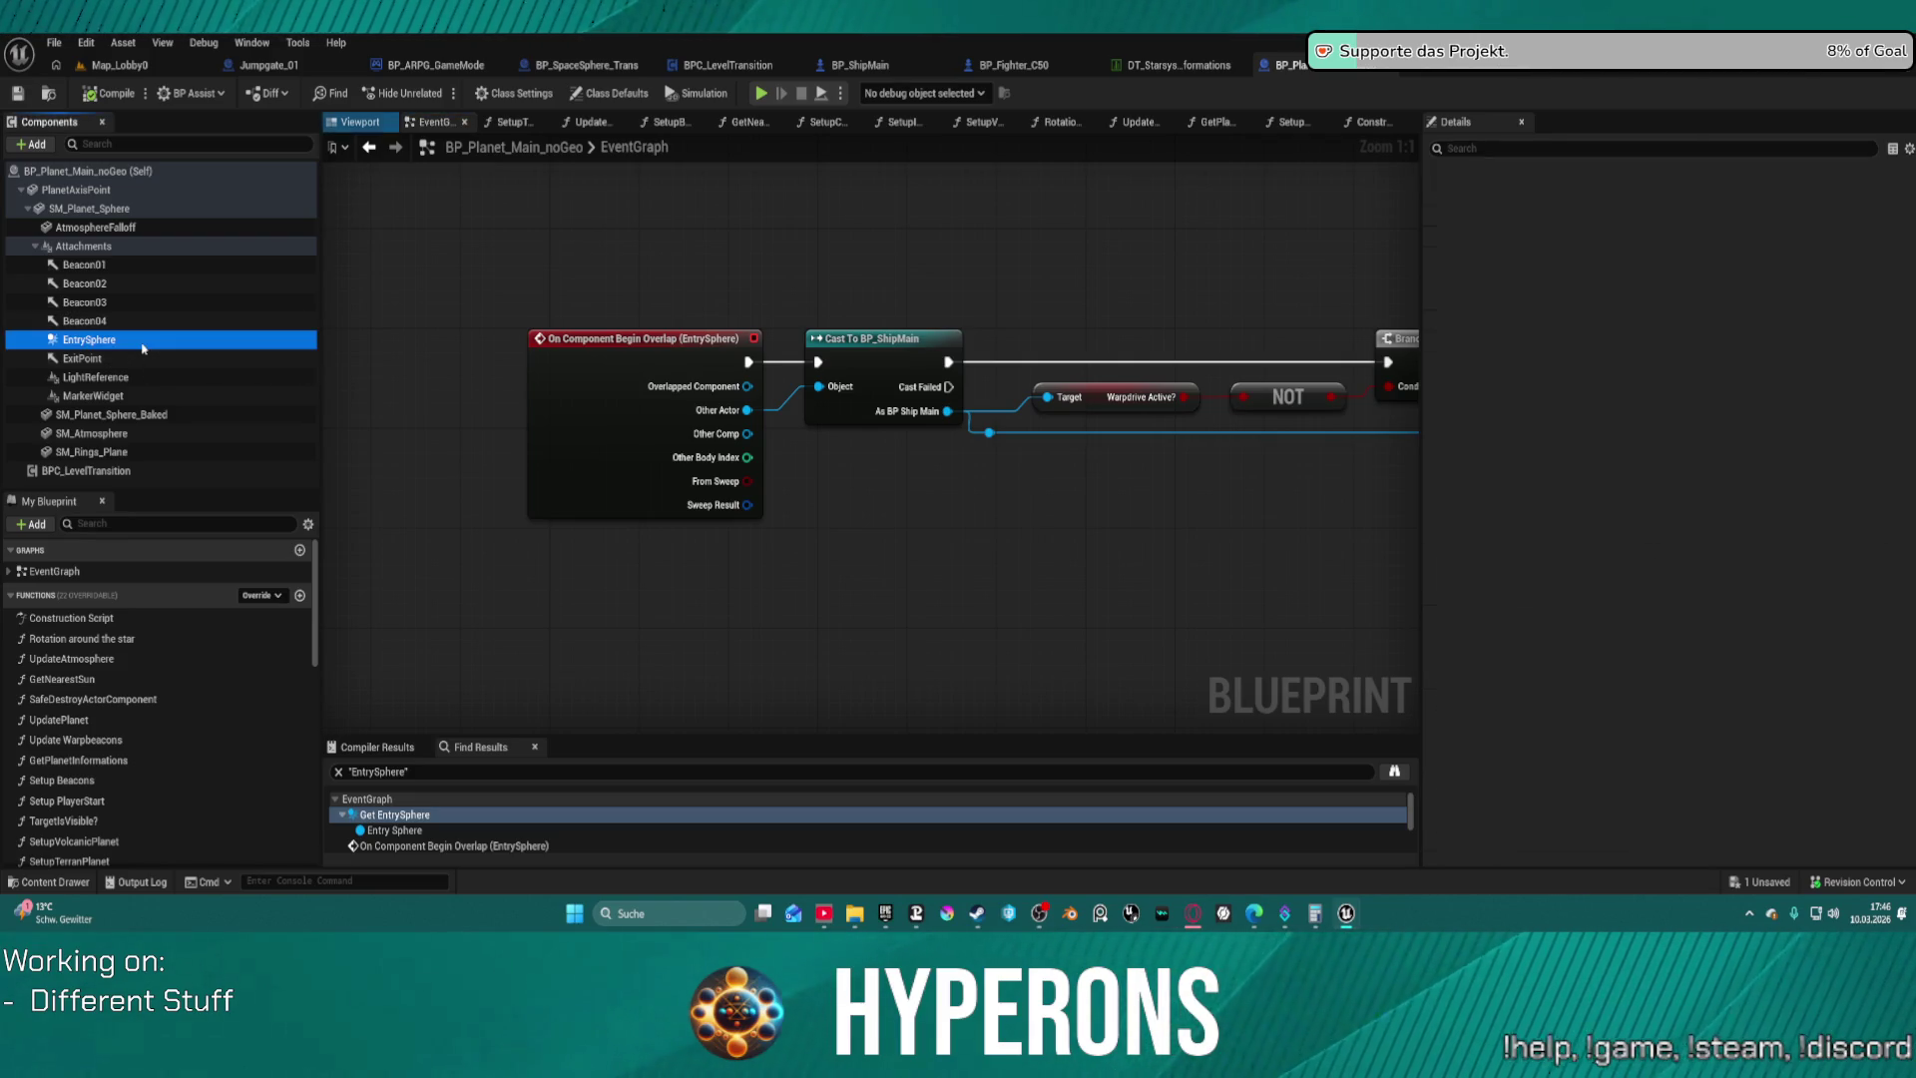
Change EntrySphere's collision Object Type from Warpable to WorldStatic
scroll(1796, 499, "down", 10)
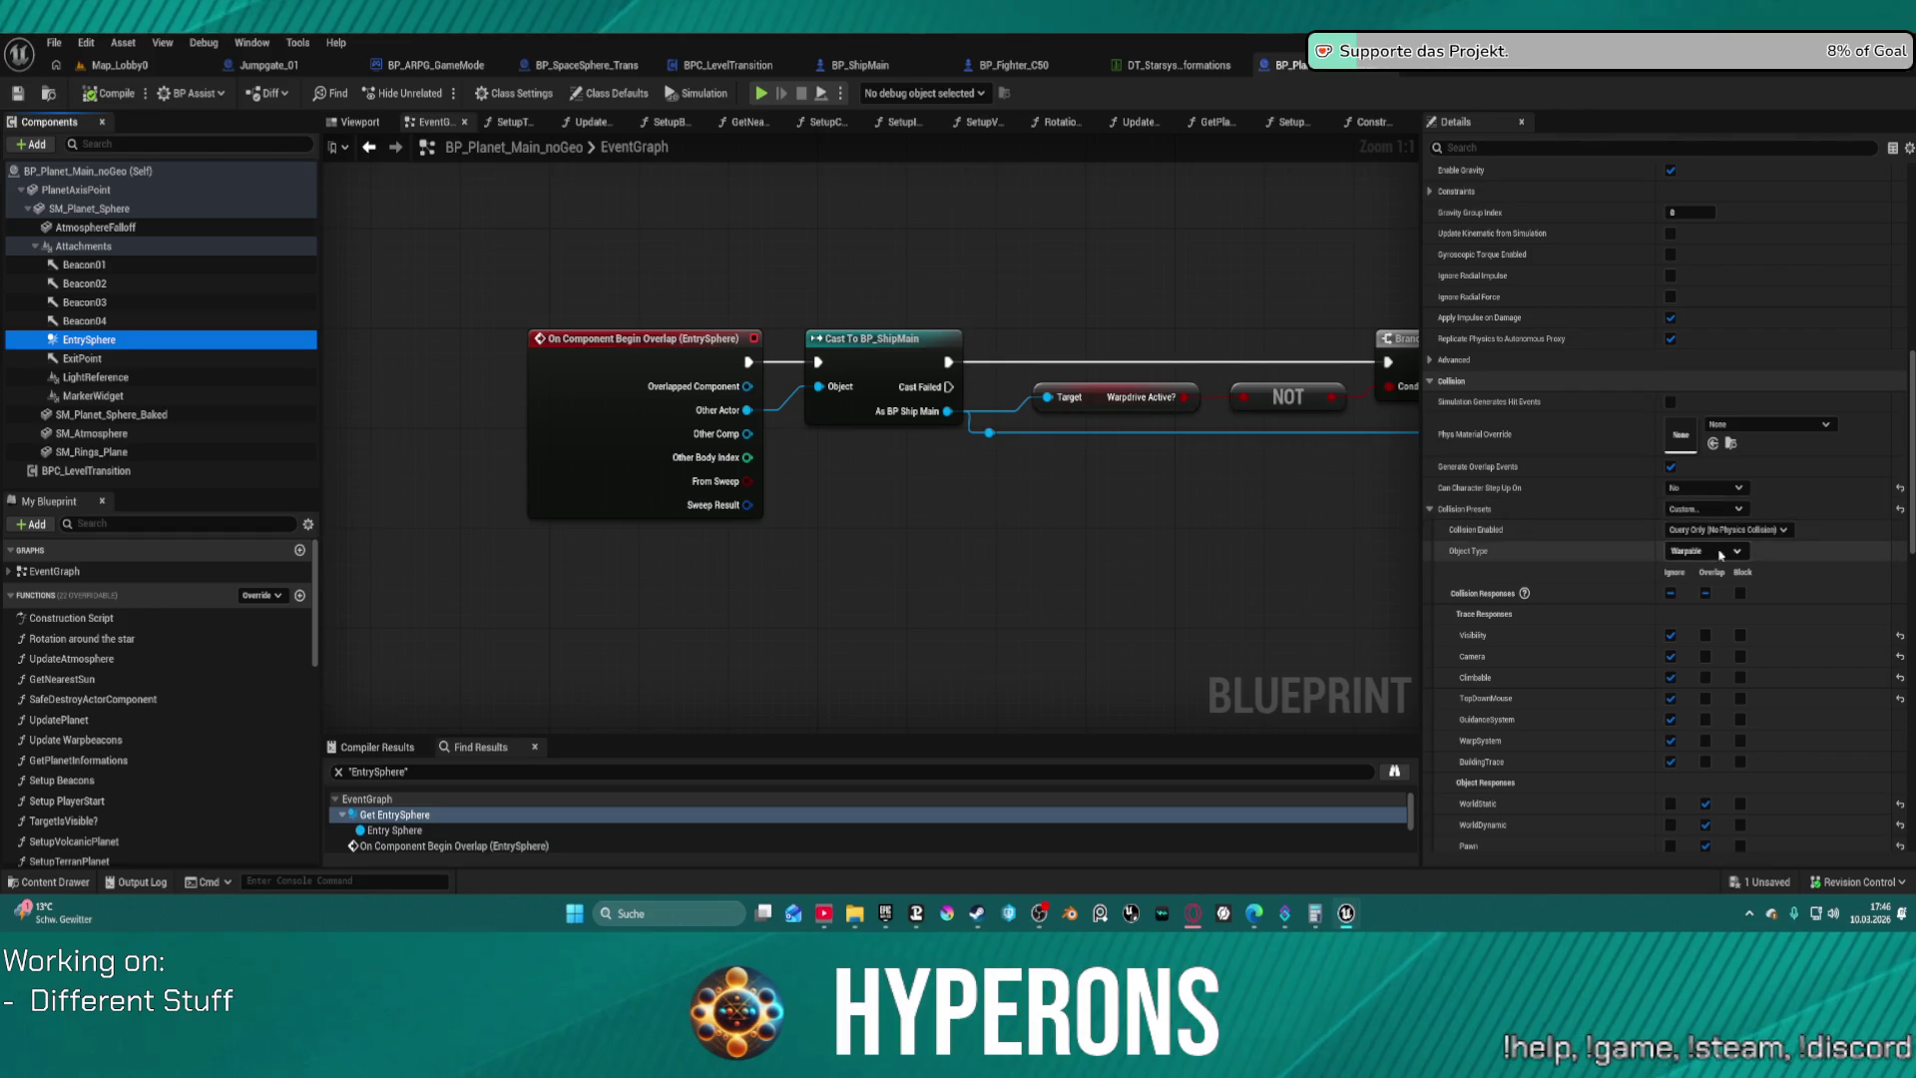
left_click(1733, 554)
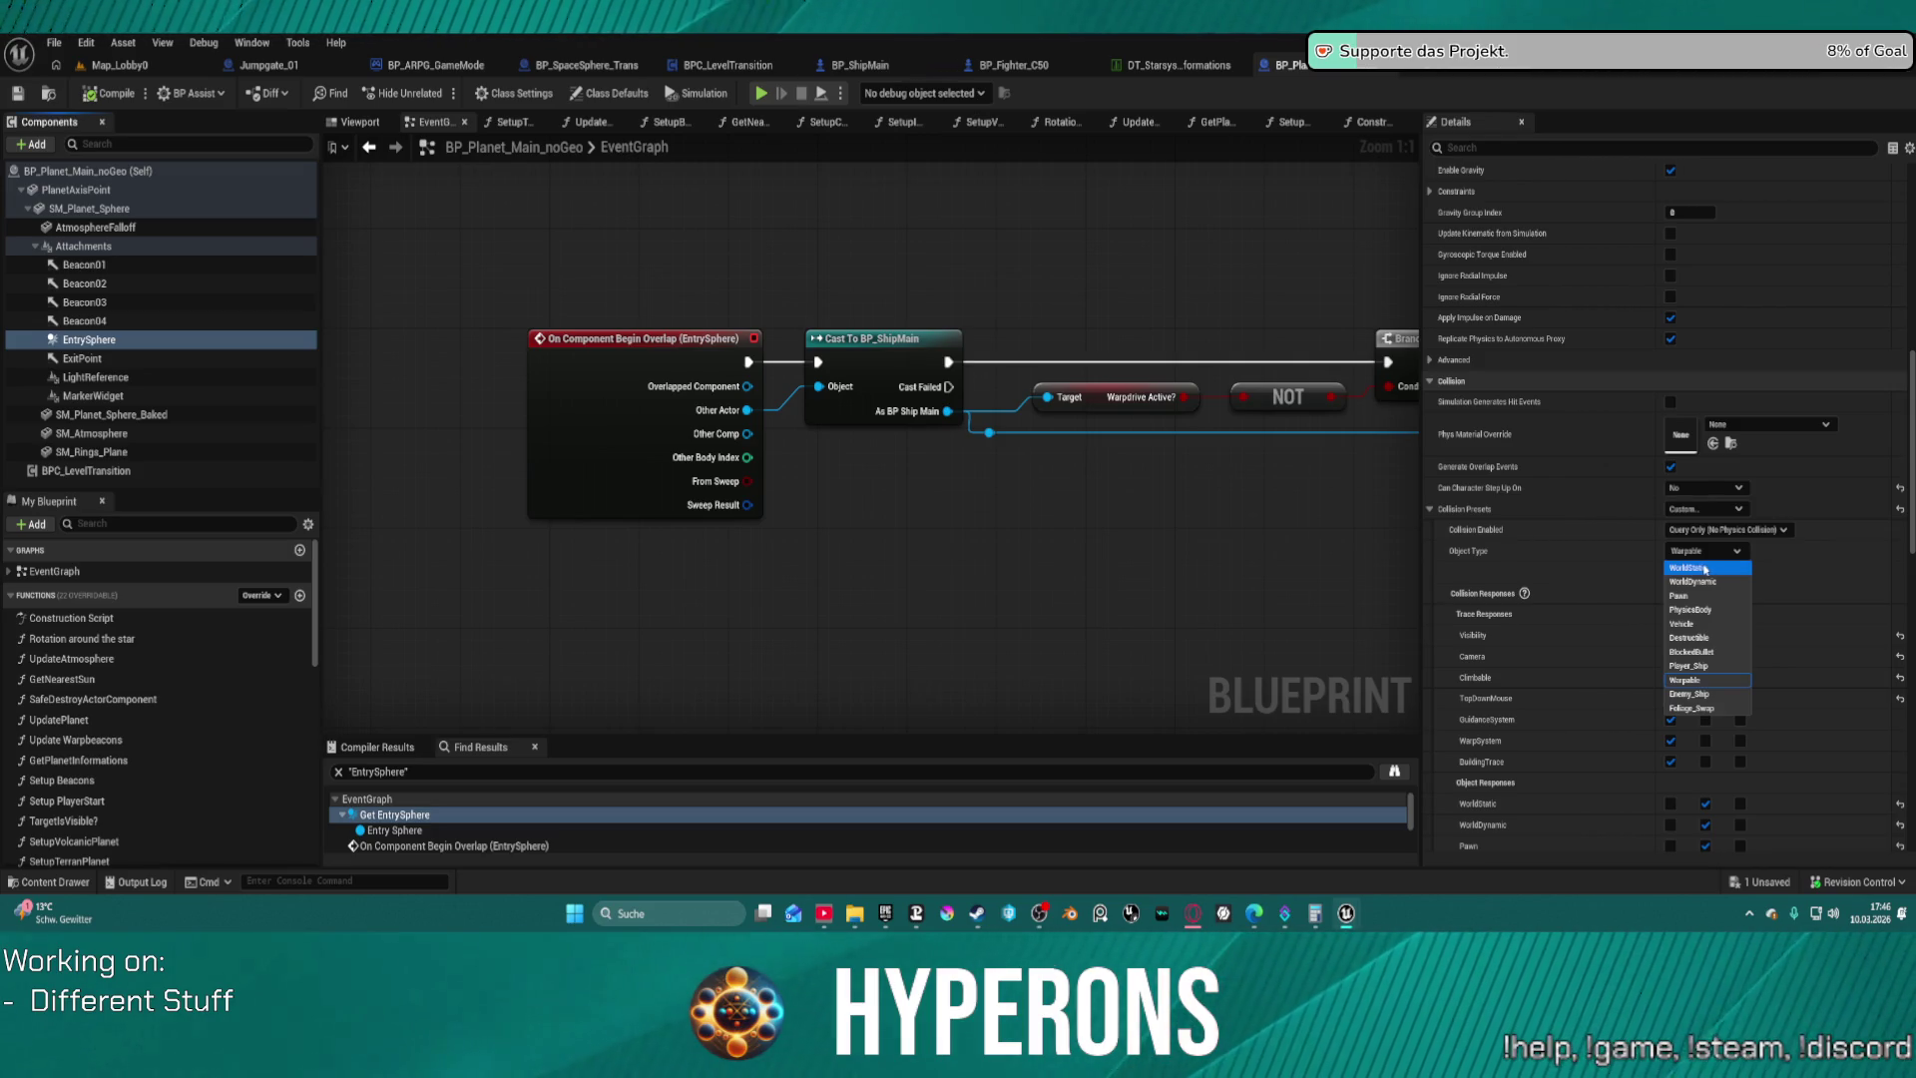
left_click(1705, 568)
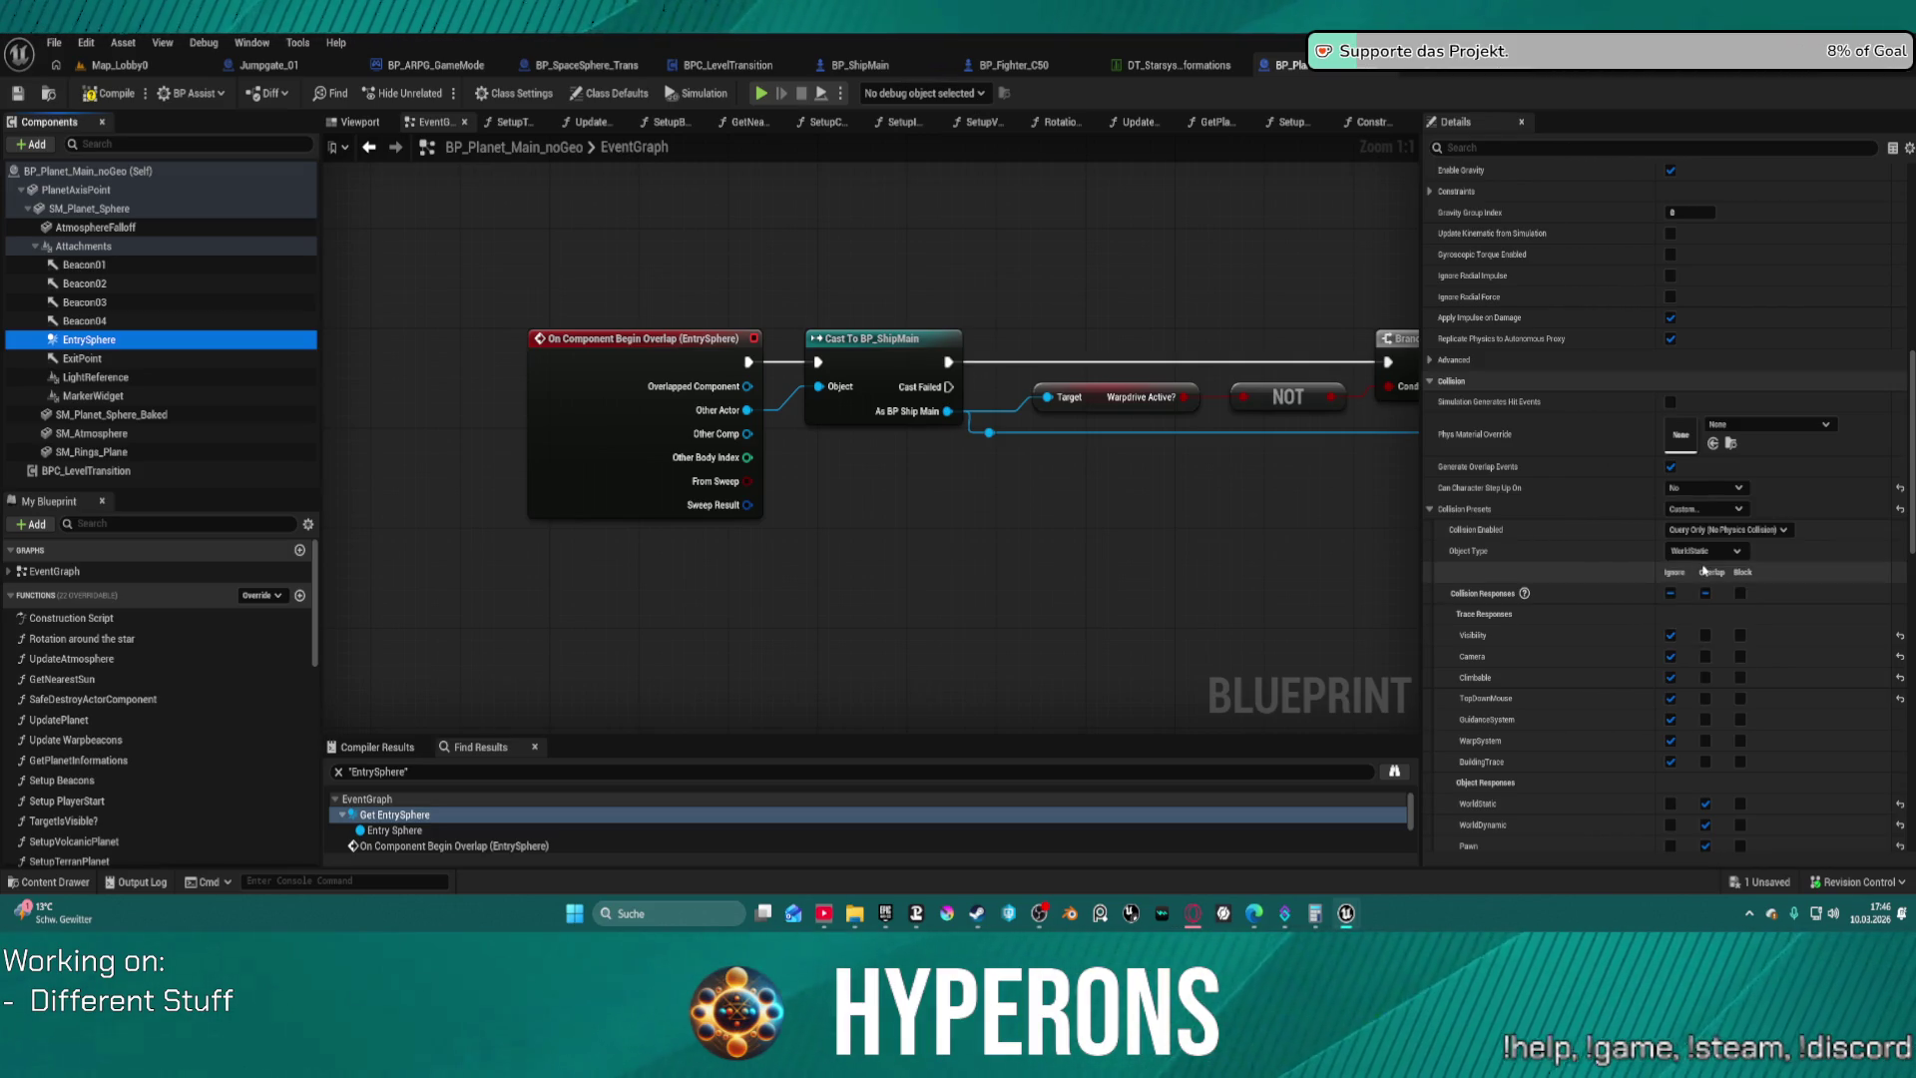
scroll(1726, 569, "down", 5)
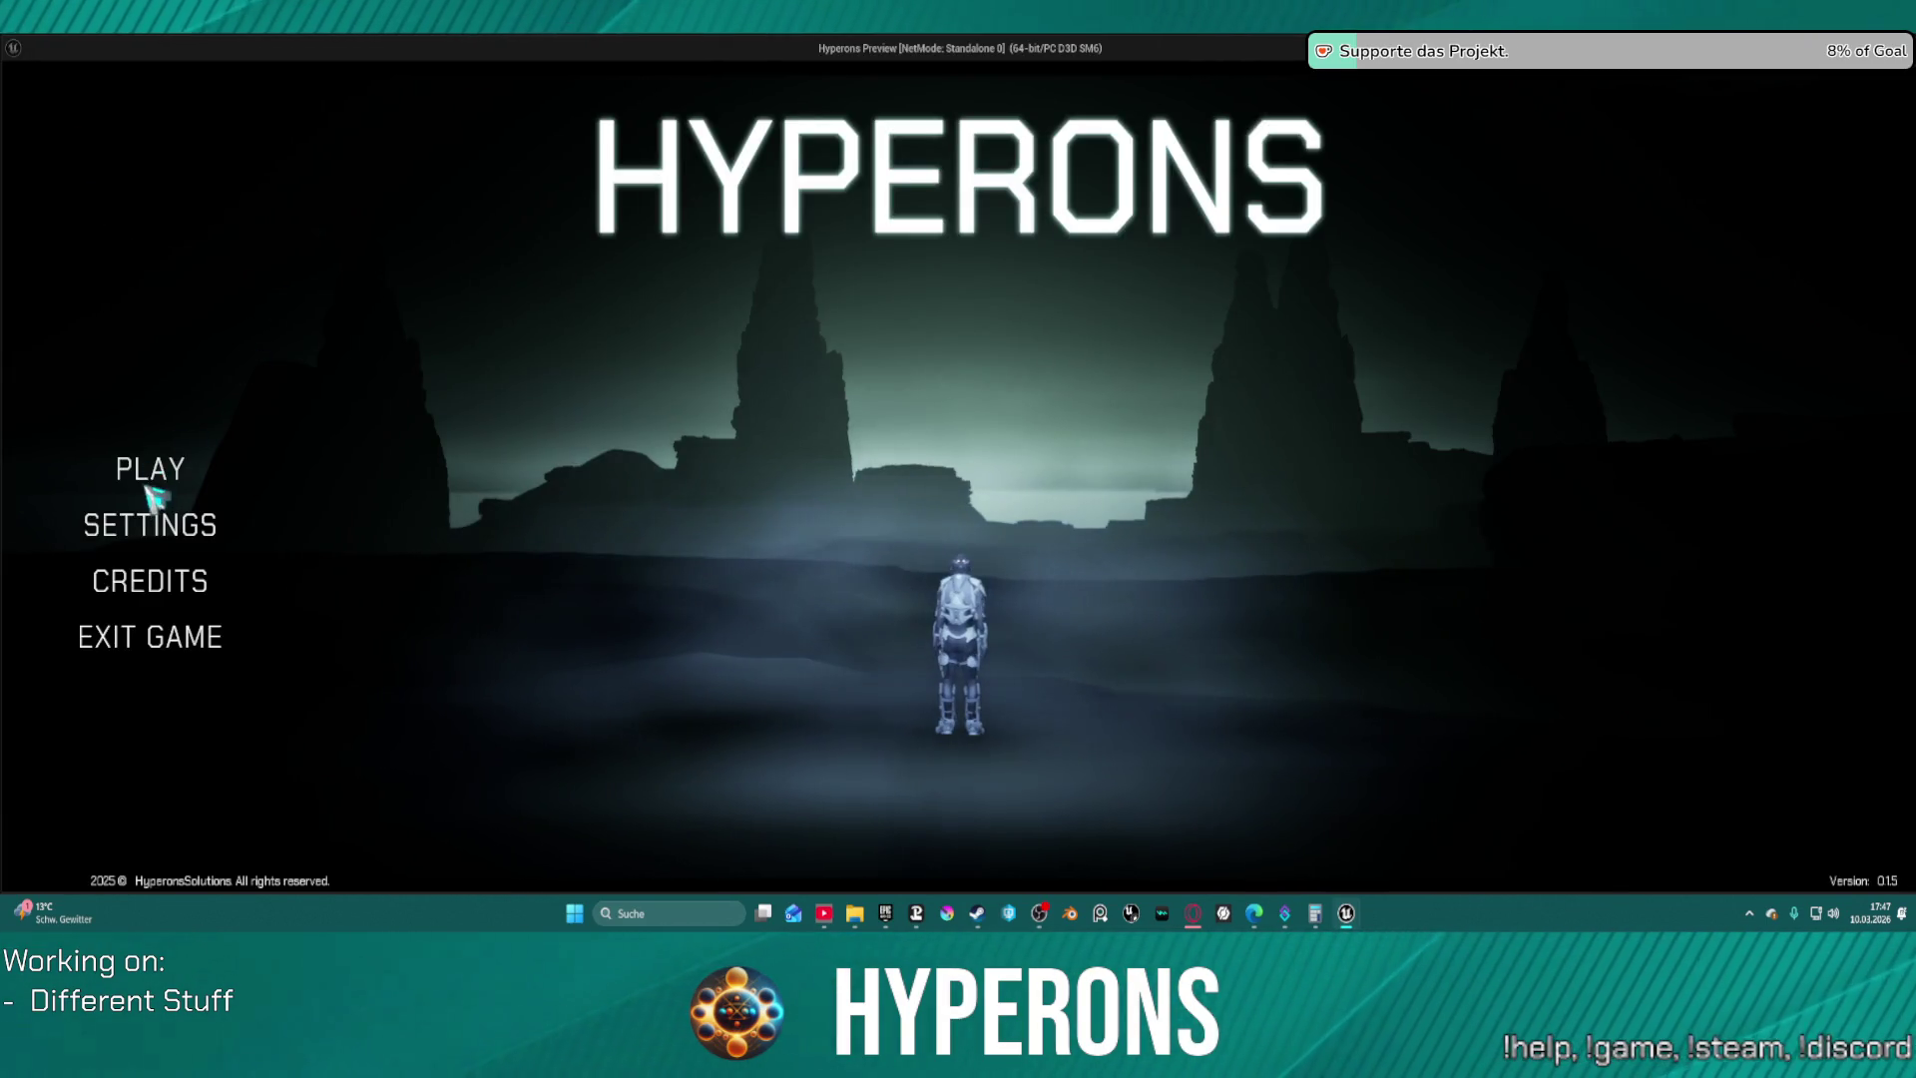
Choose the System New Eden character and start a new Hyperons session
left_click(155, 479)
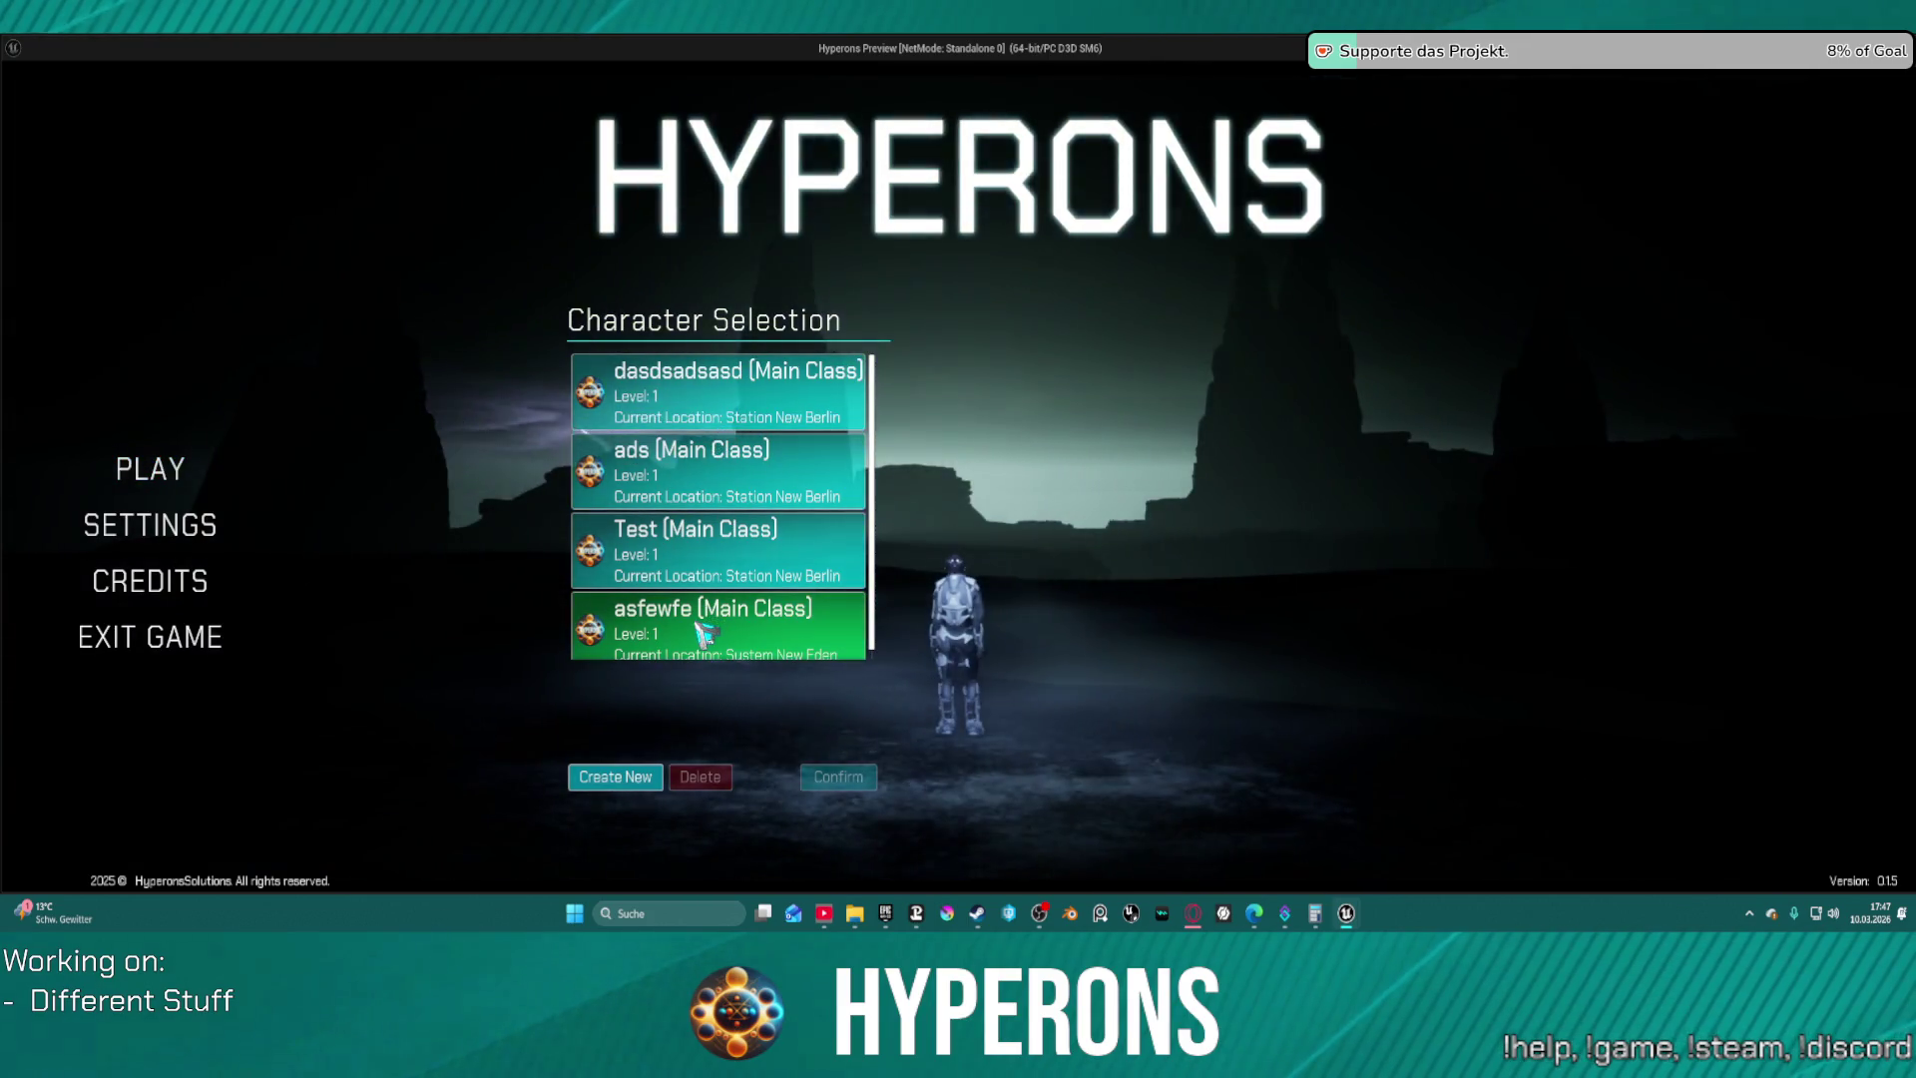
left_click(703, 633)
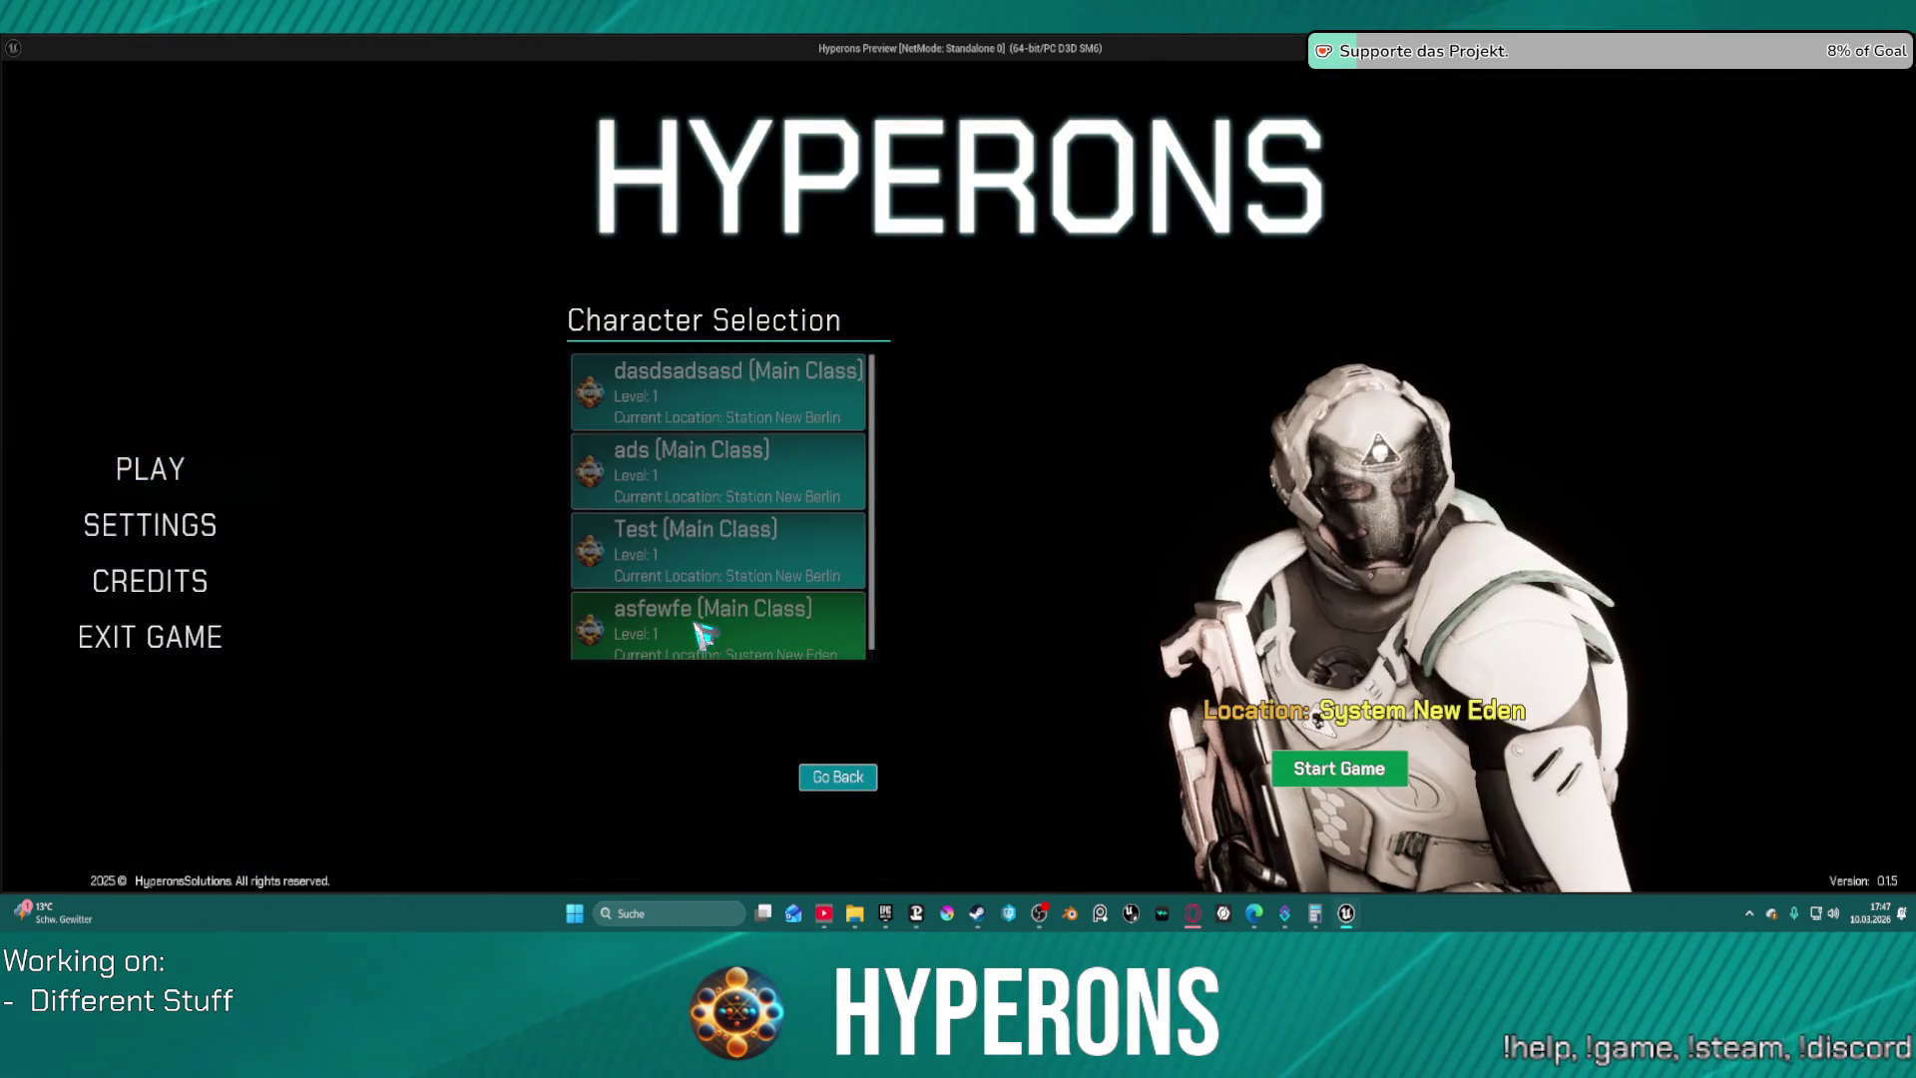
left_click(1331, 762)
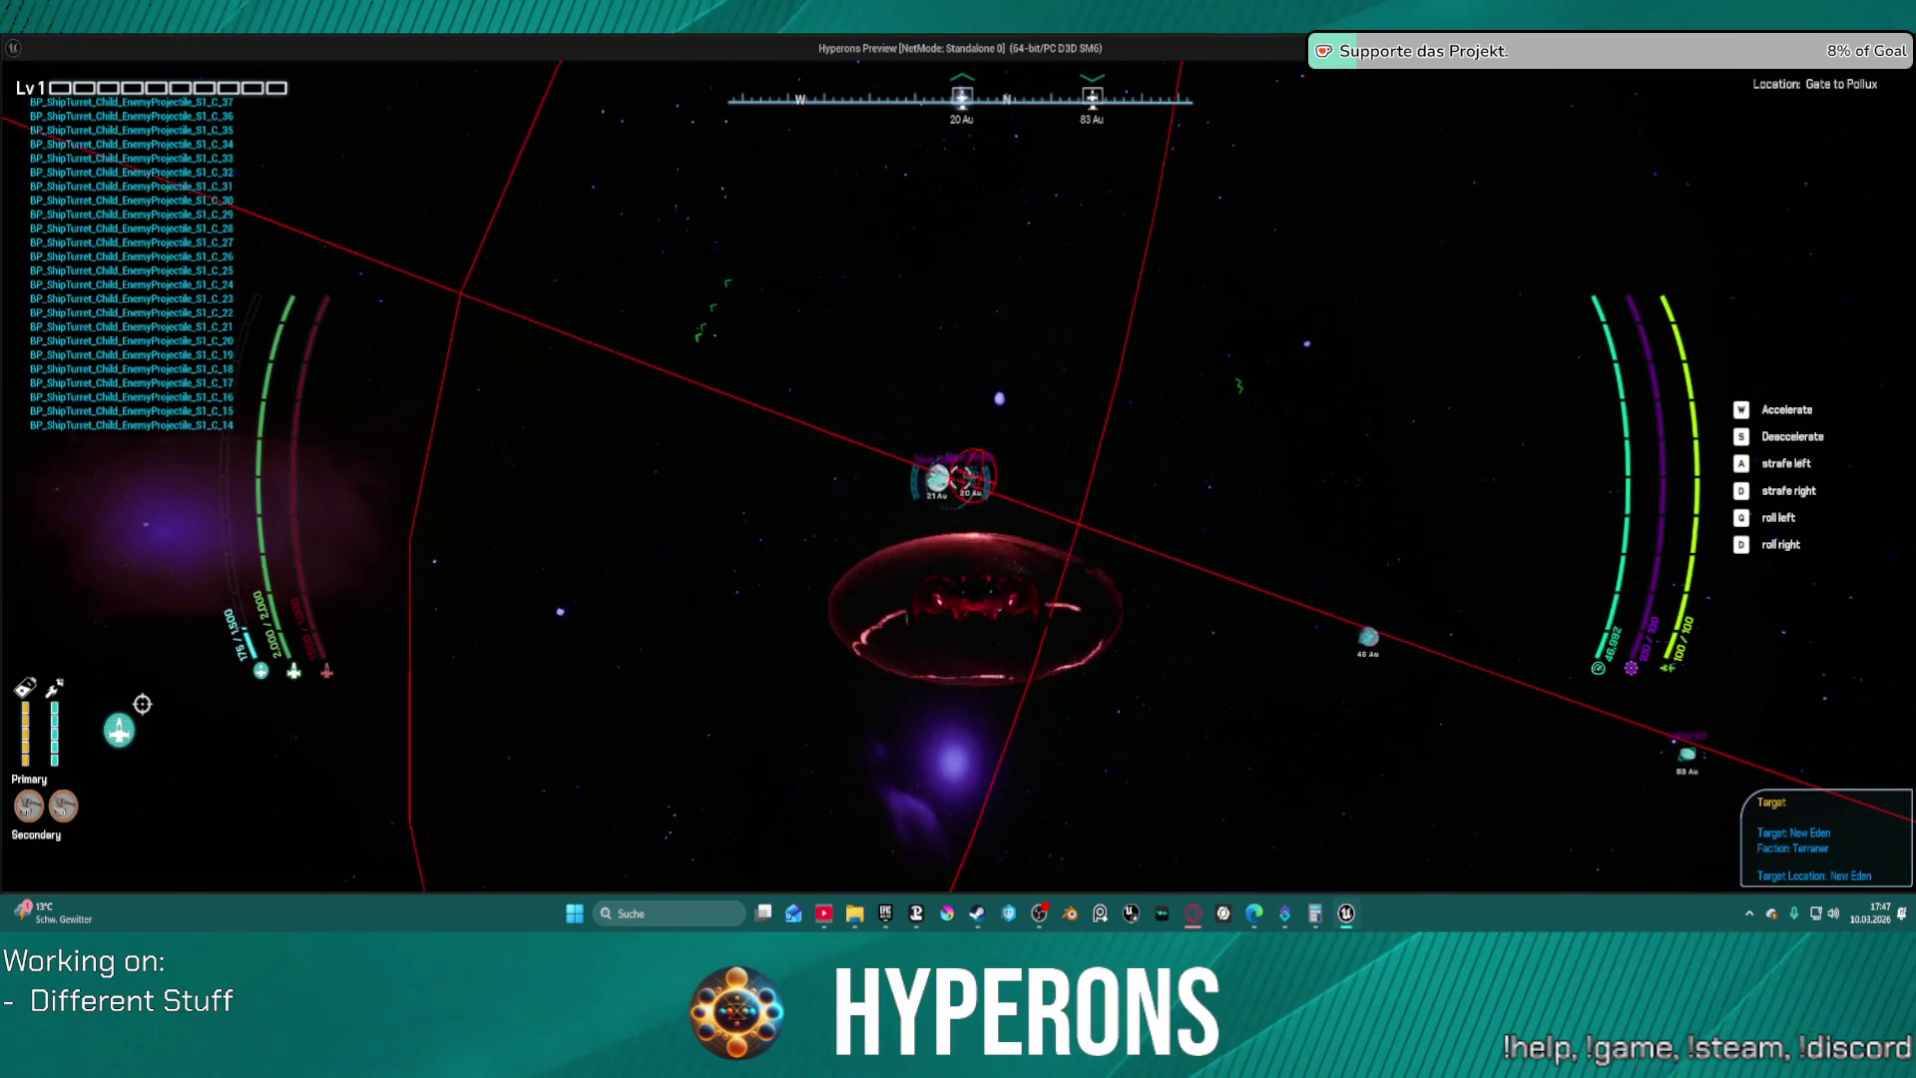
Hyperdrive to New Eden, land on the green pad, then lift off again
key("h")
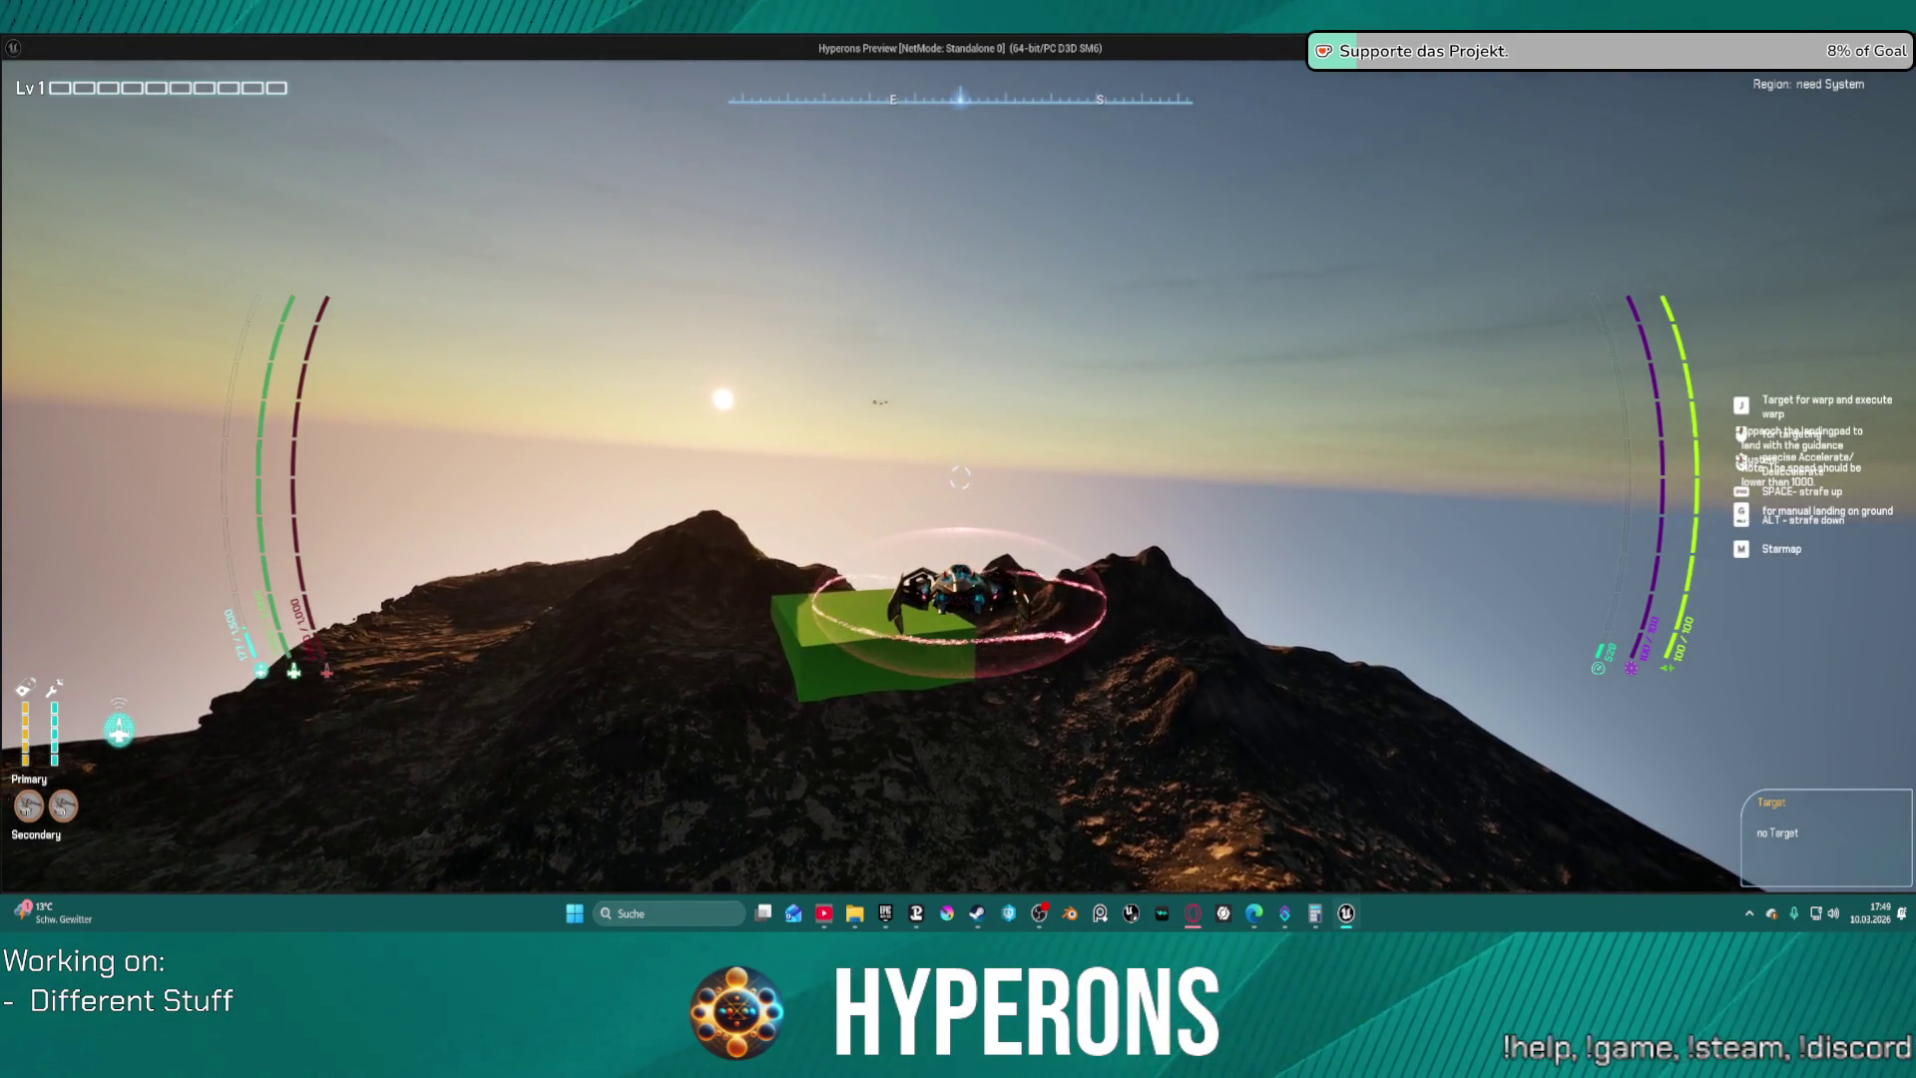
key("space")
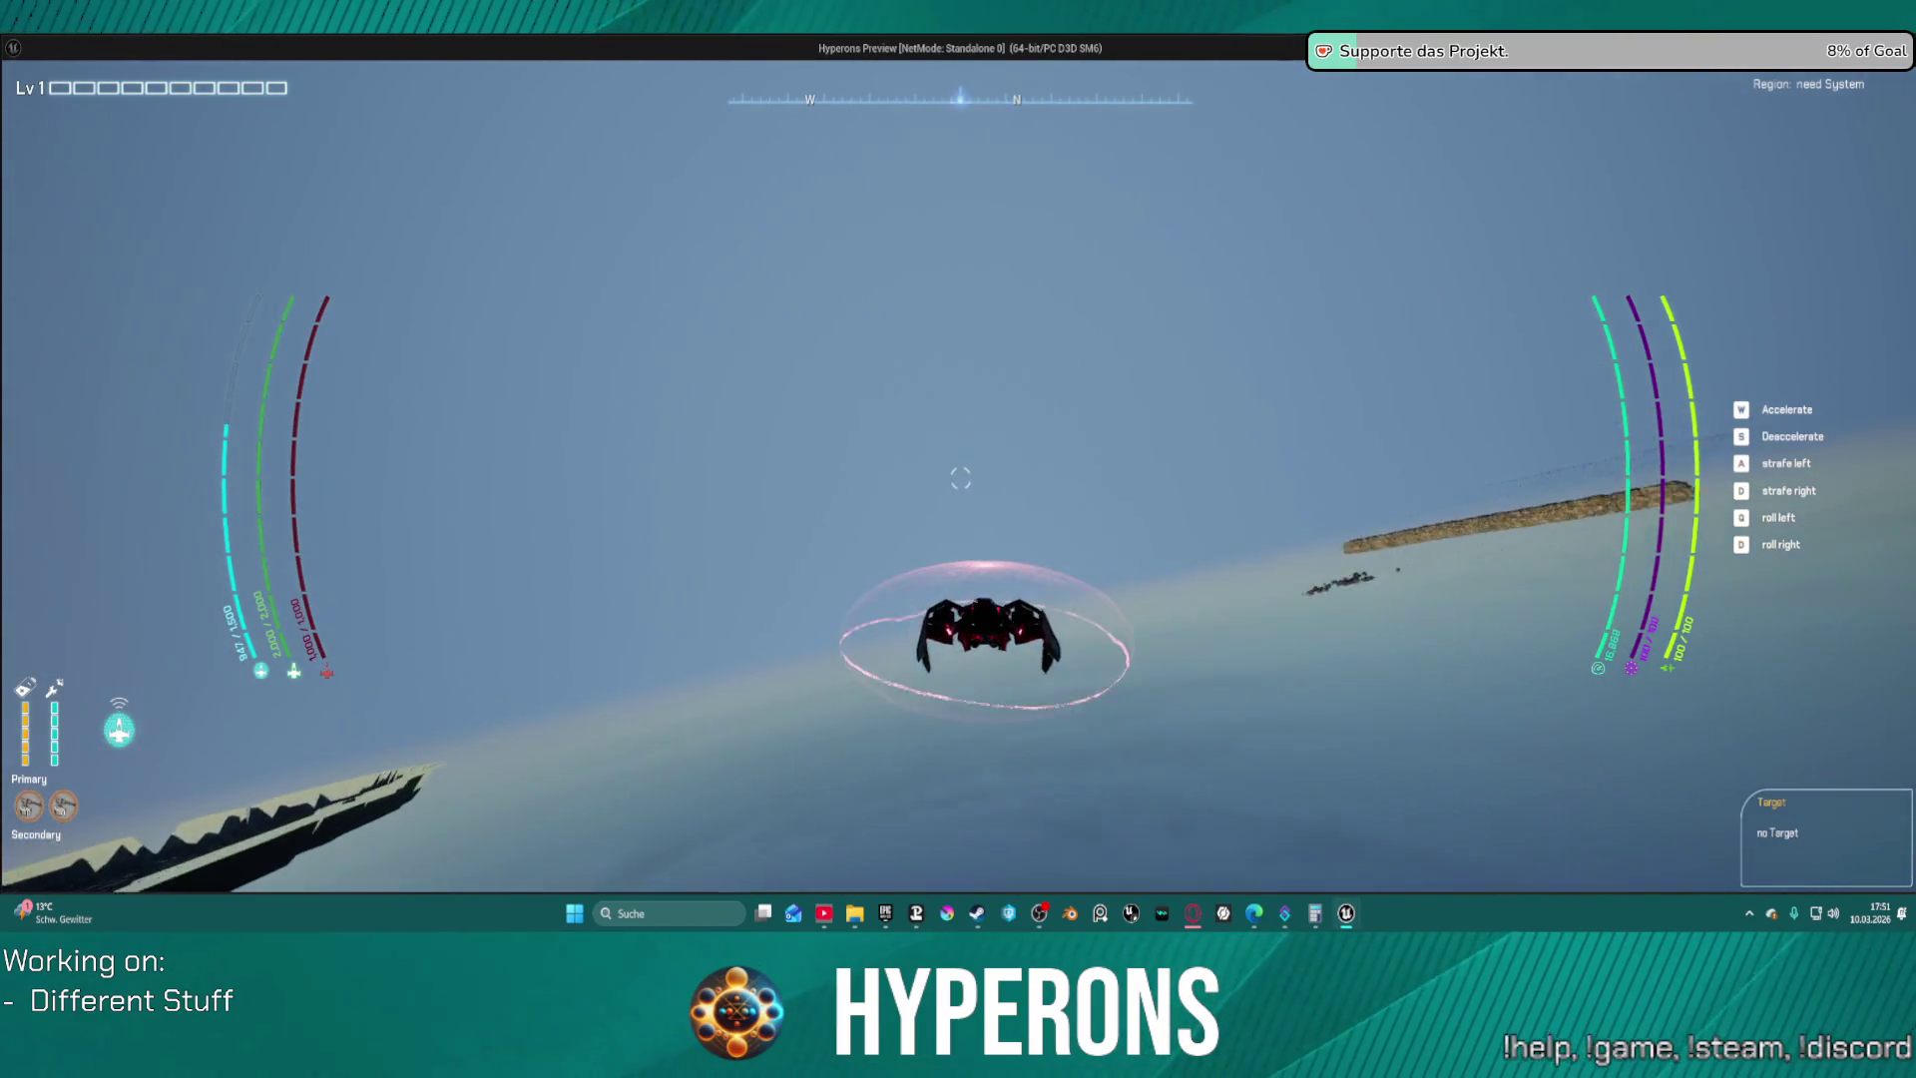
Leave the running game and switch back to the editor window
key("alt+Tab")
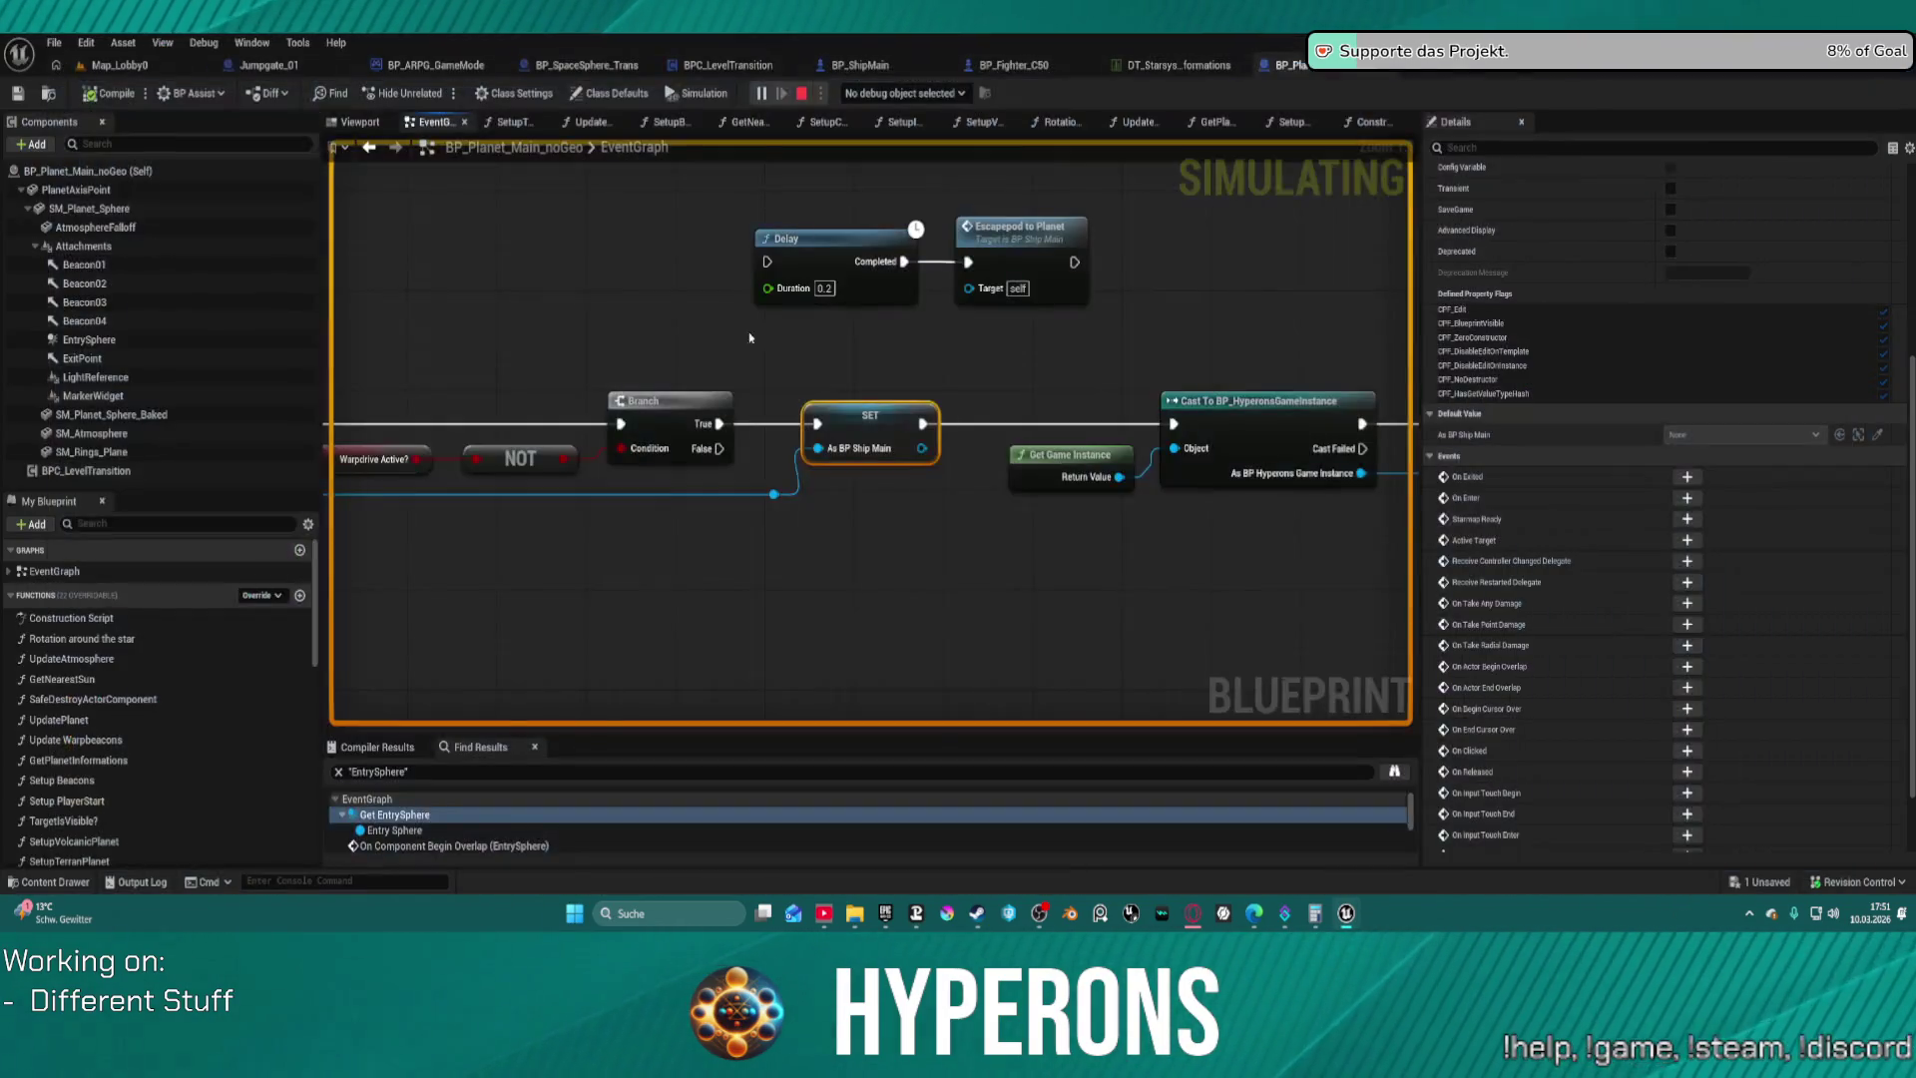
Stop the simulation, exit the relaunched preview, and start playing Map_Lobby0 in the editor
key("Escape")
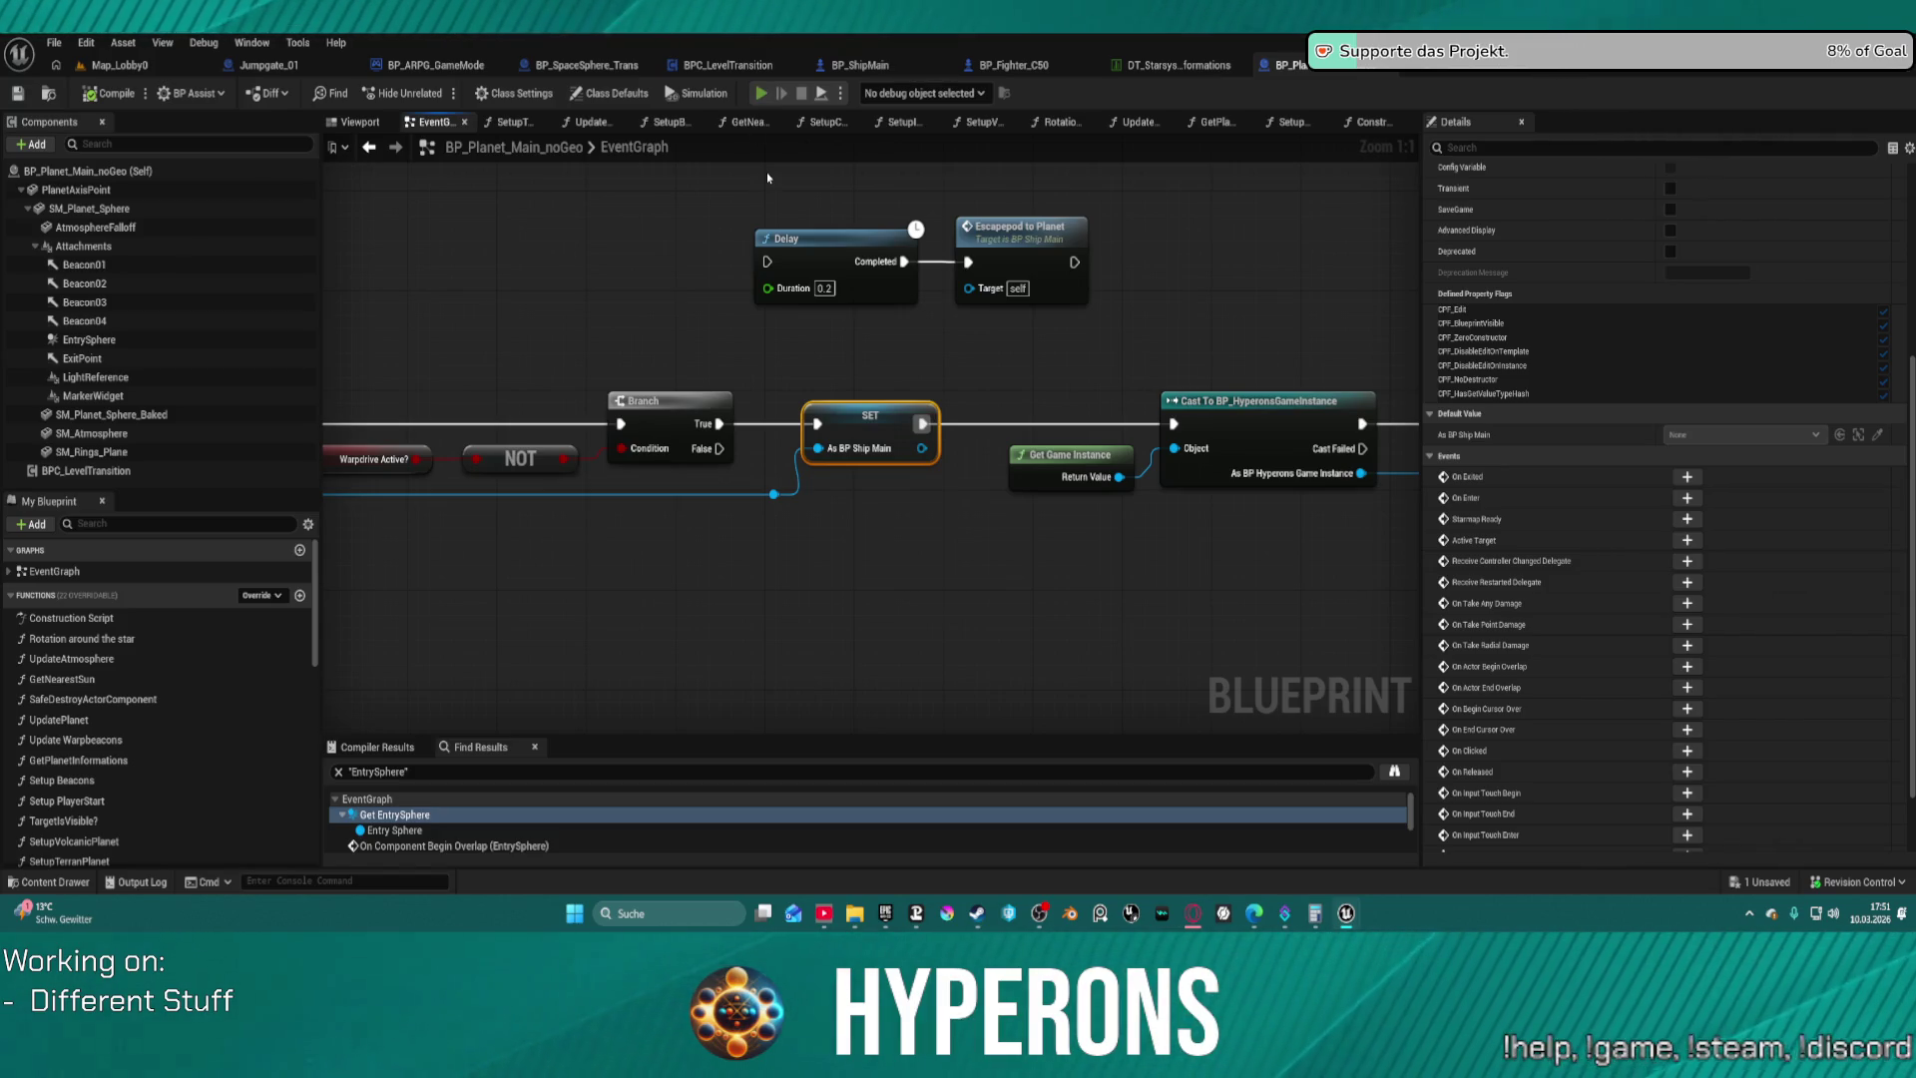
key("alt+p")
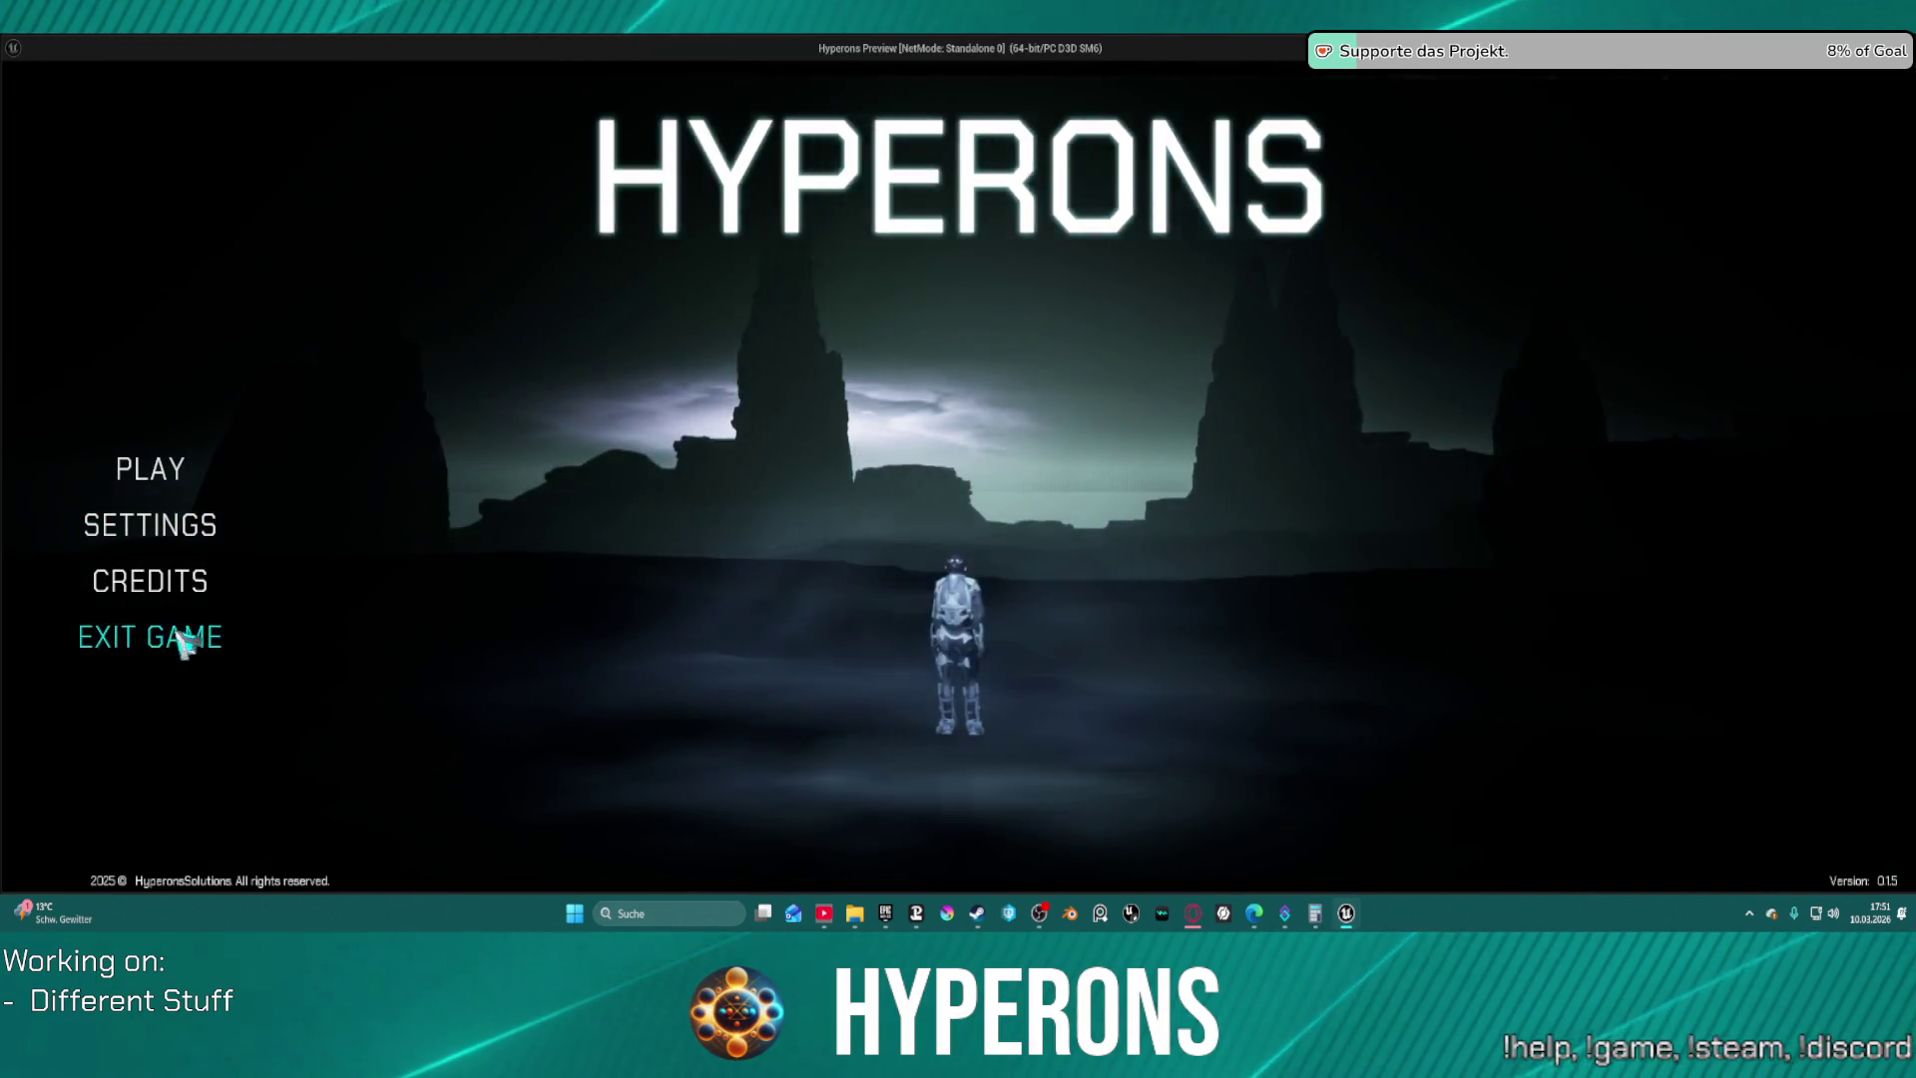
left_click(177, 646)
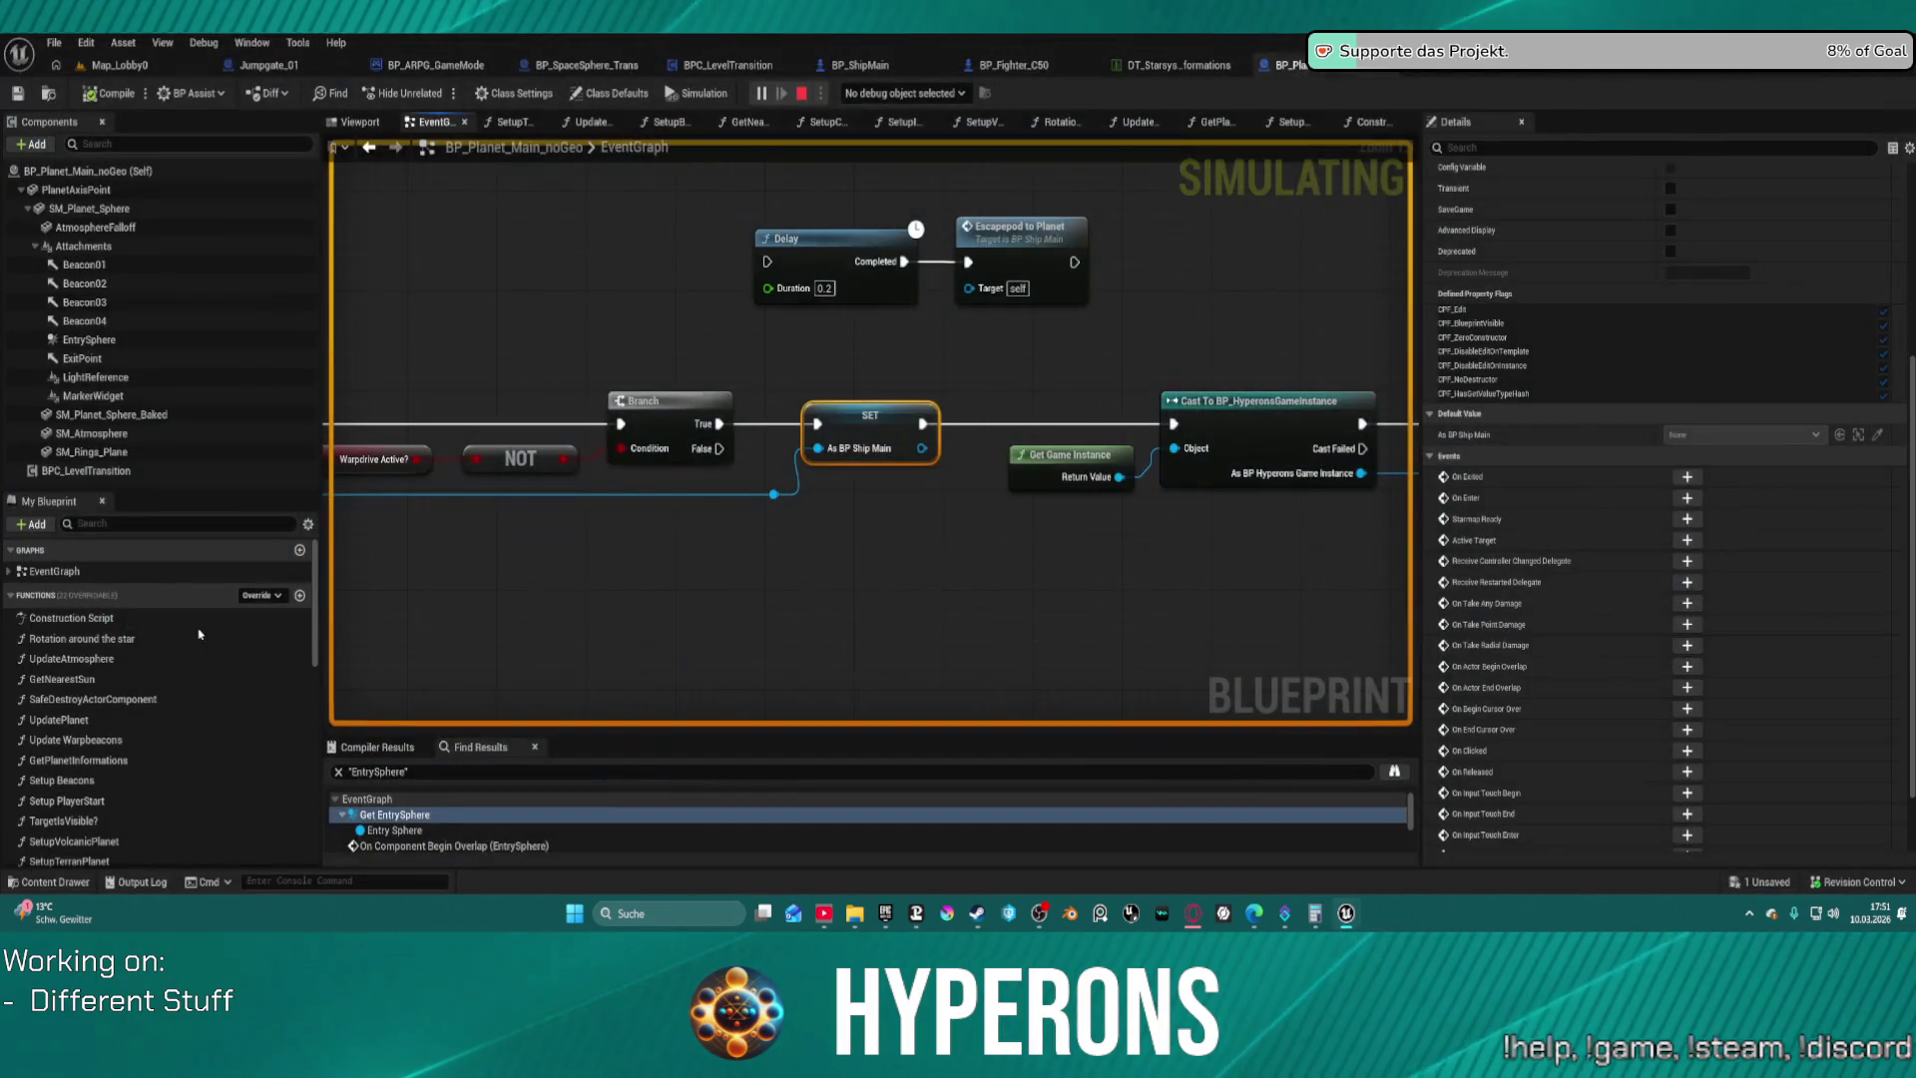
left_click(120, 65)
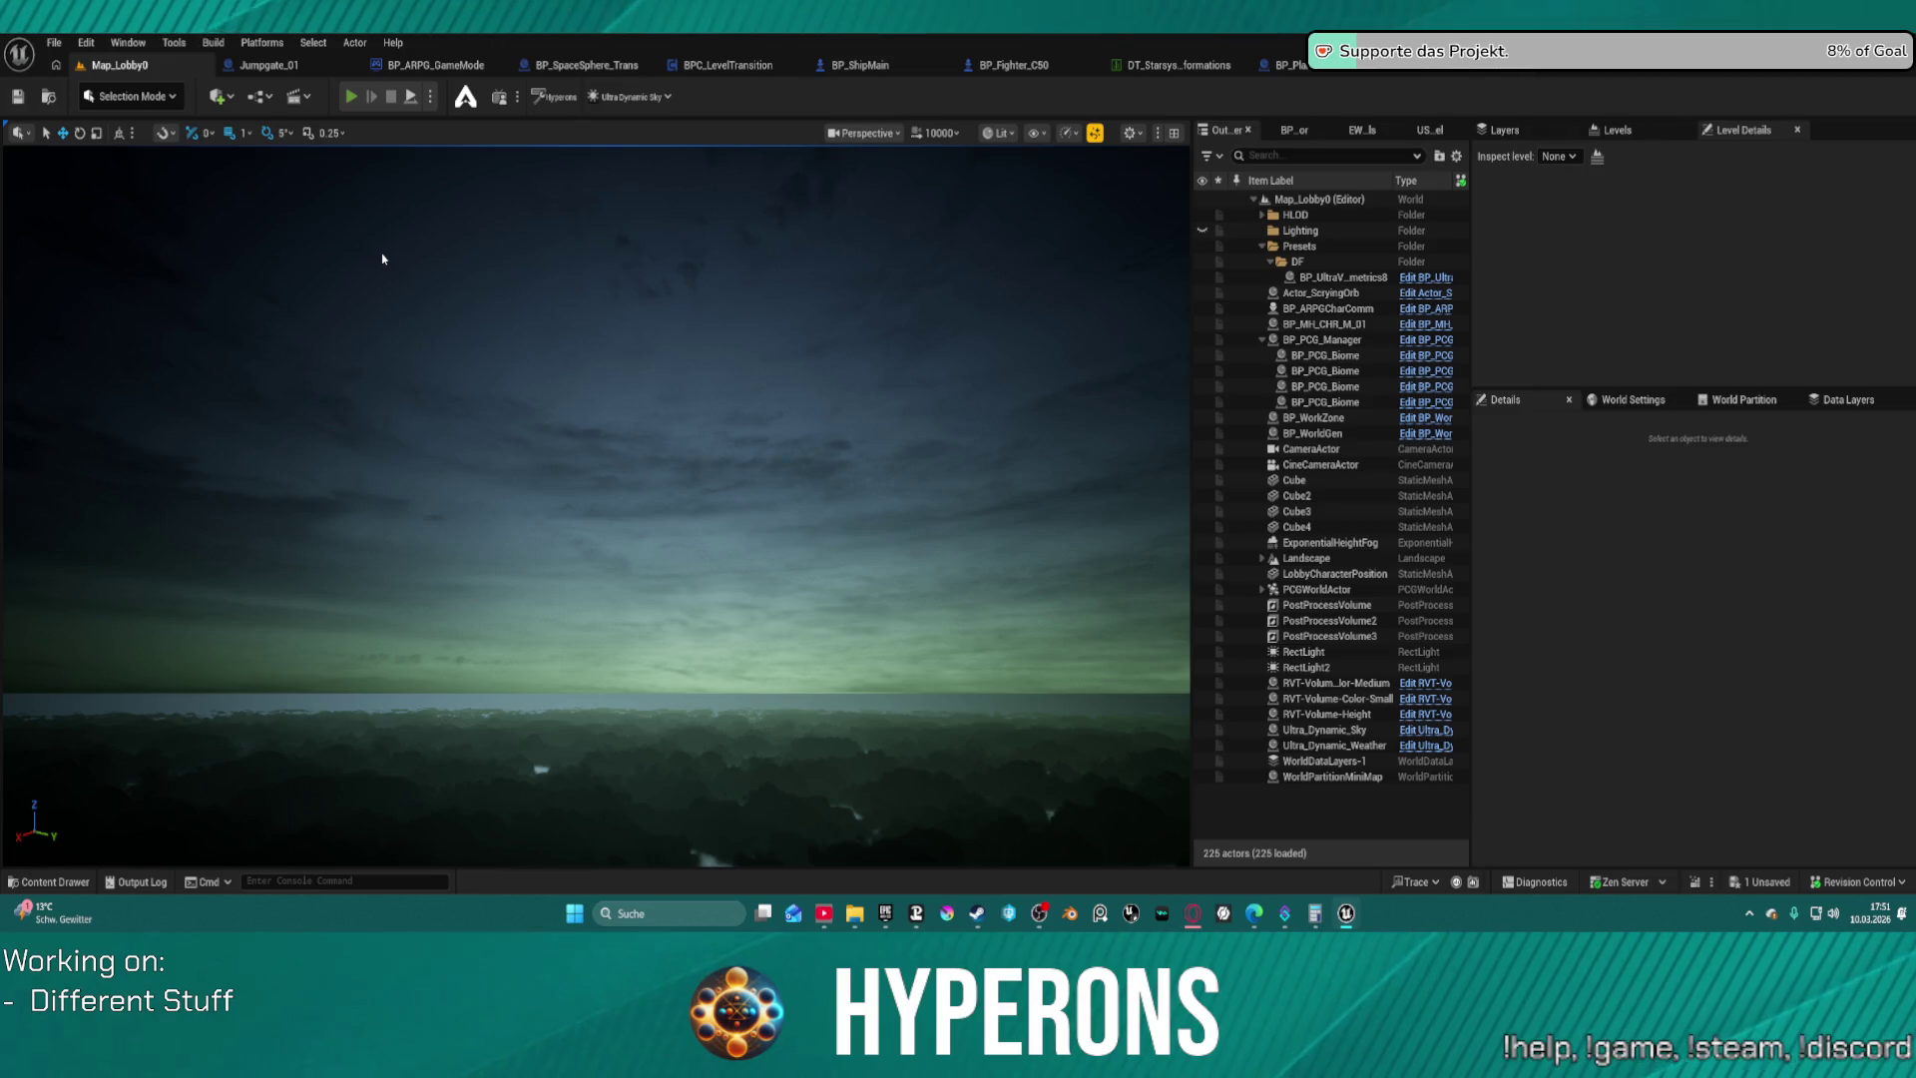
key("alt+p")
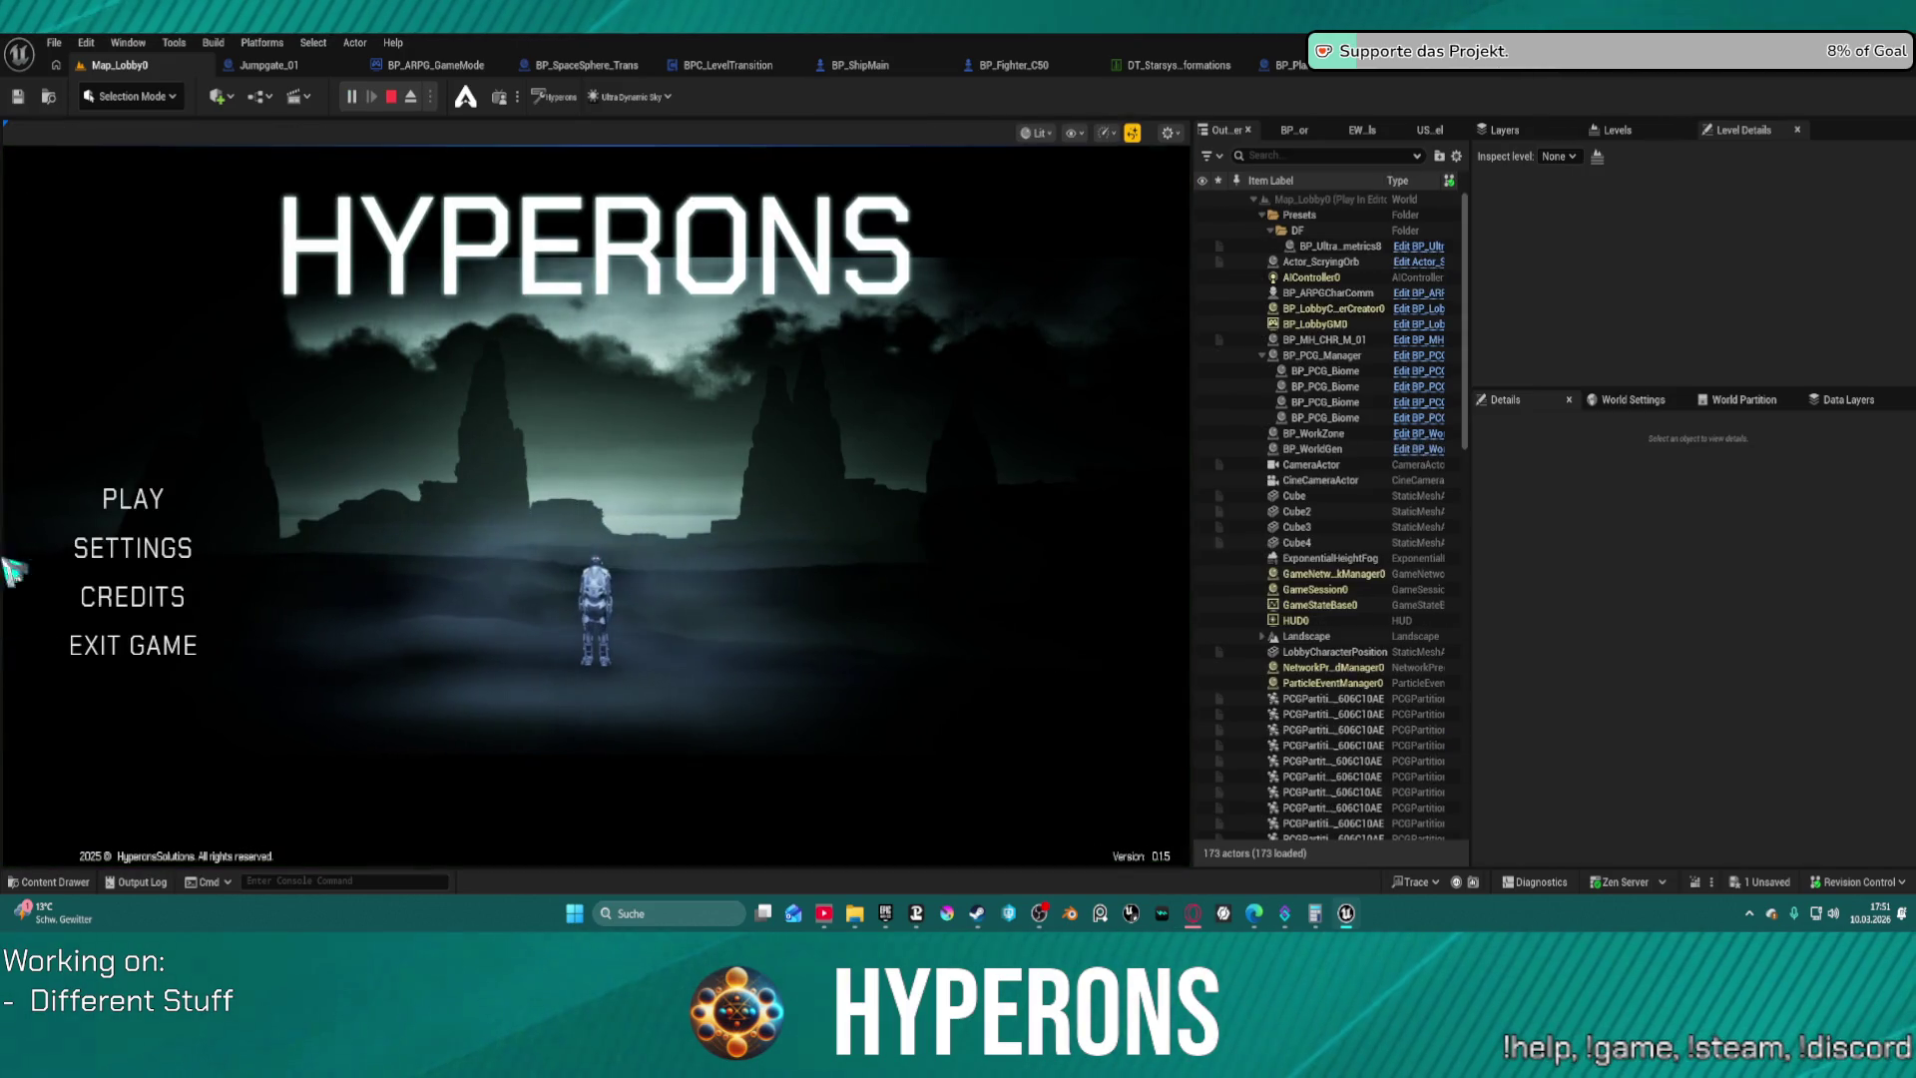
Choose the character in System New Eden and start the game
left_click(127, 499)
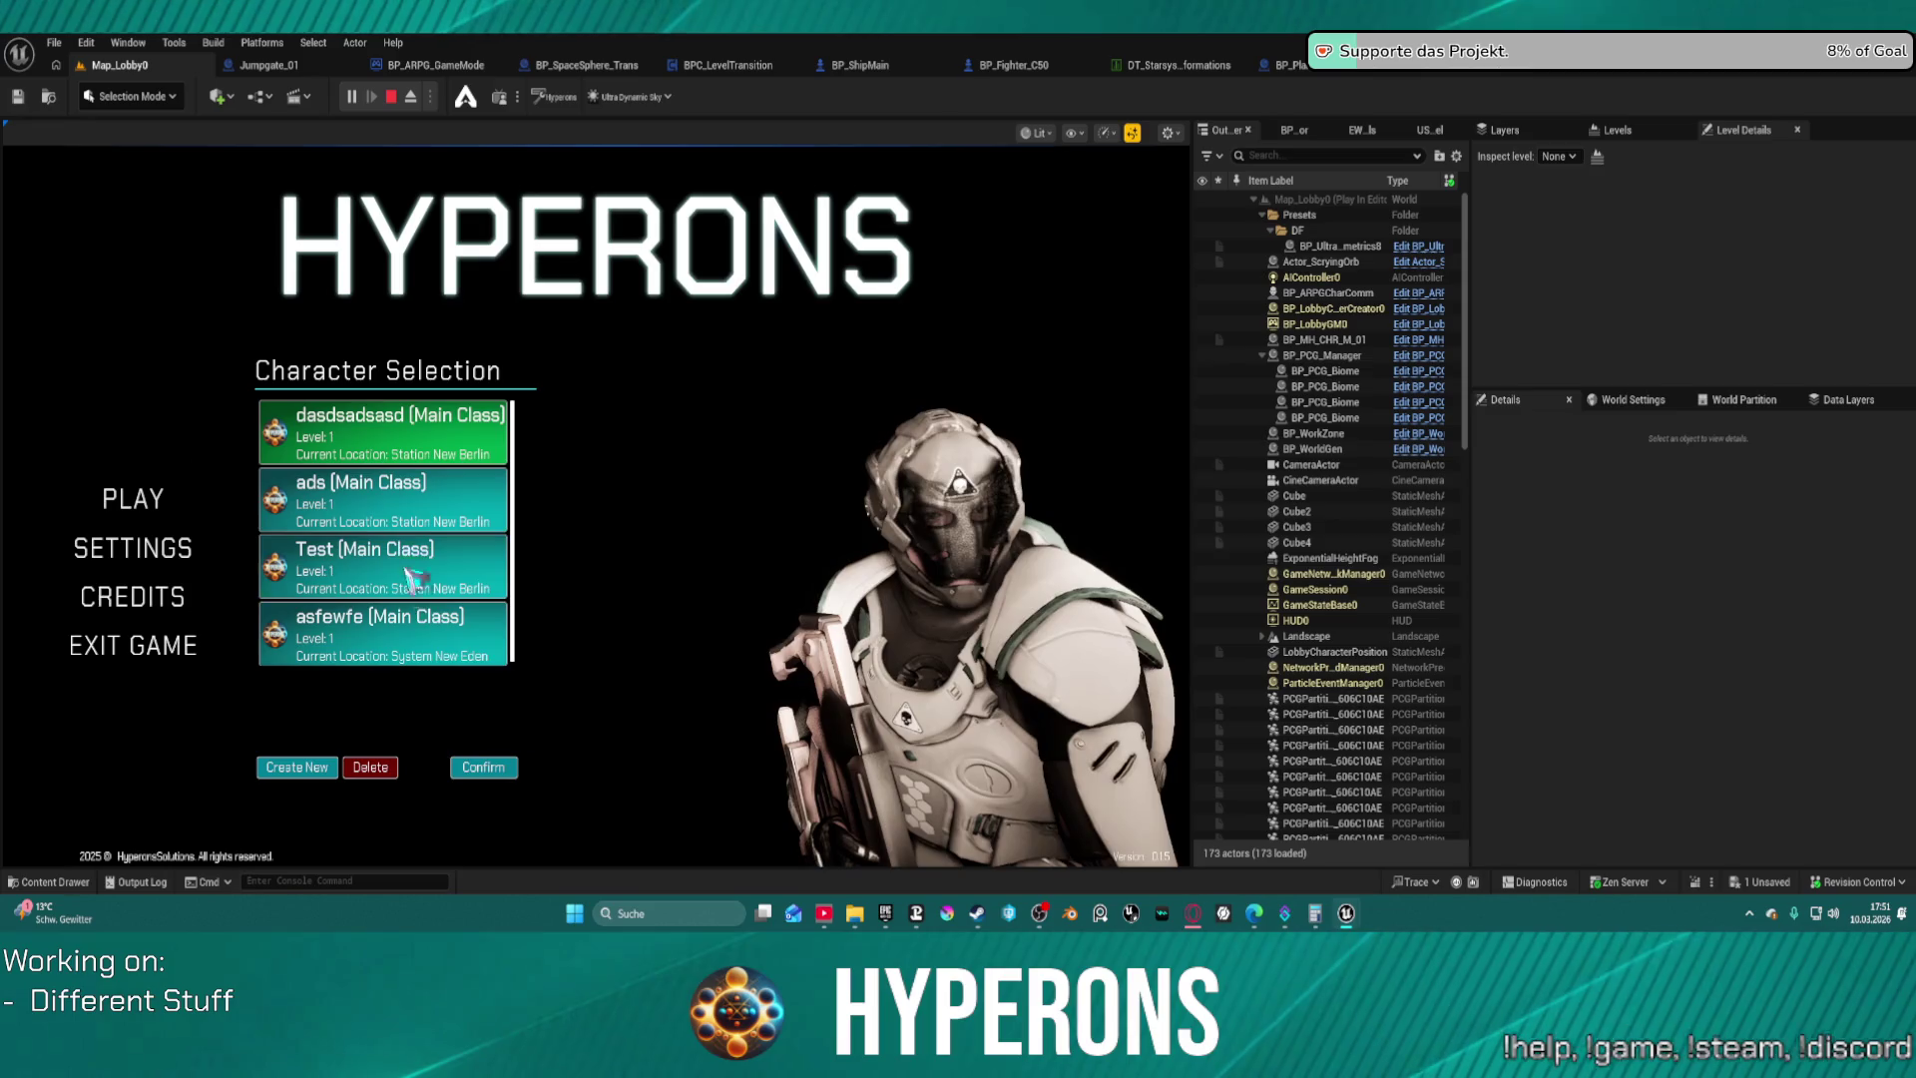
left_click(431, 639)
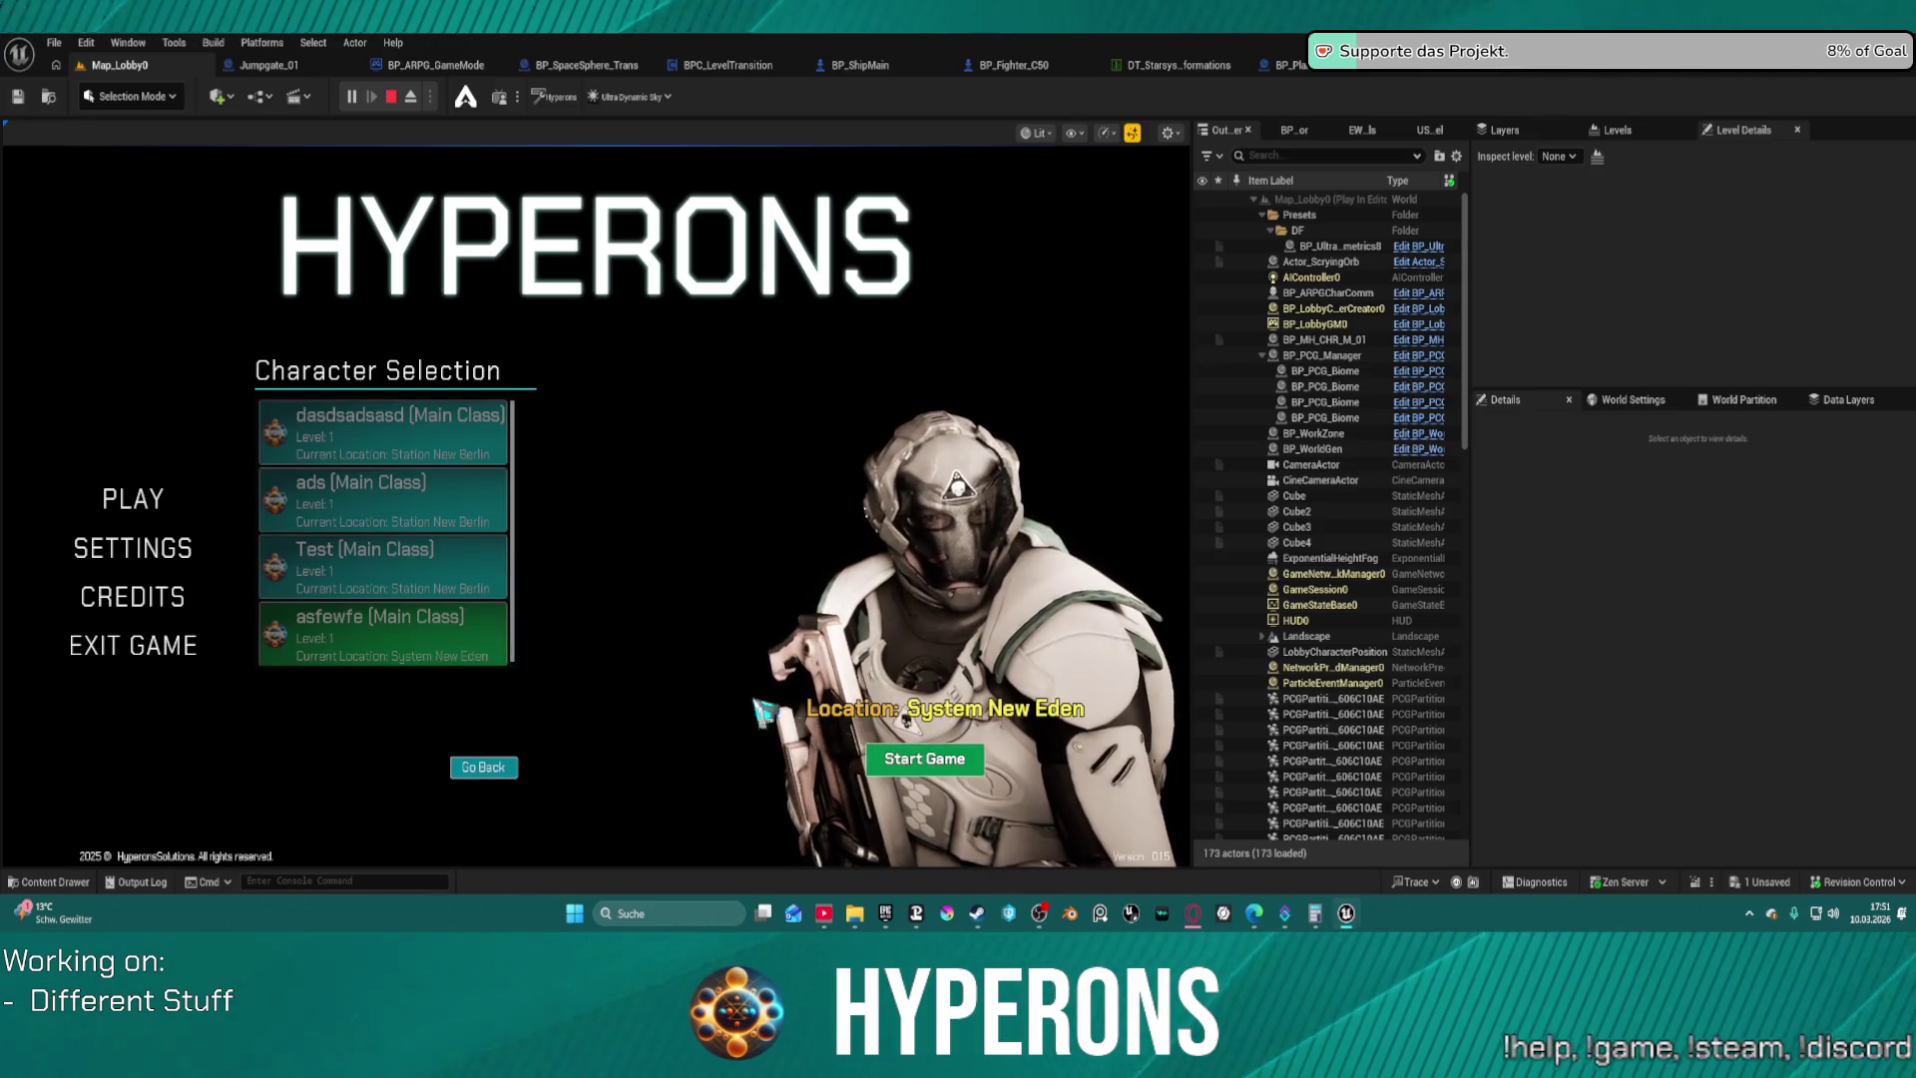
left_click(931, 765)
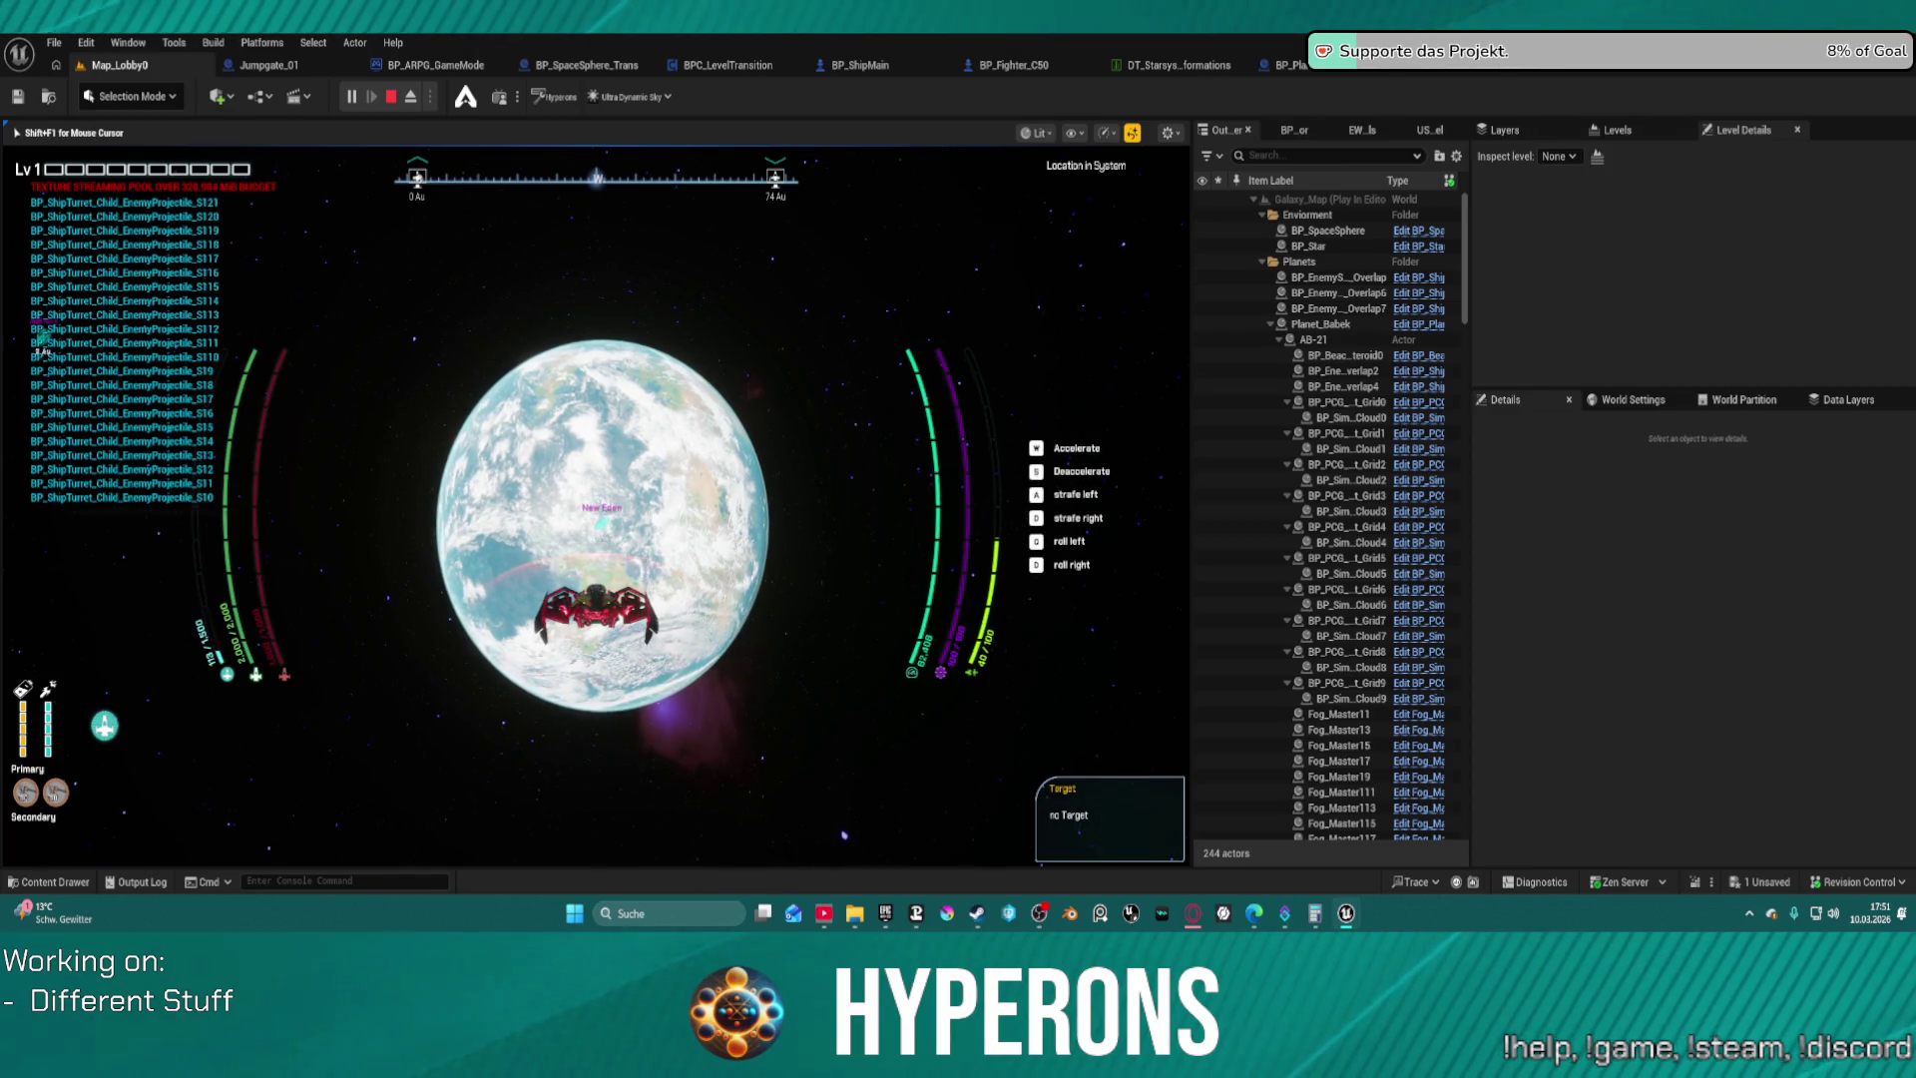
Target New Eden to calibrate the hyperdrive, then stop the play session
key("t")
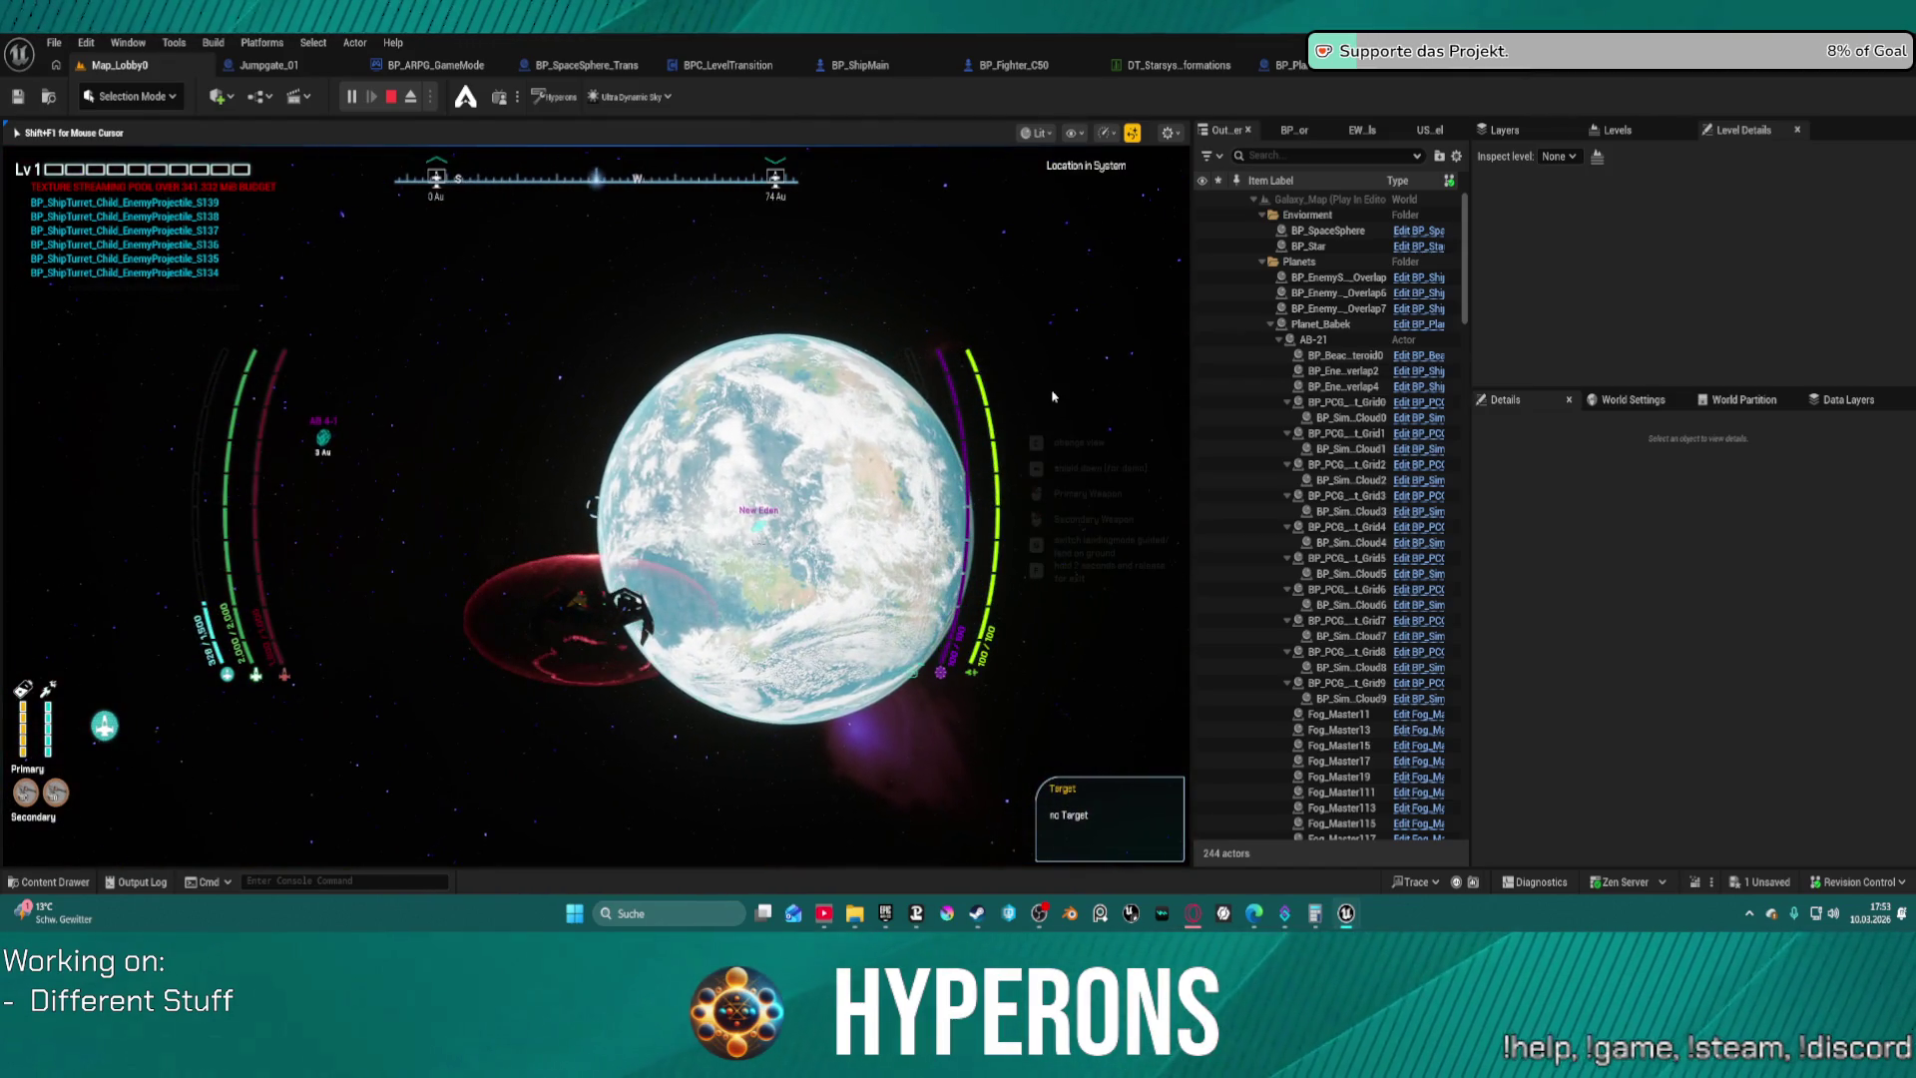
key("Escape")
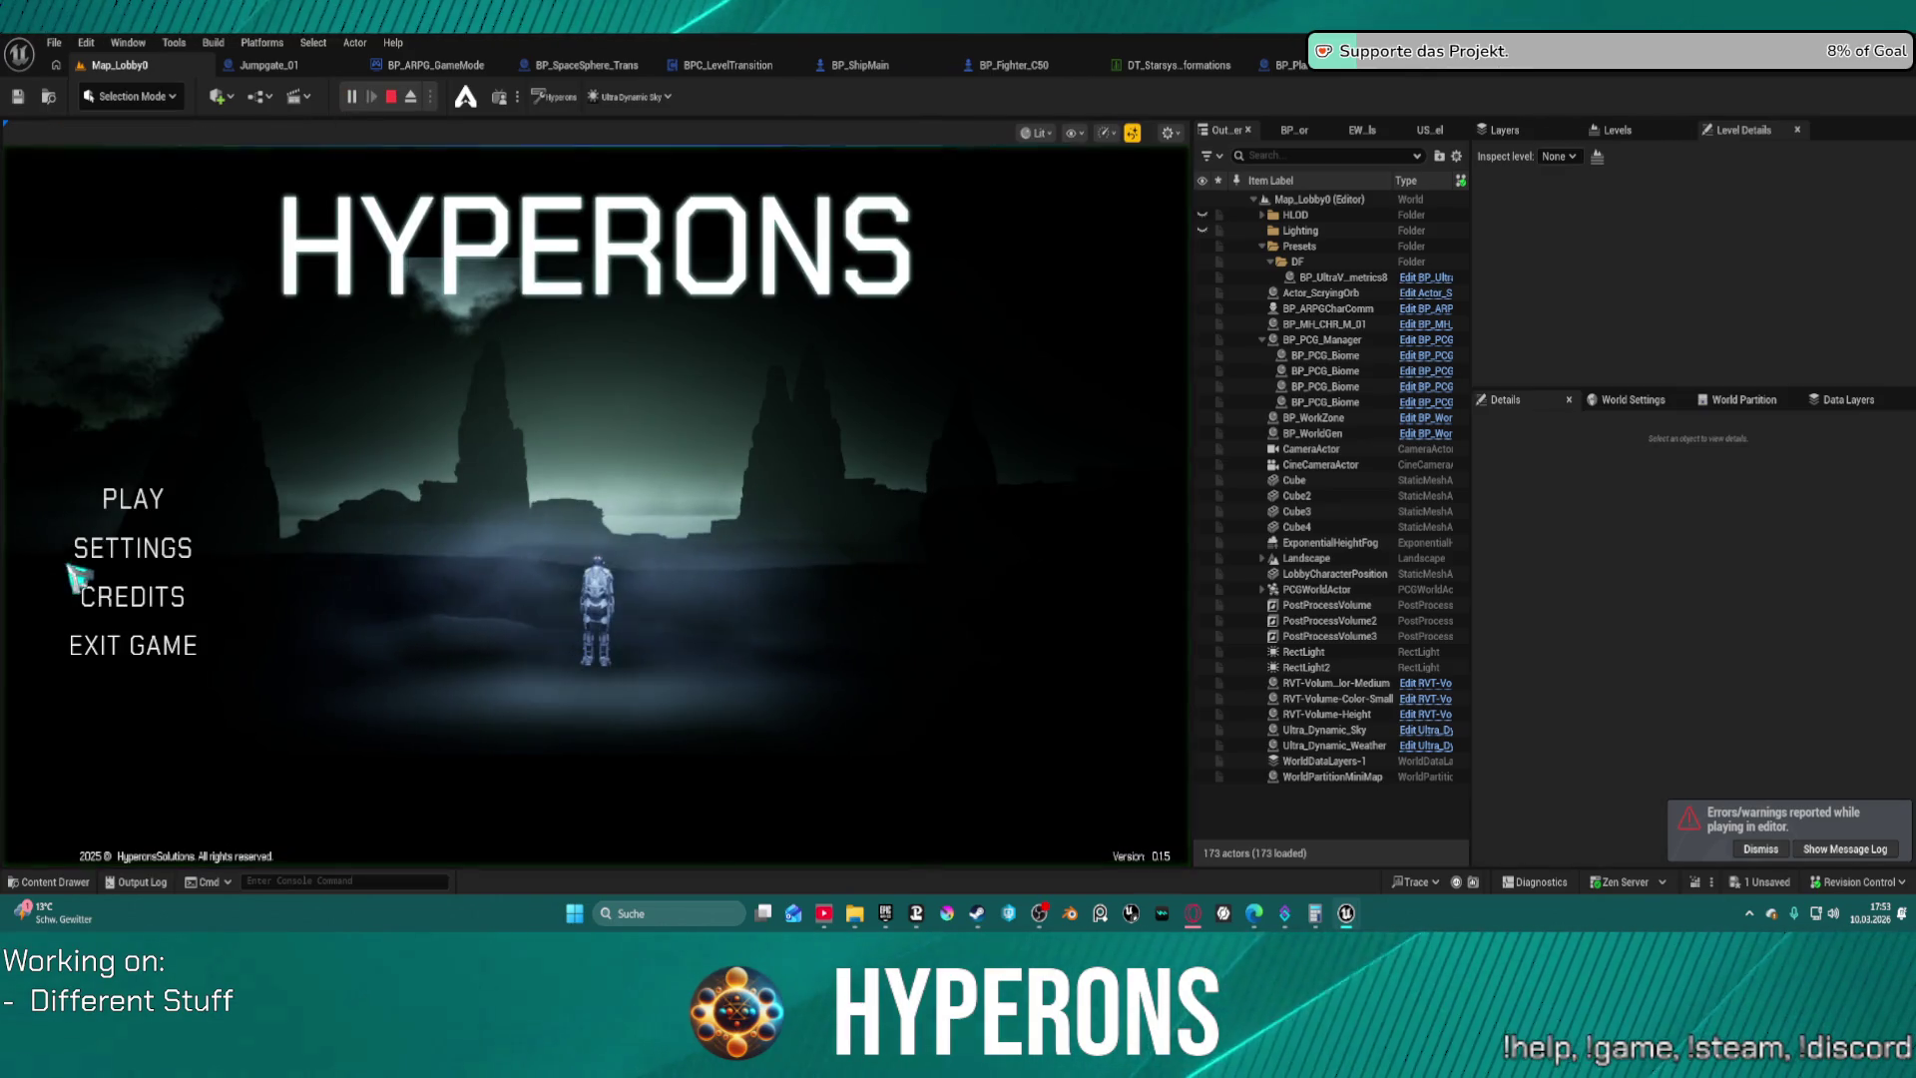
Launch the game, pick the asfewfe character, and start on Planet New Eden
left_click(141, 507)
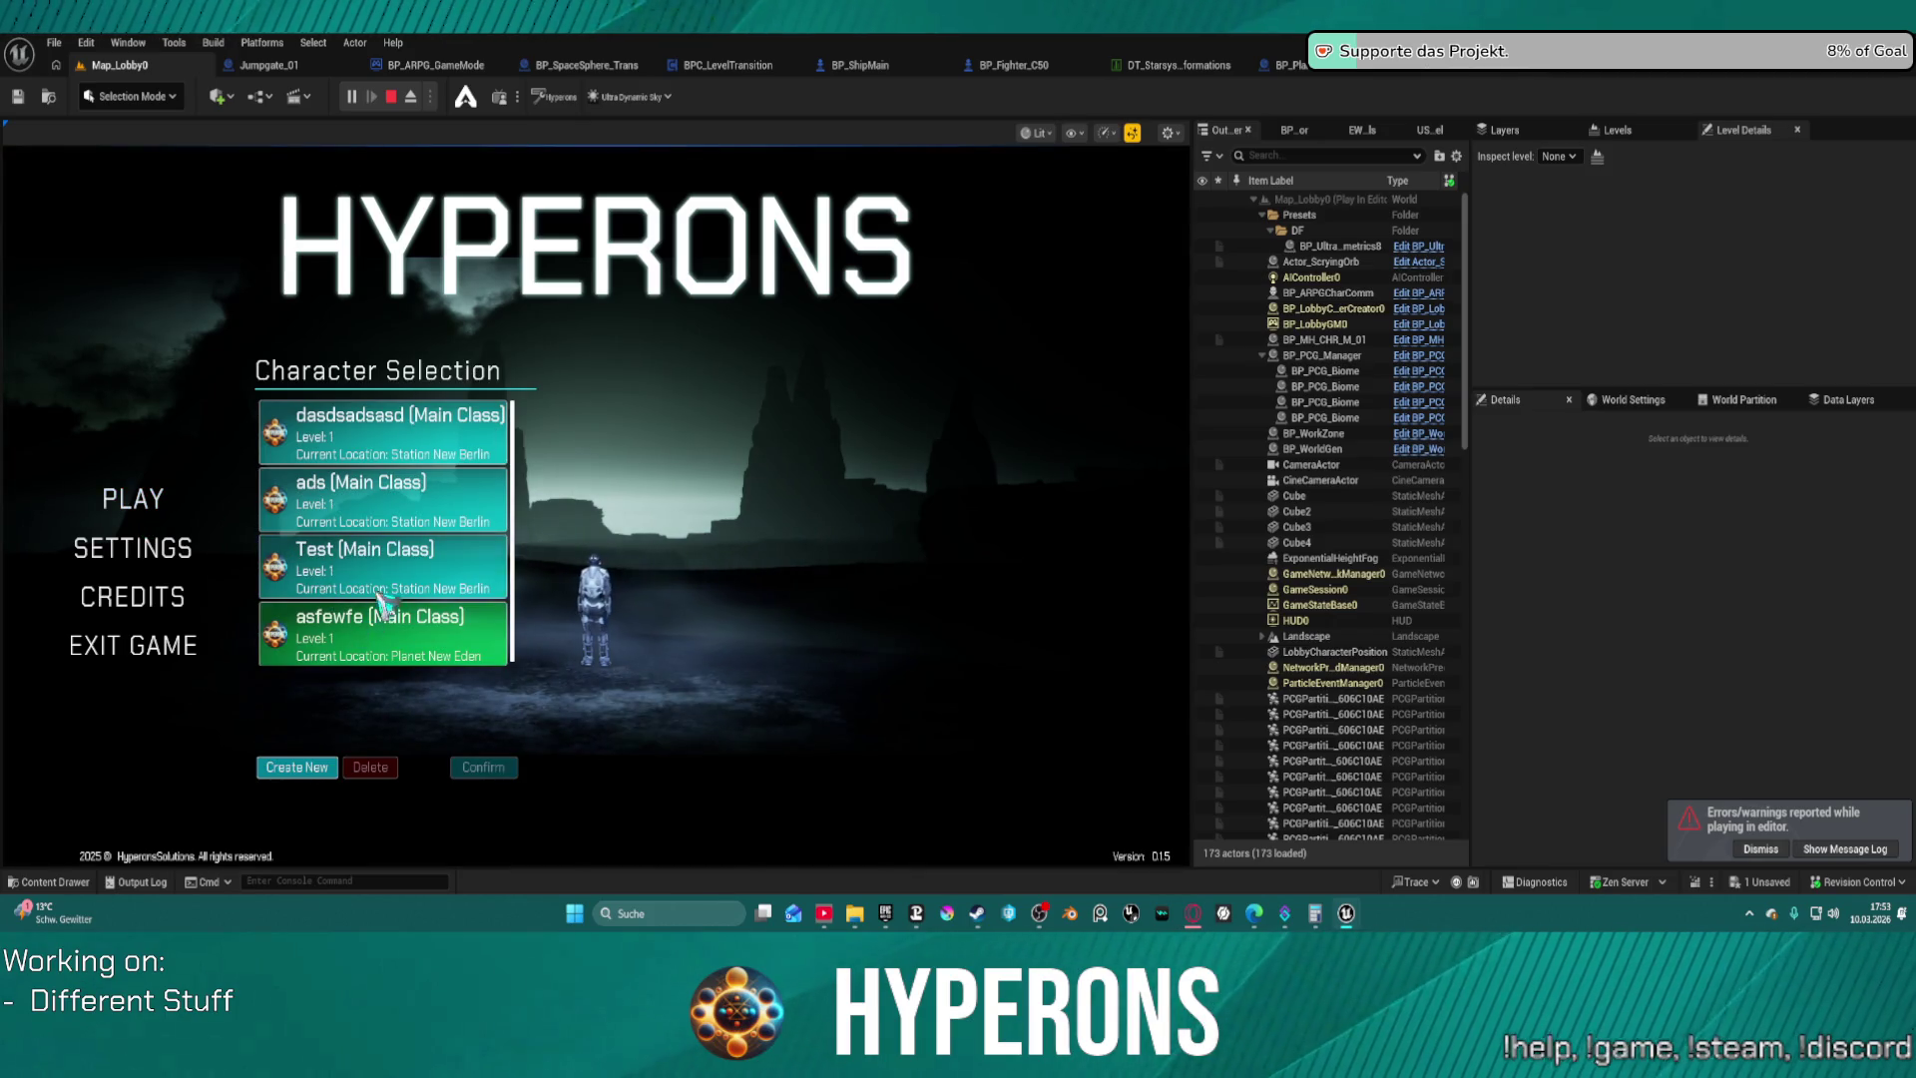
scroll(422, 615, "down", 1)
left_click(429, 639)
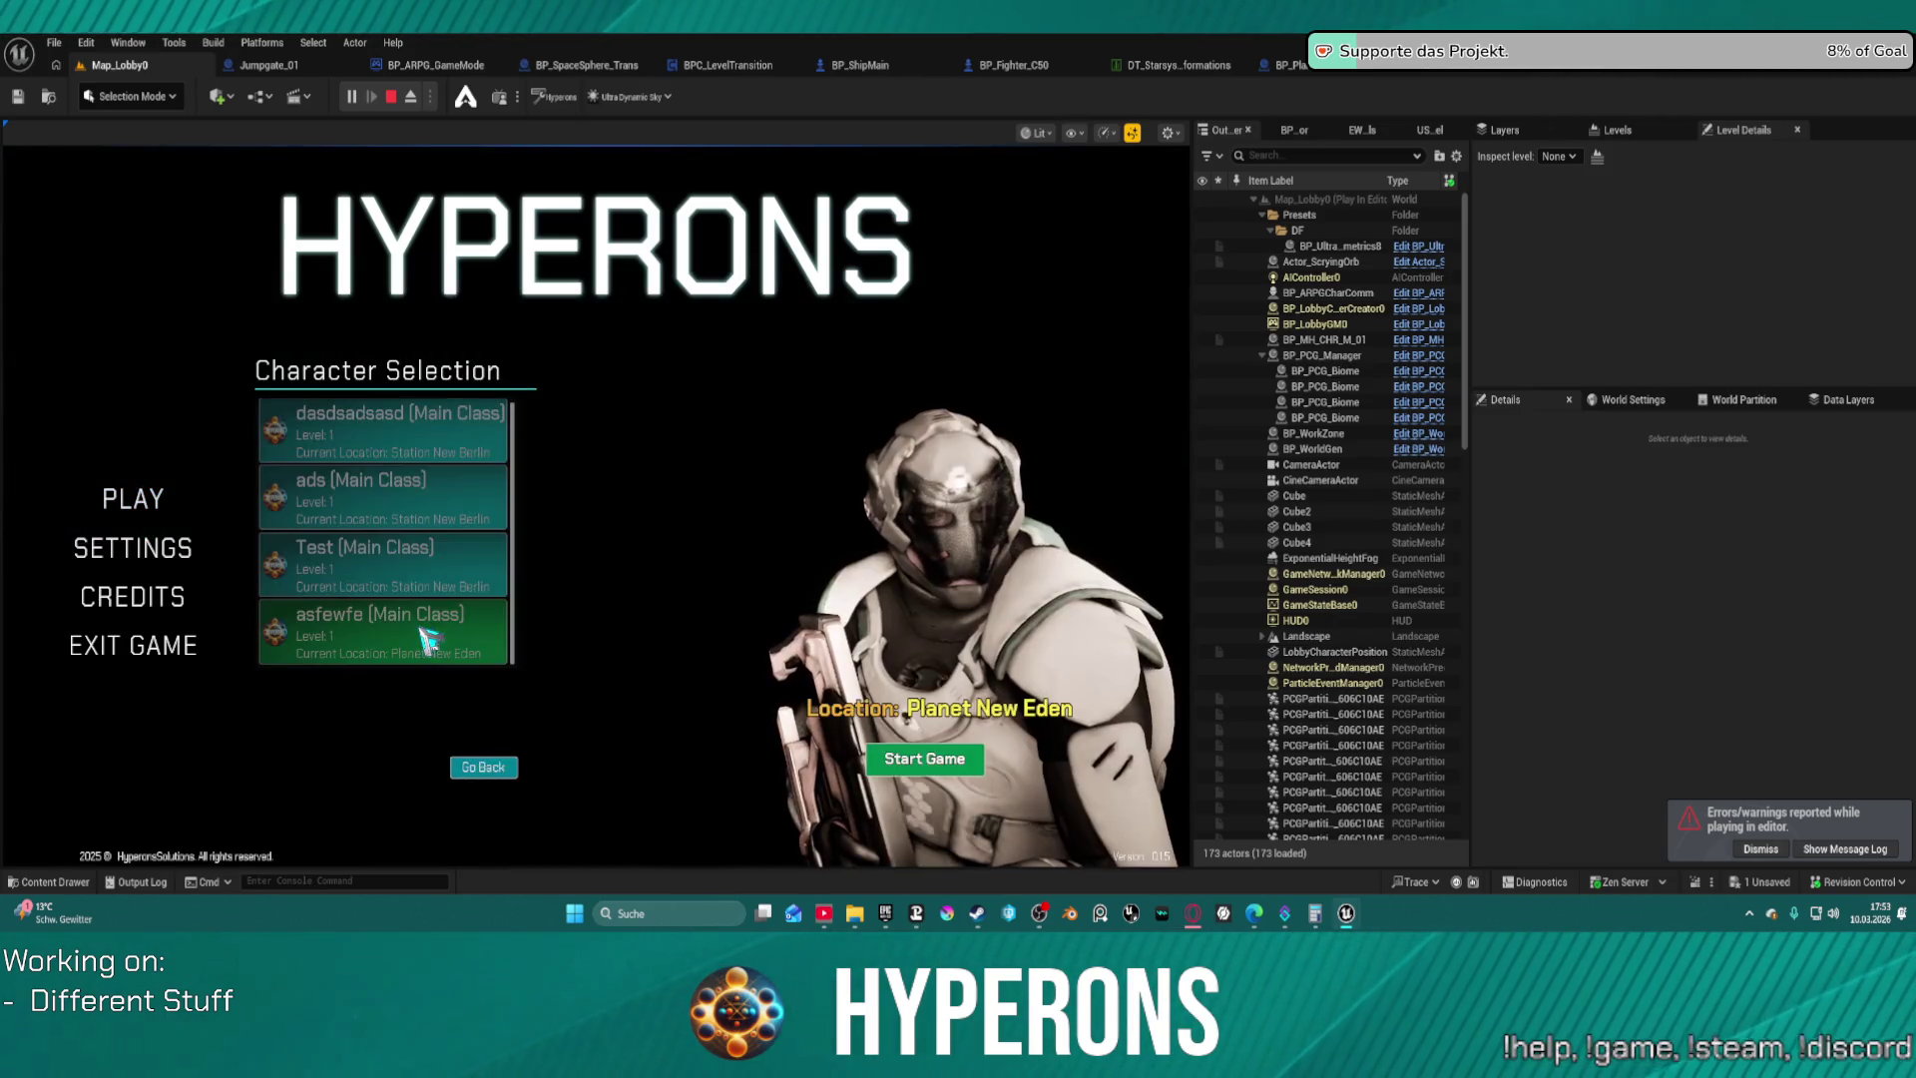
left_click(966, 761)
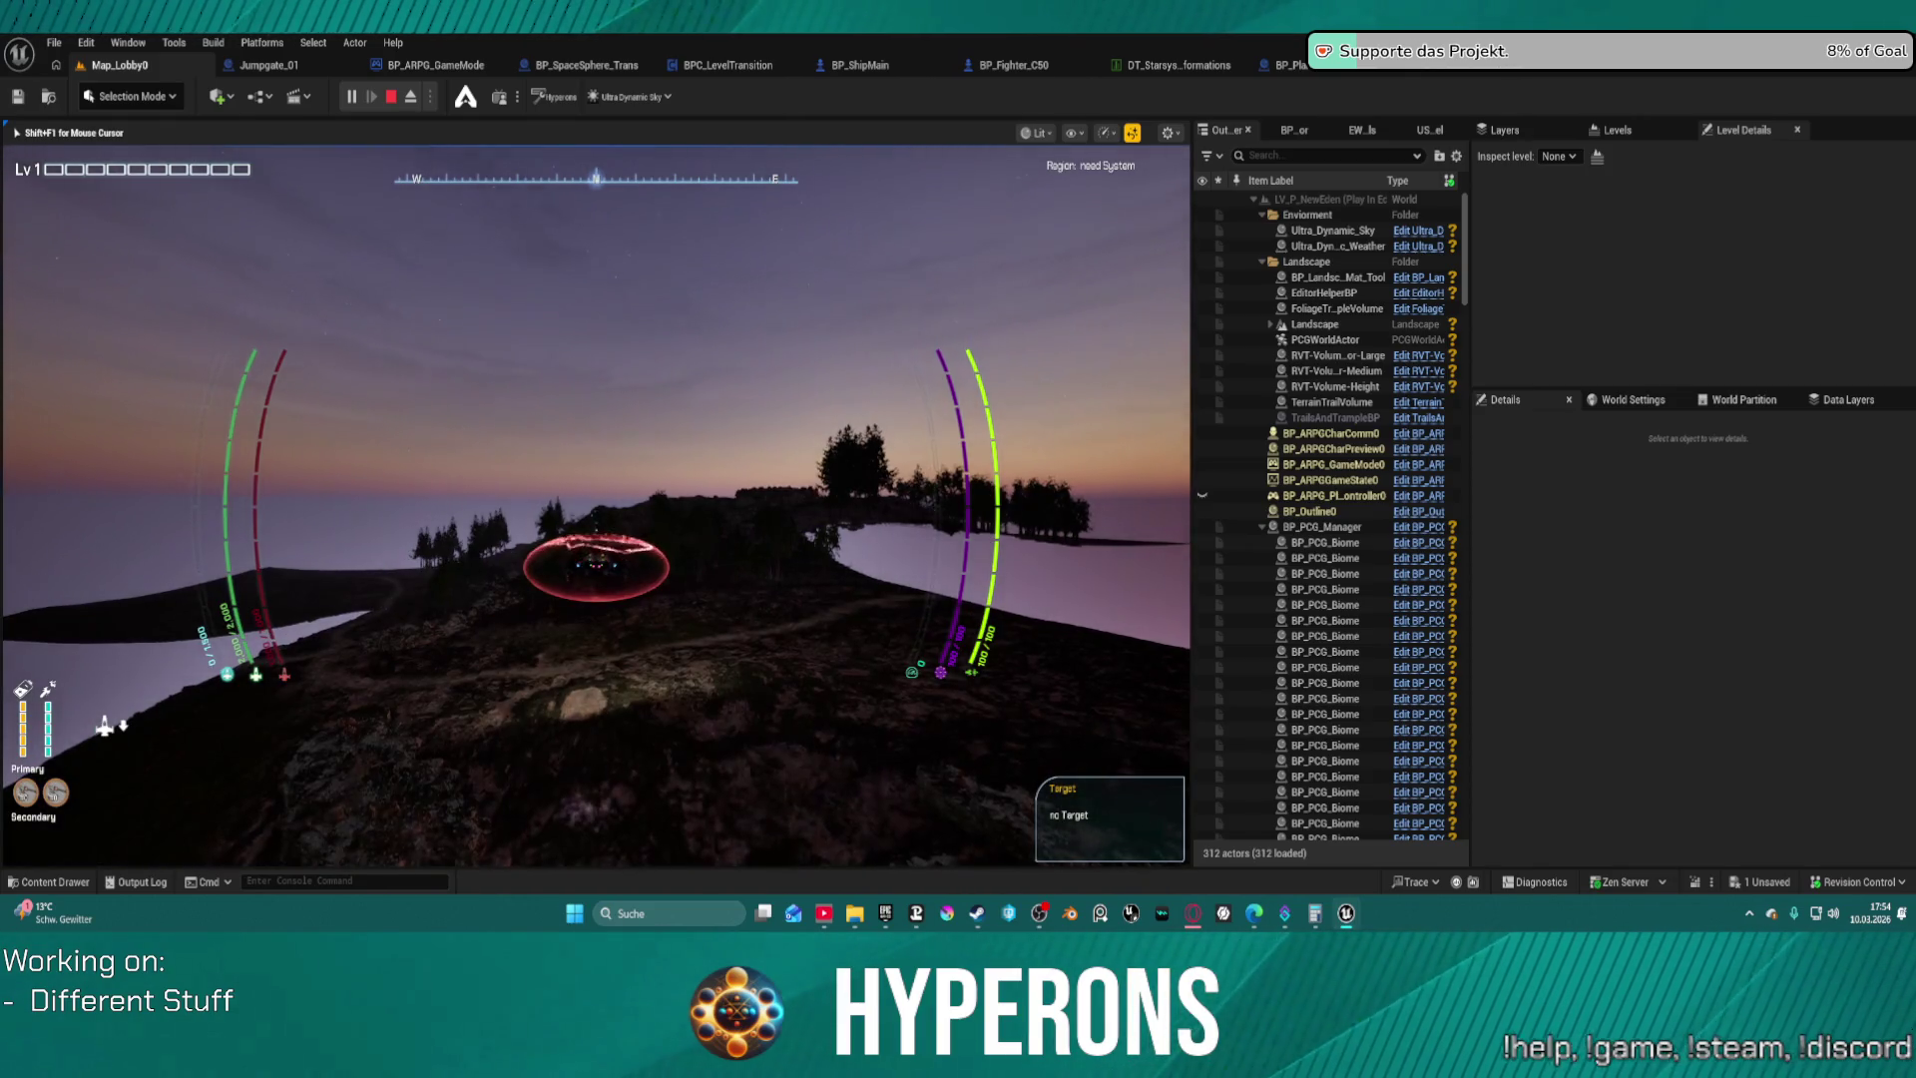
Fly the ship forward over the terrain, then climb out on foot
key("w")
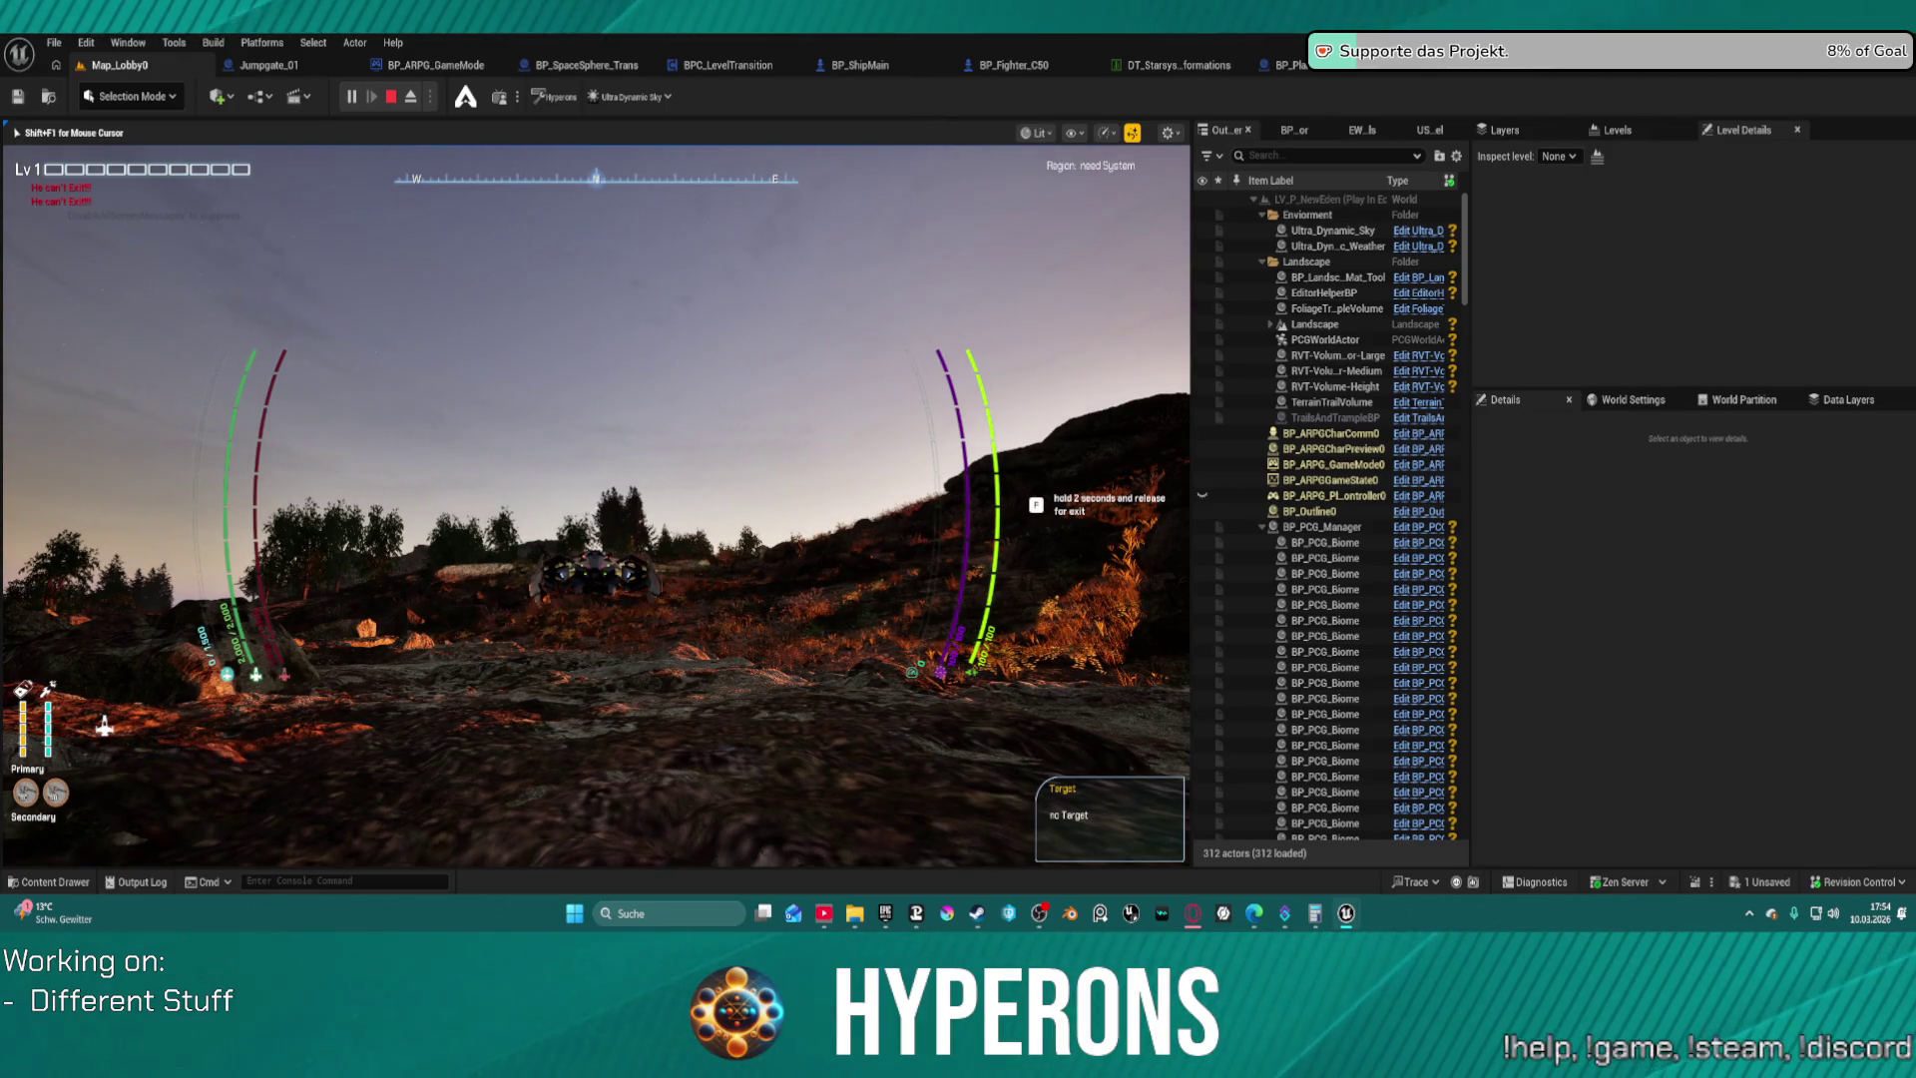
key("super")
key("super")
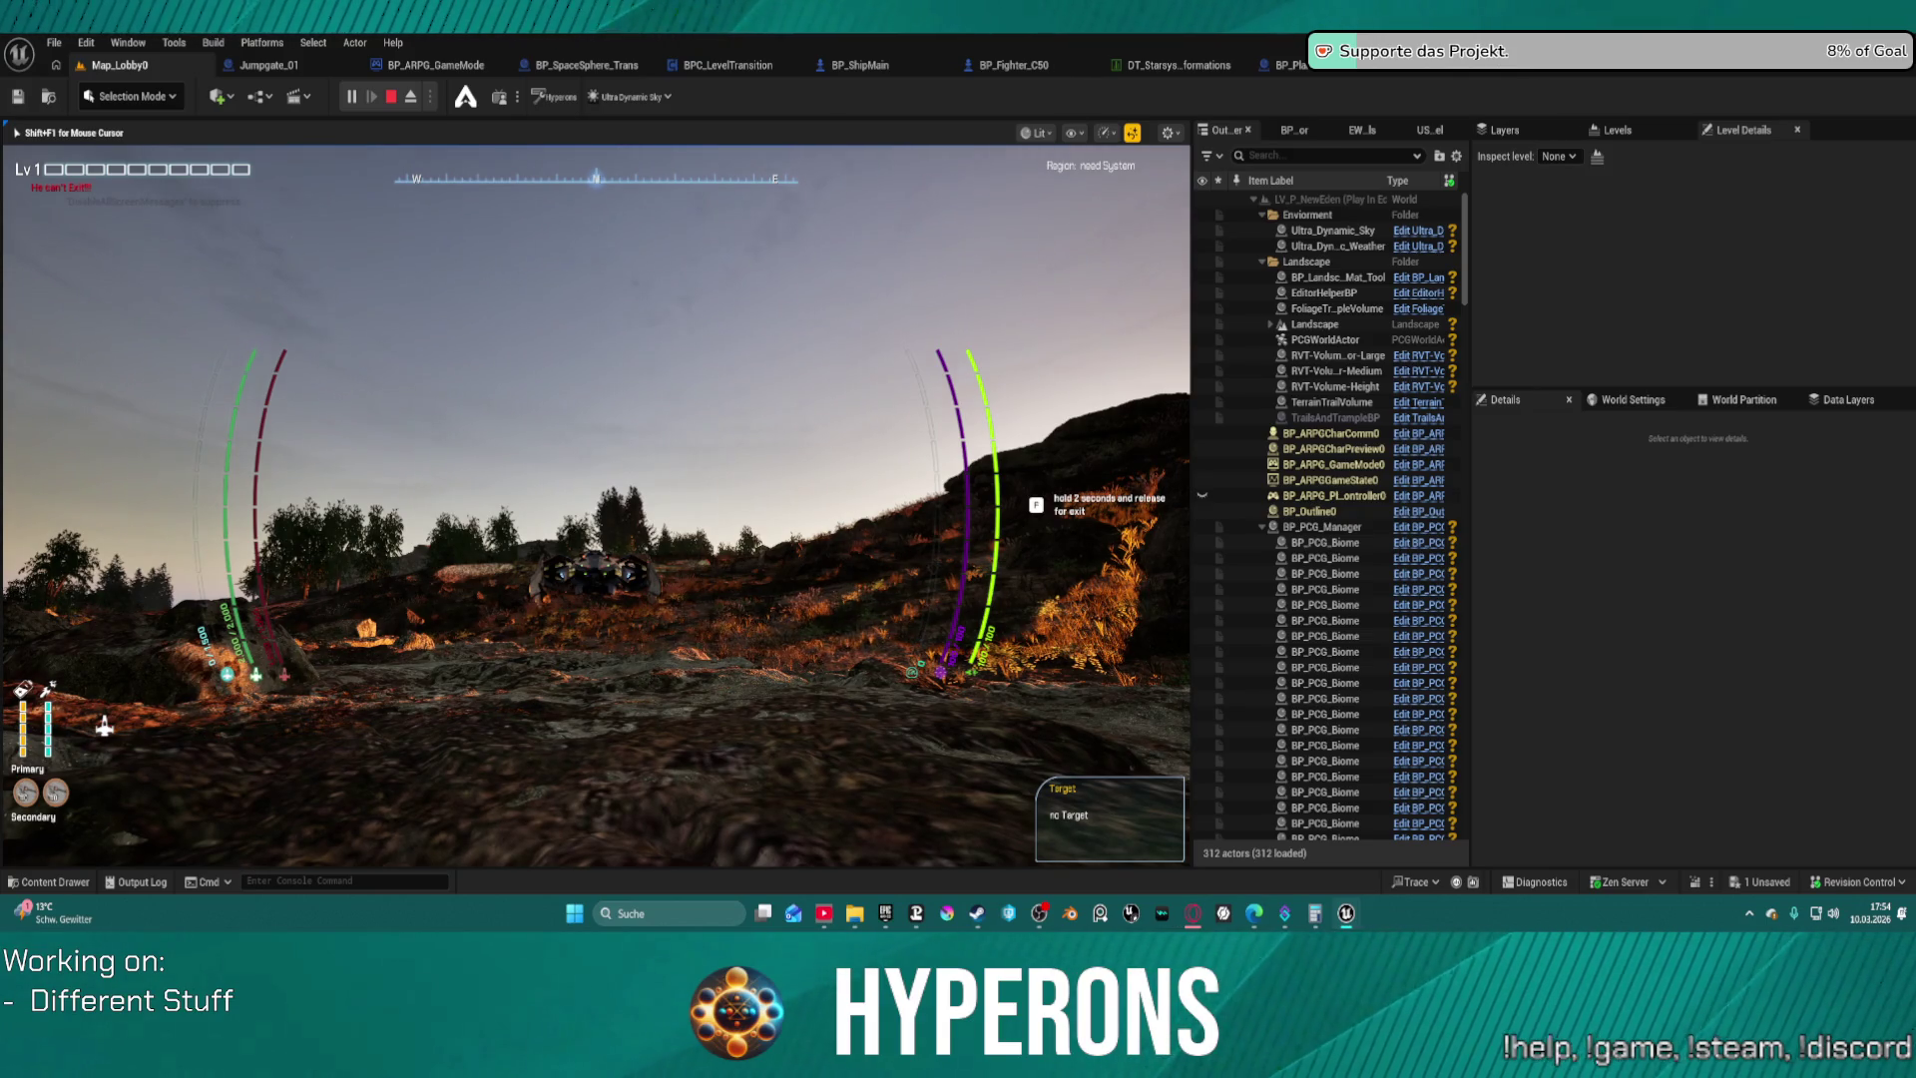
key("f")
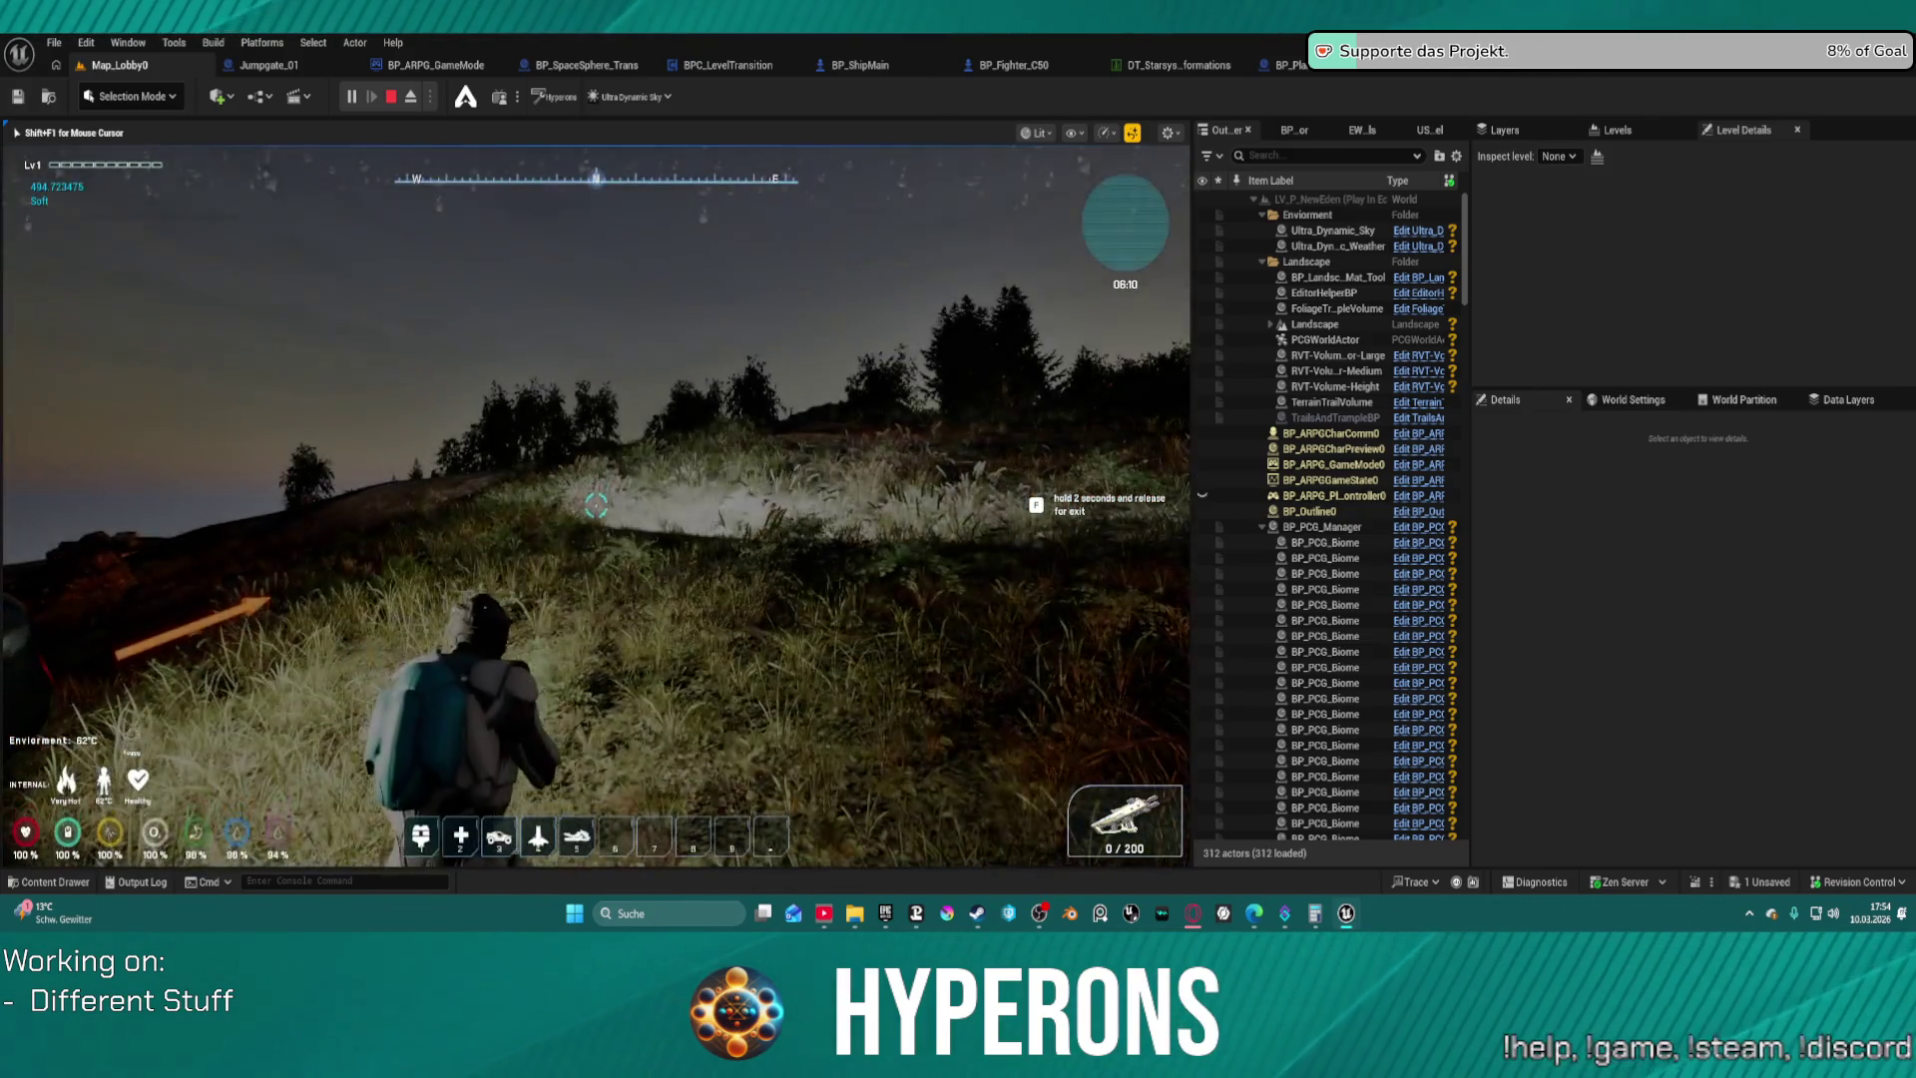
Climb back into the ship
key("f")
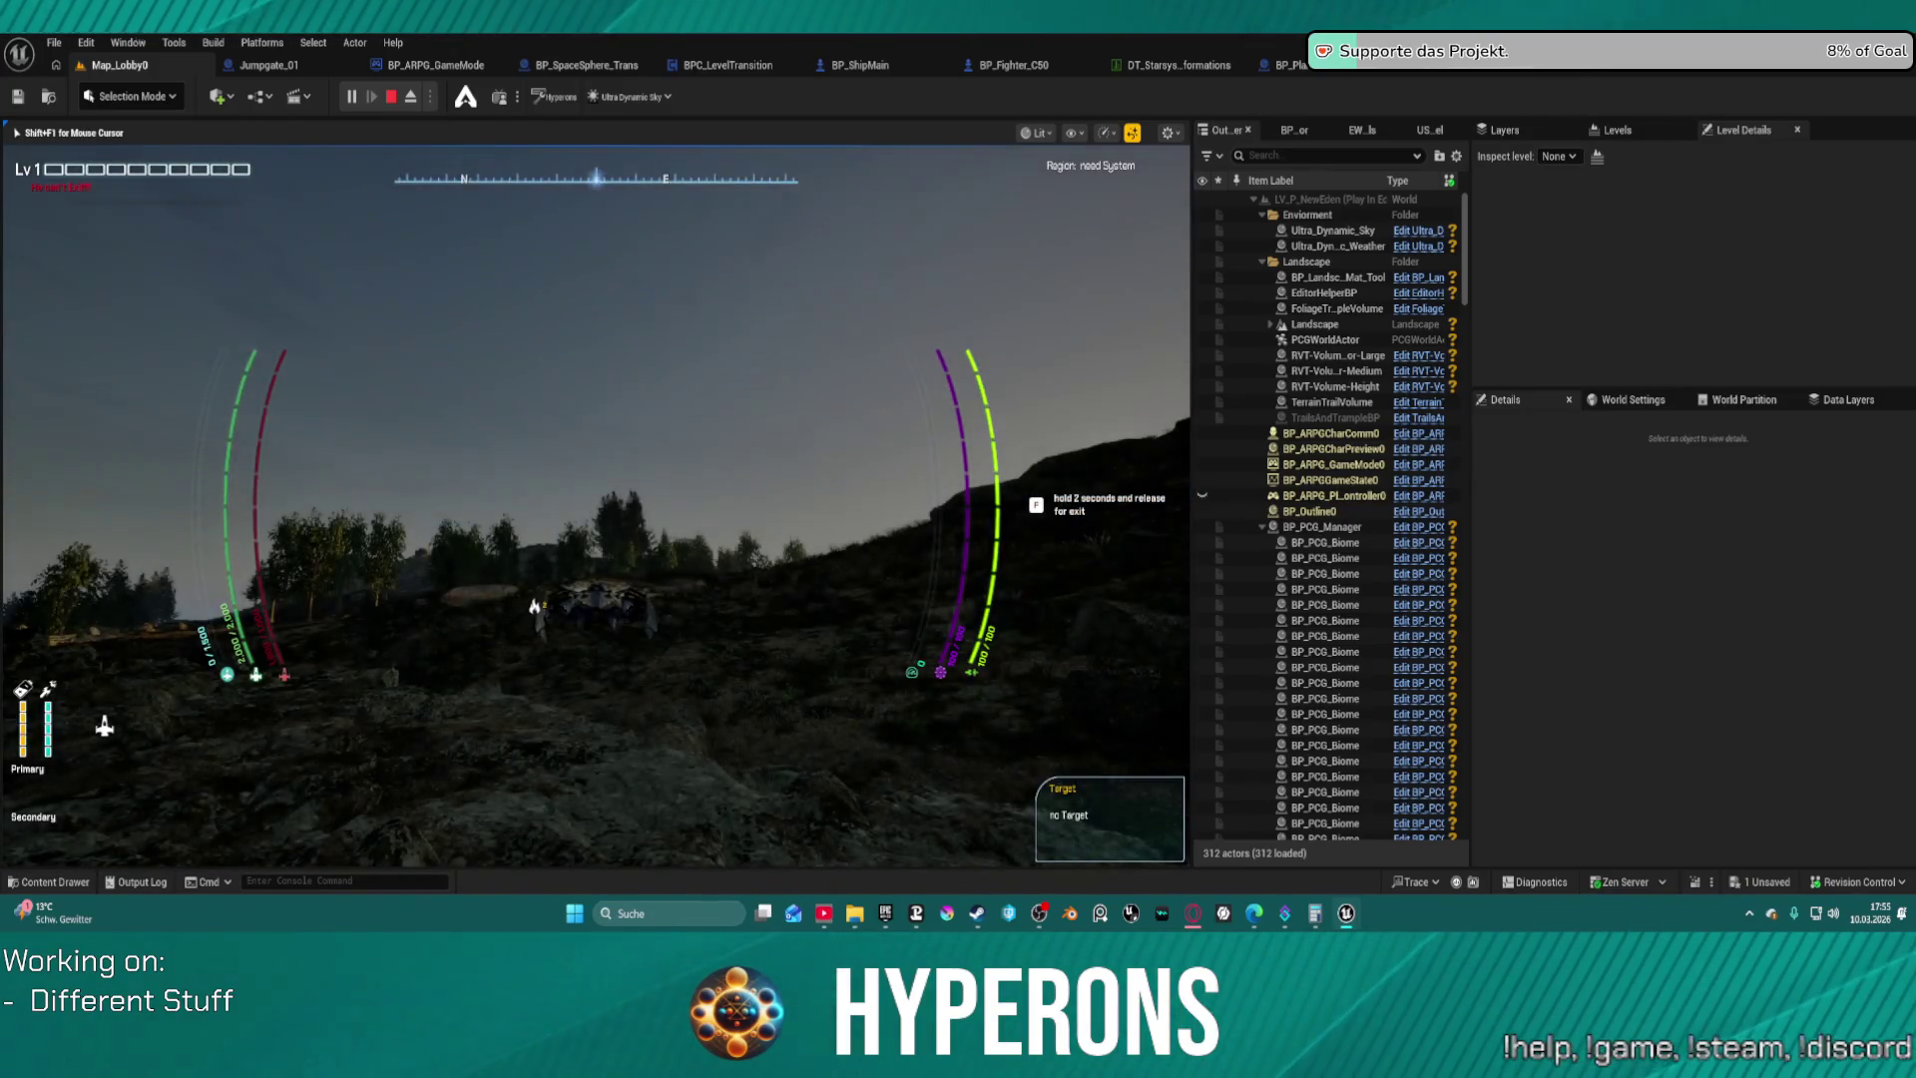
Lift the ship off, stop the play session, and restore then re-maximize the editor window
key("f")
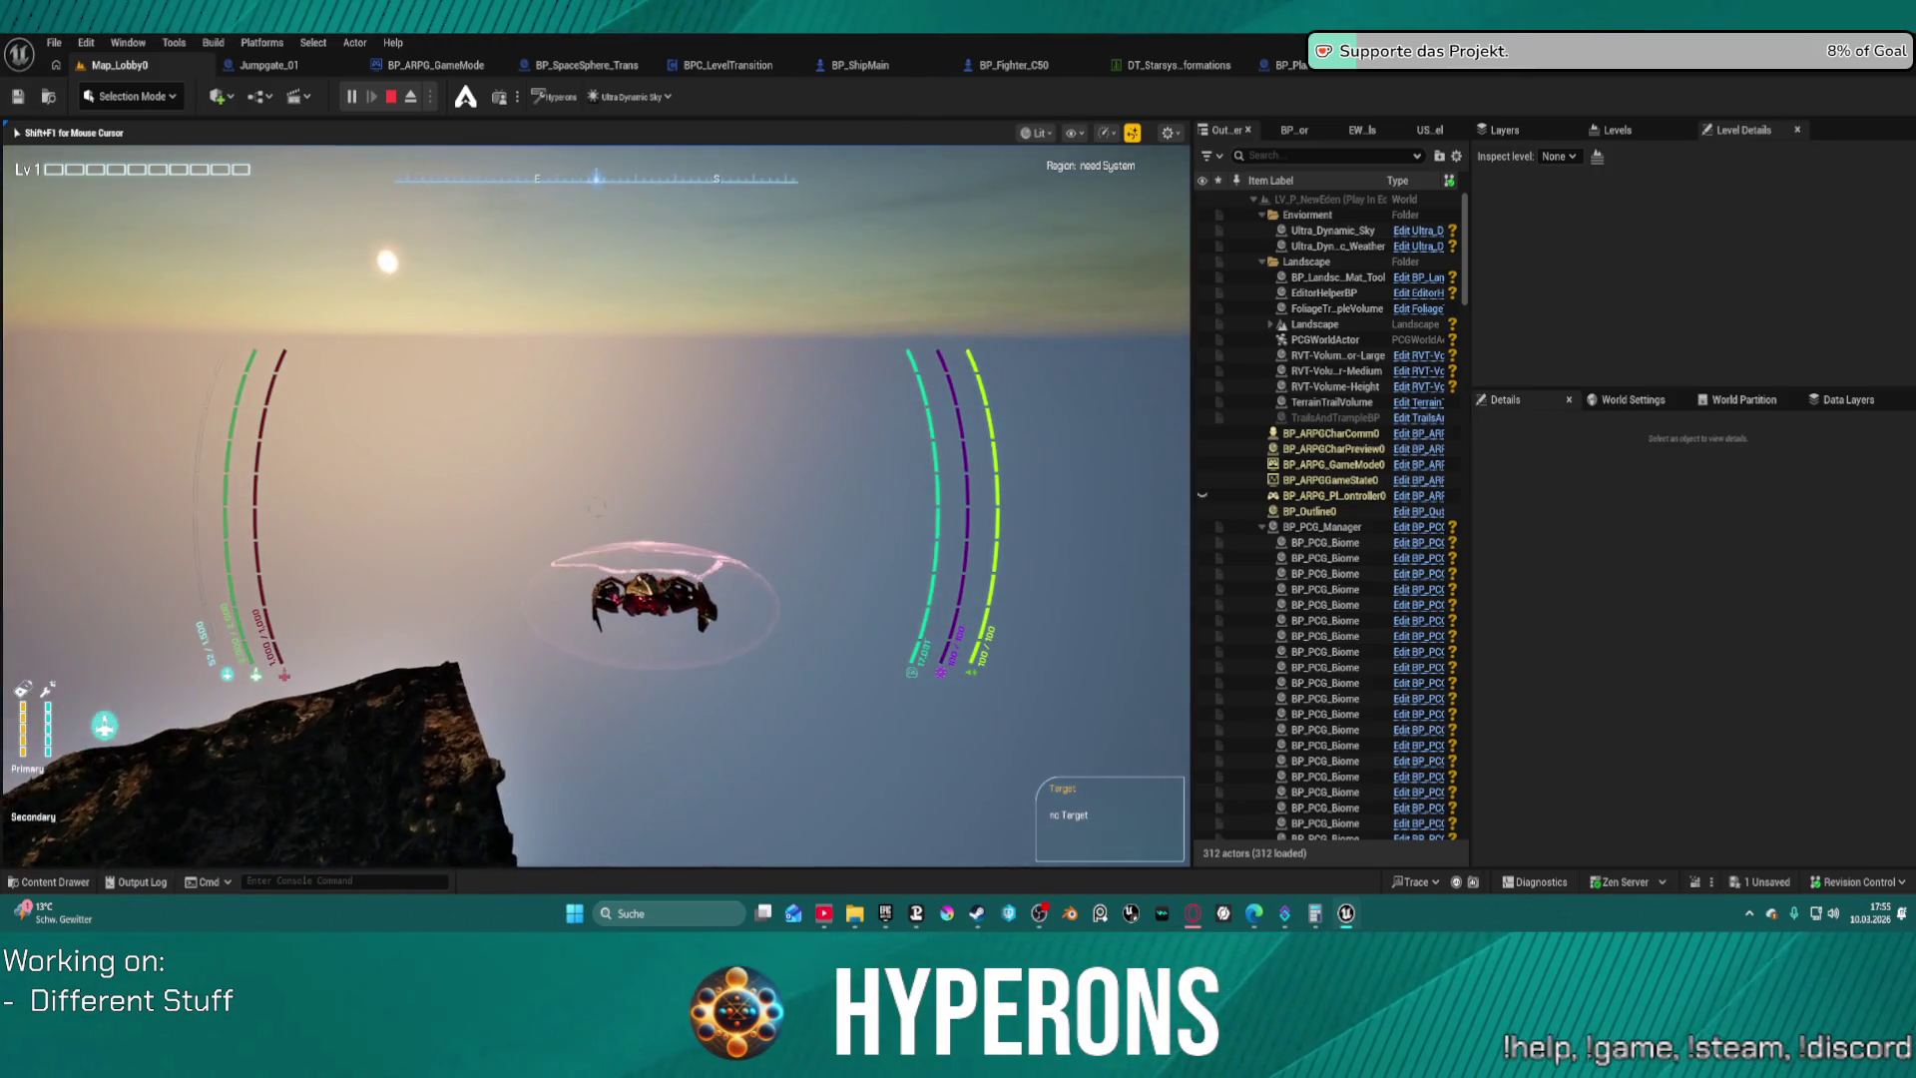
key("Escape")
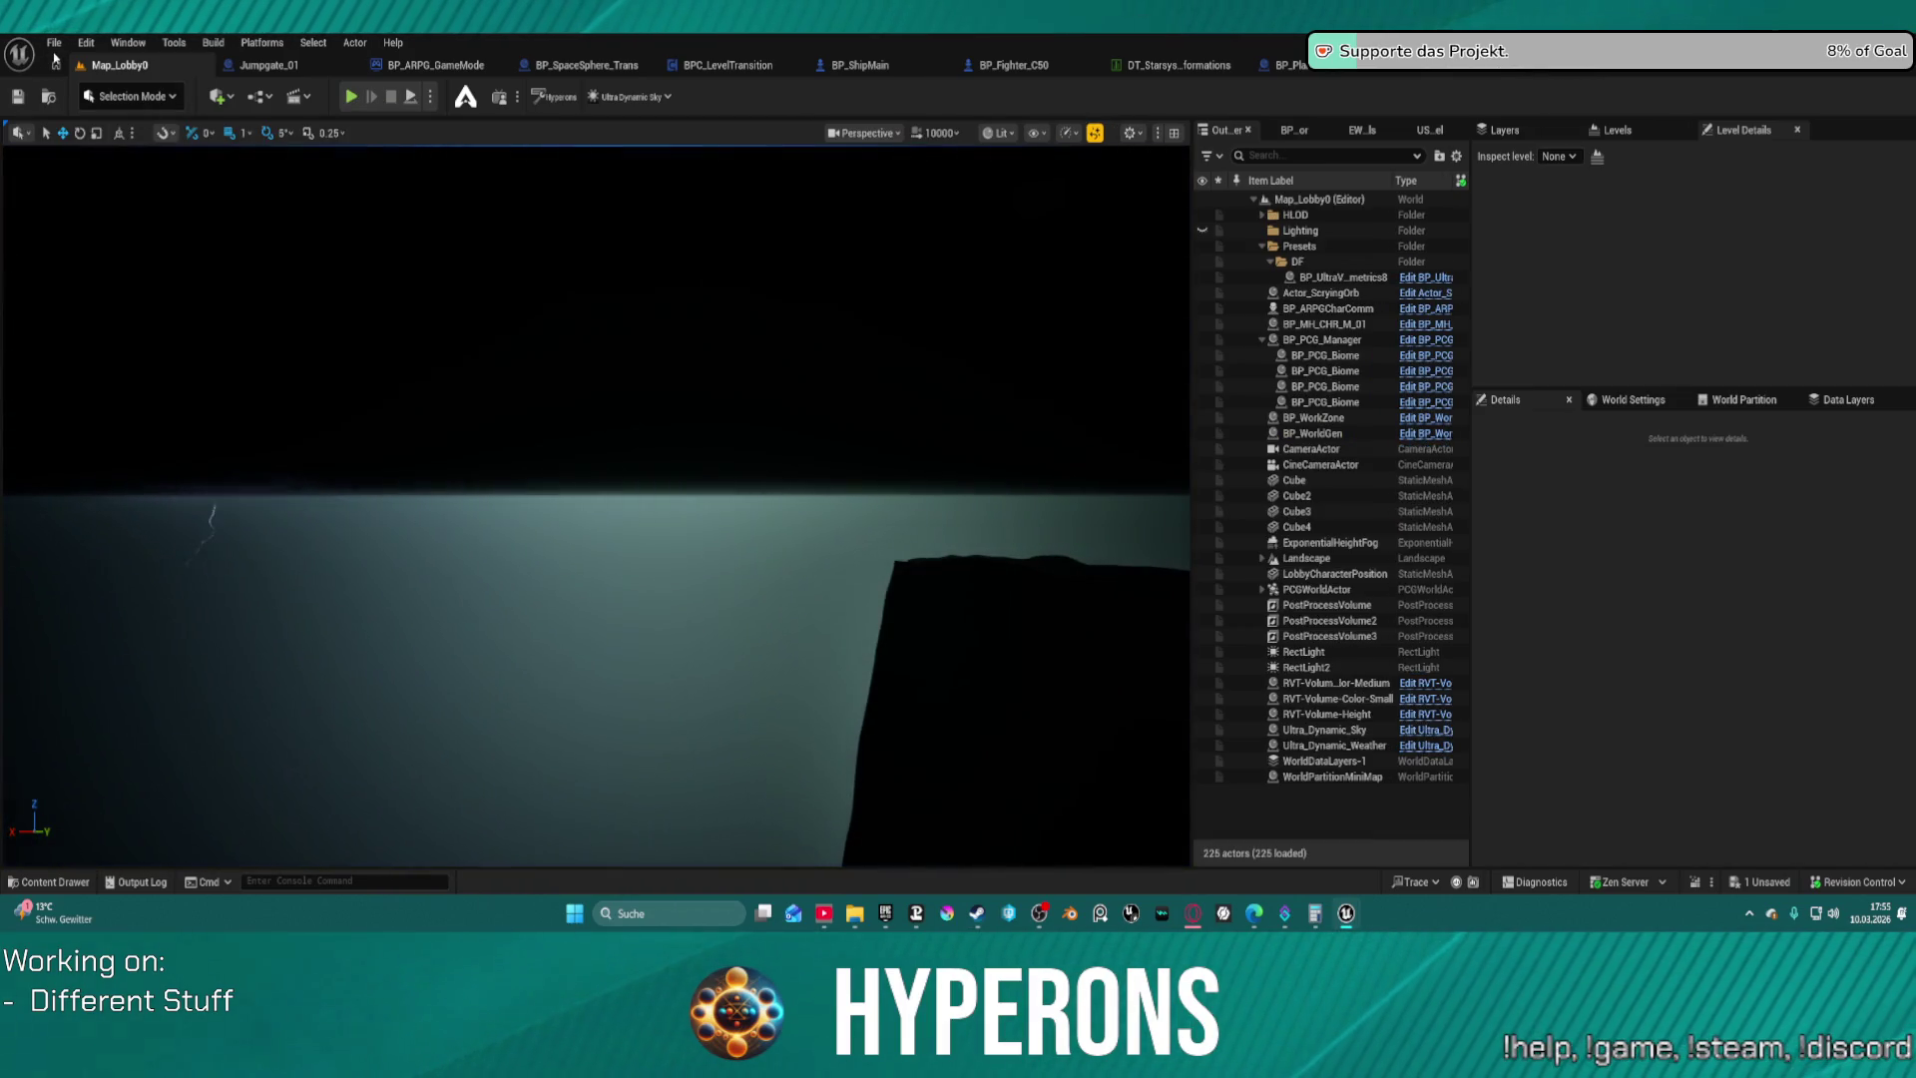
double_click(536, 42)
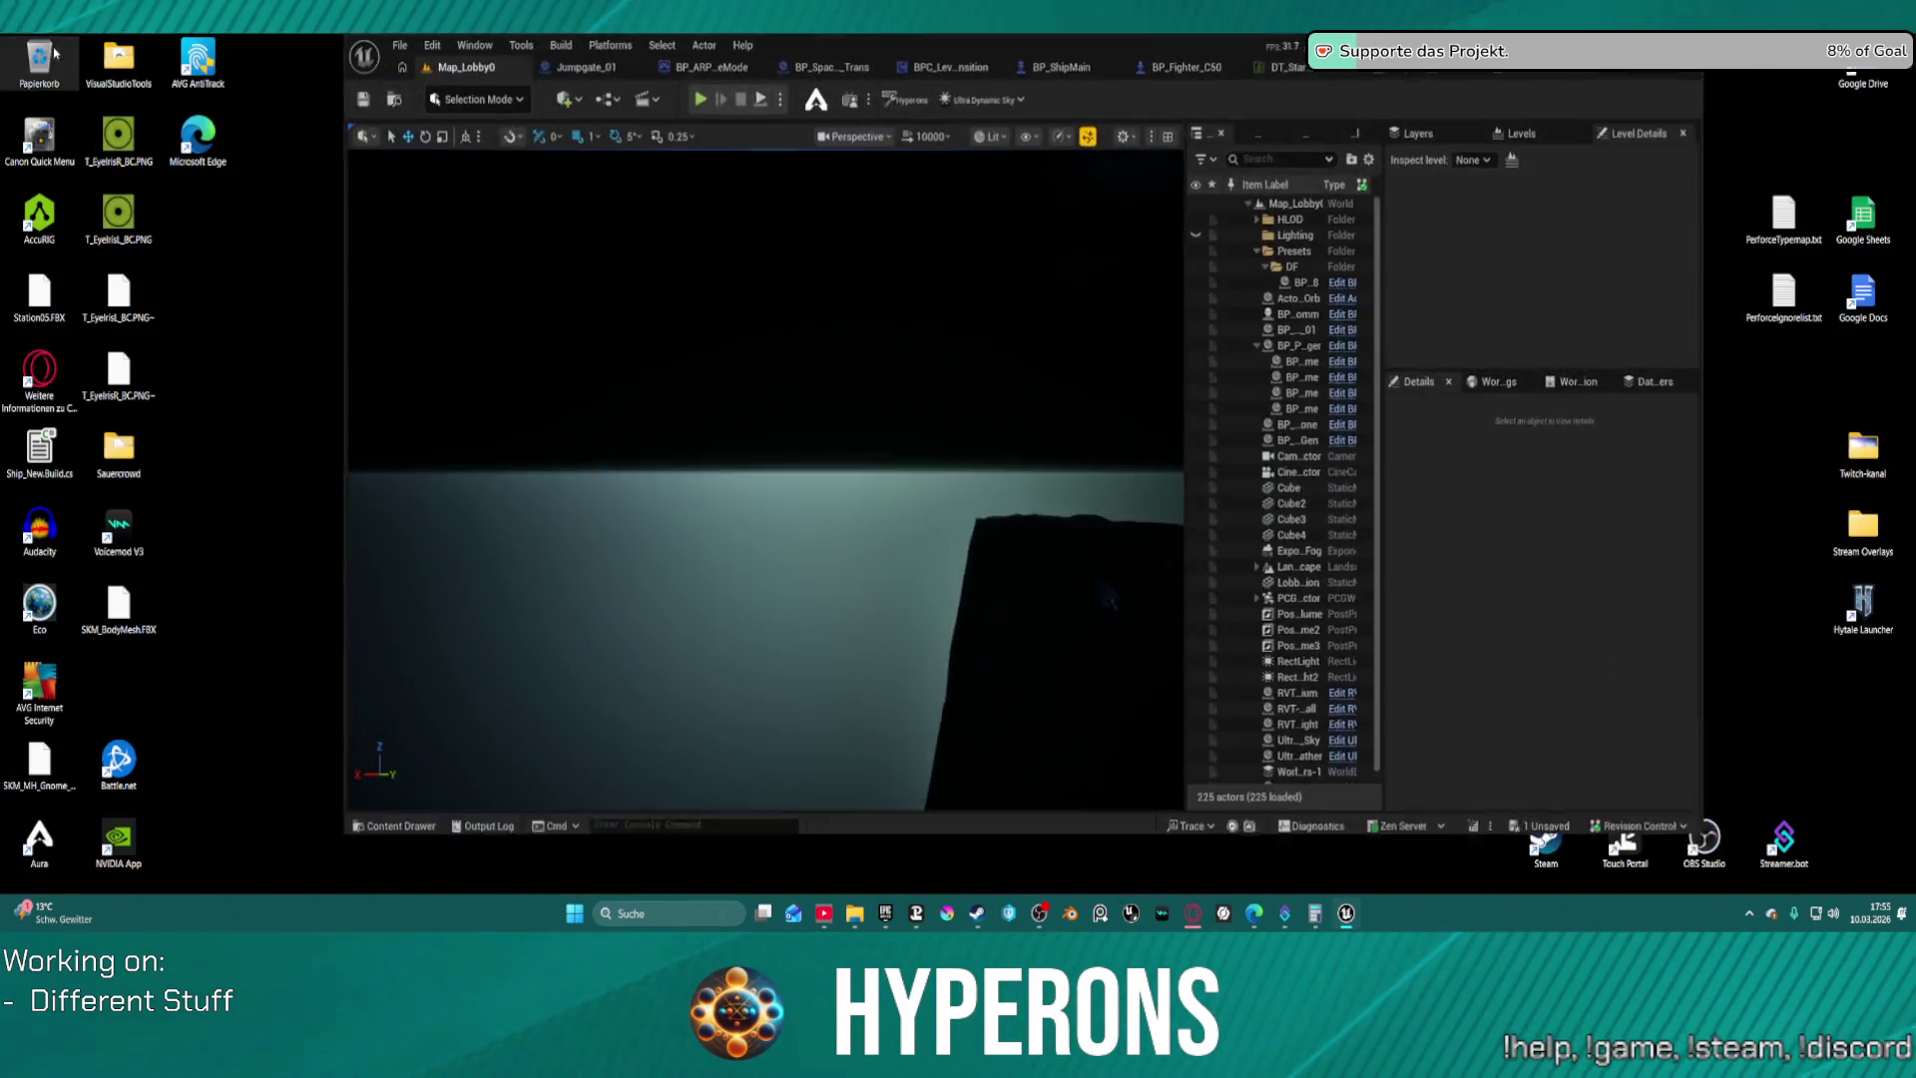
double_click(536, 69)
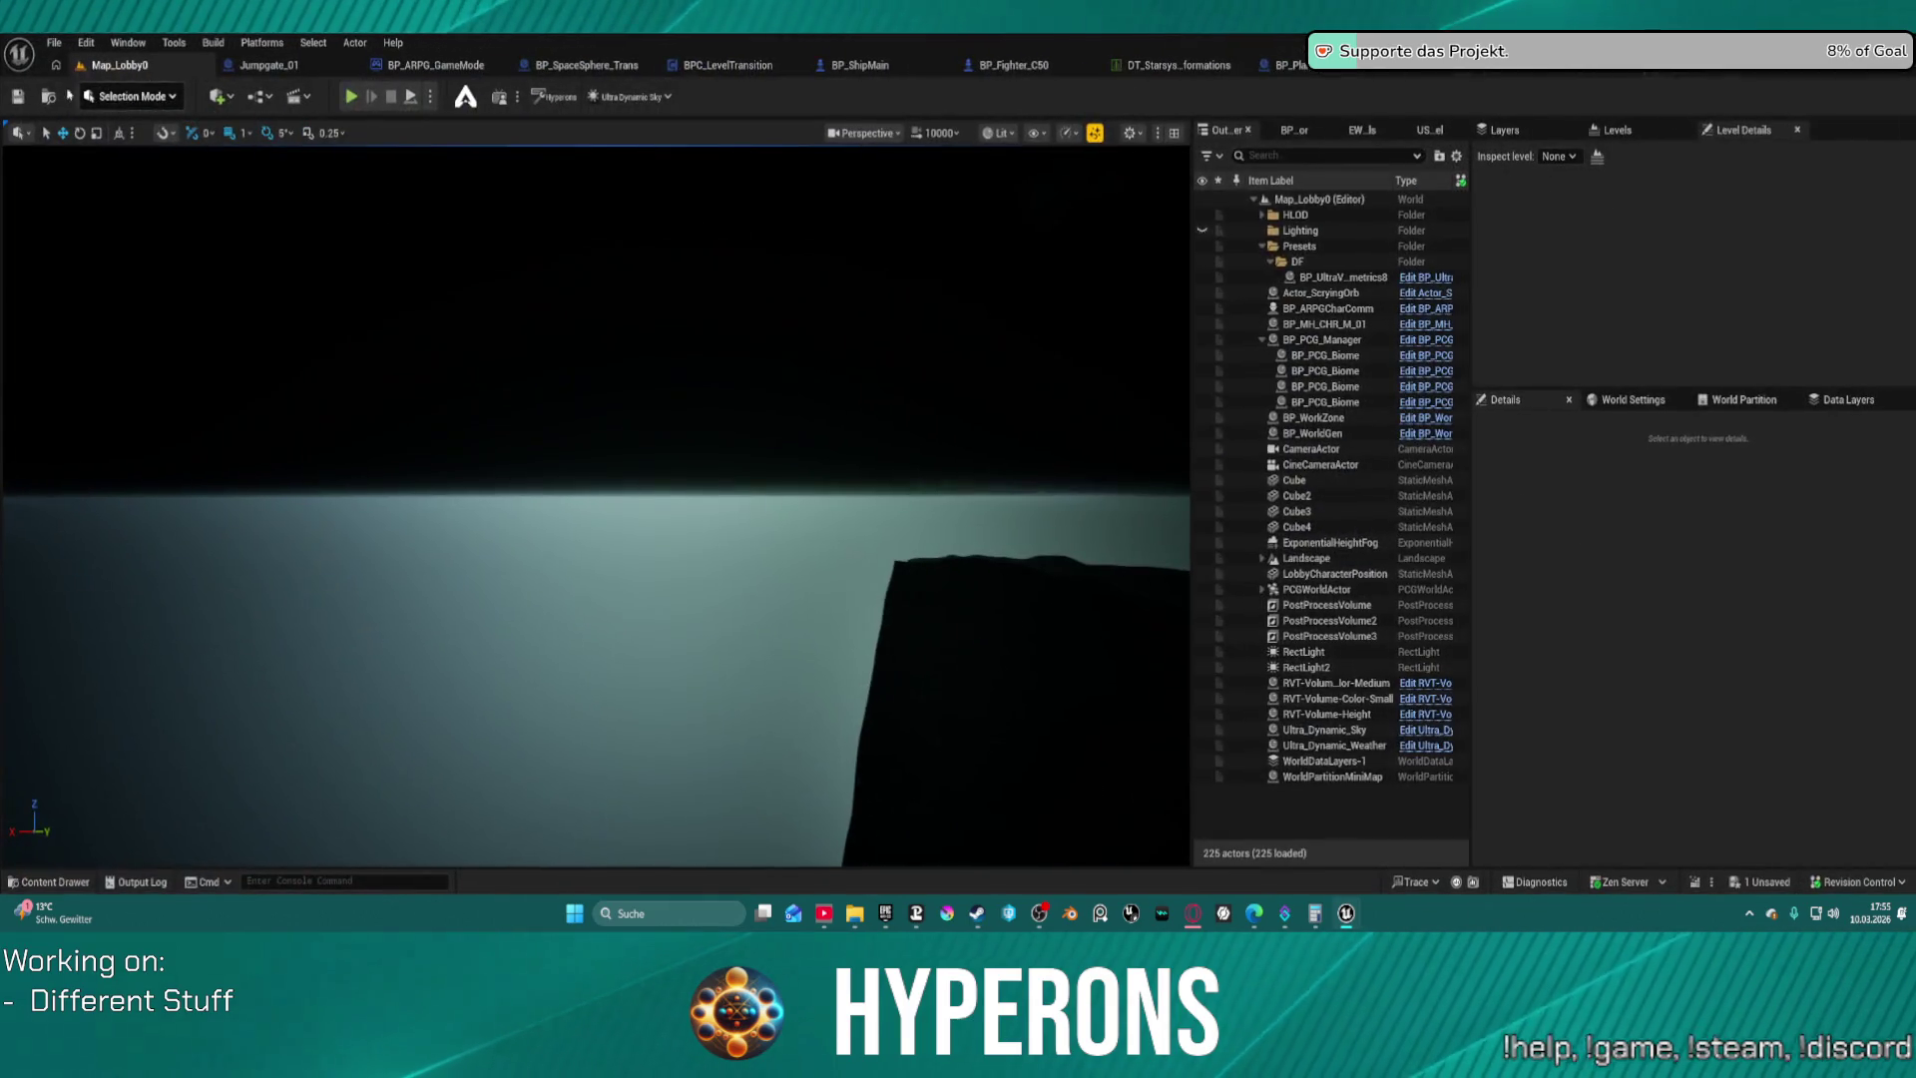
left_click(54, 42)
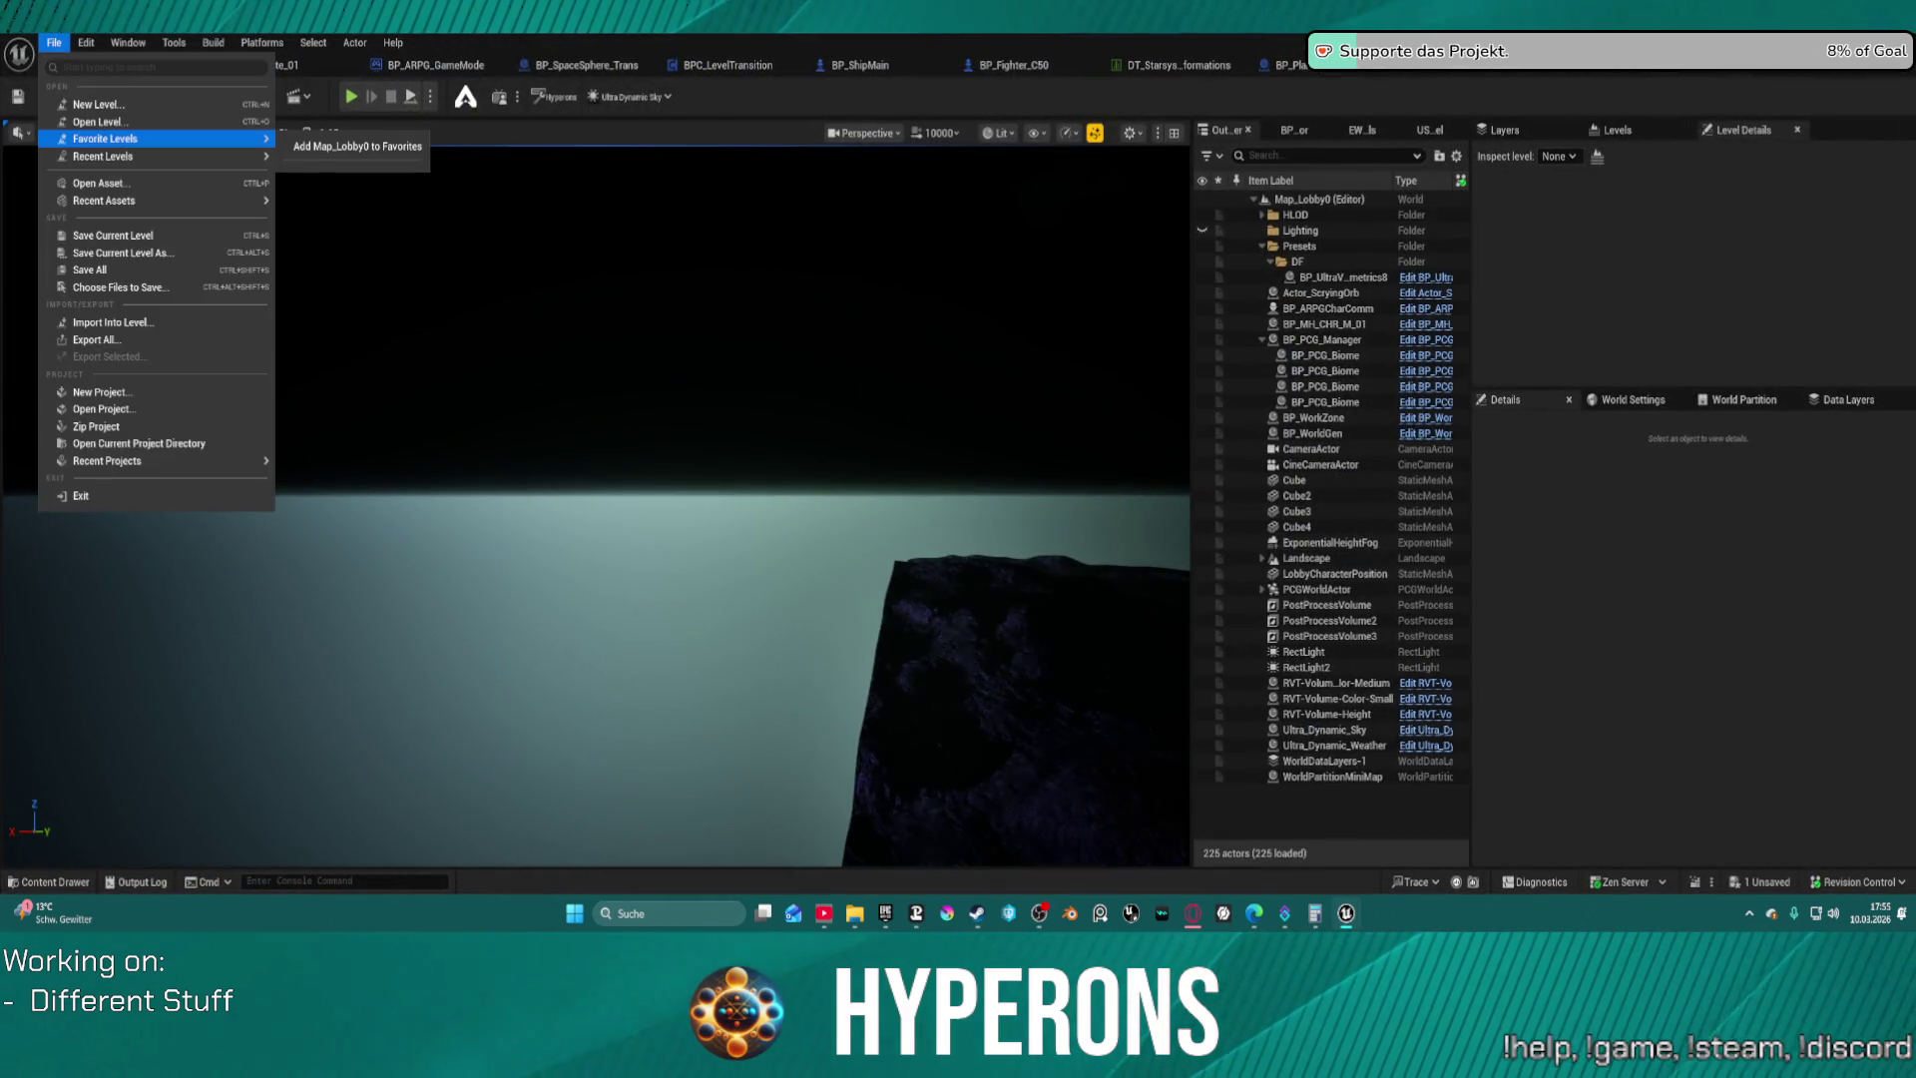
key("Escape")
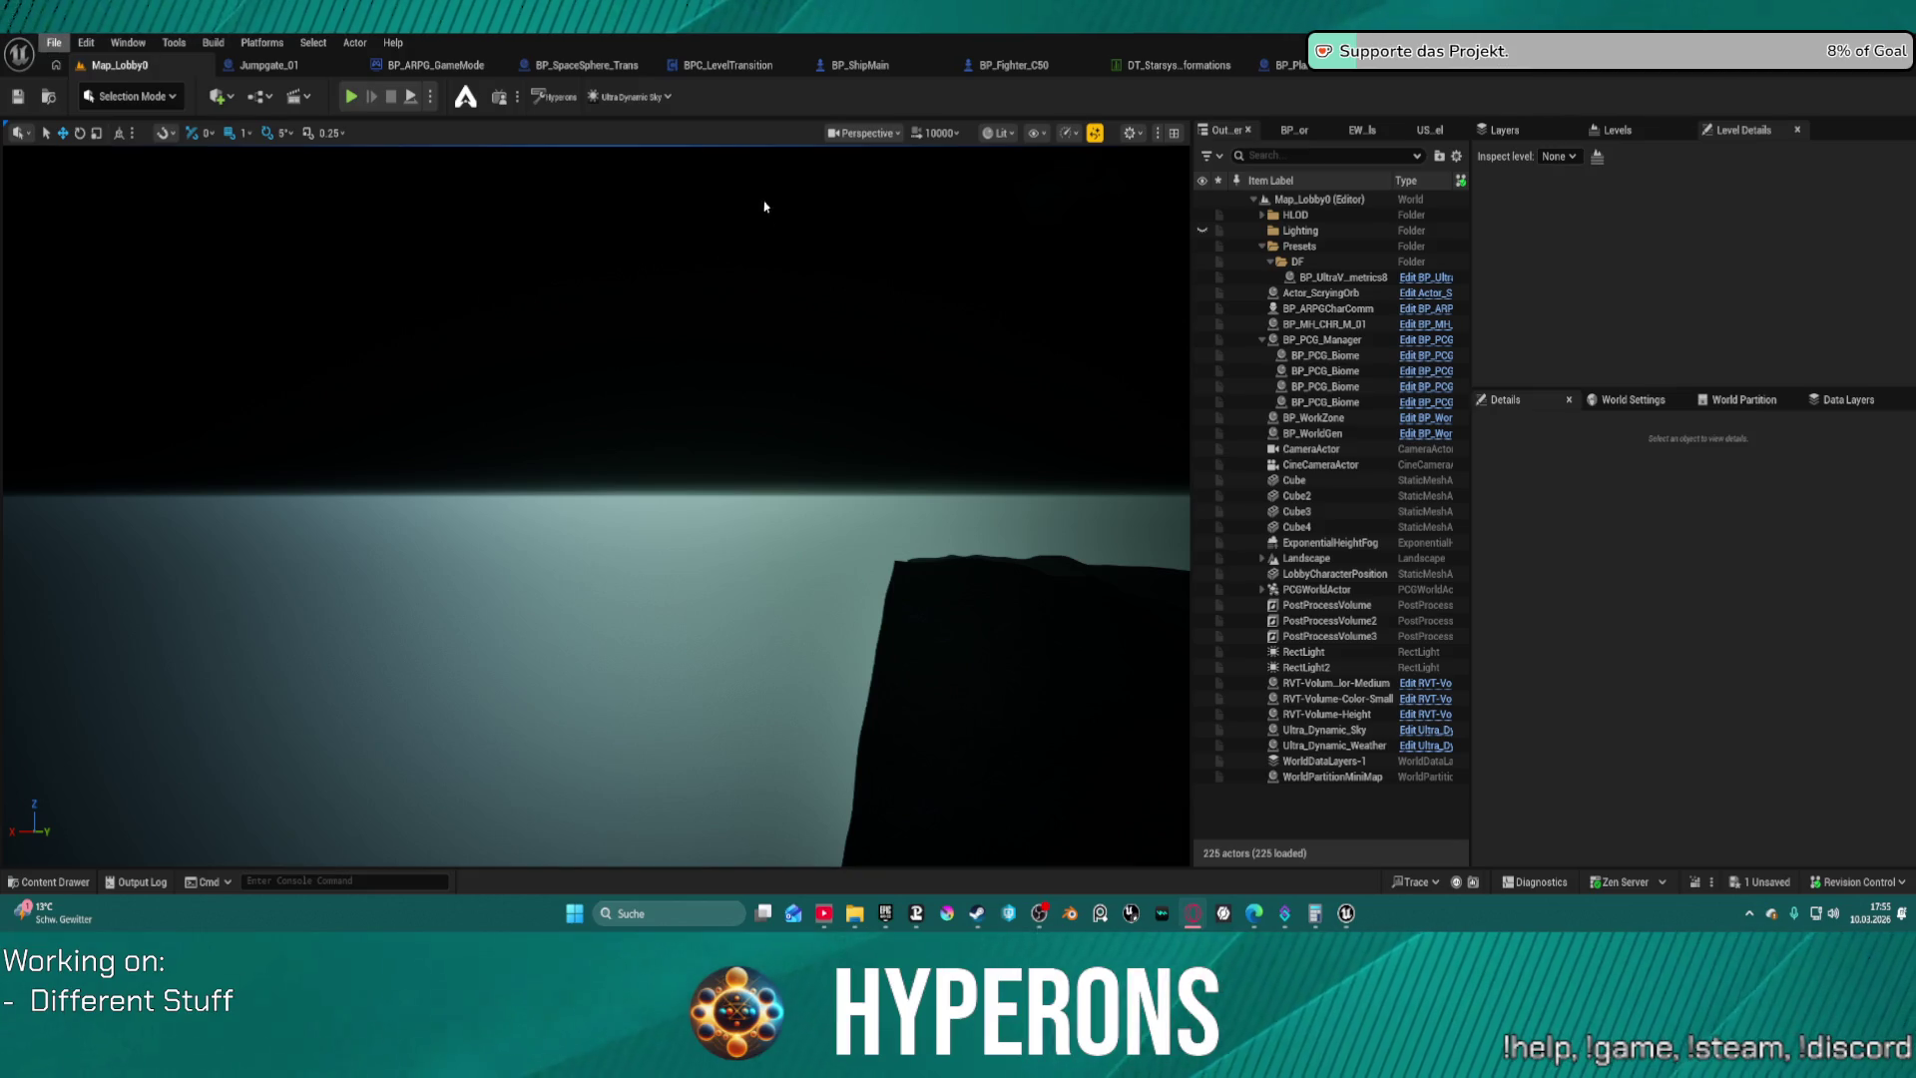
Select the Ultra_Dynamic_Sky actor and bring up the System_NewEden map assets
left_click(708, 716)
key("super")
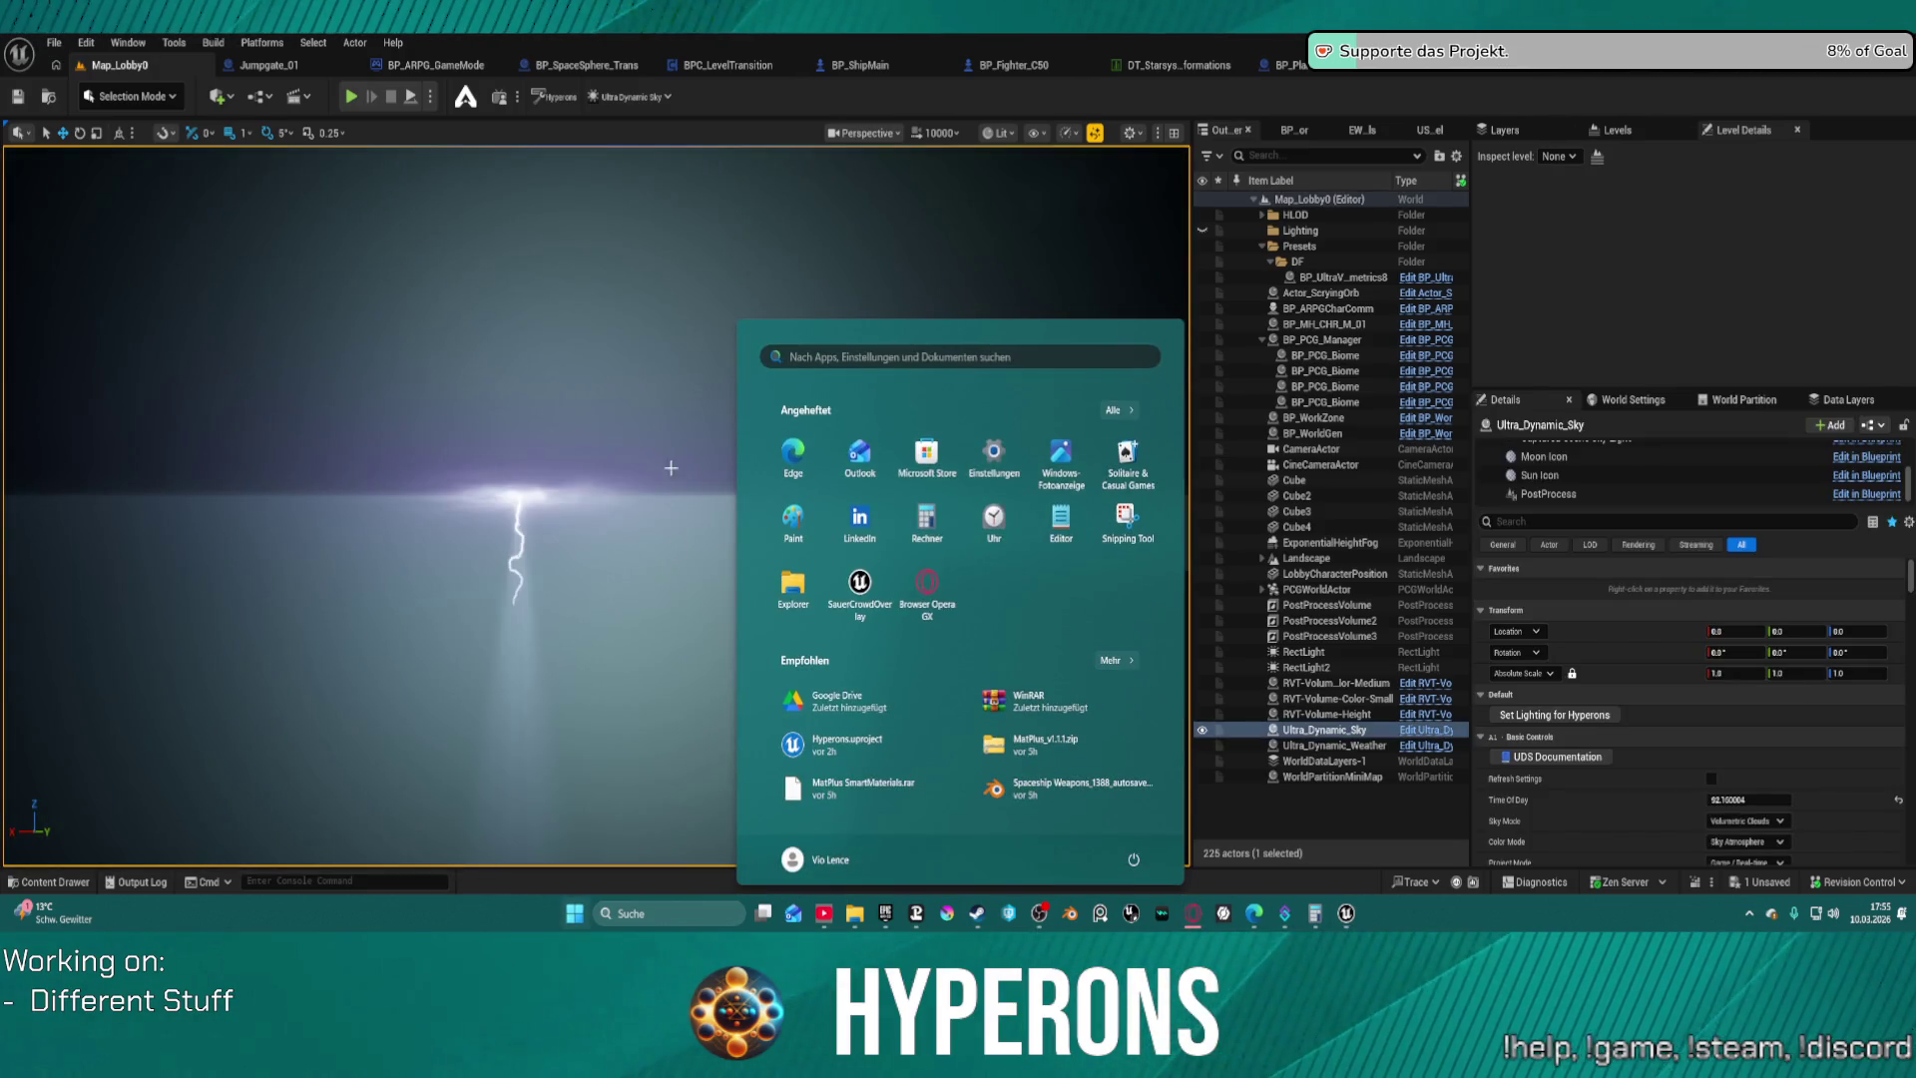
left_click(670, 468)
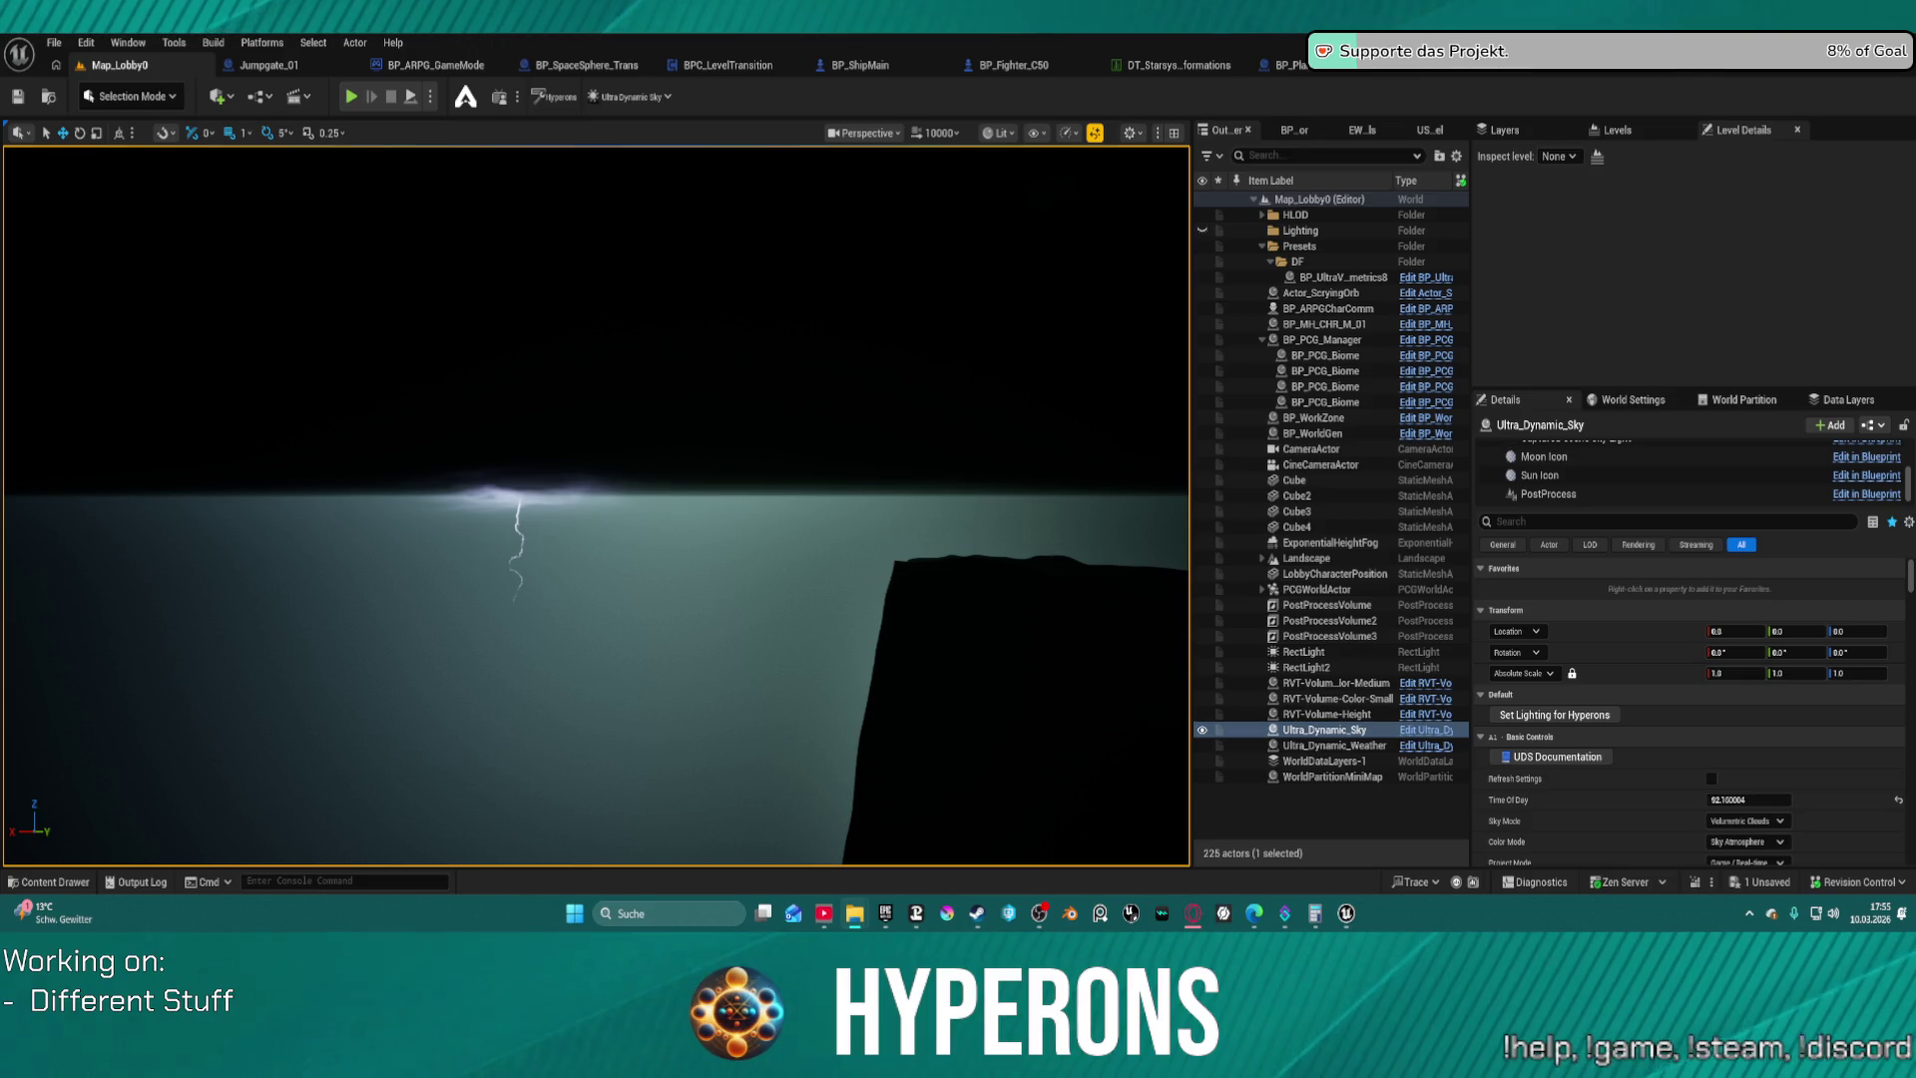
left_click(48, 881)
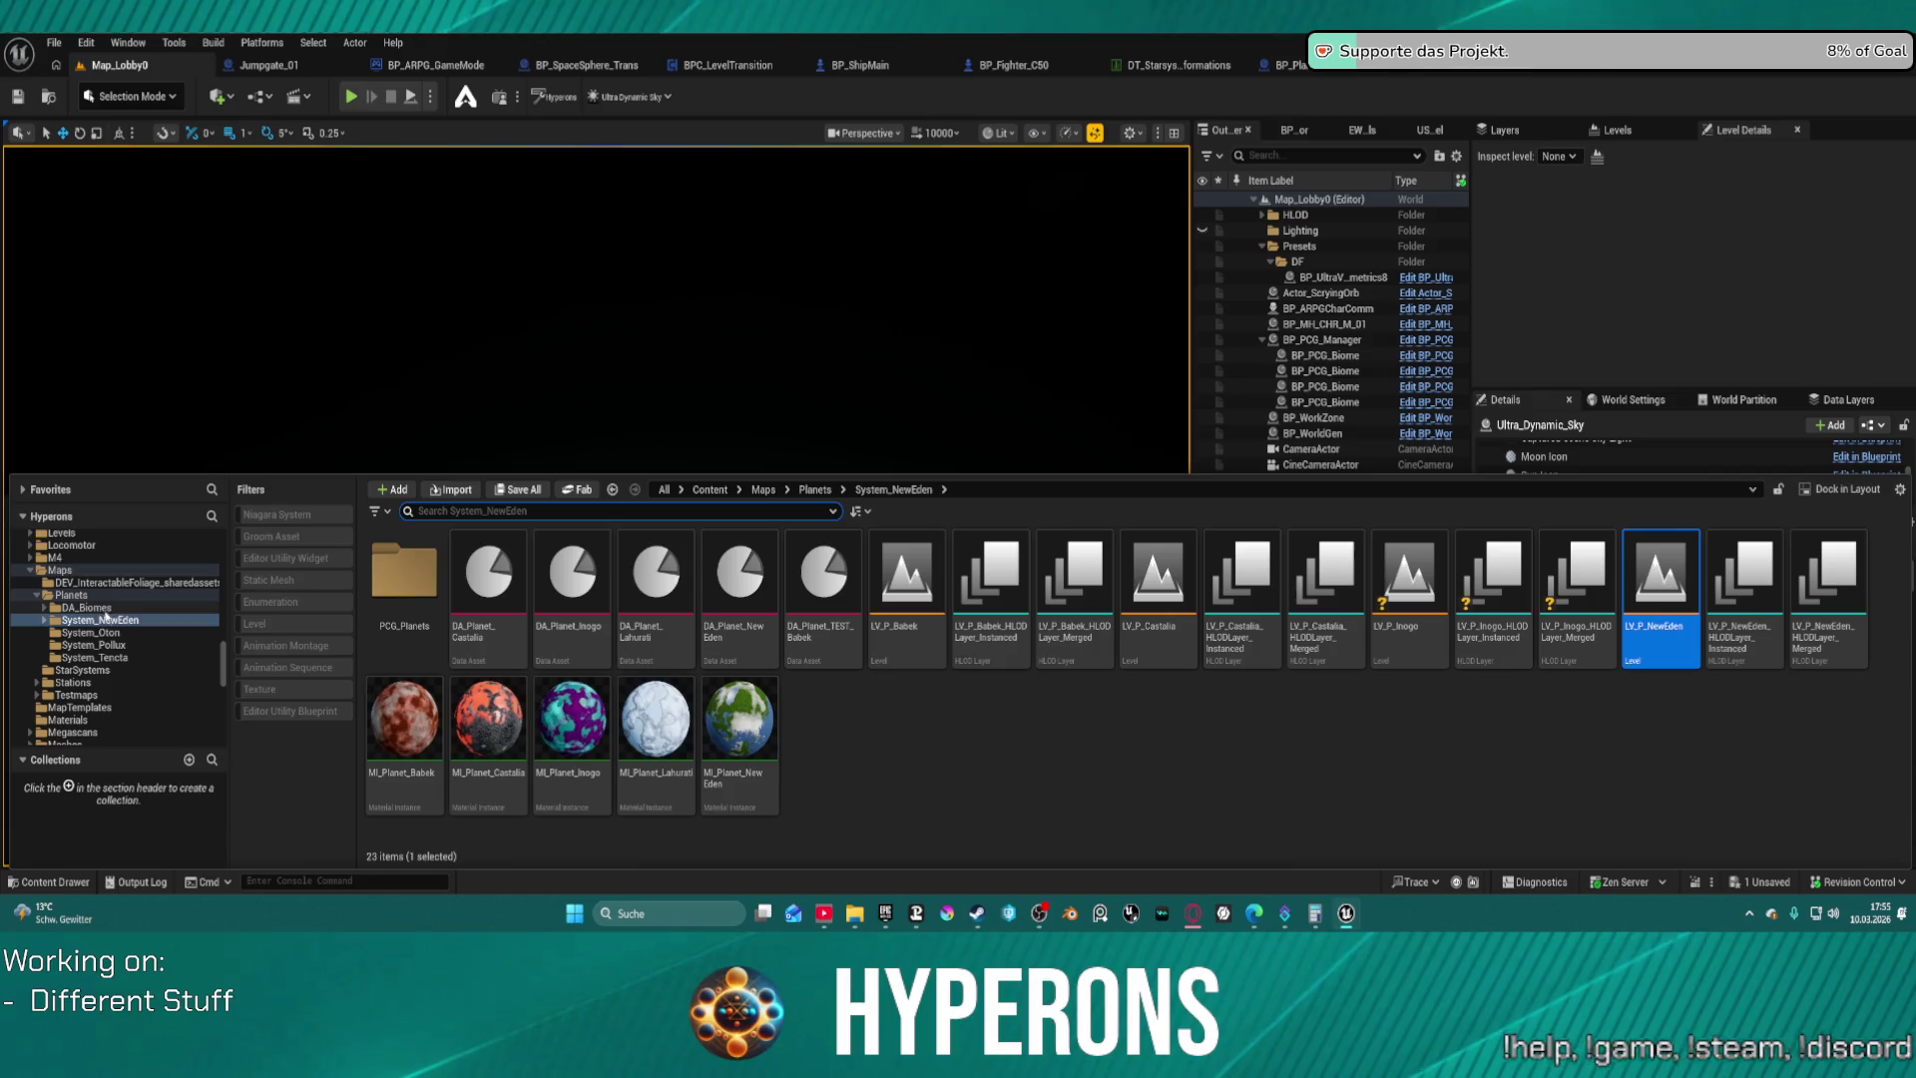
Open the LV_P_NewEden level, saving BP_Planet_Main_noGeo when prompted
double_click(1660, 582)
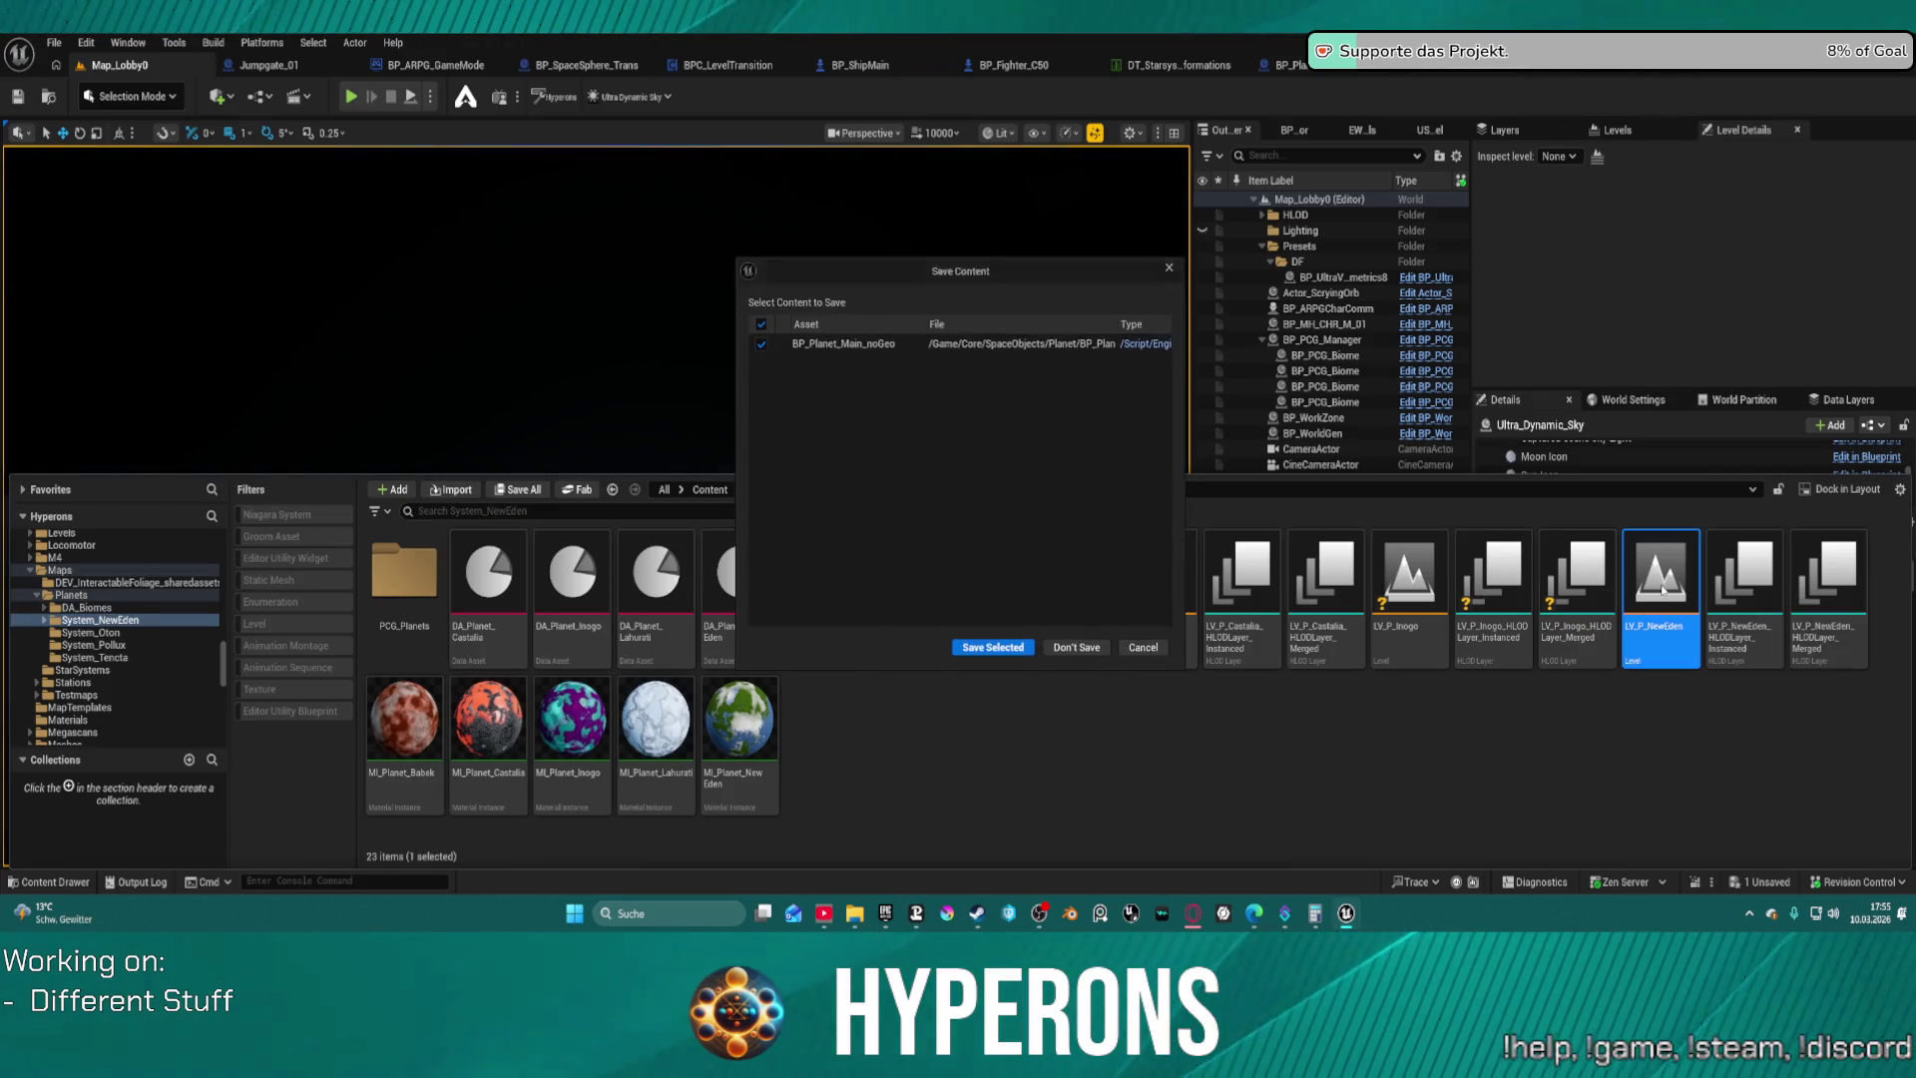
left_click(992, 649)
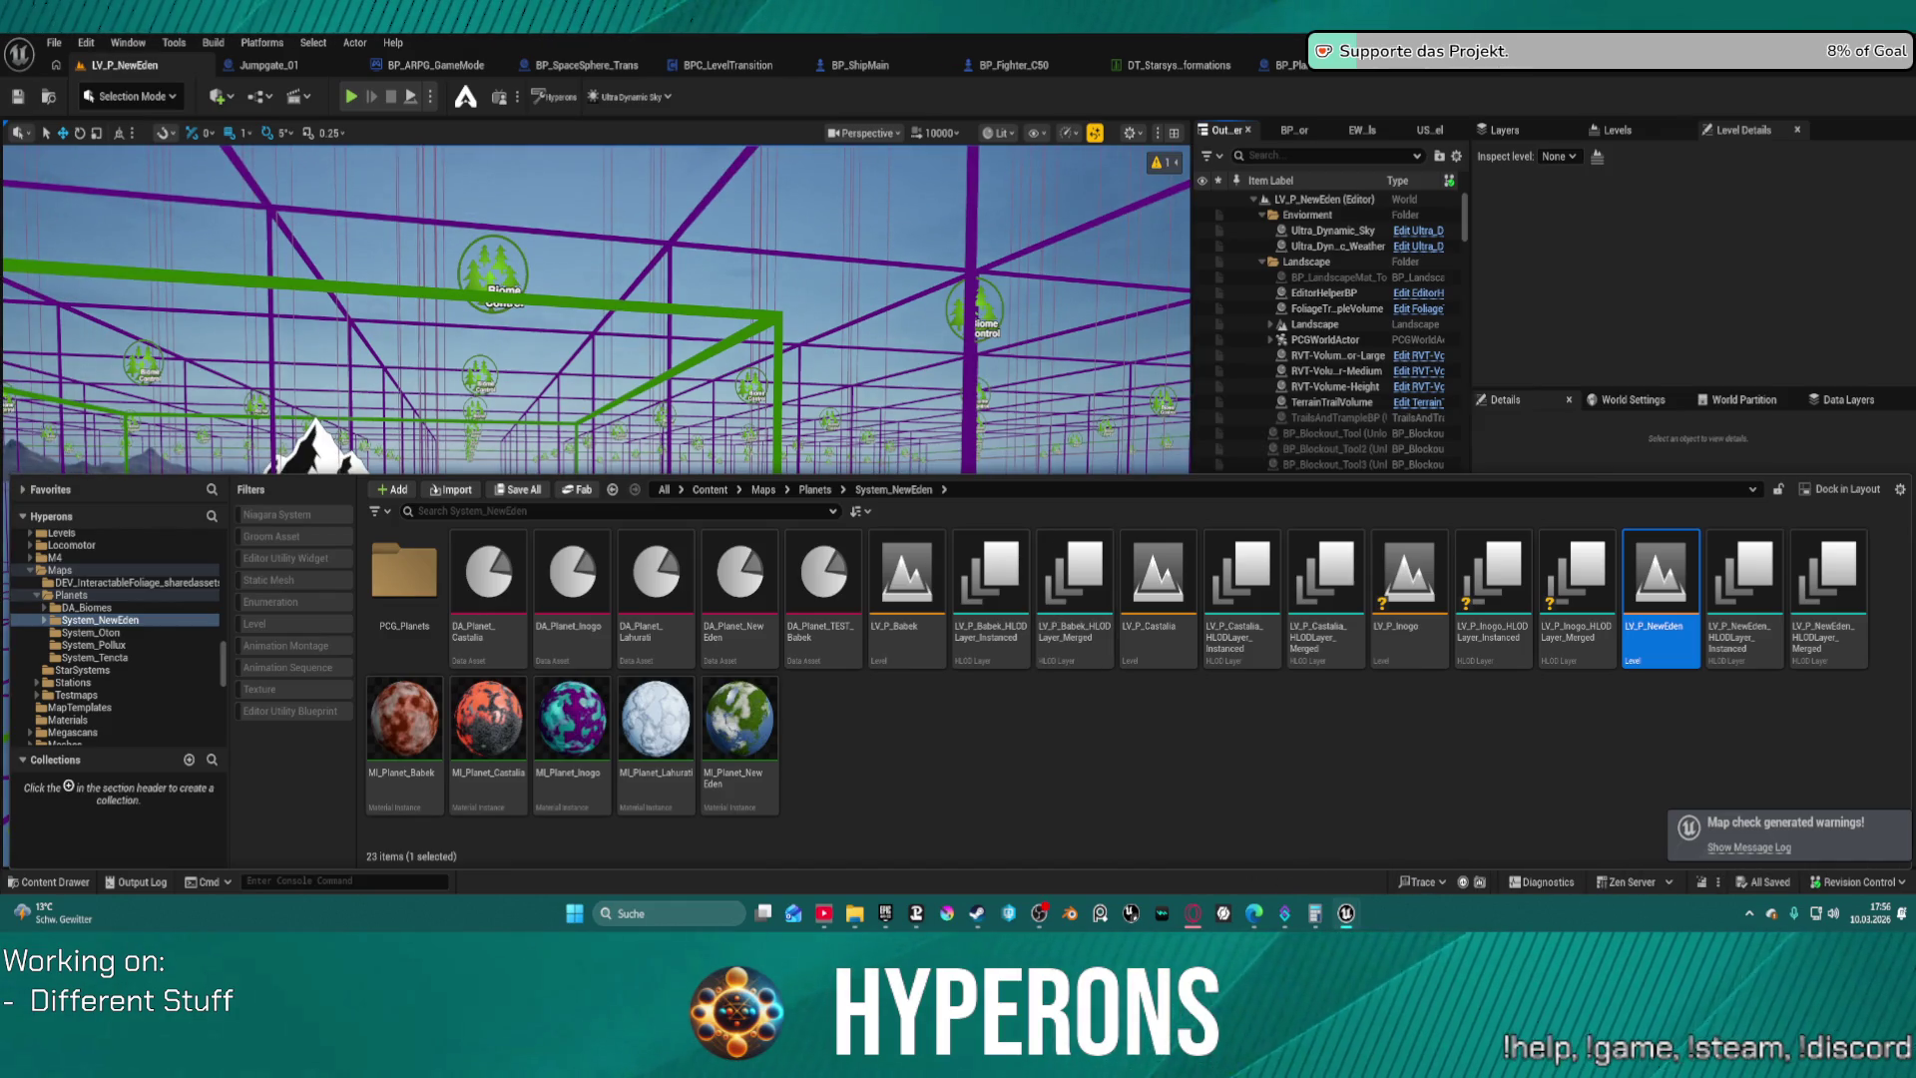
Return to LV_P_NewEden and open World Settings showing MainPartition at Cell Size 12800
left_click(788, 436)
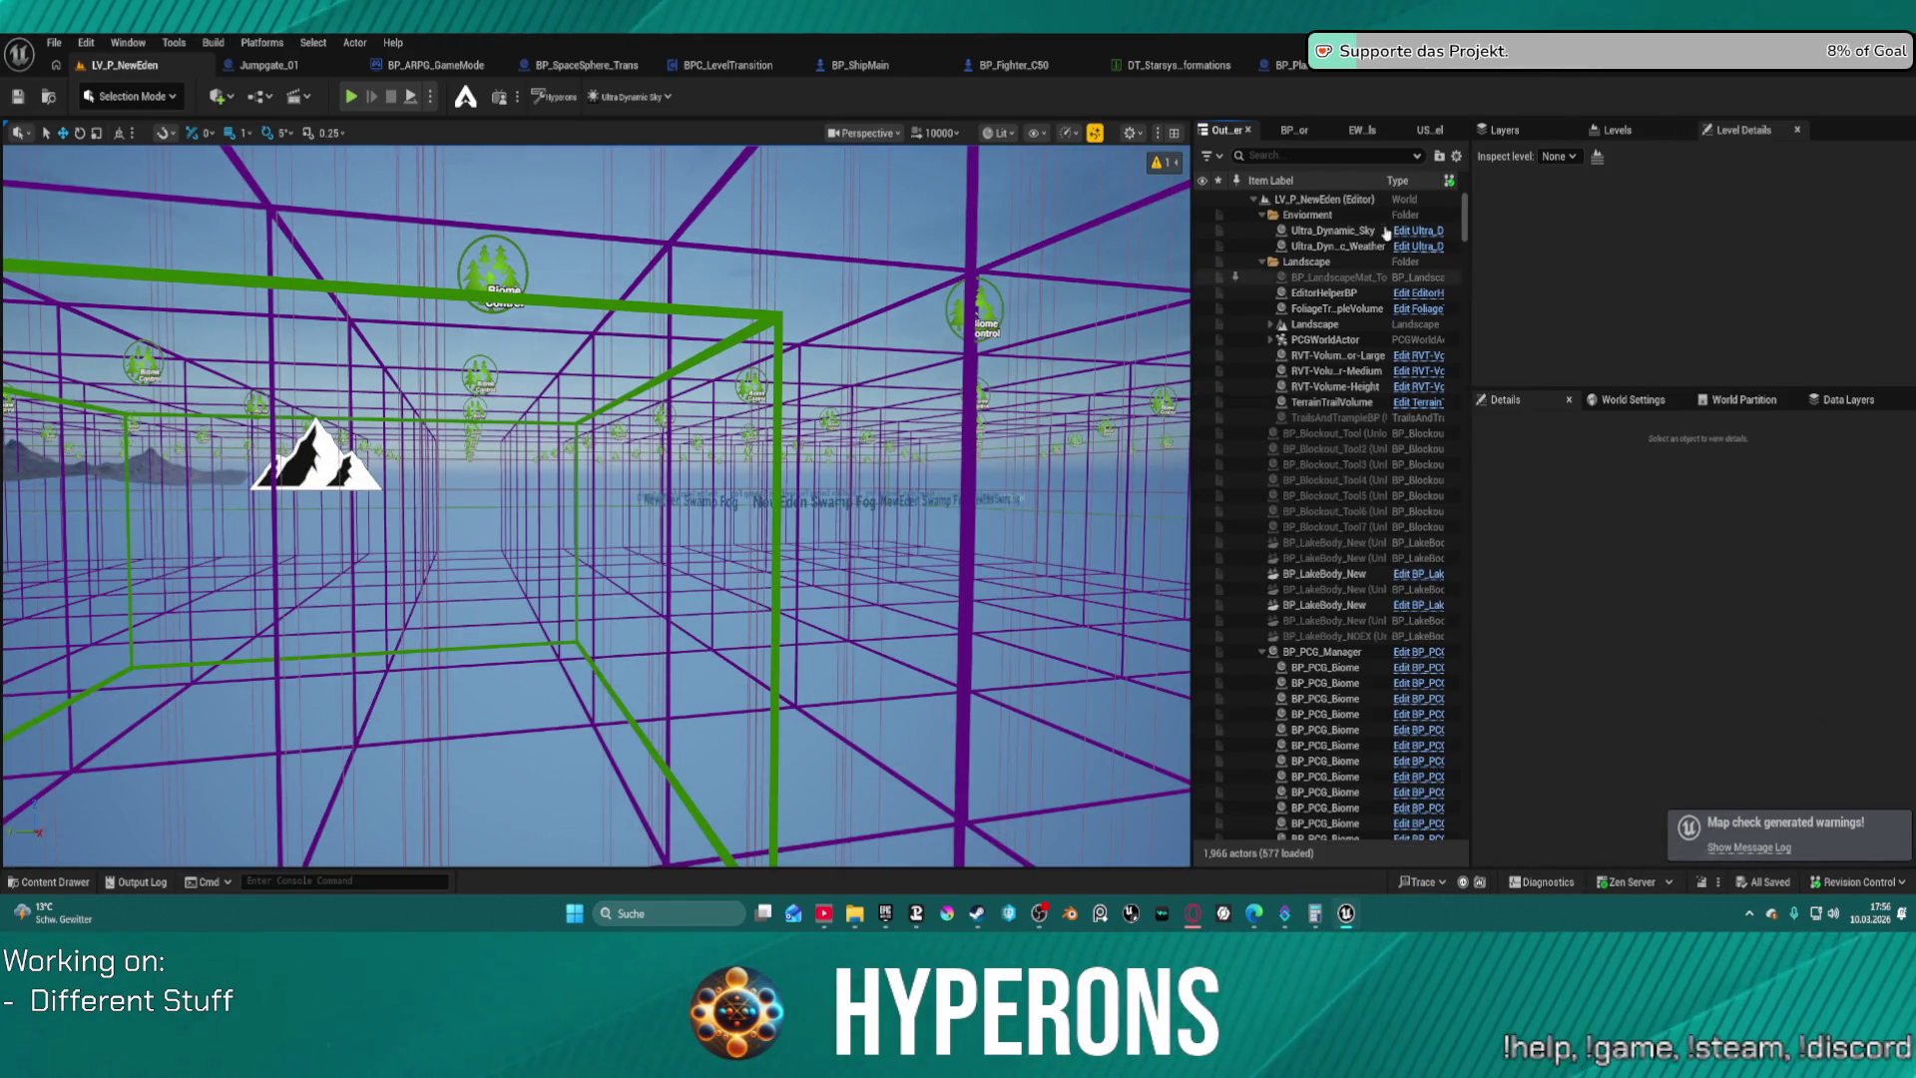
left_click(1297, 65)
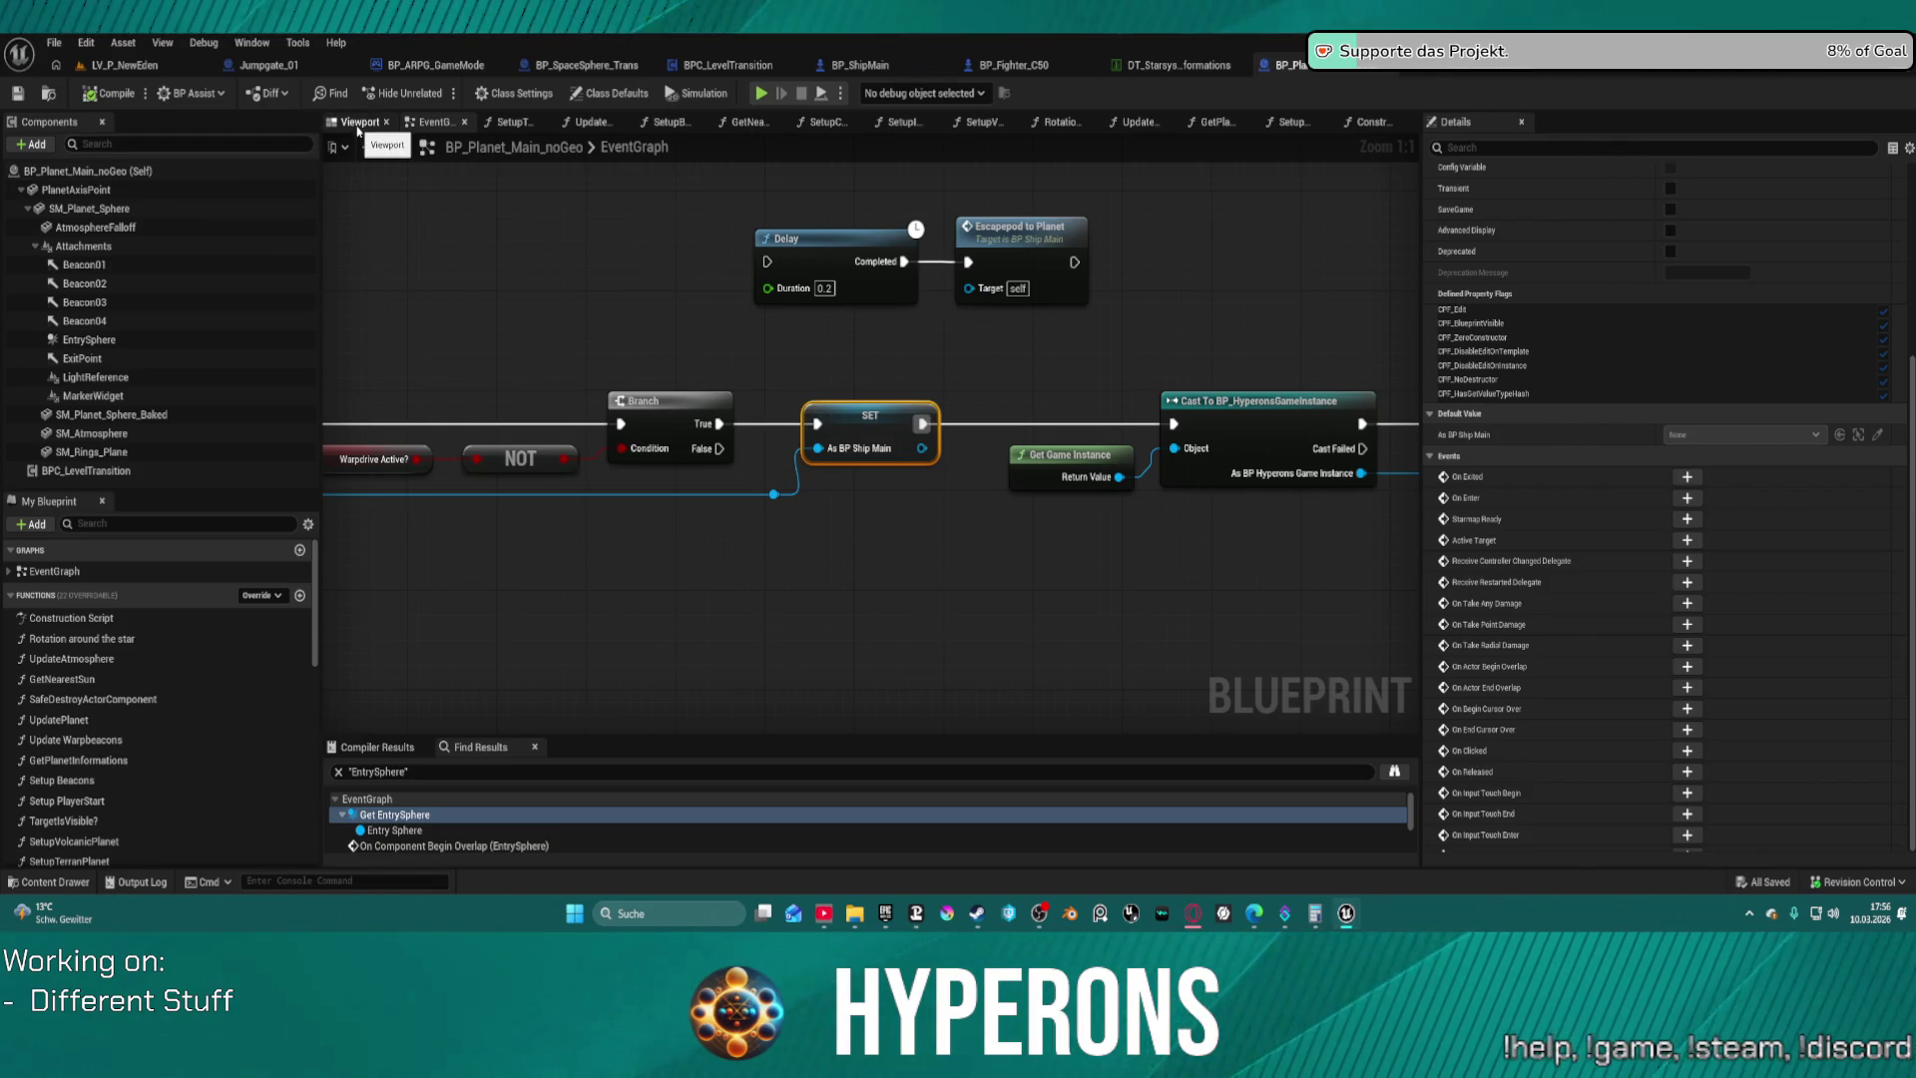
left_click(151, 66)
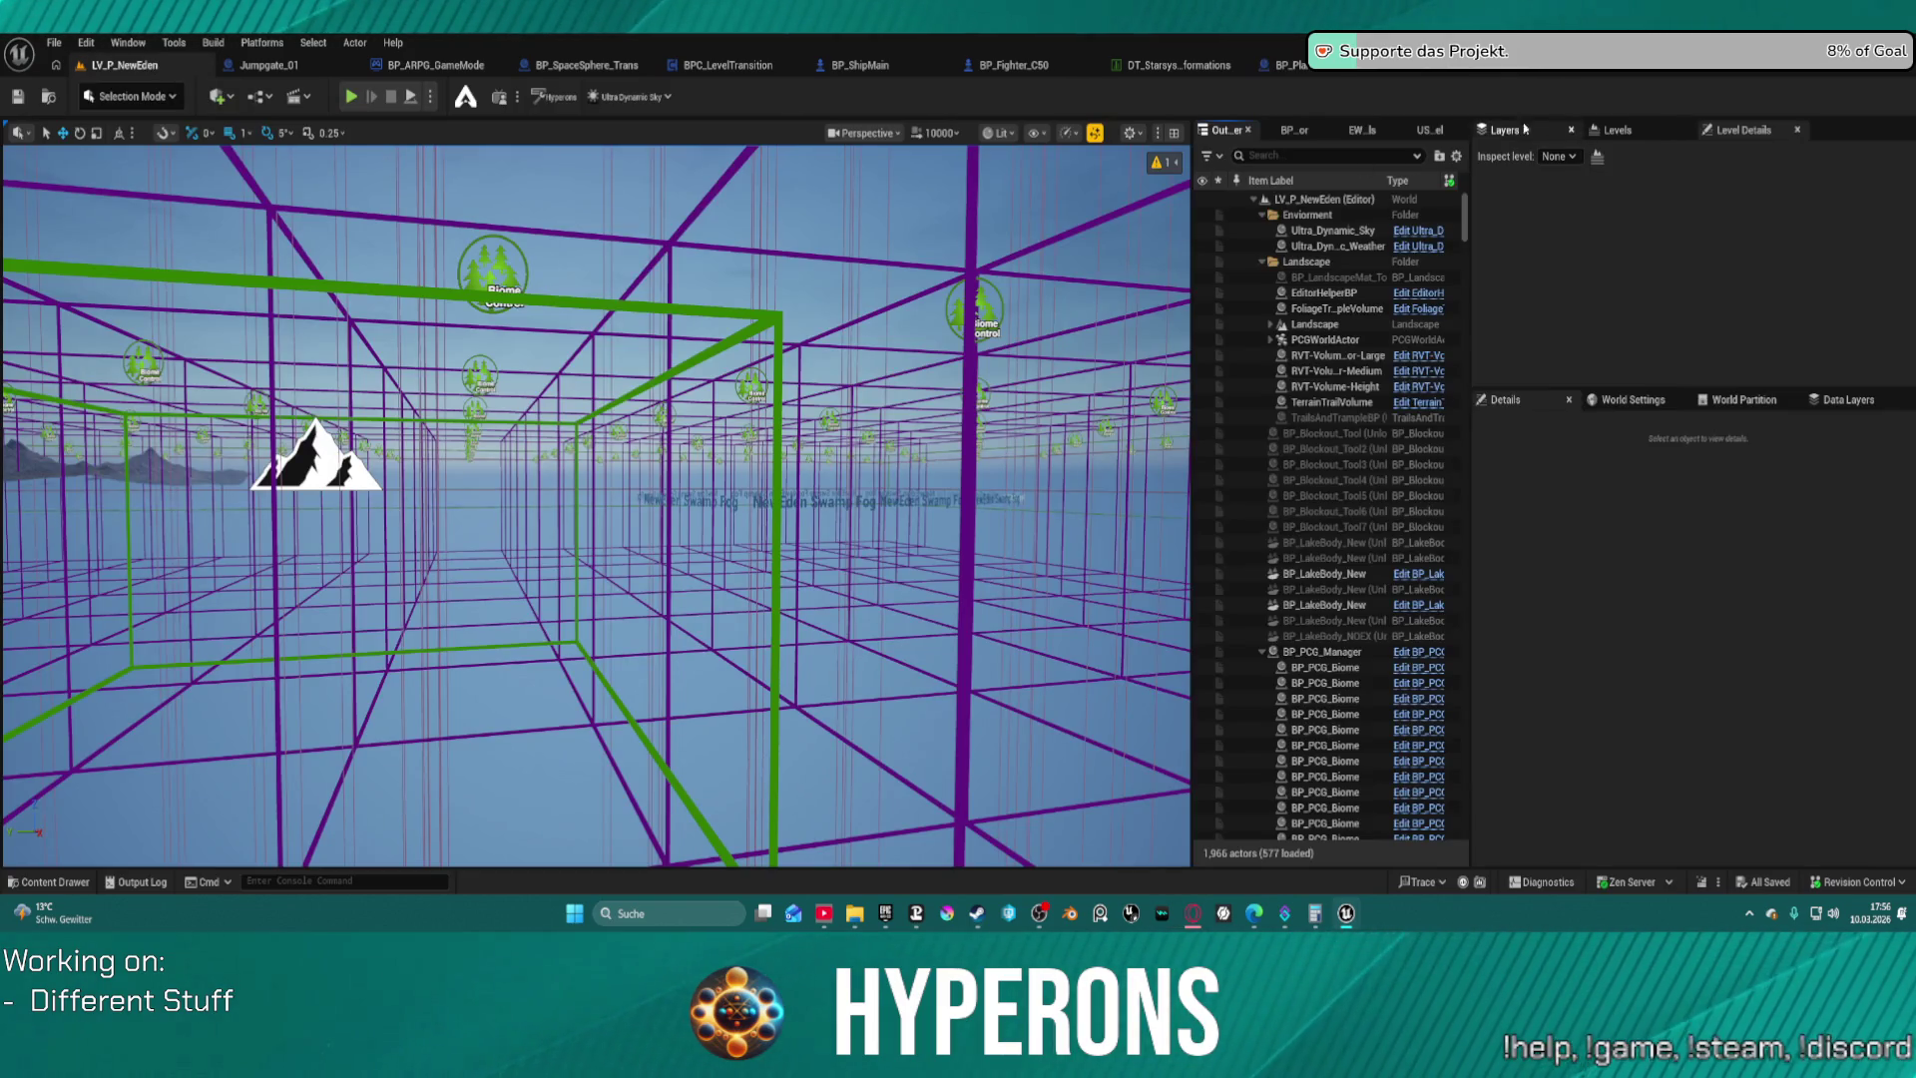
left_click(1647, 400)
scroll(1779, 599, "down", 1)
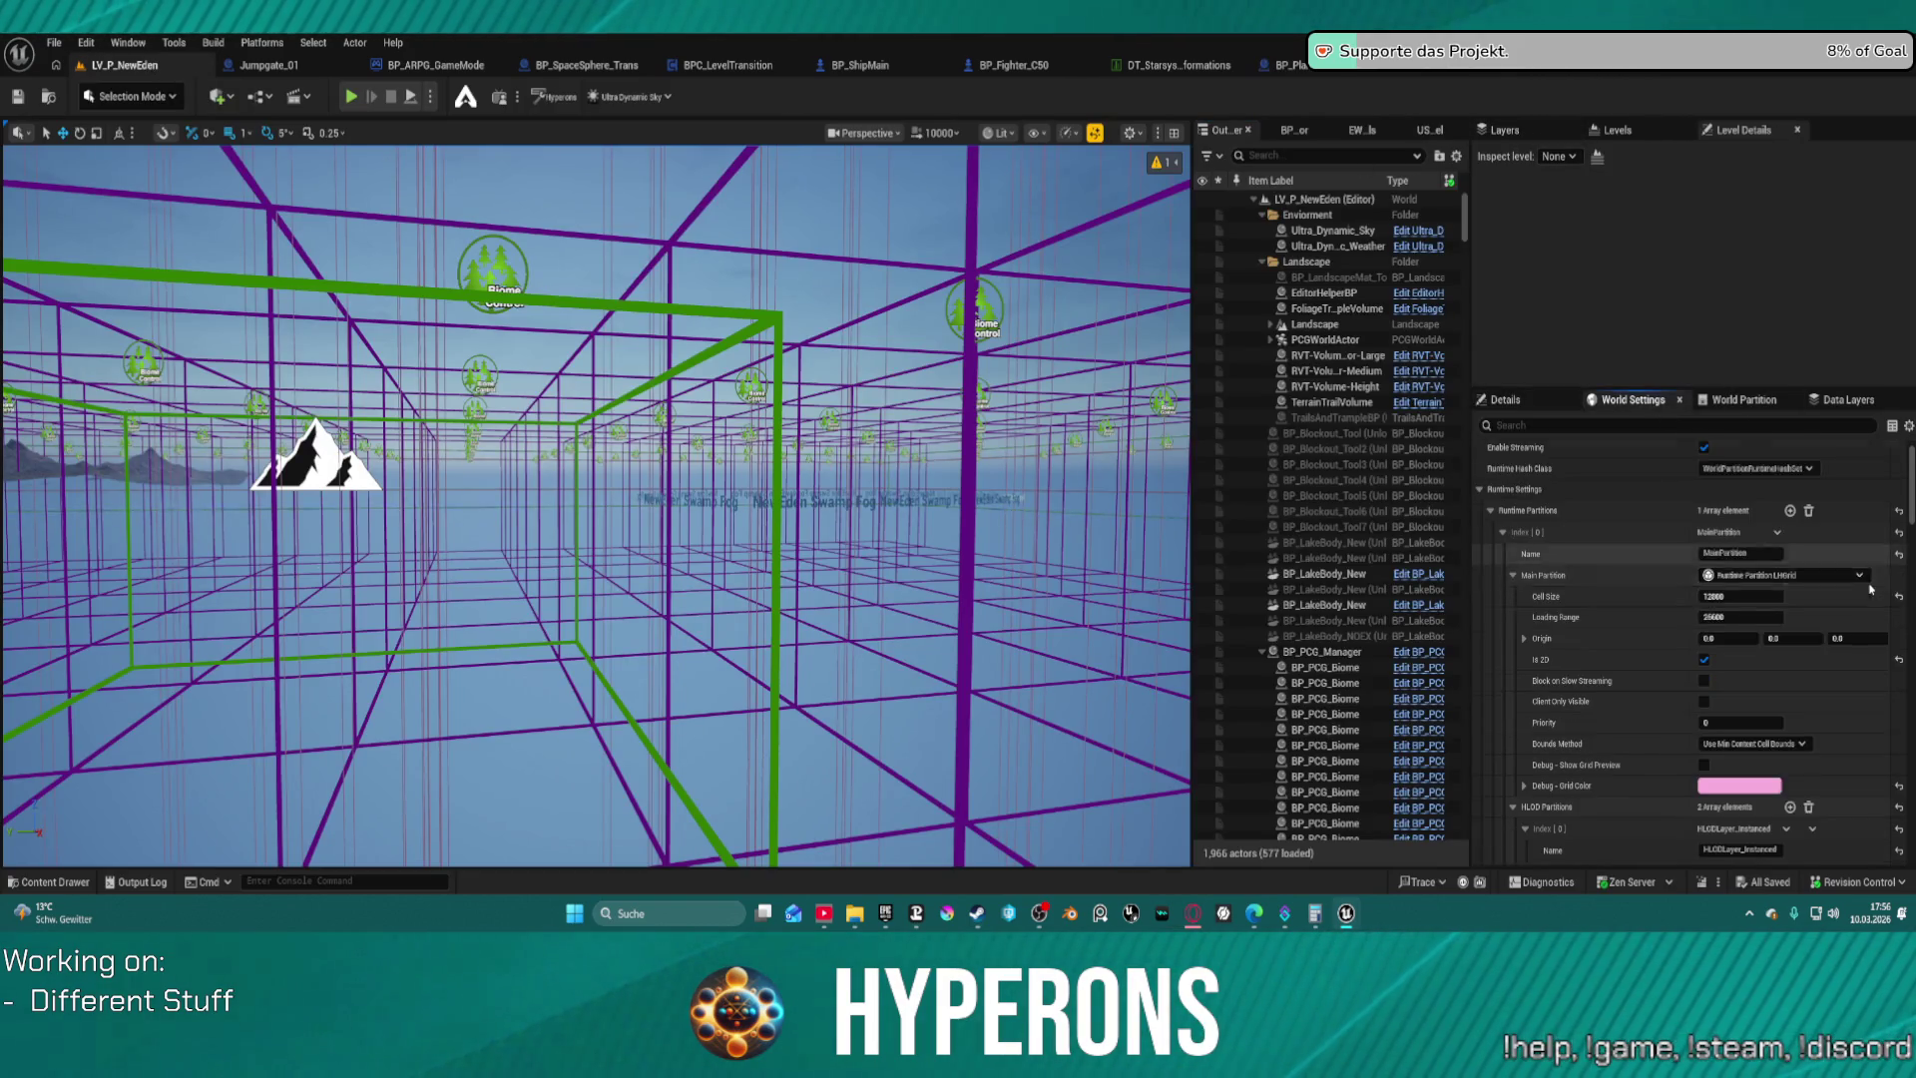
Set the MainPartition Cell Size to 25600
left_click(1758, 572)
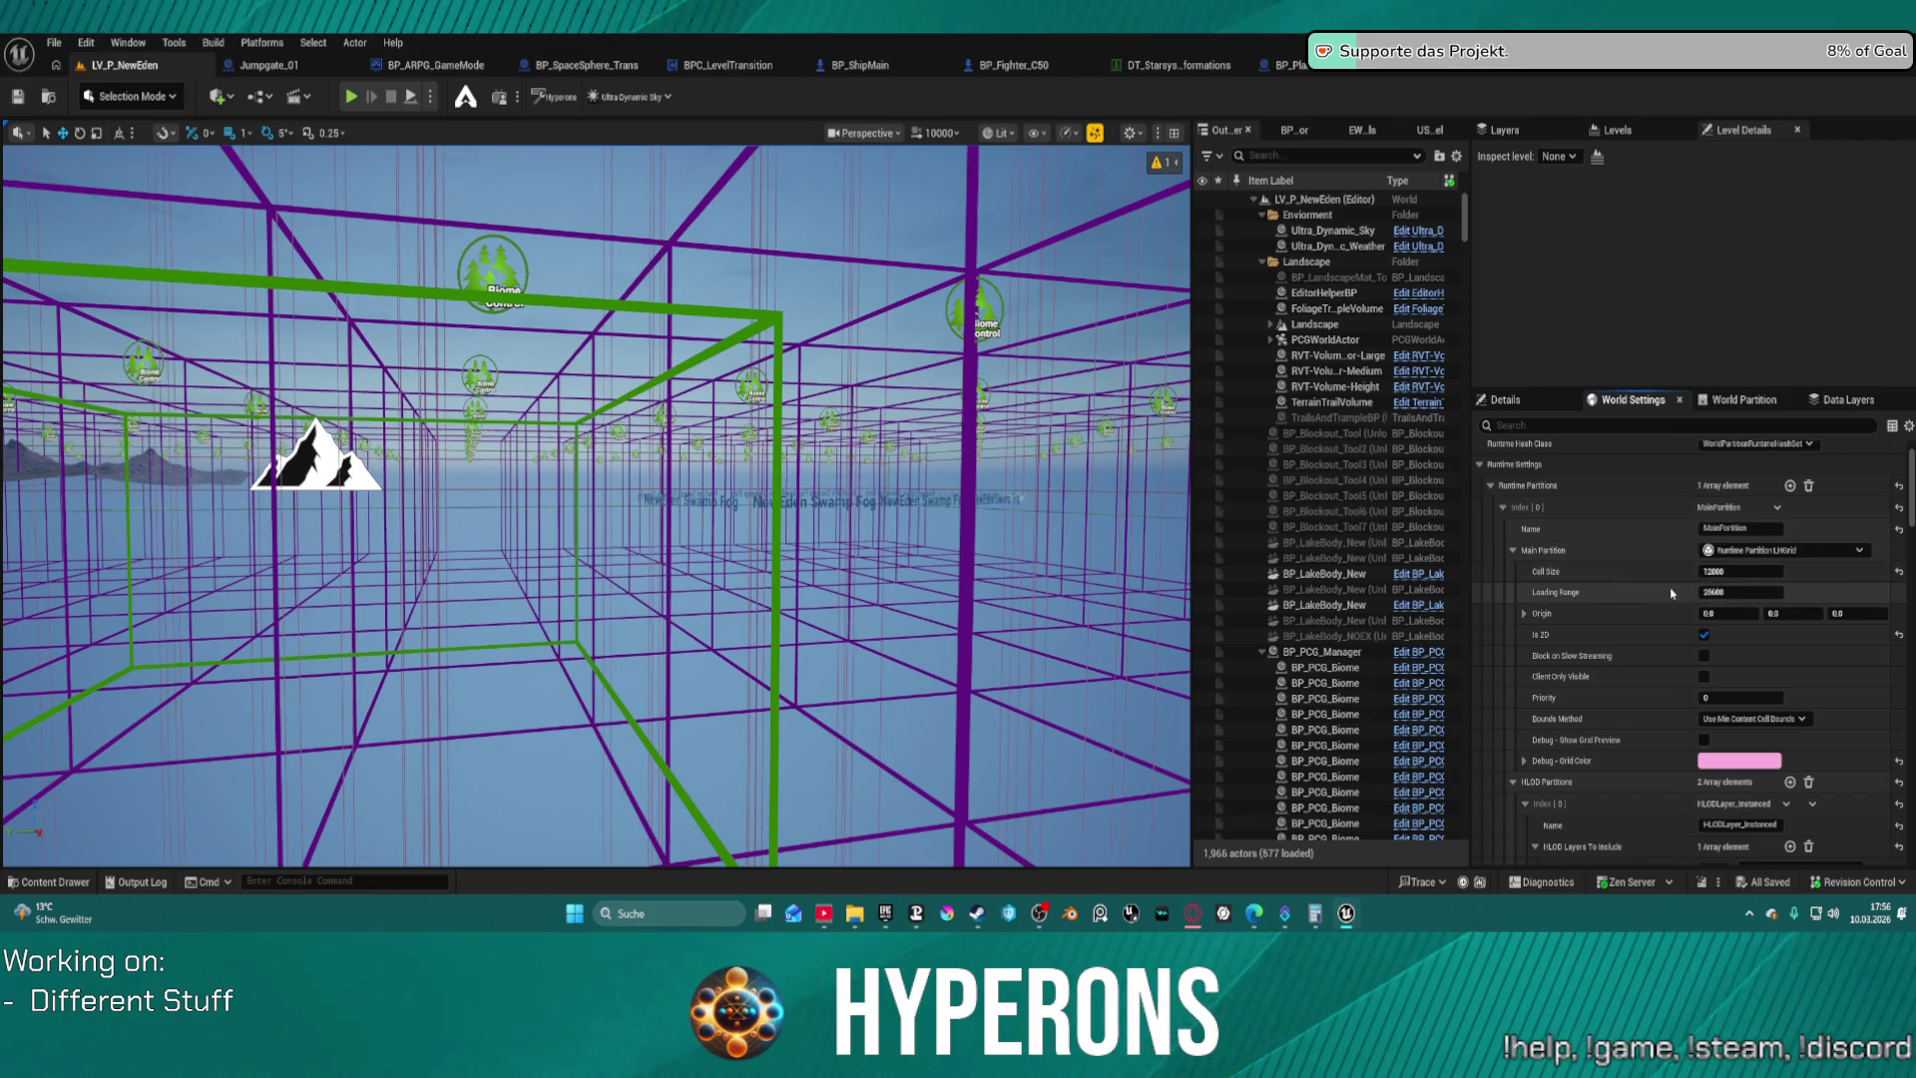
type("25600")
key("Return")
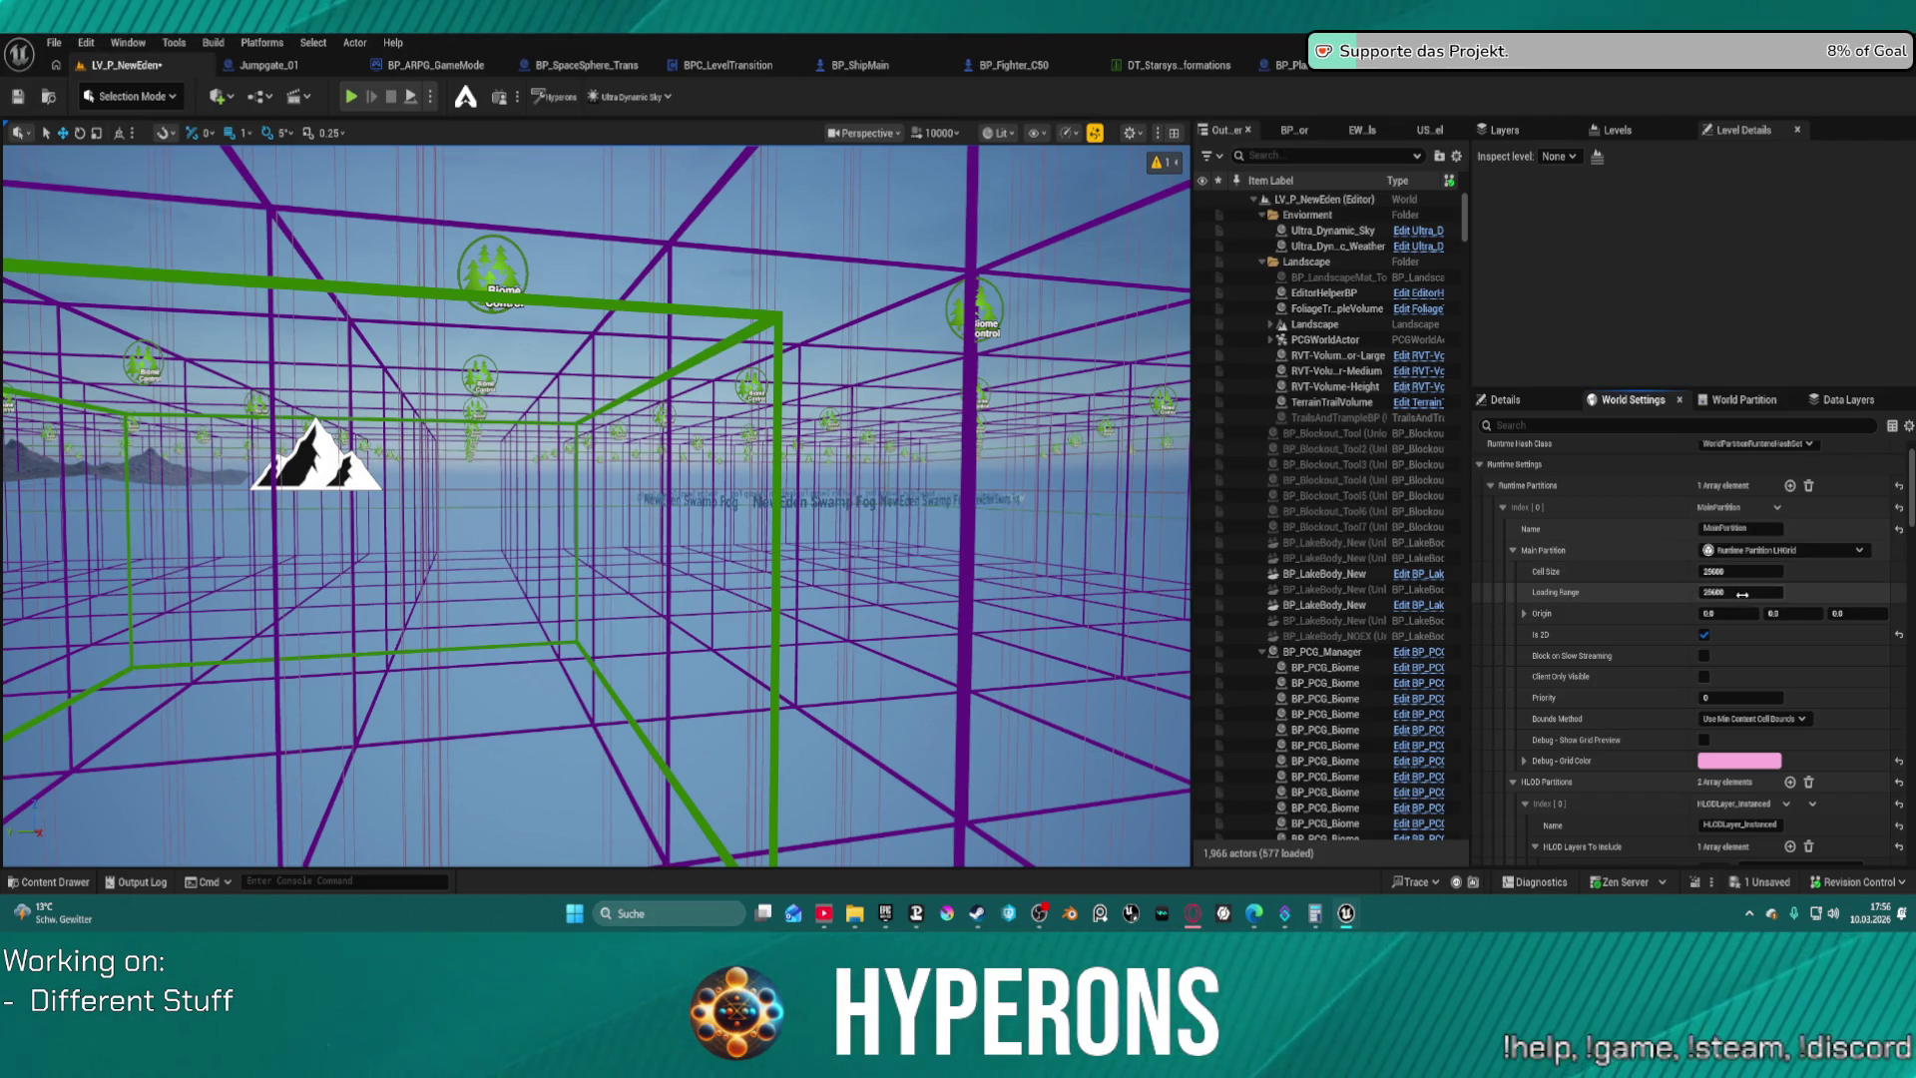
scroll(1818, 600, "down", 1)
scroll(1810, 601, "down", 2)
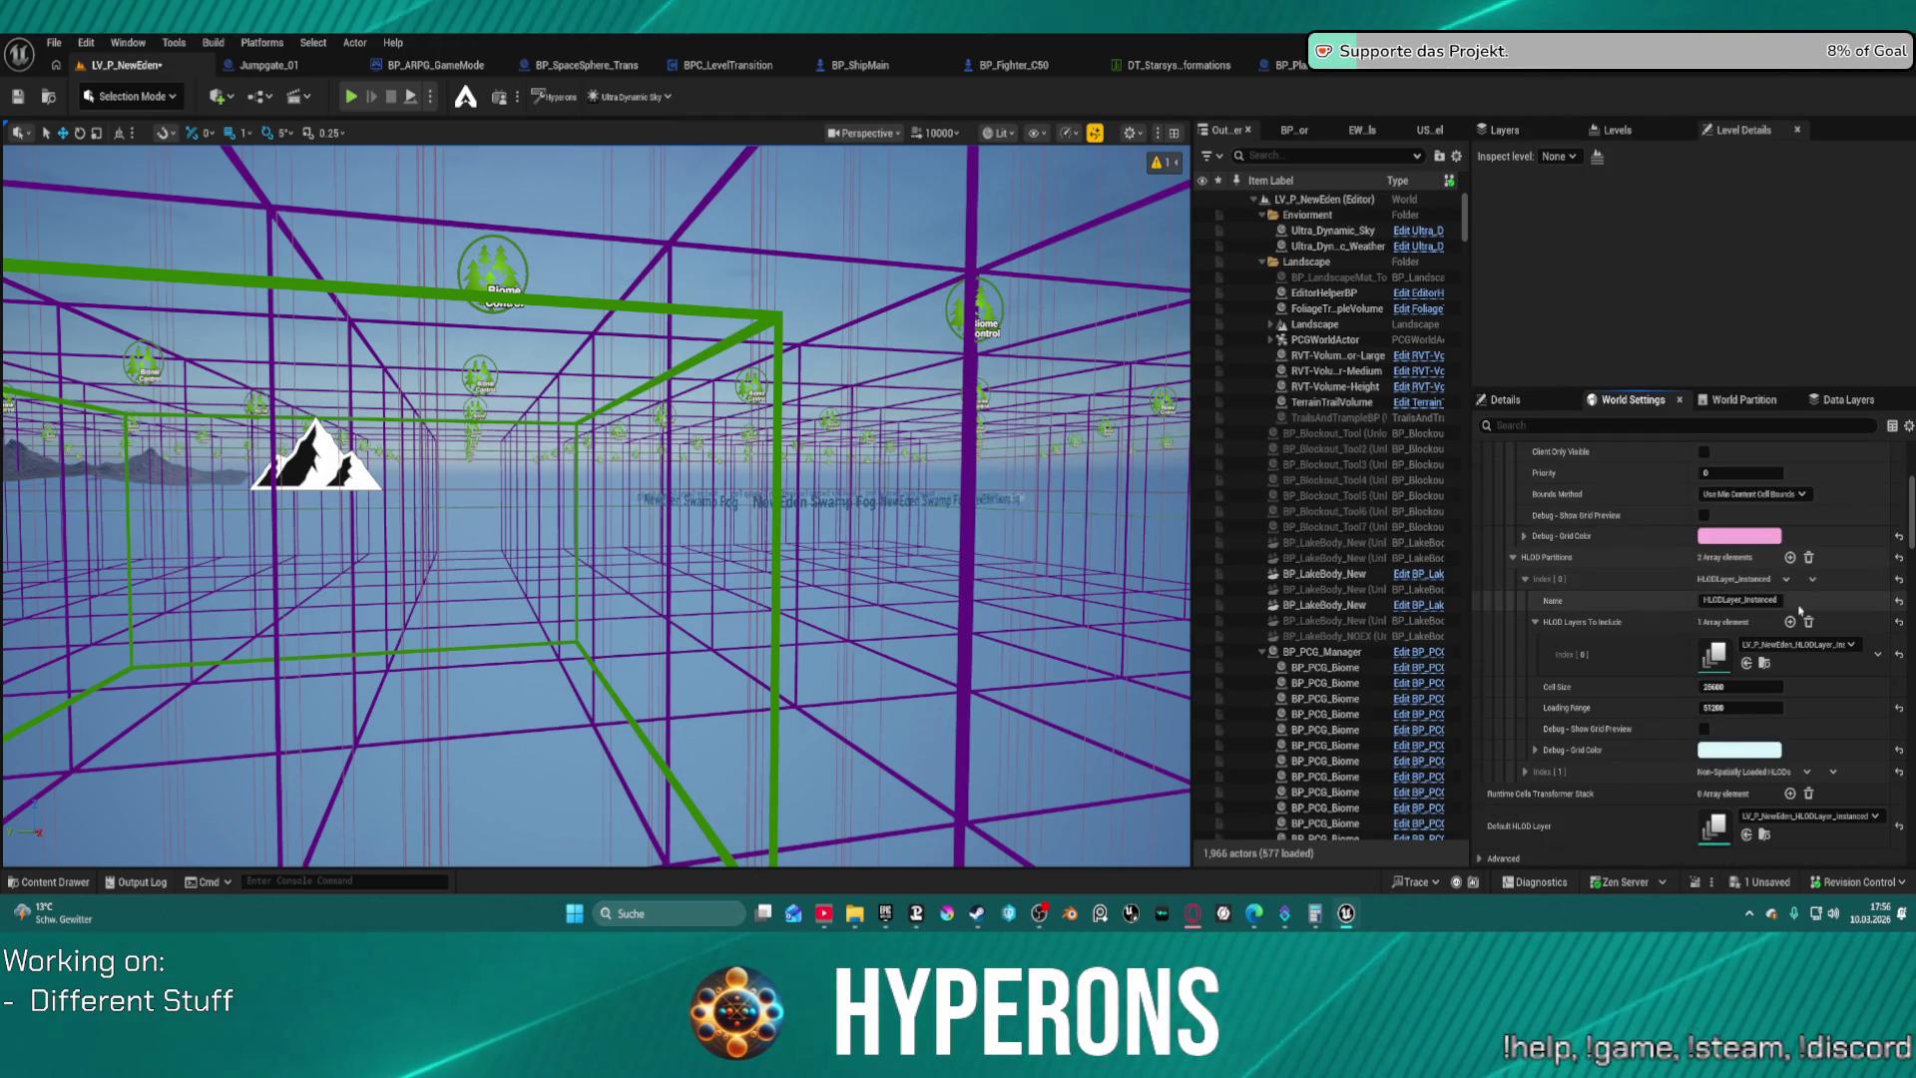
scroll(1718, 719, "up", 3)
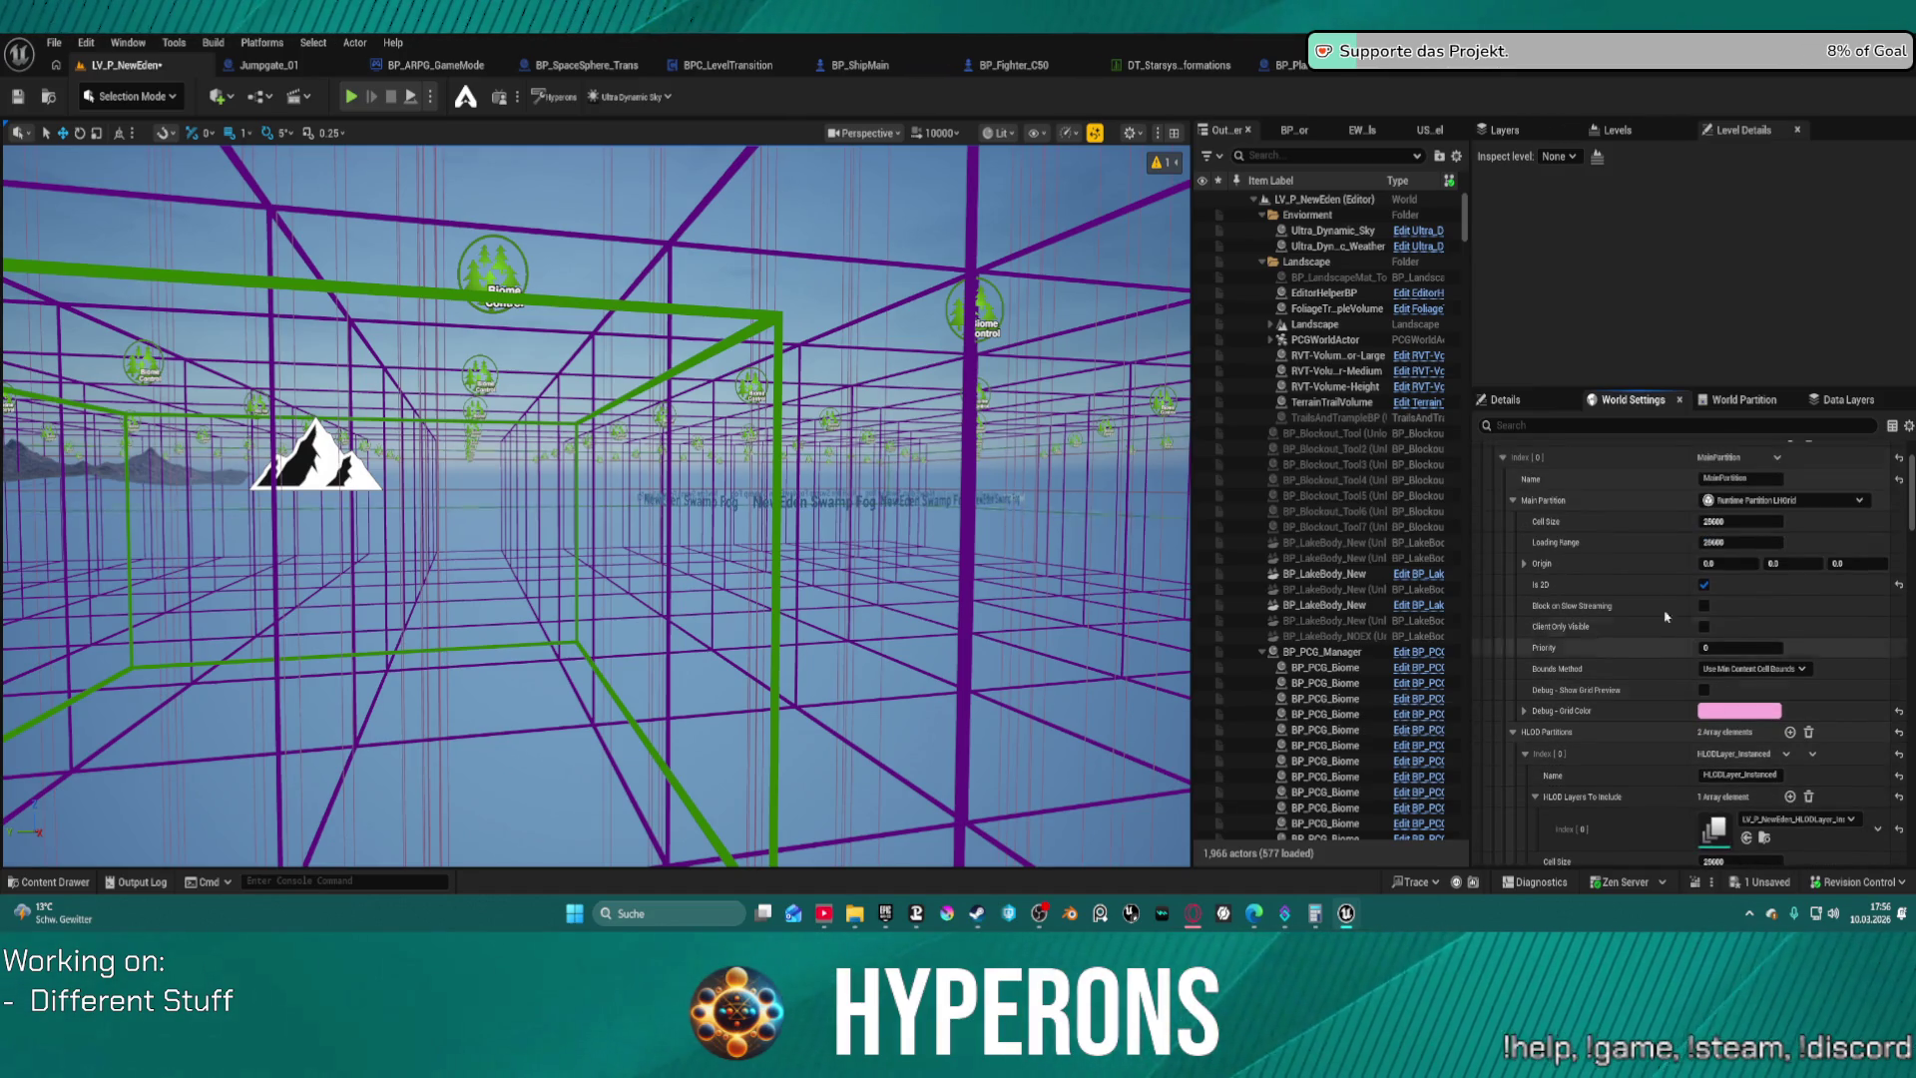
Set the MainPartition Loading Range to 25600*2, giving 51200
left_click(1513, 502)
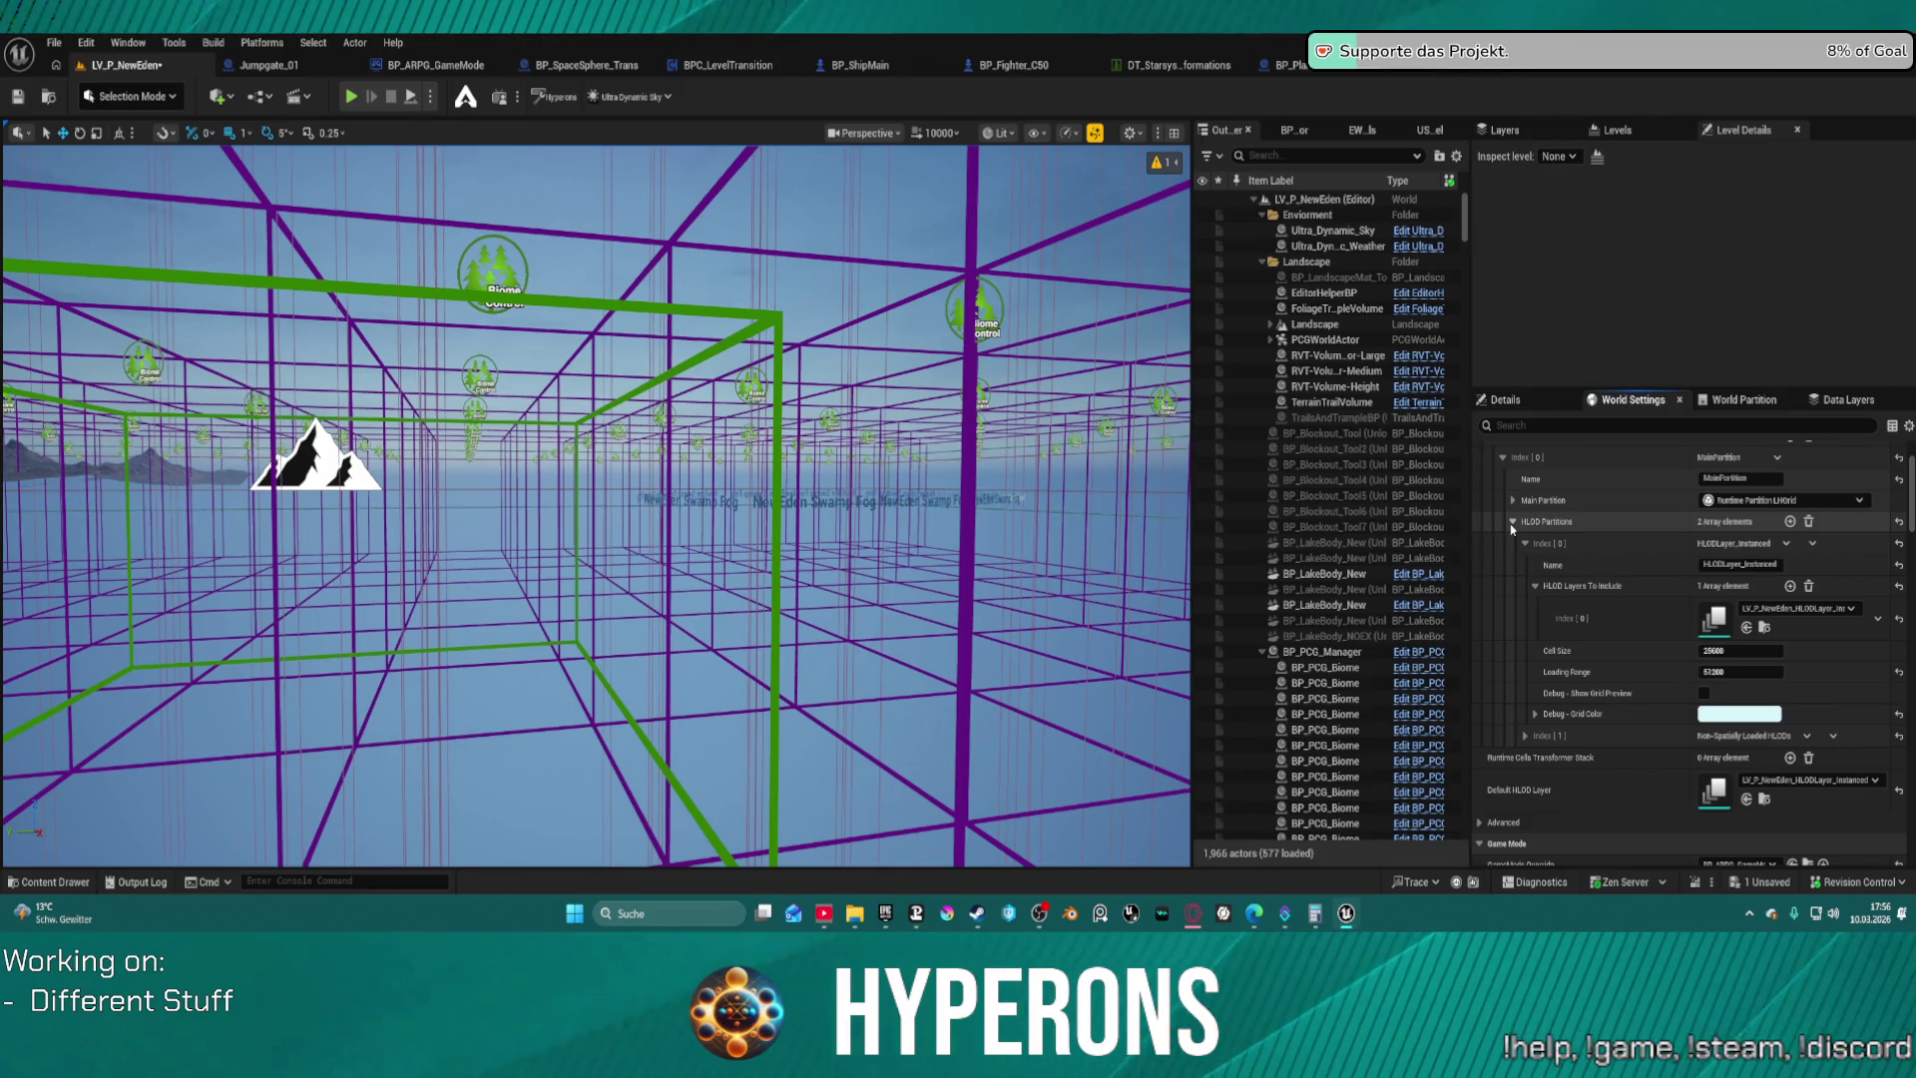
left_click(1513, 522)
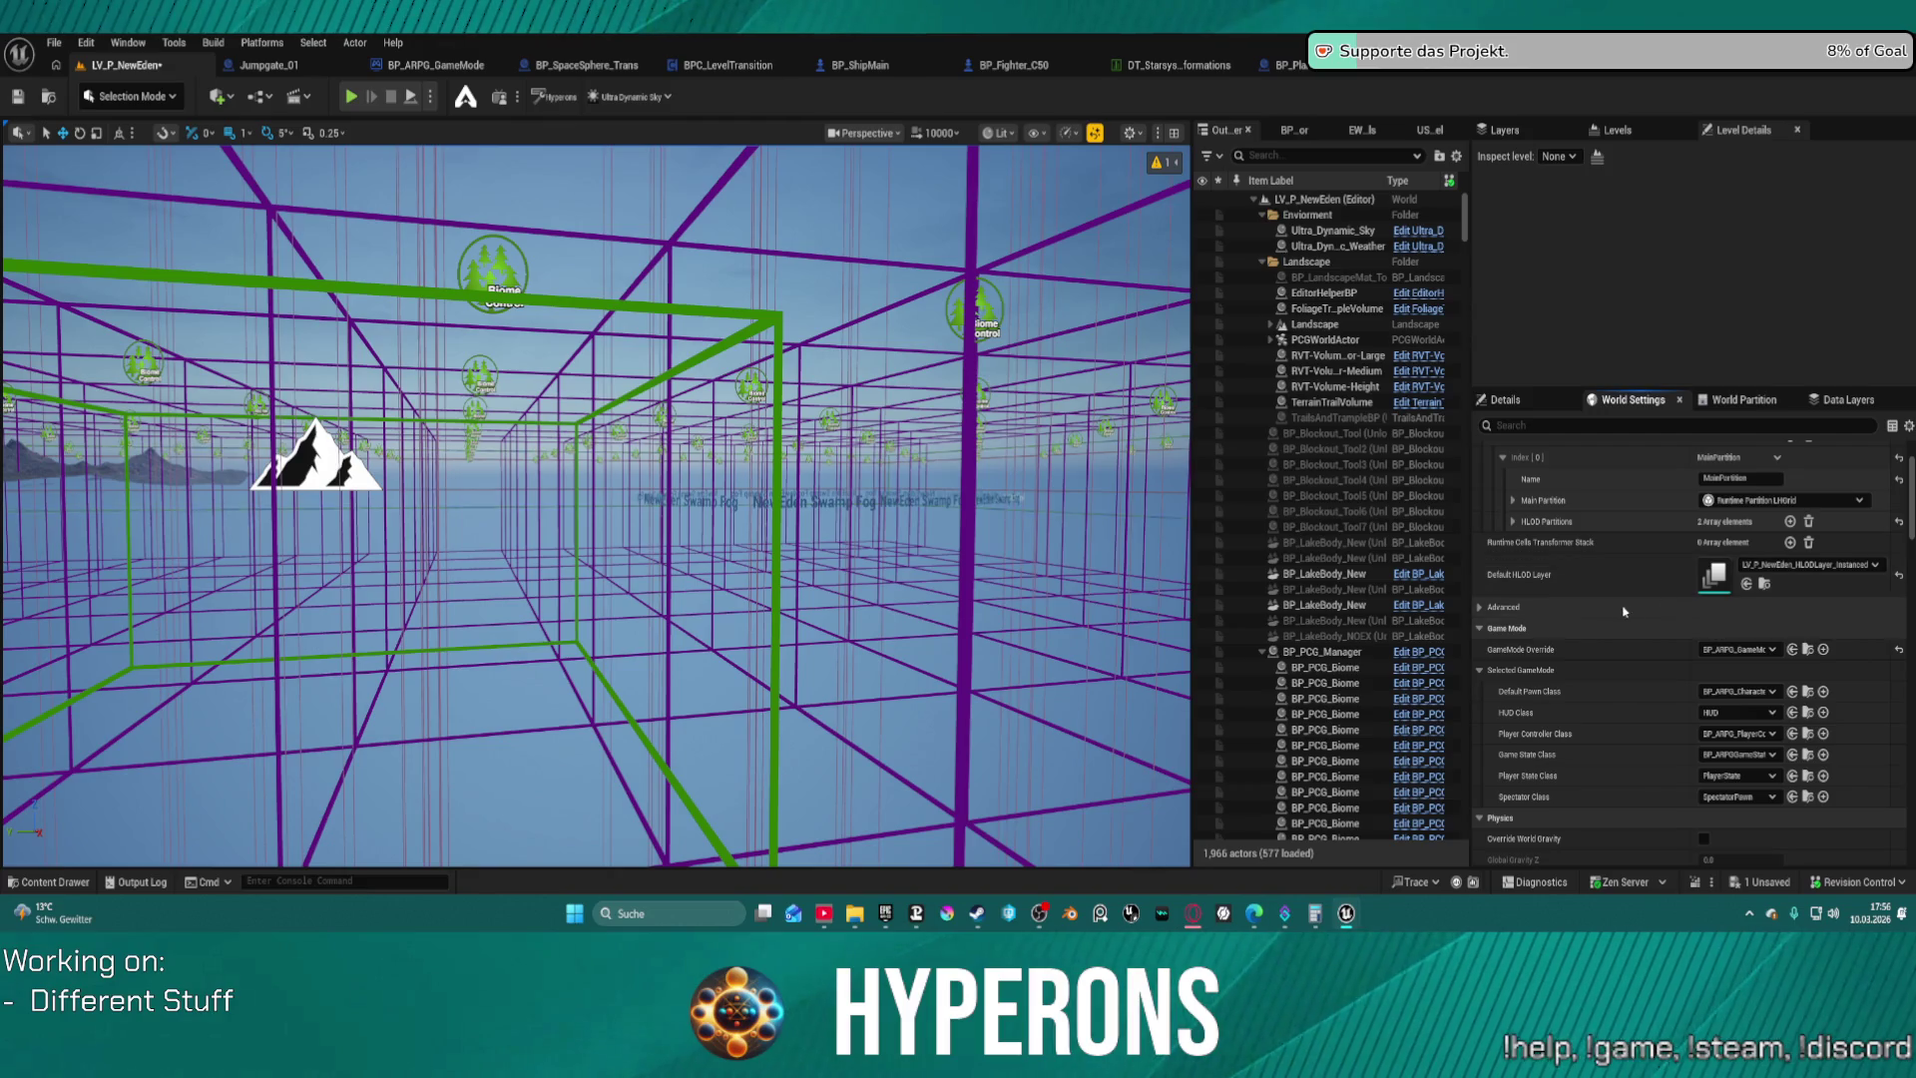
scroll(1647, 619, "up", 2)
scroll(1597, 619, "up", 1)
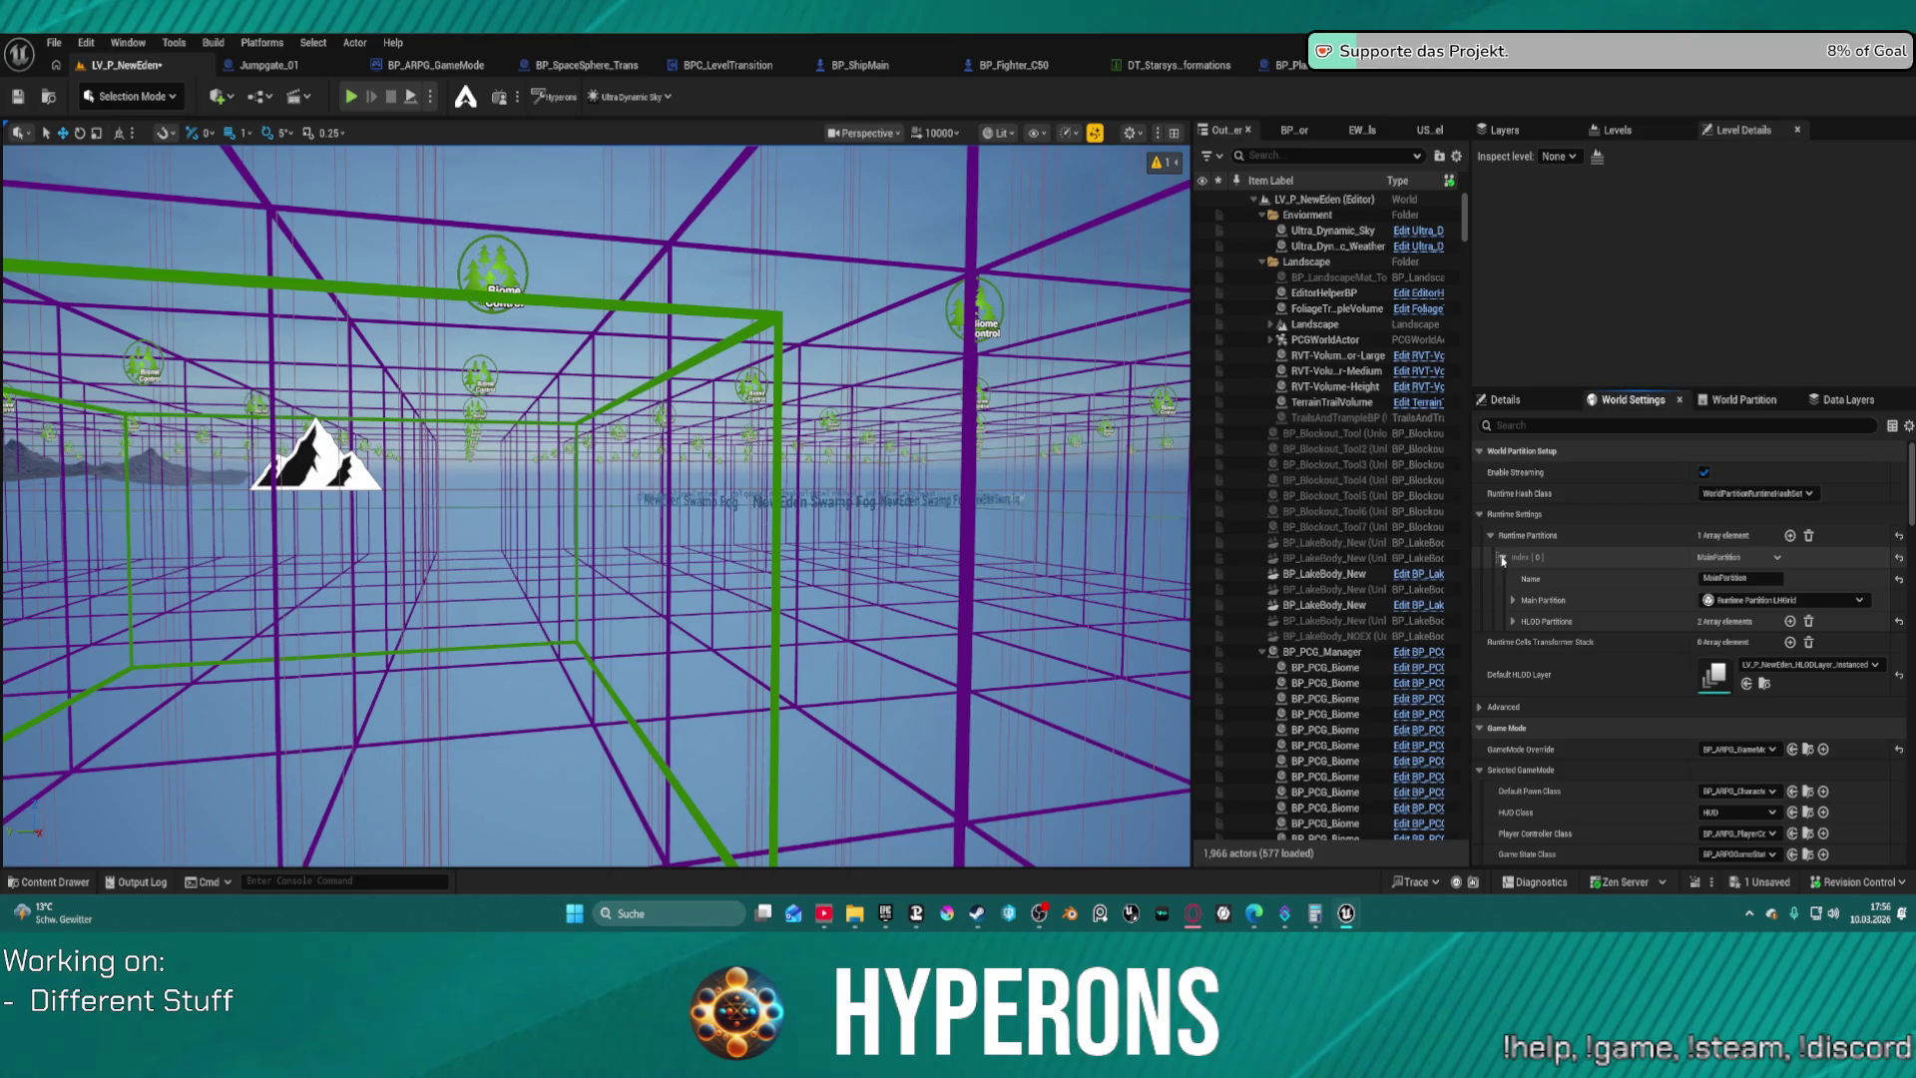
left_click(1514, 600)
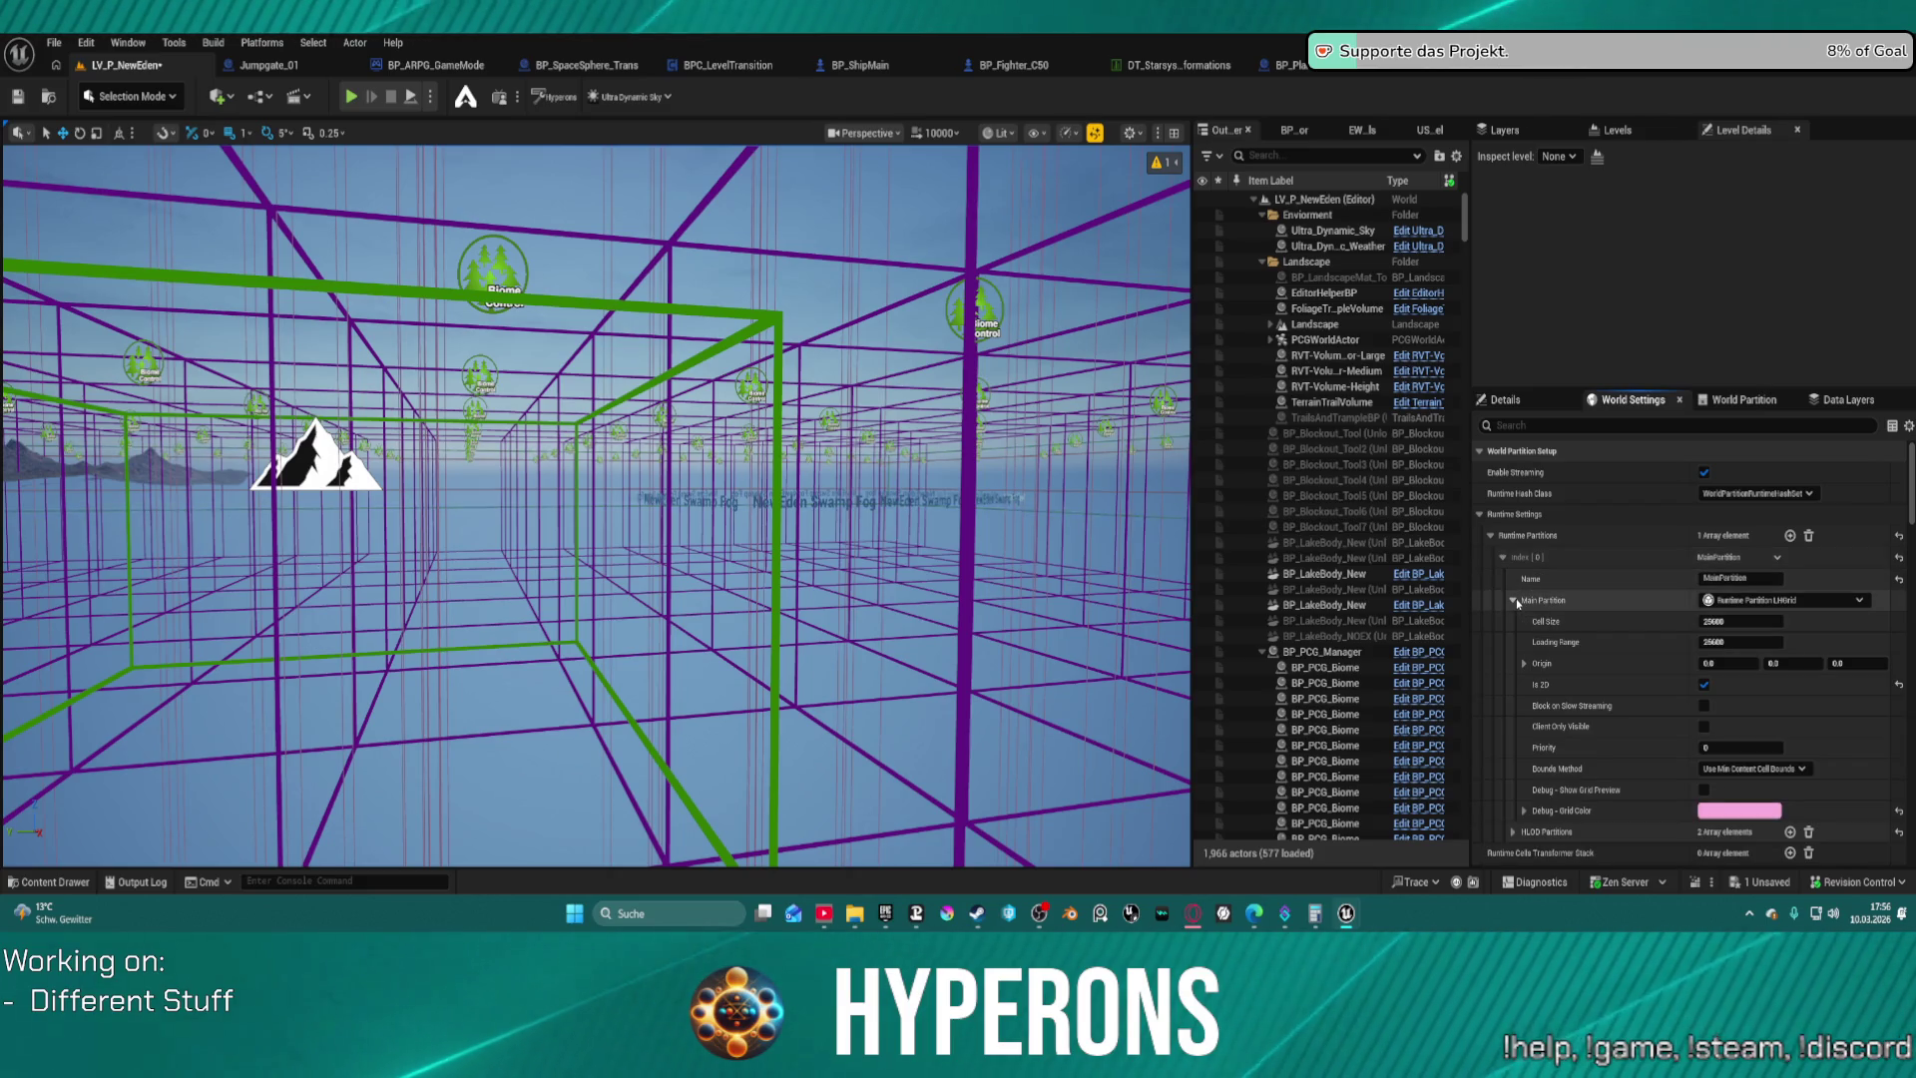
left_click(1742, 642)
type("2")
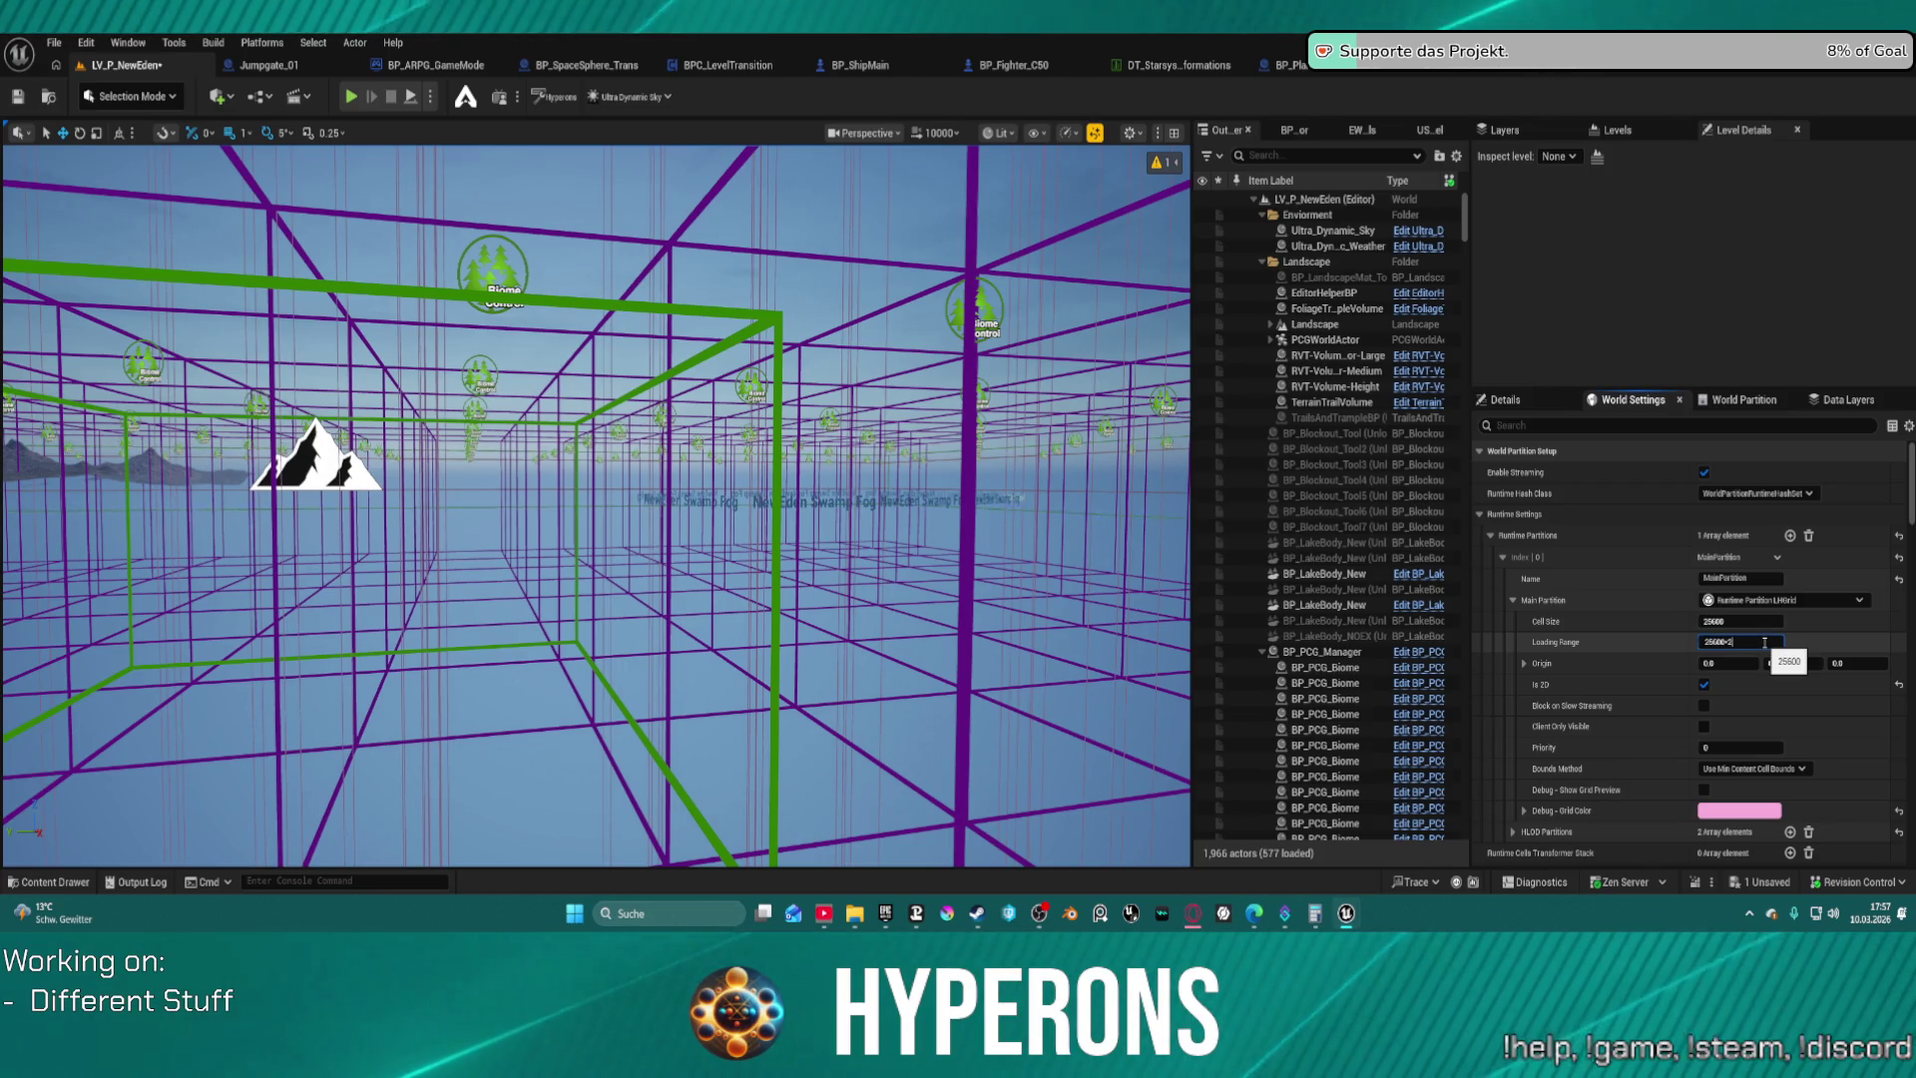
key("Return")
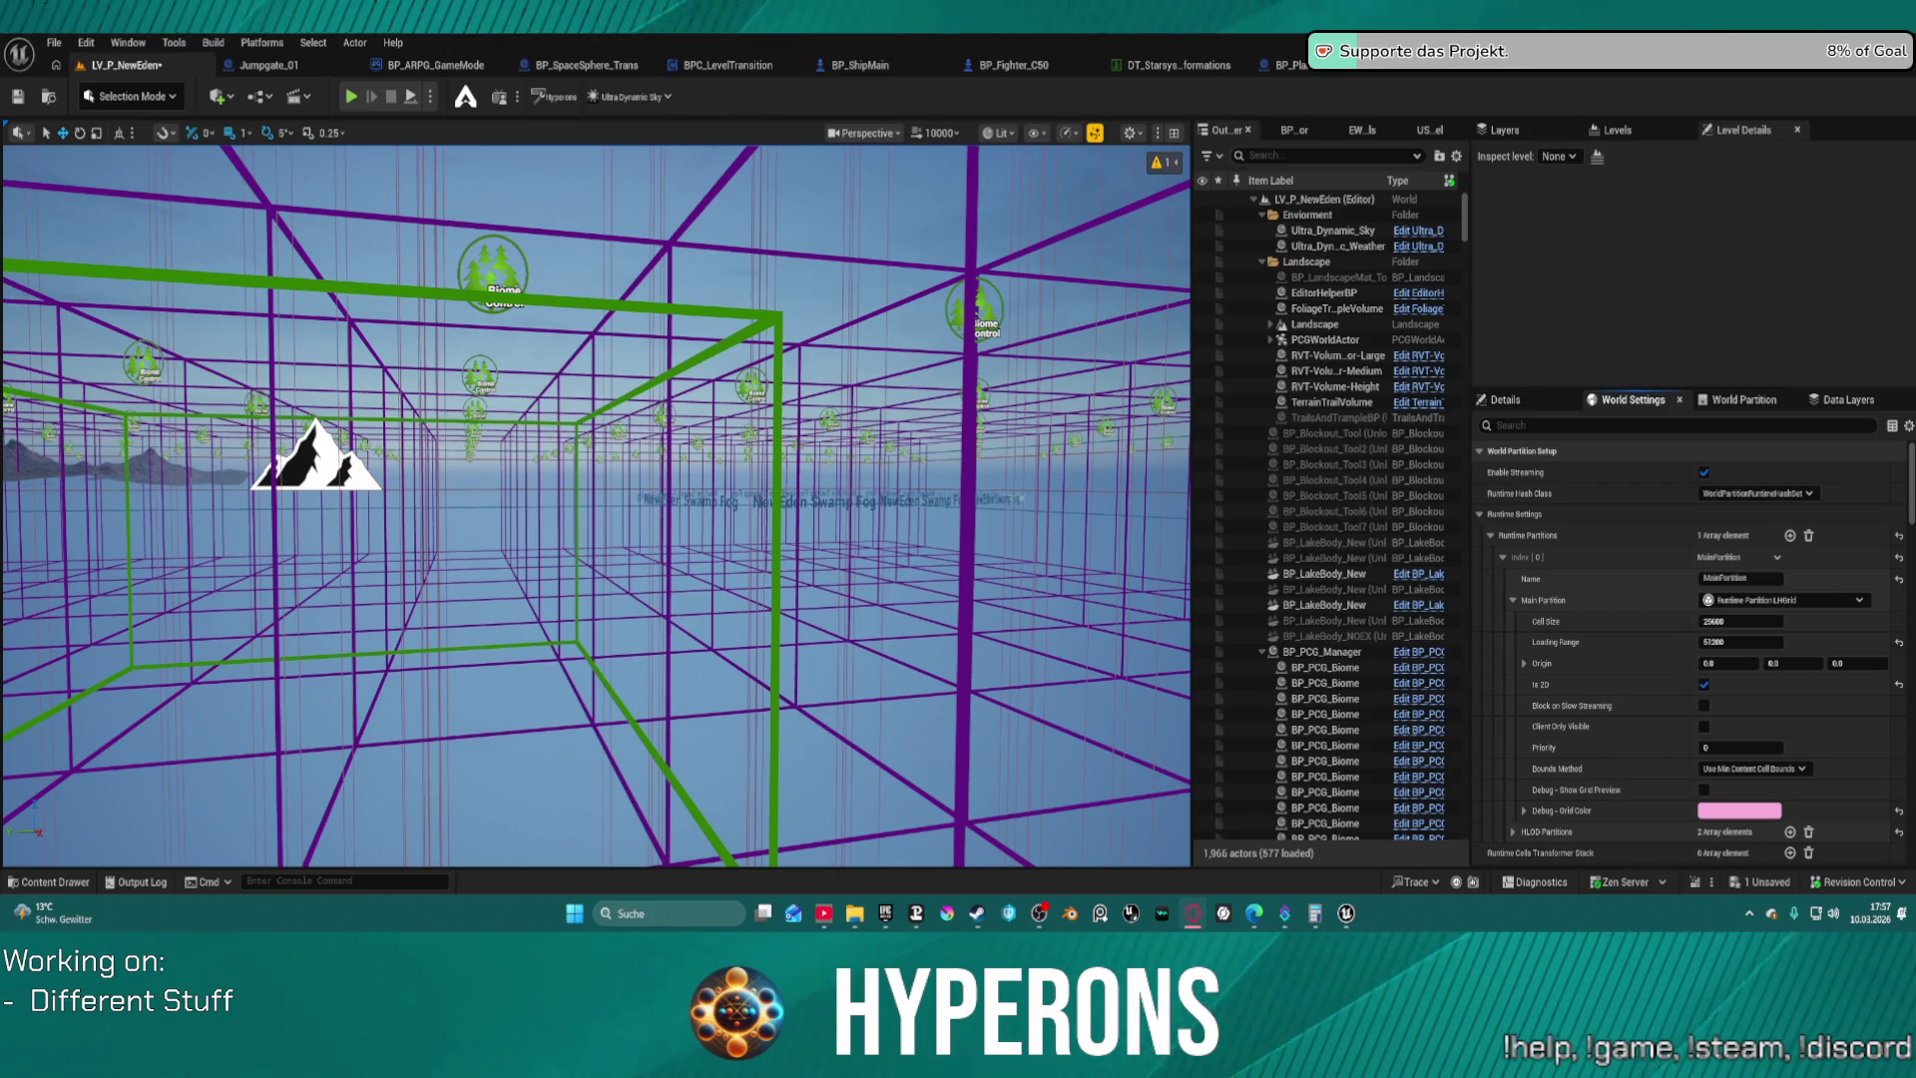
Browse the Main Partition settings, undoing an accidental change to the runtime partitions list
left_click(1502, 559)
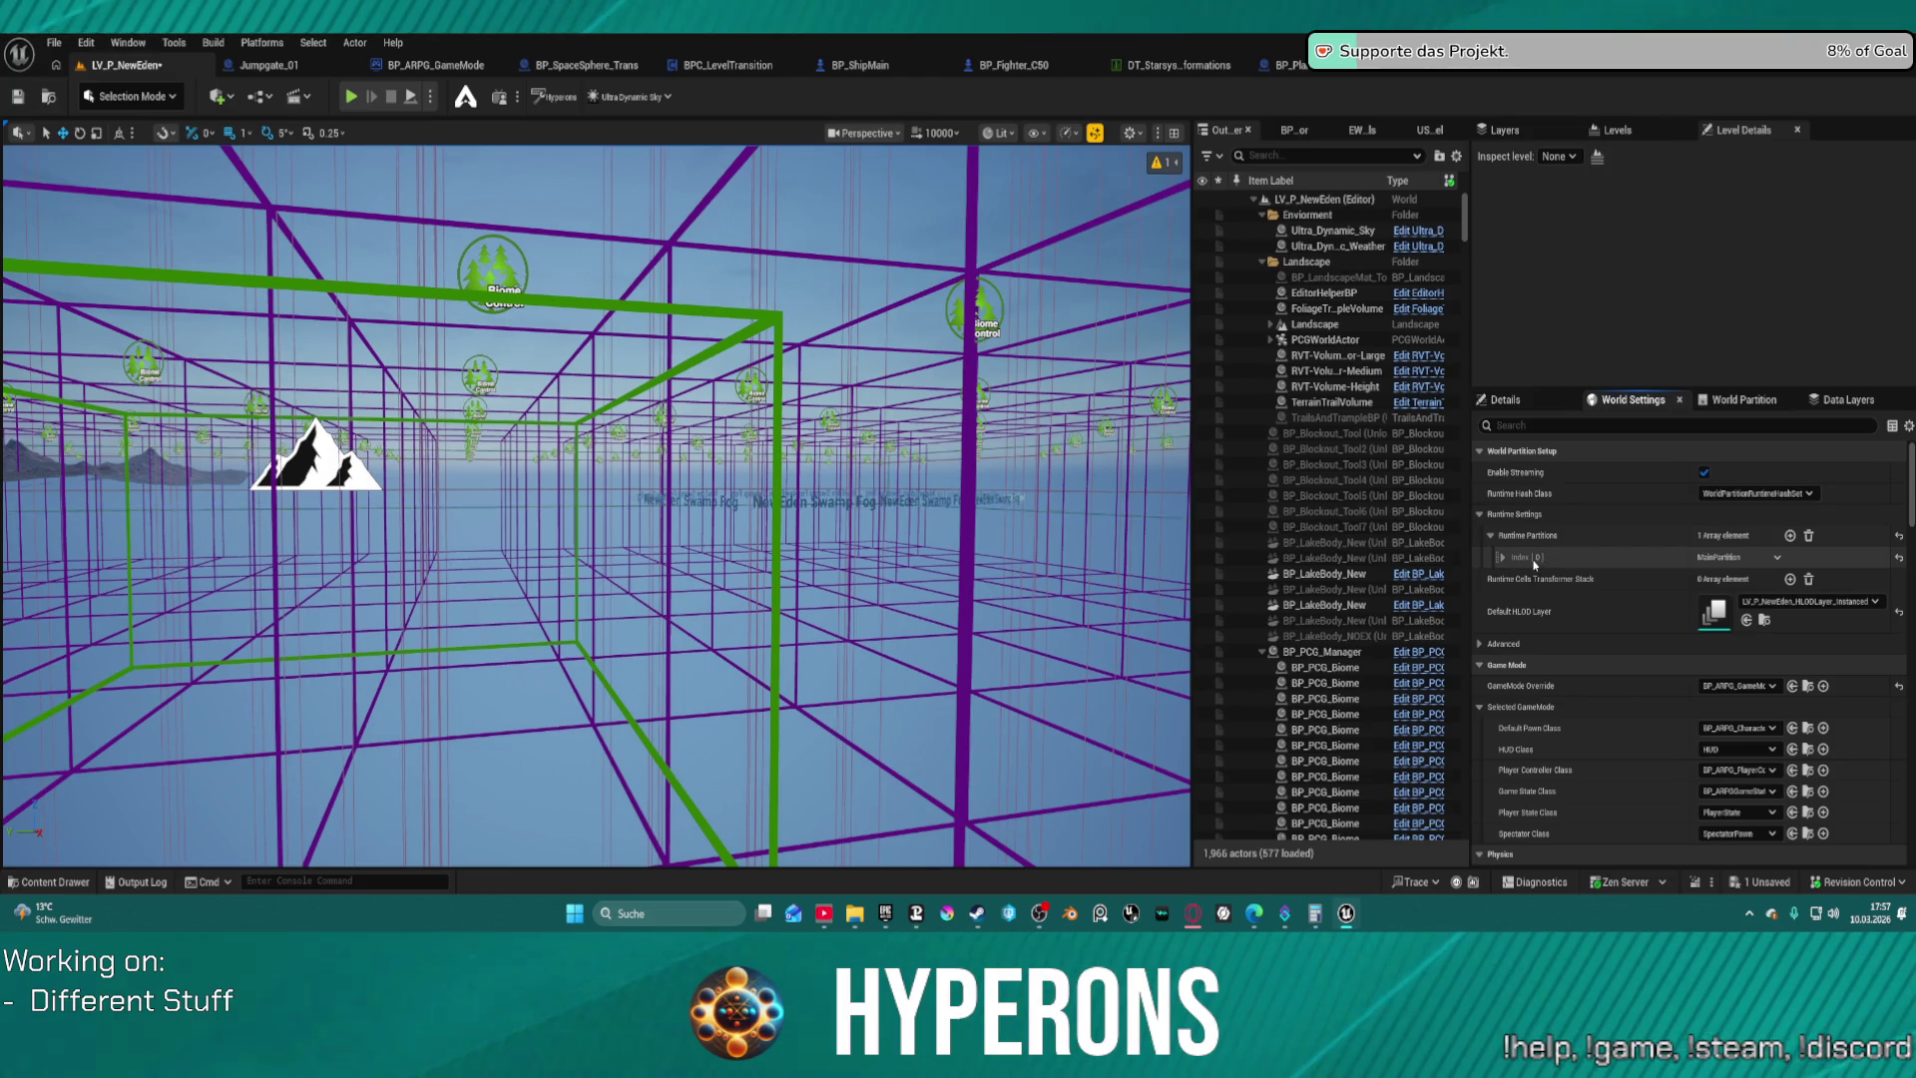
left_click(1505, 560)
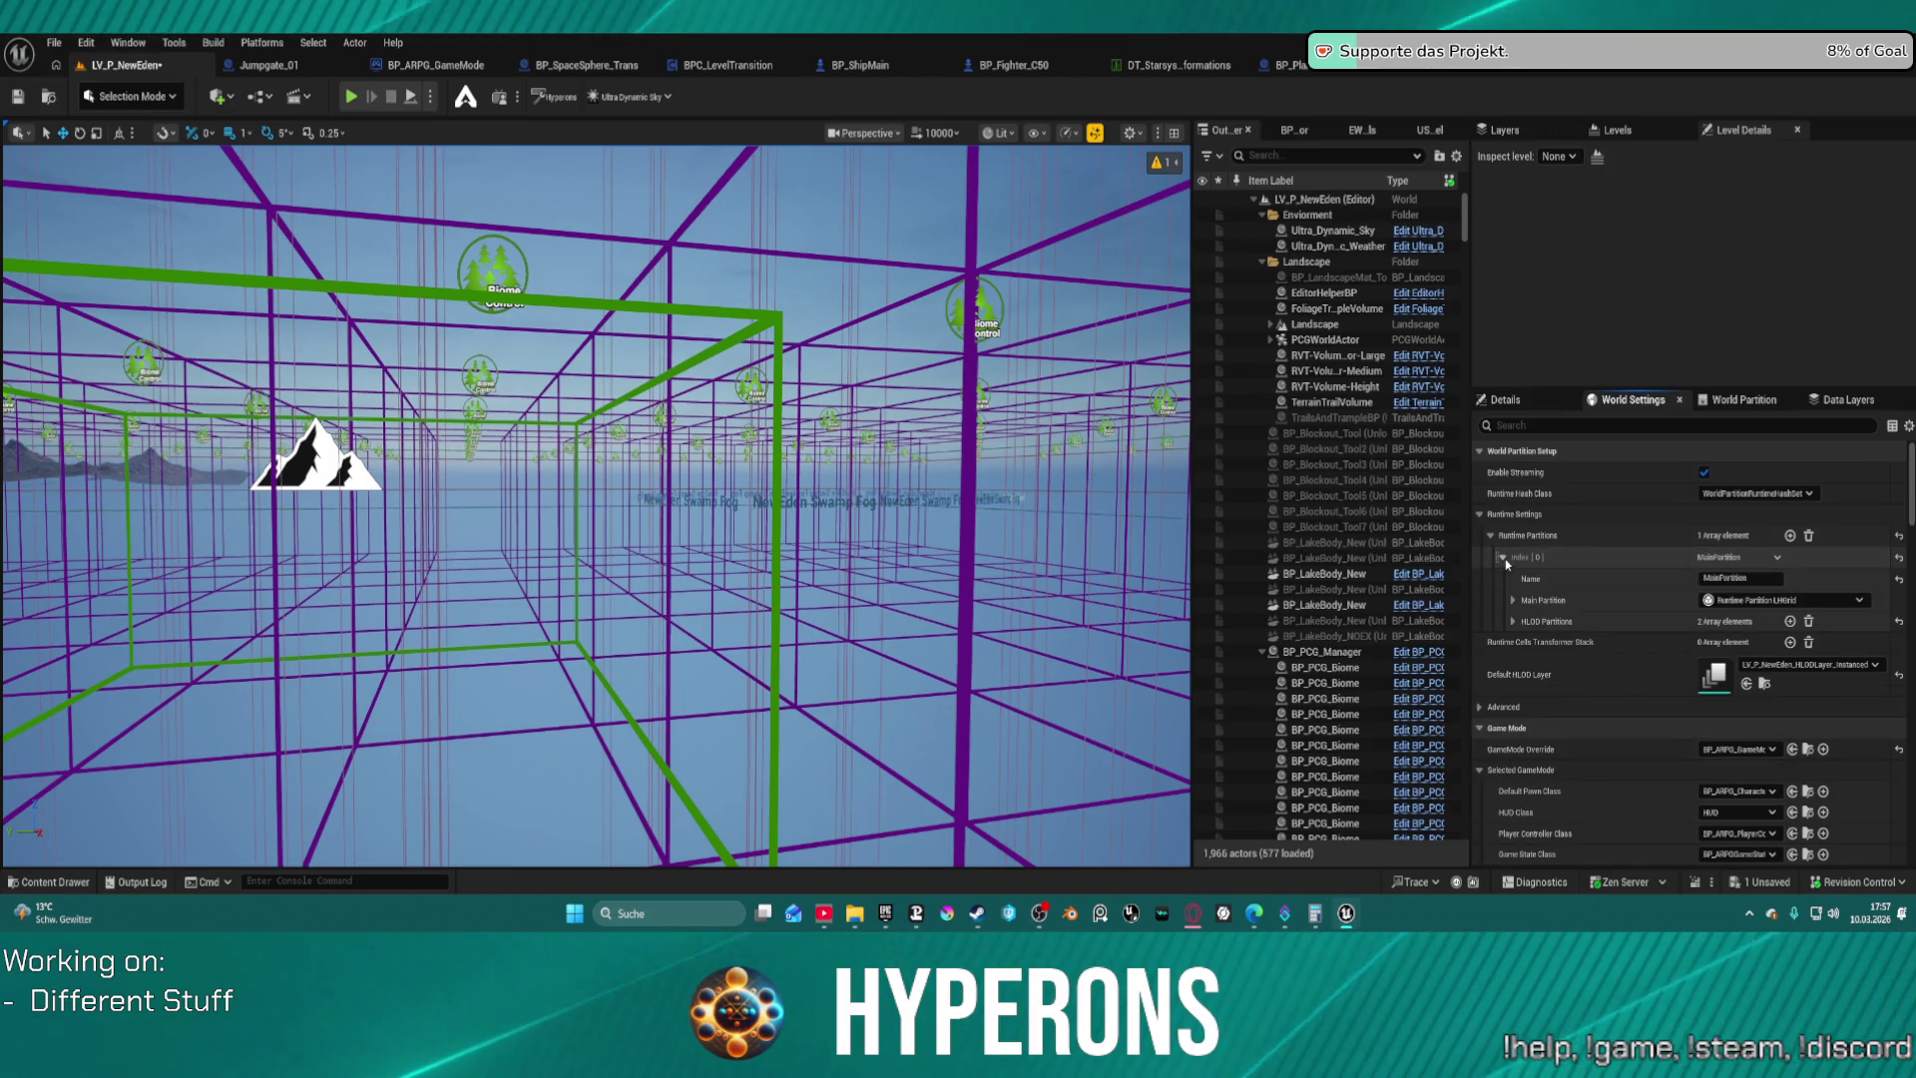
left_click(1515, 604)
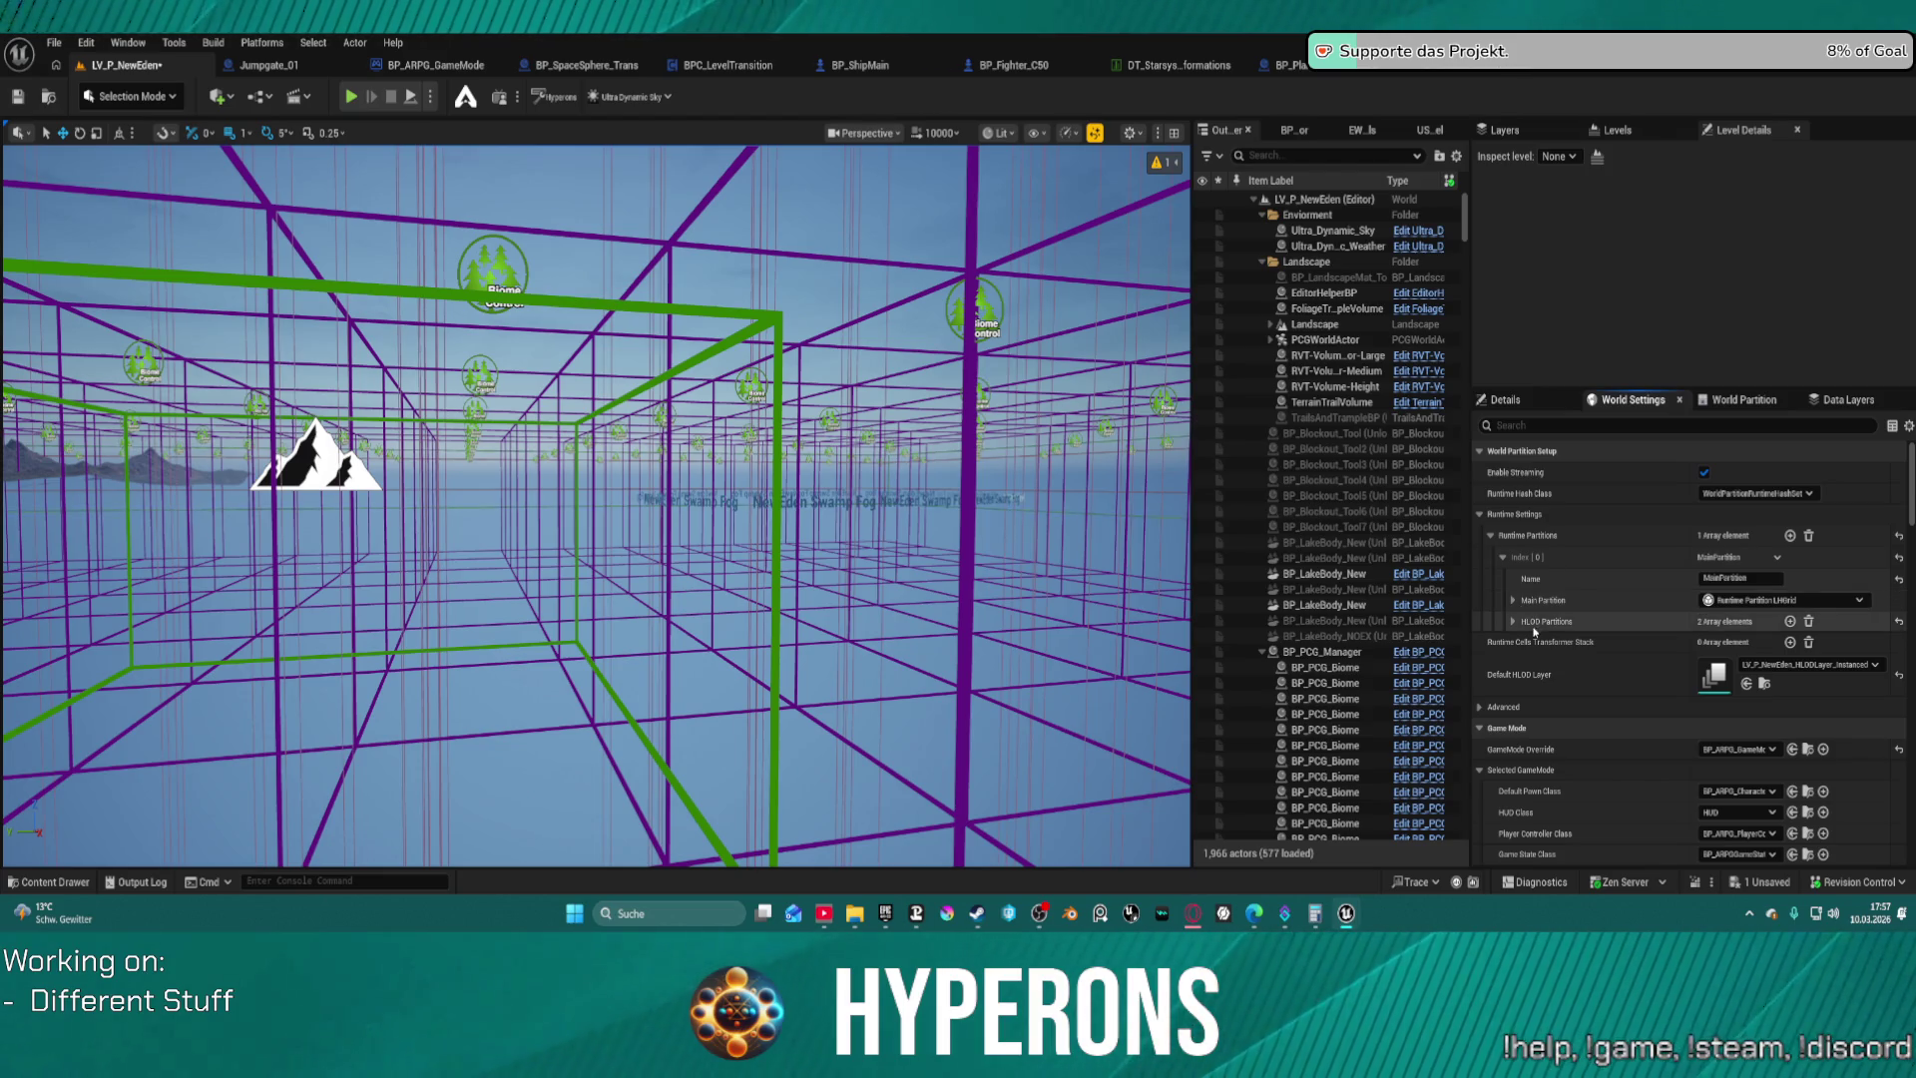
left_click(1514, 601)
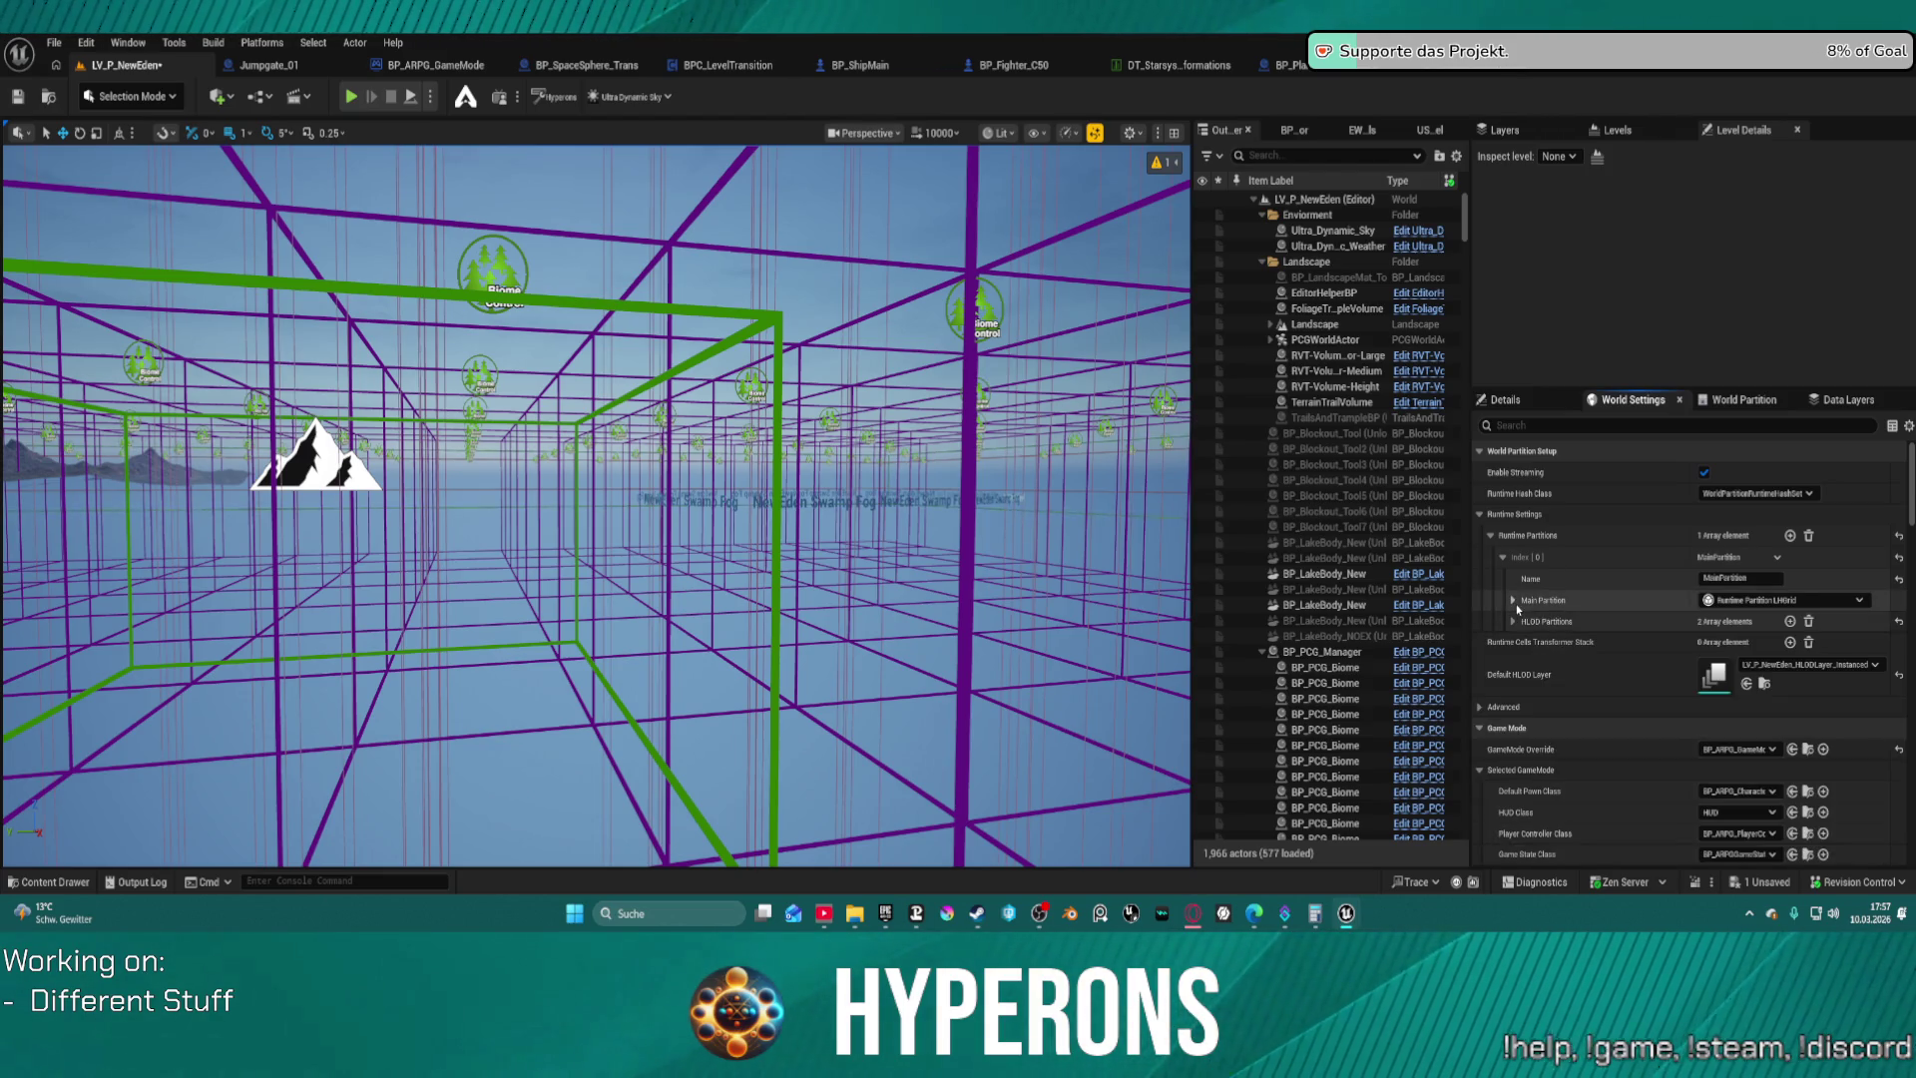
left_click(1514, 601)
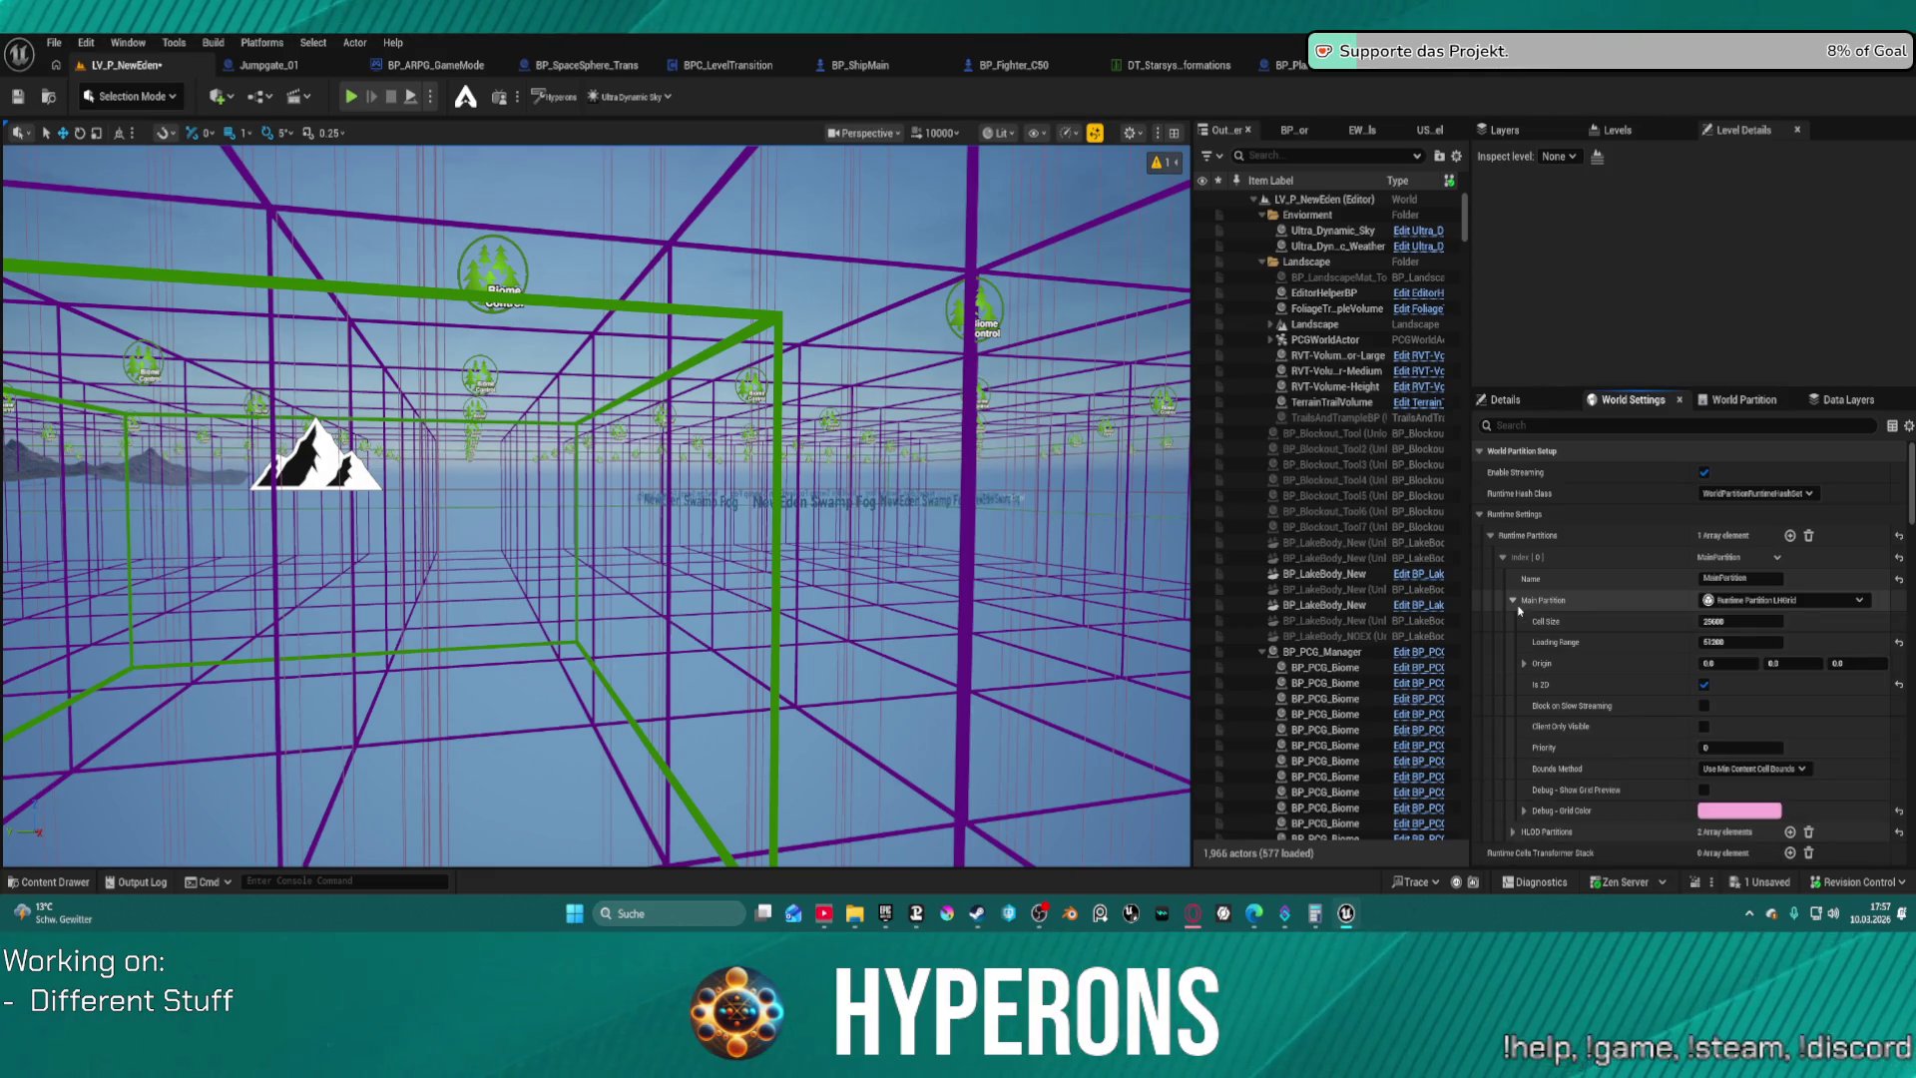
scroll(1527, 610, "down", 2)
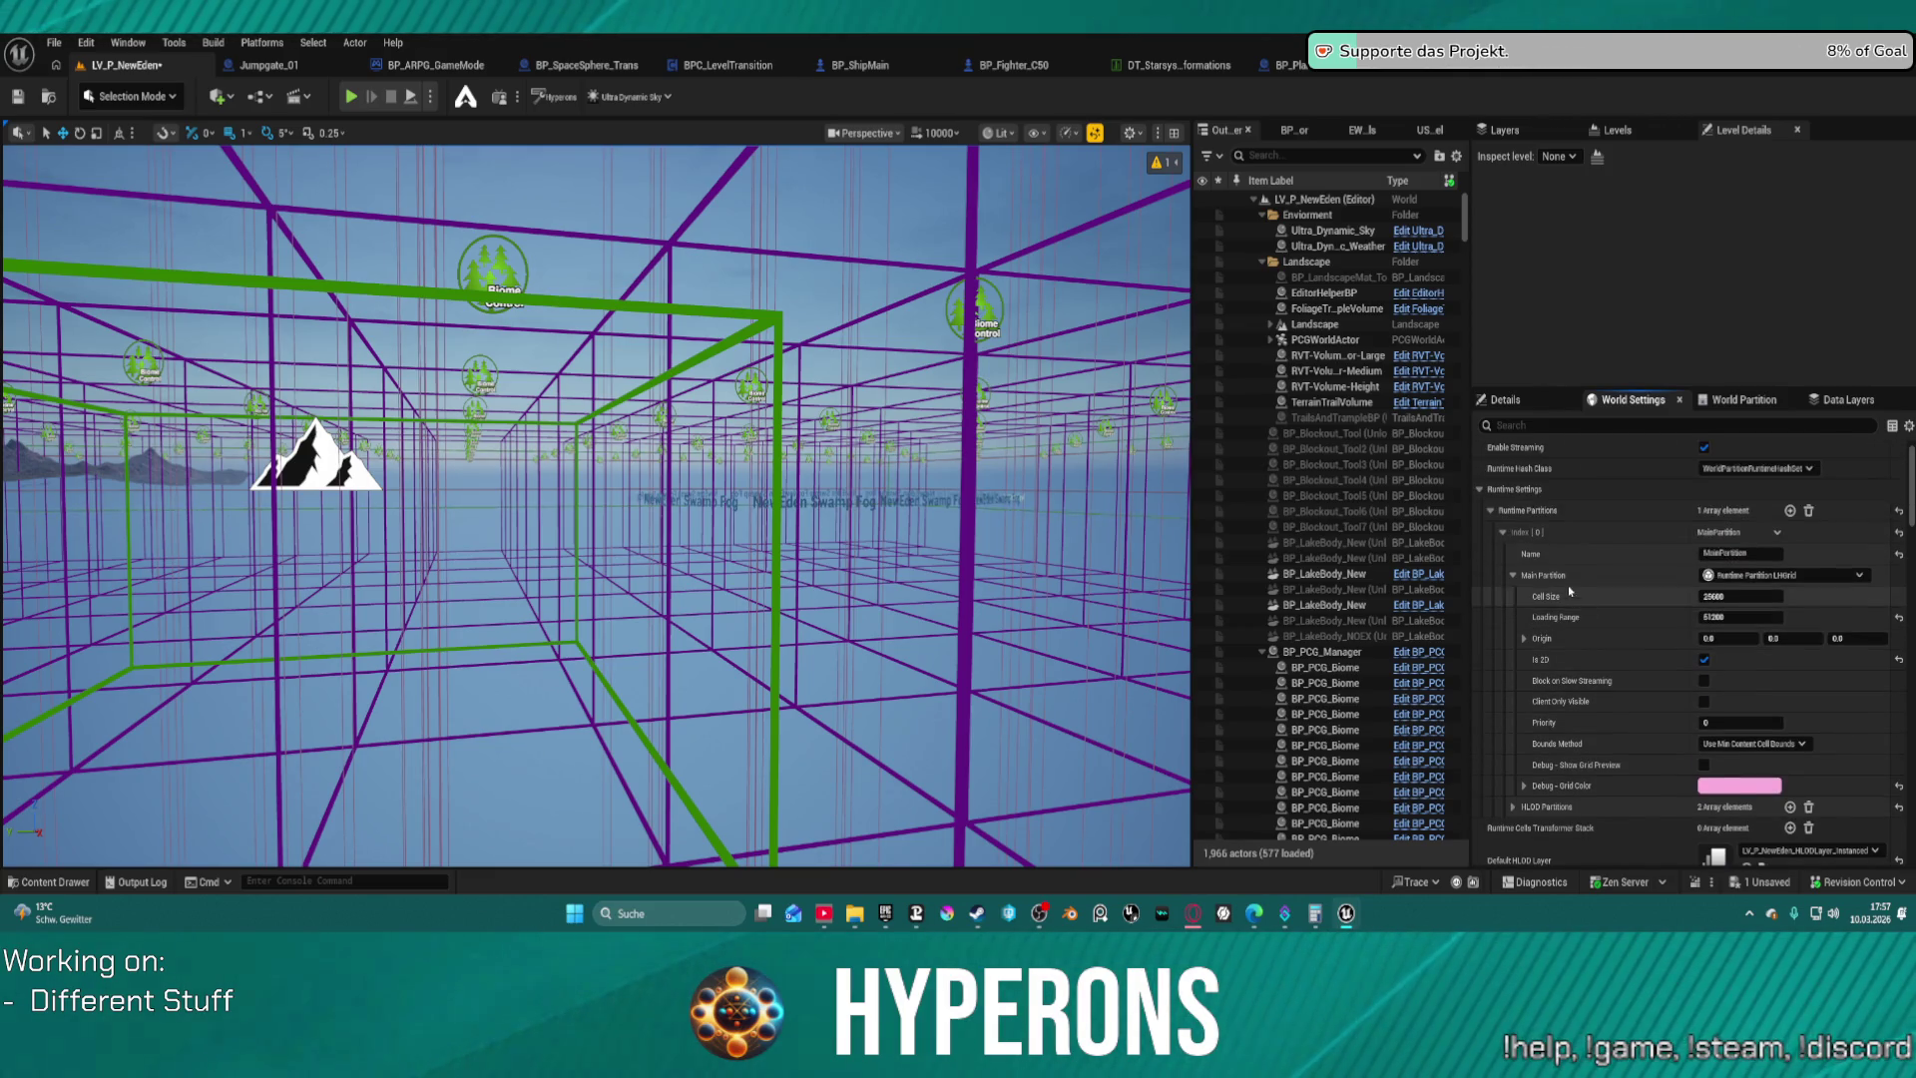
left_click(1514, 576)
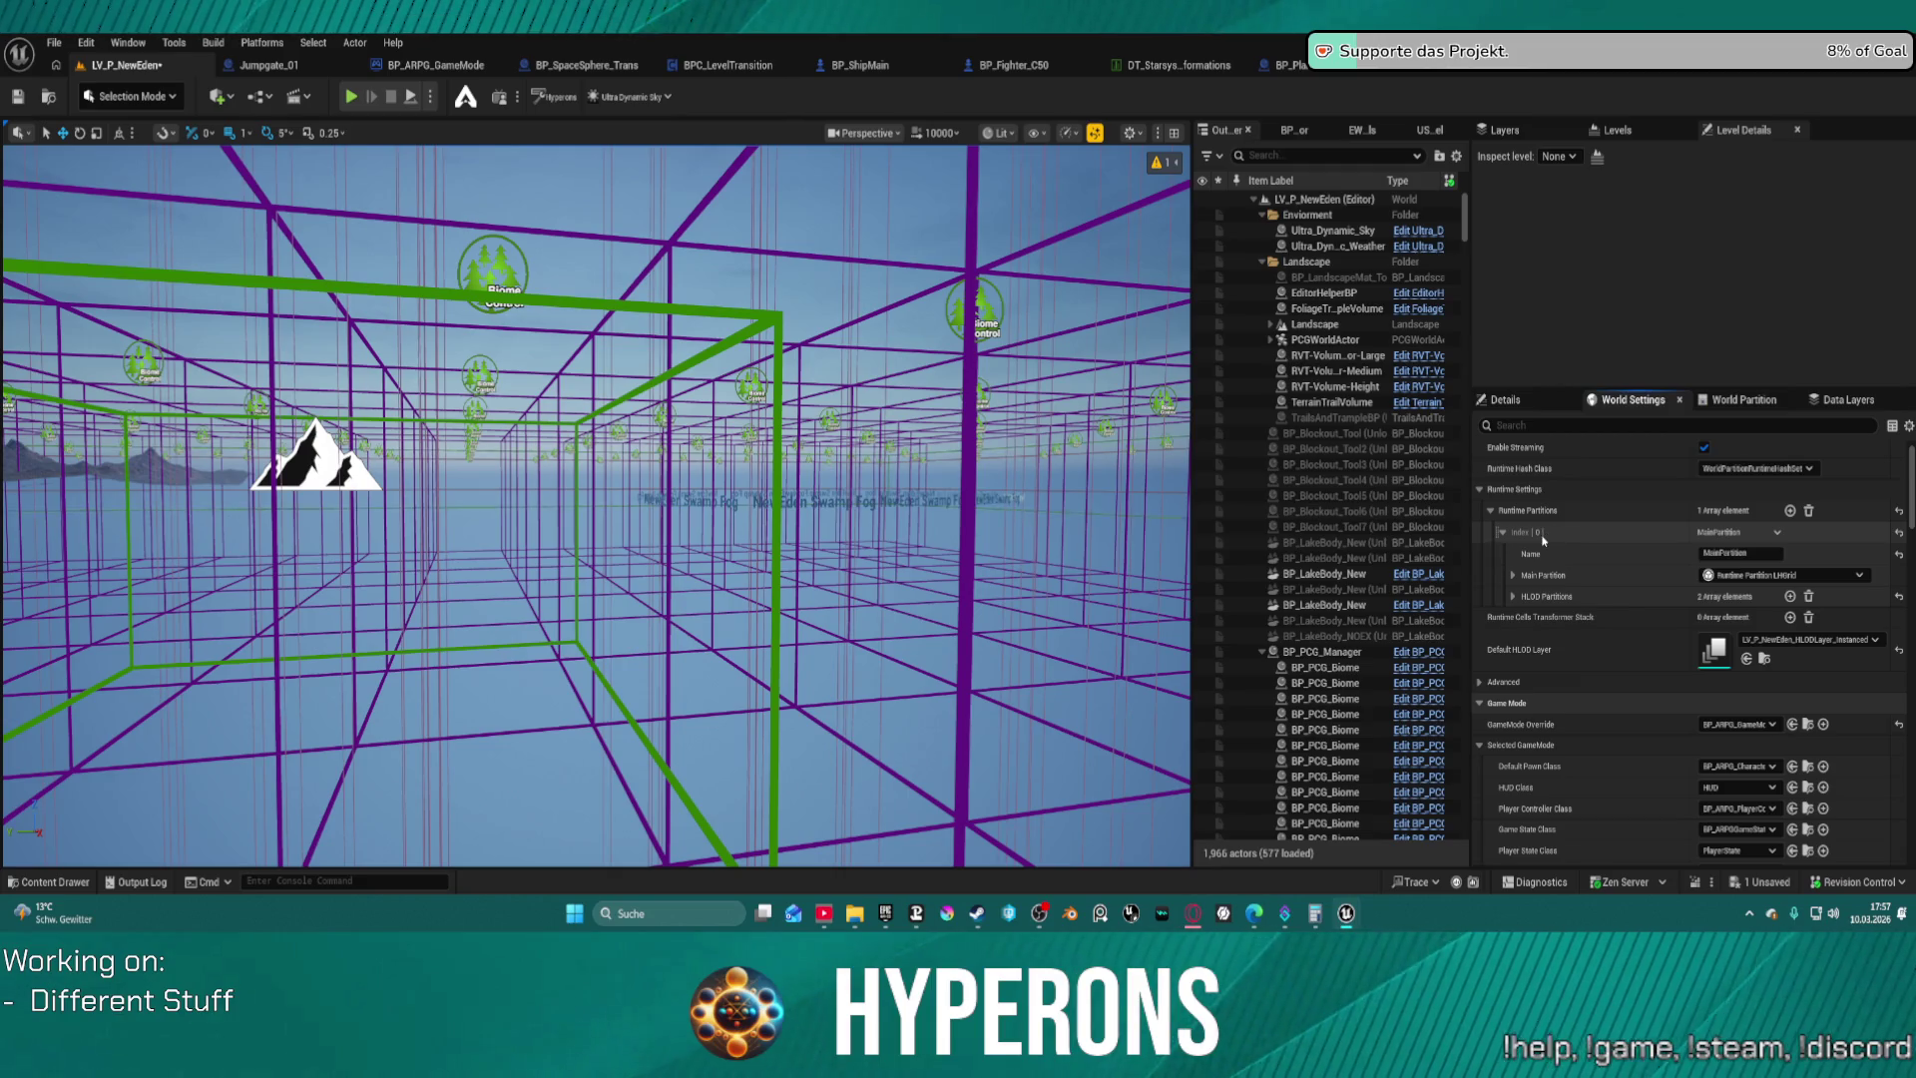
key("ctrl+z")
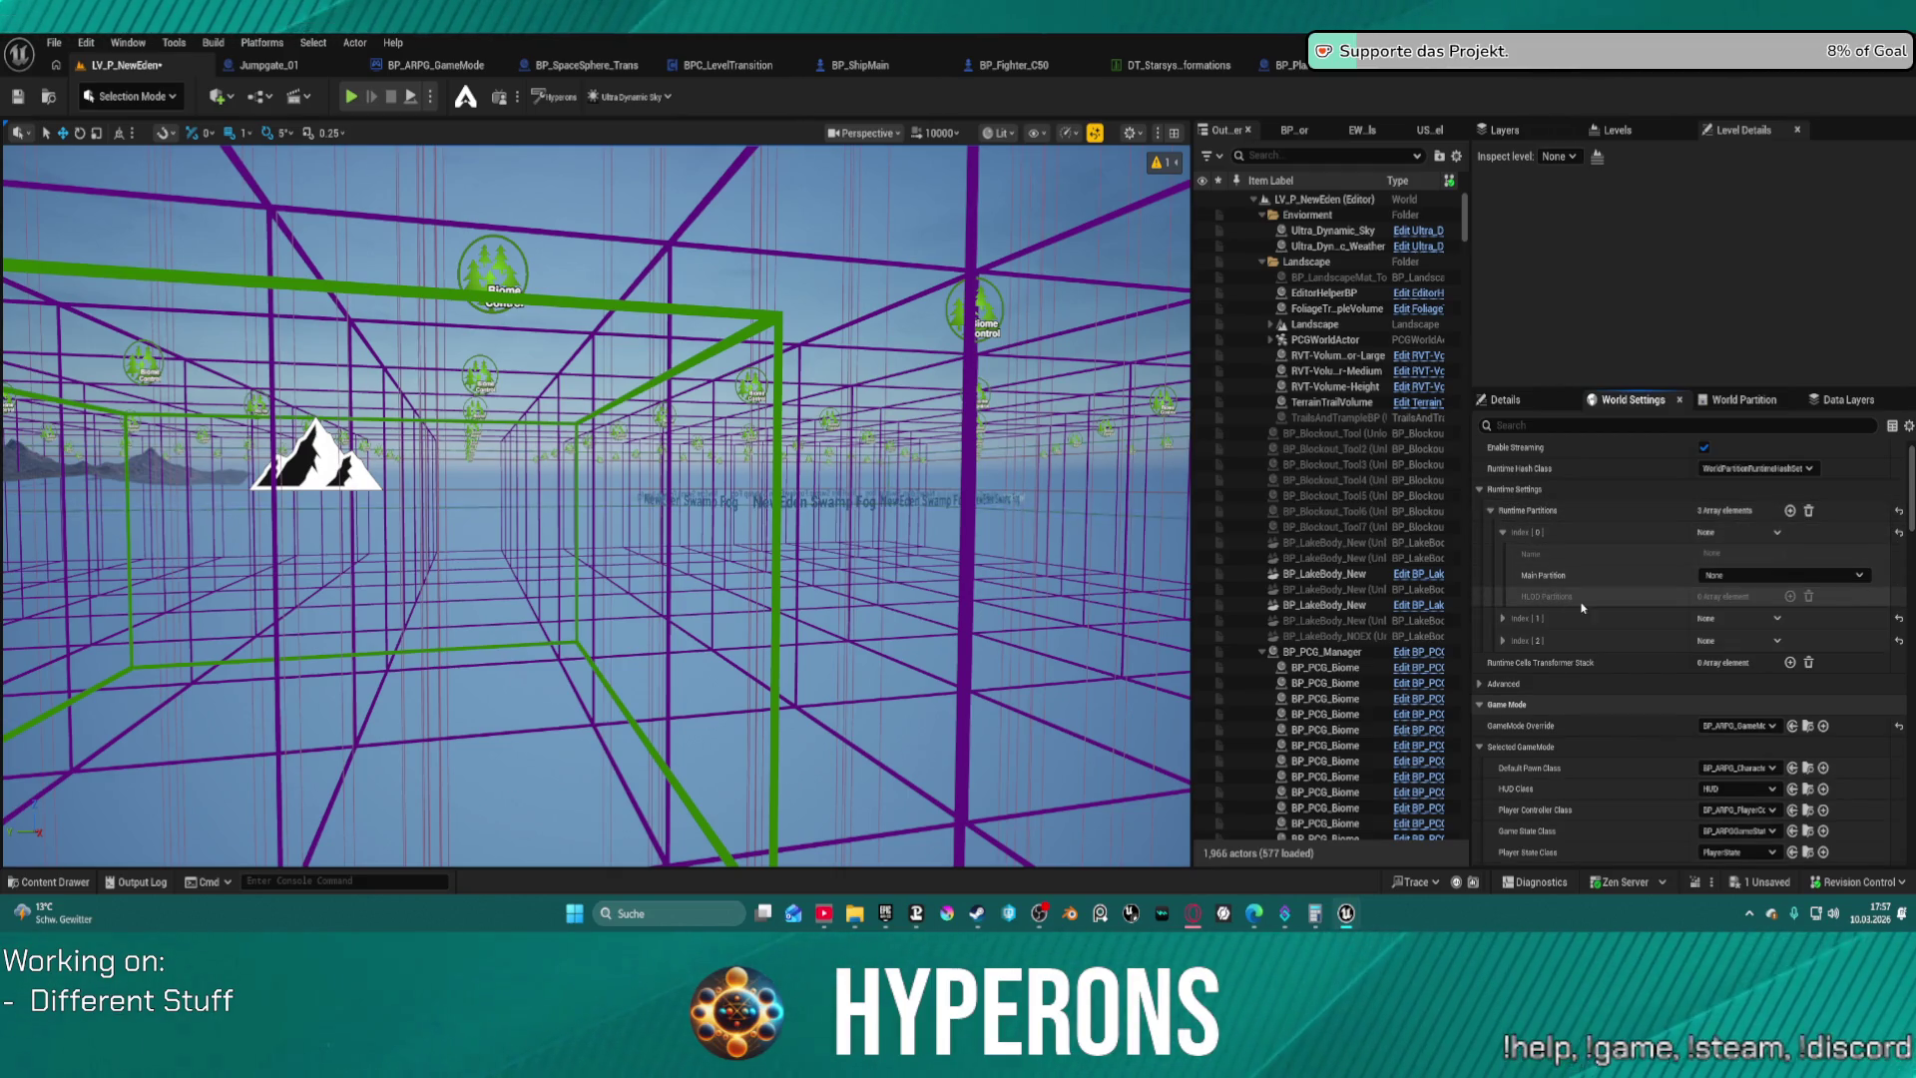
left_click(1724, 577)
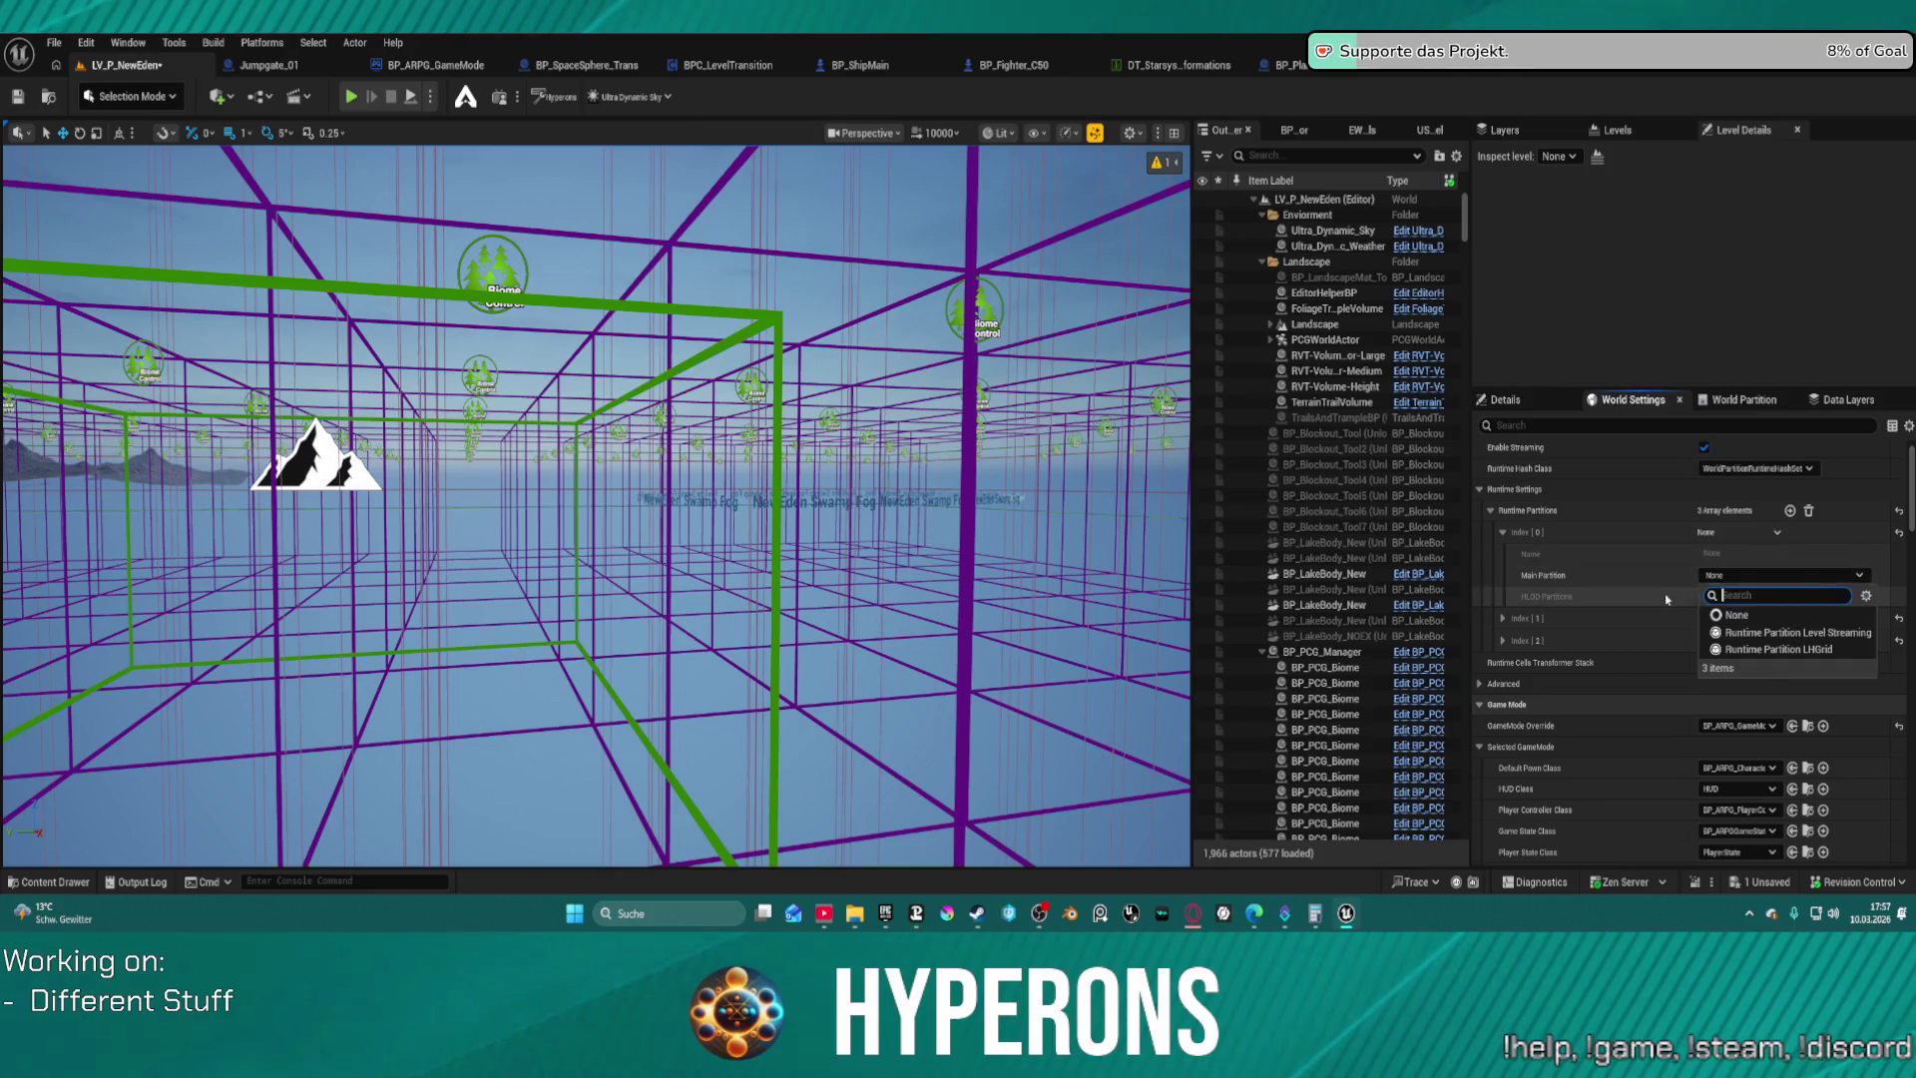
left_click(1737, 615)
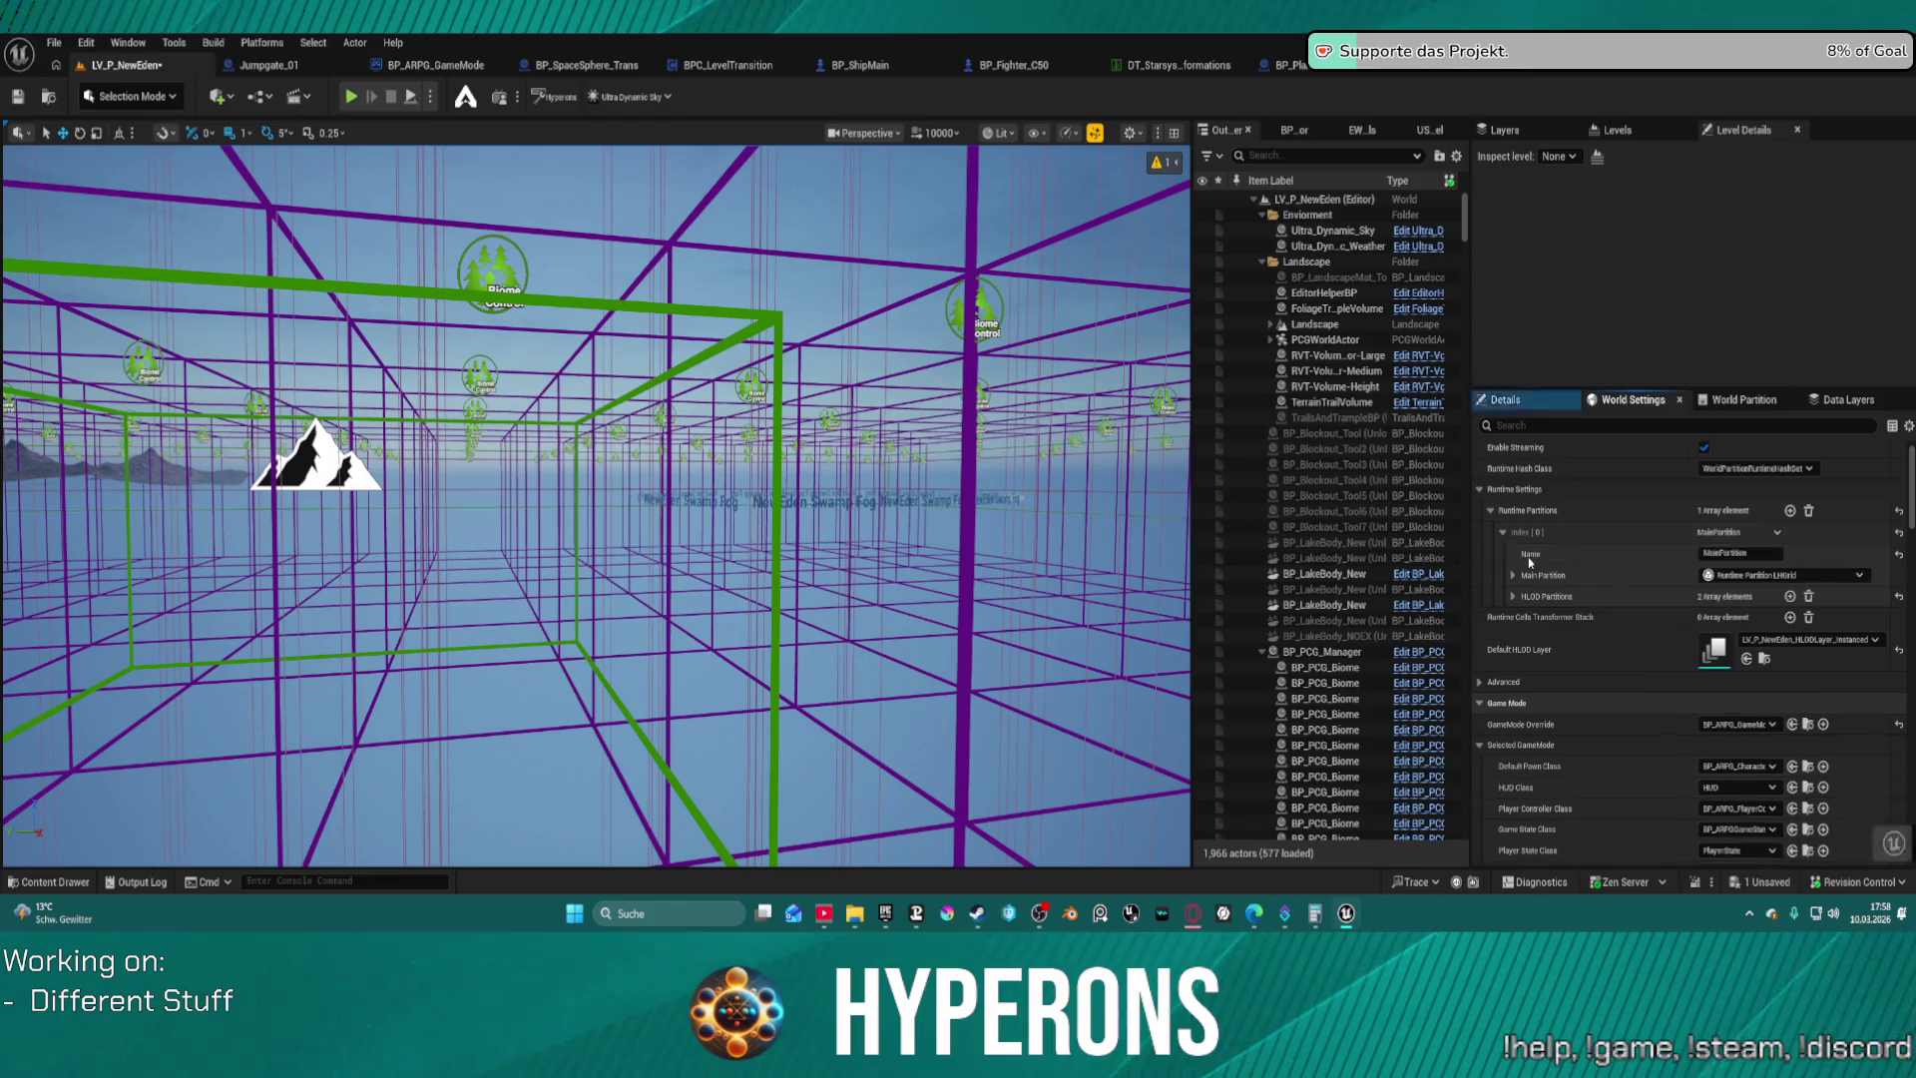
key("ctrl+z")
key("ctrl+z")
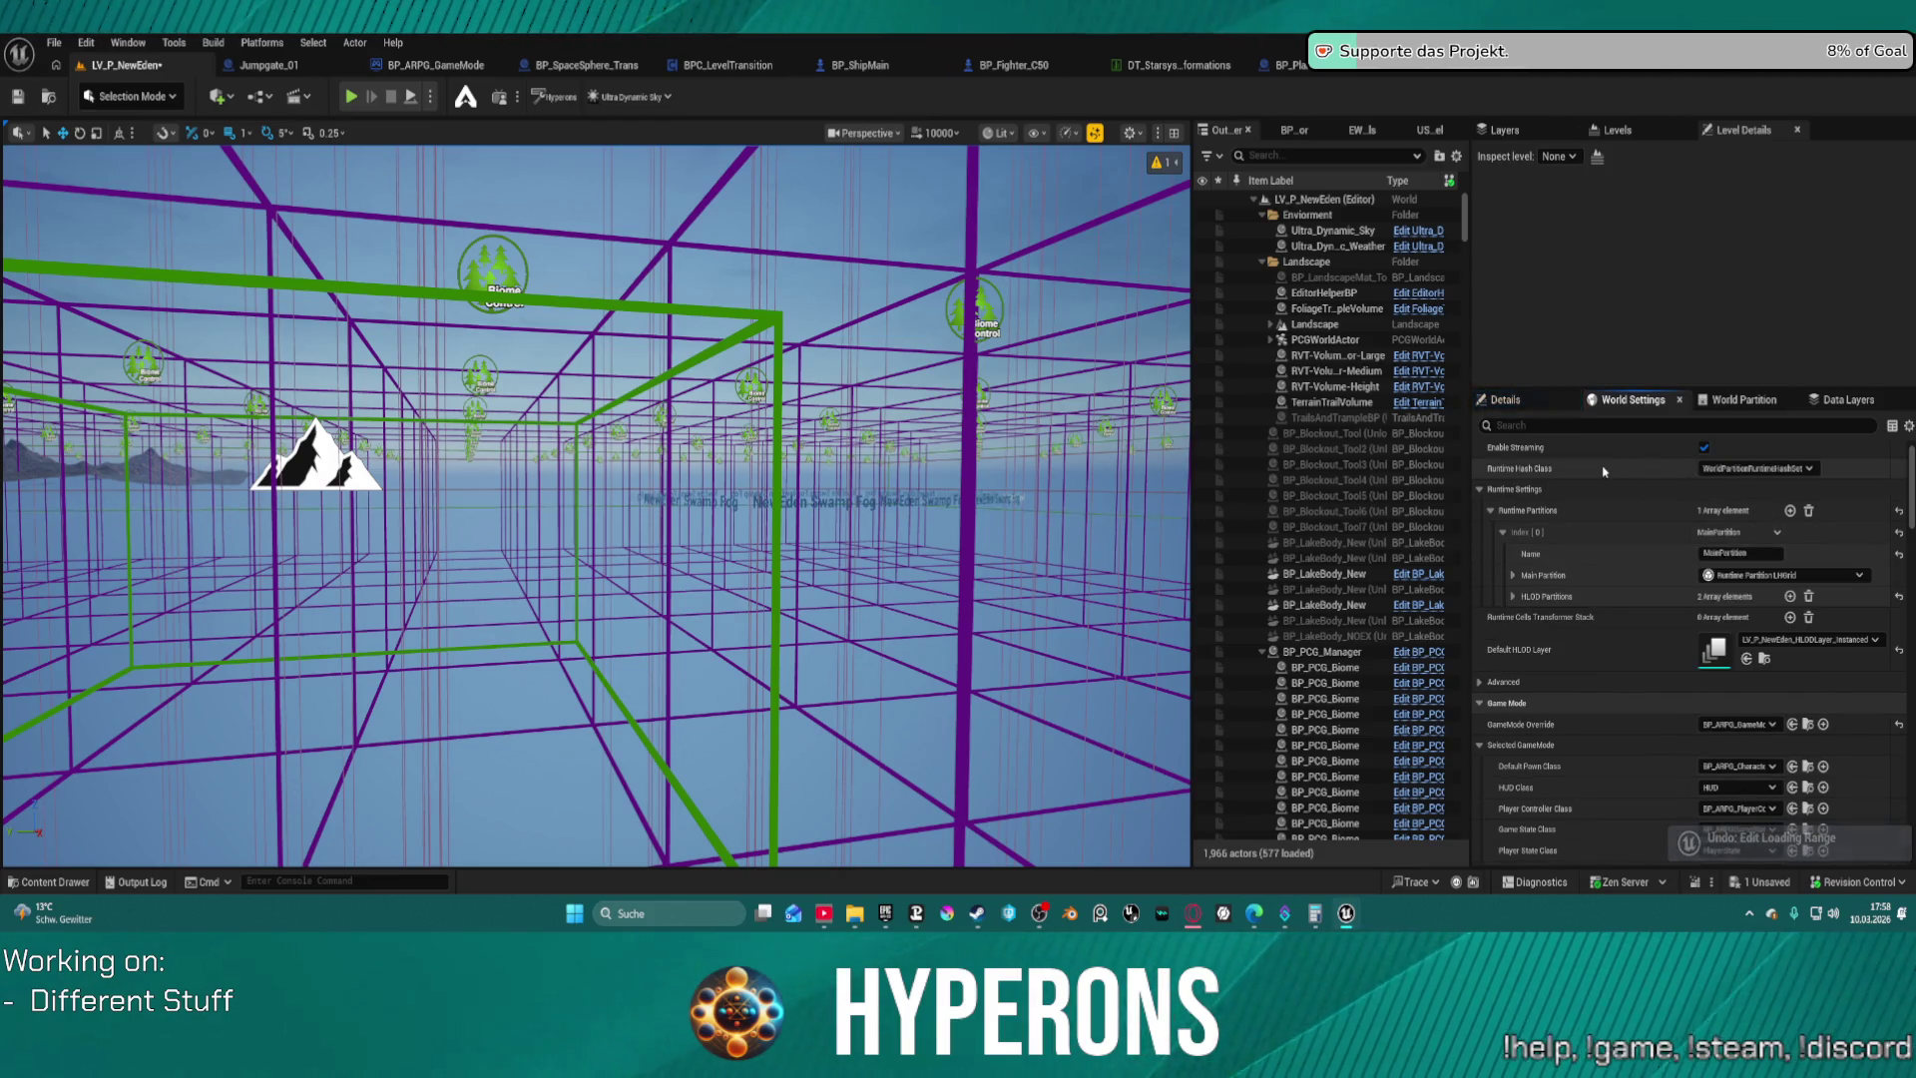
left_click(1514, 575)
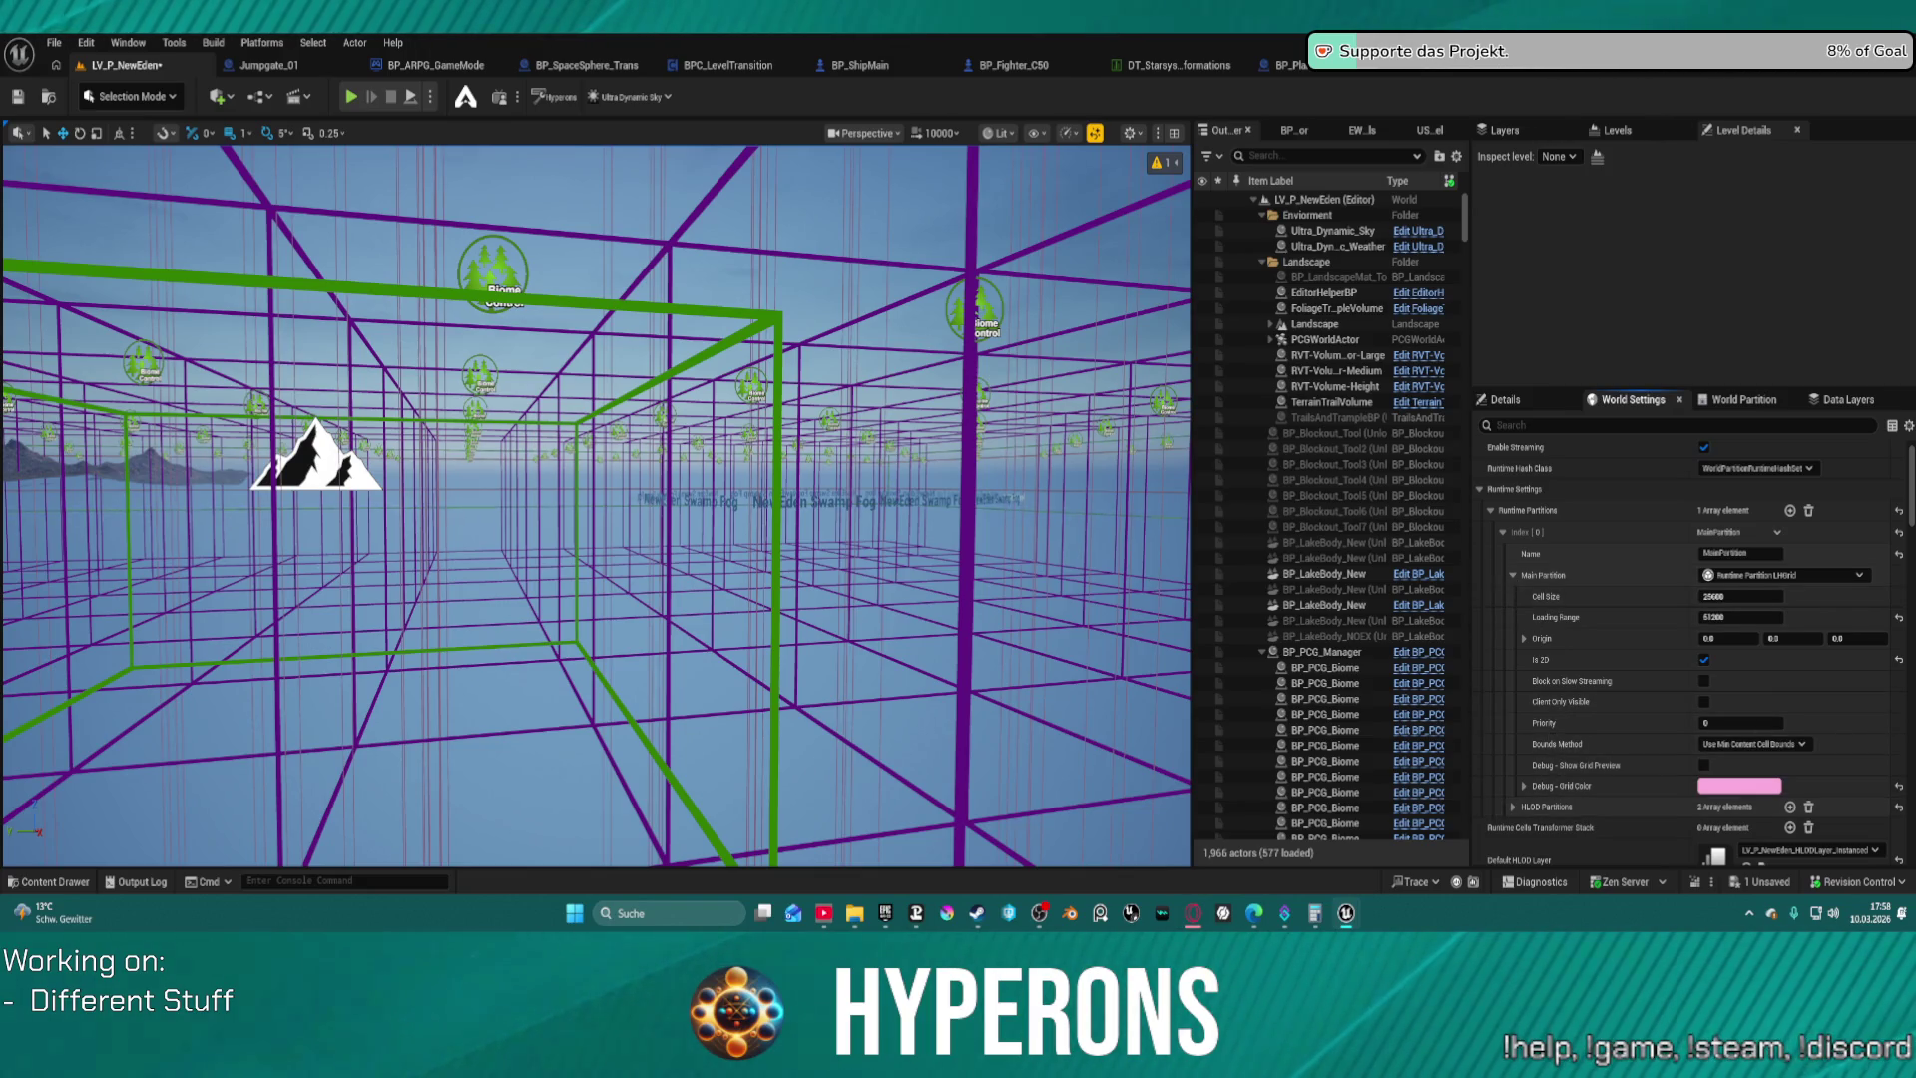
Inspect the main partition's HLOD partition entries and the HLOD layers they include
left_click(1515, 807)
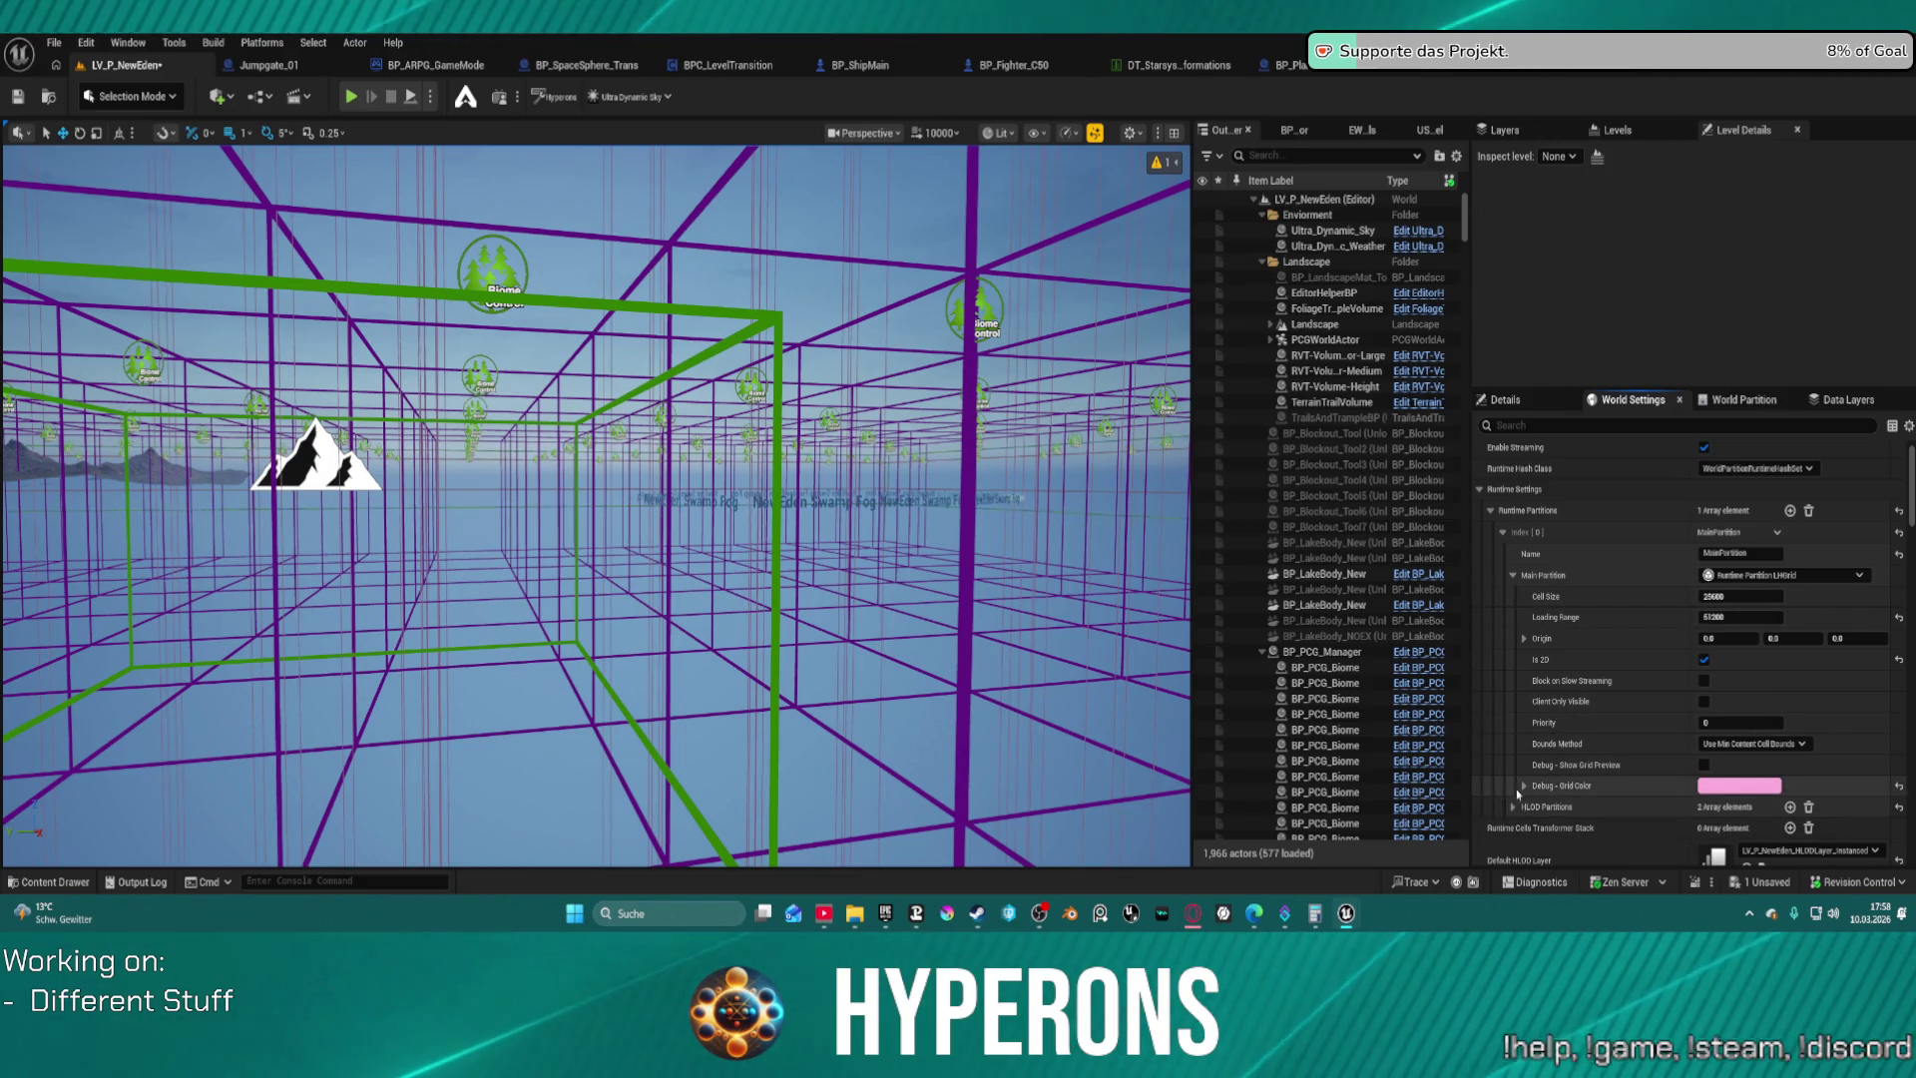
scroll(1566, 814, "down", 2)
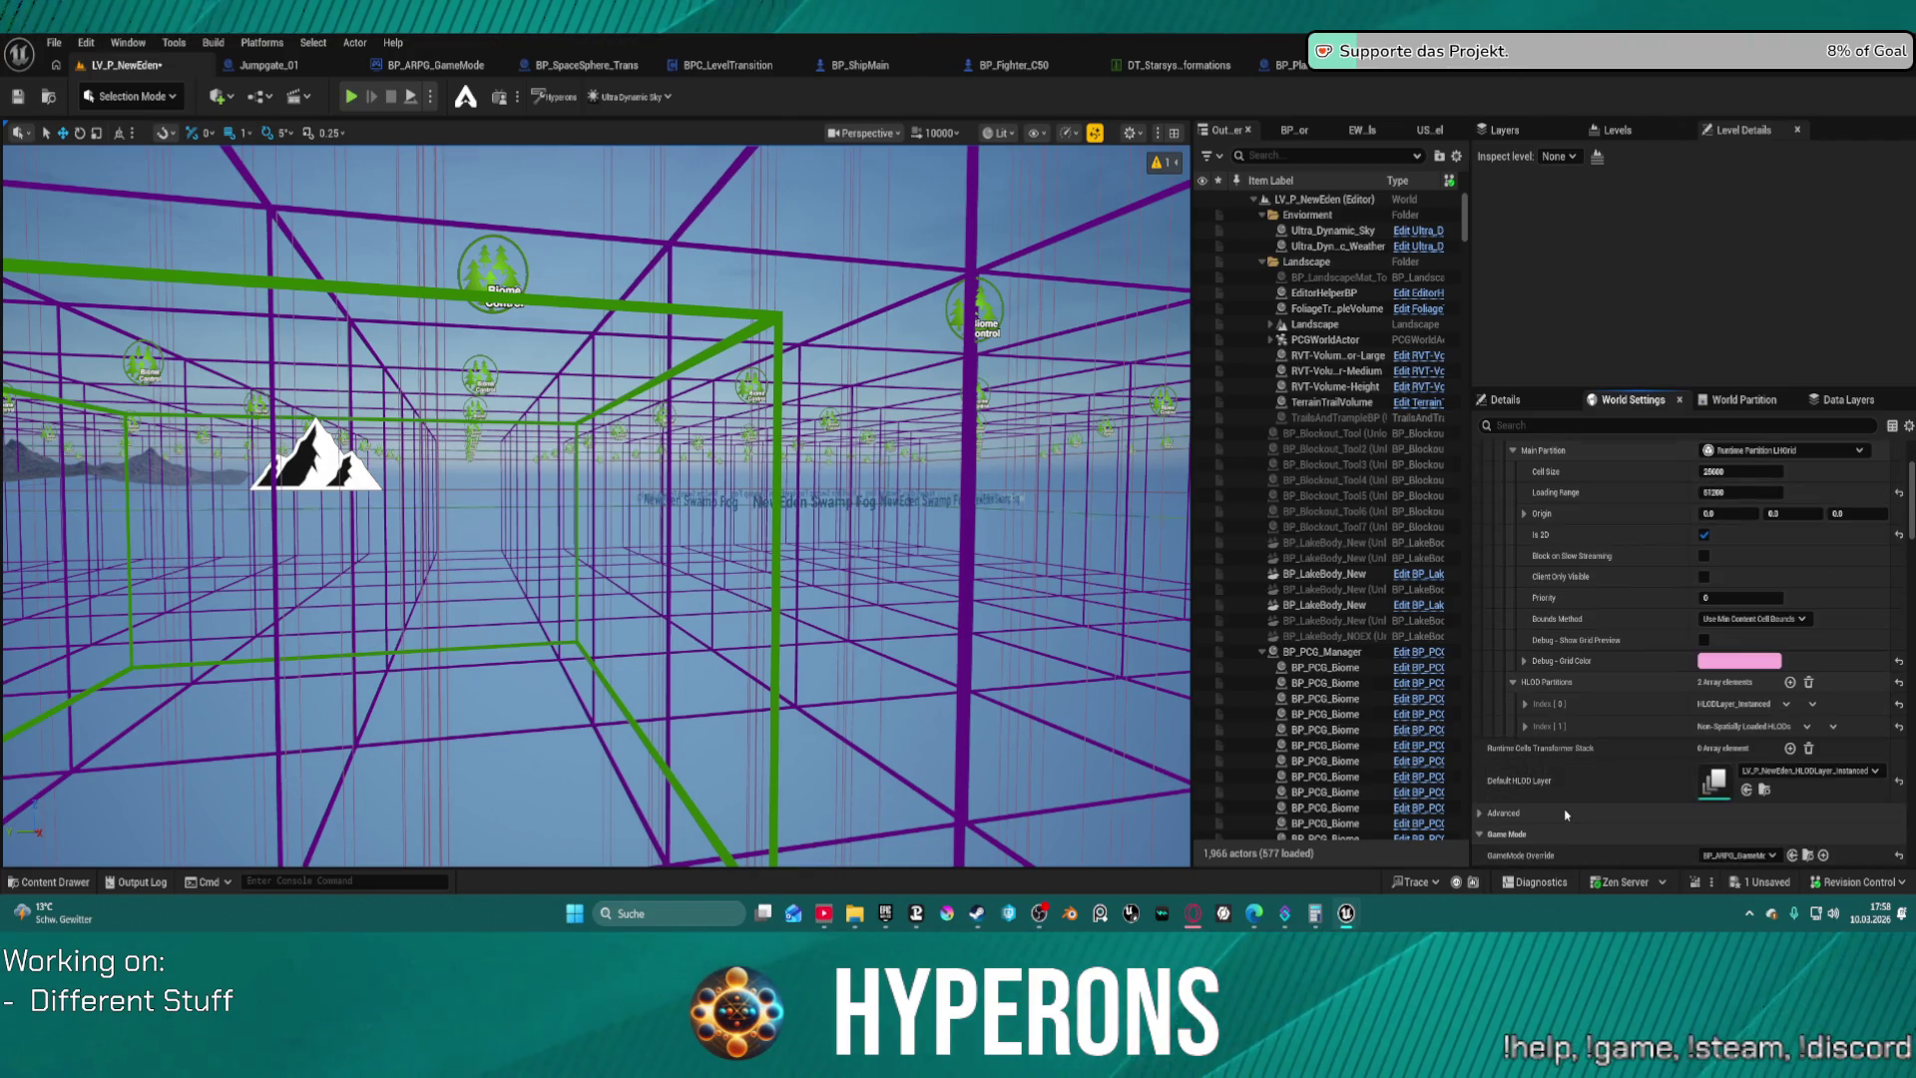
left_click(1524, 727)
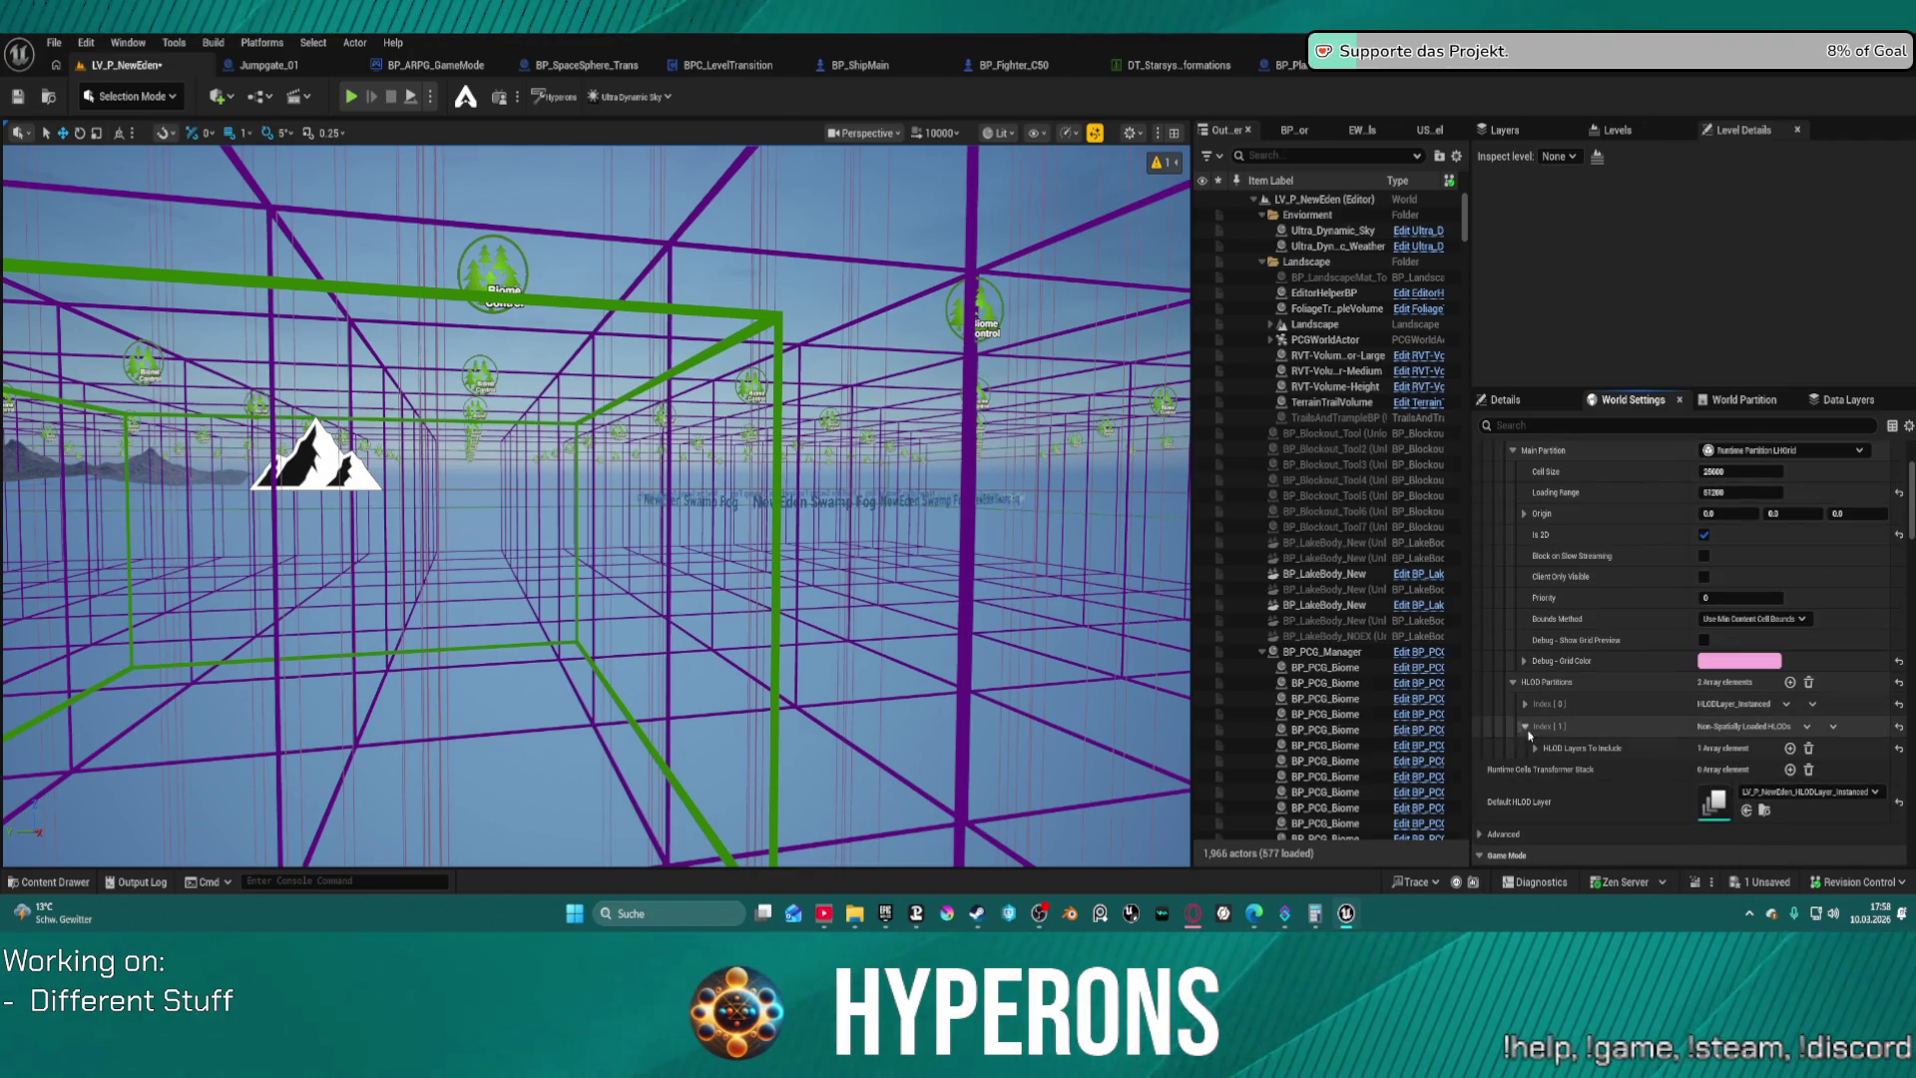
left_click(1535, 748)
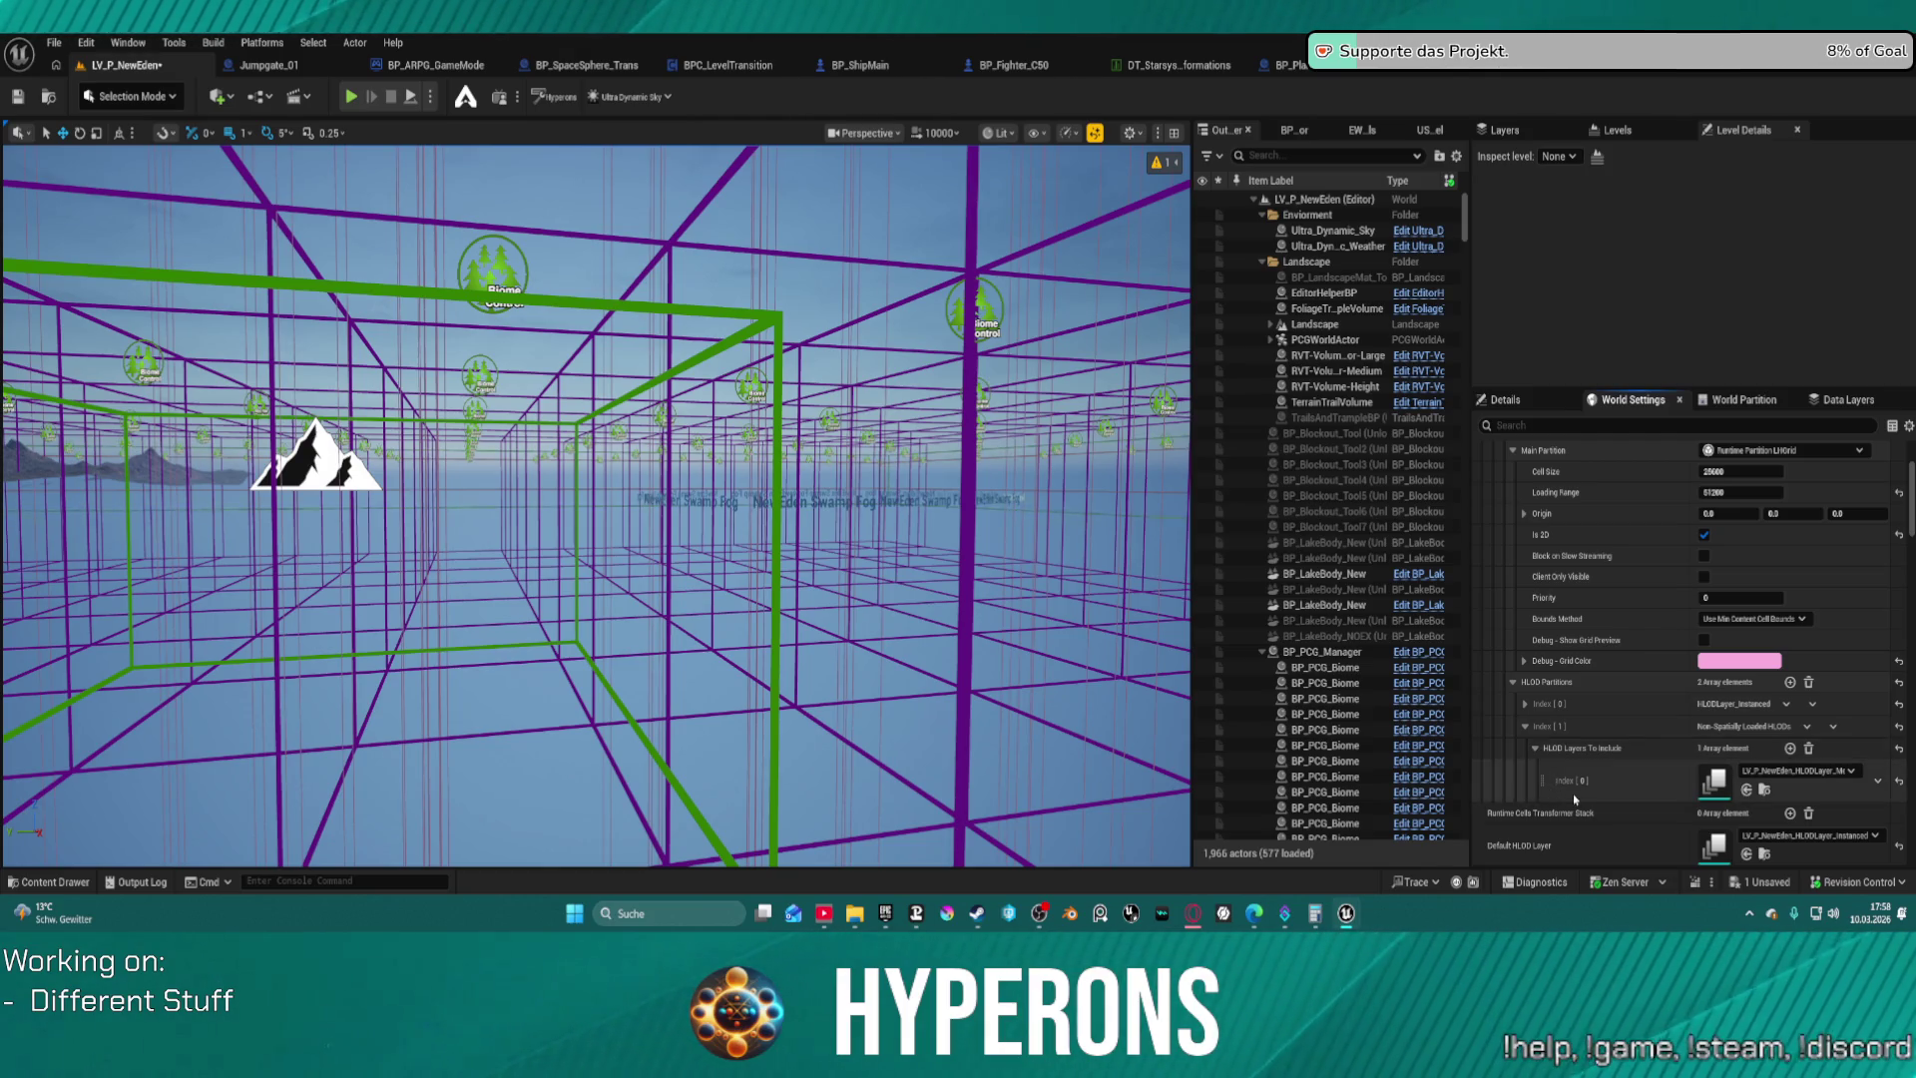
left_click(1525, 705)
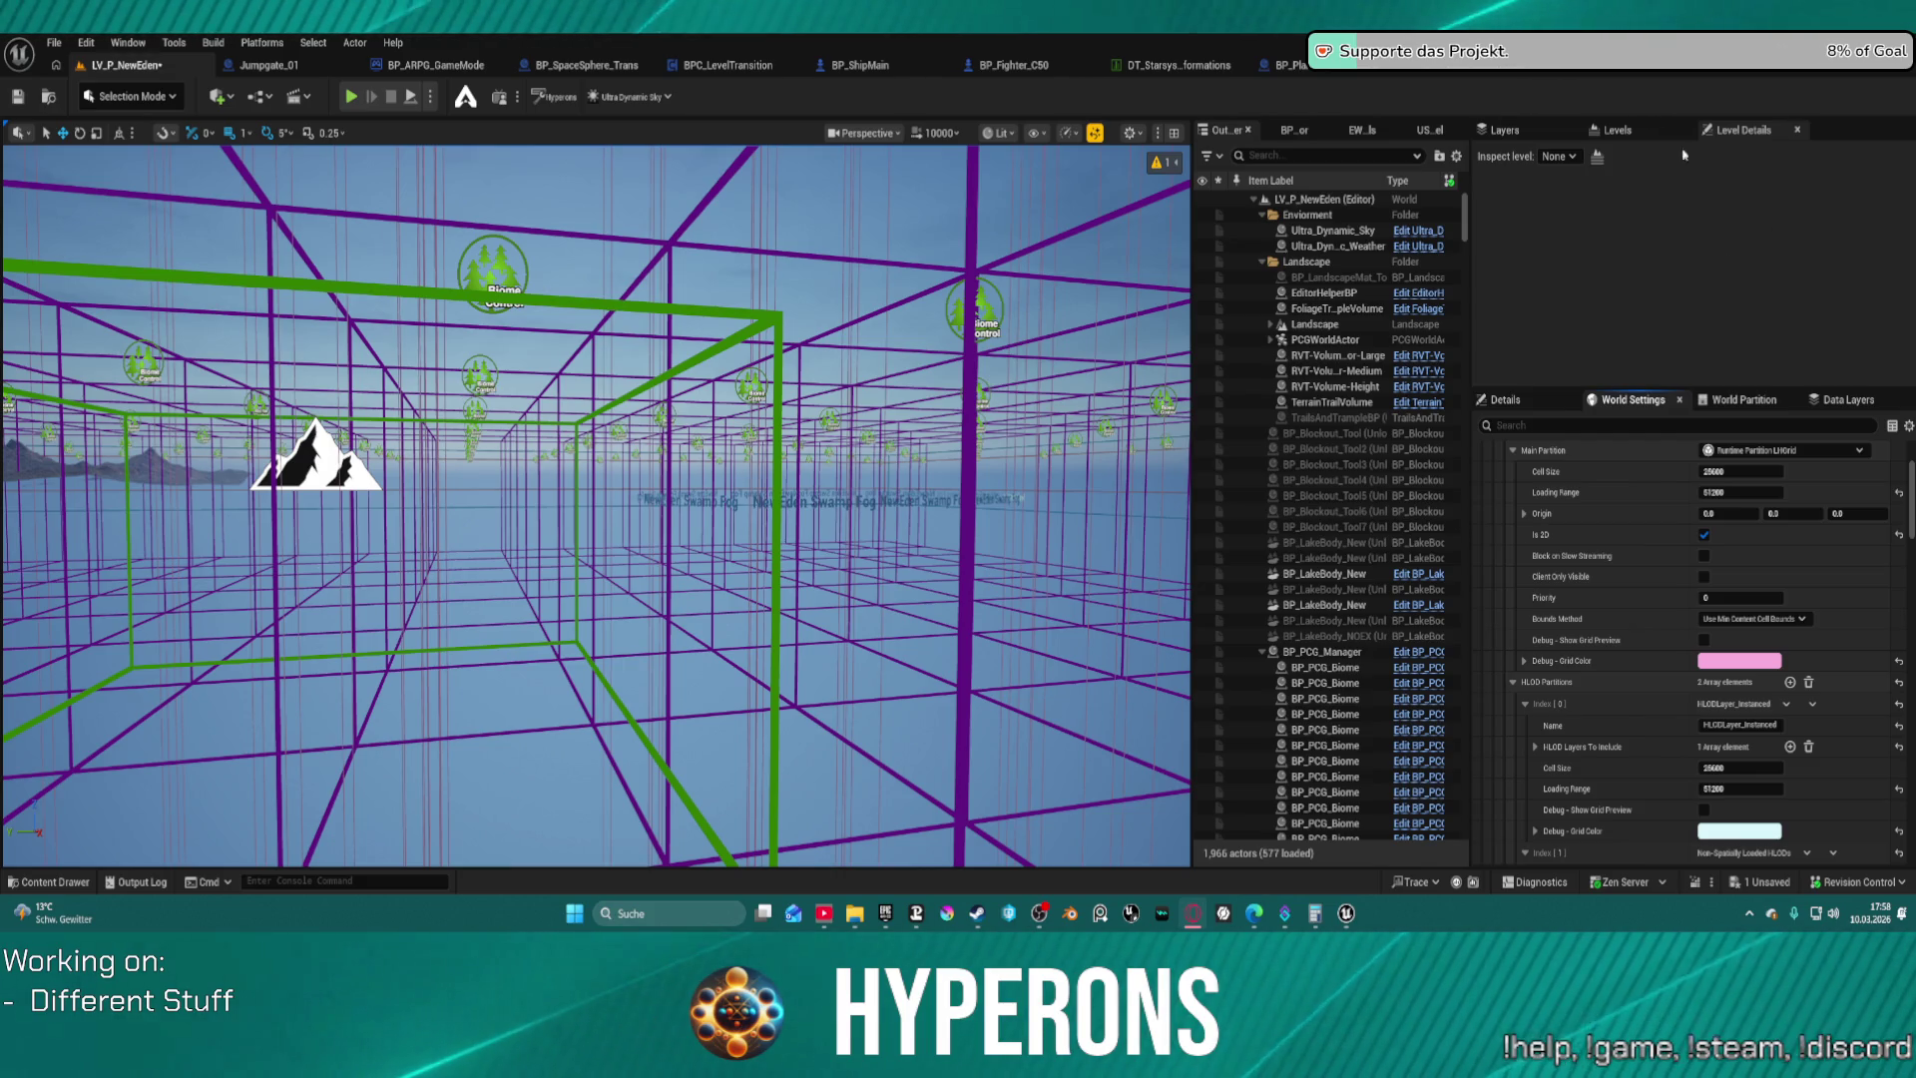
scroll(1680, 515, "up", 3)
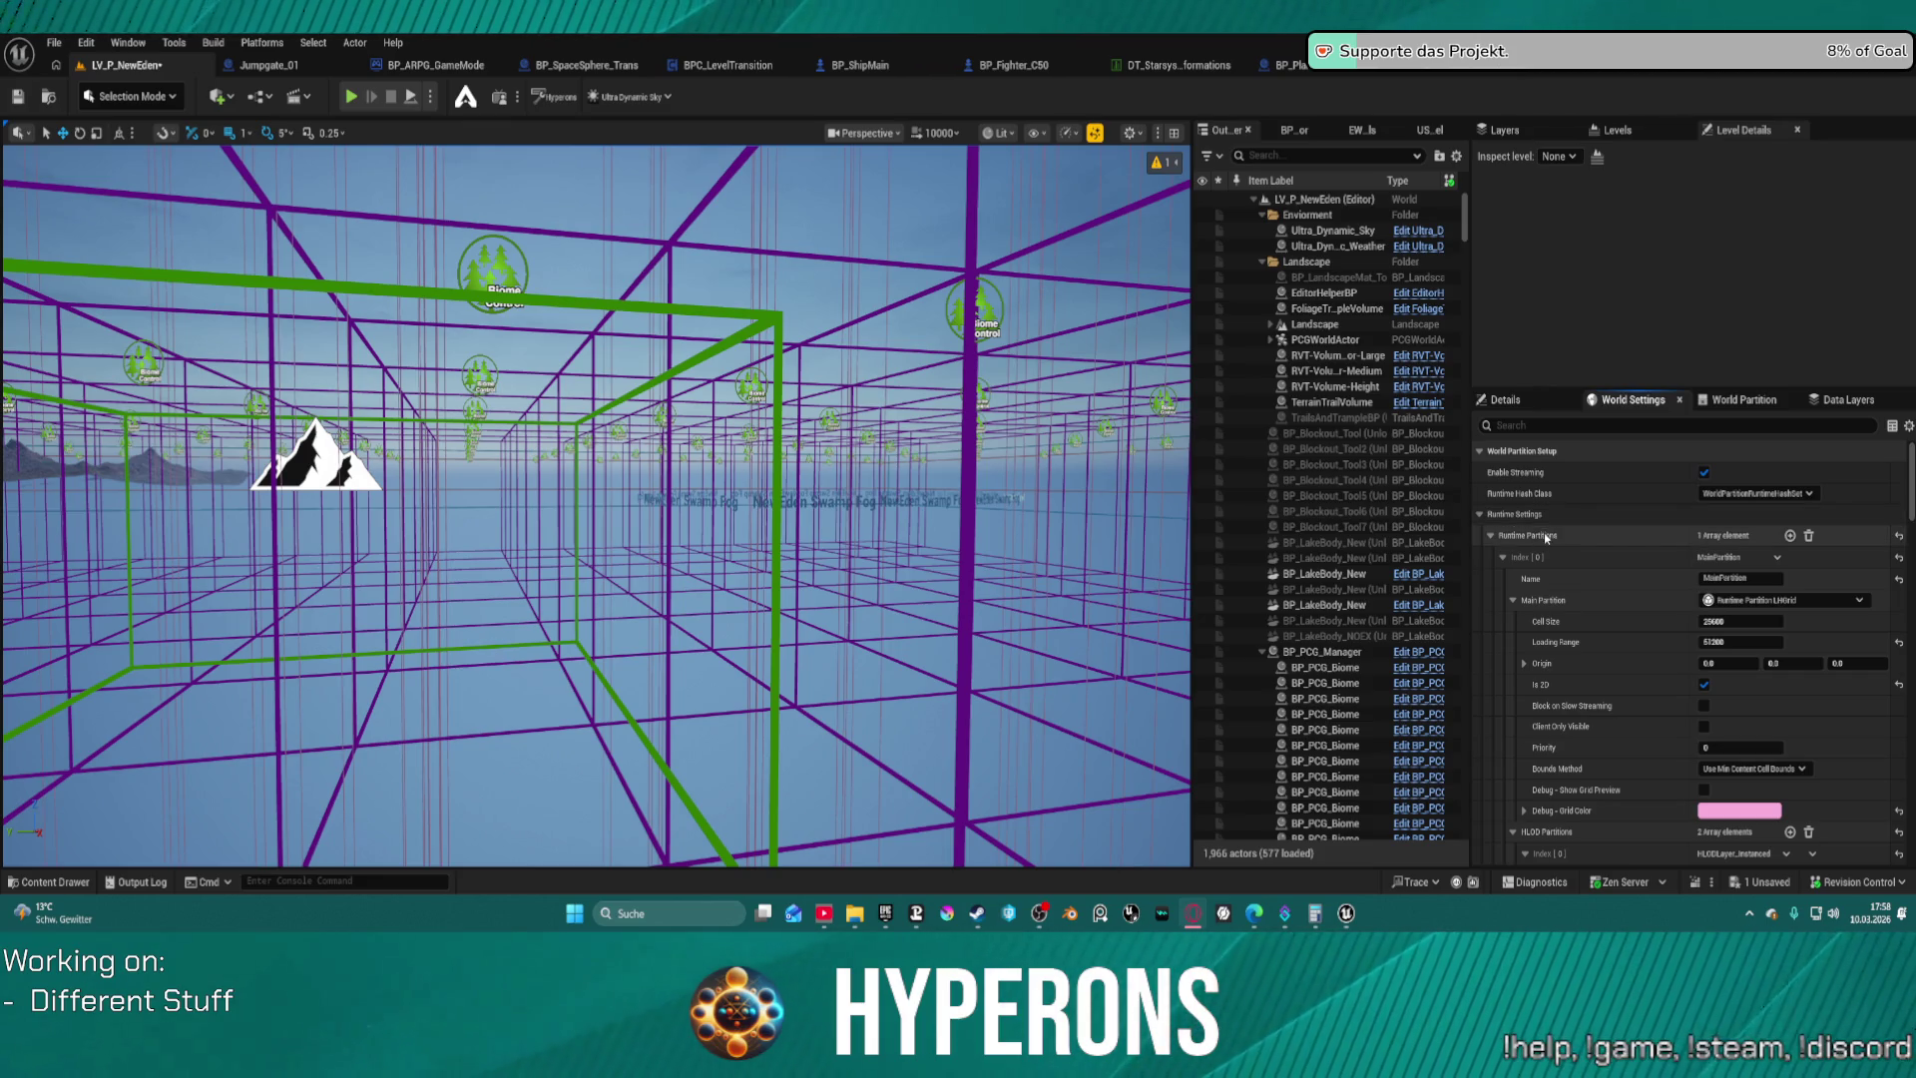
Paste the copied runtime partitions, undo it, and fold the grid settings and HLOD list
key("ctrl+v")
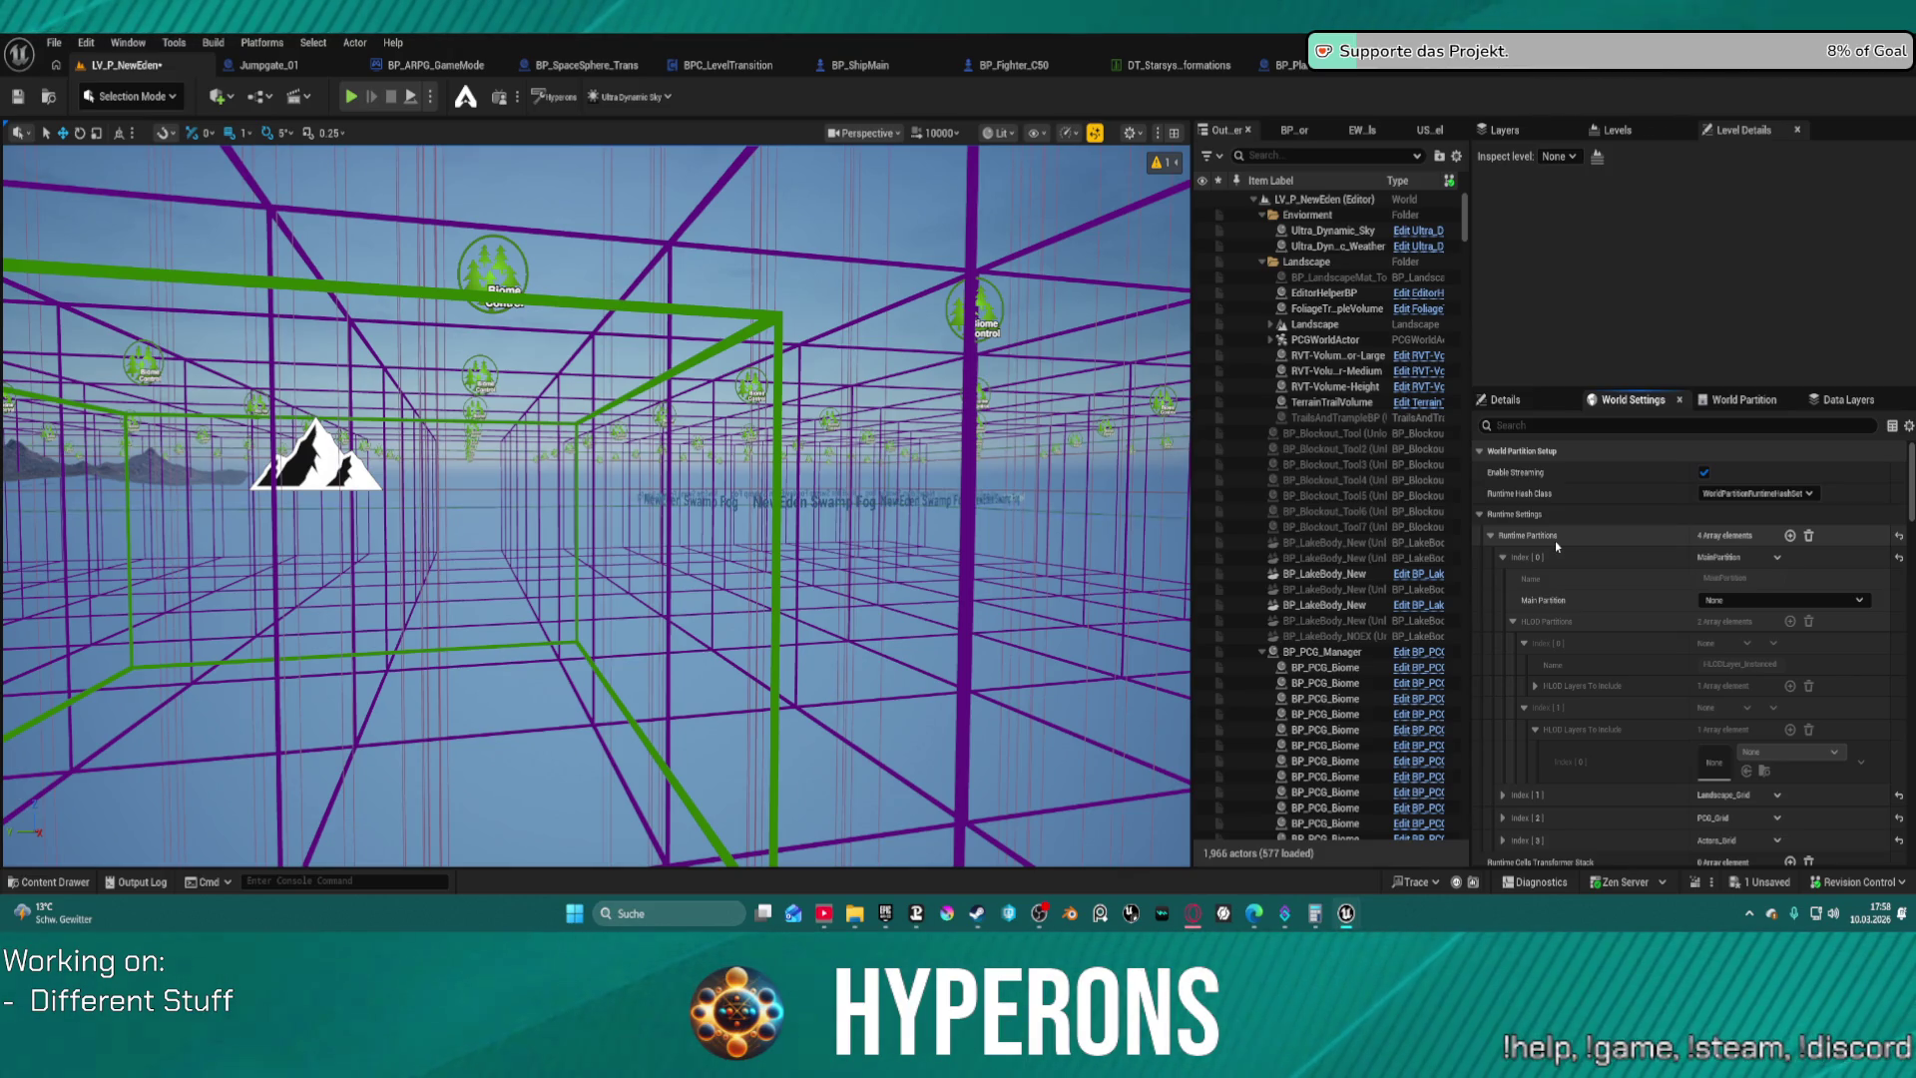
key("ctrl+z")
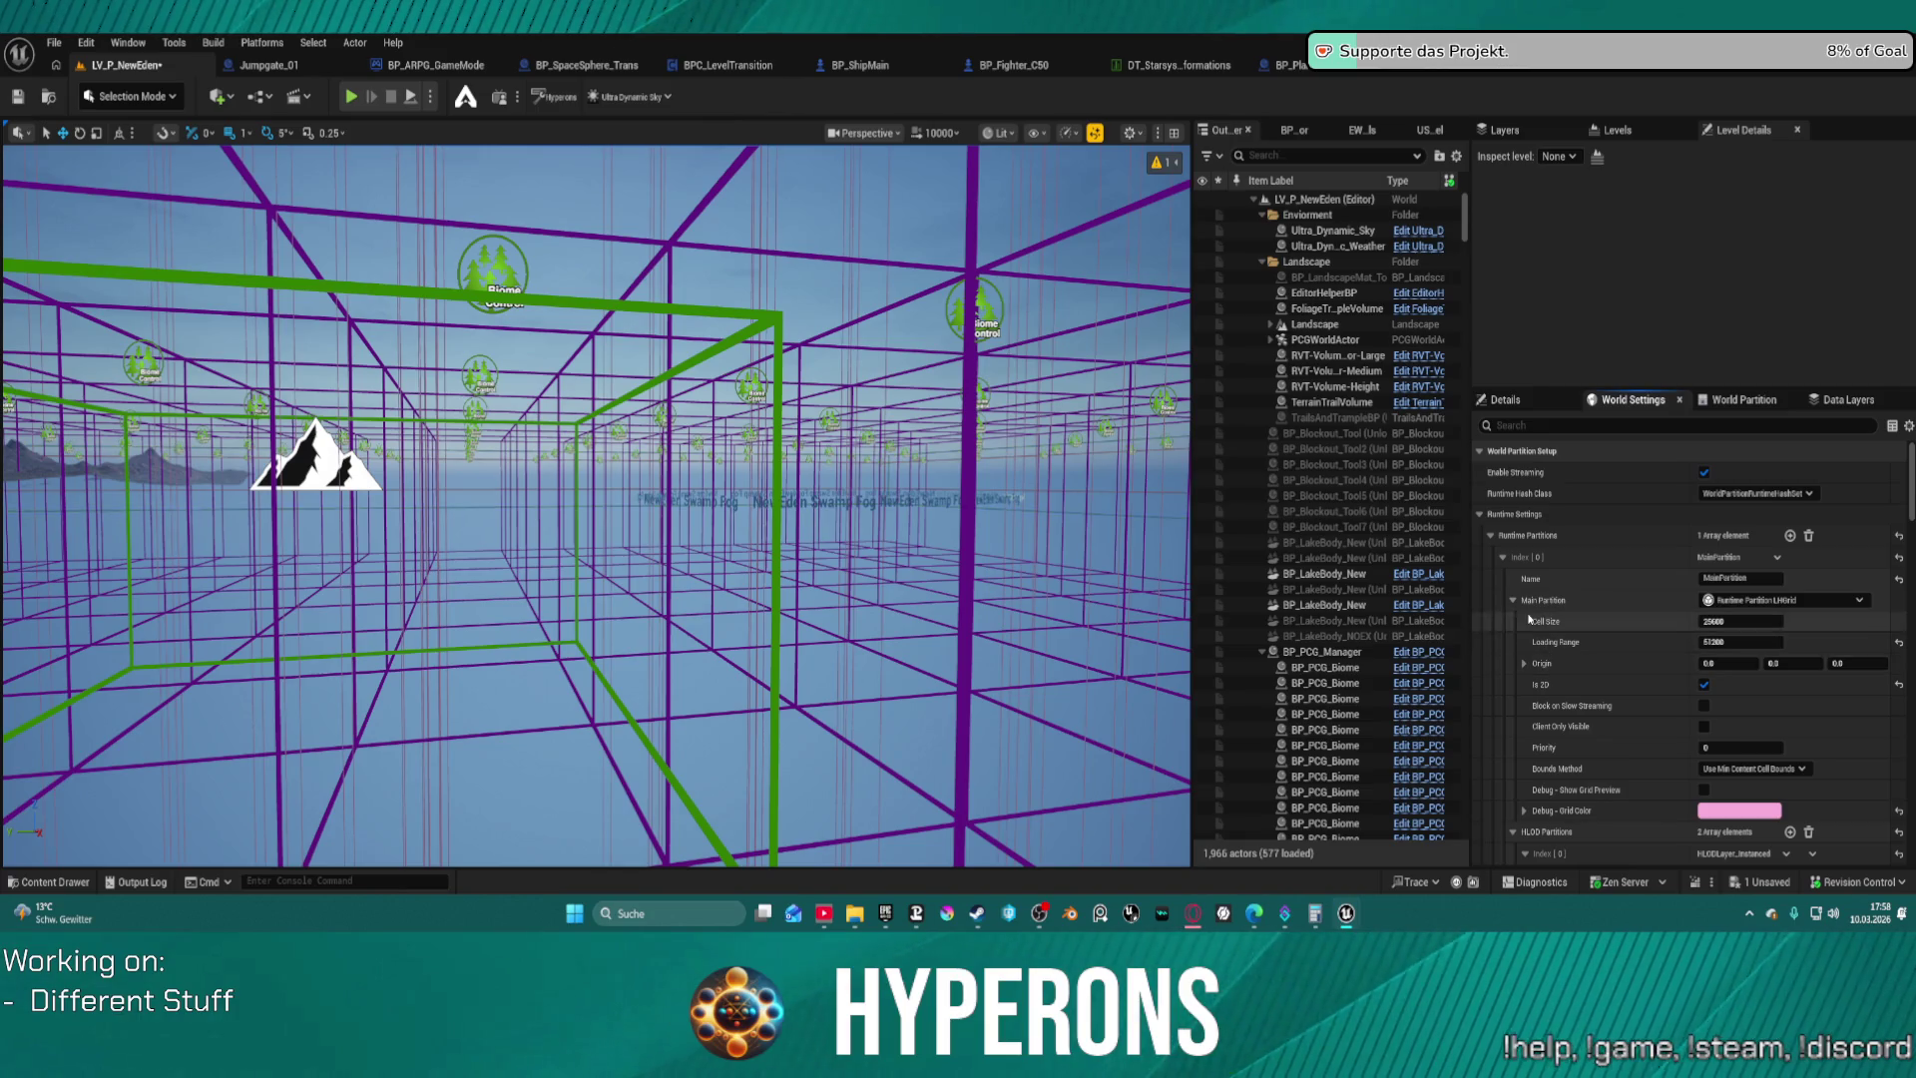
left_click(1514, 601)
left_click(1510, 620)
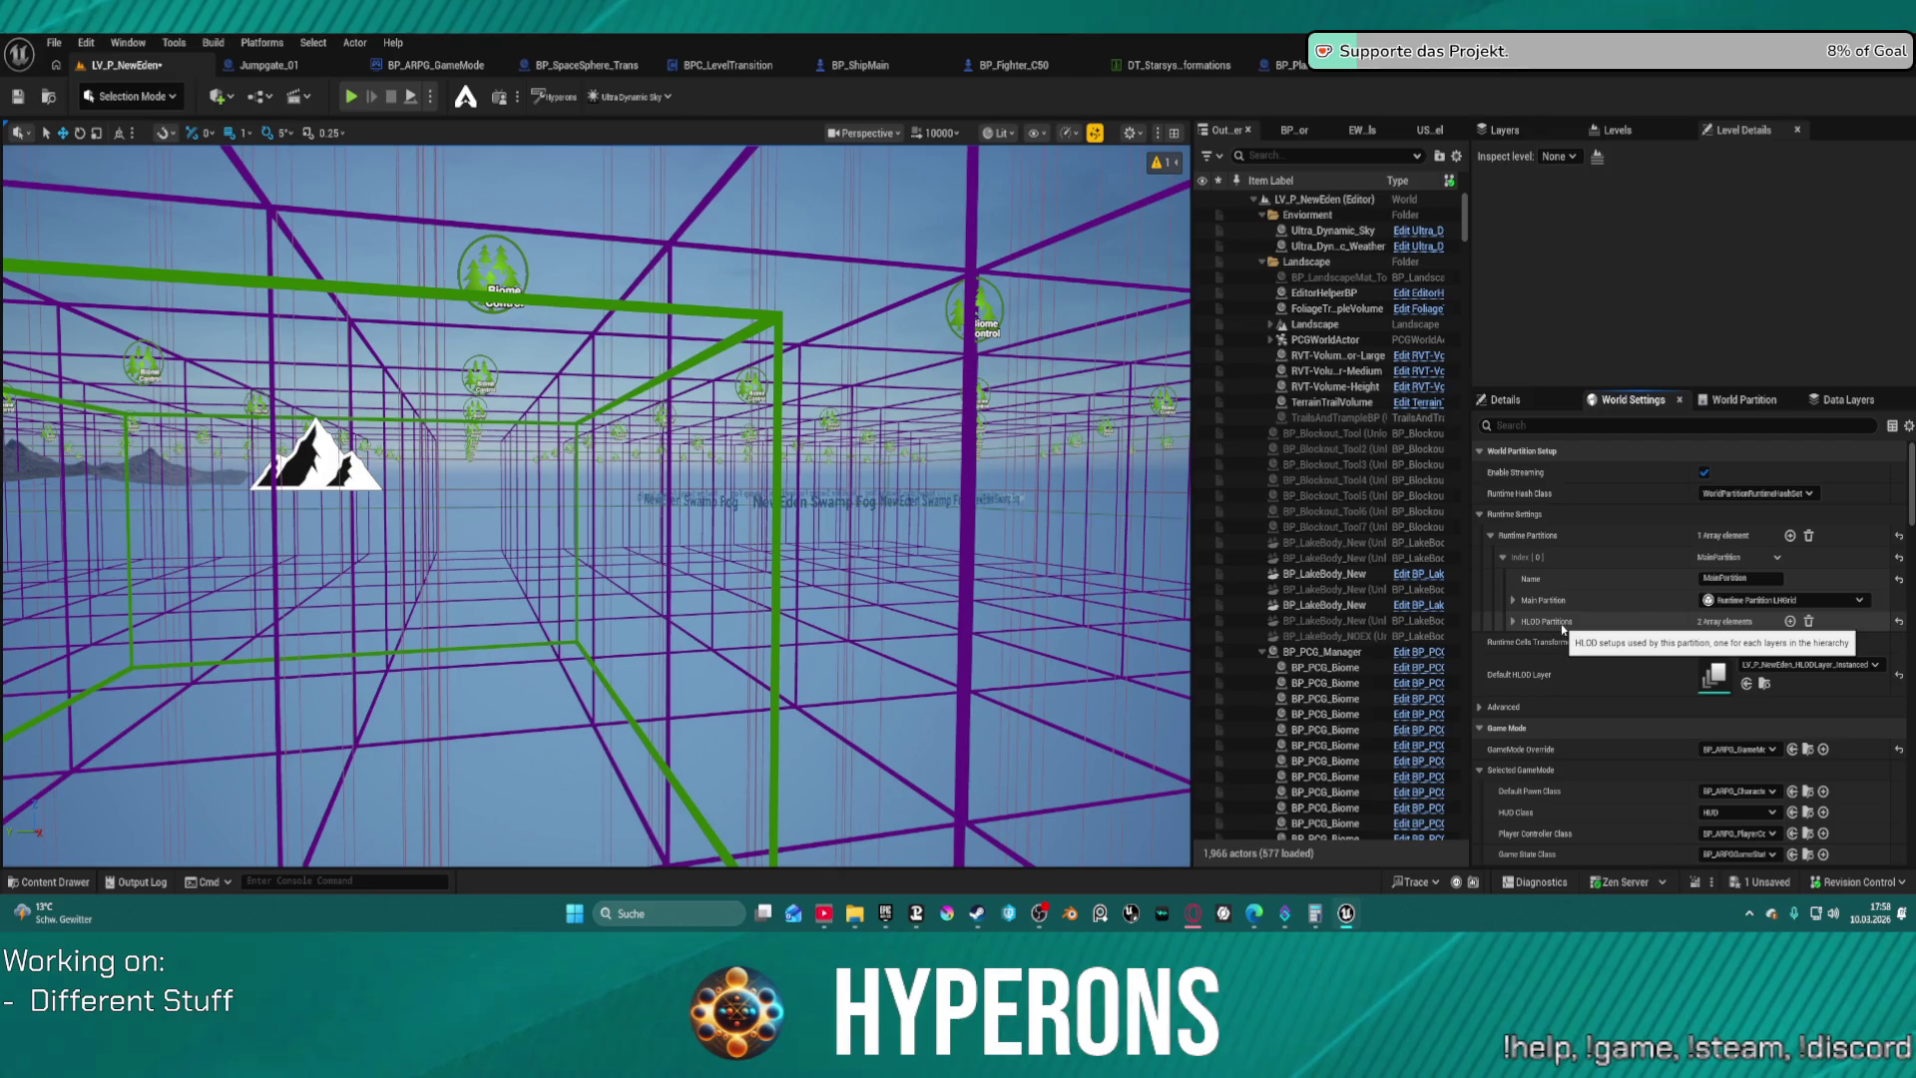
Expand the HLOD entries MainPartition, Landscape_Grid, PCG_Grid, Actors_Grid and the fifth entry
left_click(1513, 621)
left_click(1523, 643)
left_click(1525, 706)
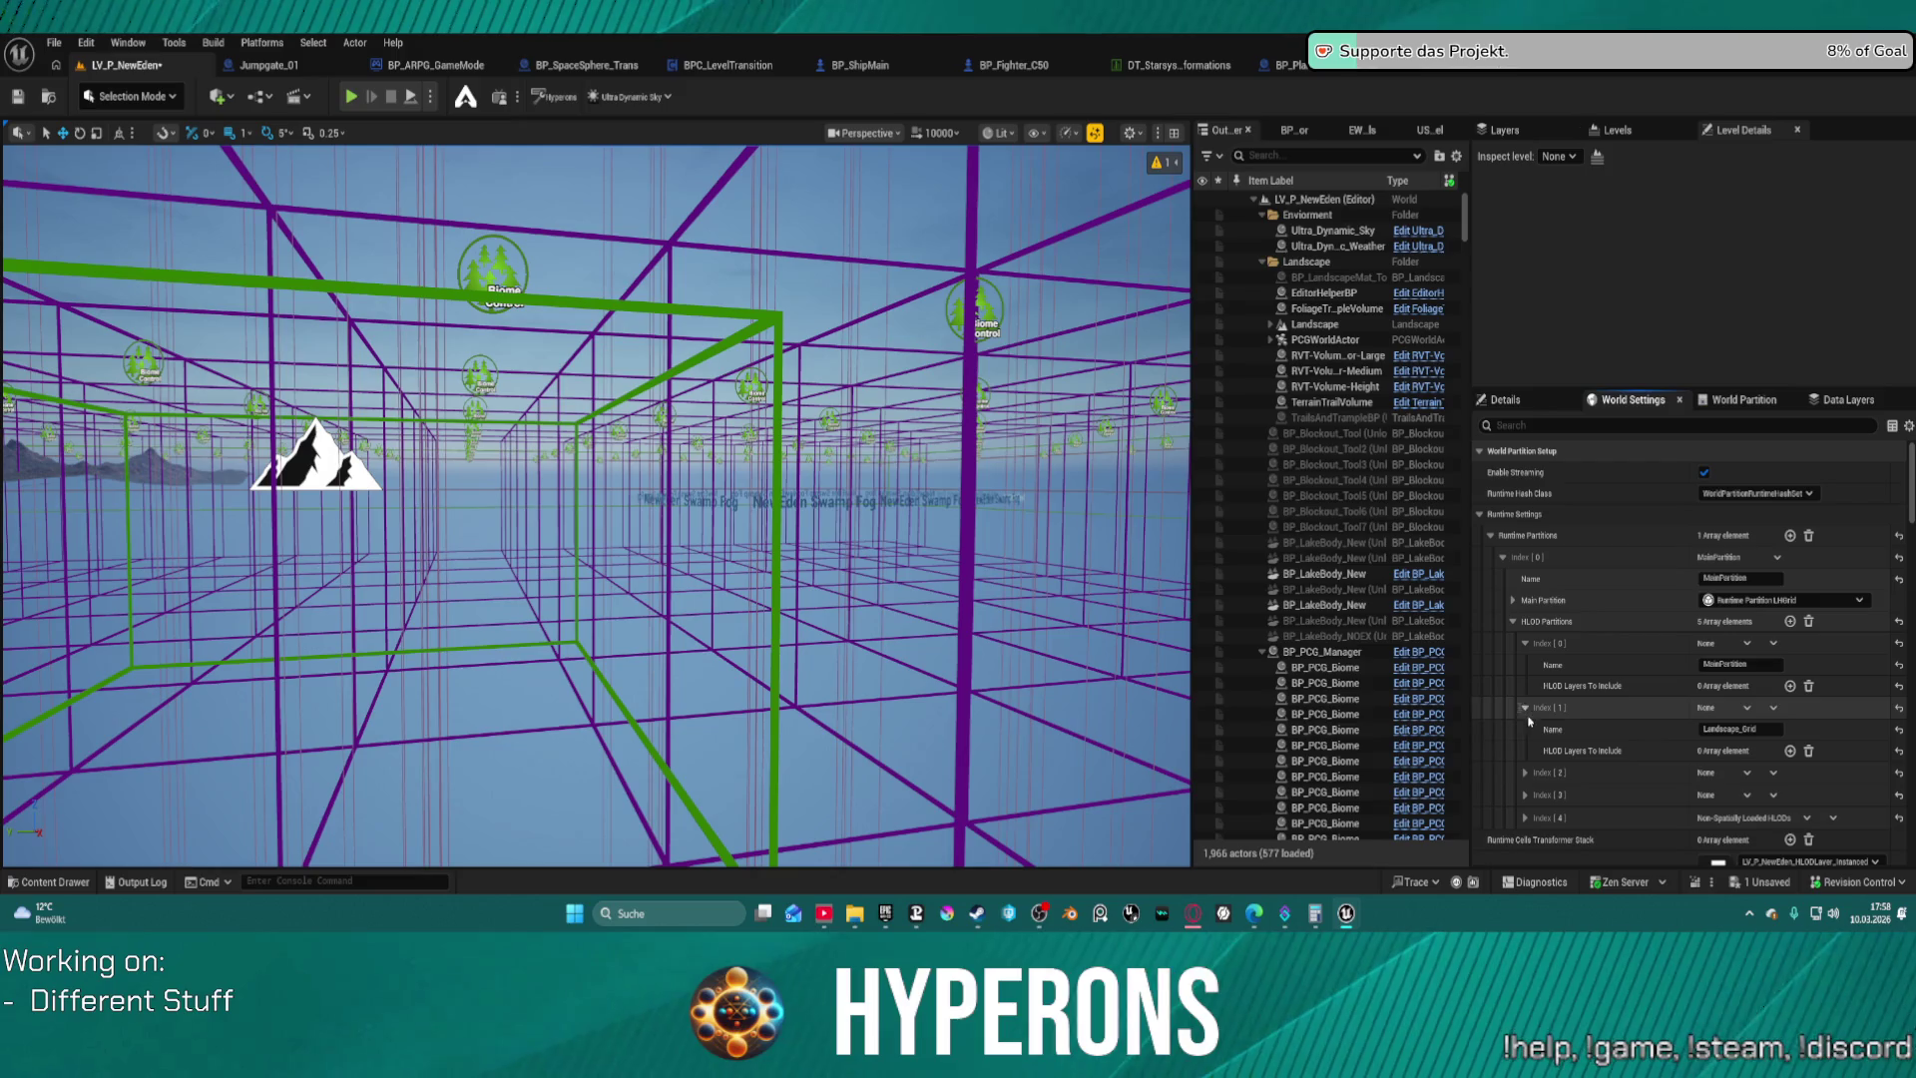
left_click(1525, 795)
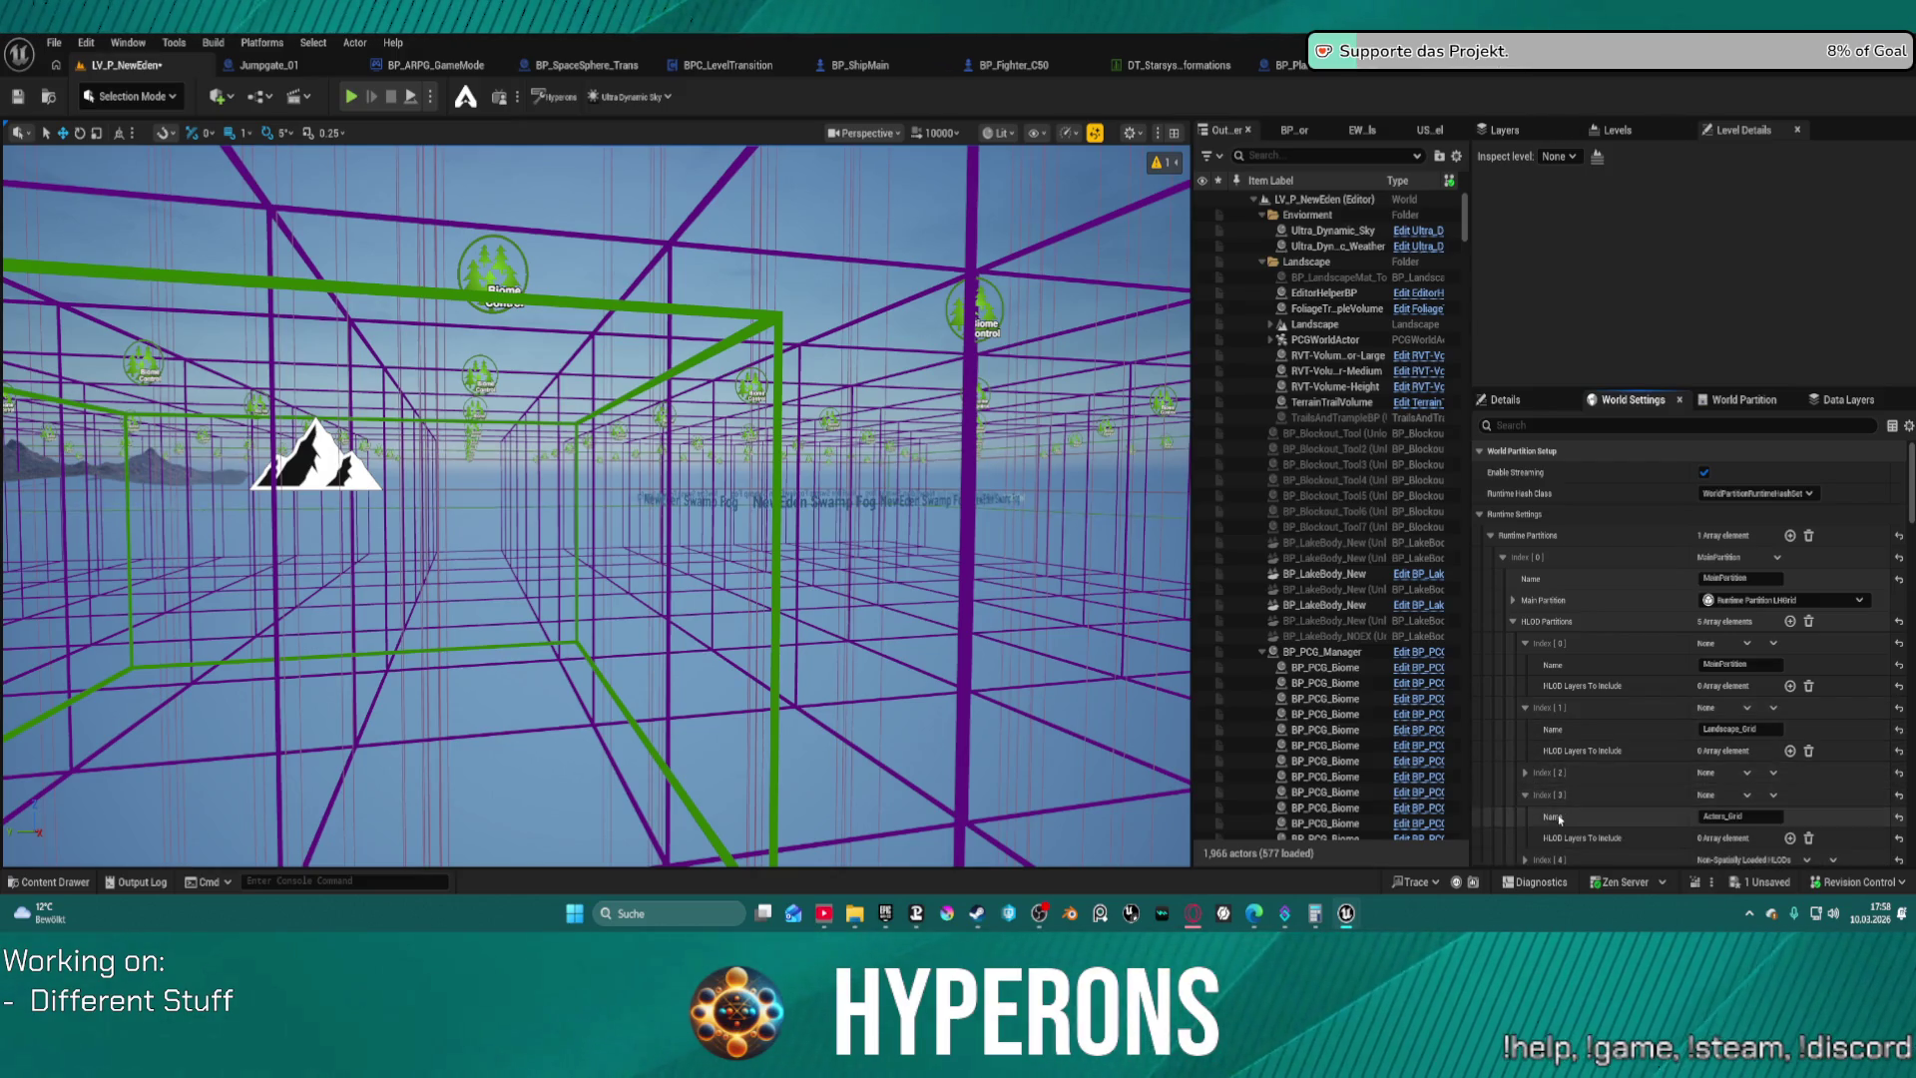
left_click(1525, 772)
scroll(1571, 785, "down", 3)
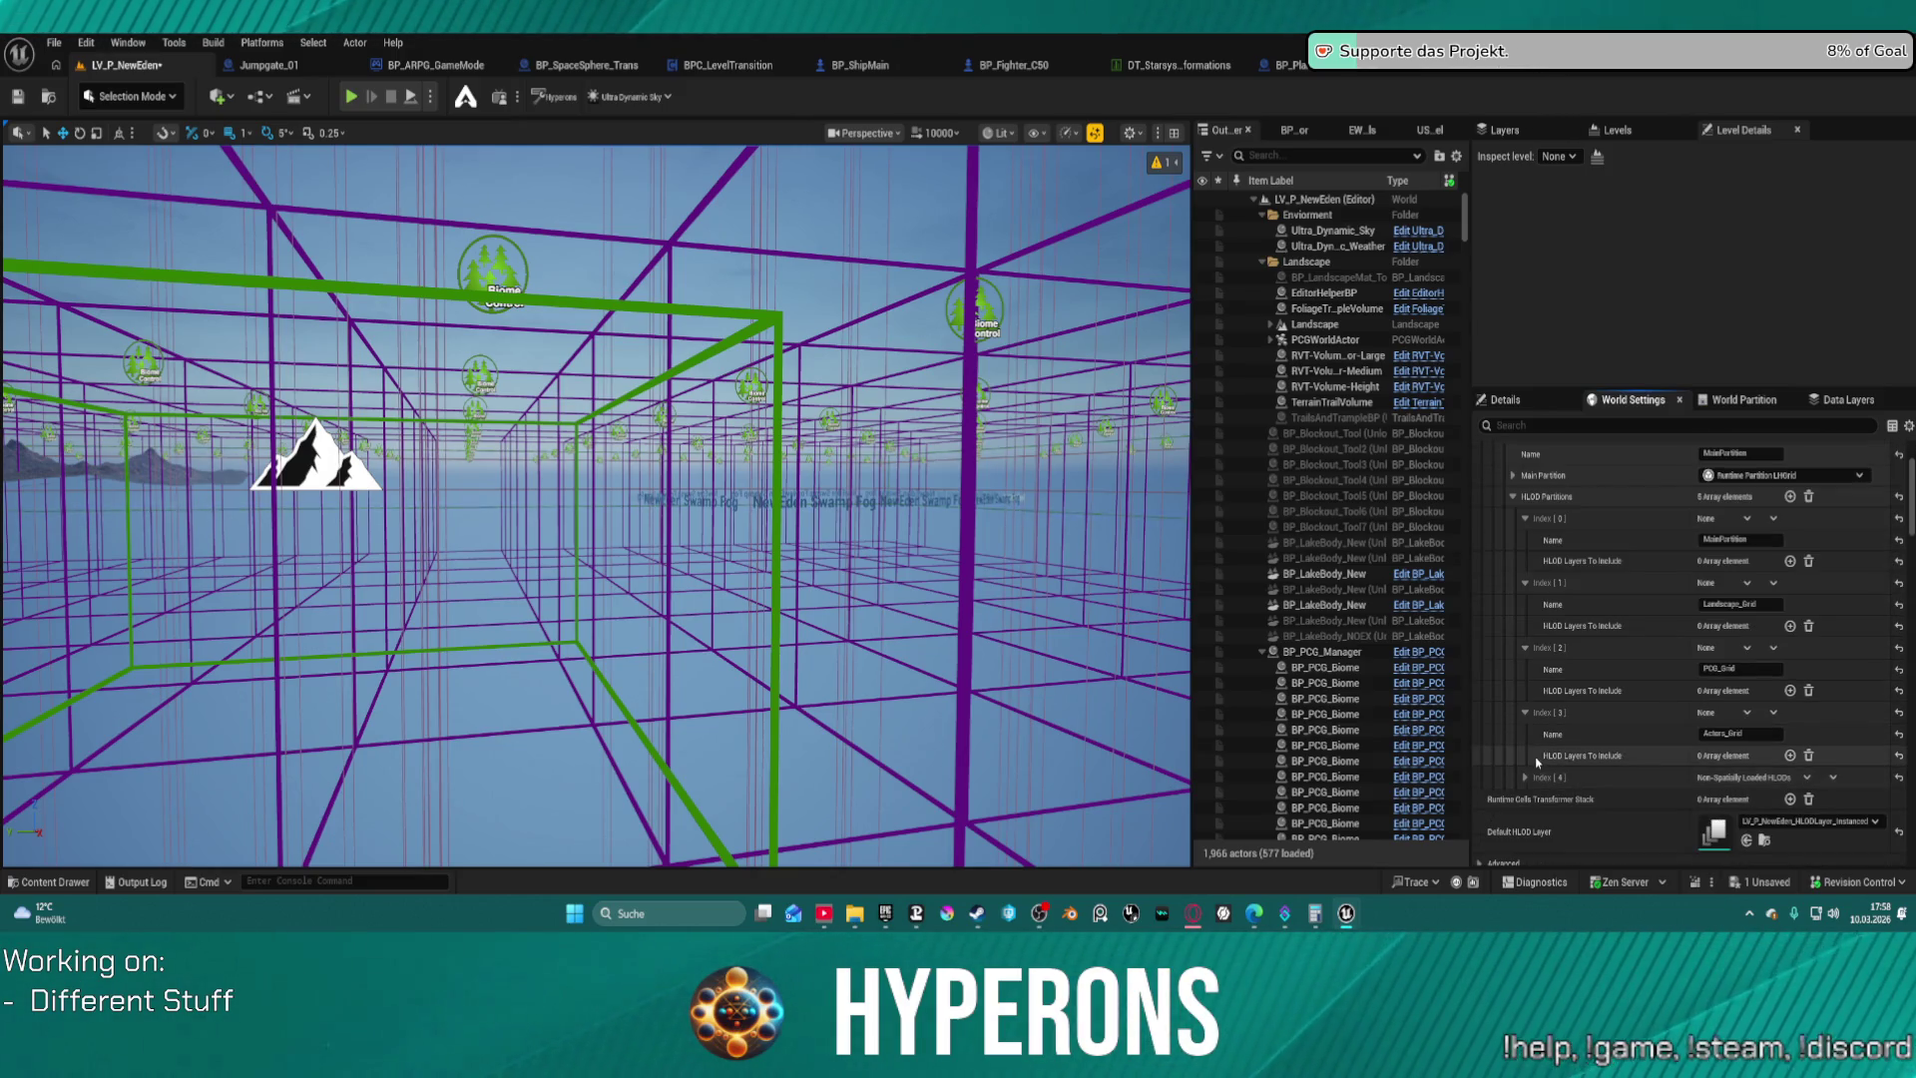
left_click(1525, 778)
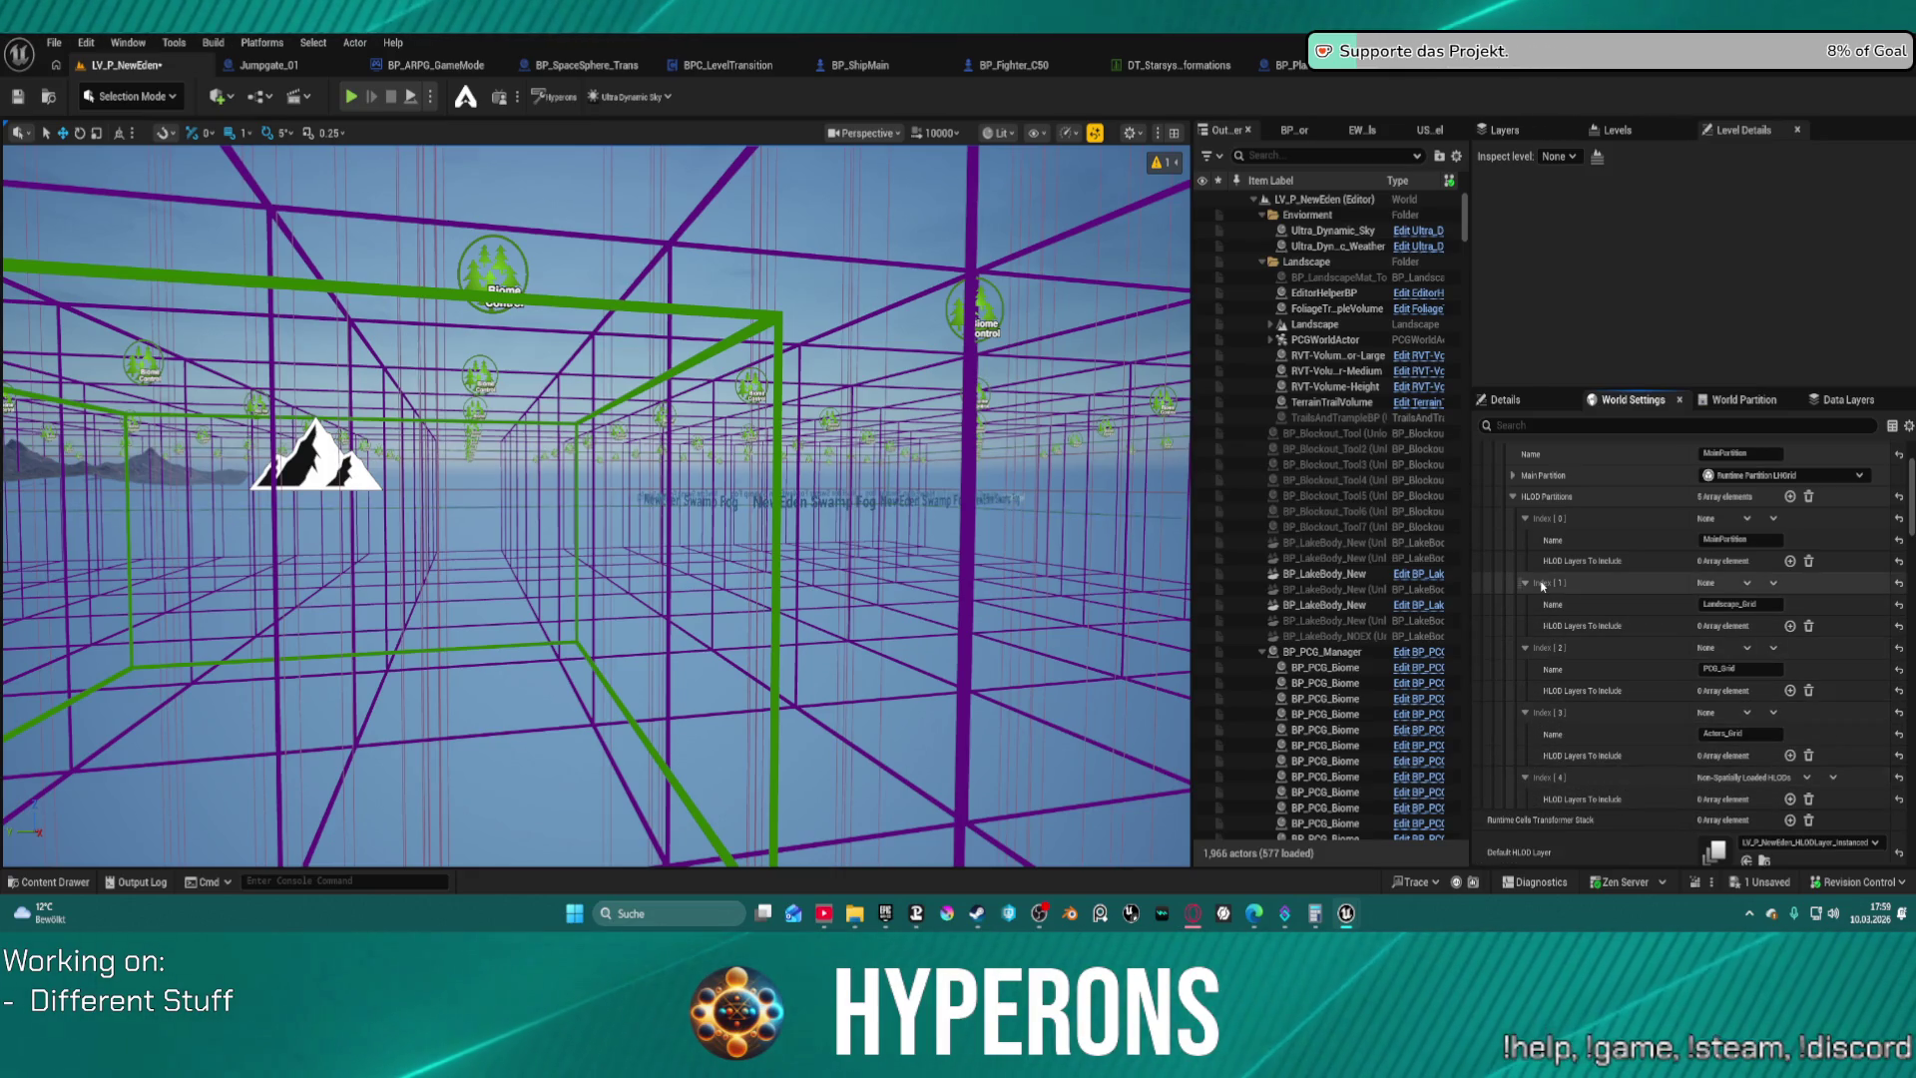
scroll(1583, 571, "up", 2)
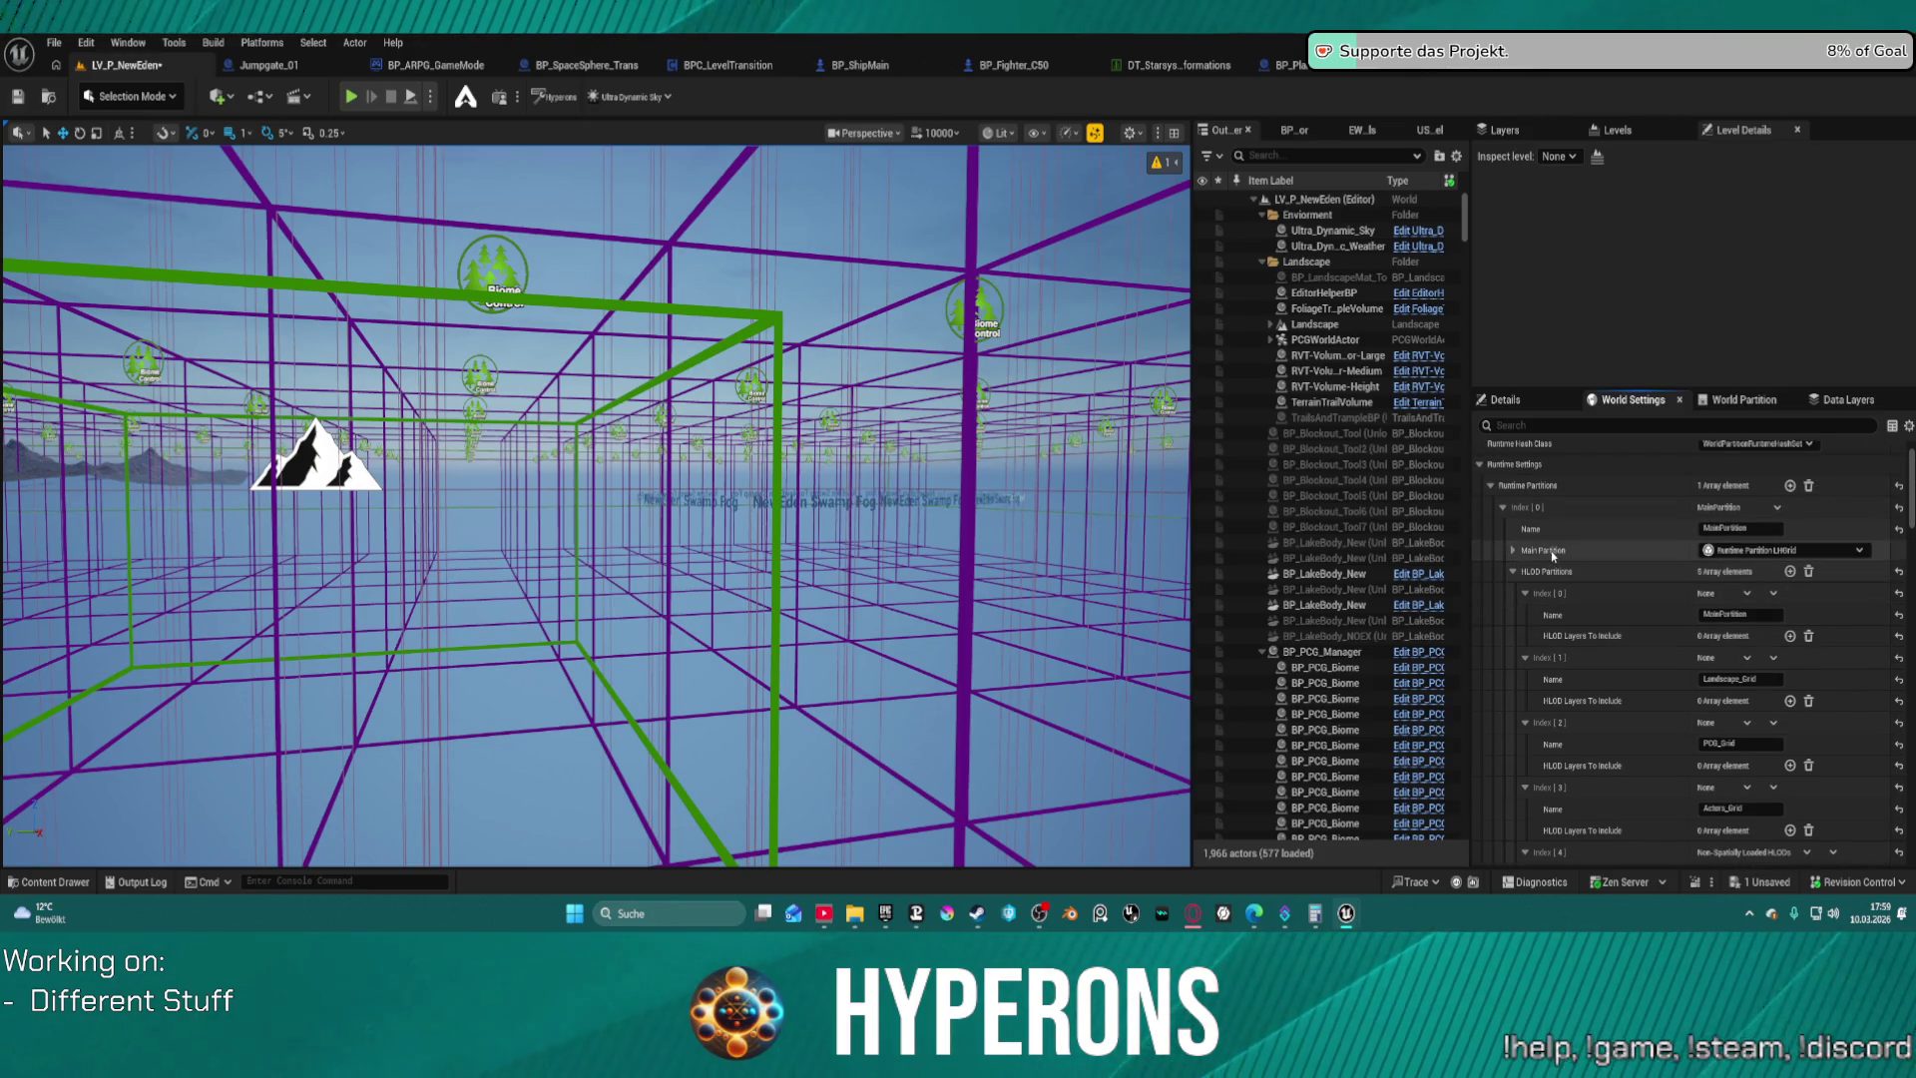
left_click(1513, 551)
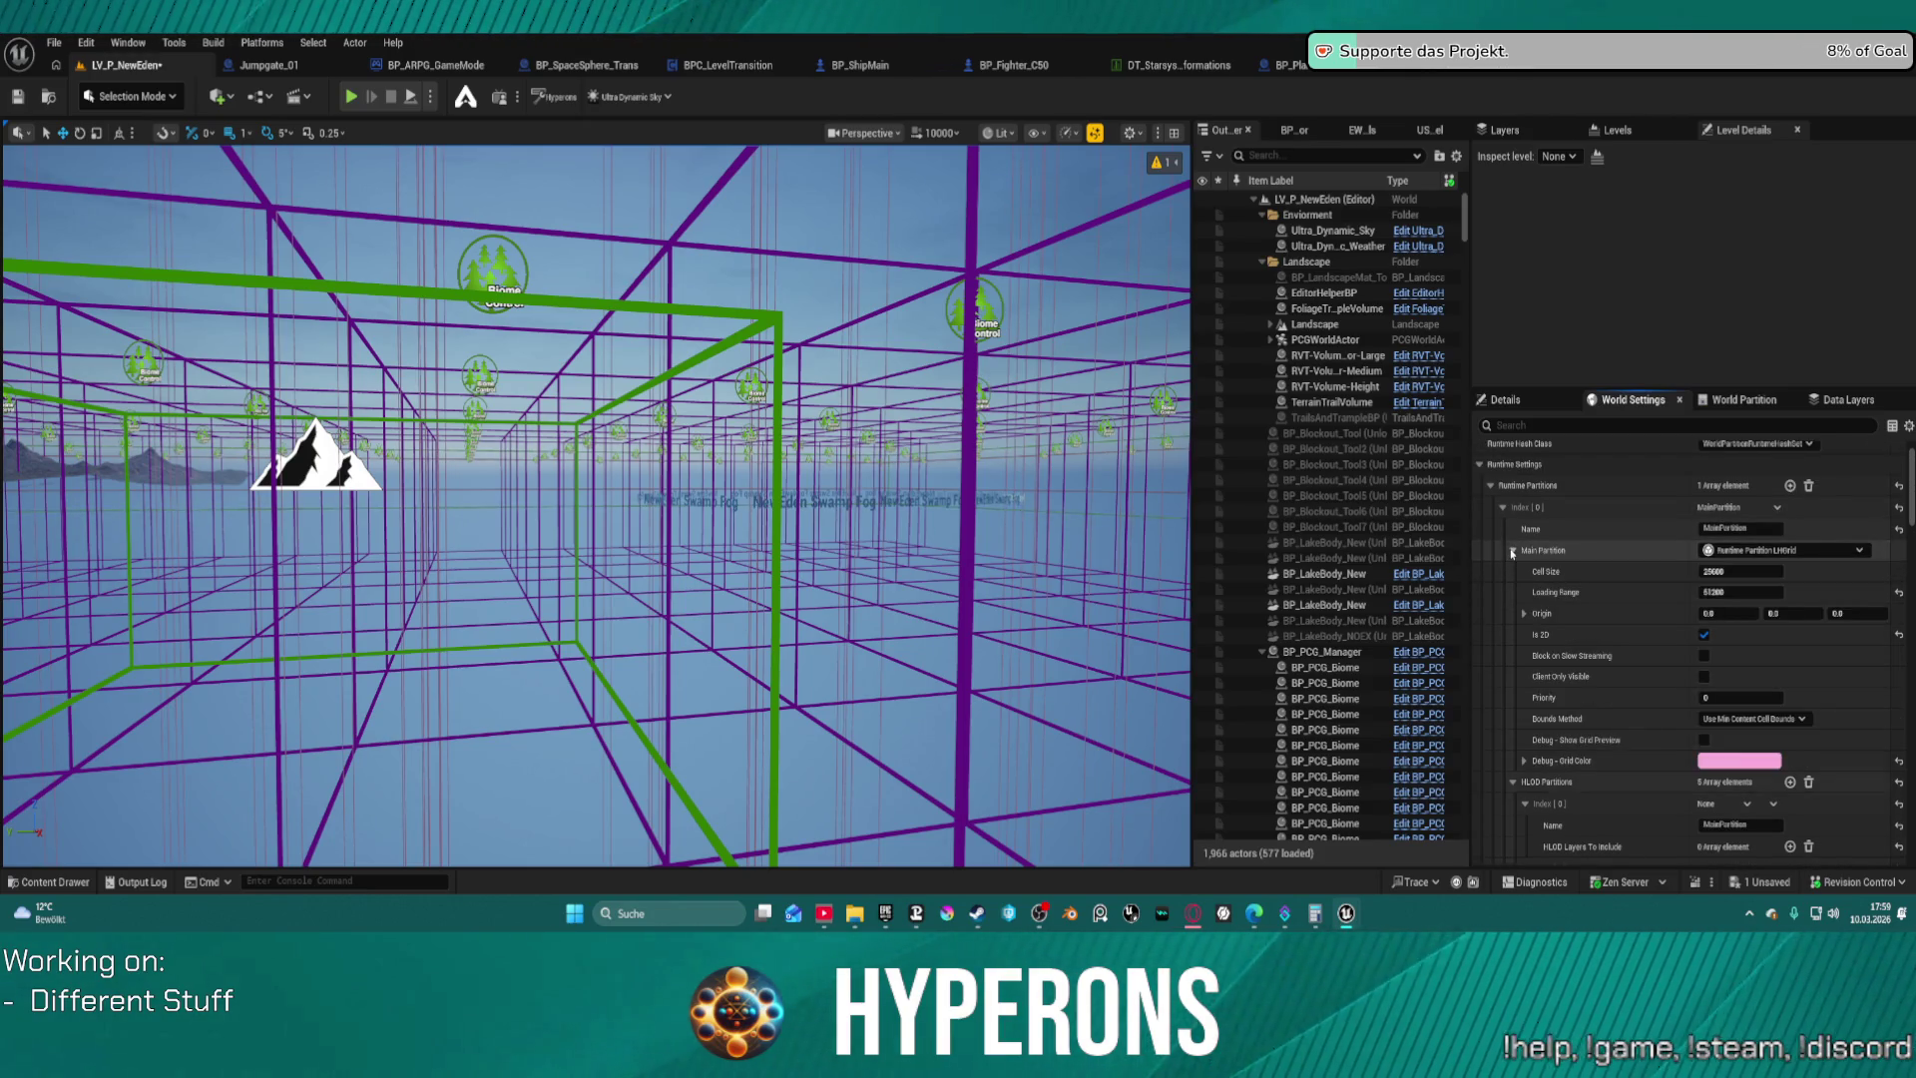
left_click(1513, 551)
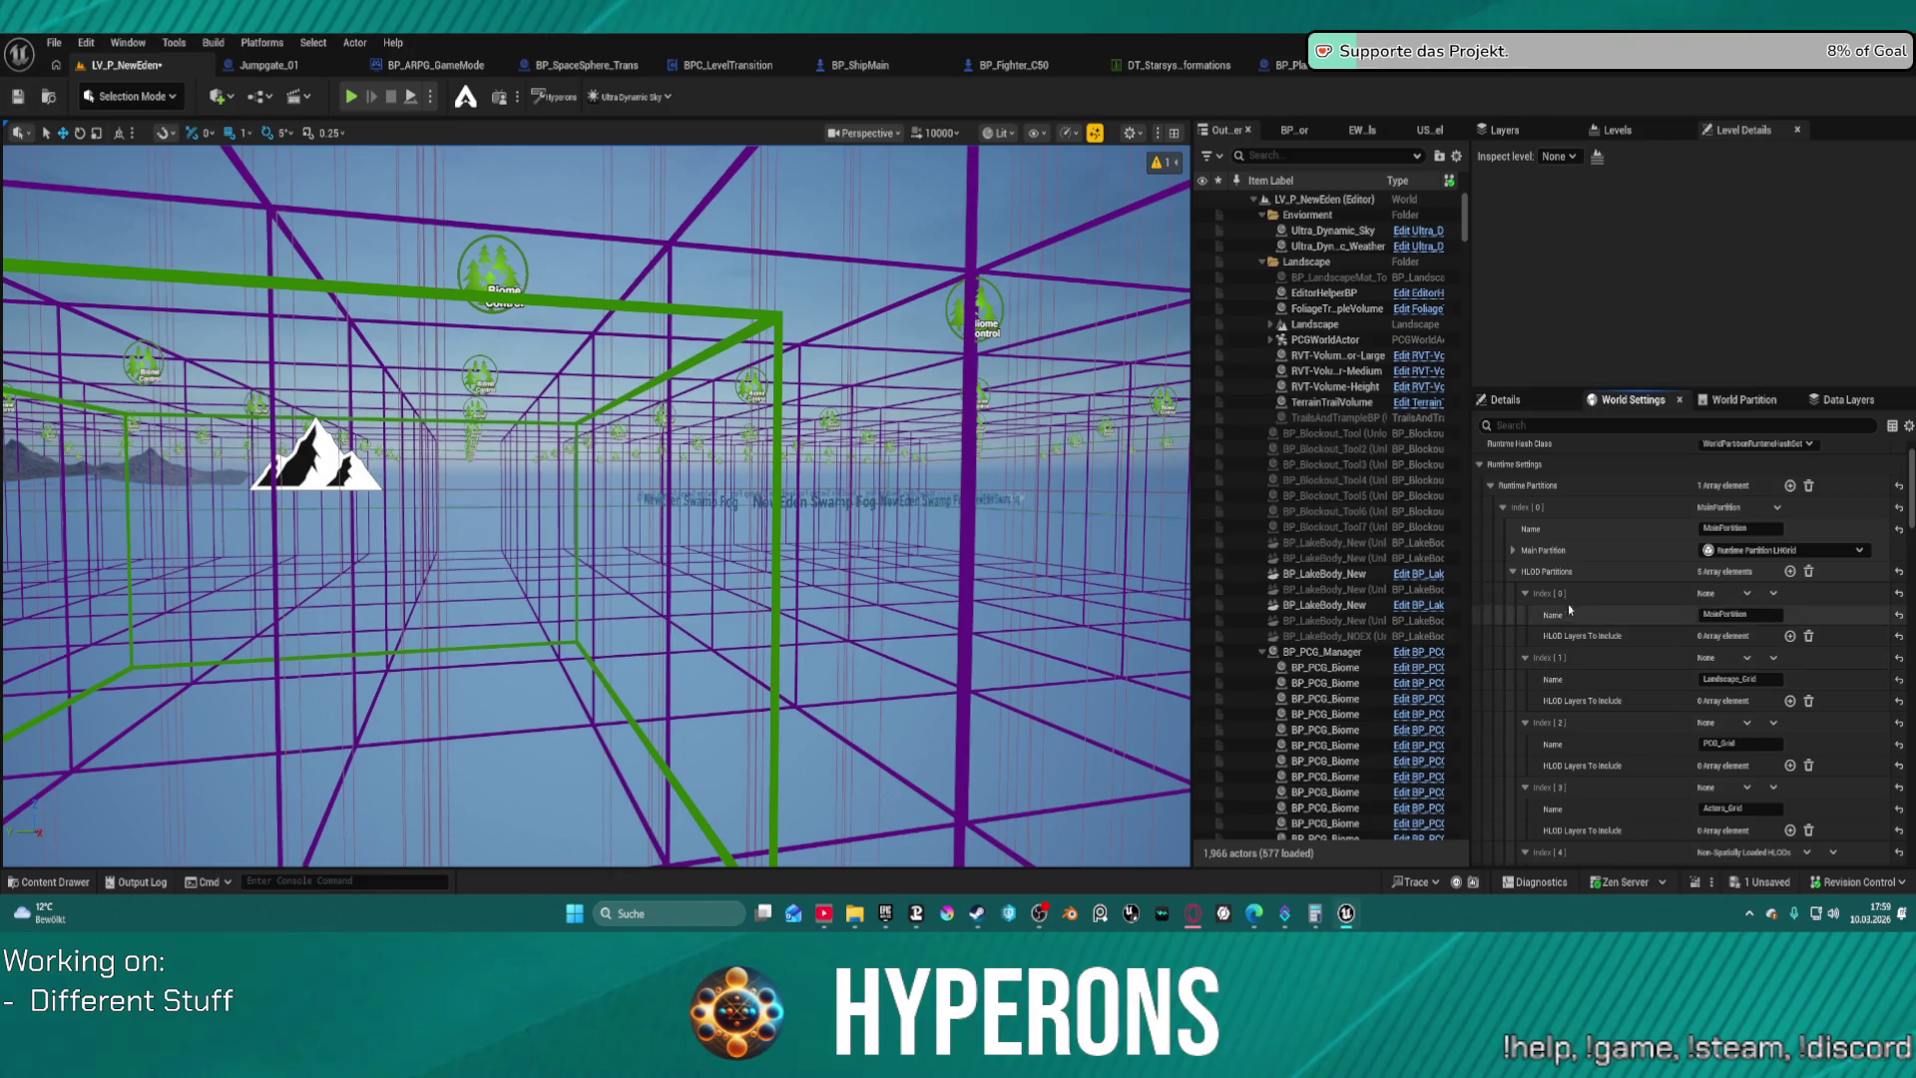
key("ctrl+z")
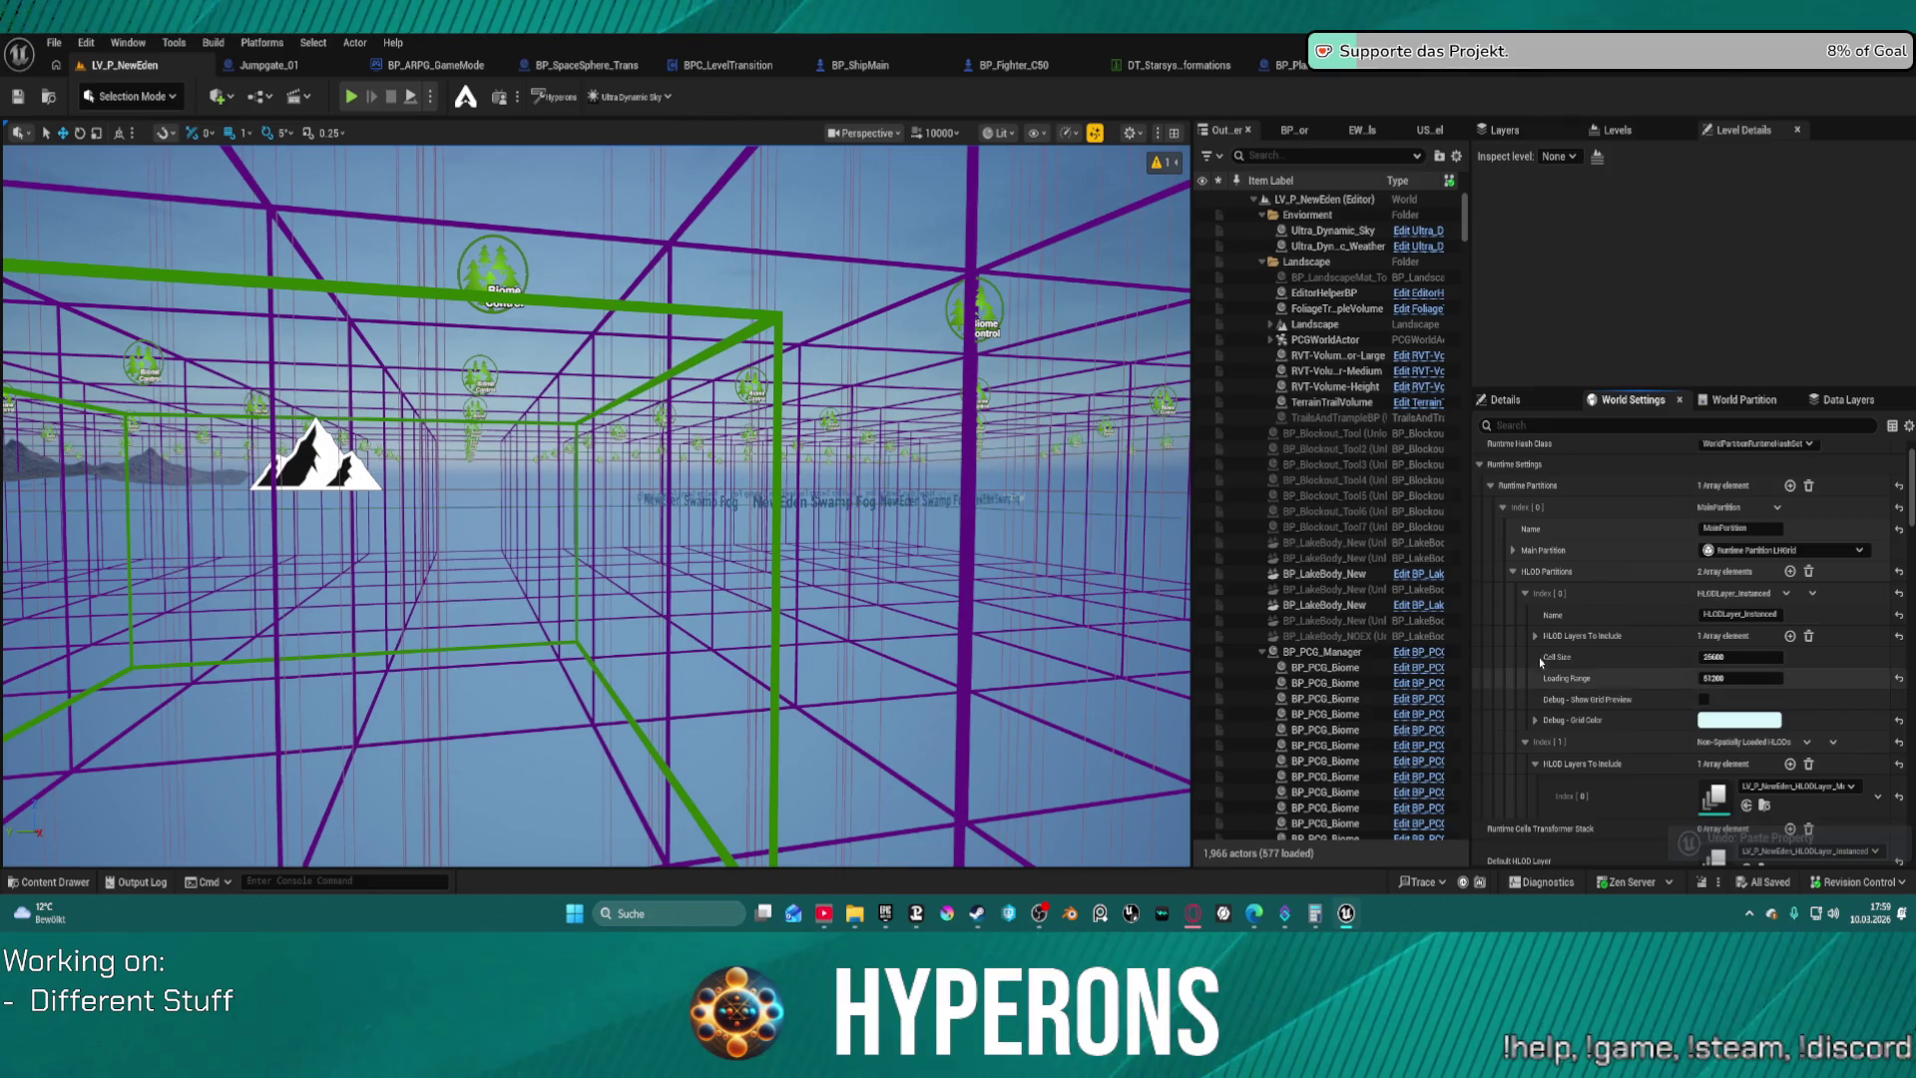
left_click(1513, 571)
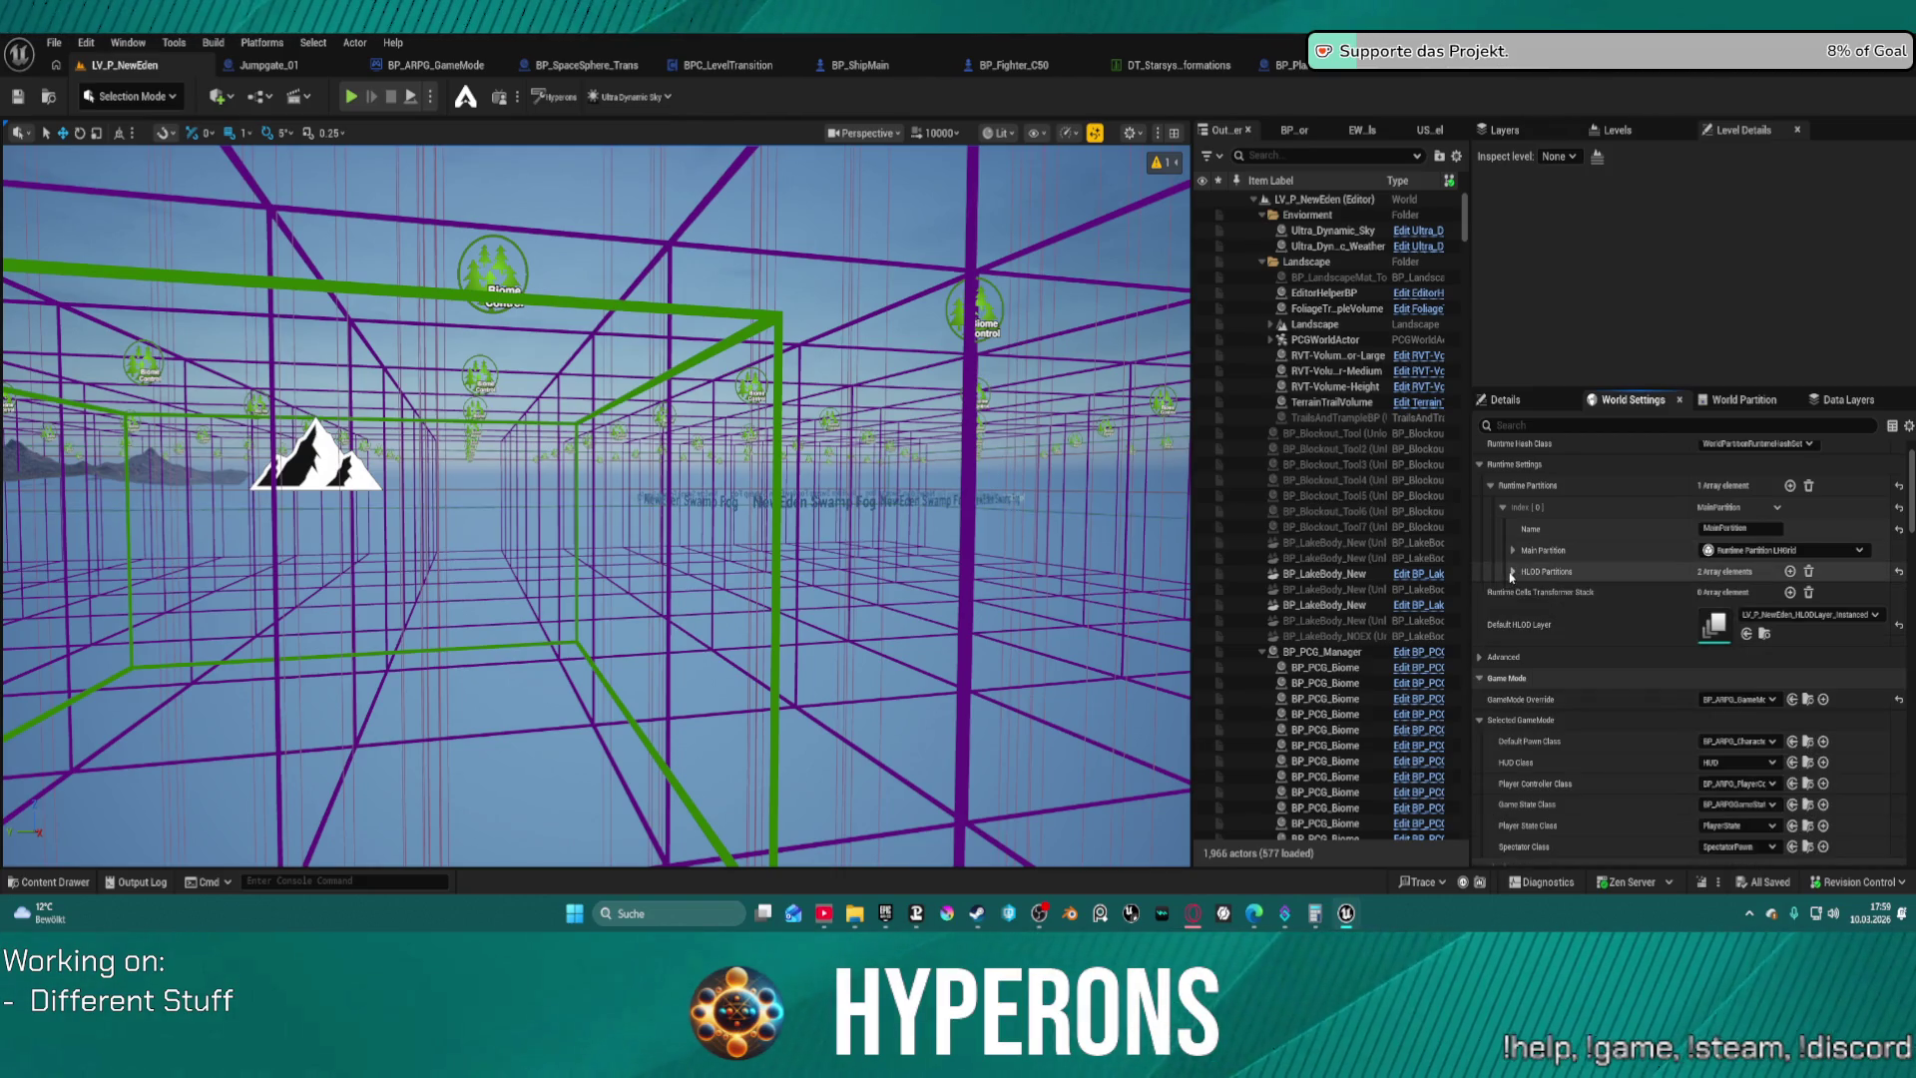
left_click(1512, 550)
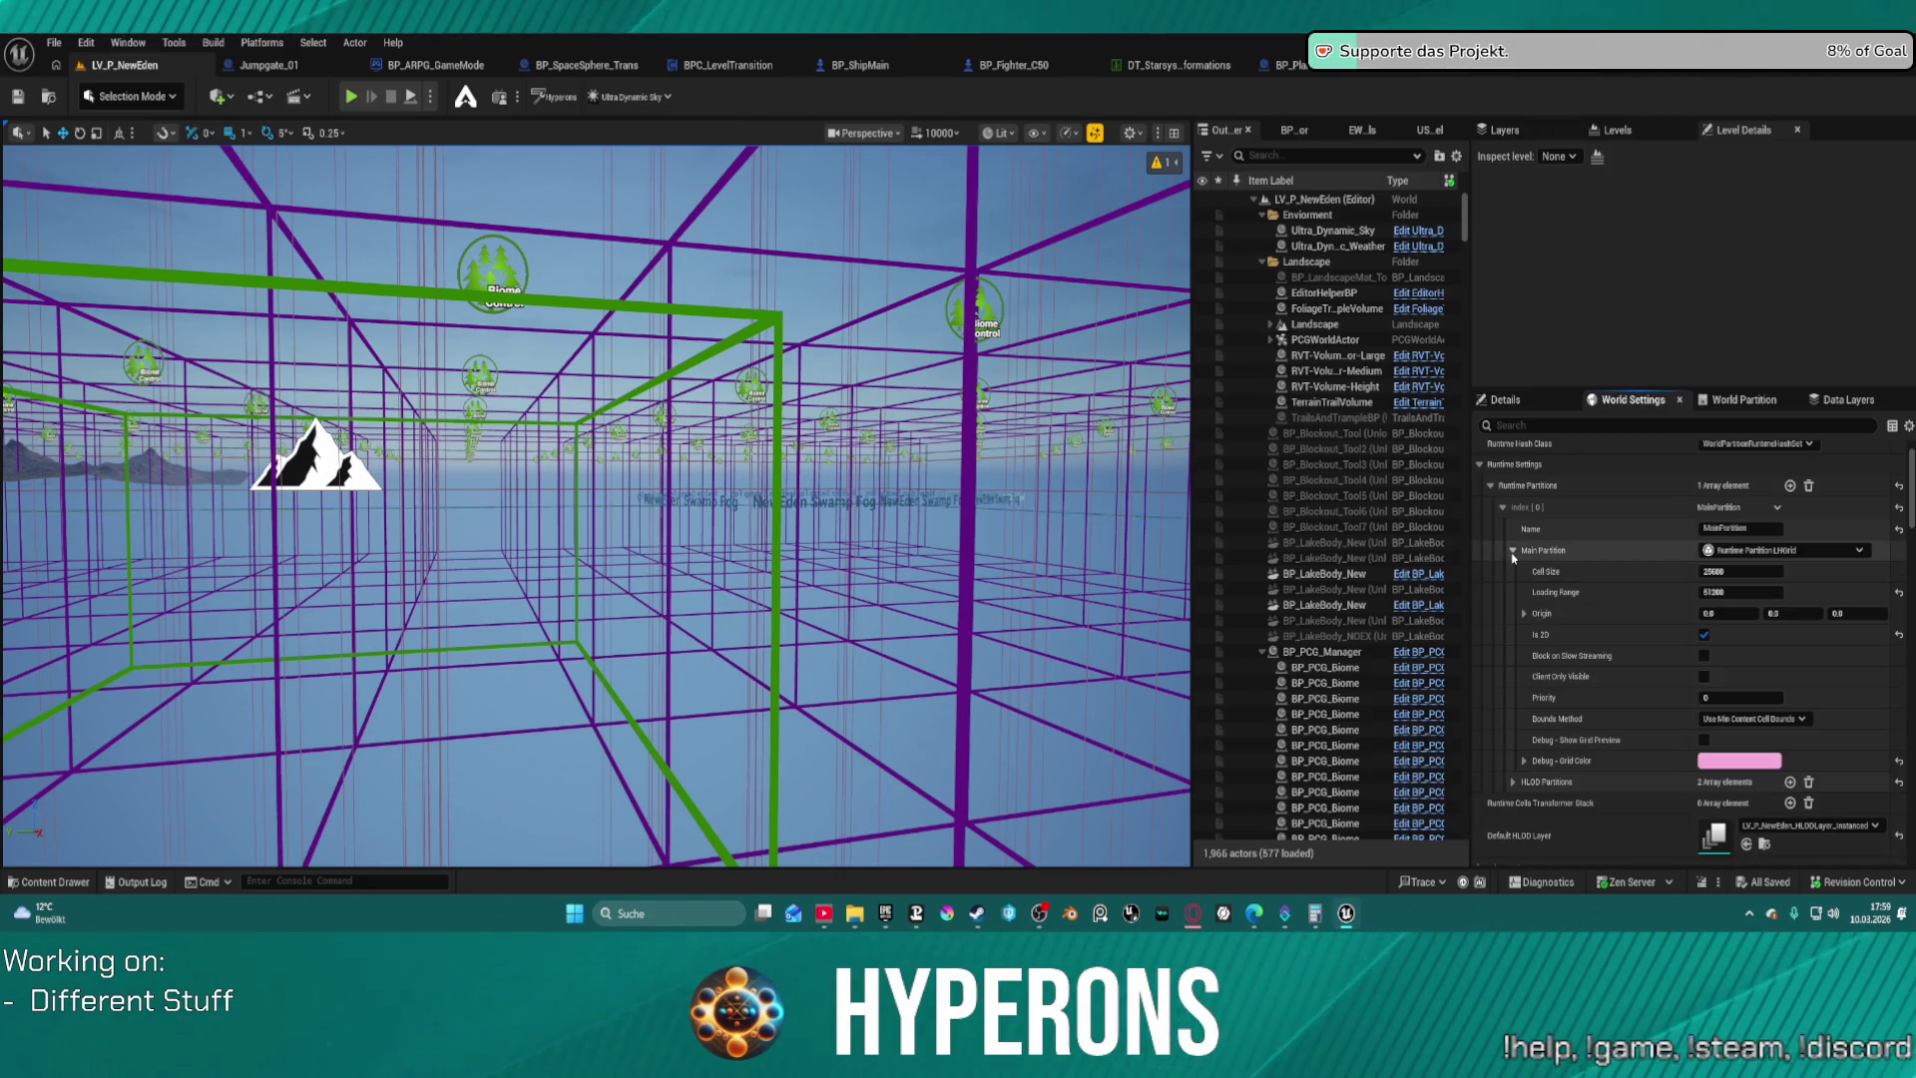
left_click(1512, 550)
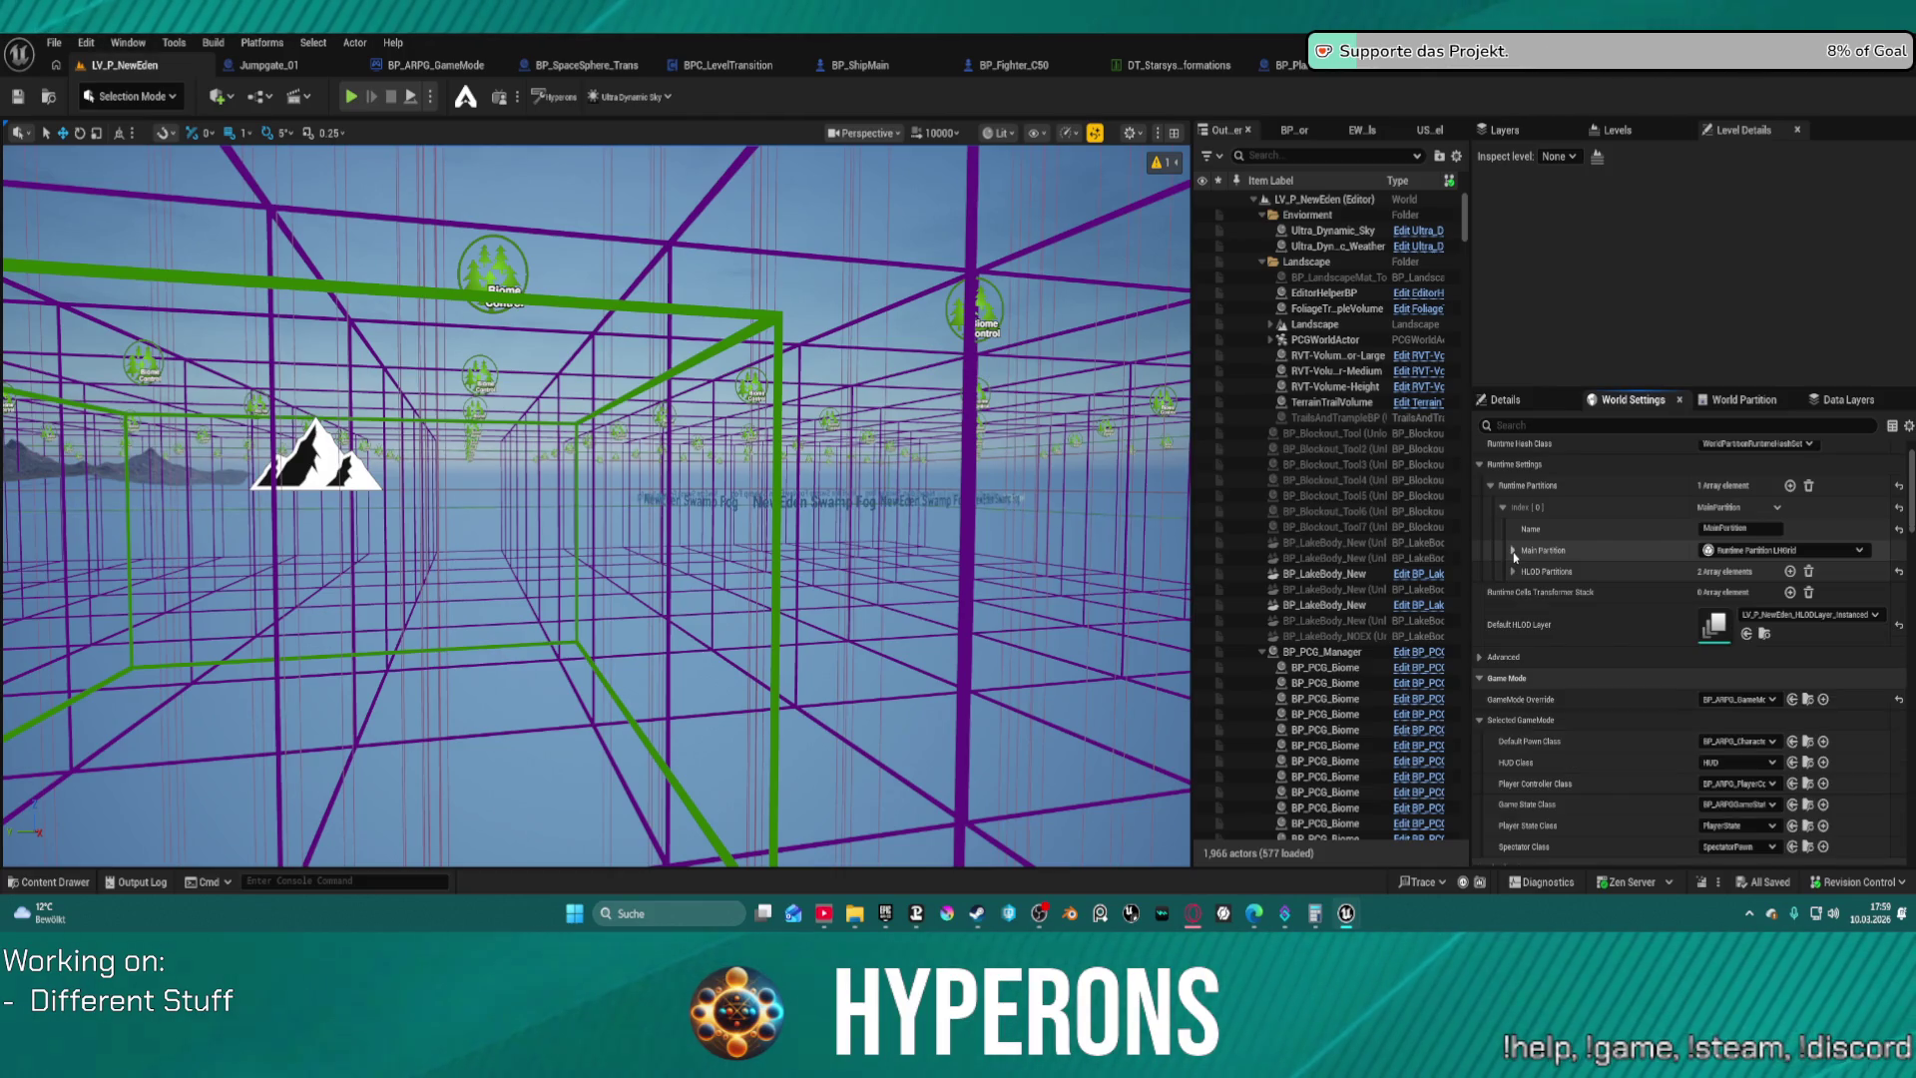
left_click(1502, 508)
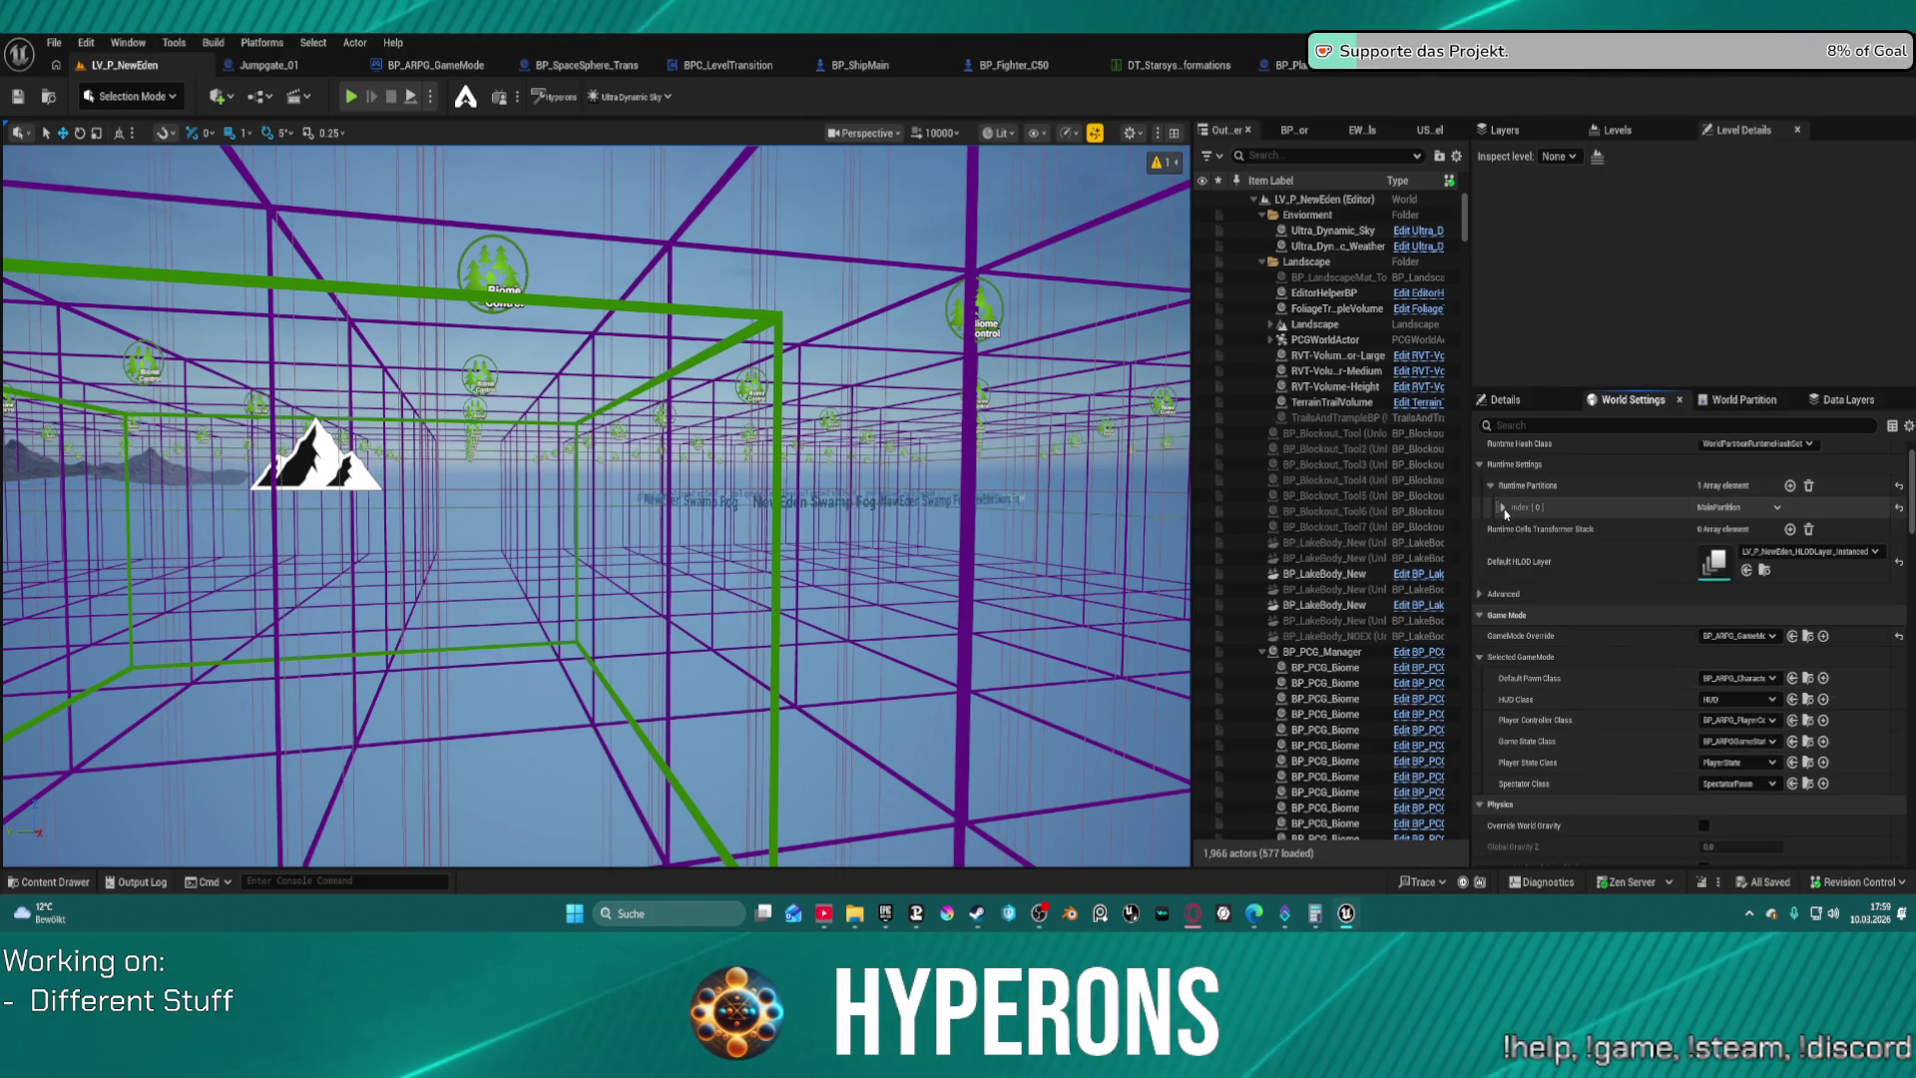
left_click(1503, 530)
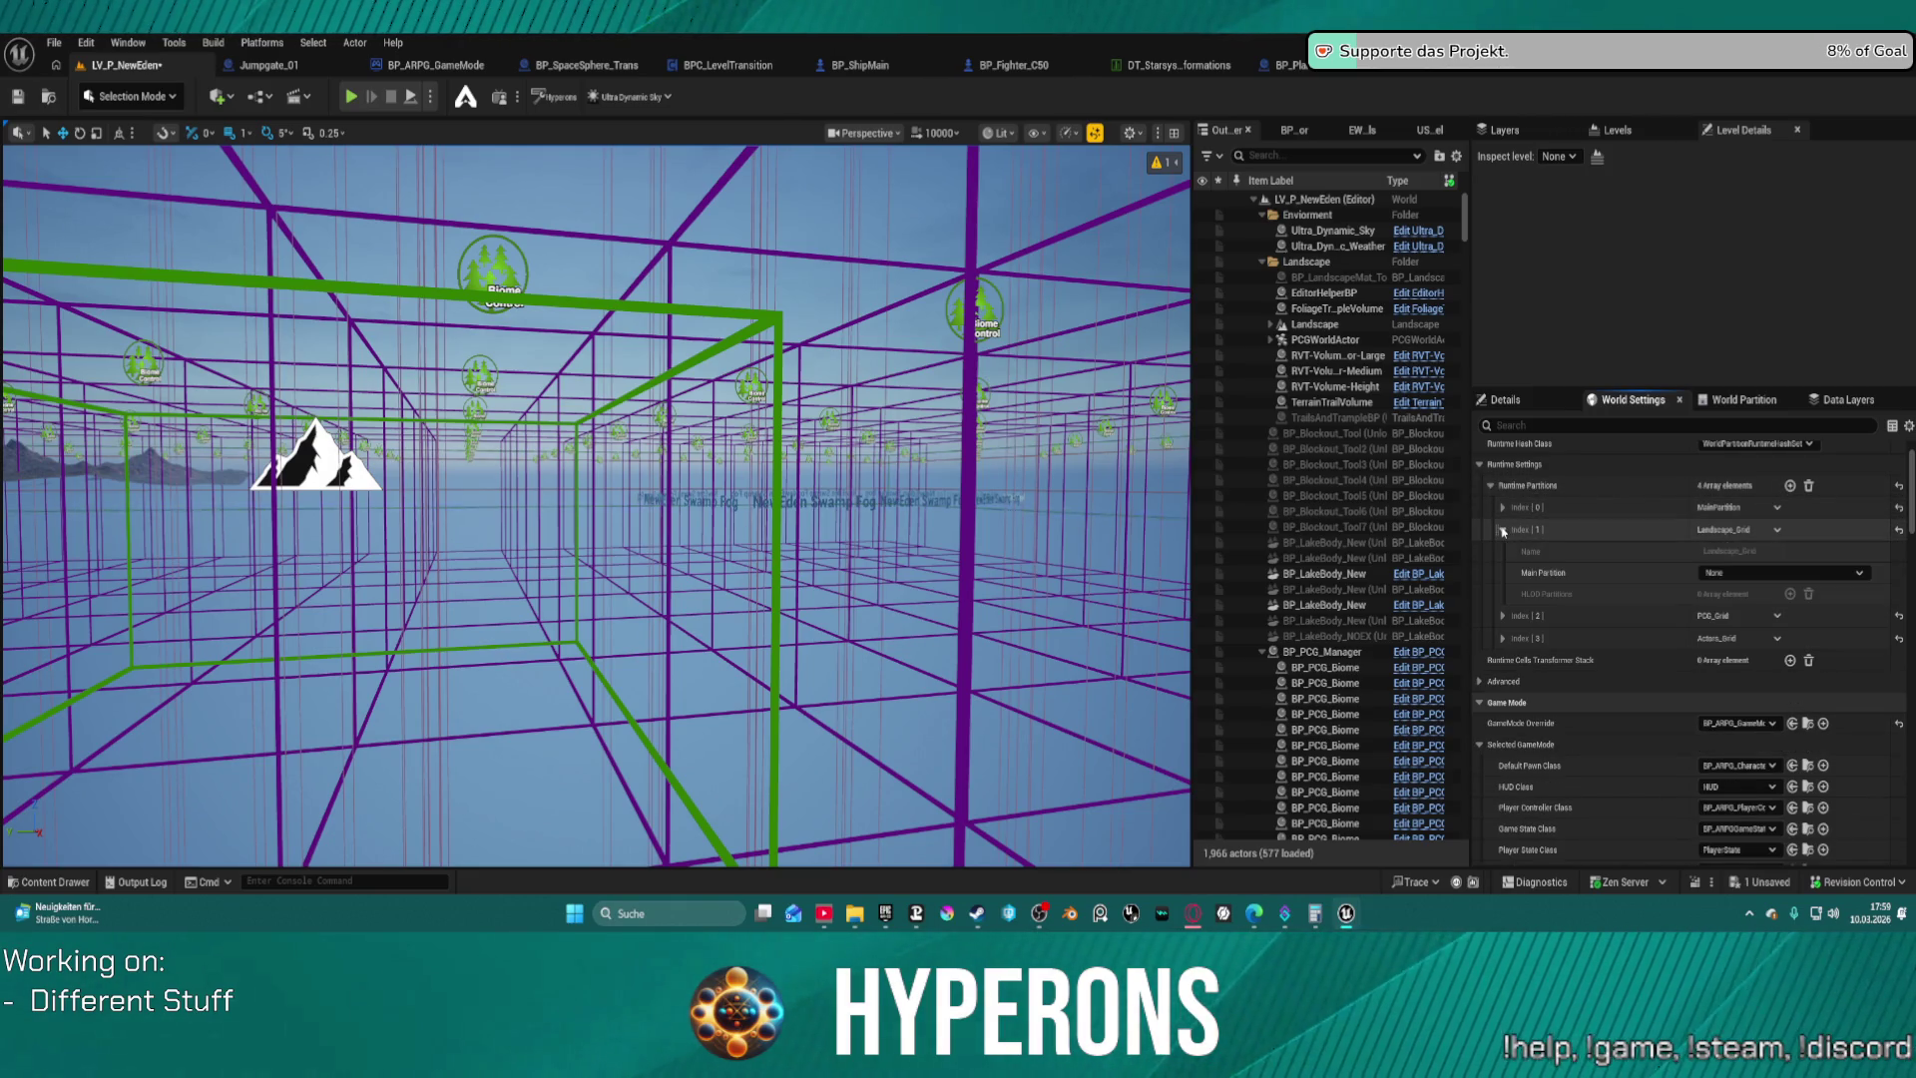
left_click(1503, 530)
left_click(1502, 552)
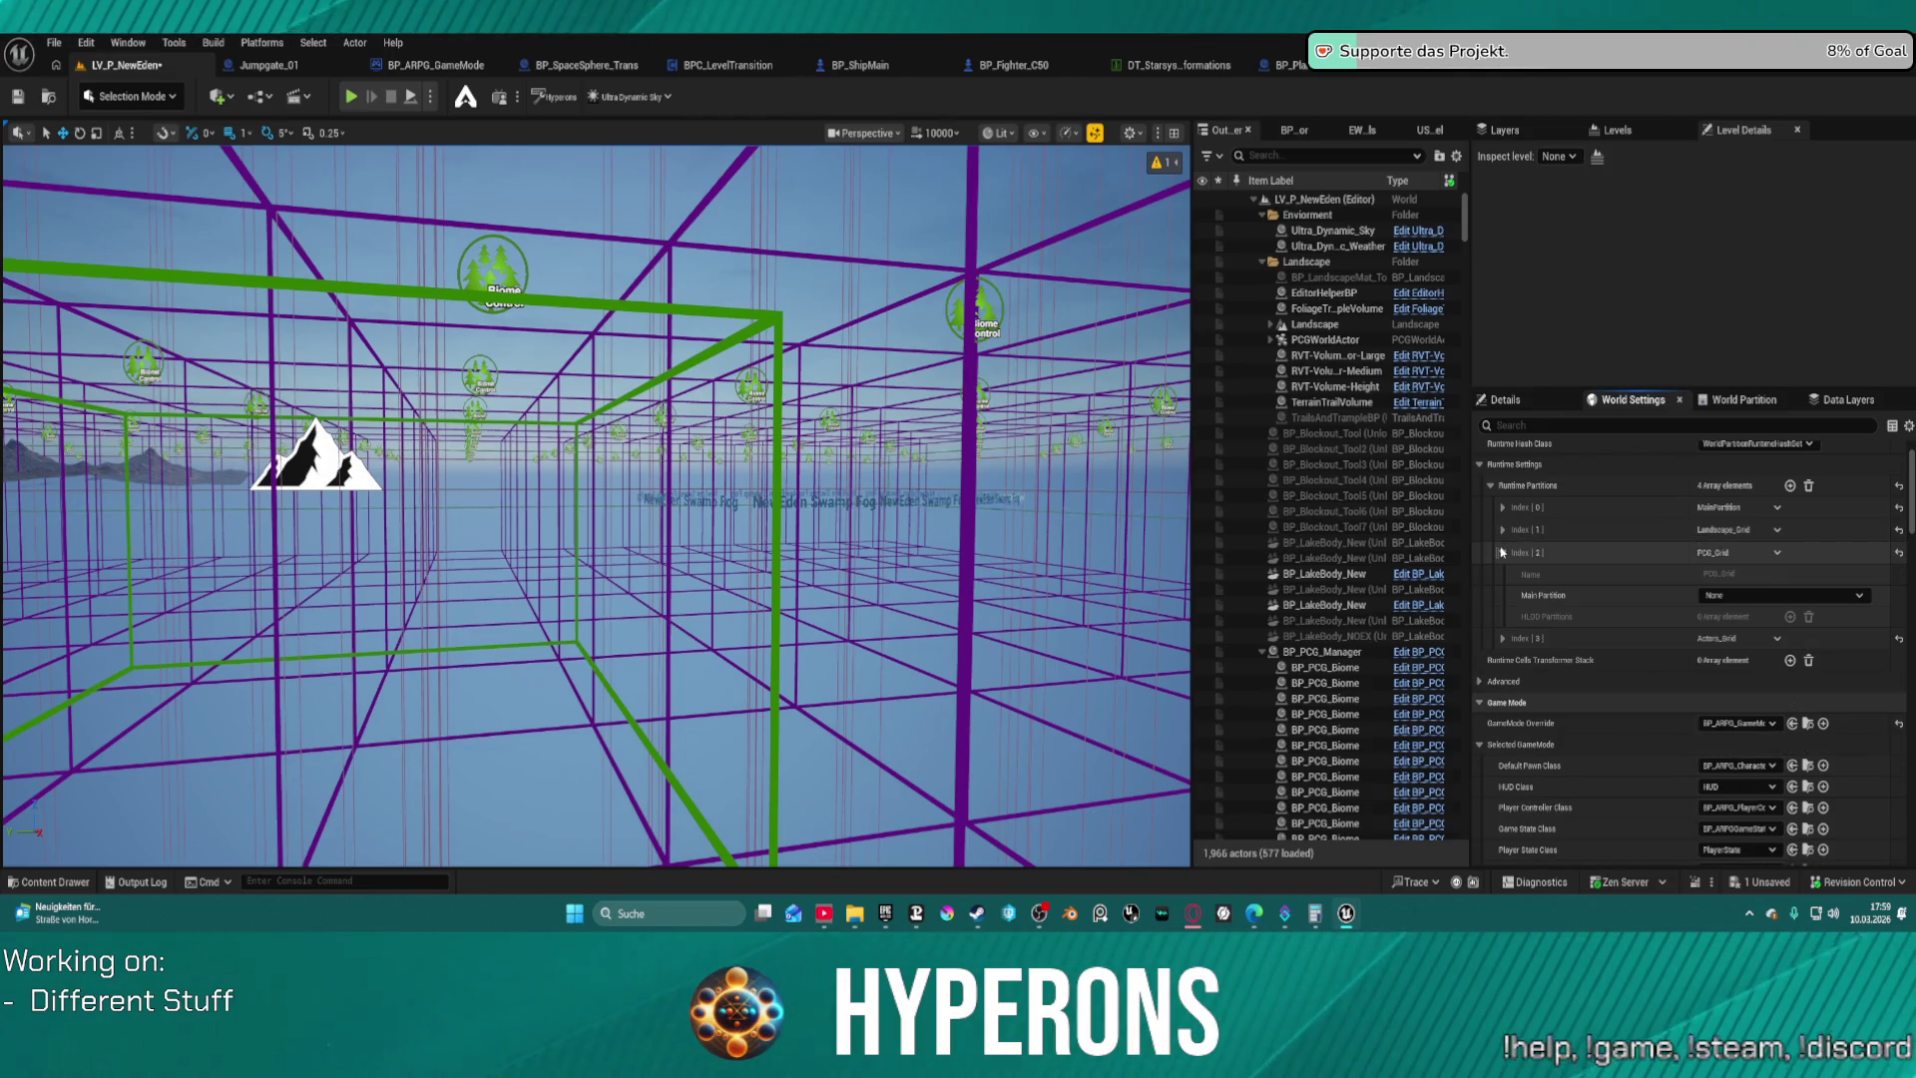
left_click(1502, 552)
left_click(1503, 576)
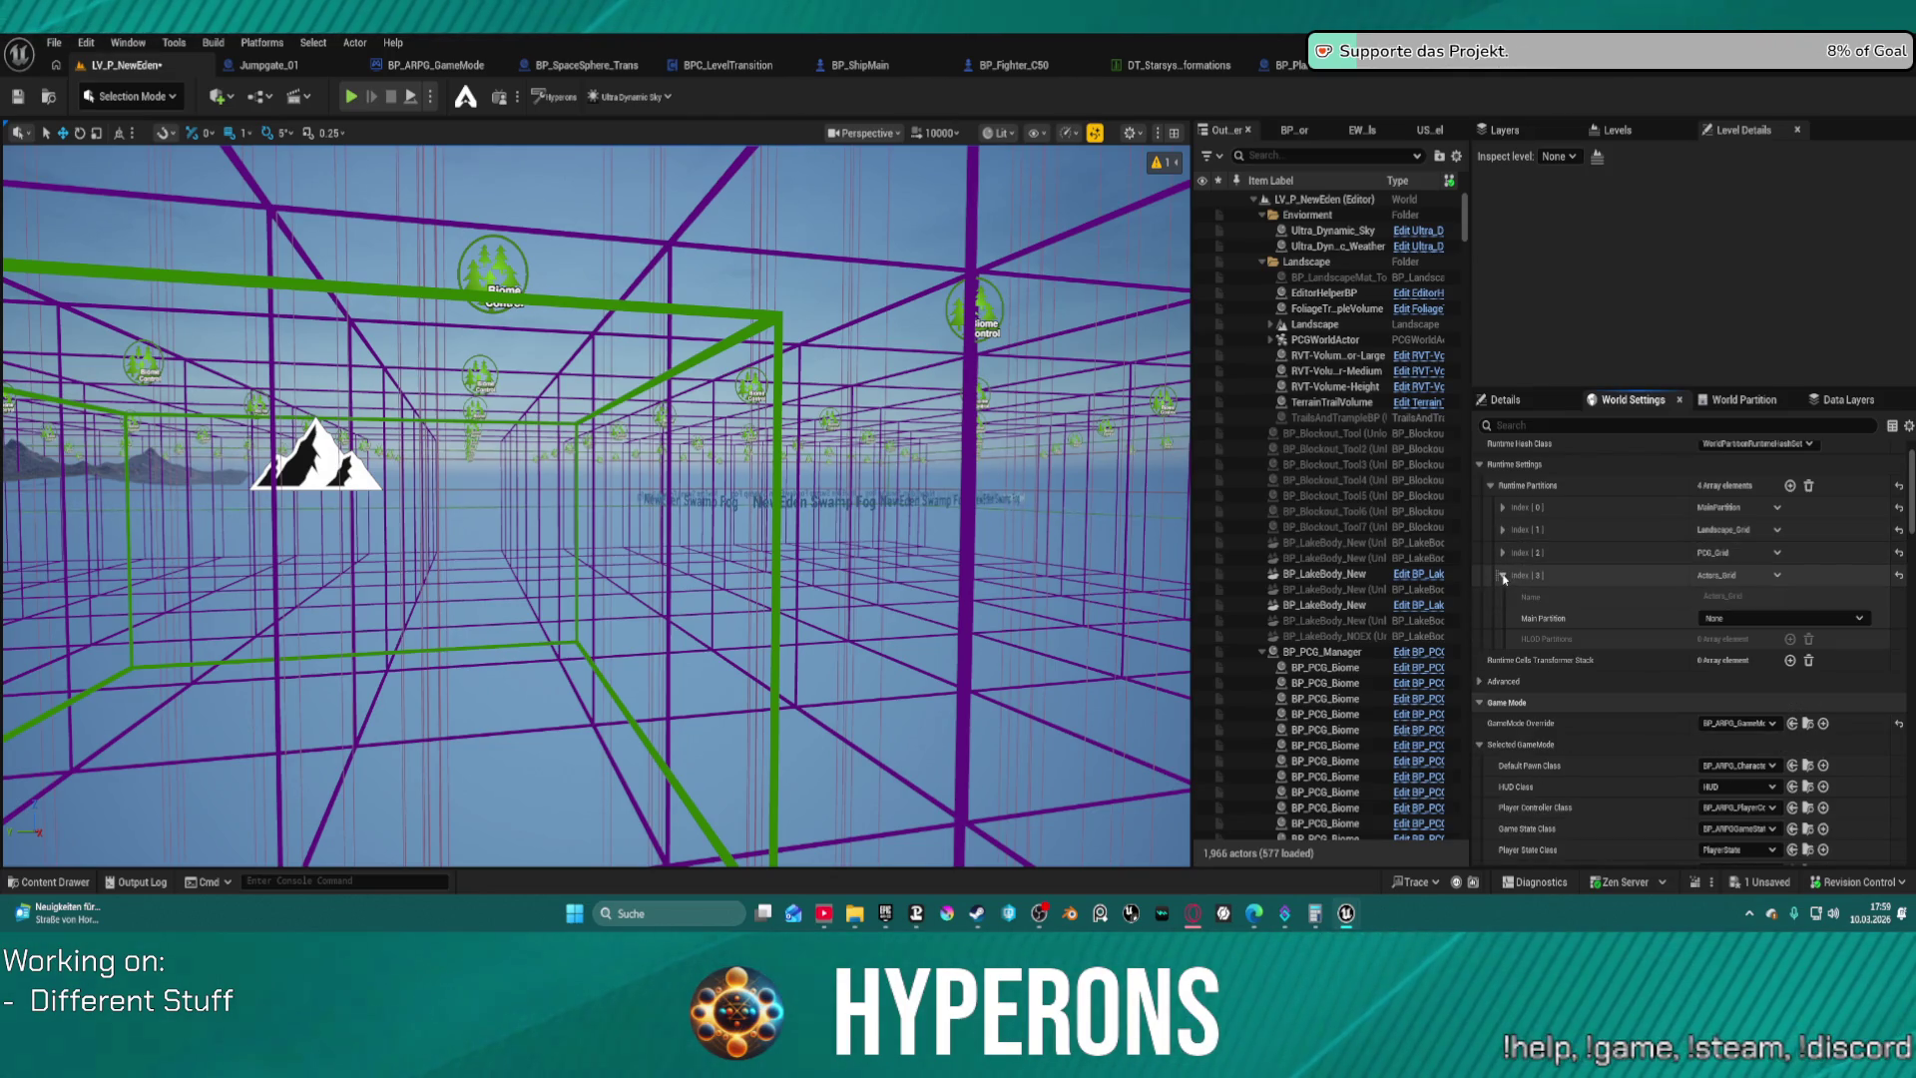
left_click(1503, 576)
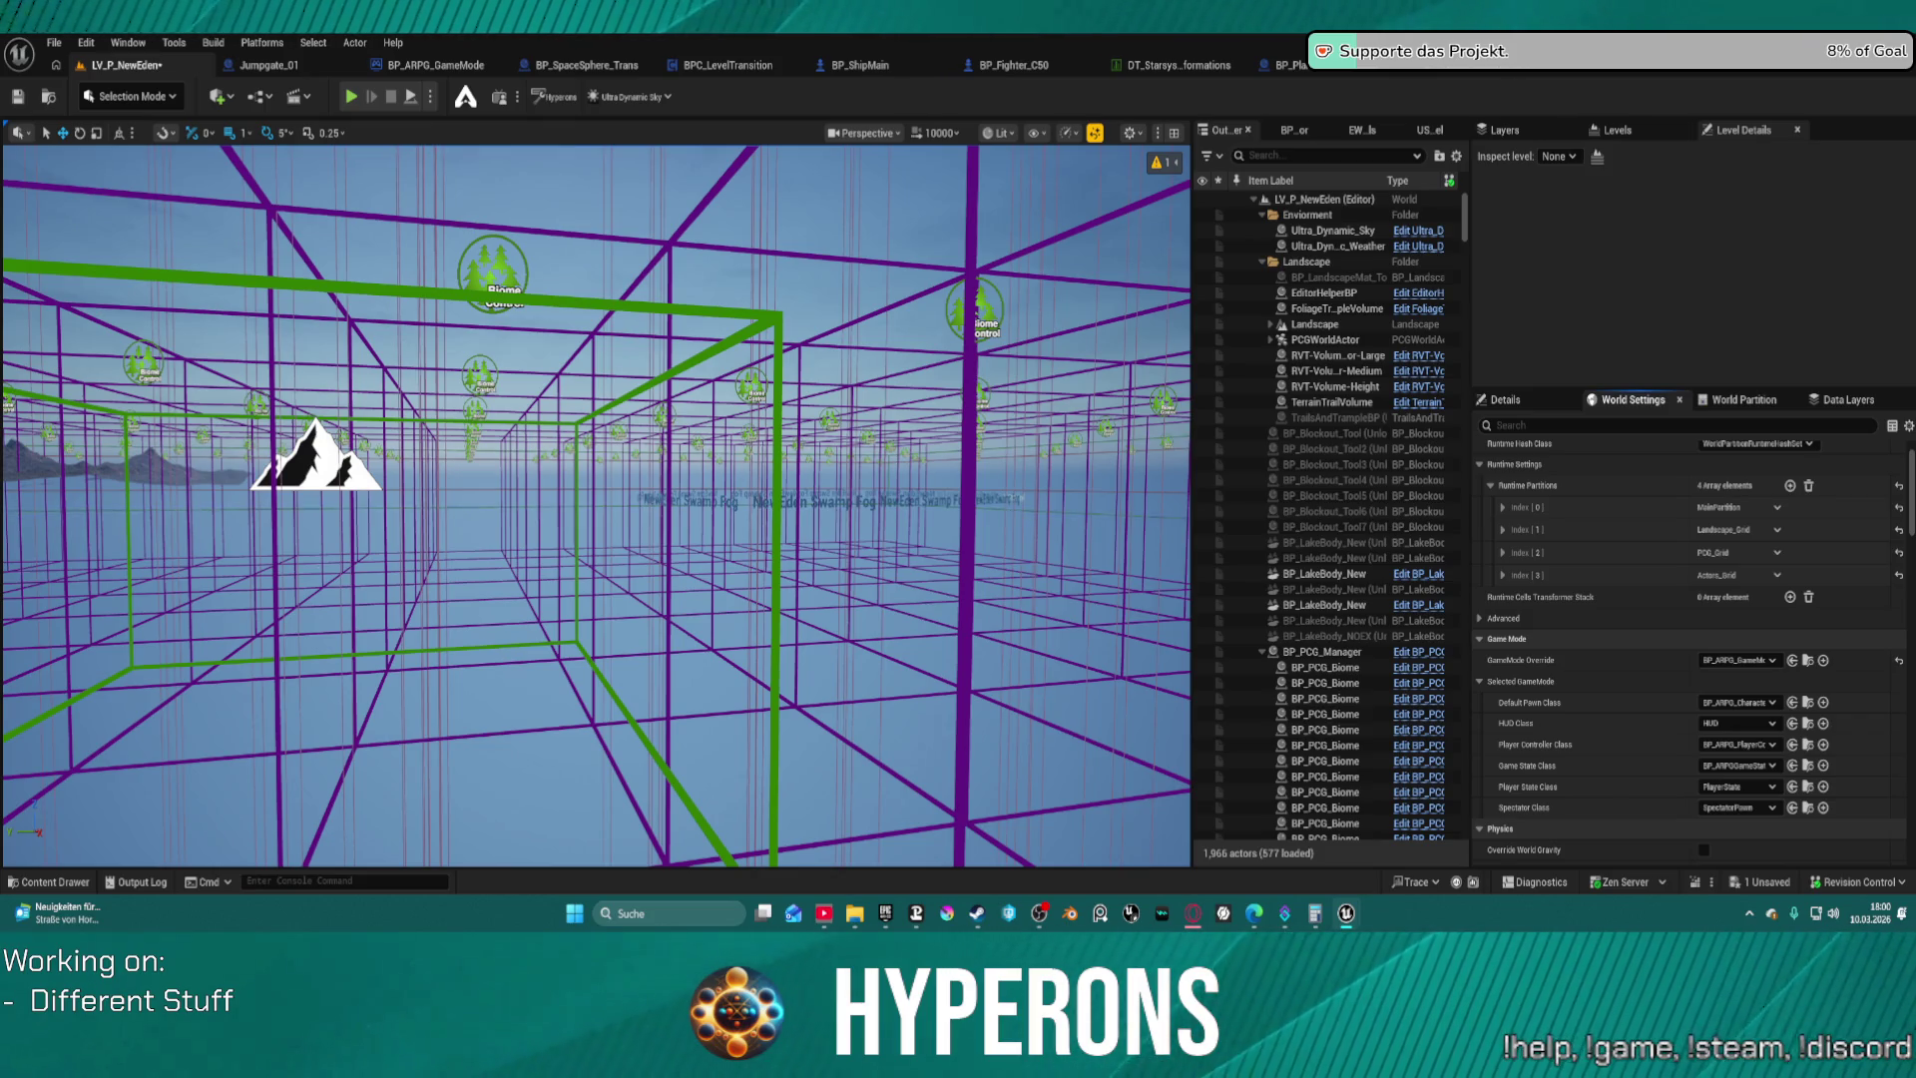
key("ctrl+z")
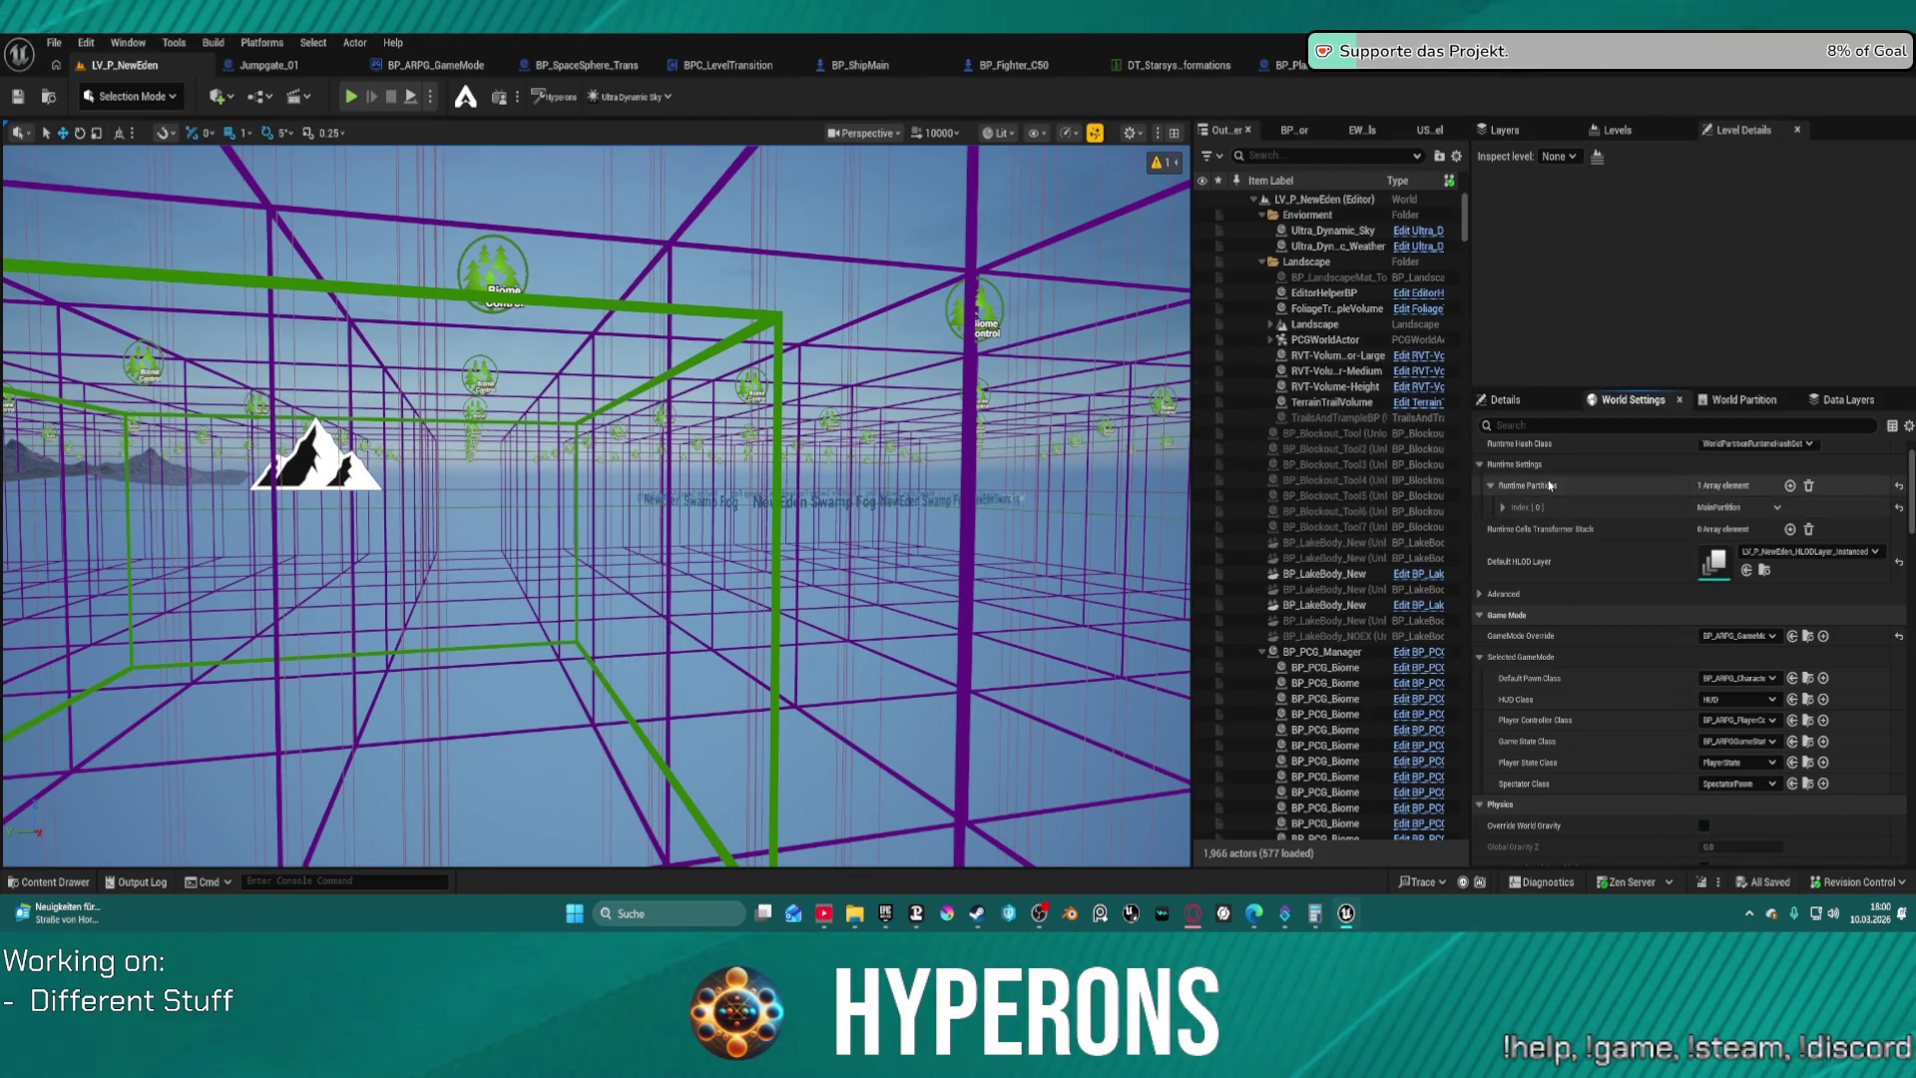
scroll(1557, 559, "up", 1)
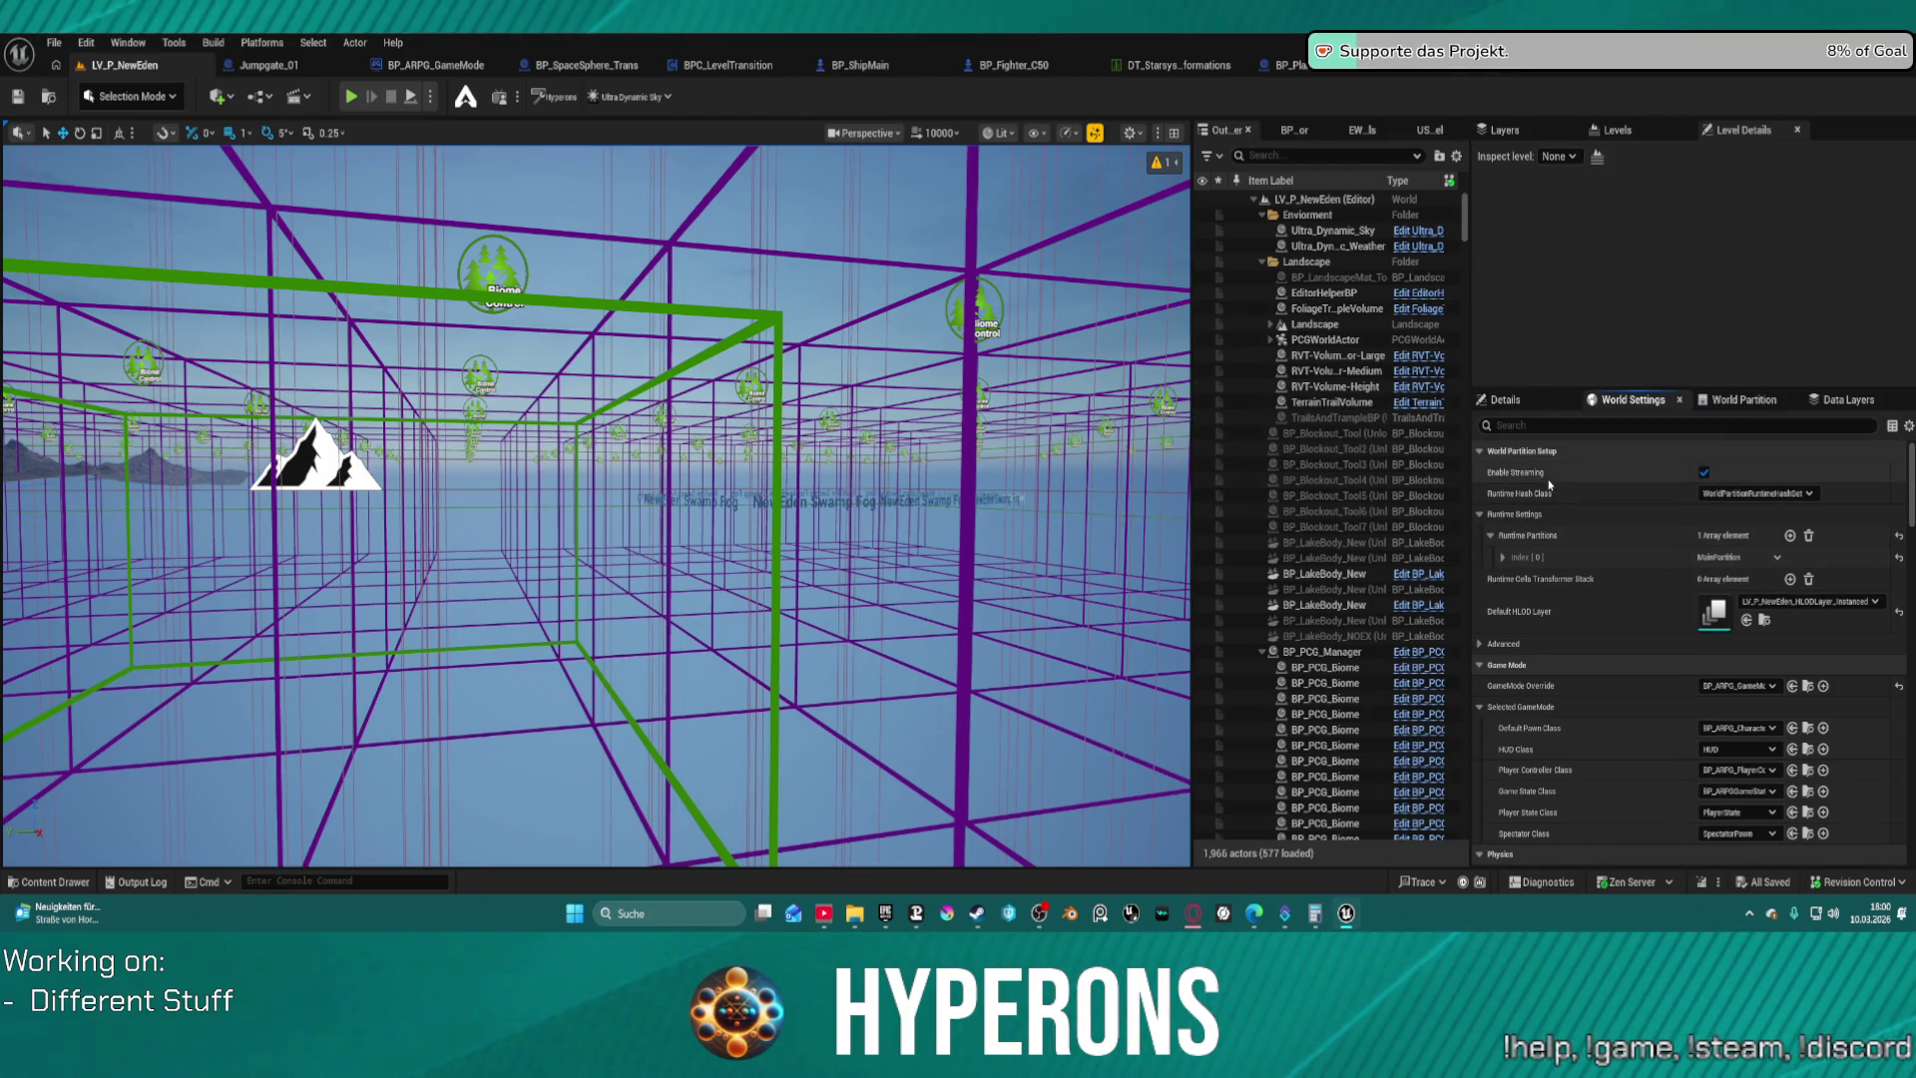
left_click(1503, 557)
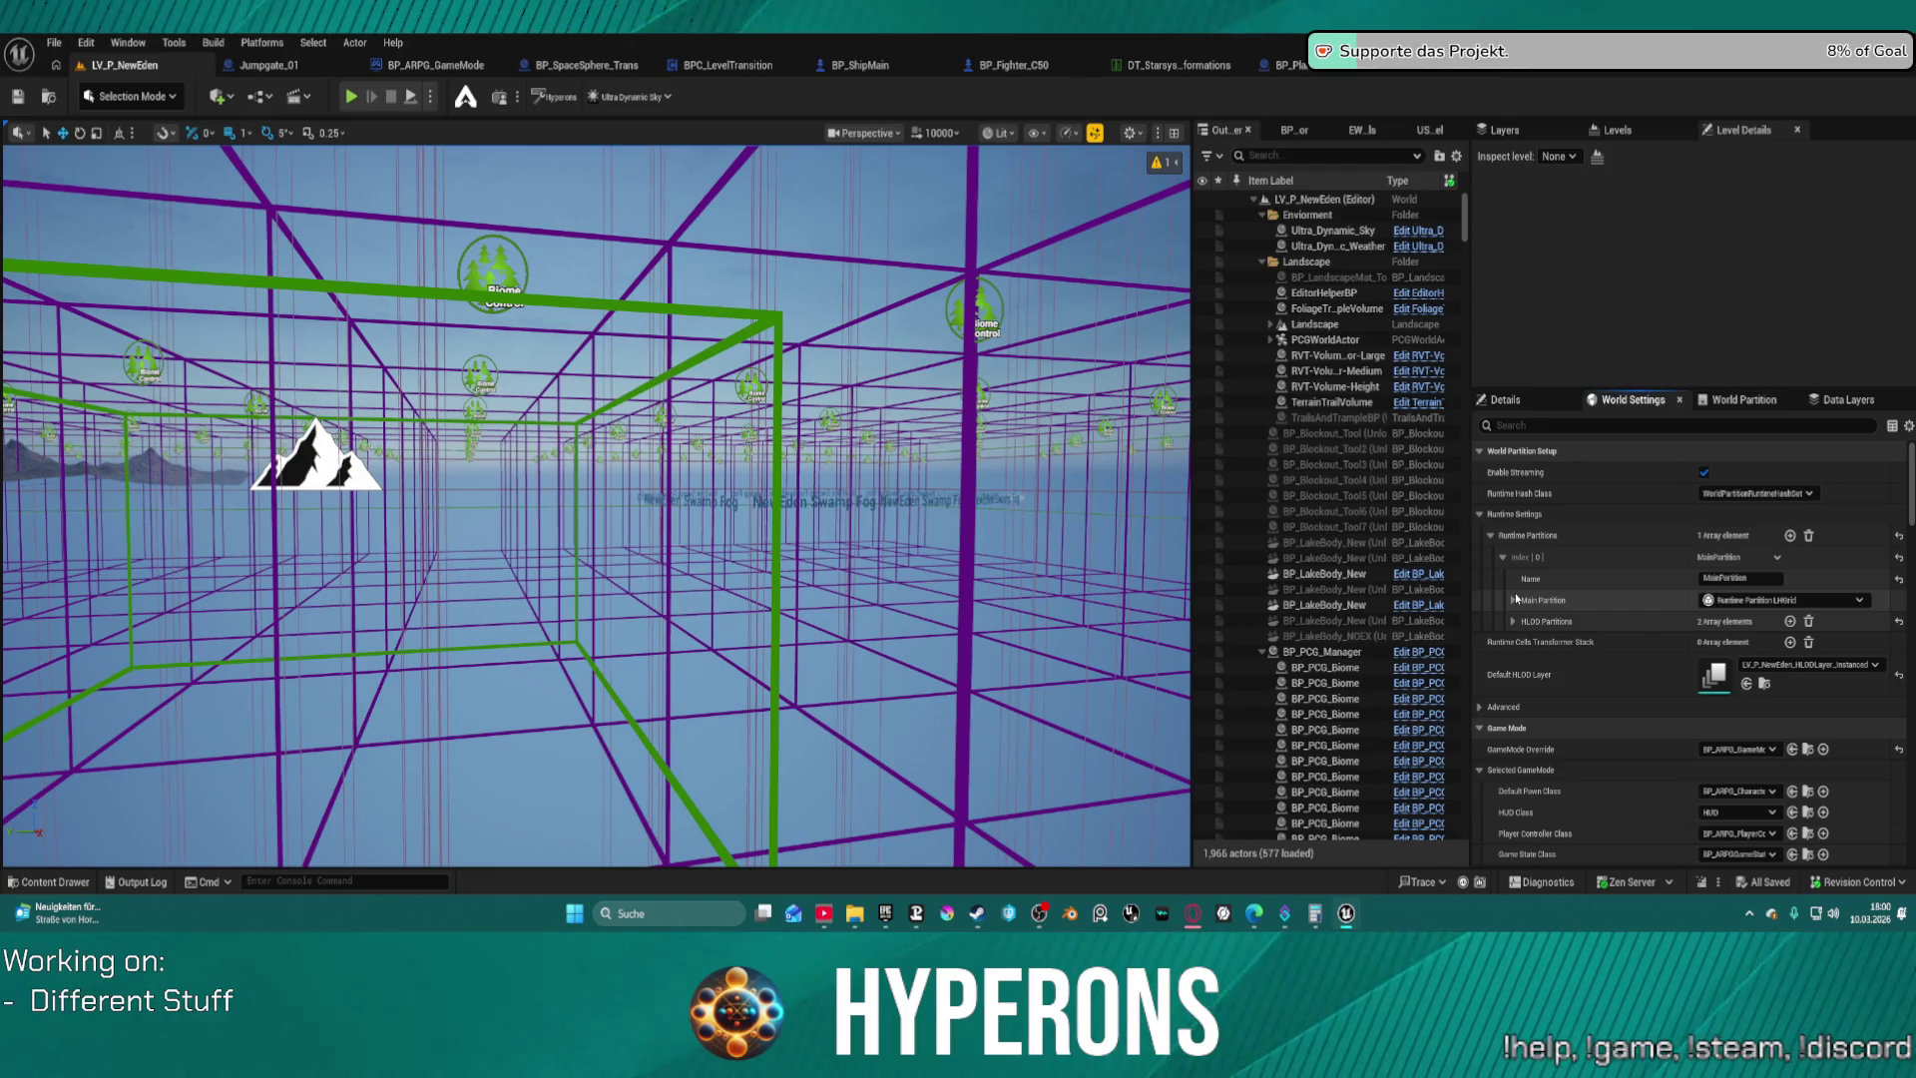
left_click(1513, 620)
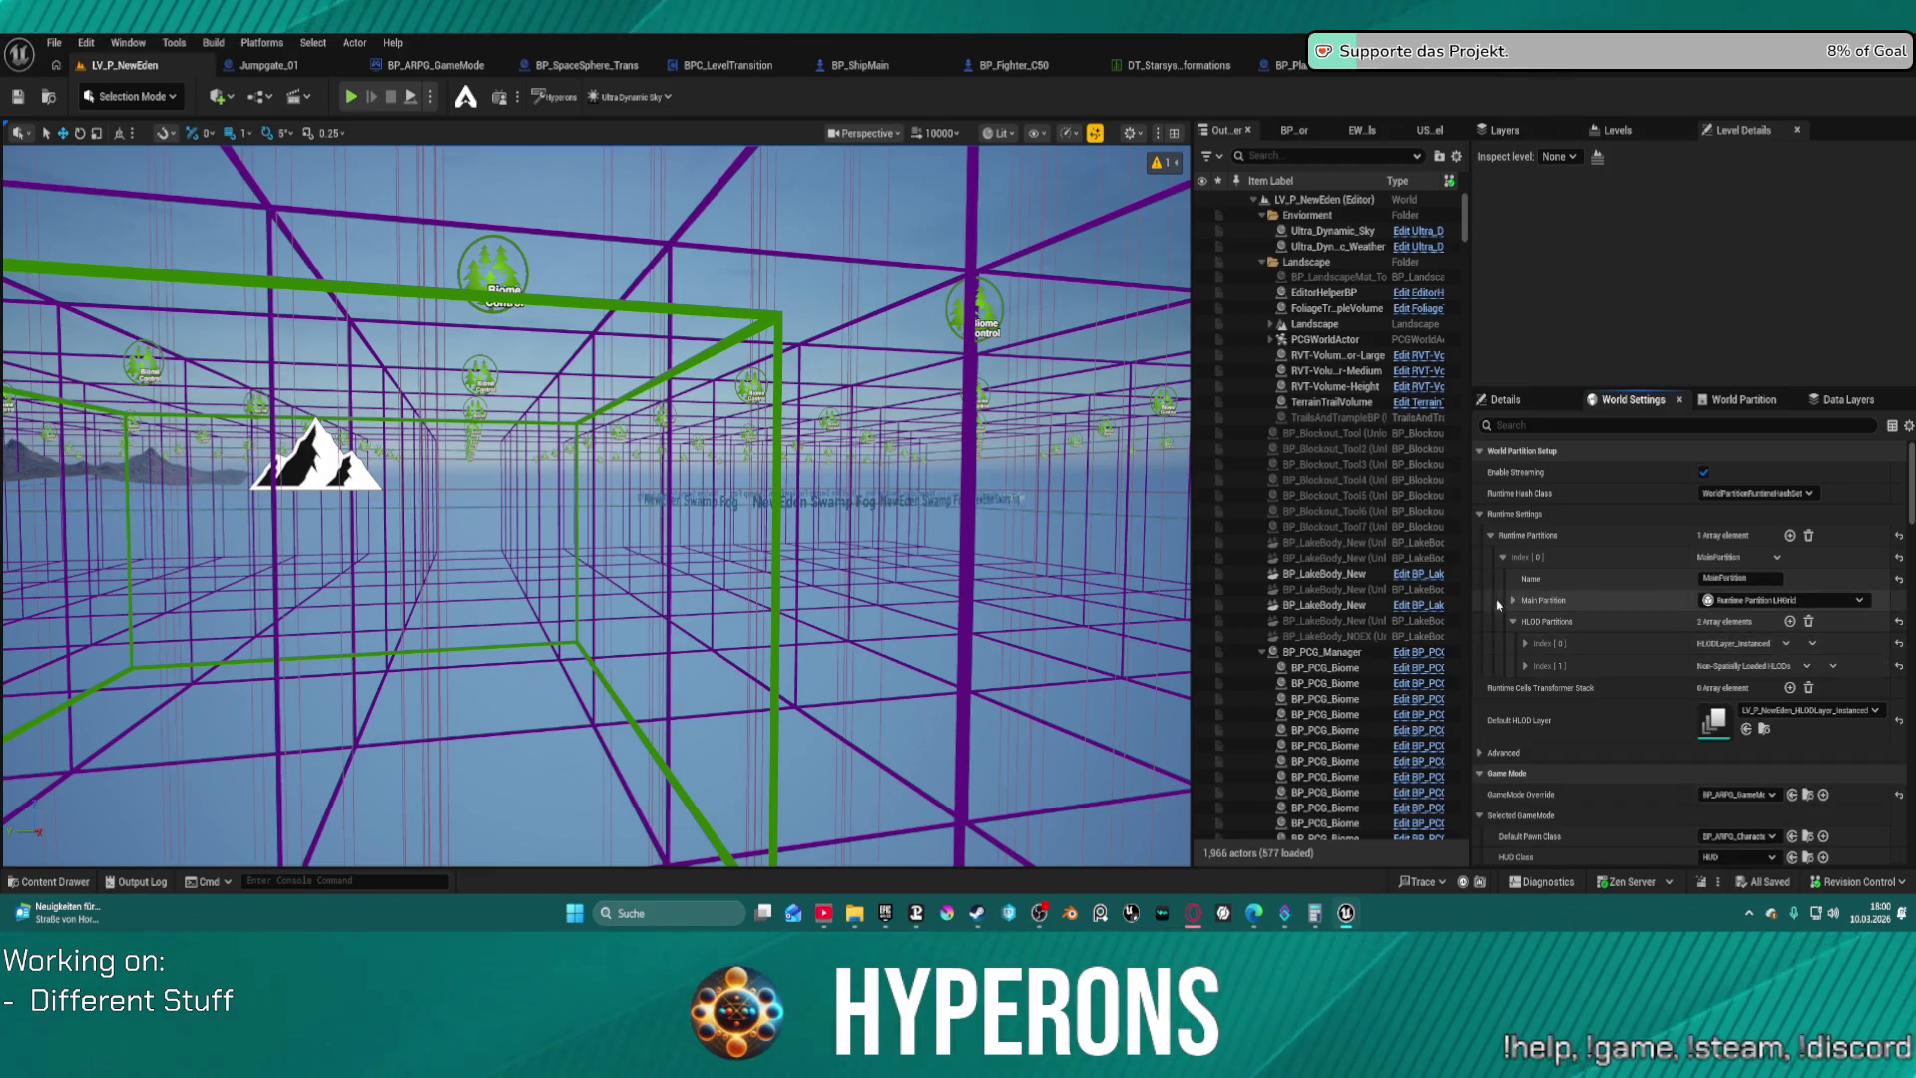
left_click(1513, 621)
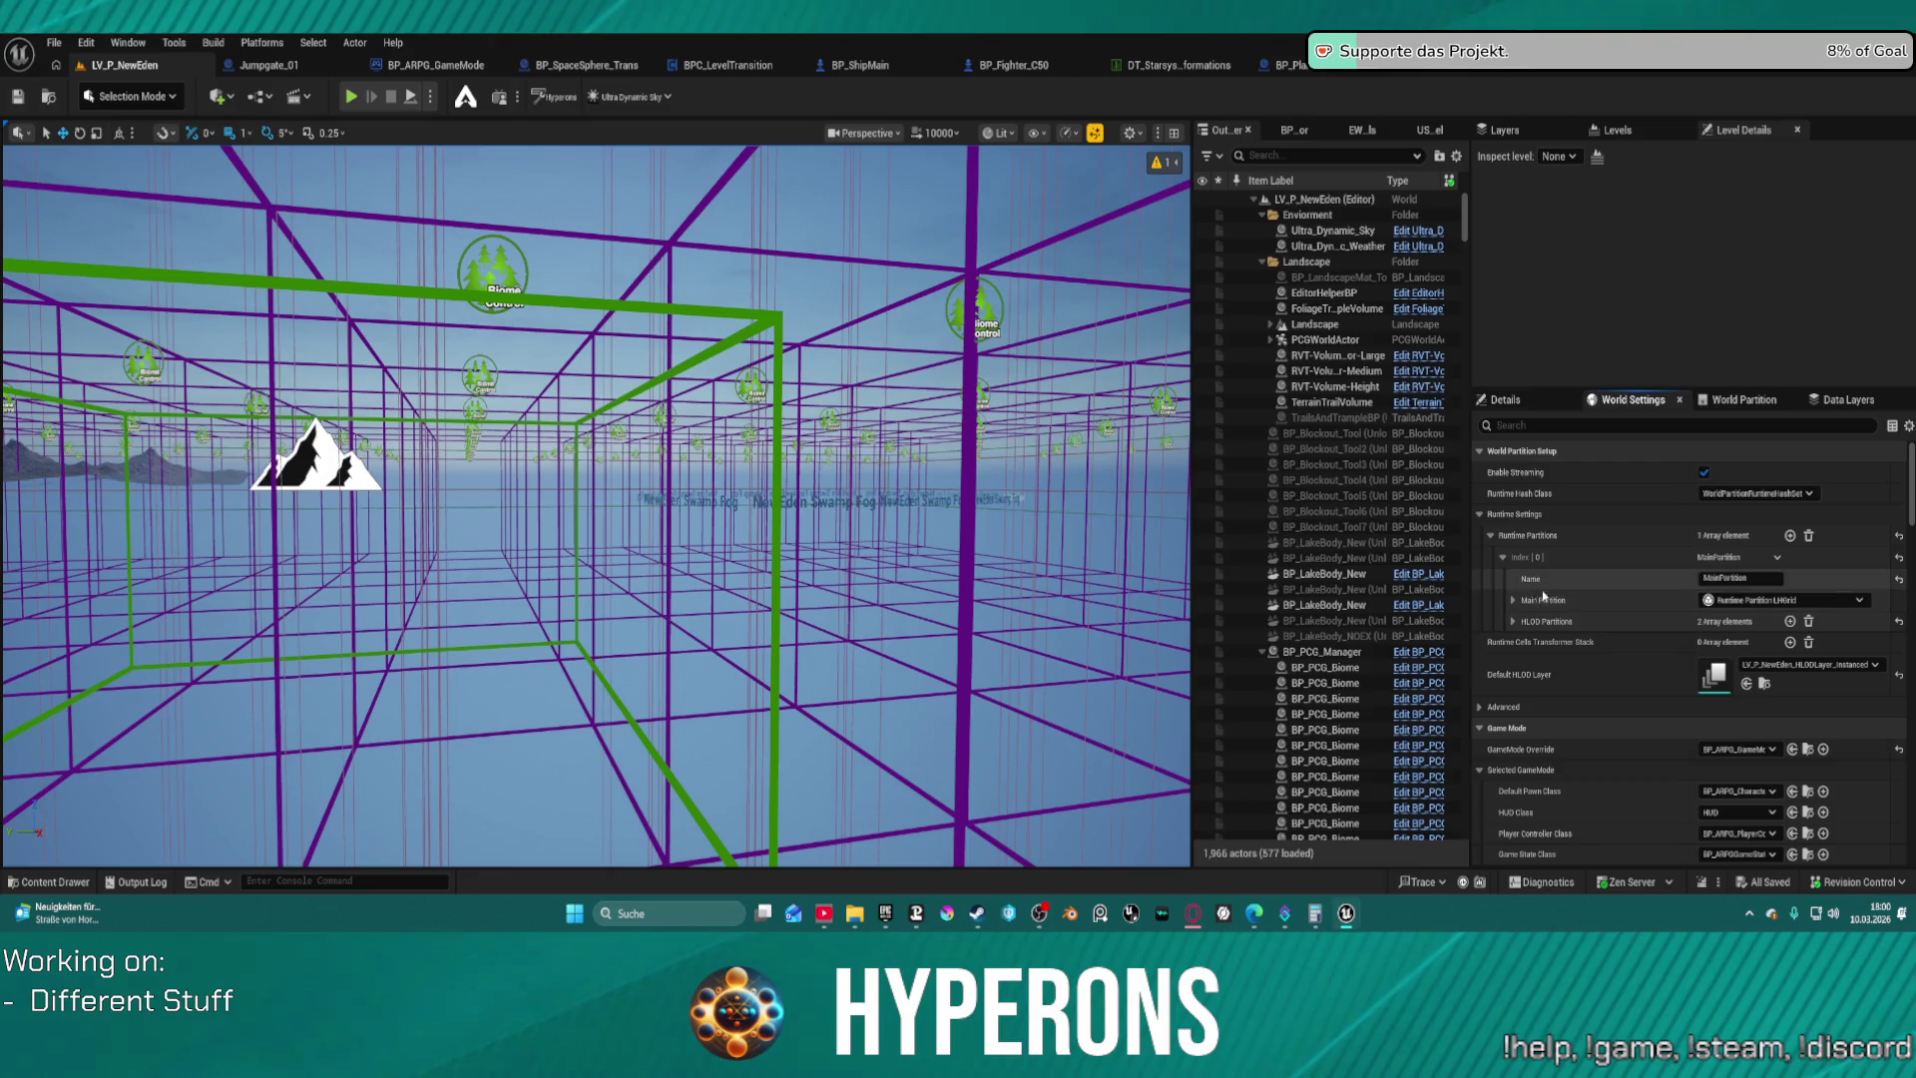
left_click(1514, 621)
left_click(1514, 621)
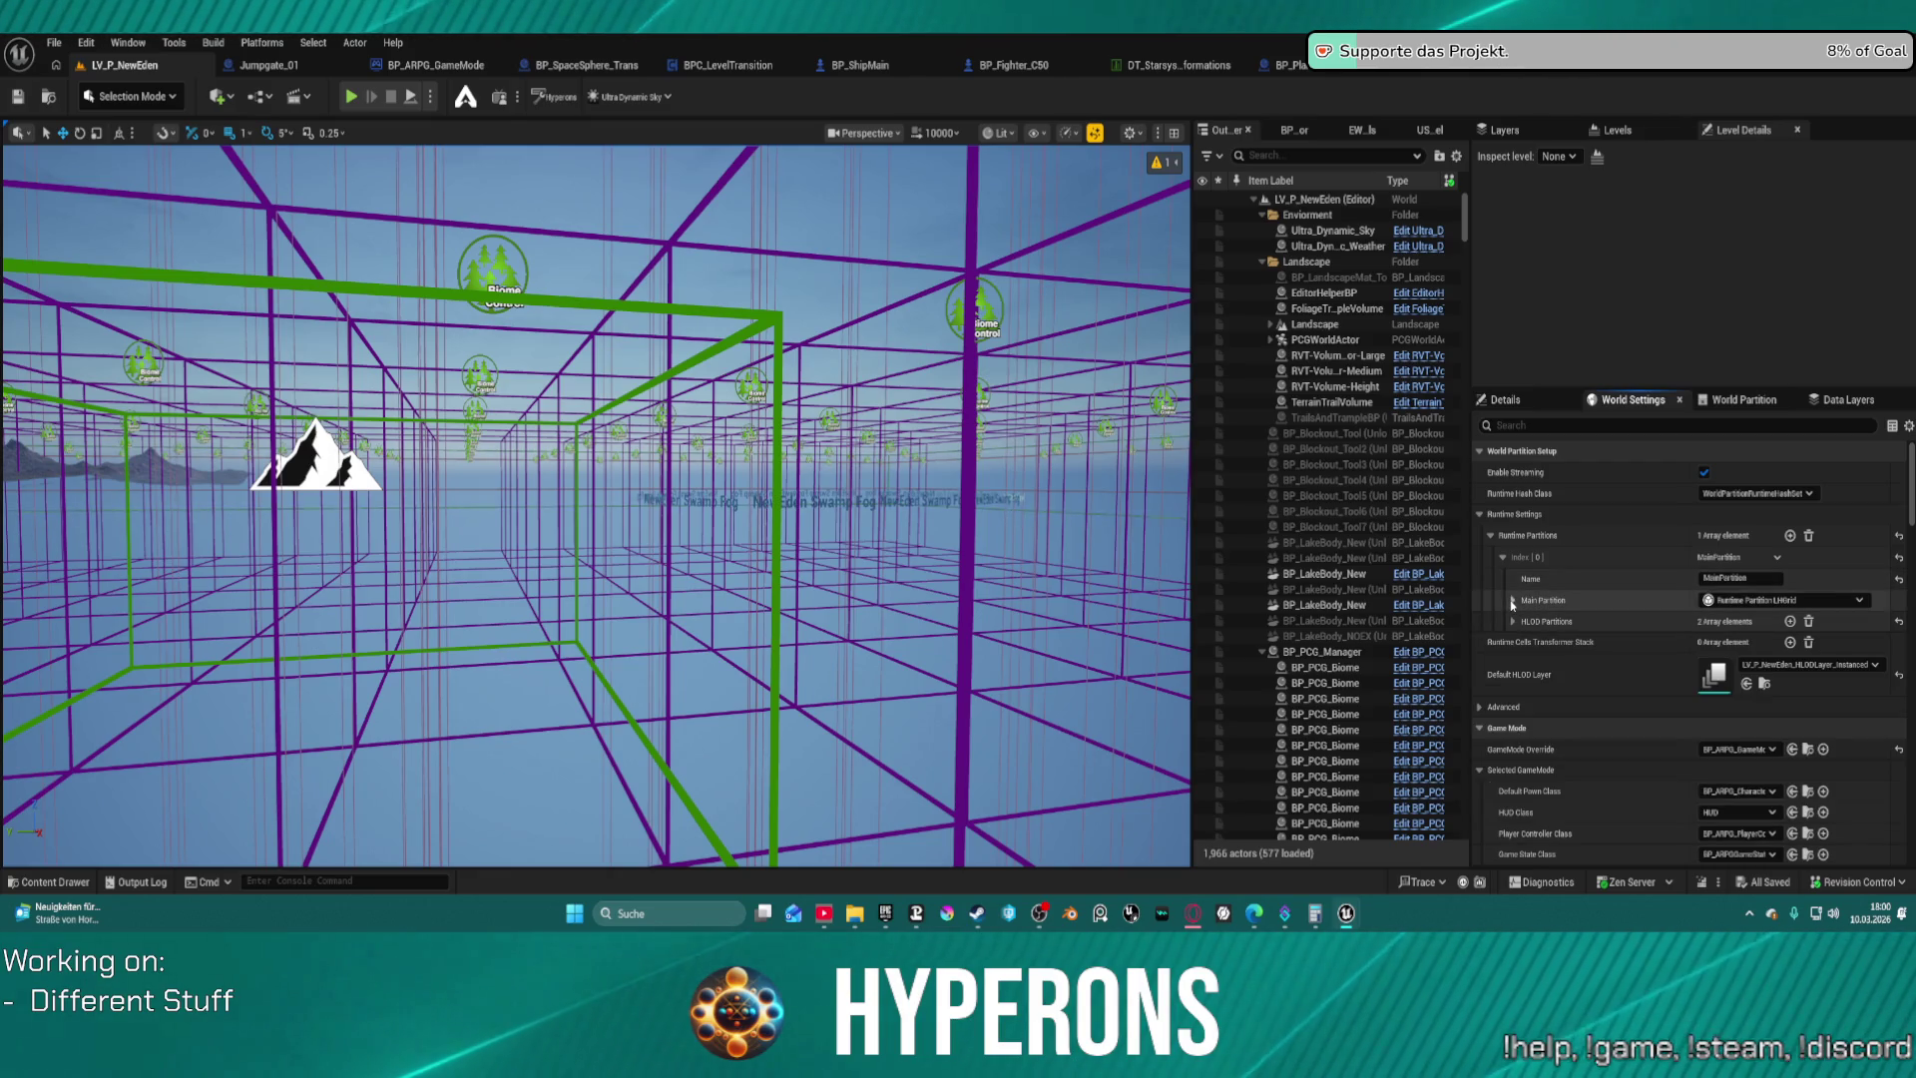
left_click(1514, 600)
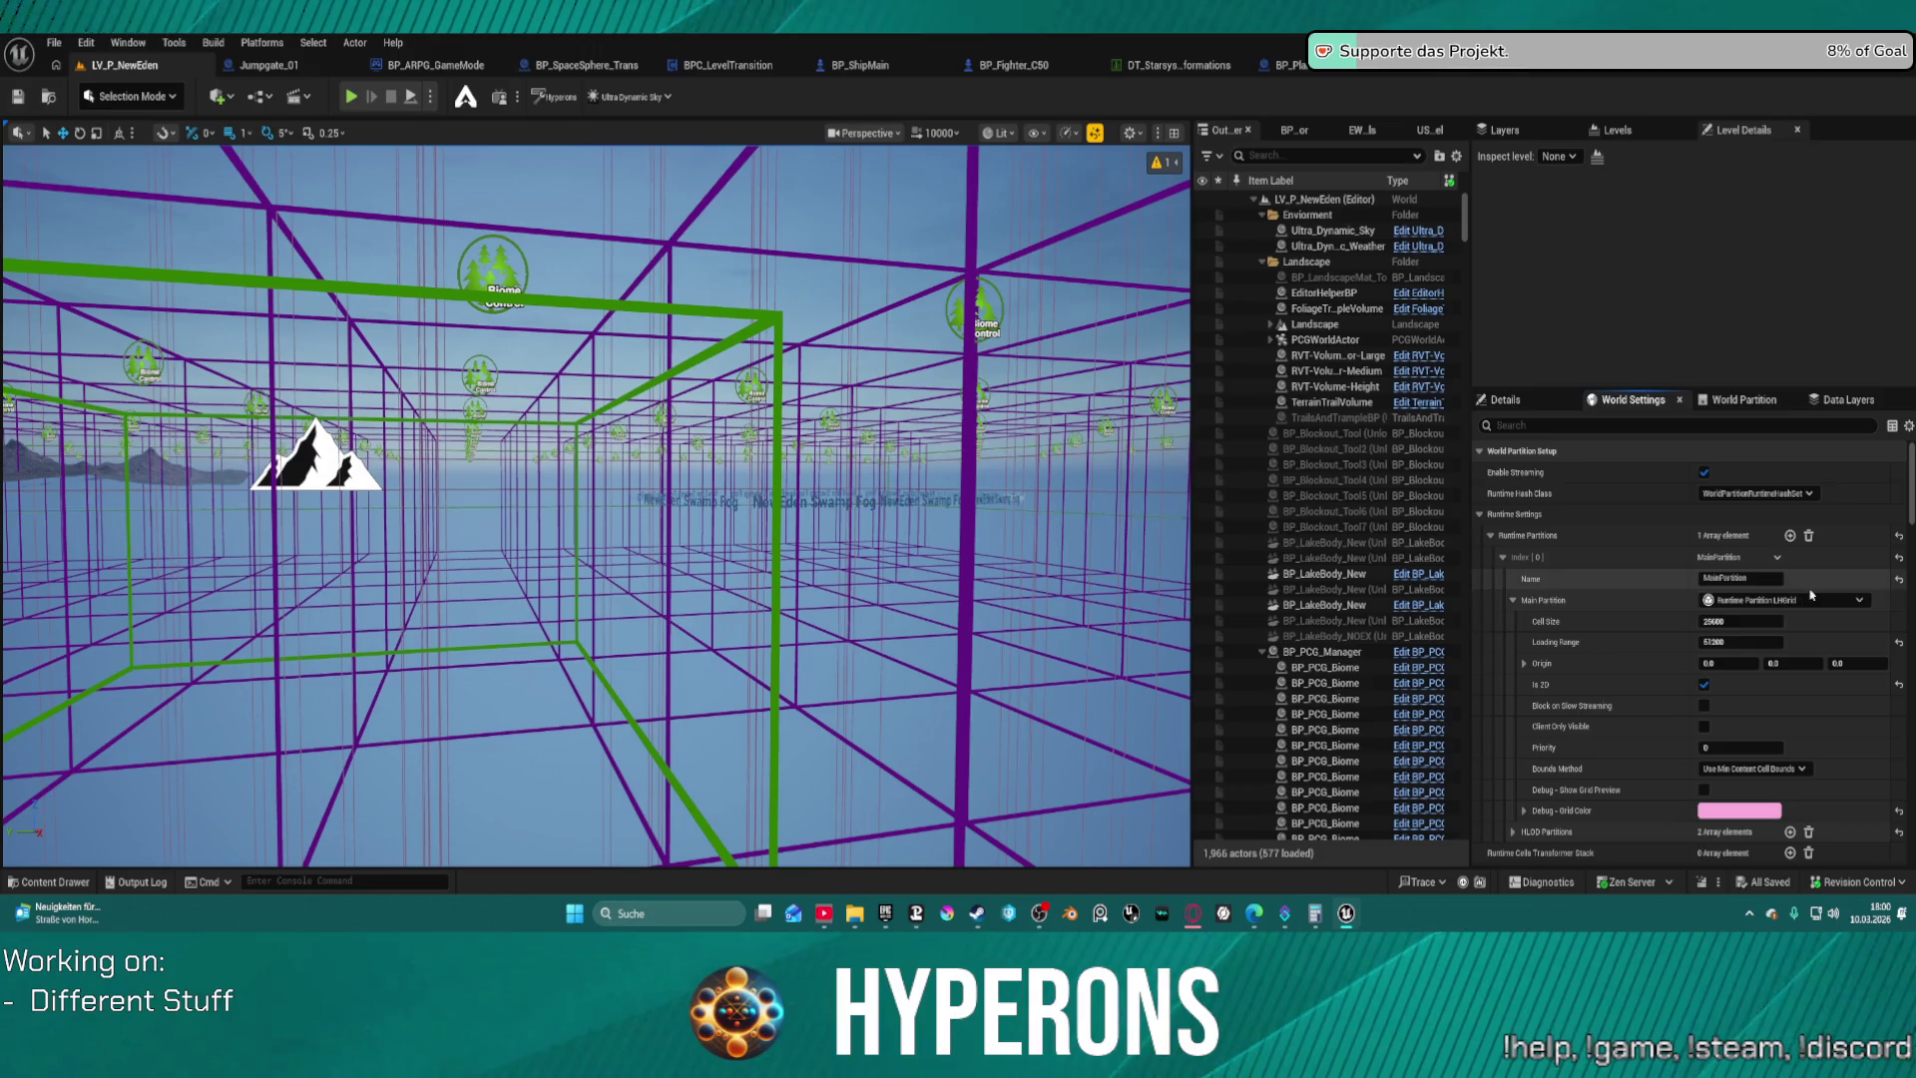
left_click(1758, 623)
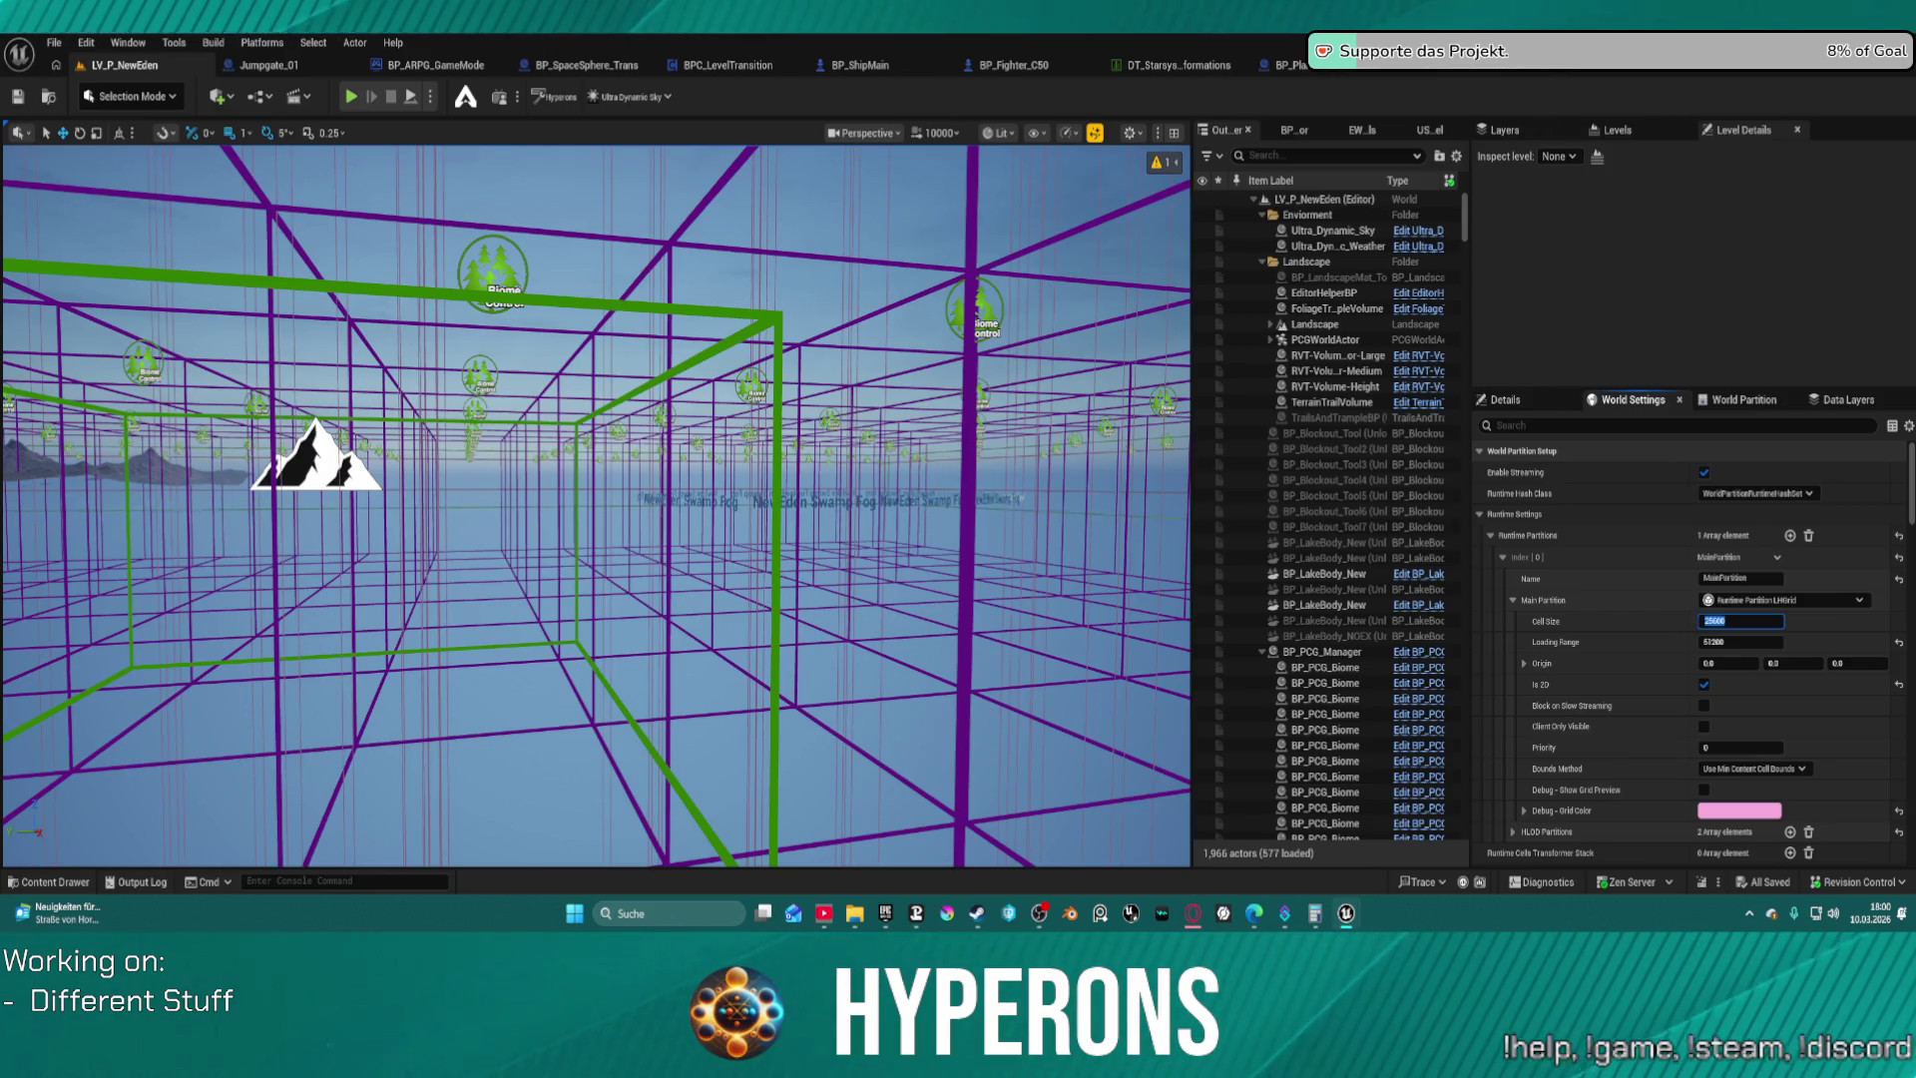
left_click(1500, 559)
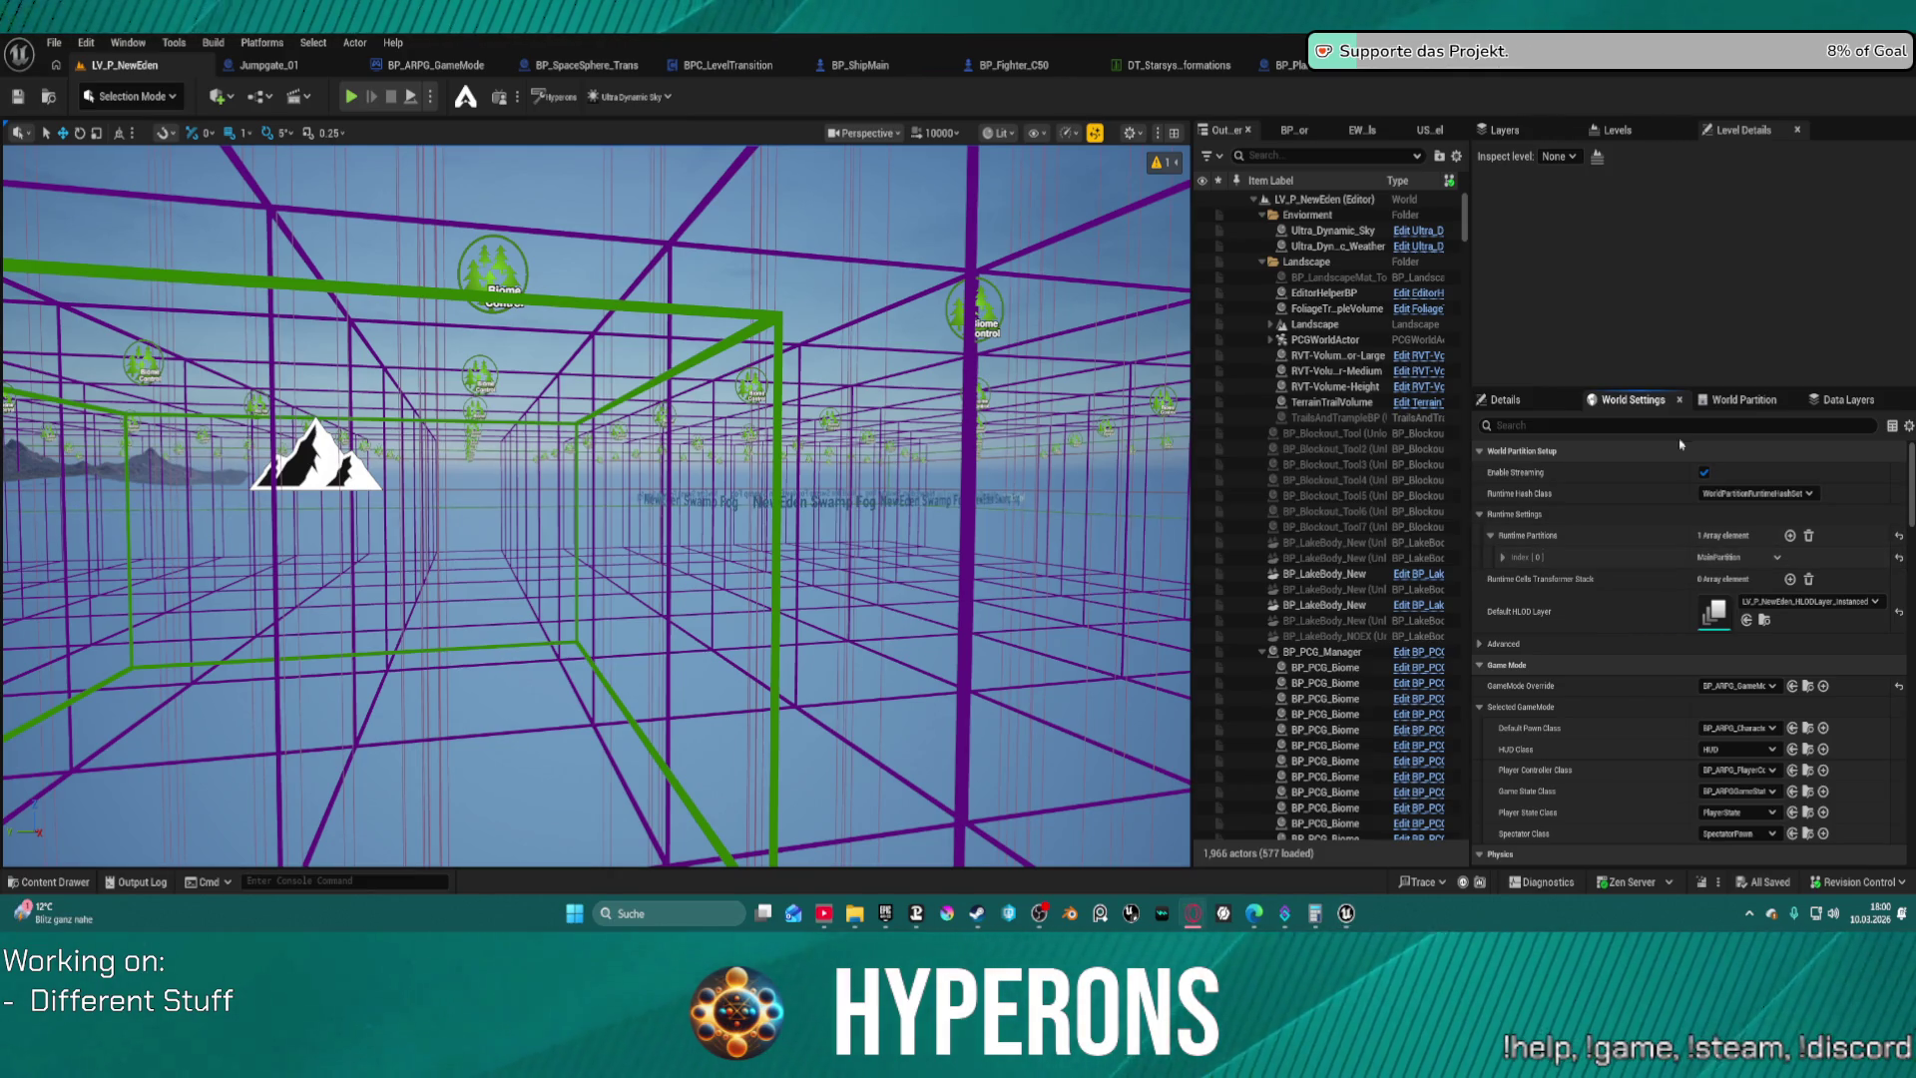
Add a second runtime partition using level streaming, with one HLOD layer to include
left_click(1789, 535)
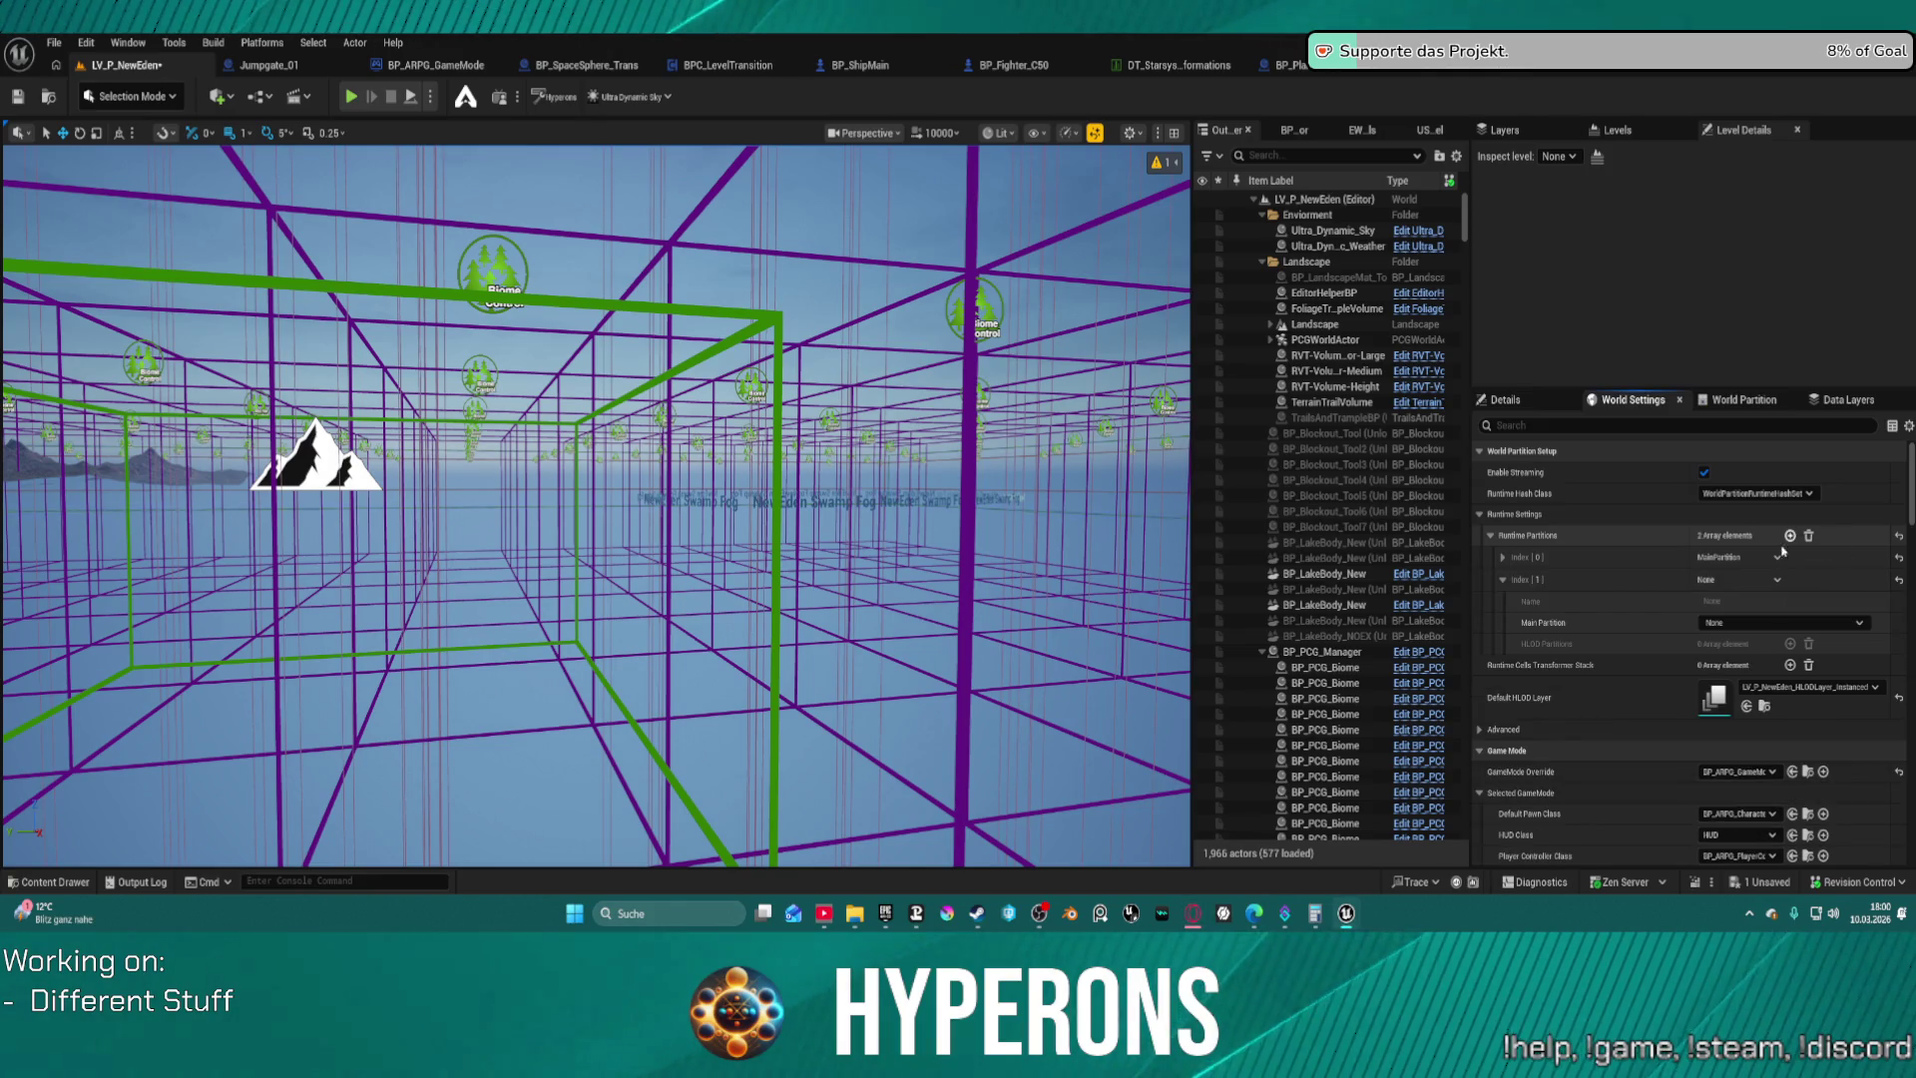
left_click(1741, 621)
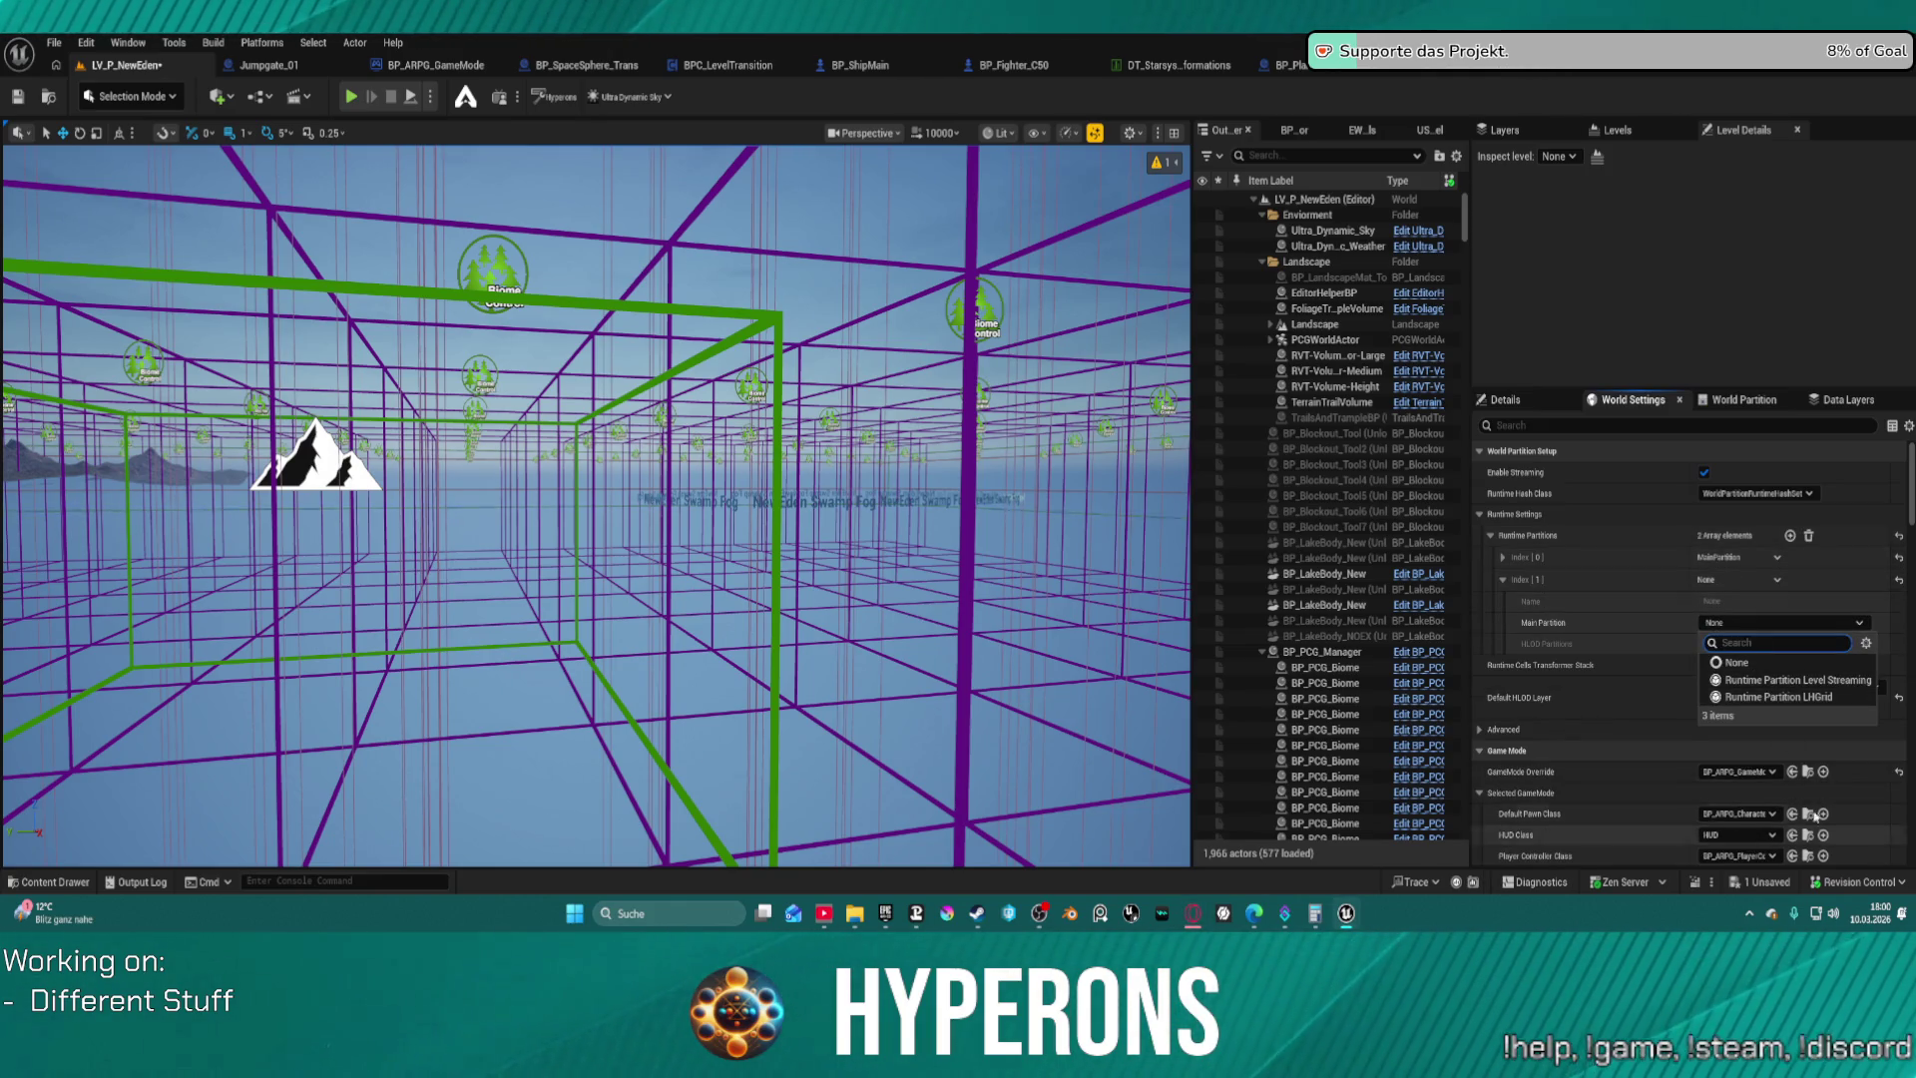
left_click(1831, 680)
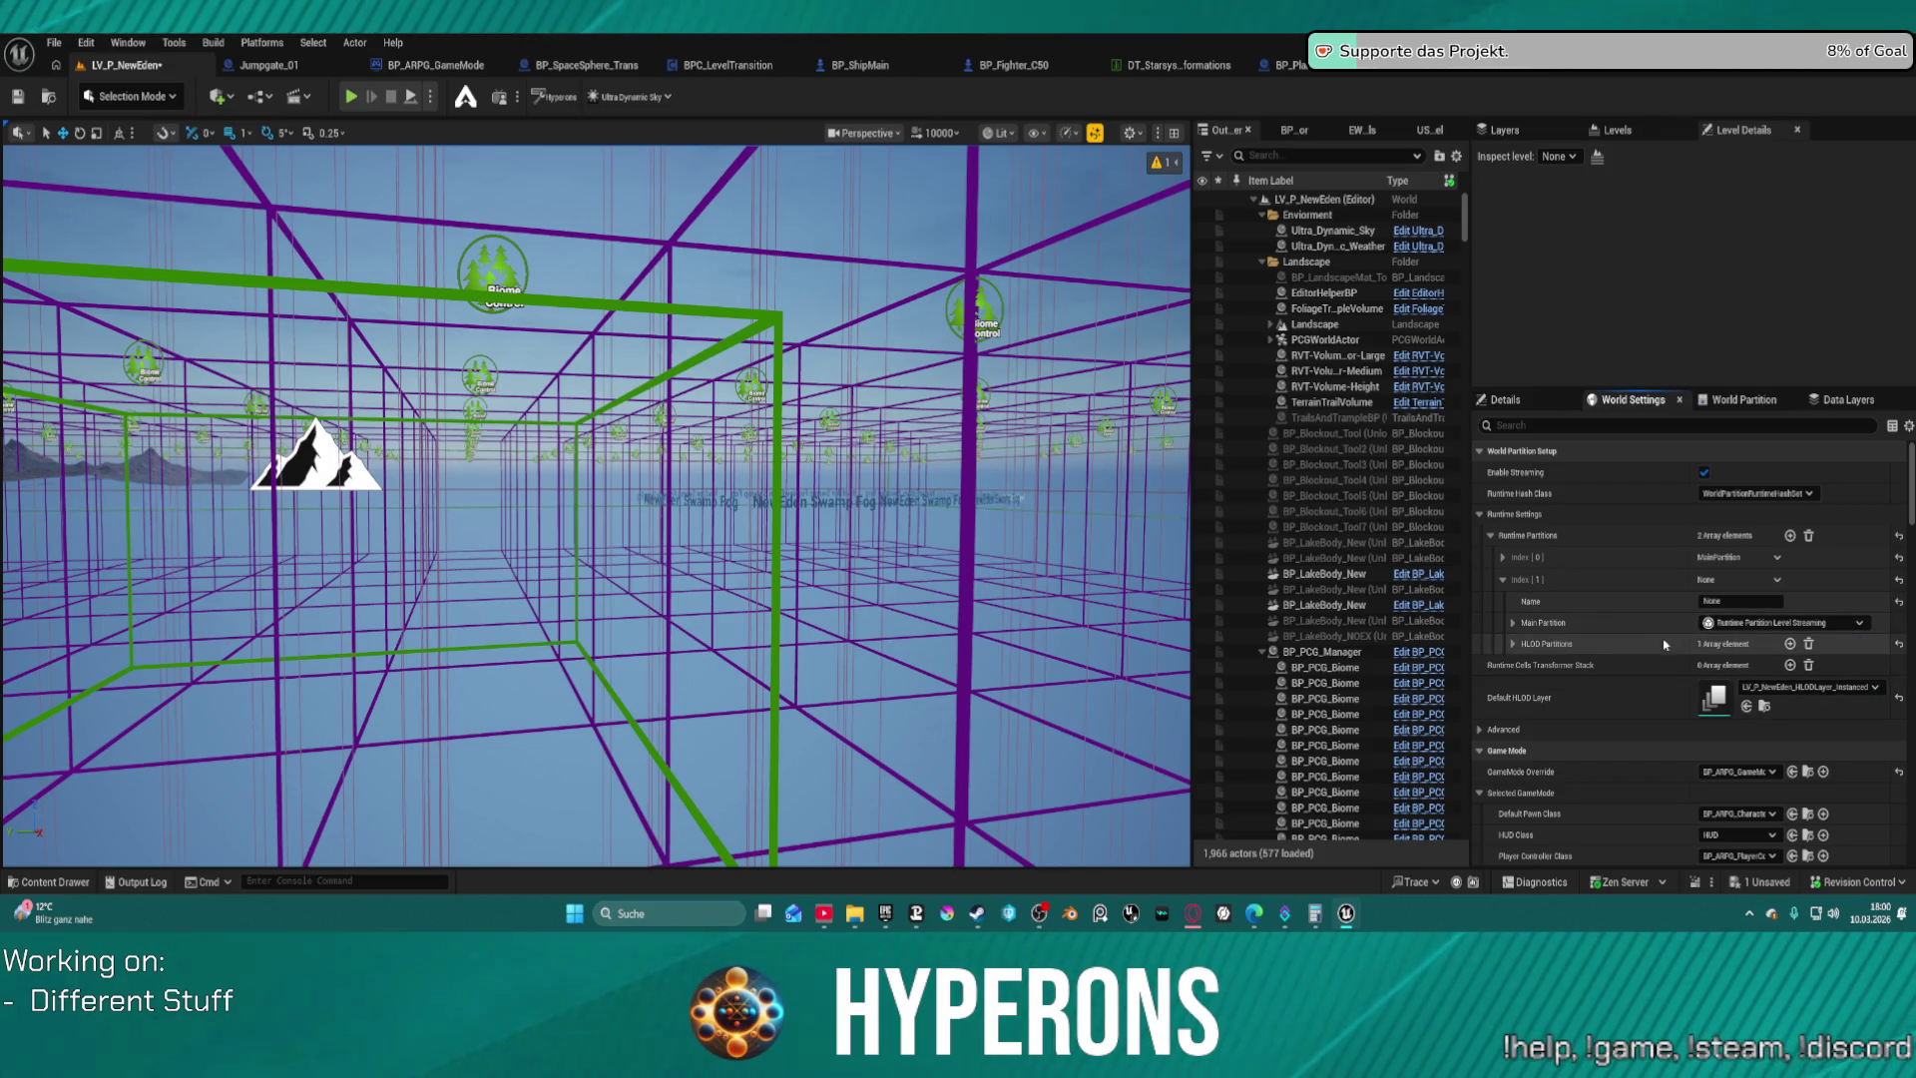
left_click(1513, 644)
left_click_drag(1515, 661, 1521, 664)
left_click(1524, 666)
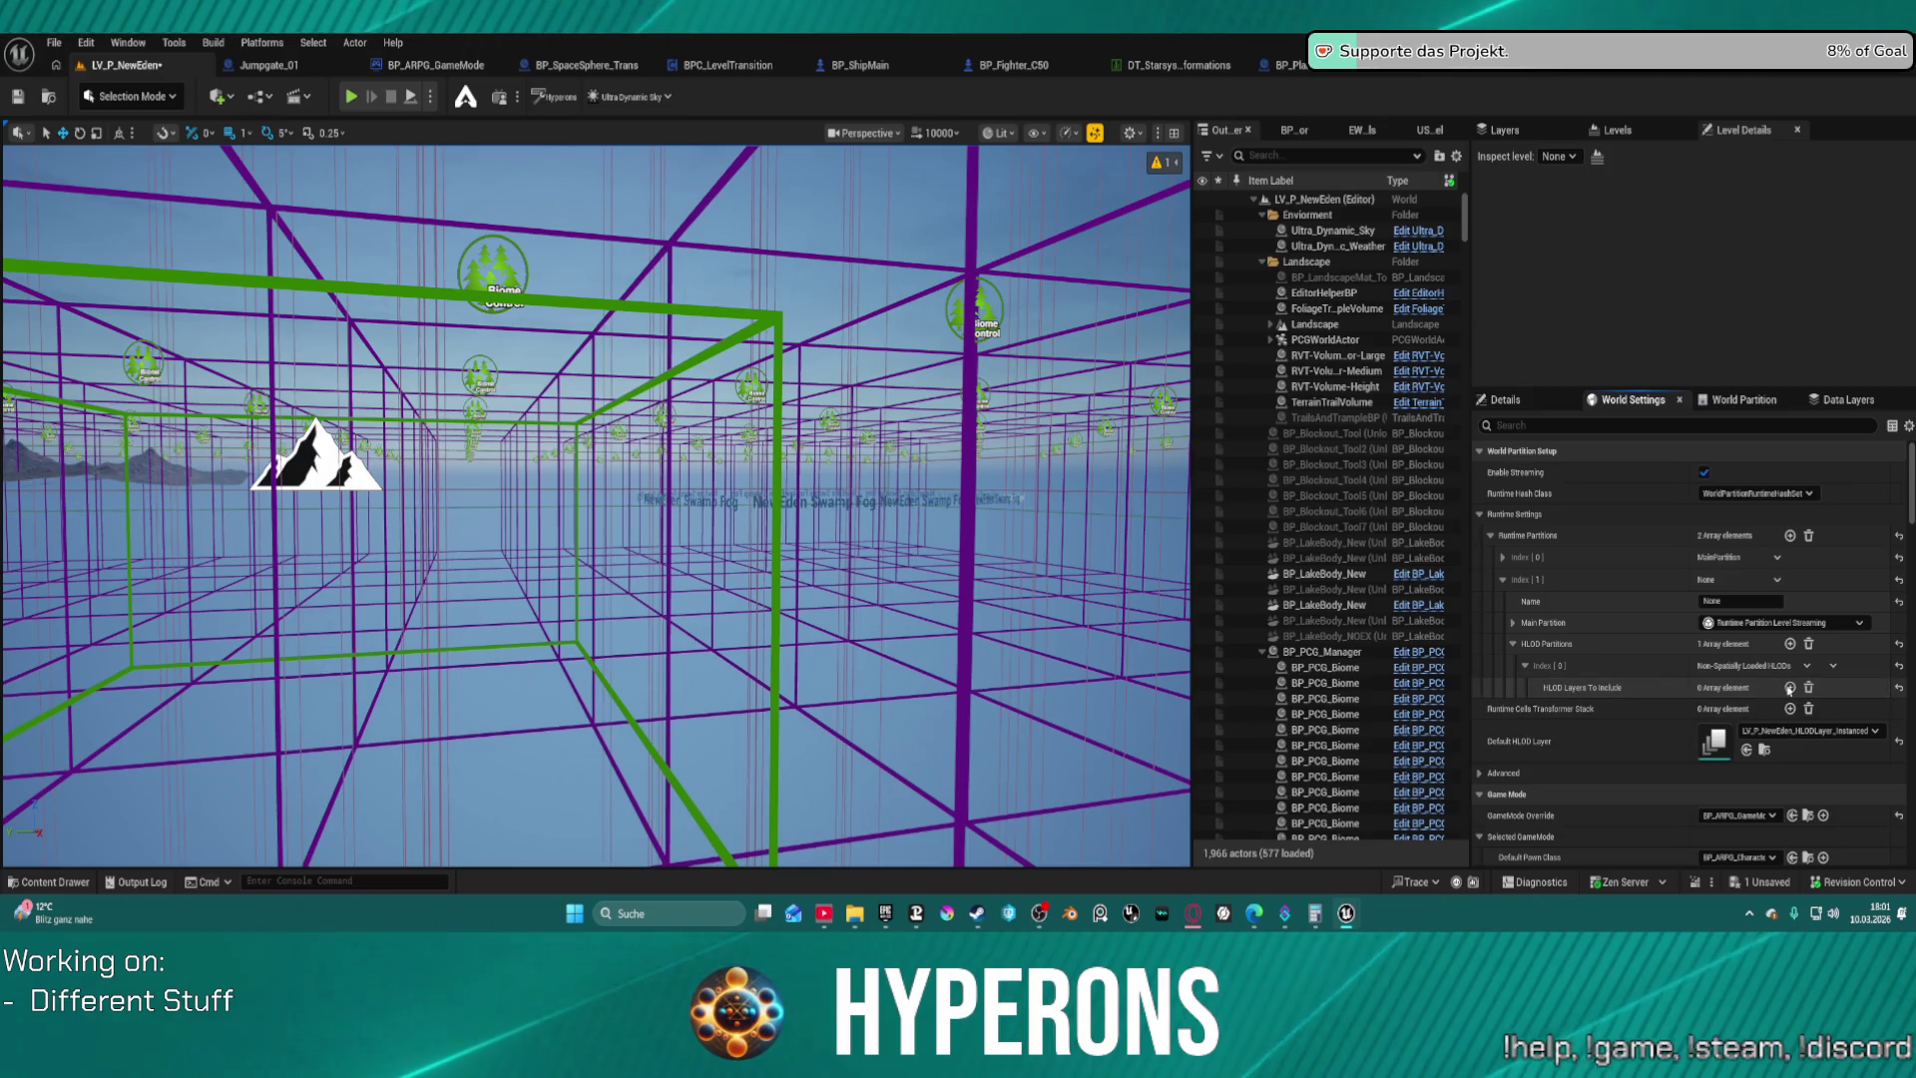
left_click(1789, 687)
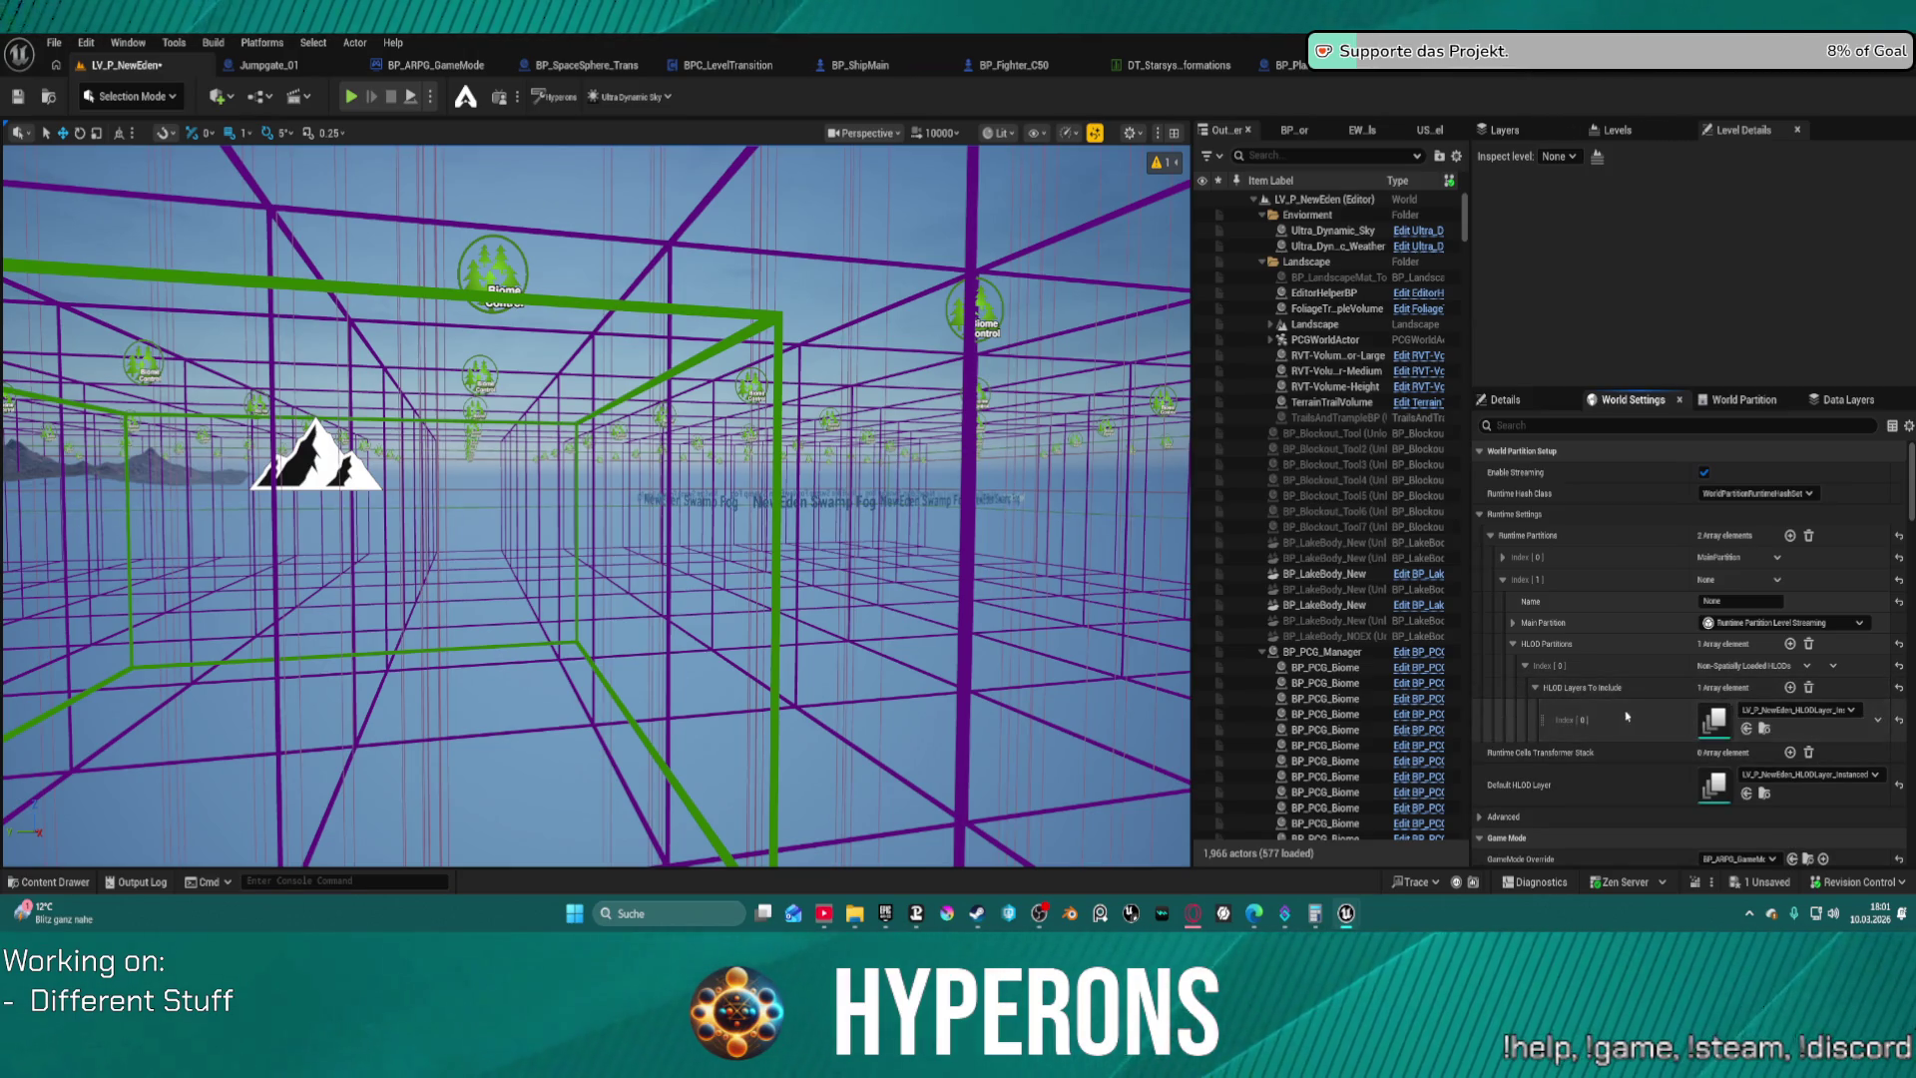
left_click(1525, 665)
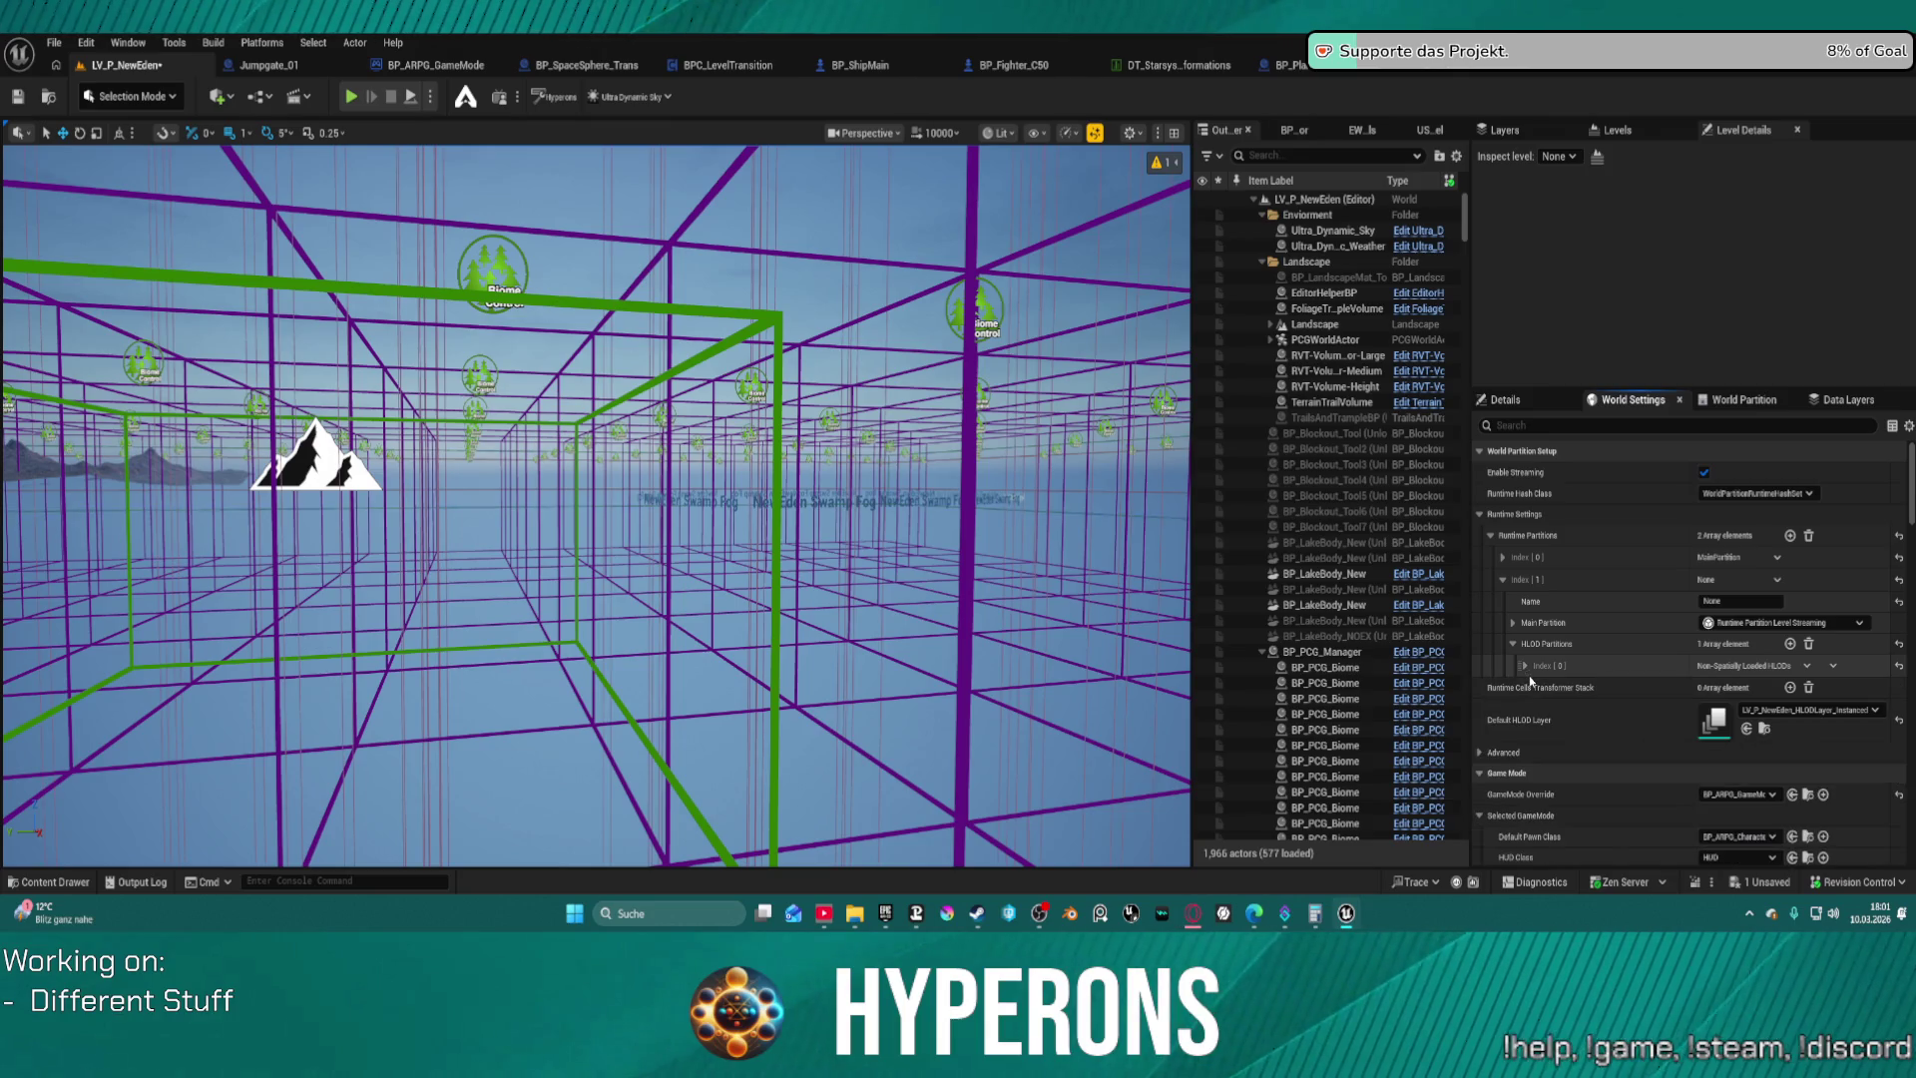
left_click(1513, 645)
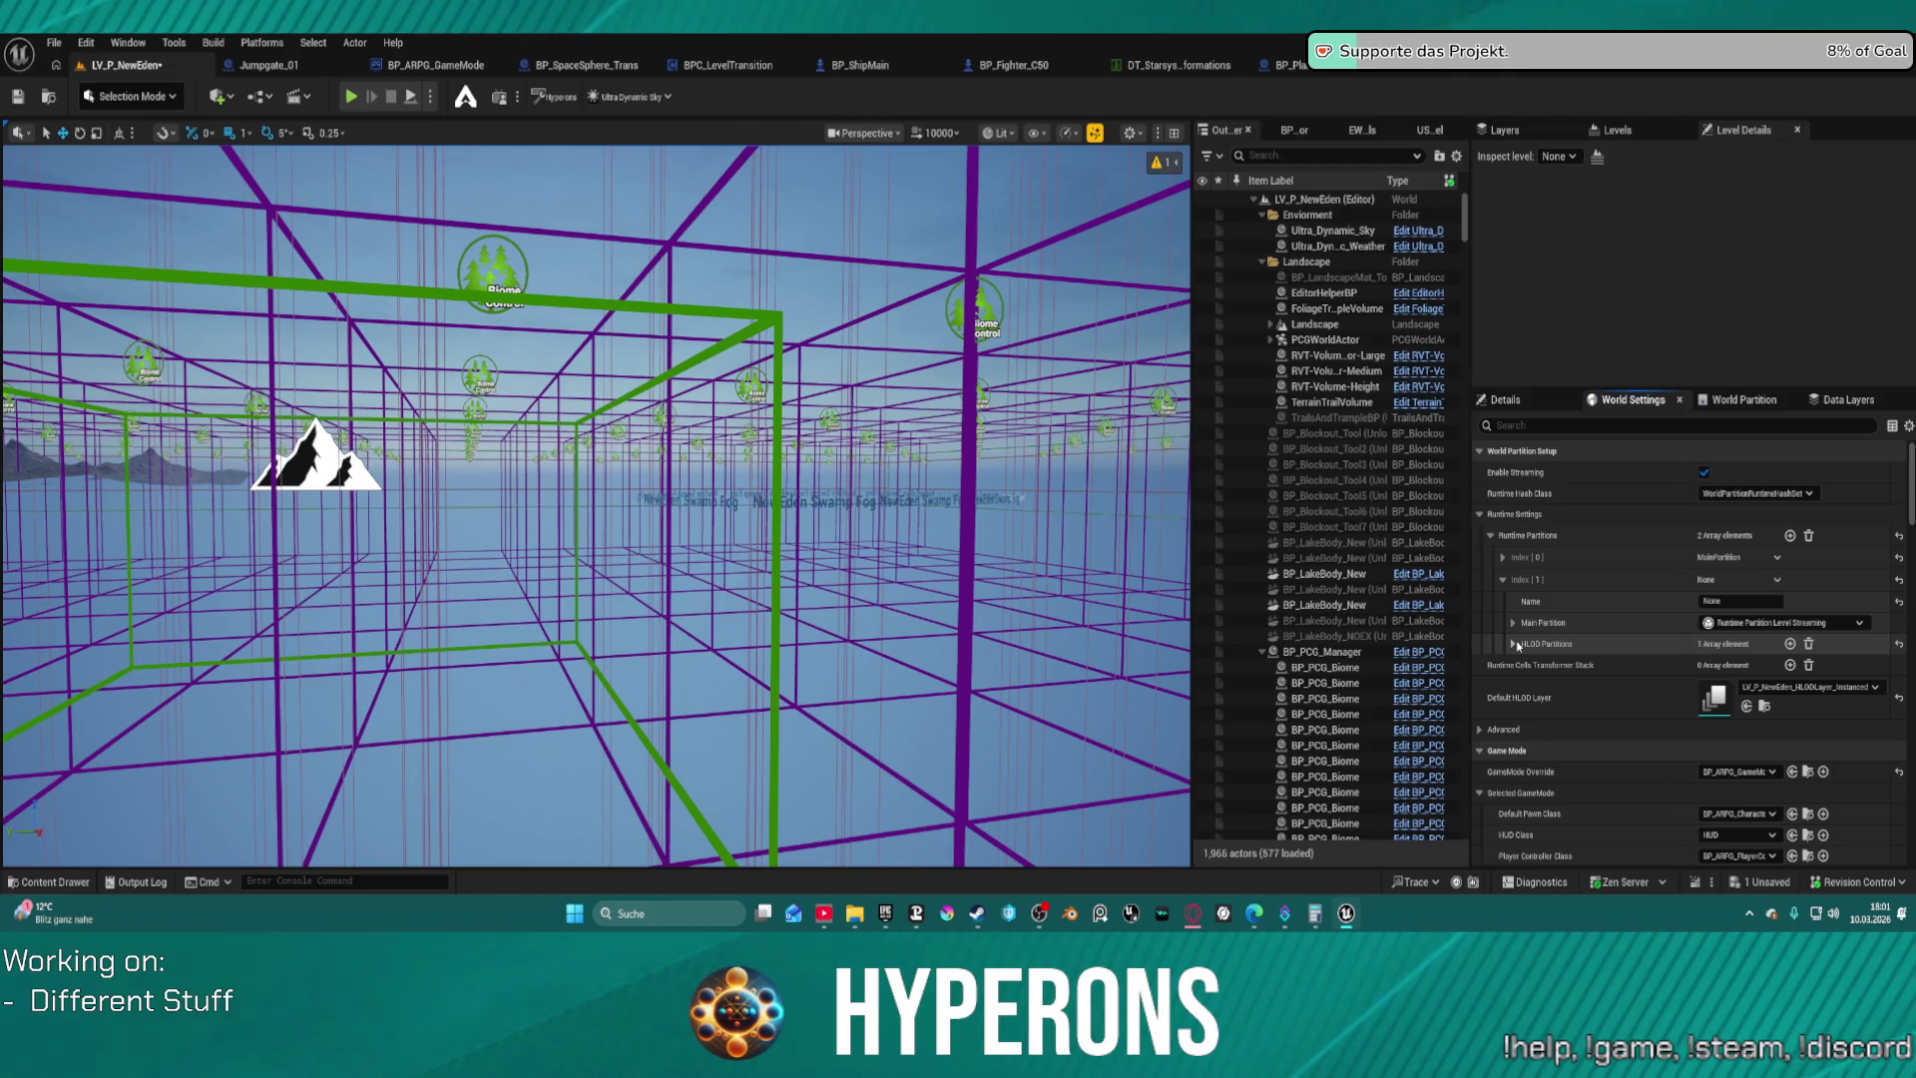
Rename the new runtime partition to PCG_Grid
left_click(1716, 600)
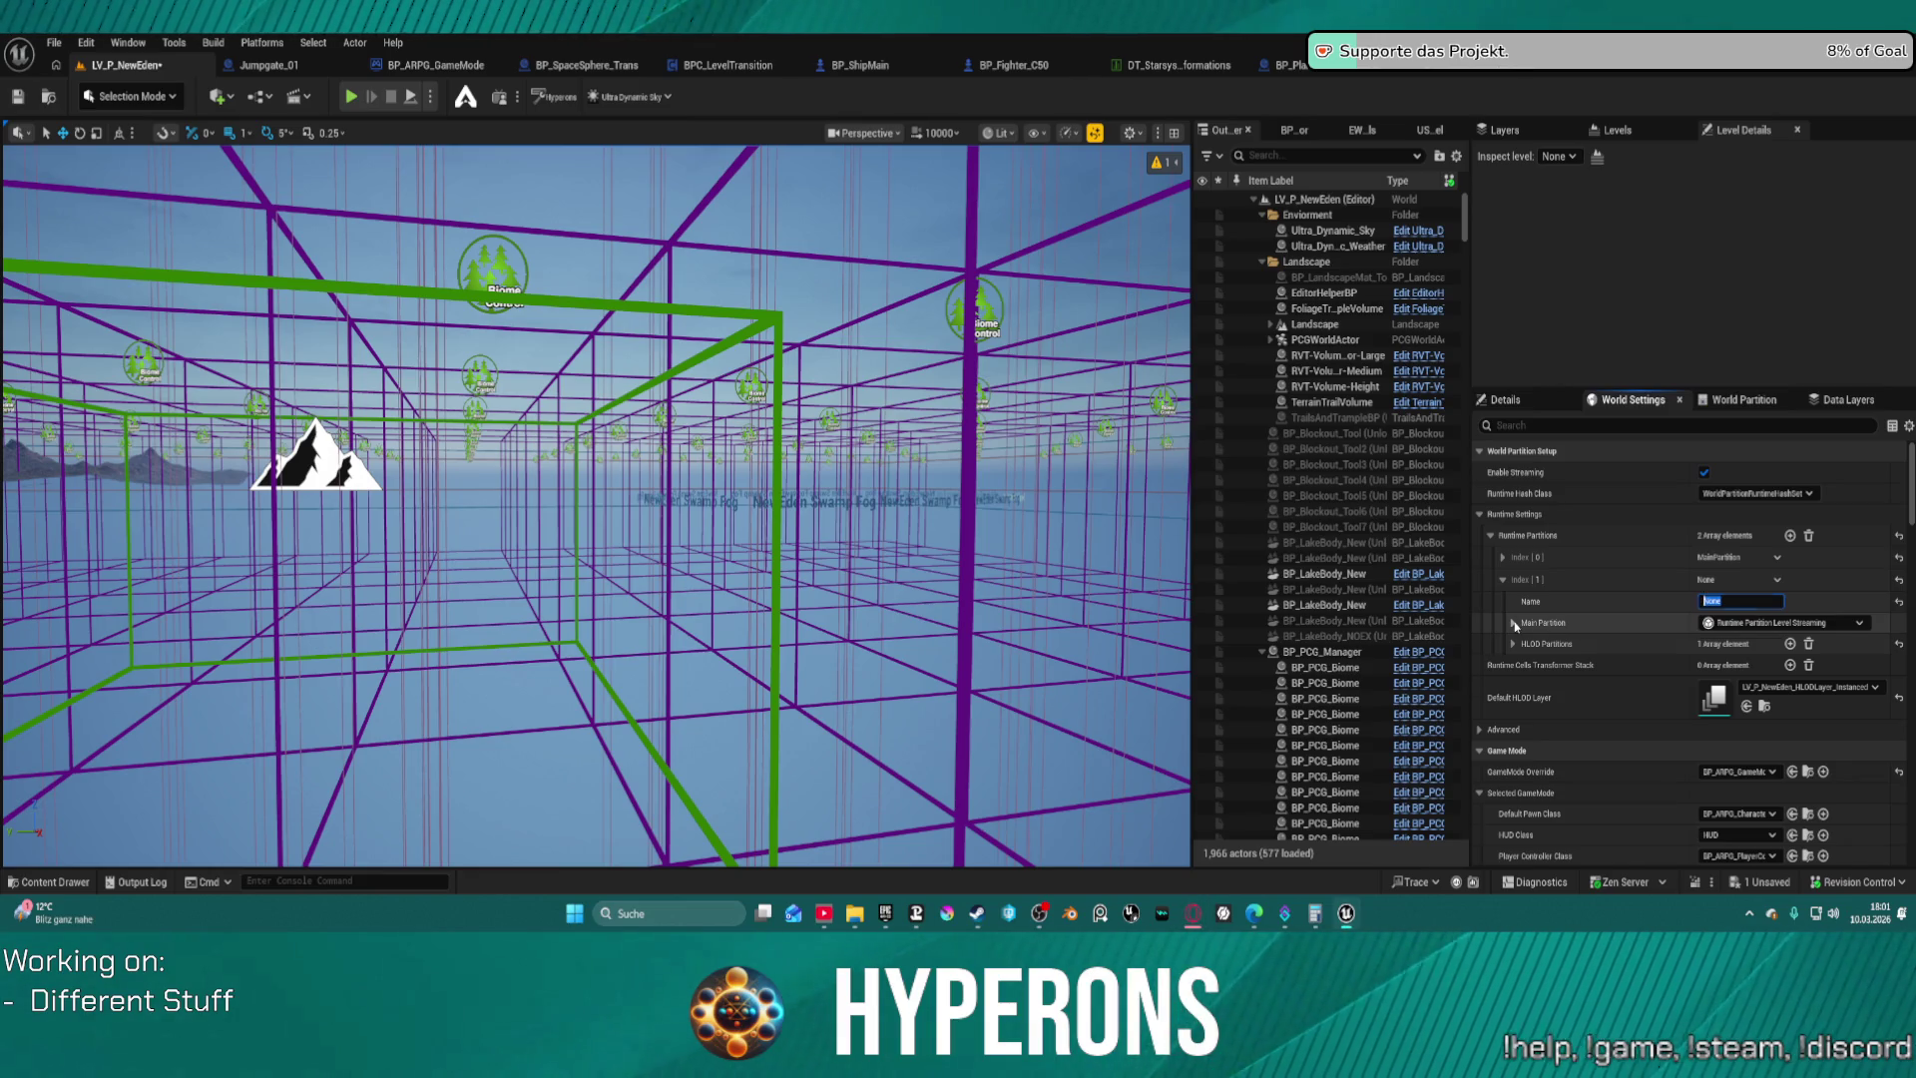
left_click(1514, 624)
left_click(1559, 585)
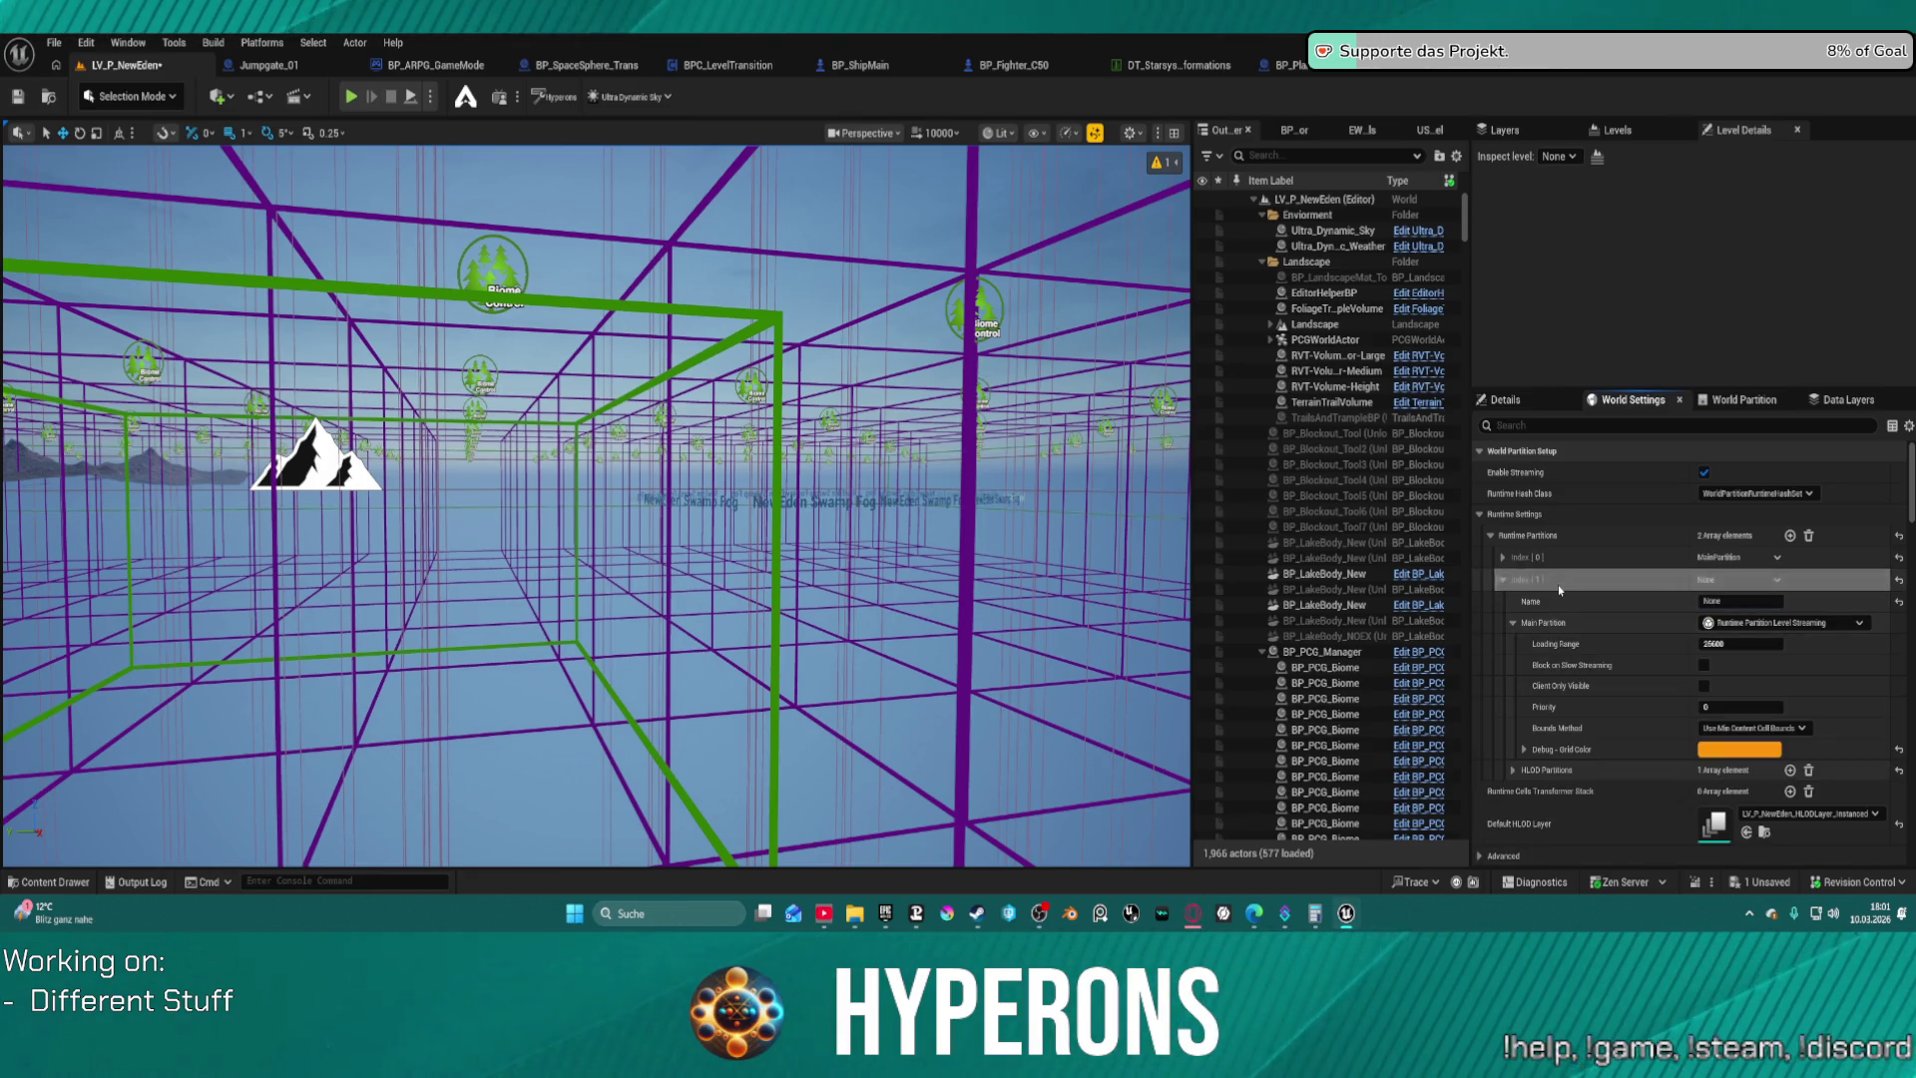
left_click(1735, 600)
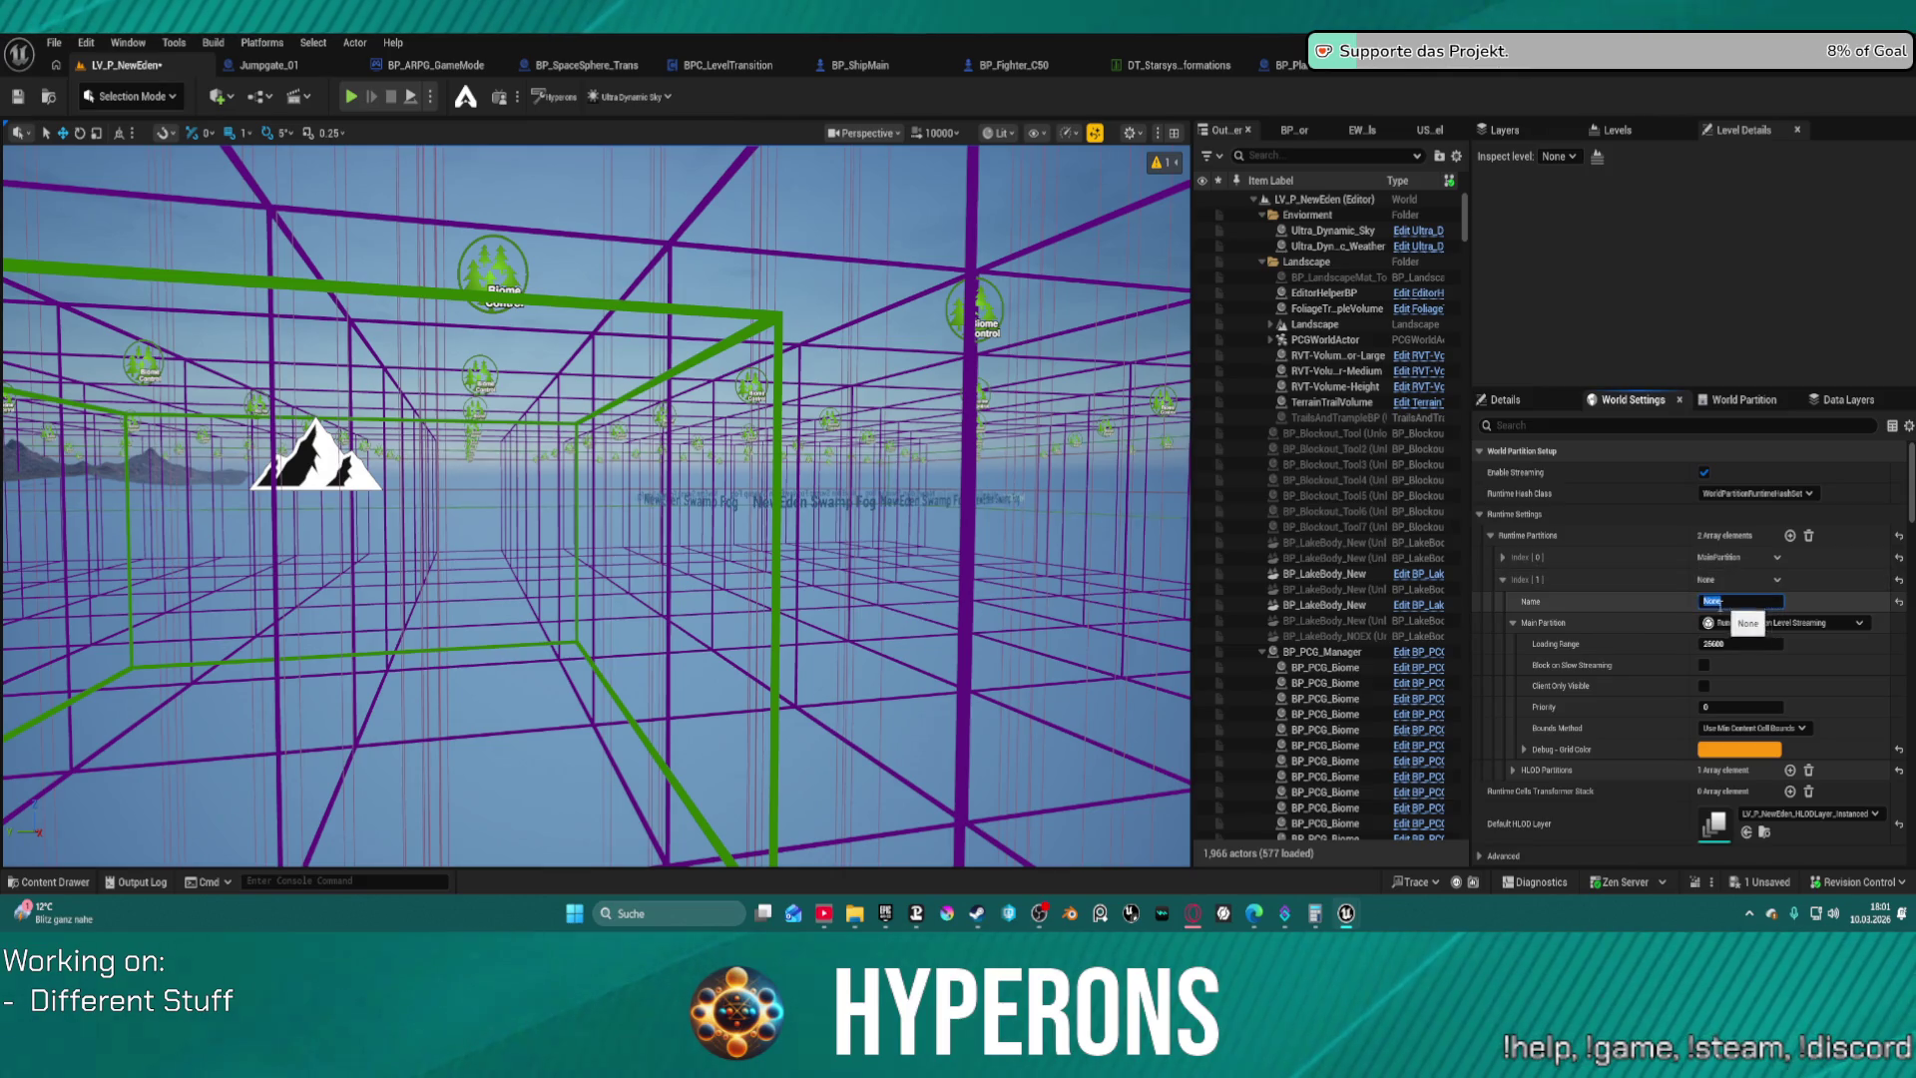
type("PCG_Grid")
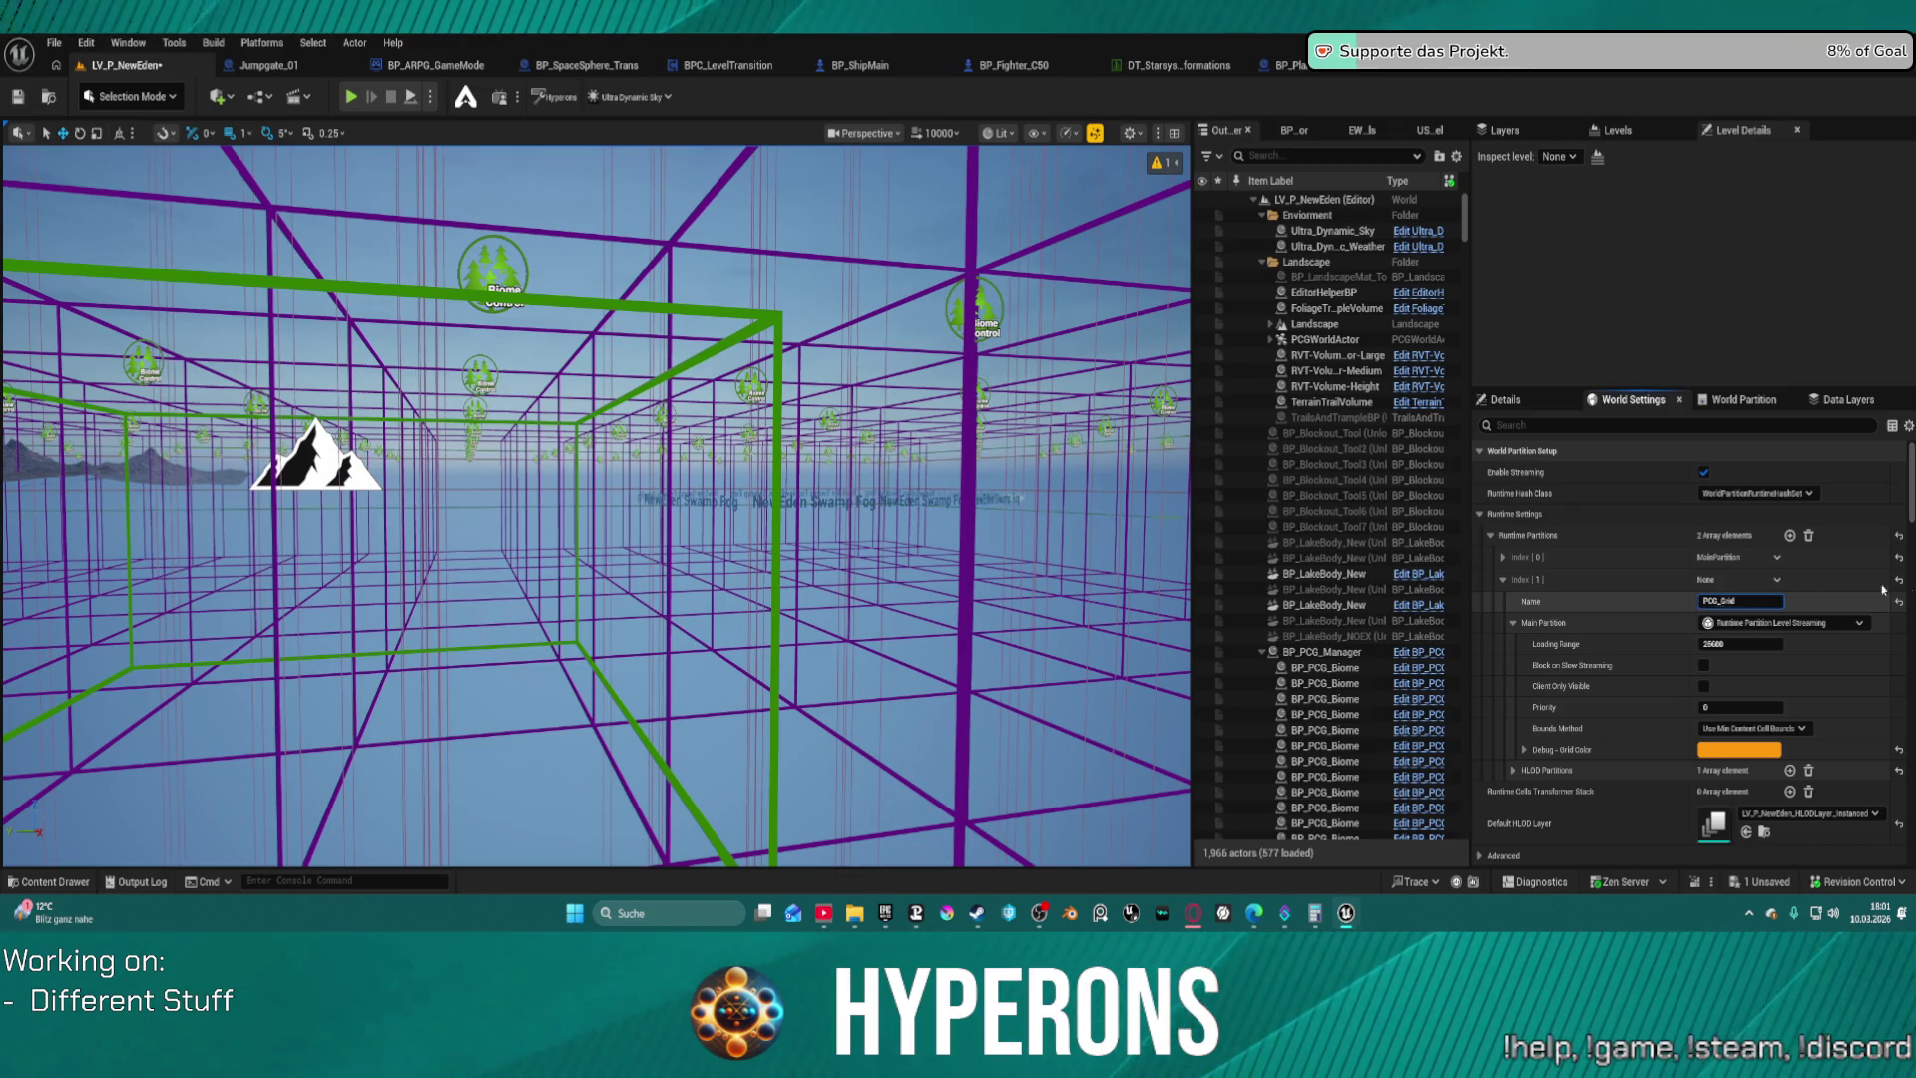
key("Return")
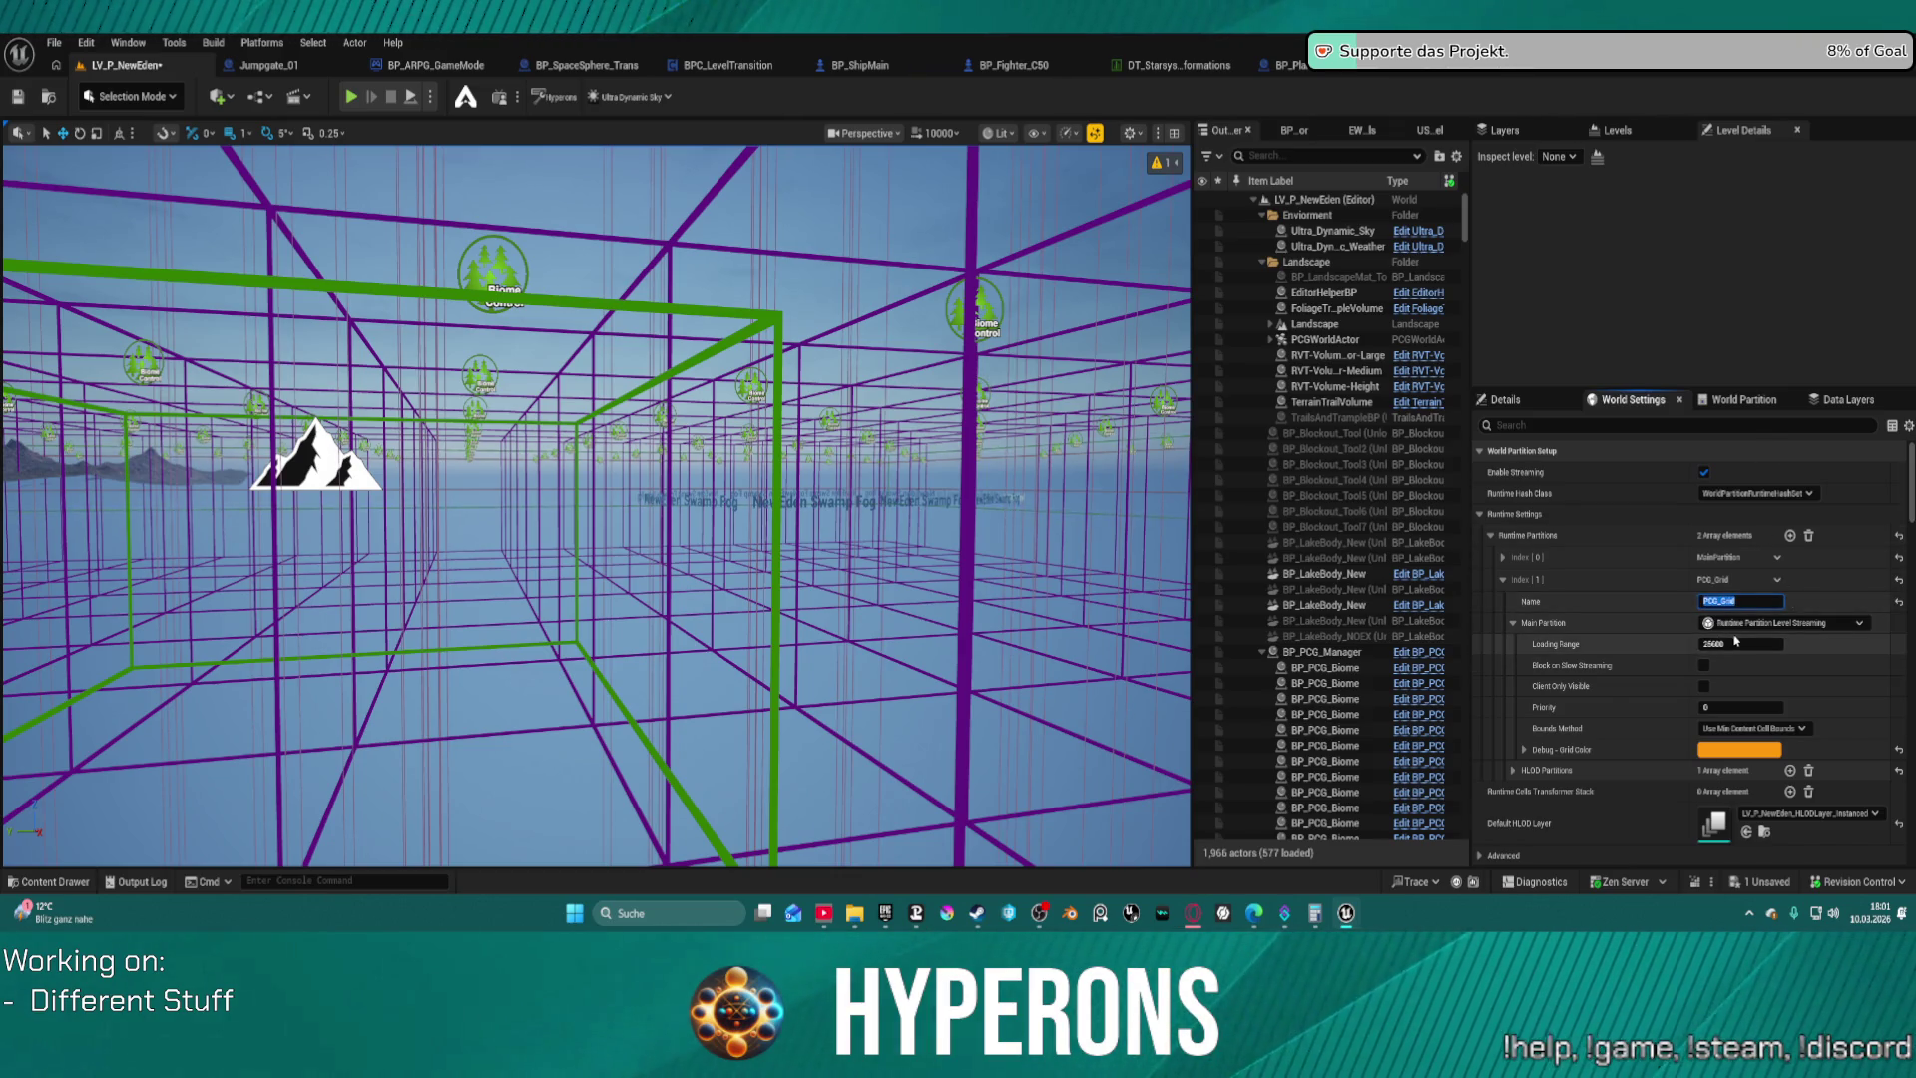
left_click(1737, 643)
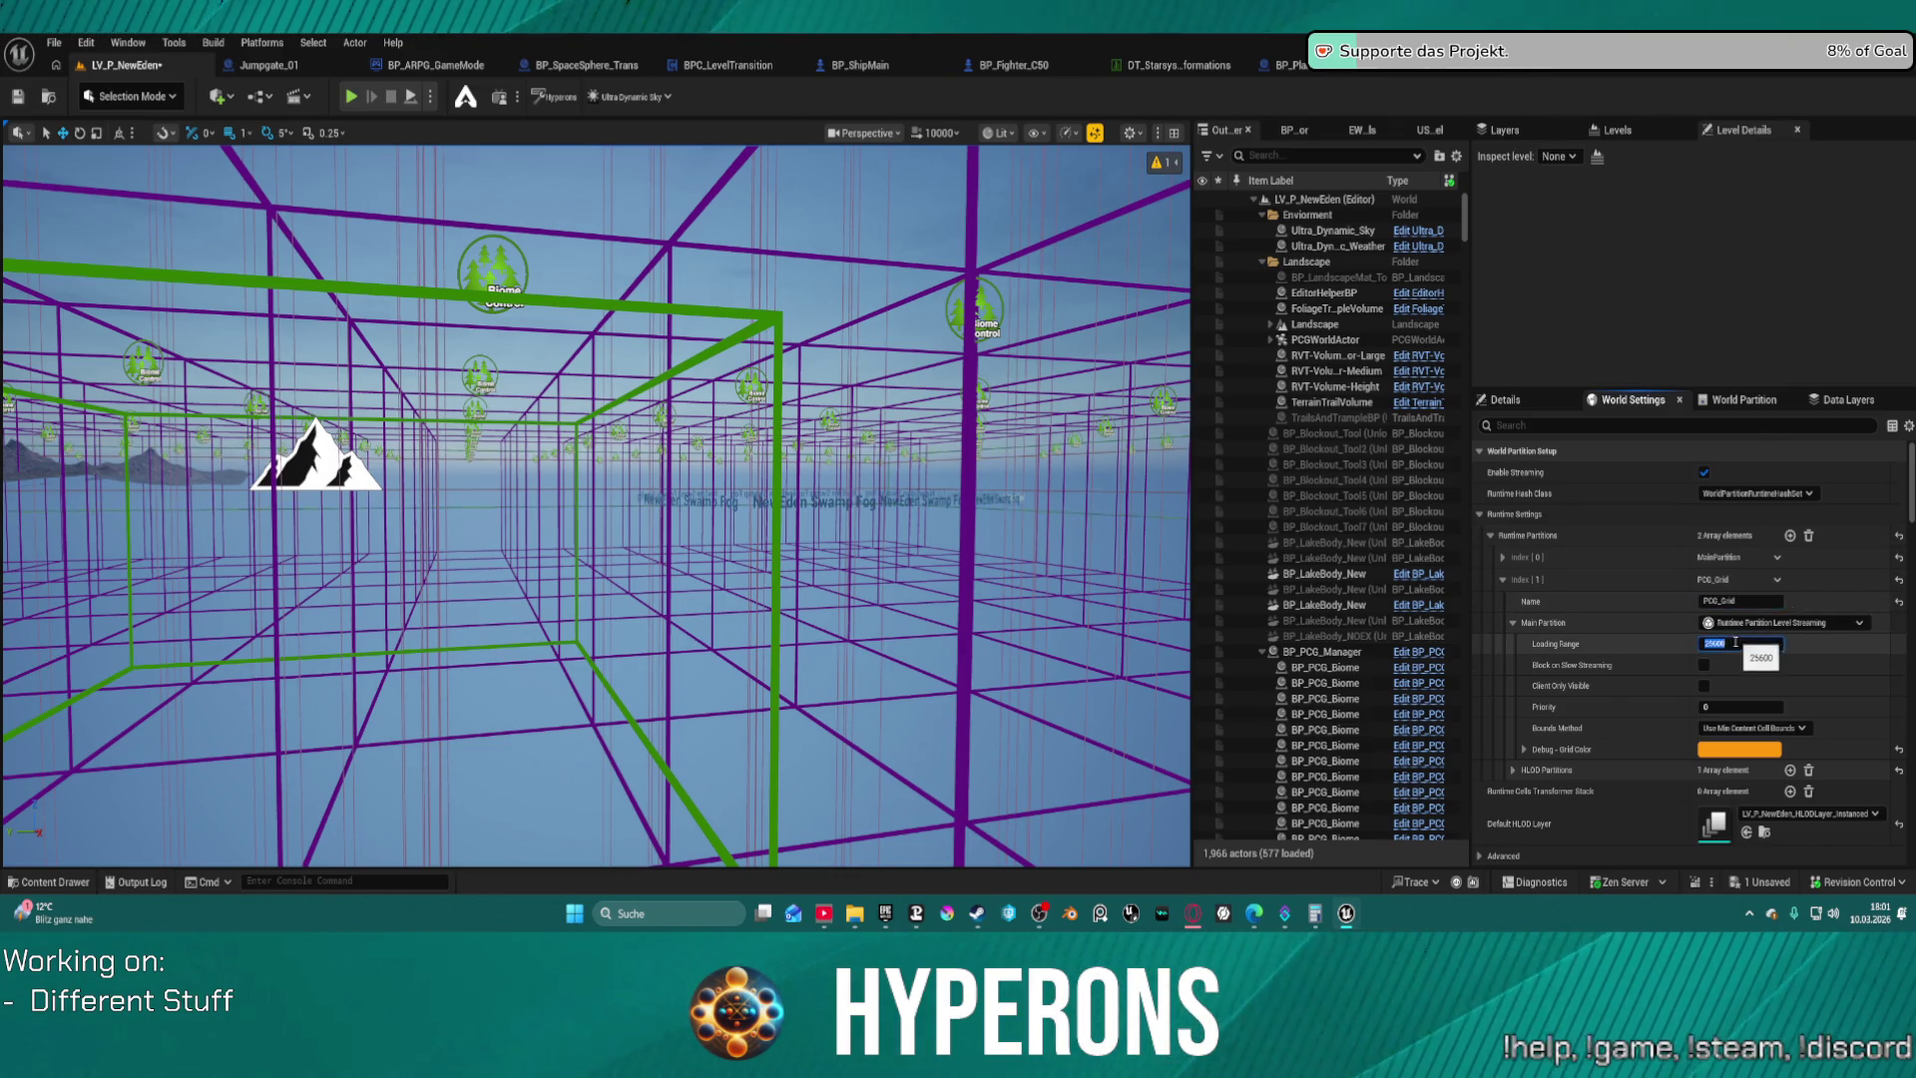
Compare with MainPartition's settings, collapse PCG_Grid, and add a third runtime partition
left_click(1502, 558)
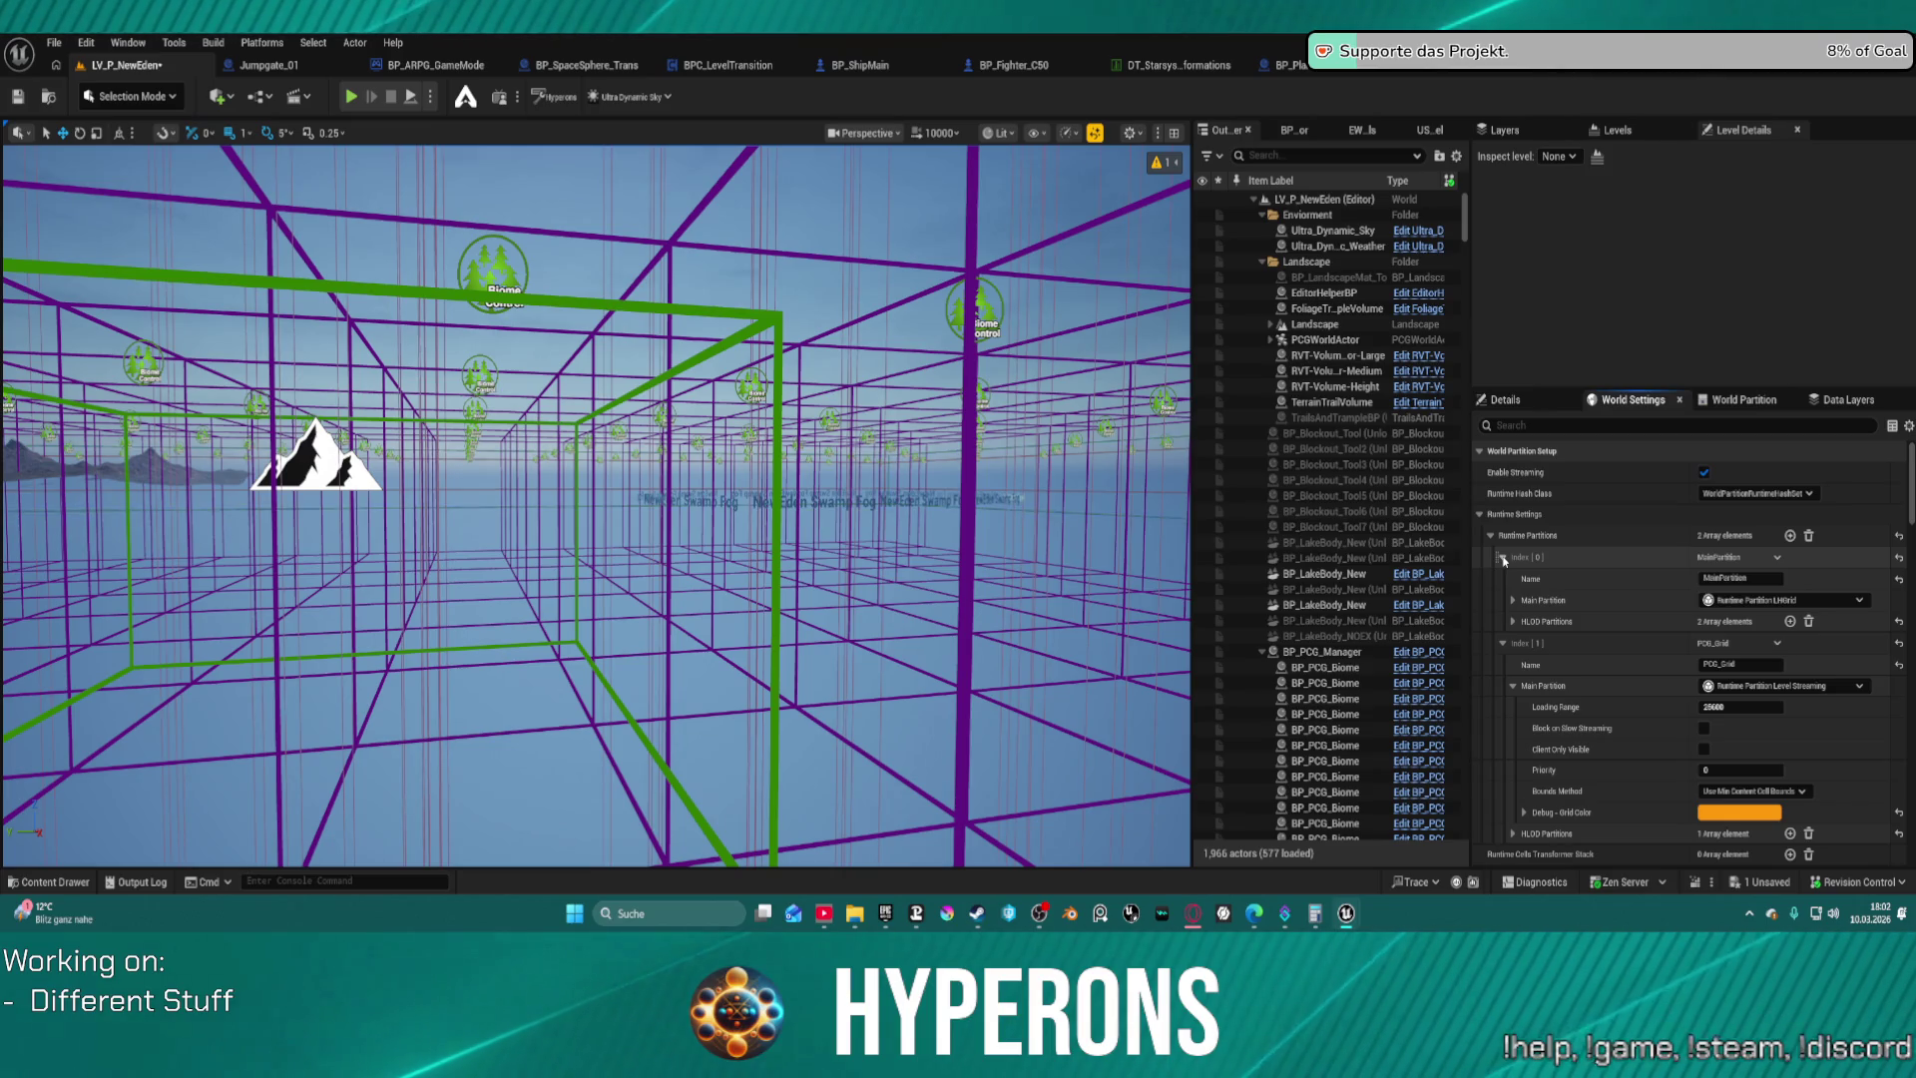
left_click(1502, 558)
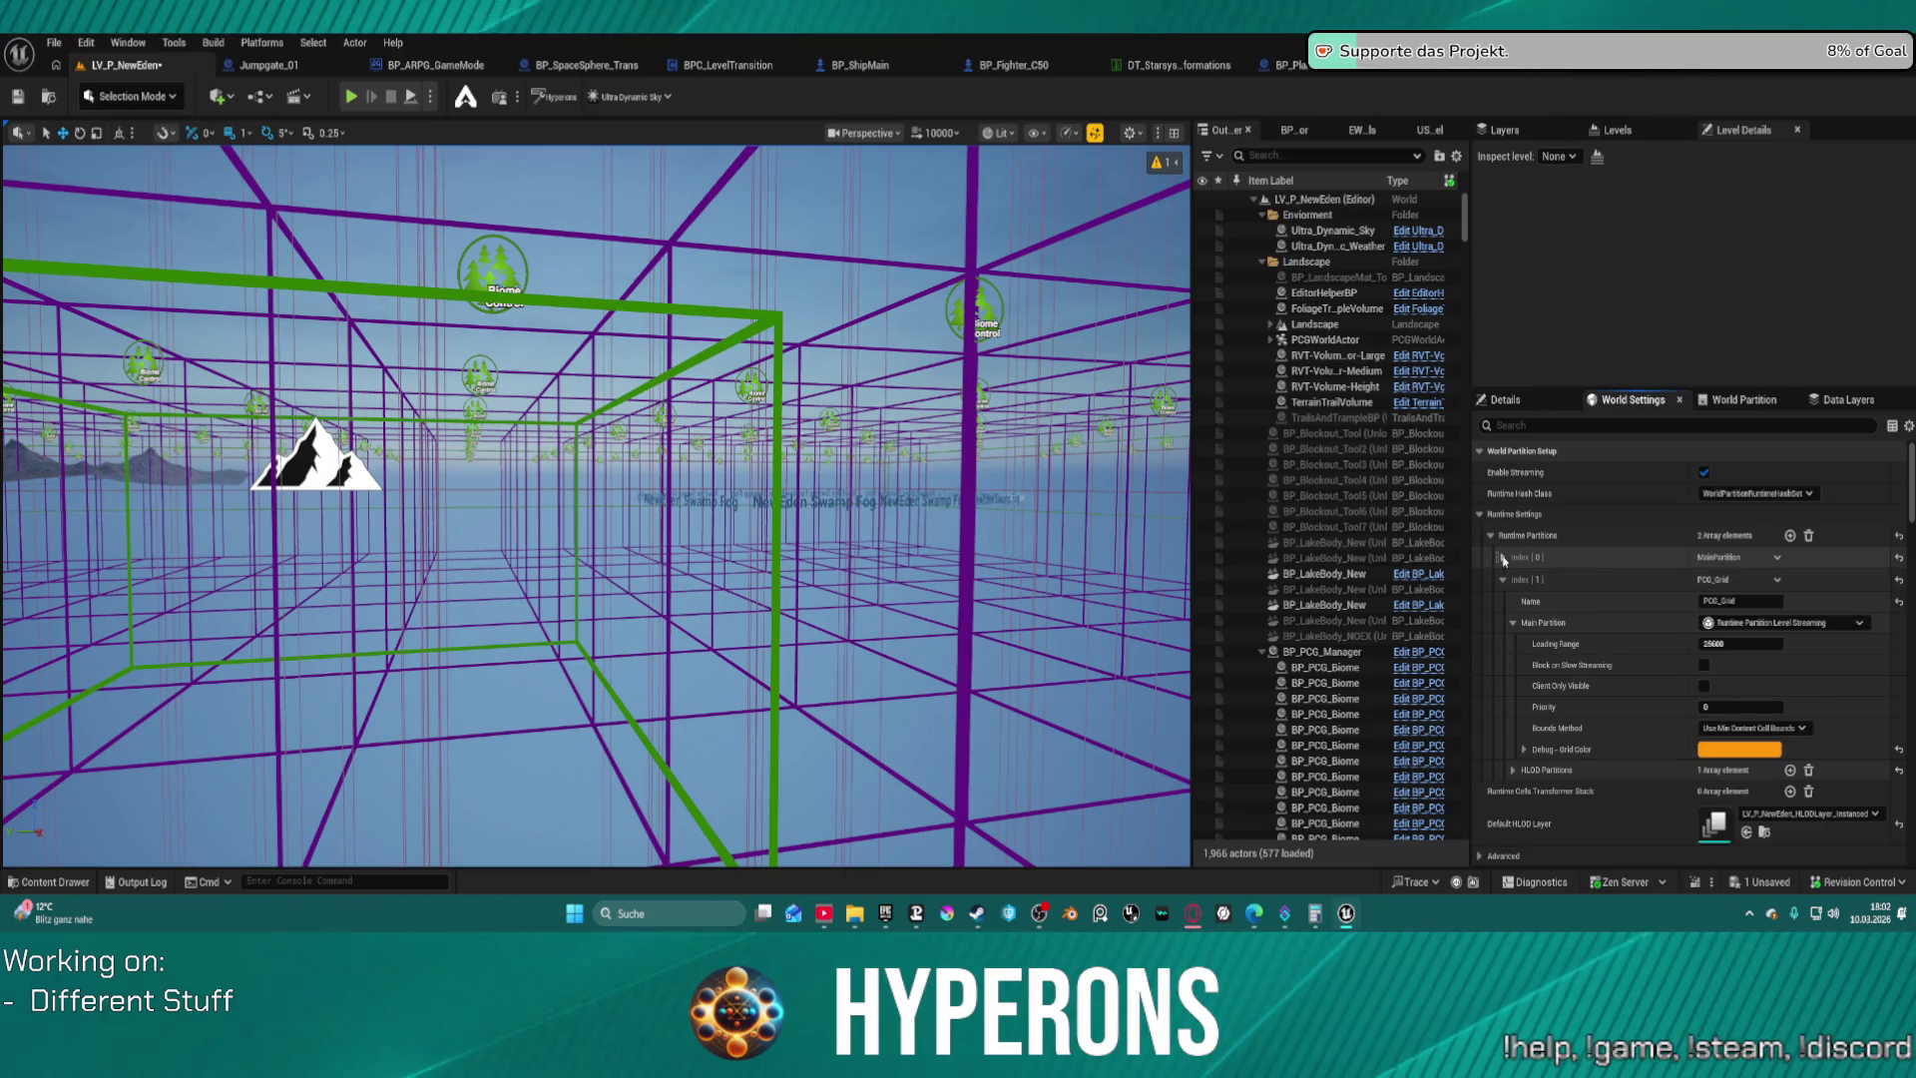
left_click(1796, 629)
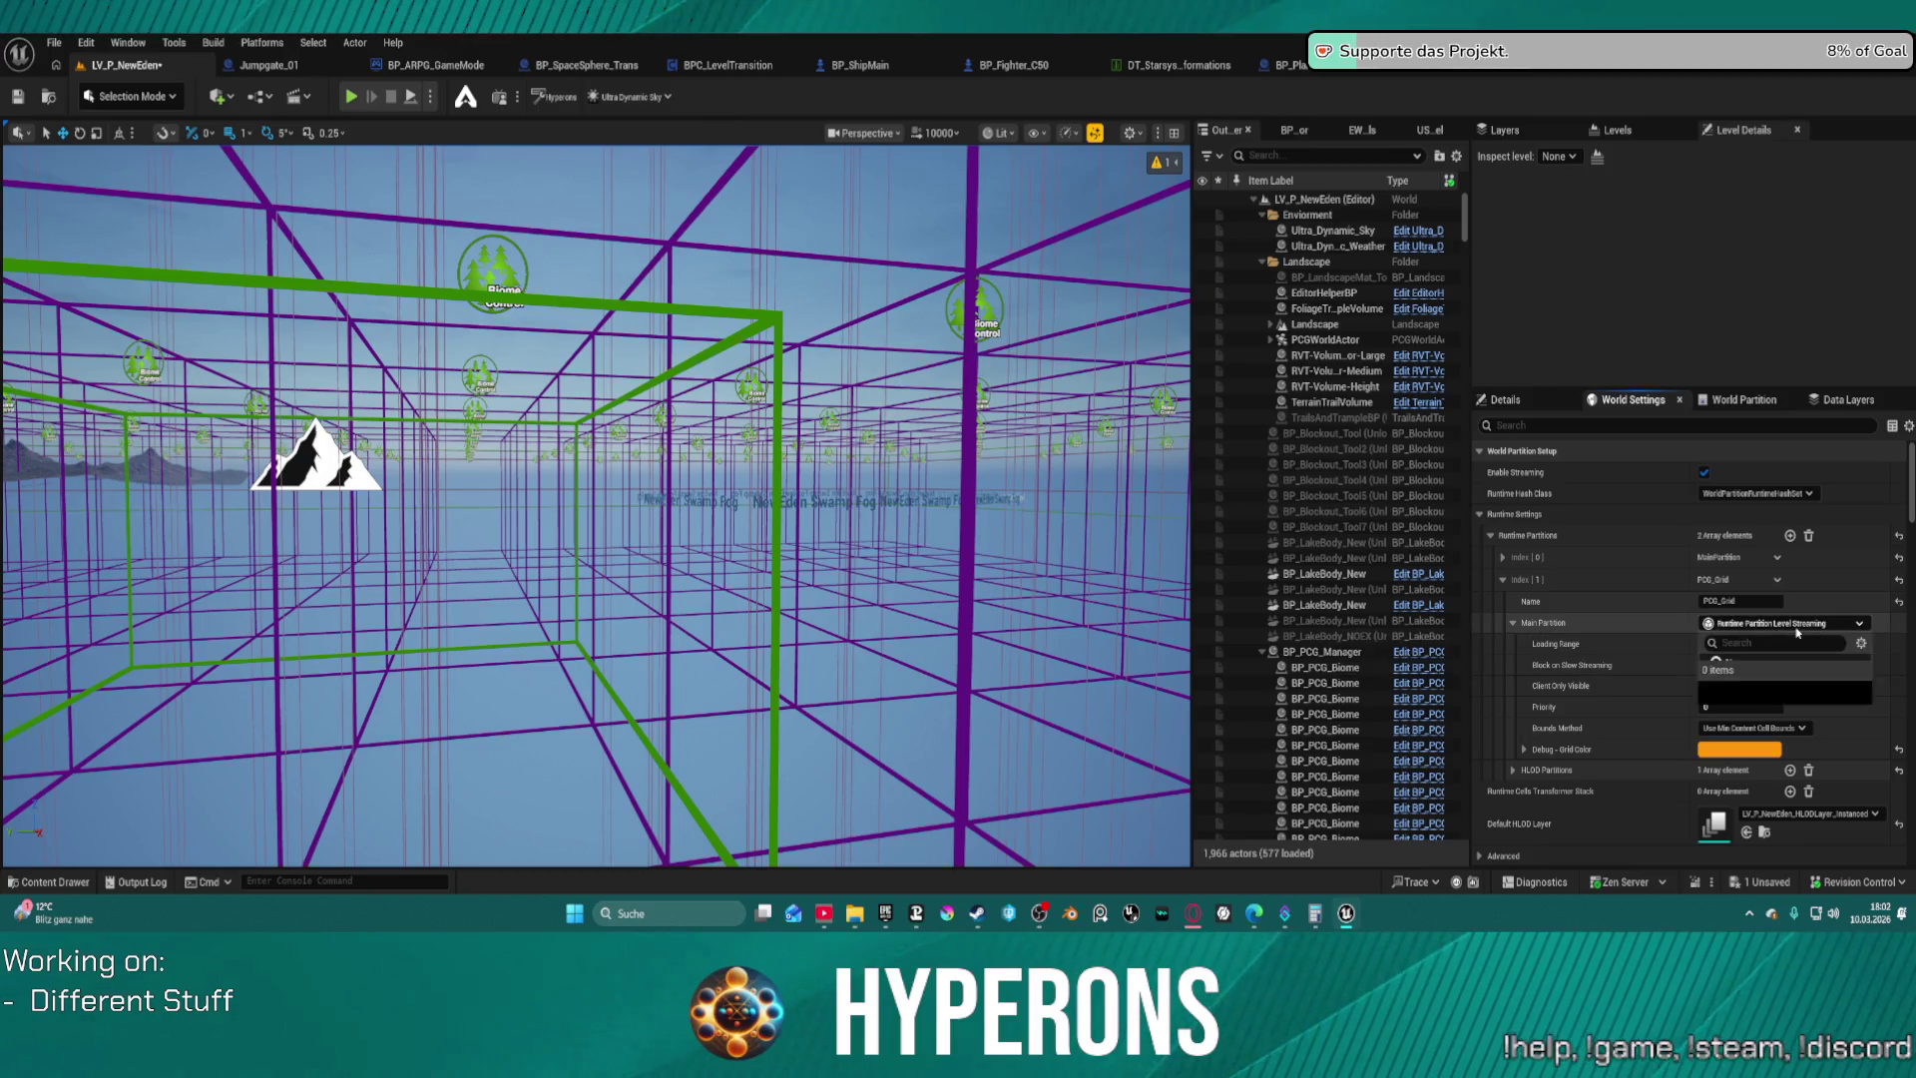
left_click(1796, 629)
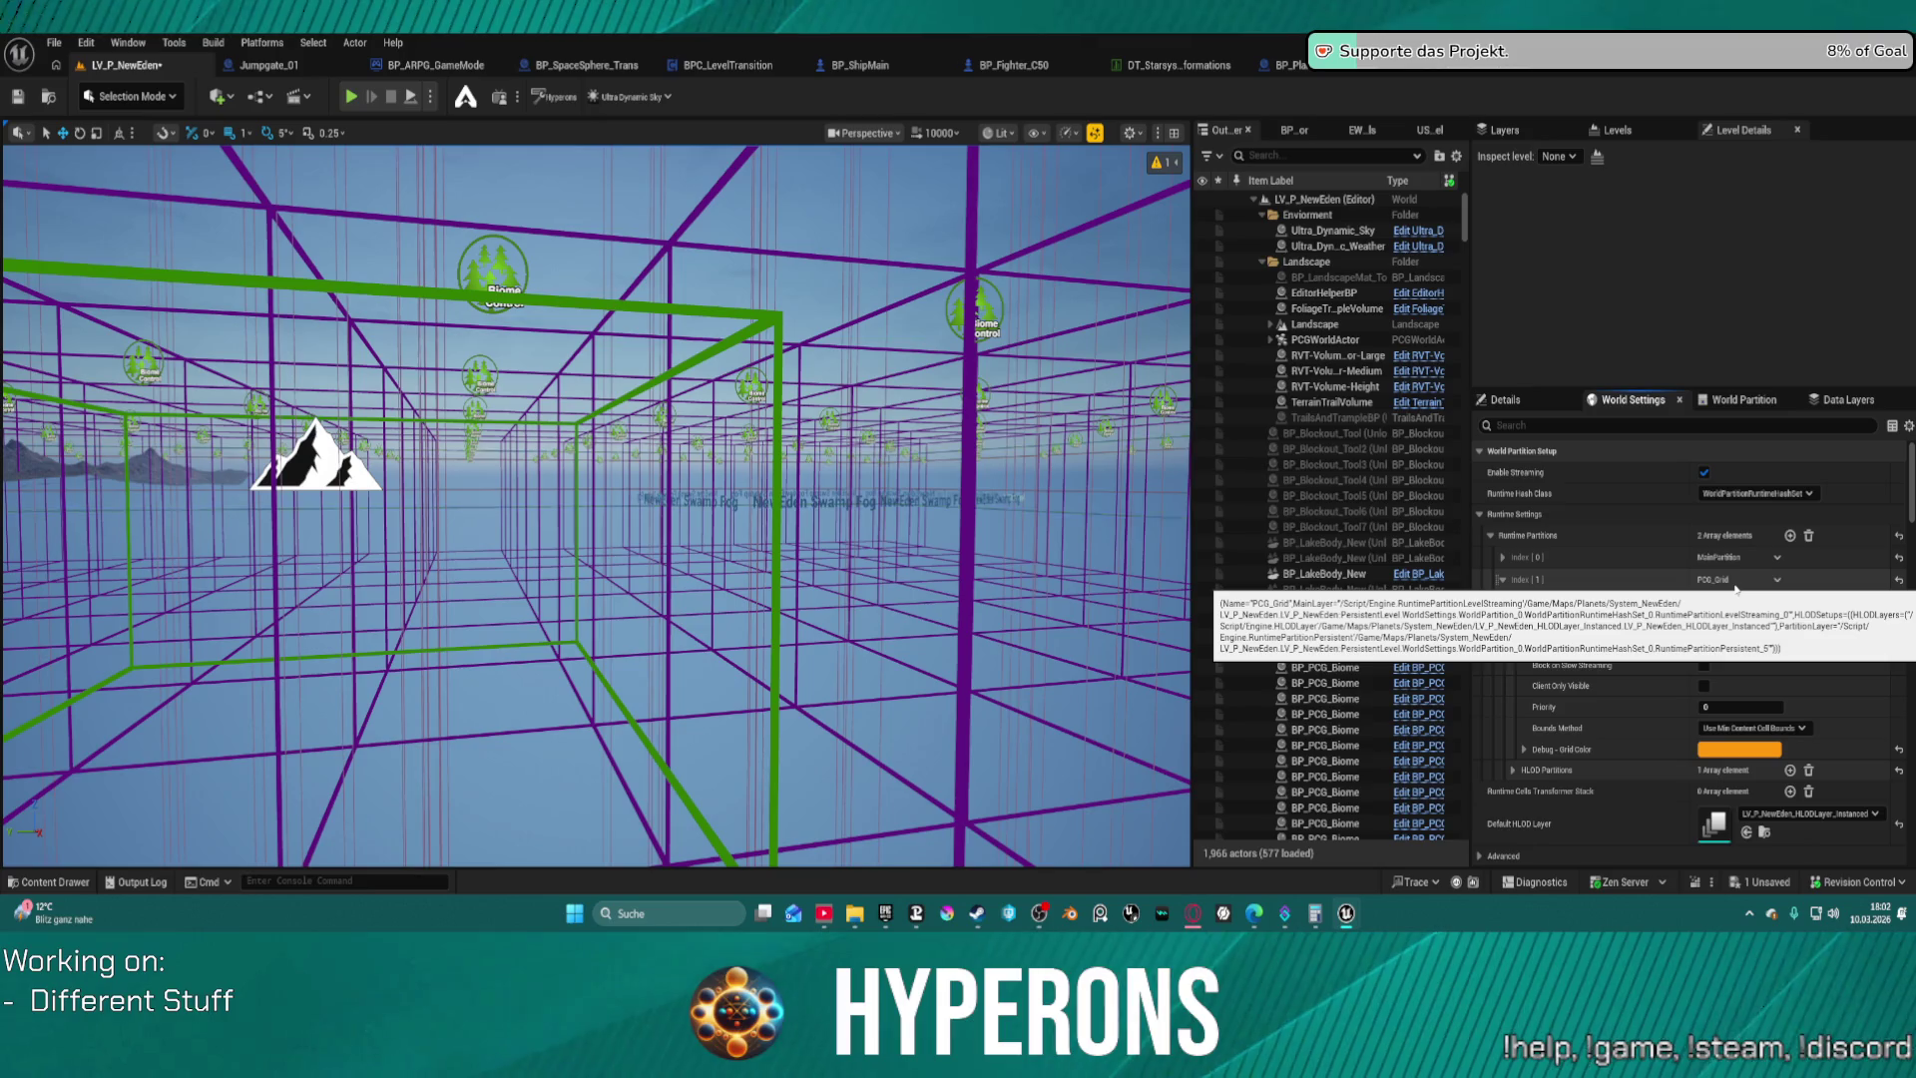
left_click(1503, 580)
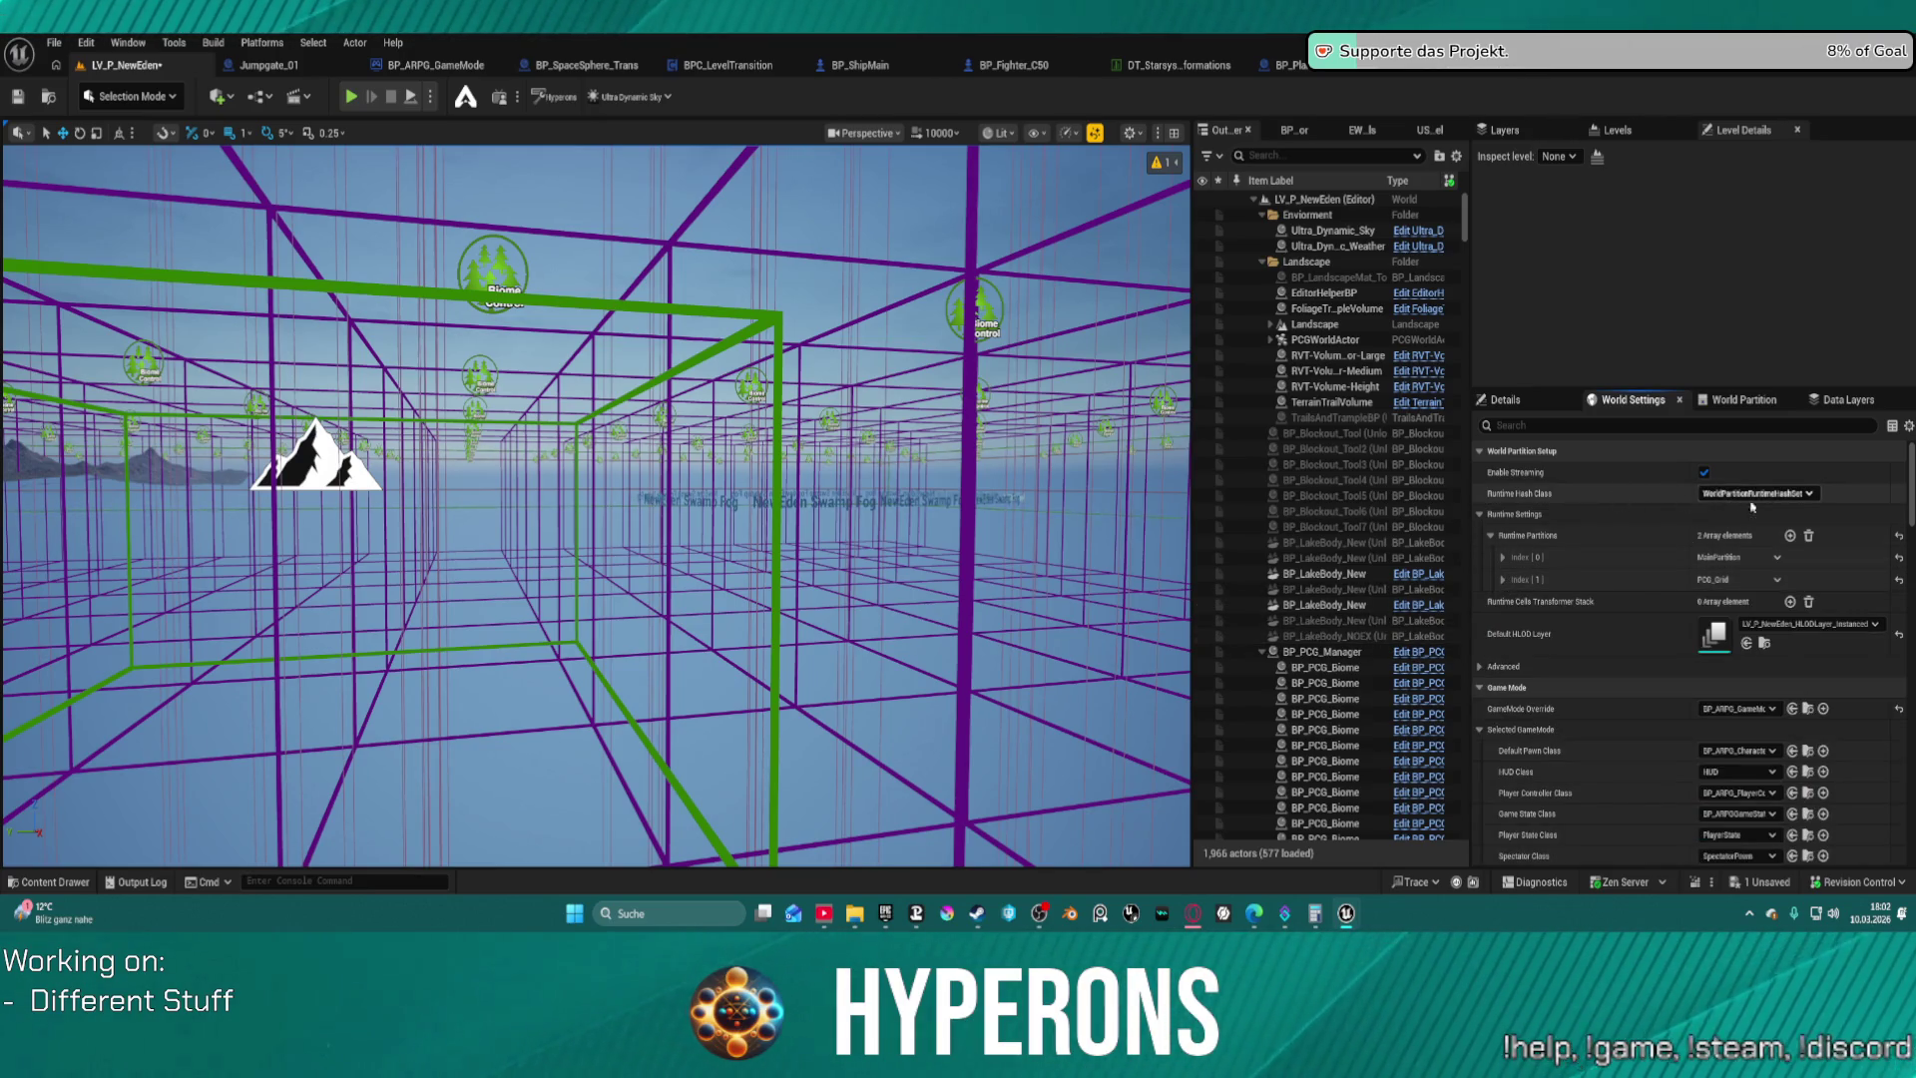
left_click(1791, 536)
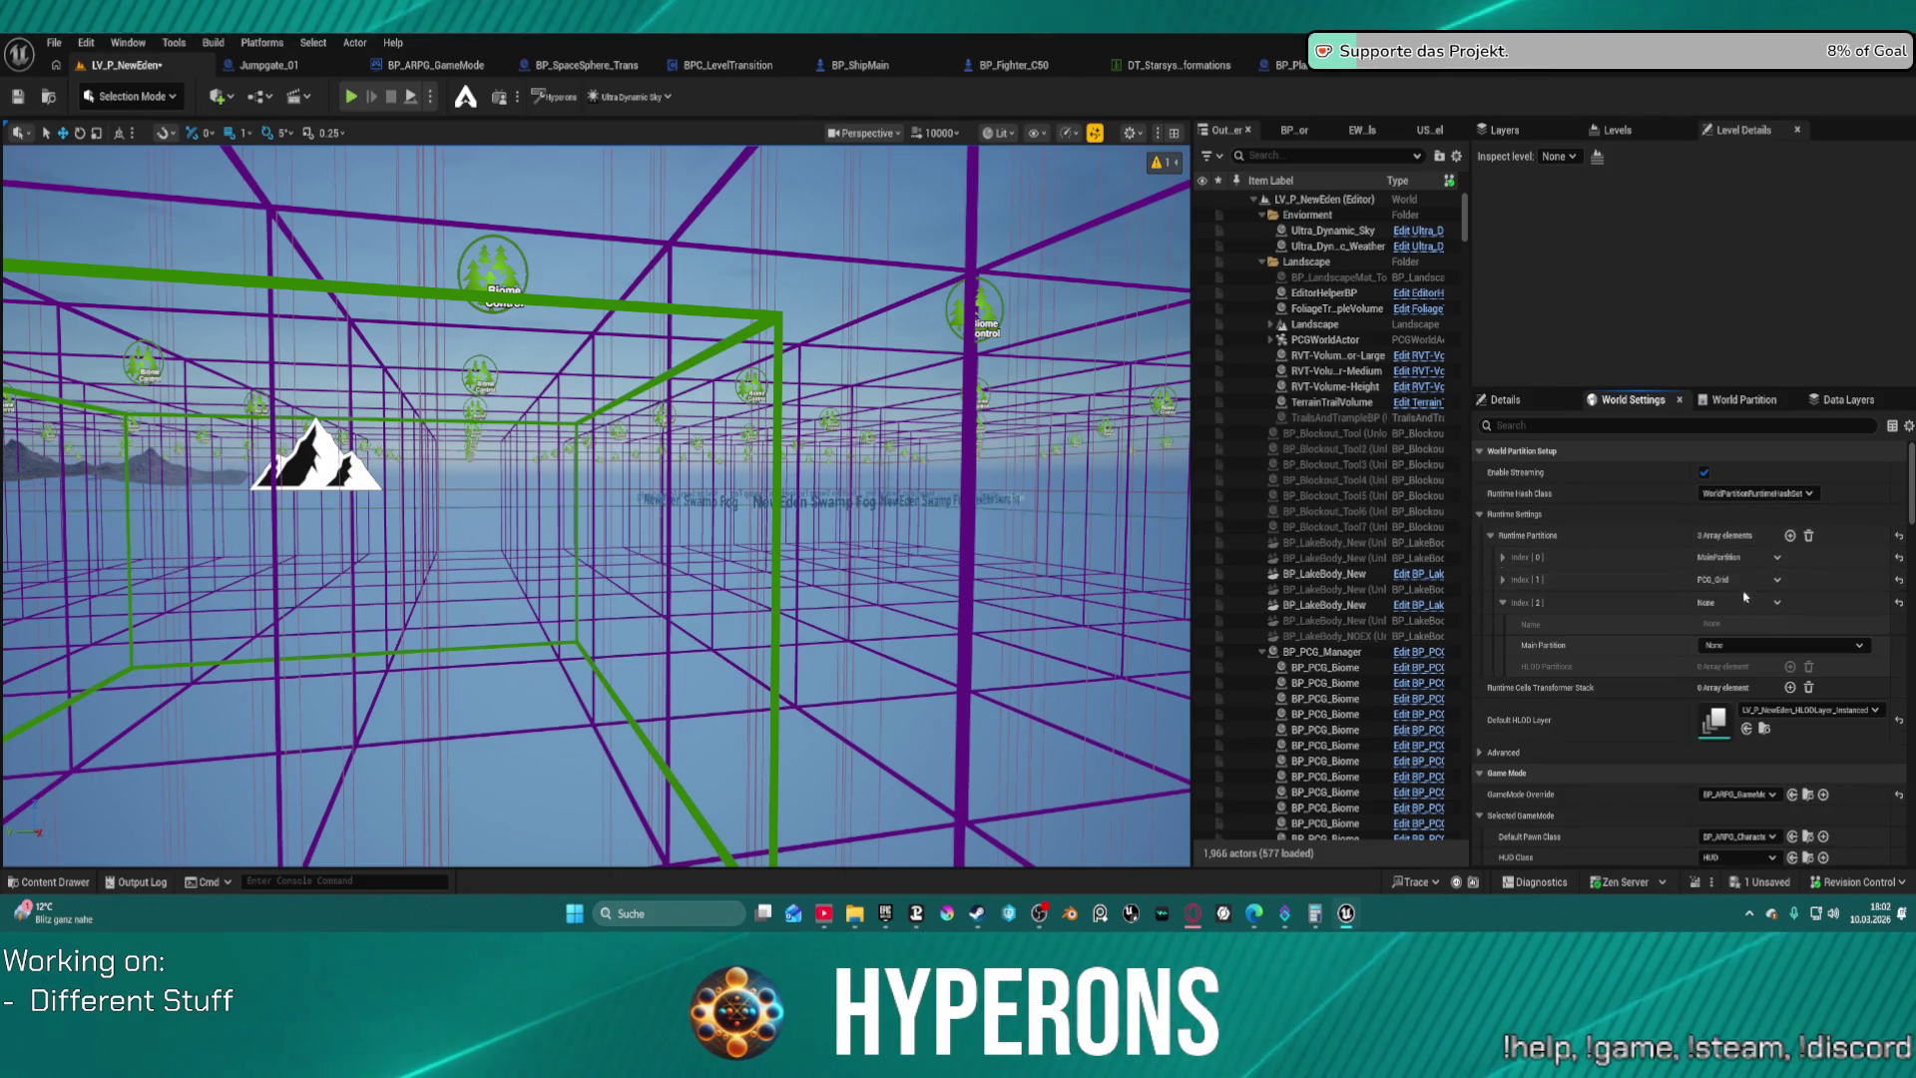
Set the third partition to level streaming, name it LandscapeGrid, and expand its HLOD layers
left_click(1749, 649)
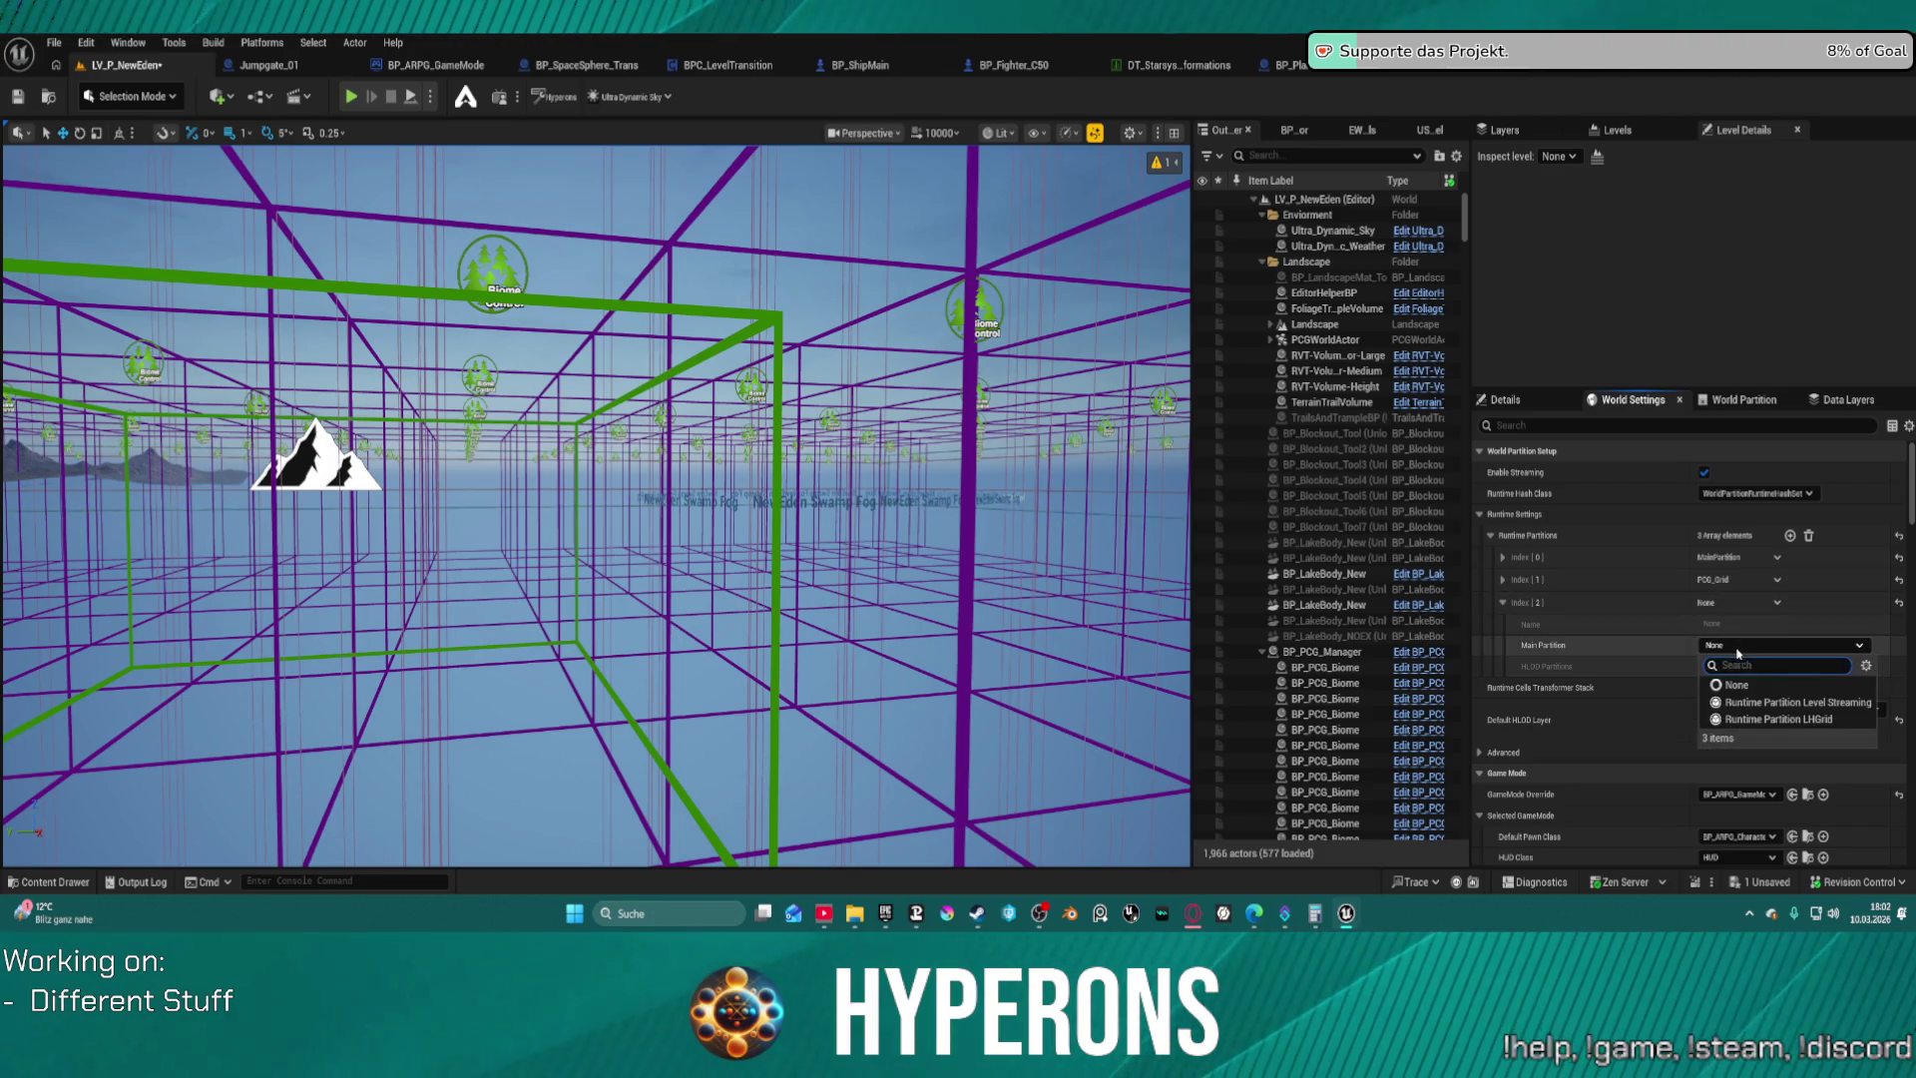
left_click(1779, 705)
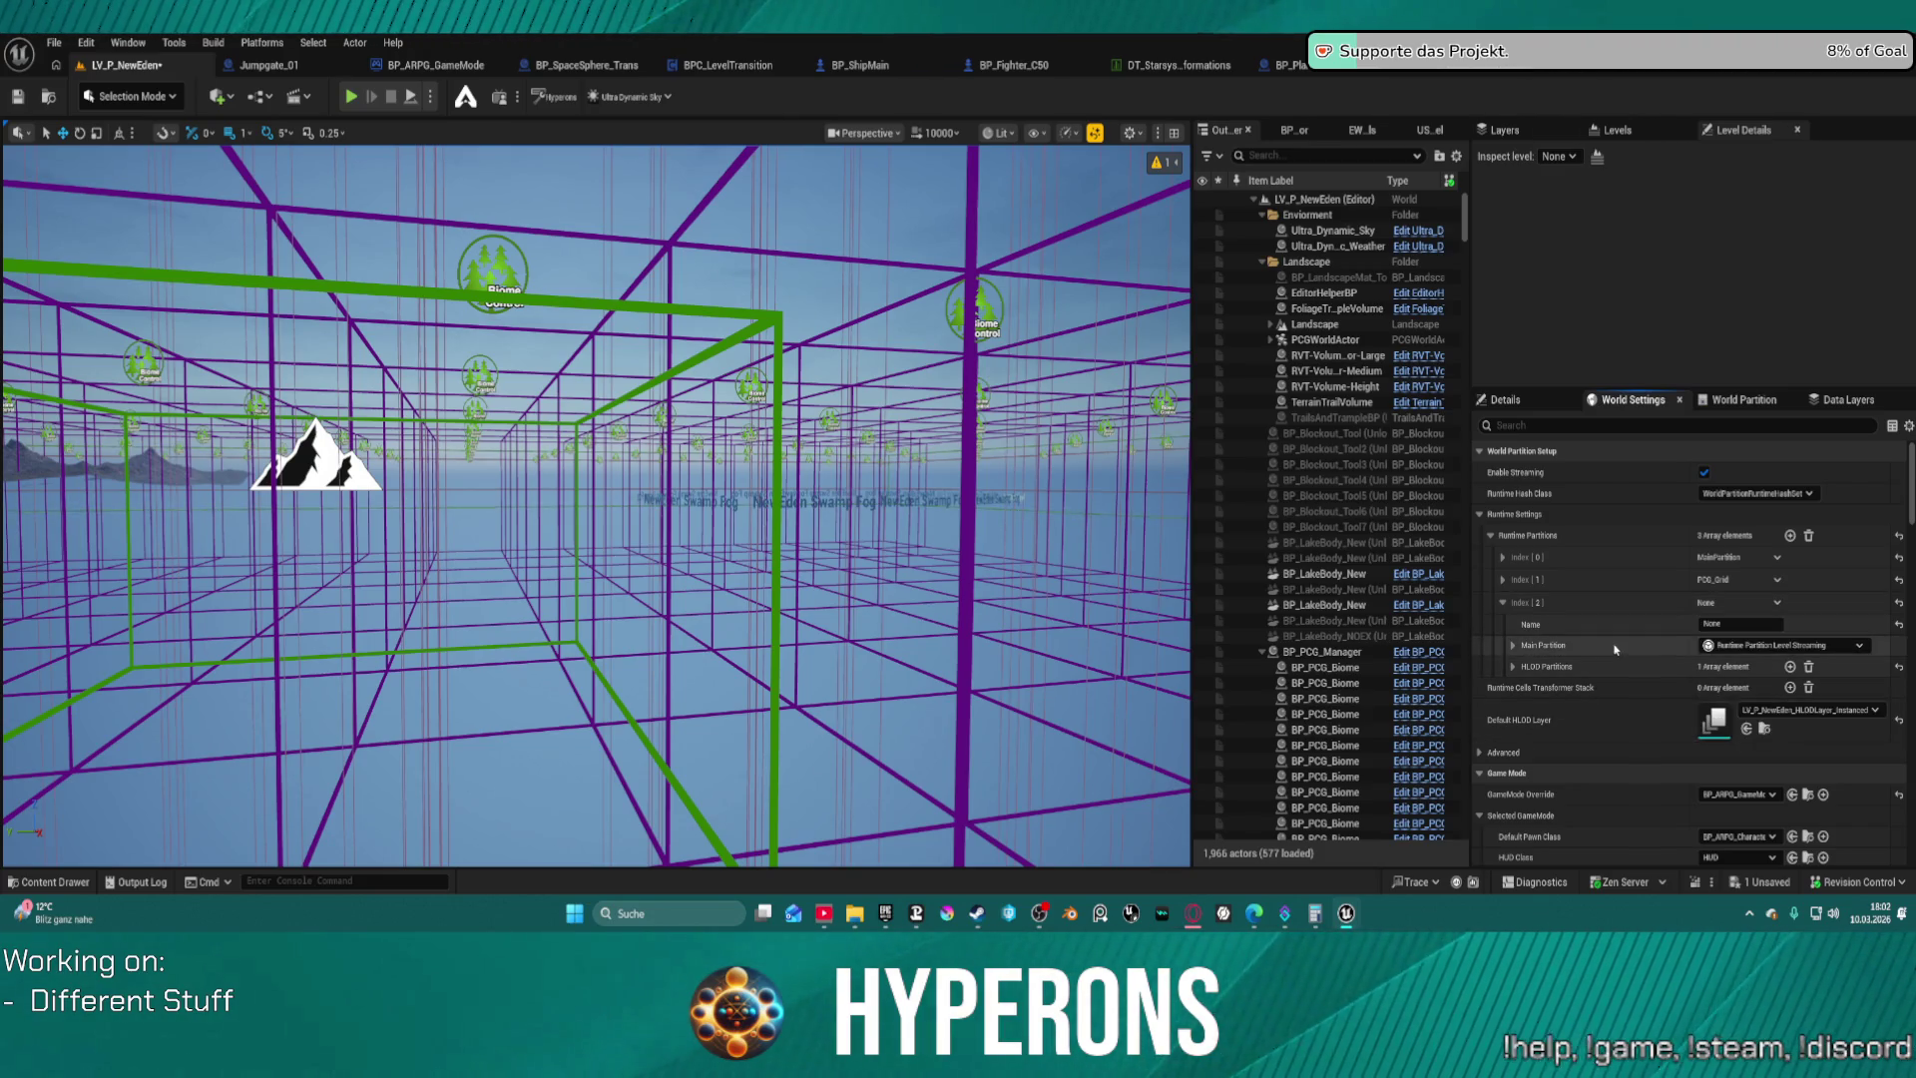
type("Landscape")
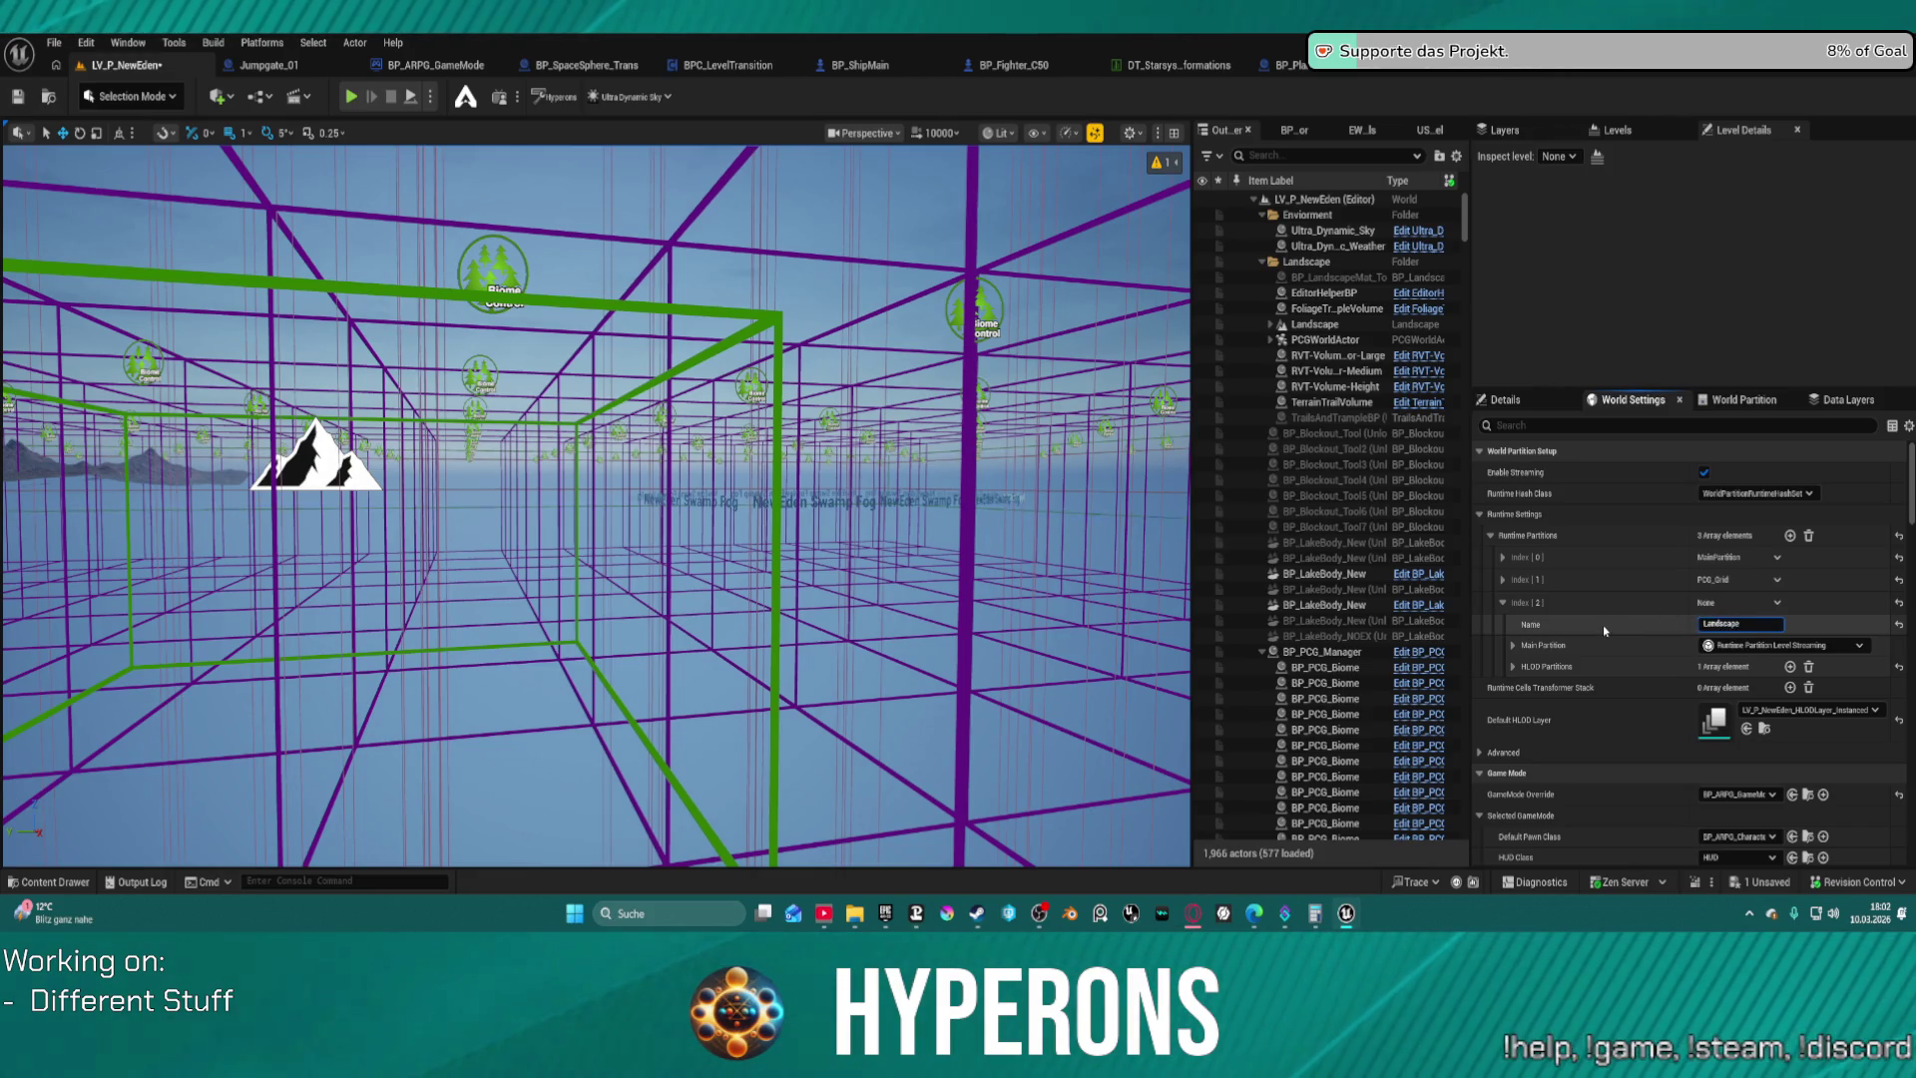
type("Grid")
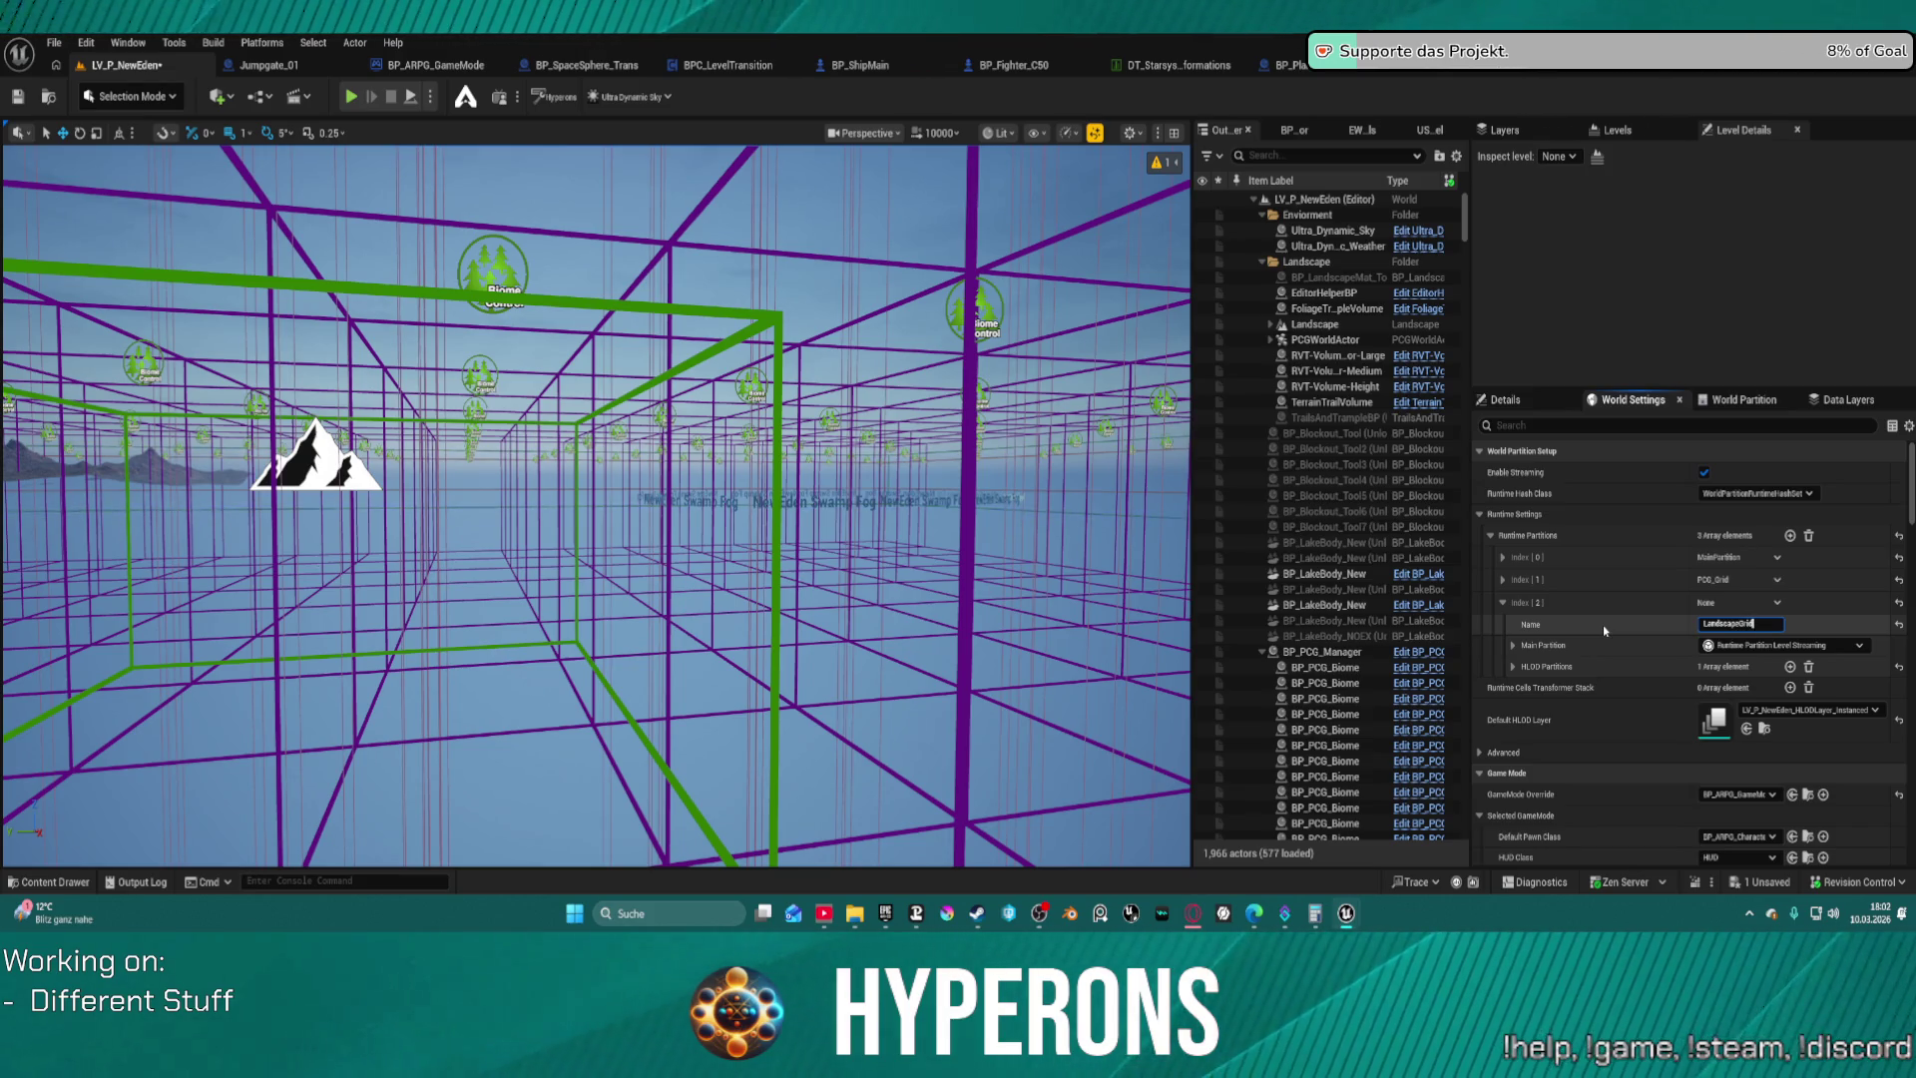
key("Return")
left_click(1514, 667)
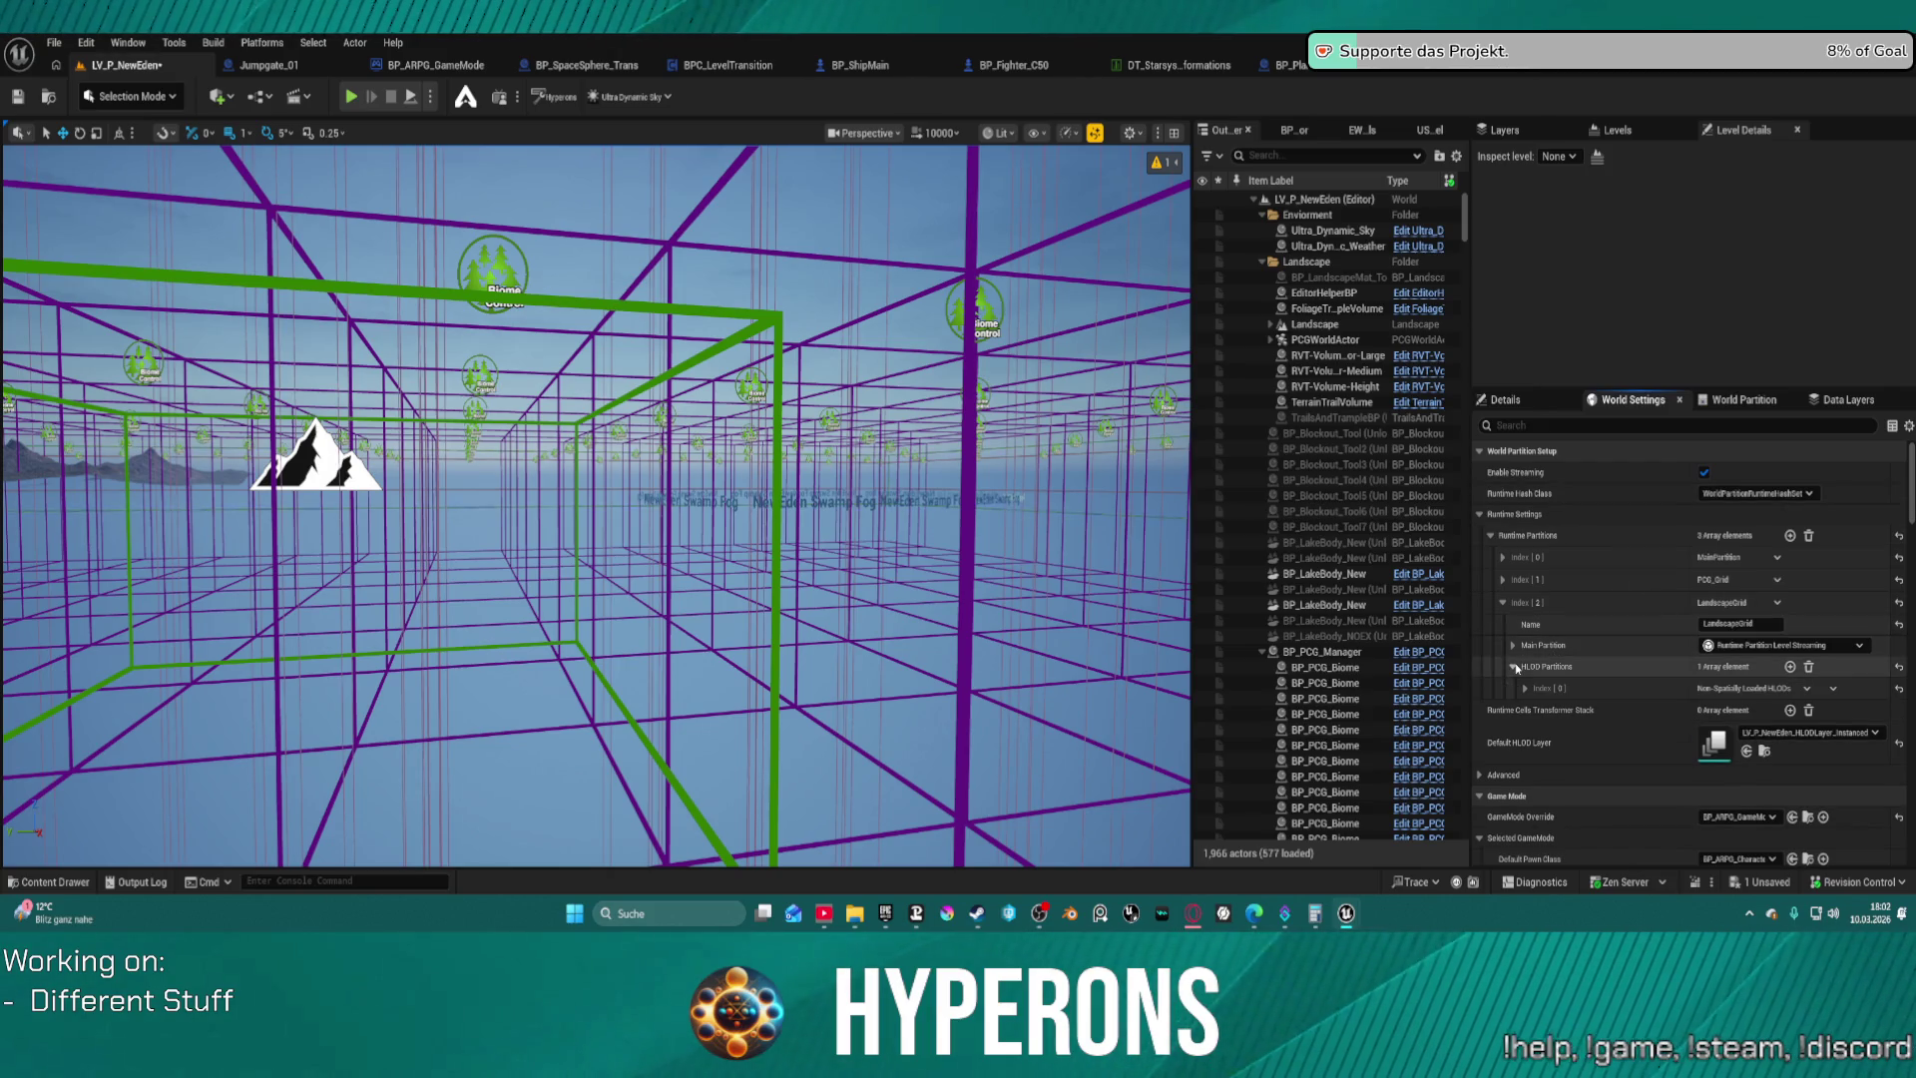
left_click(1523, 687)
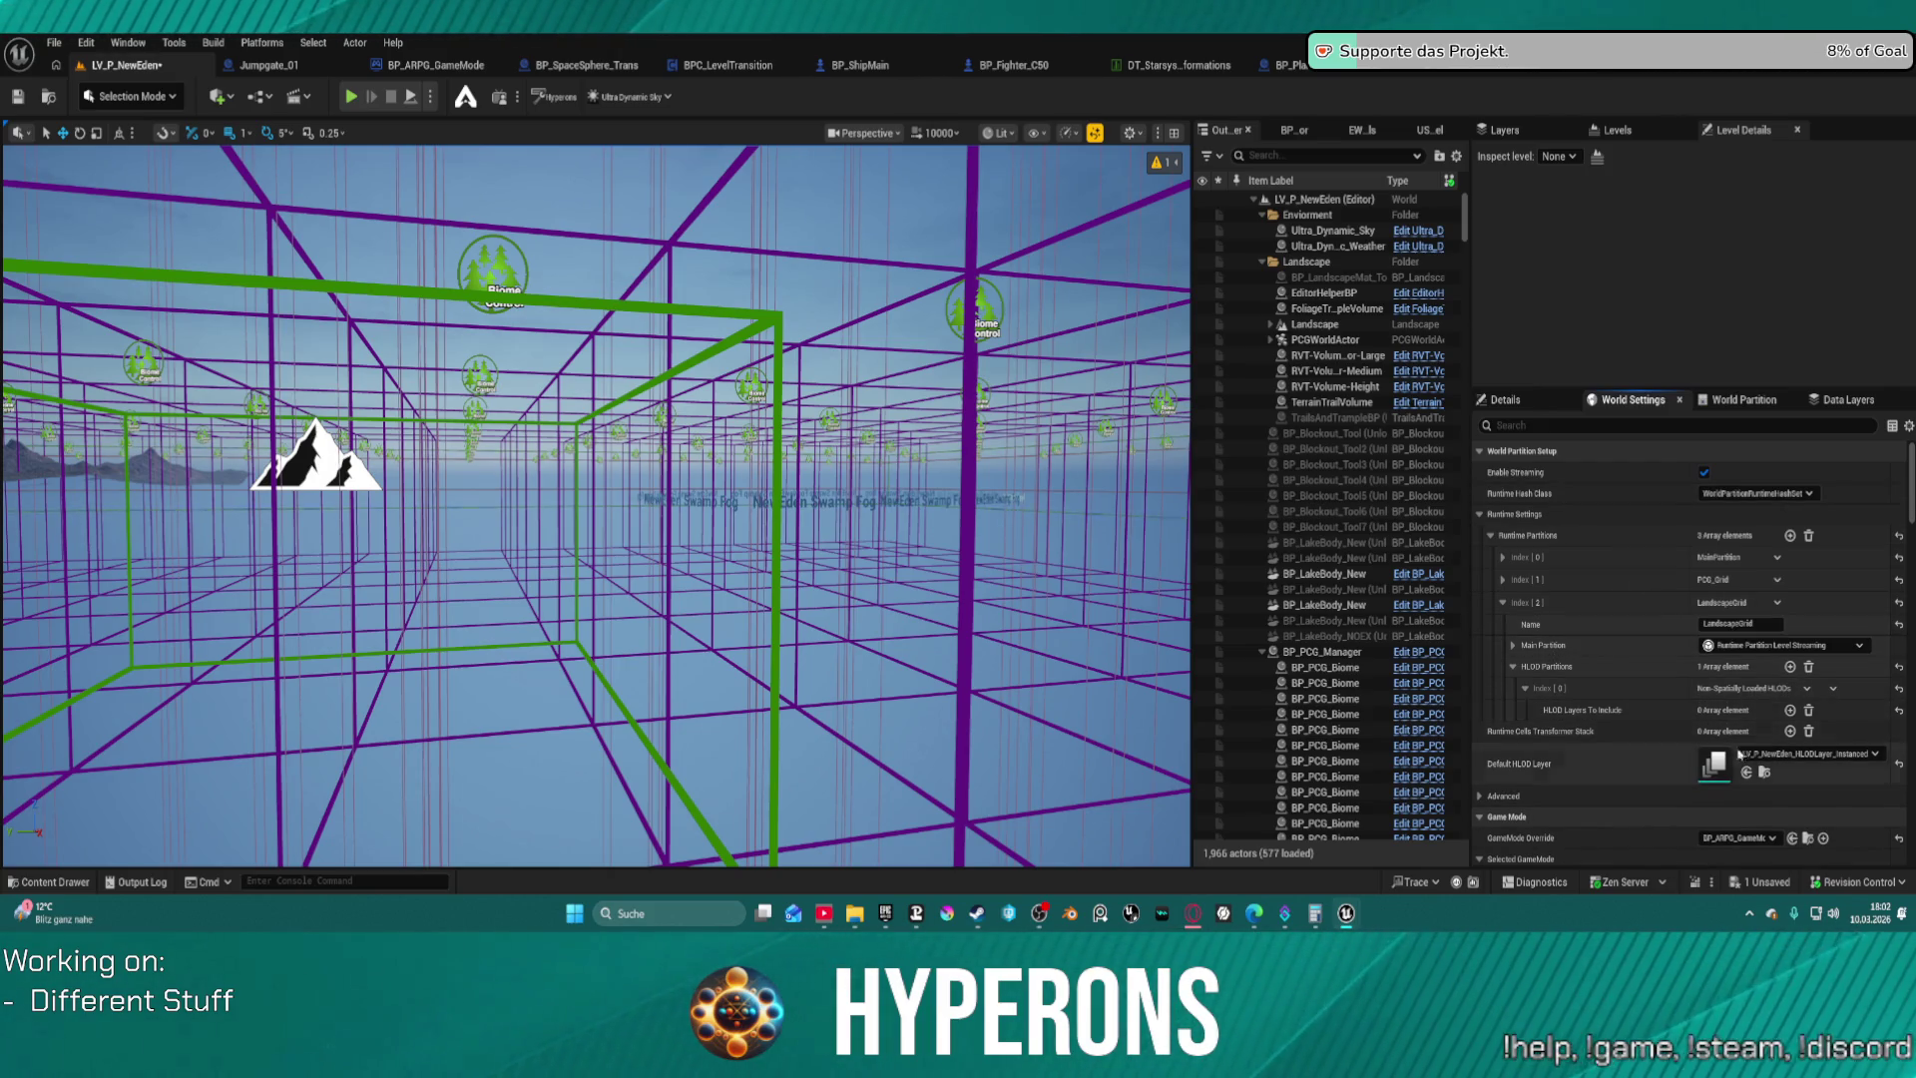
left_click(1503, 557)
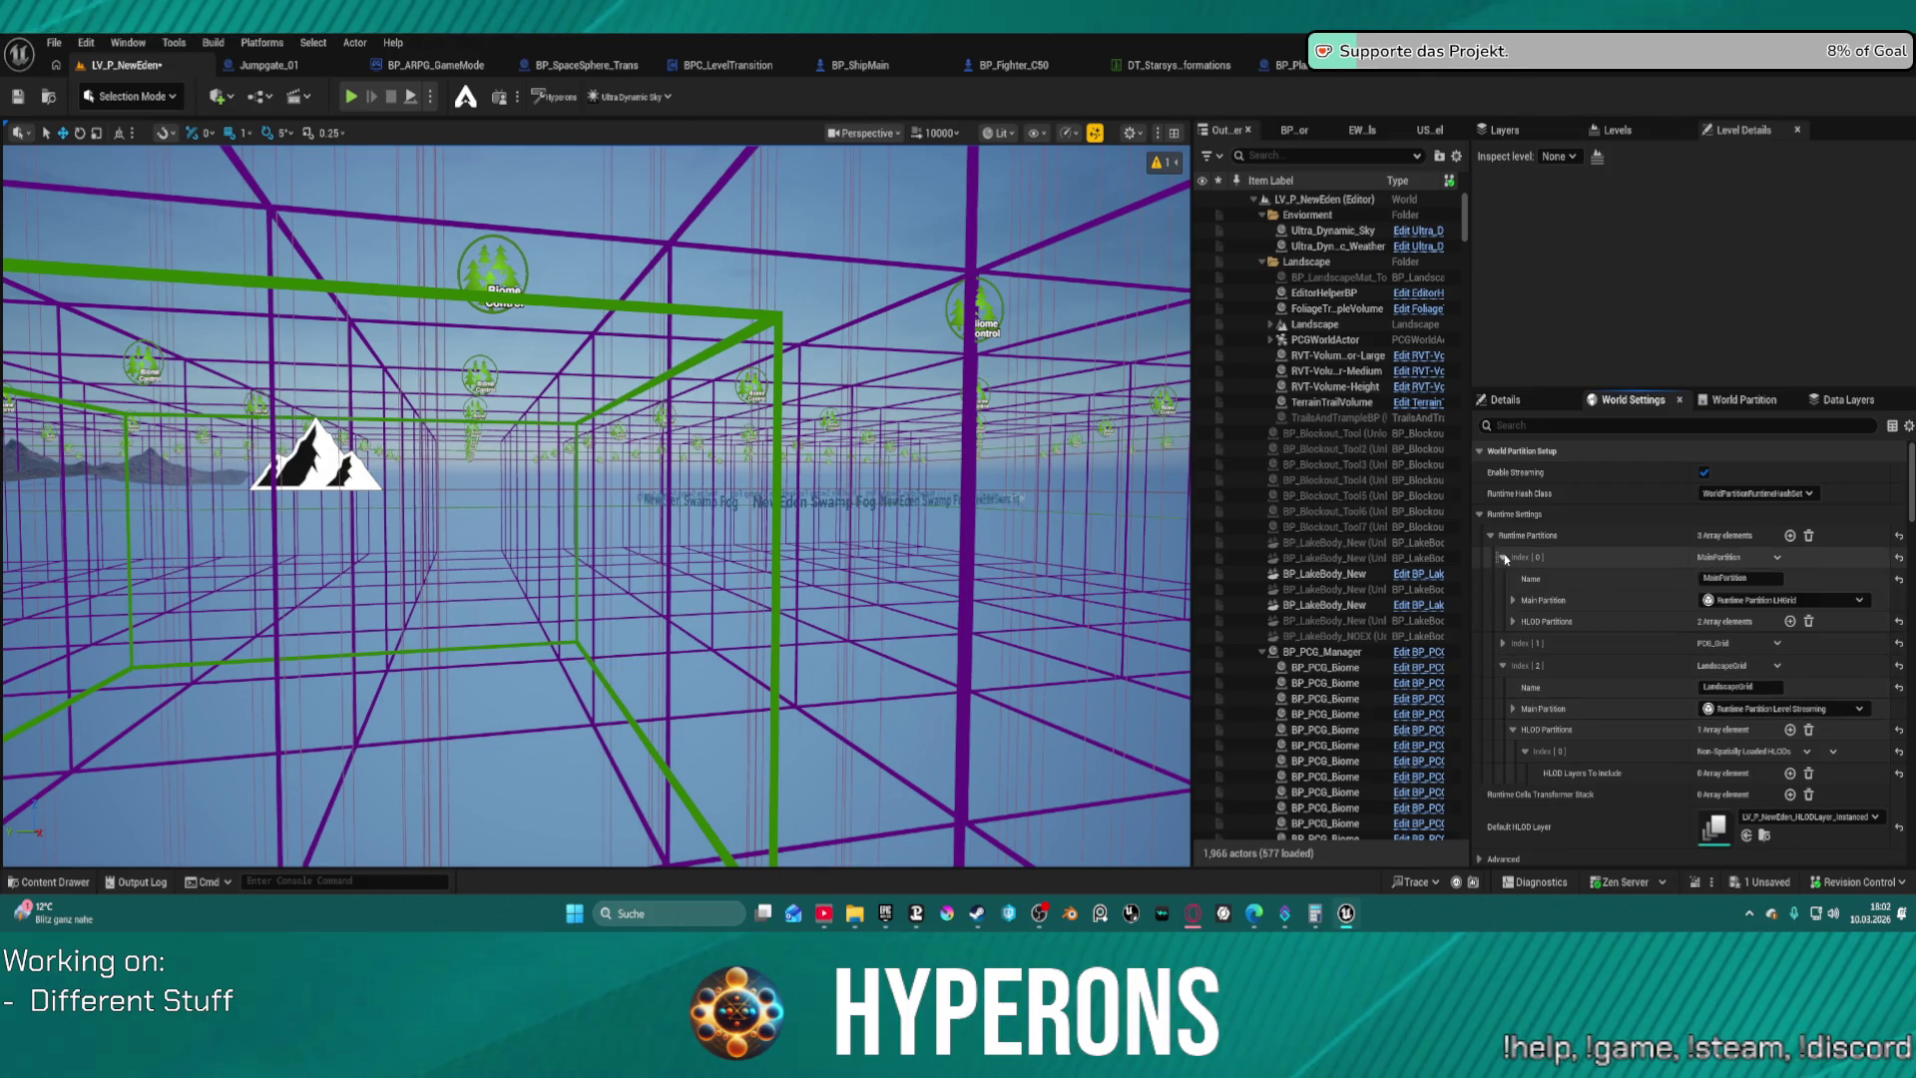
Confirm MainPartition's Cell Size 25600 and Loading Range 51200, then fold the runtime partition settings
left_click(1513, 622)
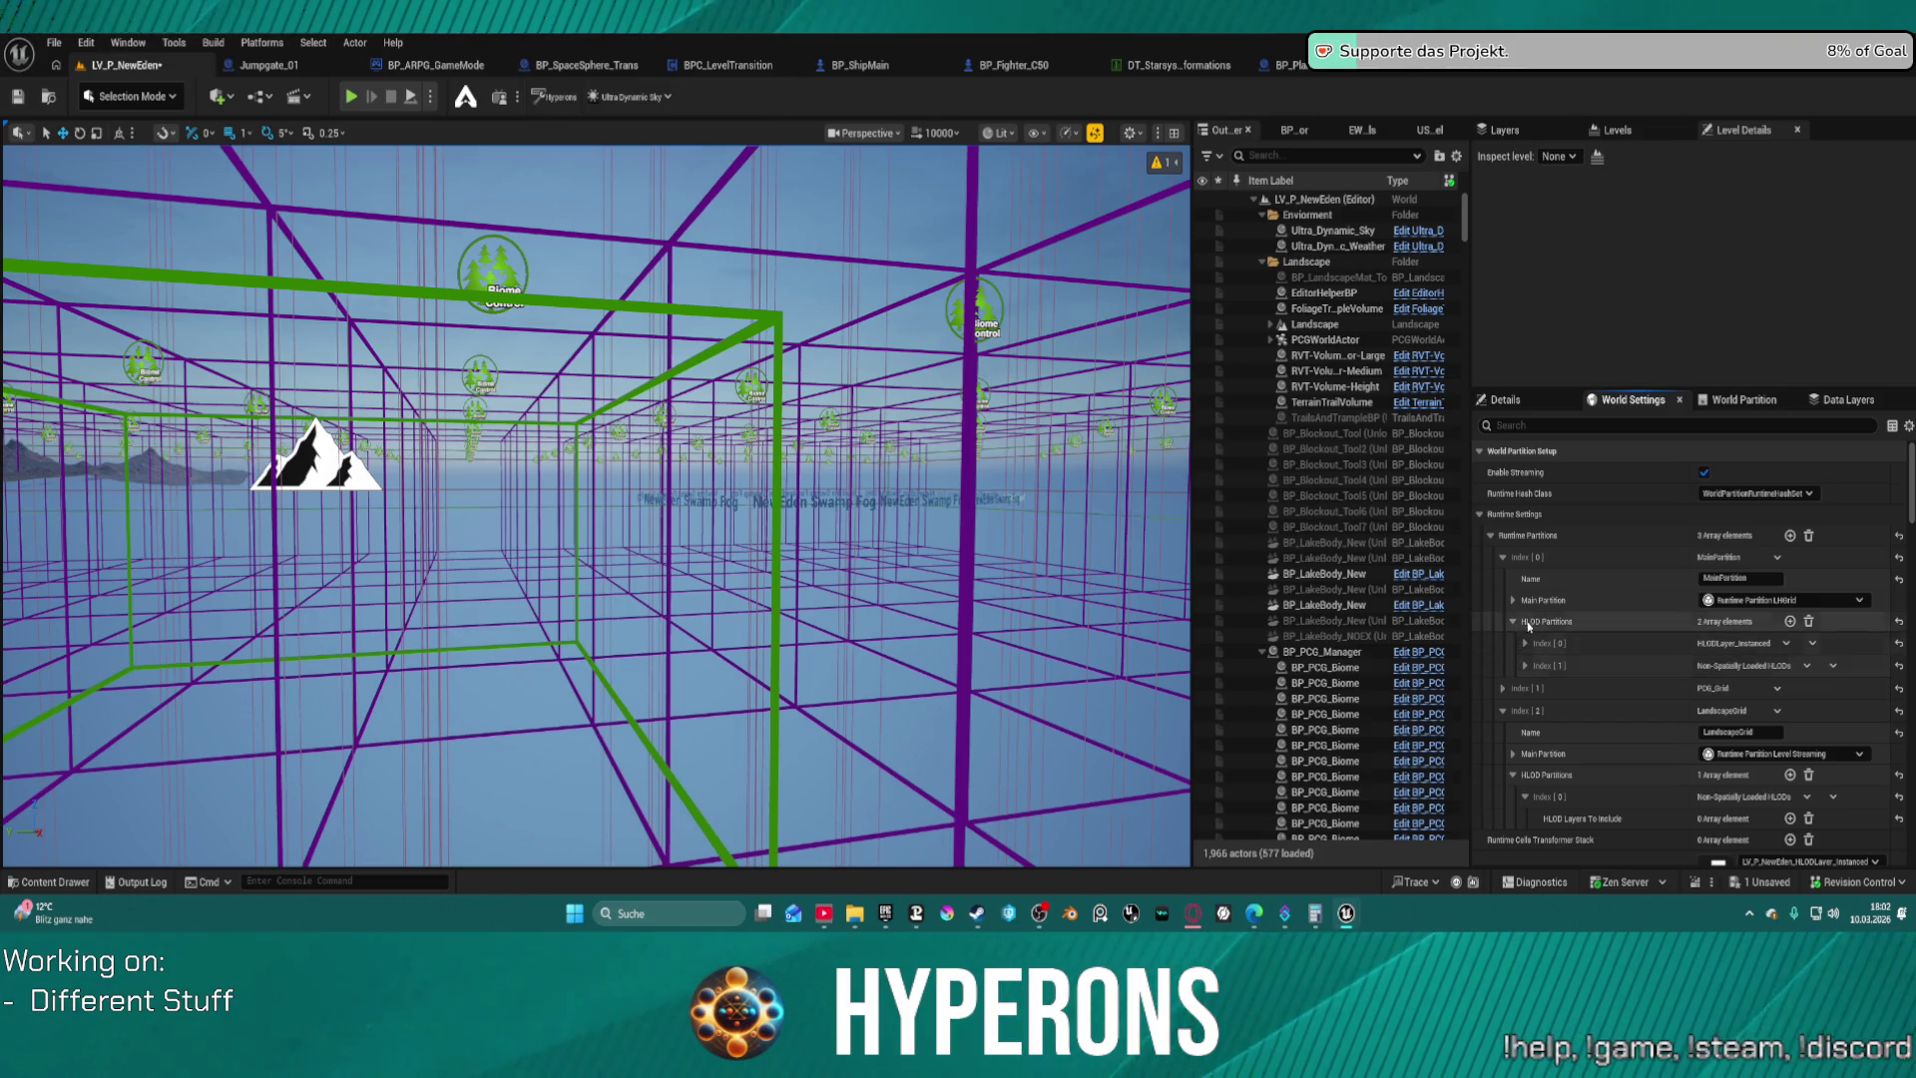
left_click(1513, 621)
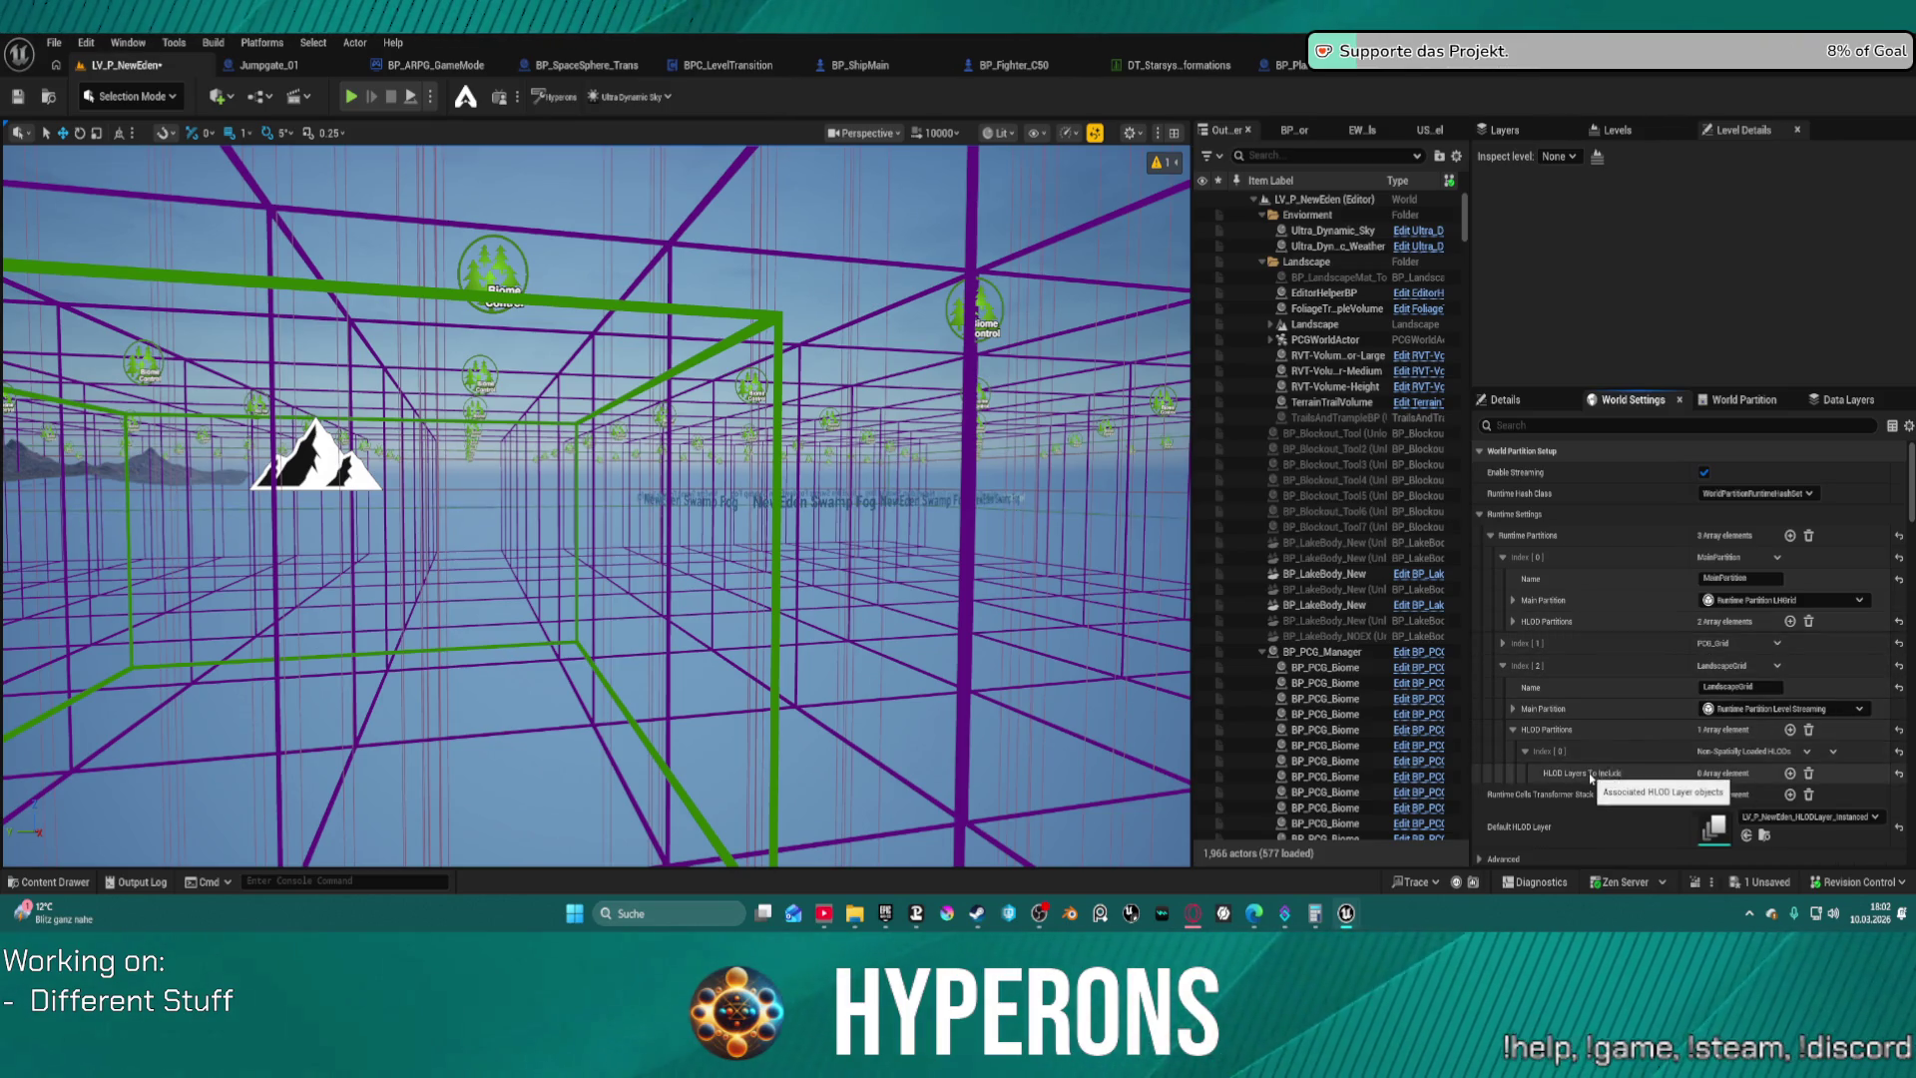
left_click(1513, 600)
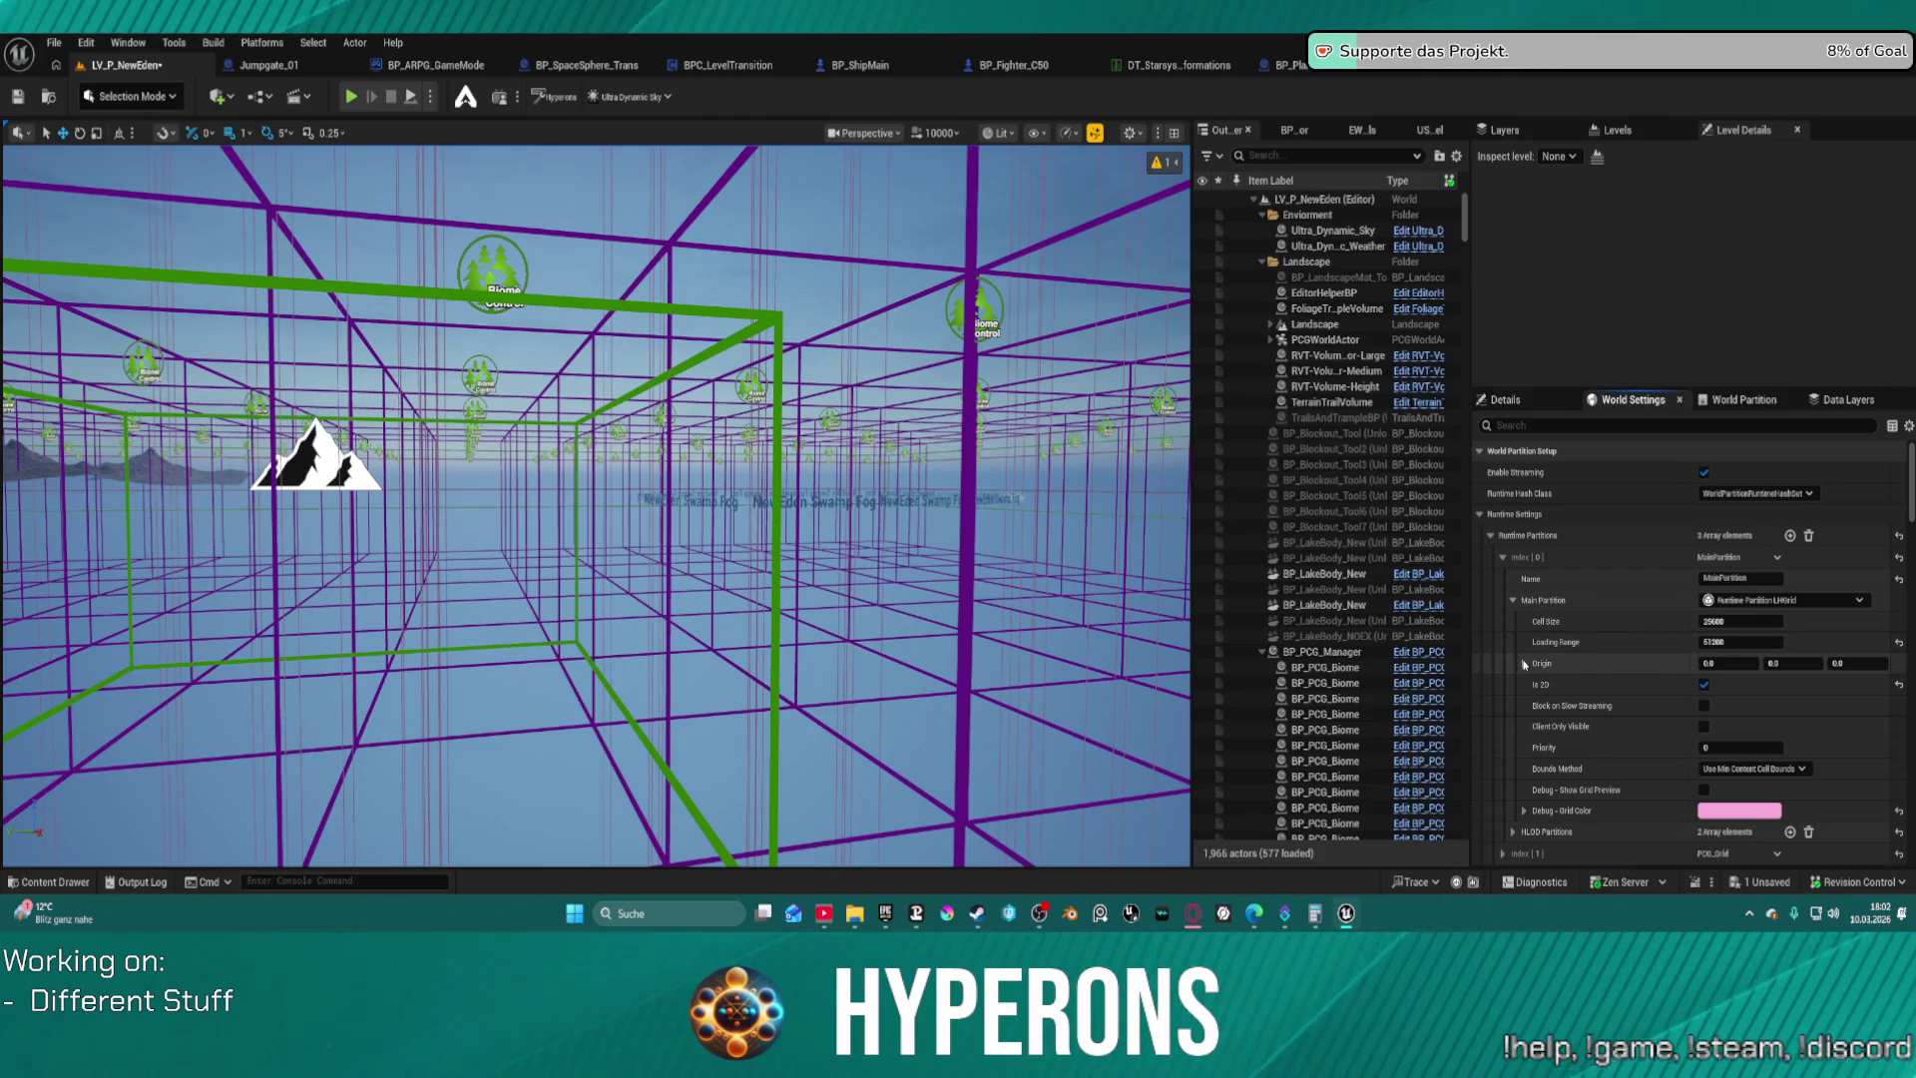
left_click(1524, 663)
left_click(1733, 622)
key("Return")
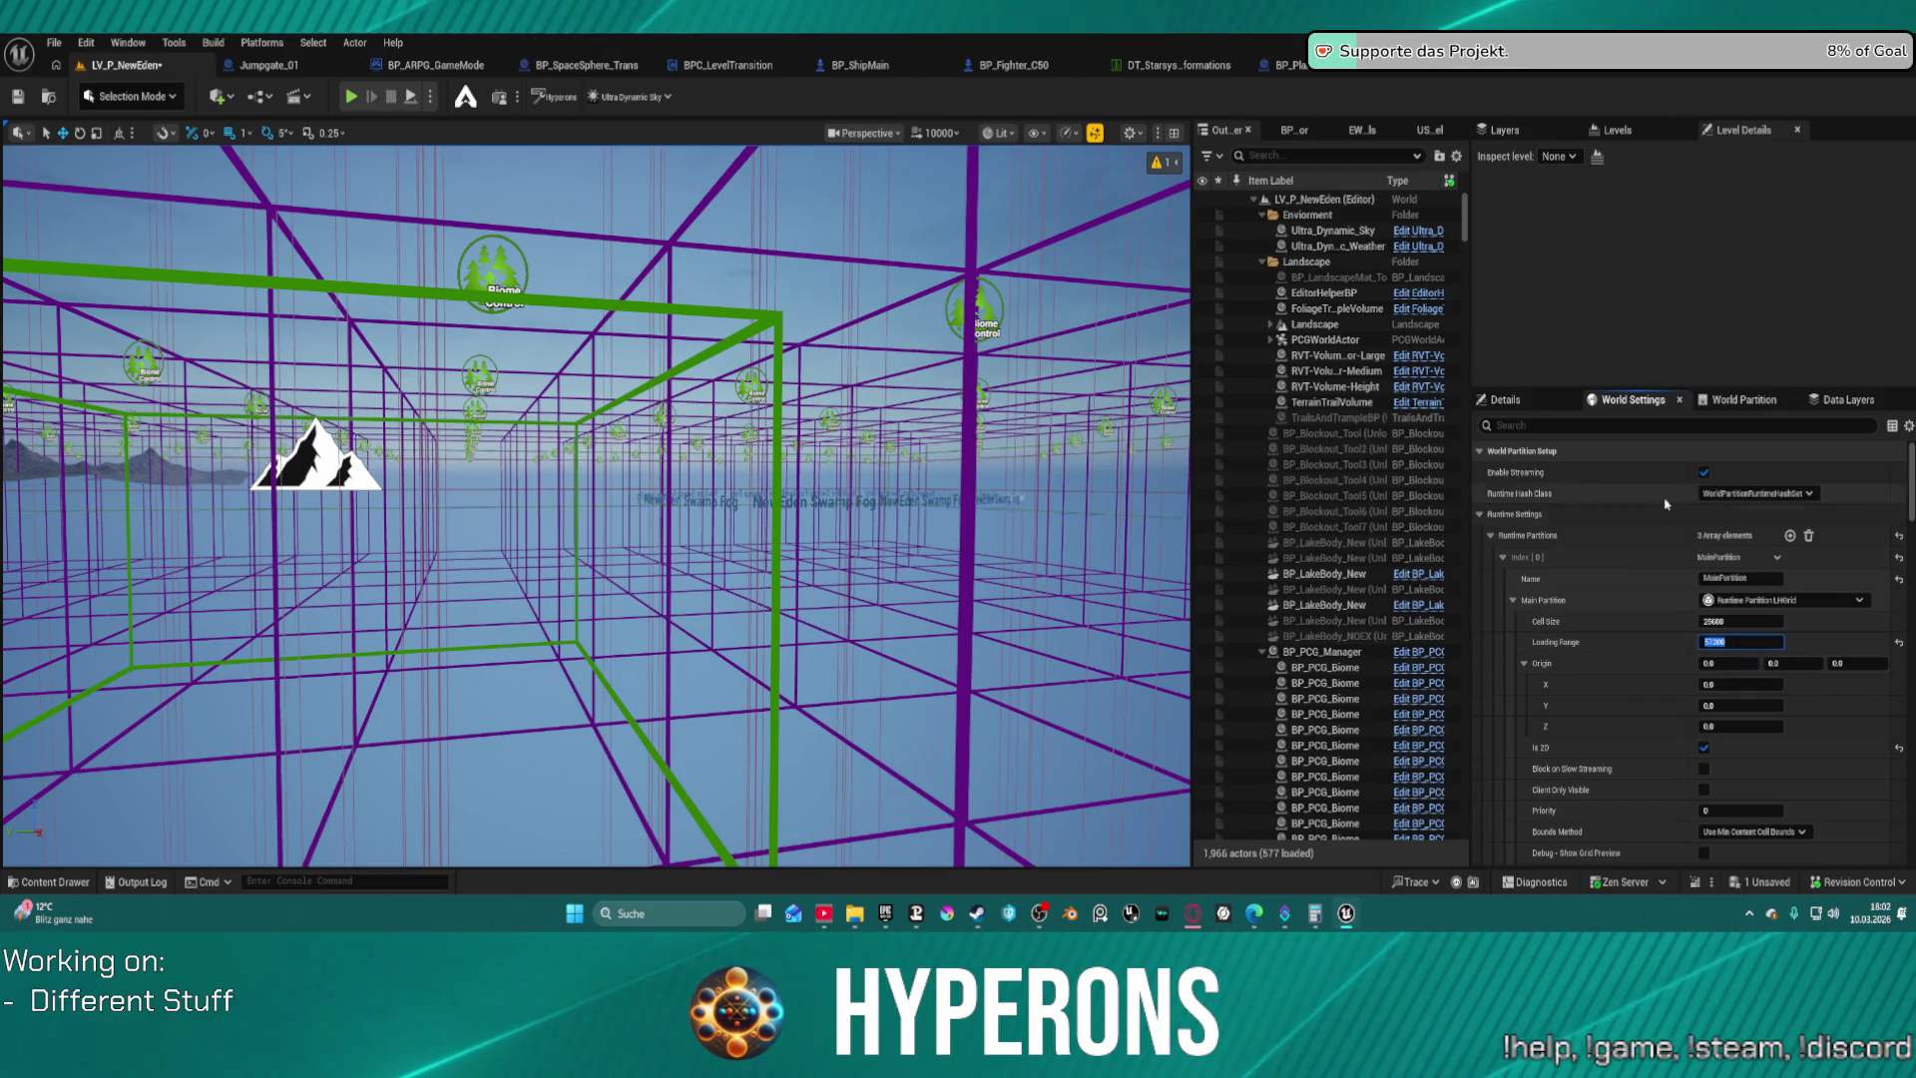
key("Return")
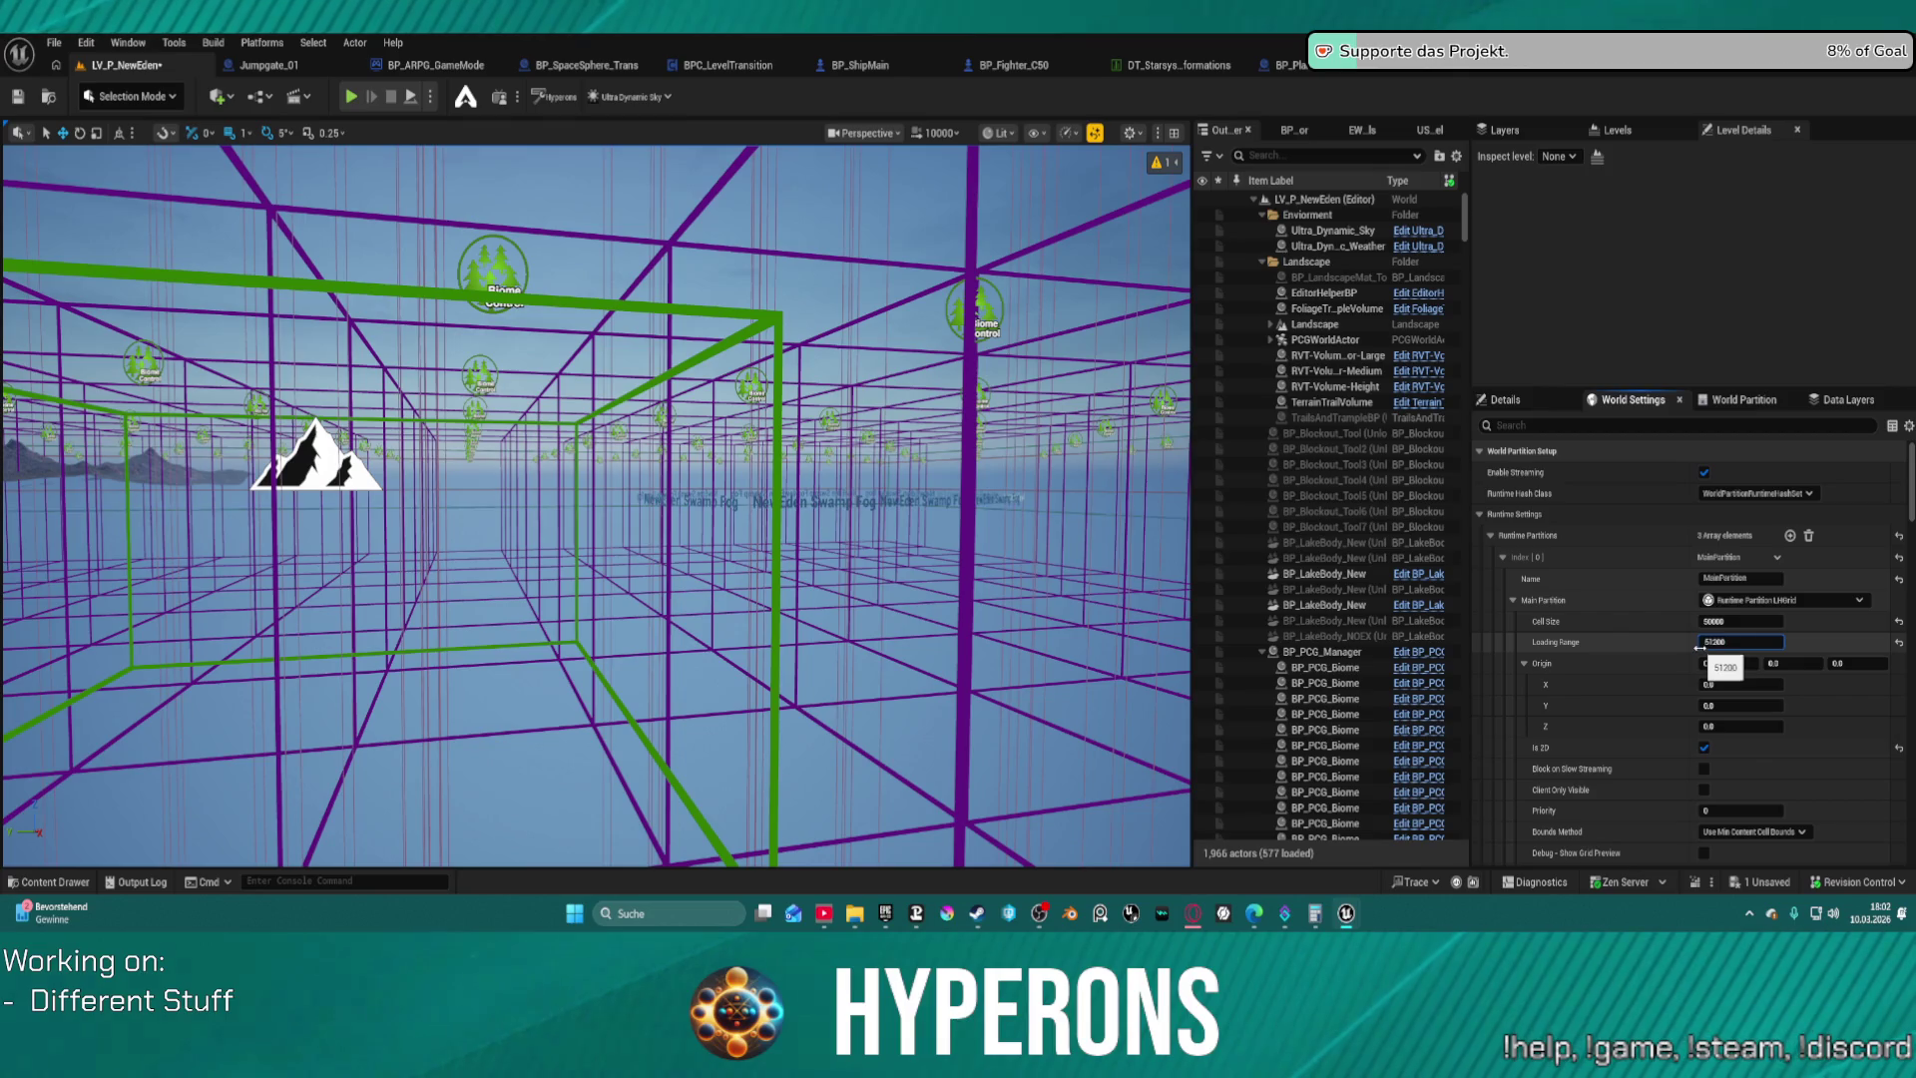
left_click(1483, 515)
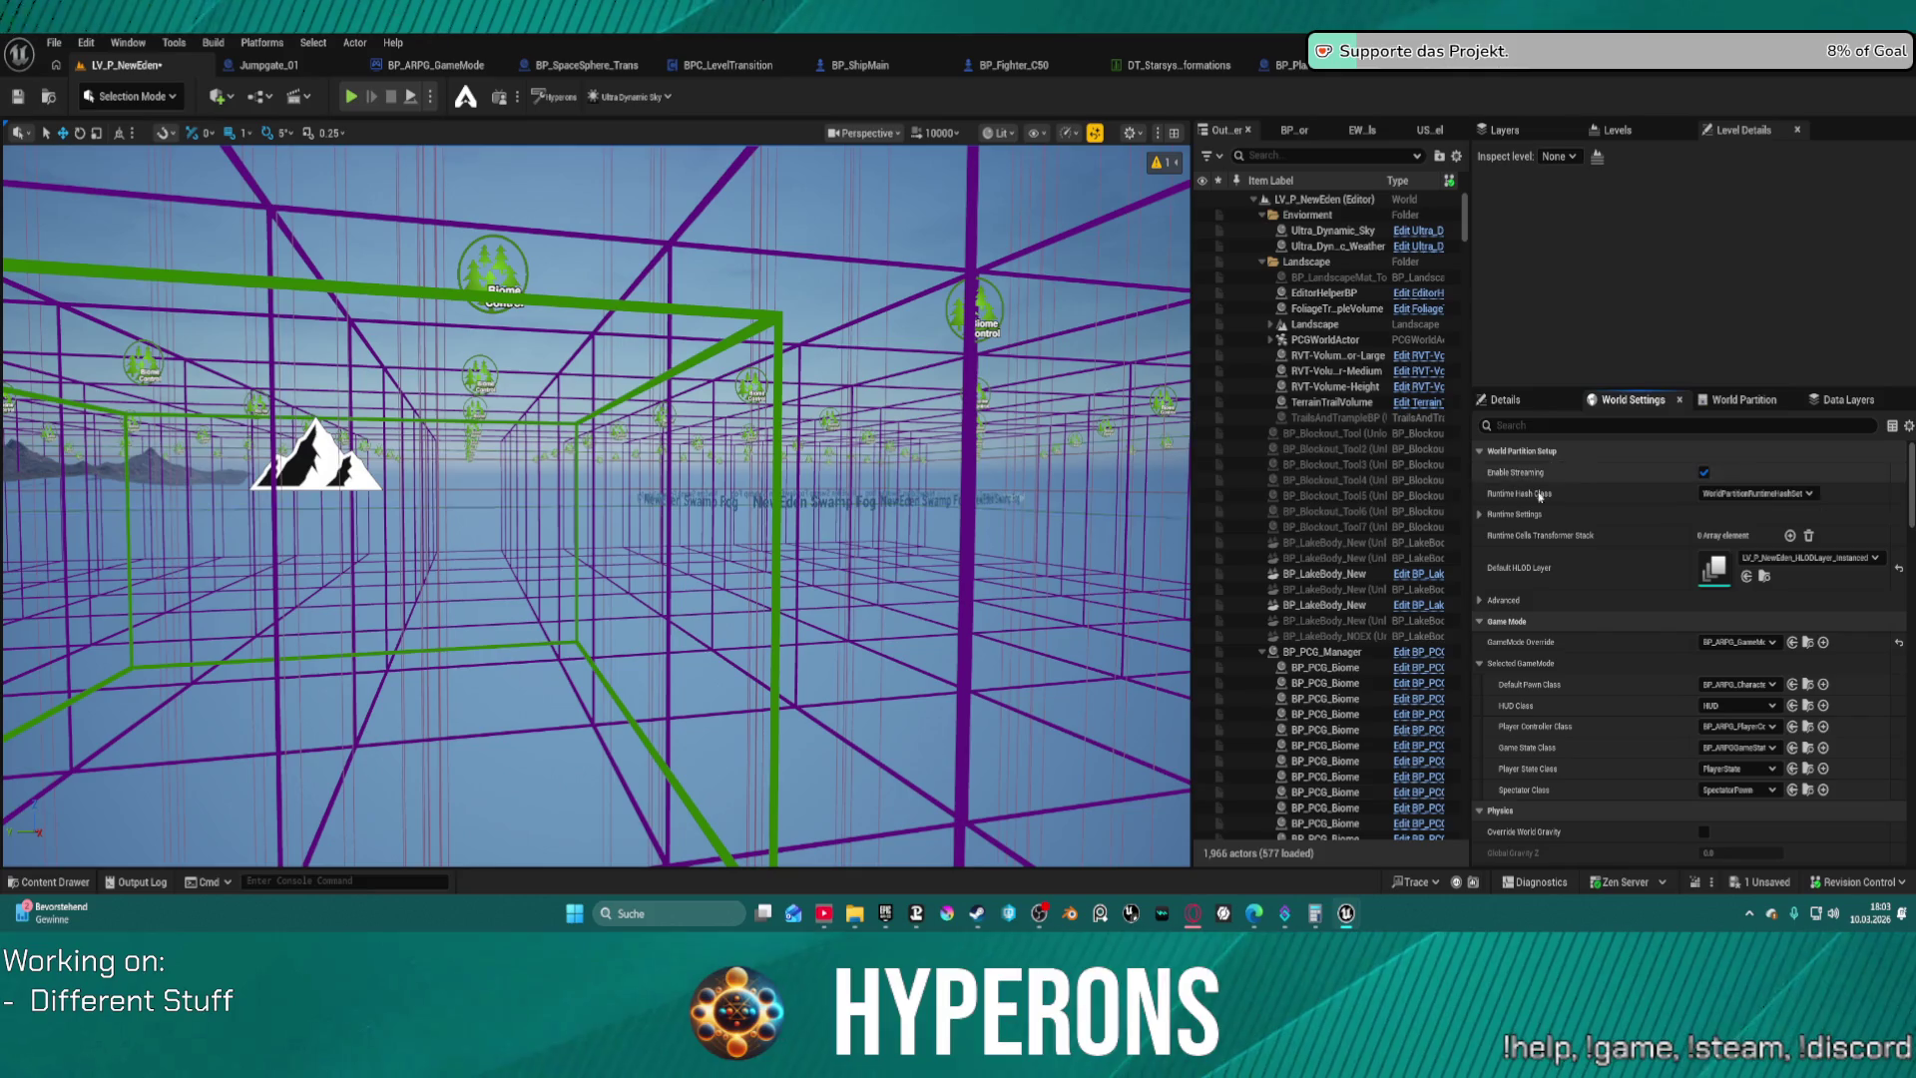
left_click(1324, 263)
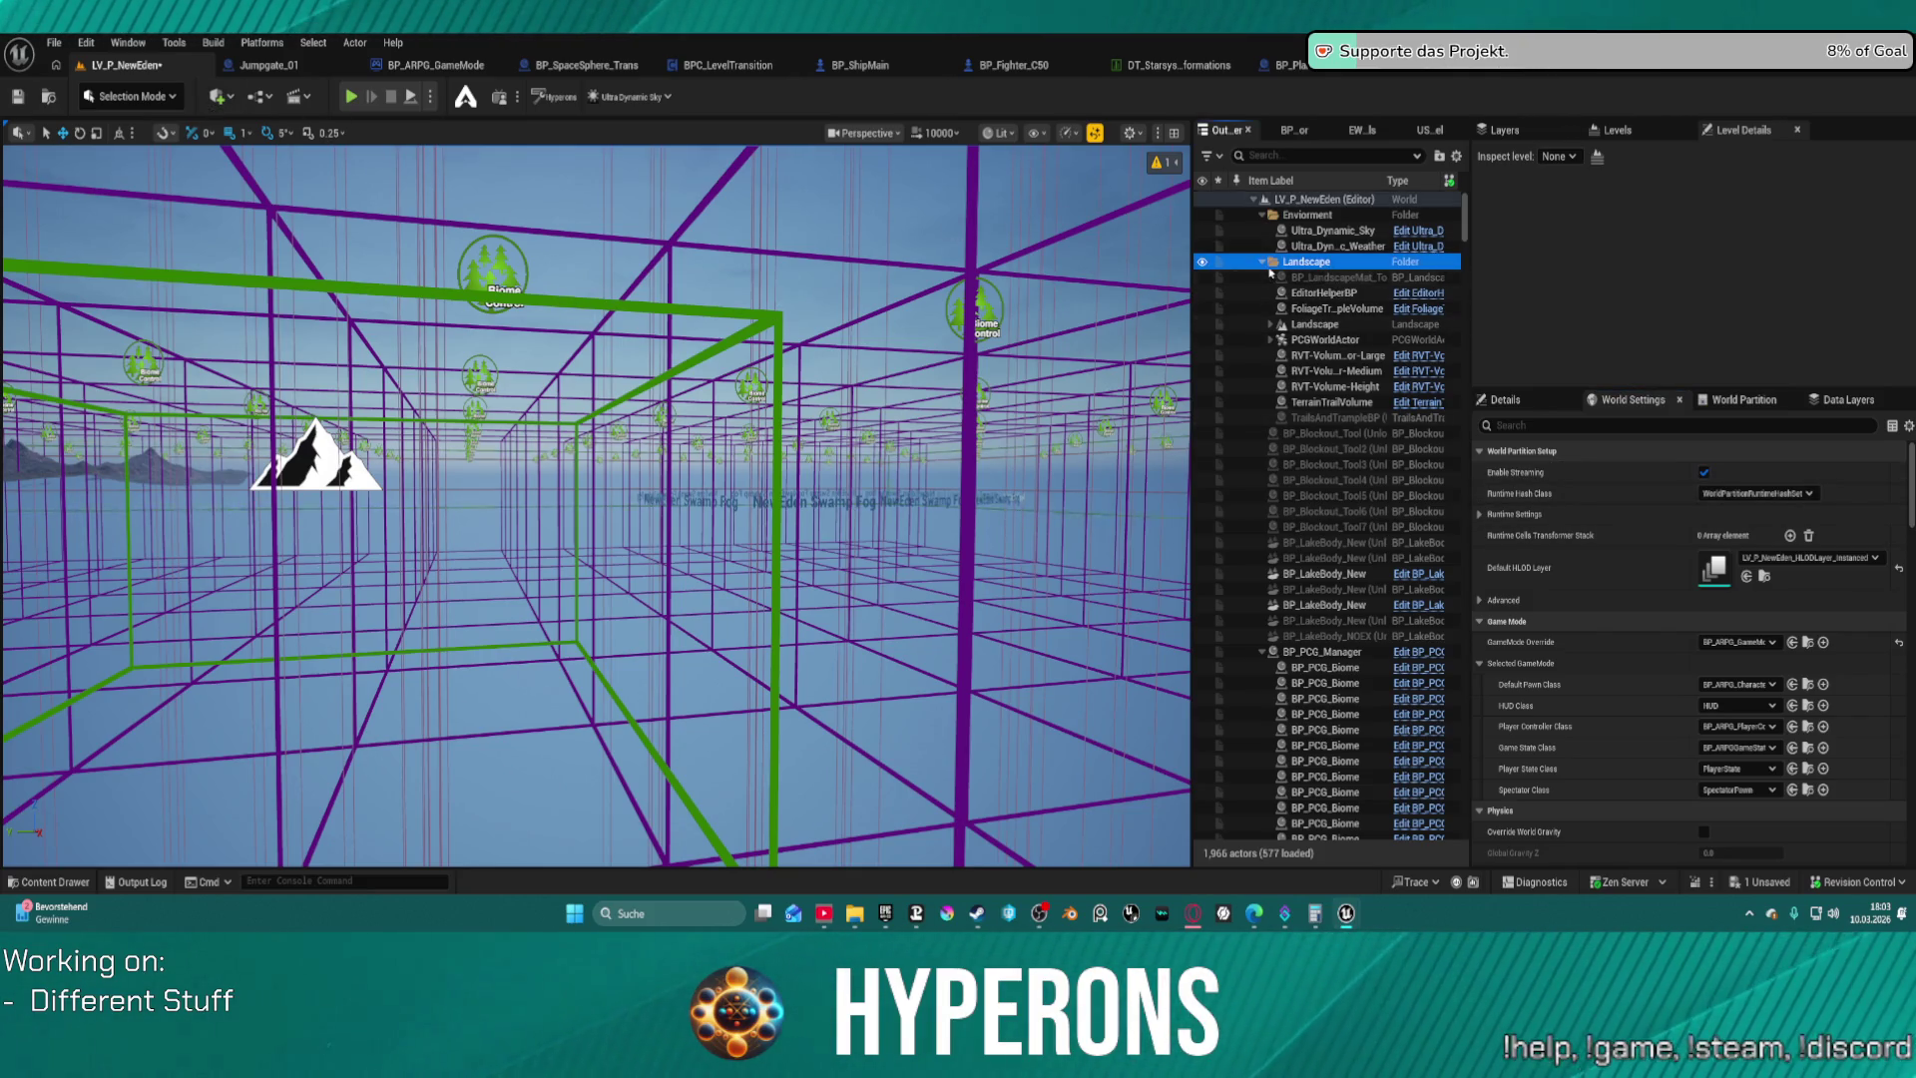
Filter the Outliner by 'landscape' and inspect the Landscape and LandscapeStreaming actors
scroll(1277, 299, "down", 10)
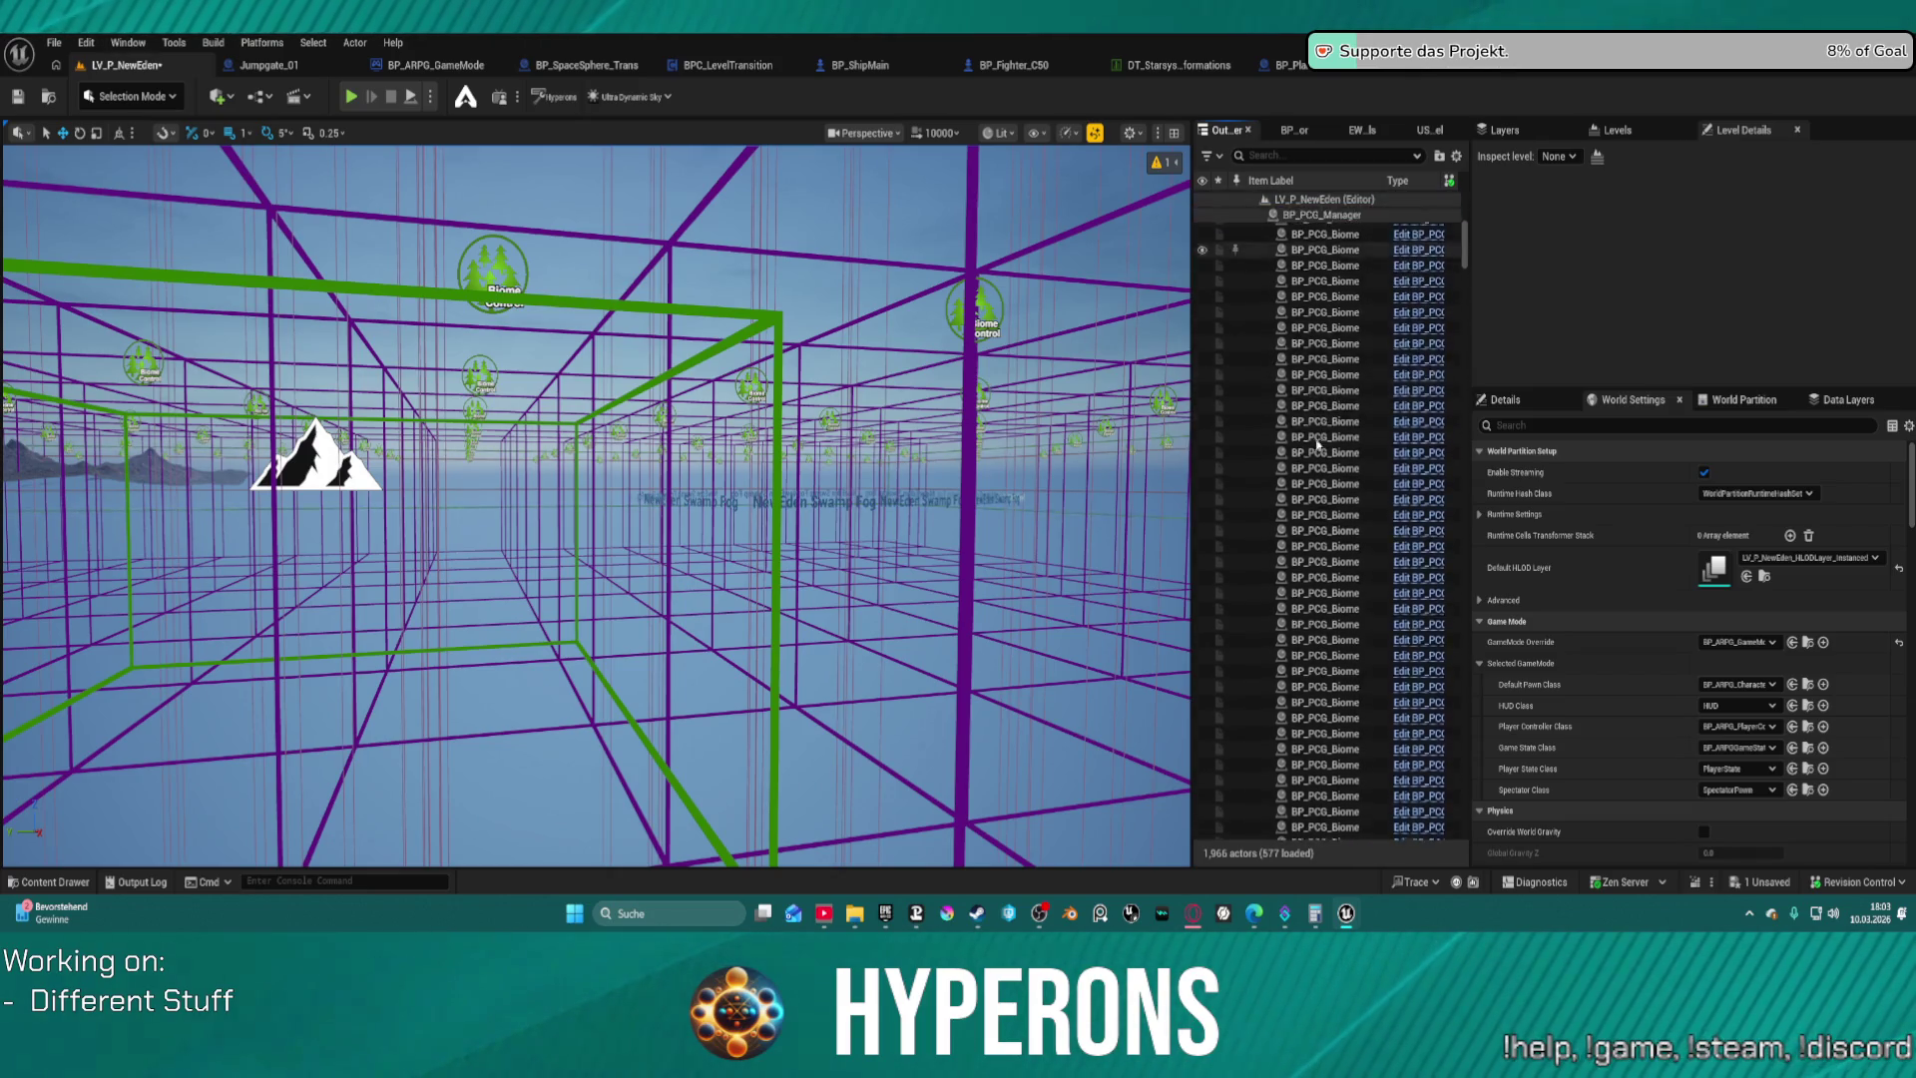
left_click(1293, 156)
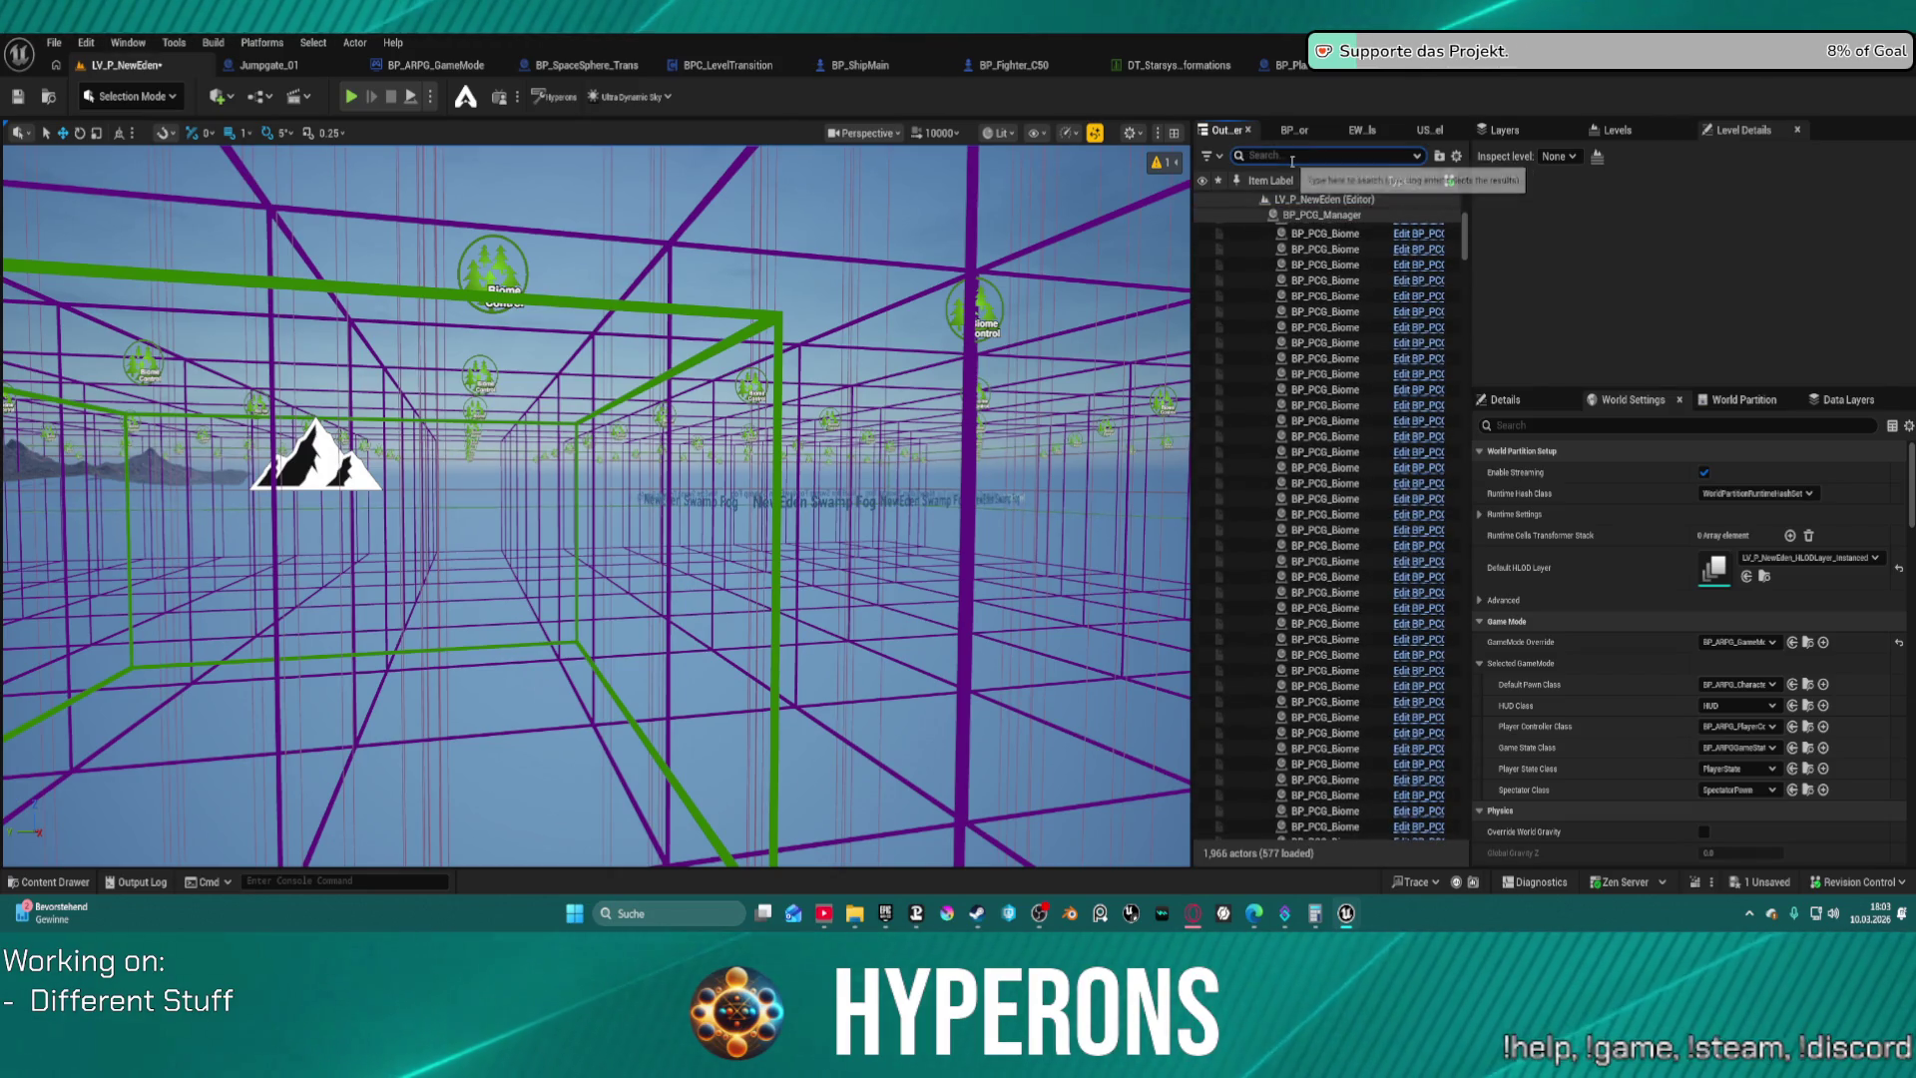
type("landscape")
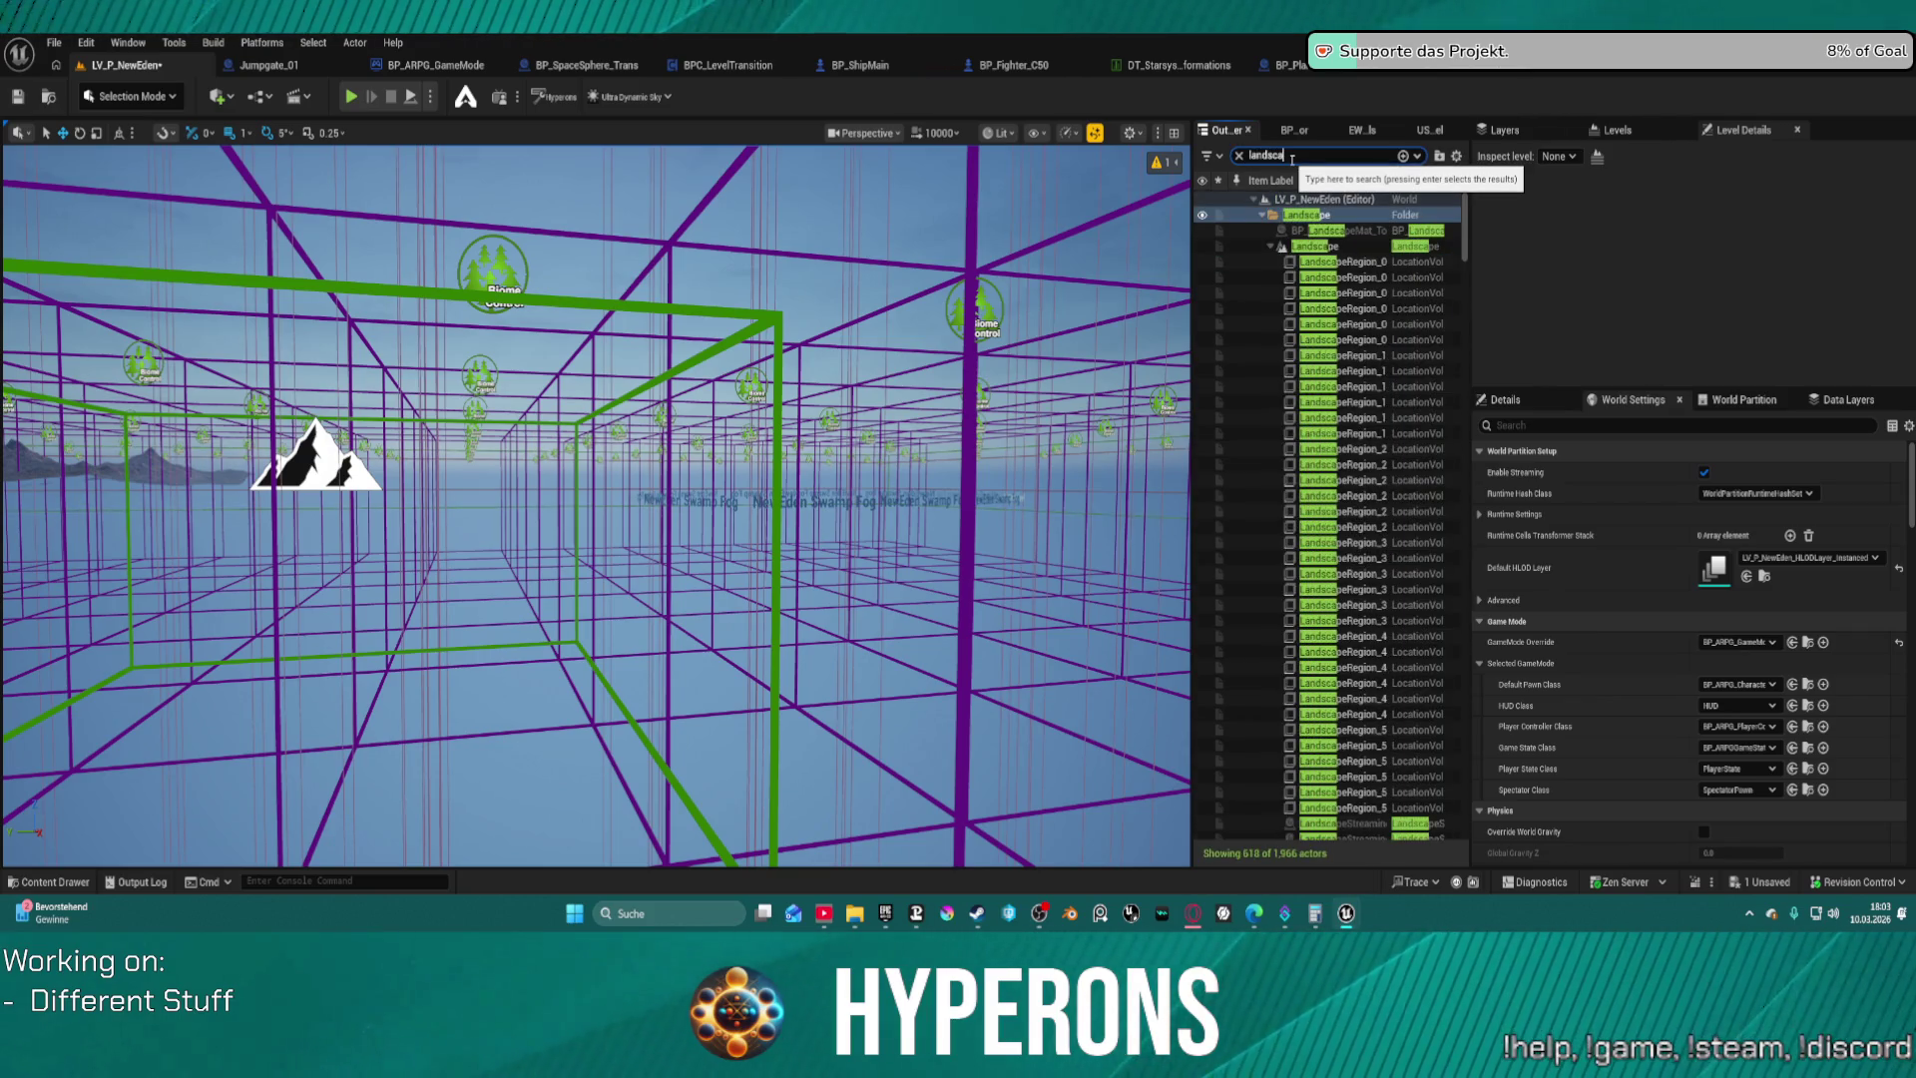
left_click(1340, 250)
scroll(1355, 480, "down", 10)
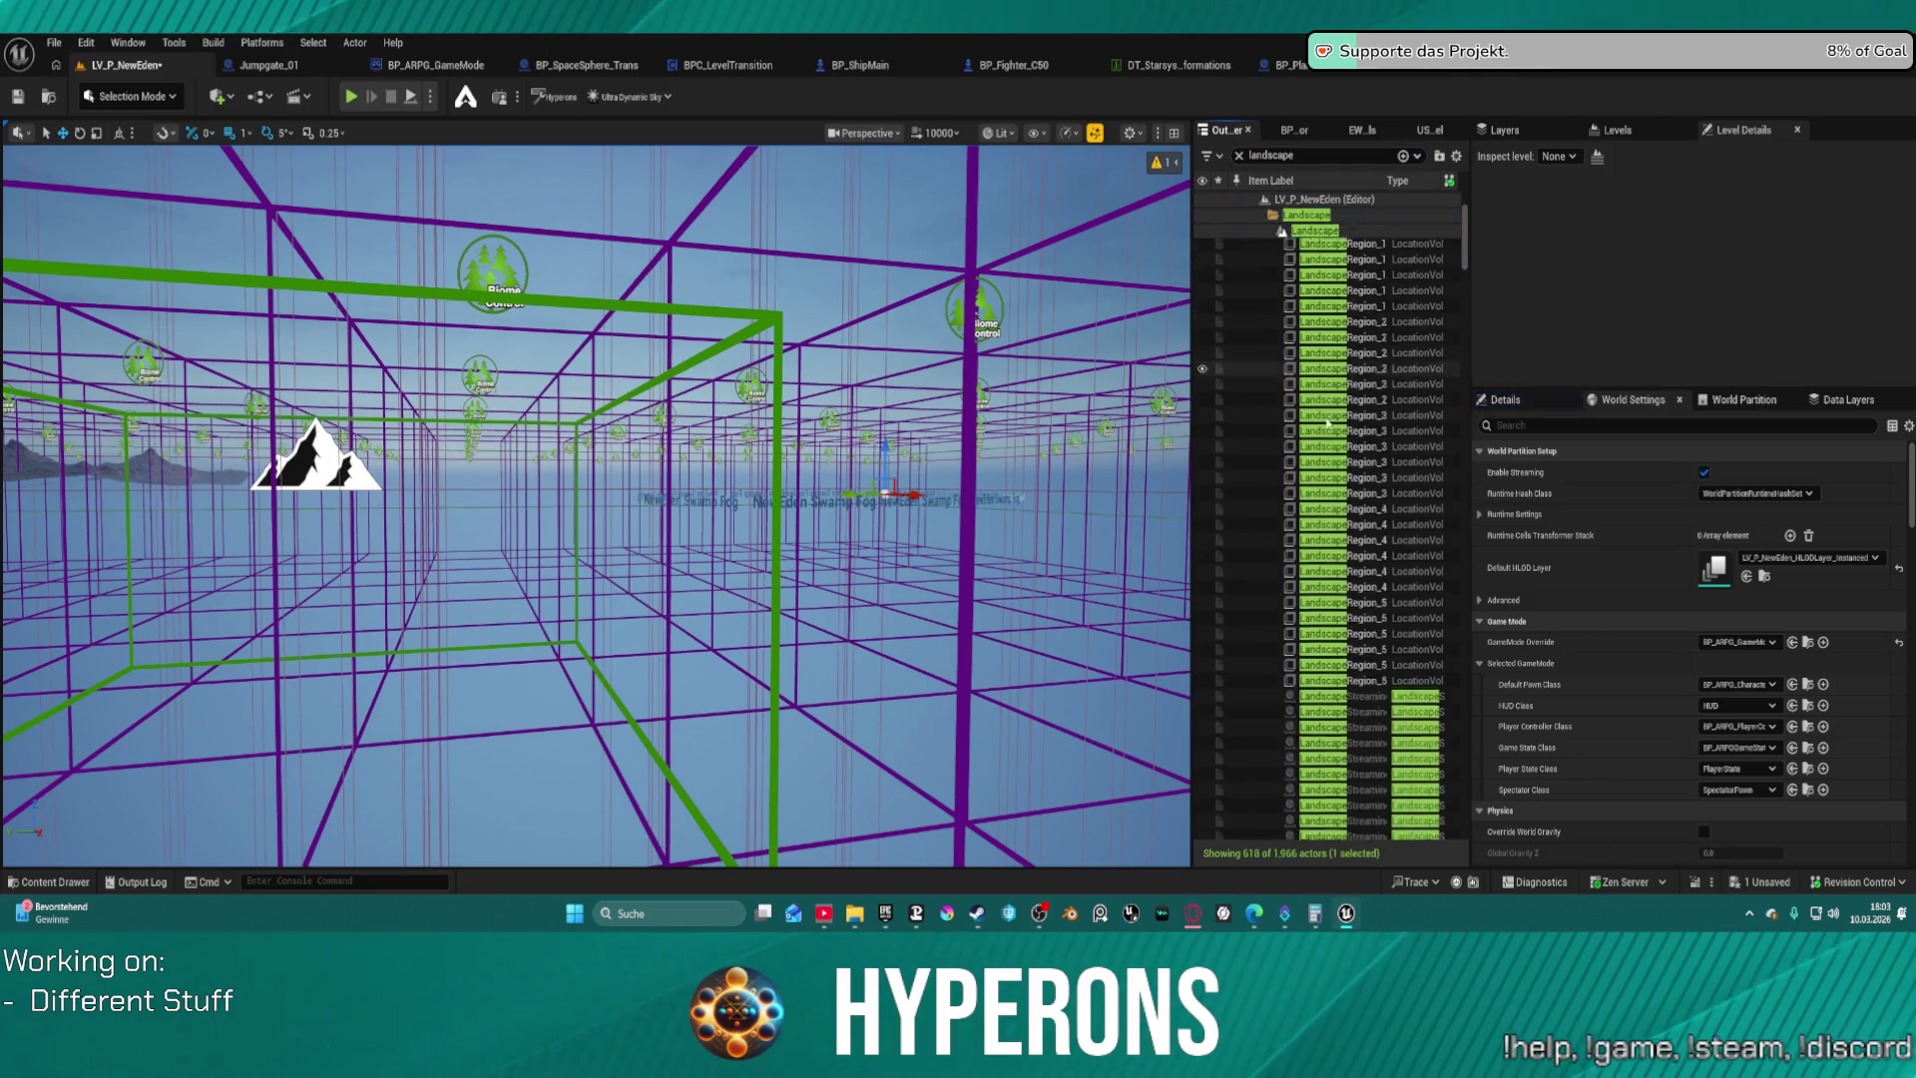
scroll(1355, 480, "down", 10)
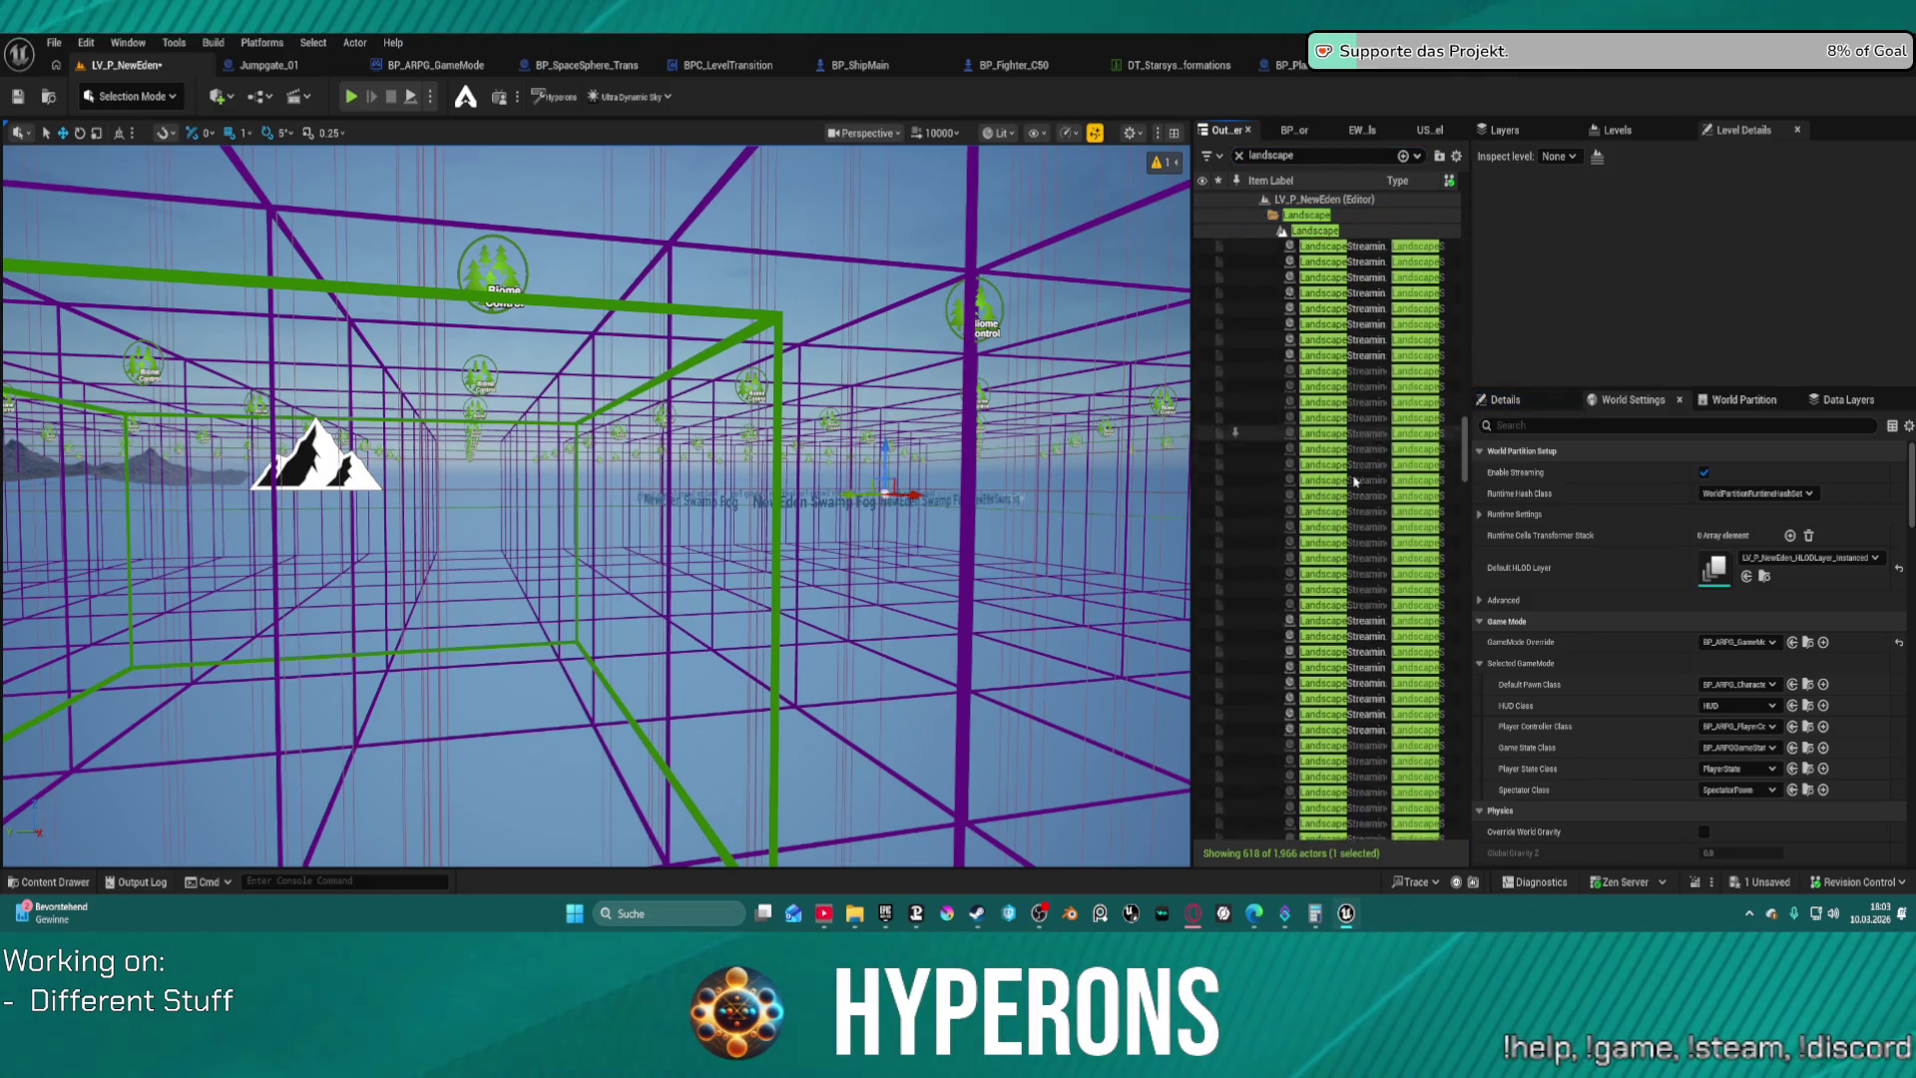
scroll(1357, 483, "down", 10)
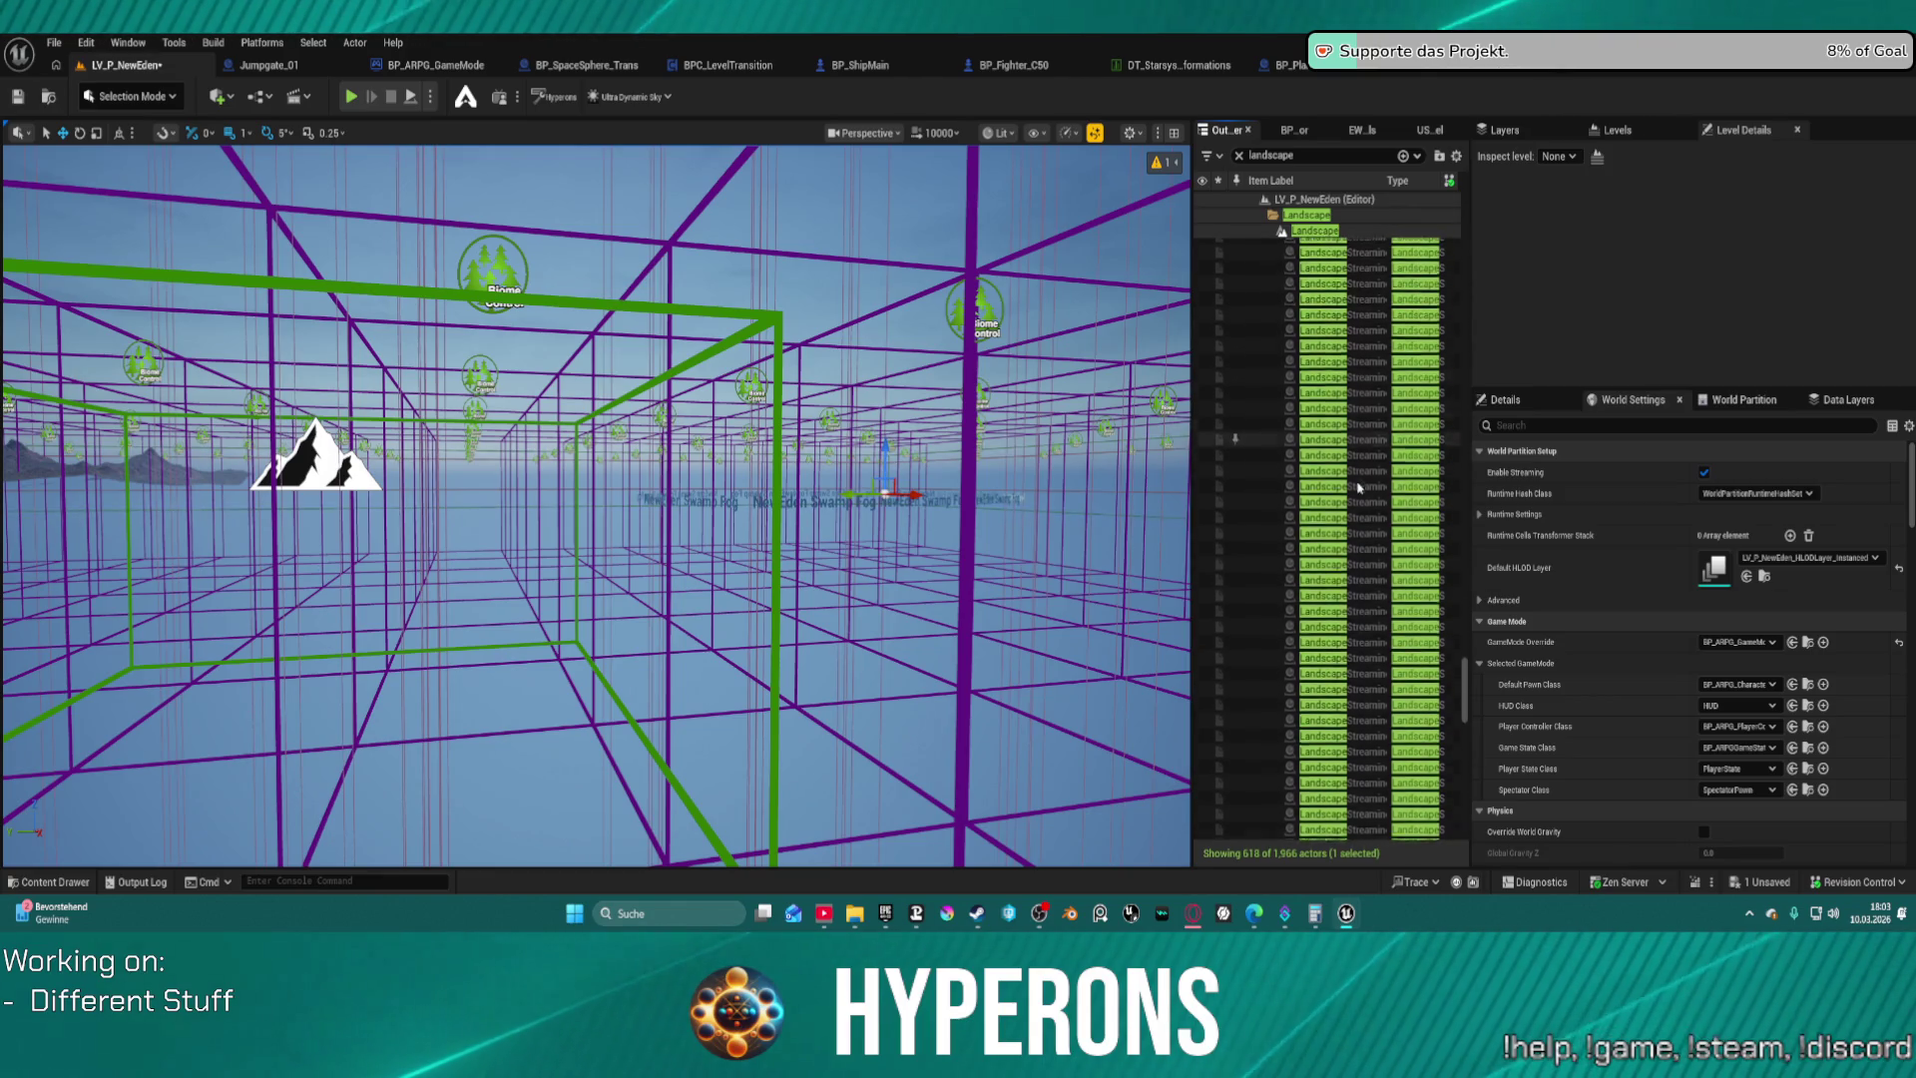
scroll(1357, 493, "down", 3)
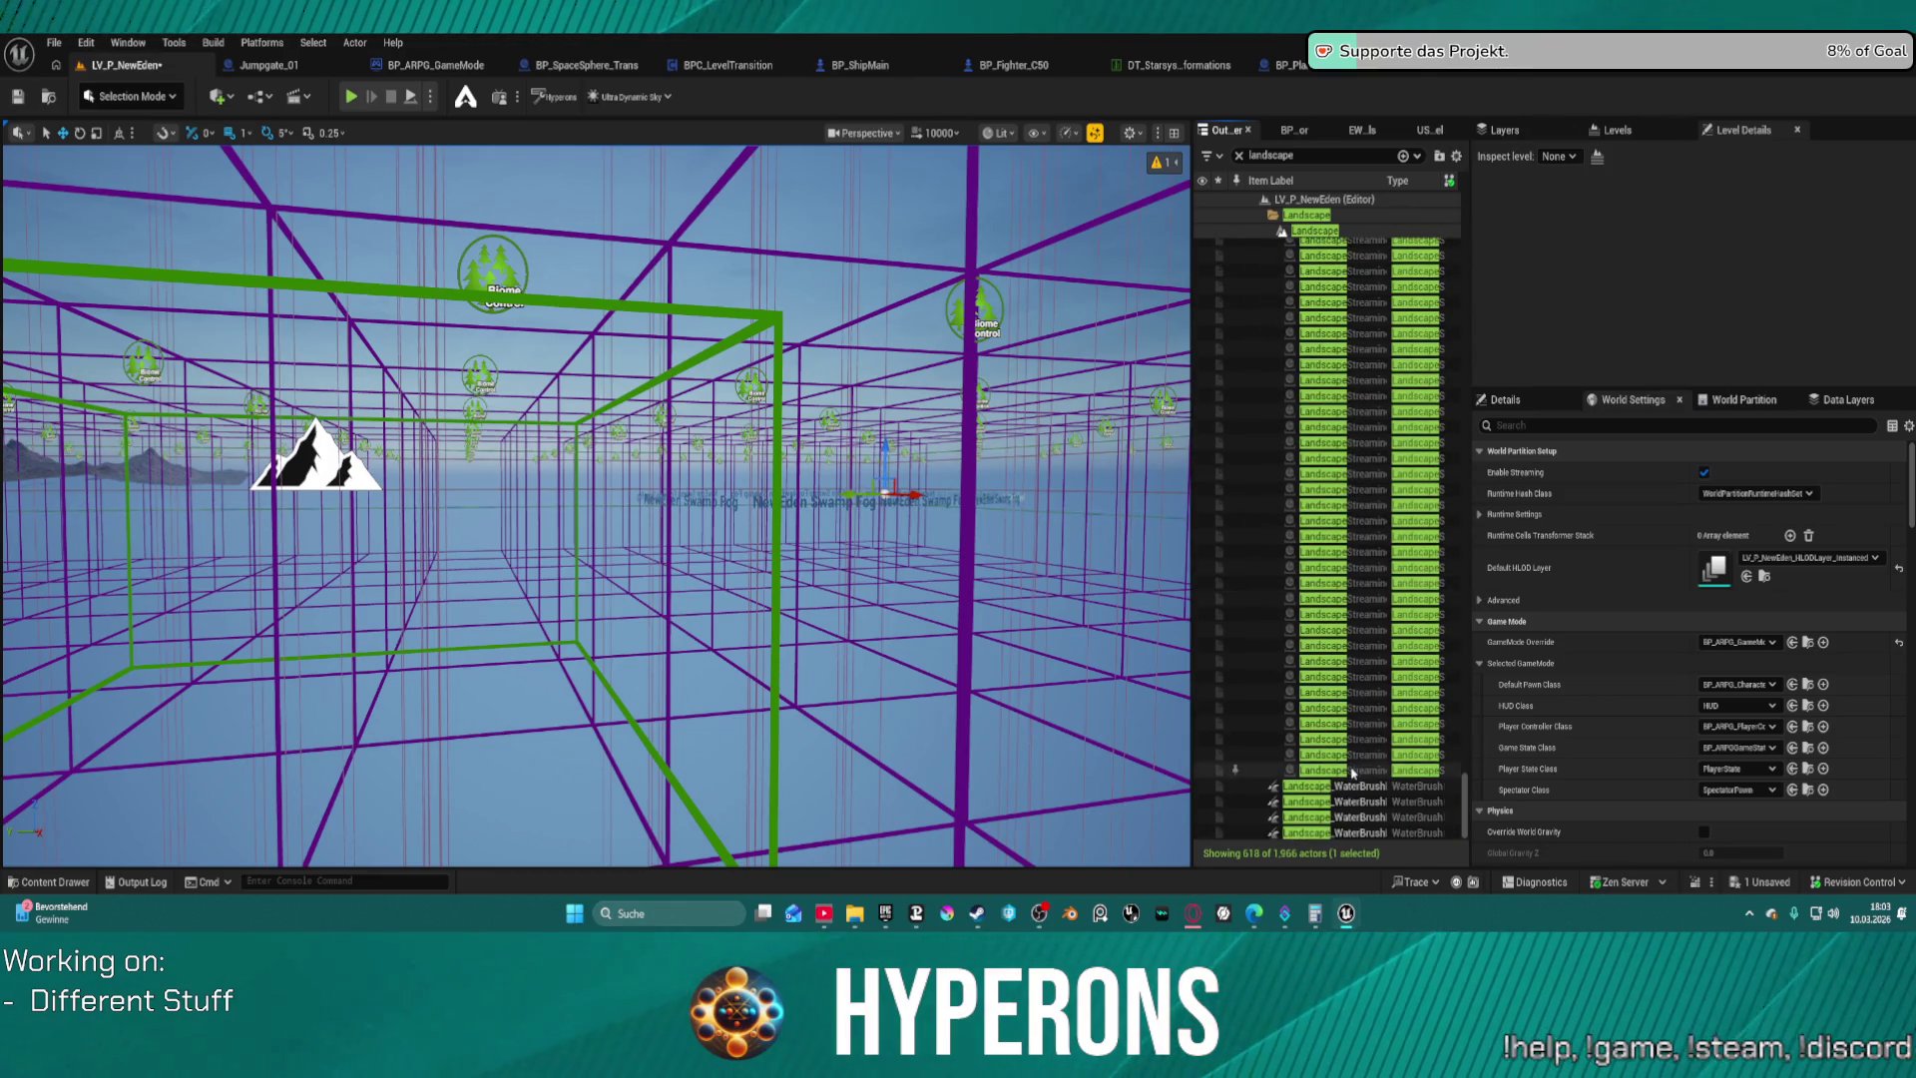
left_click(1338, 769, "shift")
scroll(1674, 722, "down", 5)
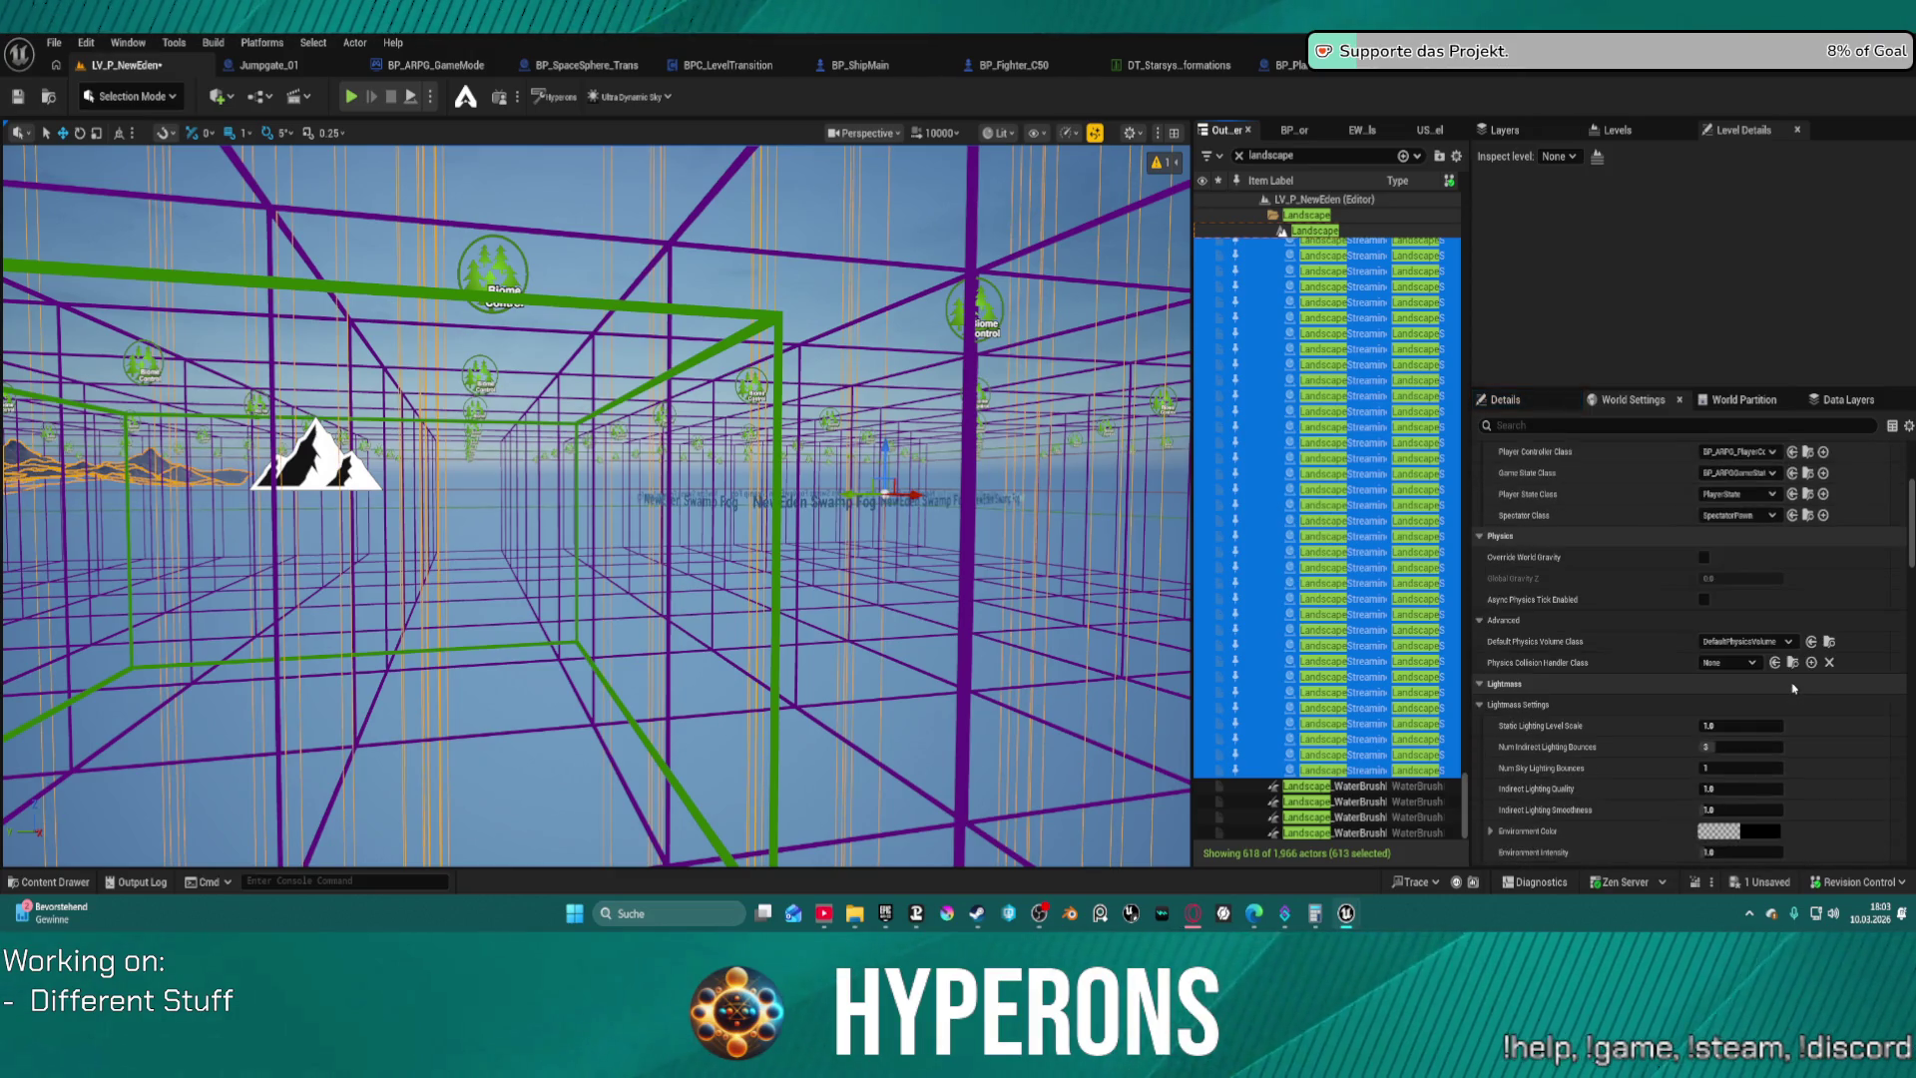
left_click(1540, 407)
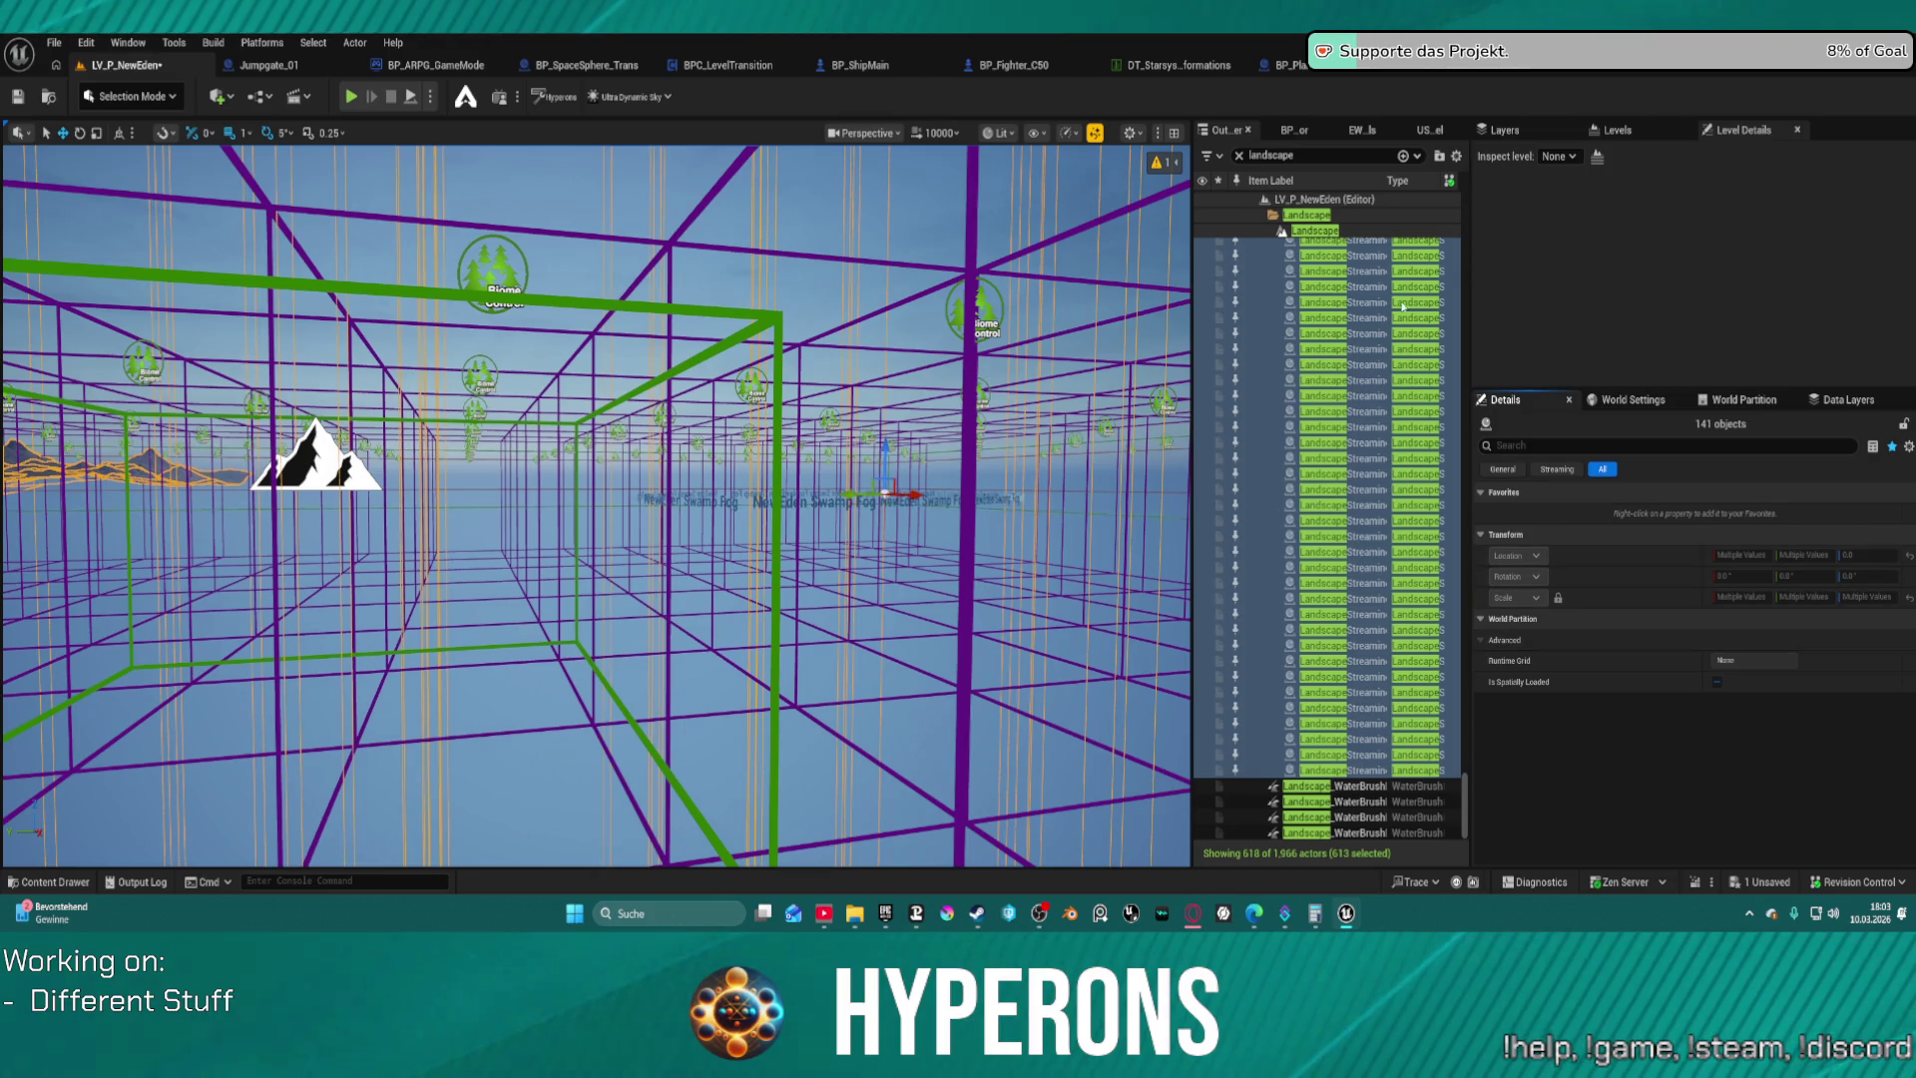
left_click(1342, 769)
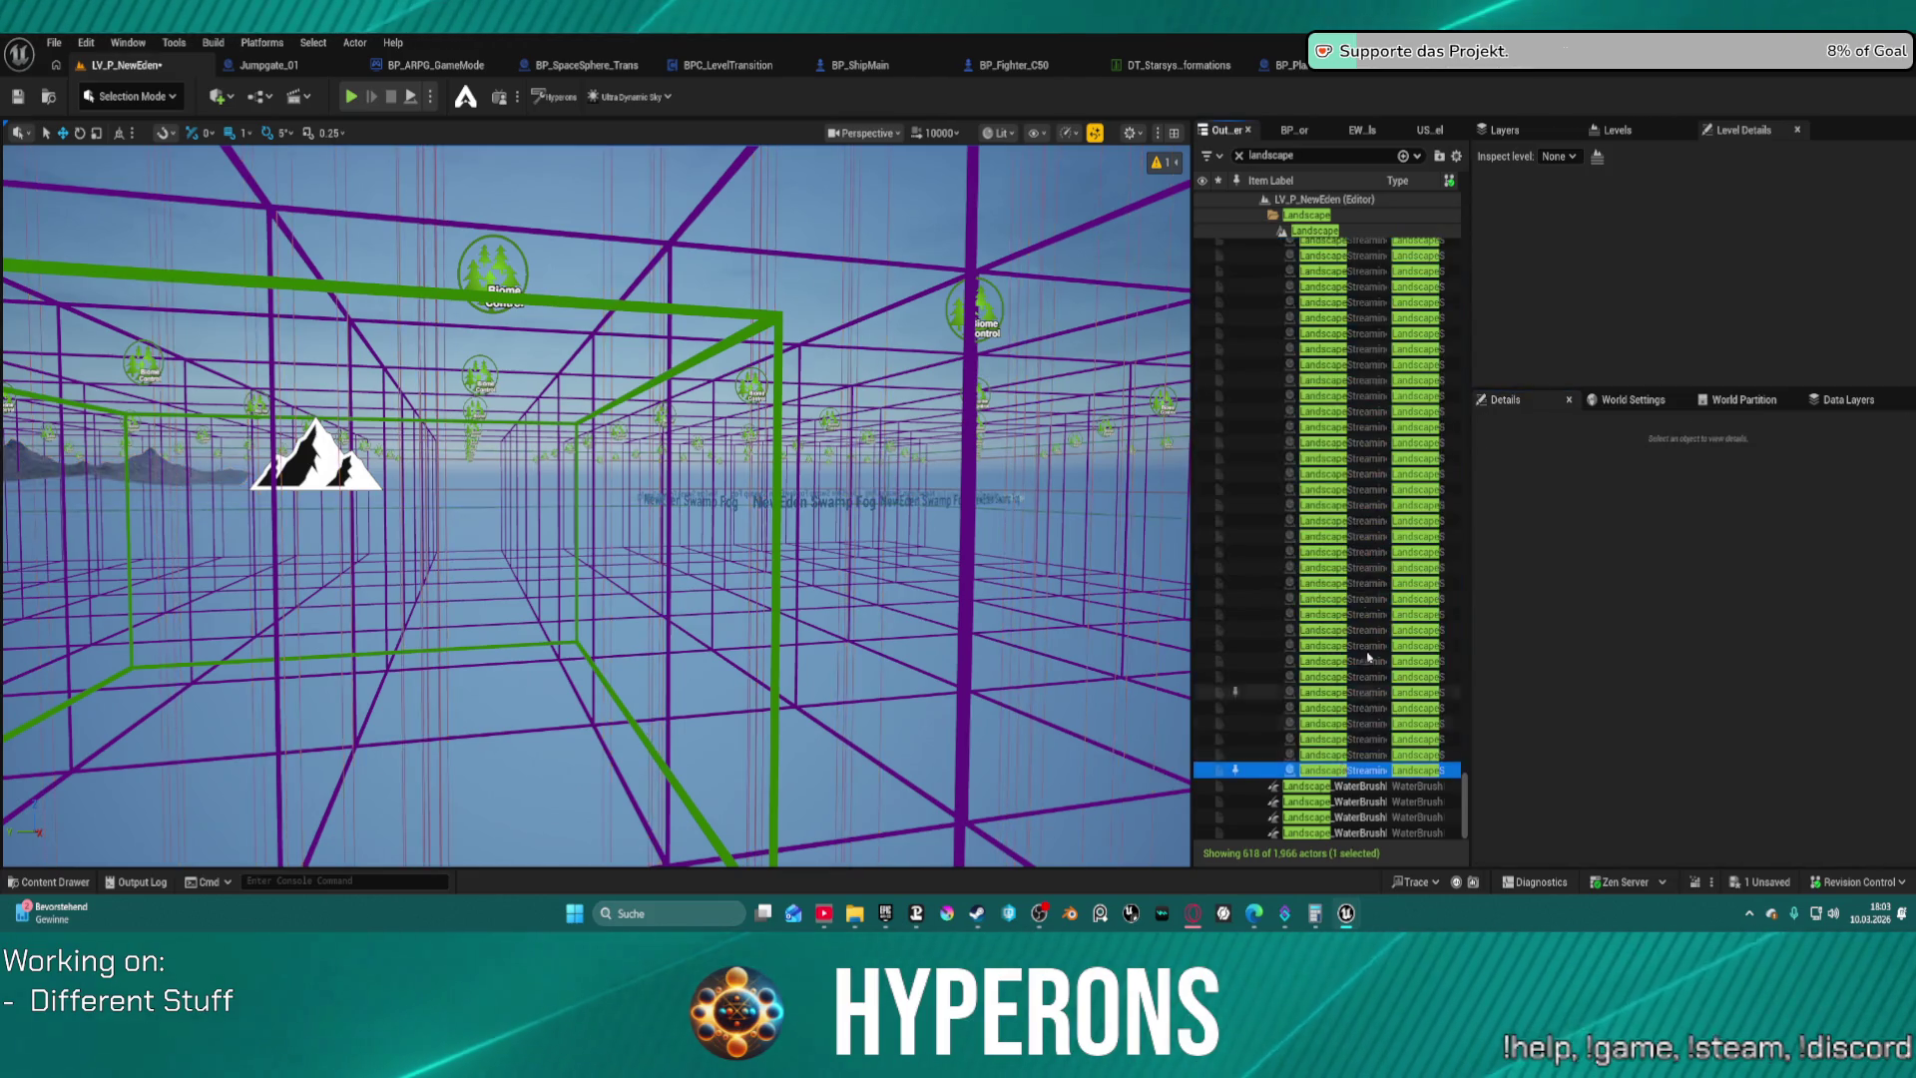
Select all 36 LandscapeRegion volumes and show their Runtime Grid setting, currently None
scroll(1373, 407, "up", 10)
scroll(1373, 407, "up", 5)
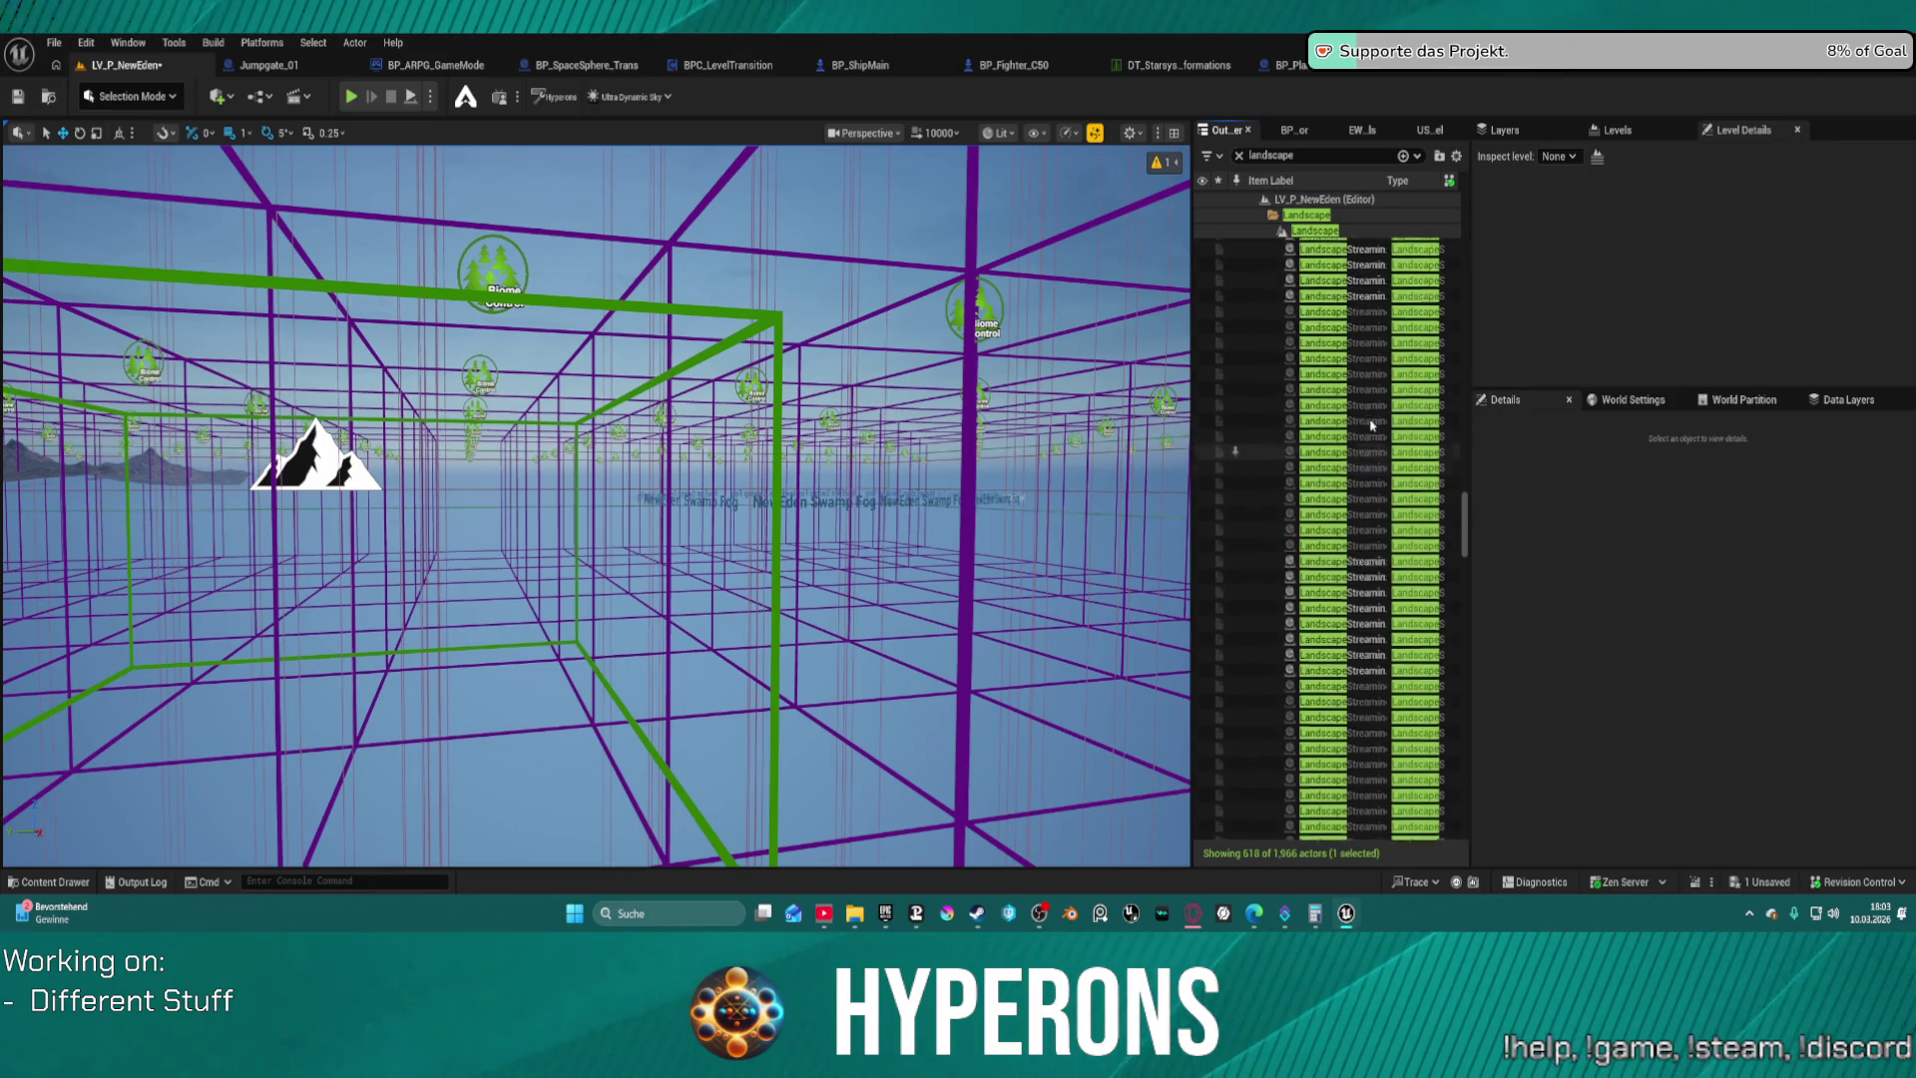
scroll(1384, 446, "up", 5)
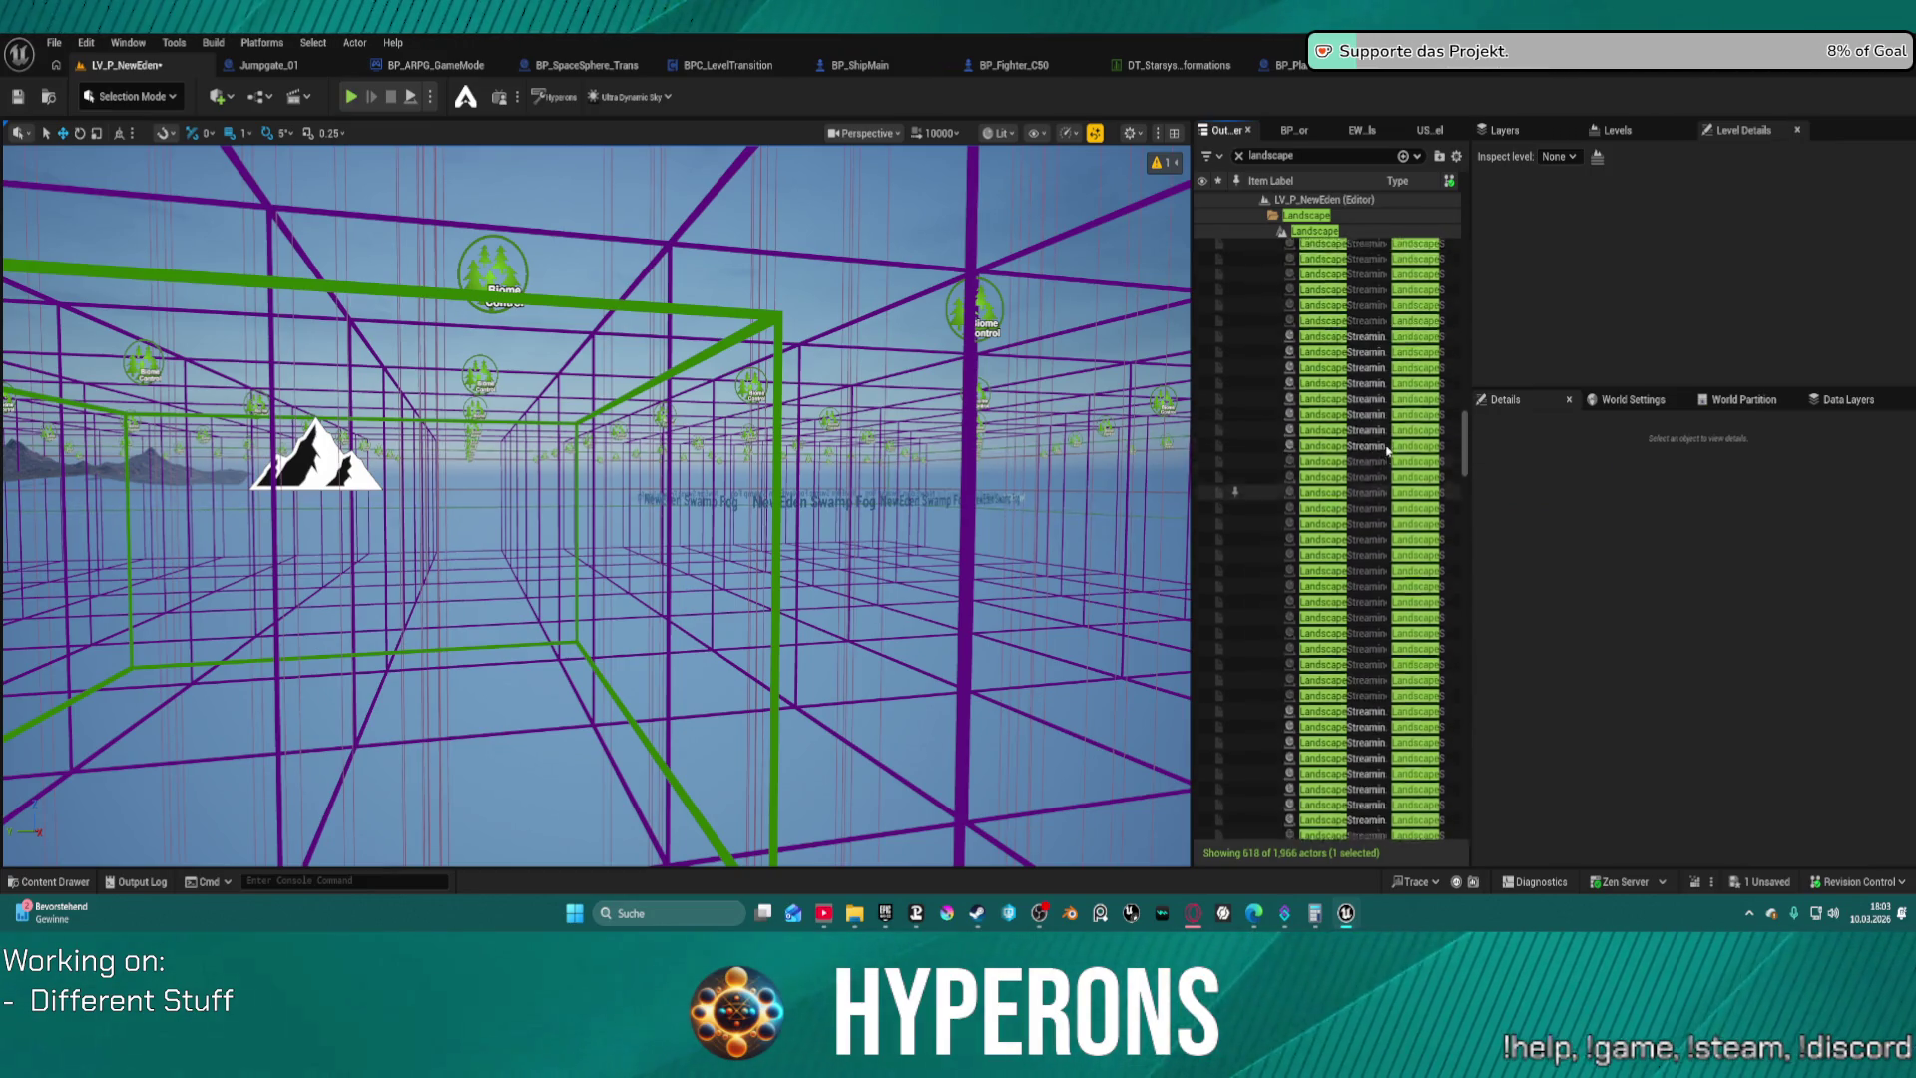
scroll(1388, 451, "up", 5)
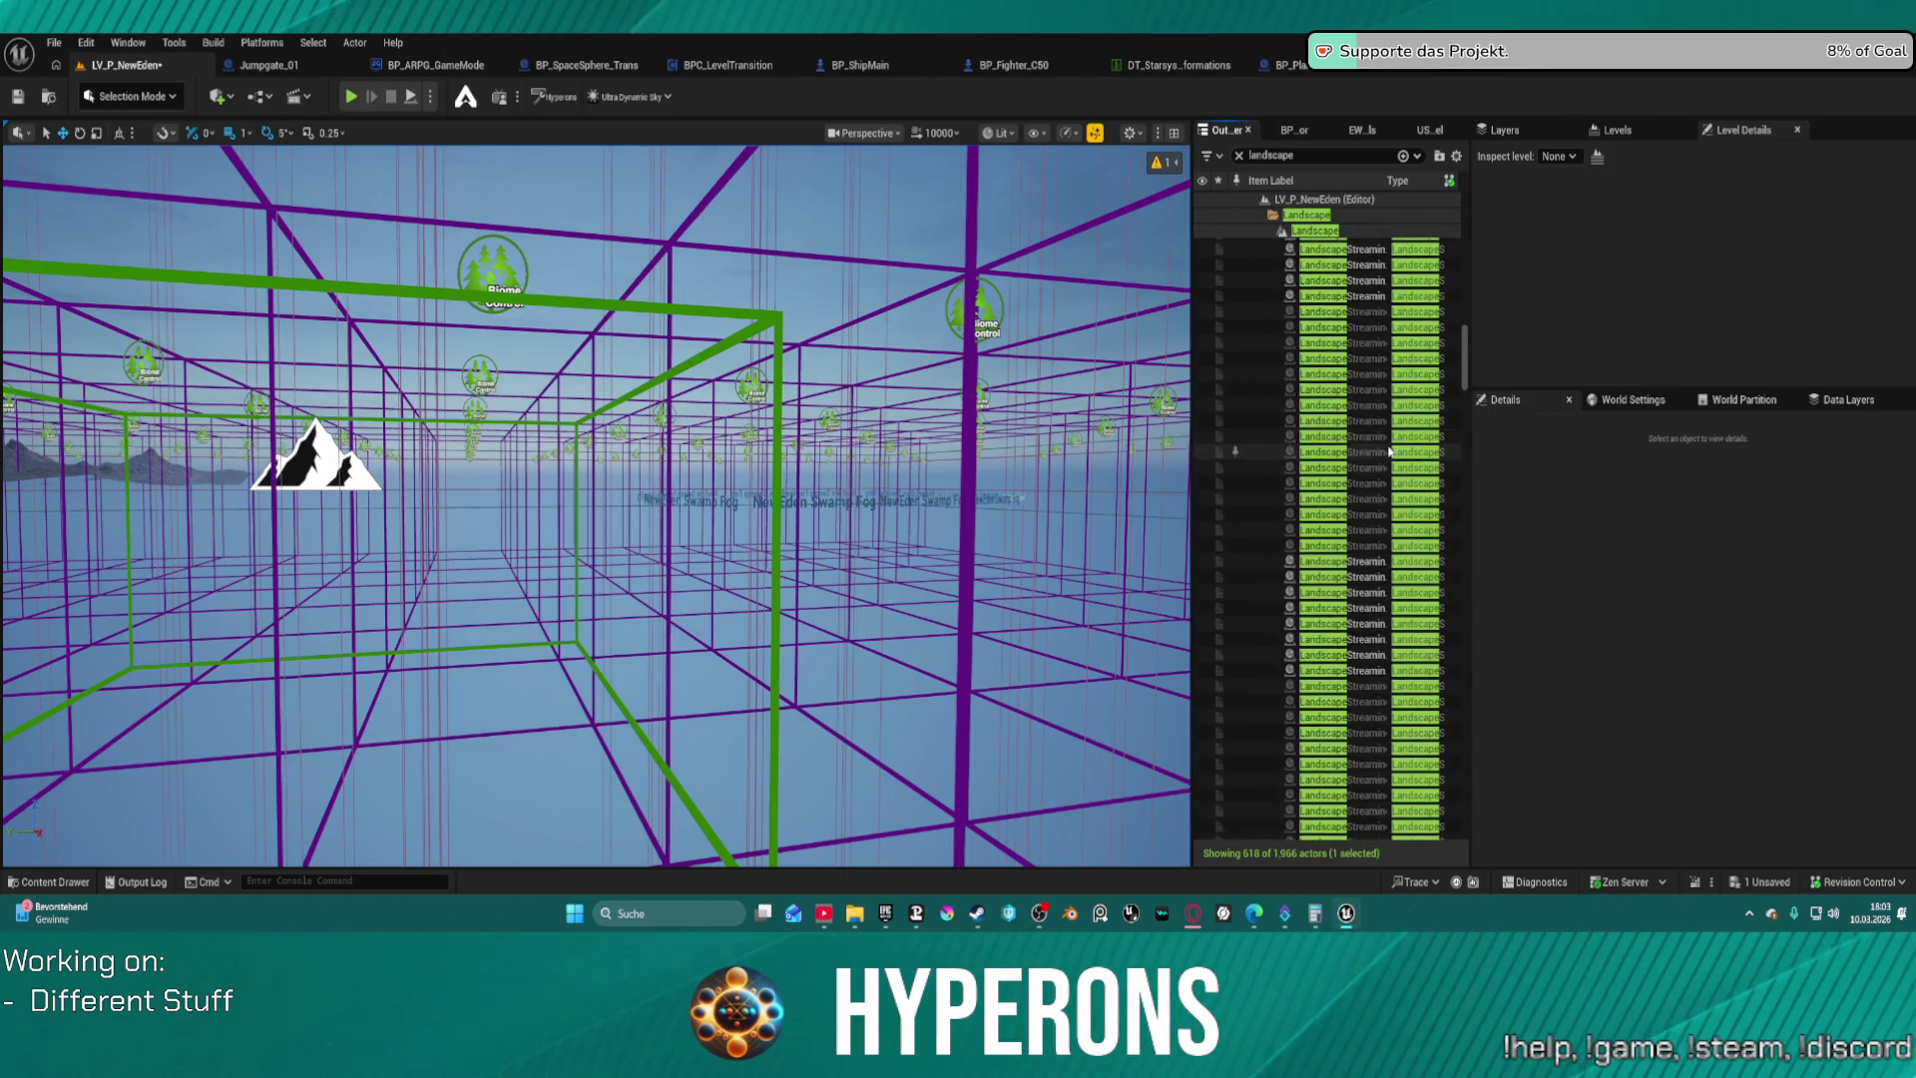
scroll(1393, 449, "up", 5)
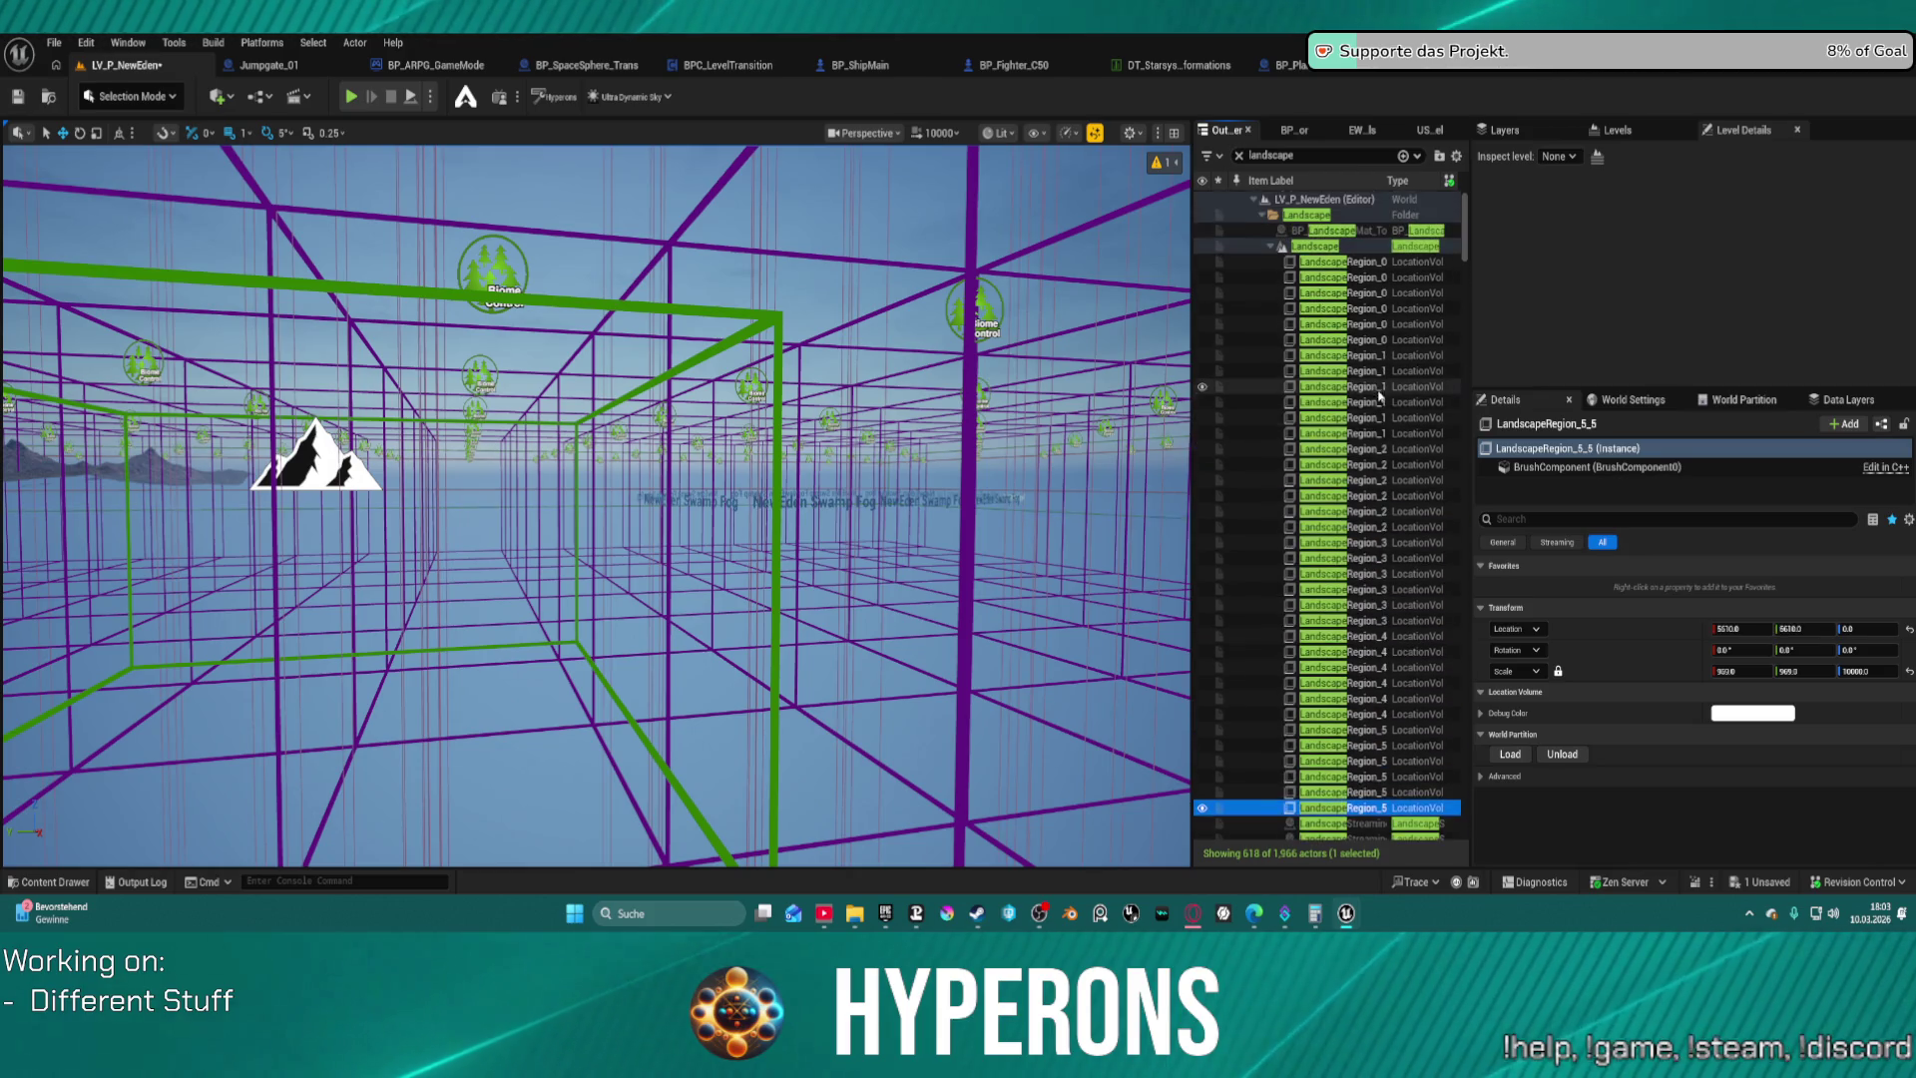
left_click(1338, 261, "shift")
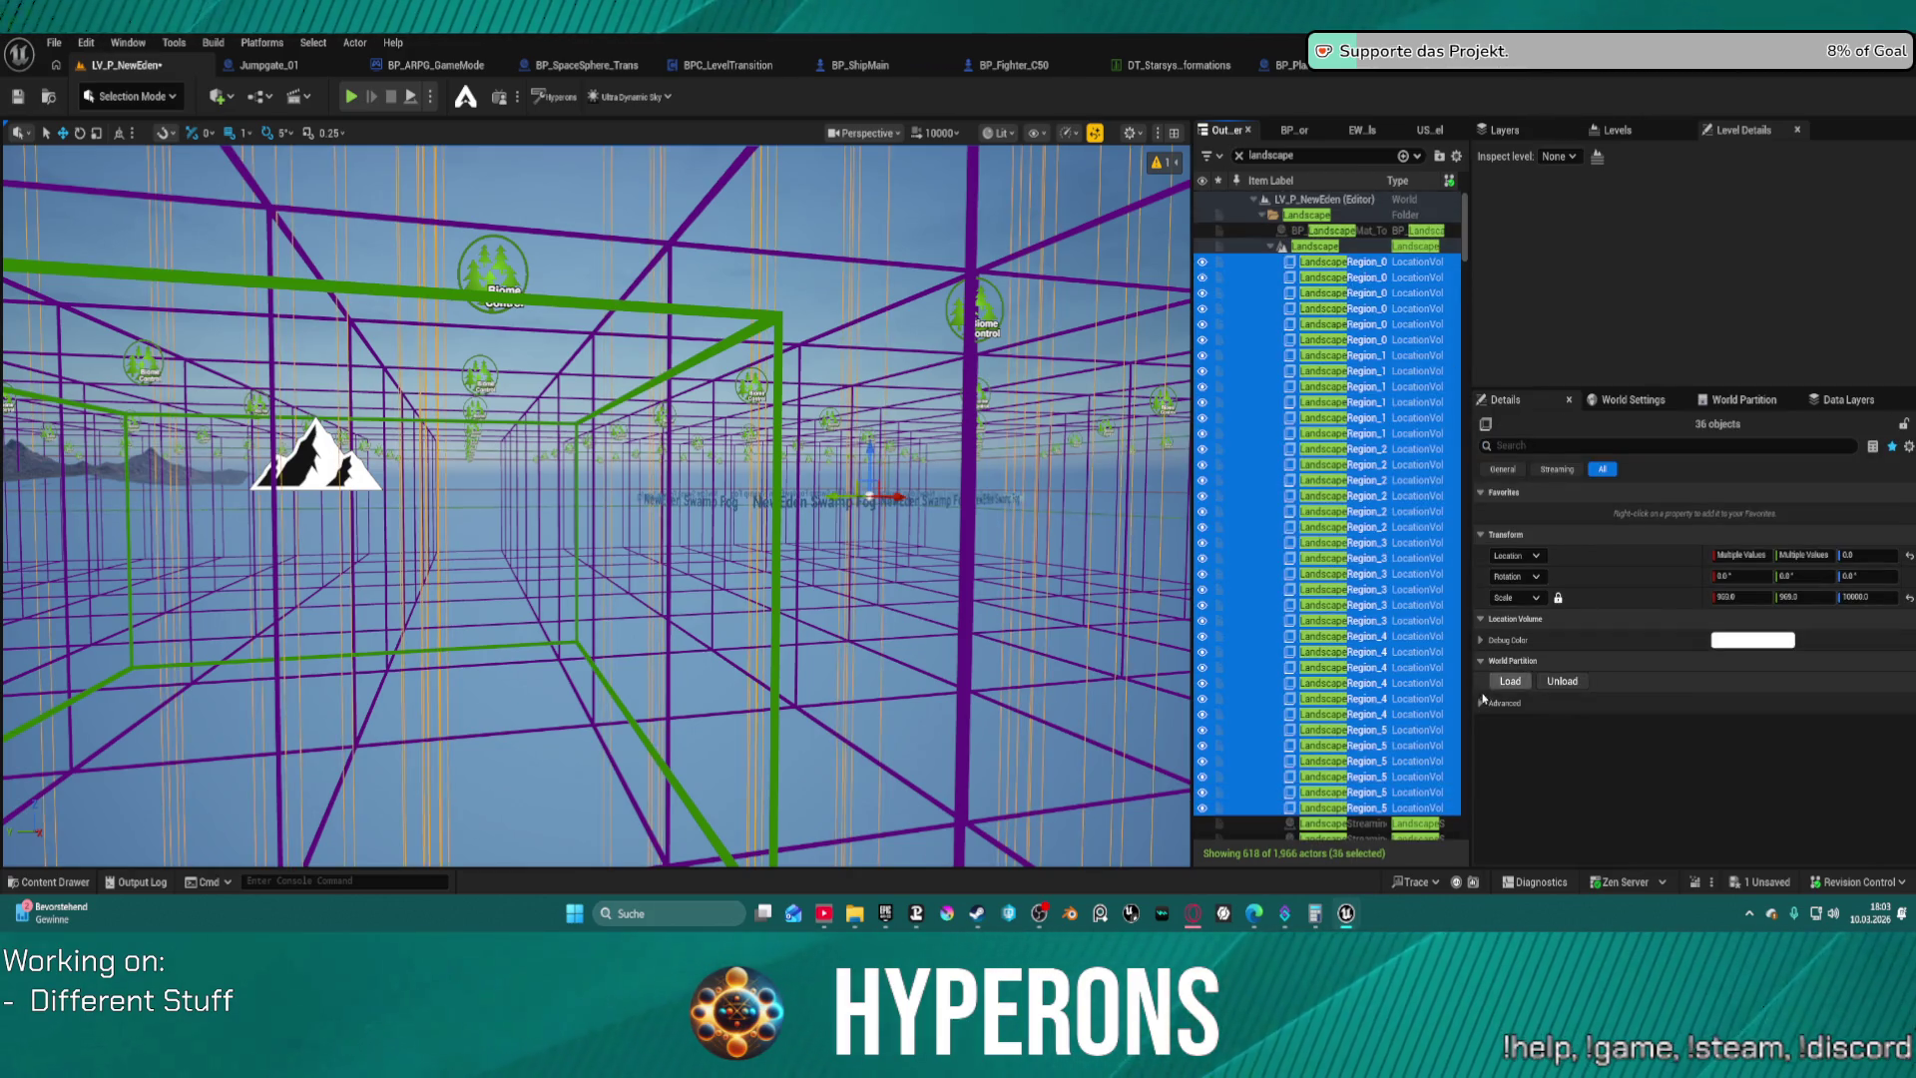
left_click(1482, 701)
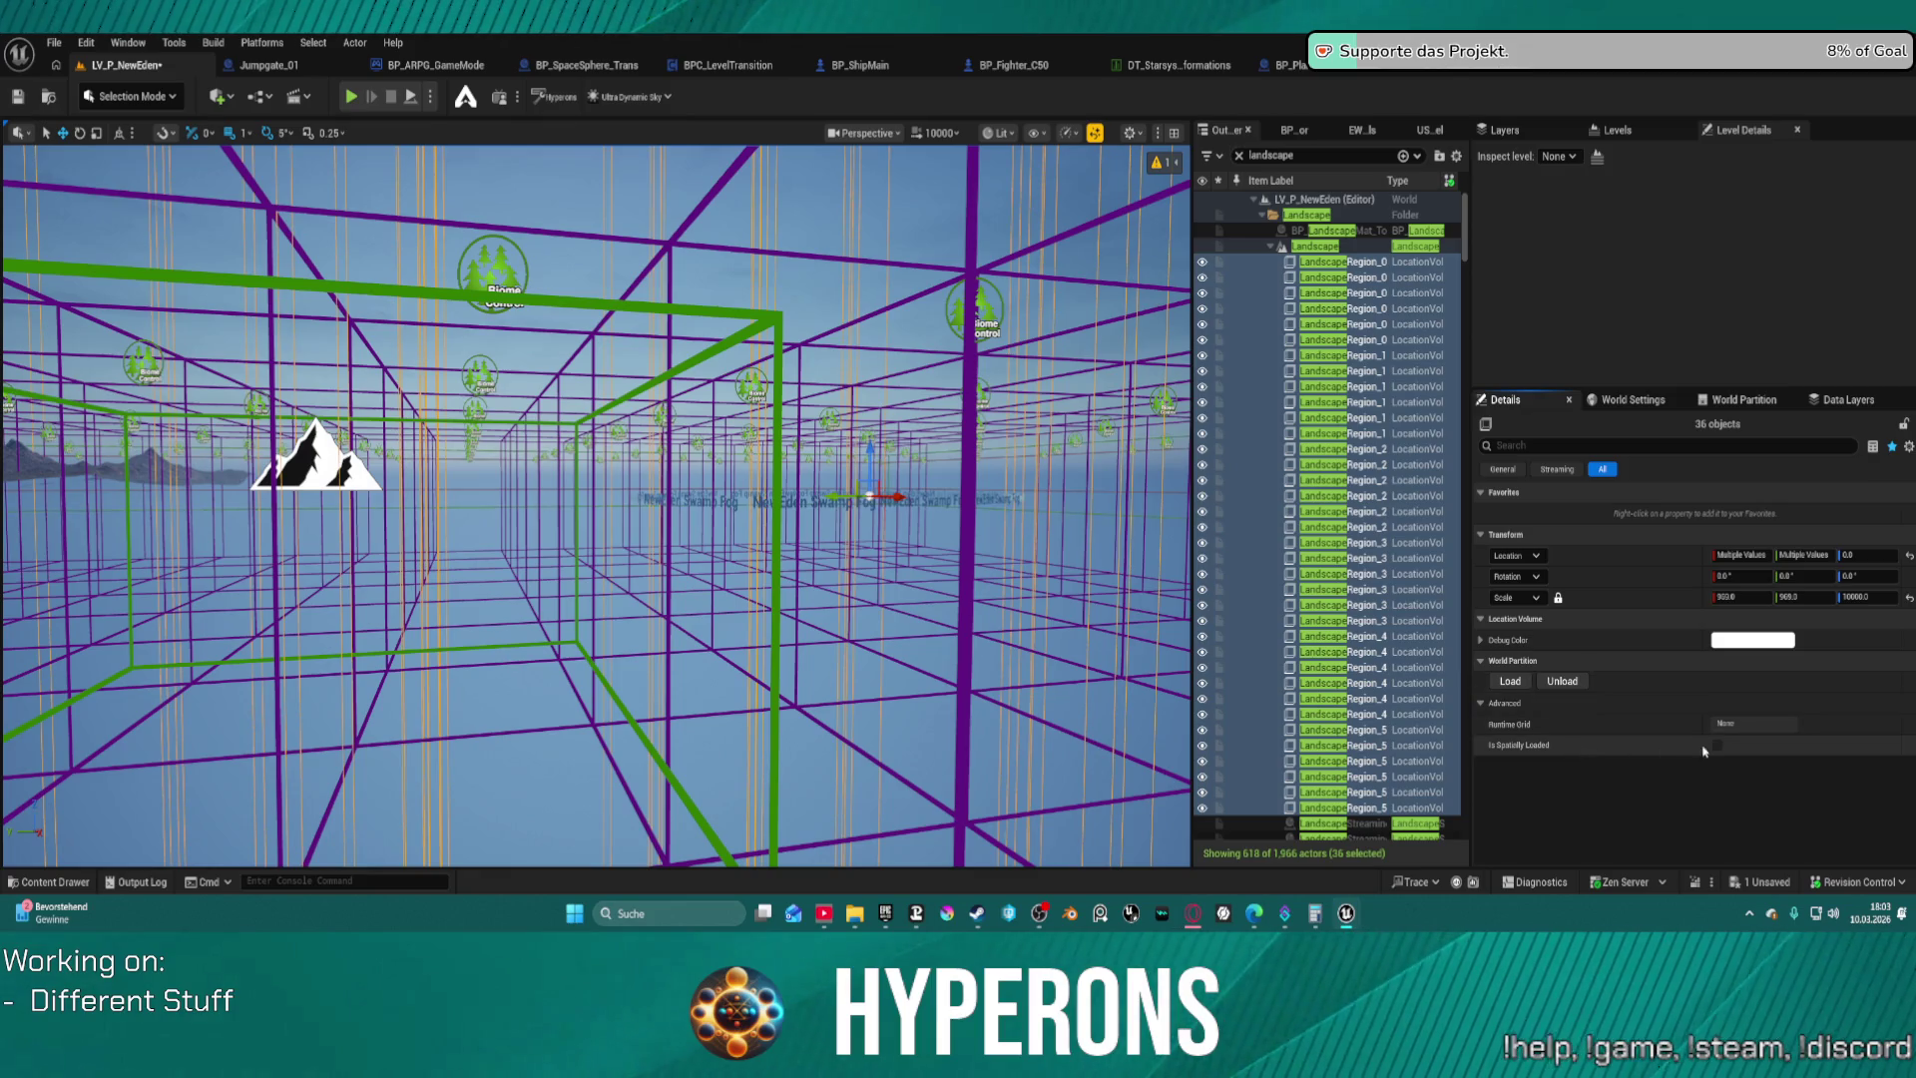
scroll(1324, 414, "down", 5)
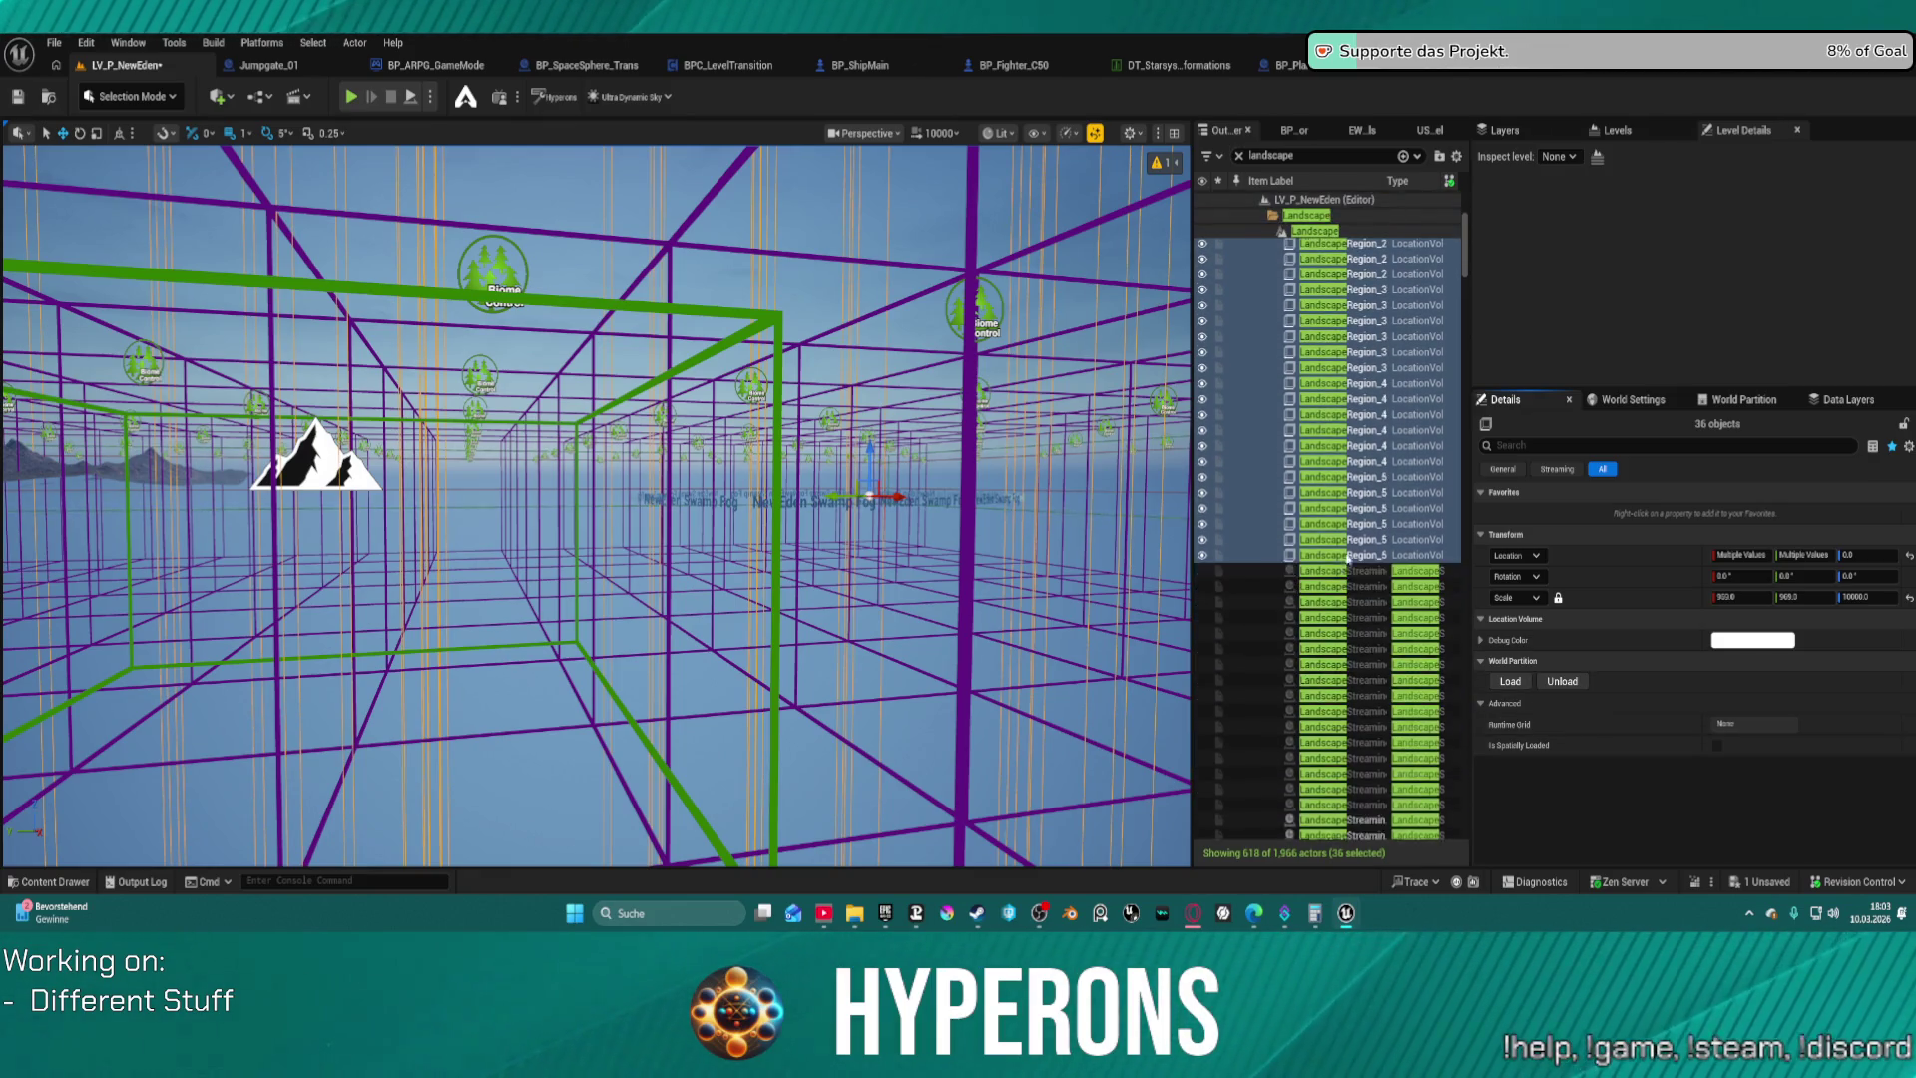